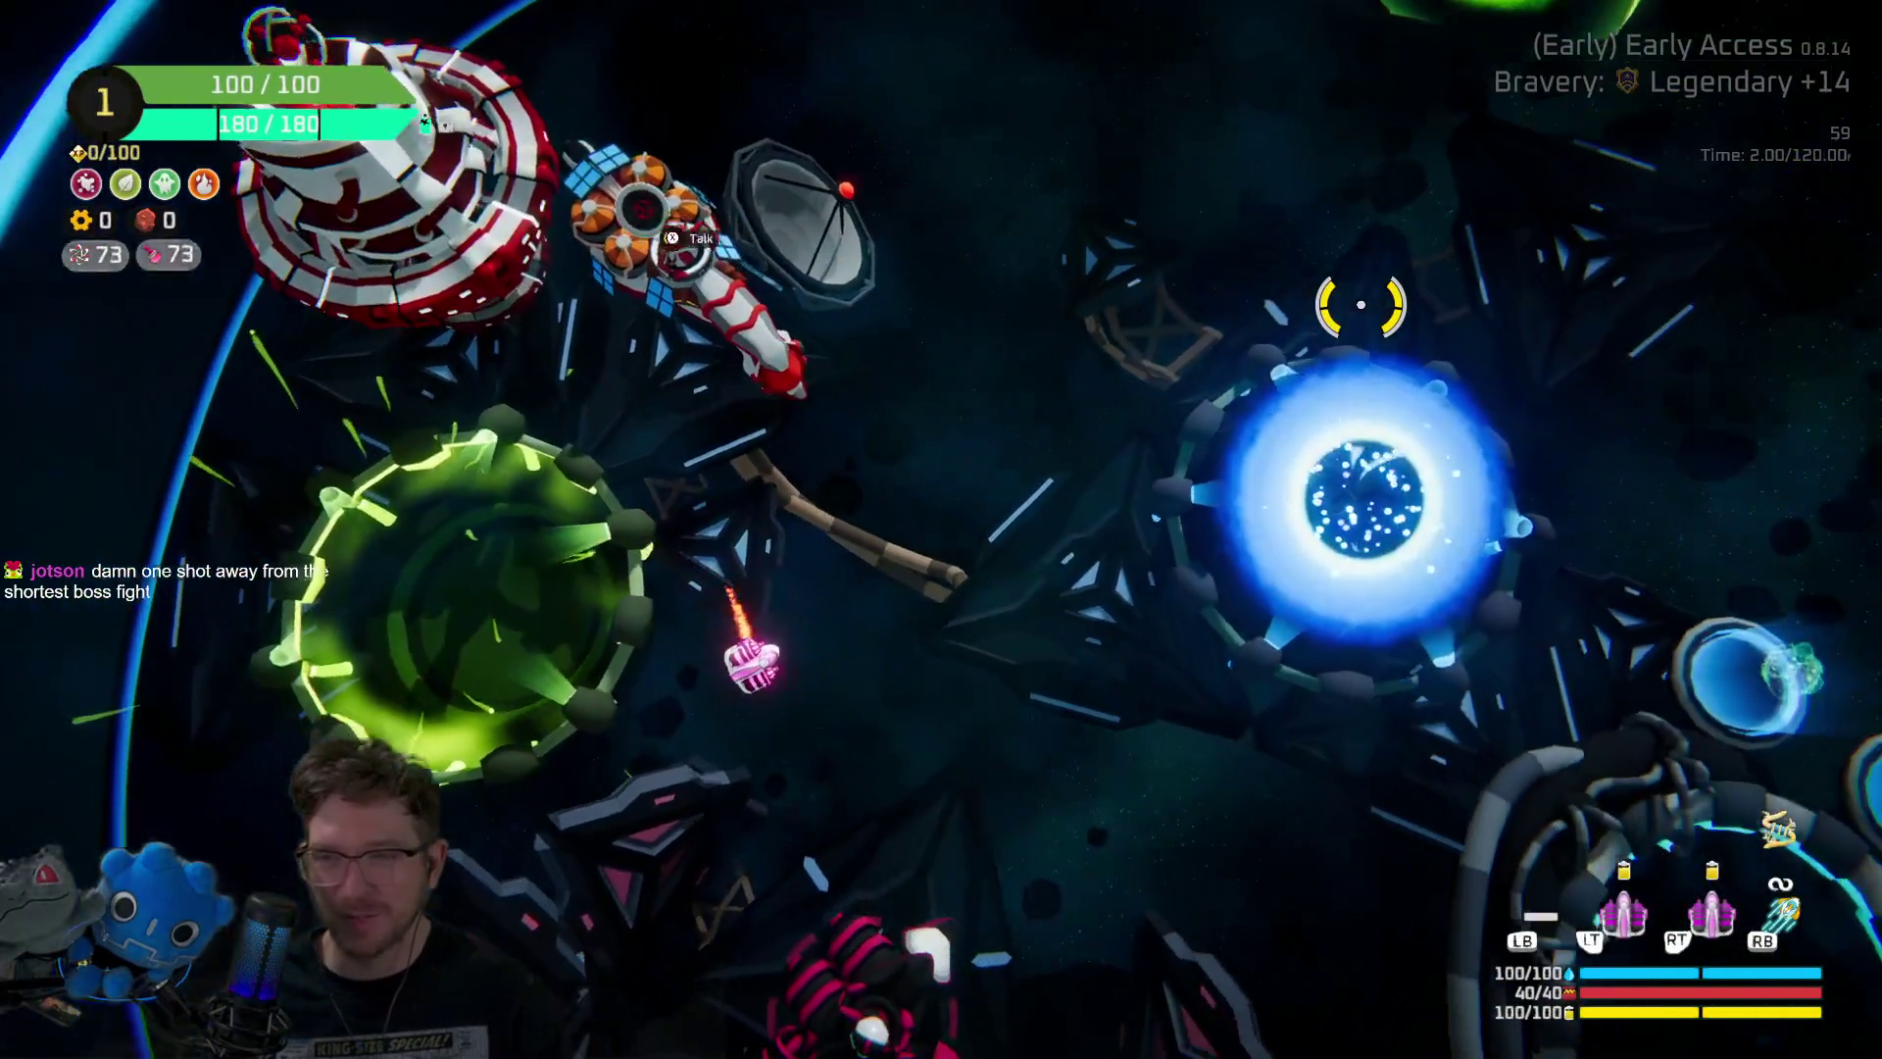
# Pause Space Scavenger 2 Playtest and quit to the desktop from the confirmation prompt.
pyautogui.press('Escape')
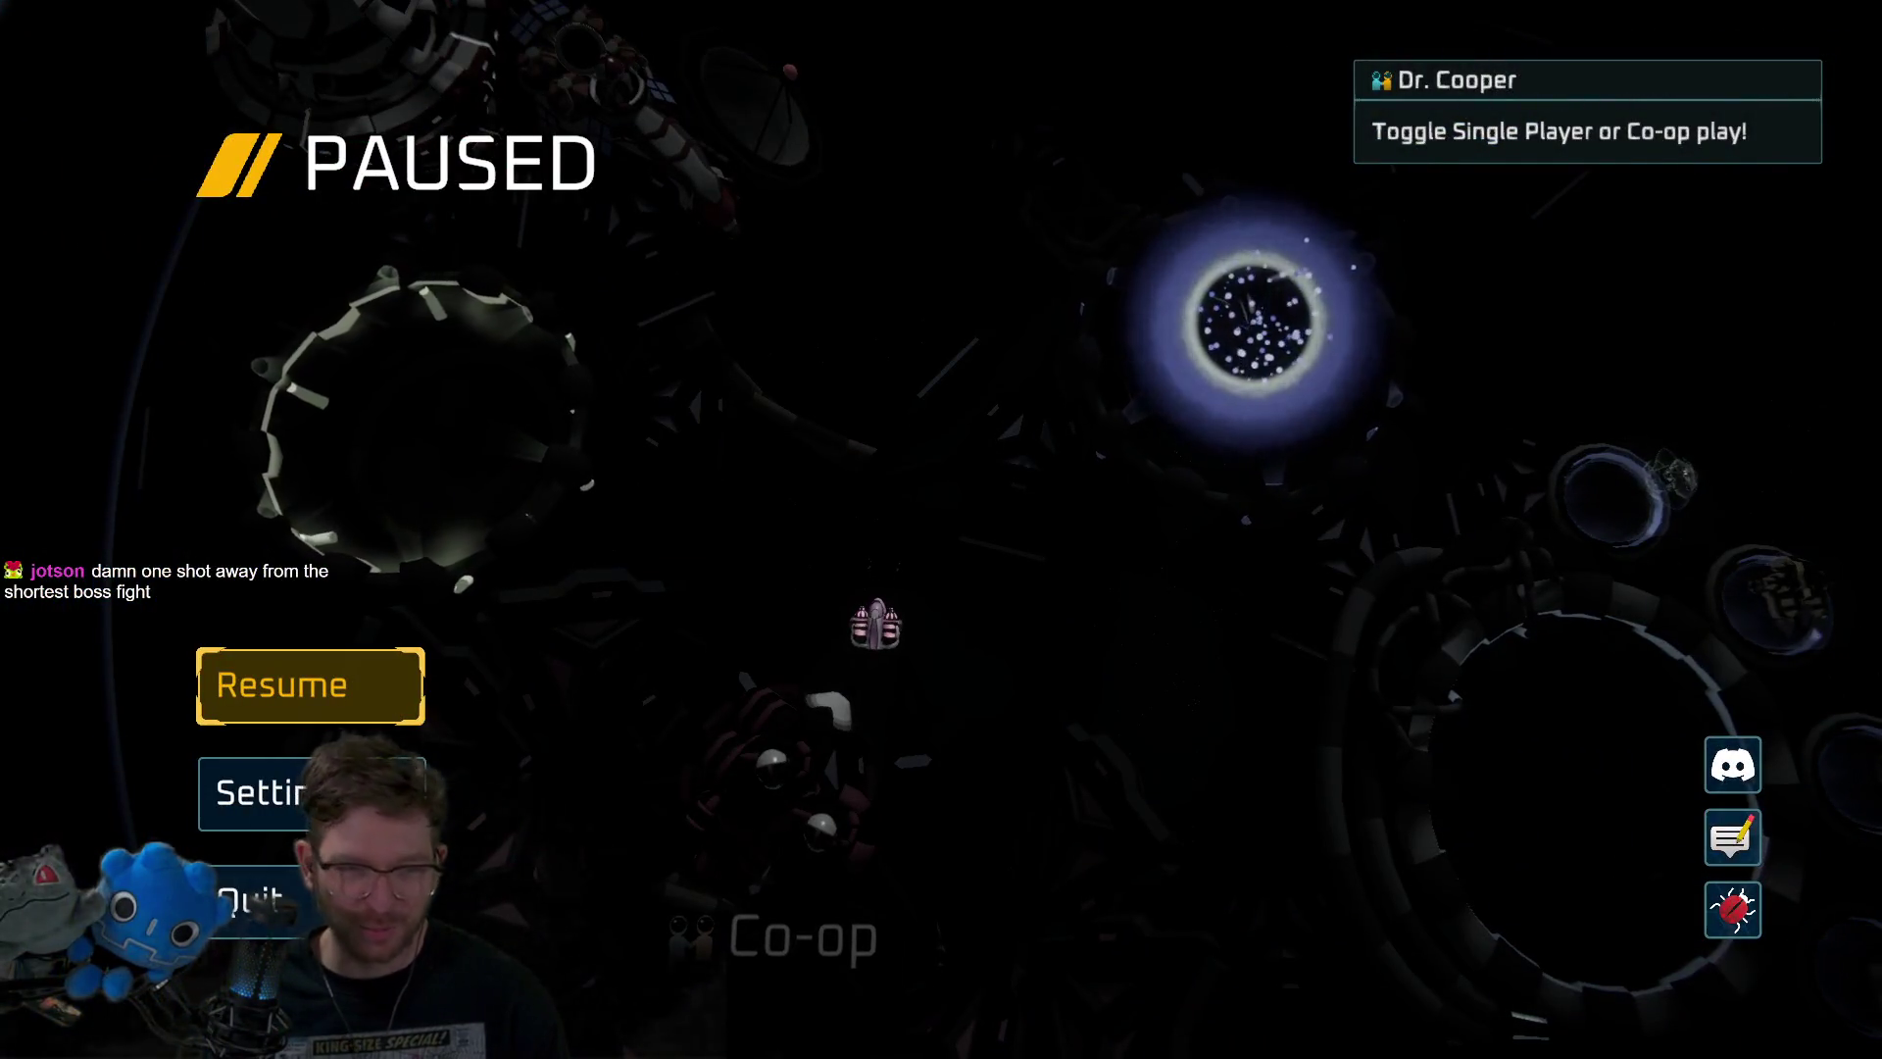
pyautogui.press('Return')
pyautogui.press('Right')
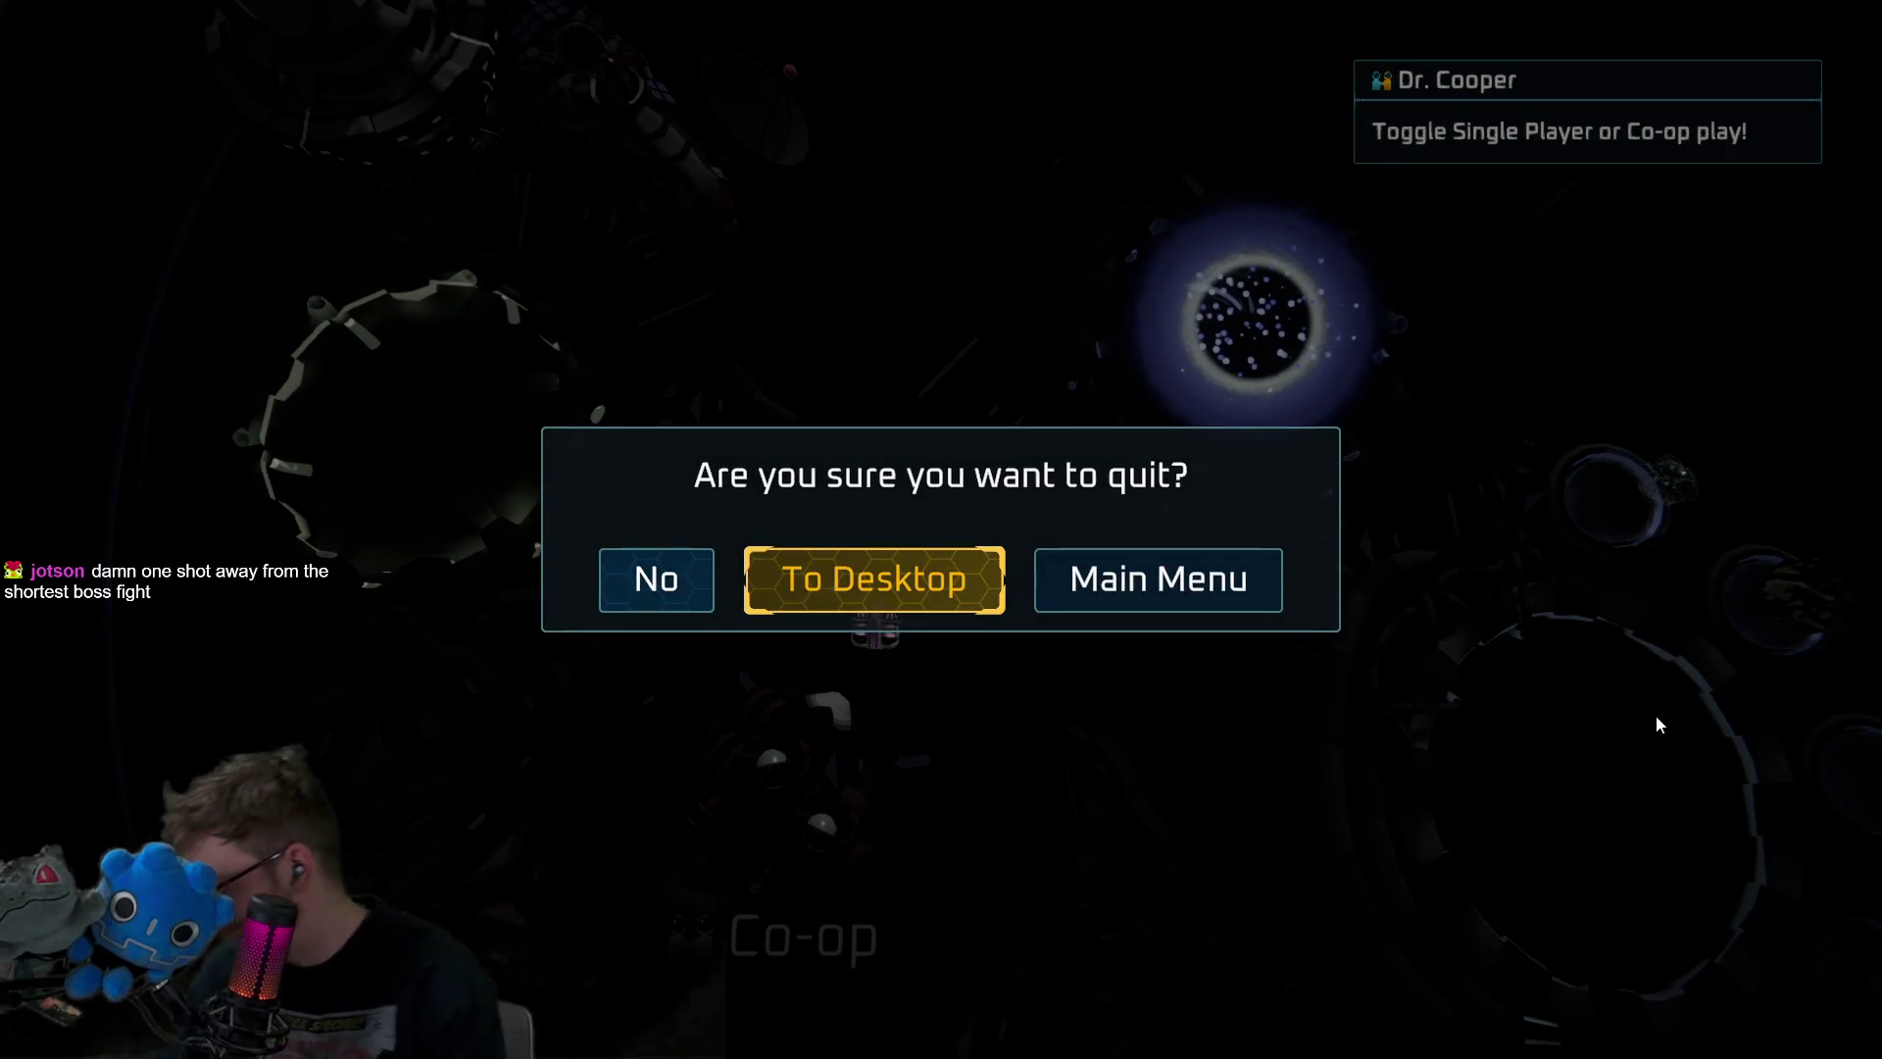
pyautogui.press('Return')
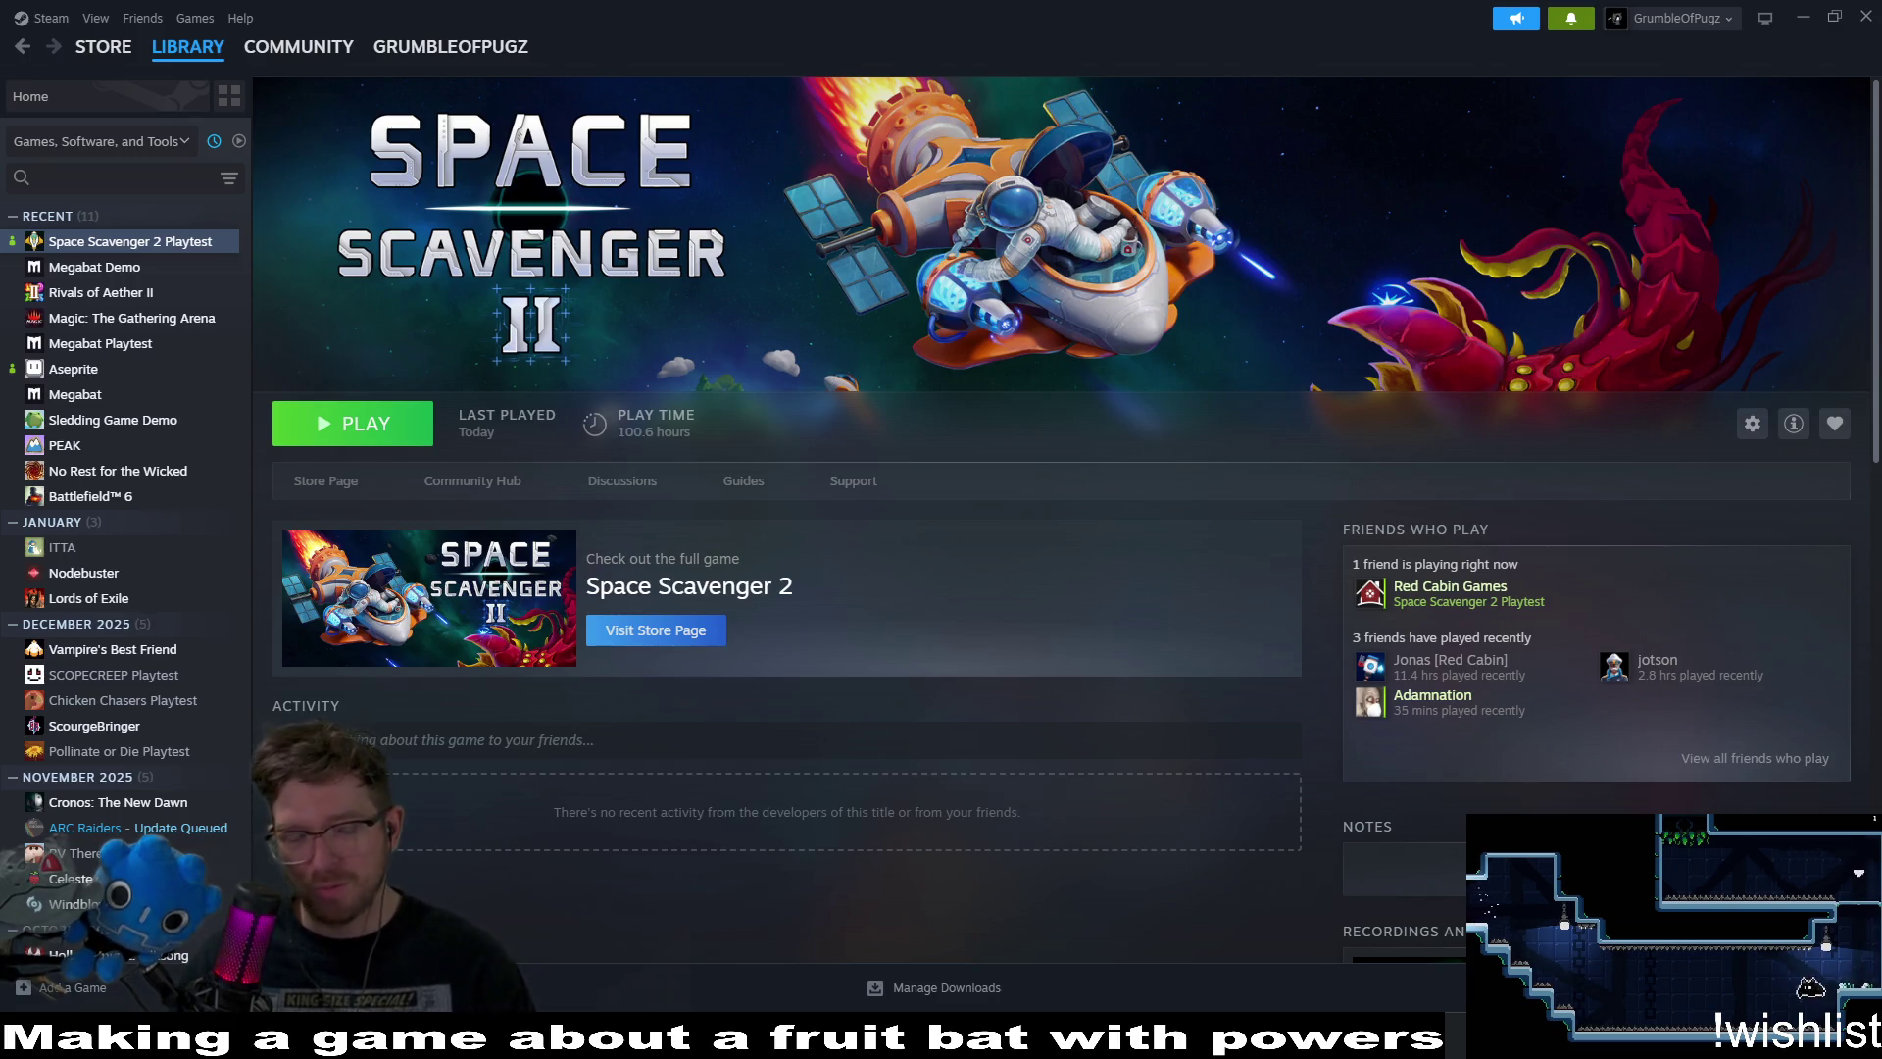
# Switch from the Steam library to the Godot editor showing Player.gd.
pyautogui.hotkey('alt', 'Tab')
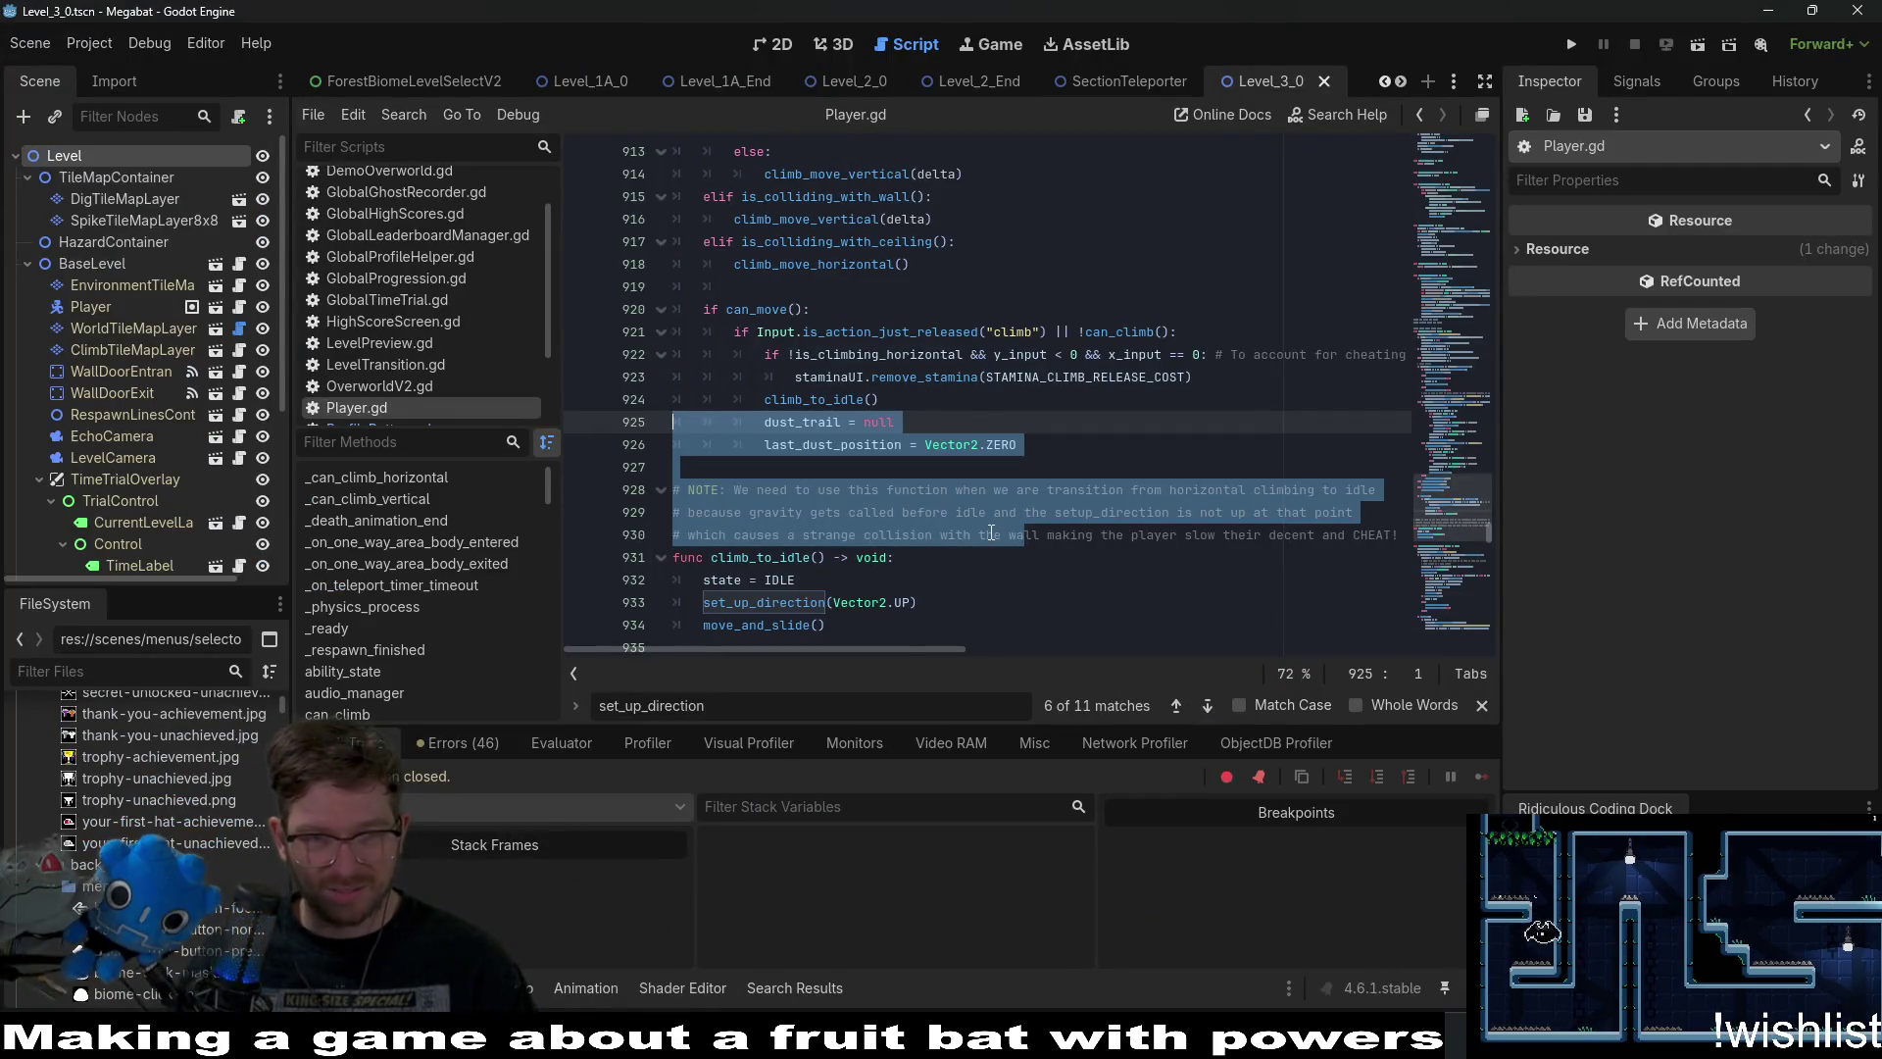
# Clear the Player.gd code selection and run the Megabat project from Godot.
pyautogui.click(980, 534)
pyautogui.click(1010, 491)
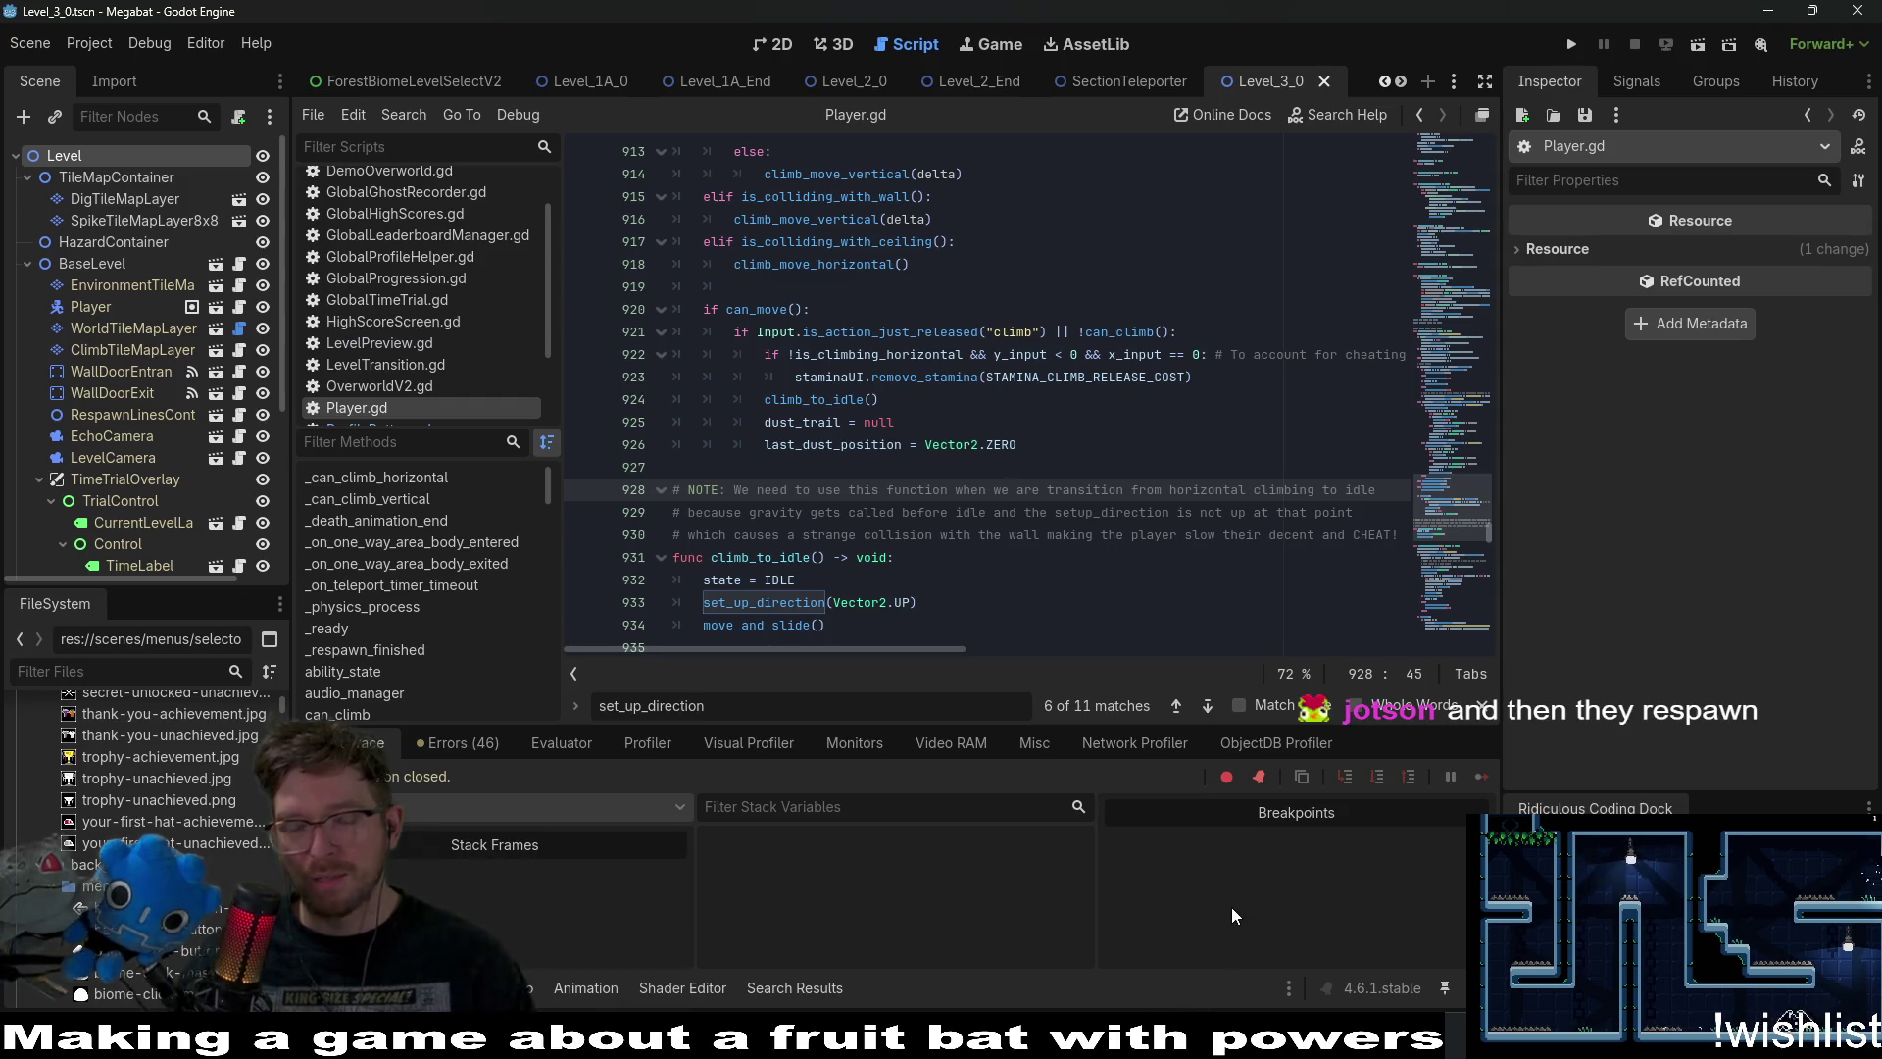
pyautogui.click(1116, 931)
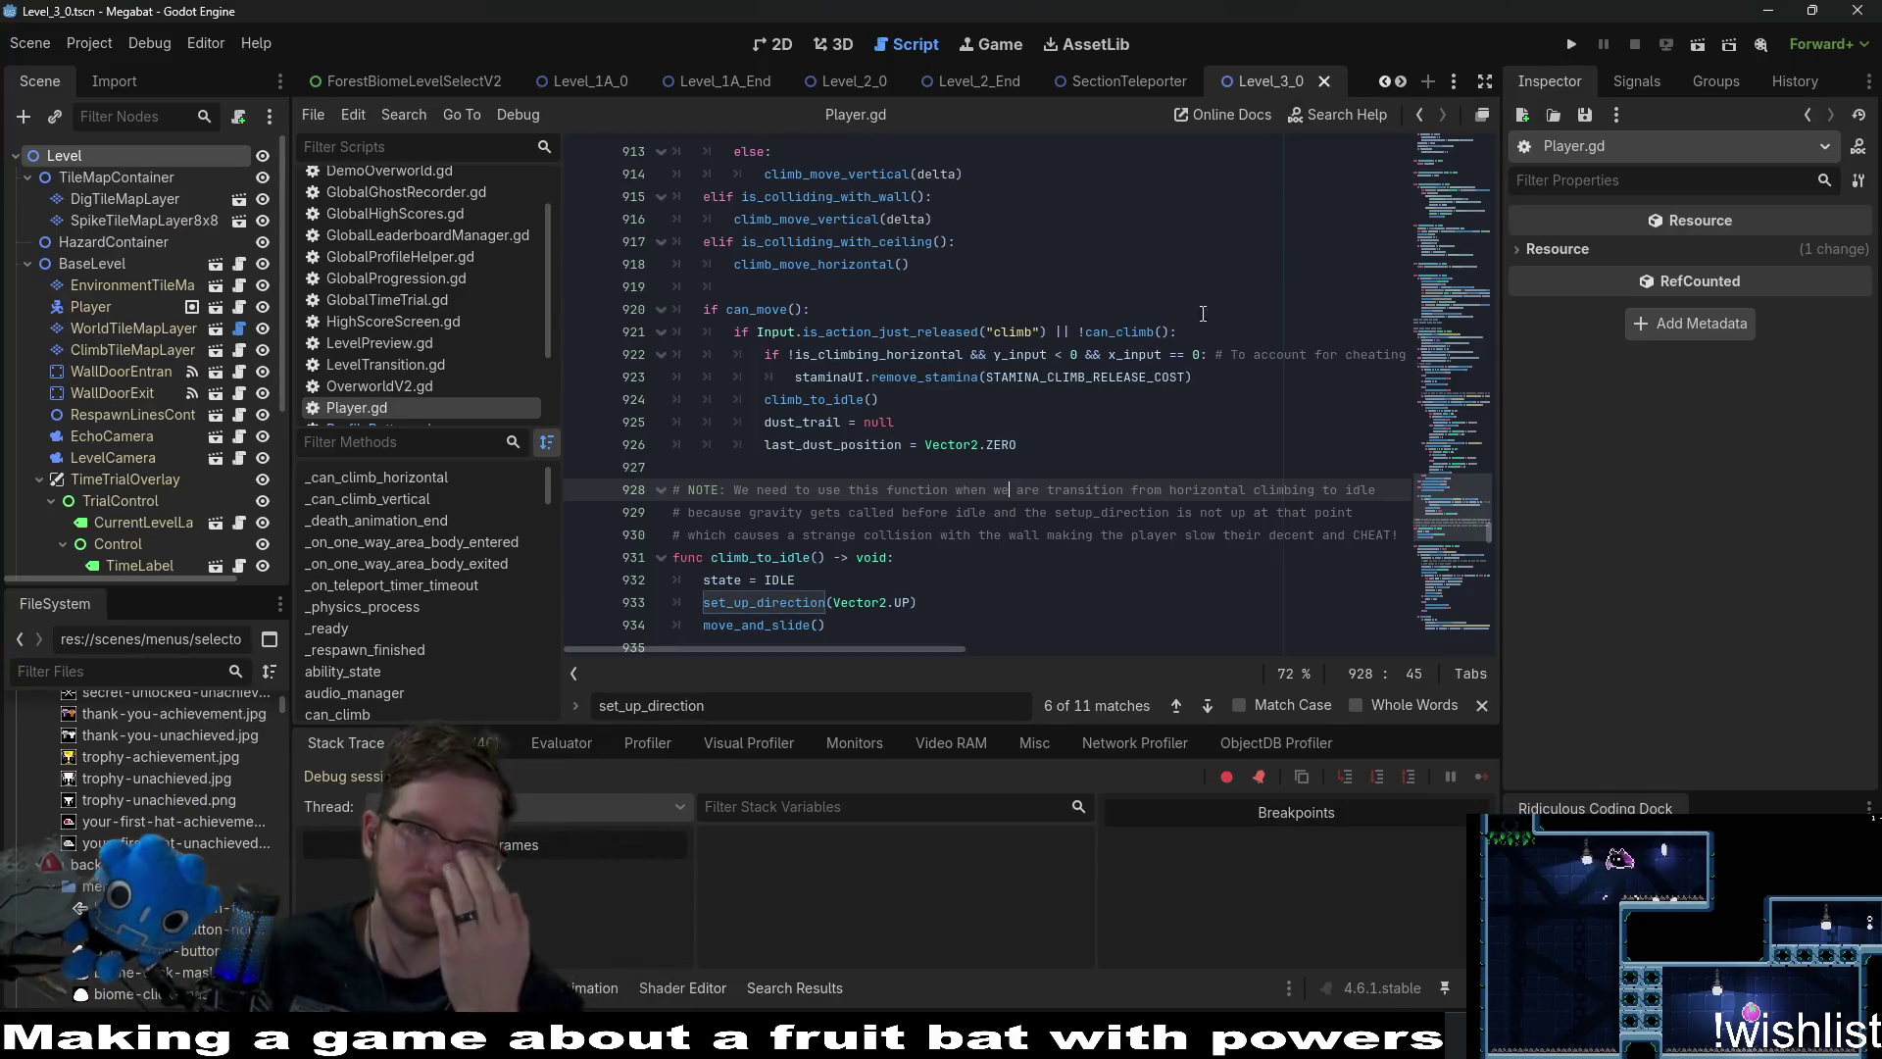
pyautogui.click(1569, 45)
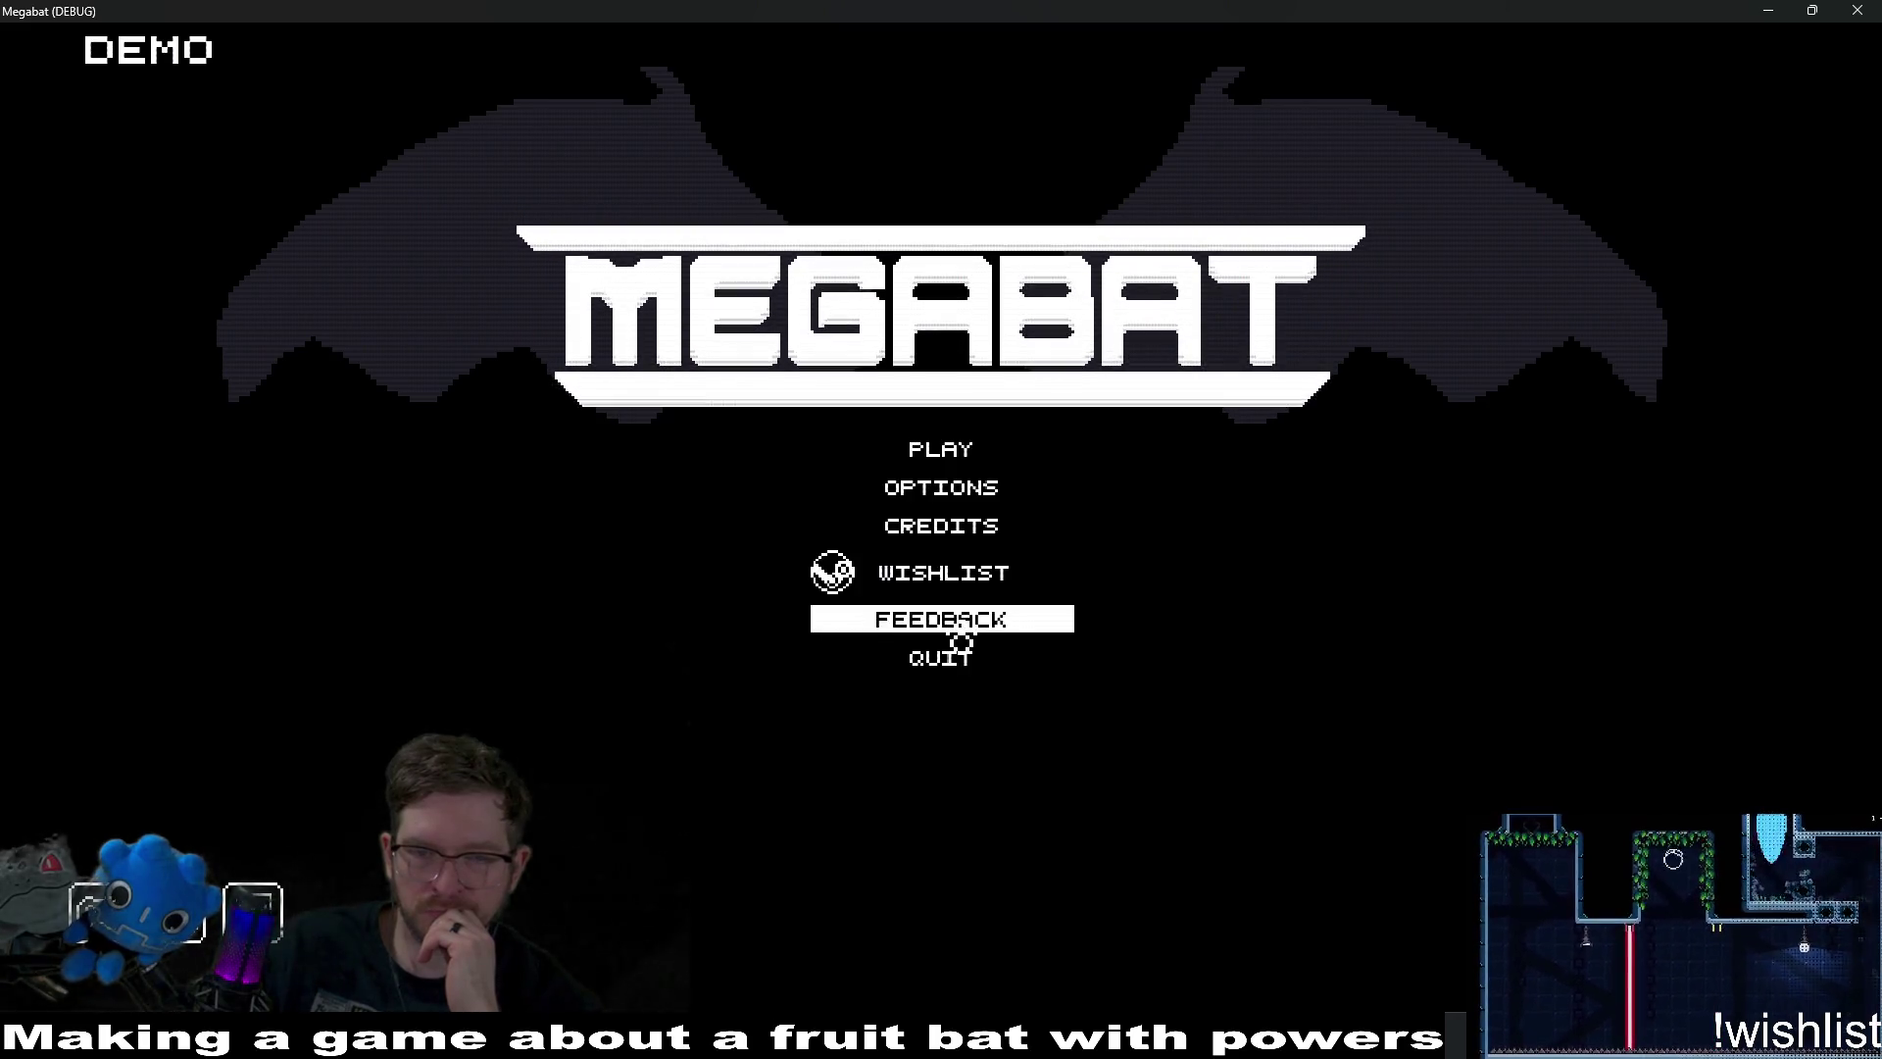
pyautogui.click(939, 488)
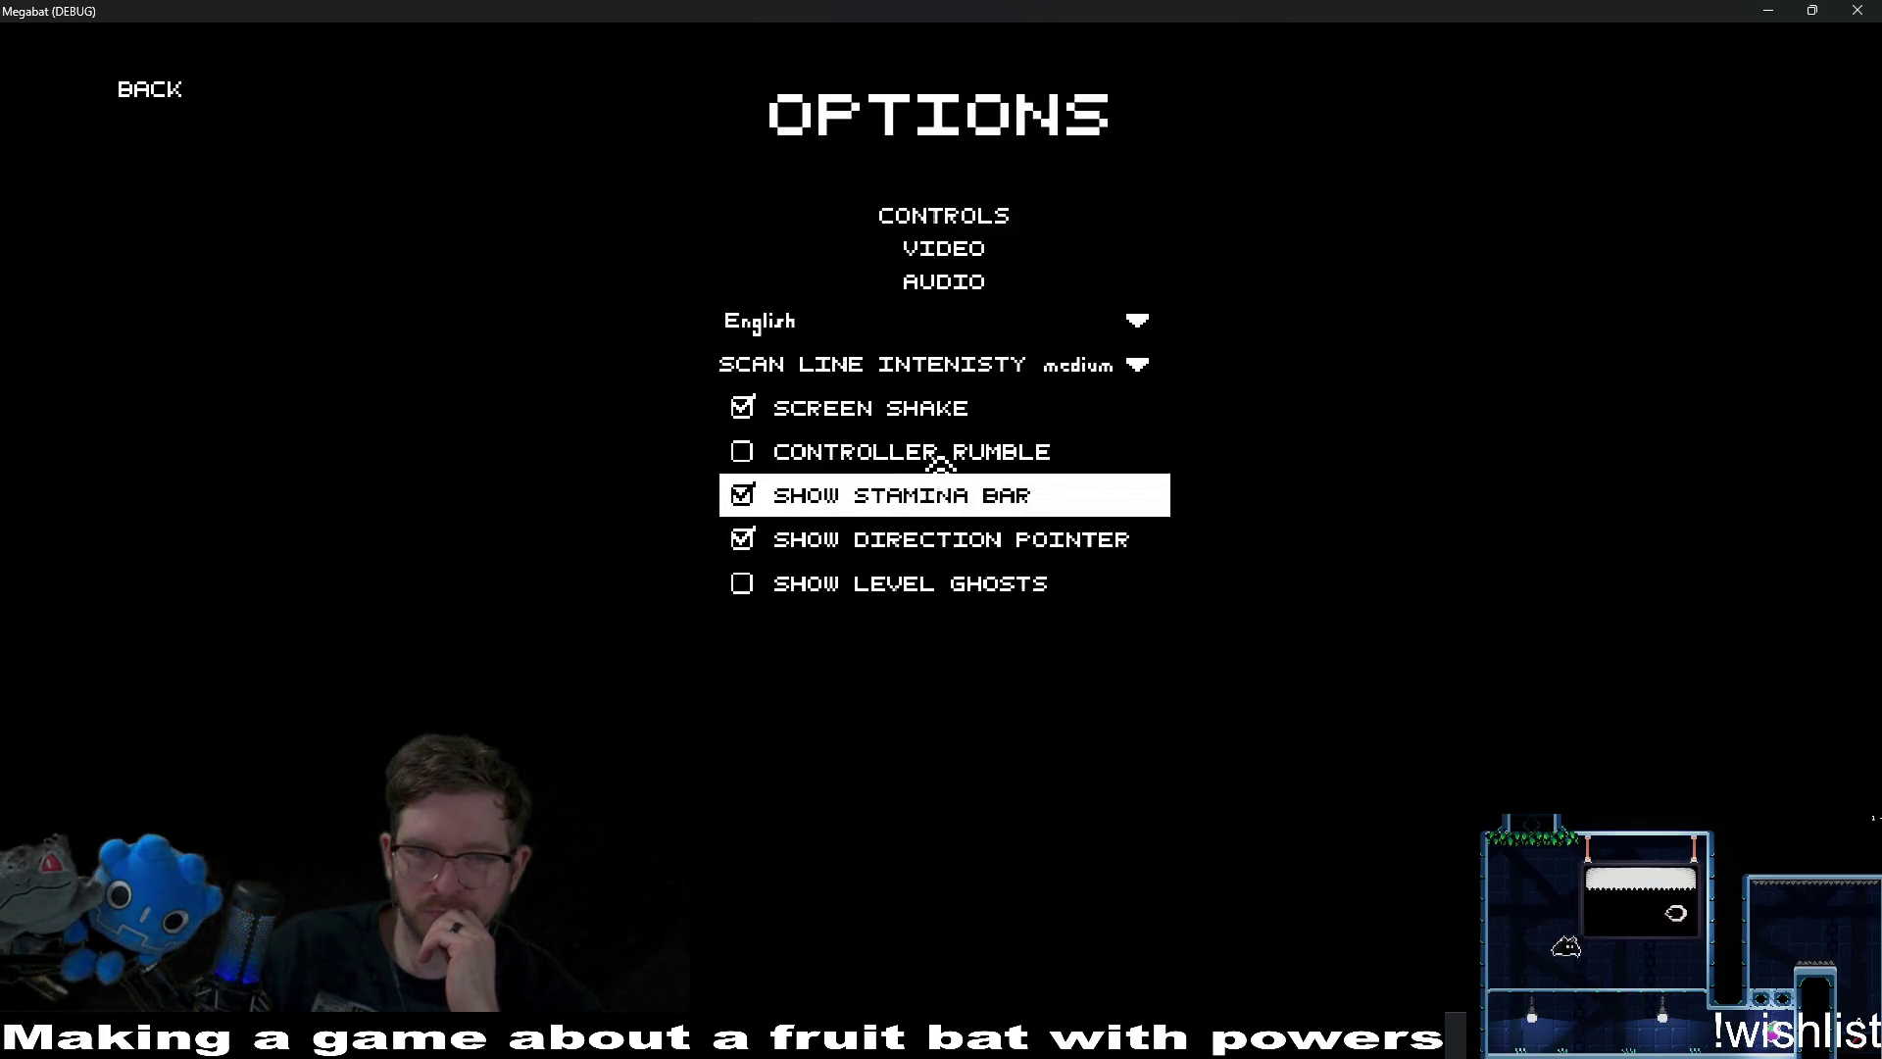
pyautogui.click(983, 339)
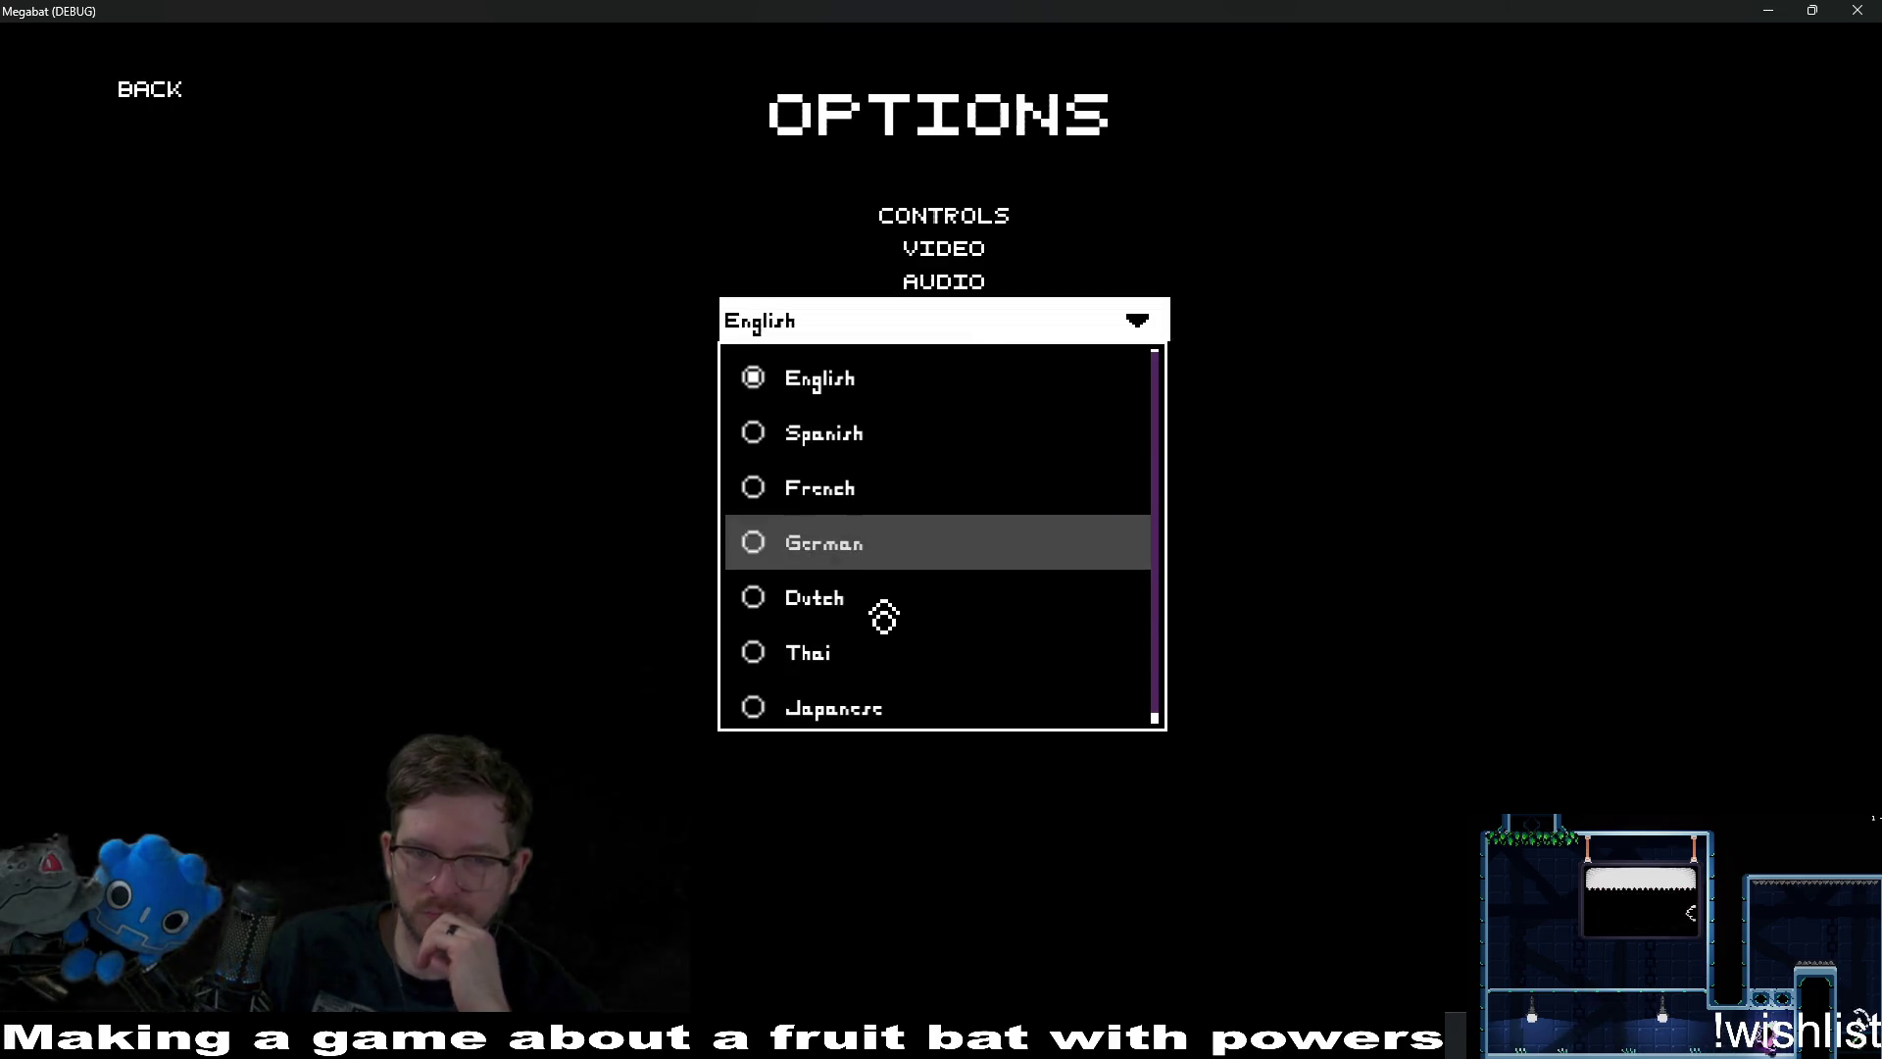
pyautogui.click(895, 669)
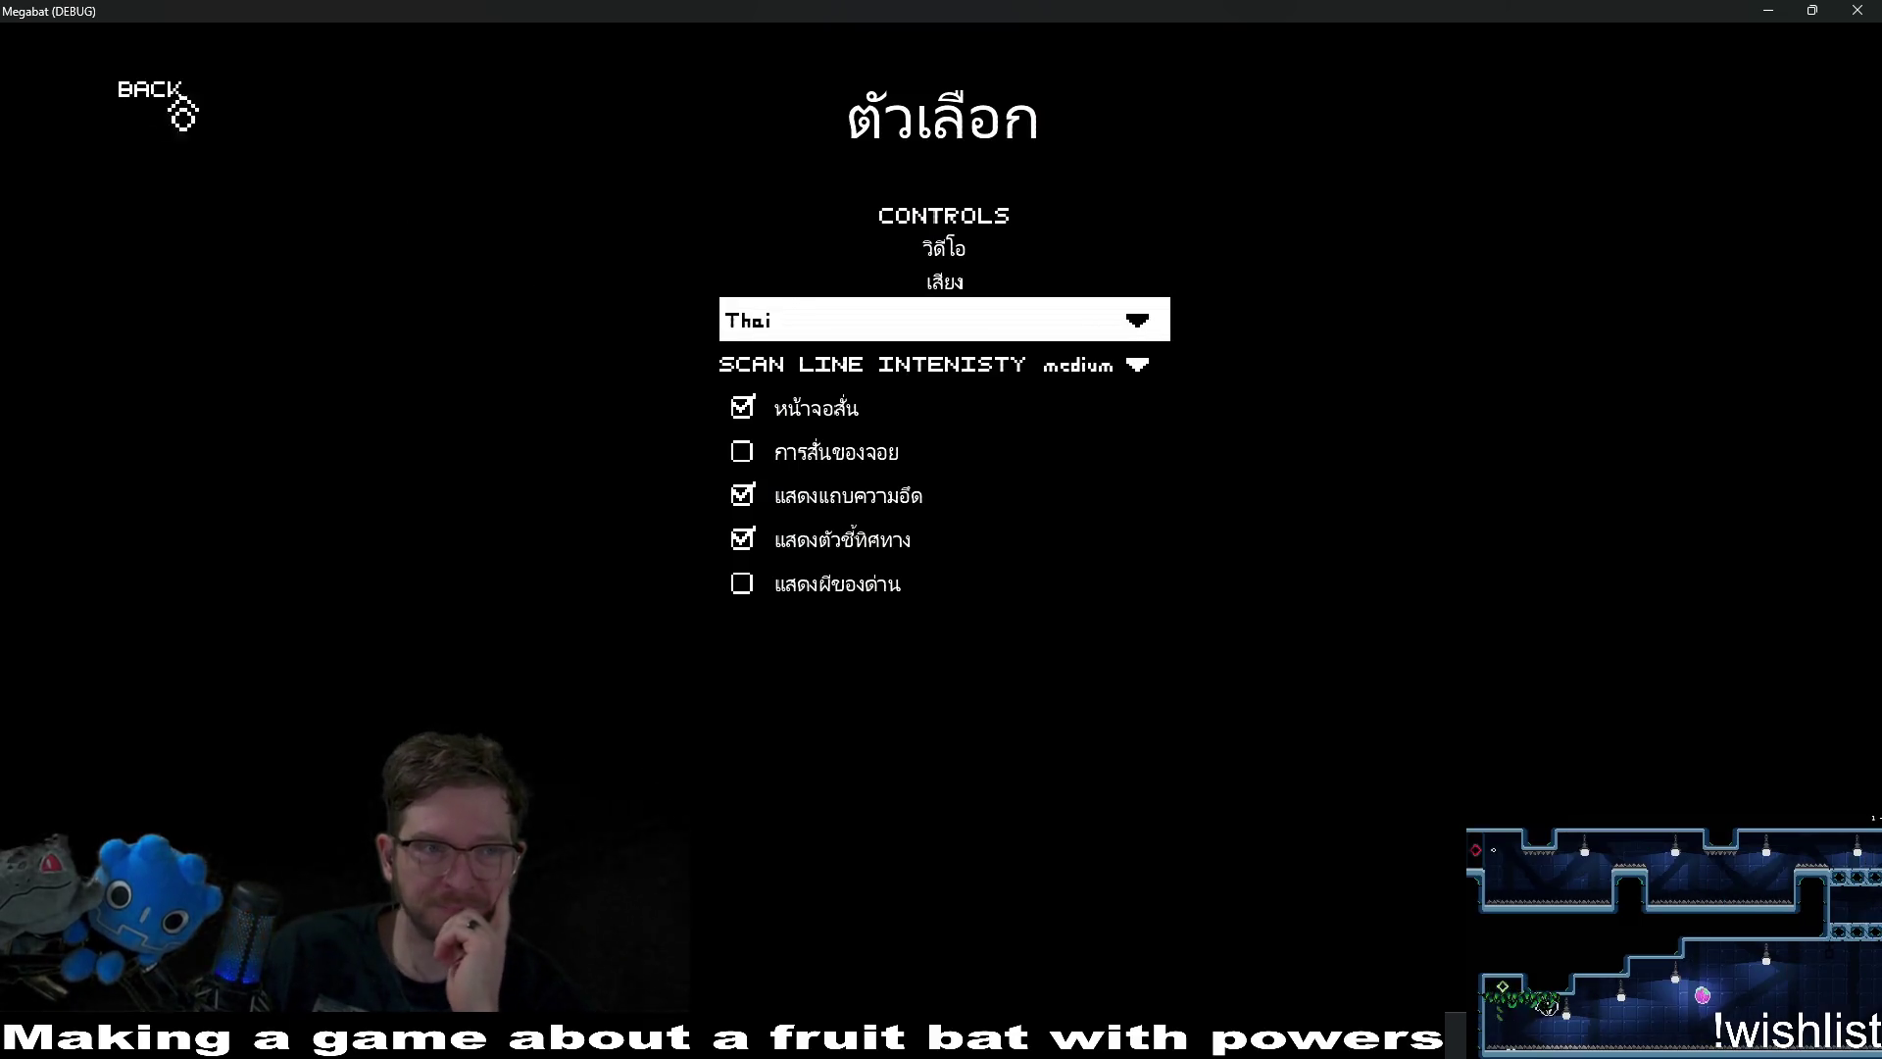
pyautogui.click(142, 114)
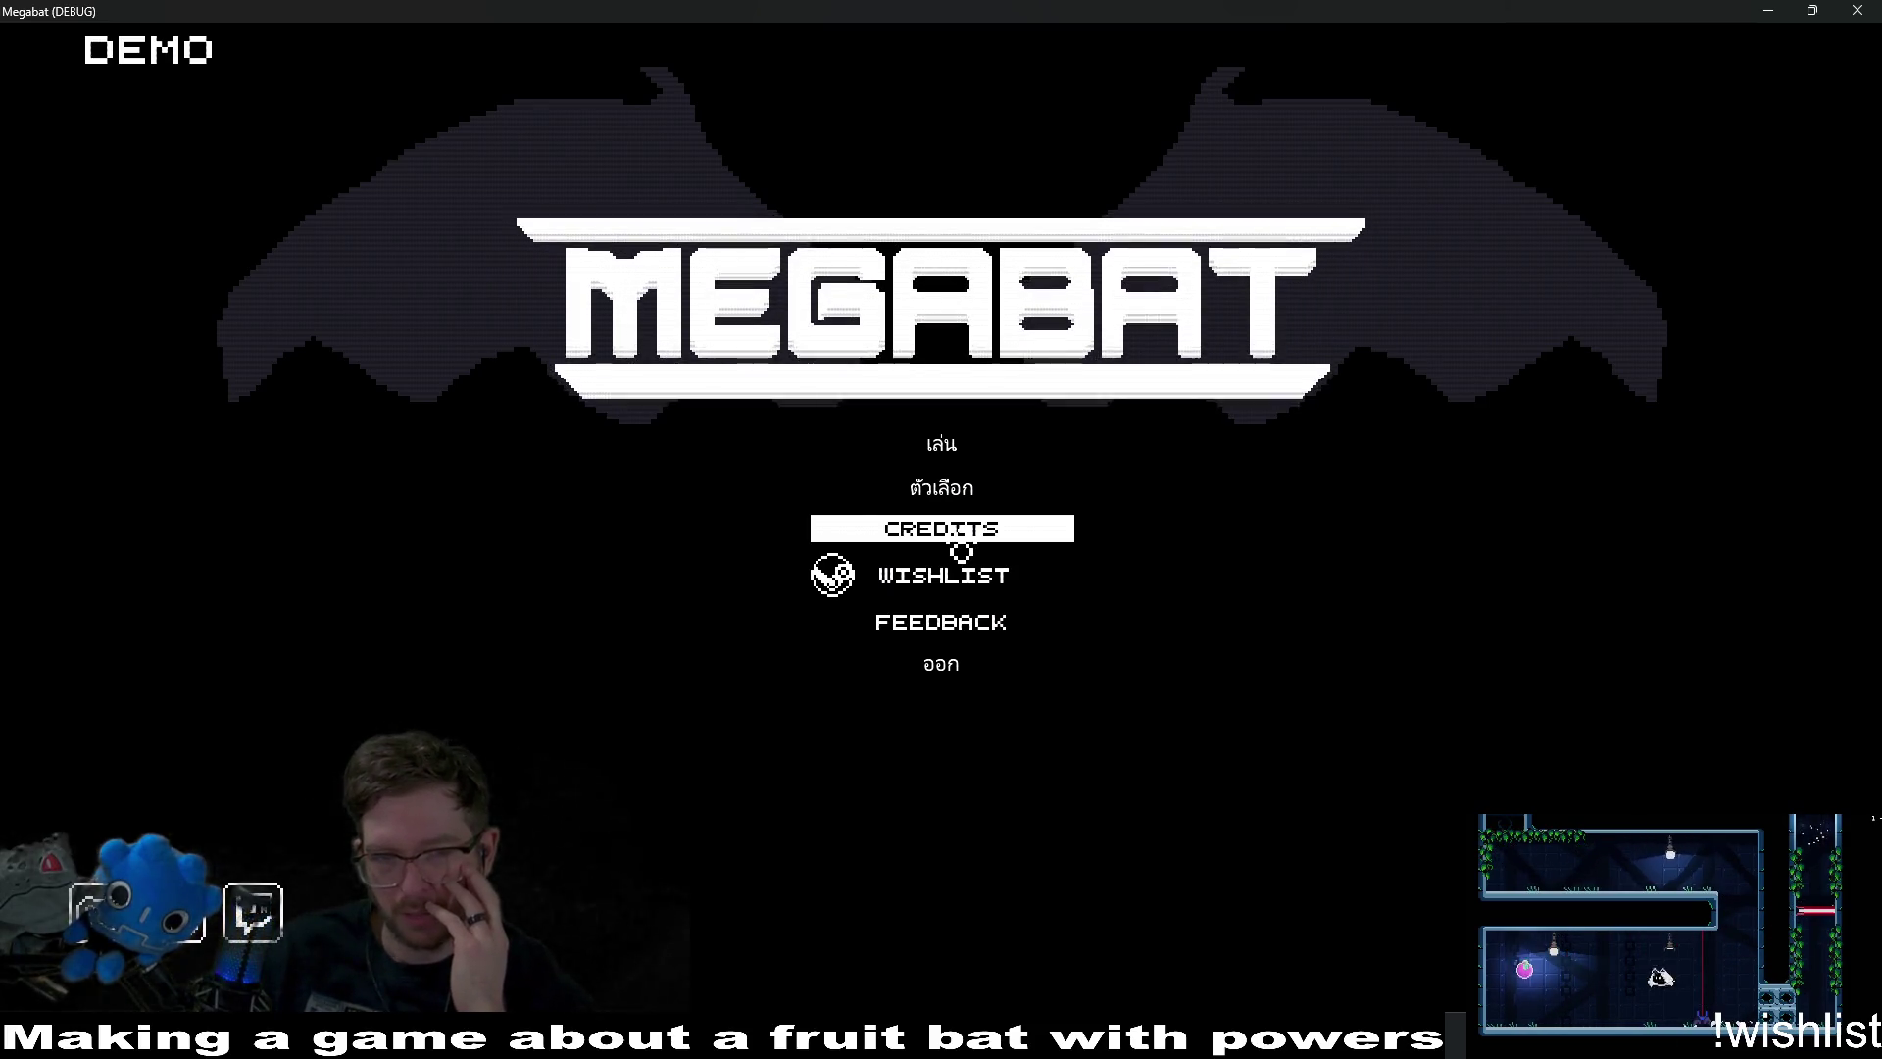
pyautogui.click(960, 547)
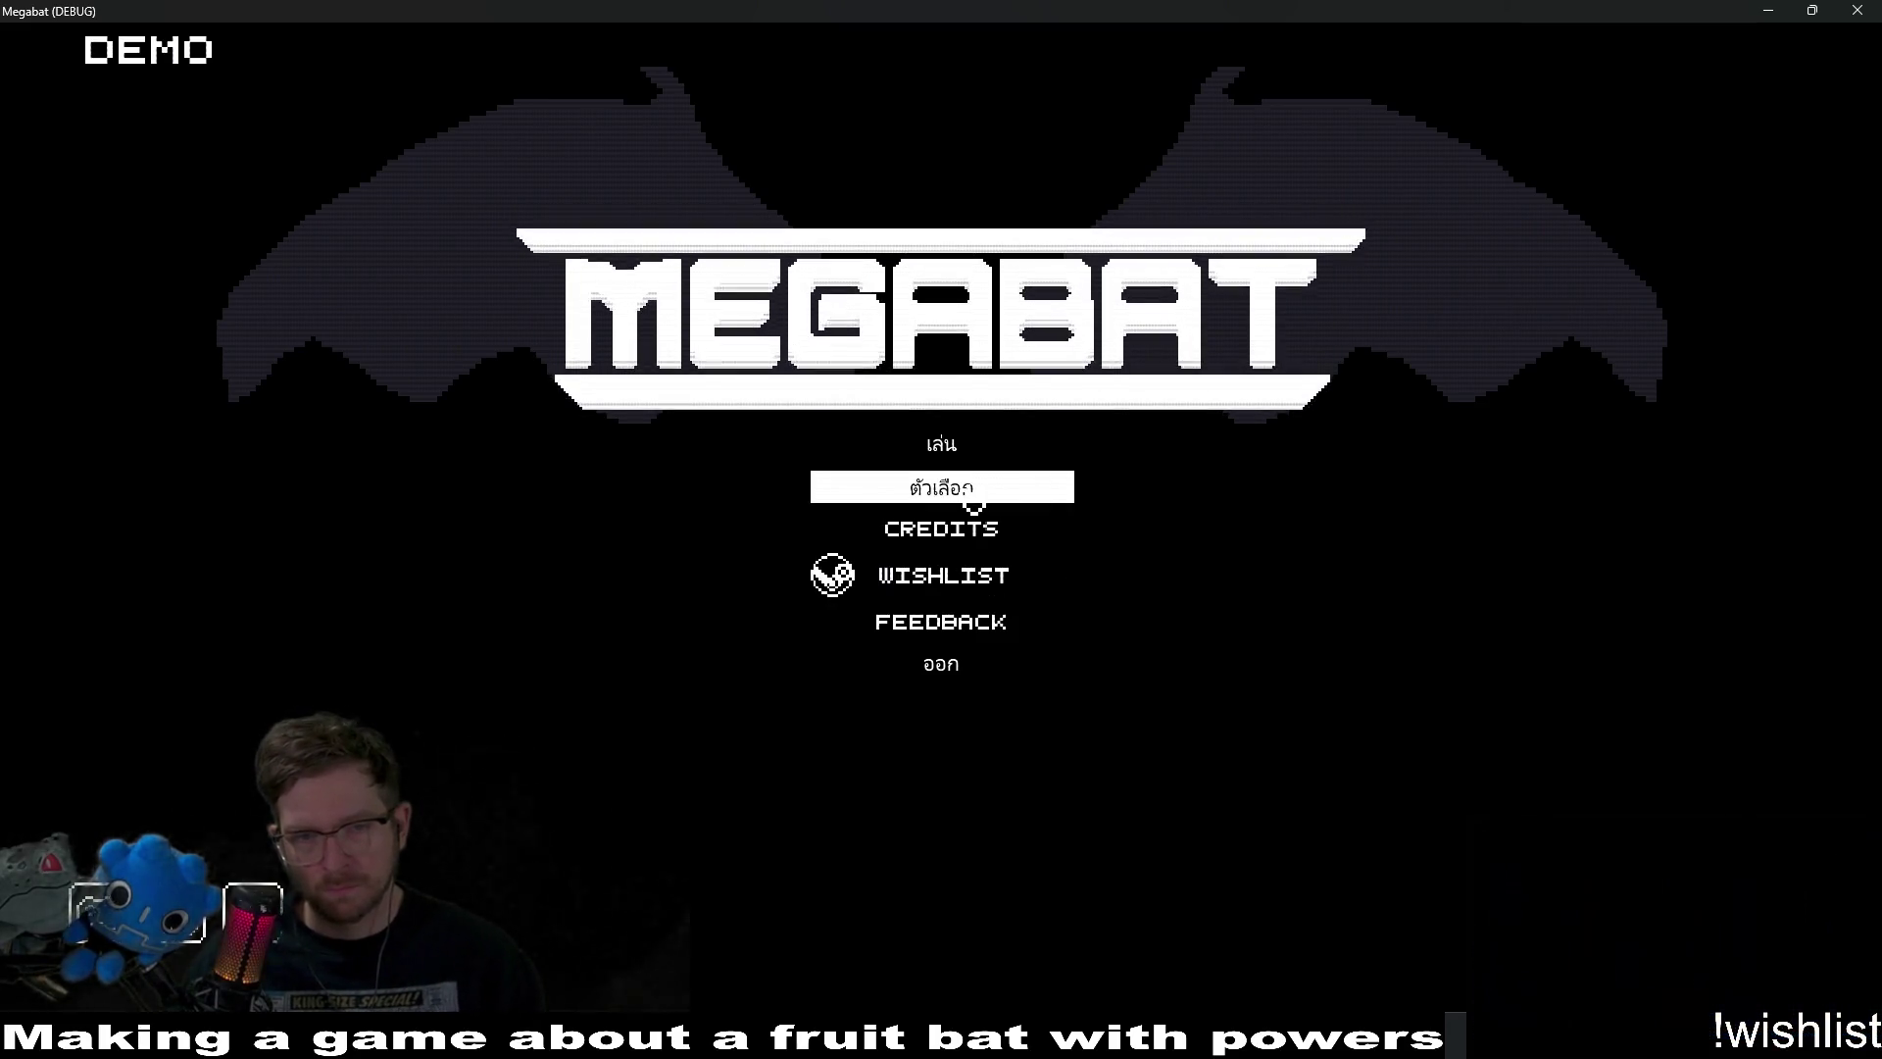
pyautogui.click(995, 490)
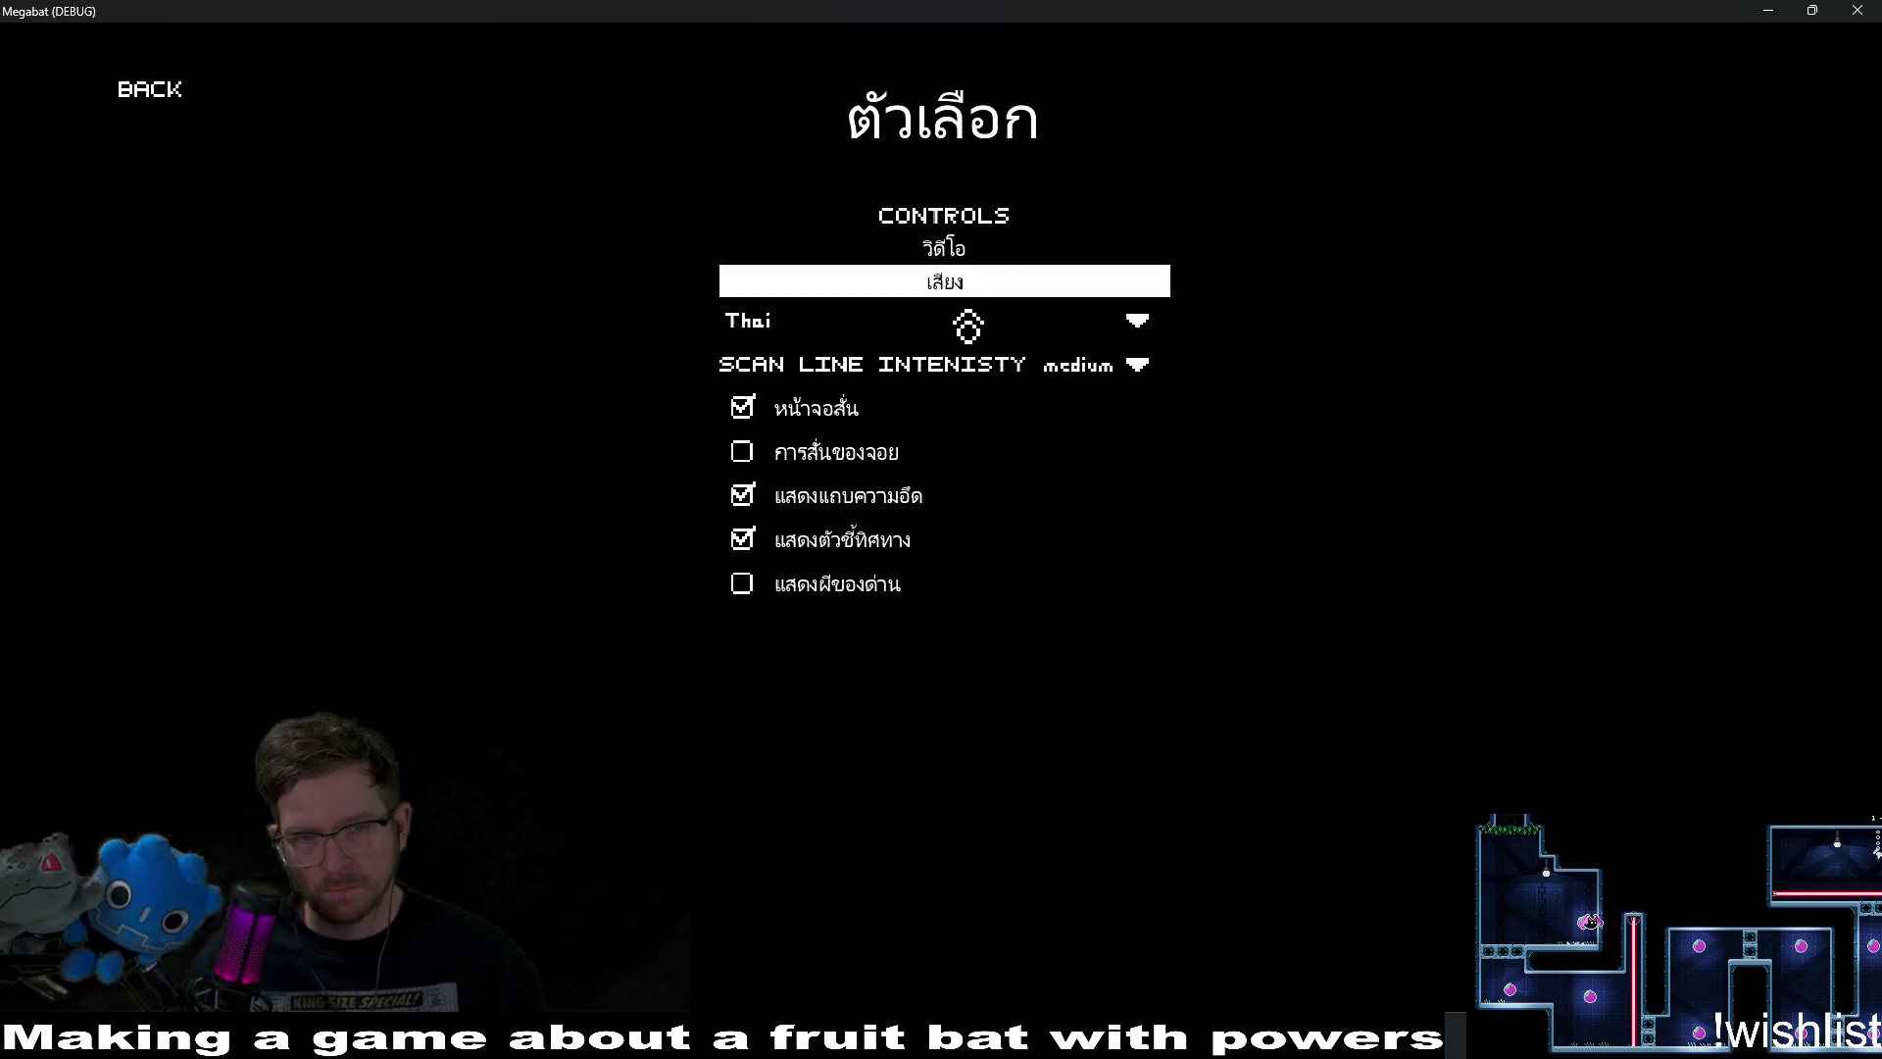
pyautogui.click(1070, 323)
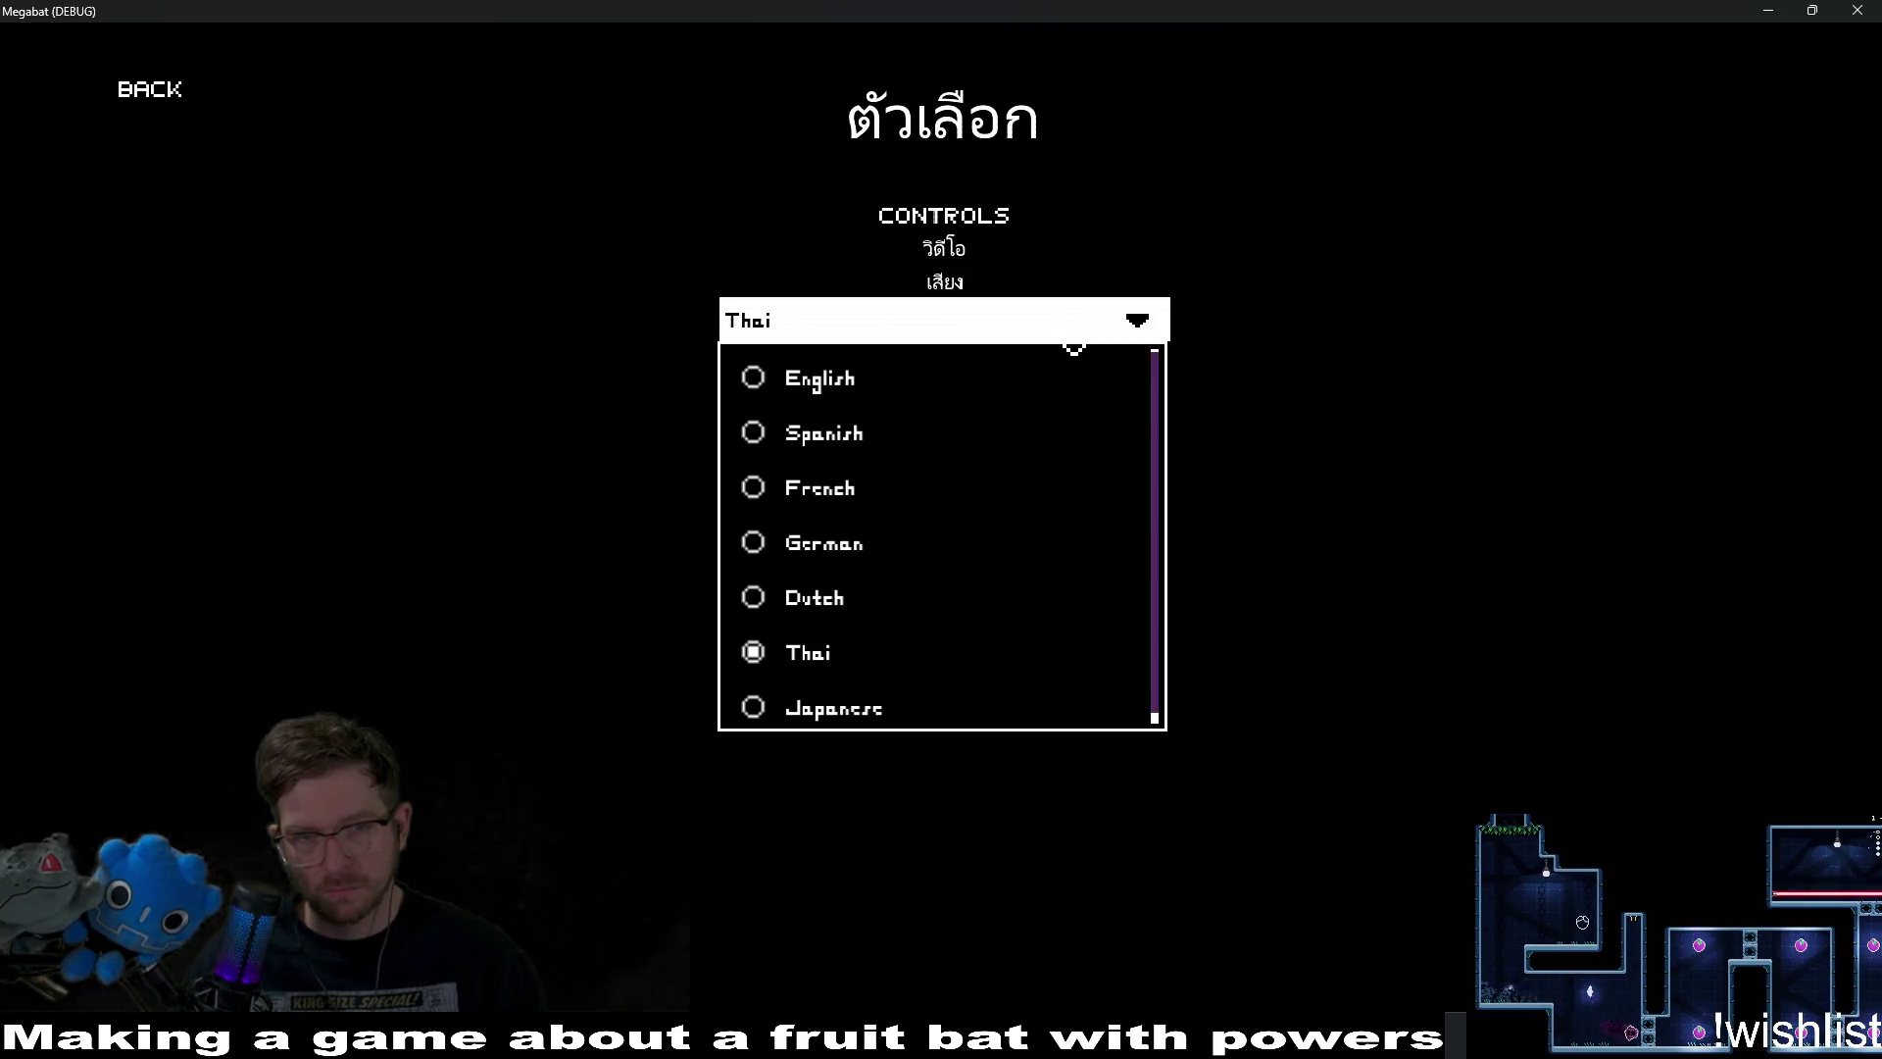
pyautogui.click(862, 724)
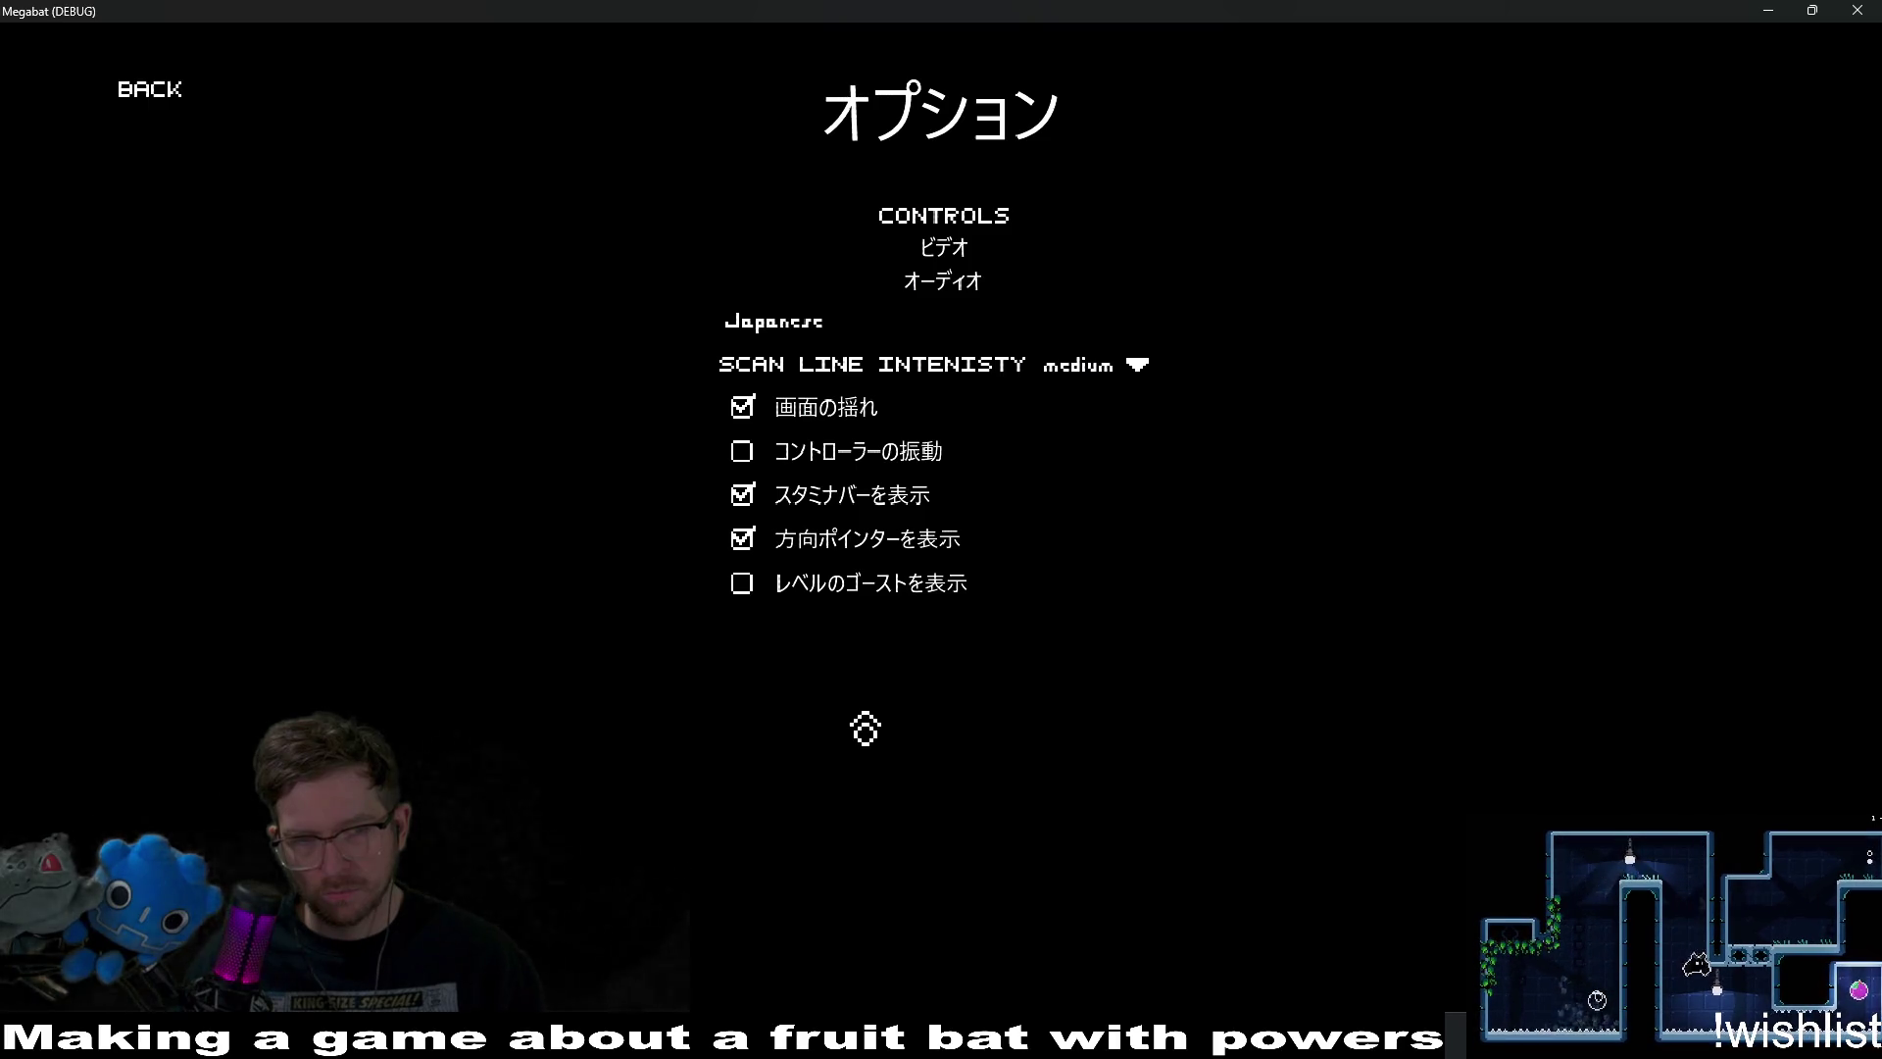
pyautogui.click(853, 347)
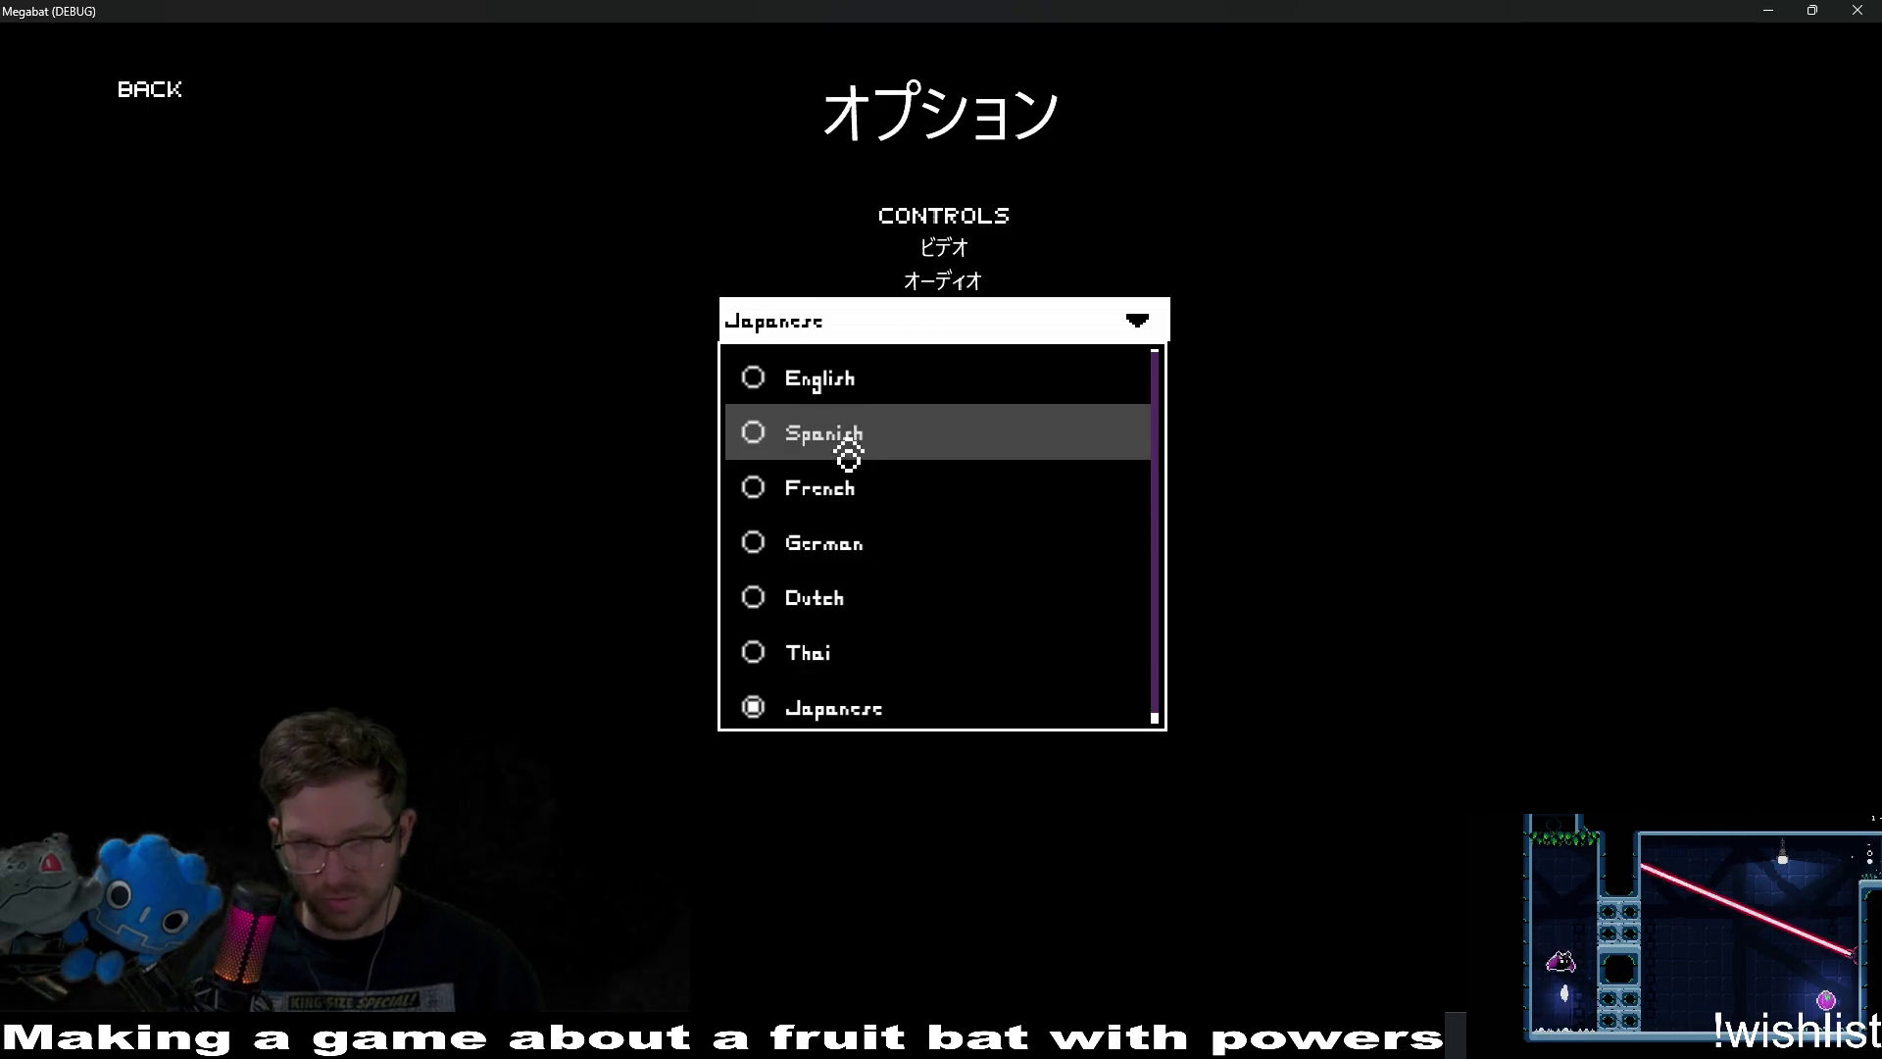
pyautogui.click(838, 390)
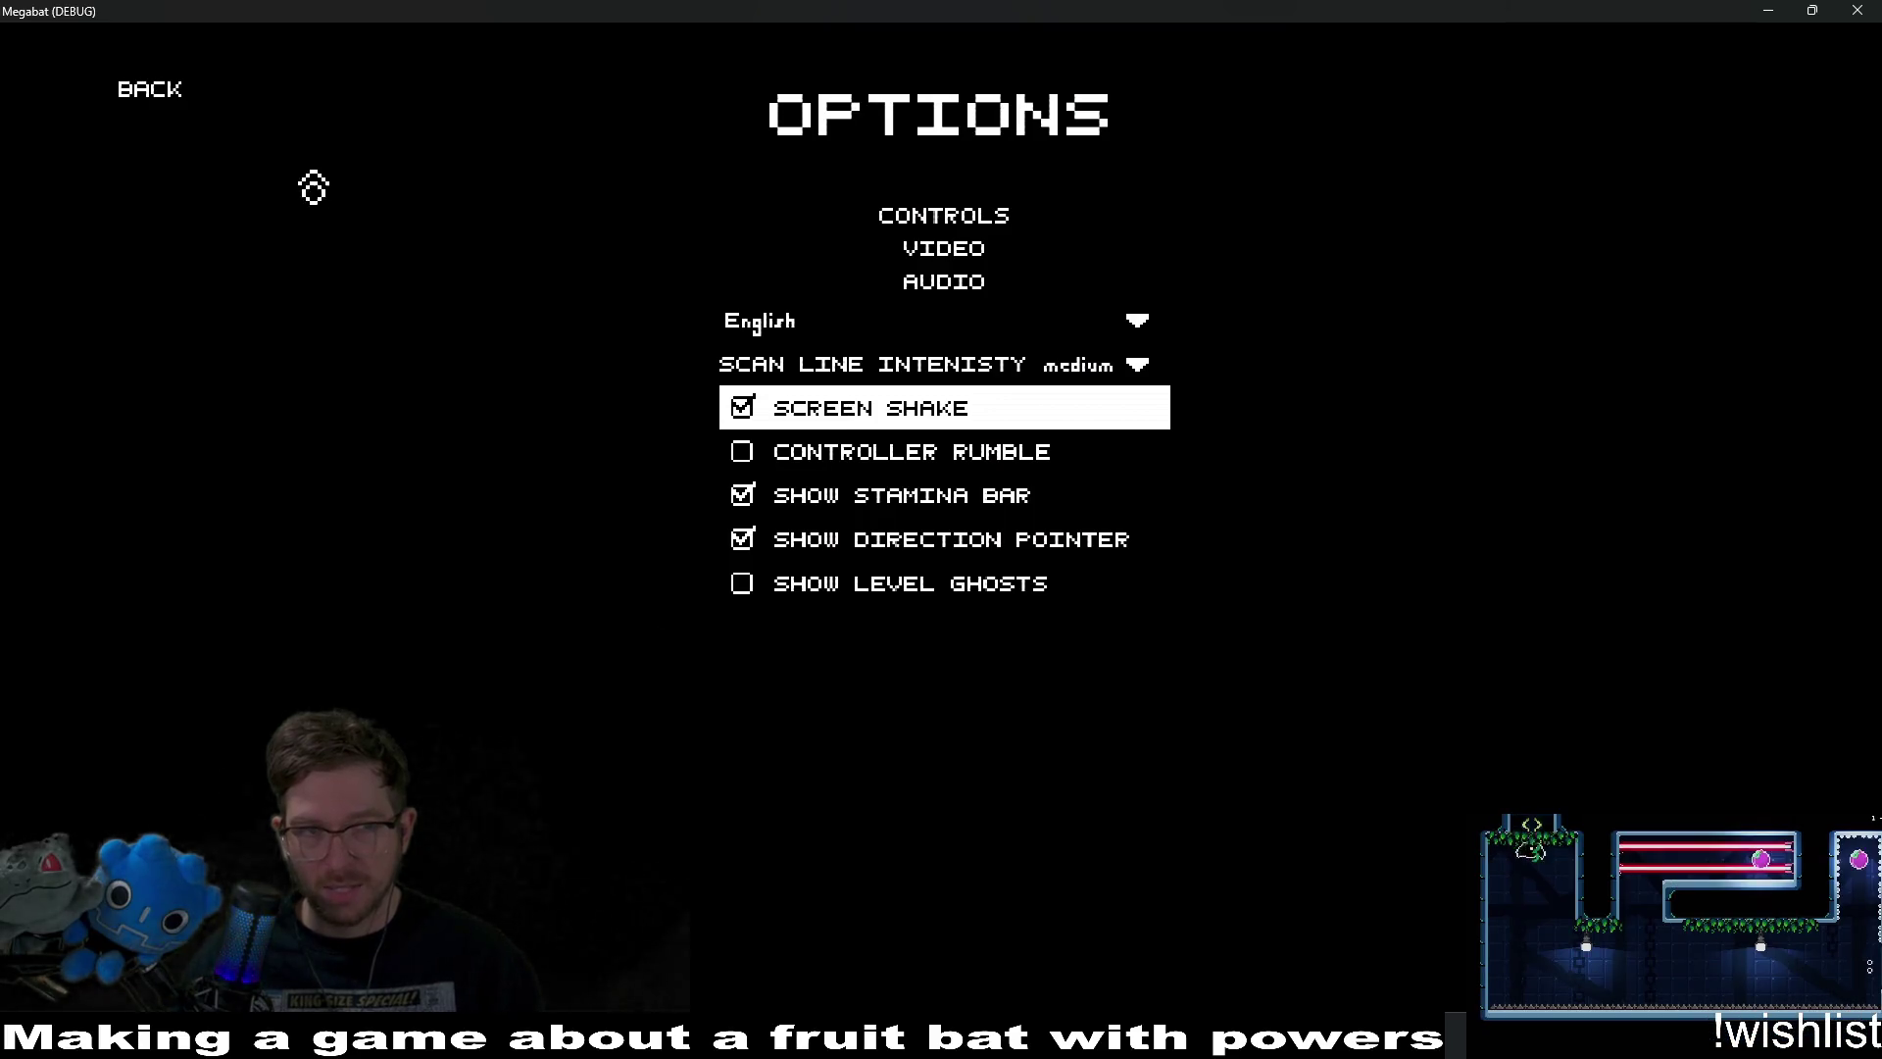
pyautogui.click(153, 98)
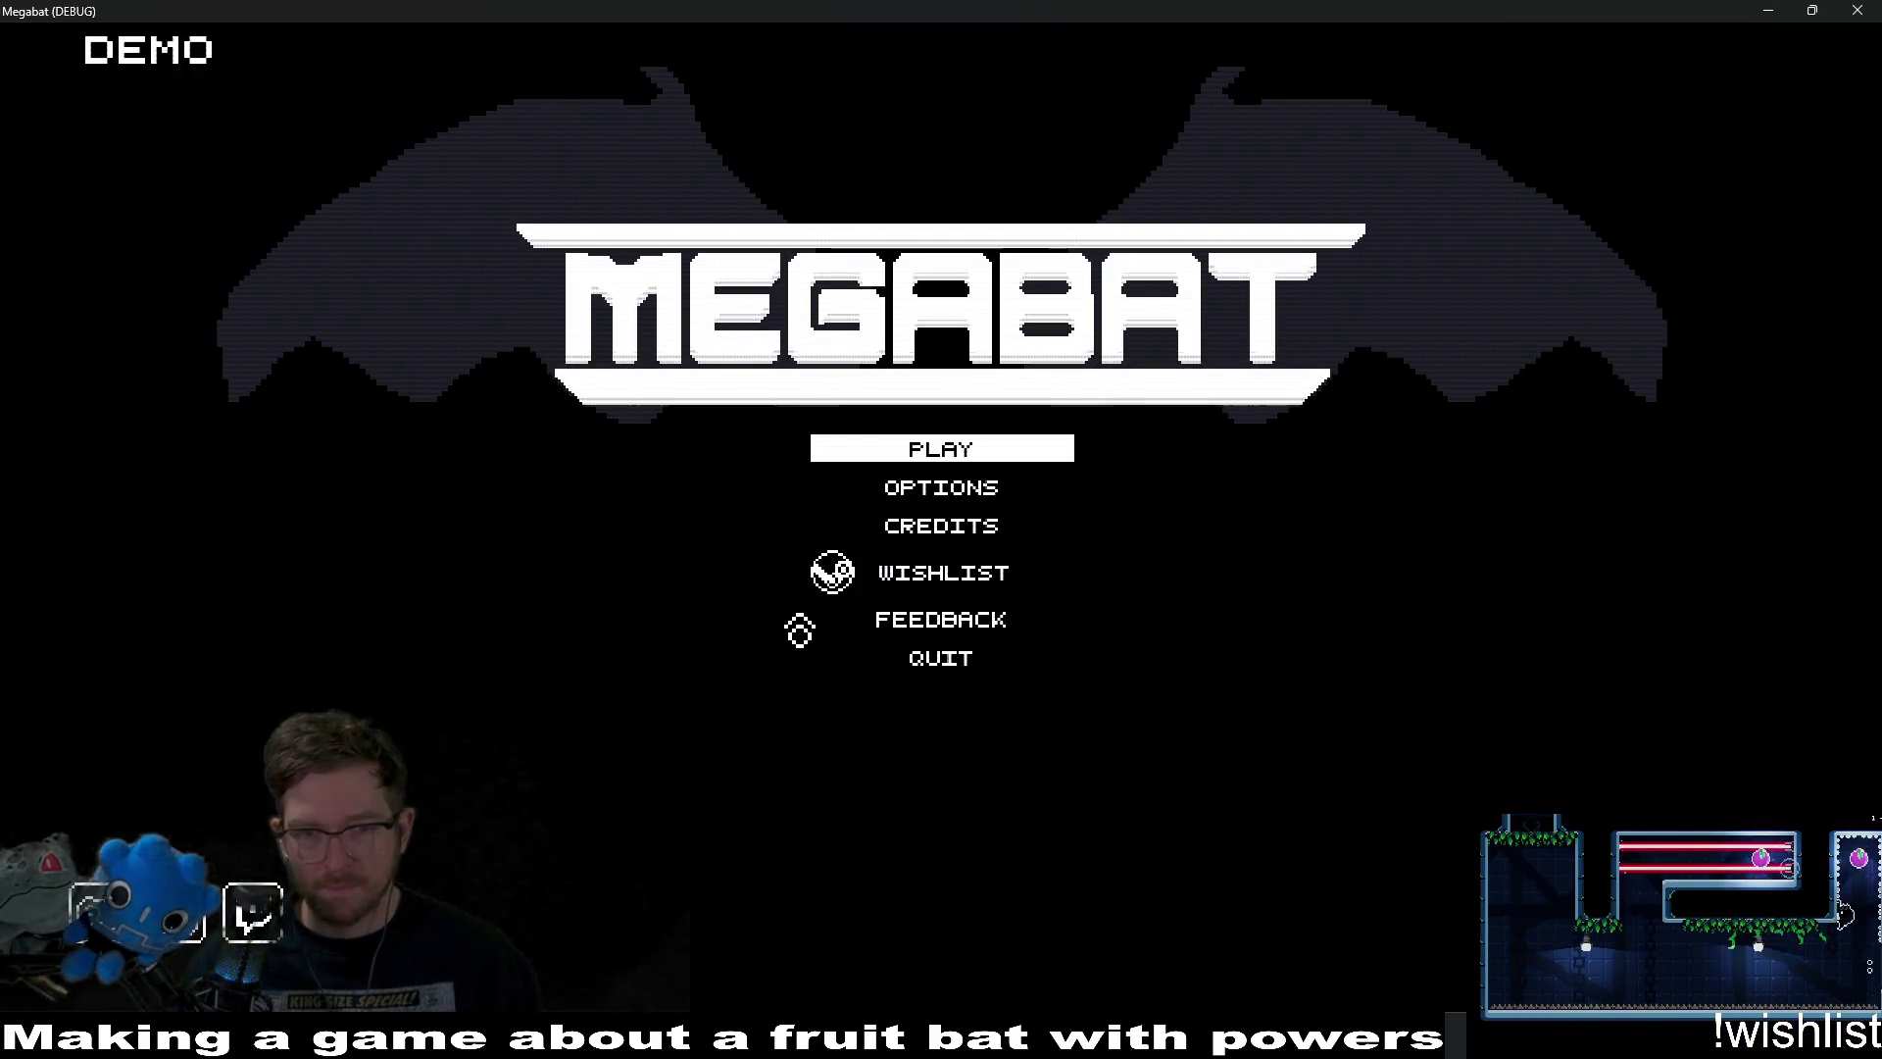
pyautogui.click(985, 436)
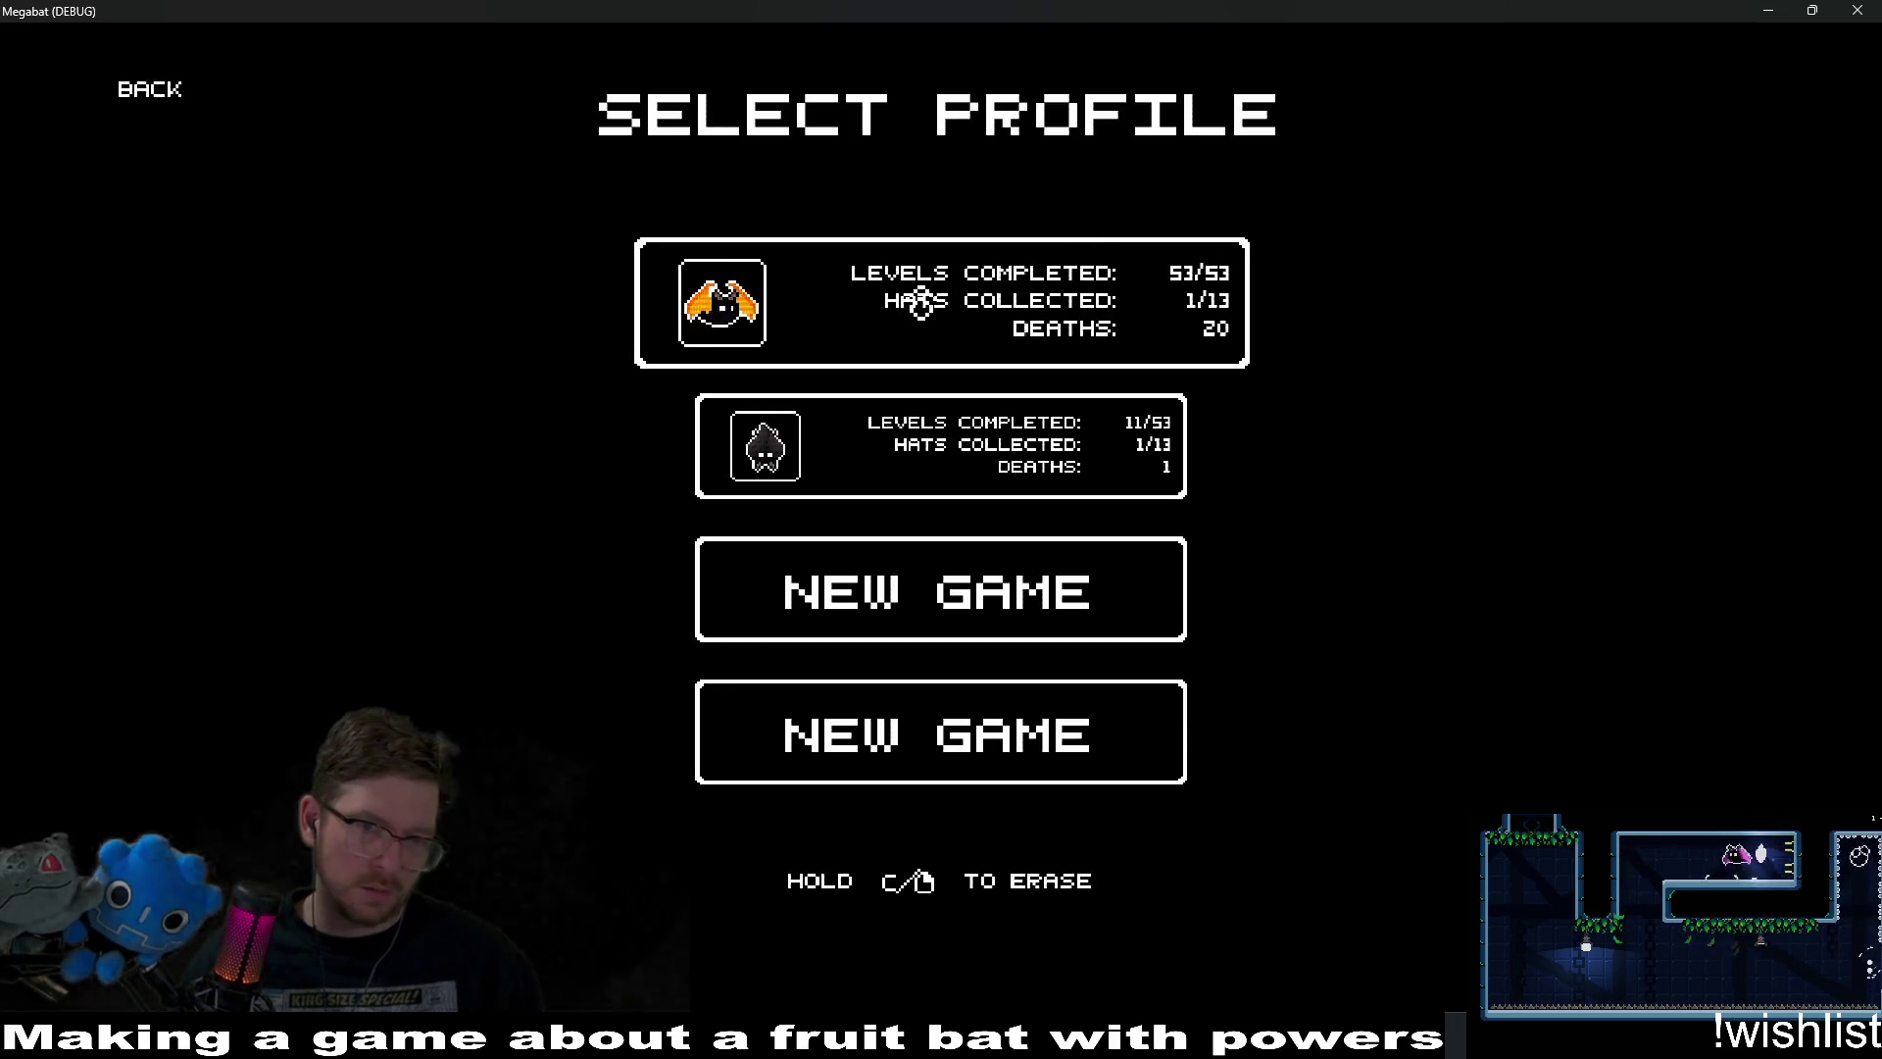
# View the level-select map for the second and first profiles, then close Megabat.
pyautogui.click(958, 469)
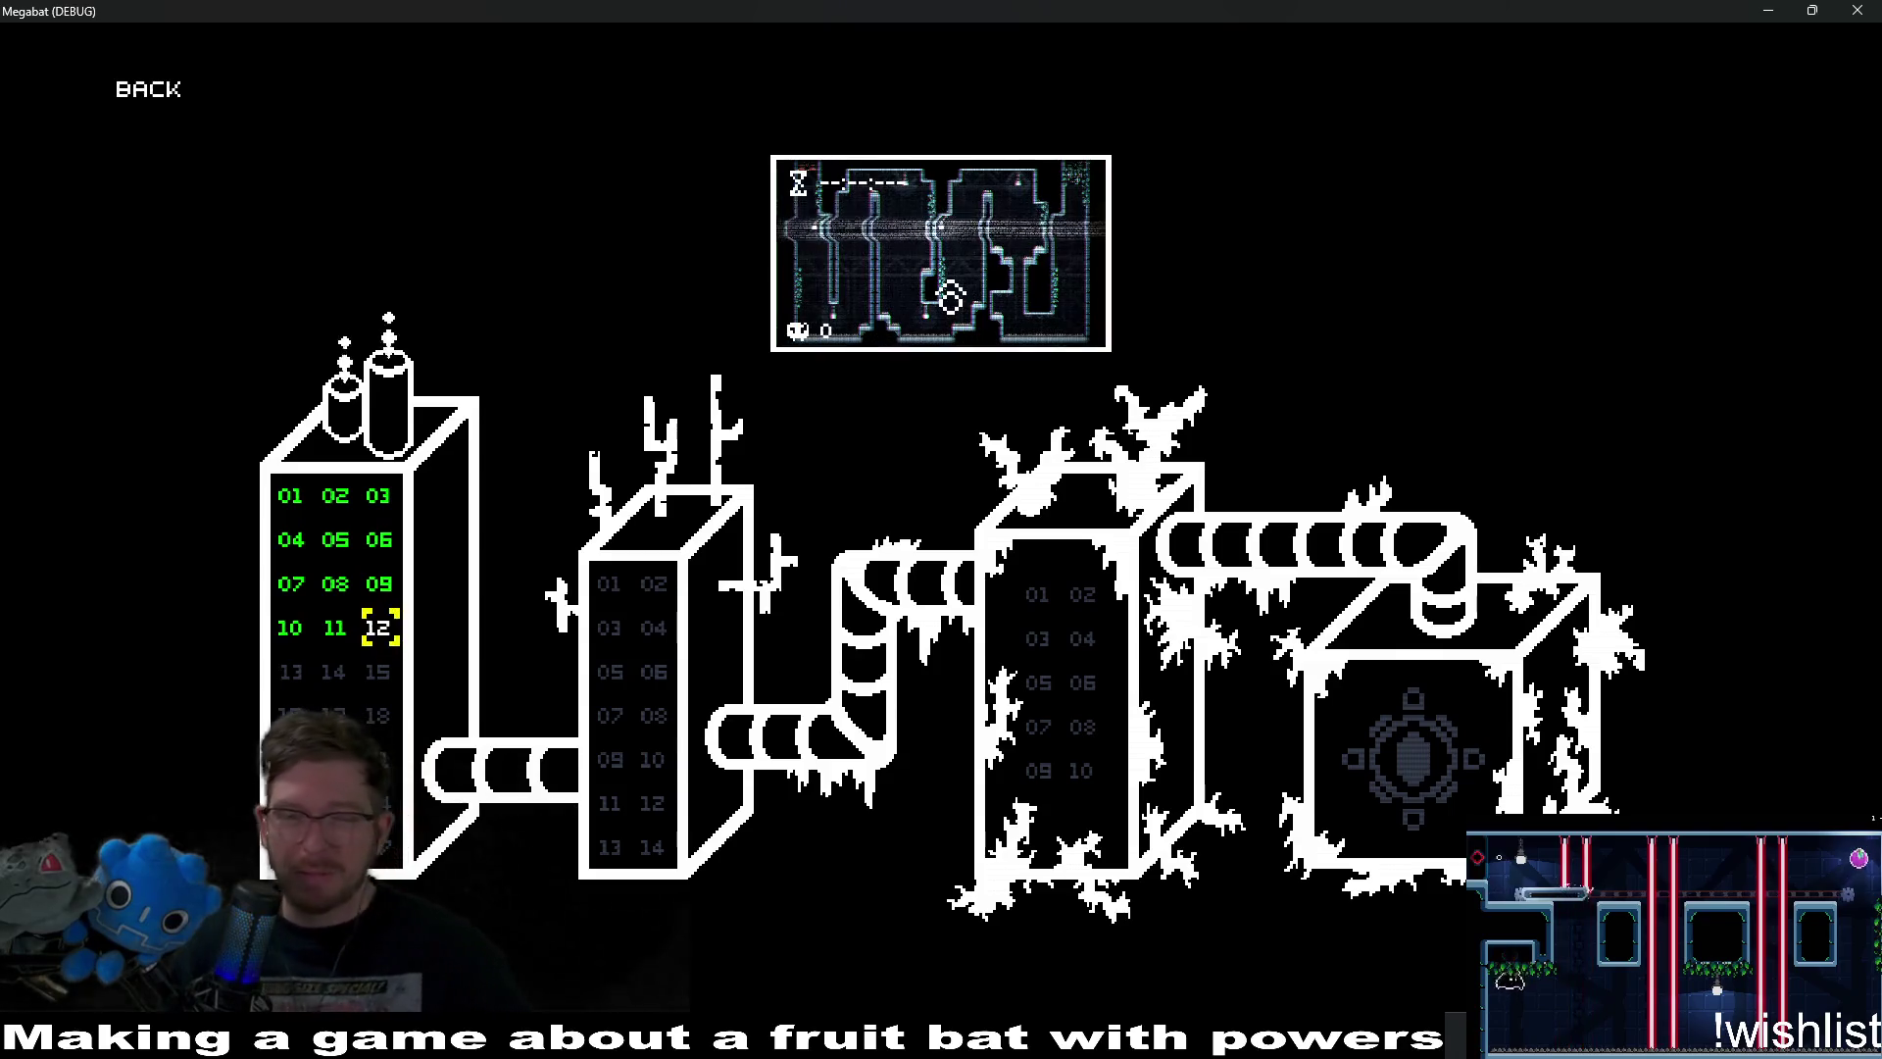
pyautogui.click(157, 95)
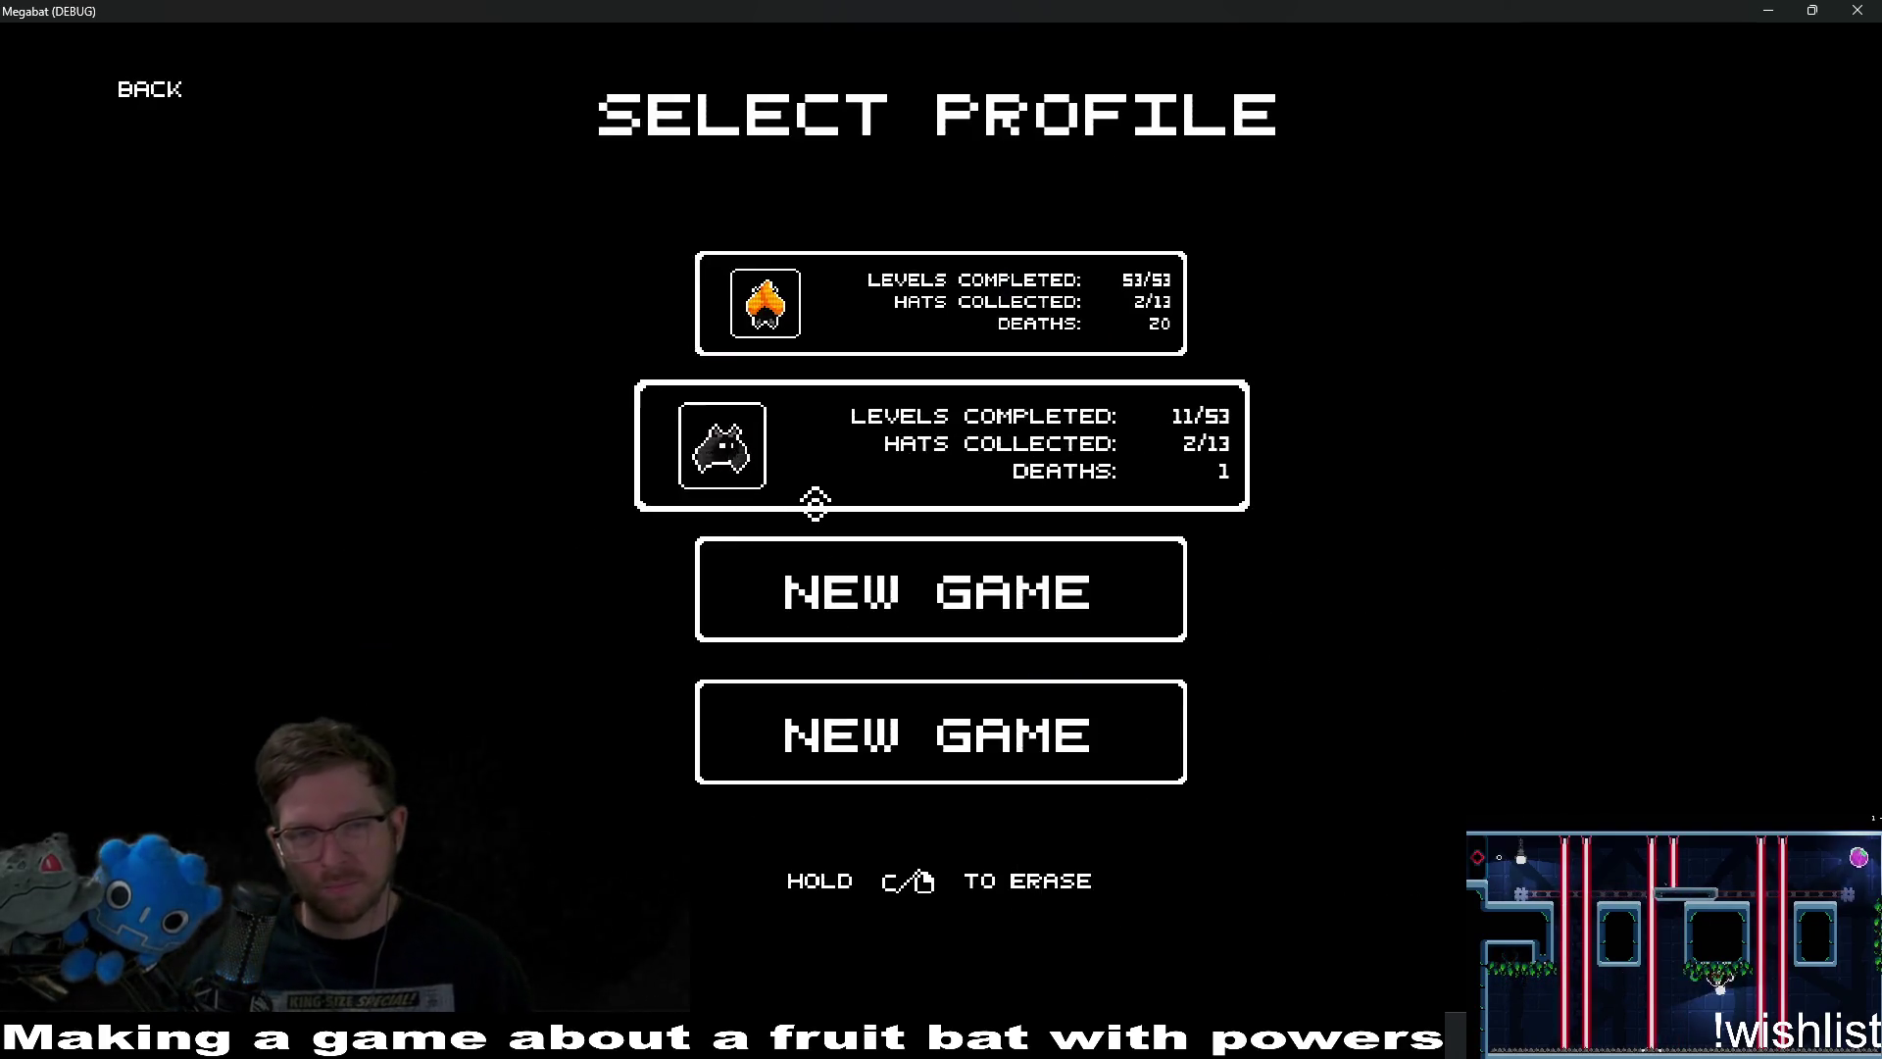
pyautogui.click(886, 294)
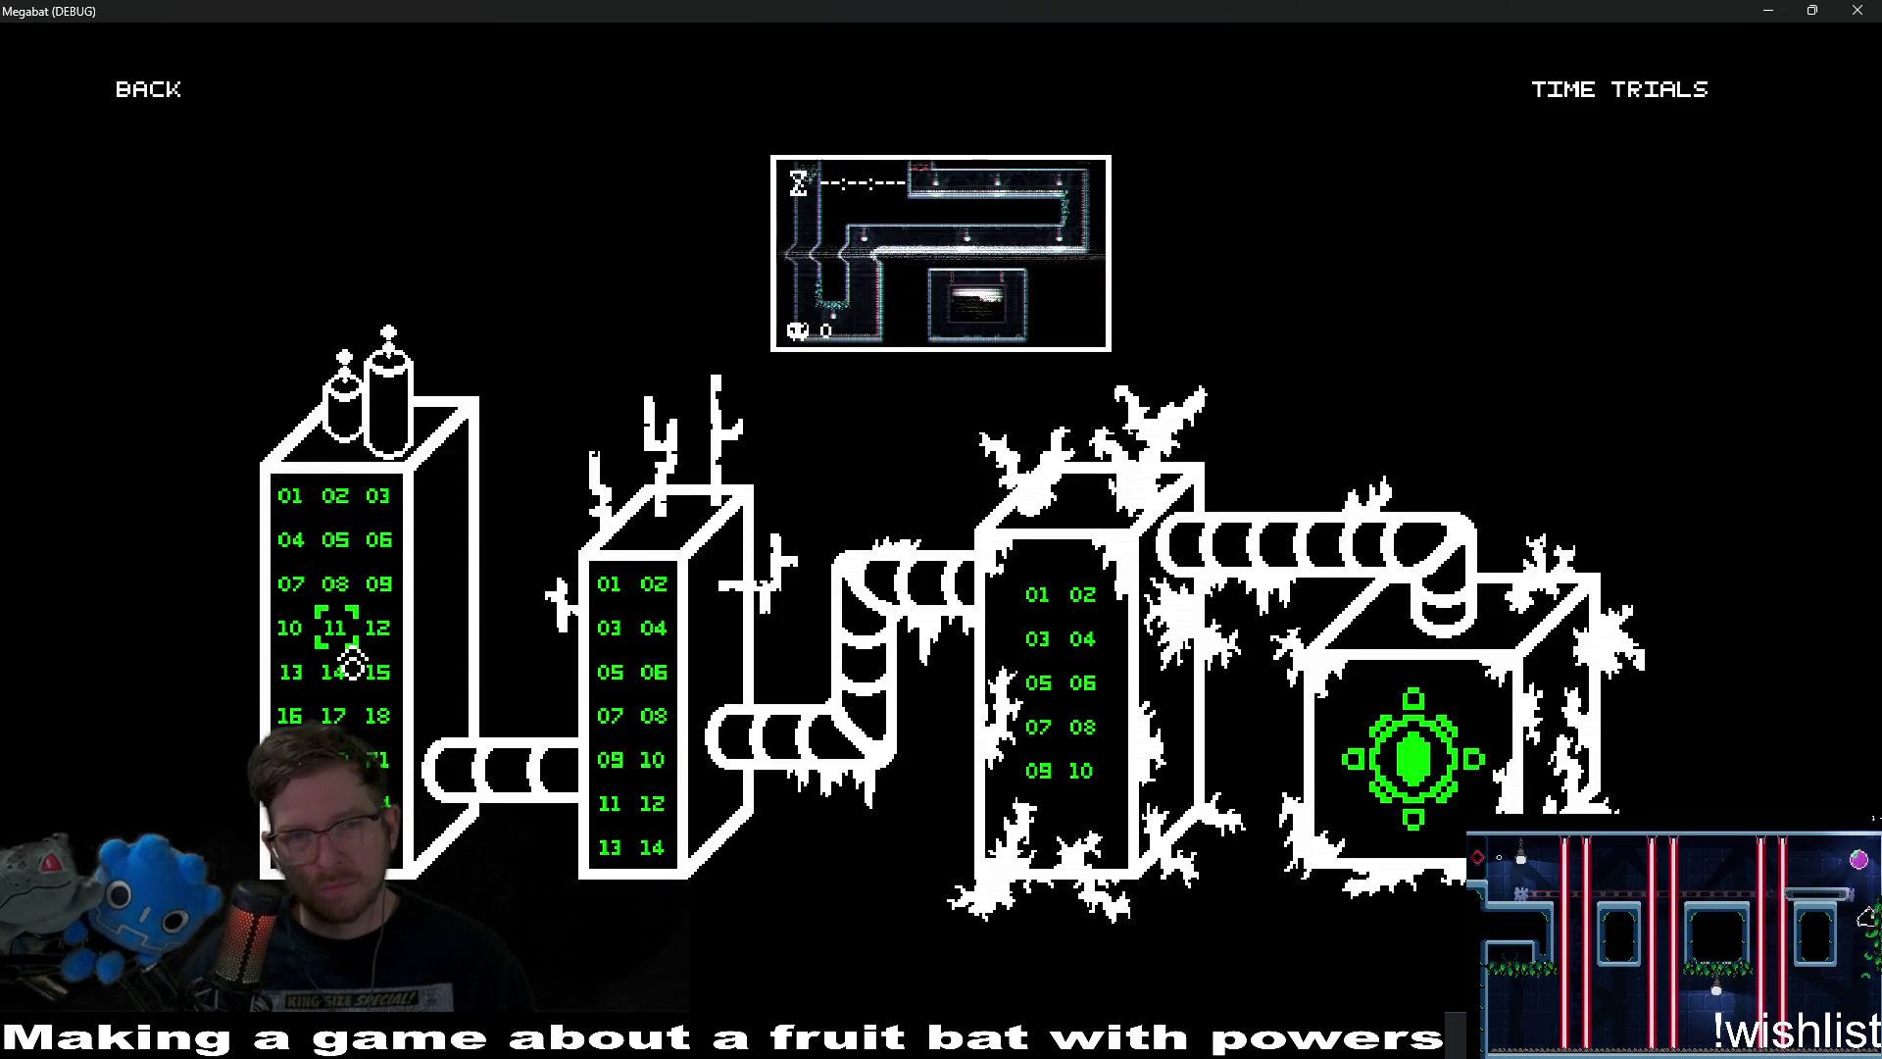
pyautogui.click(181, 103)
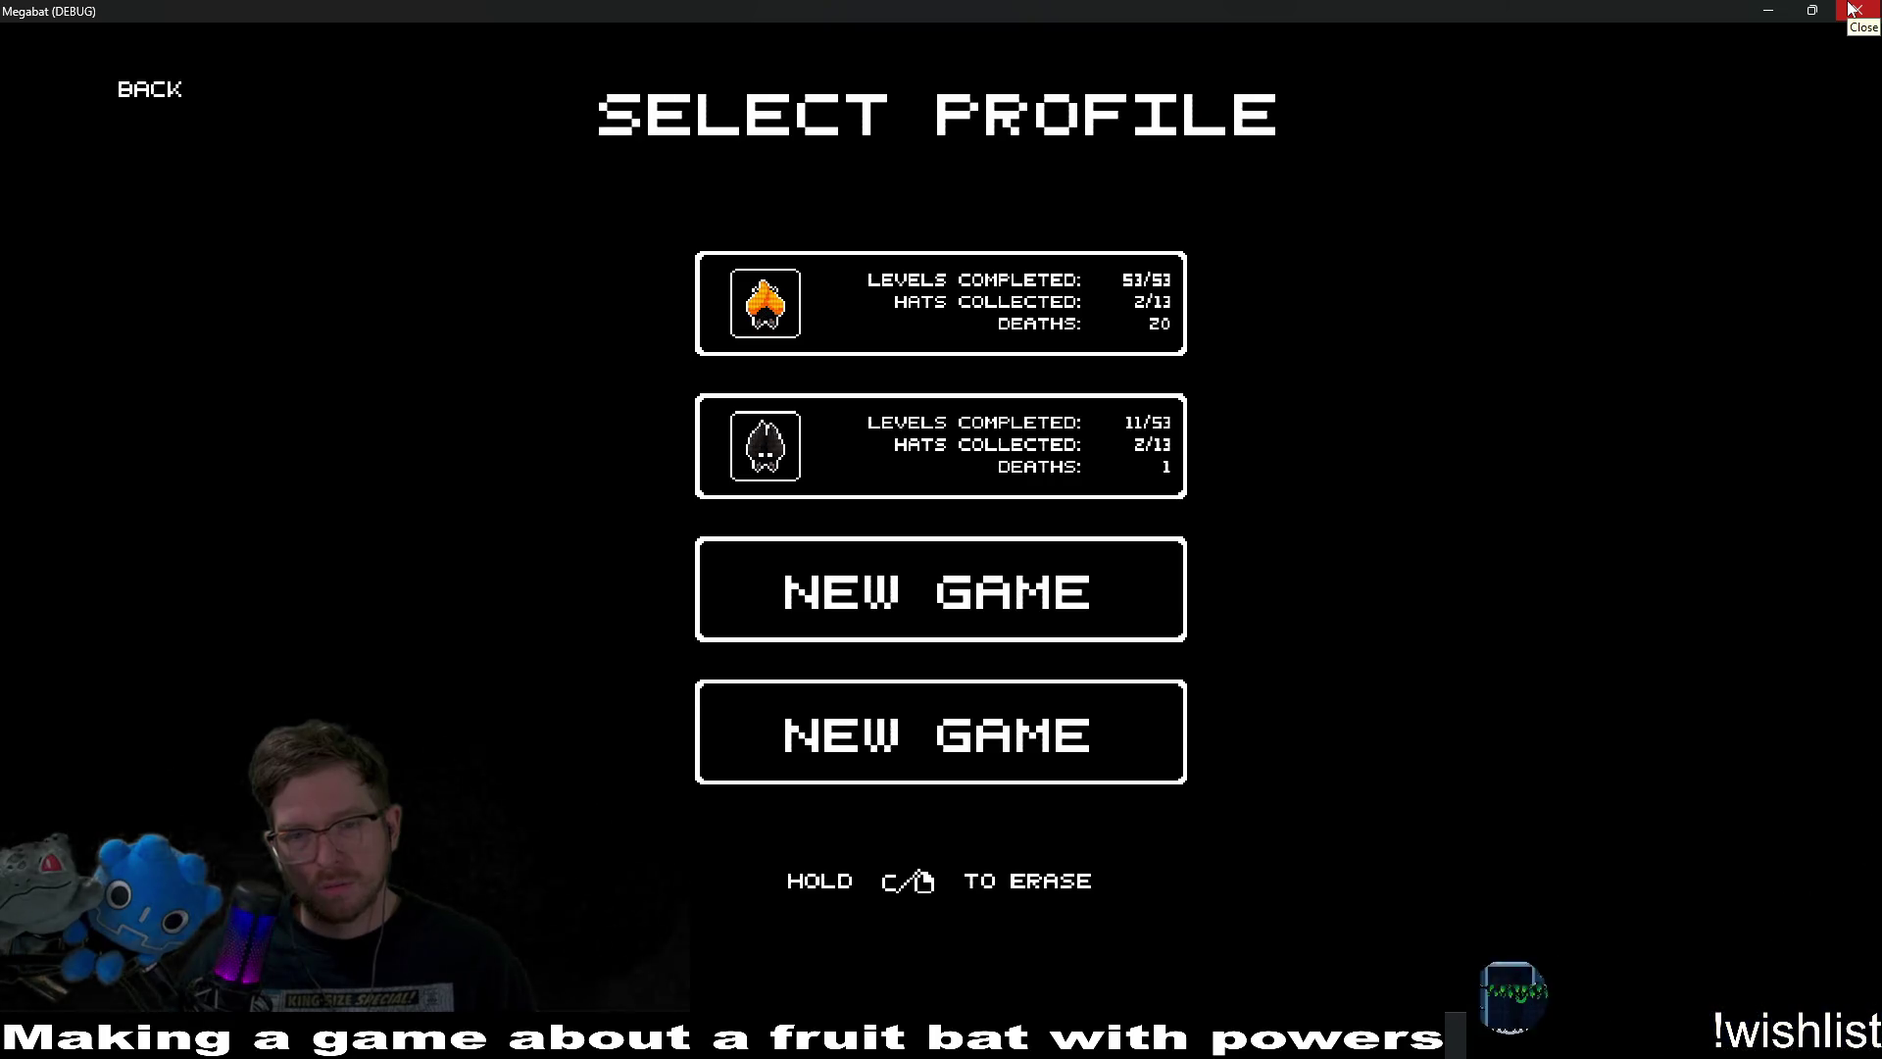
pyautogui.click(1853, 10)
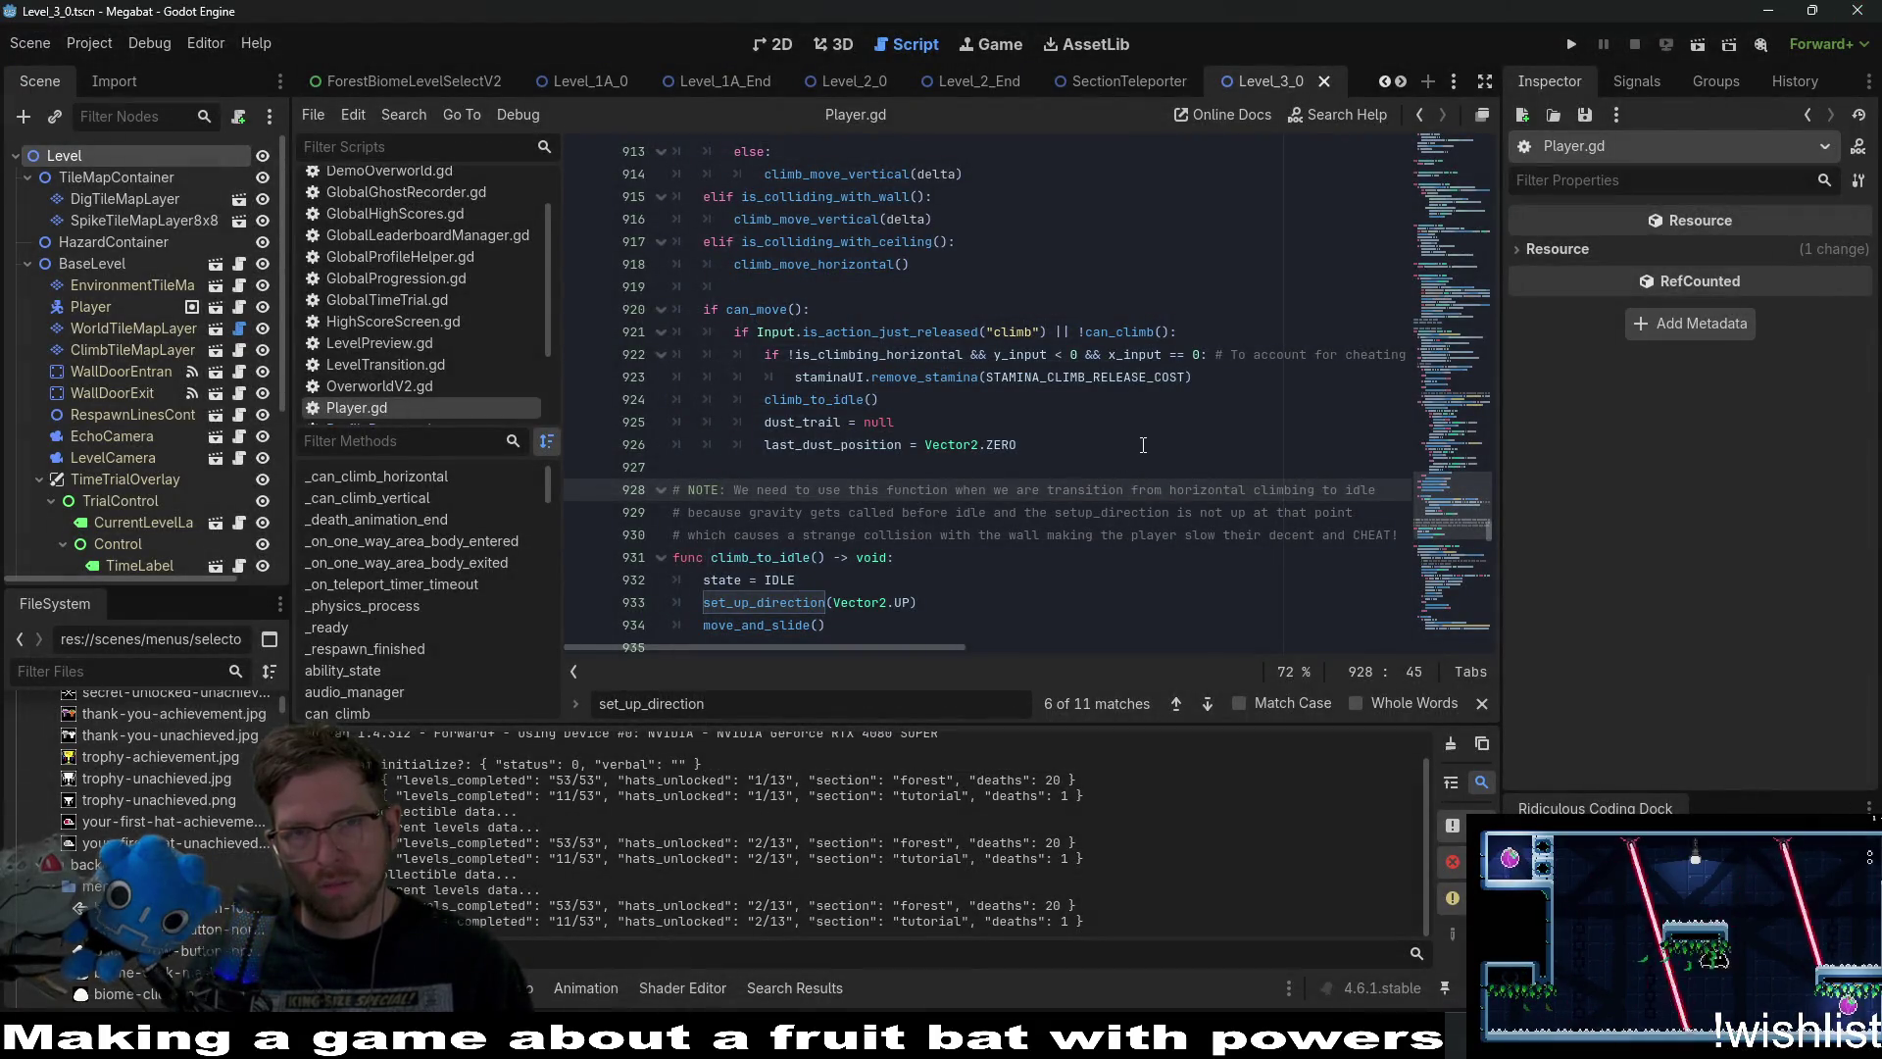
# Quick-open LabBiomeLevelSelectV2.tscn by searching 'biomelevel' and show it in the 2D view.
pyautogui.hotkey('alt', 'shift', 'o')
pyautogui.write('overworld')
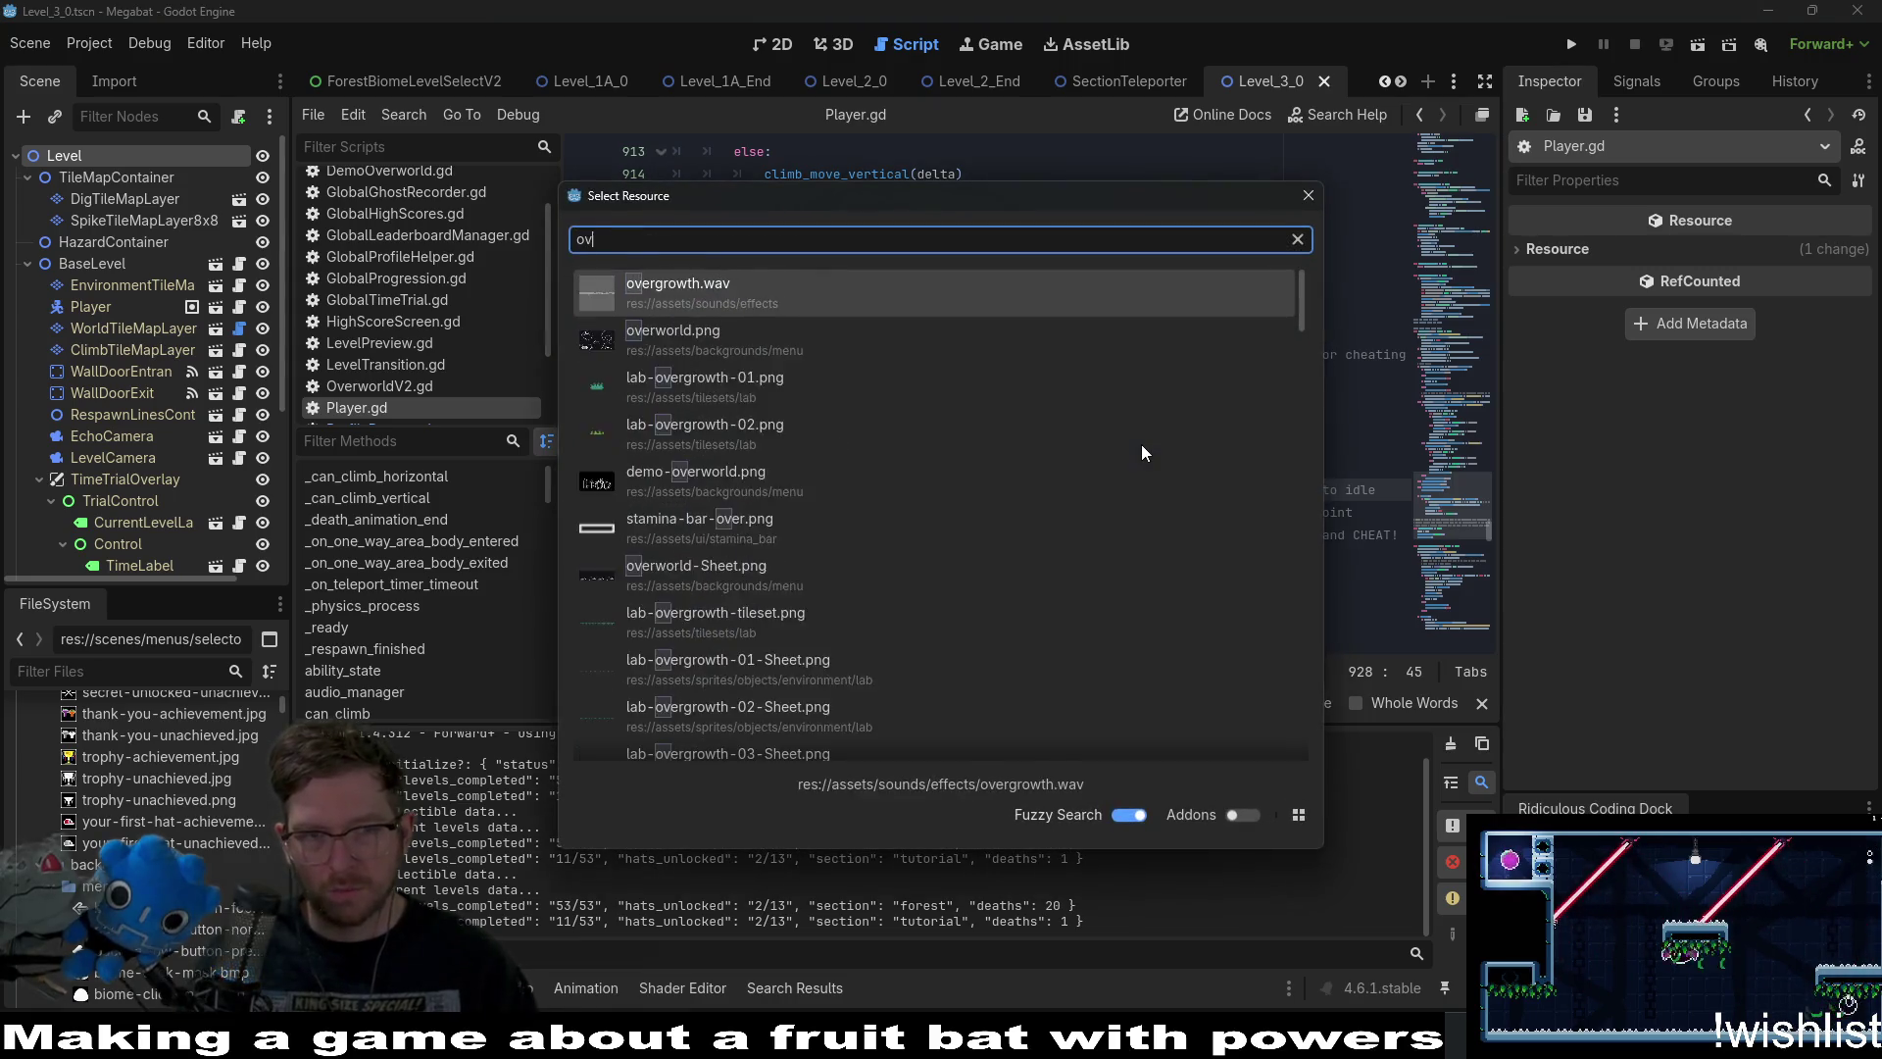
pyautogui.hotkey('ctrl', 'BackSpace')
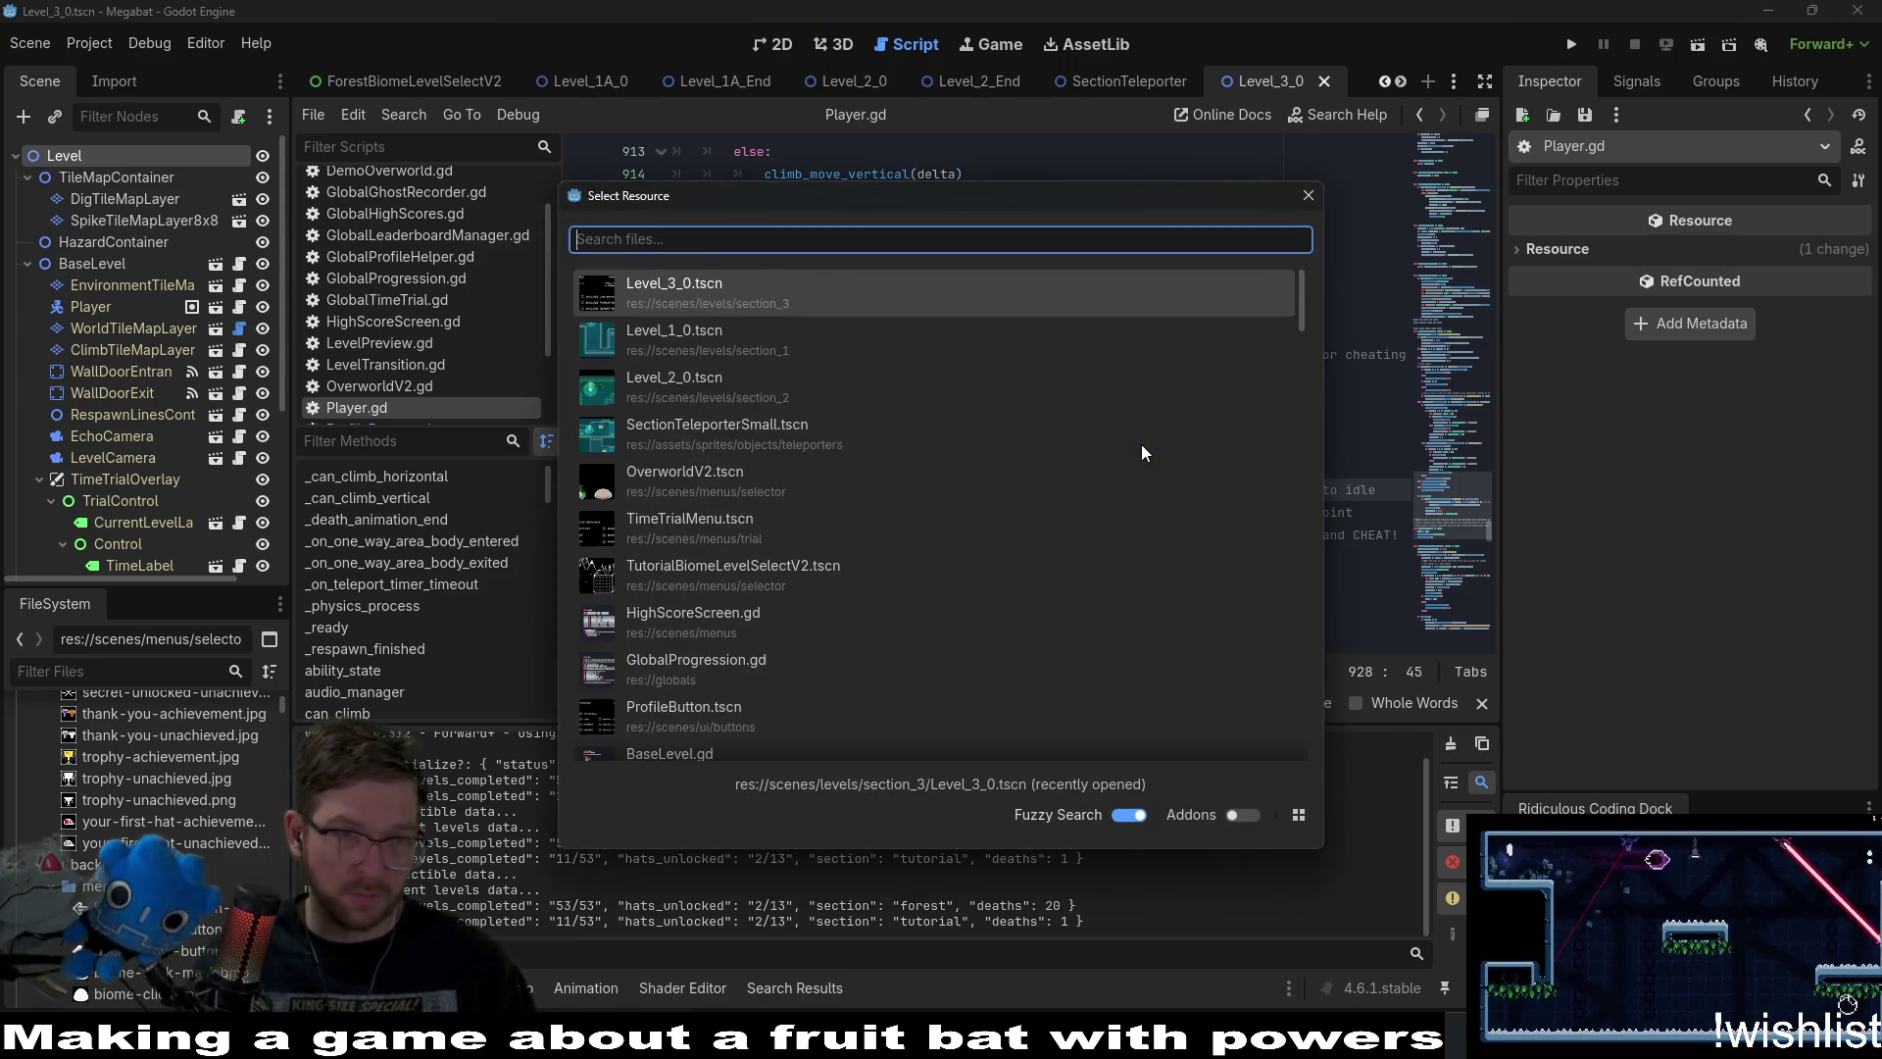
pyautogui.write('biomelevel')
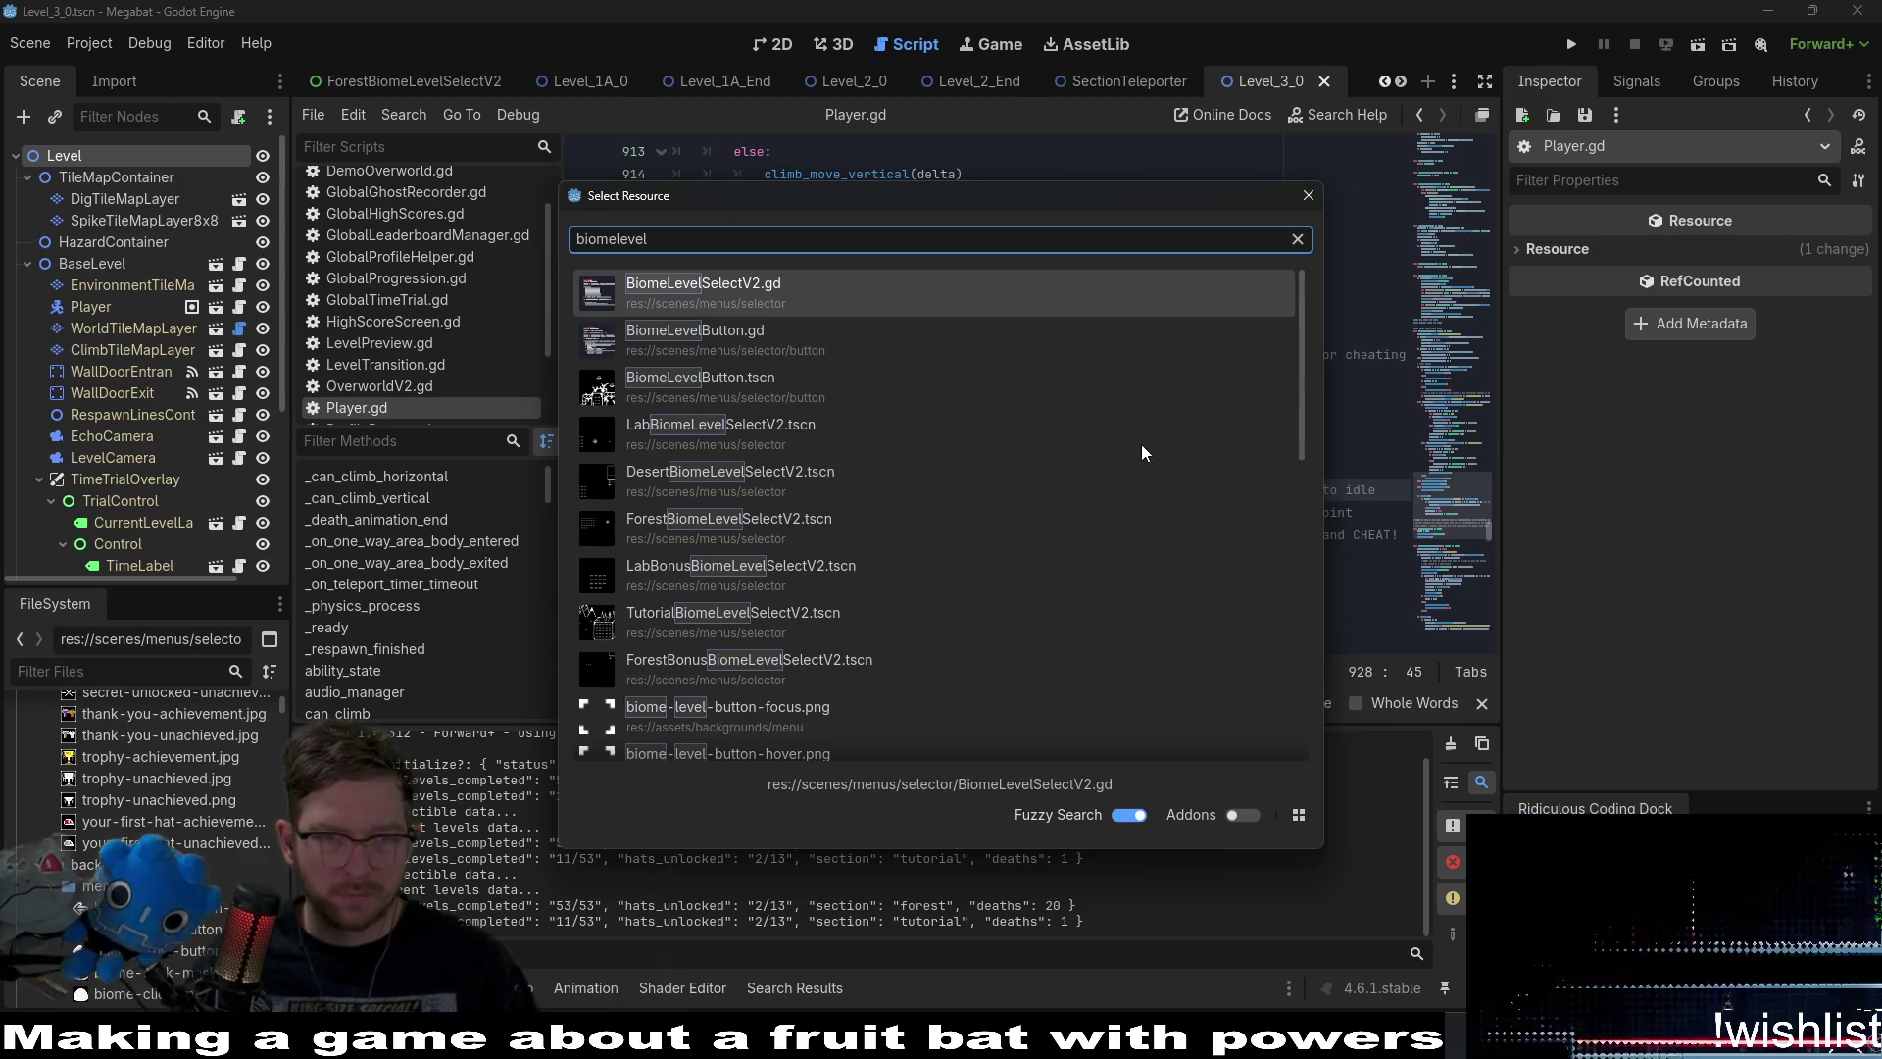
pyautogui.press('Down')
pyautogui.press('Down')
pyautogui.press('Down')
pyautogui.press('Return')
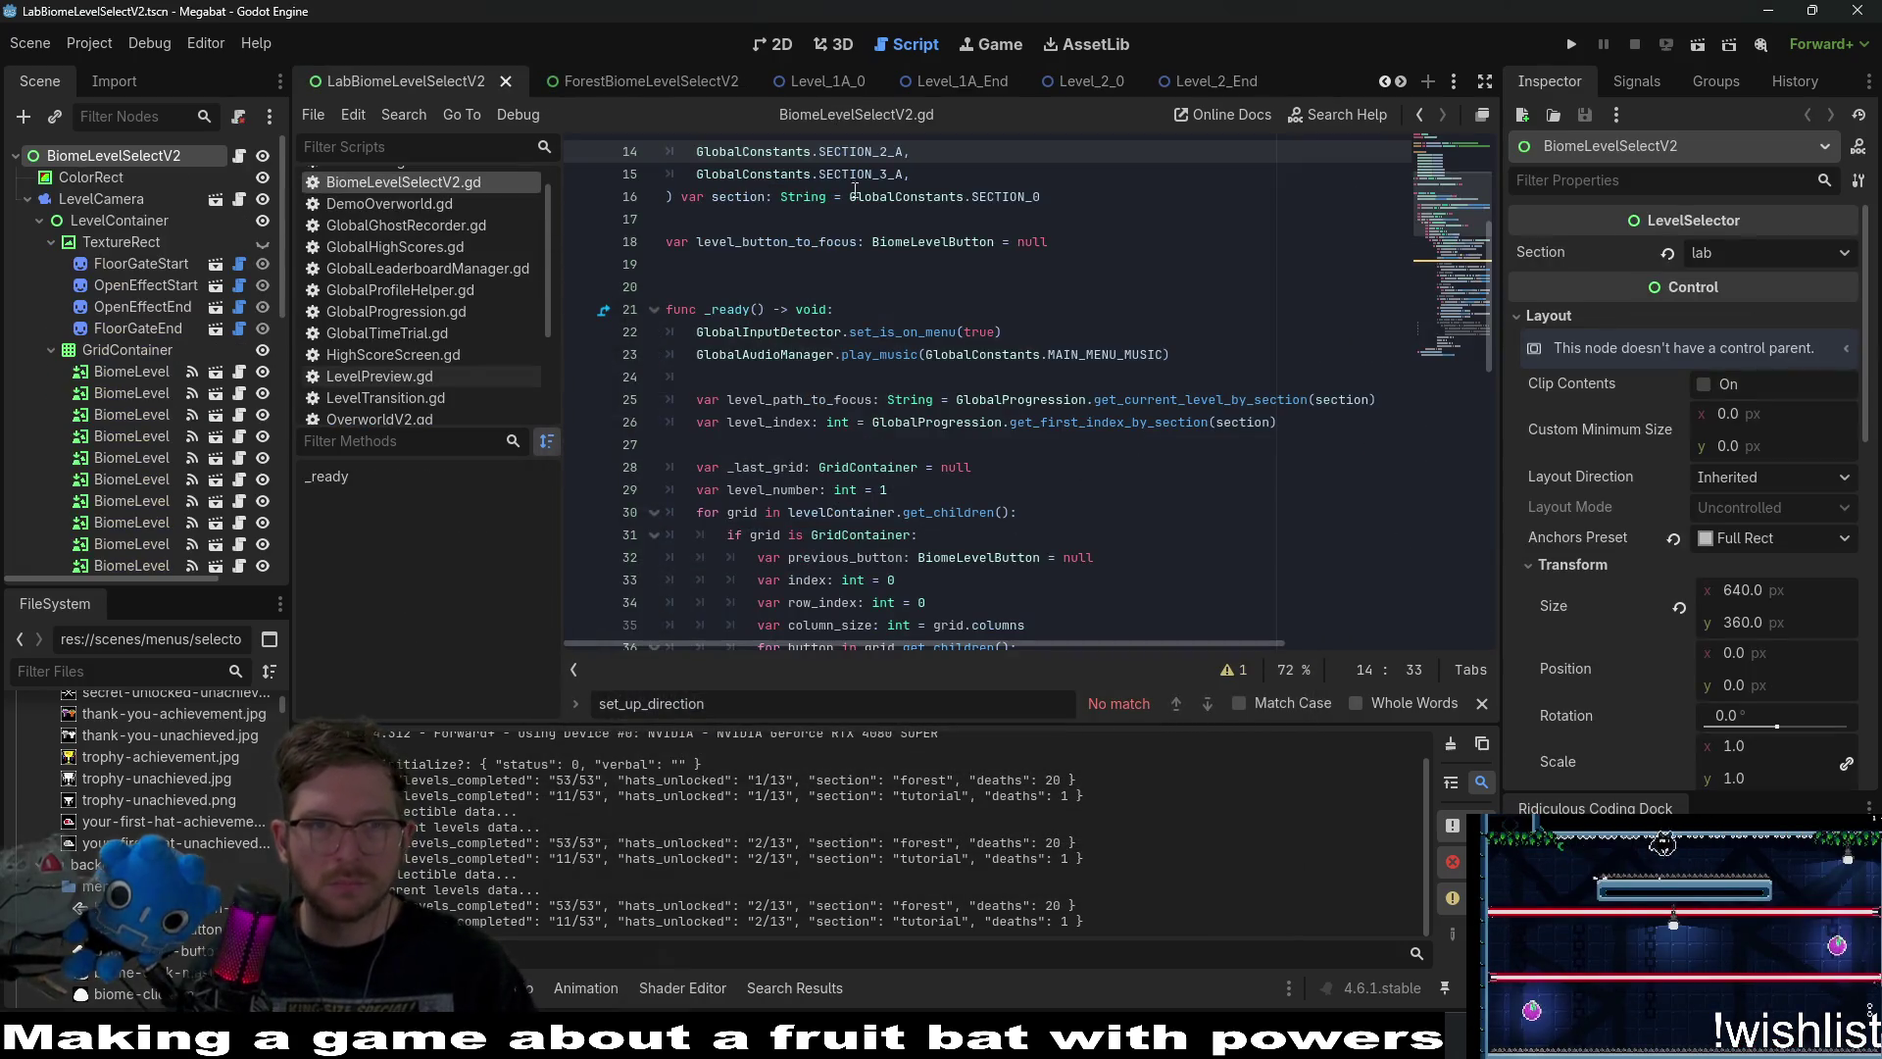
pyautogui.click(763, 44)
# Pan to the full level-select frame and open the LevelPreview scene from the Scene tree.
pyautogui.moveTo(901, 413); pyautogui.dragTo(960, 318)
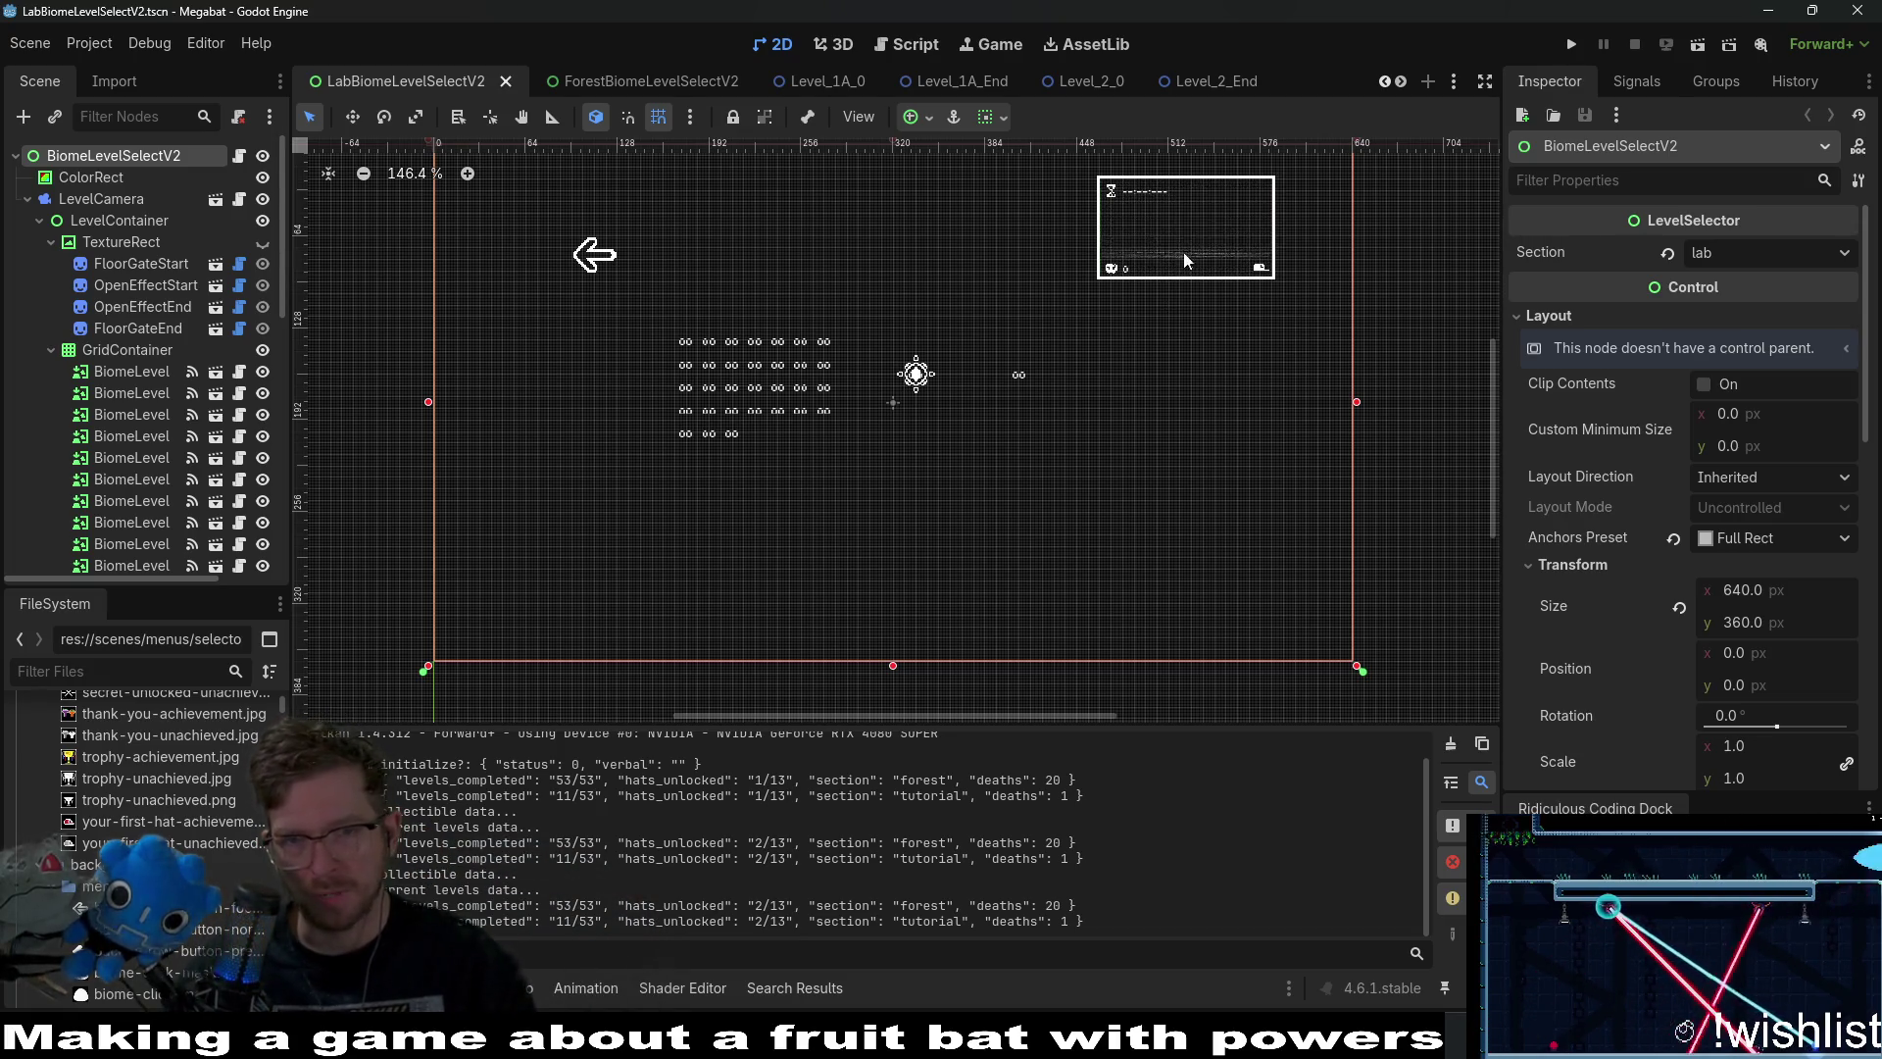
pyautogui.moveTo(1184, 251); pyautogui.dragTo(1166, 369)
pyautogui.scroll(-5, 181, 455)
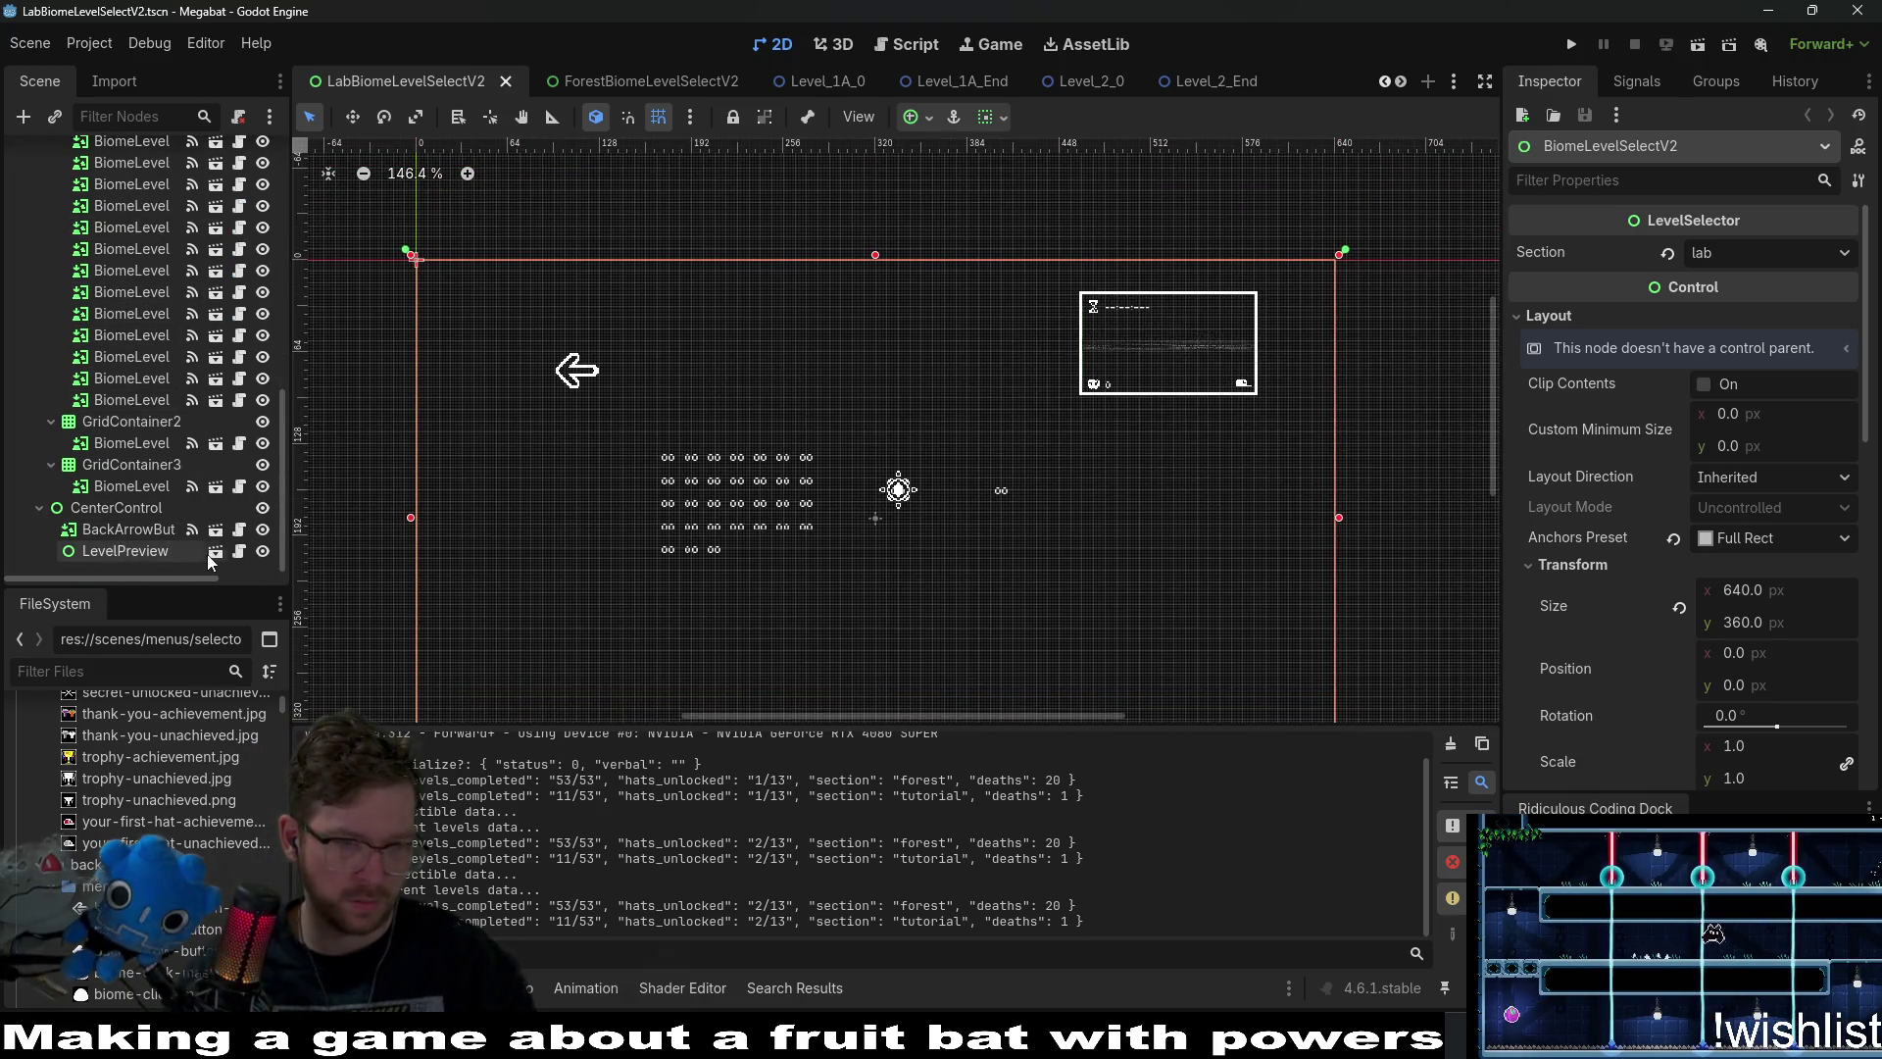
pyautogui.click(210, 554)
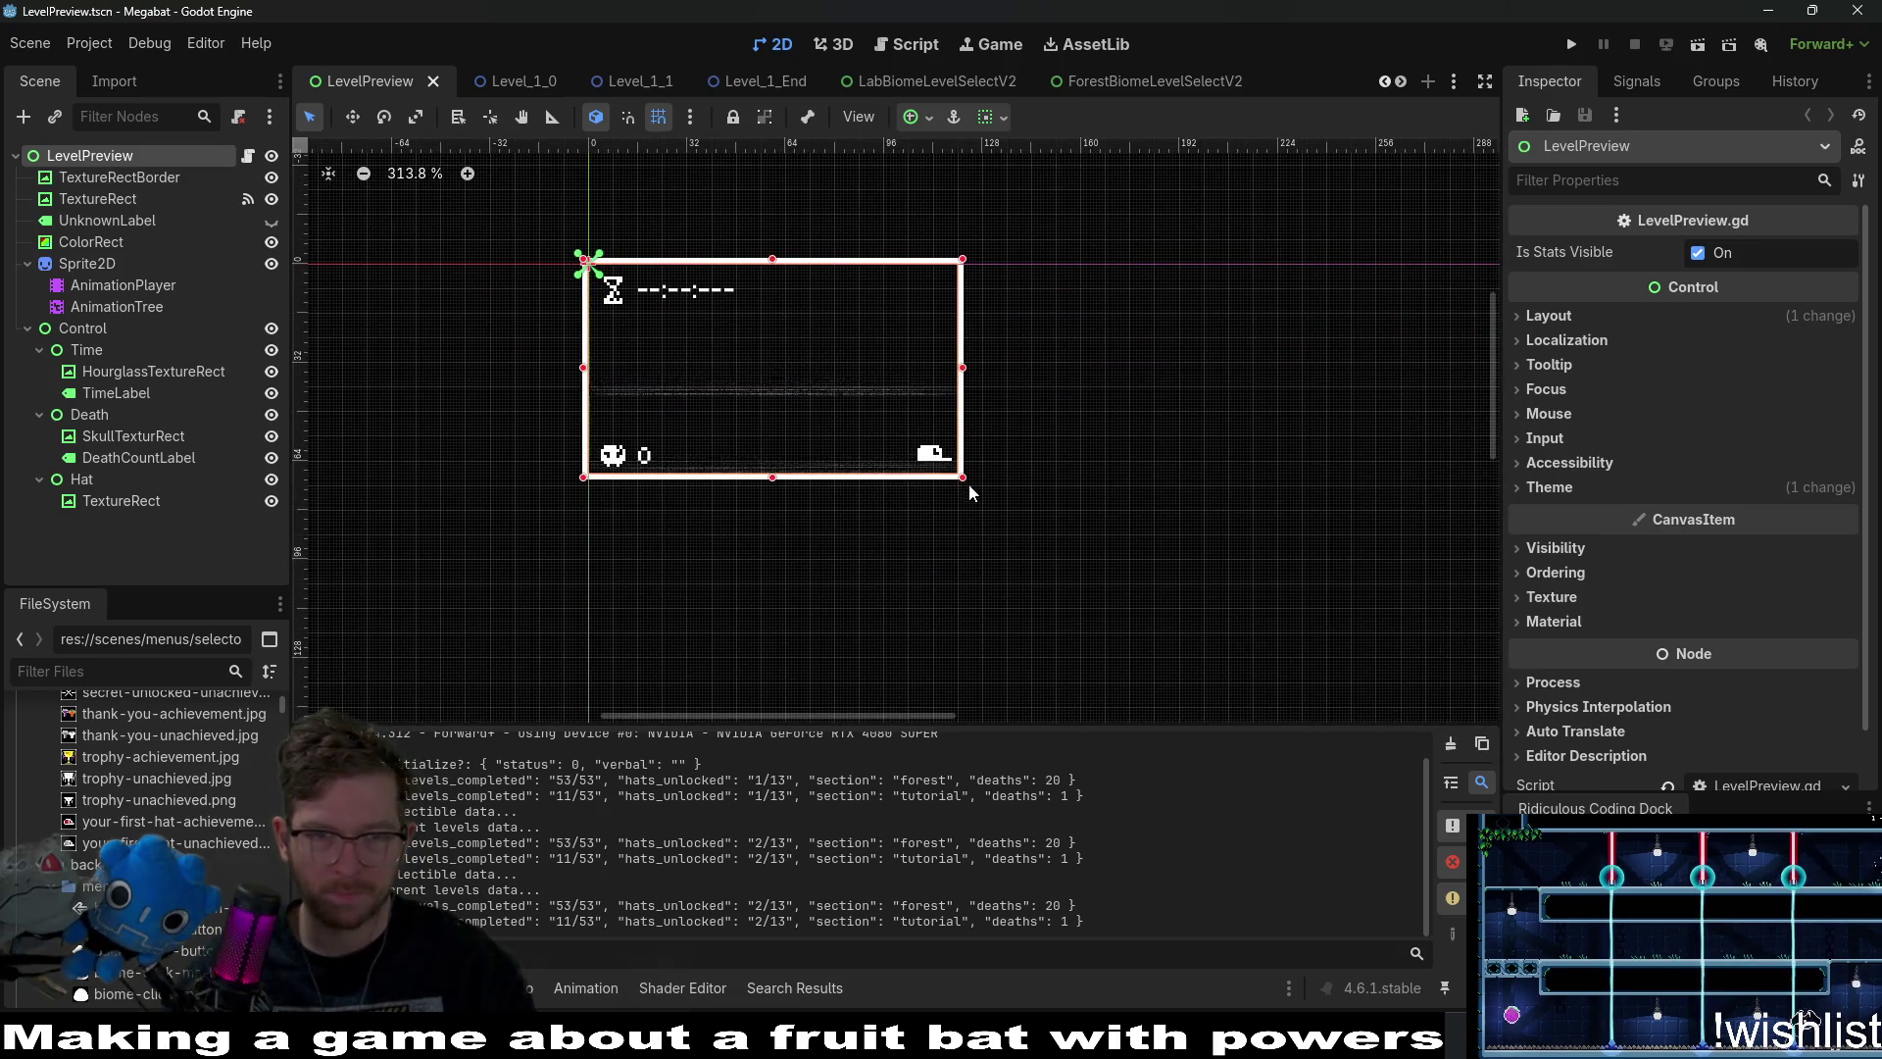
# Inspect the LevelPreview child nodes' sizes, undoing trial resizes of the preview.
pyautogui.moveTo(968, 484); pyautogui.dragTo(1091, 565)
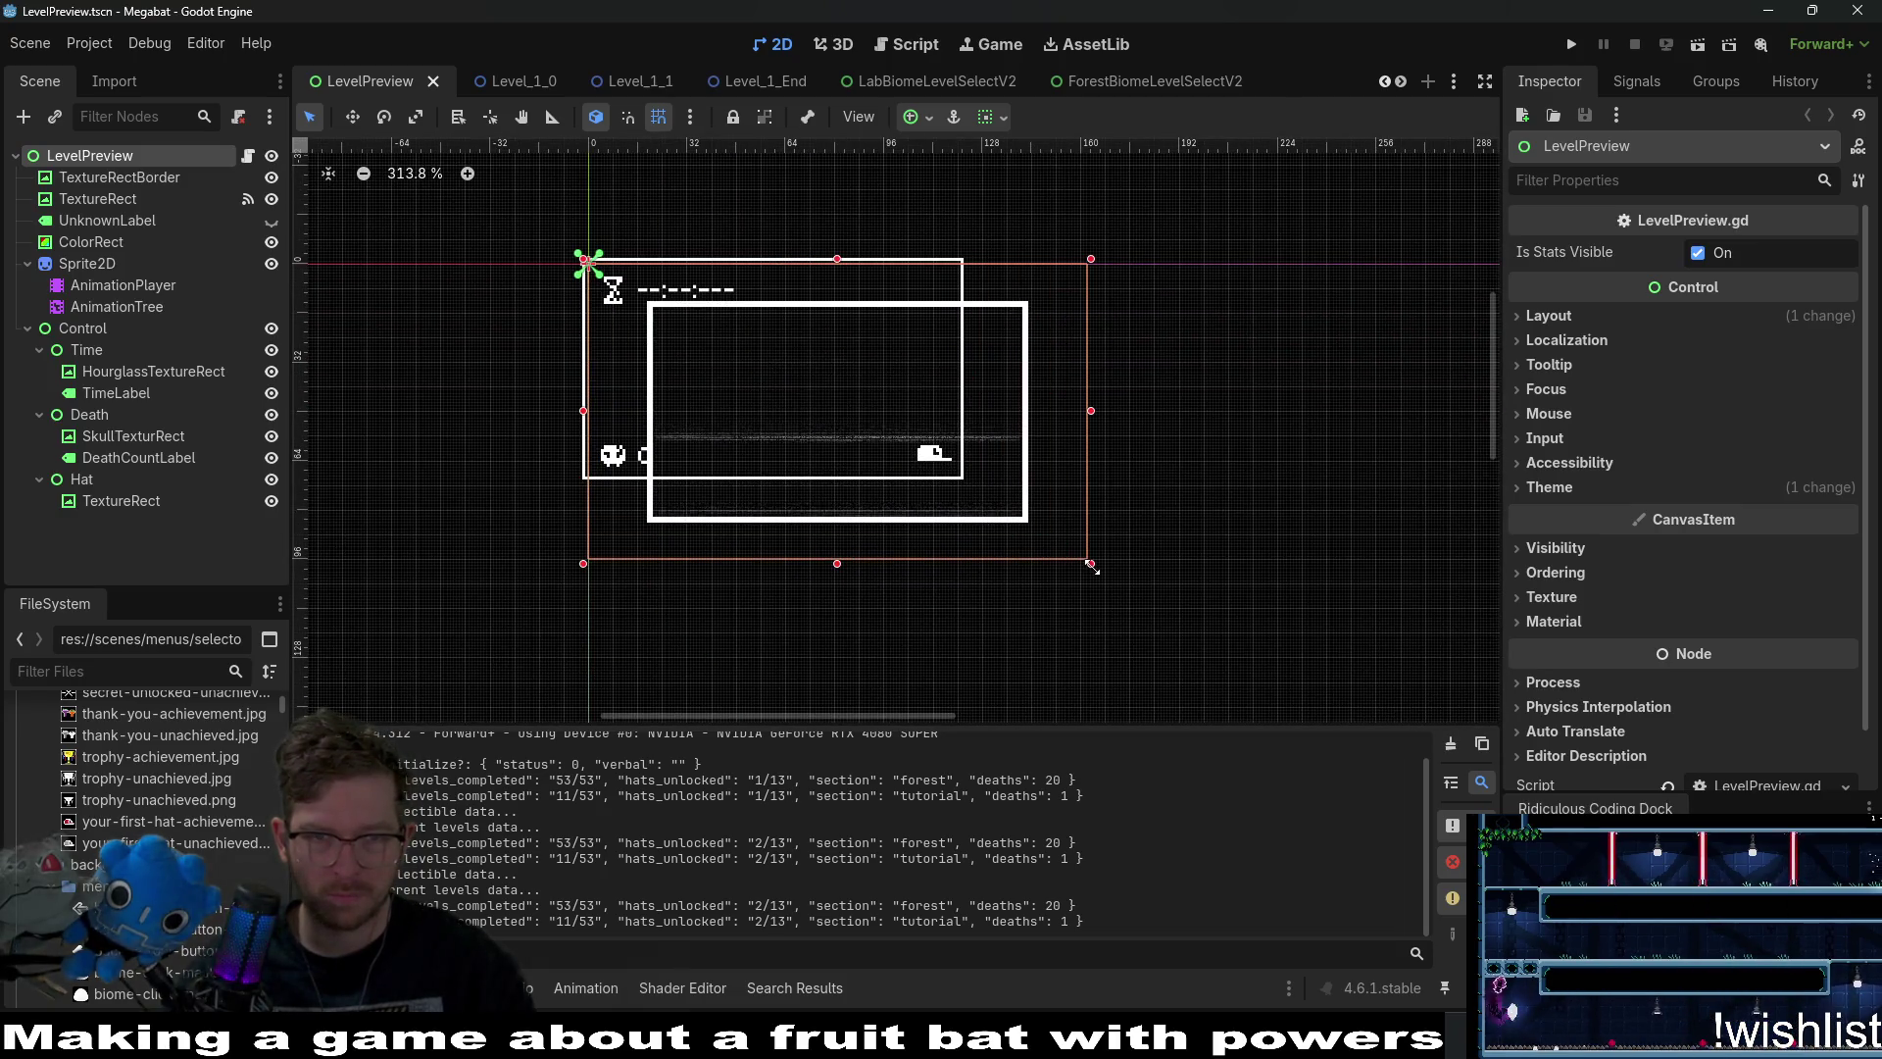
pyautogui.hotkey('ctrl', 'z')
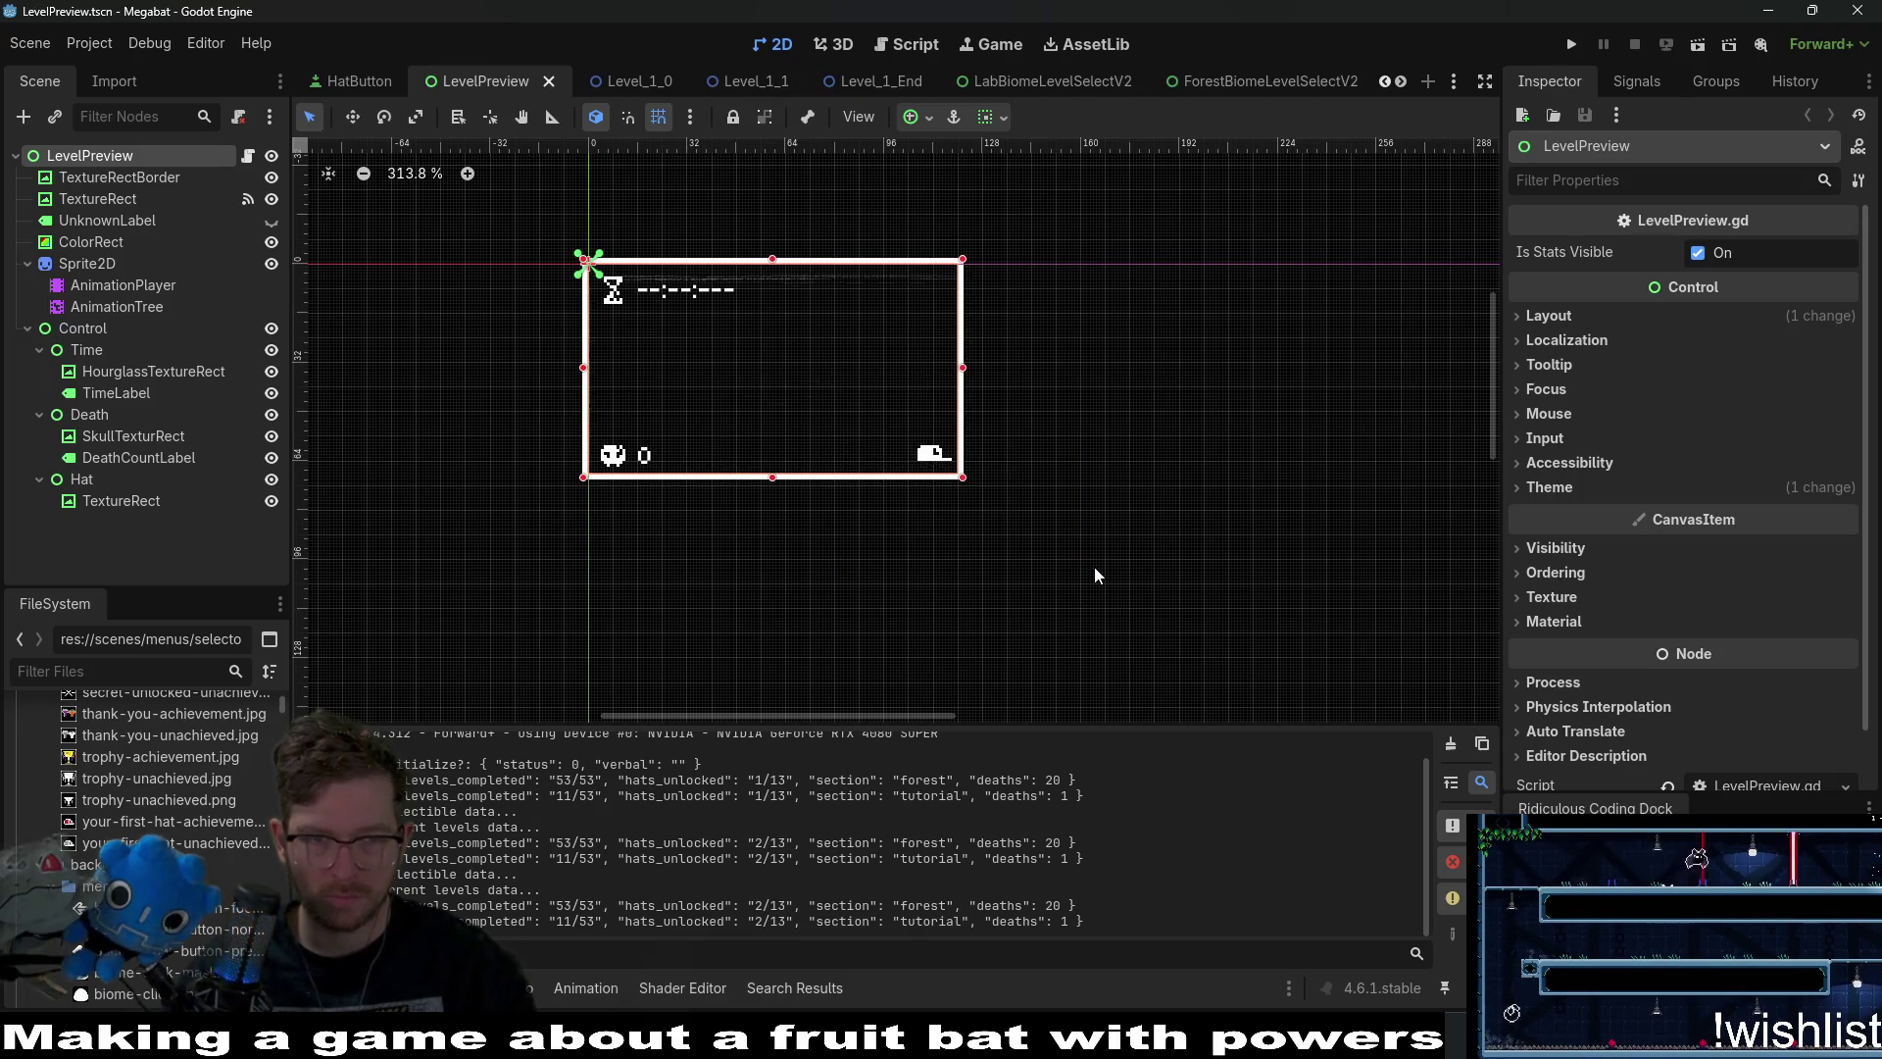
pyautogui.click(124, 200)
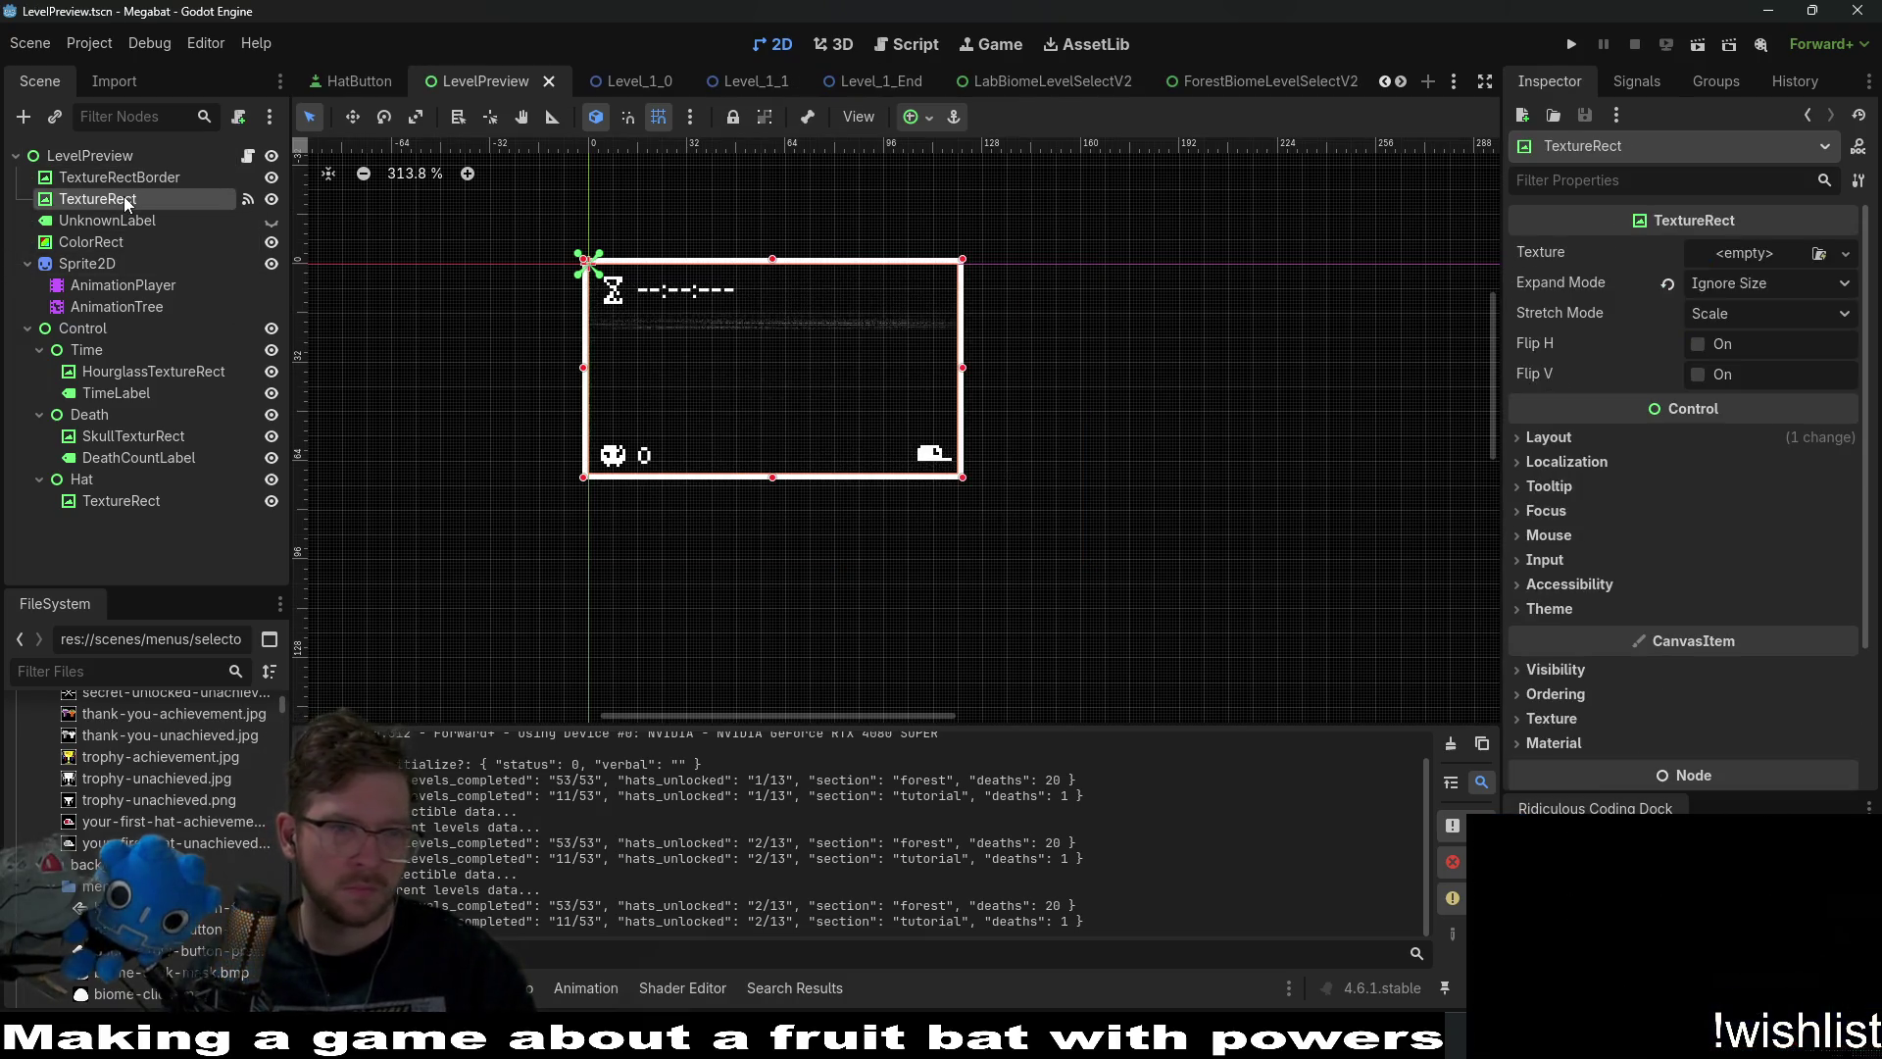
pyautogui.click(138, 179)
pyautogui.click(91, 242)
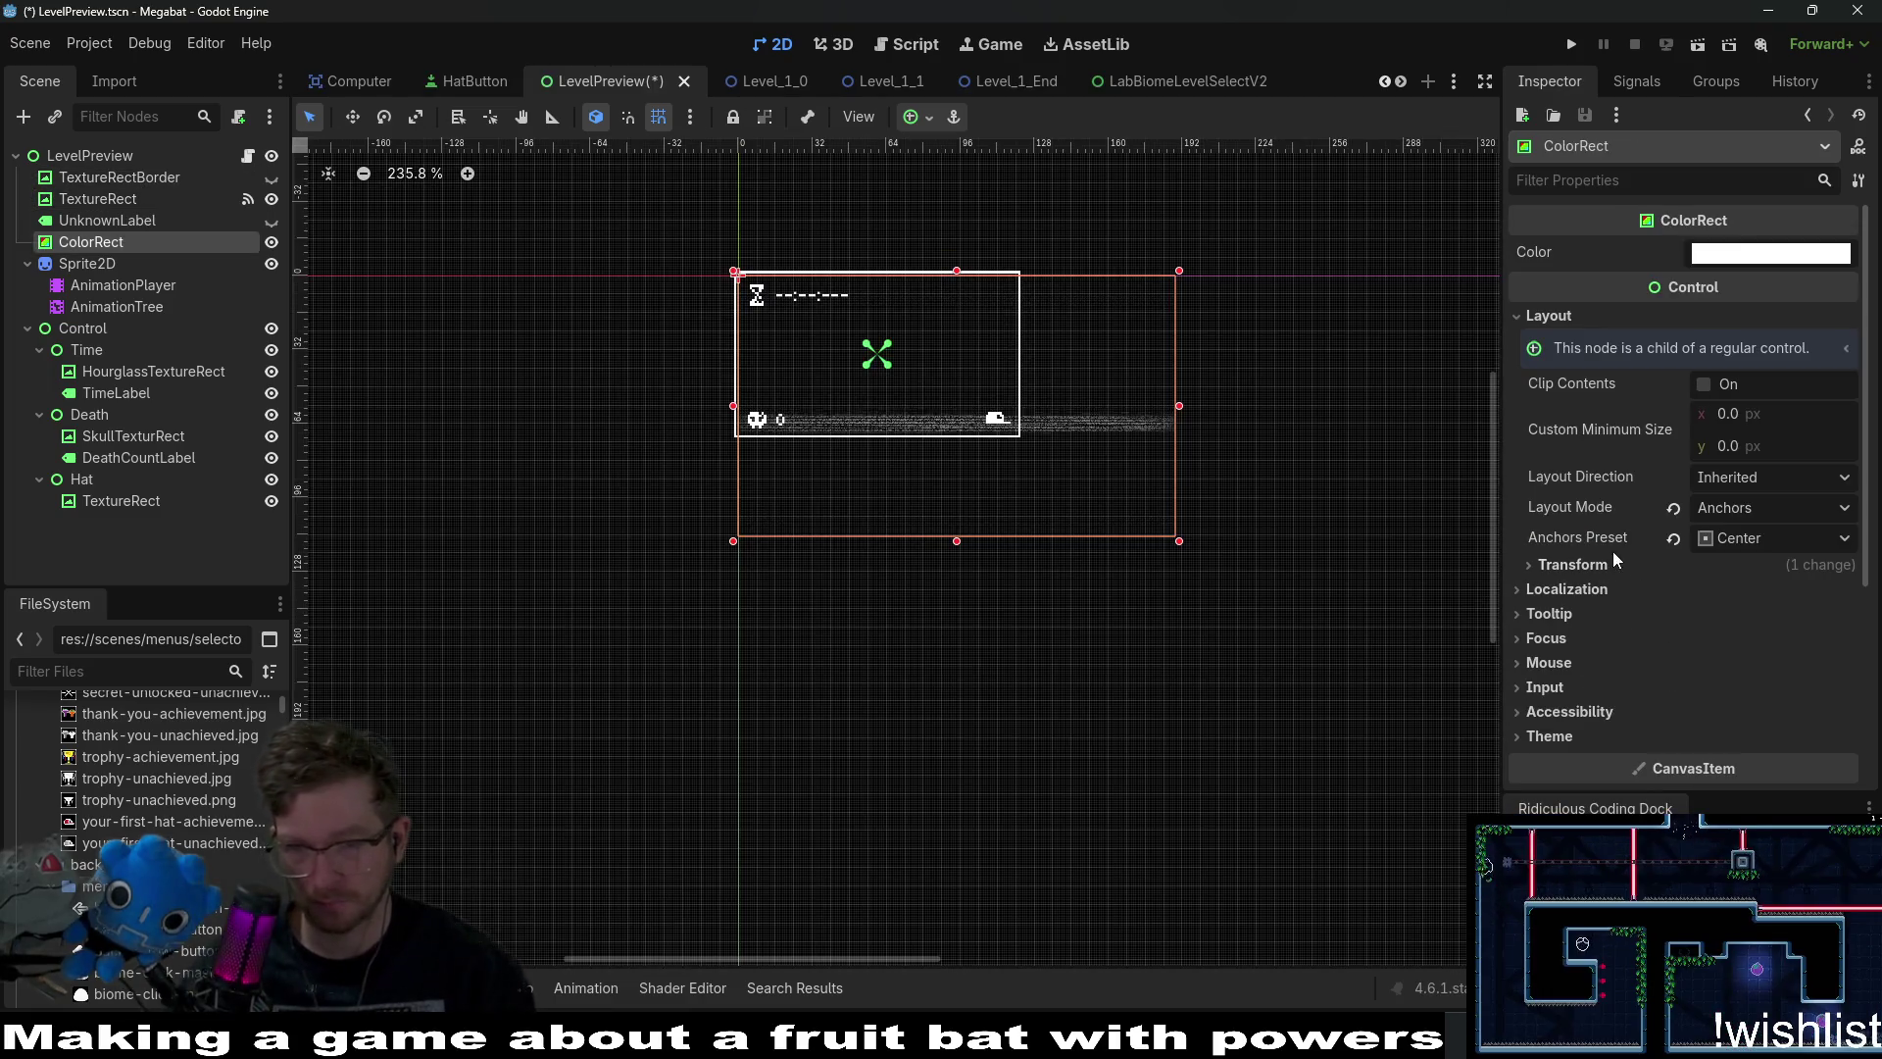
pyautogui.scroll(3, 1072, 398)
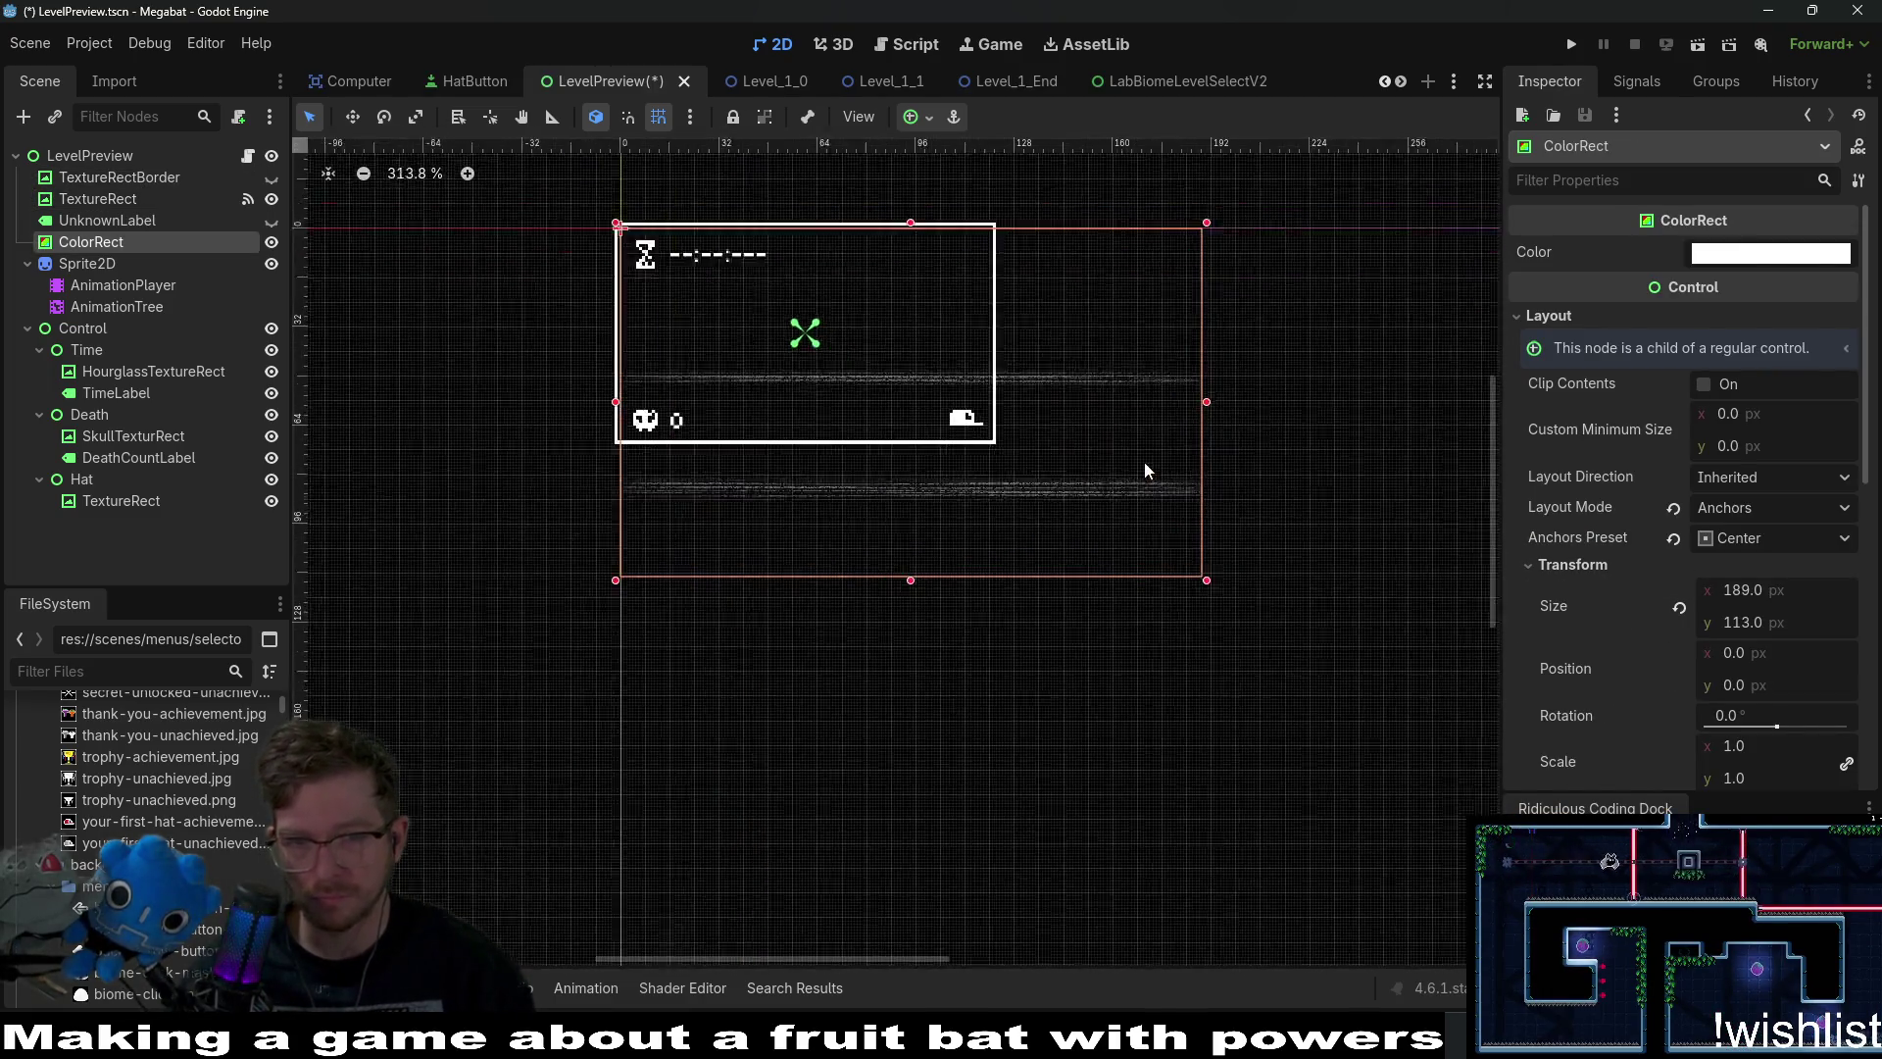
pyautogui.click(1782, 592)
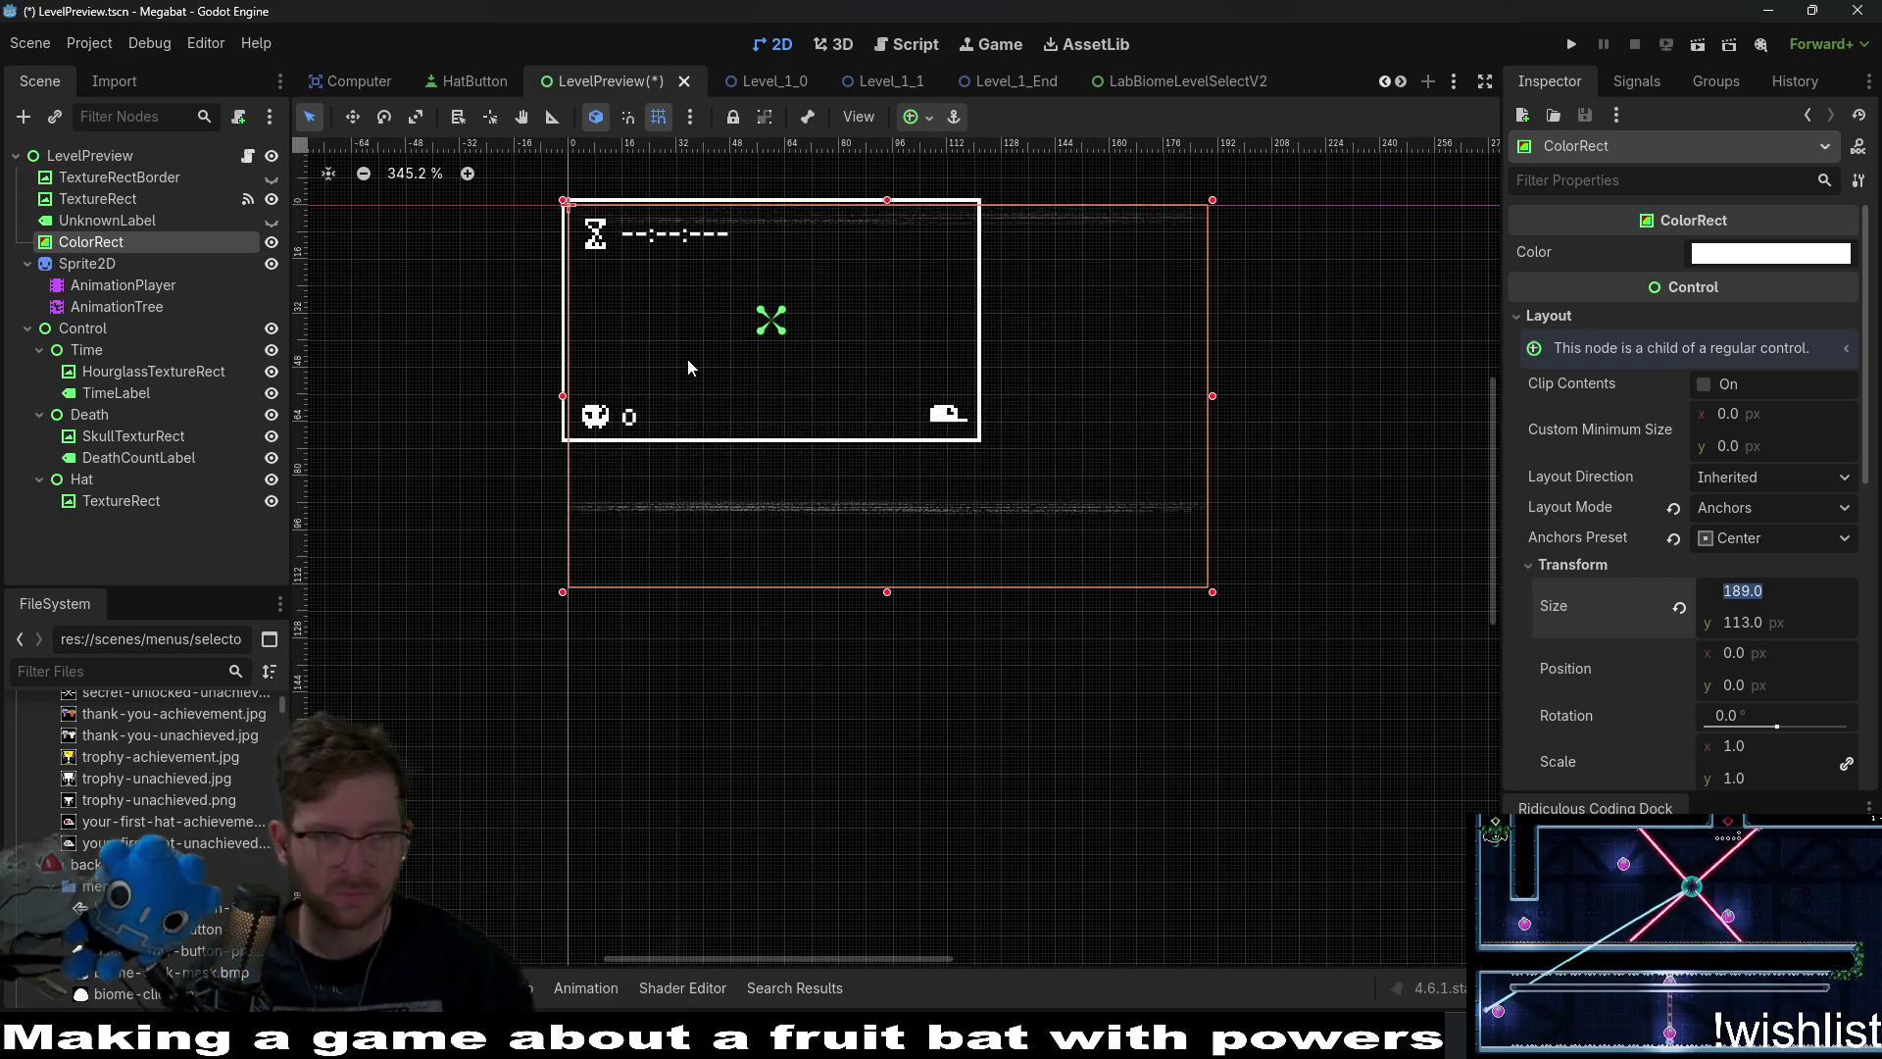
pyautogui.click(643, 361)
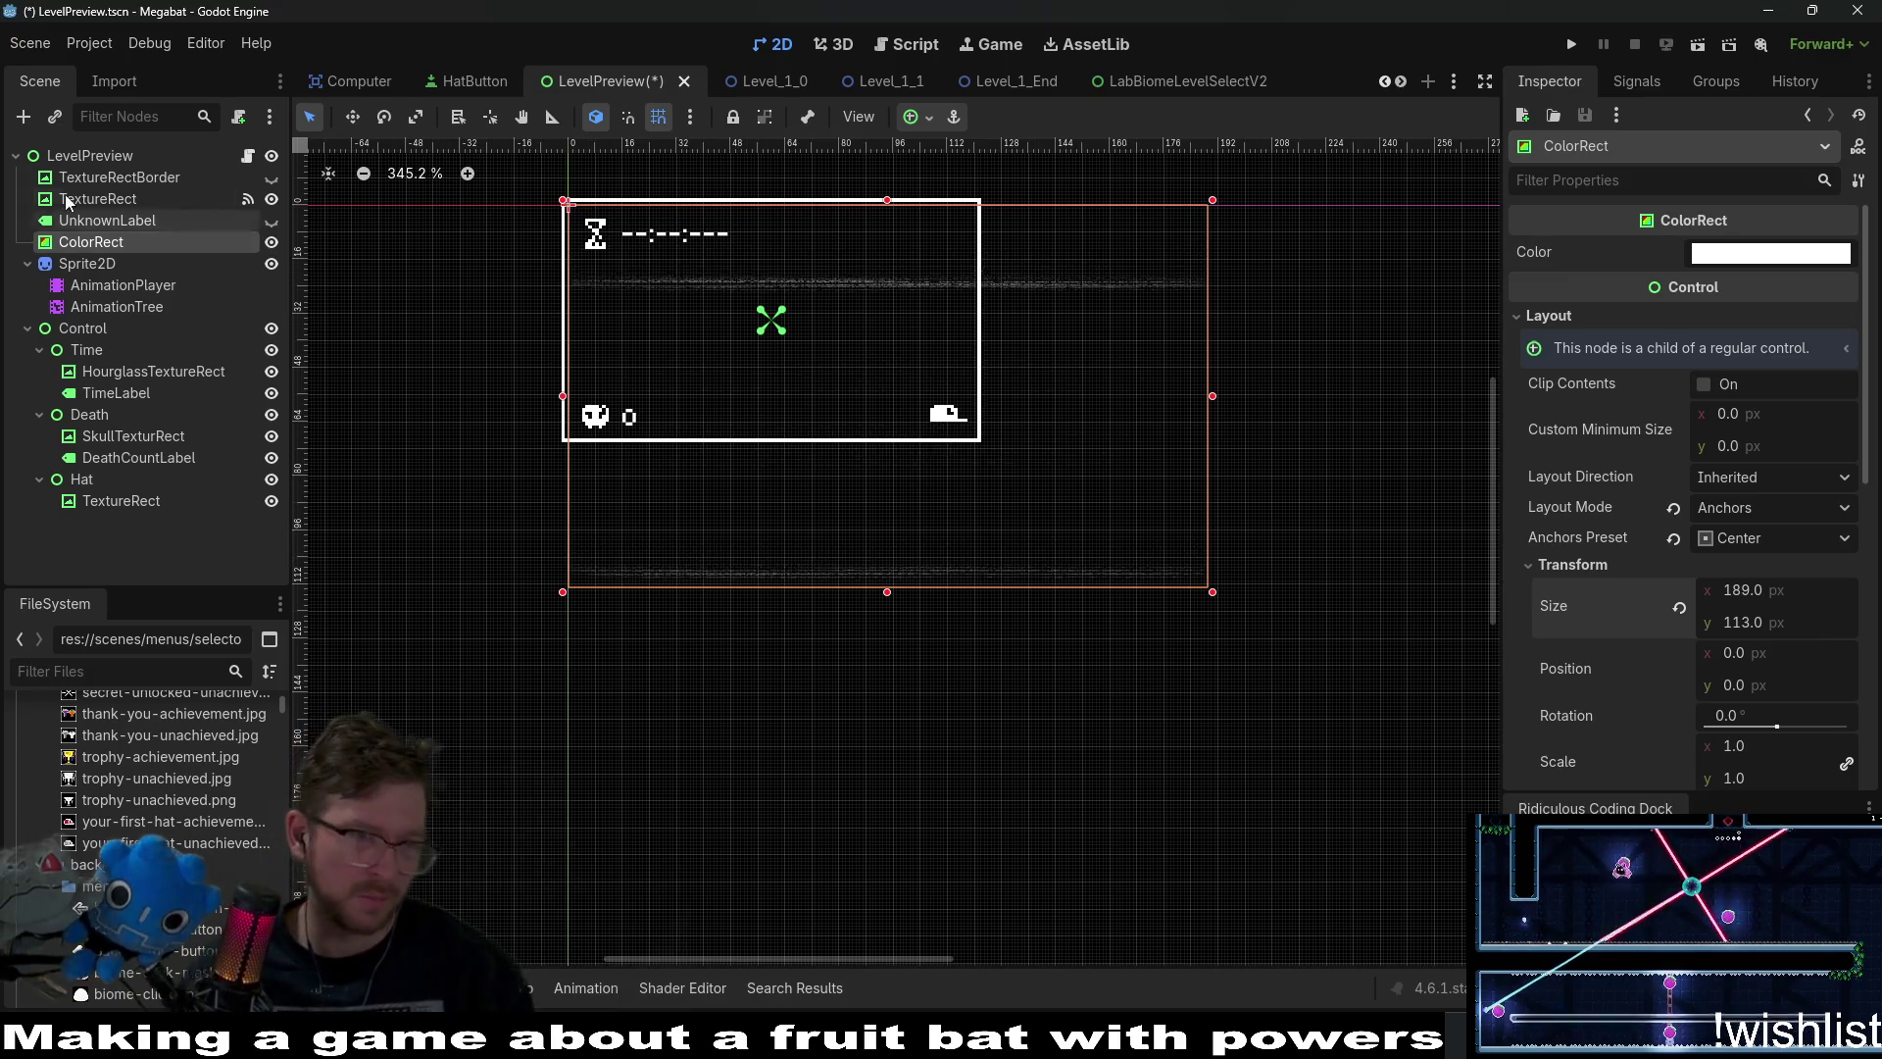
pyautogui.click(170, 164)
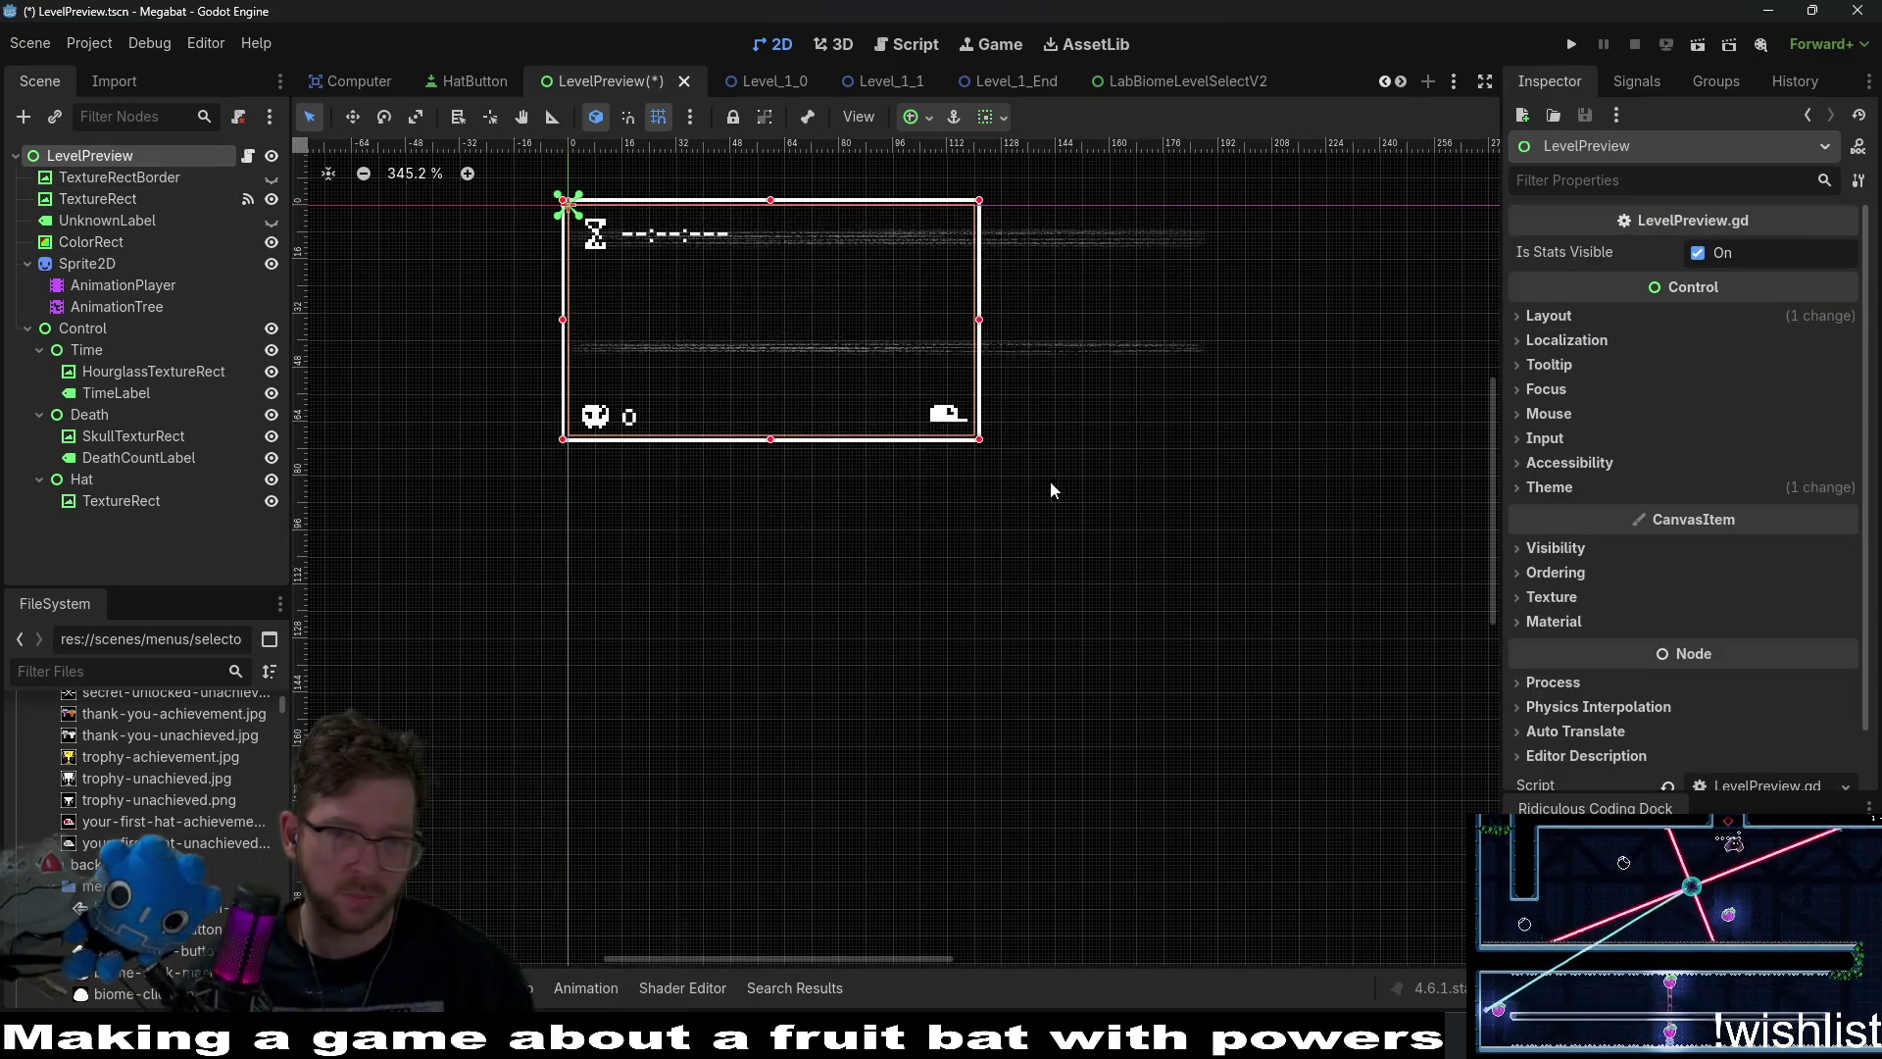
pyautogui.moveTo(981, 440); pyautogui.dragTo(1282, 613)
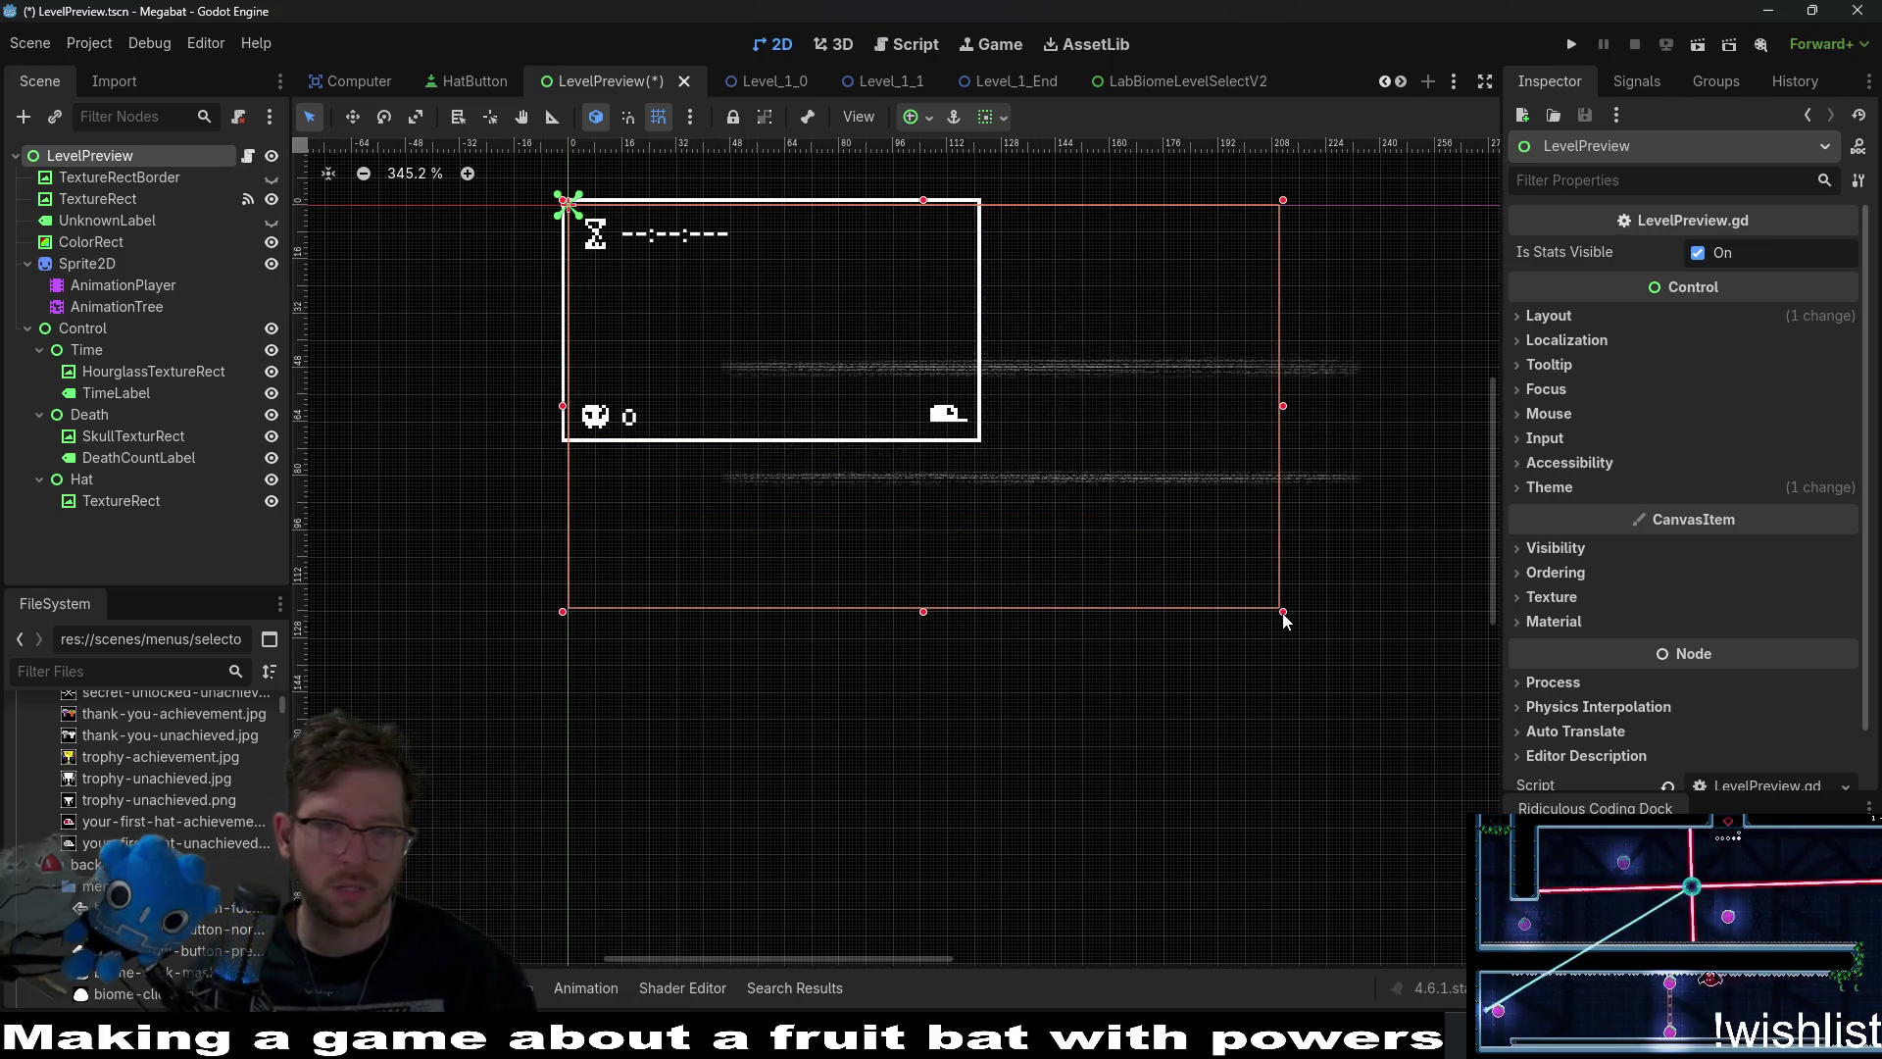
pyautogui.hotkey('ctrl', 'z')
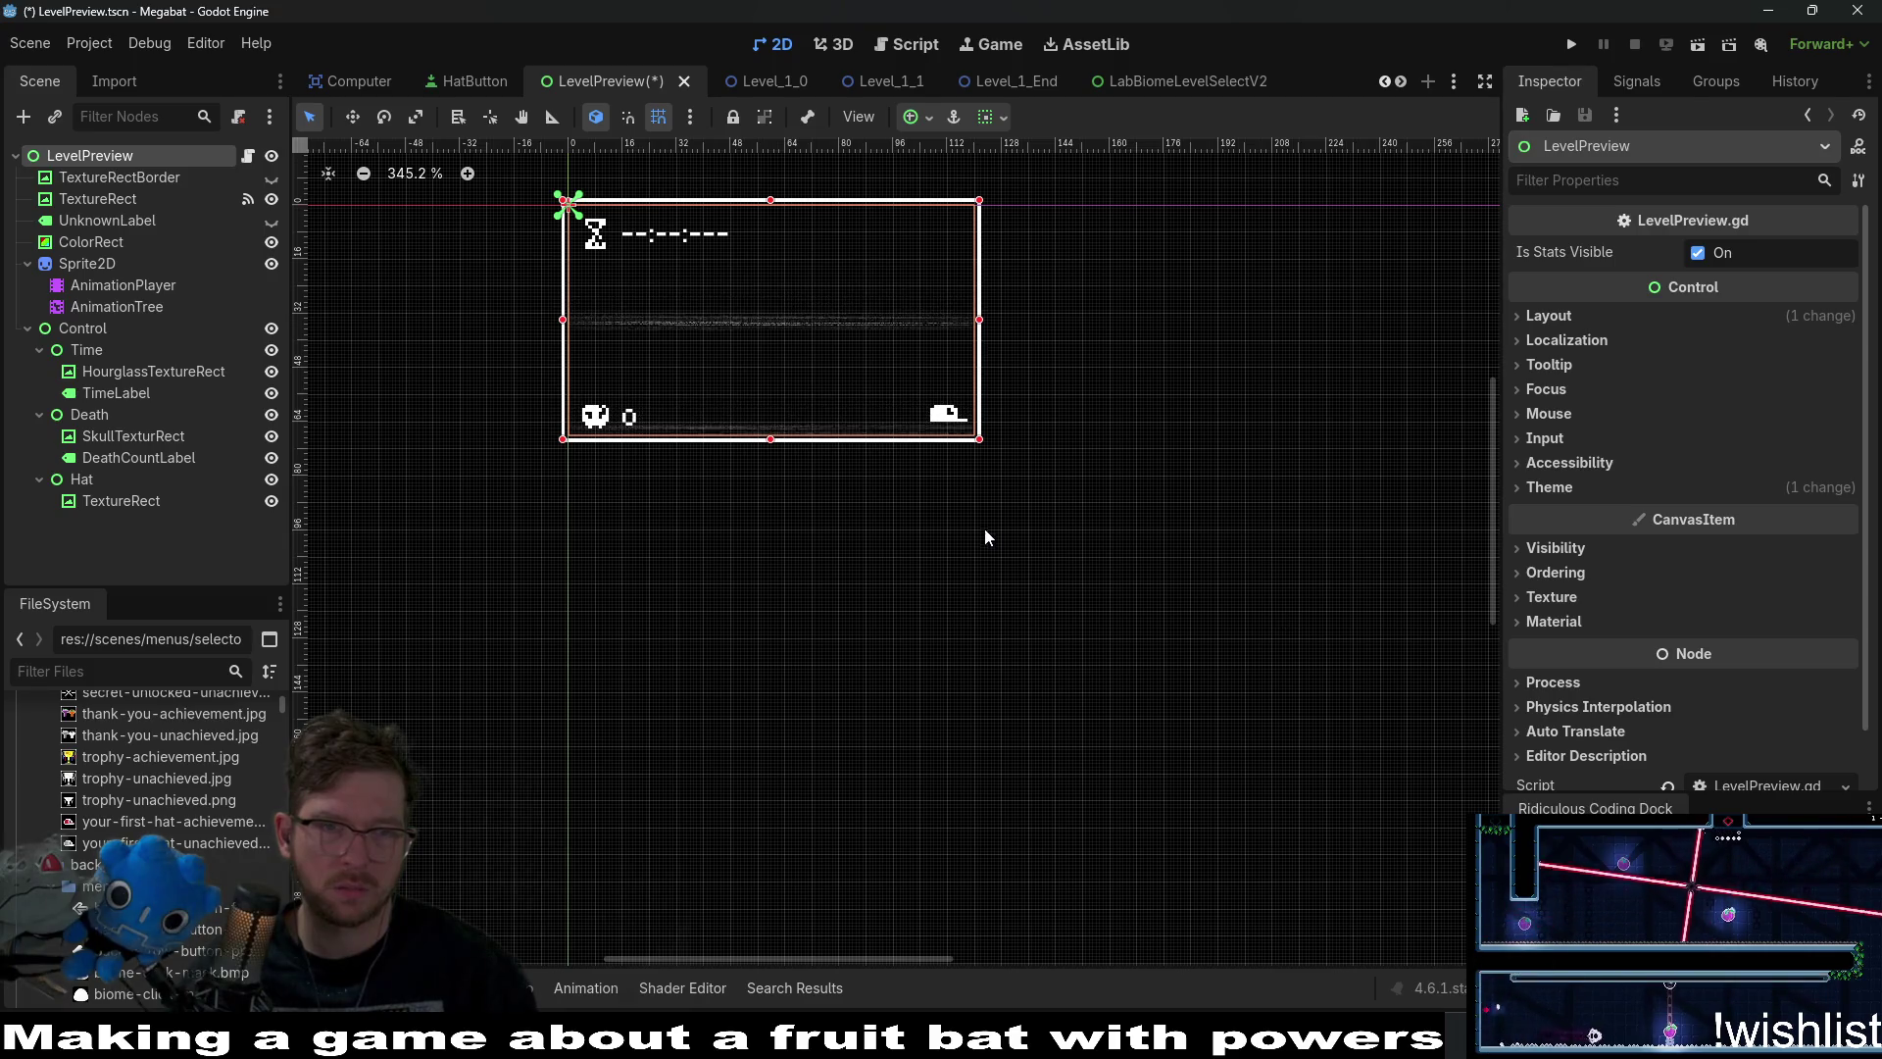
# Set the TextureRect width to 120 and save the LevelPreview scene.
pyautogui.click(137, 178)
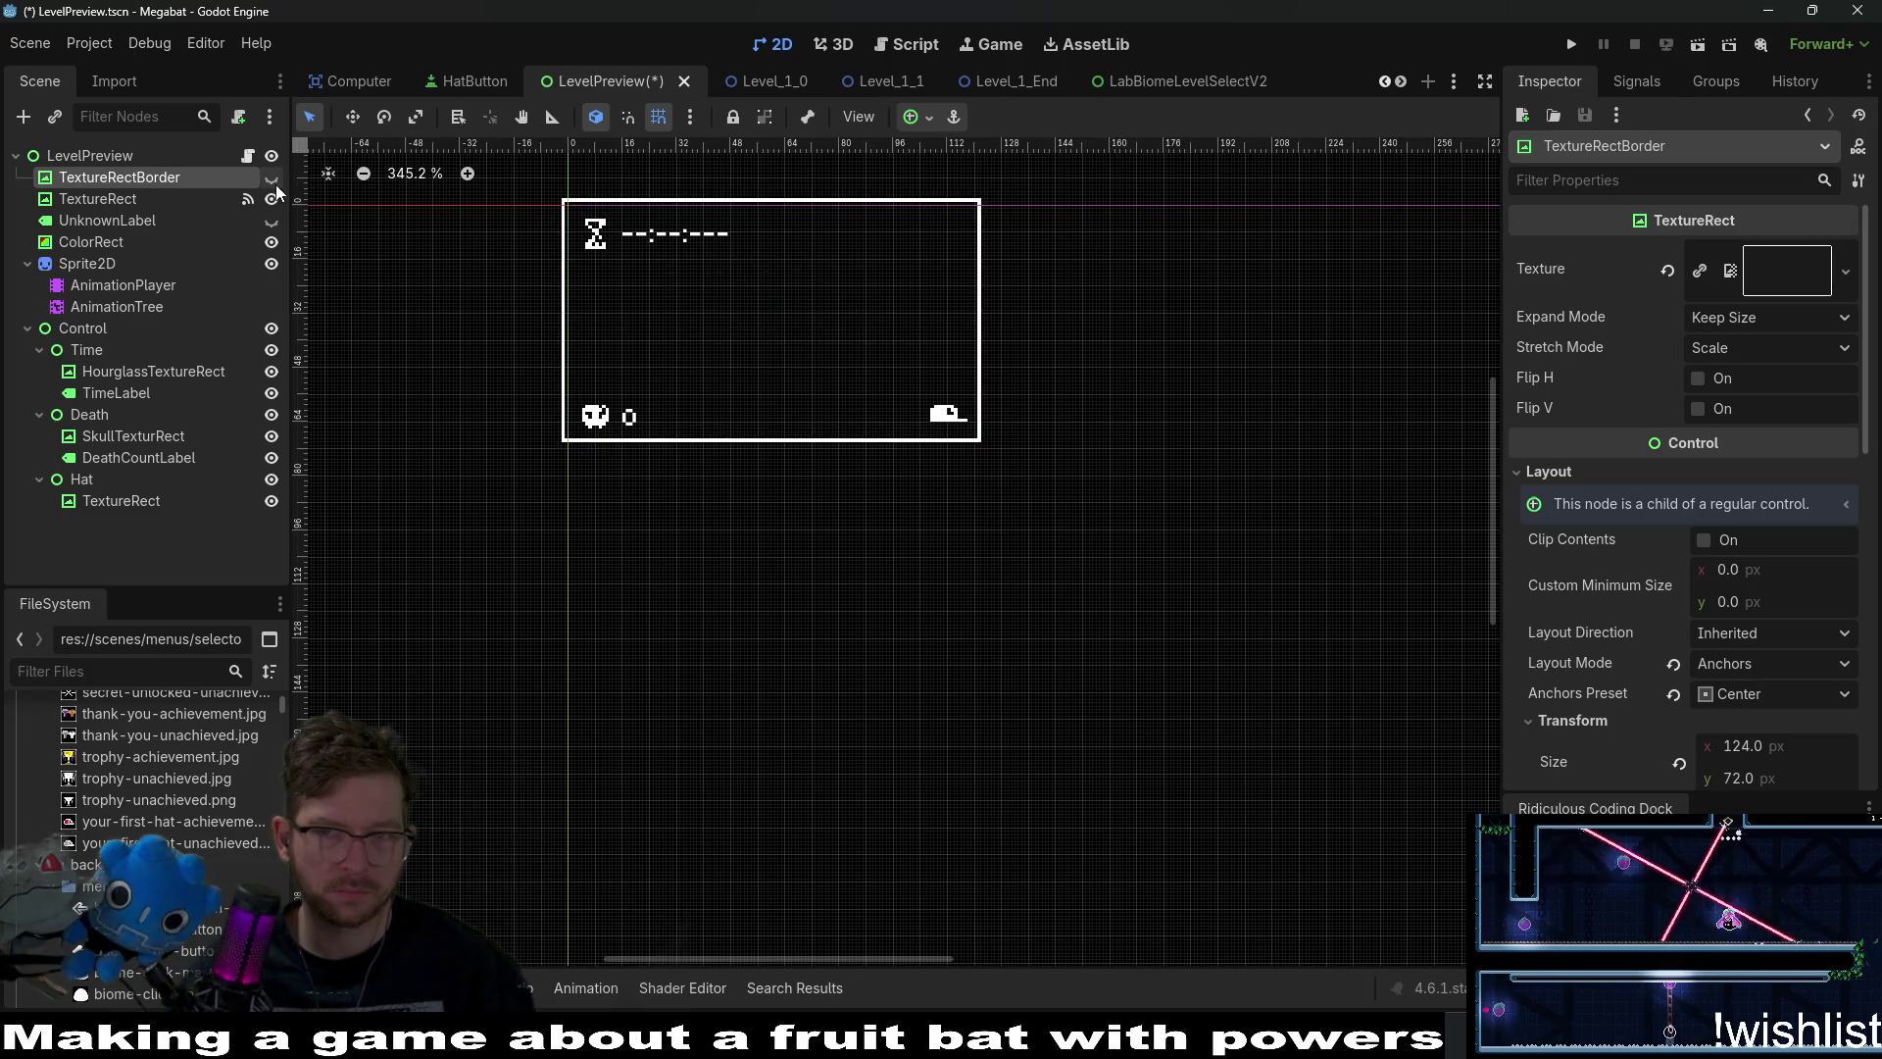
pyautogui.click(105, 199)
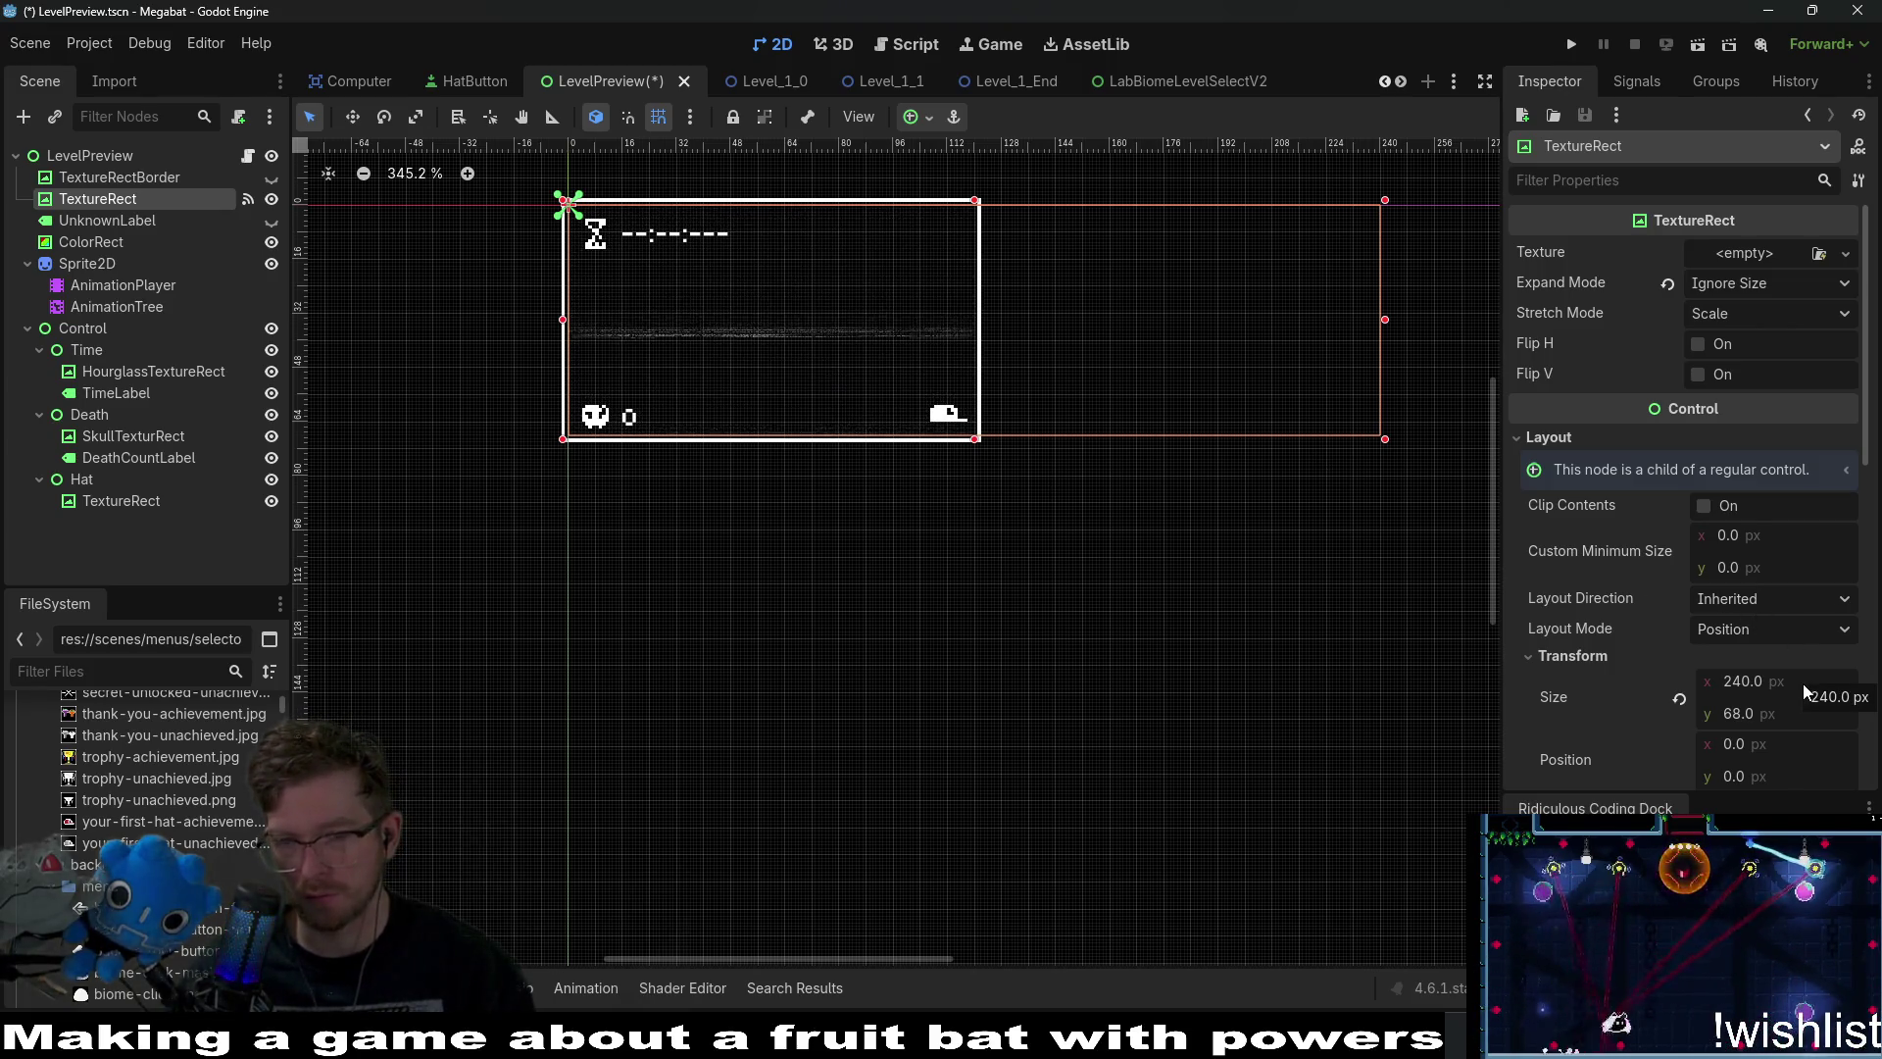
pyautogui.click(1798, 714)
pyautogui.press('BackSpace')
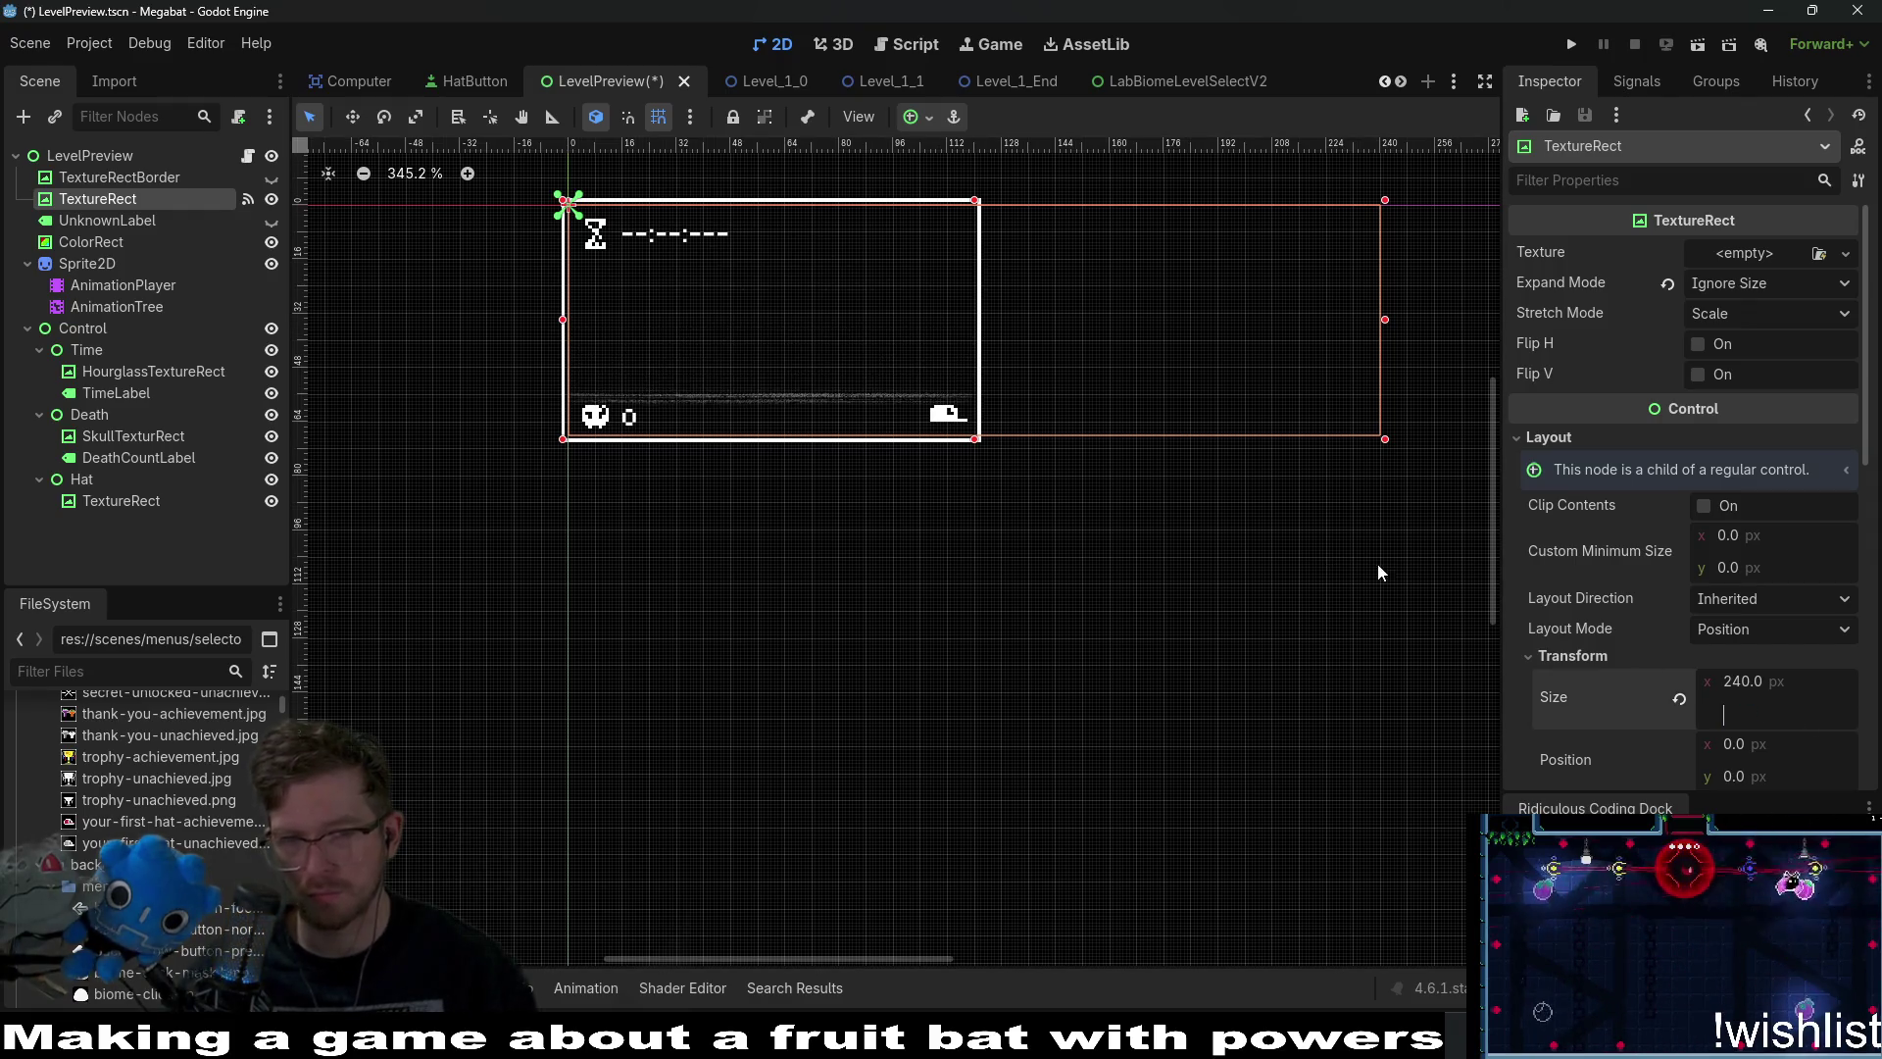
pyautogui.click(1359, 628)
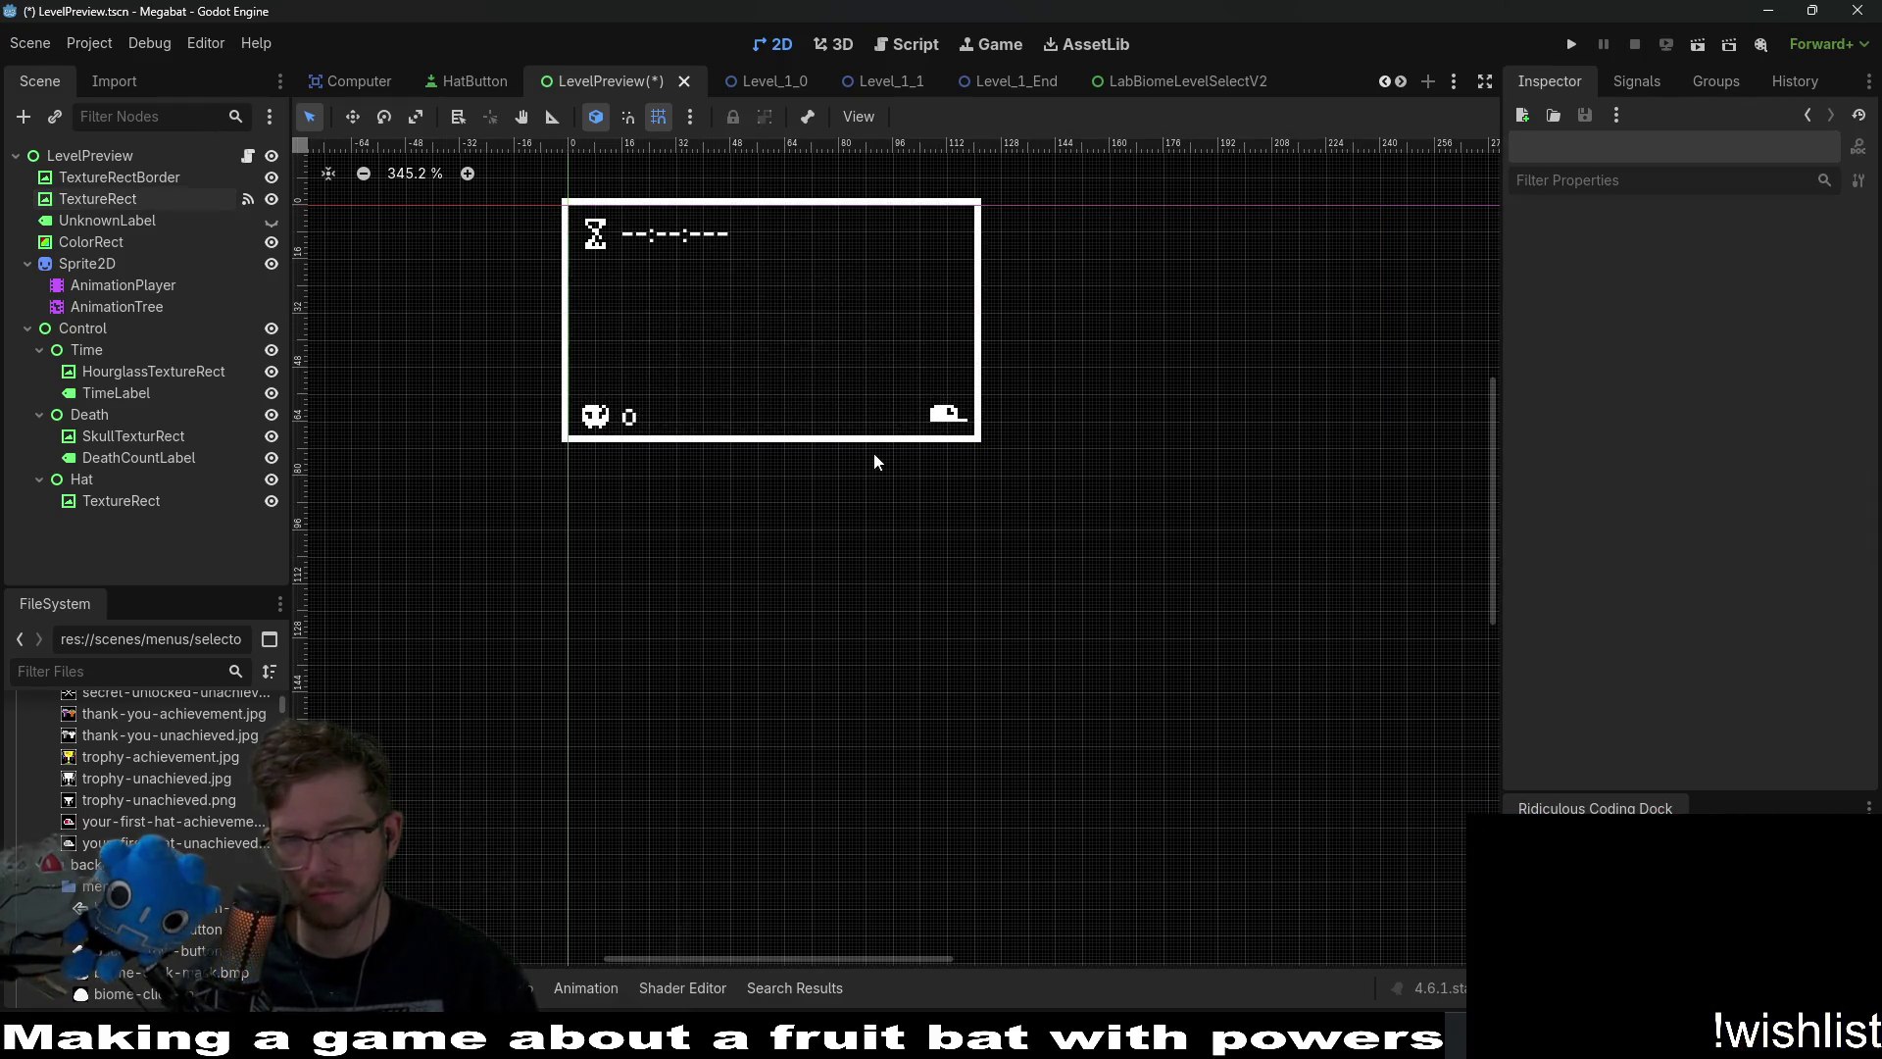
pyautogui.click(141, 185)
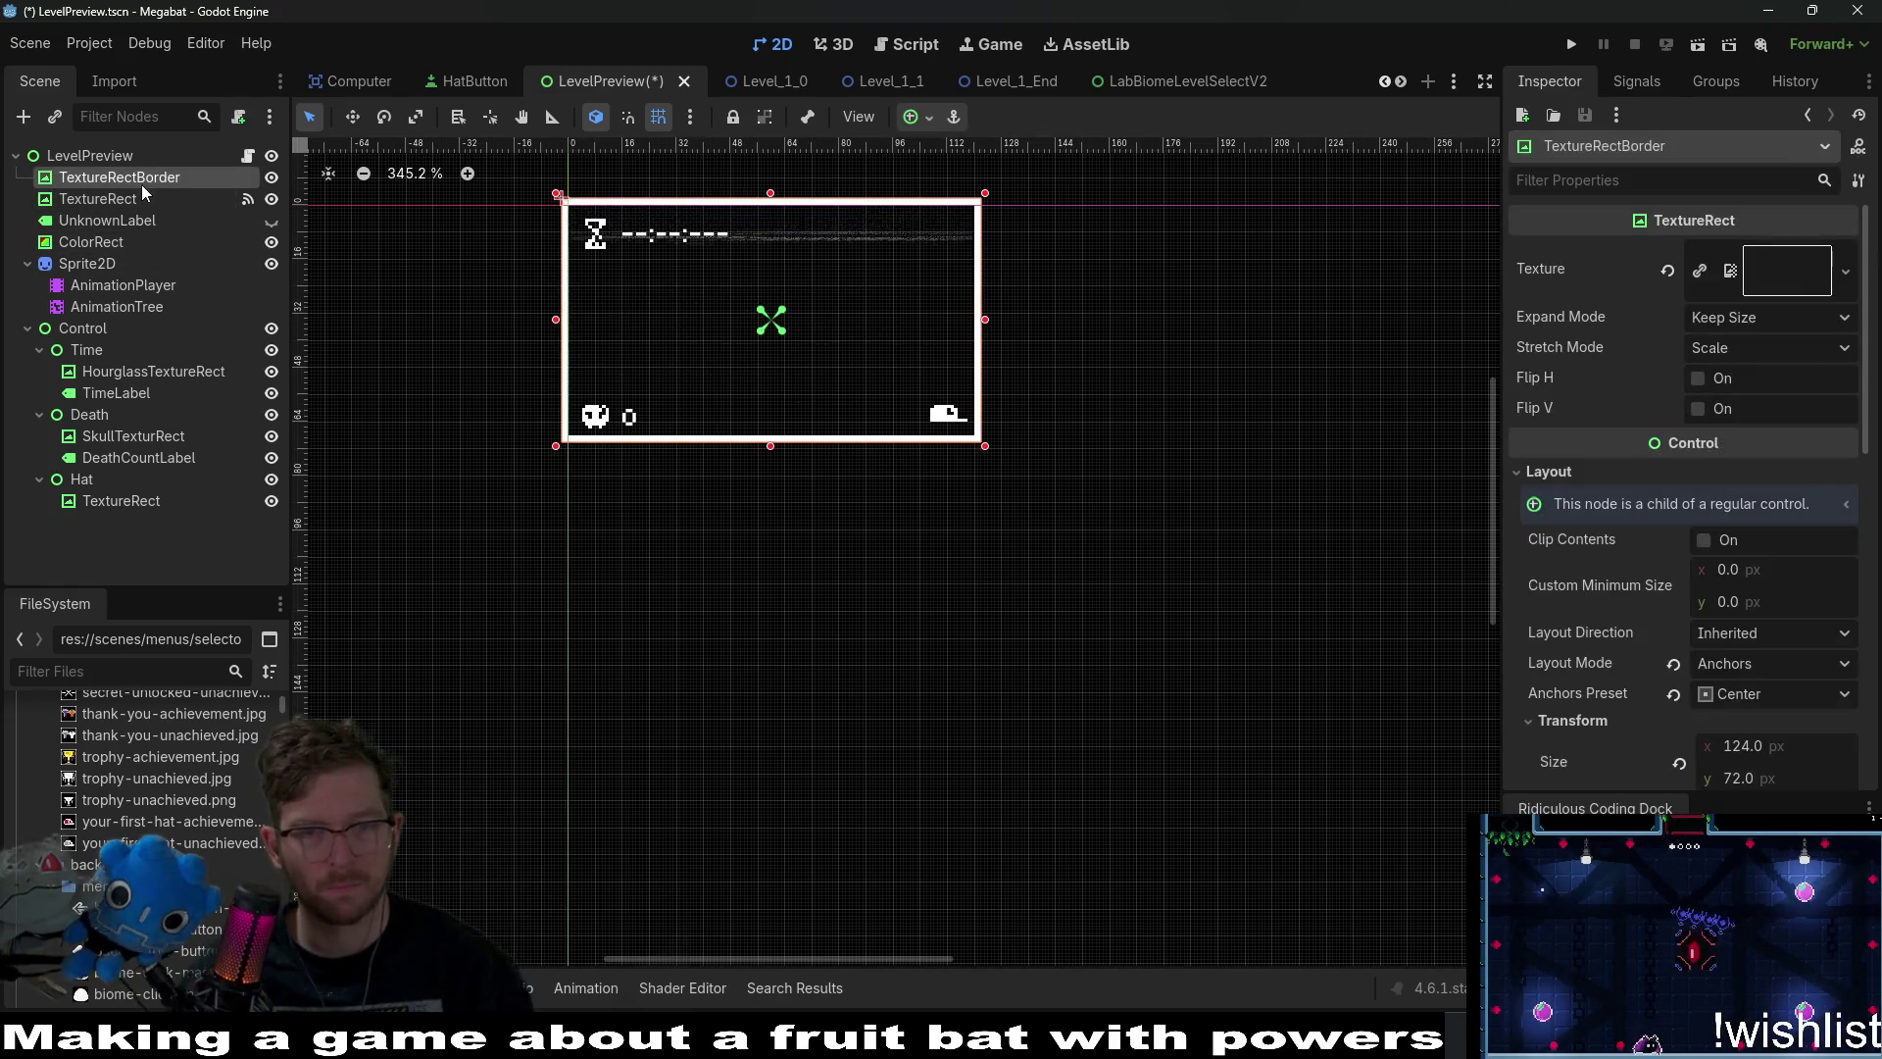
pyautogui.click(148, 195)
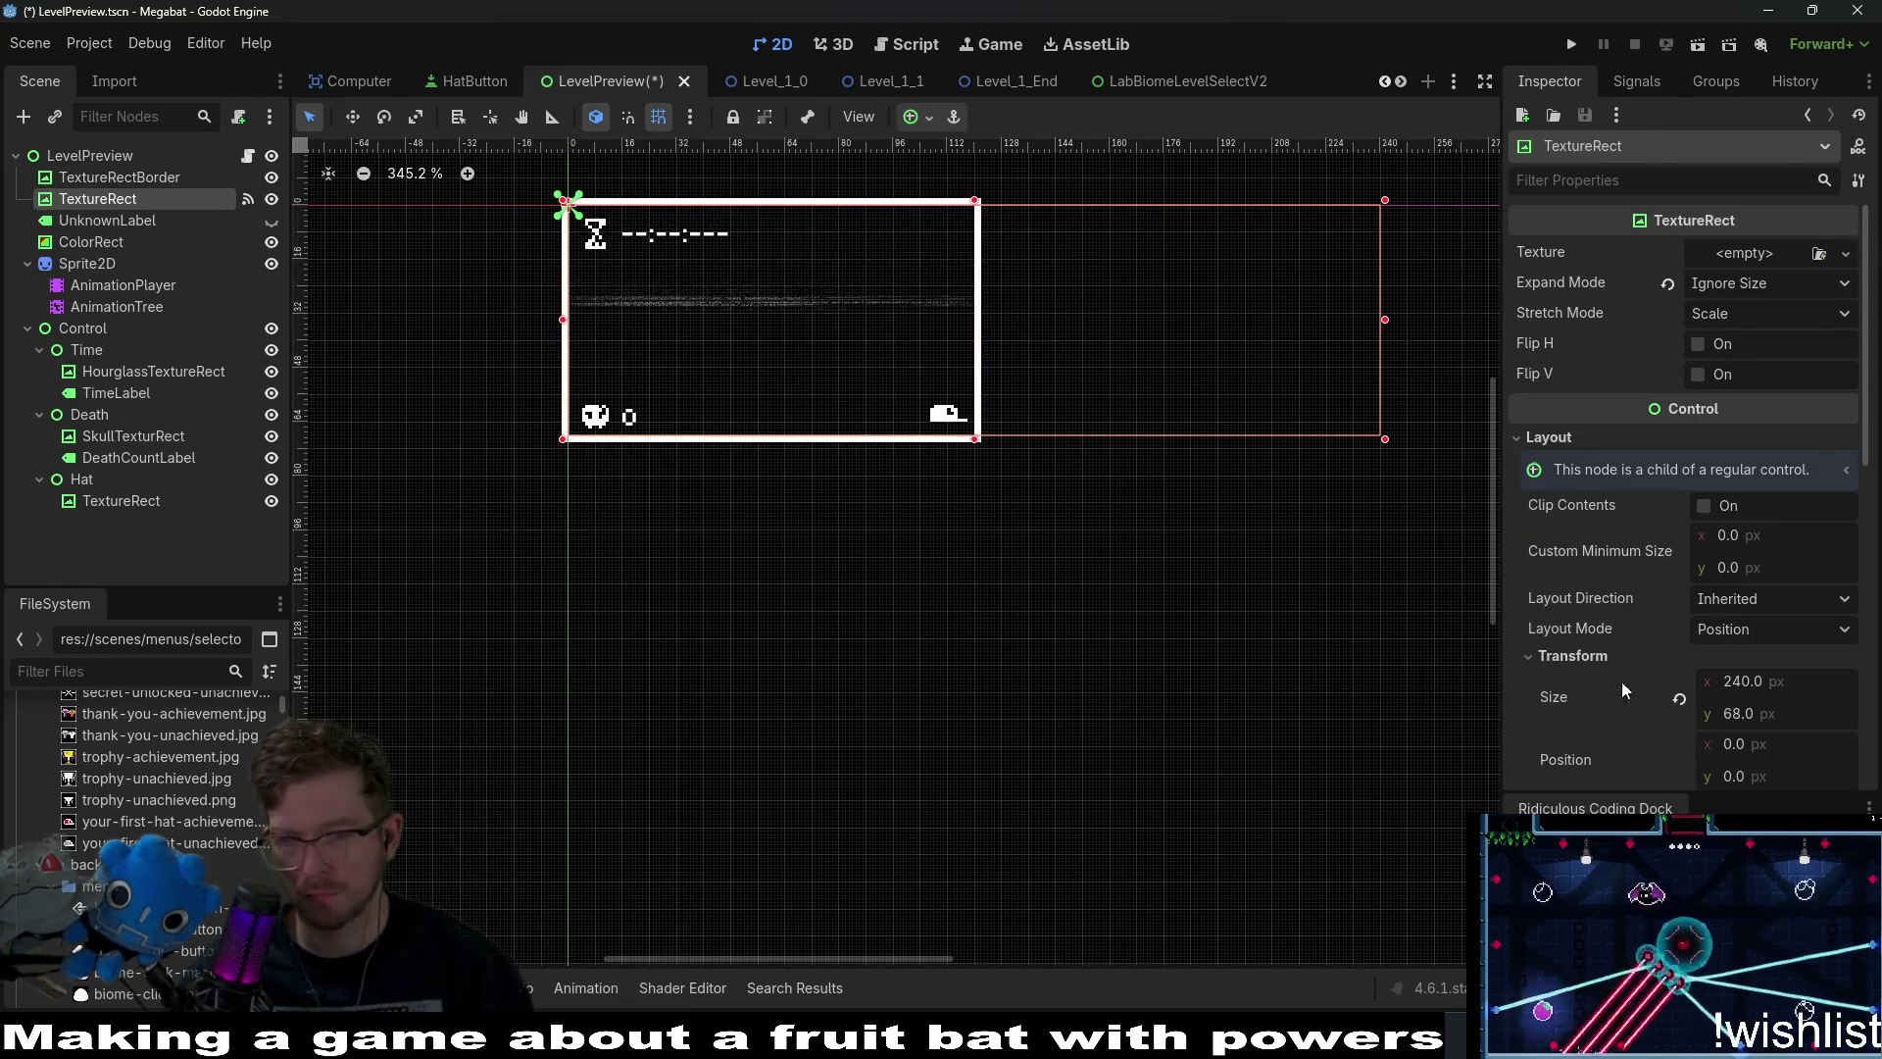
pyautogui.click(1796, 688)
pyautogui.write('120')
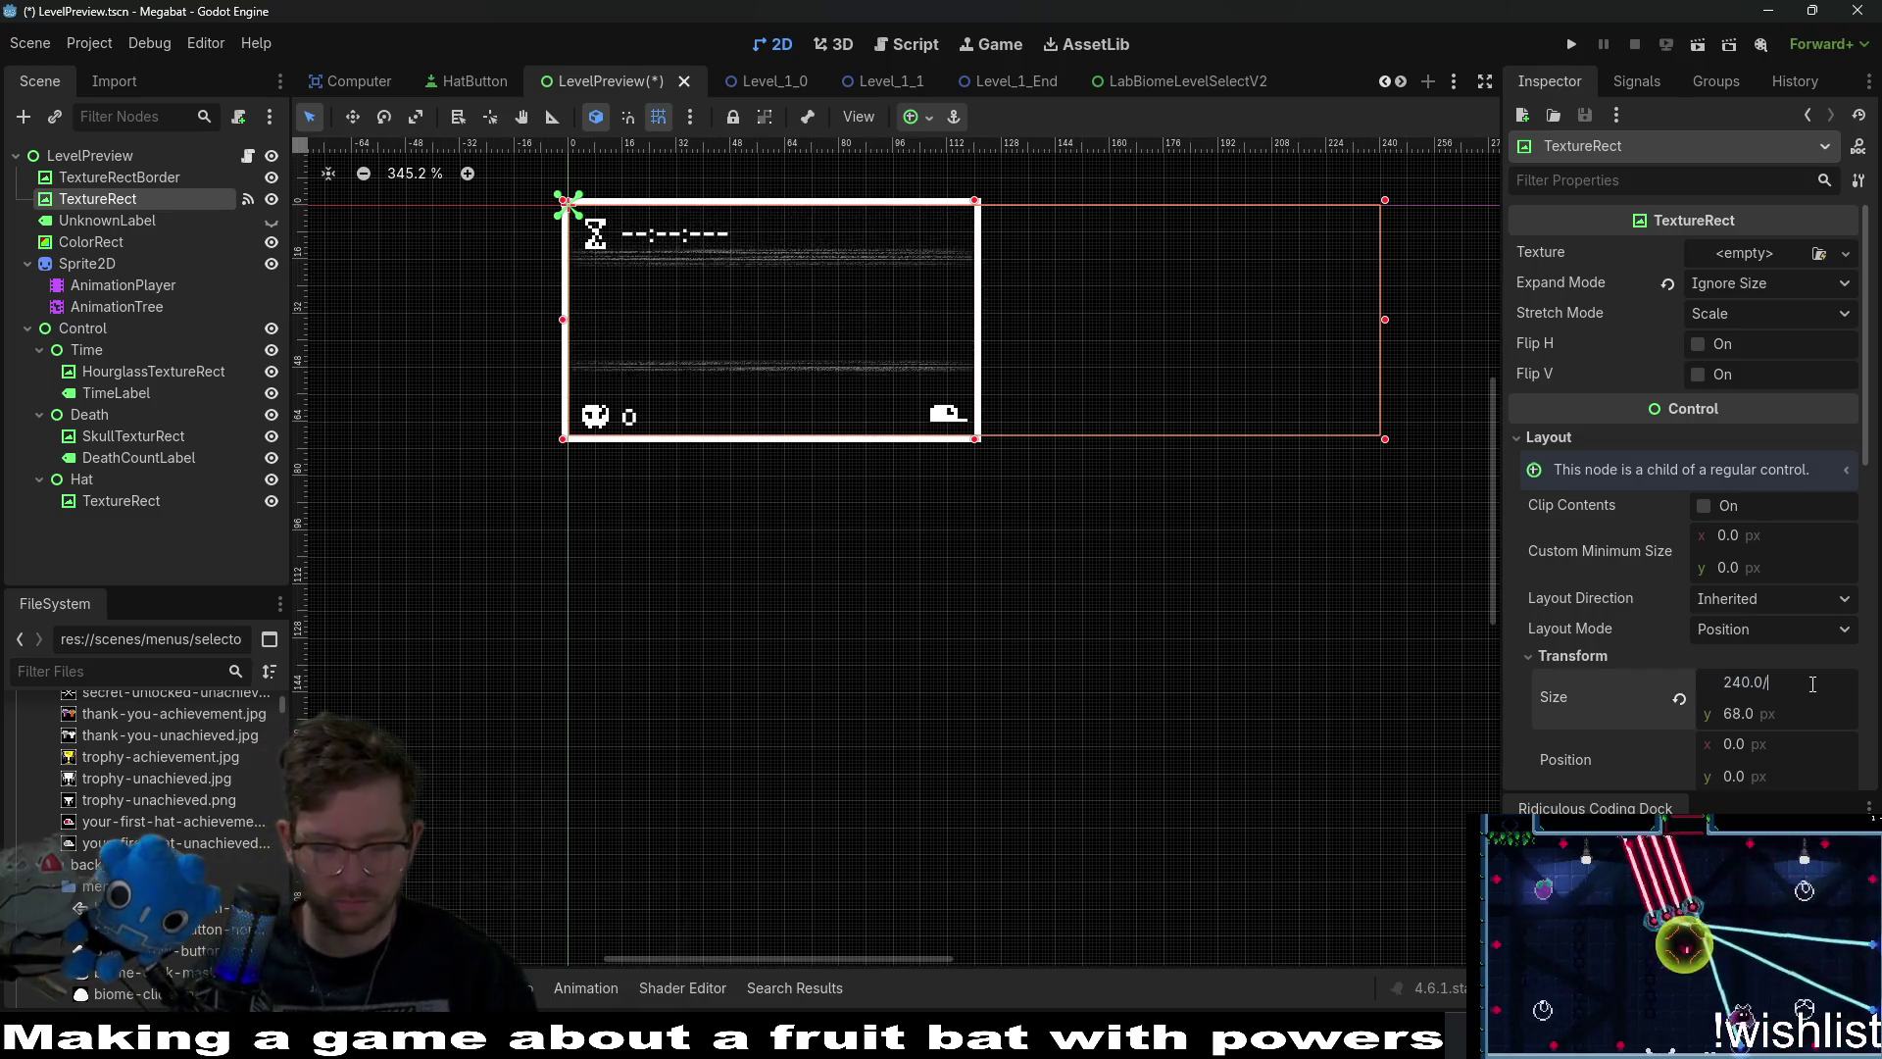
pyautogui.press('Return')
pyautogui.hotkey('ctrl', 's')
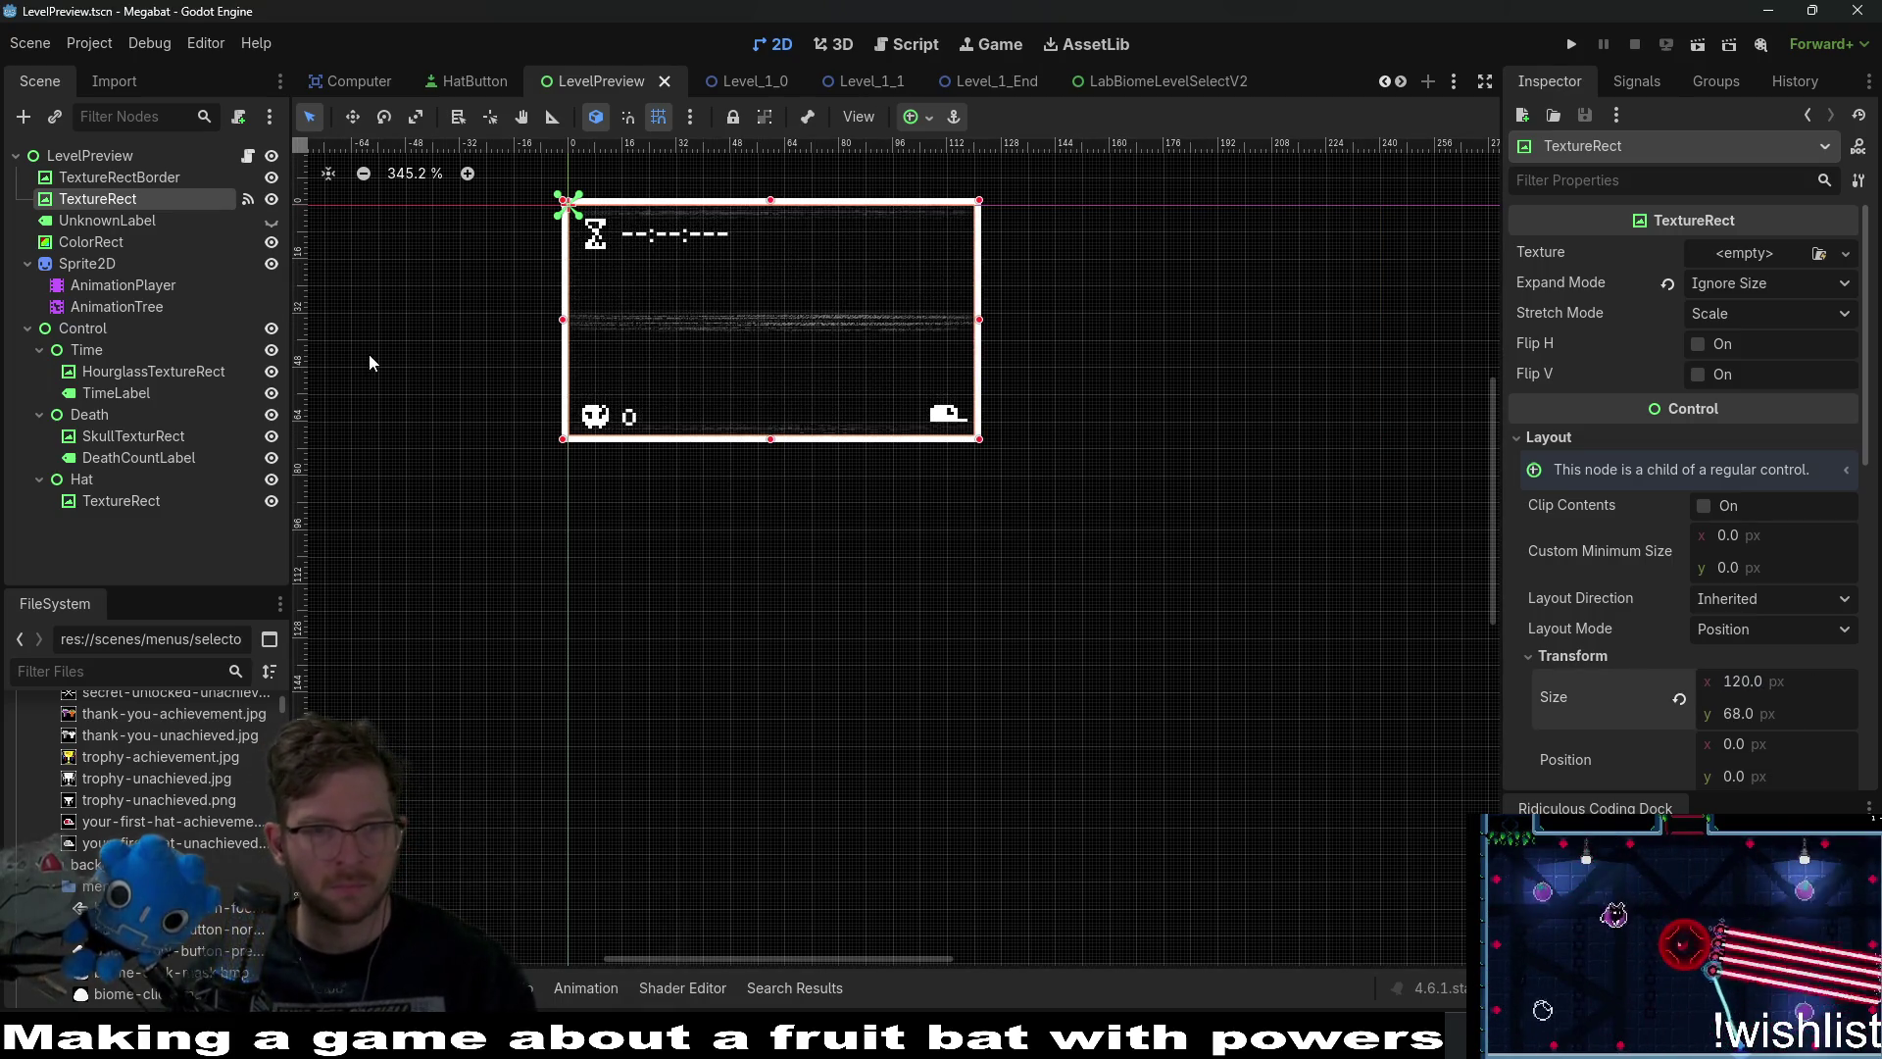
# Resize TextureRectBorder to 186 × 108 by scaling its width and height by 1.5.
pyautogui.click(122, 221)
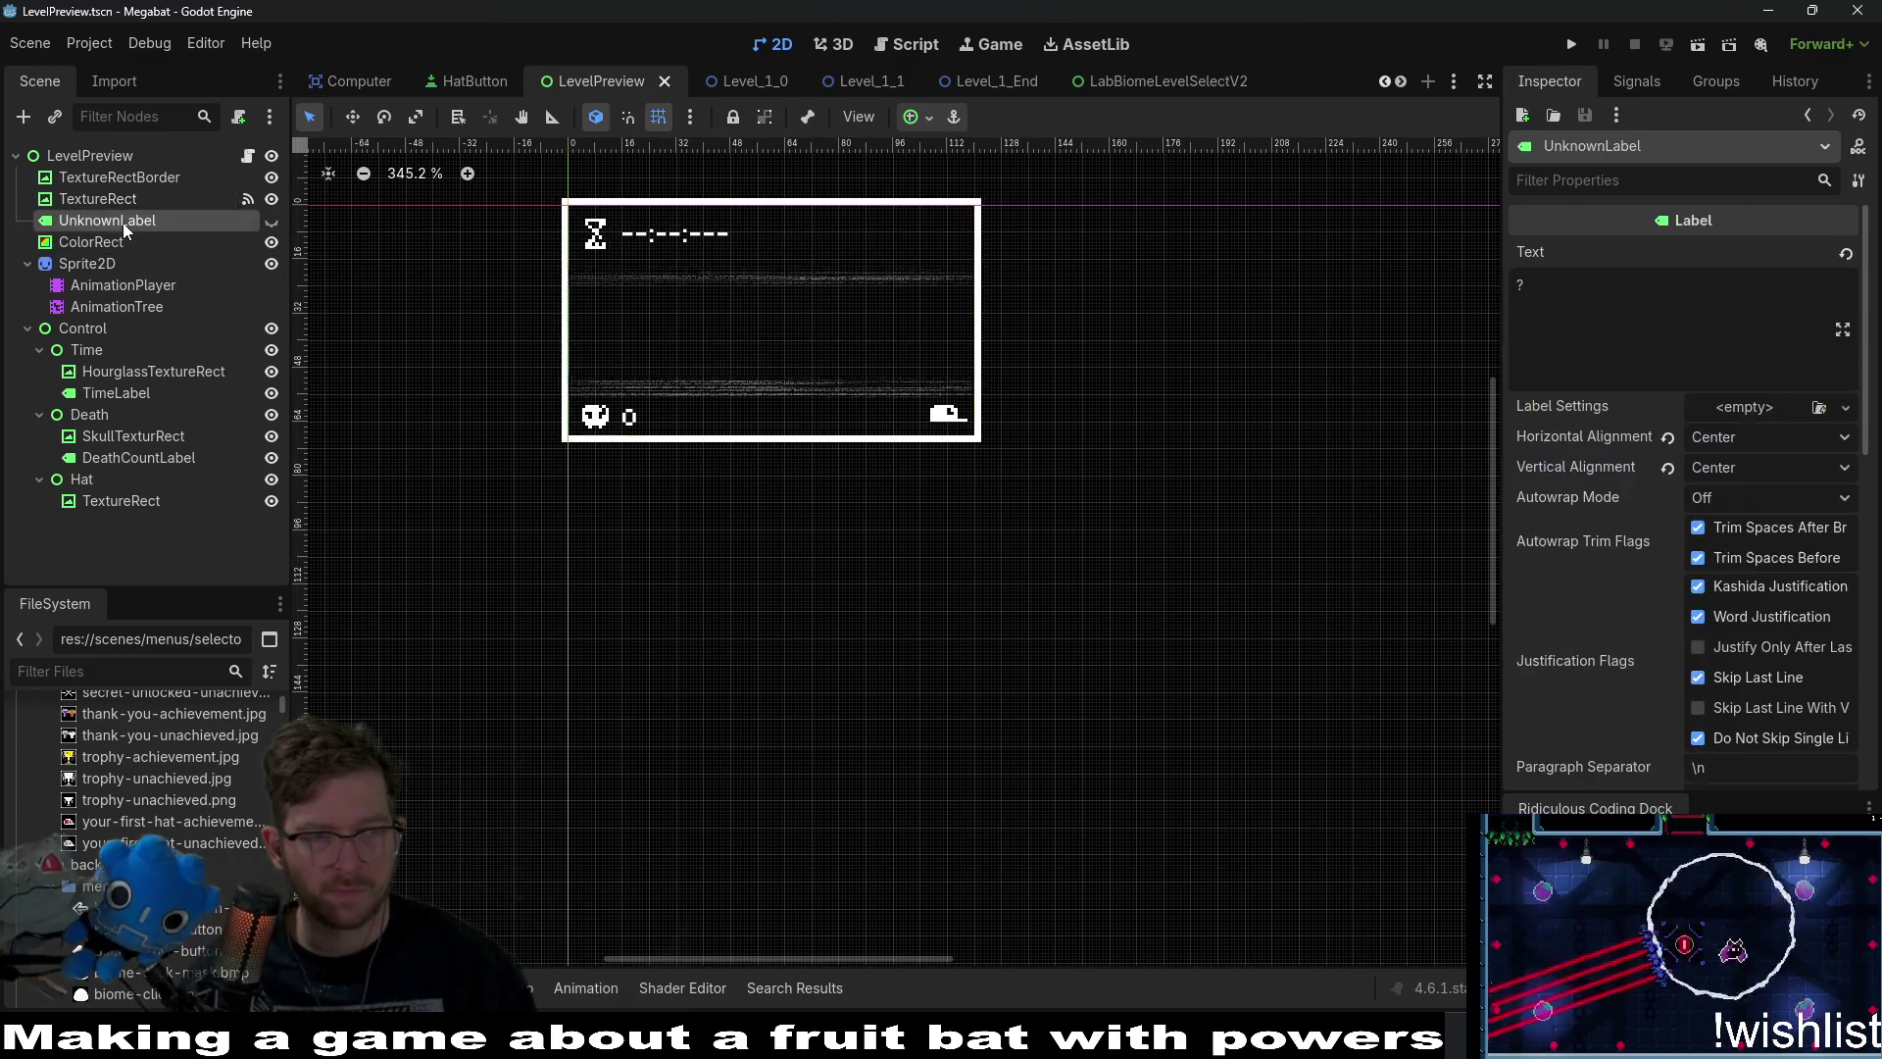
pyautogui.click(129, 181)
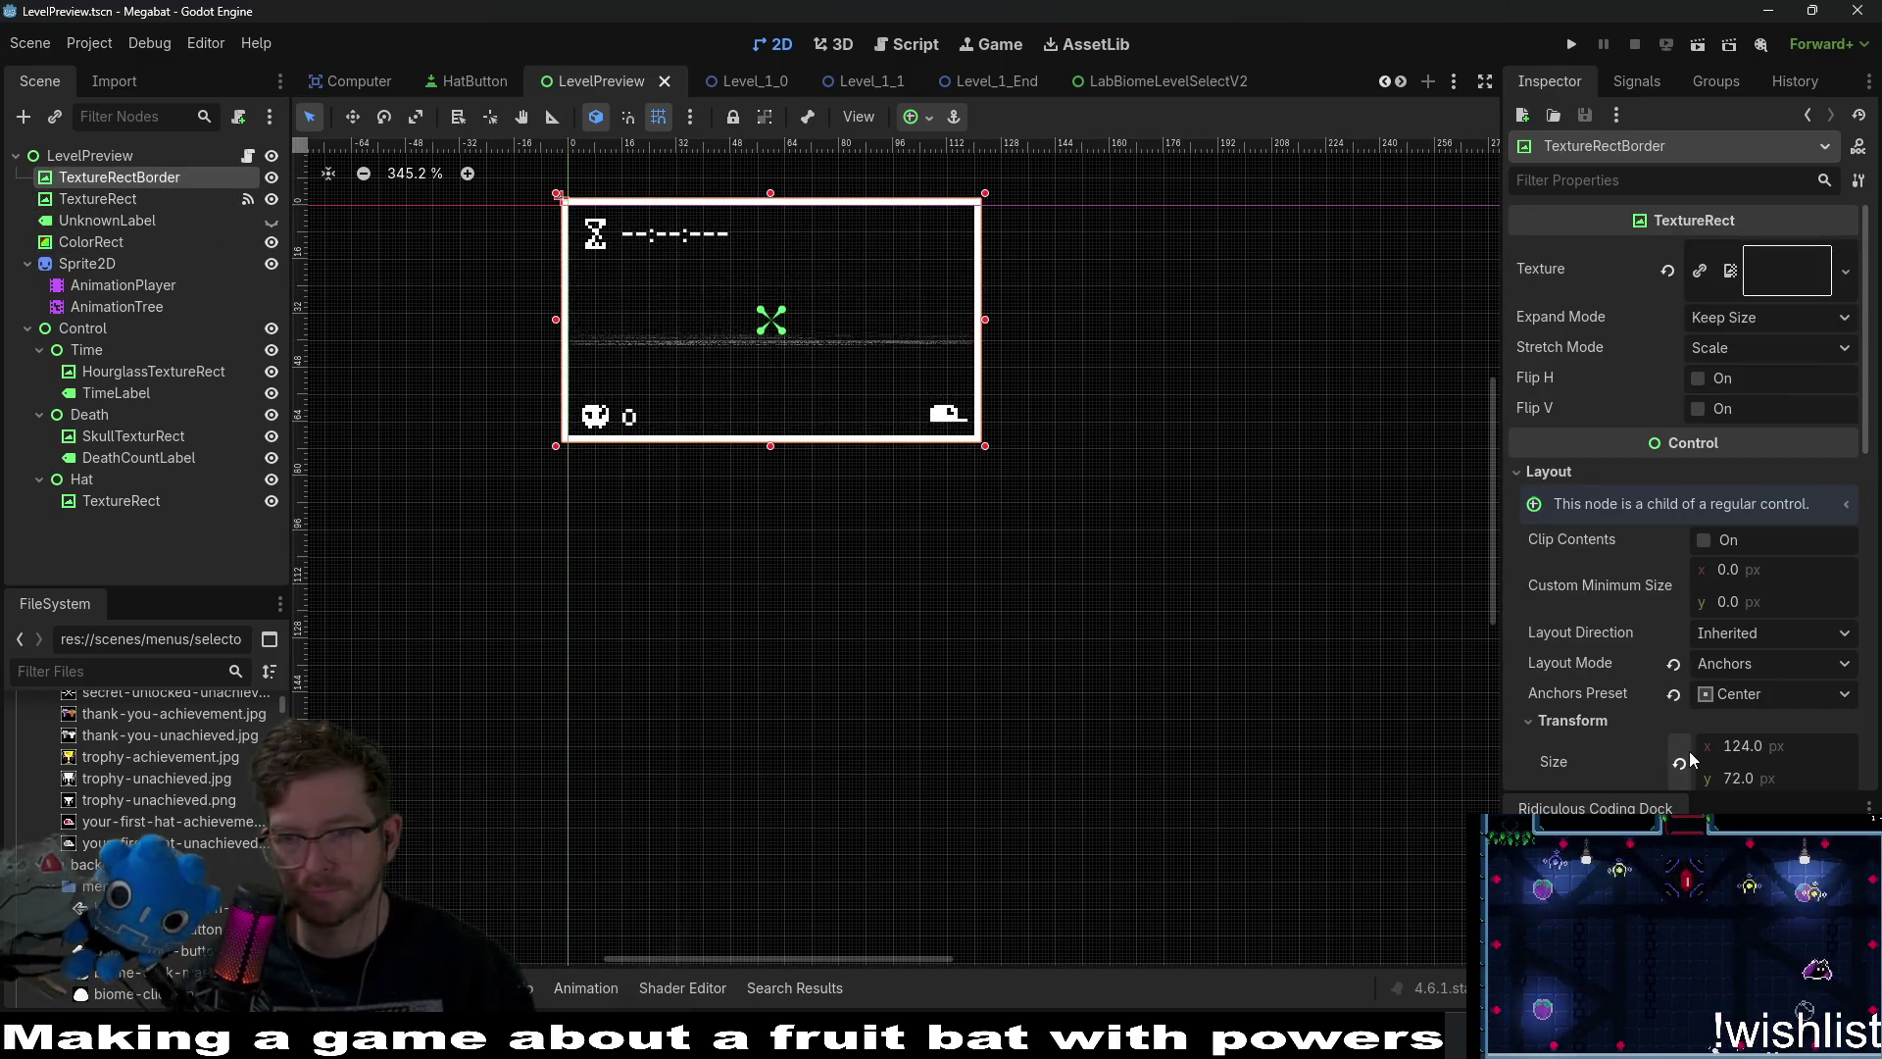
pyautogui.click(1788, 745)
pyautogui.write('*1.')
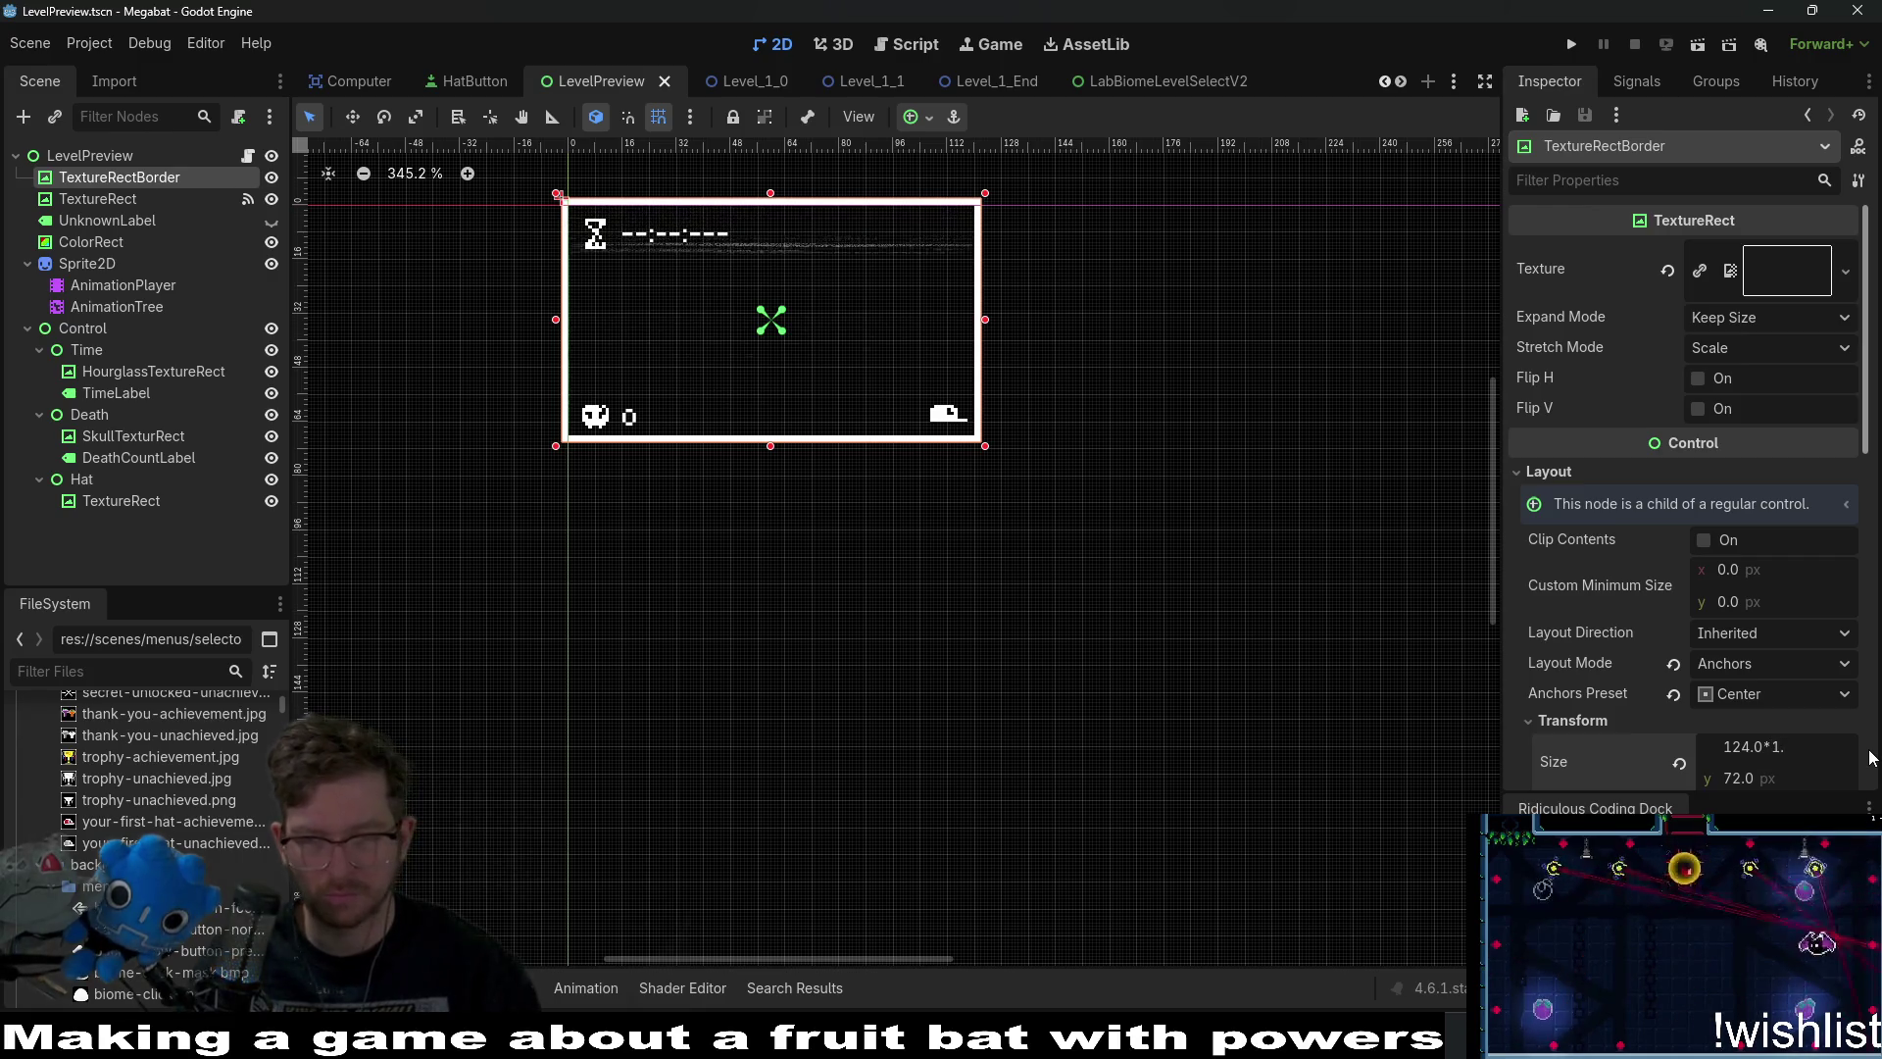
pyautogui.write('5')
pyautogui.press('Return')
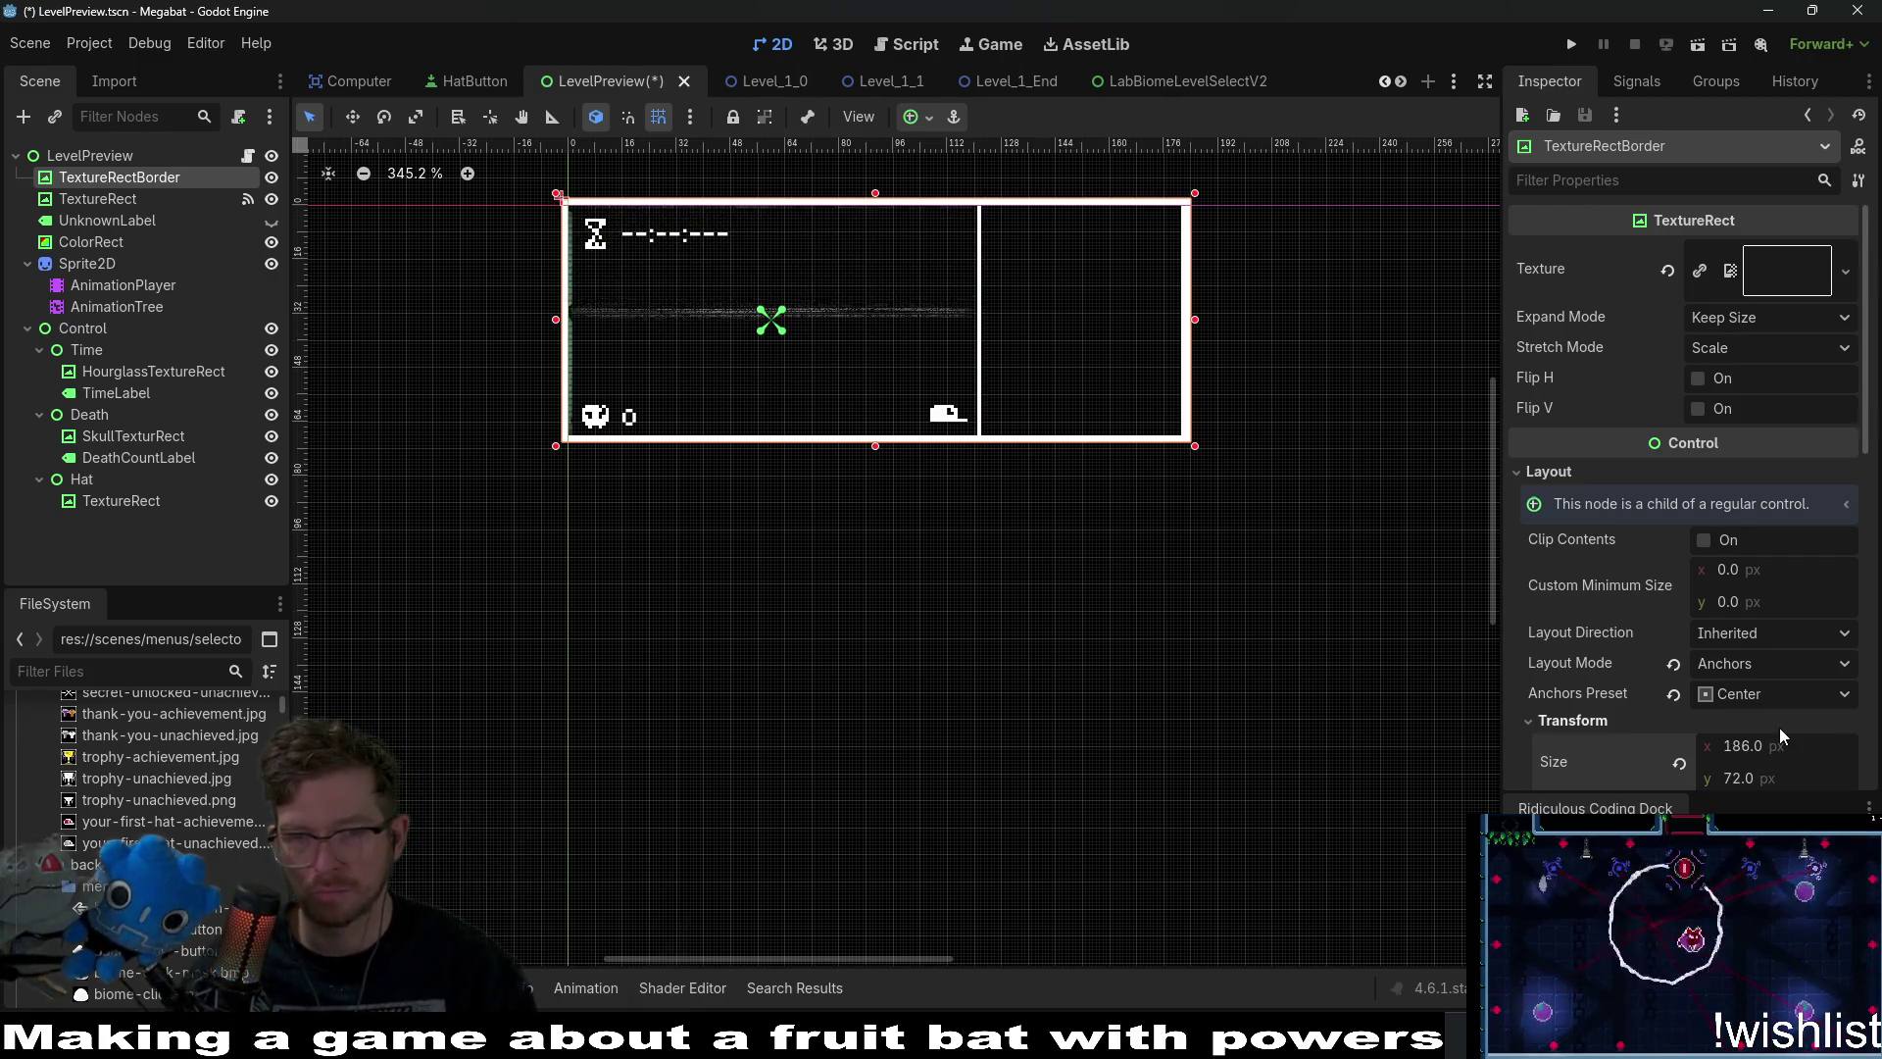
pyautogui.scroll(-1, 1779, 735)
pyautogui.click(1807, 702)
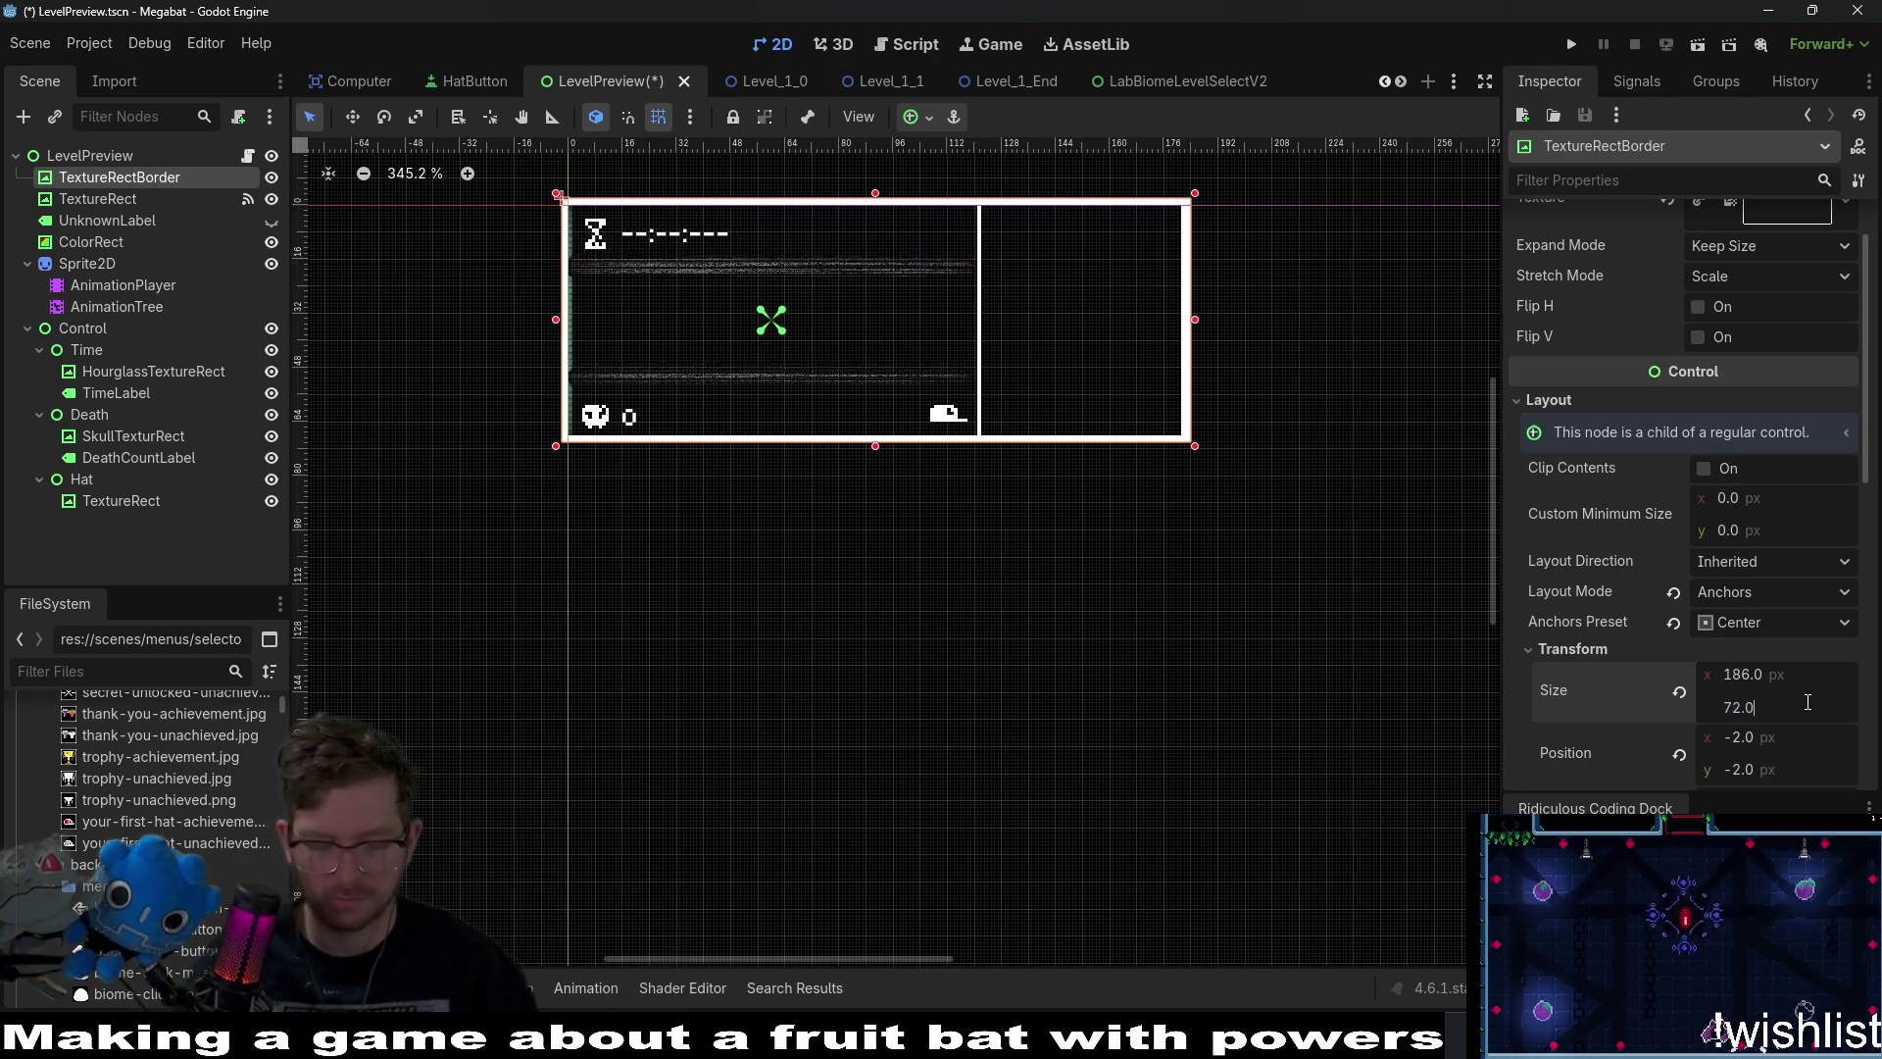
pyautogui.write('*1.5')
pyautogui.press('Return')
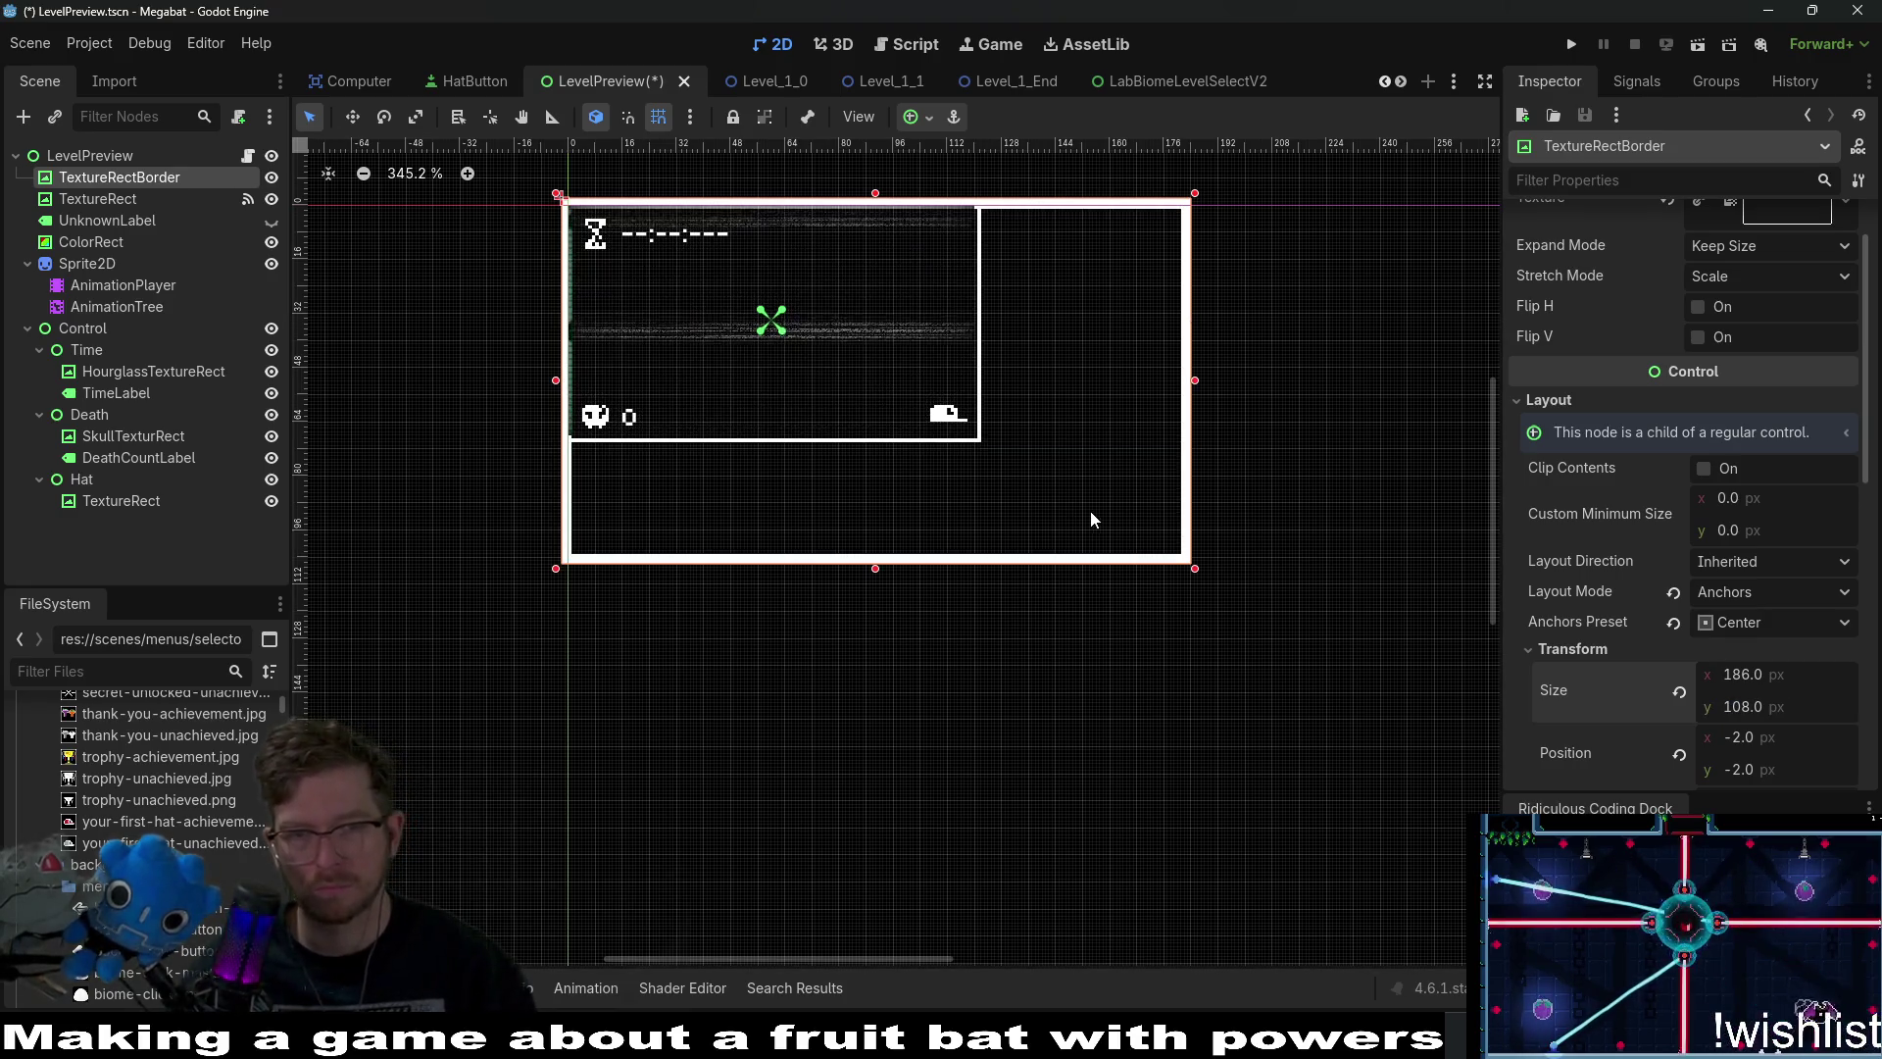
pyautogui.click(94, 266)
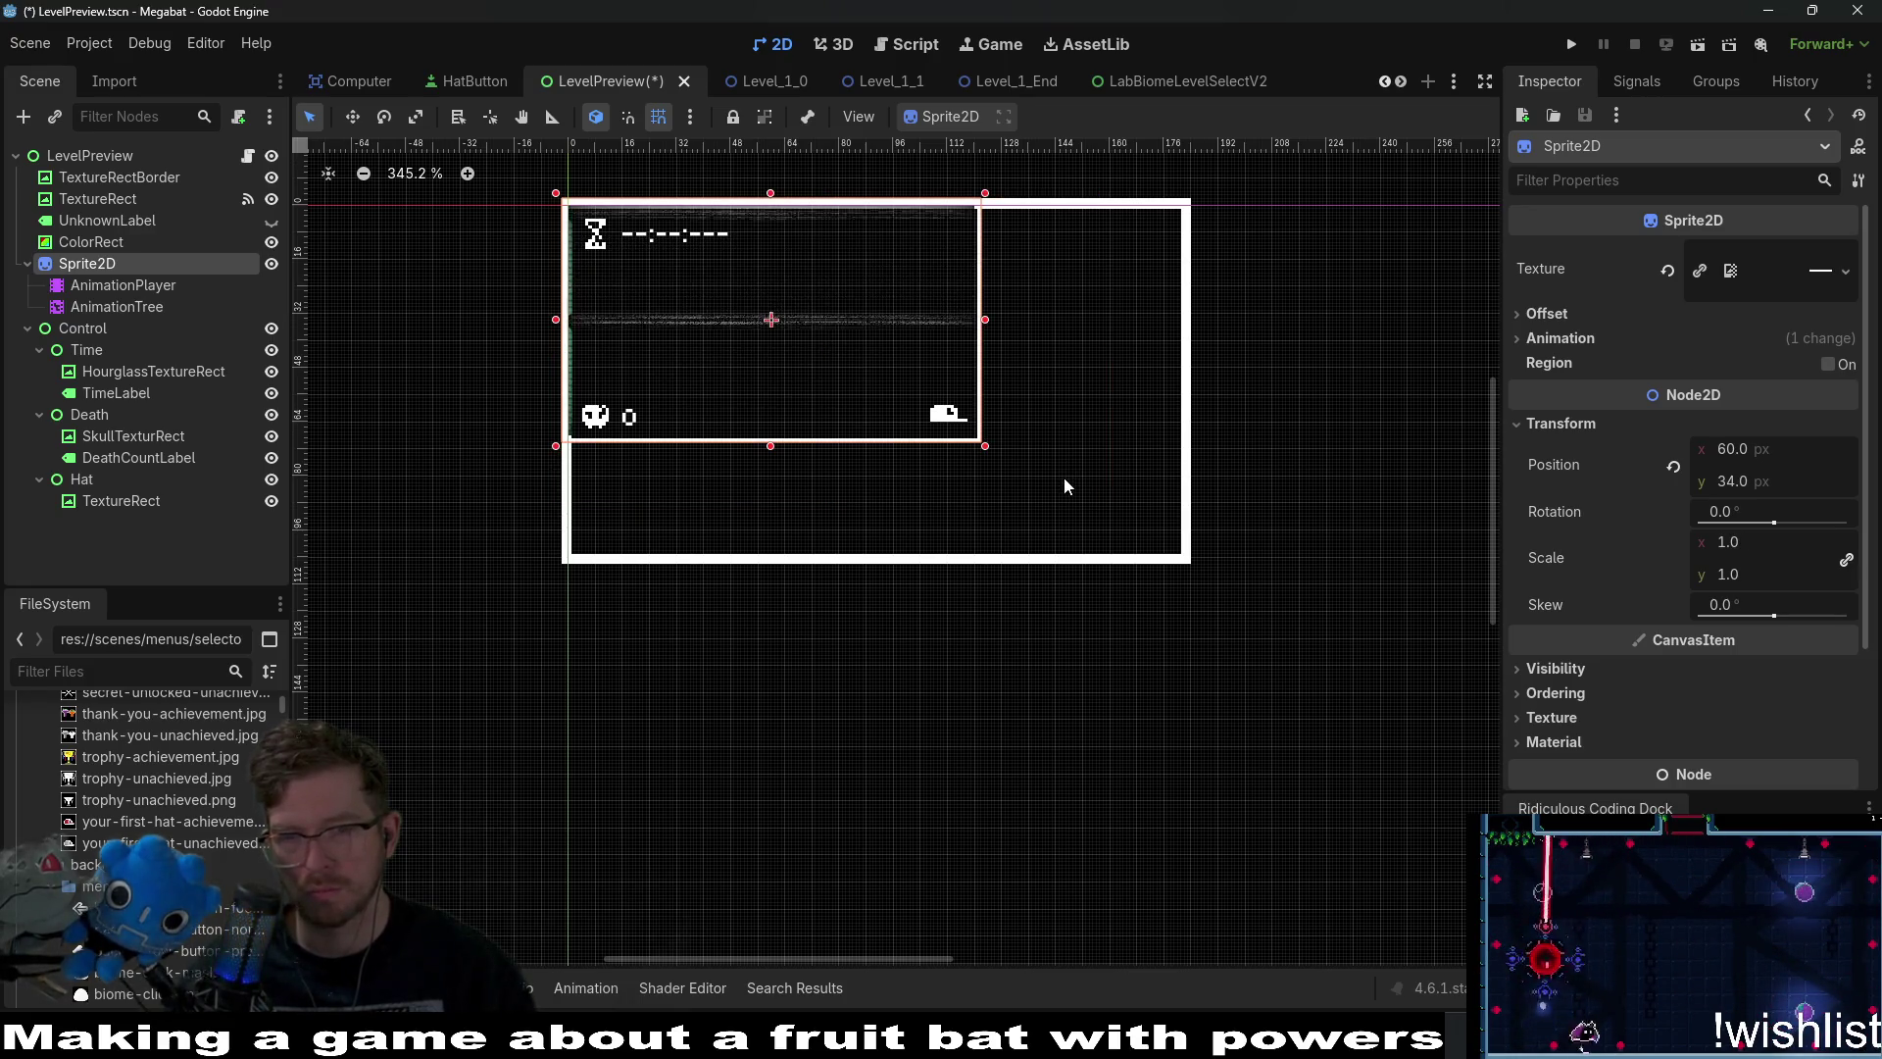
# Scale the Sprite2D to 1.5 and drag it right and down to about 91, 52.
pyautogui.moveTo(985, 446)
pyautogui.mouseDown()
pyautogui.moveTo(1166, 541)
pyautogui.moveTo(1152, 504)
pyautogui.mouseUp()
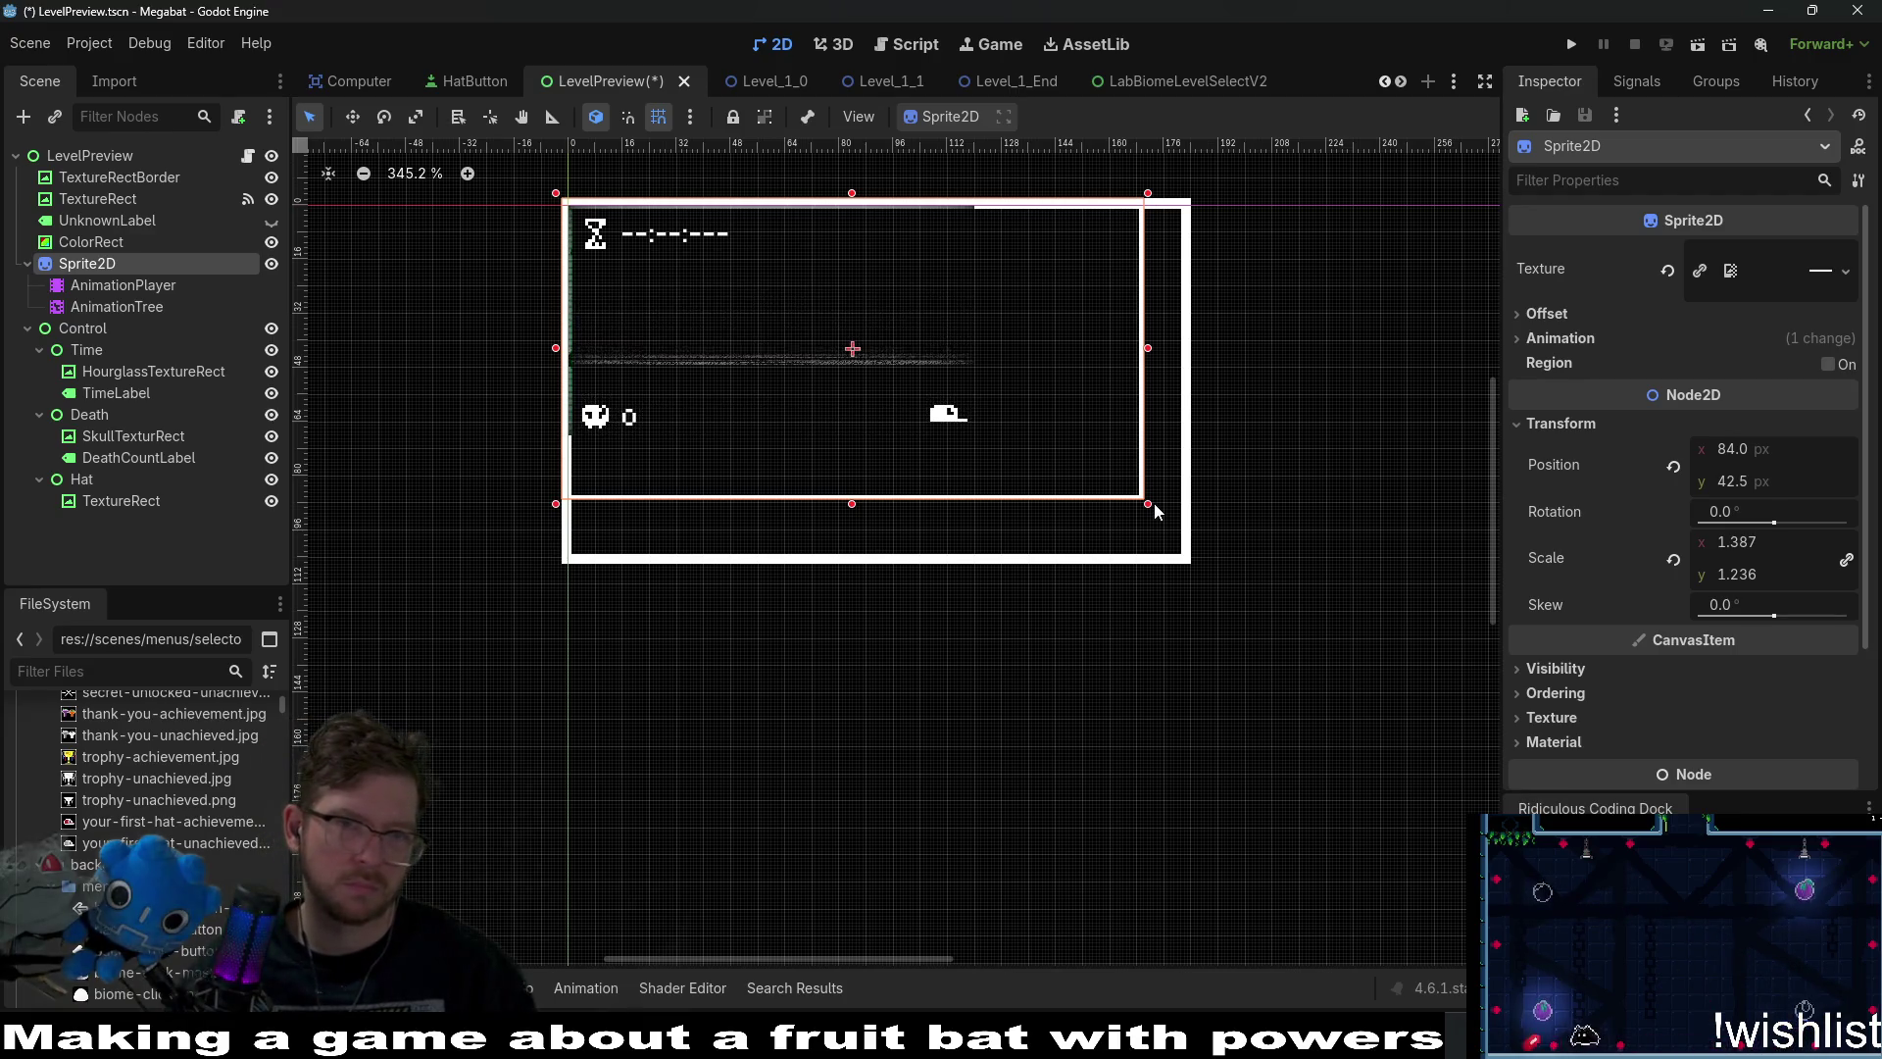
pyautogui.hotkey('ctrl', 'z')
pyautogui.hotkey('ctrl', 'z')
pyautogui.hotkey('ctrl', 'z')
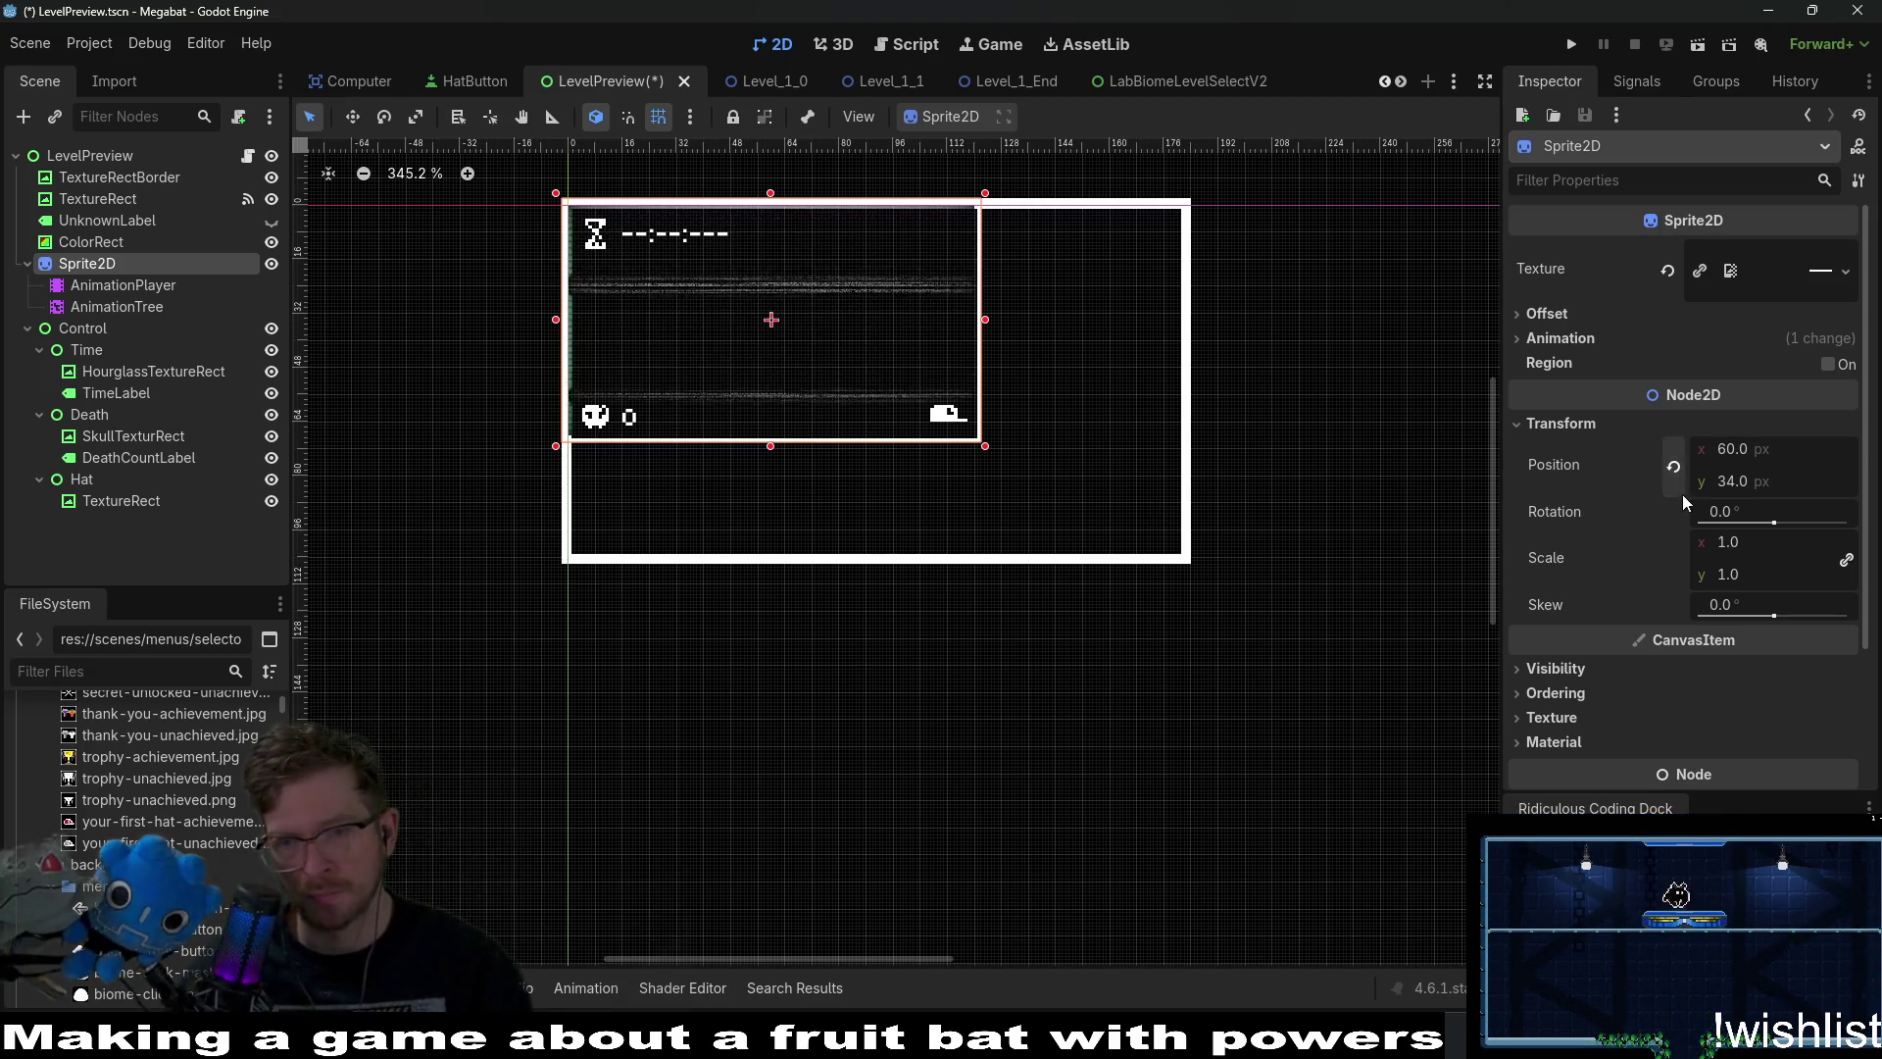
pyautogui.click(1853, 448)
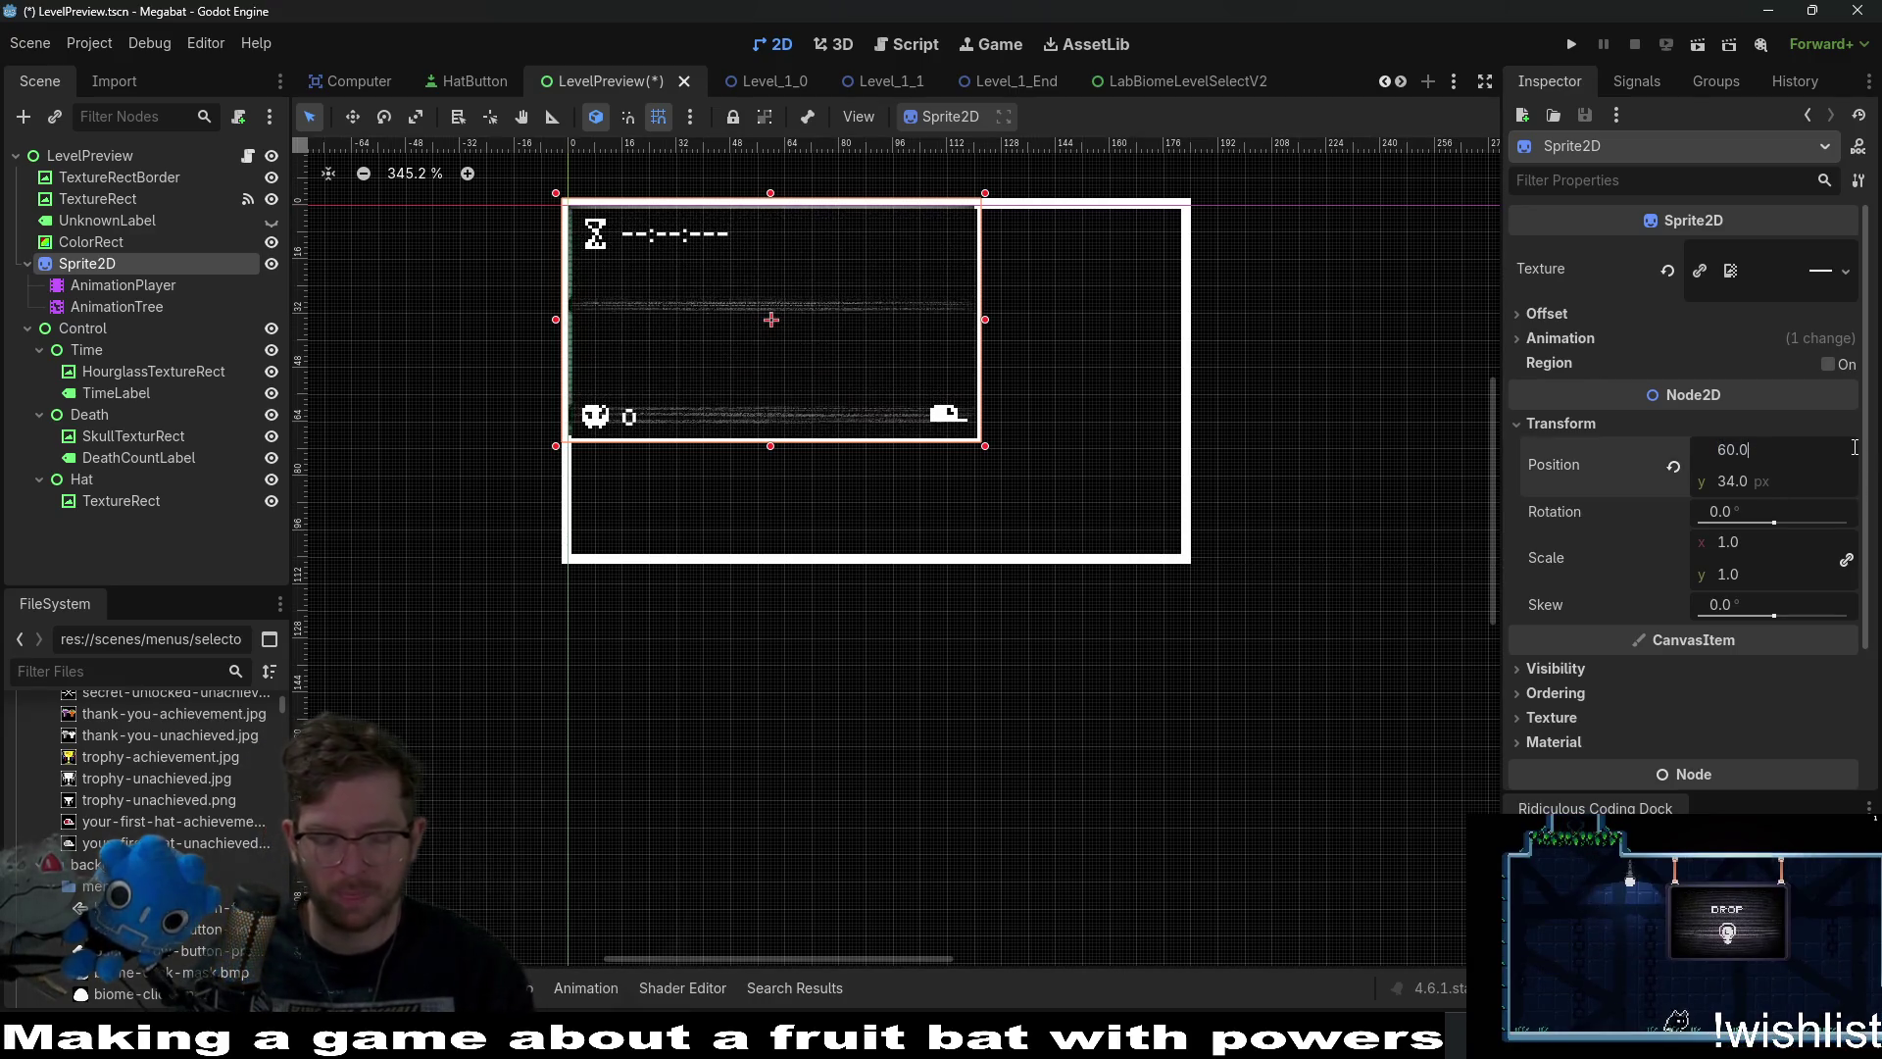
pyautogui.write('*')
pyautogui.write('5')
pyautogui.press('Return')
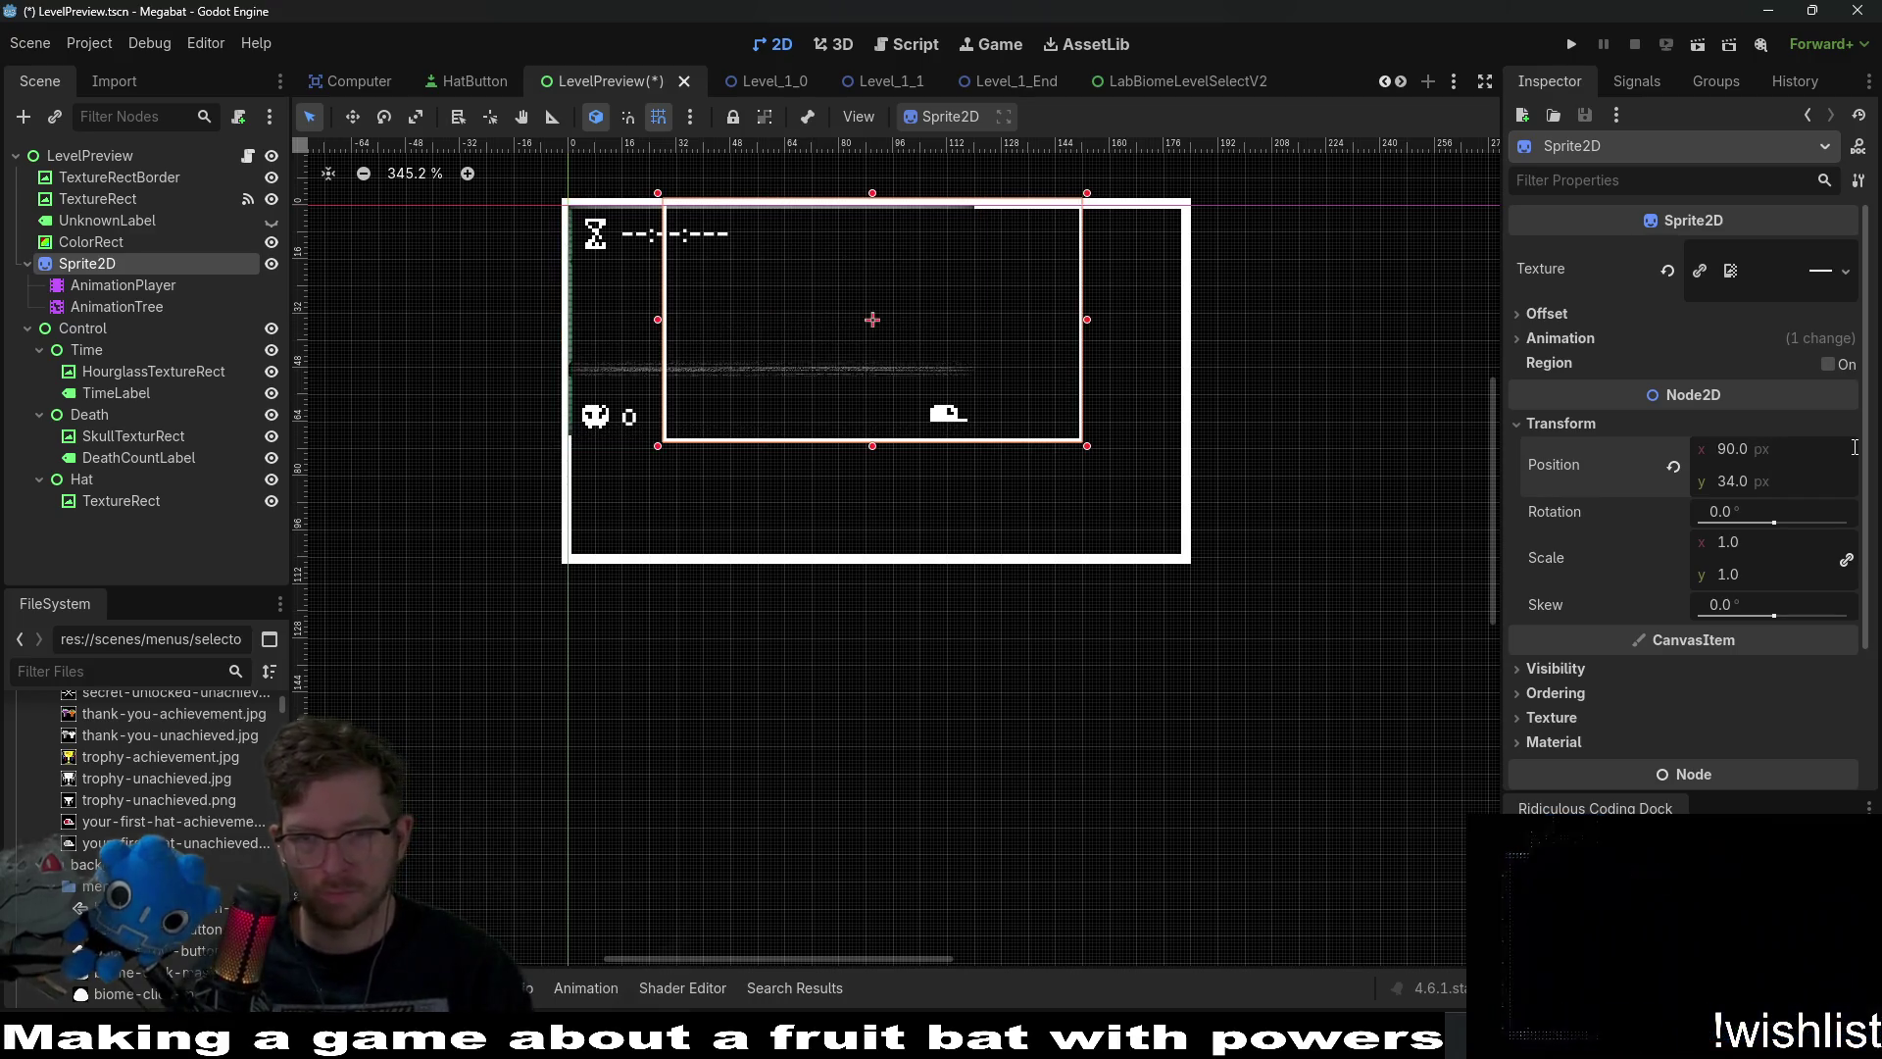
pyautogui.hotkey('ctrl', 'z')
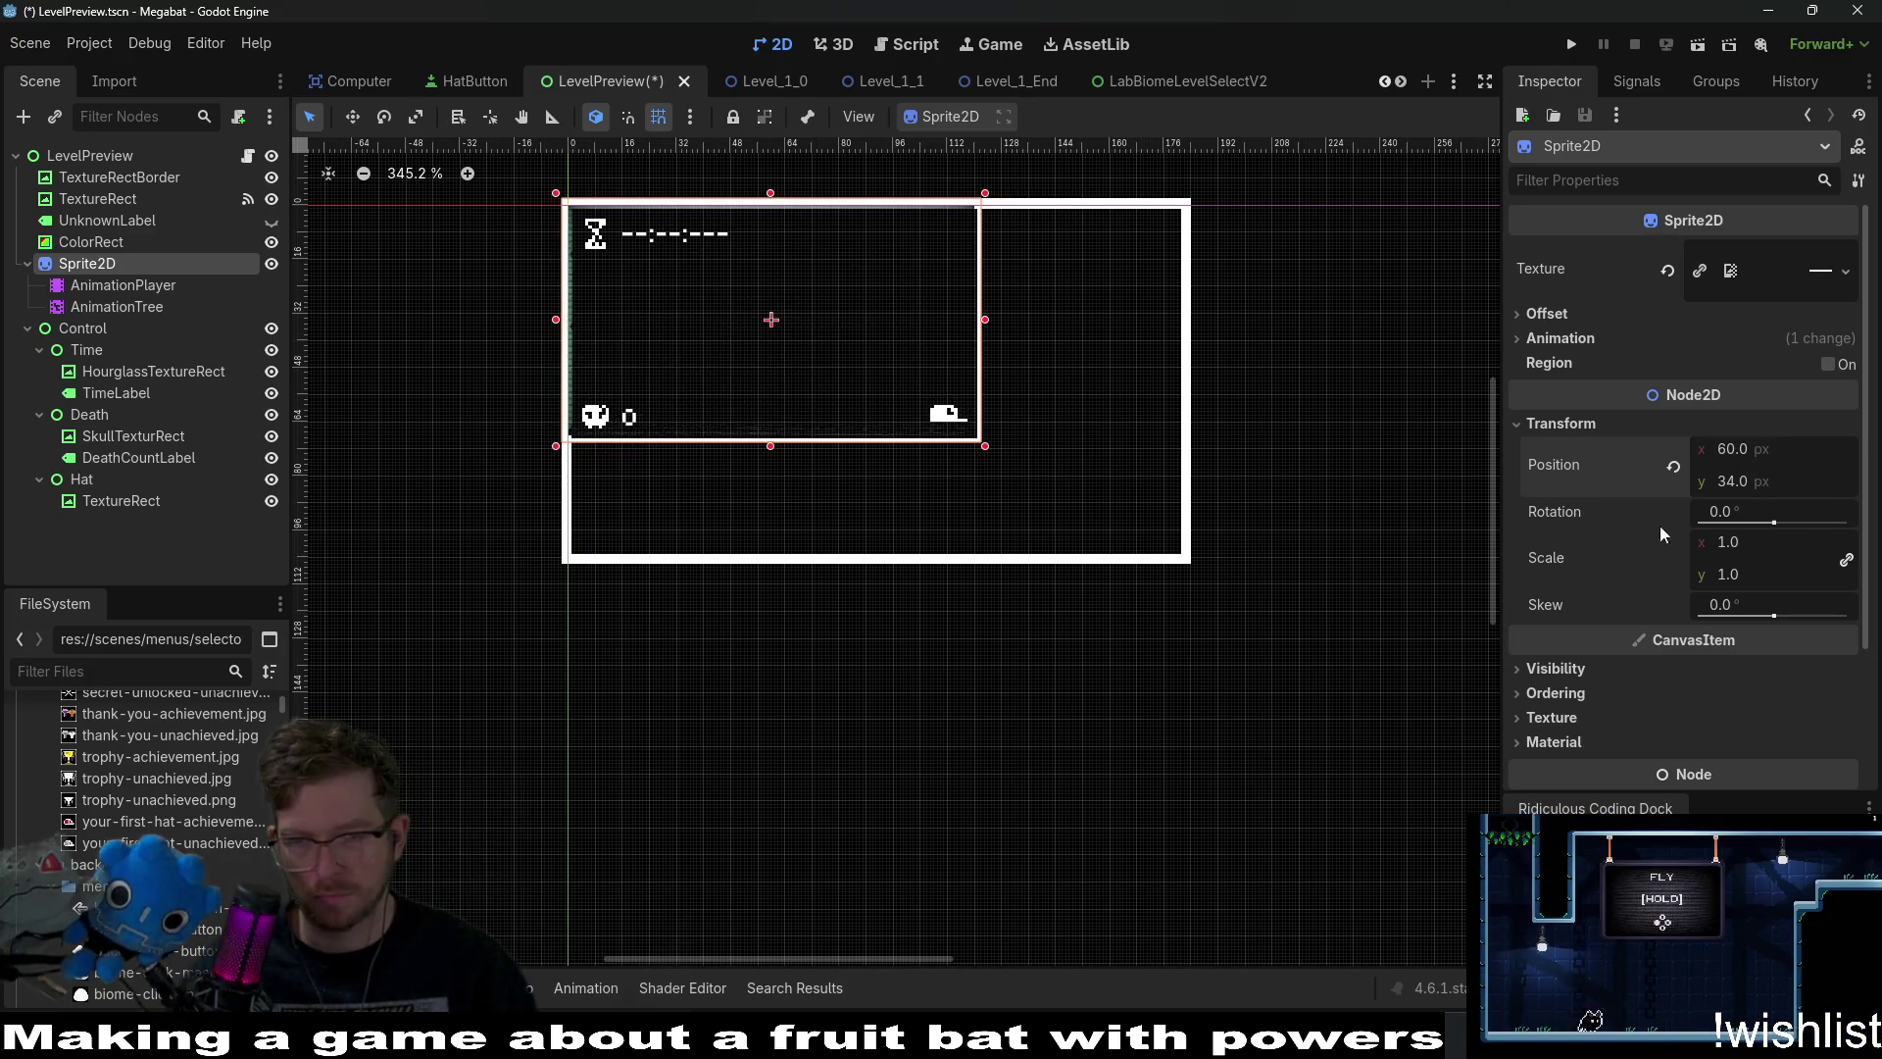
pyautogui.click(1797, 541)
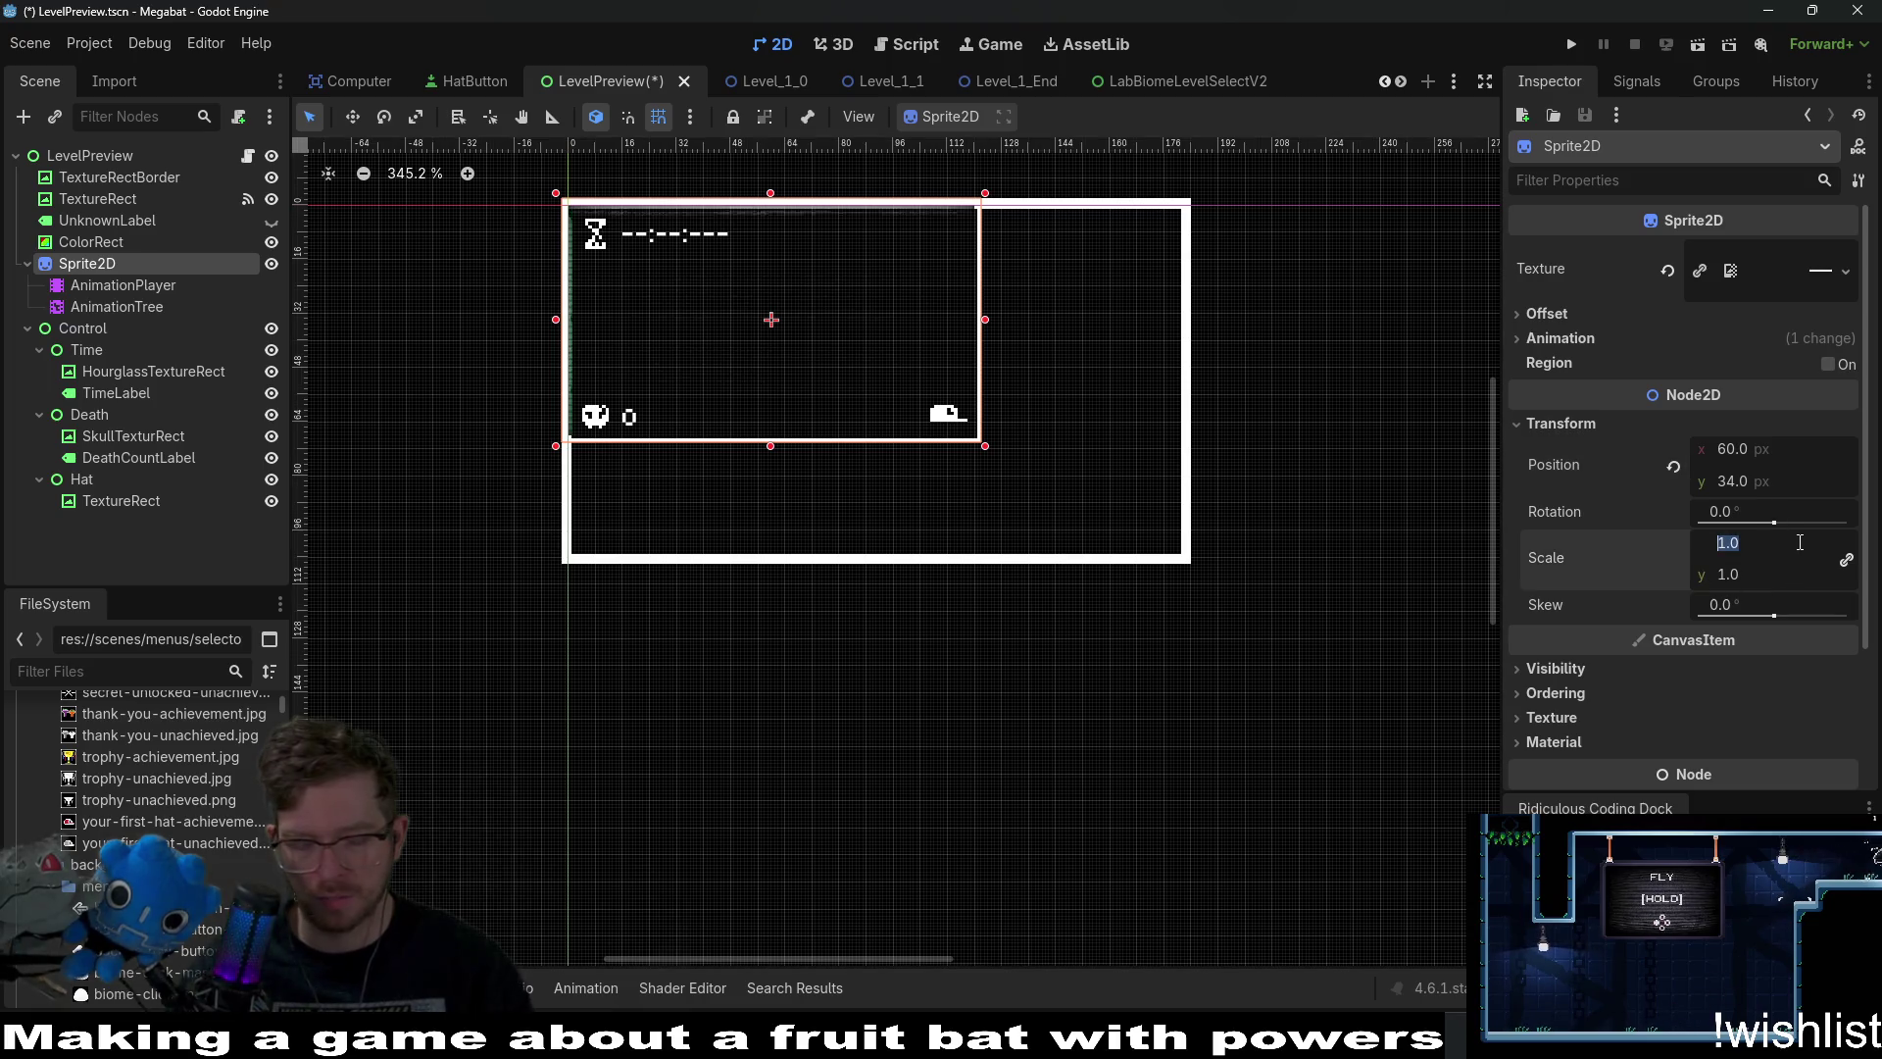
pyautogui.write('1.5')
pyautogui.press('Return')
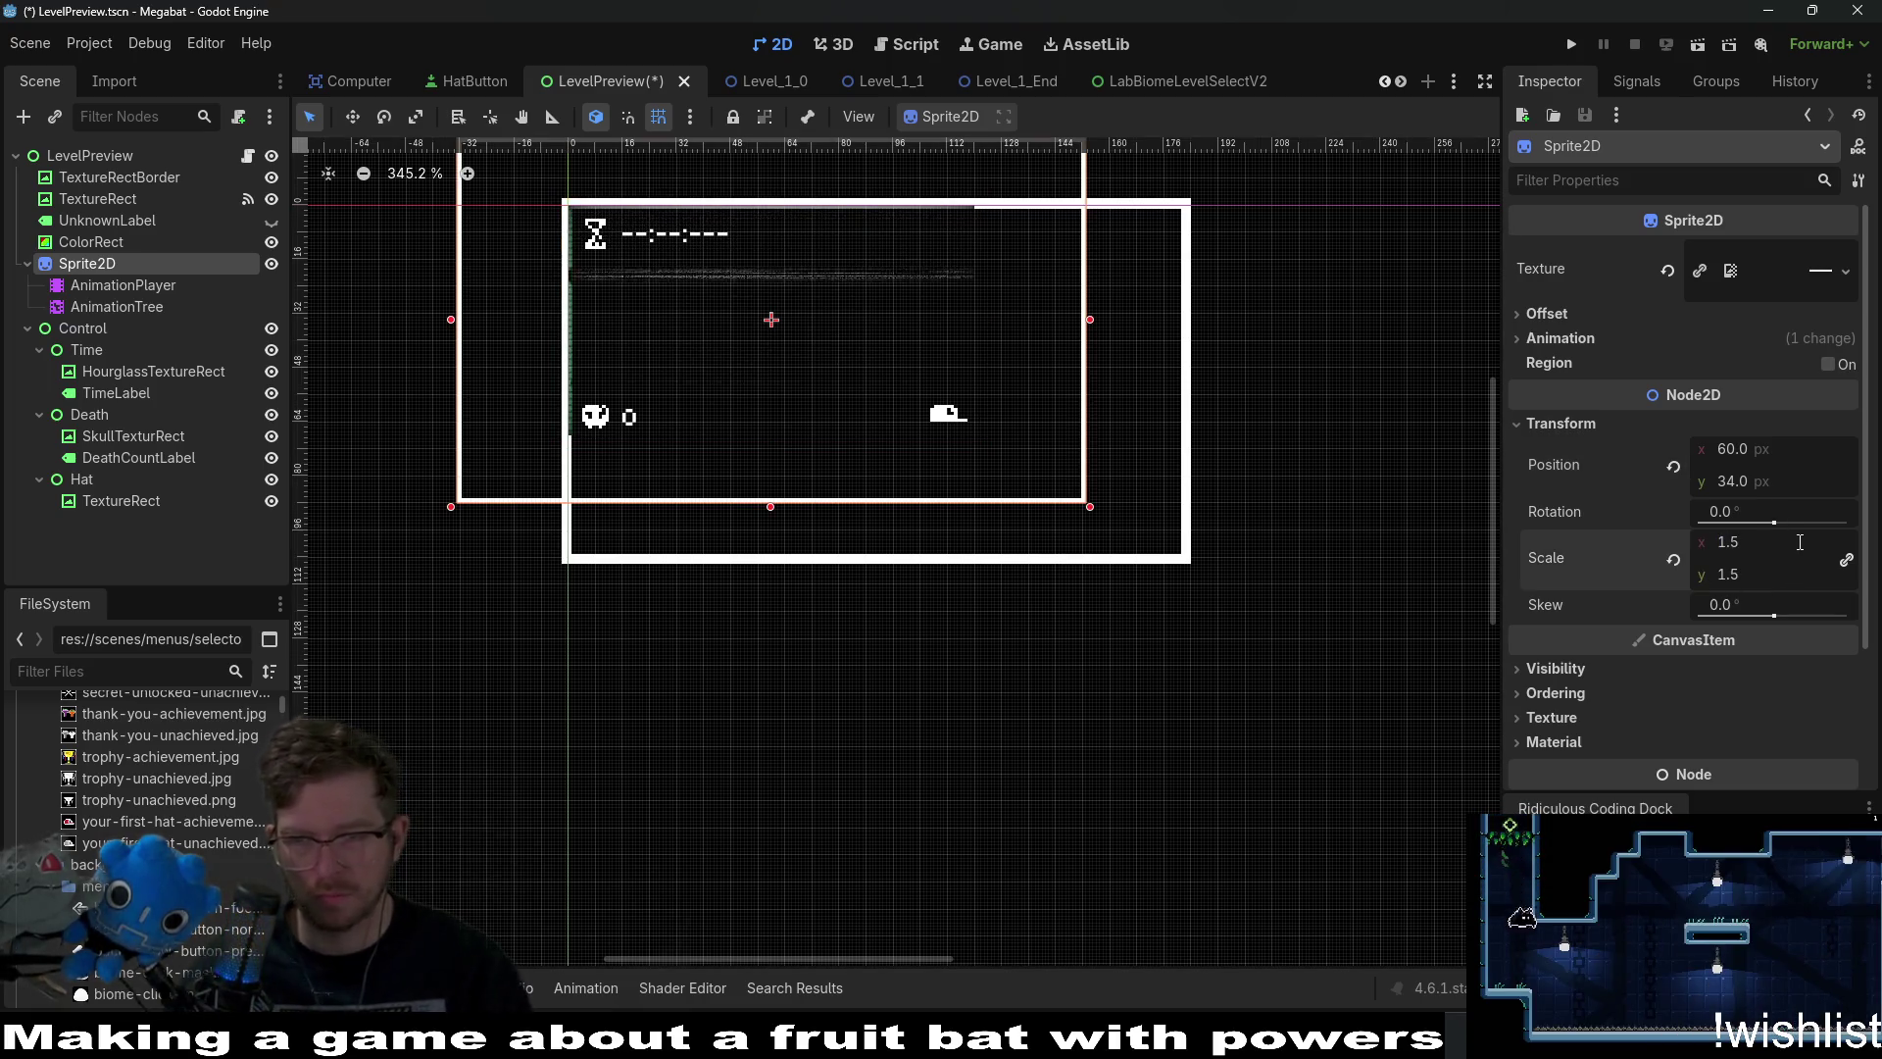
pyautogui.moveTo(803, 320)
pyautogui.mouseDown()
pyautogui.moveTo(924, 386)
pyautogui.moveTo(907, 382)
pyautogui.mouseUp()
pyautogui.scroll(3, 882, 386)
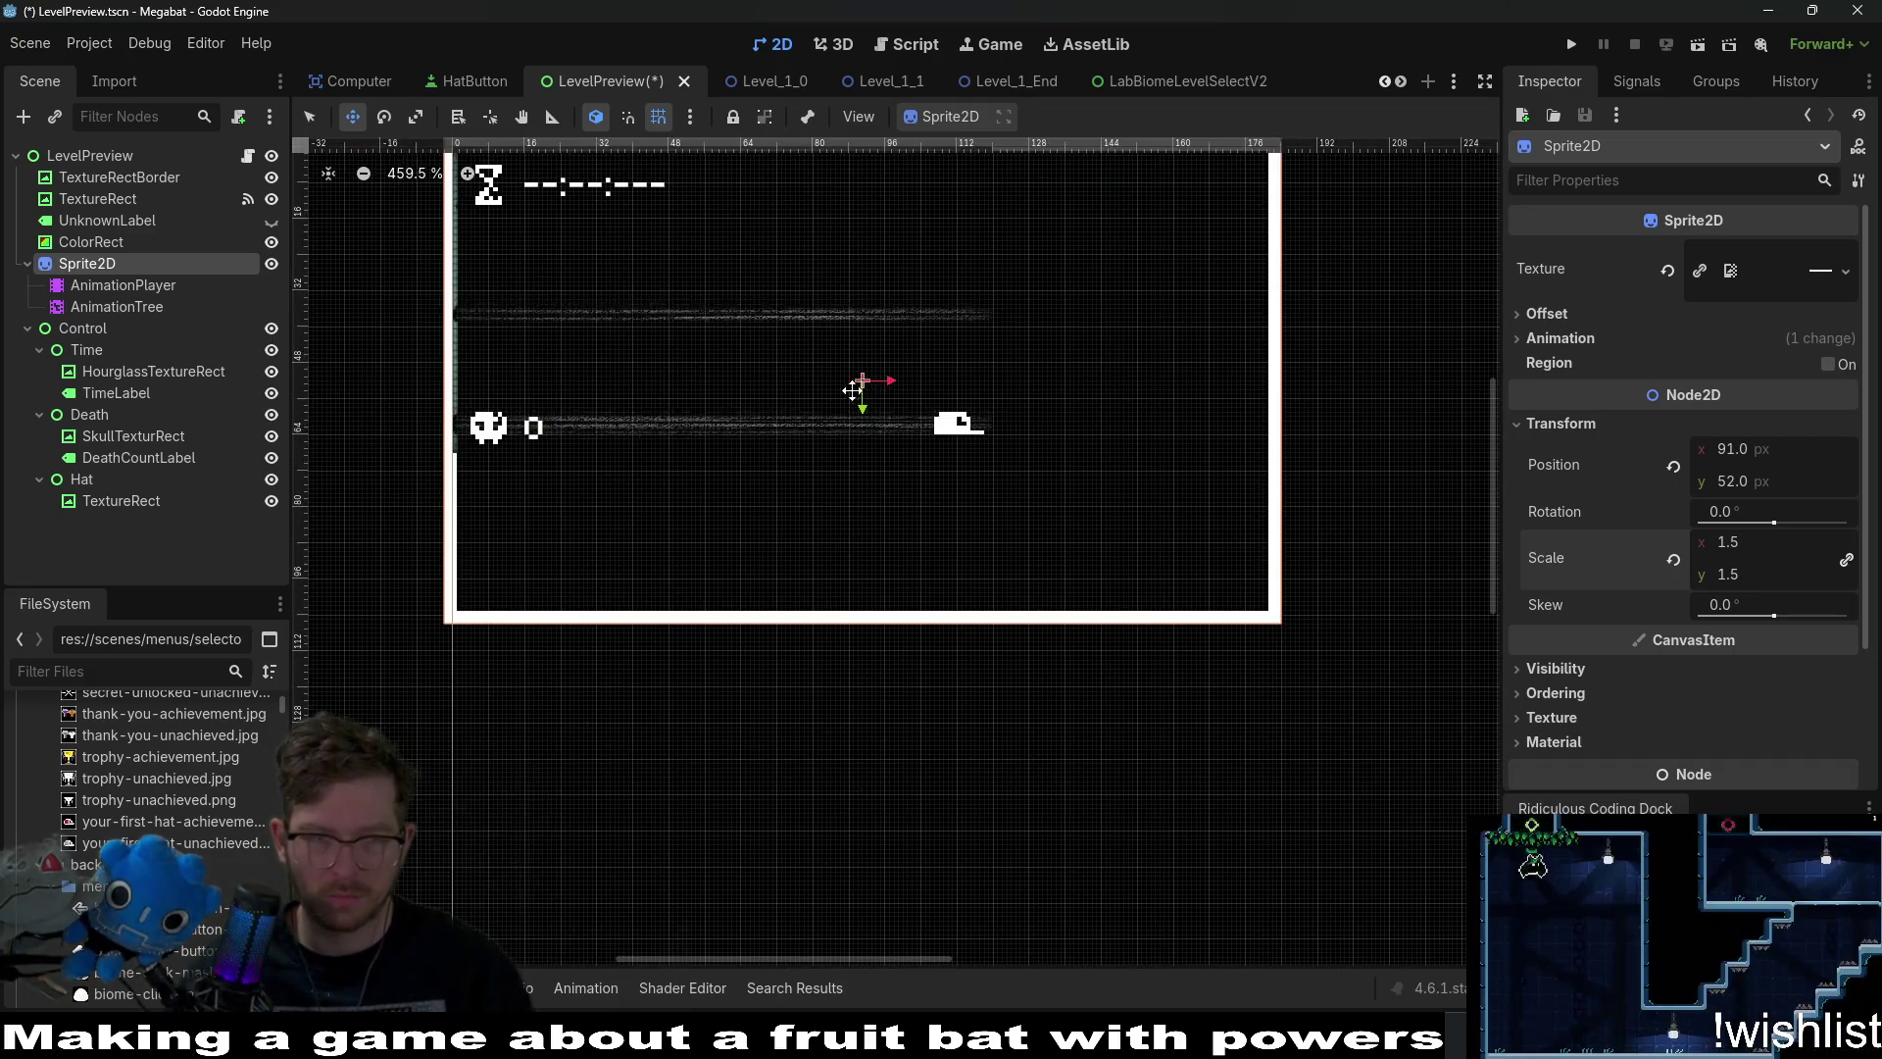
# Resize the TextureRect to 180 × 102 (120*1.5 by 68*1.5).
pyautogui.click(97, 201)
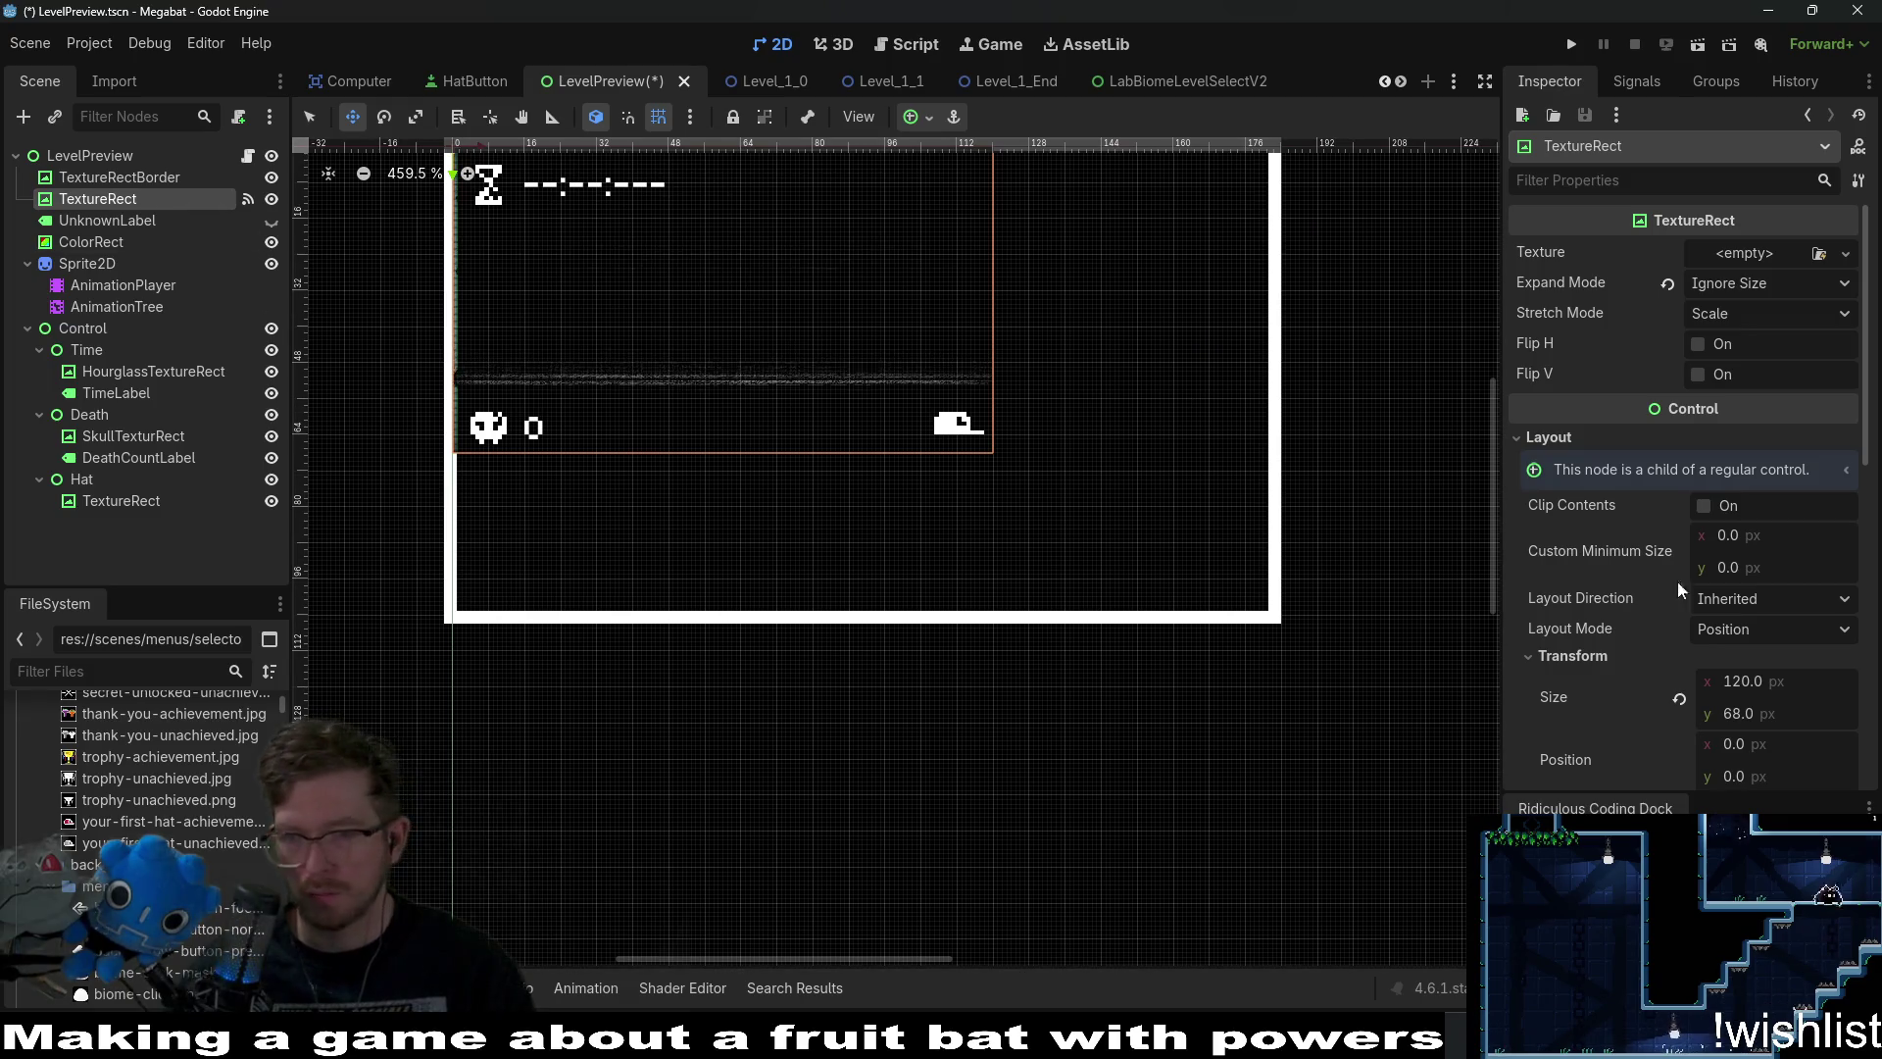
pyautogui.click(1789, 686)
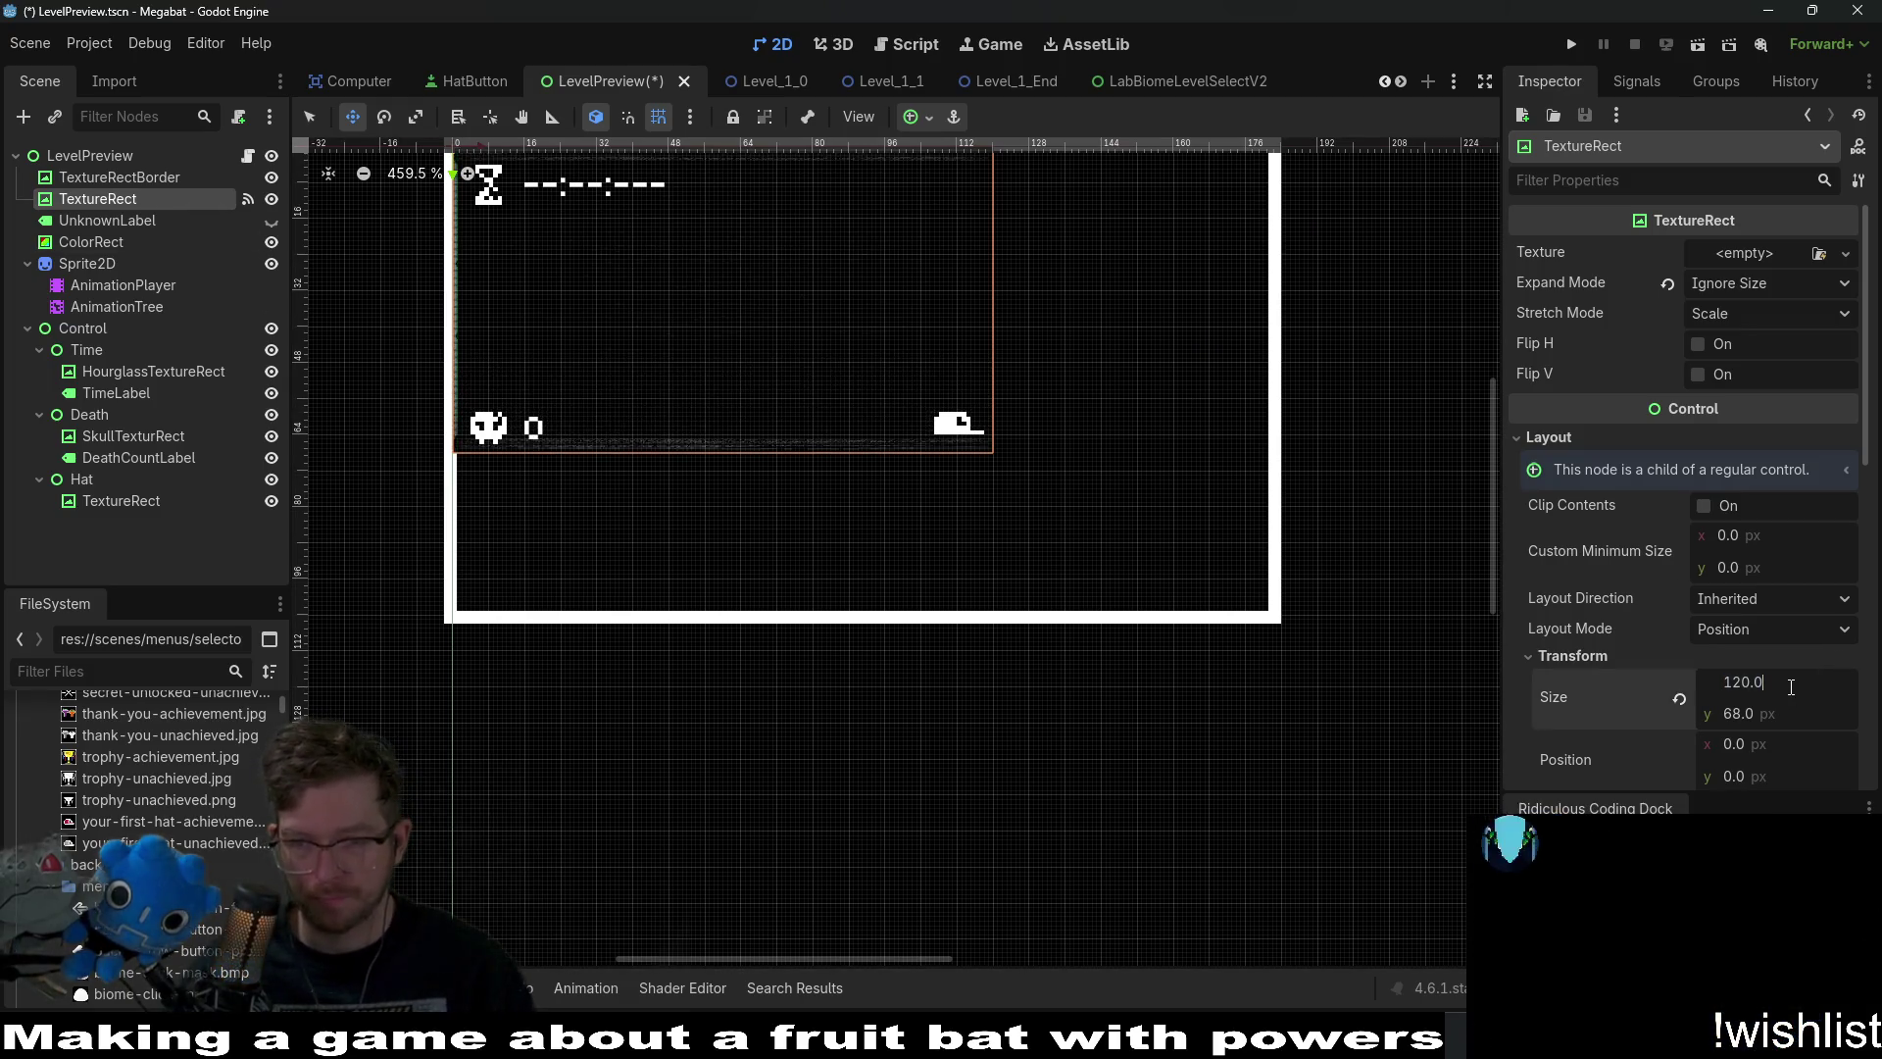
pyautogui.write('*1.5')
pyautogui.write('180')
pyautogui.press('Return')
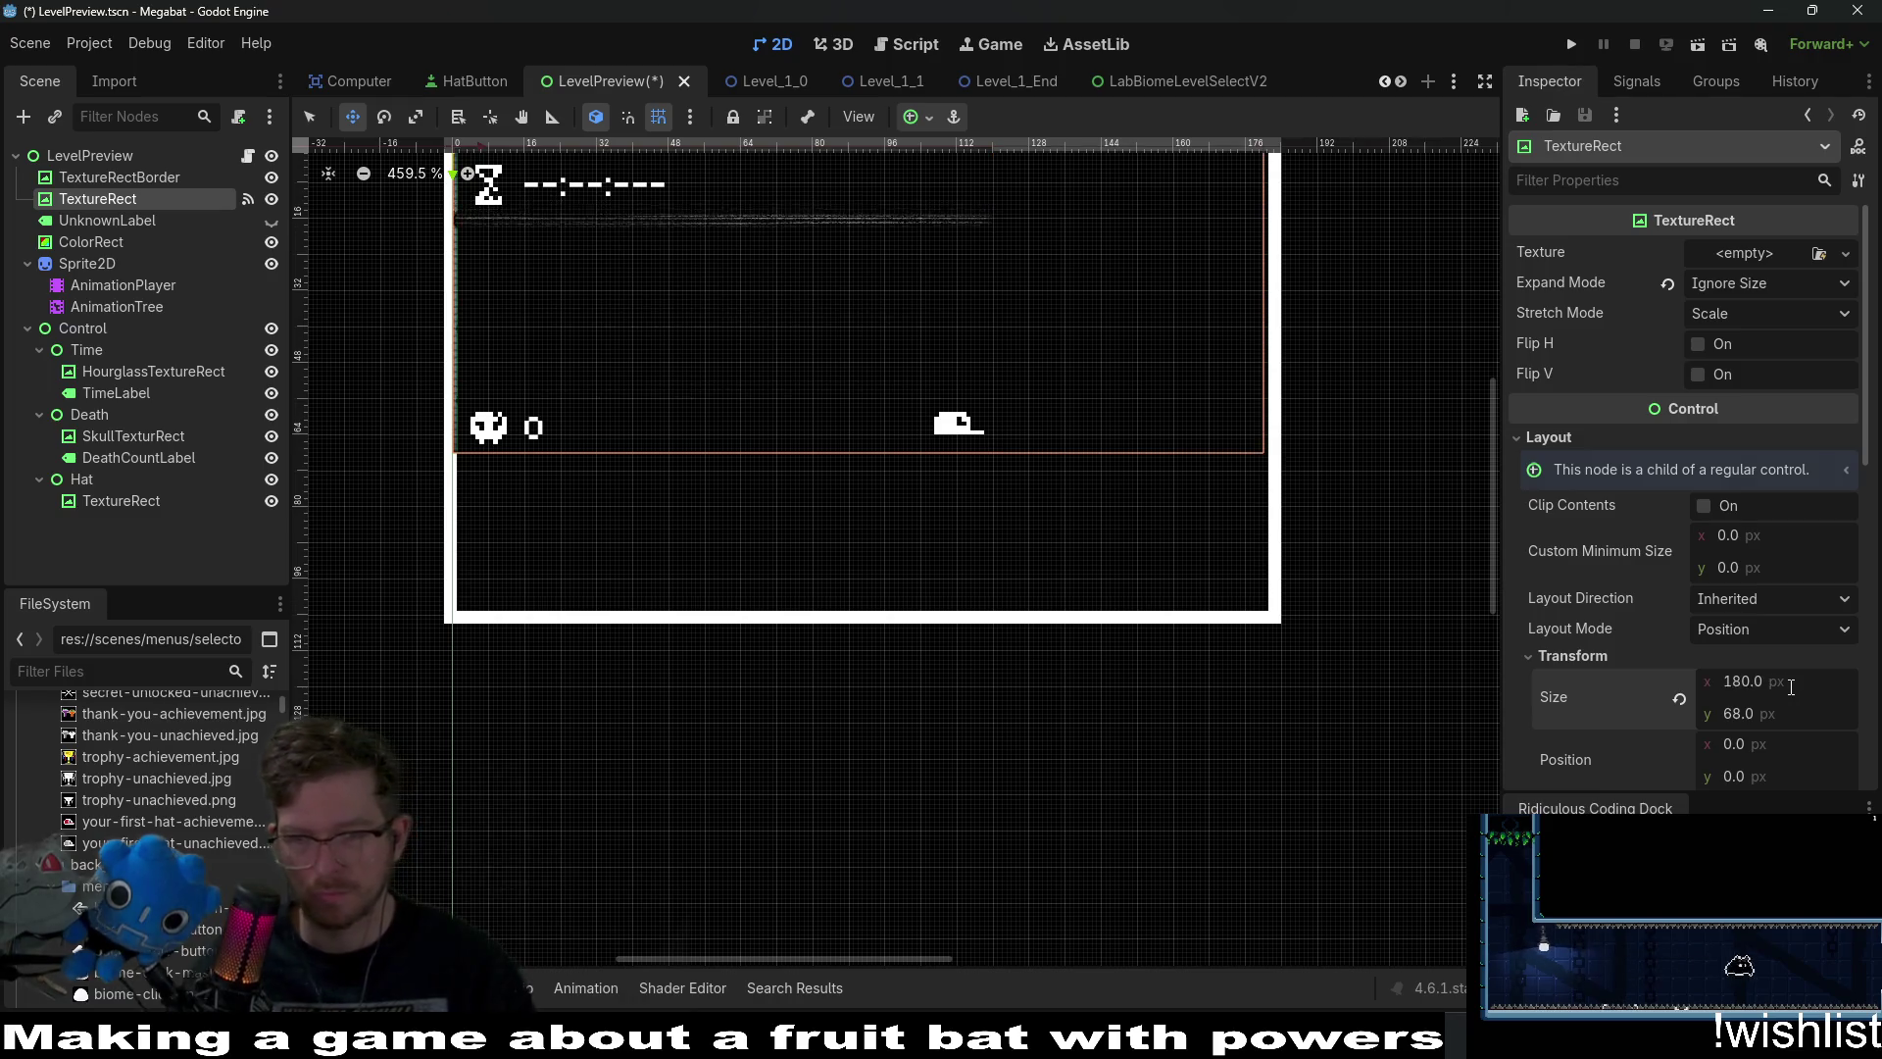
pyautogui.press('Tab')
pyautogui.write('*1')
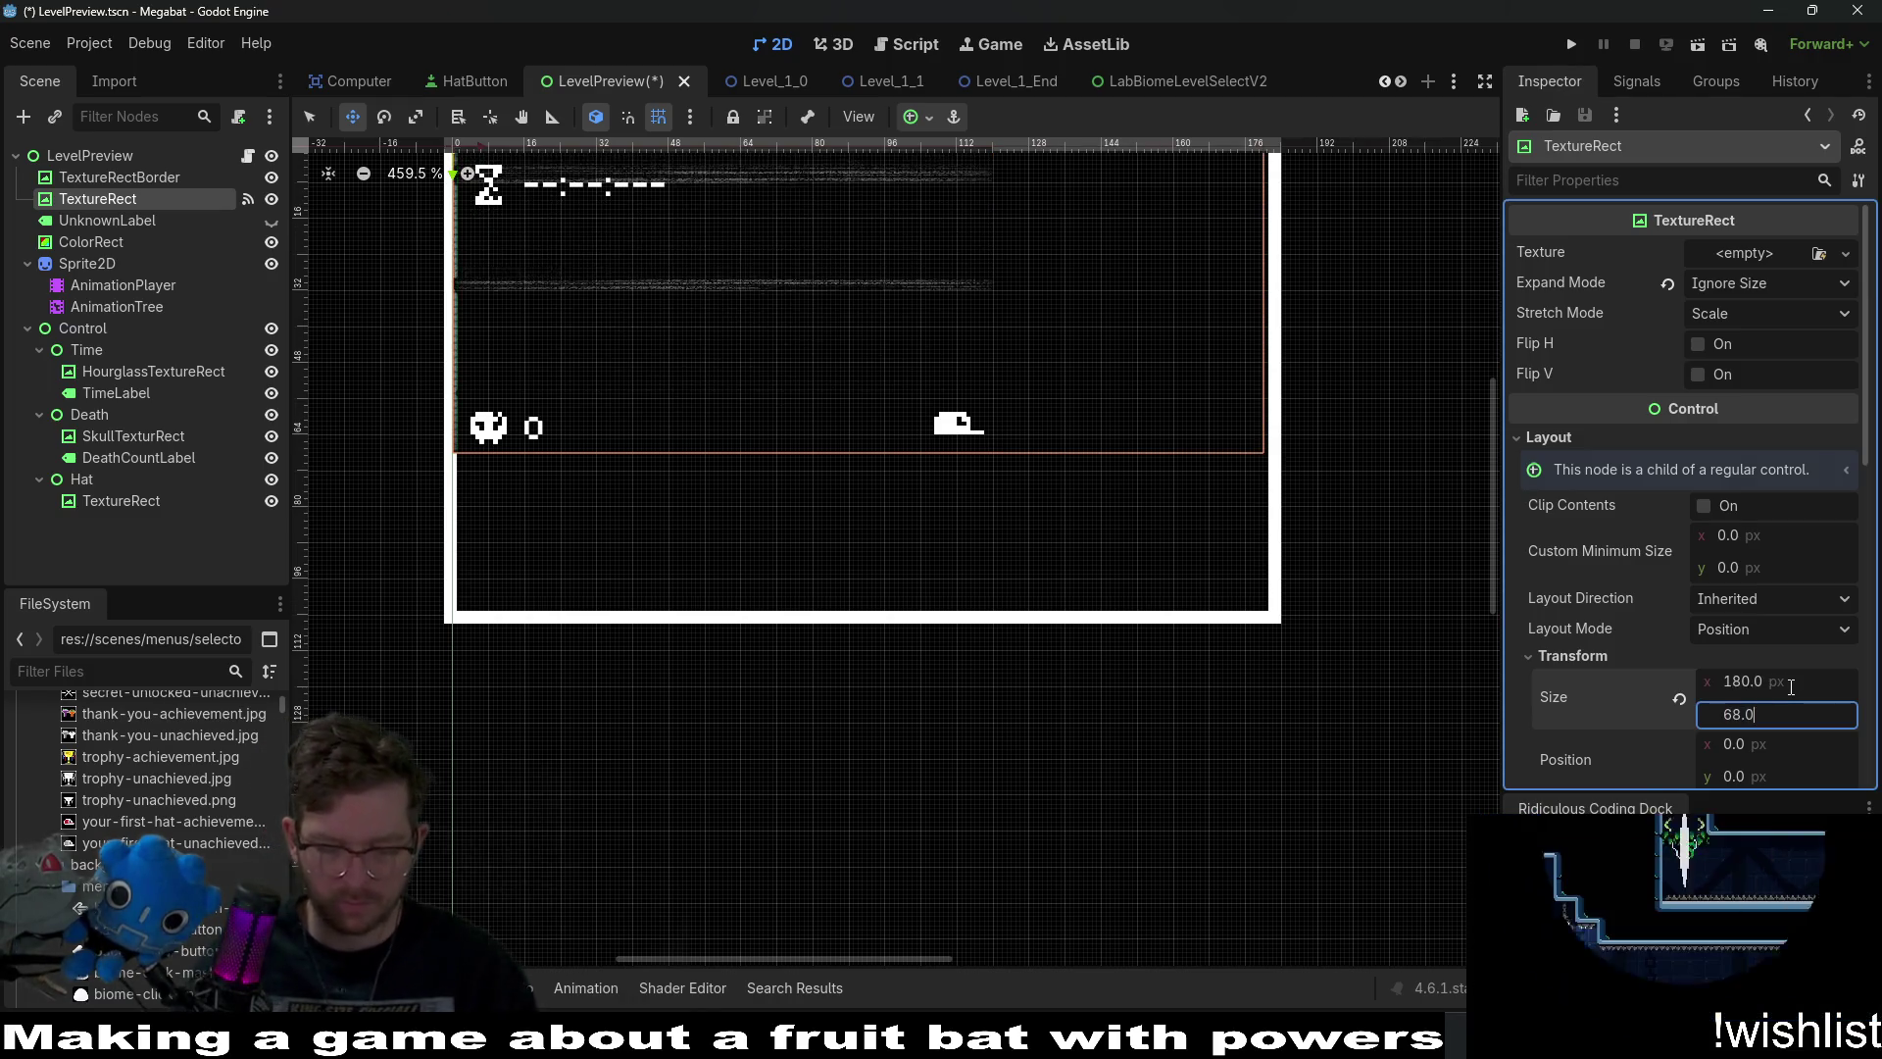
pyautogui.write('.5')
pyautogui.press('Return')
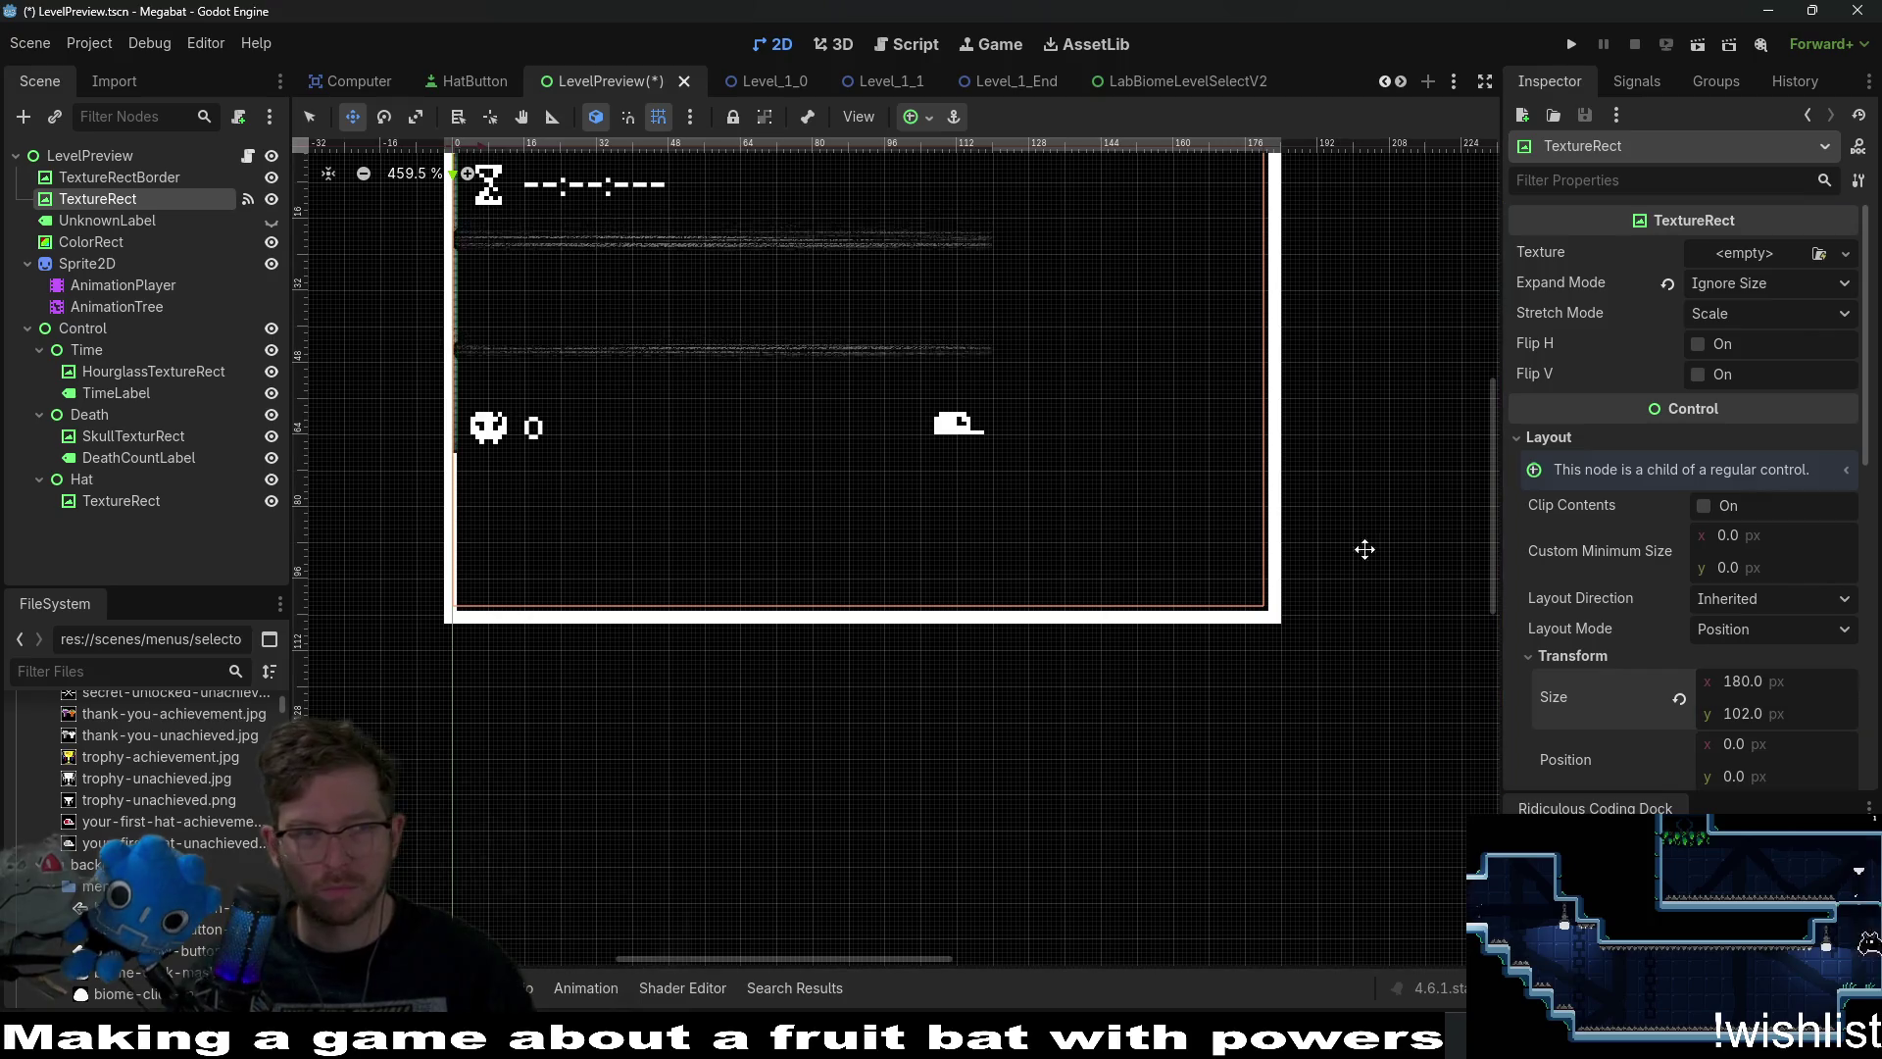
# Resize the ColorRect background to 180 × 102 as well.
pyautogui.click(118, 241)
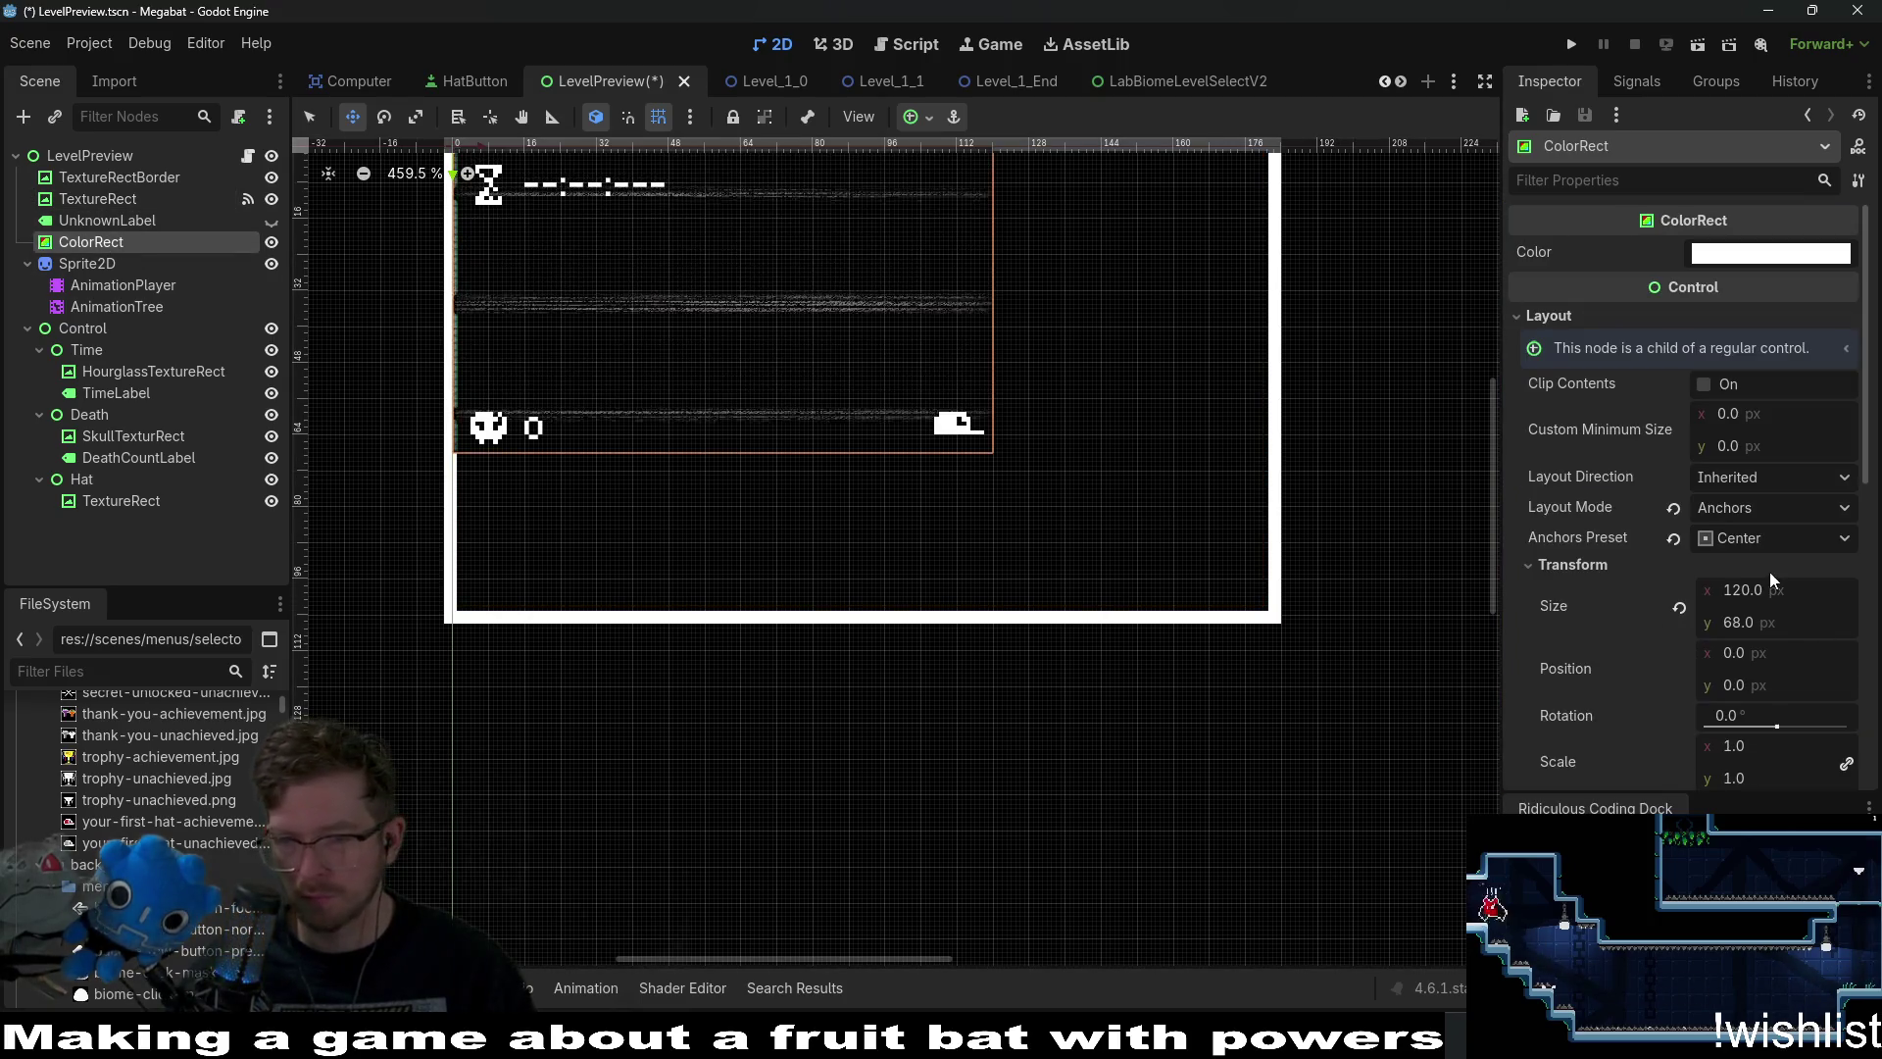
pyautogui.click(1803, 588)
pyautogui.click(1804, 565)
pyautogui.click(1808, 590)
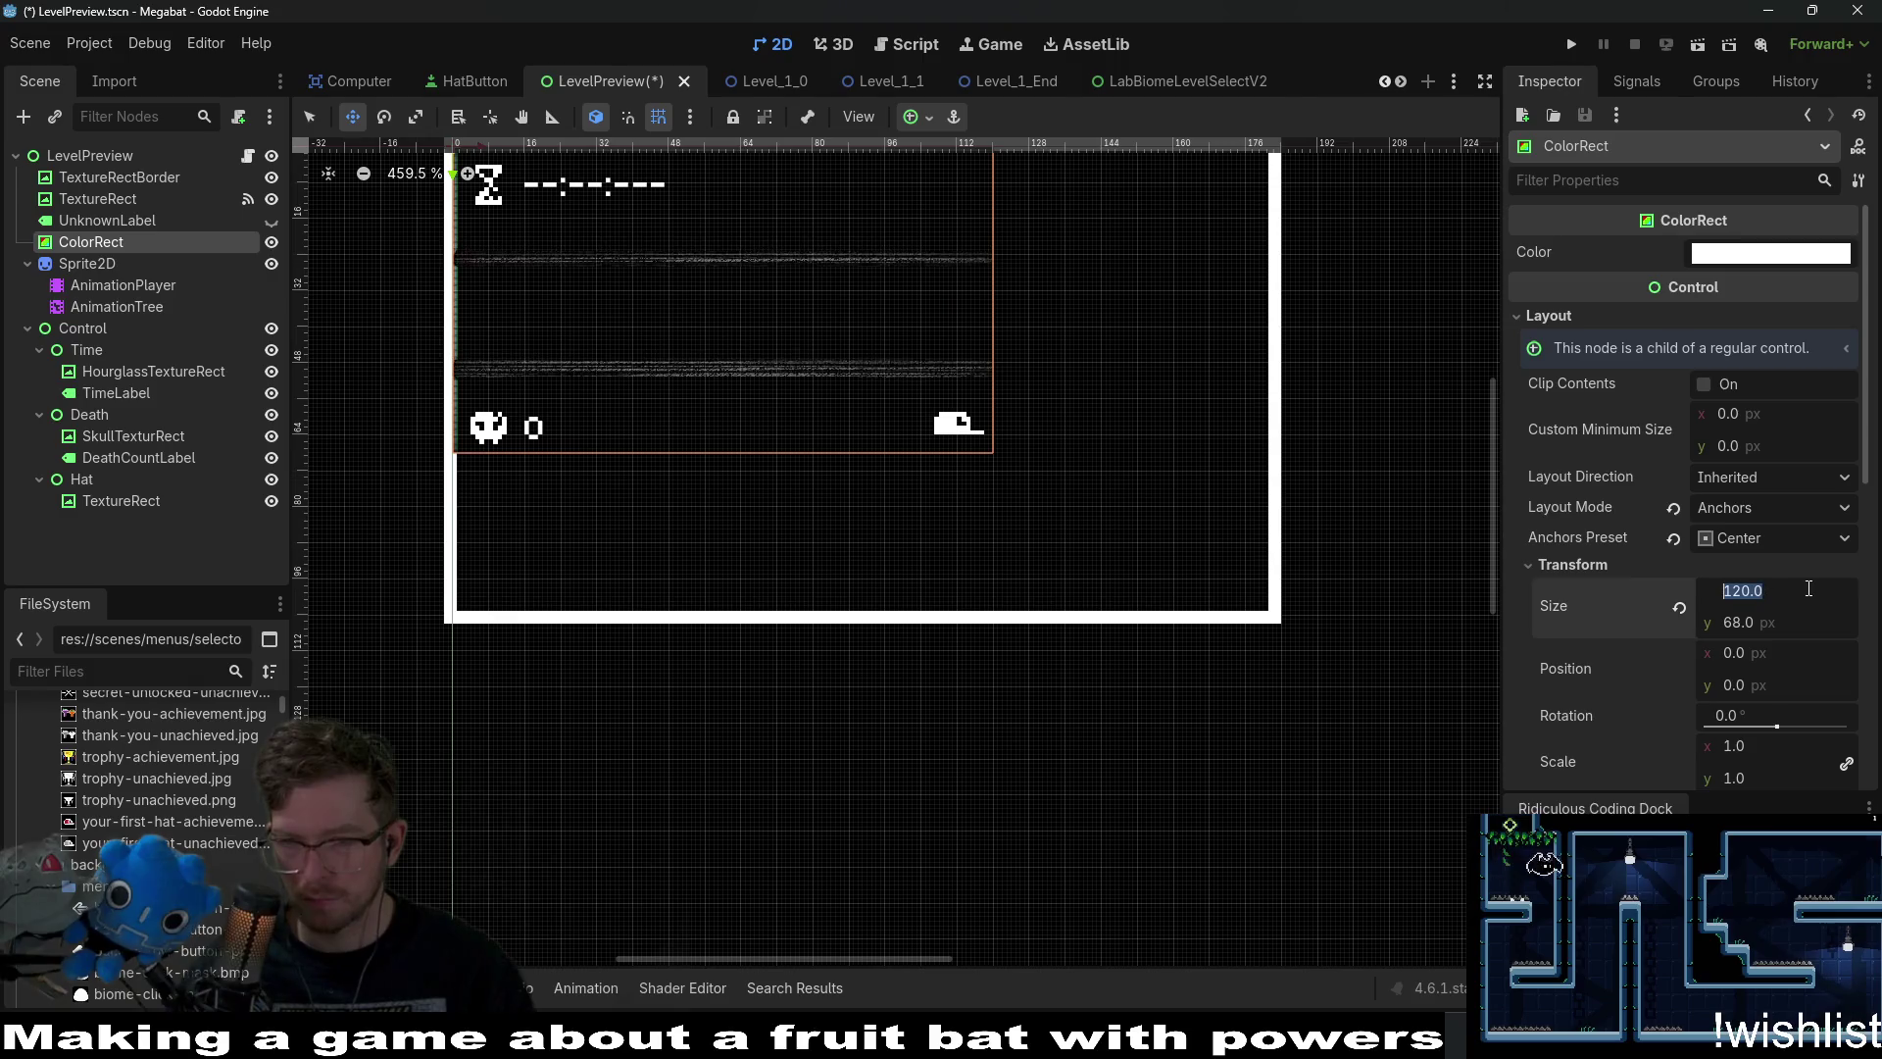
pyautogui.write('*1.5')
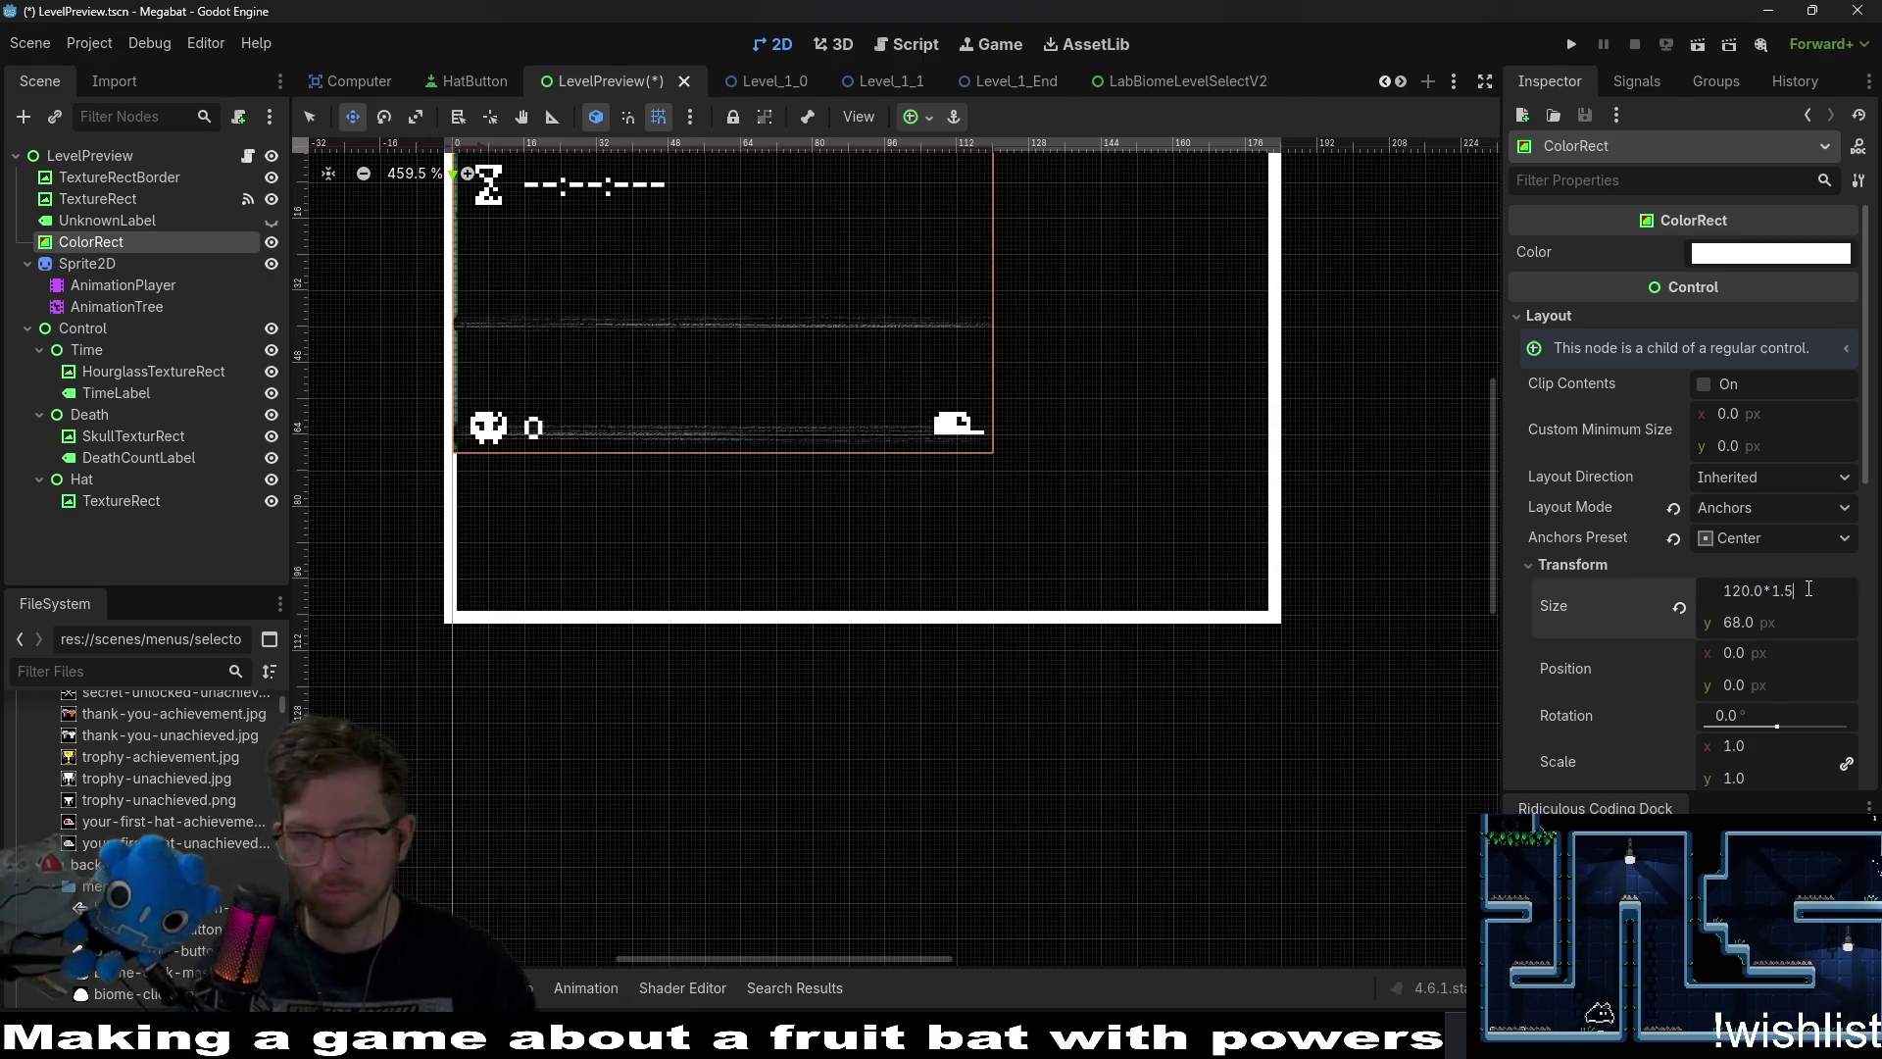
pyautogui.press('Return')
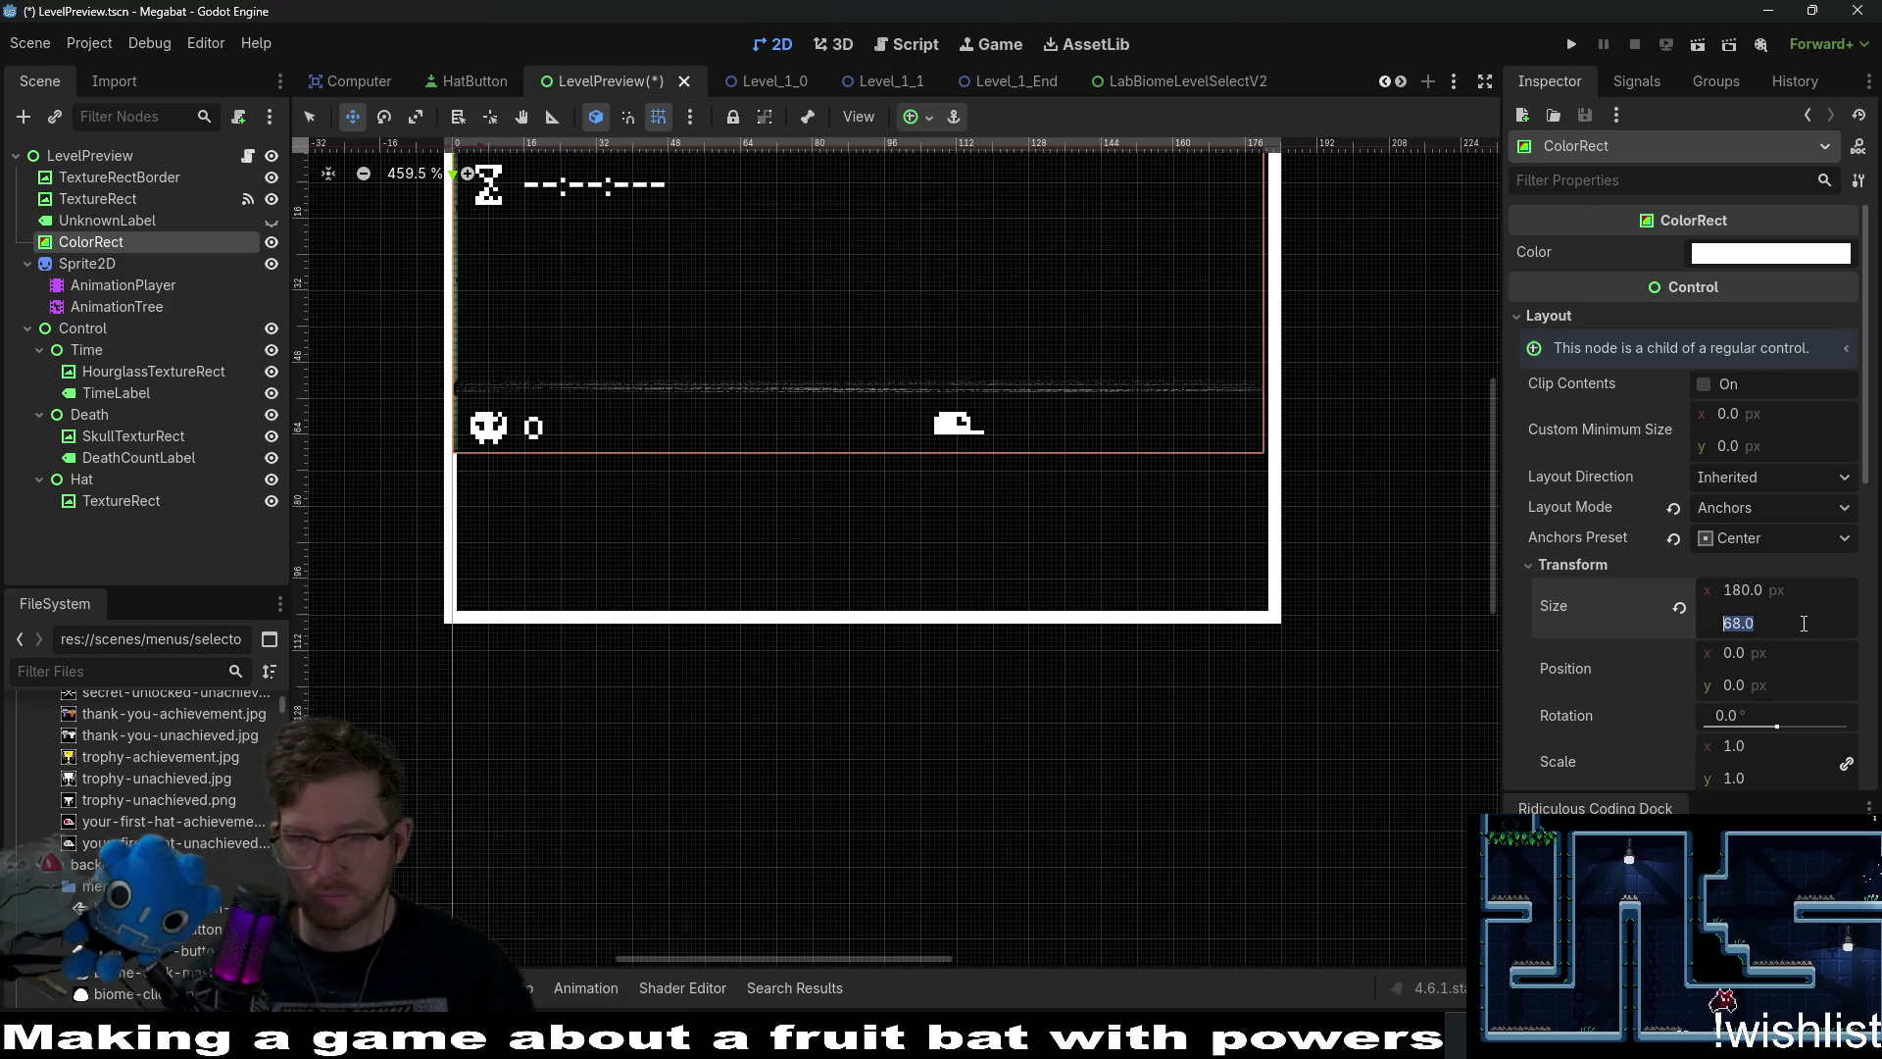
pyautogui.click(1804, 624)
pyautogui.write('.5')
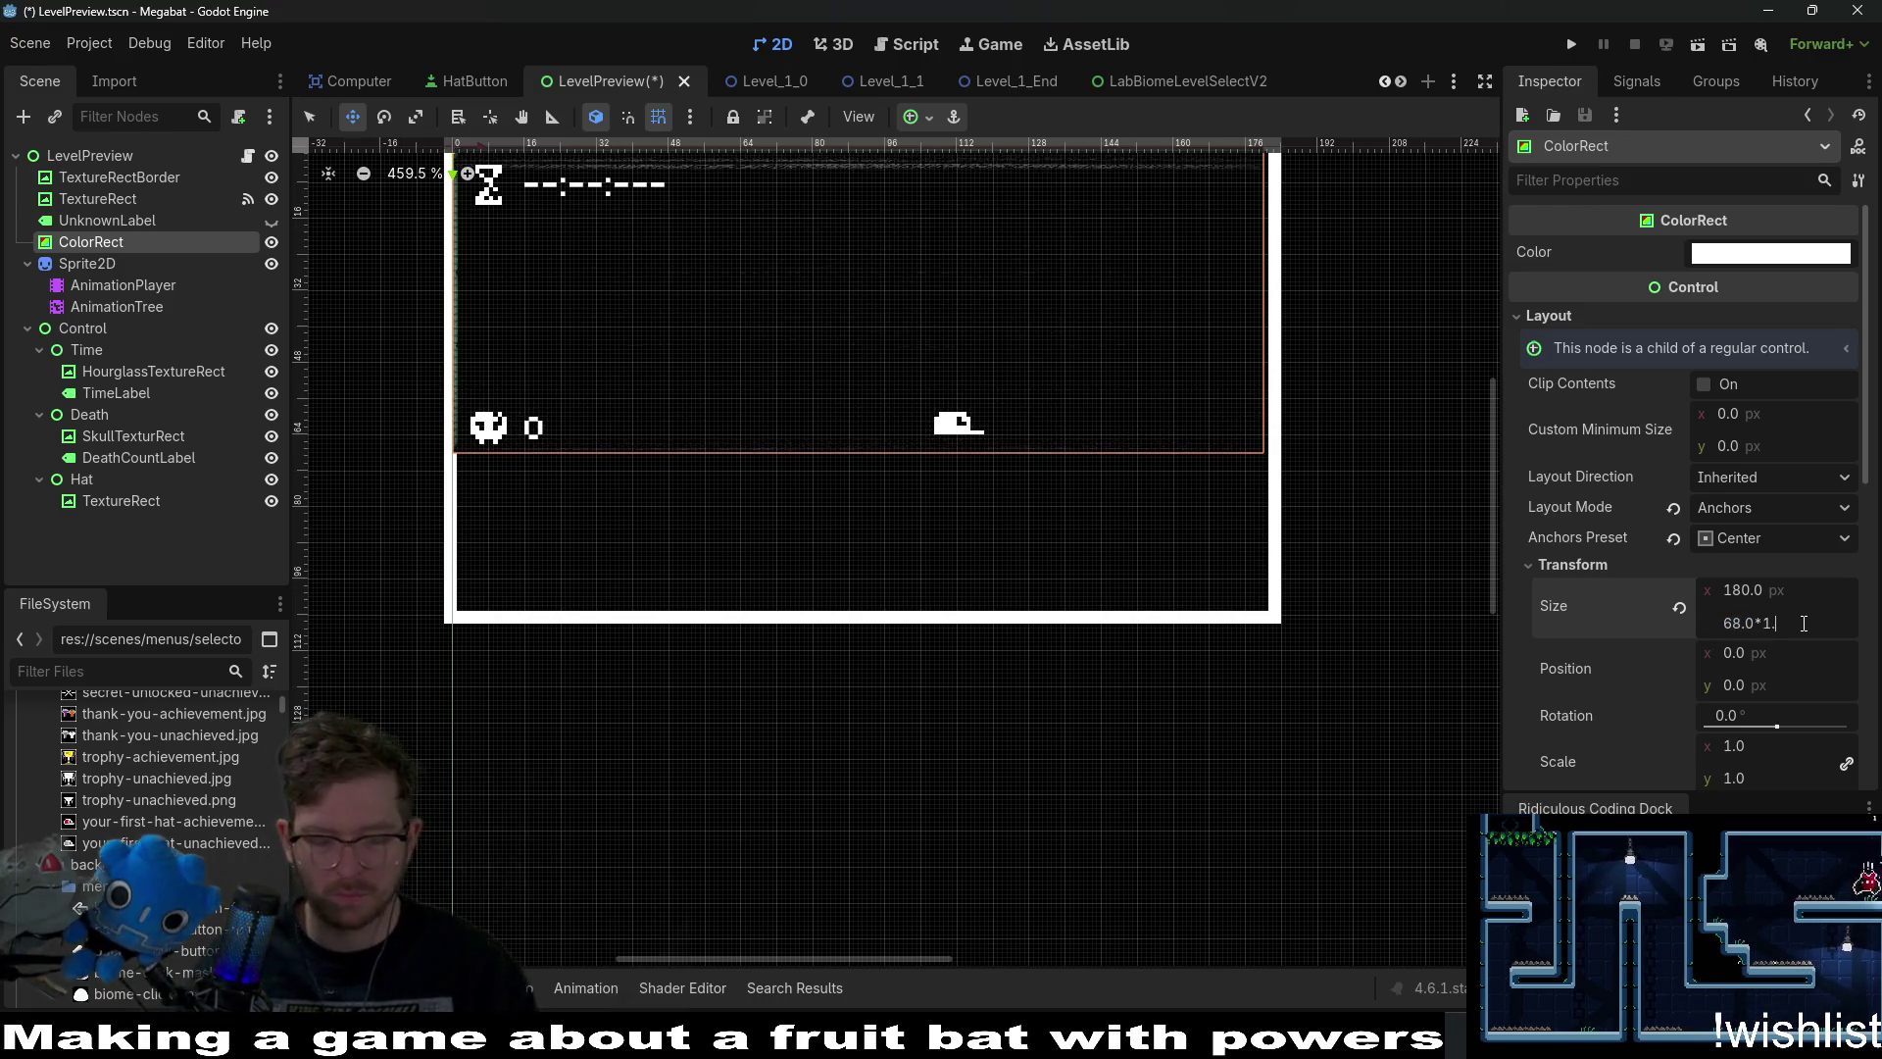
pyautogui.press('Return')
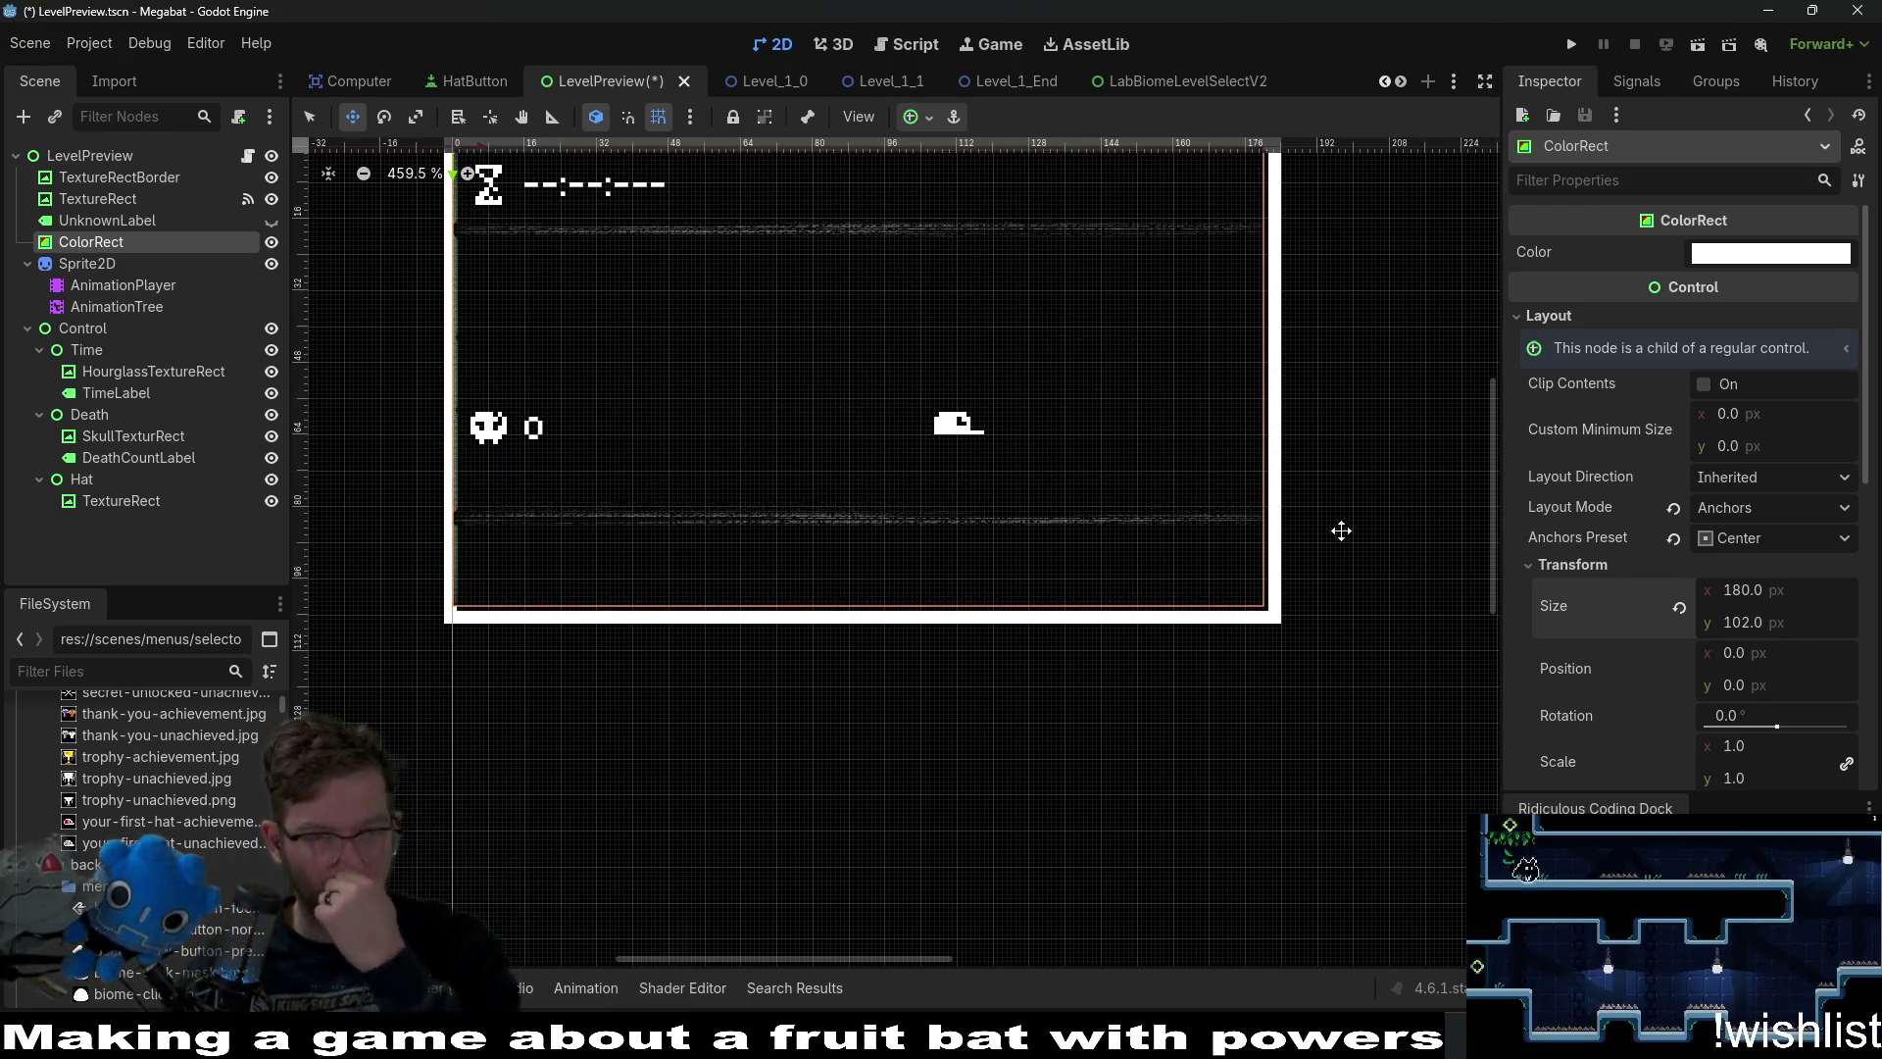
pyautogui.scroll(-3, 1244, 506)
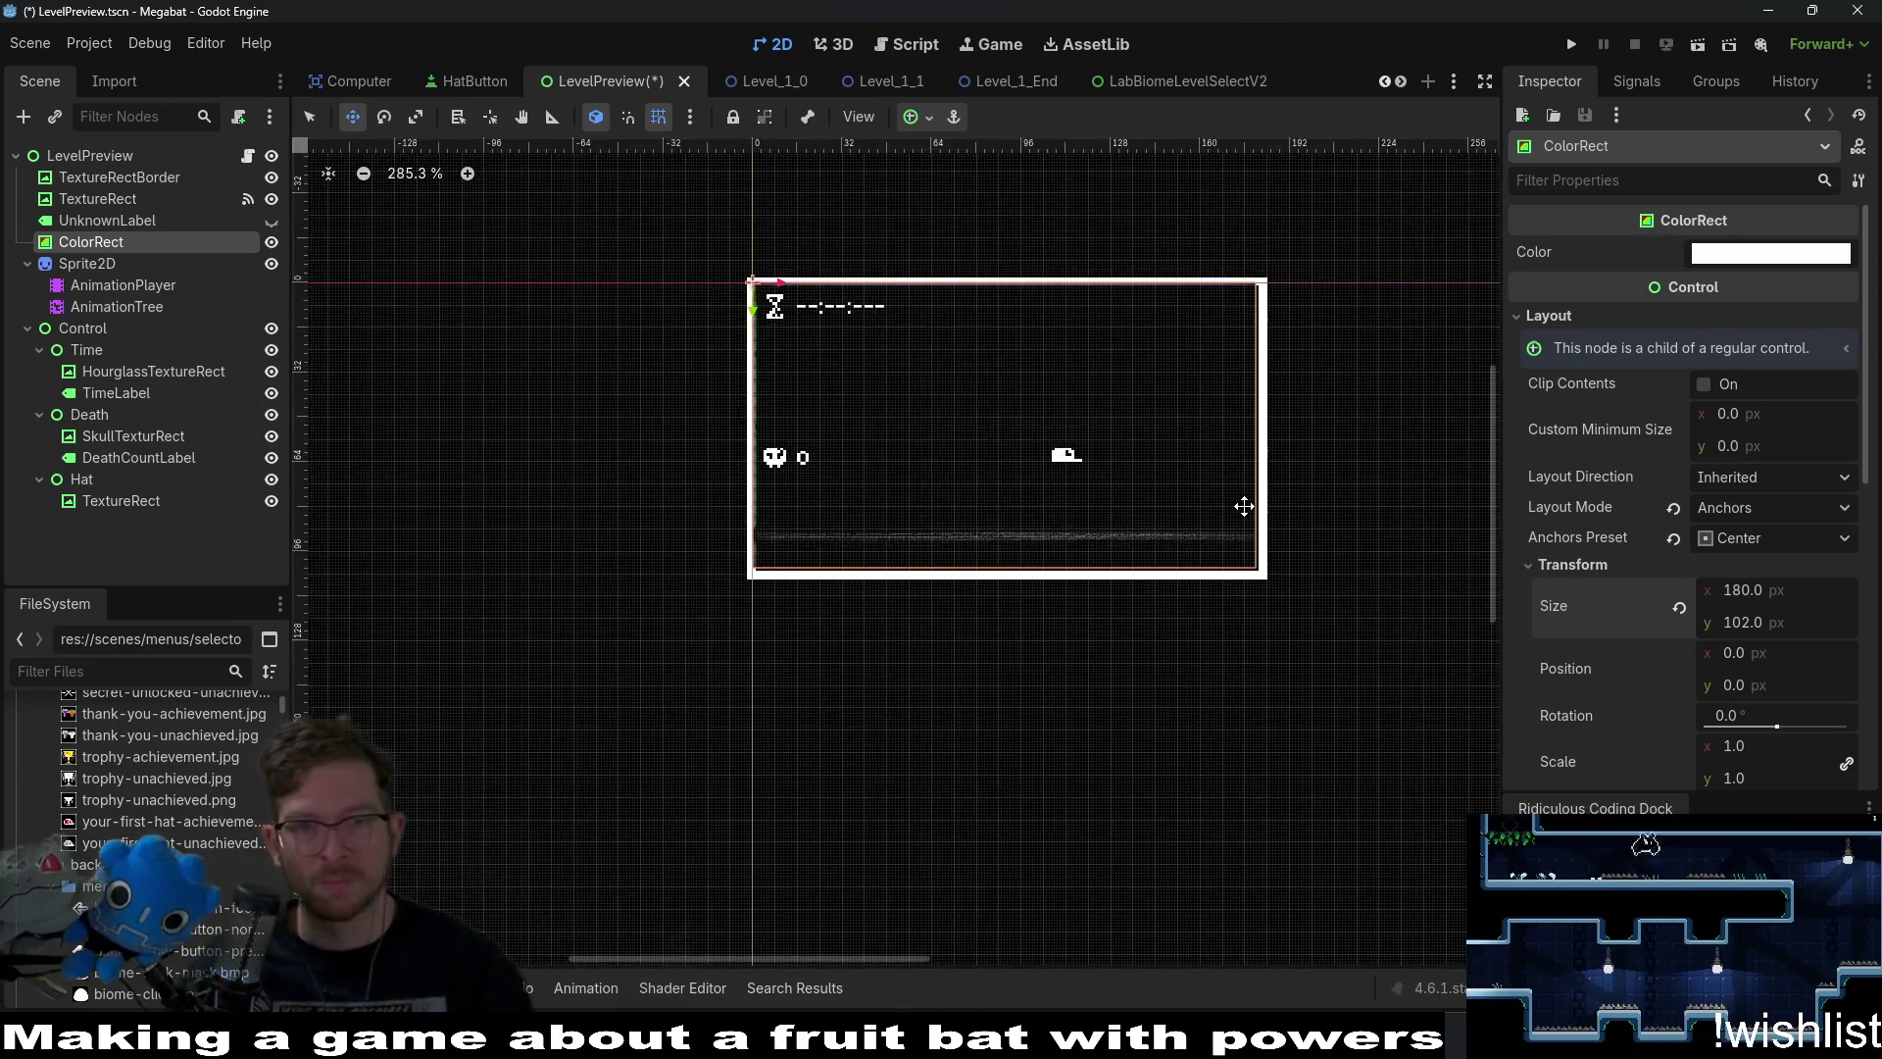
# Drag the skull Death counter down to the preview's lower left, around 0, 23.
pyautogui.click(87, 353)
pyautogui.click(86, 413)
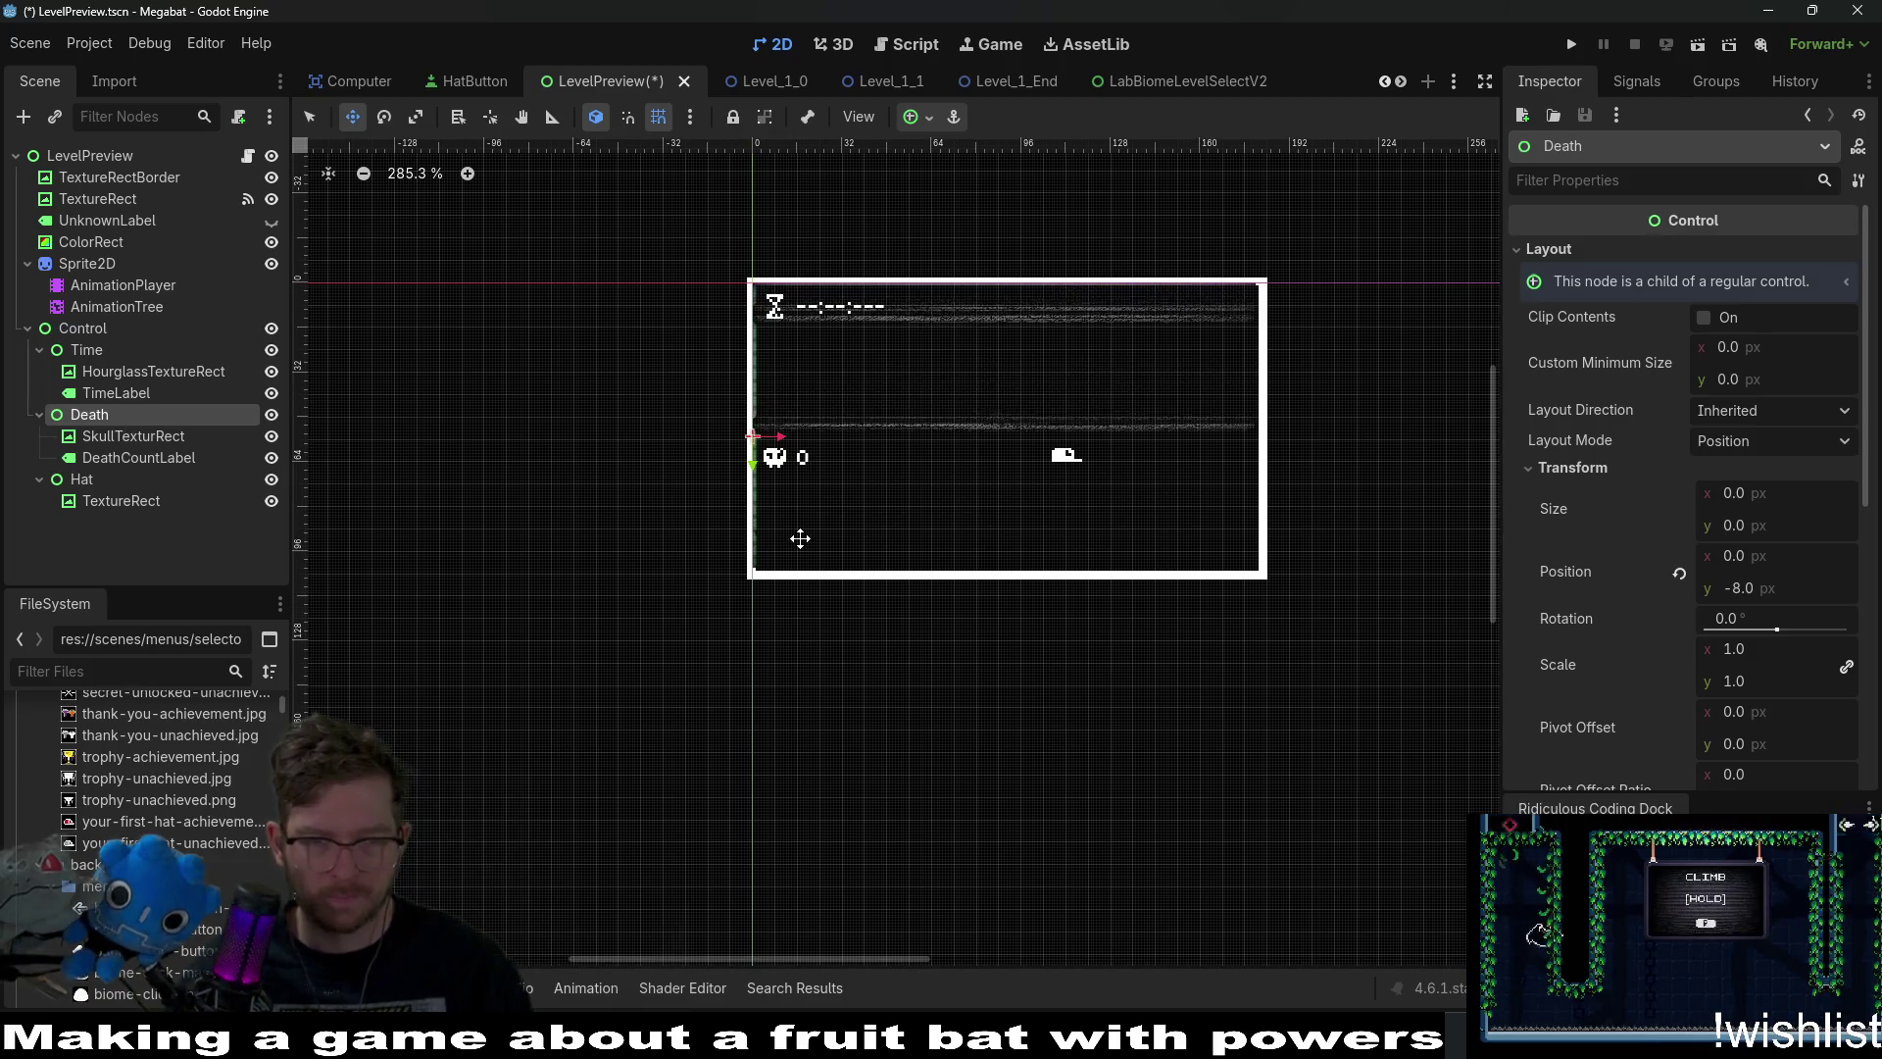
pyautogui.scroll(5, 801, 538)
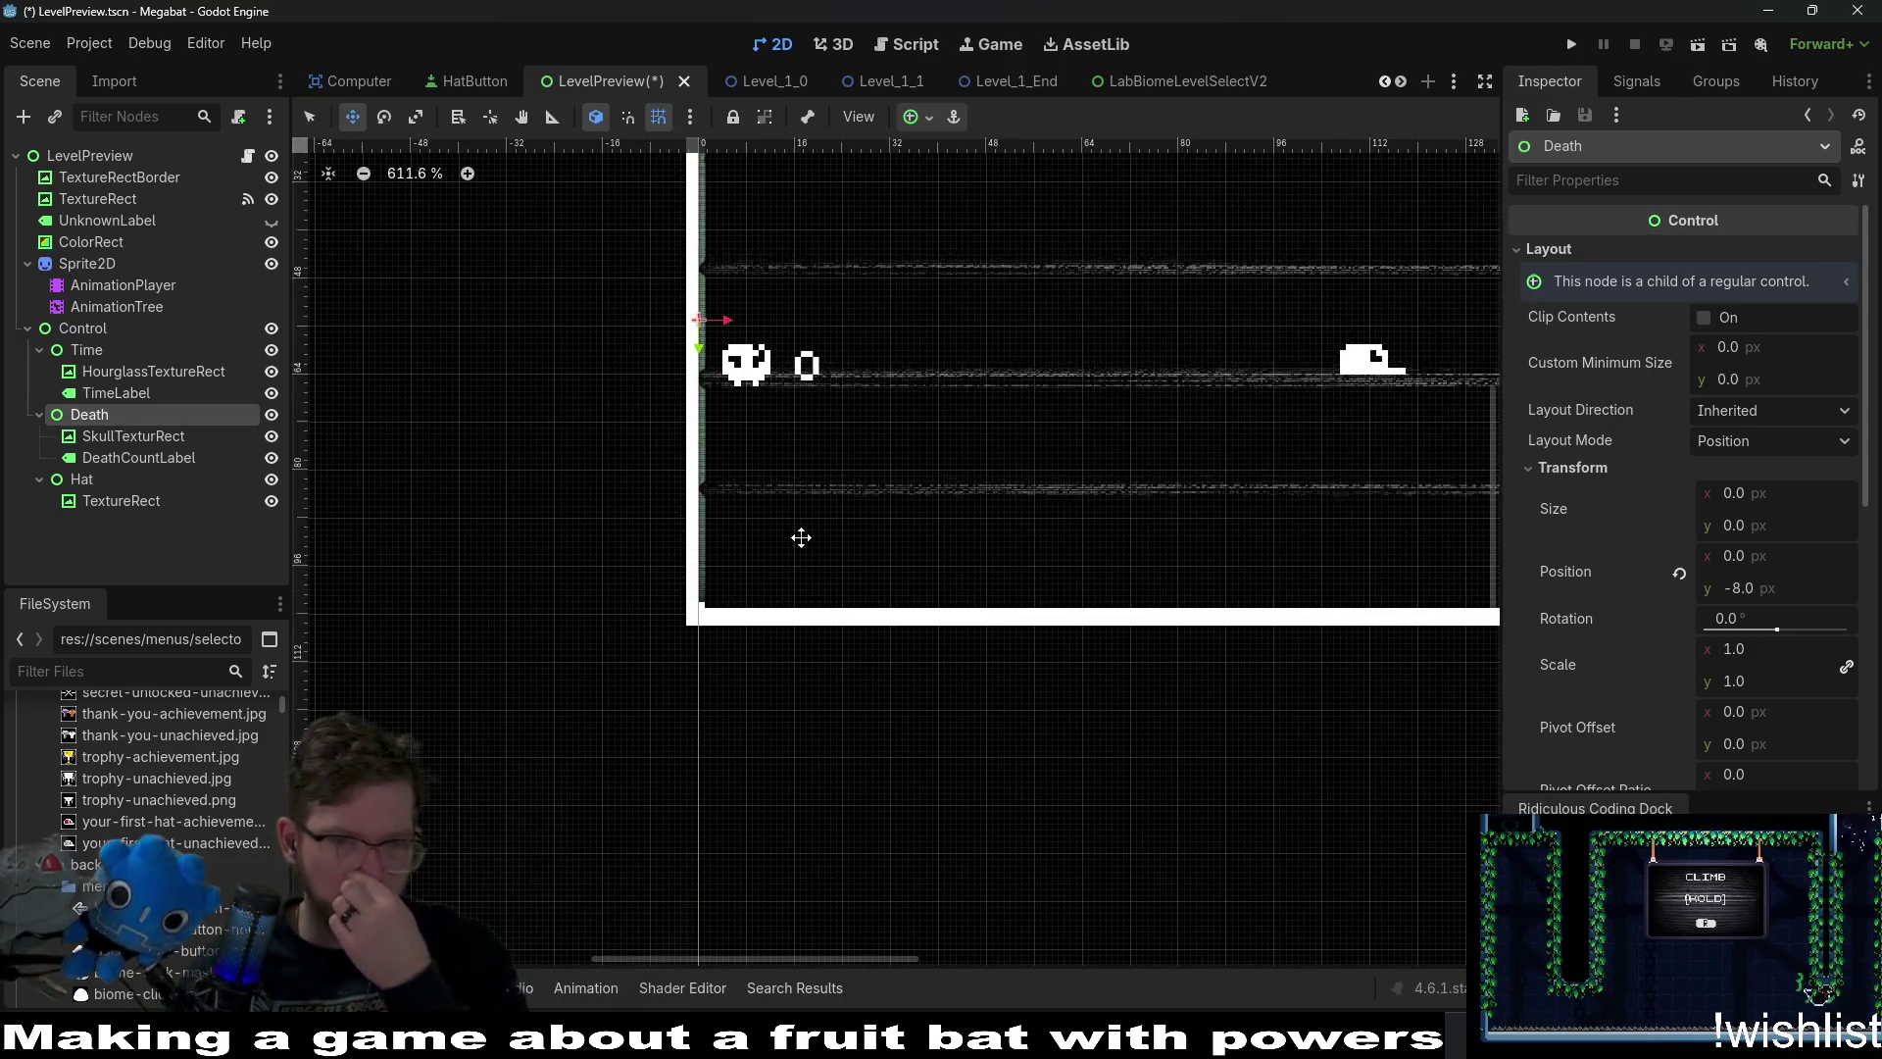
pyautogui.moveTo(745, 365); pyautogui.dragTo(750, 546)
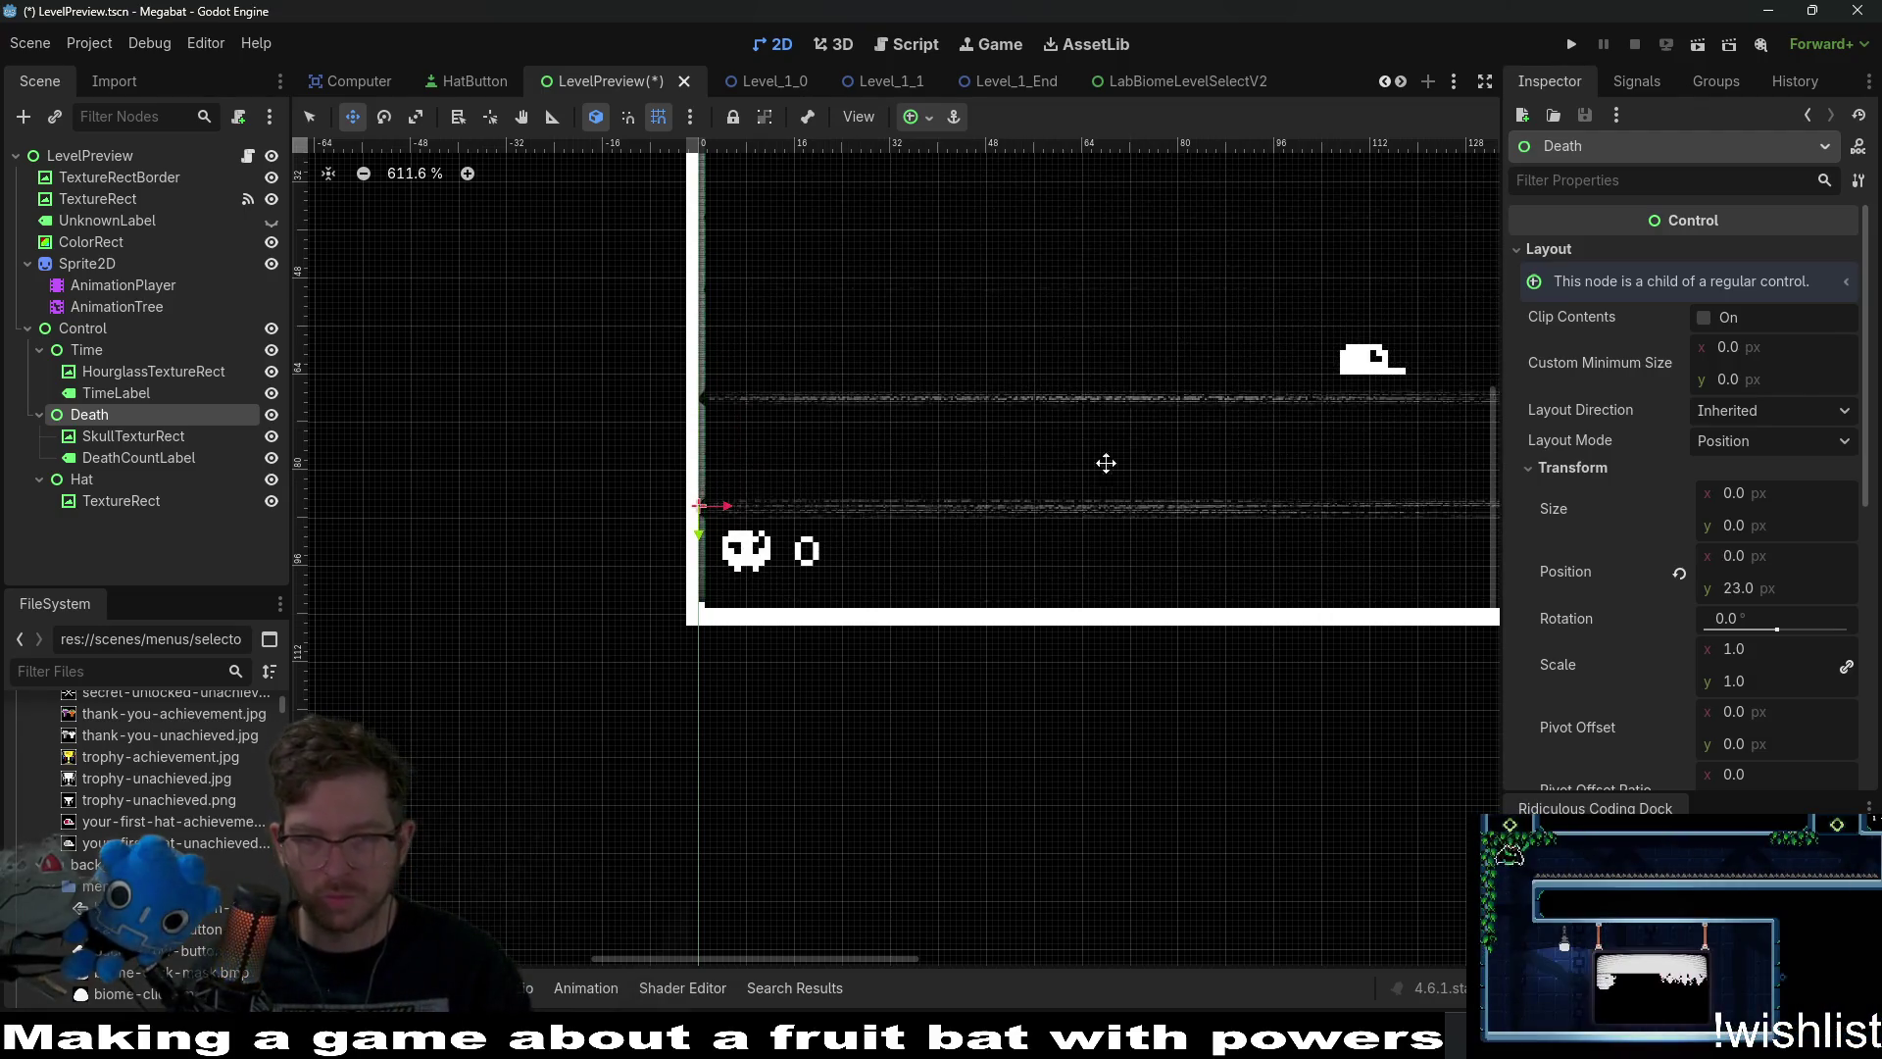
pyautogui.scroll(-3, 1194, 449)
# Drag the Hat to the lower right at about 163, 24, then return to LabBiomeLevelSelectV2.
pyautogui.click(82, 478)
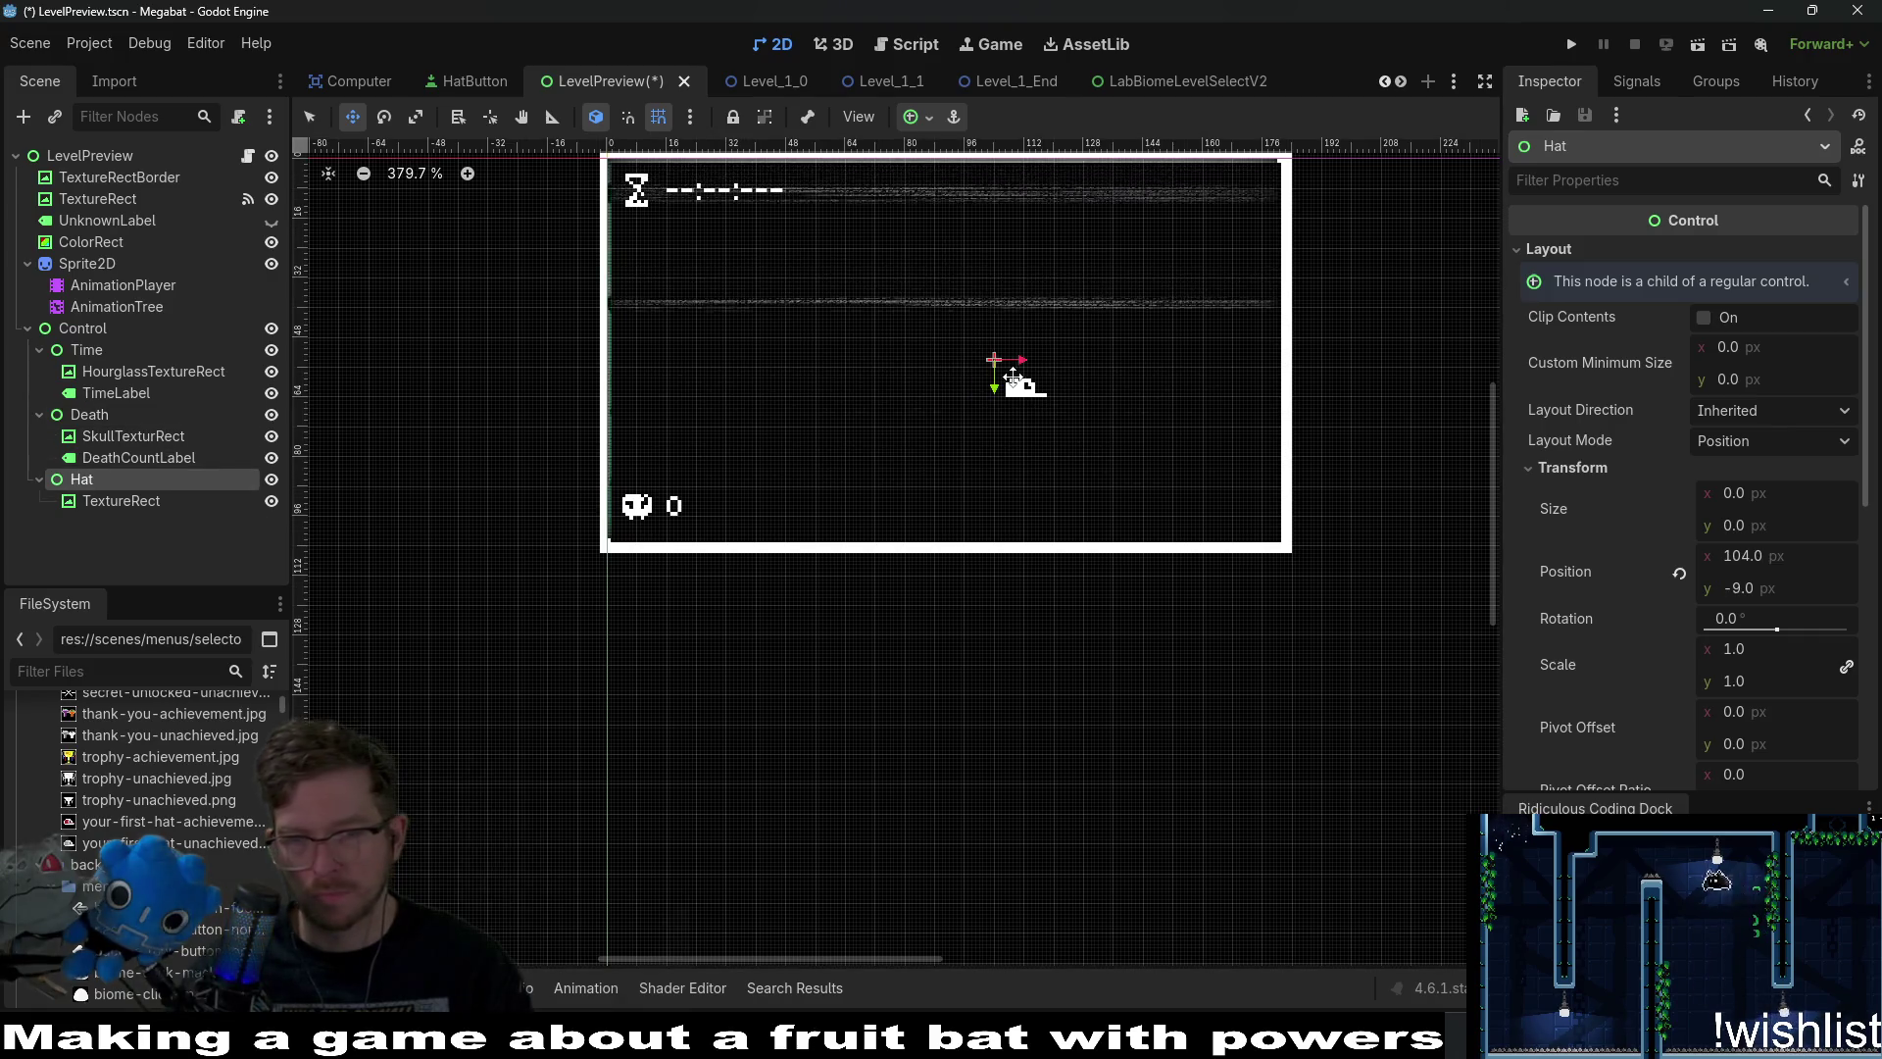
pyautogui.moveTo(1024, 387); pyautogui.dragTo(1233, 501)
pyautogui.scroll(-2, 1233, 502)
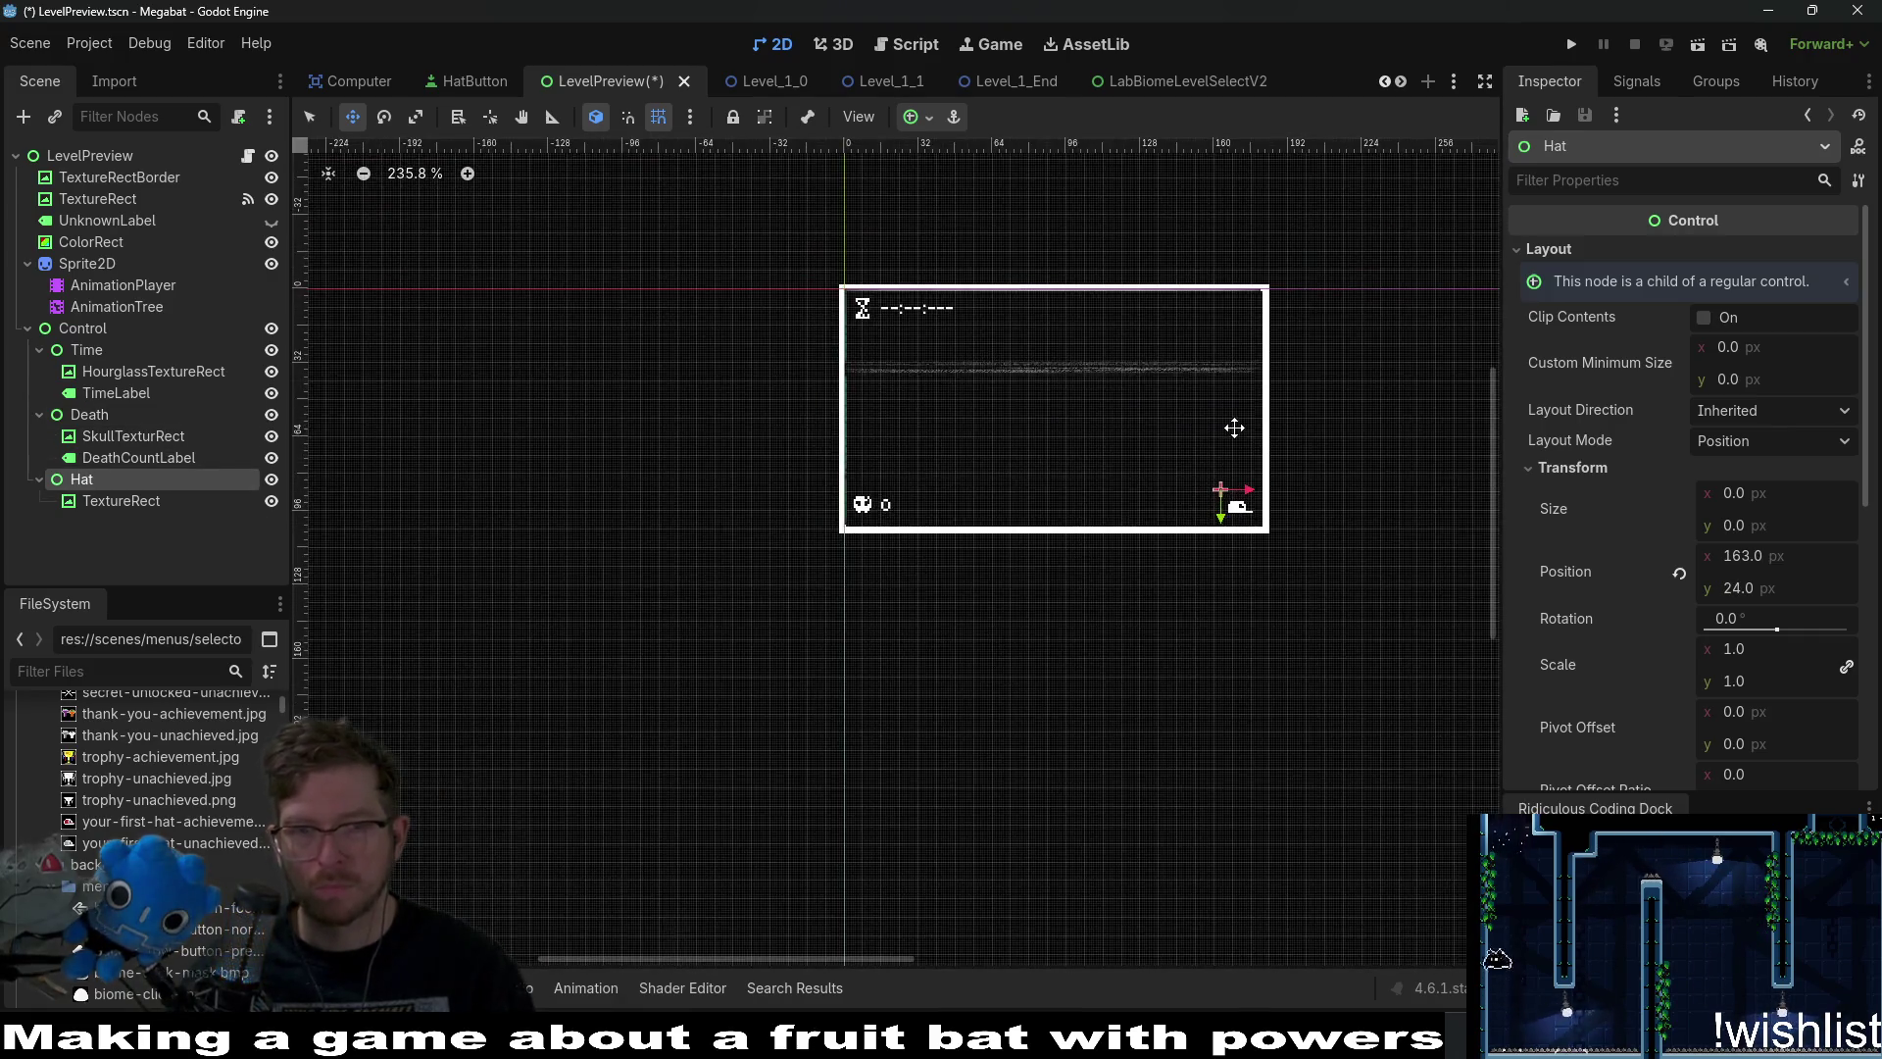
pyautogui.click(1151, 86)
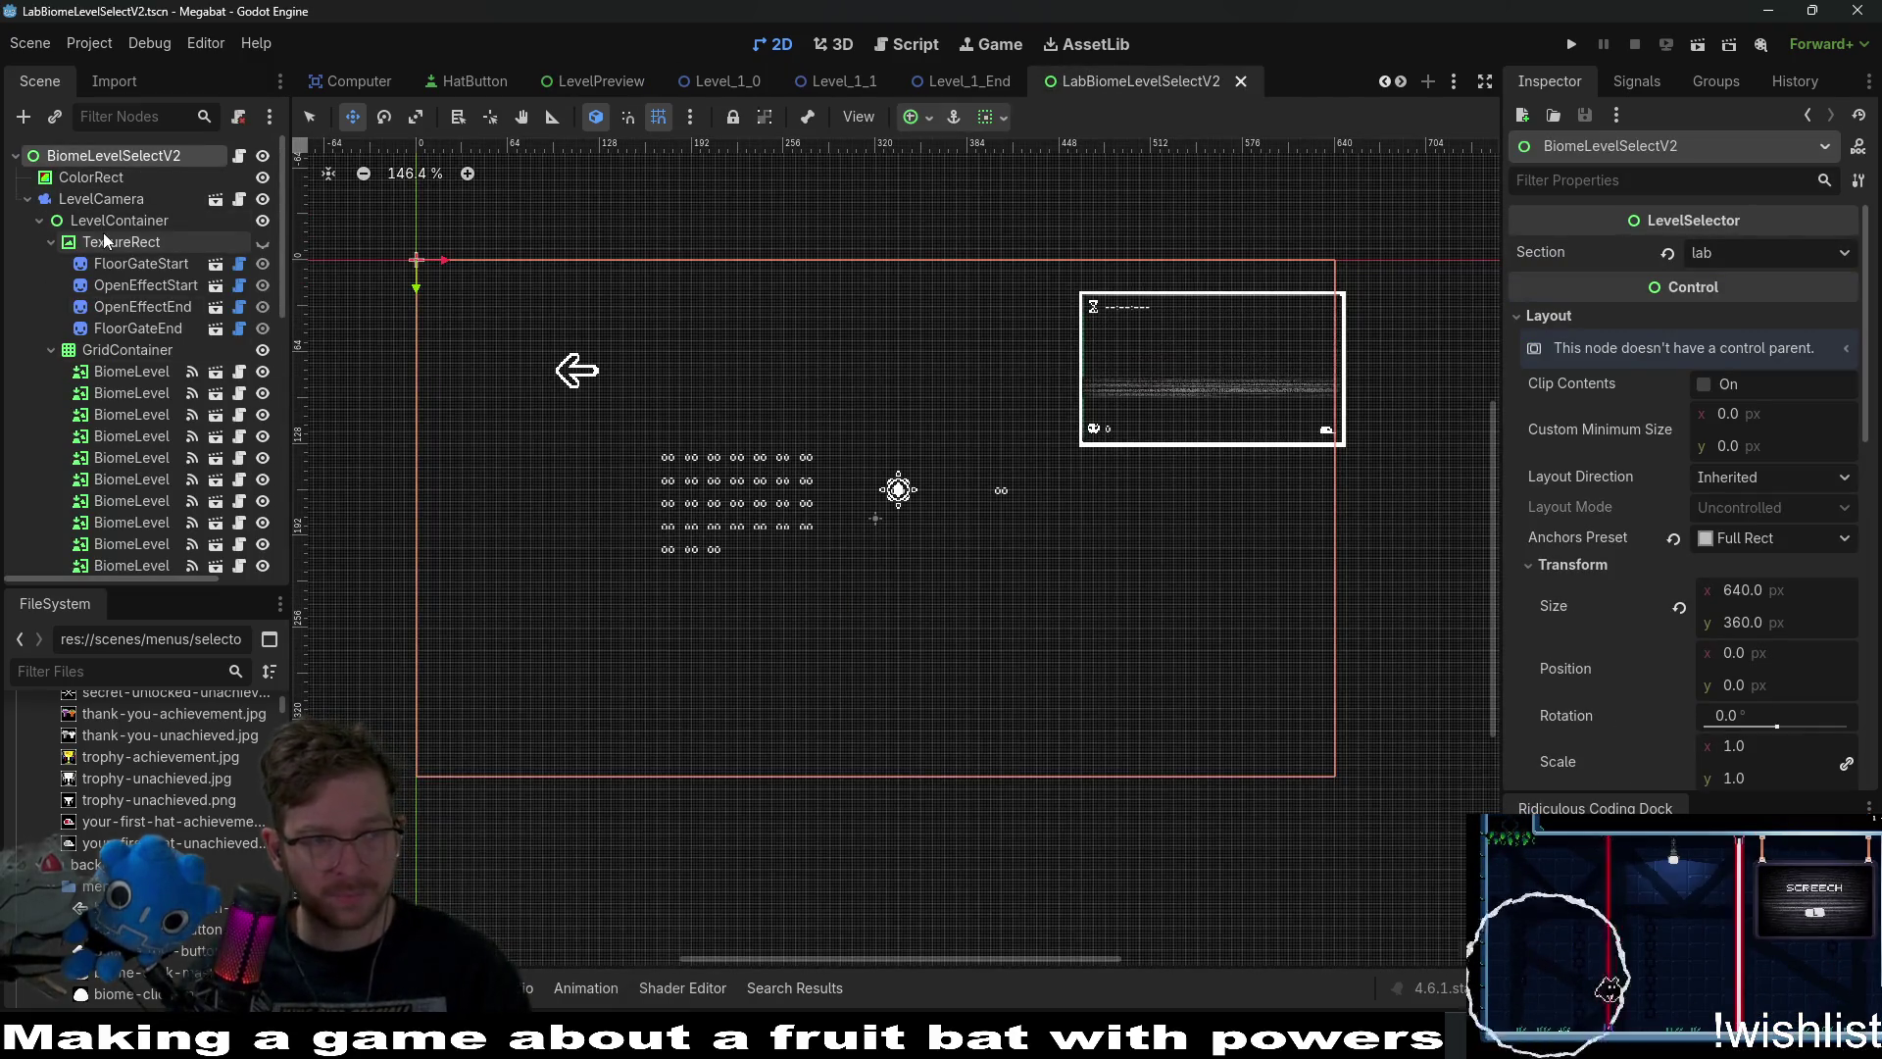
# Shift the lab level-select's LevelPreview box slightly left and up.
pyautogui.scroll(-10, 112, 270)
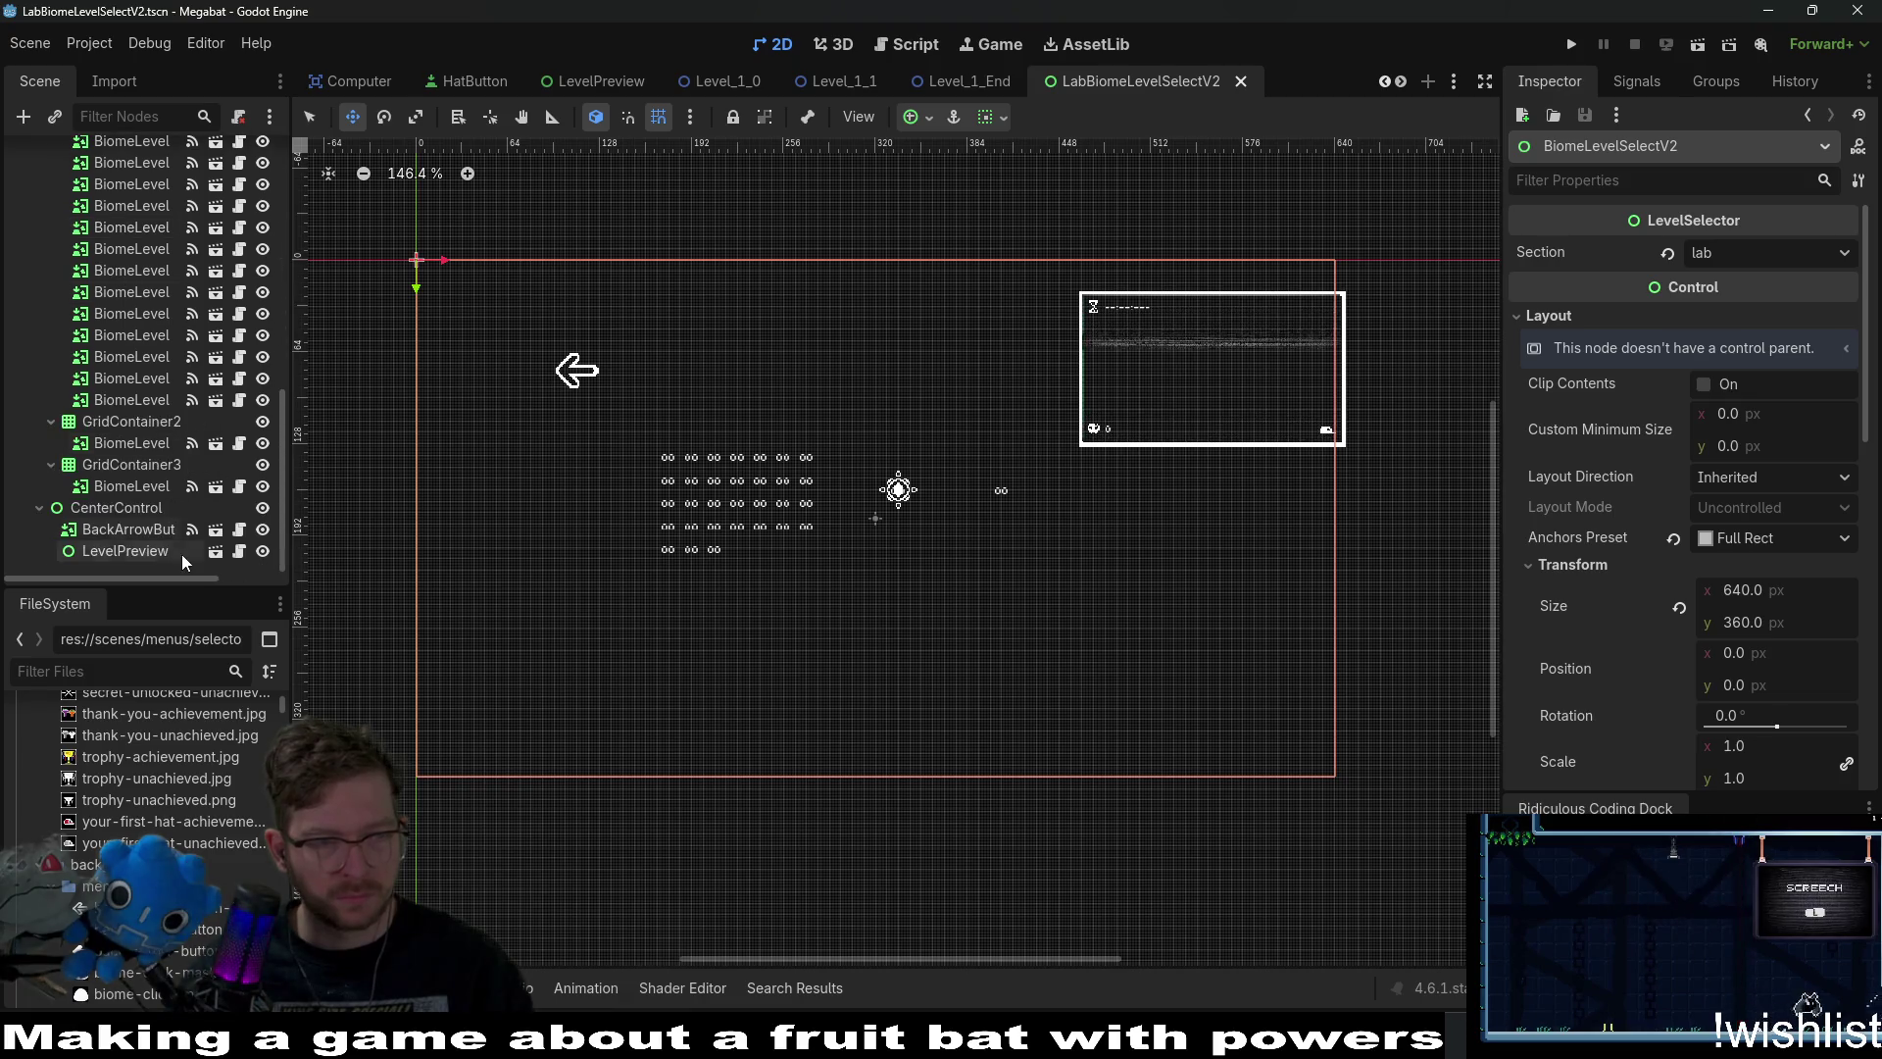
pyautogui.click(162, 553)
pyautogui.moveTo(1260, 386); pyautogui.dragTo(1214, 377)
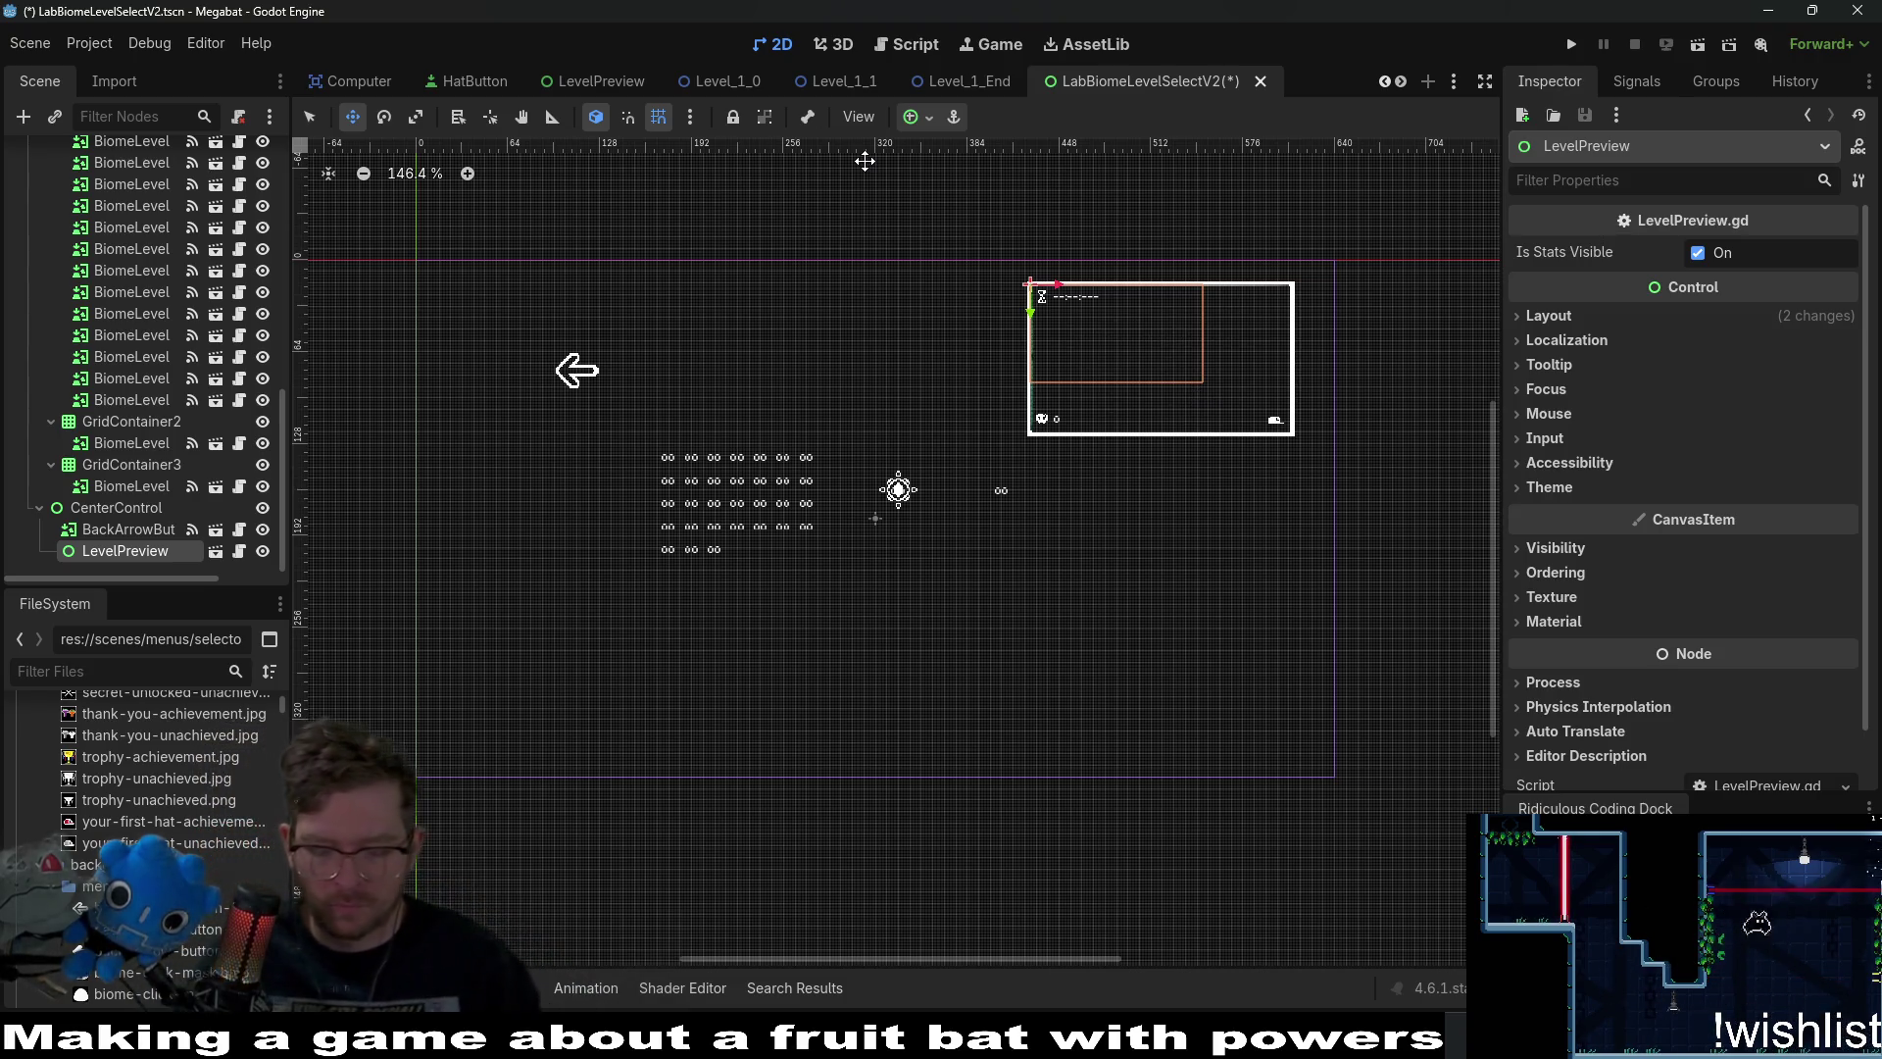
# Quick-open the DemoOverworld.tscn scene by searching 'demooverwor'.
pyautogui.hotkey('shift', 'alt', 'o')
pyautogui.write('demo')
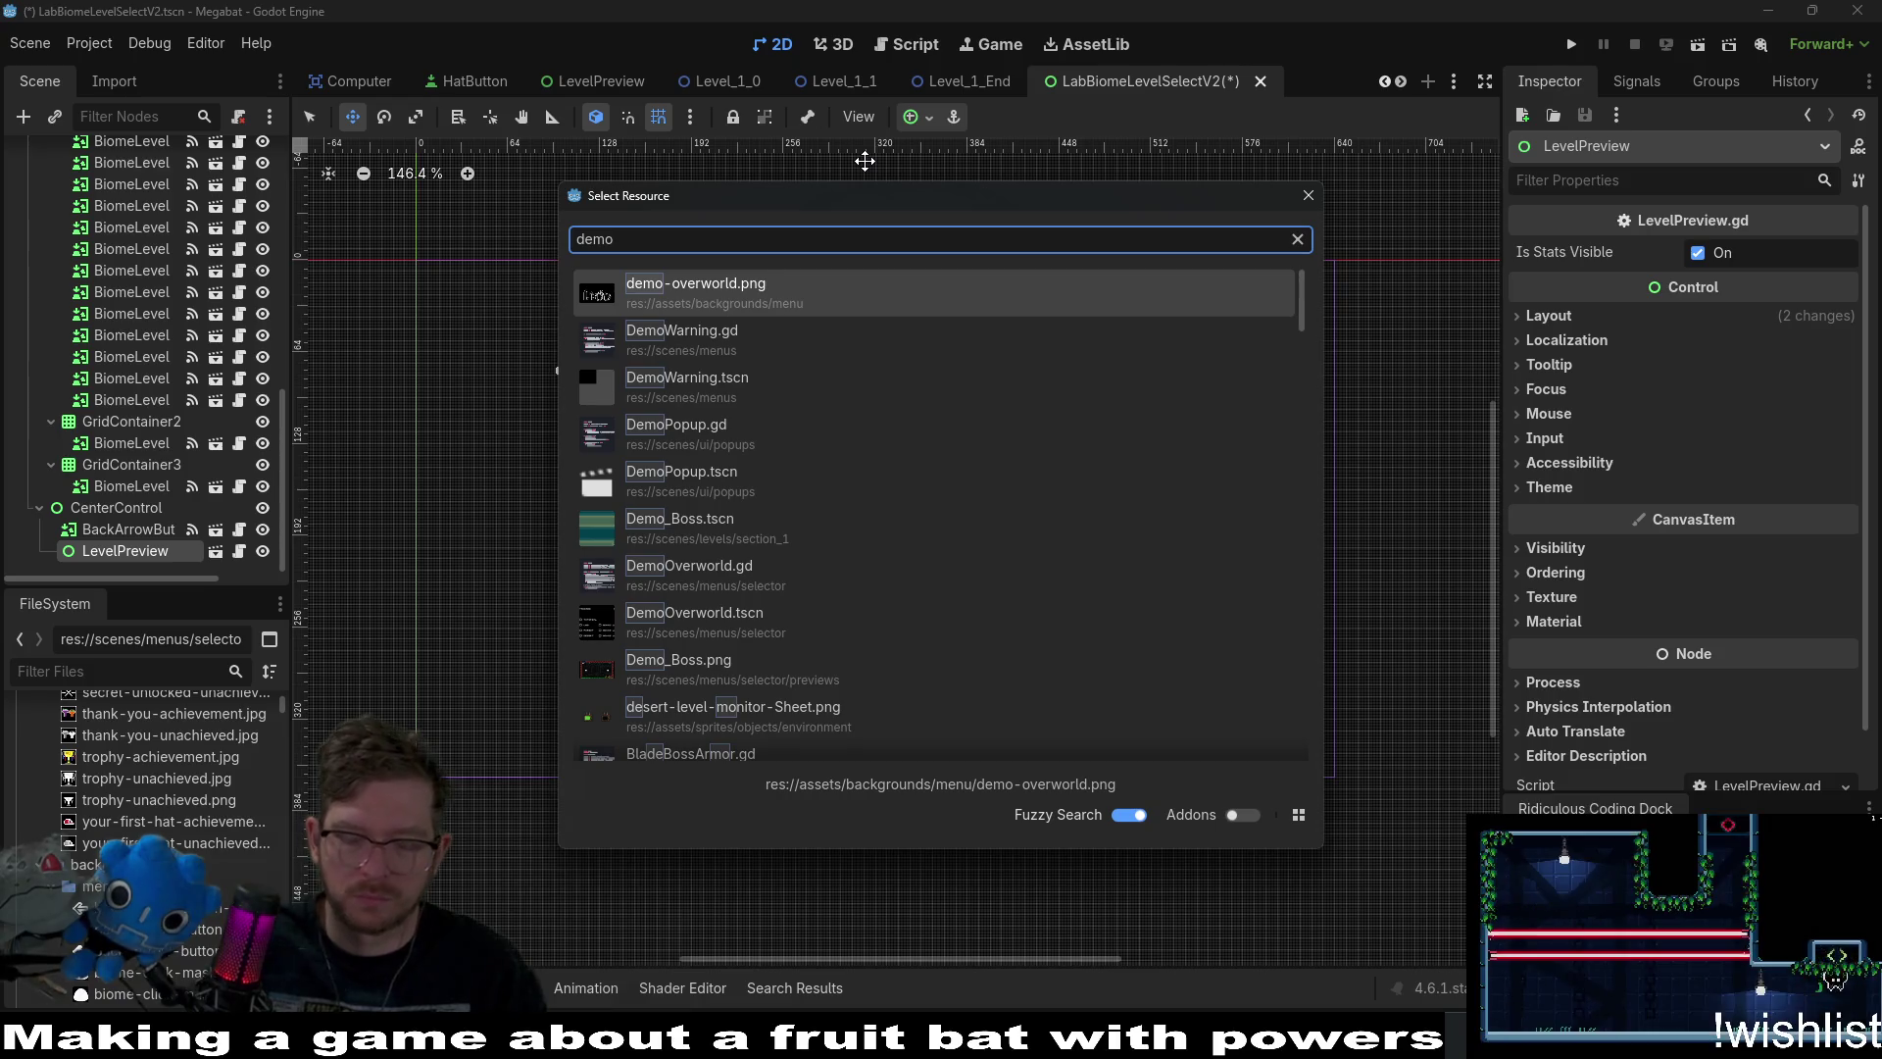
pyautogui.write('ov')
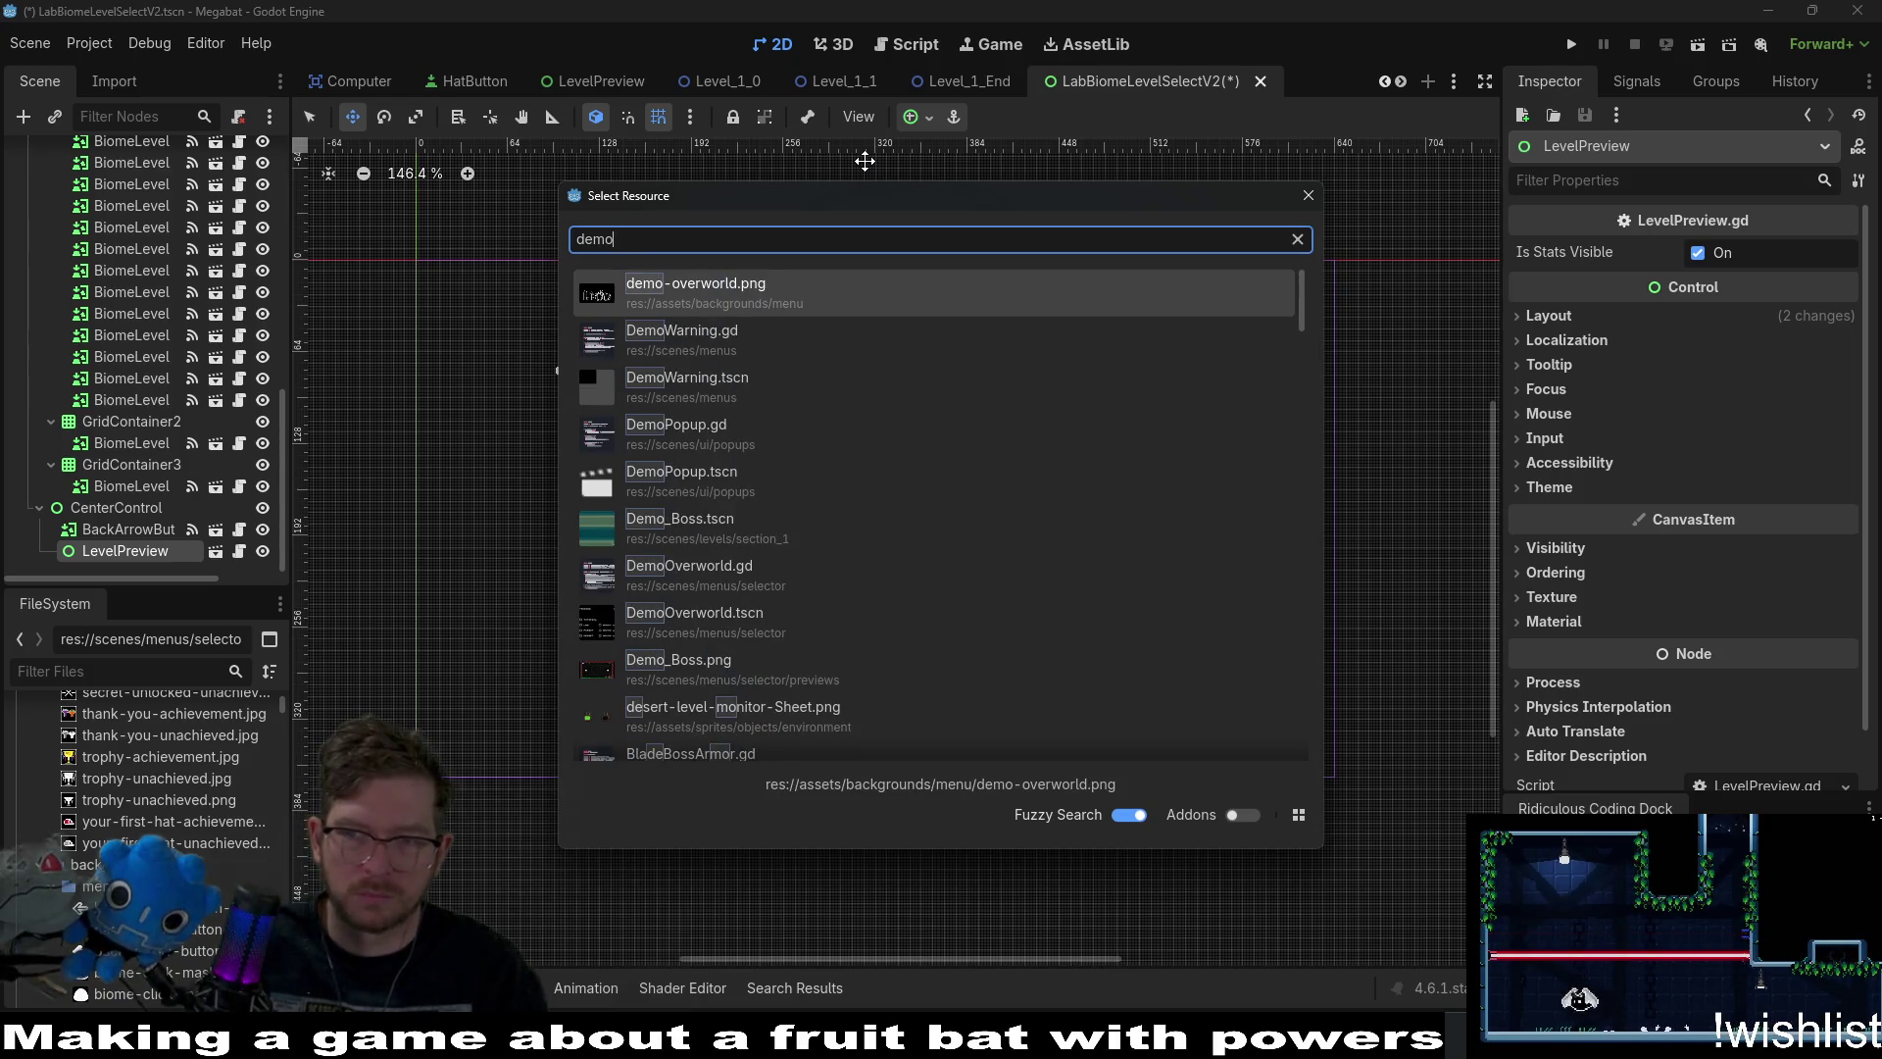
pyautogui.write('erworld')
pyautogui.press('Down')
pyautogui.press('Return')
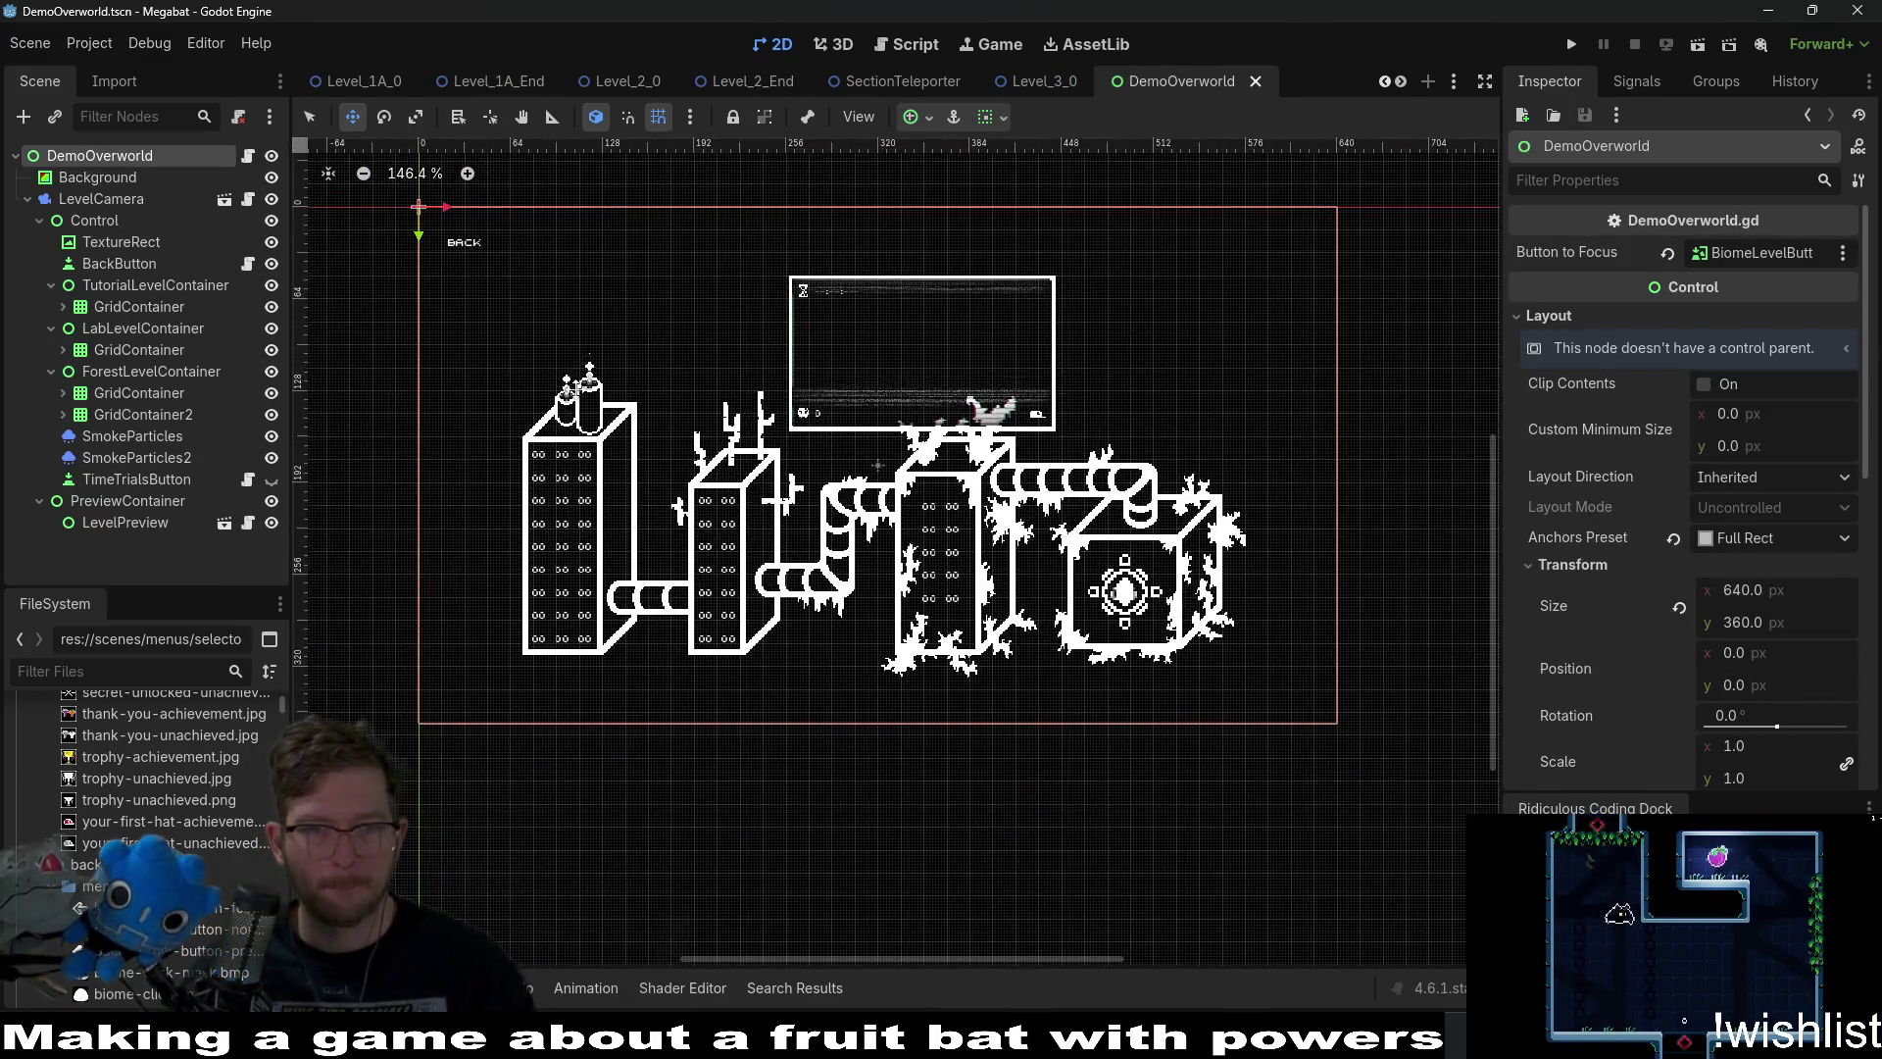
# Nudge the overworld's LevelPreview up and left and save DemoOverworld.
pyautogui.click(133, 529)
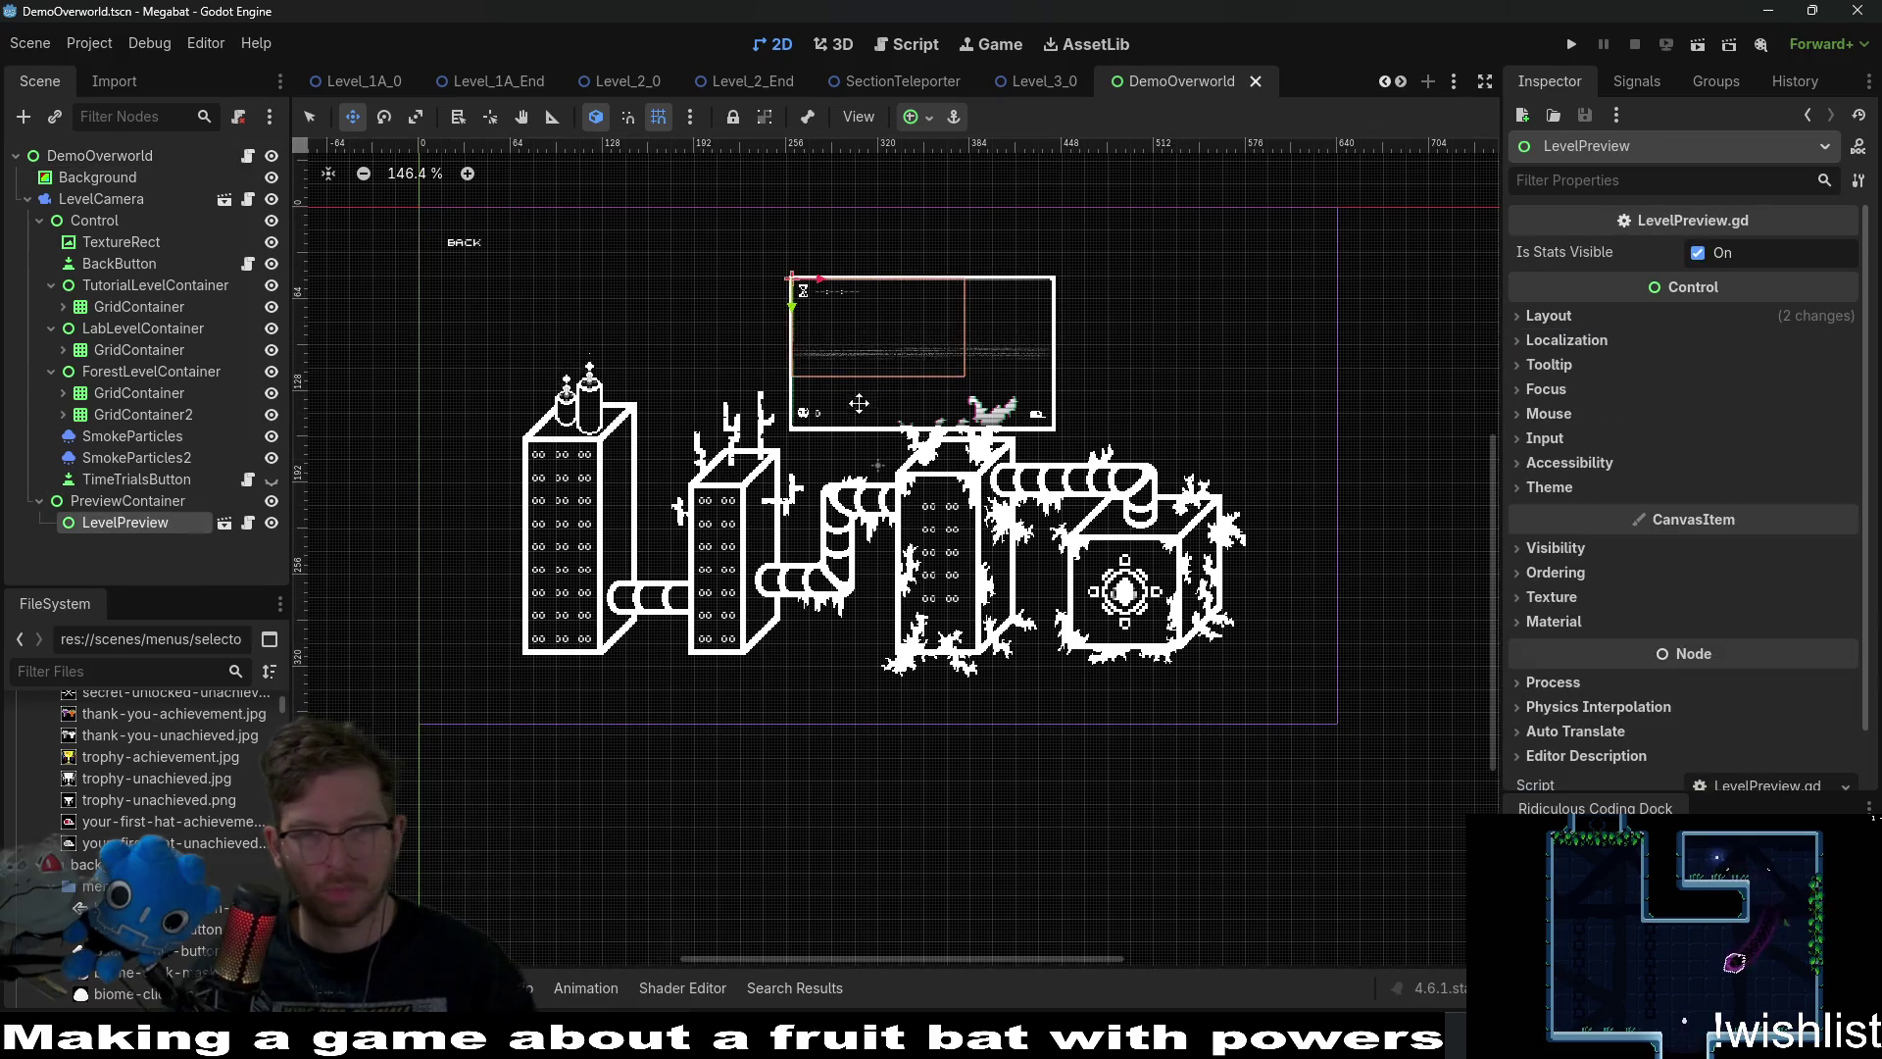
pyautogui.moveTo(952, 375); pyautogui.dragTo(928, 323)
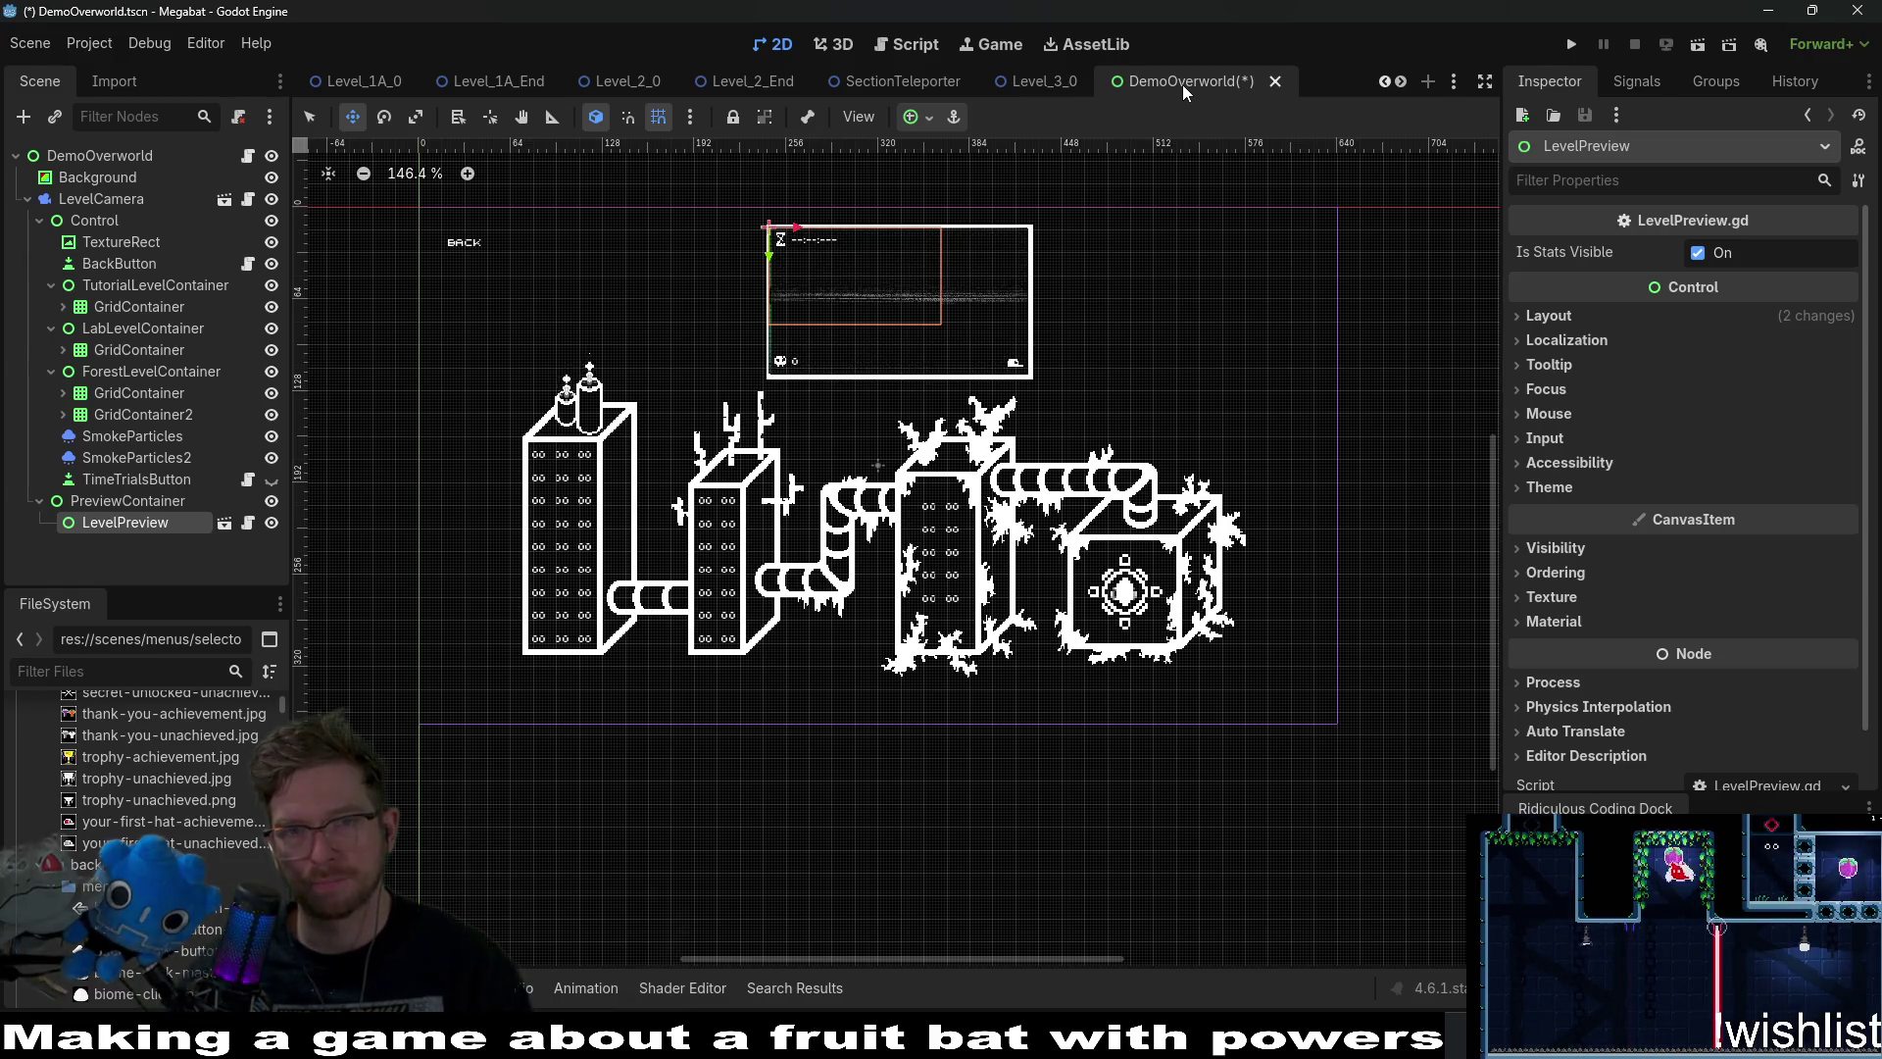
pyautogui.hotkey('ctrl', 's')
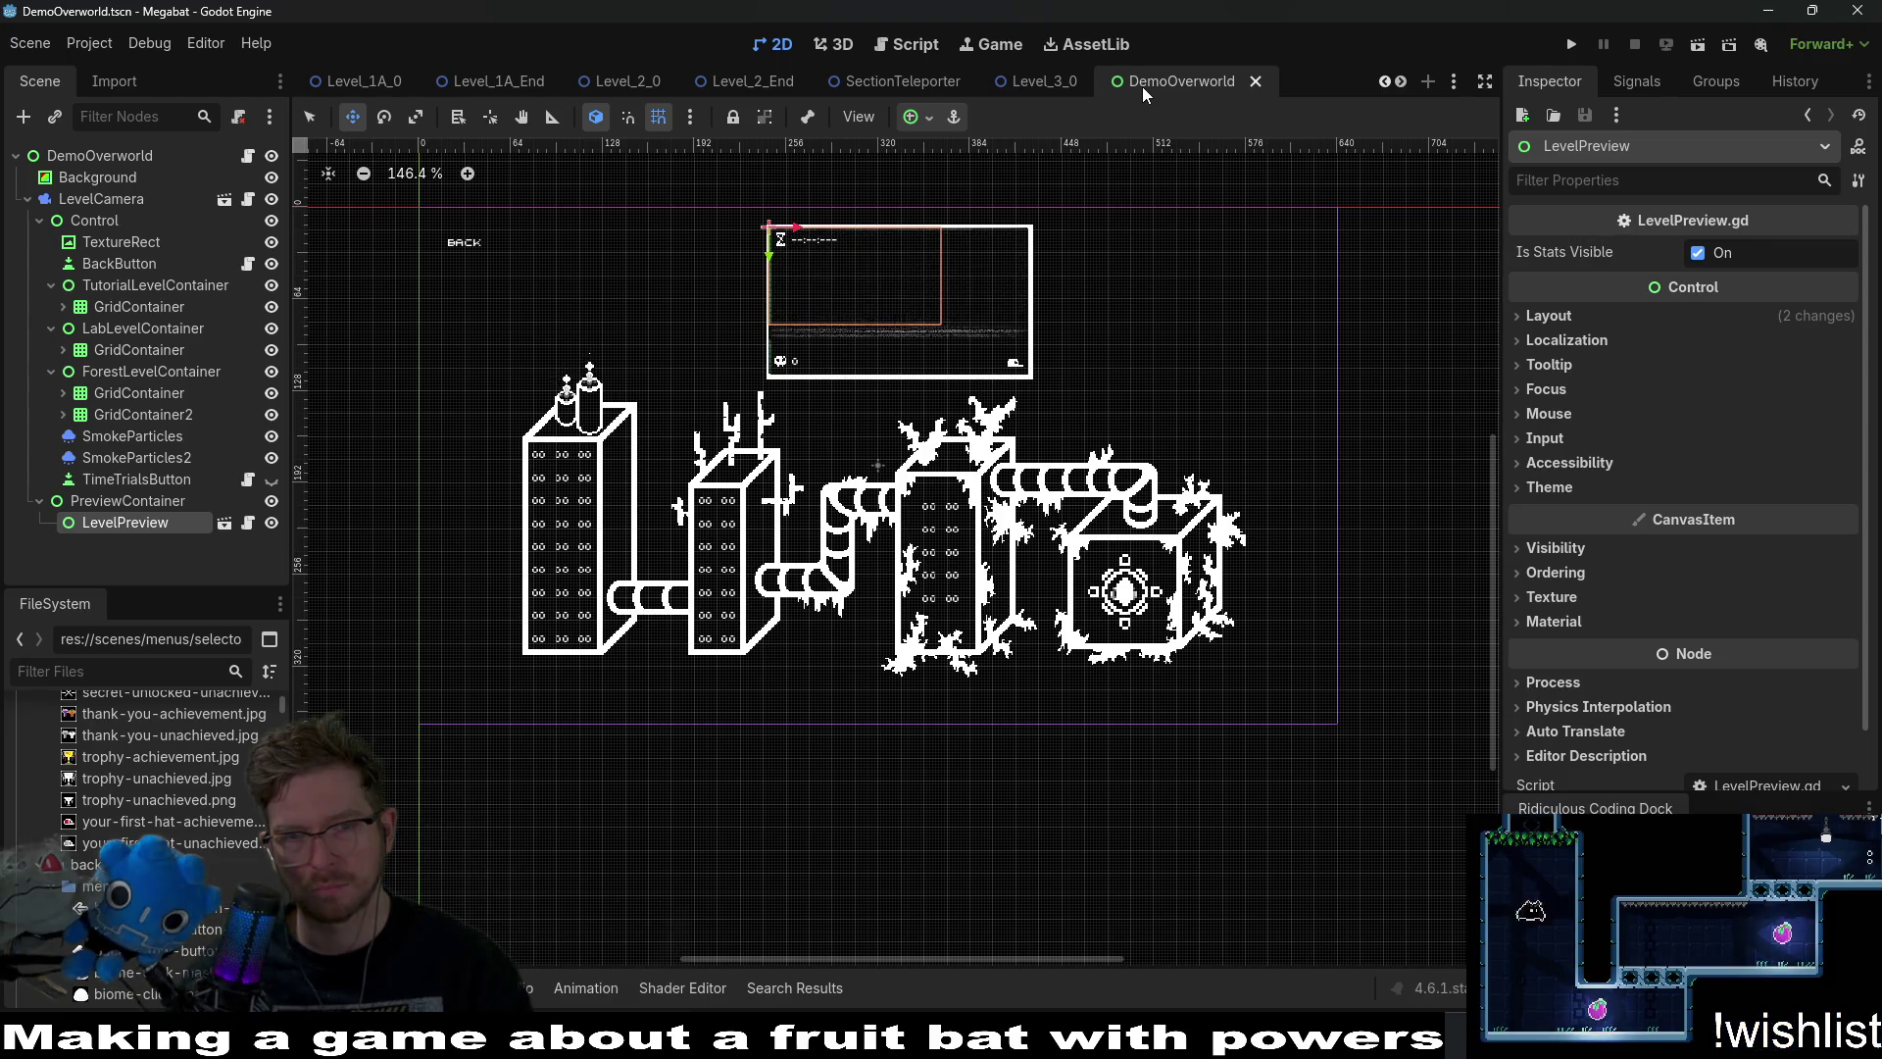
# Move the preview box to the top right, save, and open the LevelPreview scene.
pyautogui.moveTo(873, 281)
pyautogui.mouseDown()
pyautogui.moveTo(1143, 285)
pyautogui.moveTo(1126, 282)
pyautogui.mouseUp()
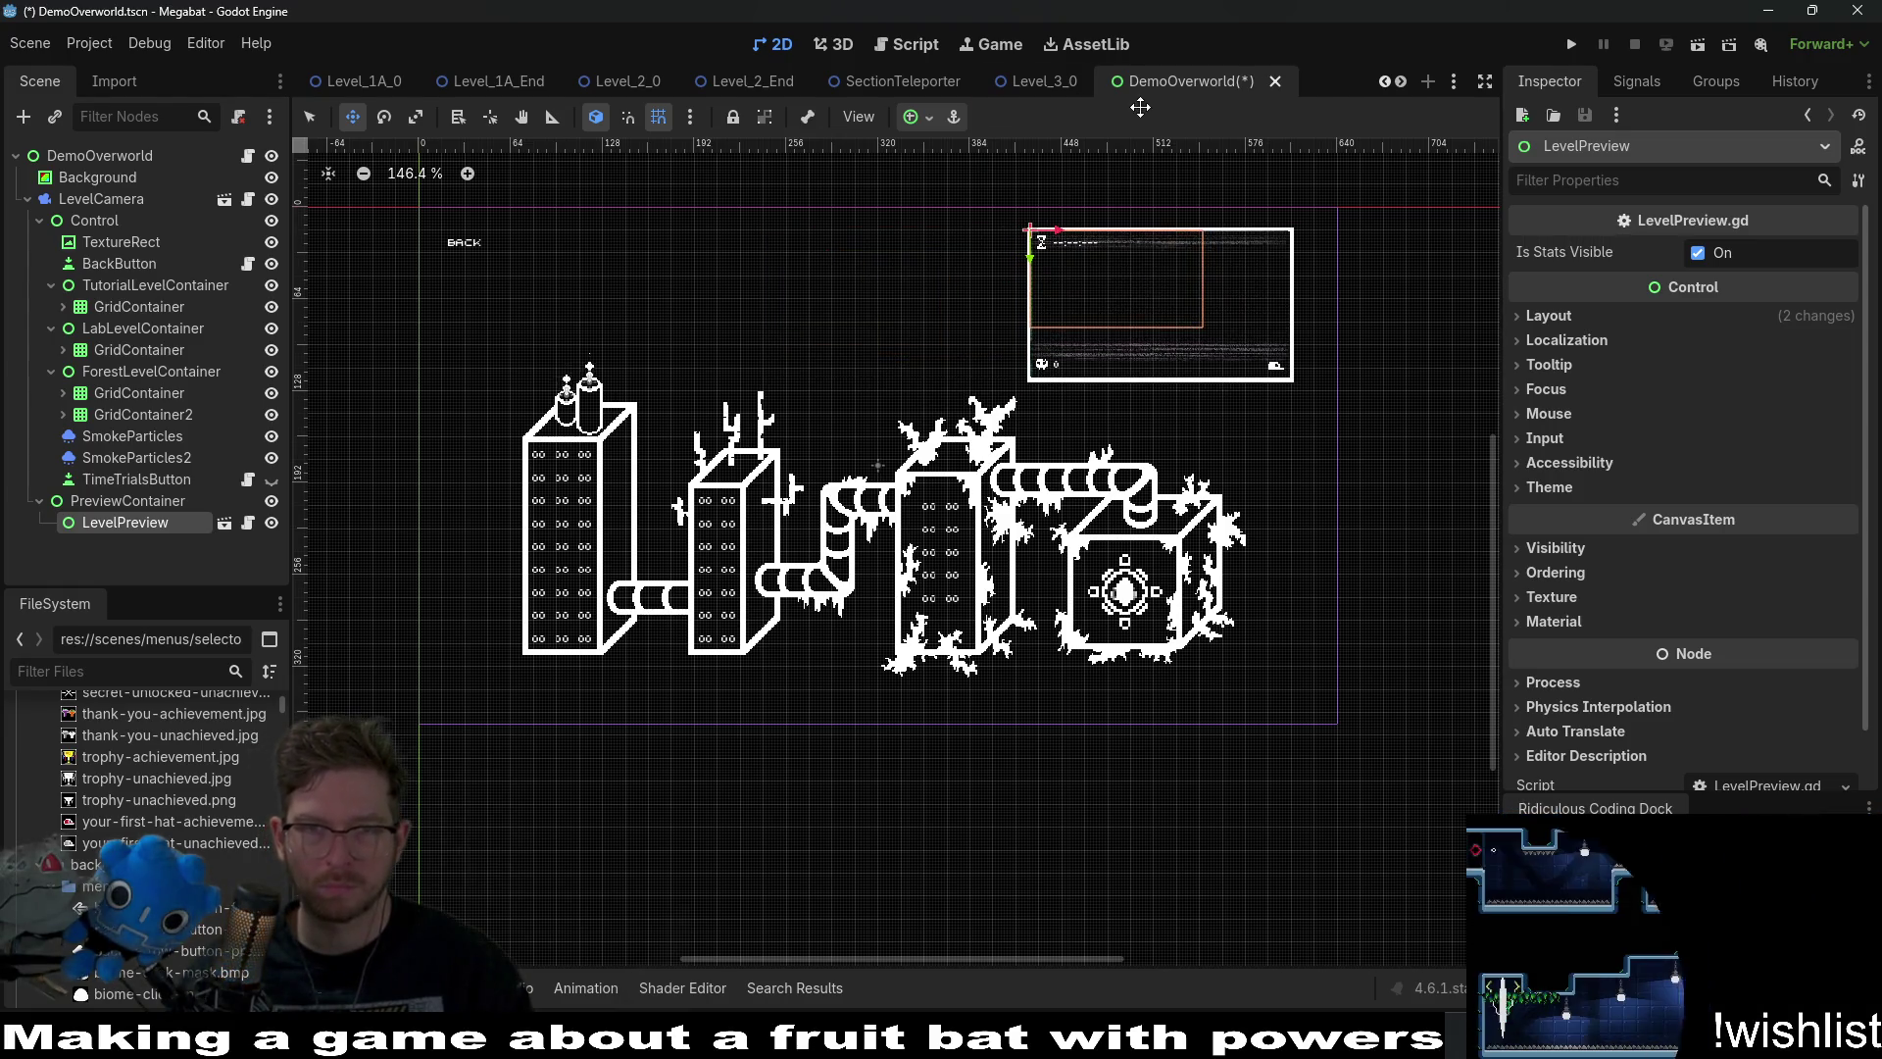
pyautogui.hotkey('ctrl', 's')
pyautogui.click(224, 522)
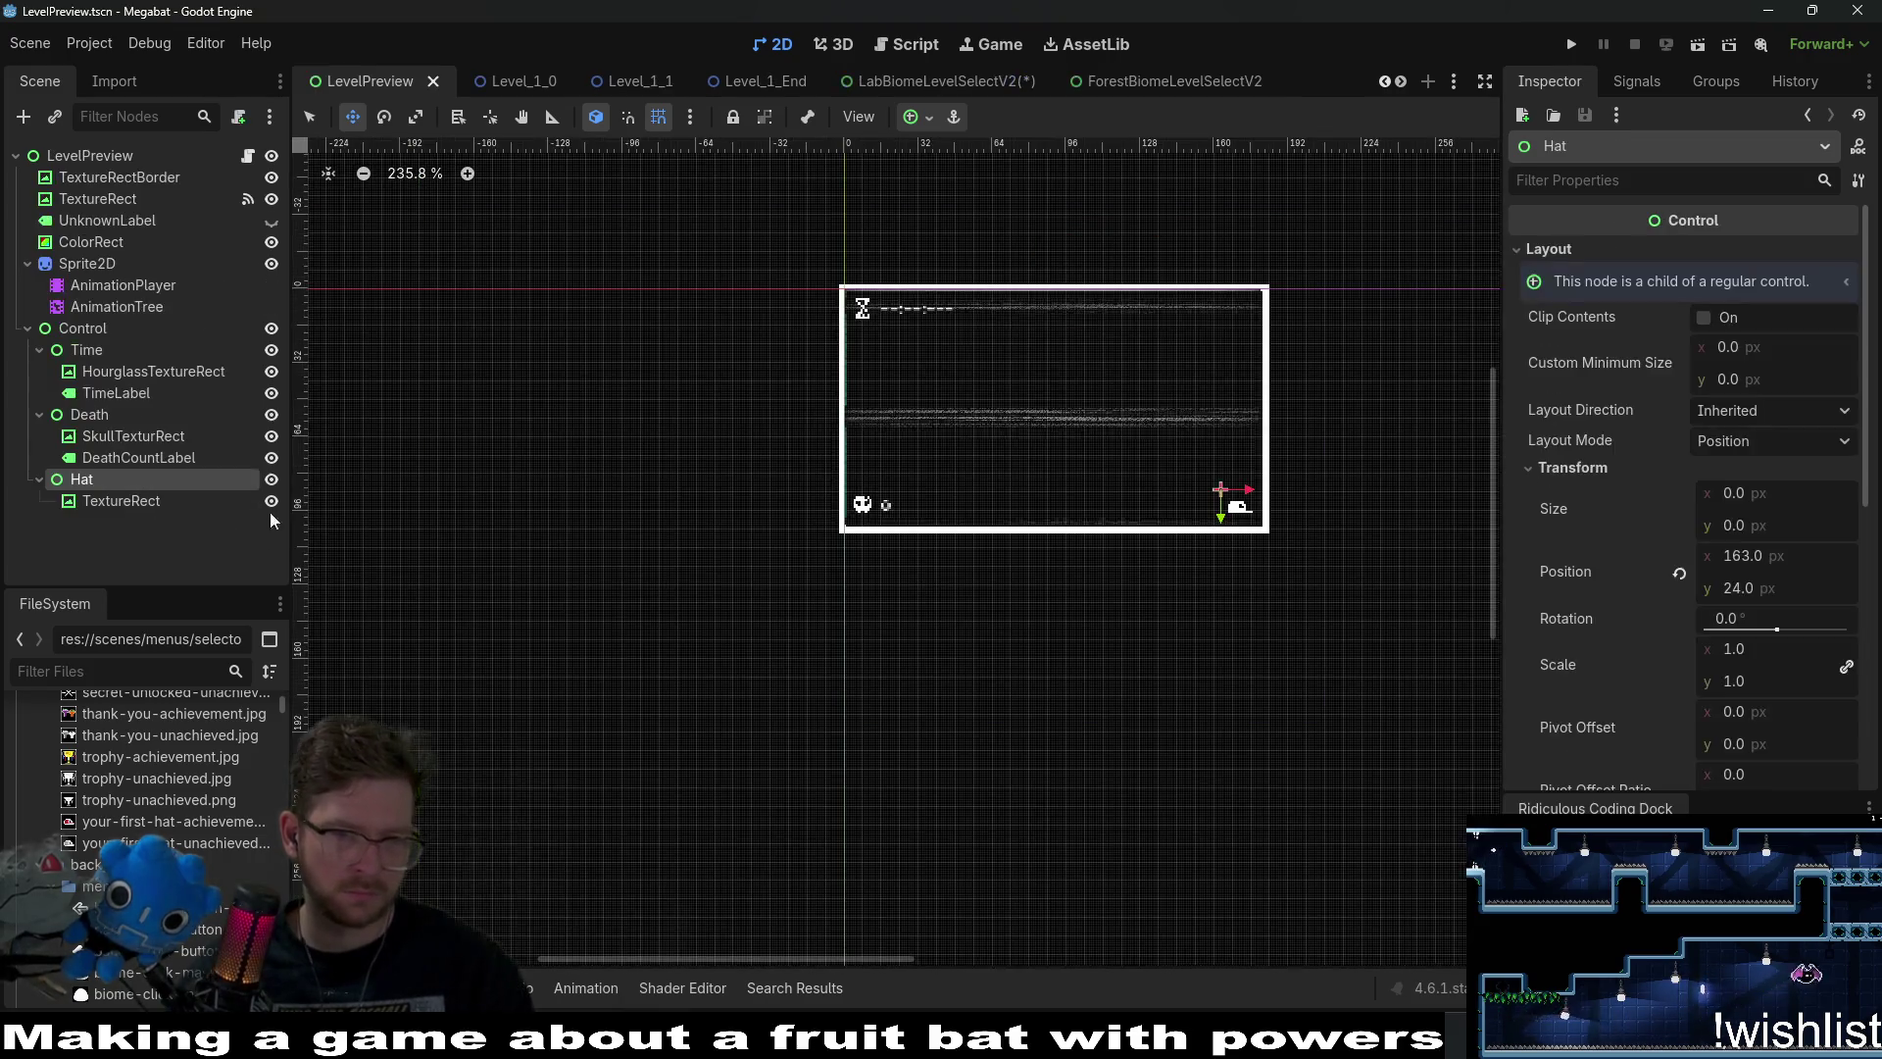
# Reset the preview's Sprite2D scale to 1 and hide the TextureRectBorder node.
pyautogui.scroll(4, 910, 376)
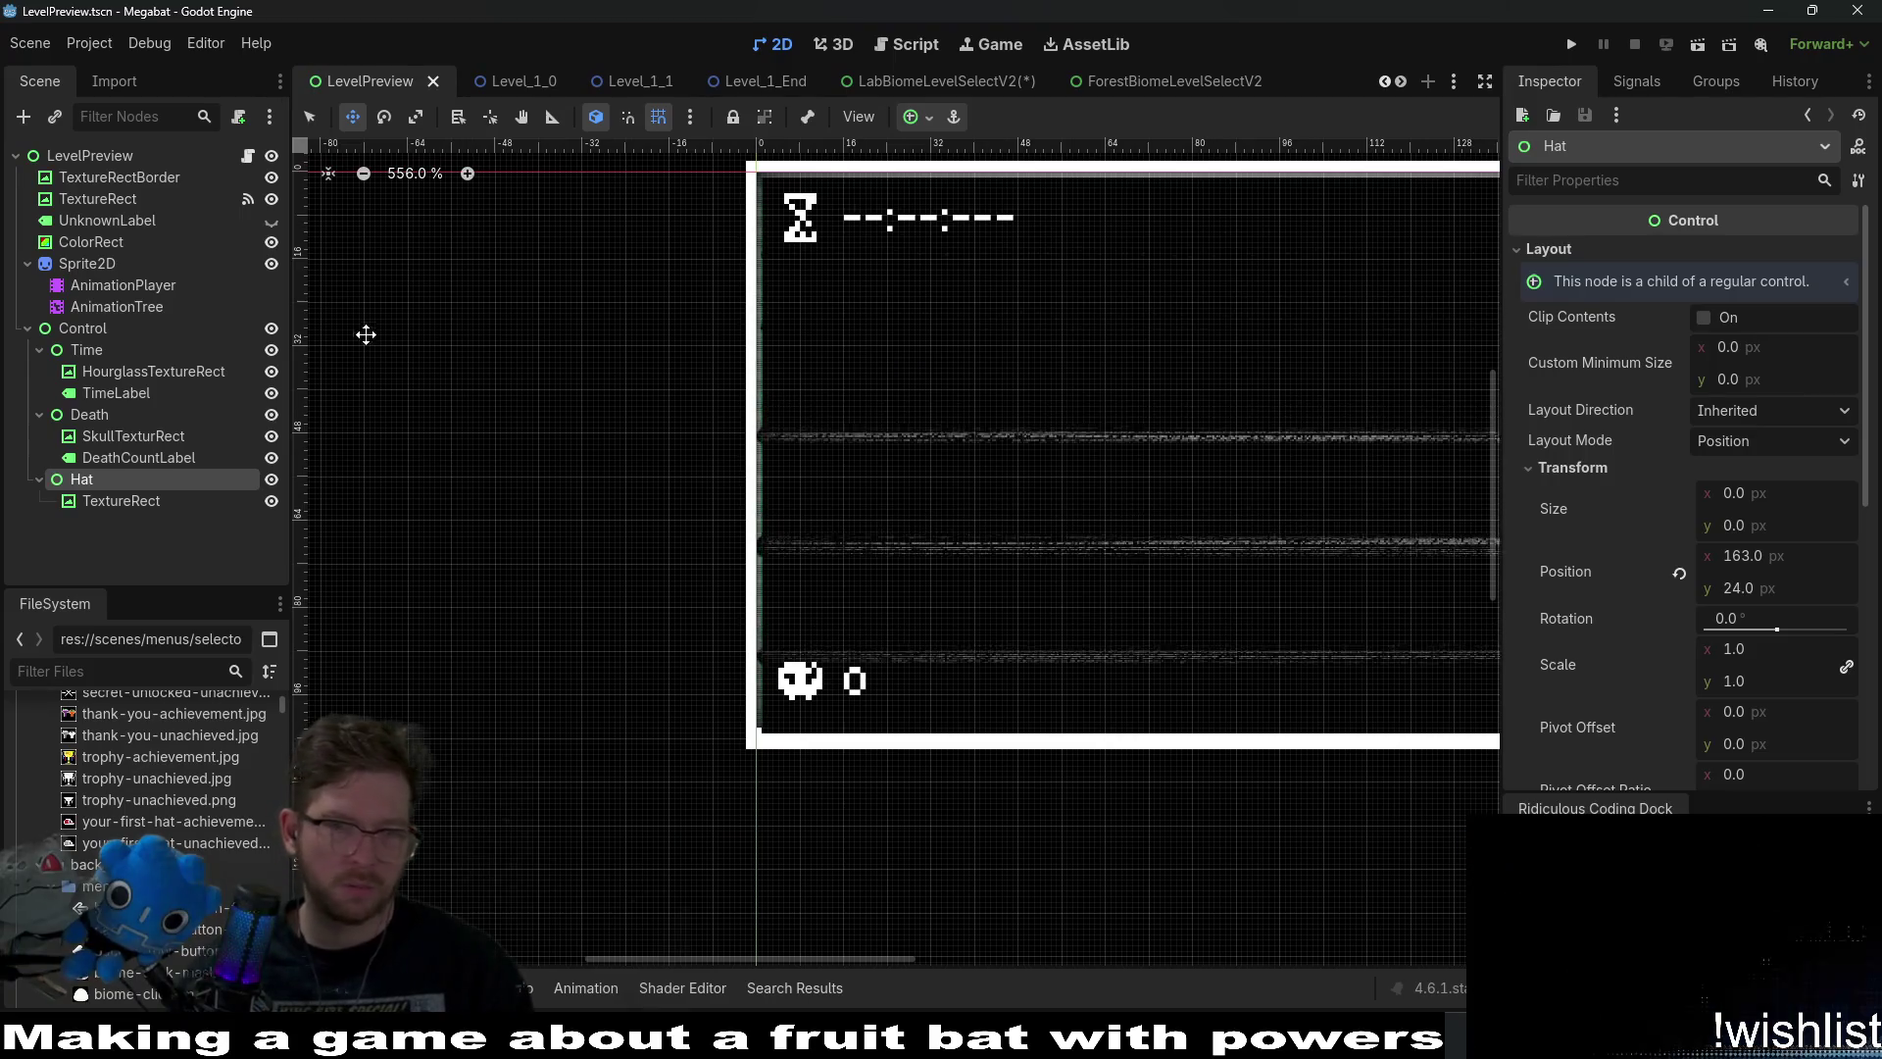
pyautogui.scroll(-3, 925, 433)
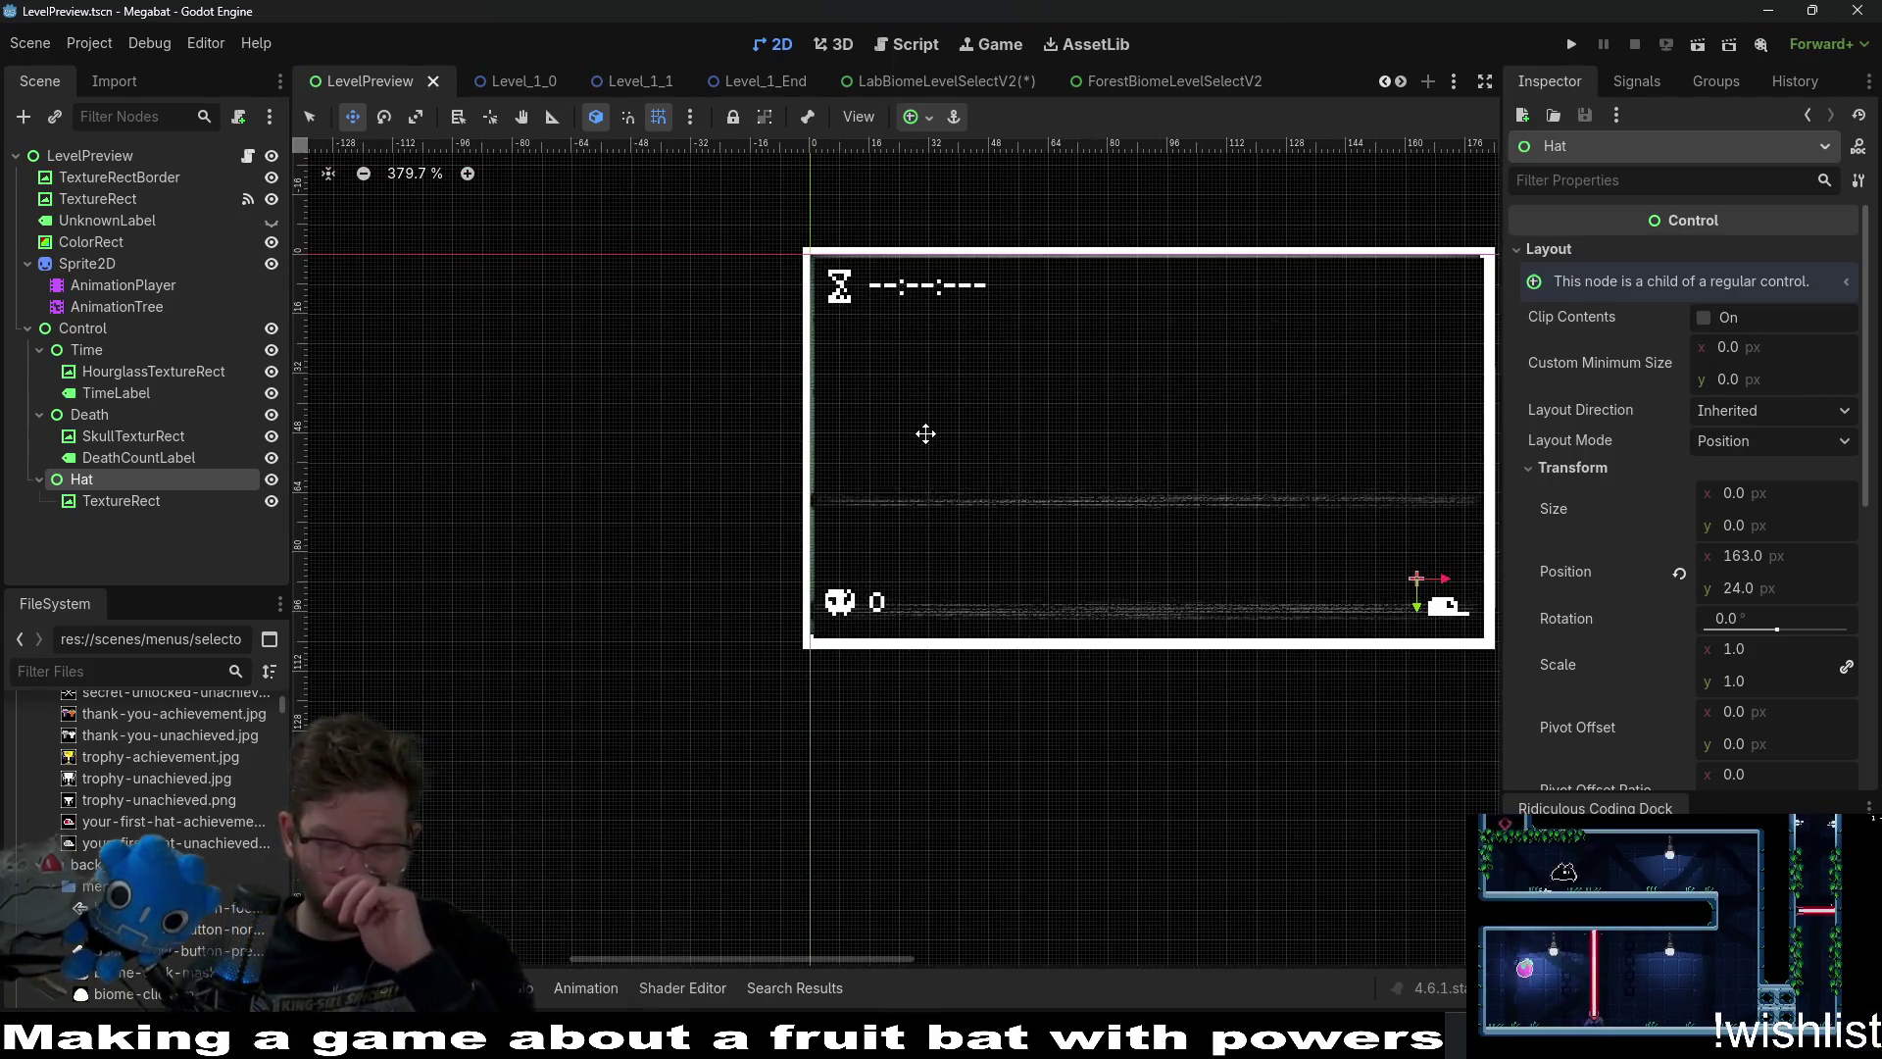
pyautogui.click(118, 263)
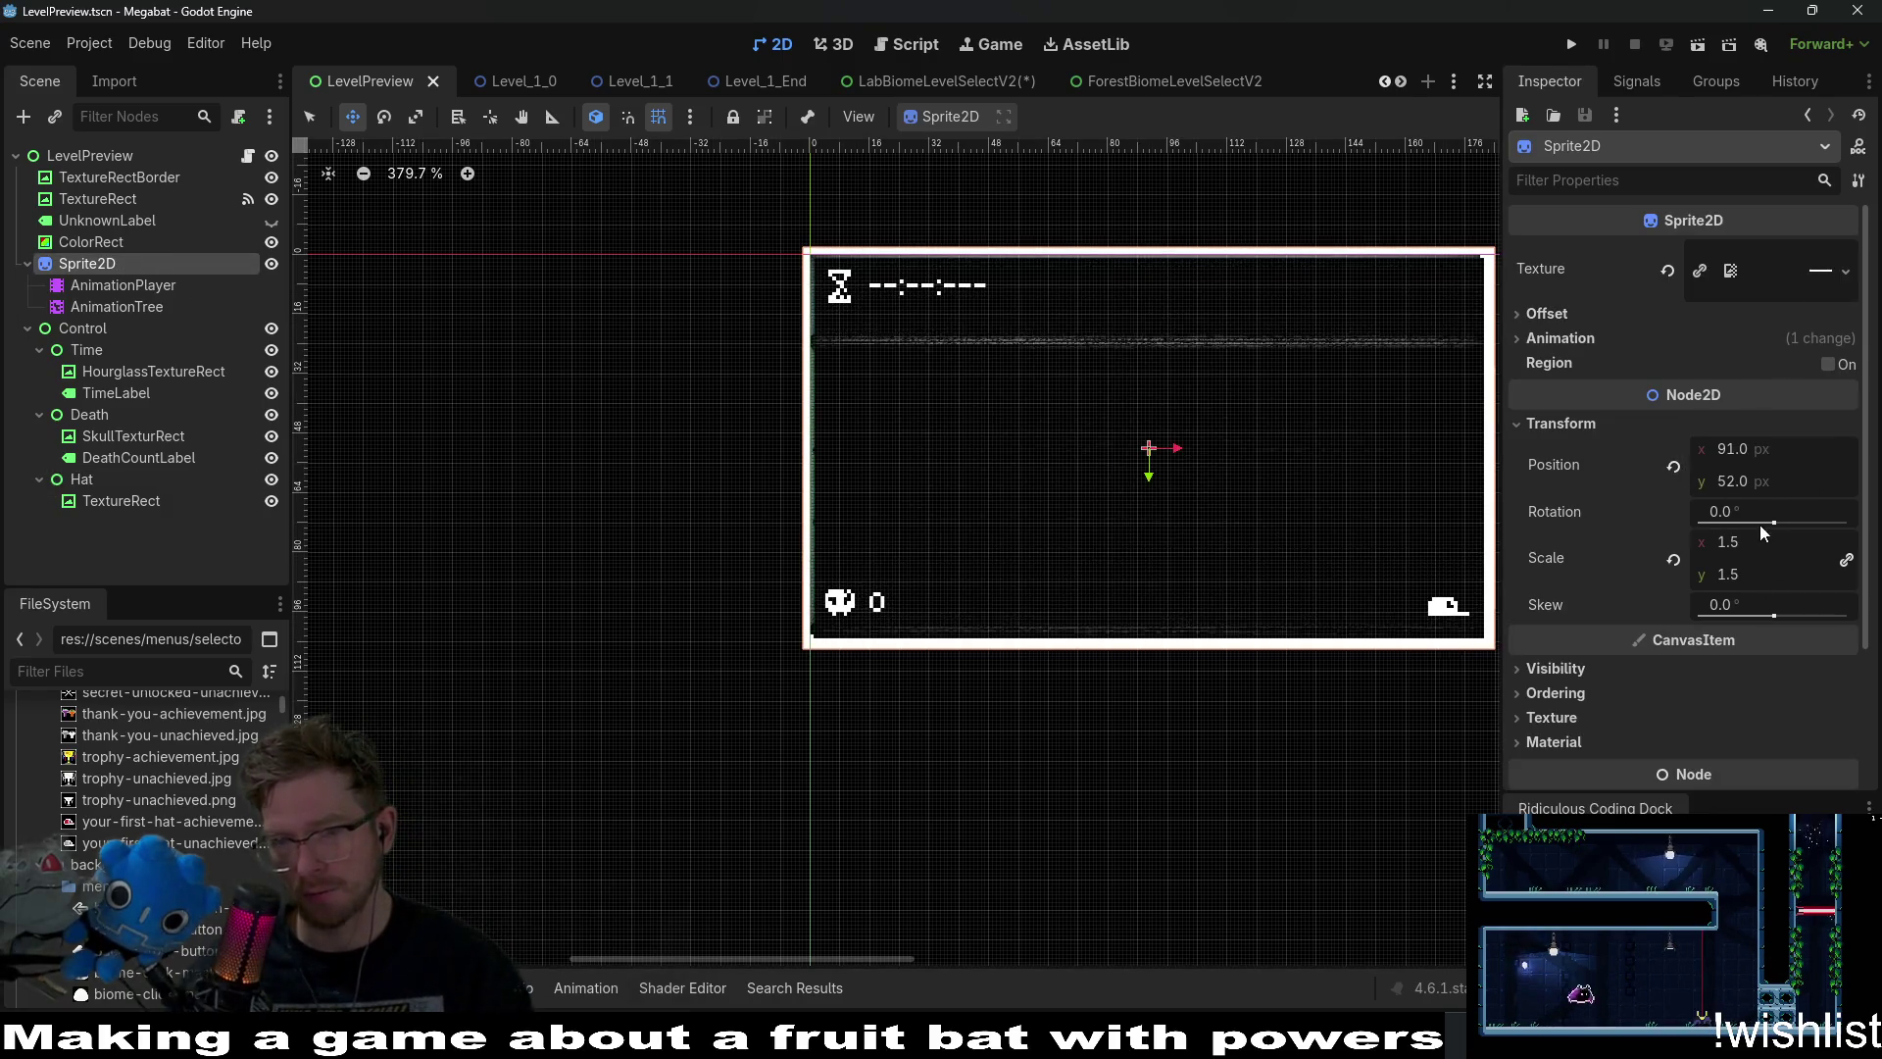
pyautogui.click(1673, 559)
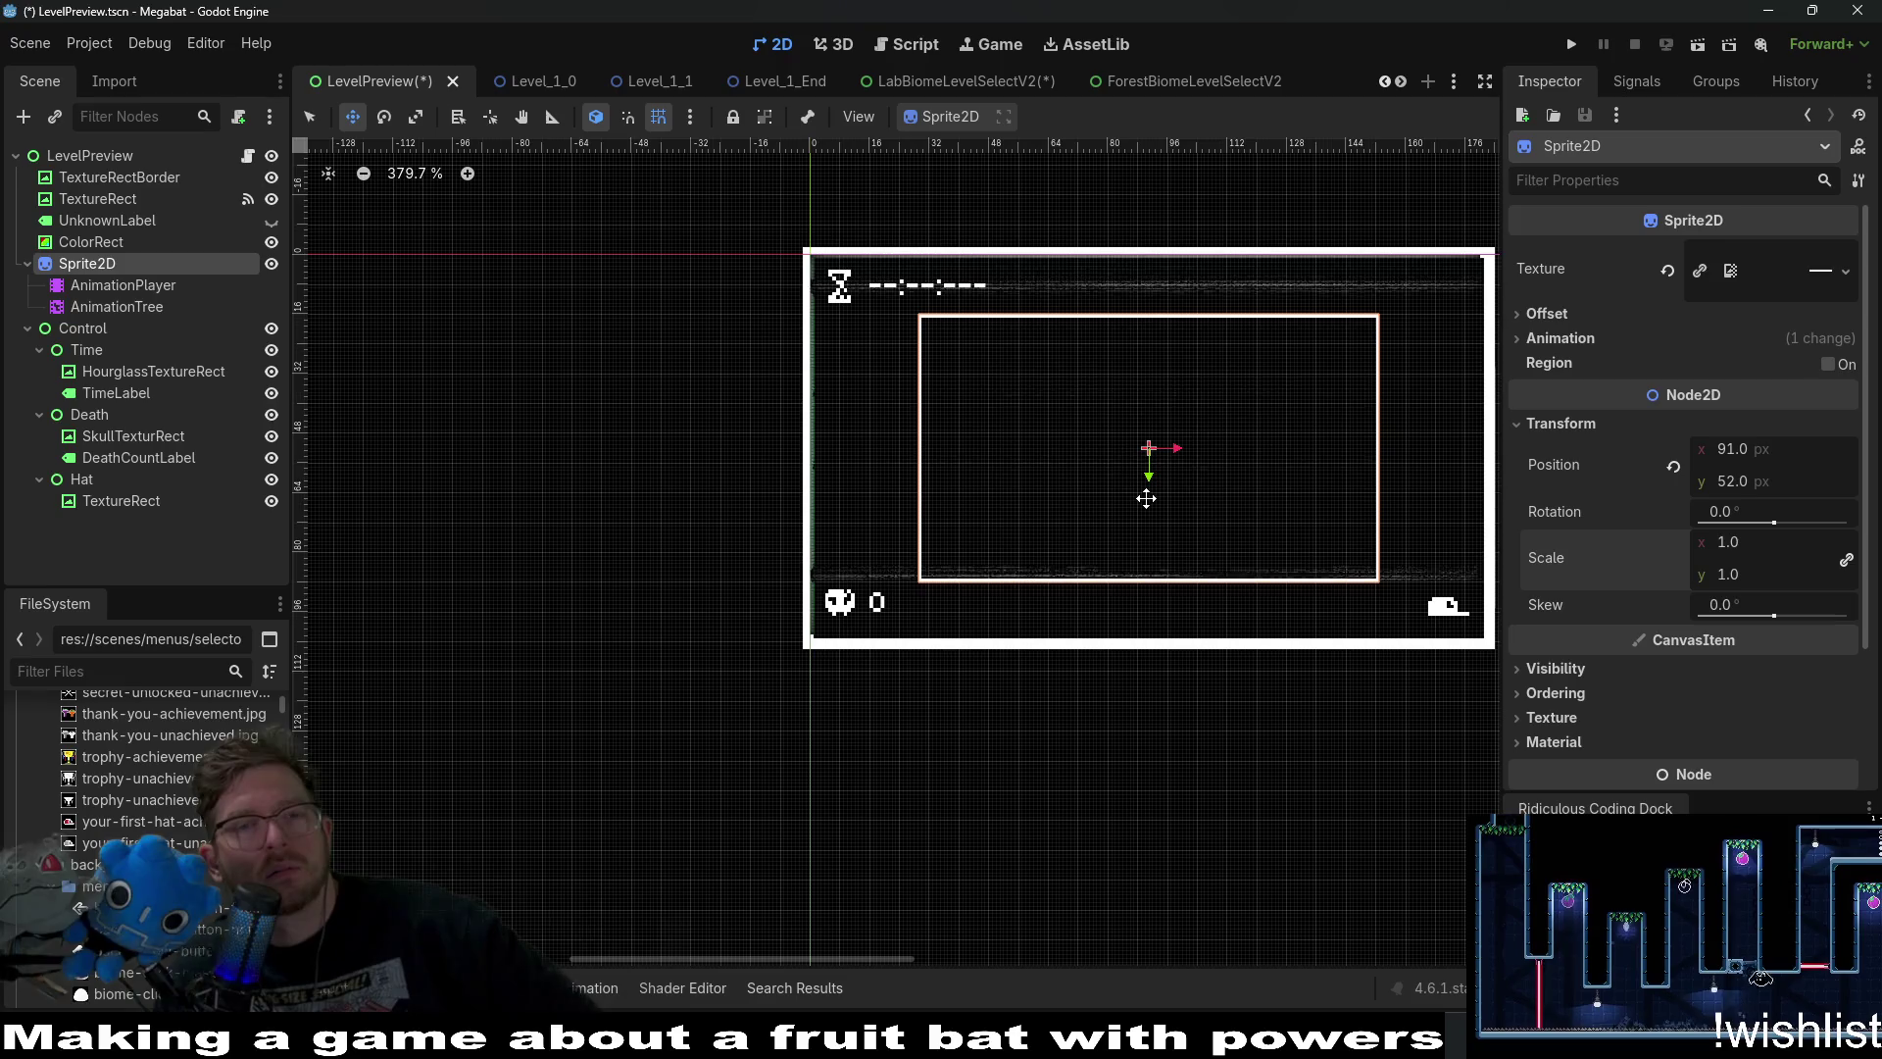
pyautogui.click(271, 178)
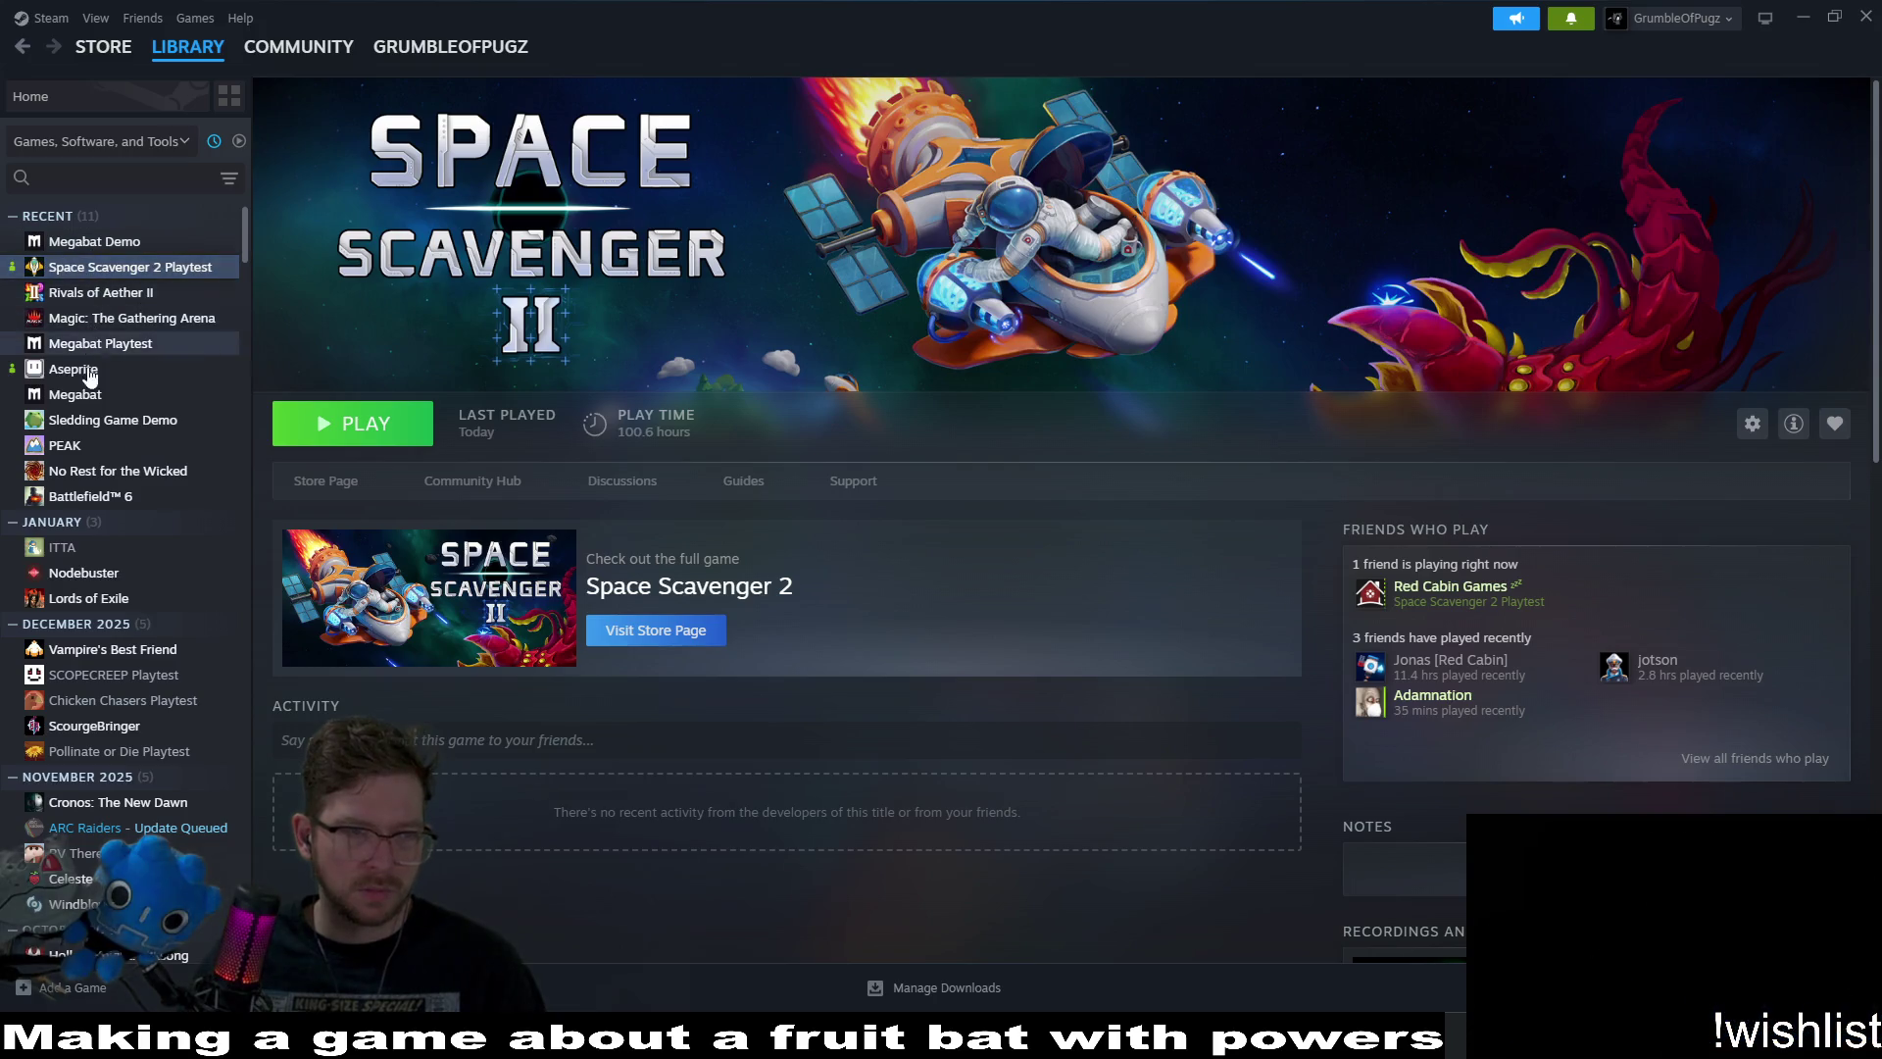
# Launch Aseprite from the Steam library and bring up its Open File dialog.
pyautogui.click(74, 368)
pyautogui.click(352, 422)
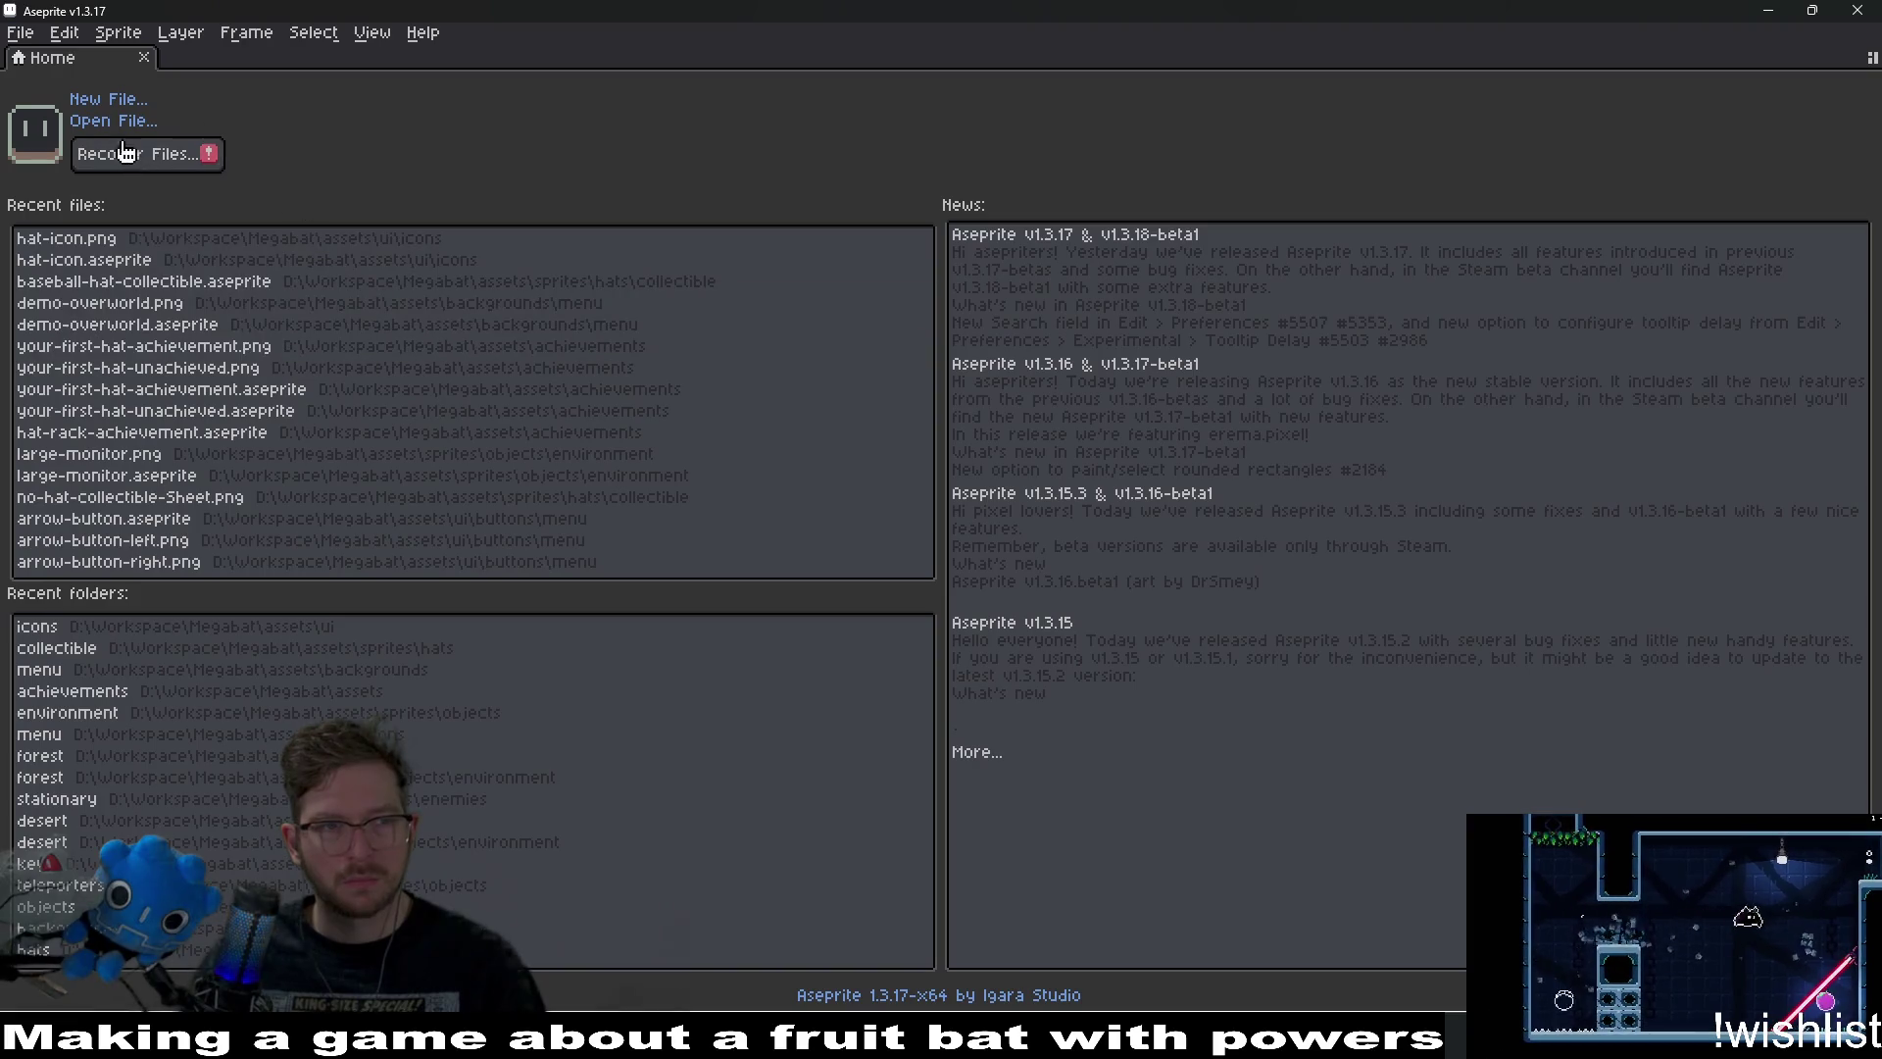
pyautogui.click(113, 123)
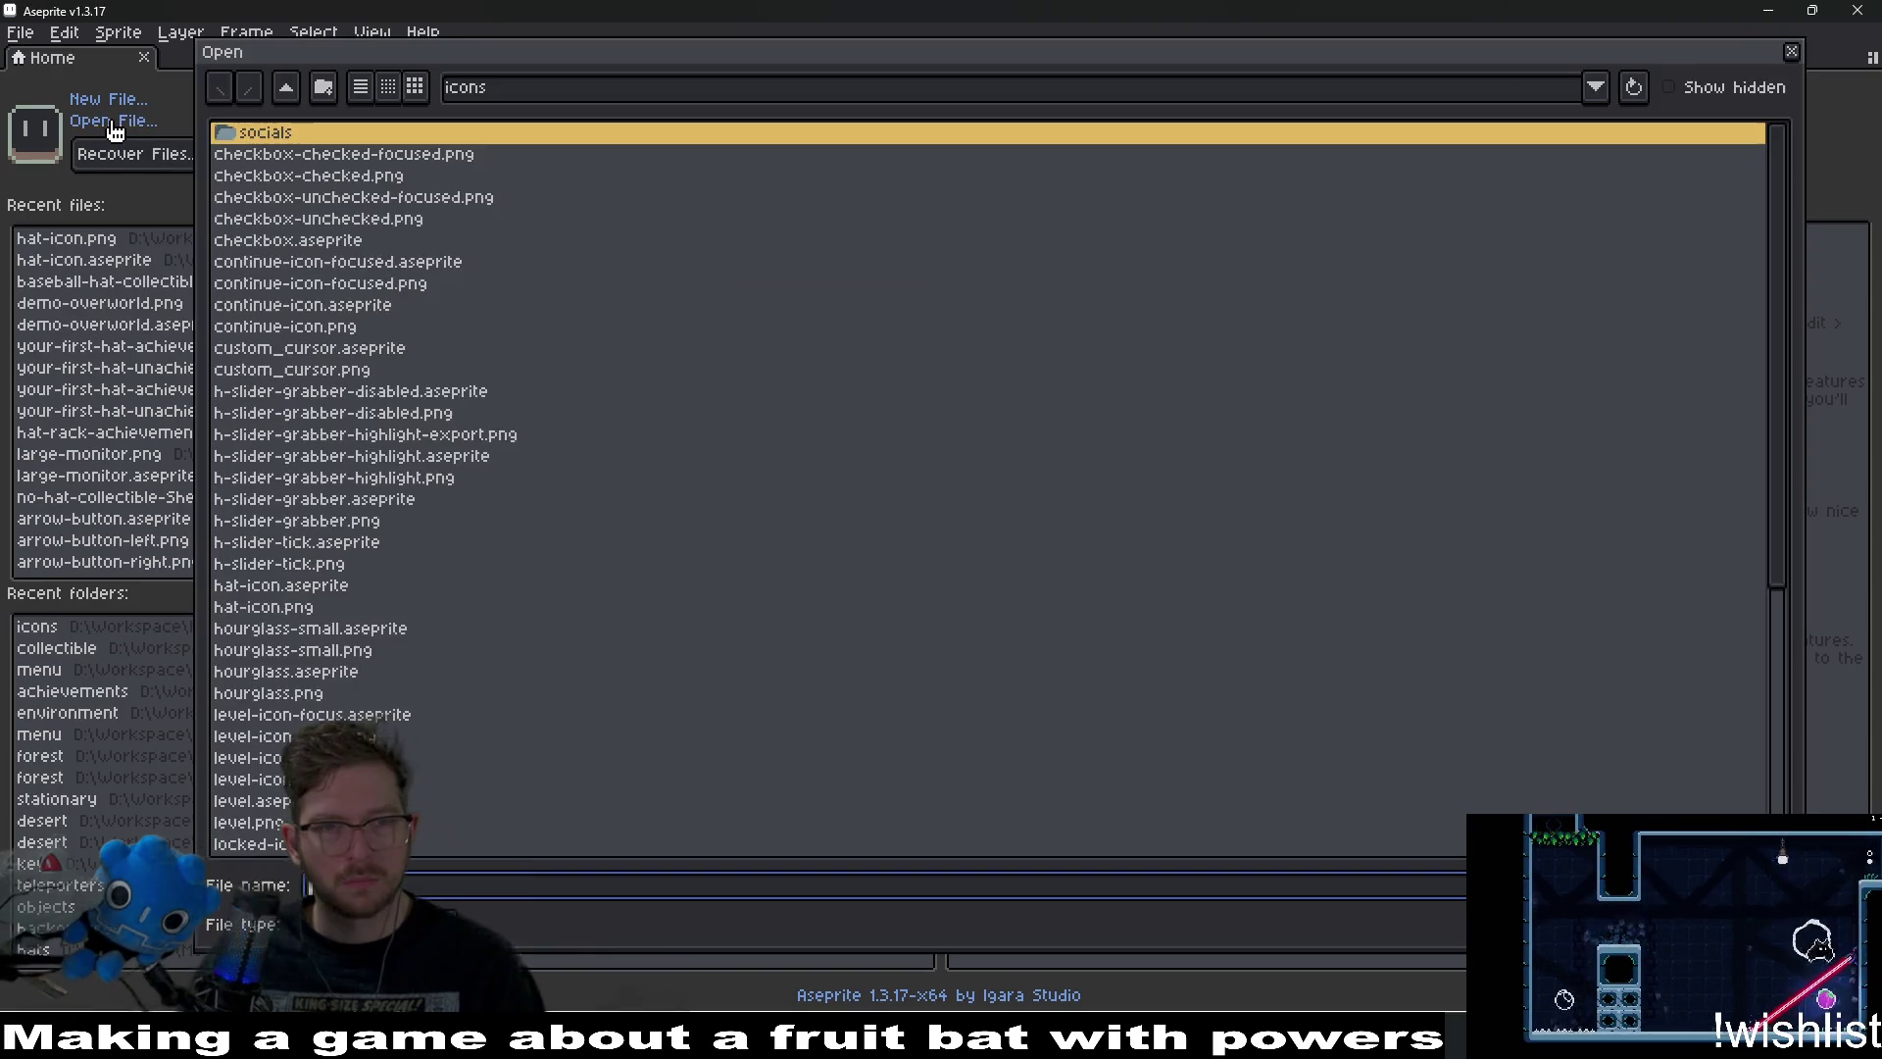
# Go up to assets and open sprites/effects/borders/preview-border.aseprite.
pyautogui.click(298, 99)
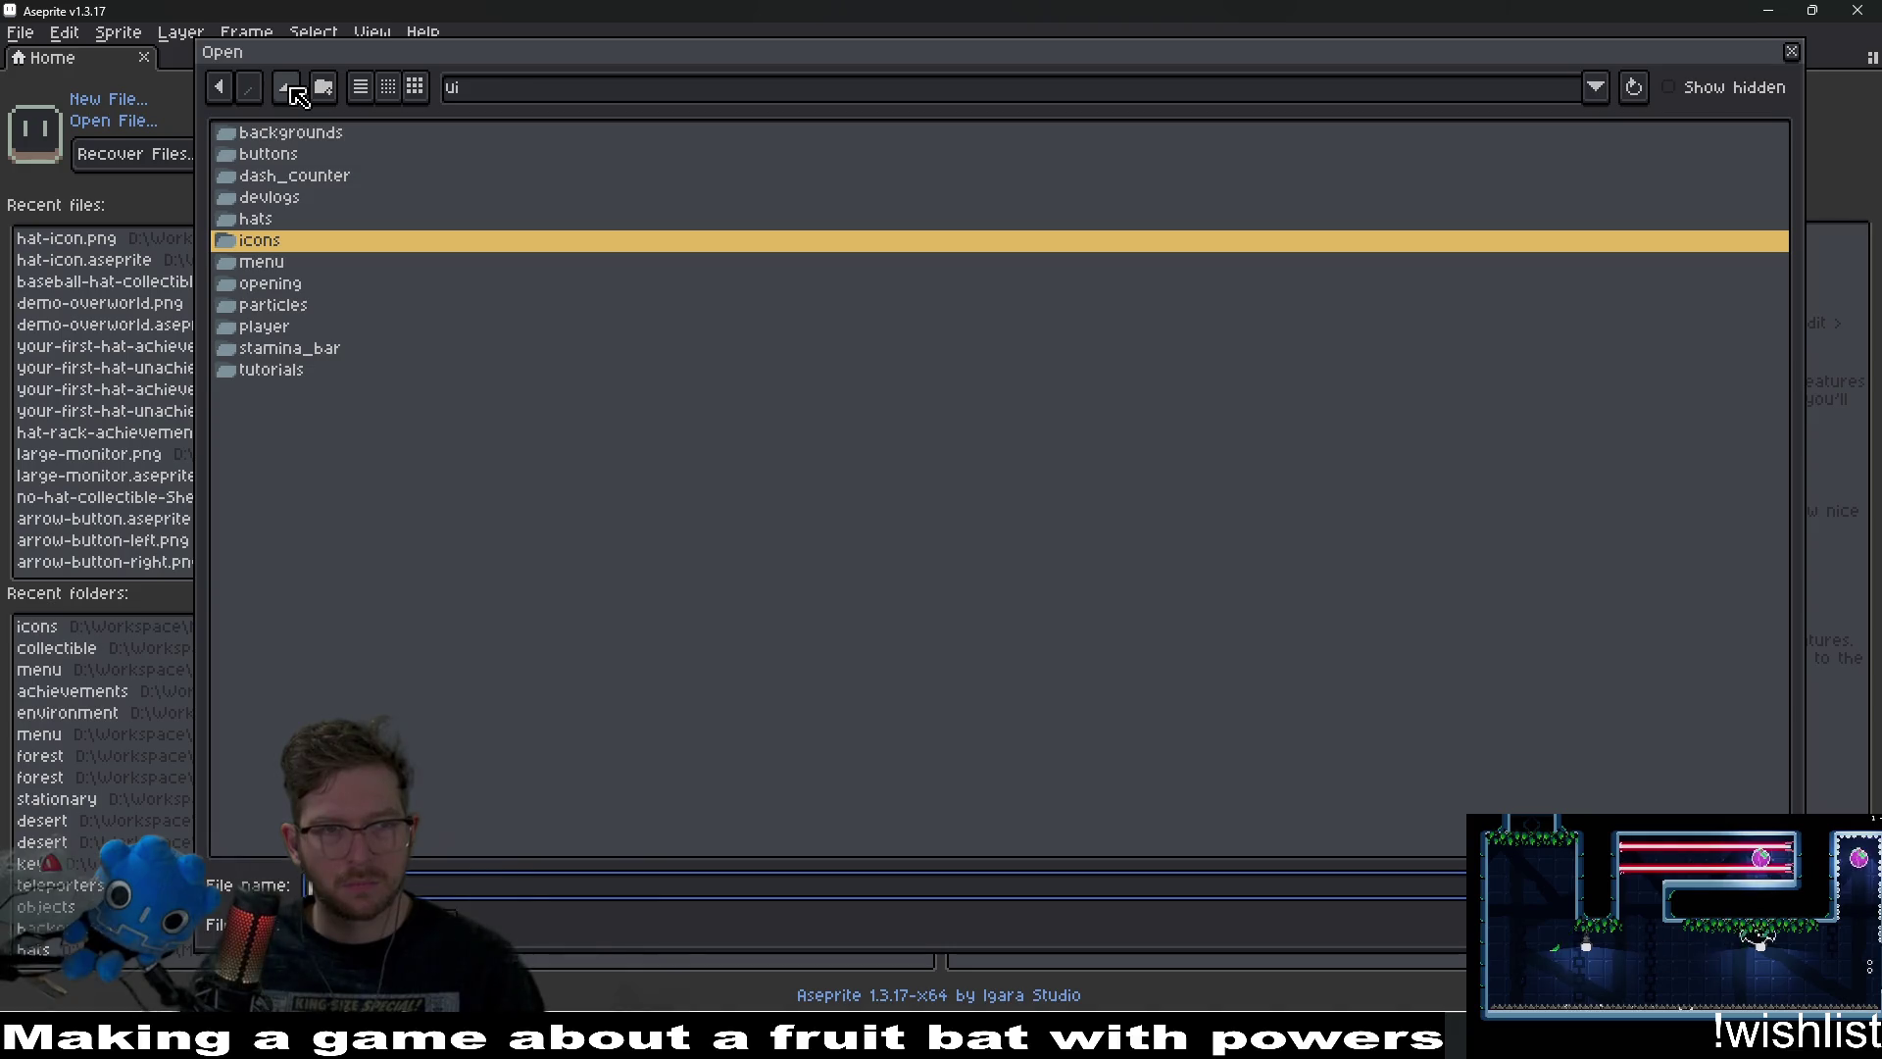
pyautogui.click(298, 98)
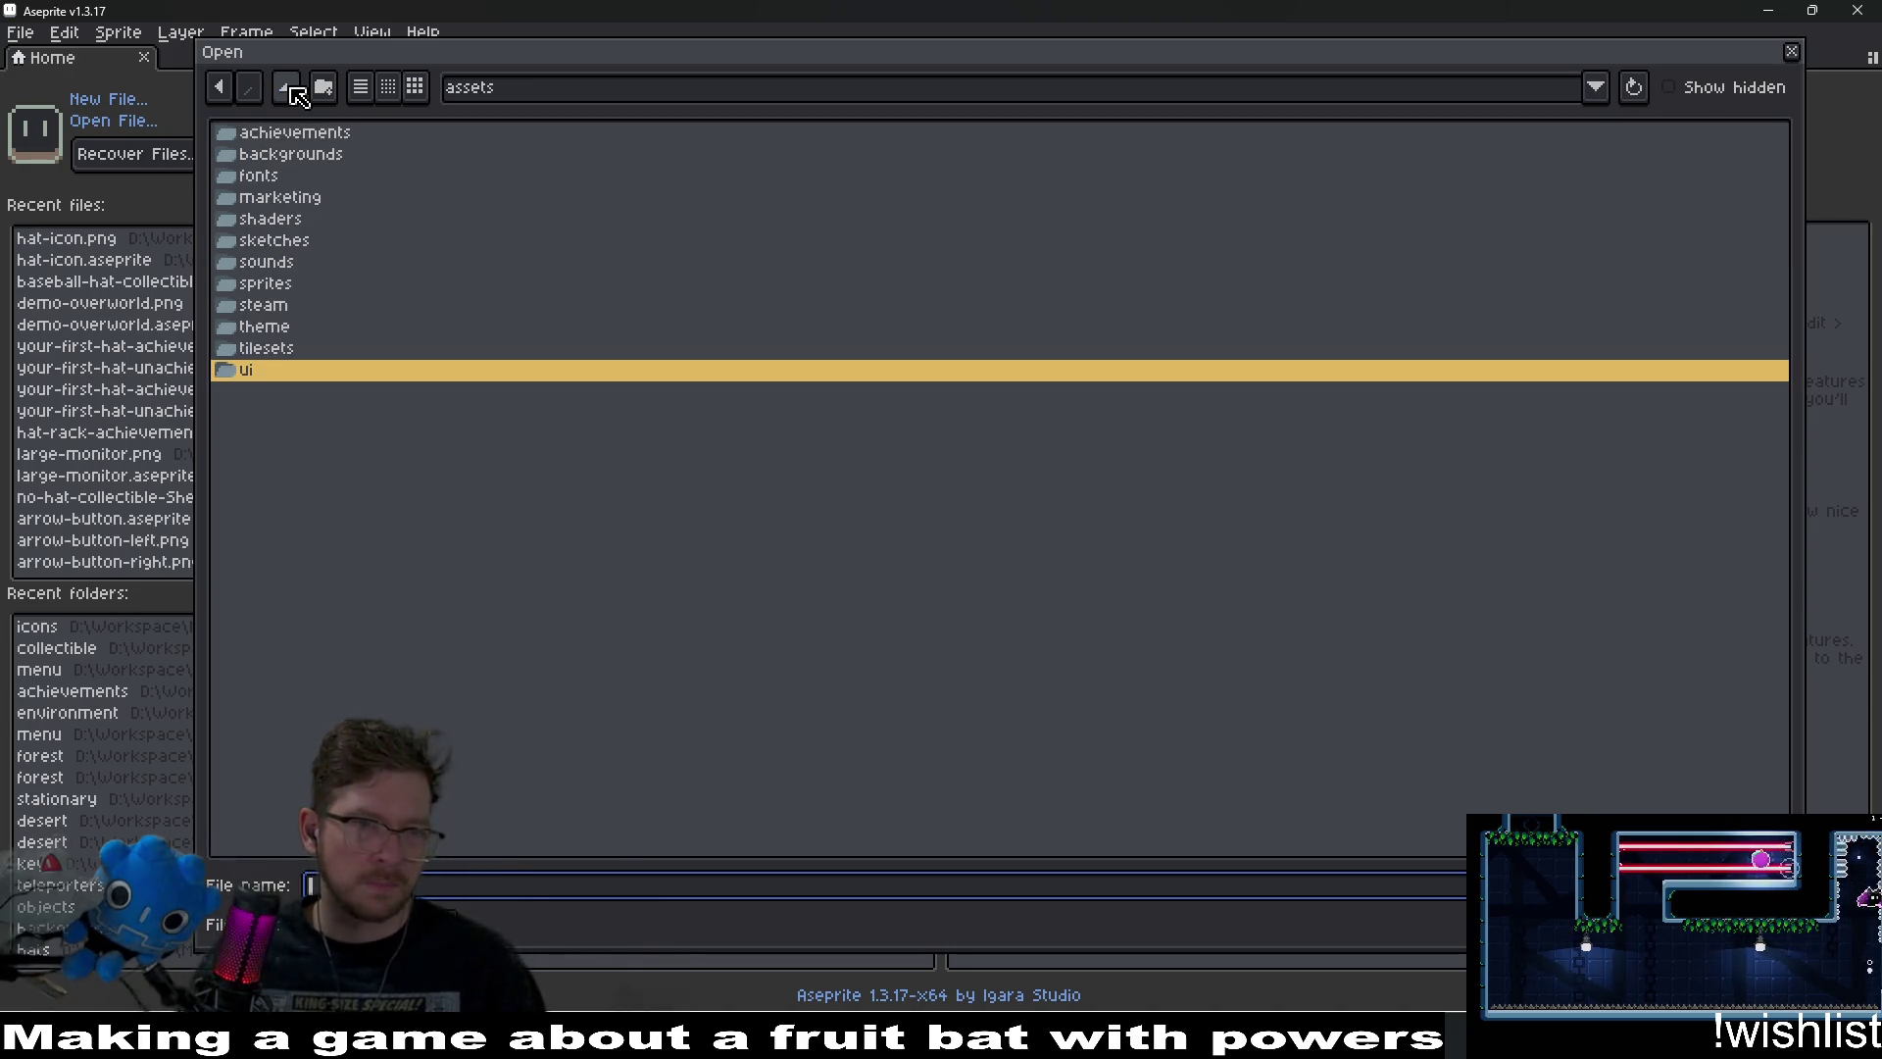
pyautogui.doubleClick(282, 287)
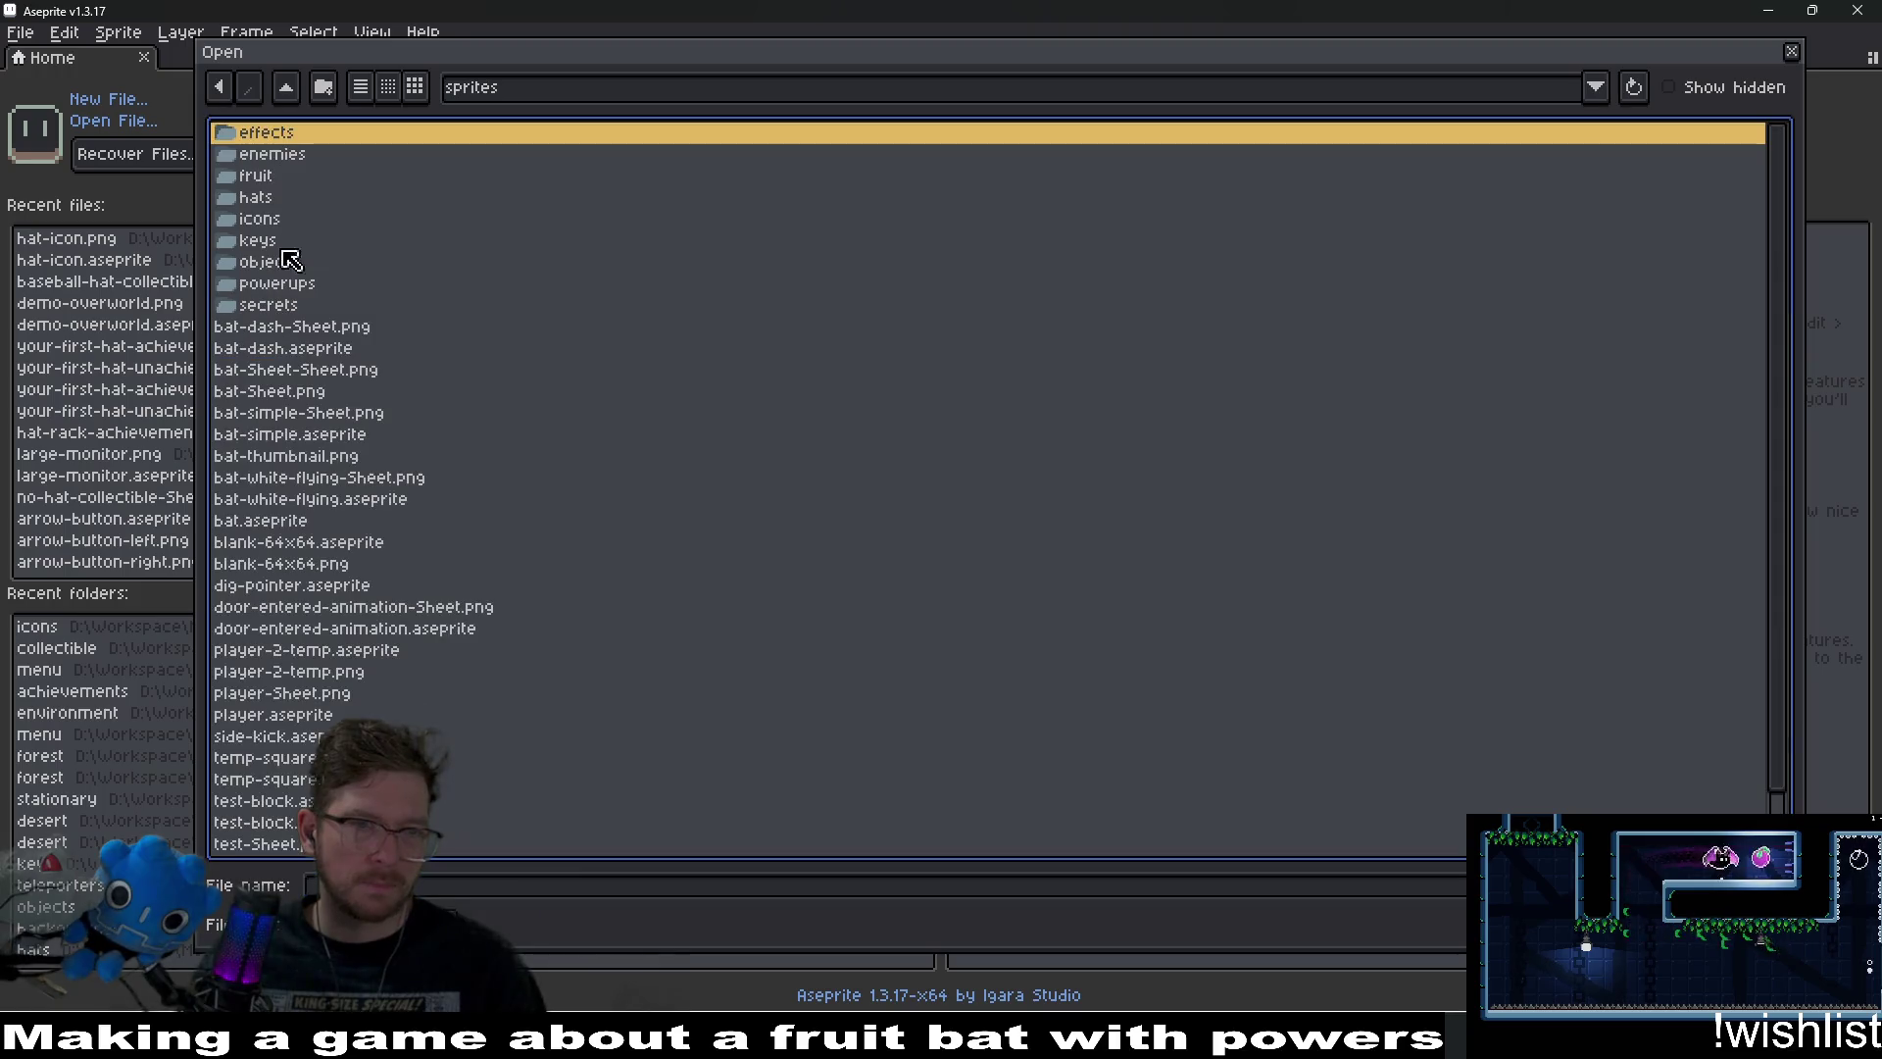
pyautogui.doubleClick(289, 138)
pyautogui.doubleClick(322, 135)
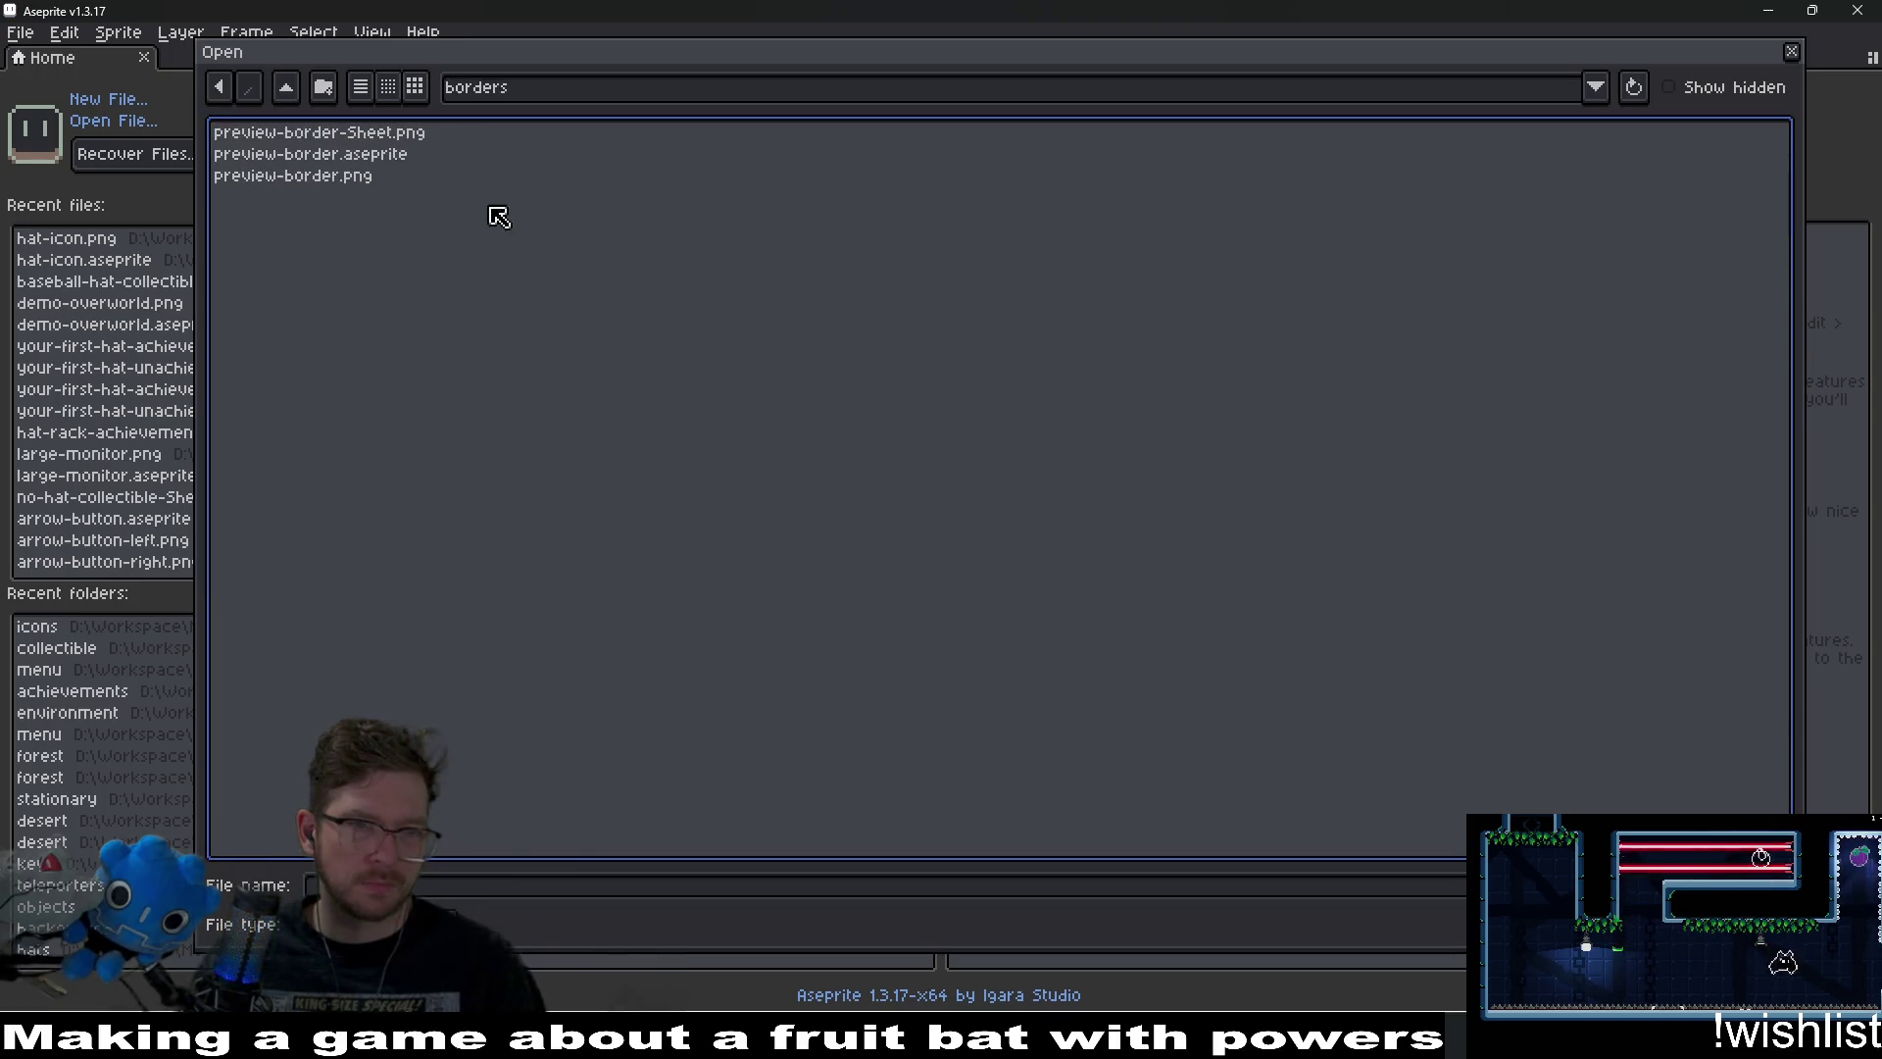
pyautogui.doubleClick(363, 157)
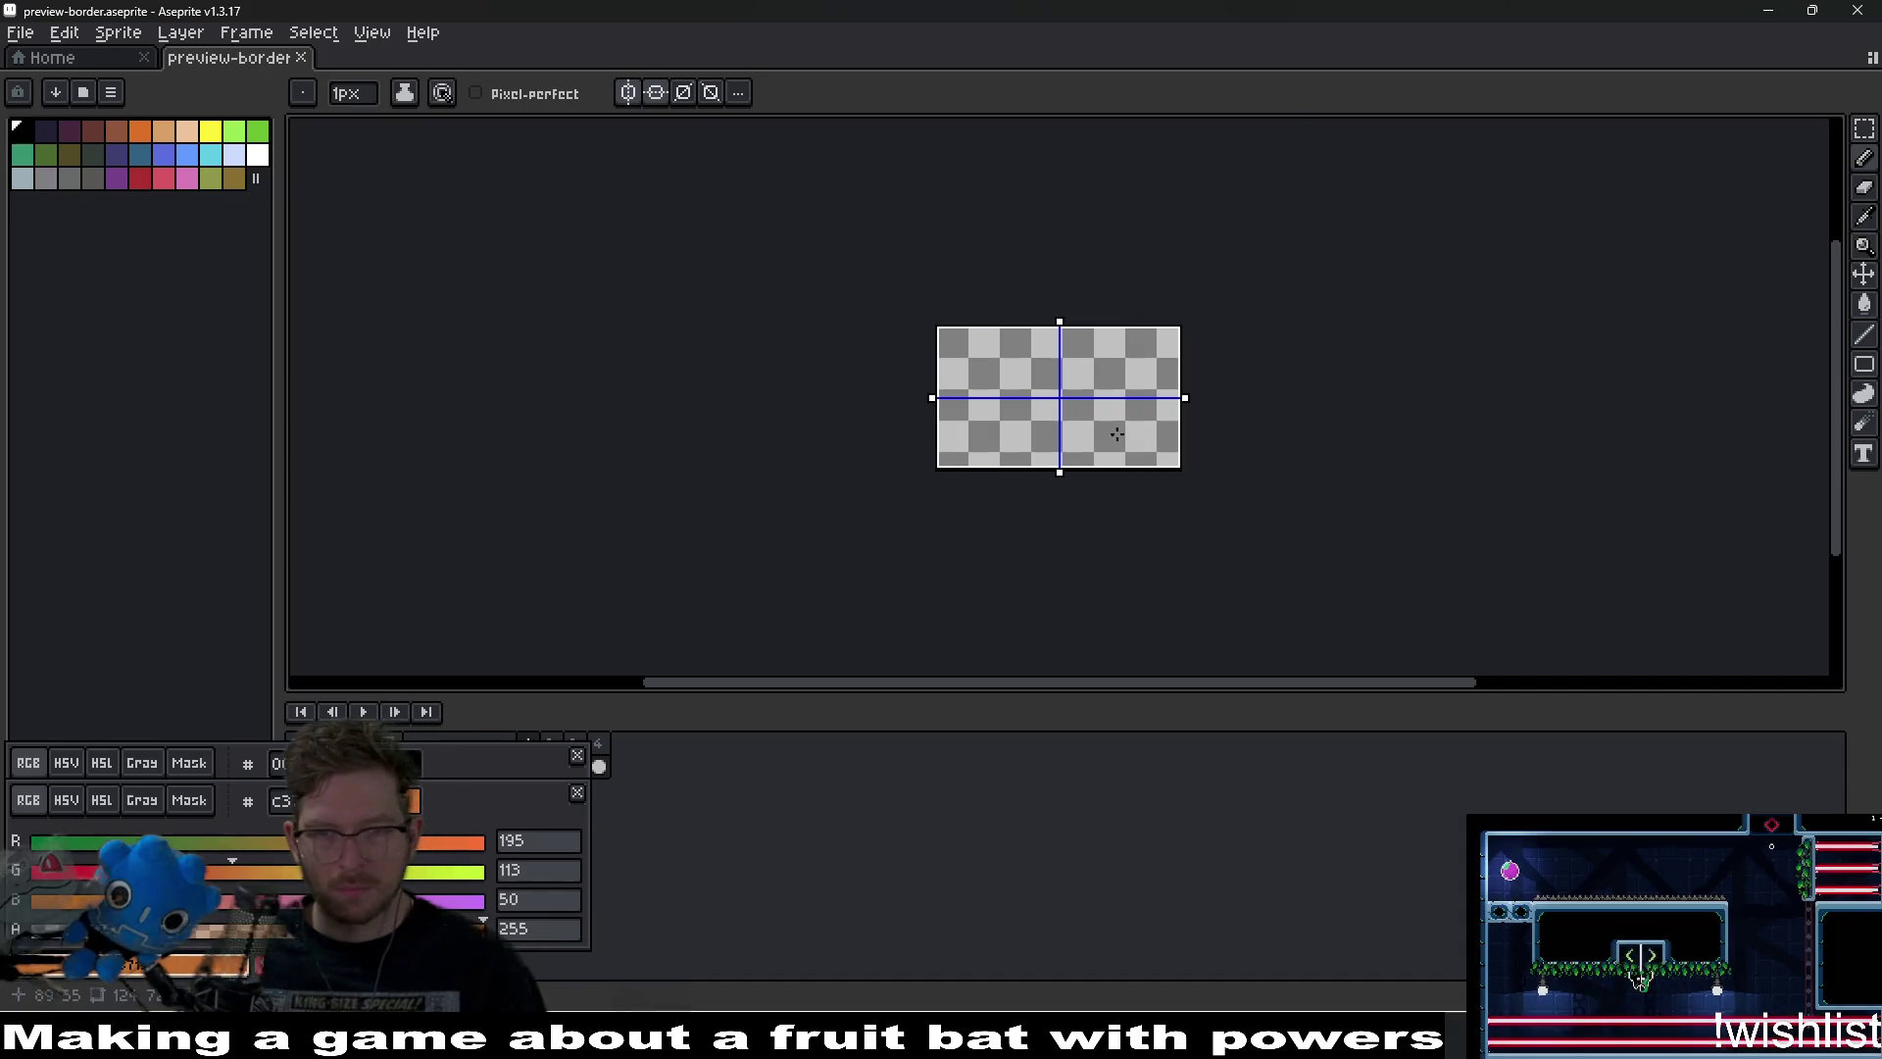
# Move the colour popups aside and scale the border sprite to 200%.
pyautogui.moveTo(525, 768); pyautogui.dragTo(1806, 247)
pyautogui.moveTo(523, 808); pyautogui.dragTo(1778, 447)
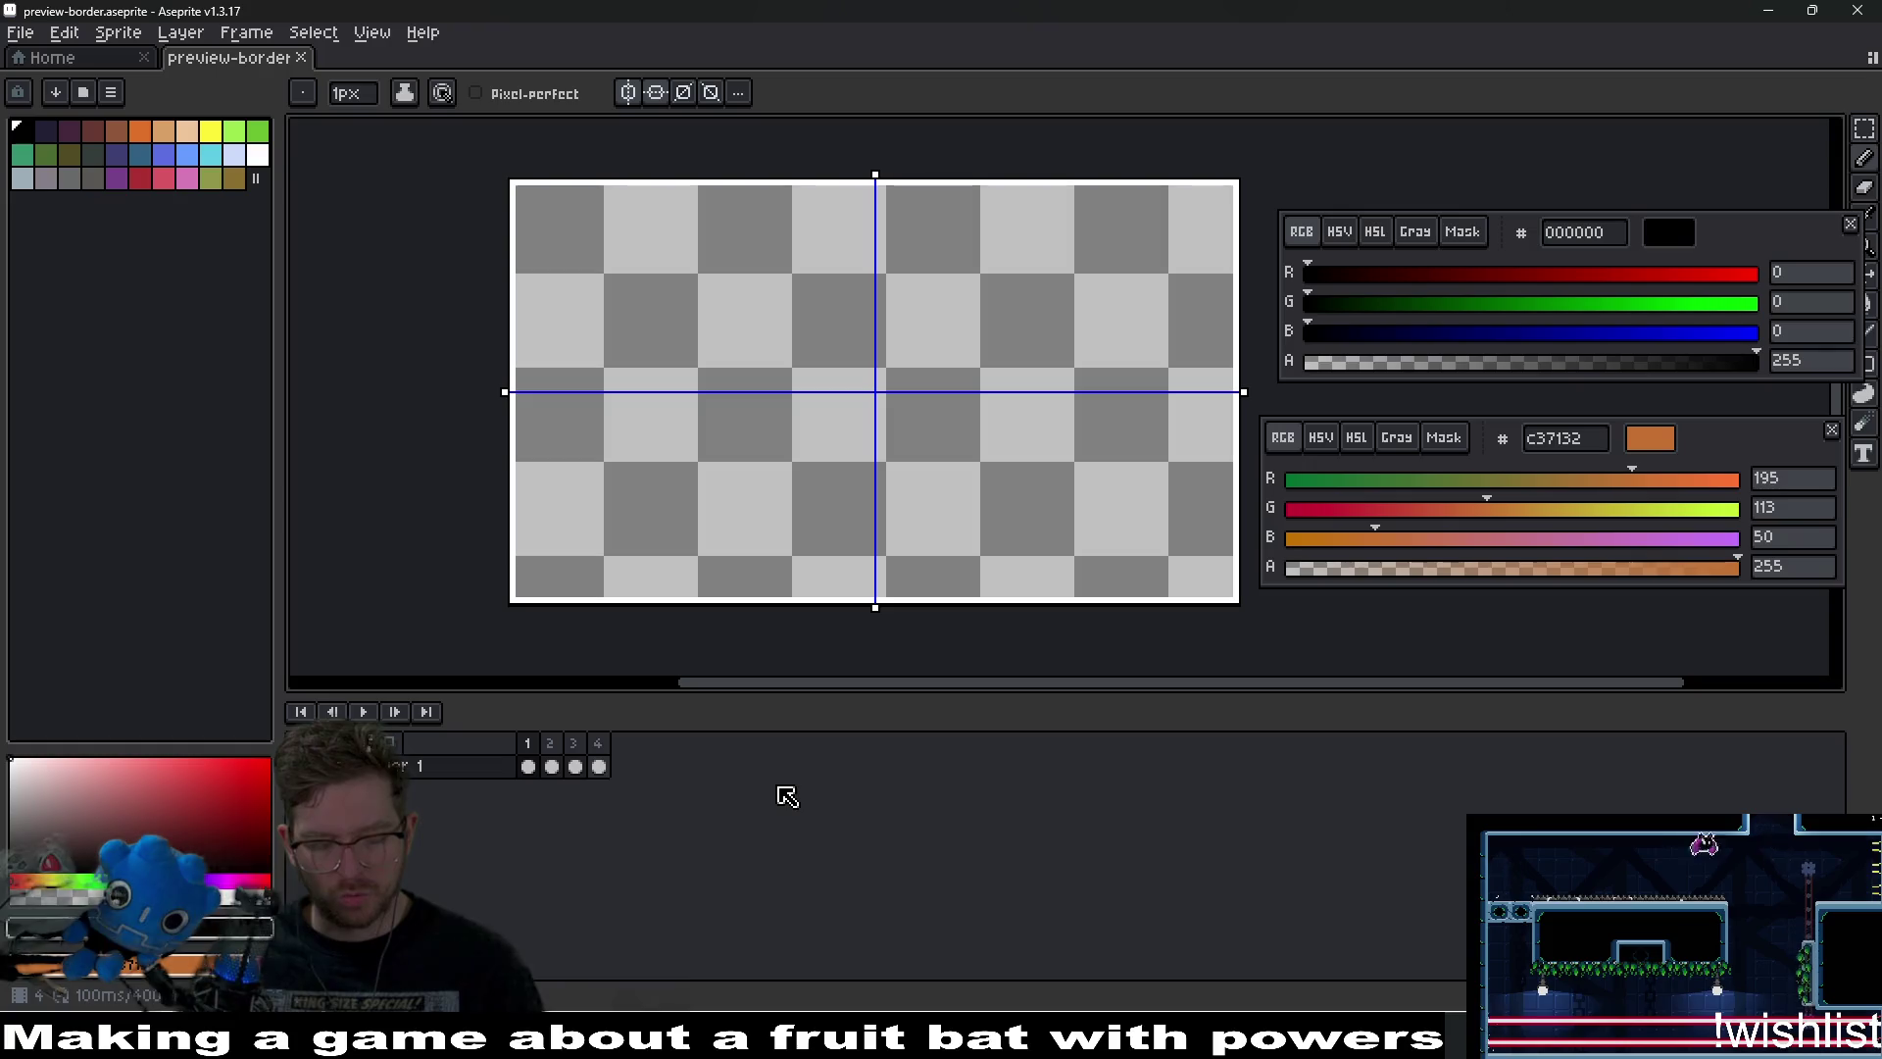
pyautogui.hotkey('ctrl', 'alt', 'i')
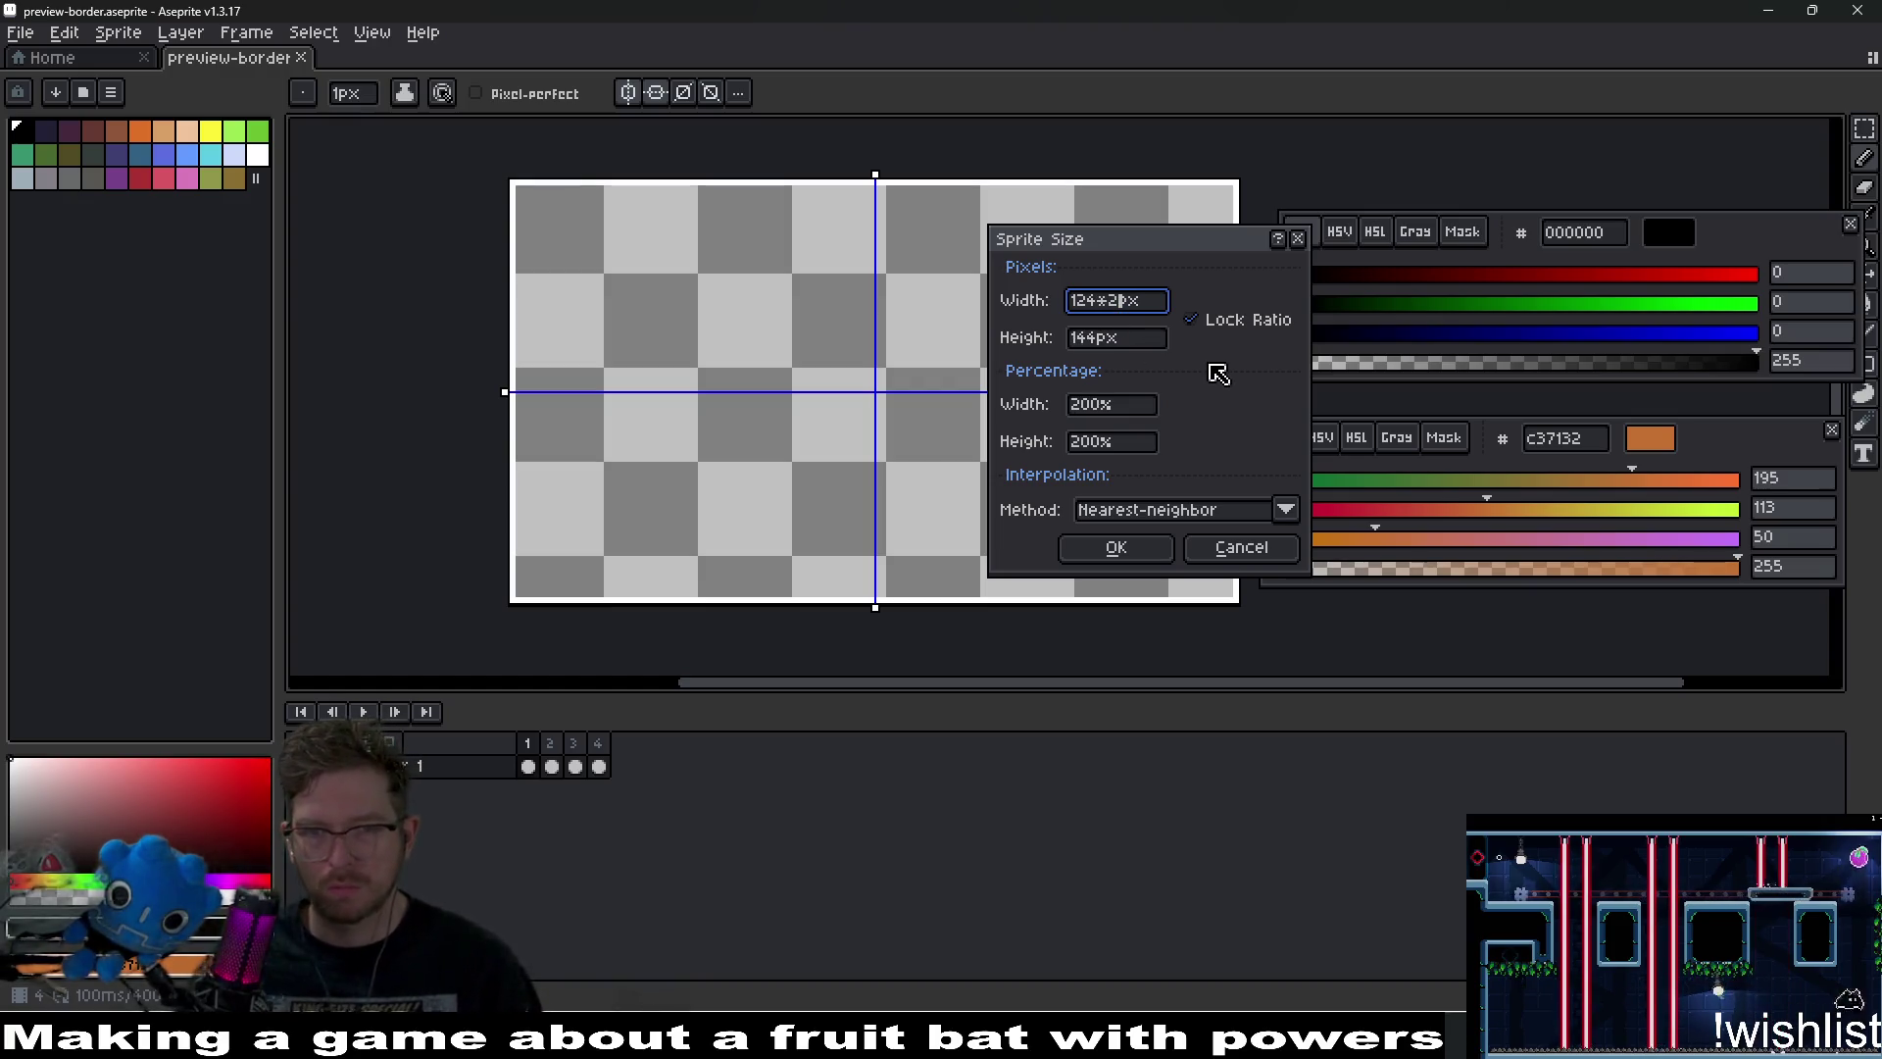
pyautogui.click(1115, 546)
# Export the sprite sheet as preview-border-Sheet.png and check the LevelPreview in Godot.
pyautogui.scroll(1, 1020, 451)
pyautogui.scroll(-3, 1020, 451)
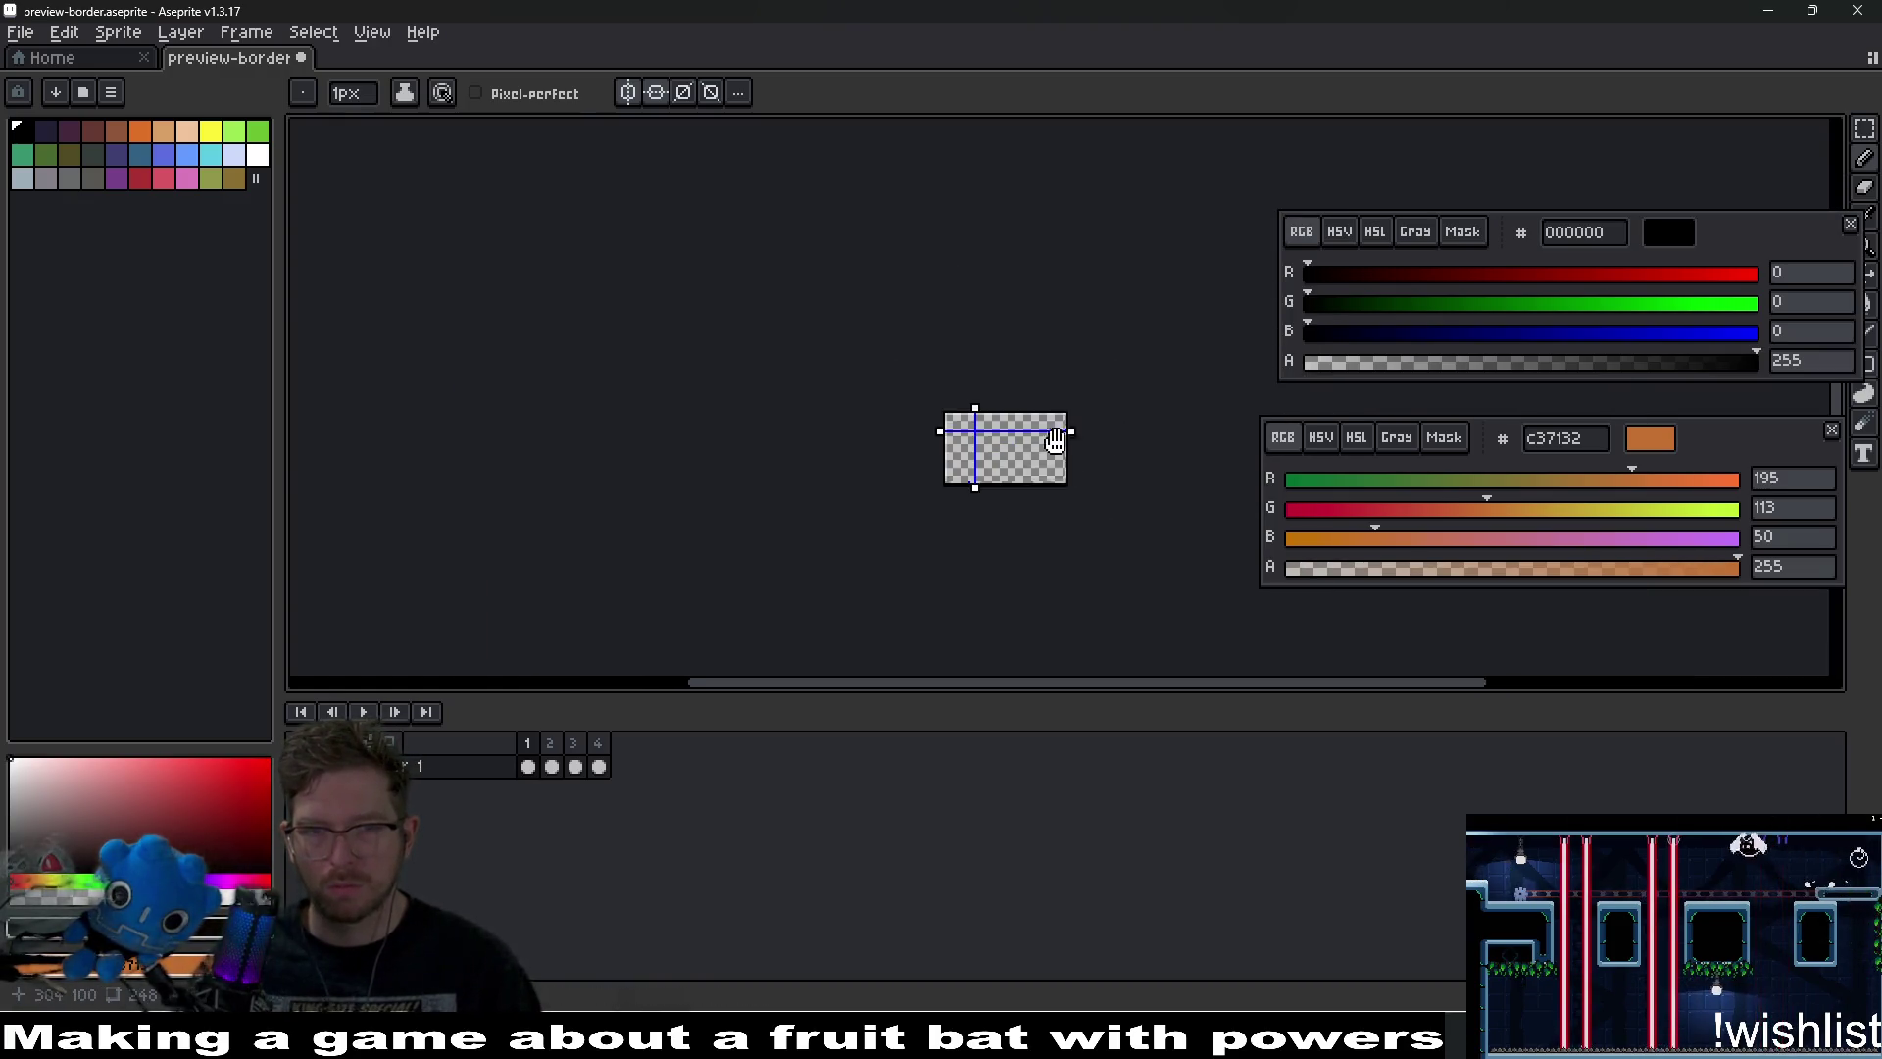
pyautogui.scroll(2, 1000, 427)
pyautogui.hotkey('ctrl', 'e')
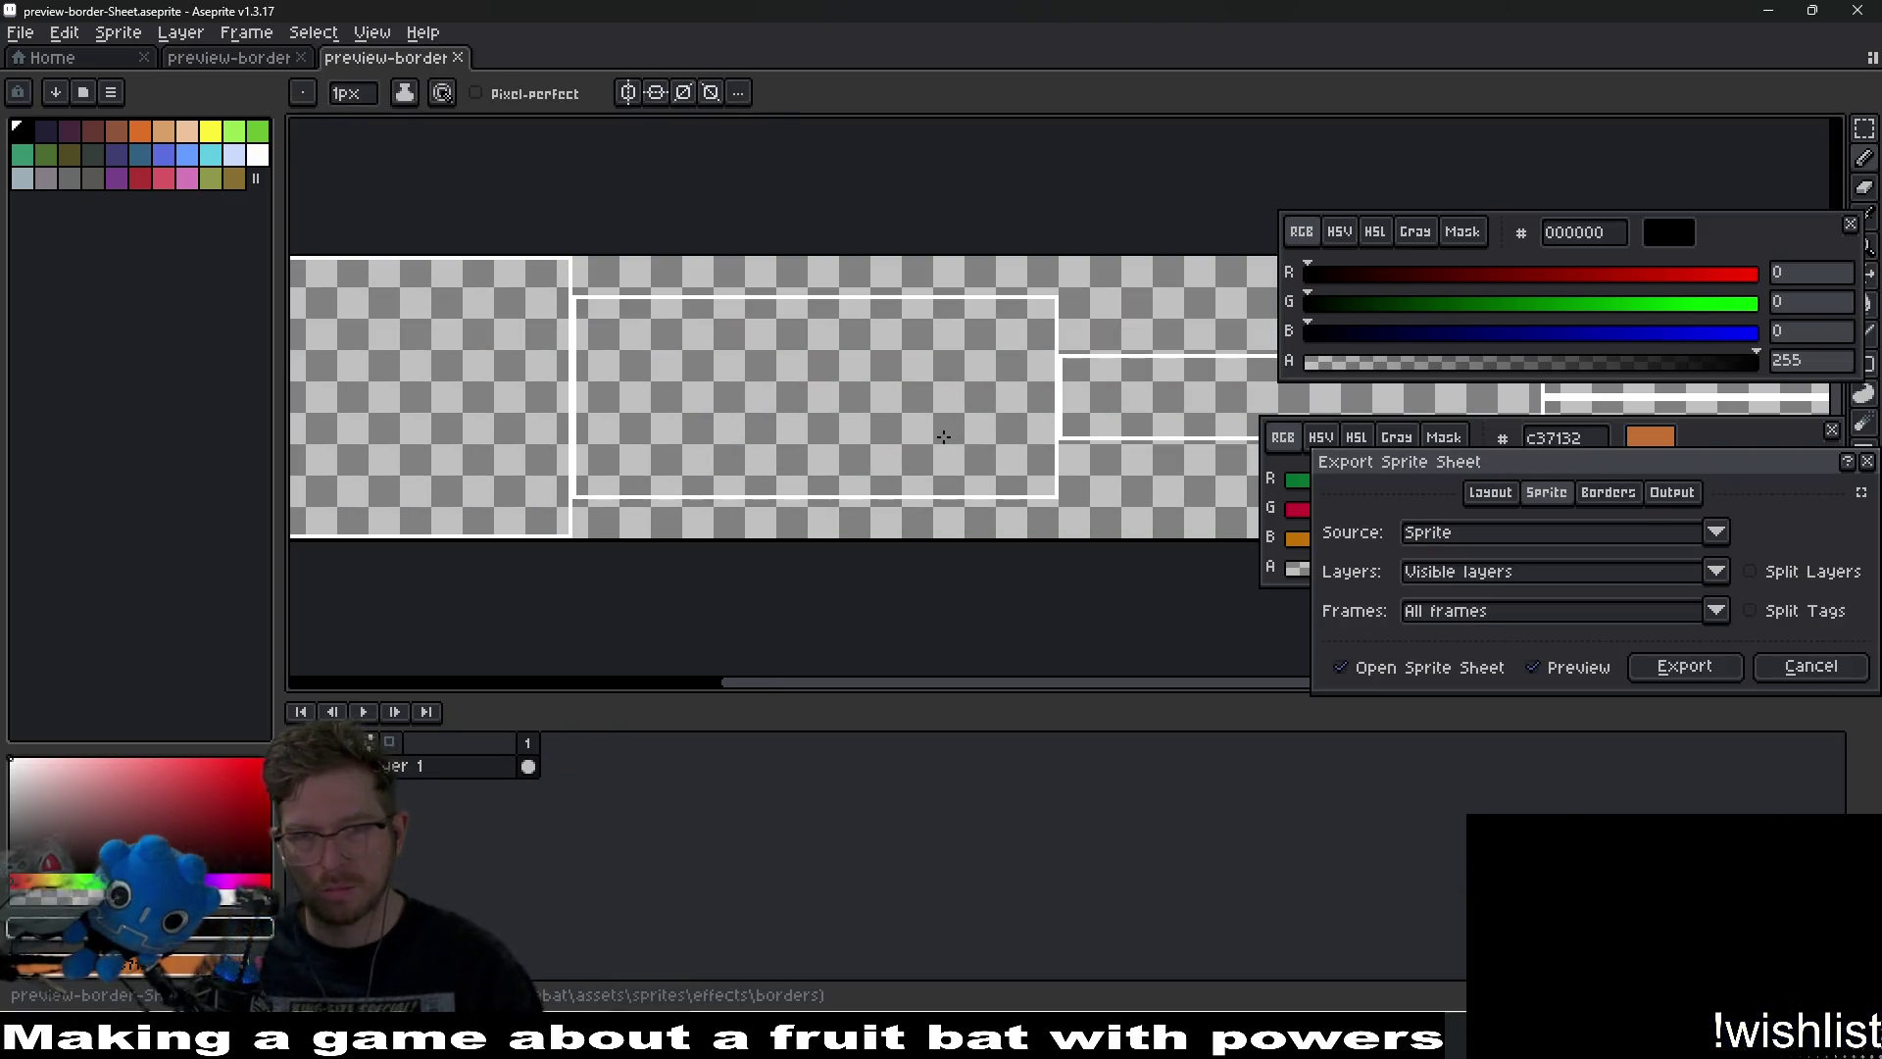
pyautogui.press('Return')
pyautogui.hotkey('ctrl', 'alt', 'shift', 's')
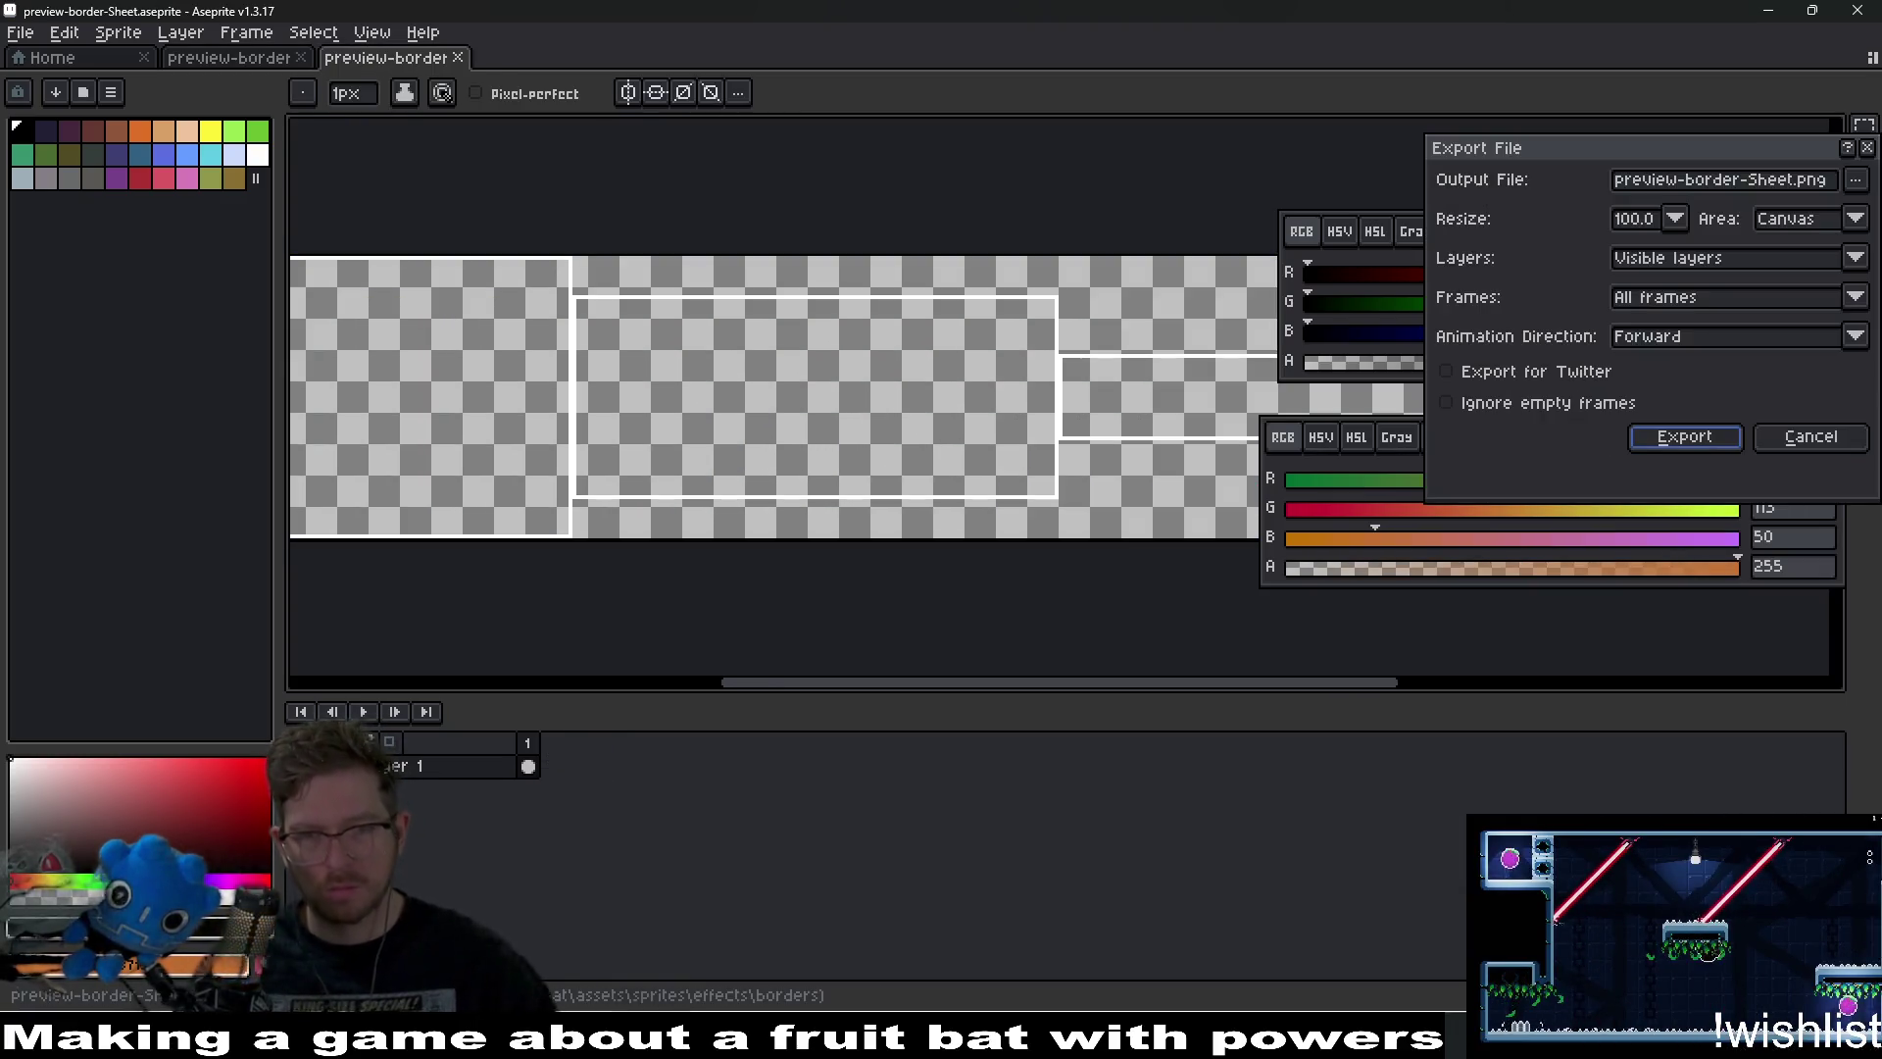
pyautogui.press('Return')
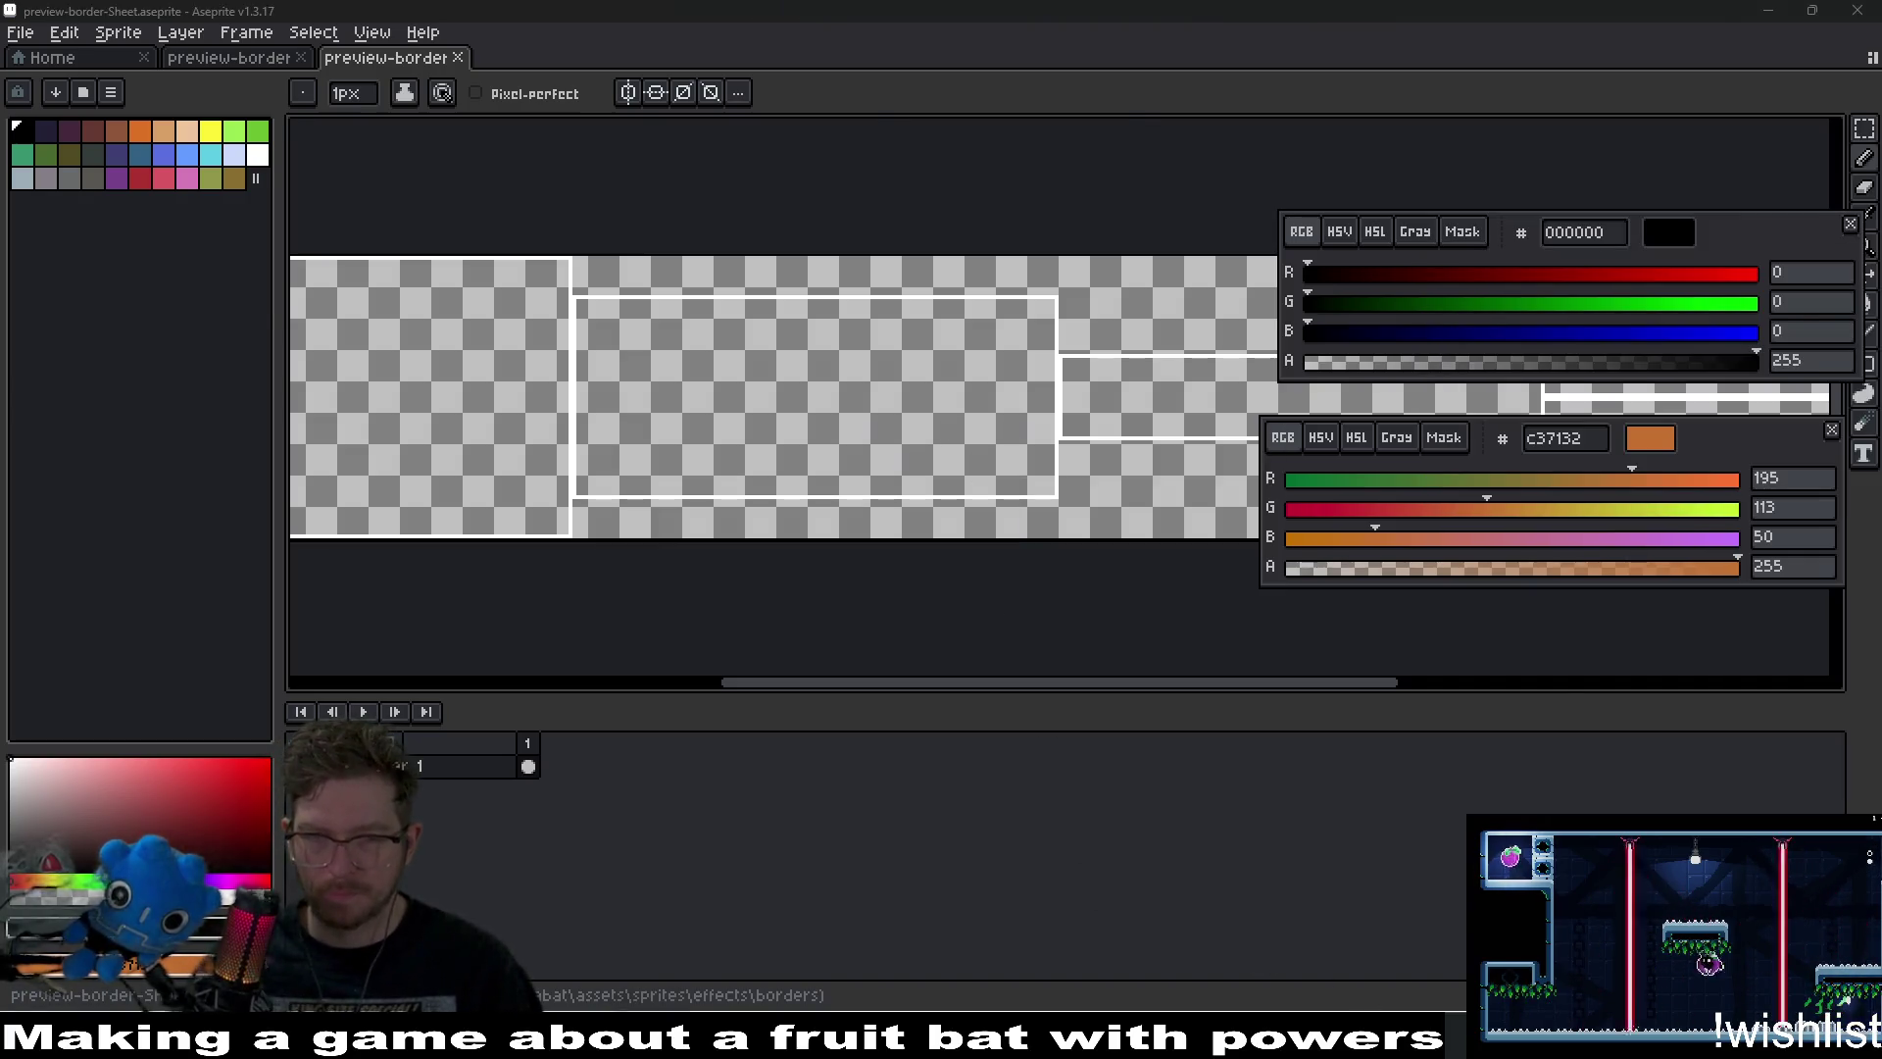
pyautogui.hotkey('alt', 'Tab')
pyautogui.press('f')
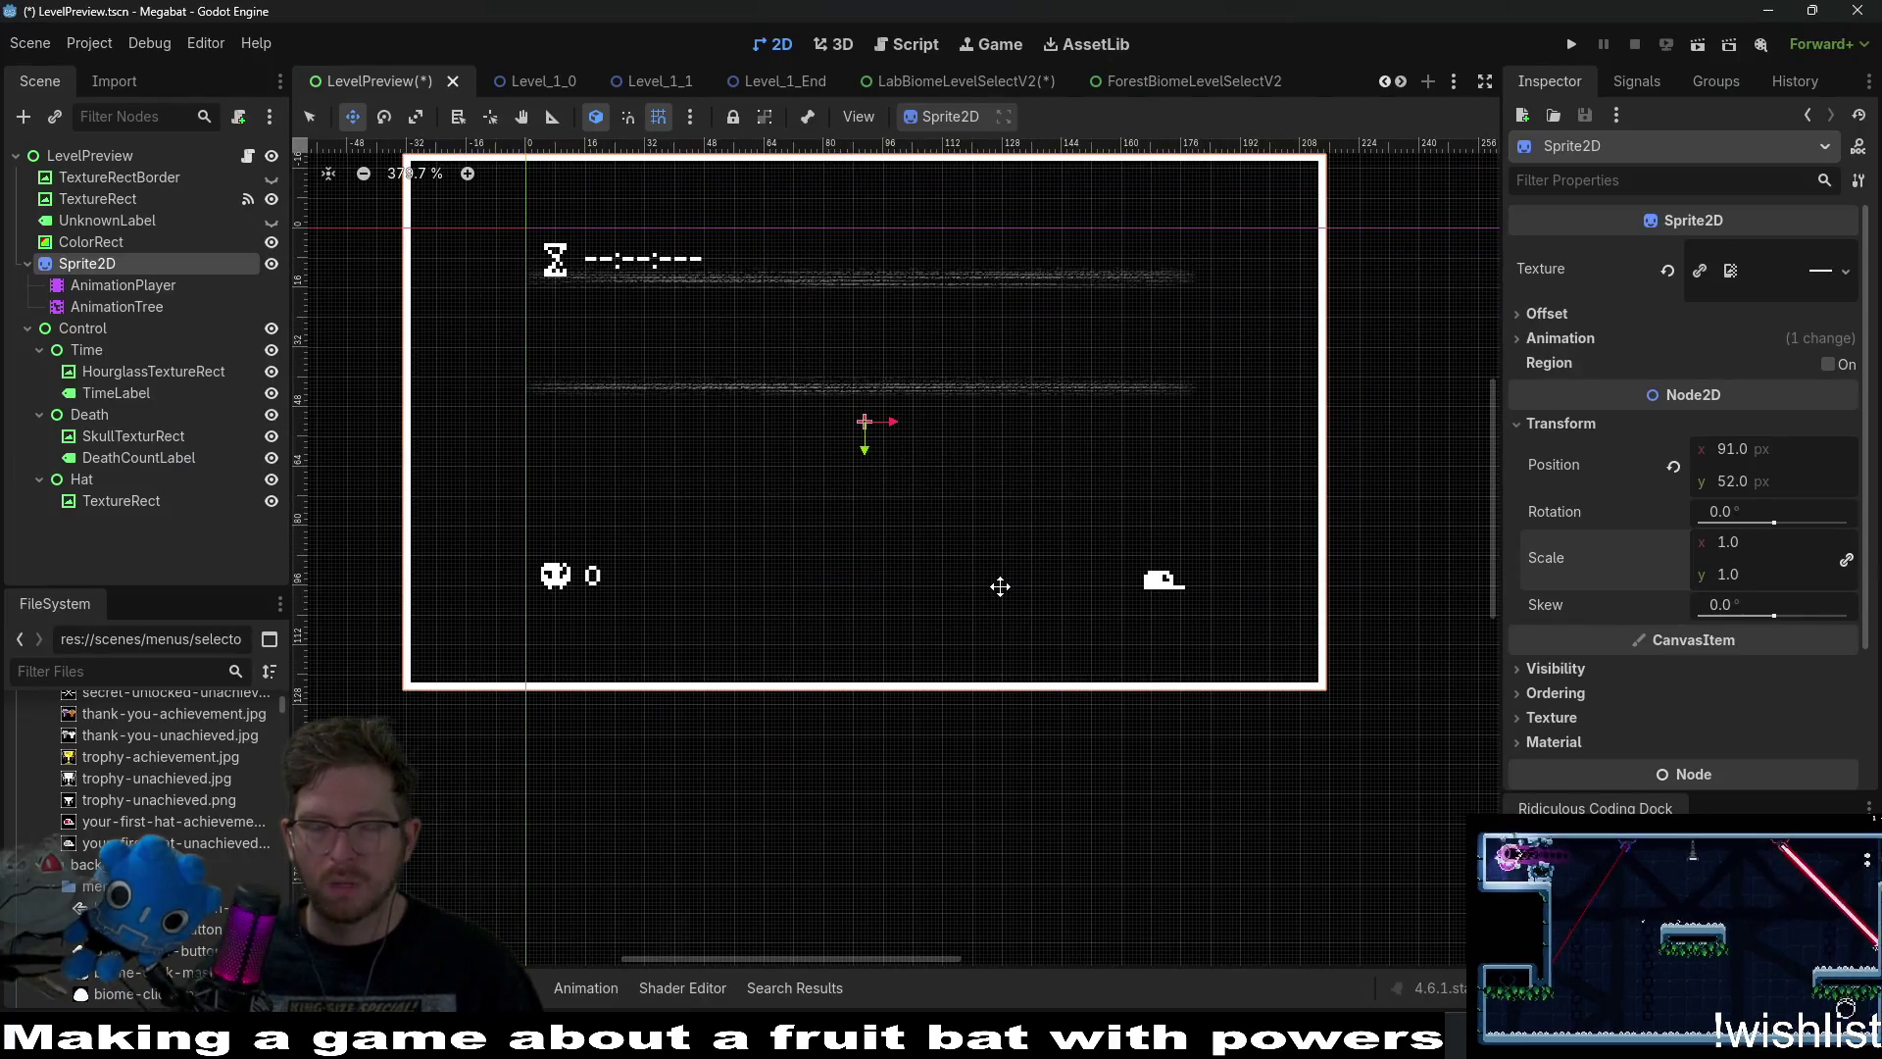
# Close the exported sheet document and undo the border back to its original size.
pyautogui.hotkey('alt', 'Tab')
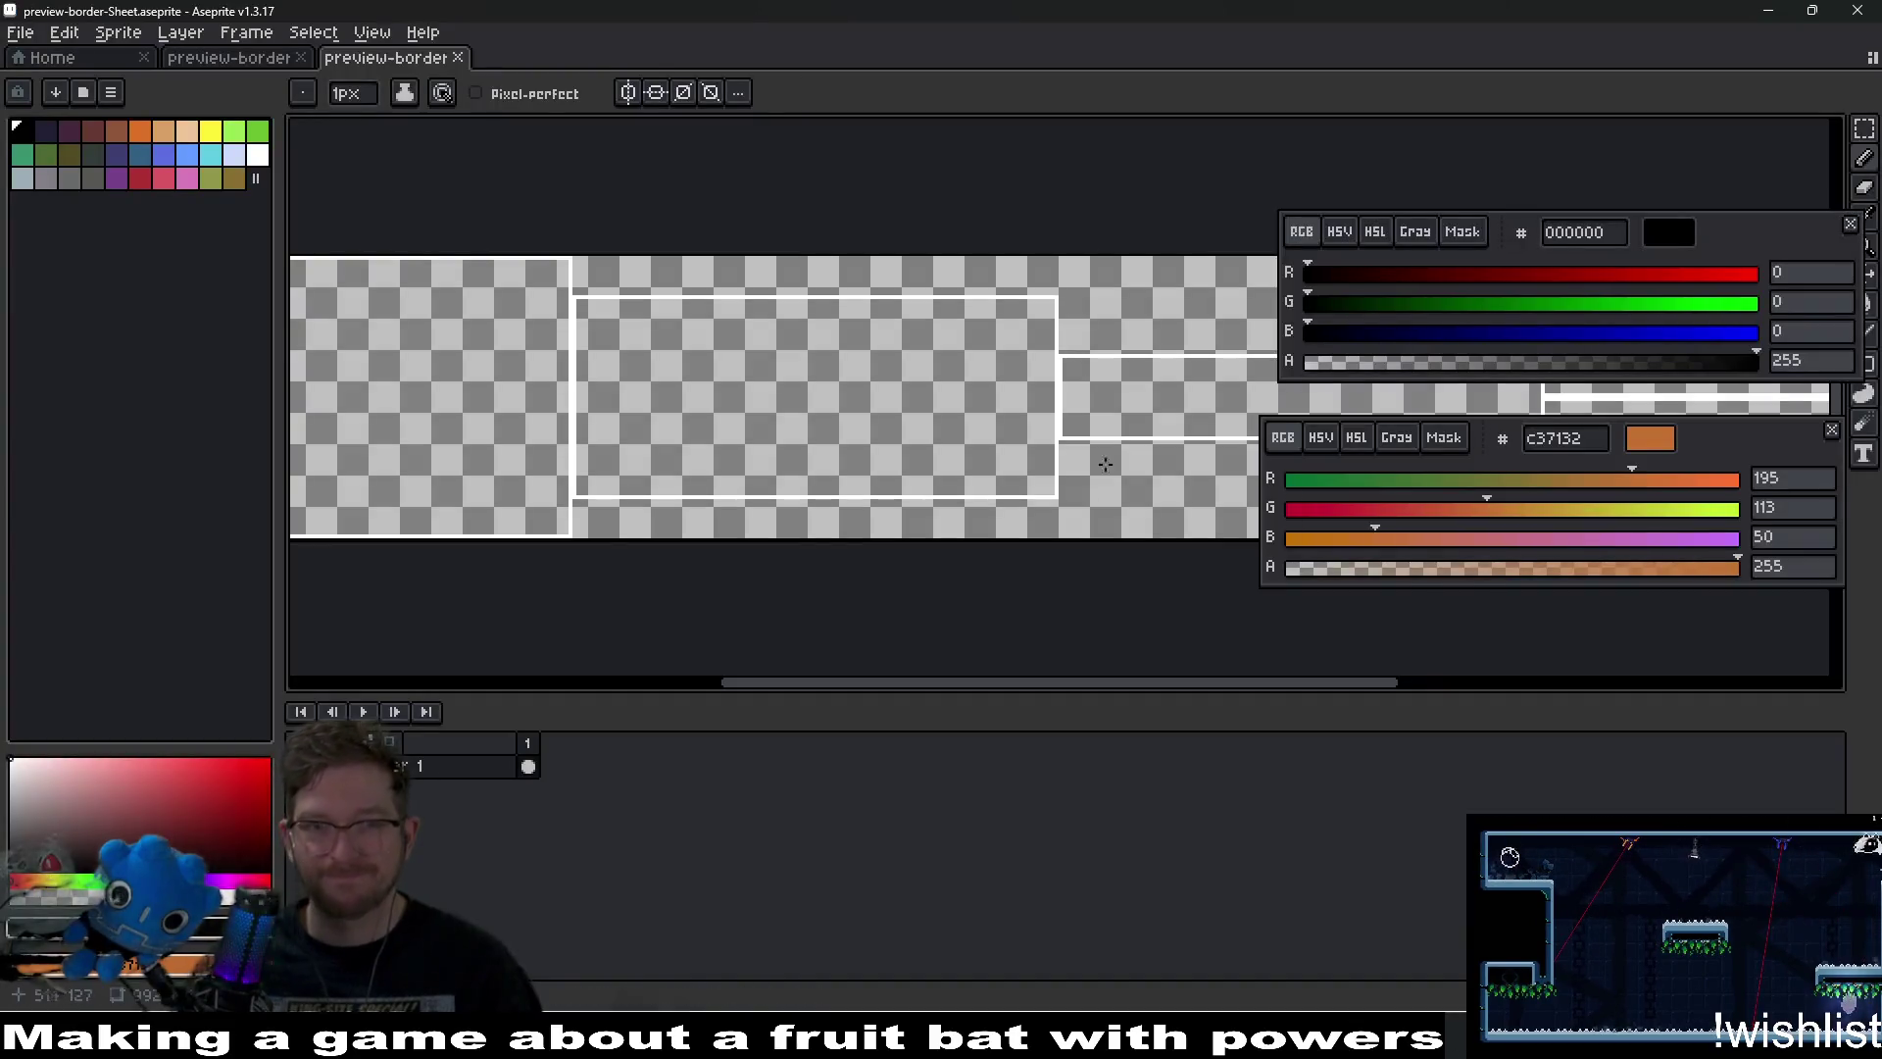
pyautogui.click(457, 58)
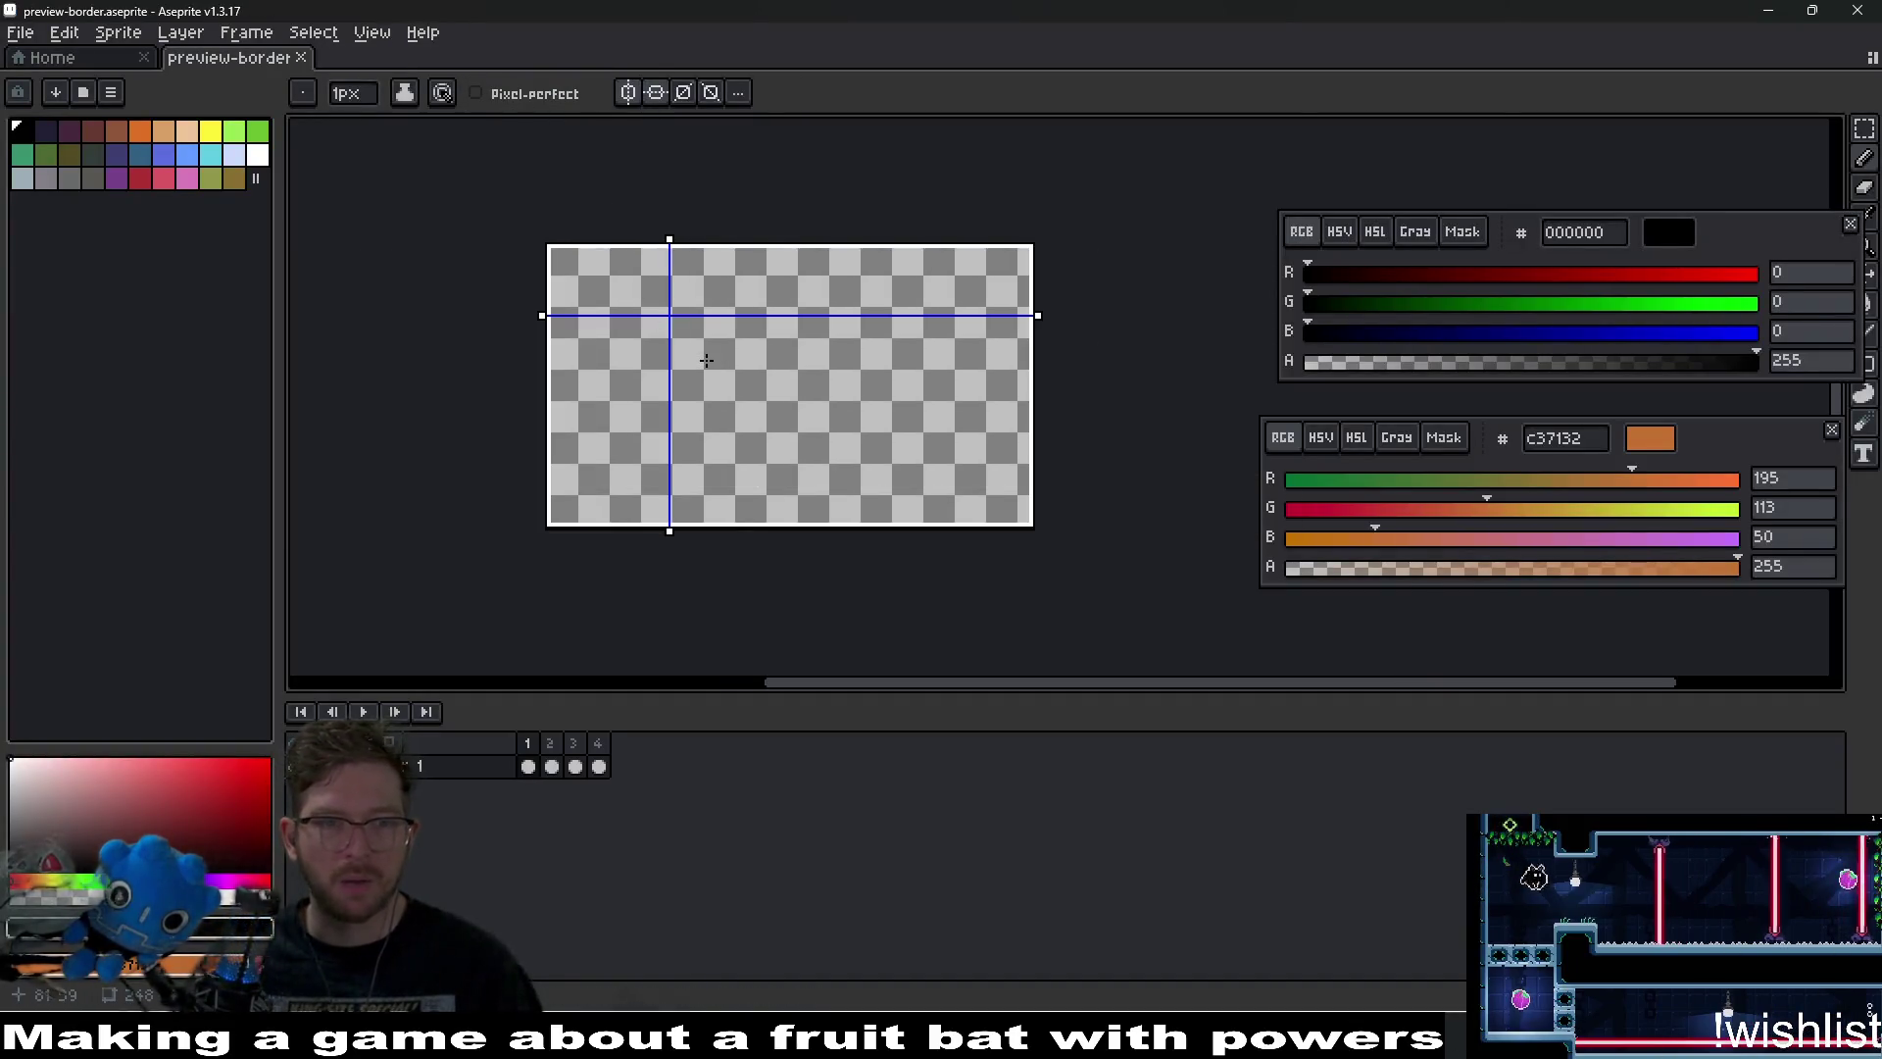
pyautogui.press('v')
pyautogui.scroll(-1, 1009, 485)
pyautogui.hotkey('ctrl', 's')
pyautogui.press('b')
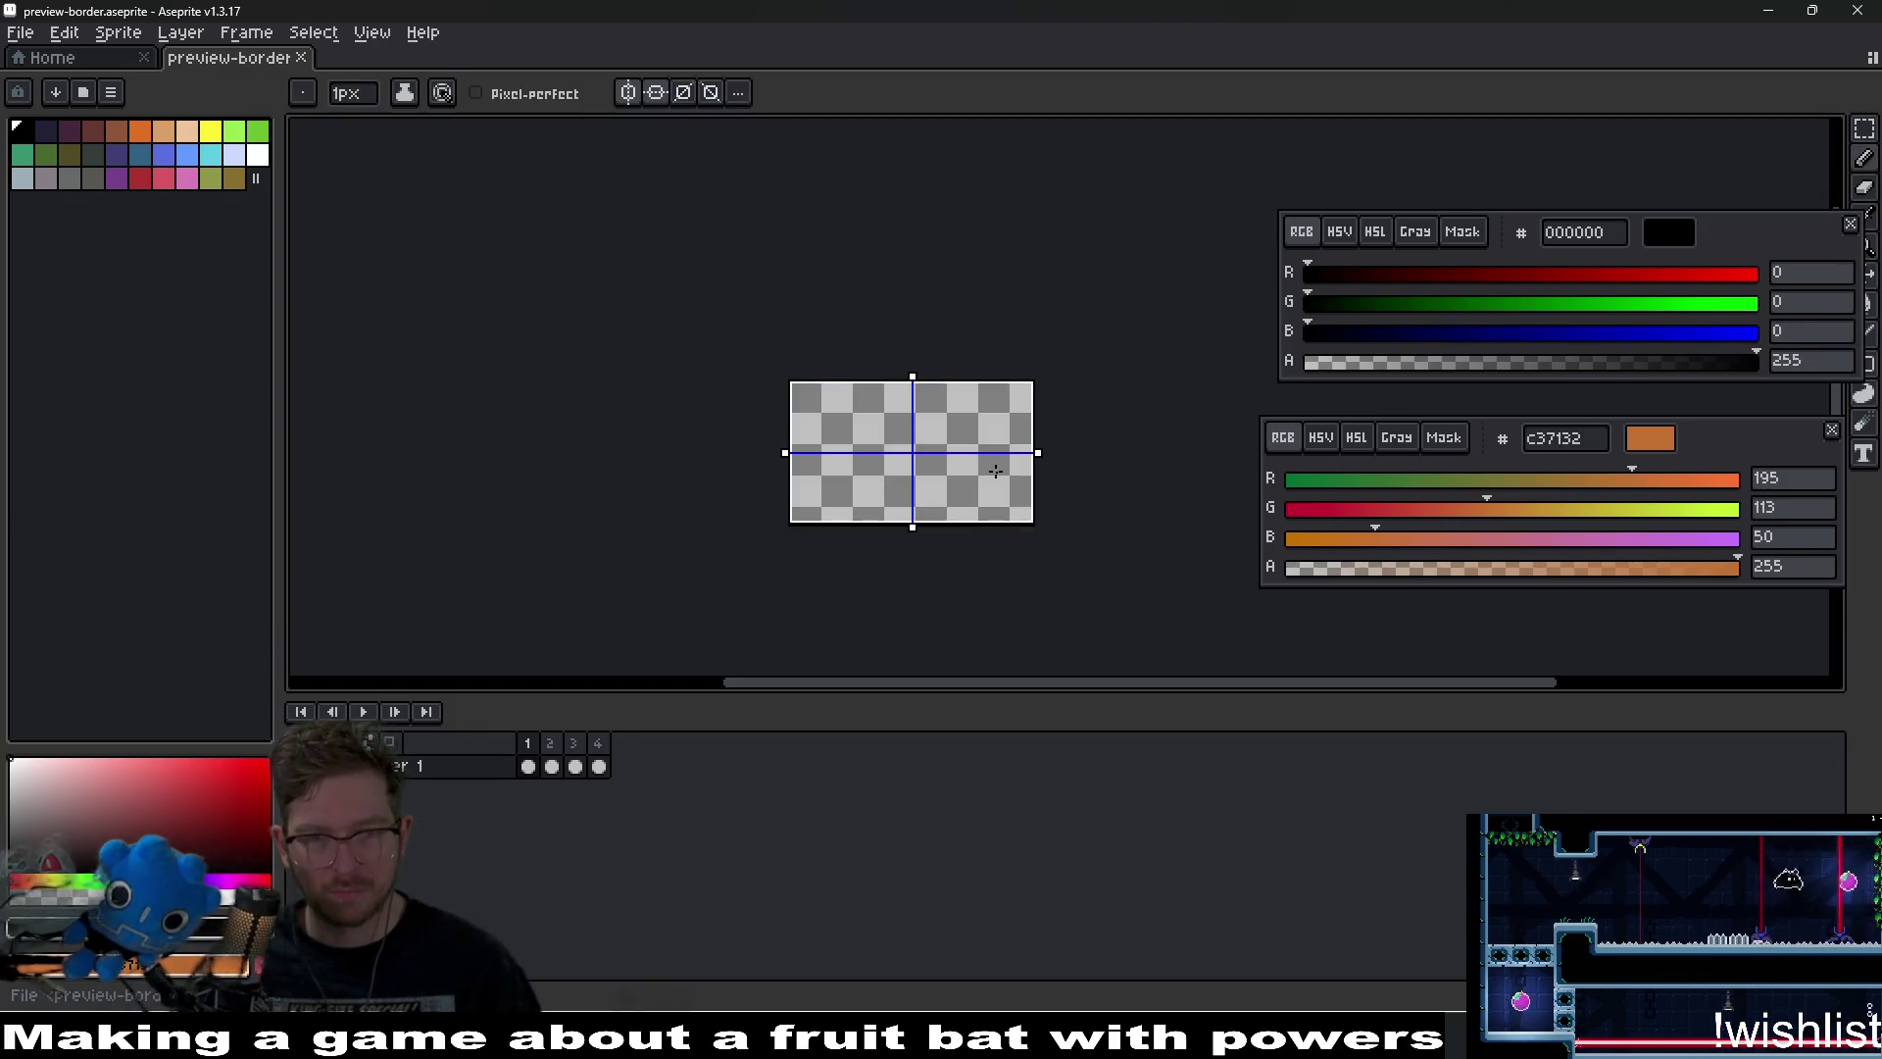
# Resize the border to 150% (186×108), re-export the sprite sheet, and return to Godot.
pyautogui.hotkey('ctrl', 'alt', 'i')
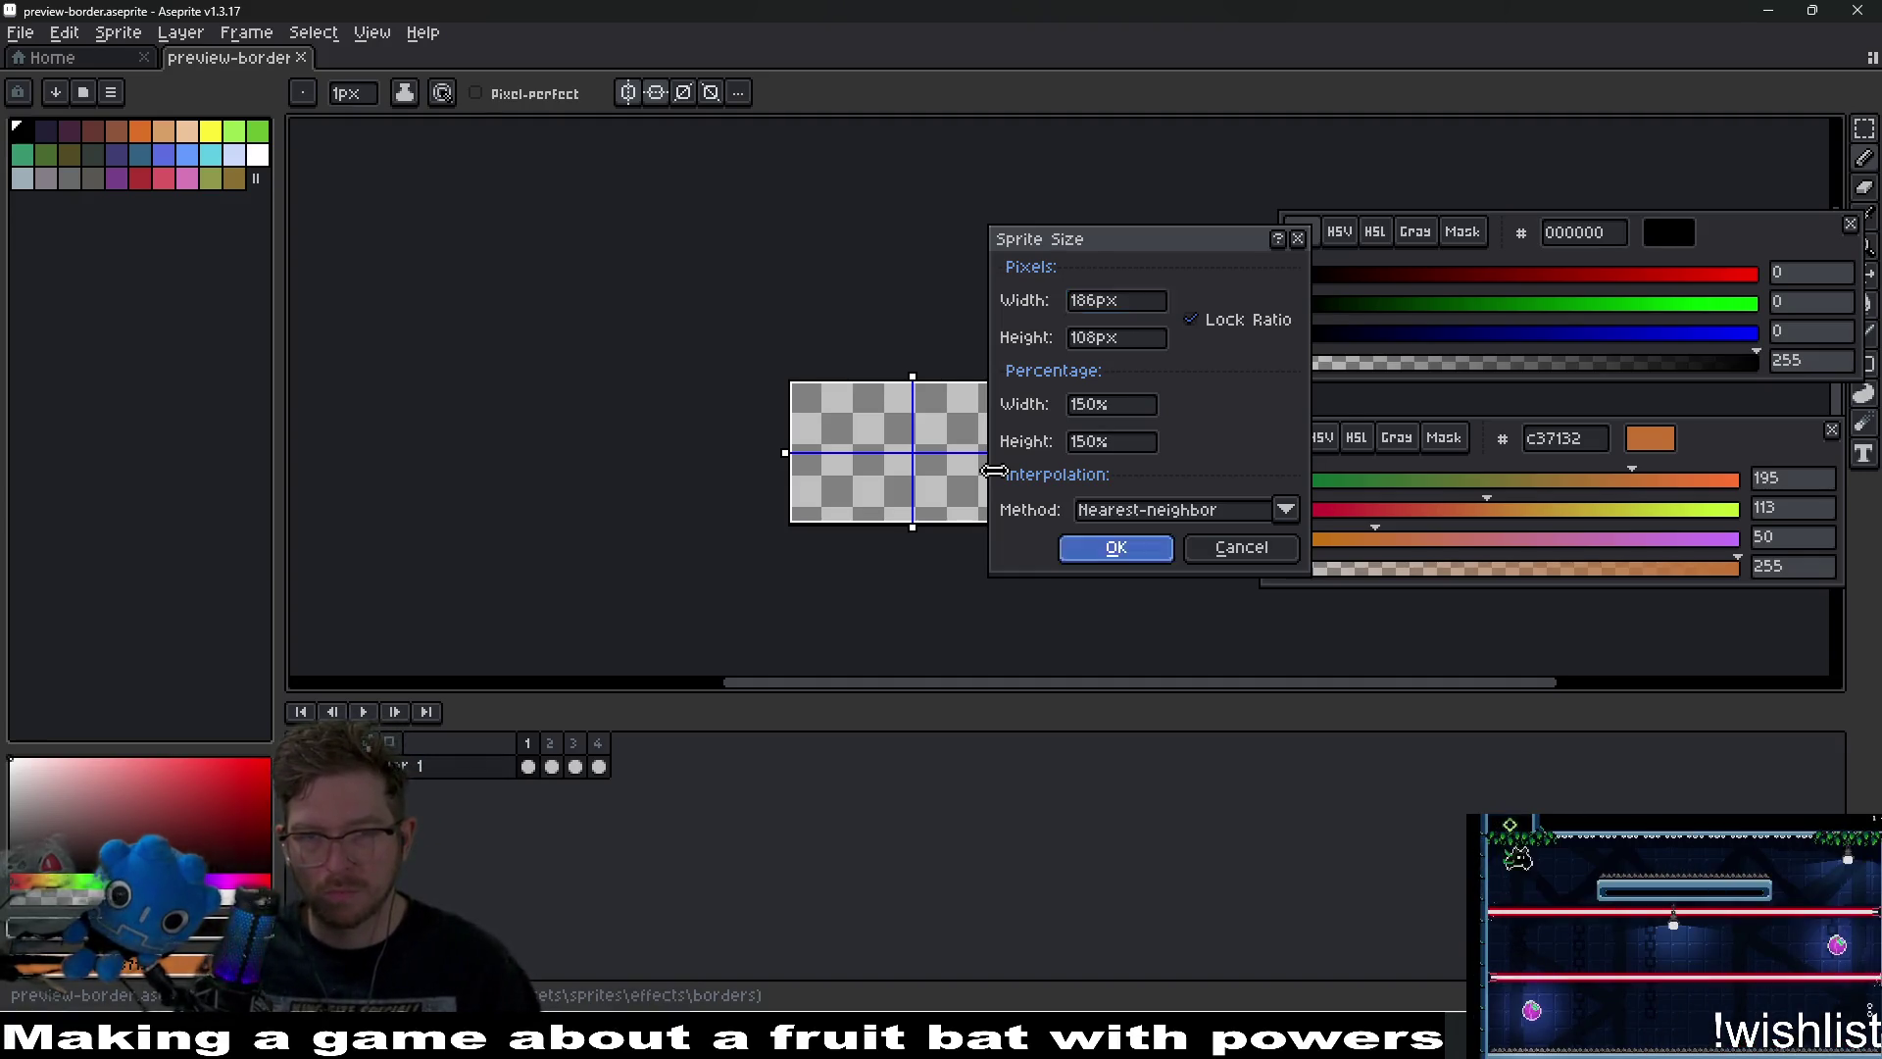
pyautogui.press('Return')
pyautogui.hotkey('ctrl', 'e')
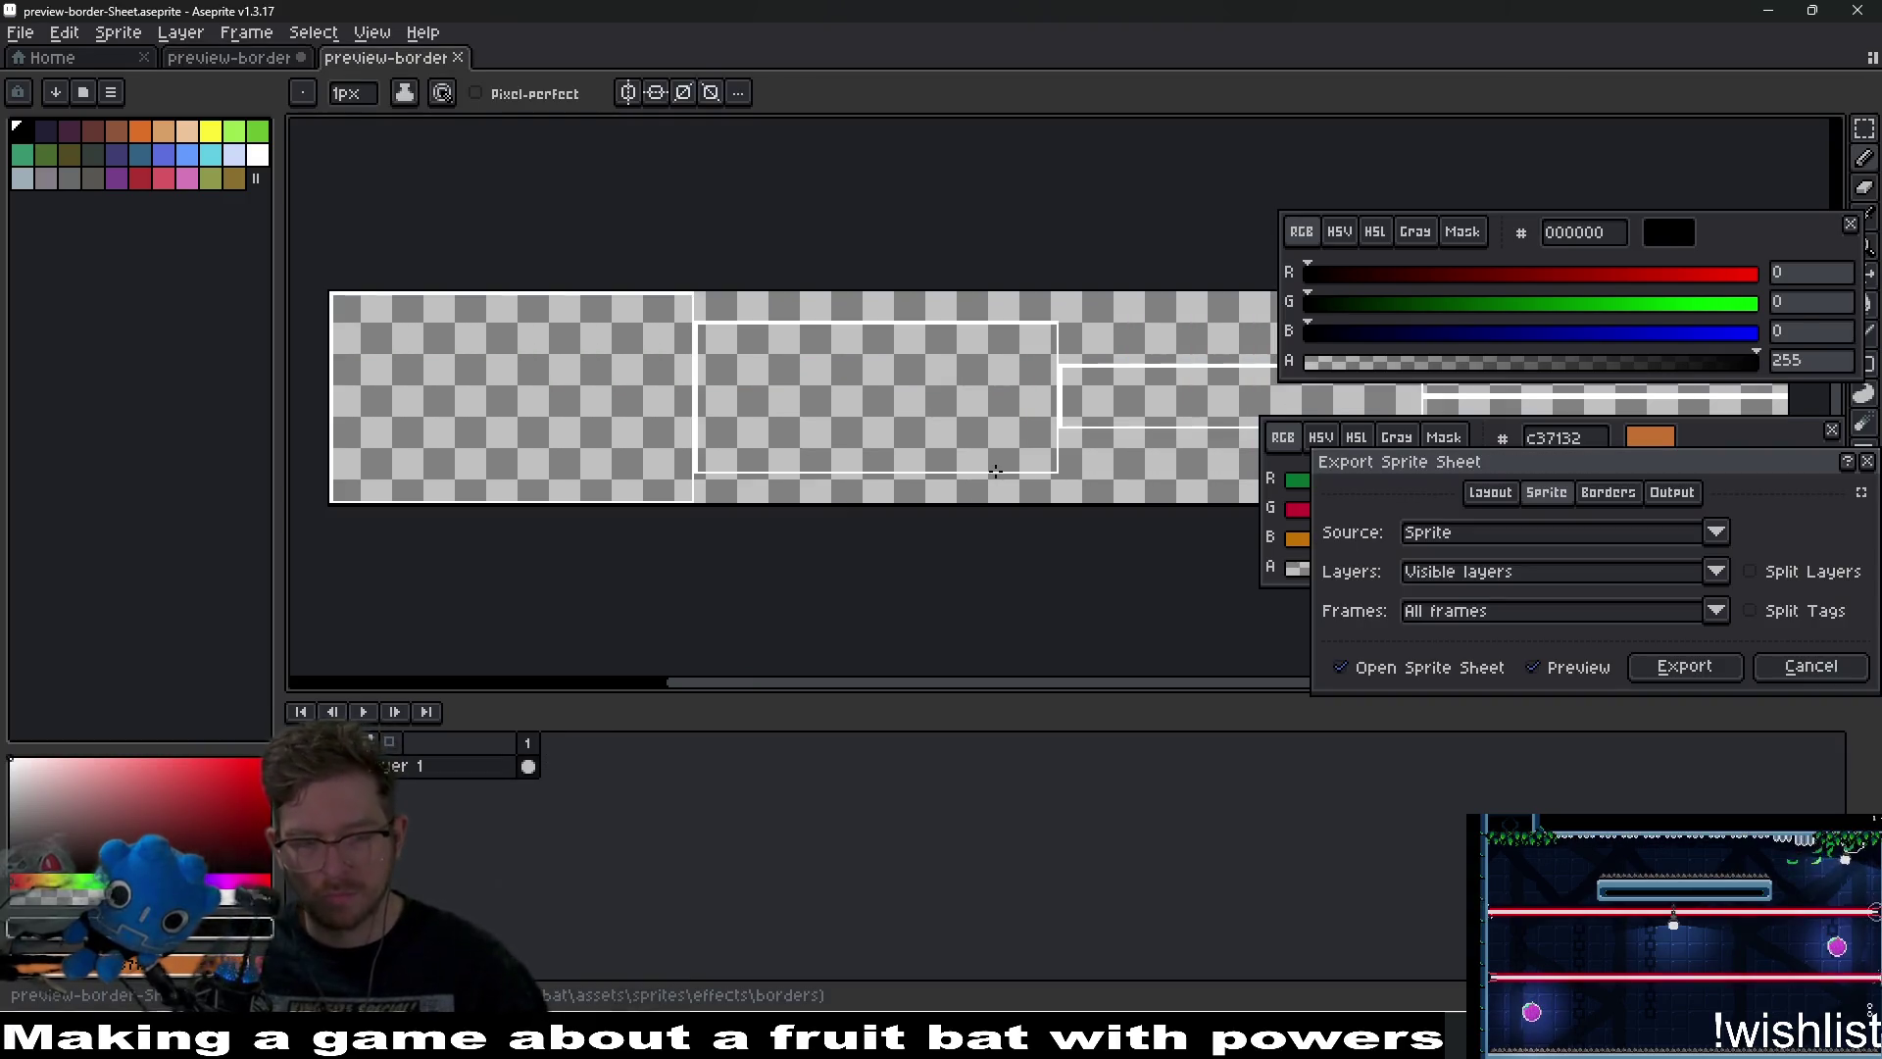
pyautogui.press('Return')
pyautogui.hotkey('ctrl', 'alt', 'shift', 's')
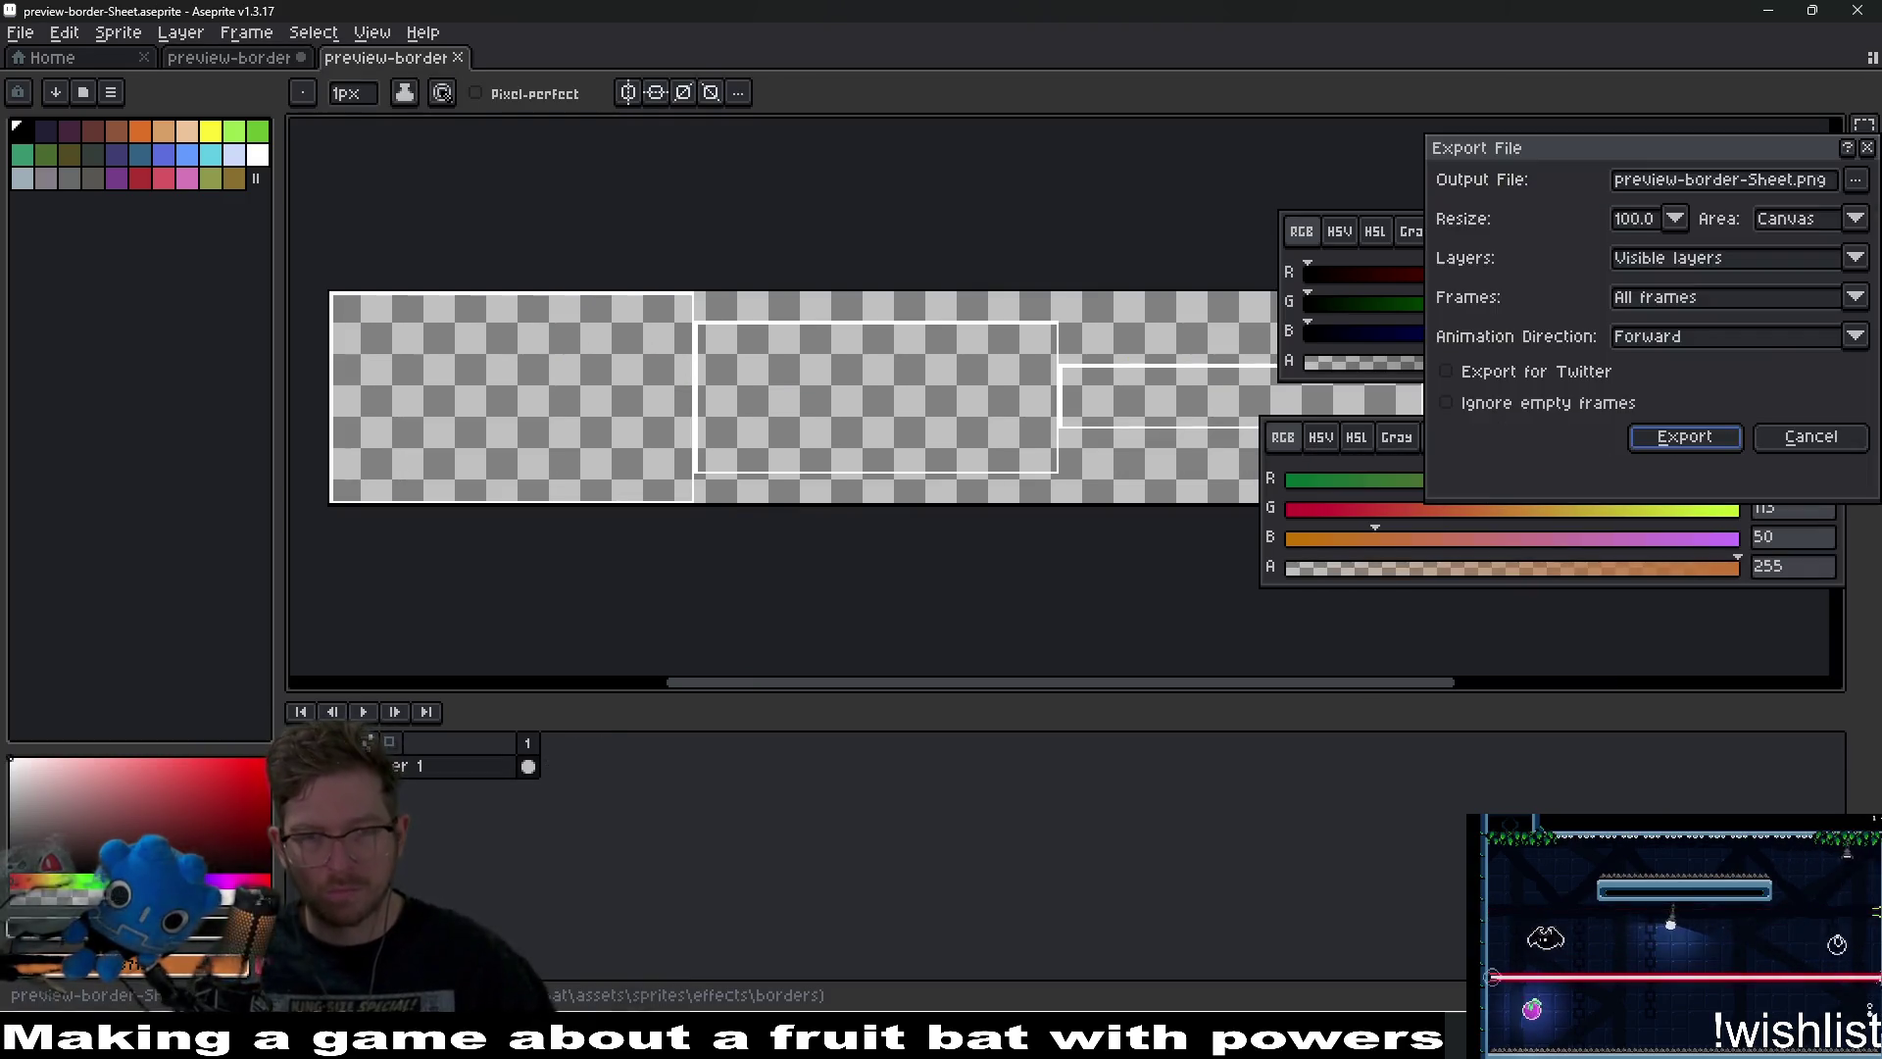
pyautogui.press('Return')
pyautogui.hotkey('alt', 'Tab')
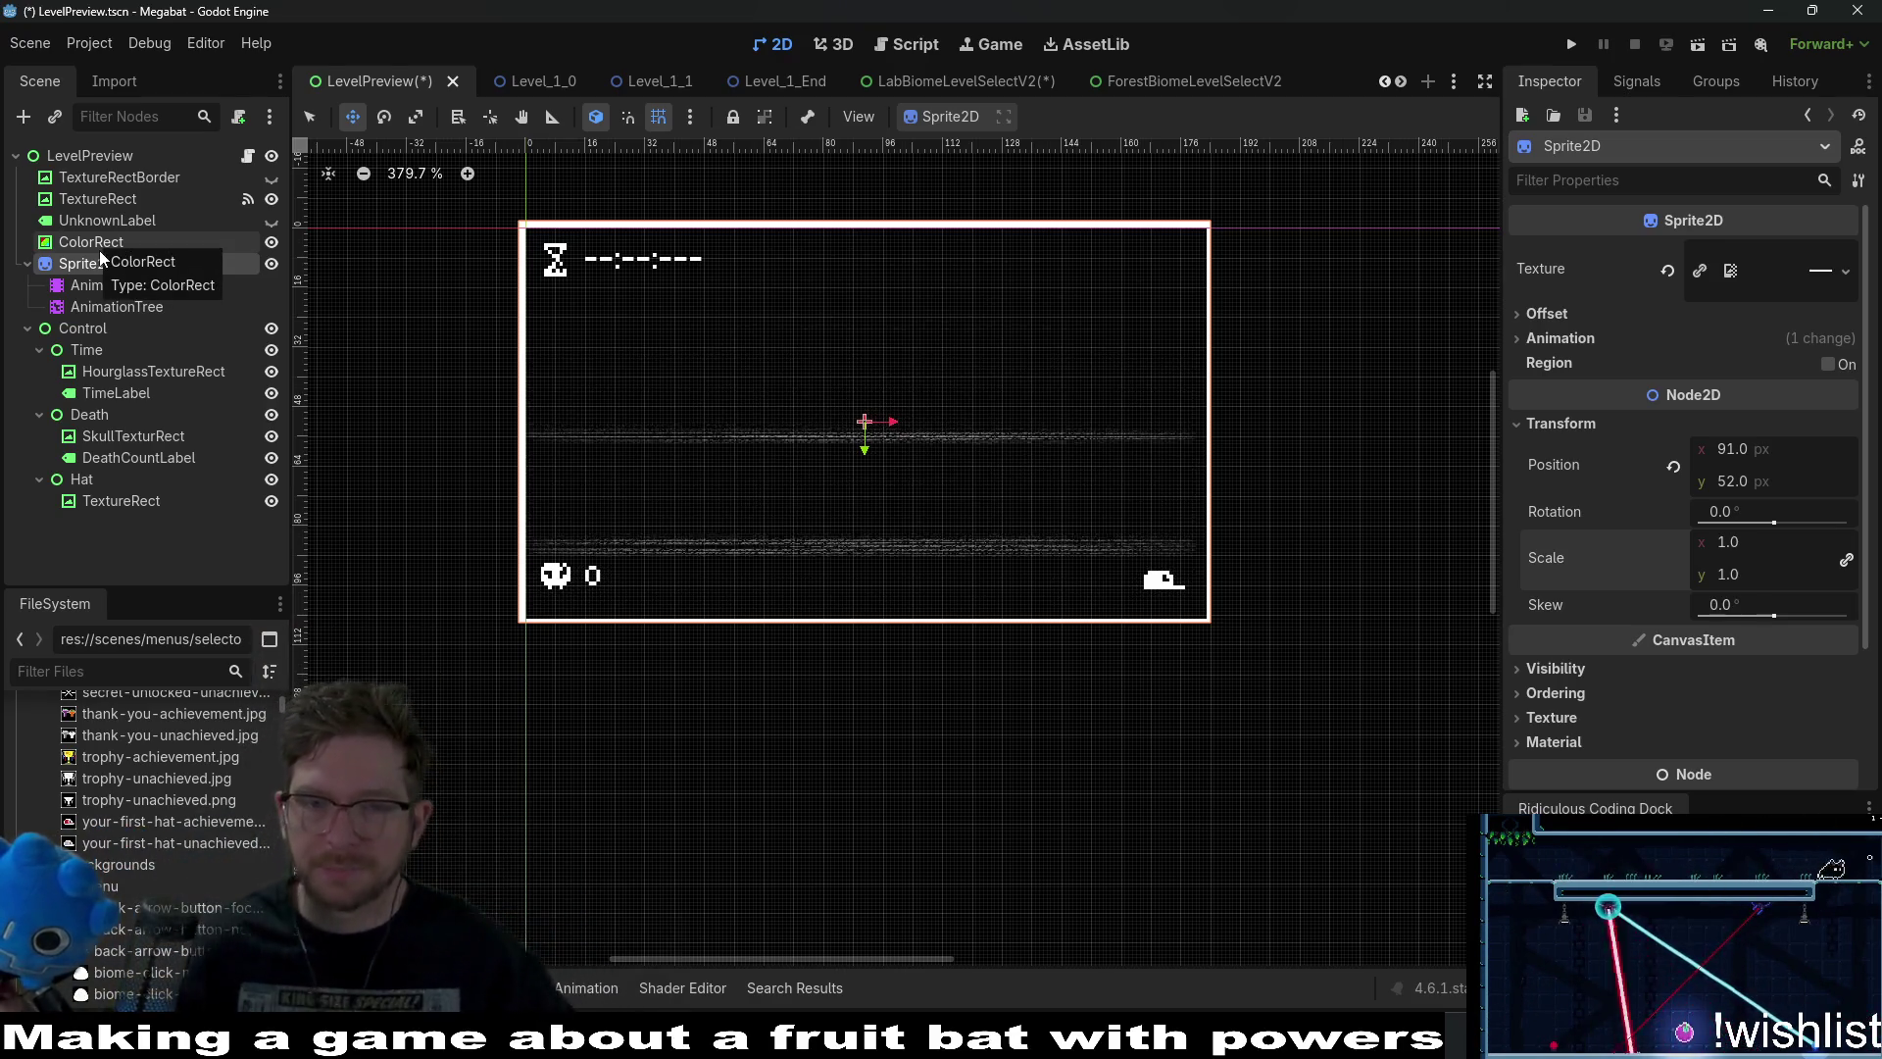
# Inspect the TextureRect node and make the border node visible again.
pyautogui.click(124, 201)
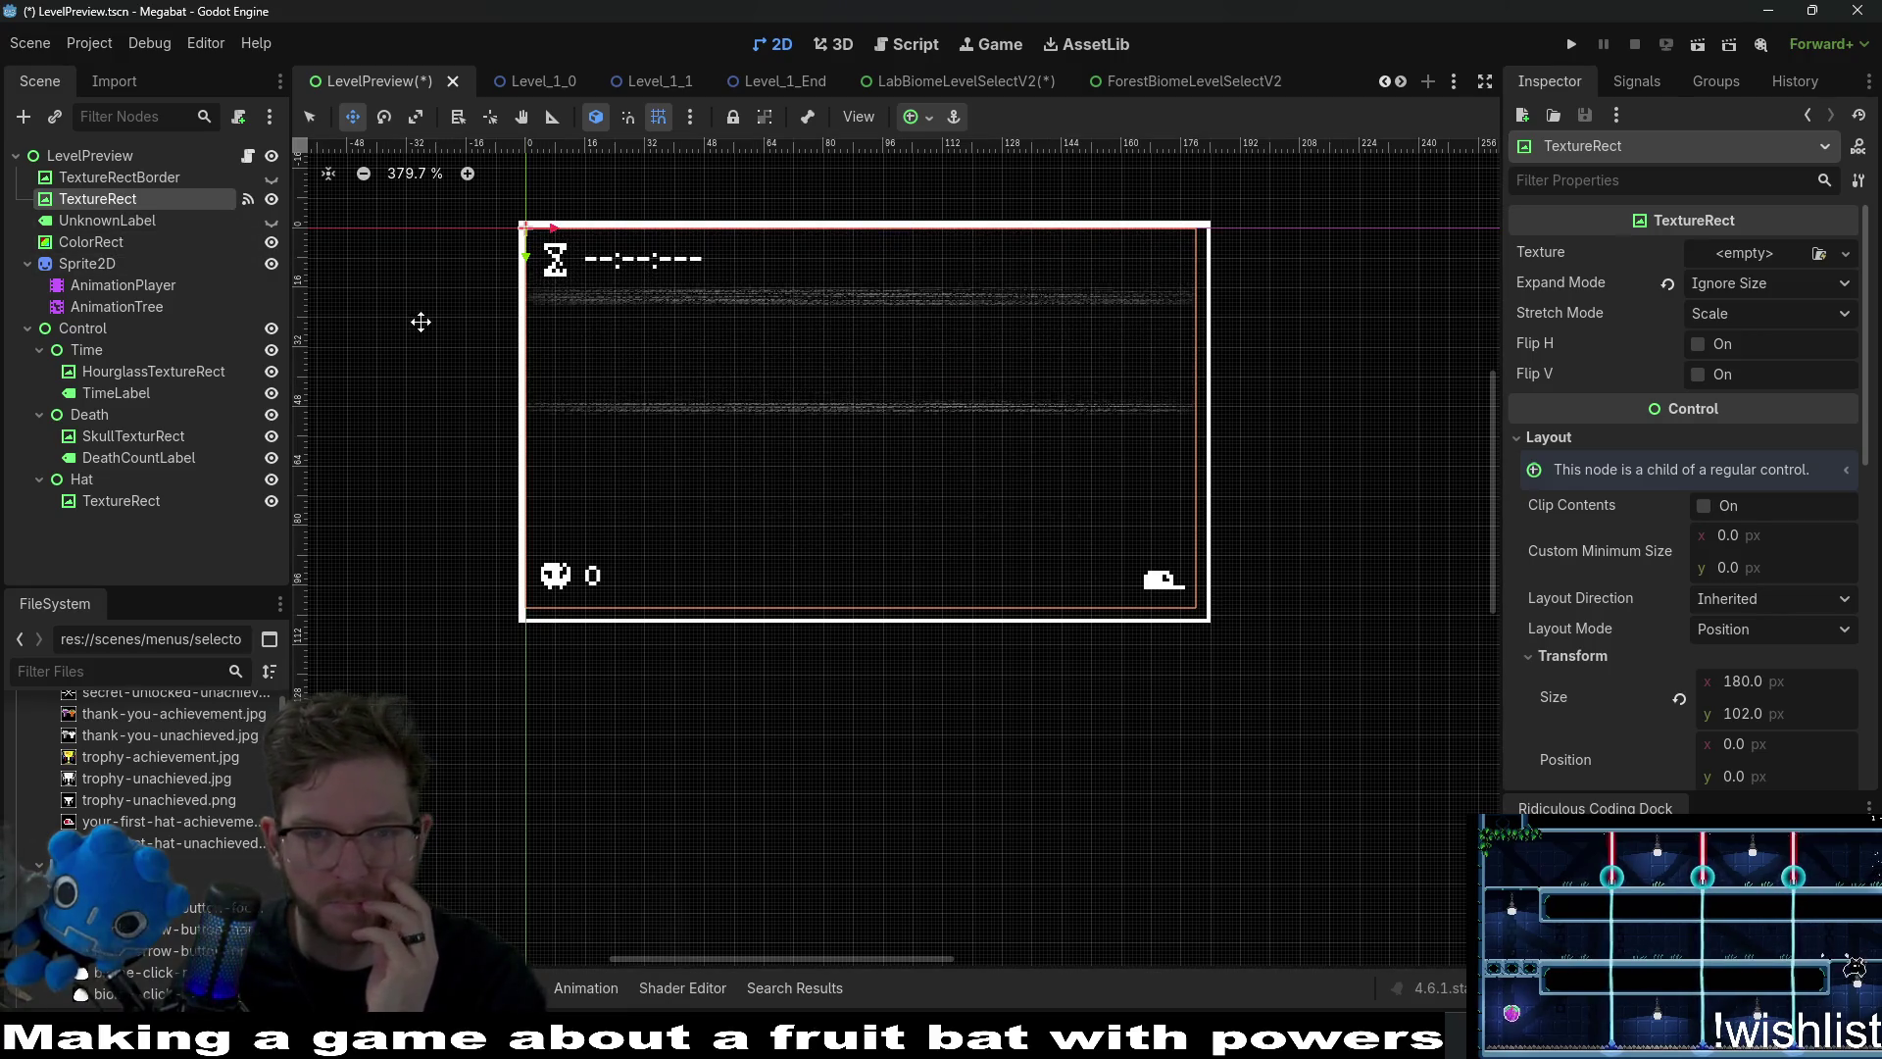
pyautogui.scroll(3, 1097, 538)
pyautogui.press('q')
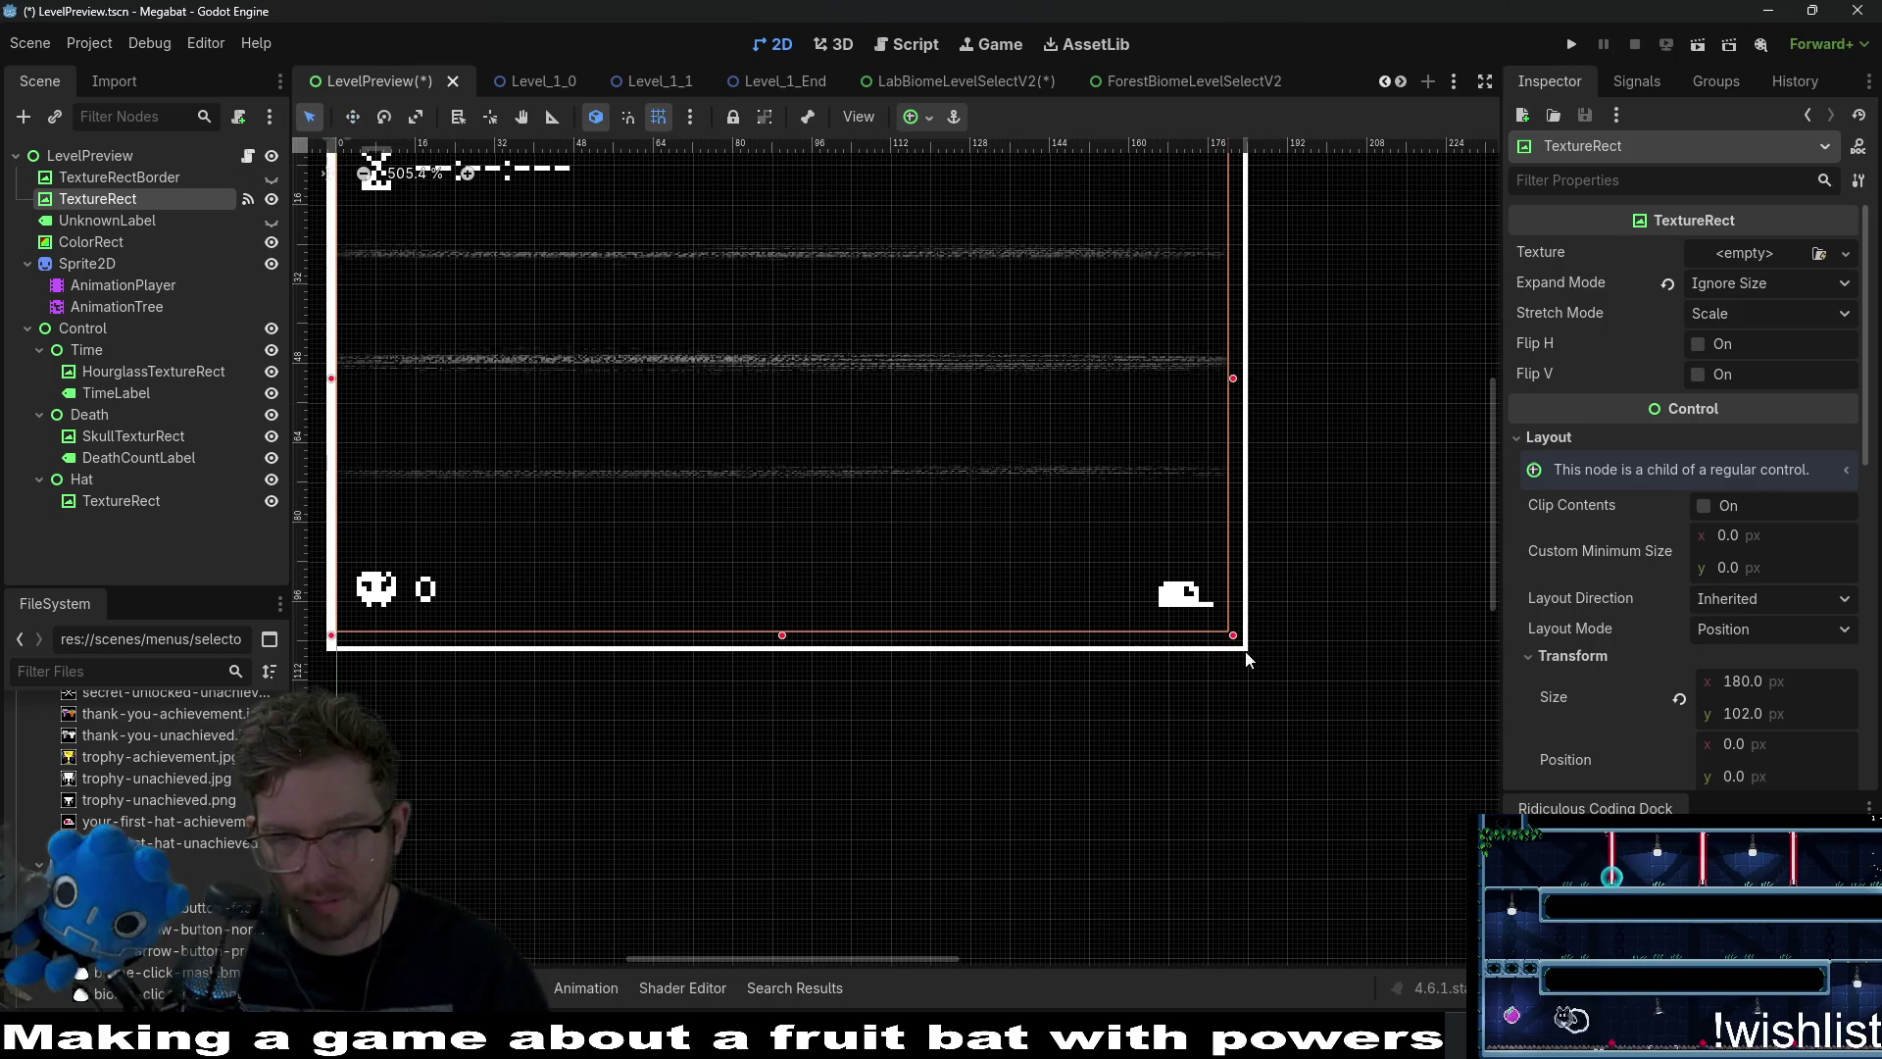
pyautogui.scroll(6, 1246, 659)
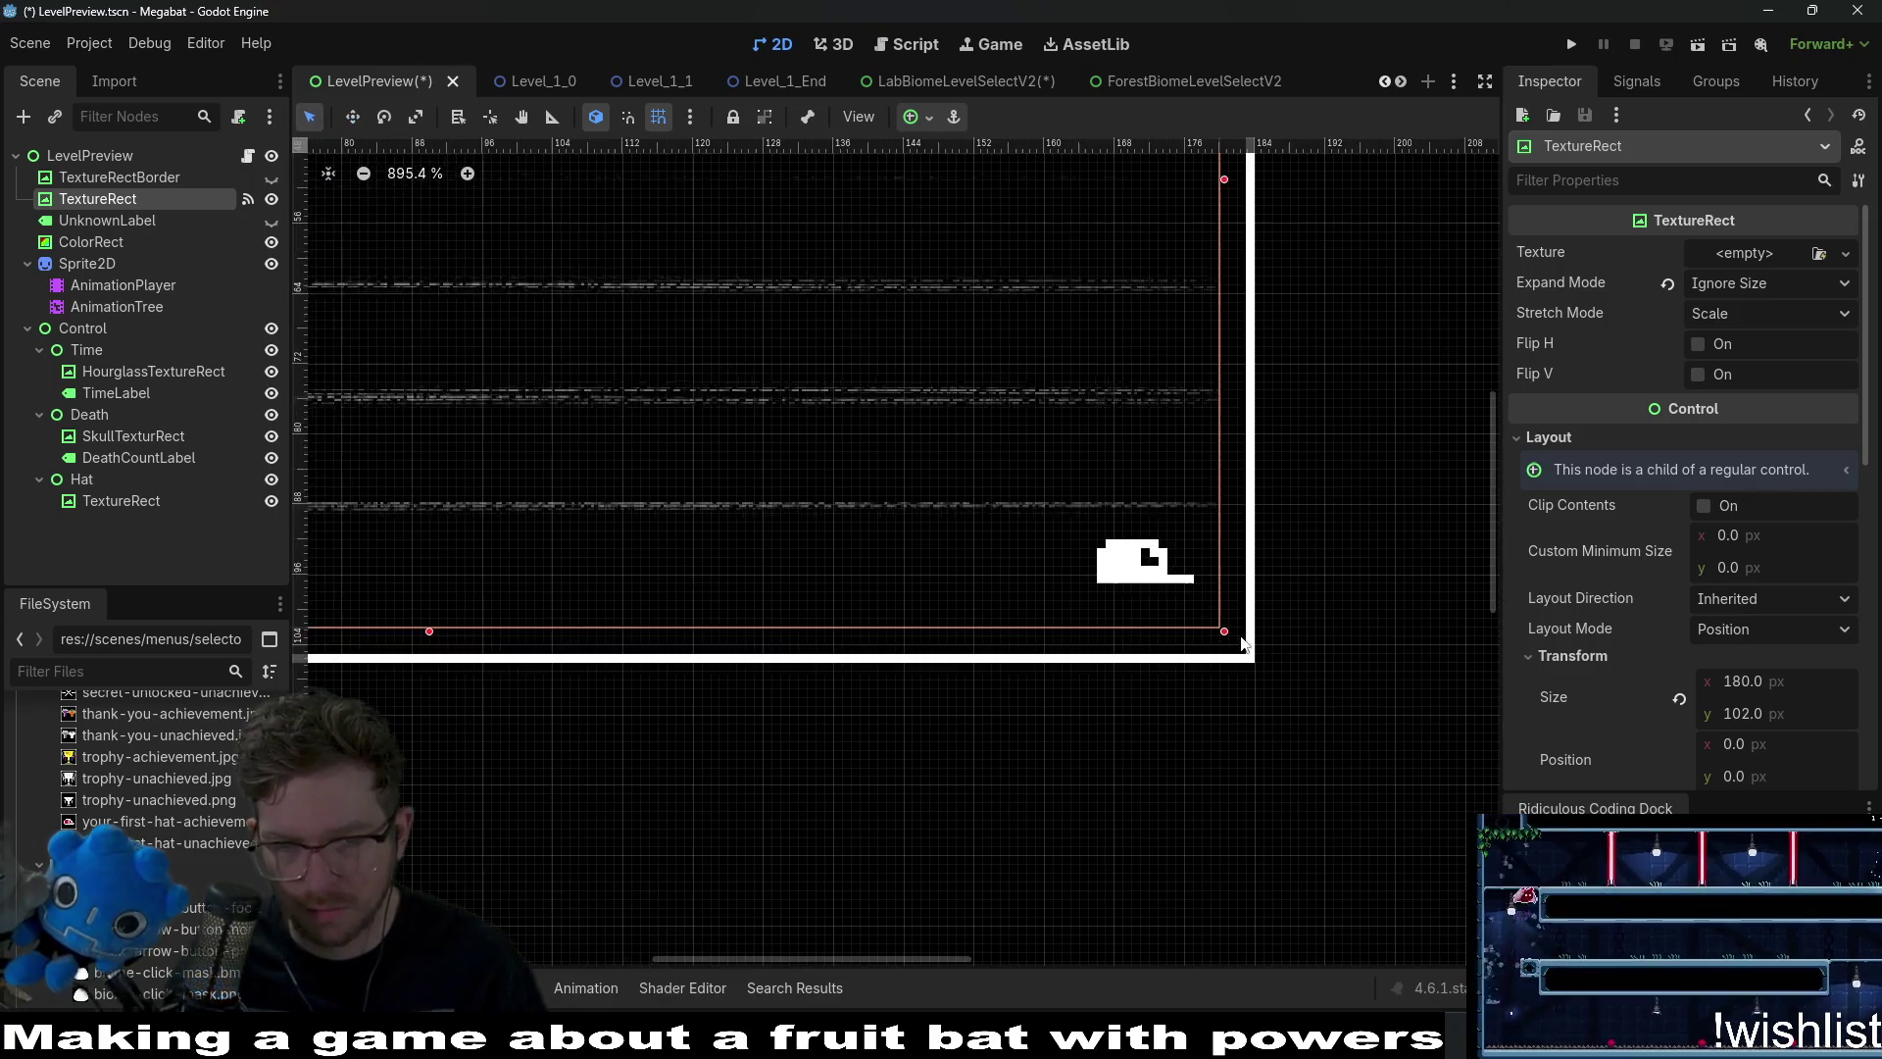
pyautogui.click(271, 177)
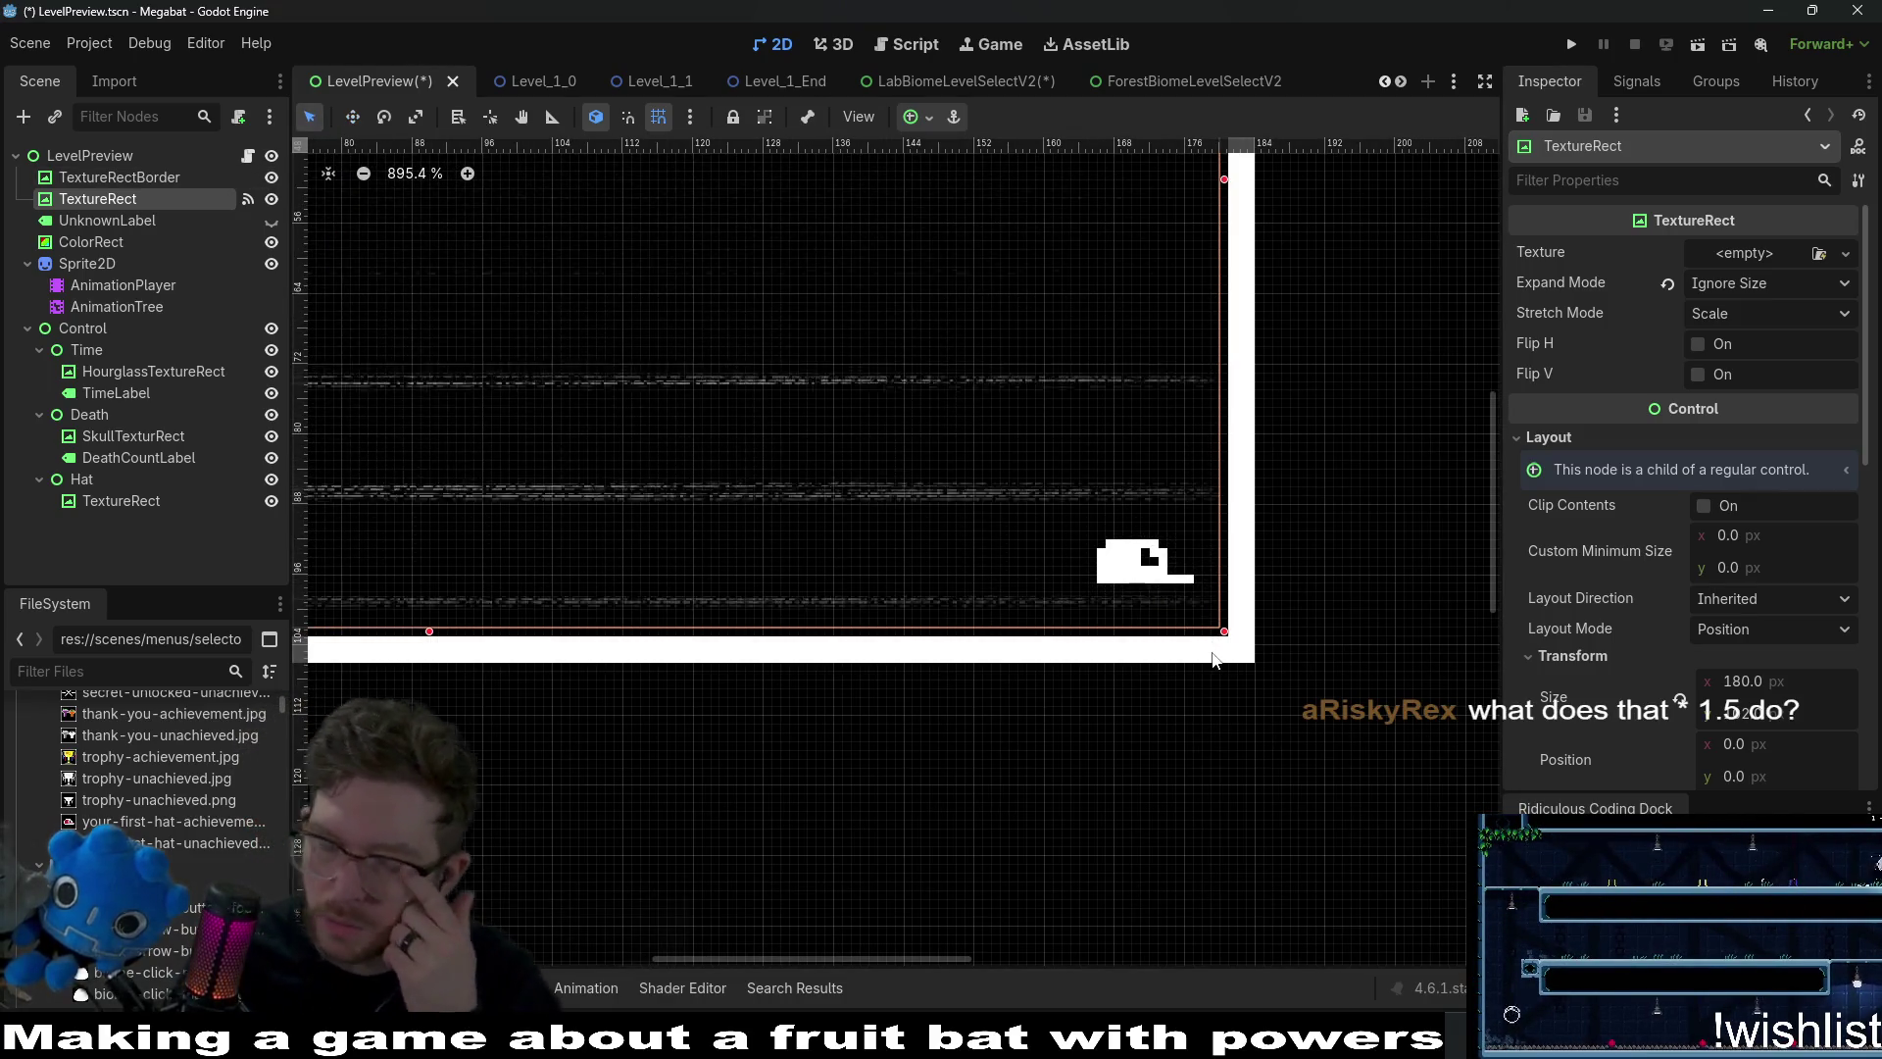
# Select TextureRectBorder in move mode, framing the 180×102 preview at -3, -3 px.
pyautogui.scroll(-5, 1212, 660)
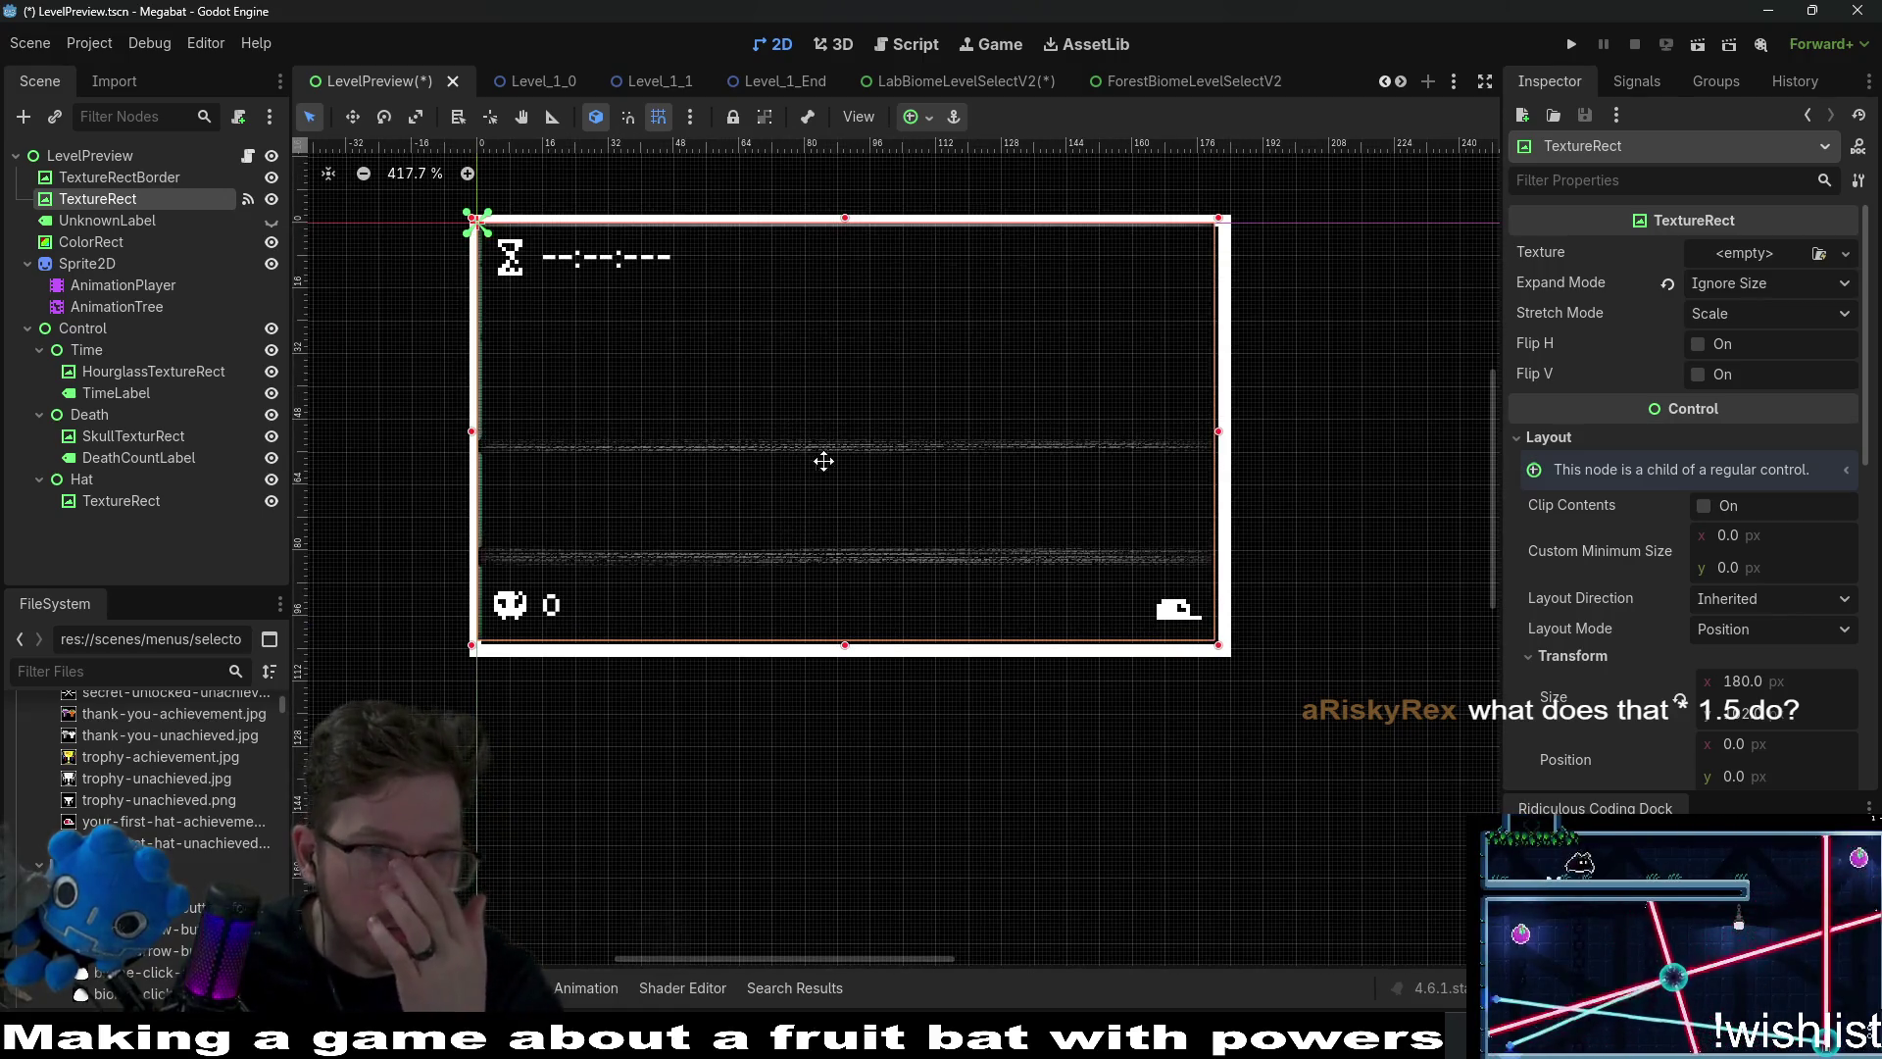
pyautogui.scroll(2, 702, 355)
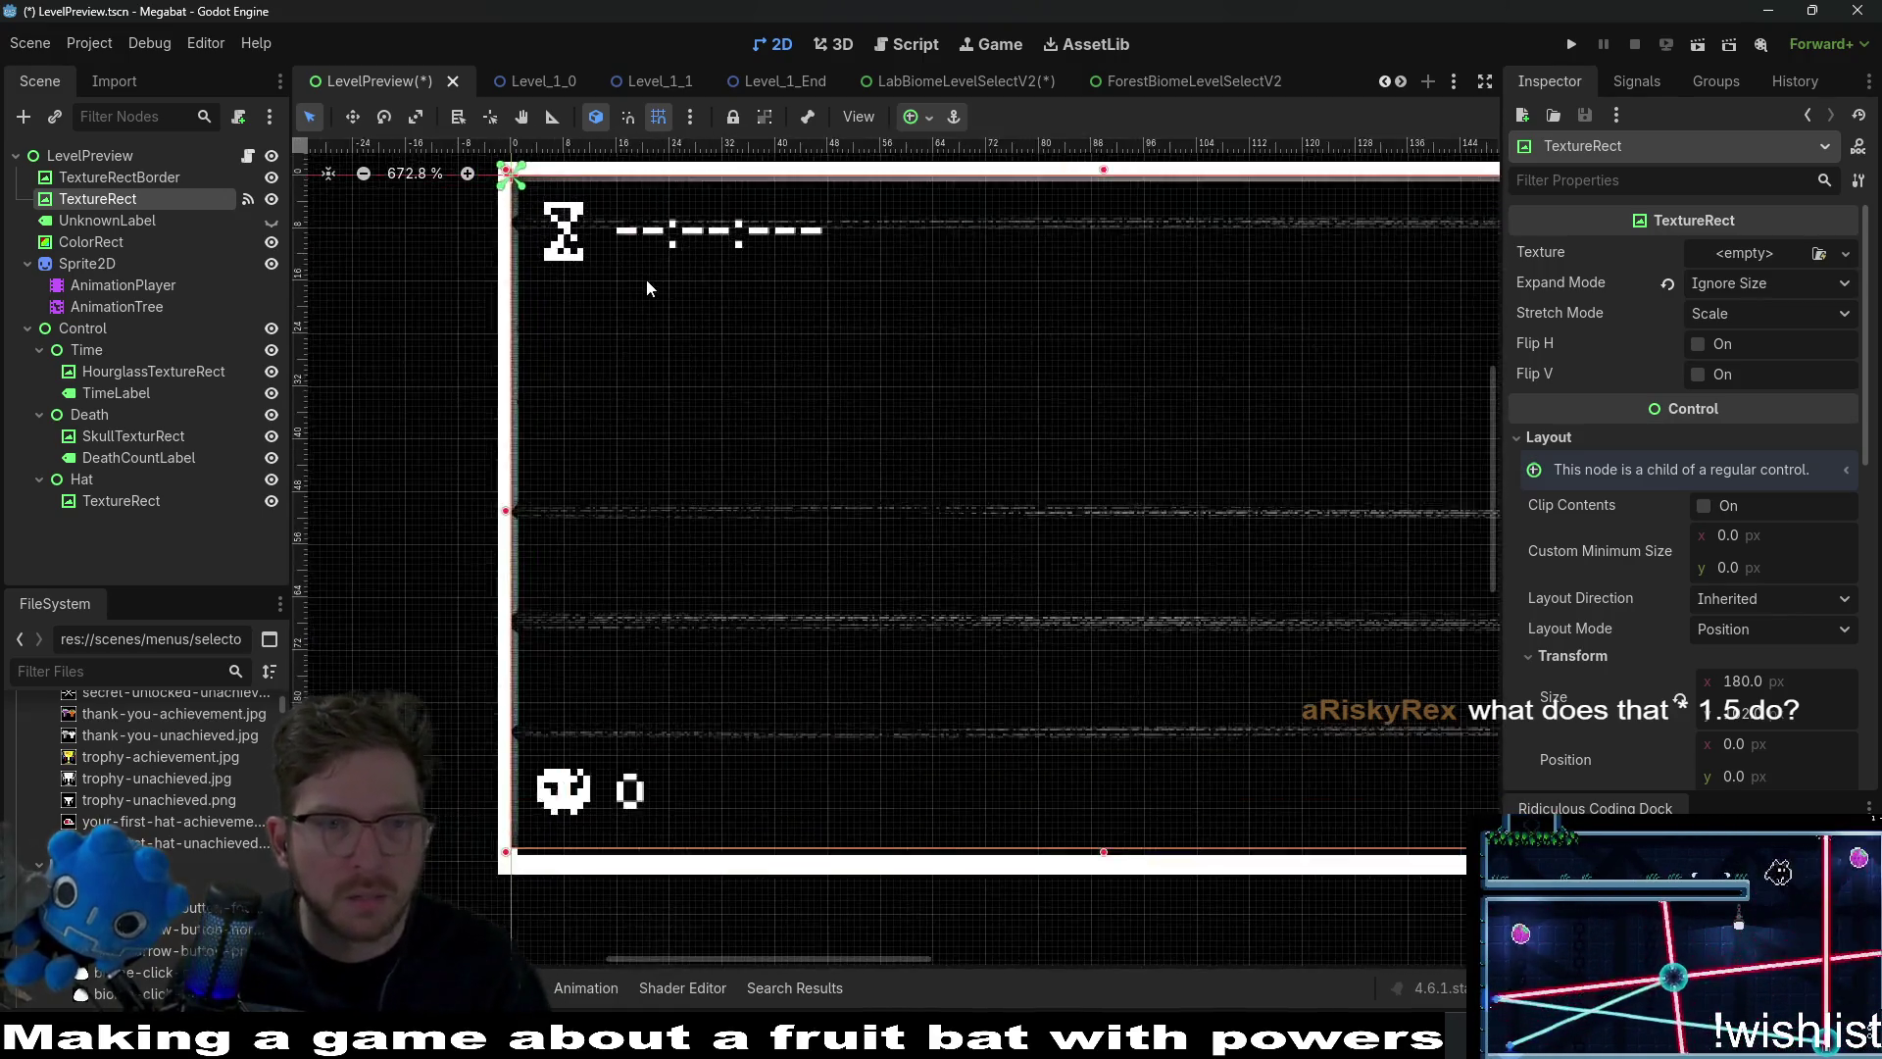
pyautogui.scroll(3, 645, 279)
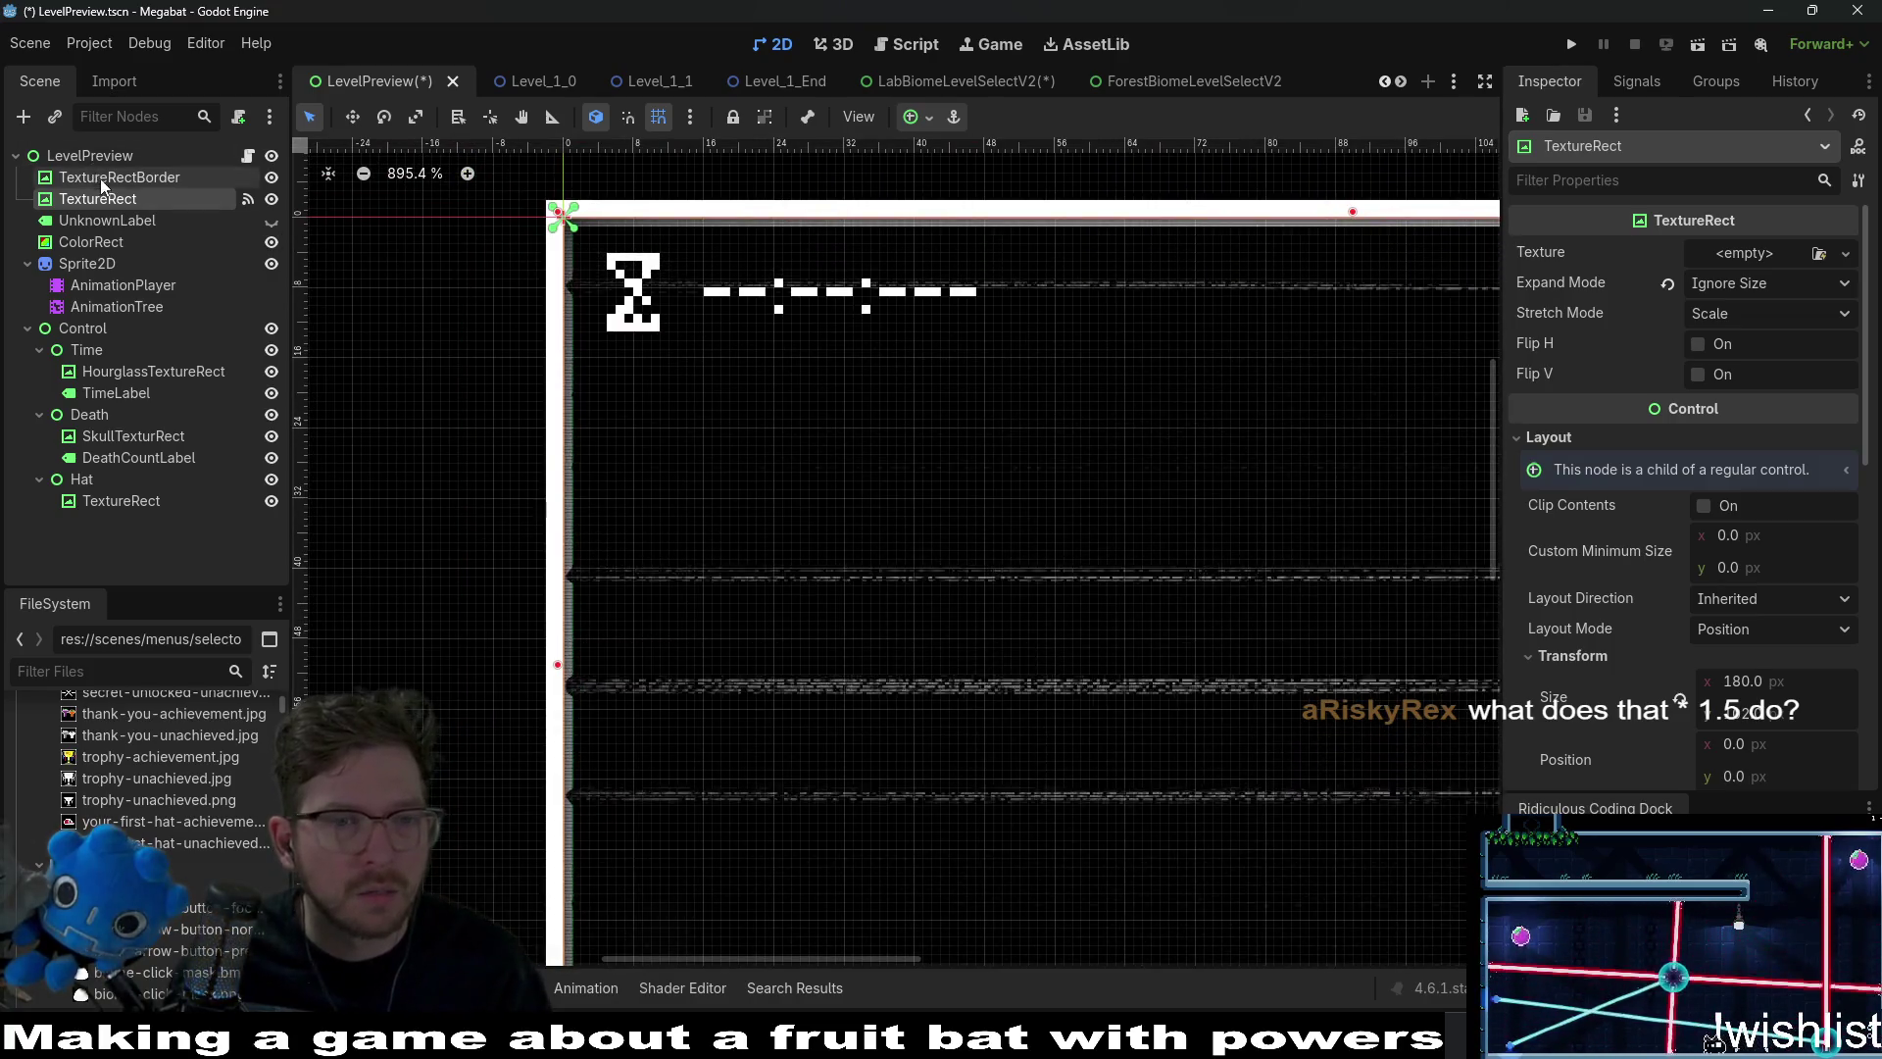
pyautogui.click(100, 179)
pyautogui.press('w')
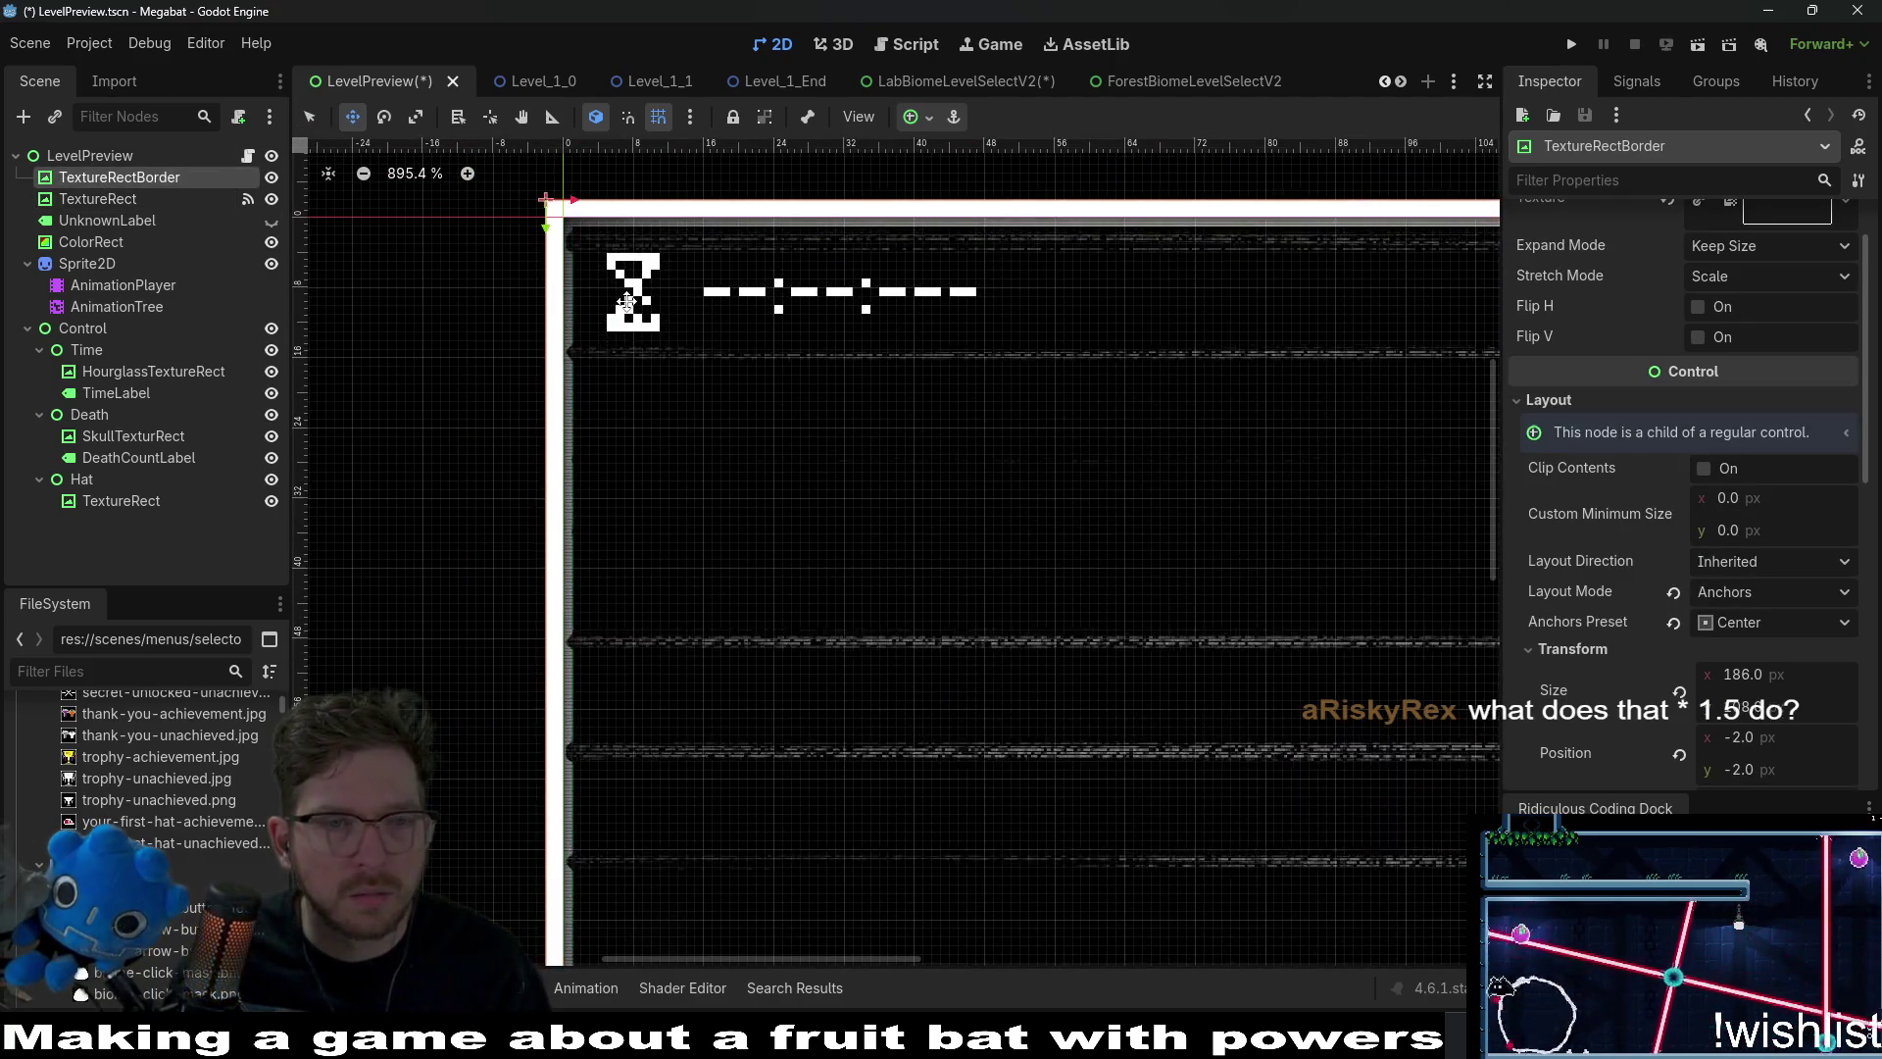
pyautogui.scroll(-6, 837, 451)
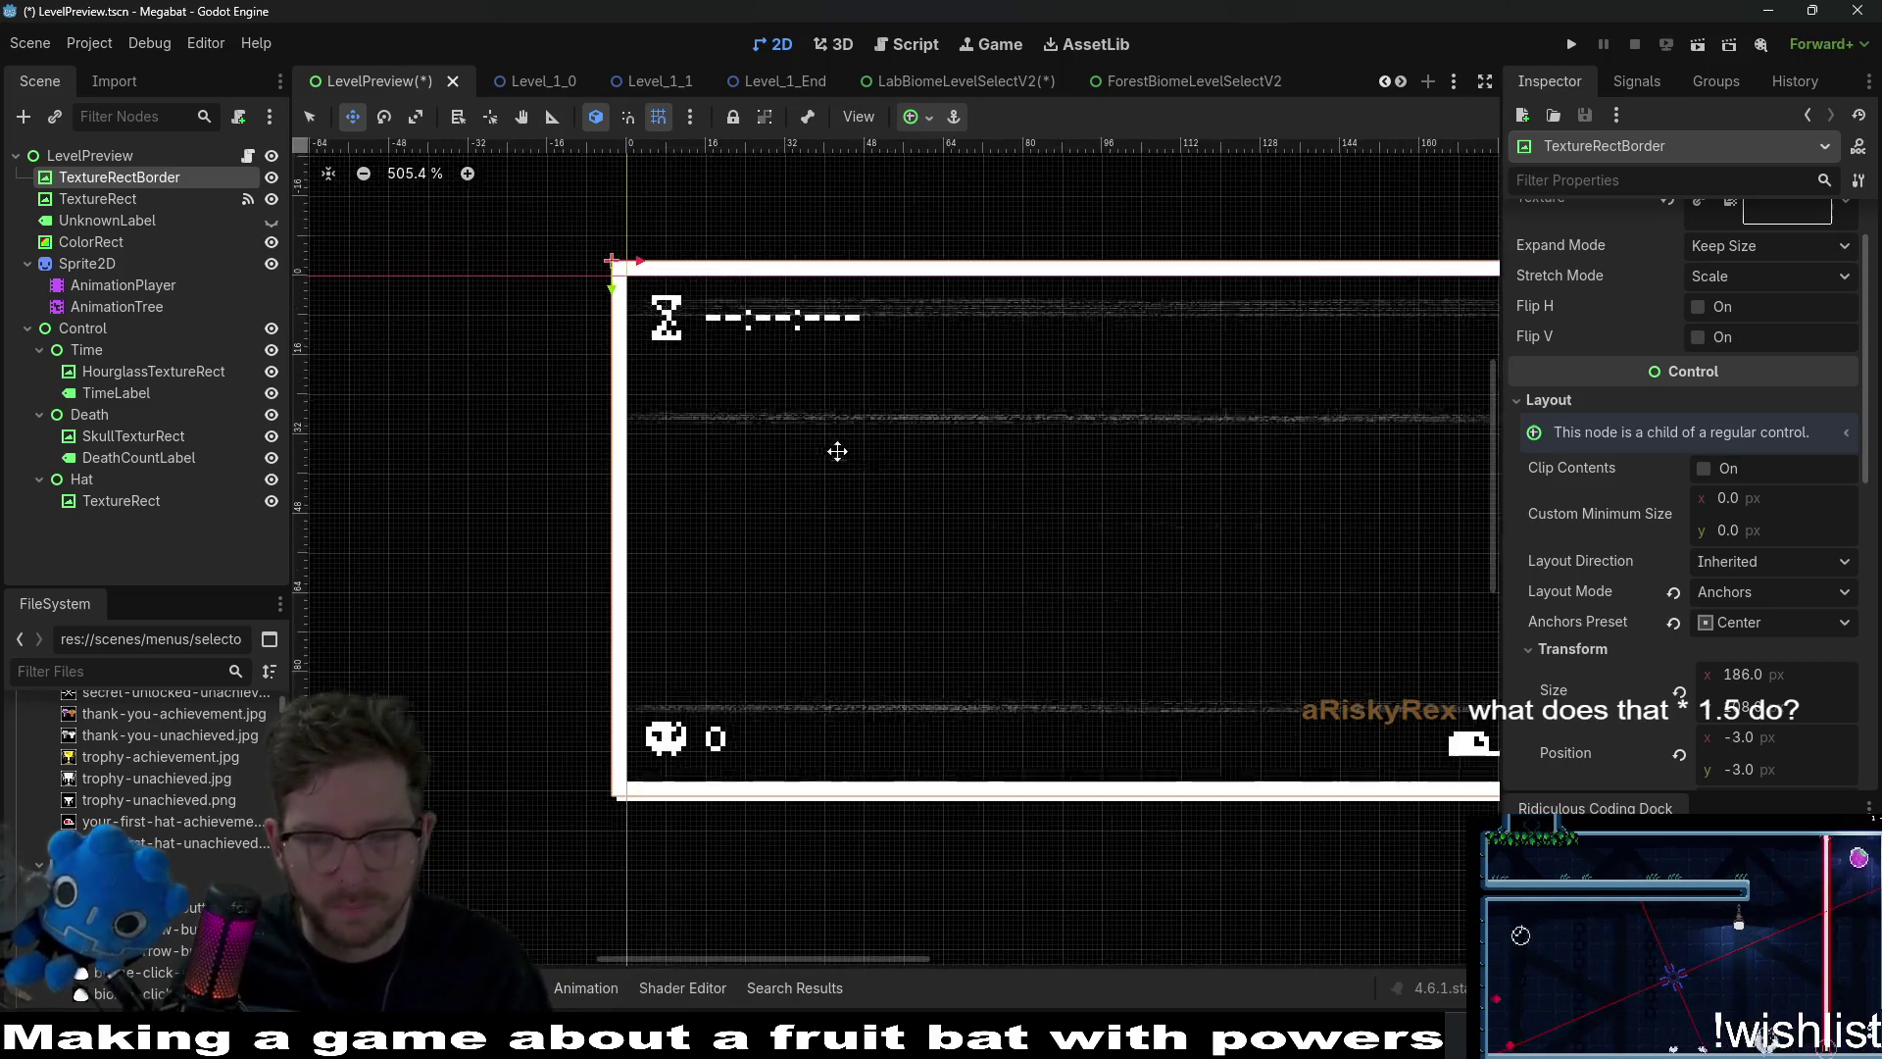
pyautogui.hscroll(5, 837, 450)
pyautogui.scroll(-2, 837, 451)
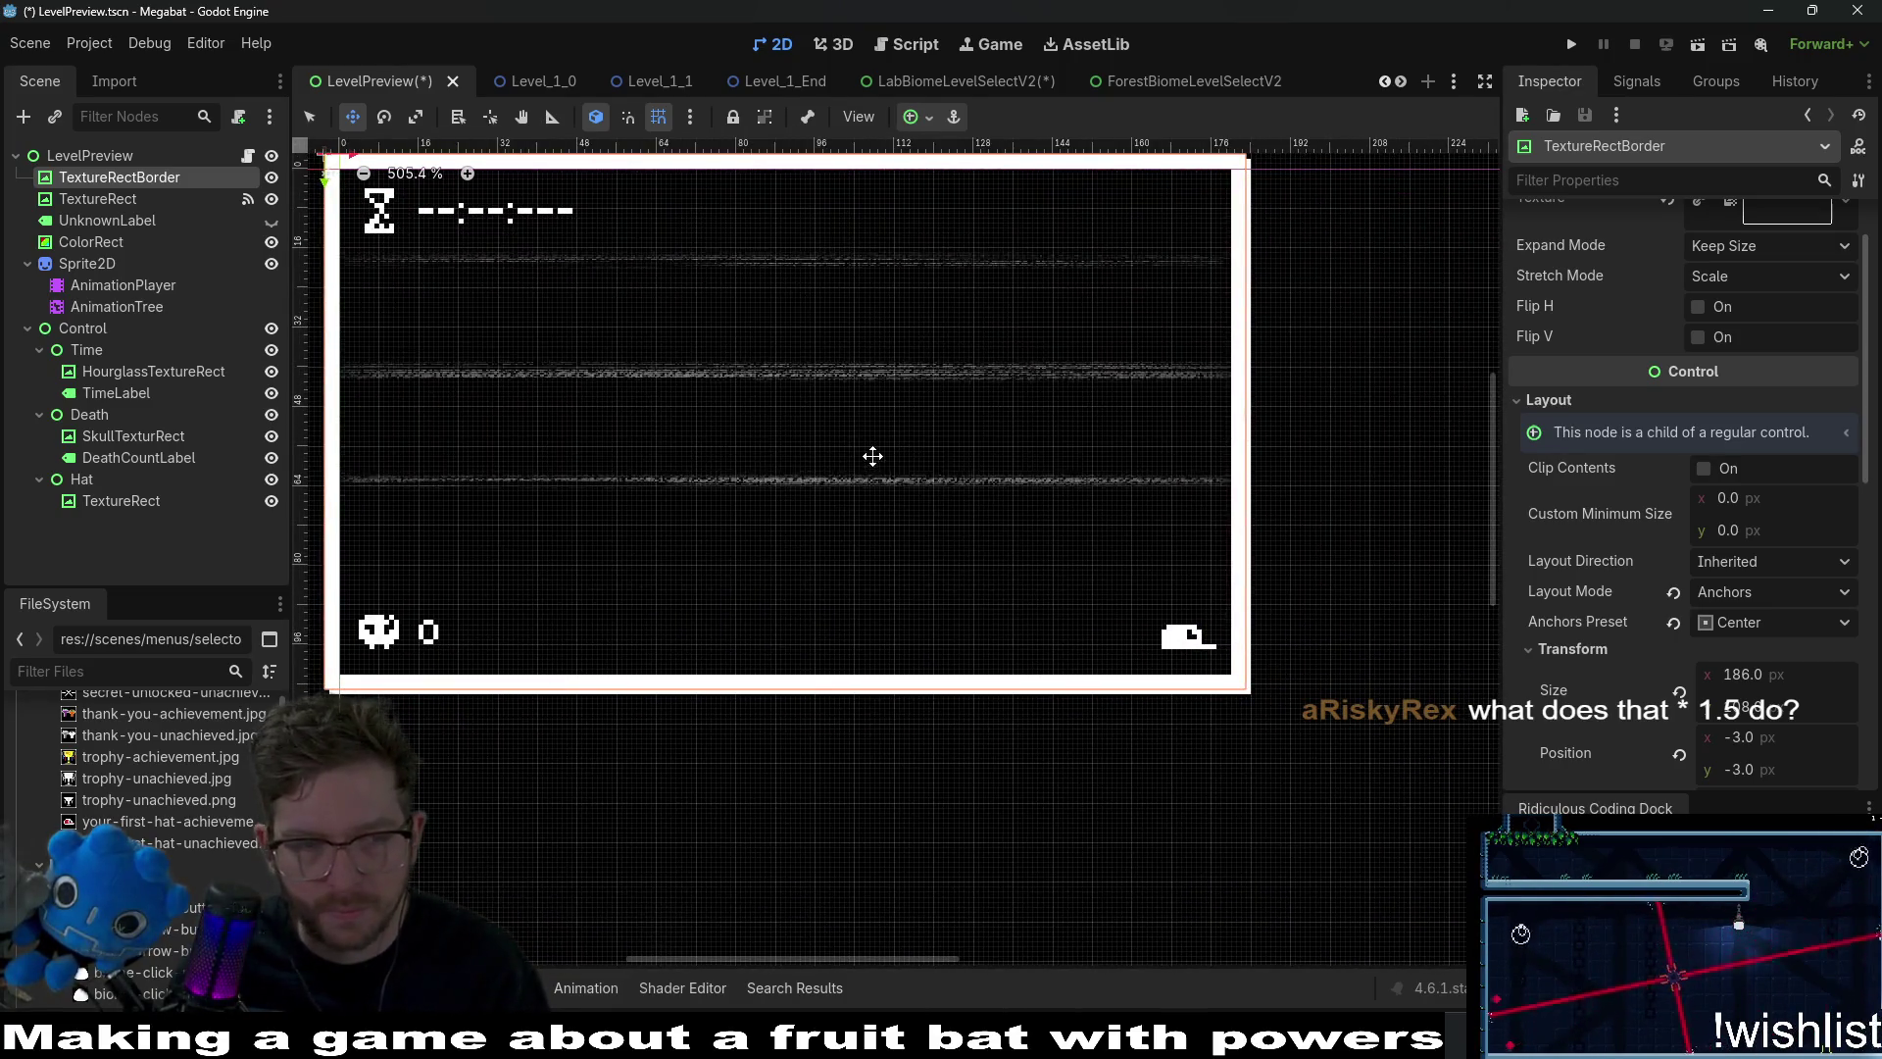
pyautogui.scroll(-1, 836, 450)
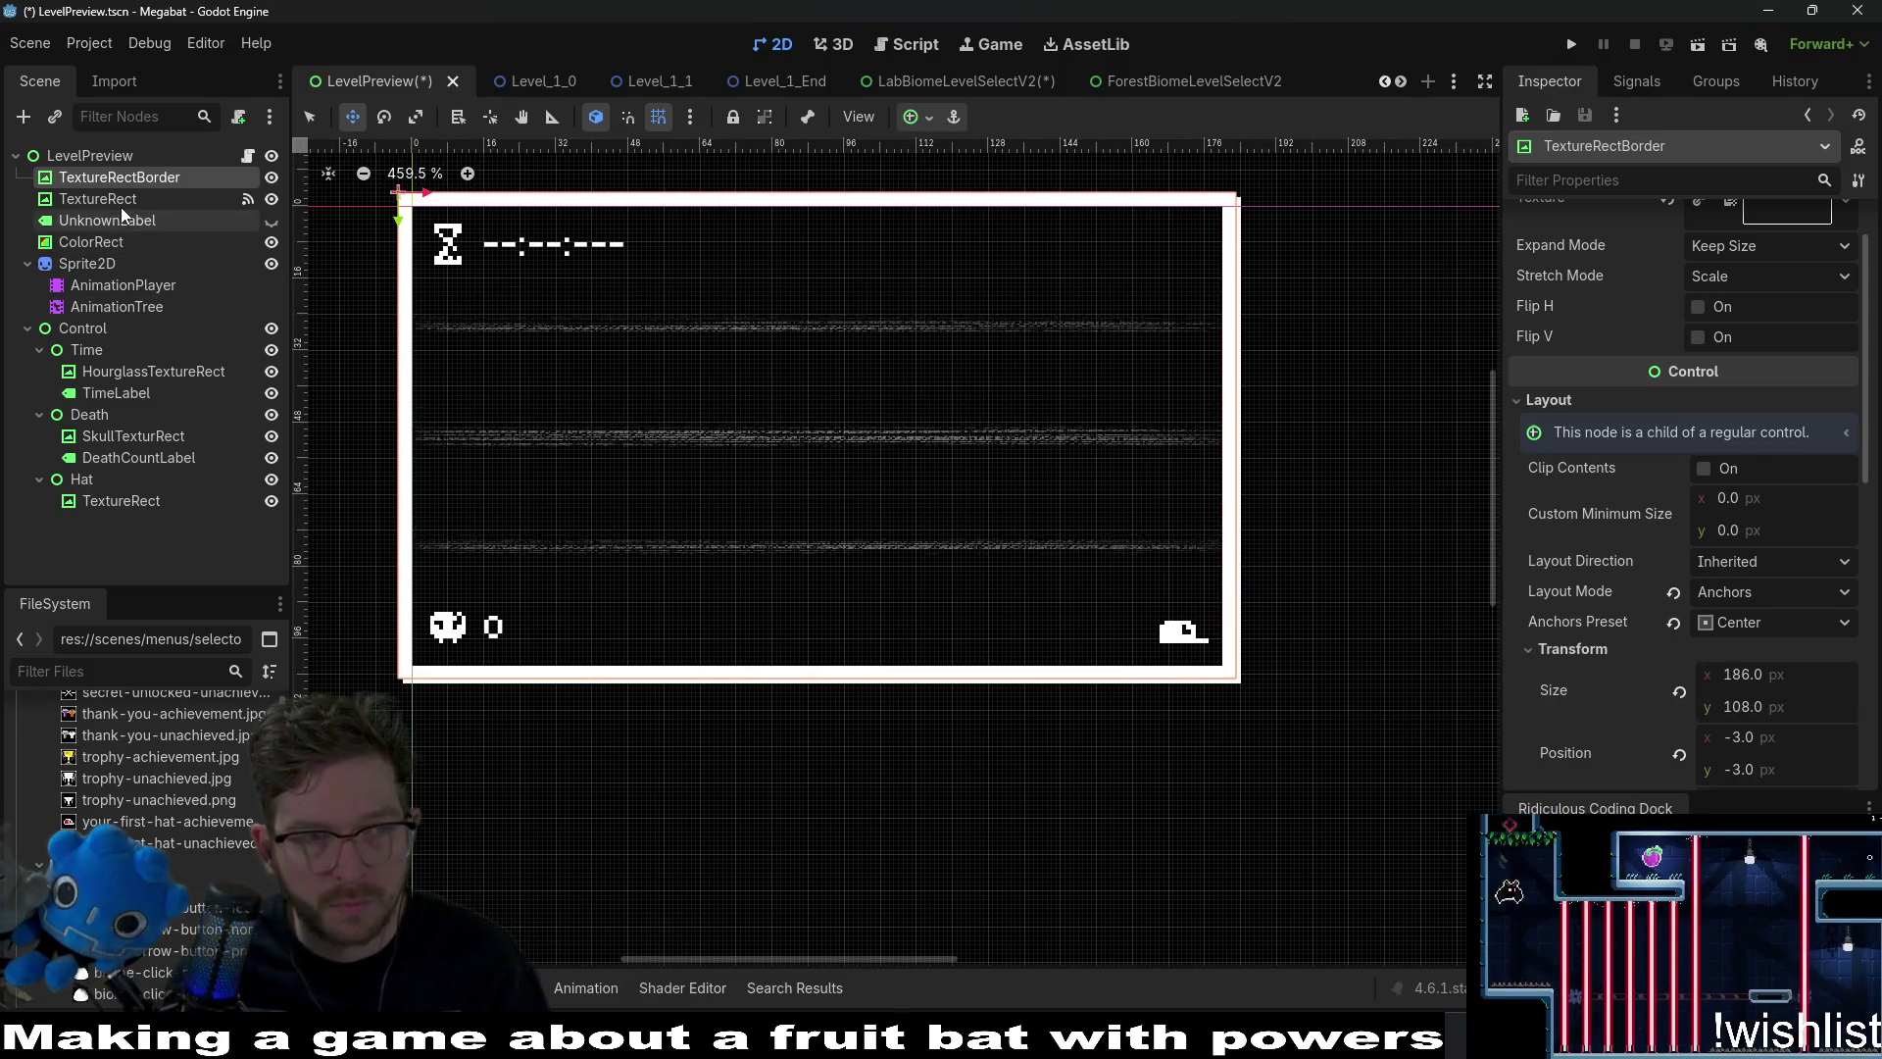
# Inspect TextureRect, TextureRectBorder, and then the UnknownLabel's text settings.
pyautogui.click(127, 200)
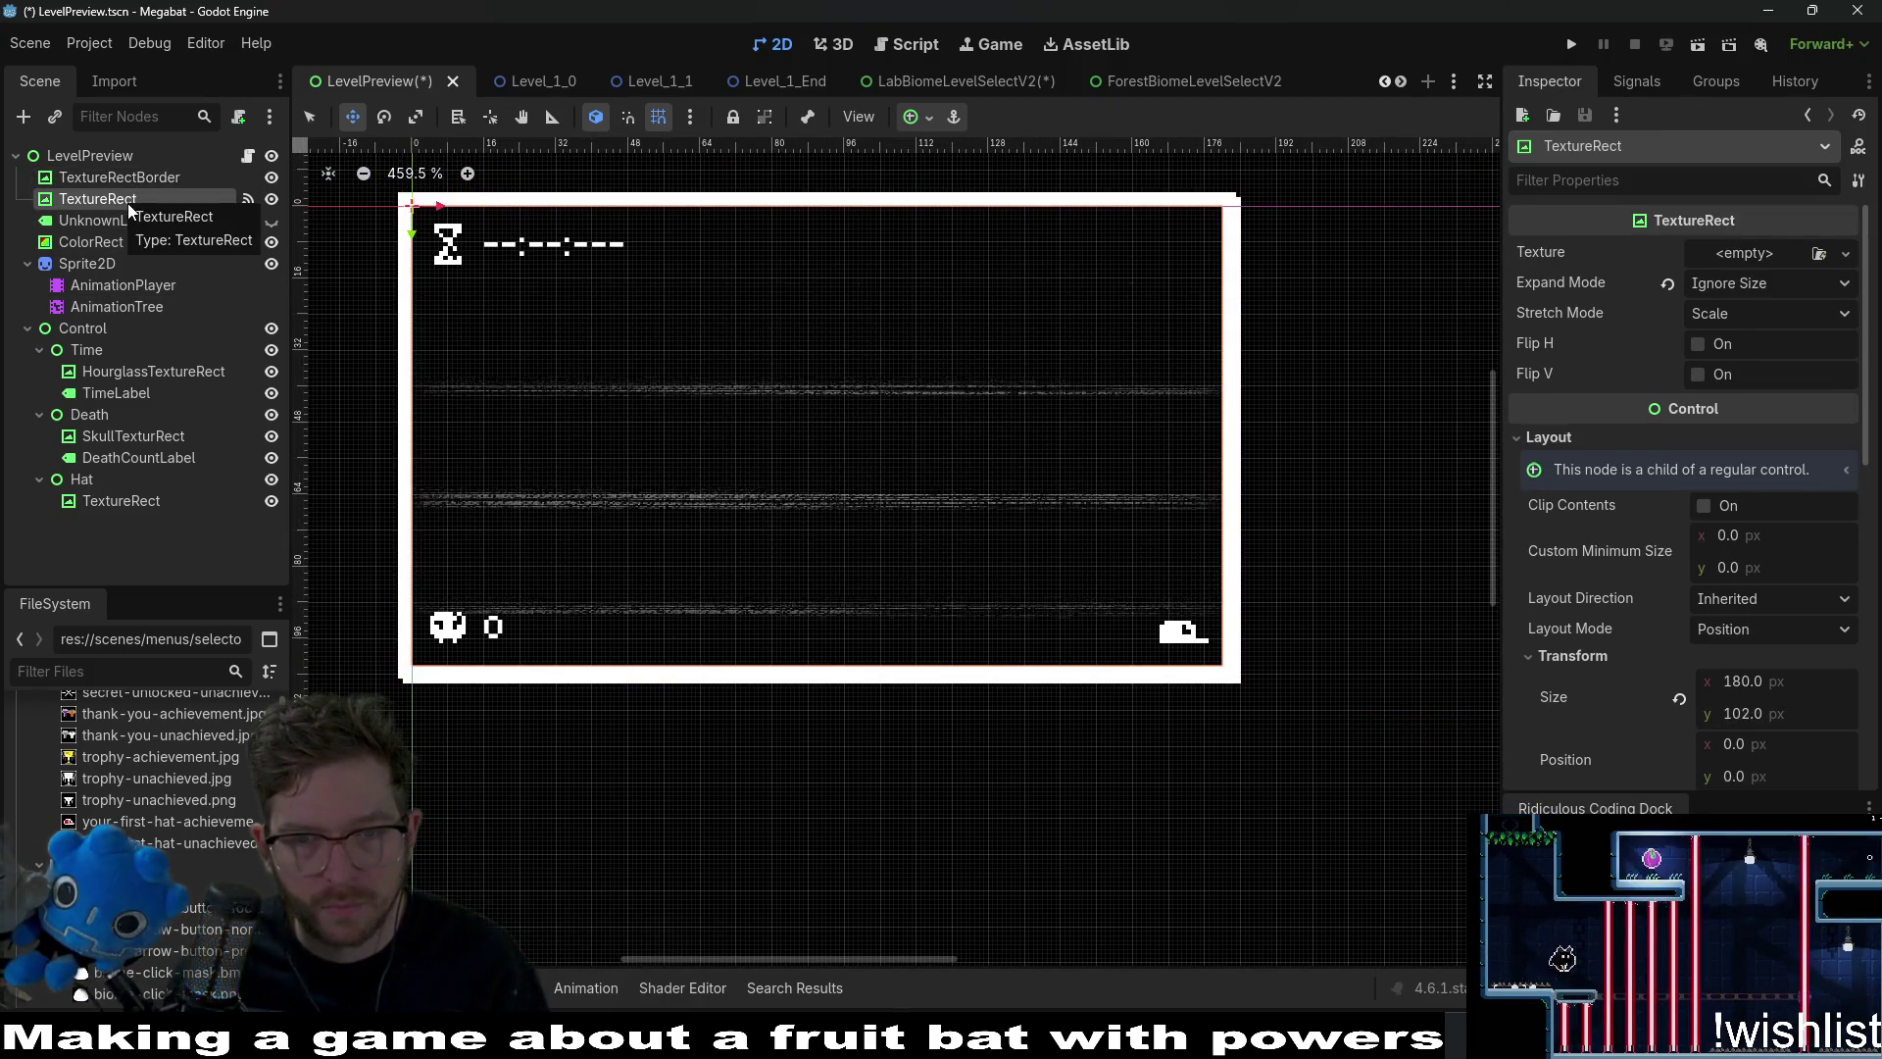
pyautogui.click(96, 182)
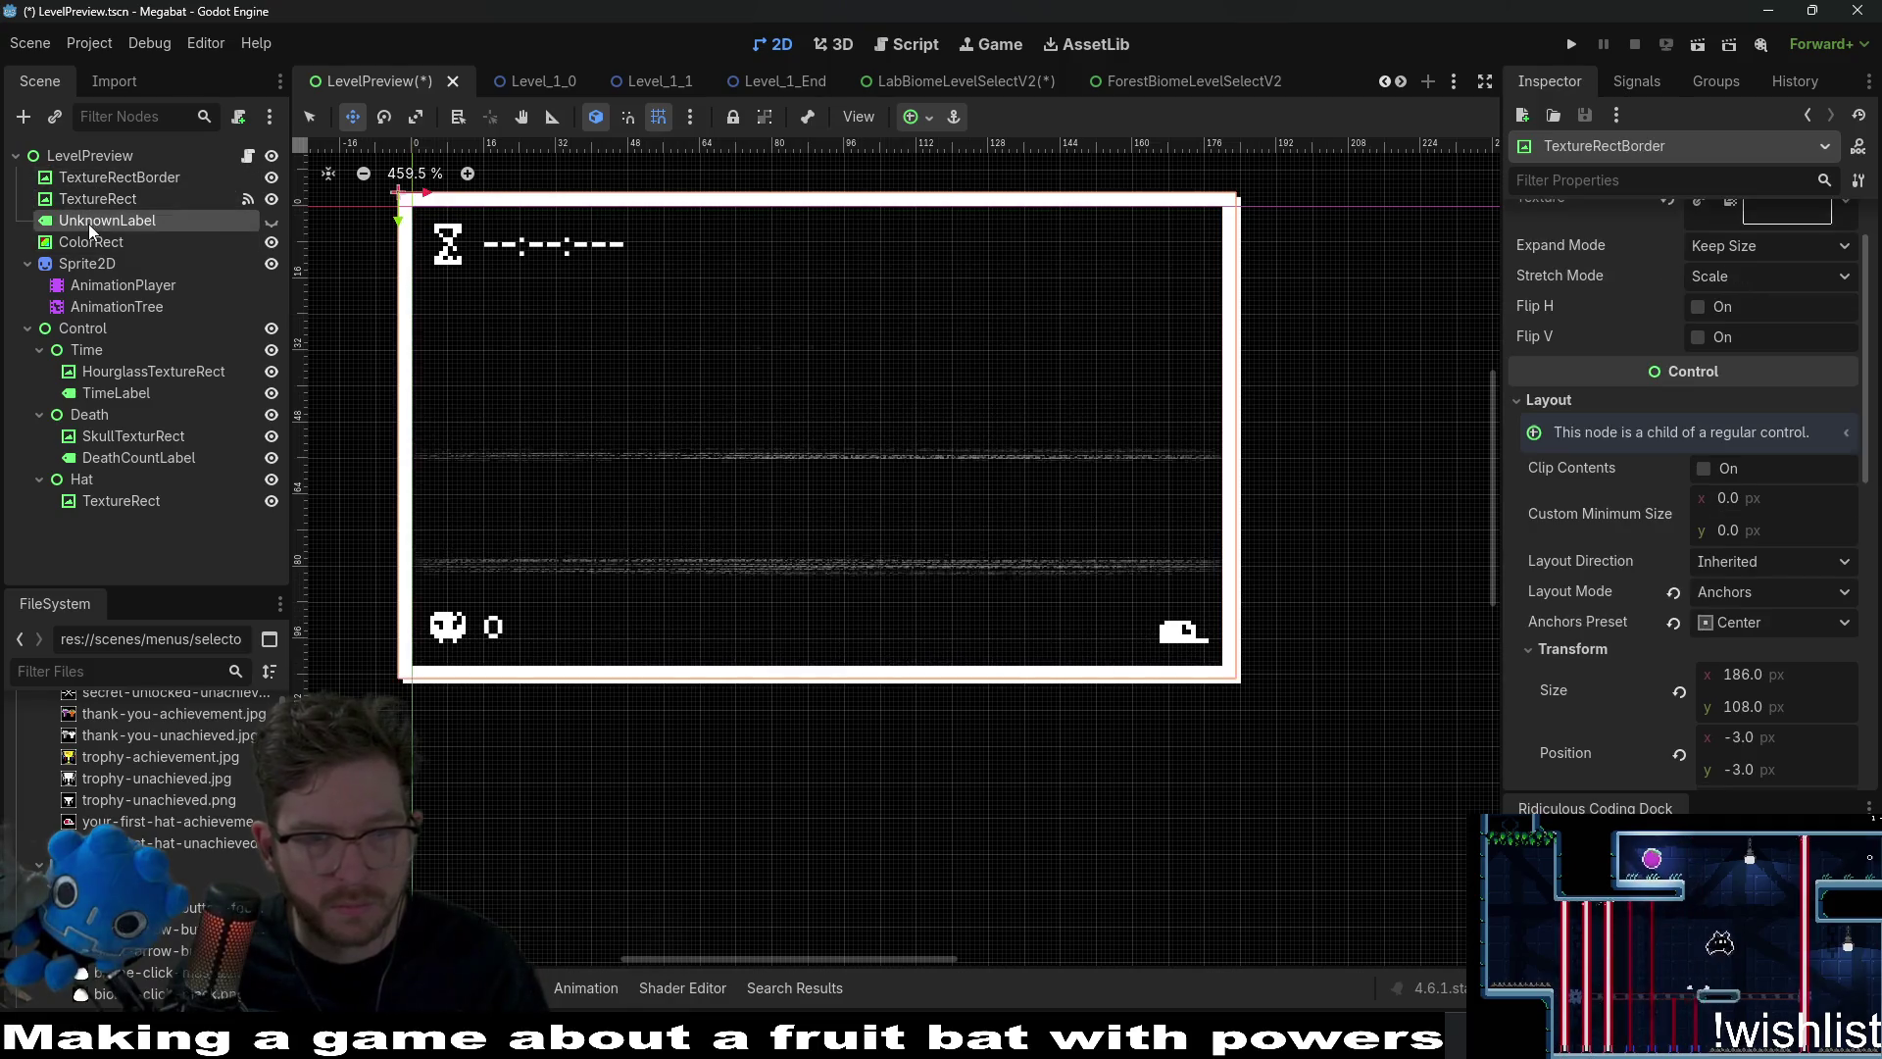
pyautogui.click(88, 224)
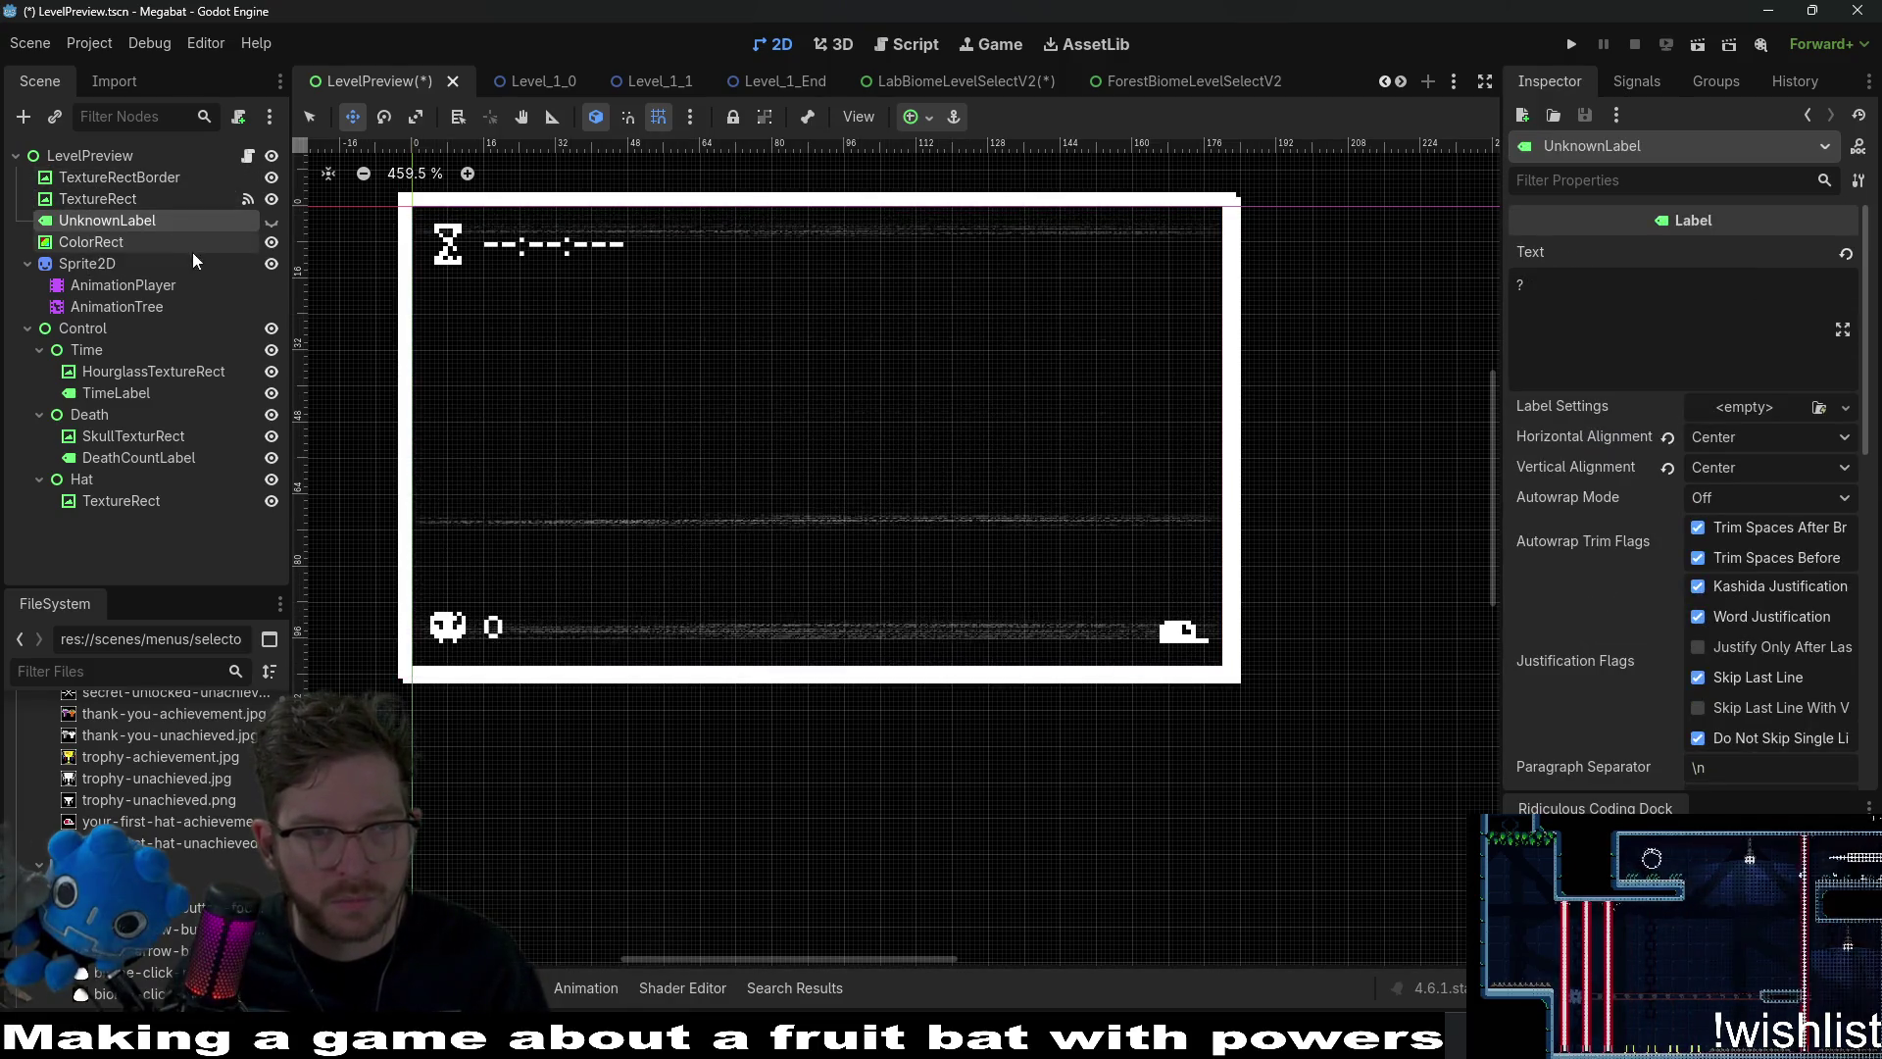
# Stretch UnknownLabel over the preview frame, make it read ???, and save LevelPreview.
pyautogui.scroll(-5, 635, 302)
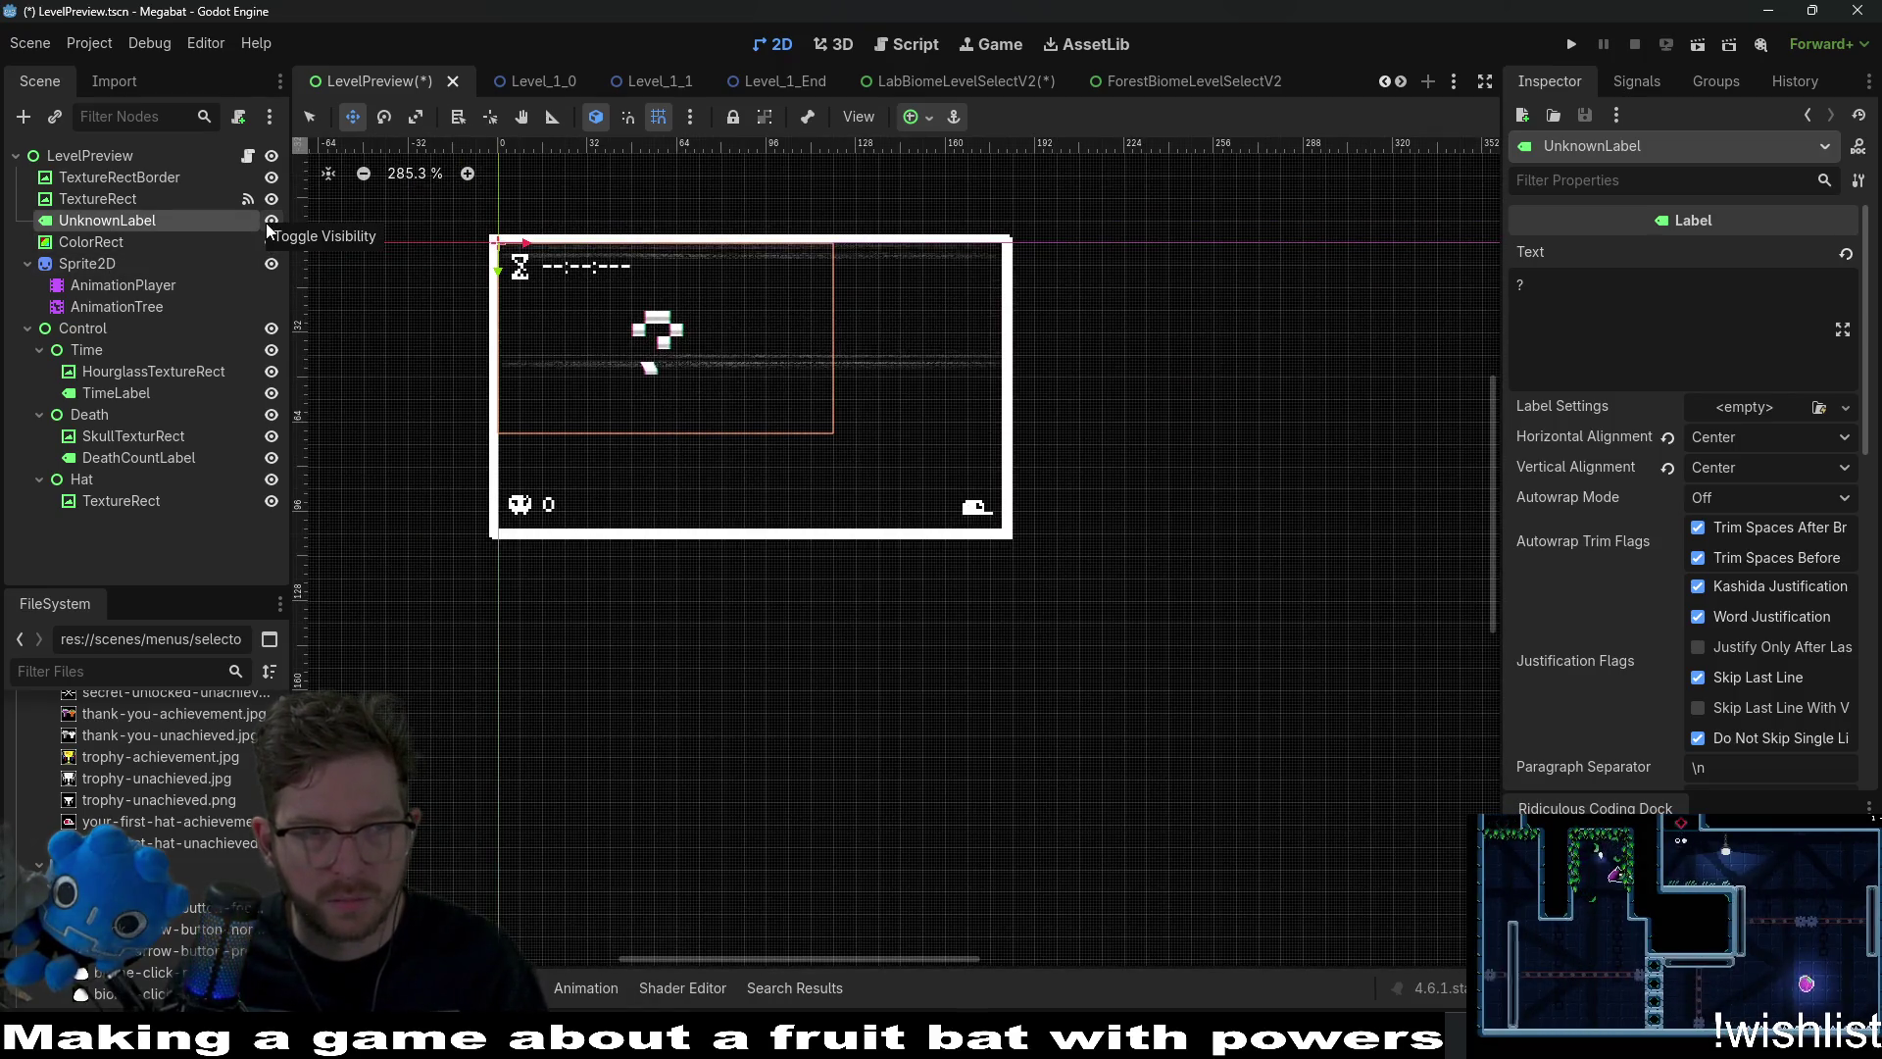
pyautogui.scroll(4, 762, 382)
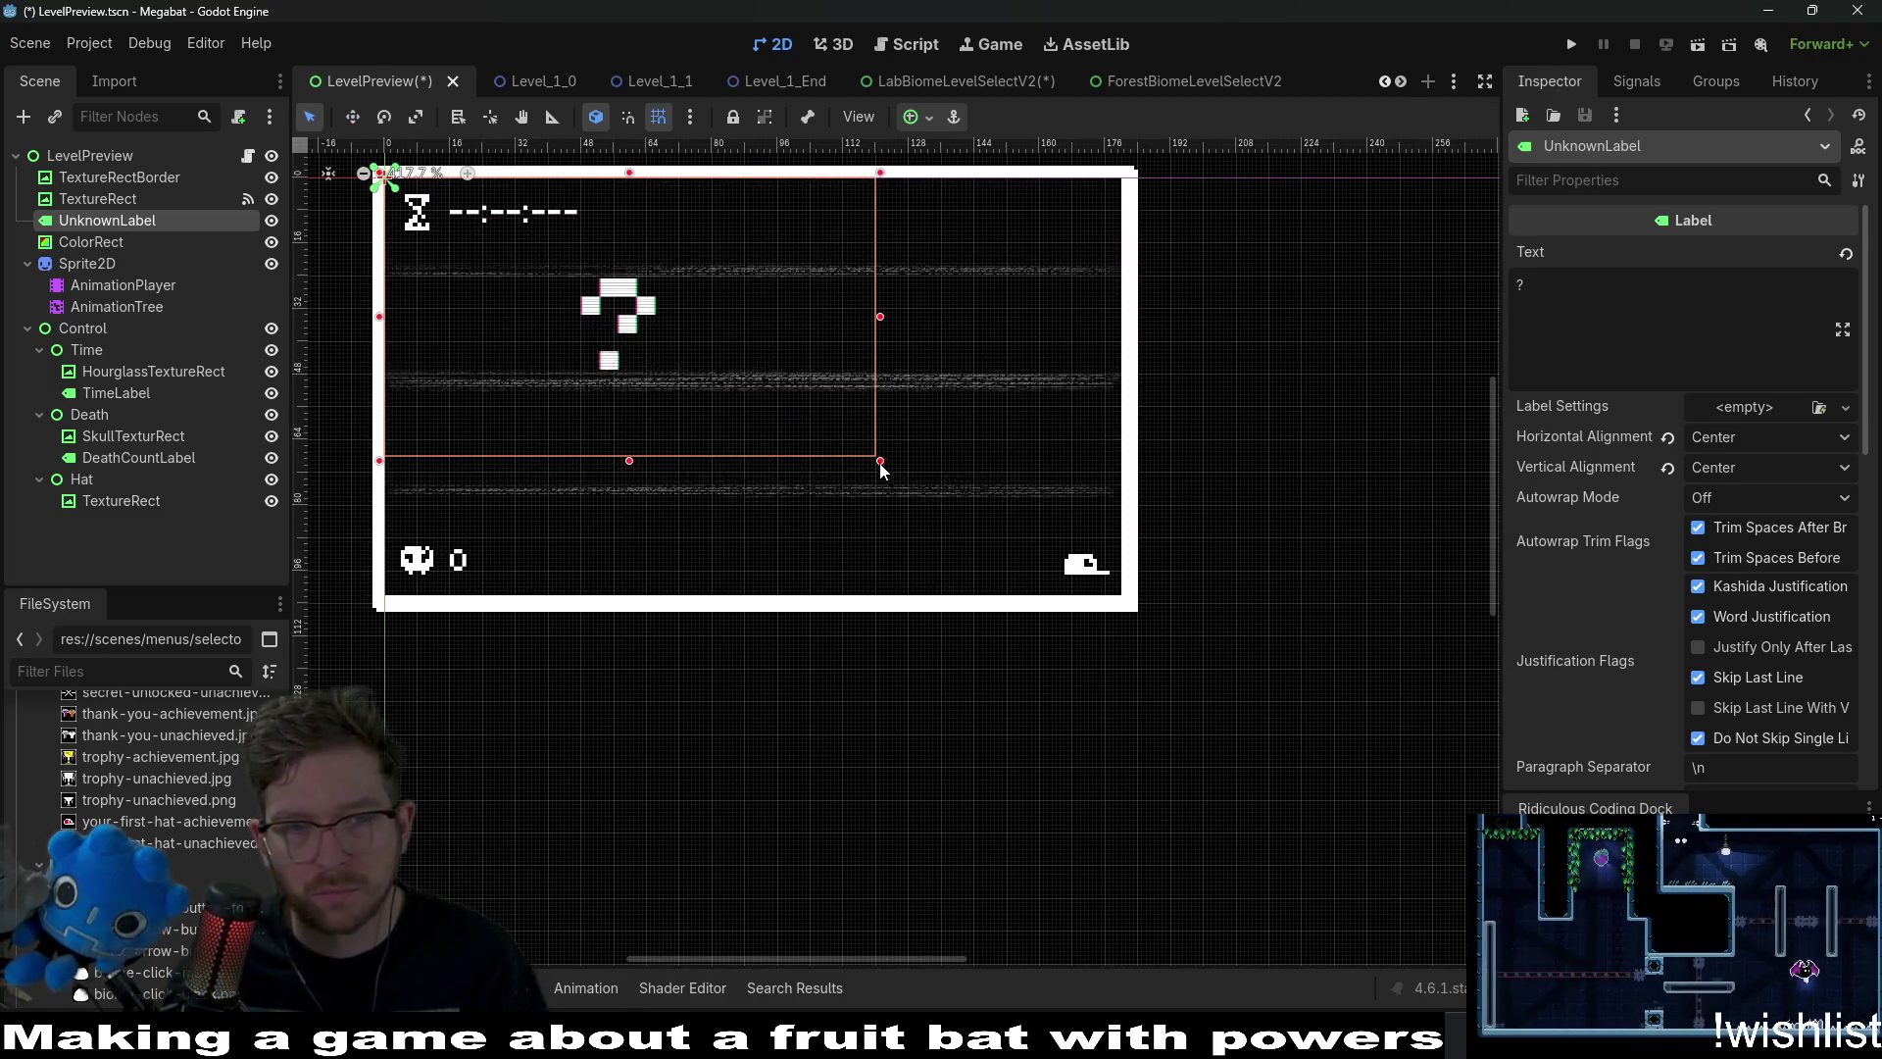
pyautogui.moveTo(881, 462); pyautogui.dragTo(1128, 599)
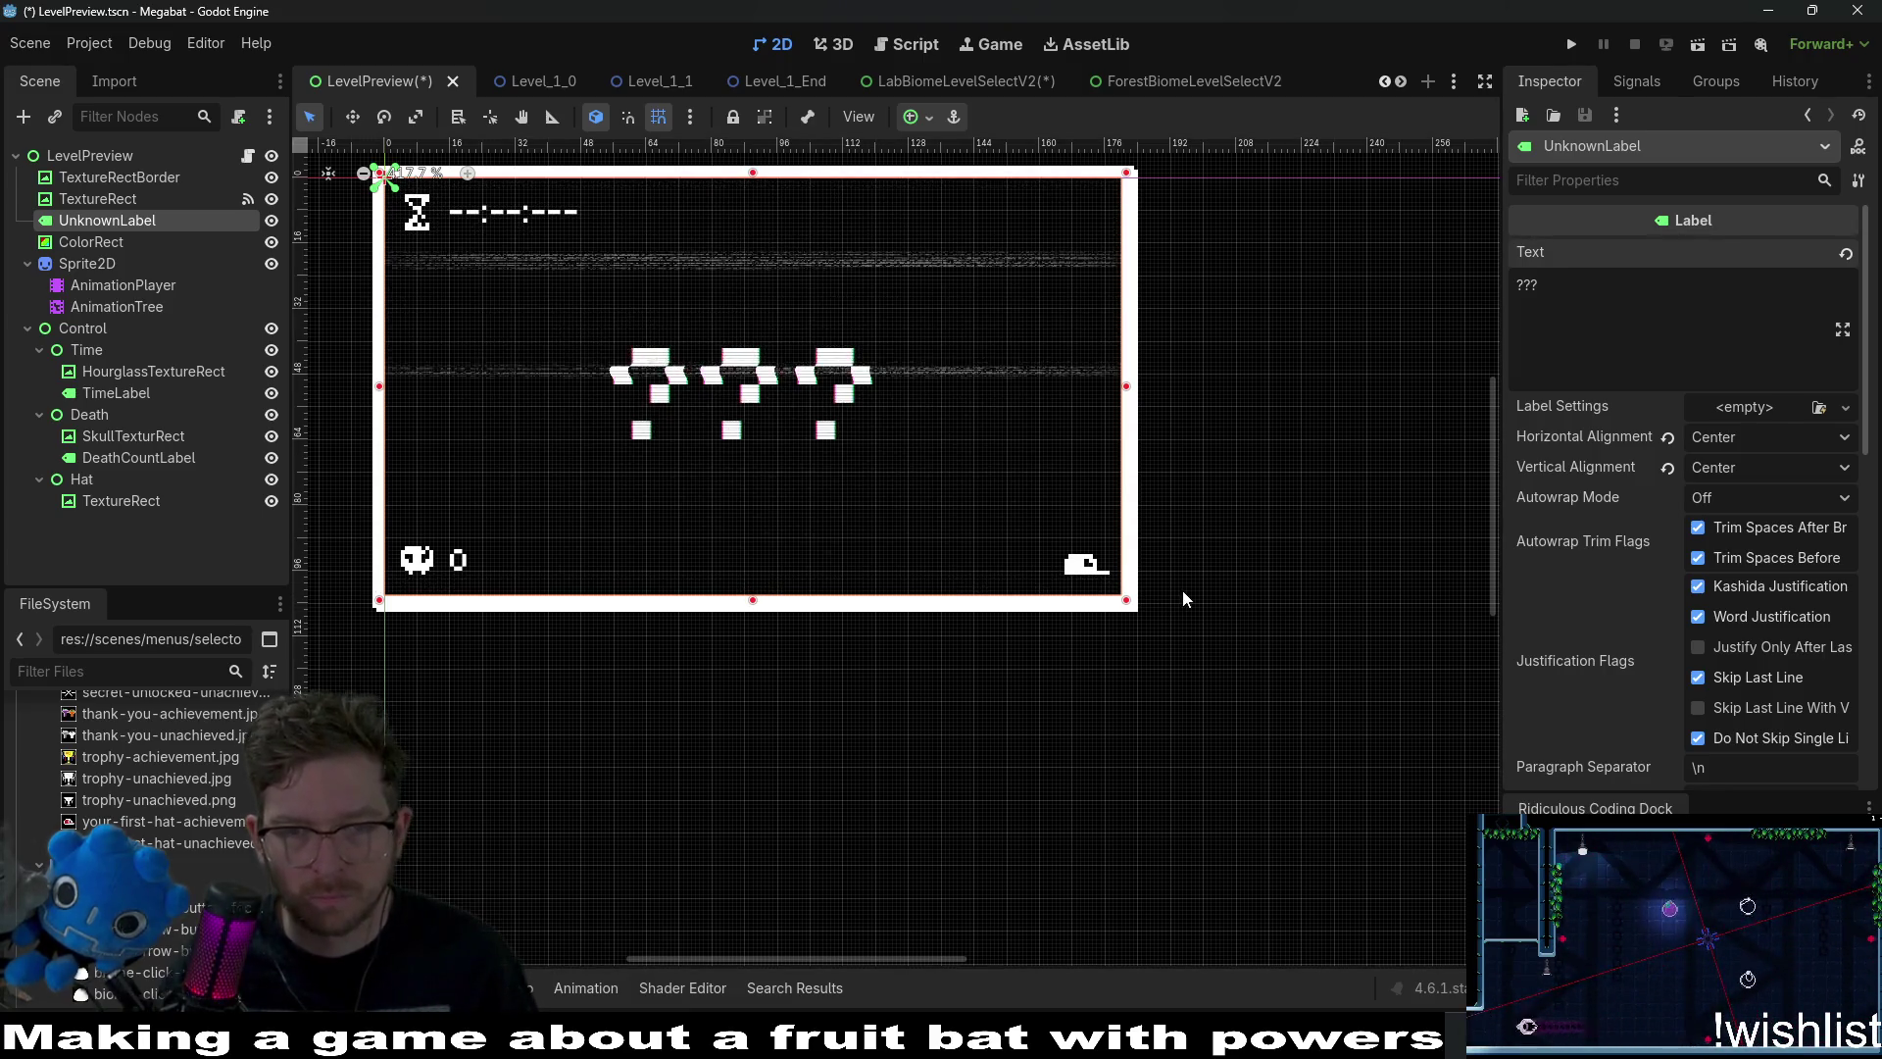
pyautogui.hotkey('ctrl', 's')
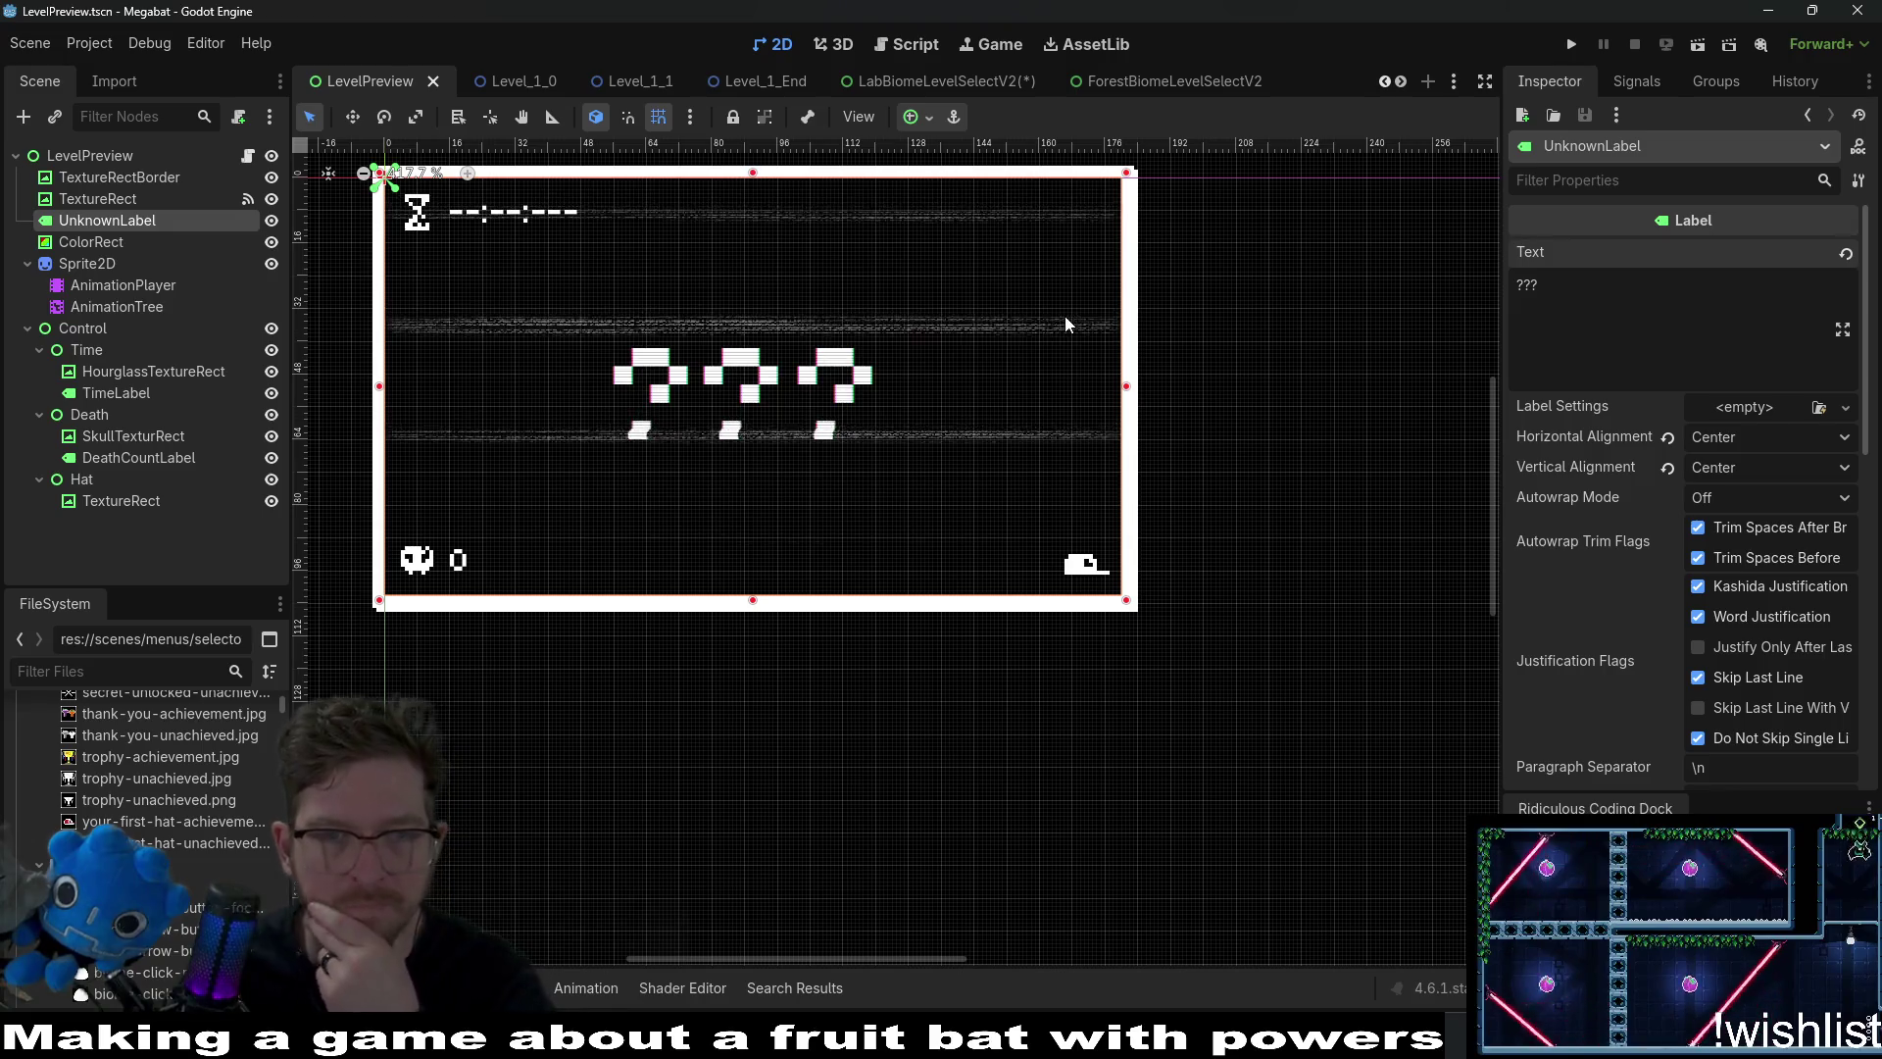
pyautogui.scroll(-5, 900, 381)
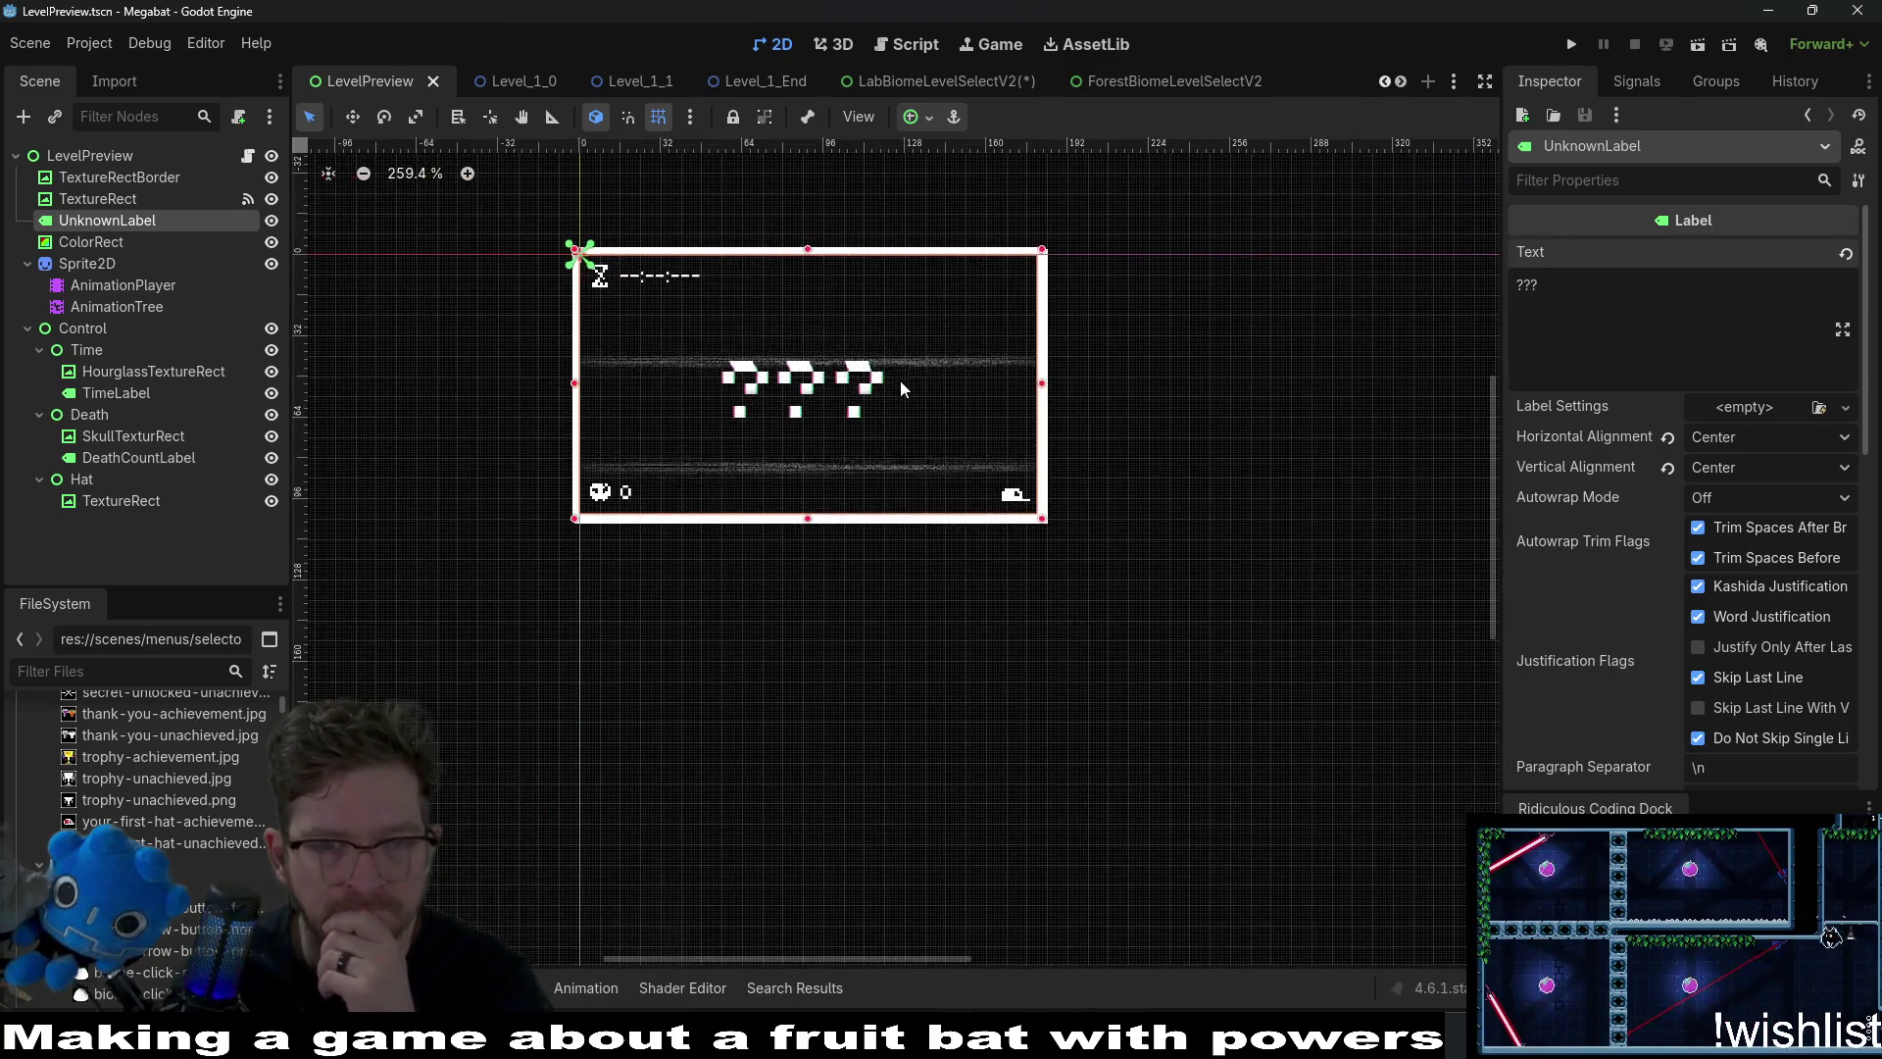
# Set the ColorRect's anchors preset to Full Rect, making it 120 × 68 px.
pyautogui.click(91, 241)
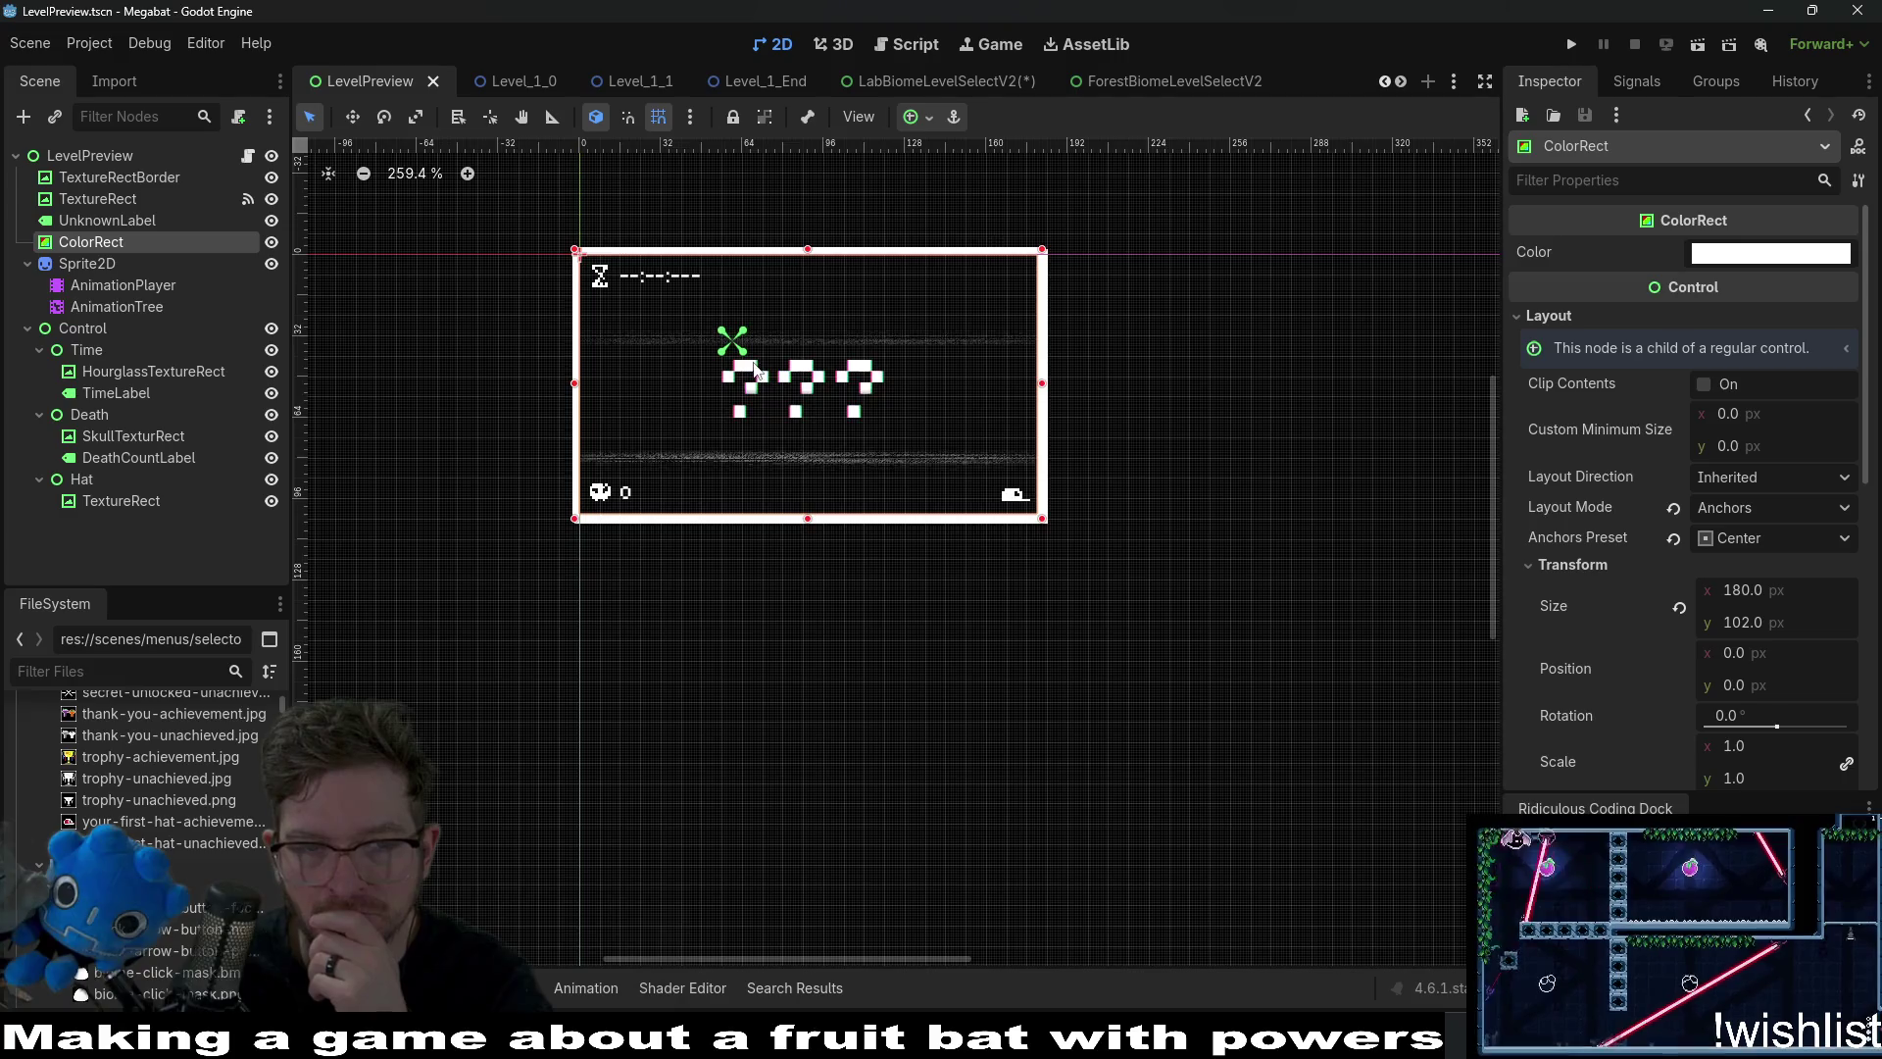
pyautogui.scroll(4, 751, 357)
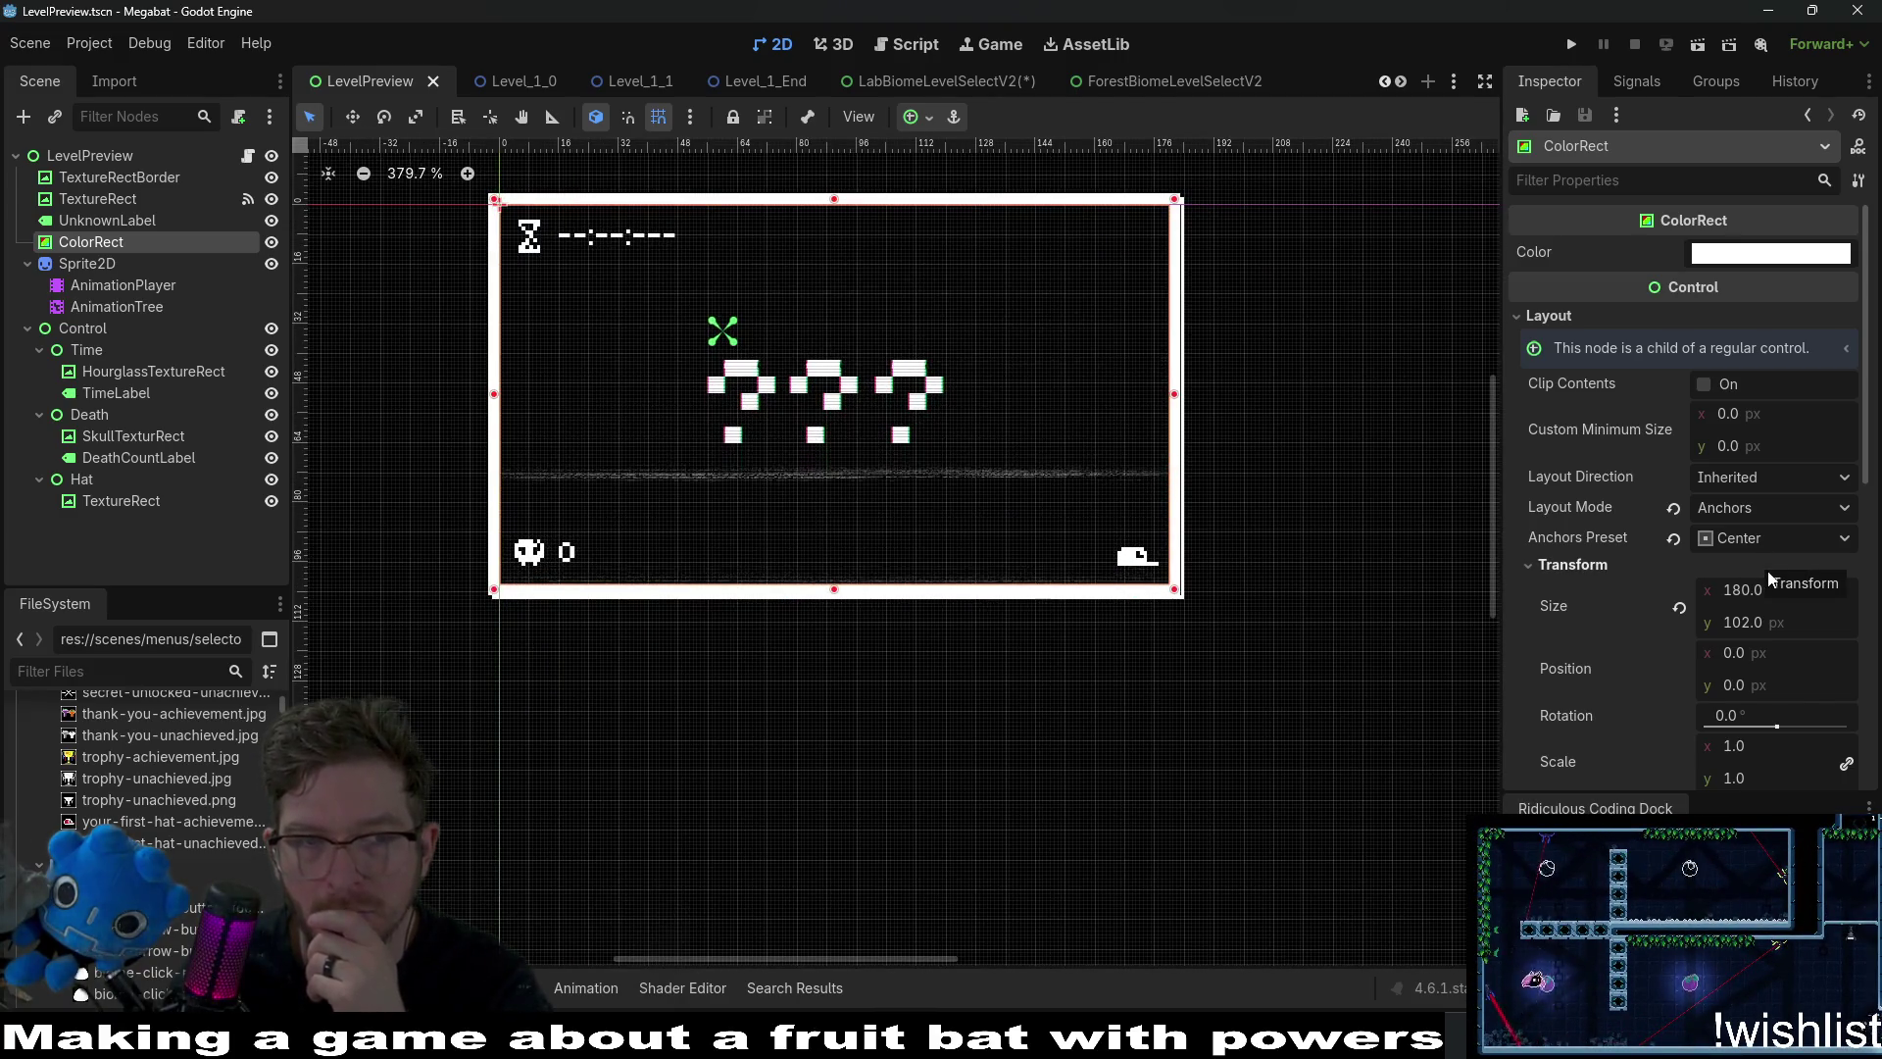
pyautogui.click(1756, 545)
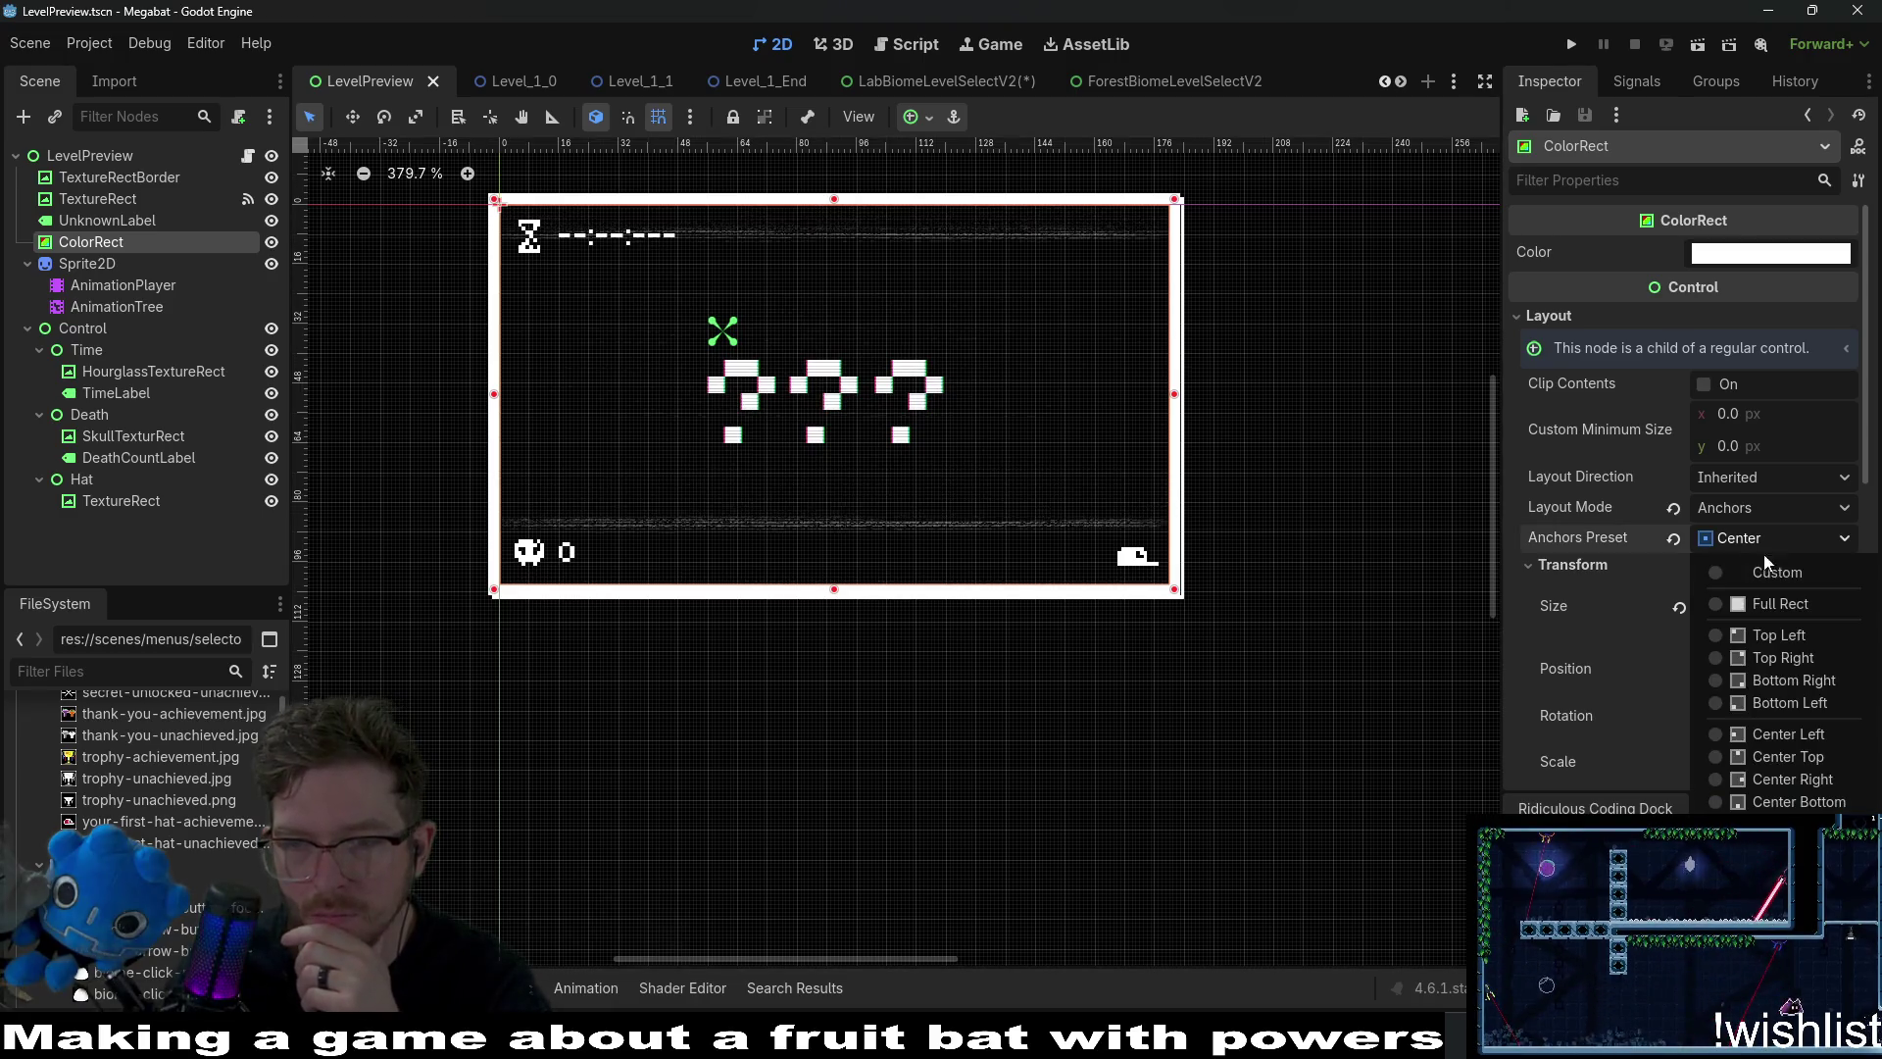
pyautogui.click(1784, 605)
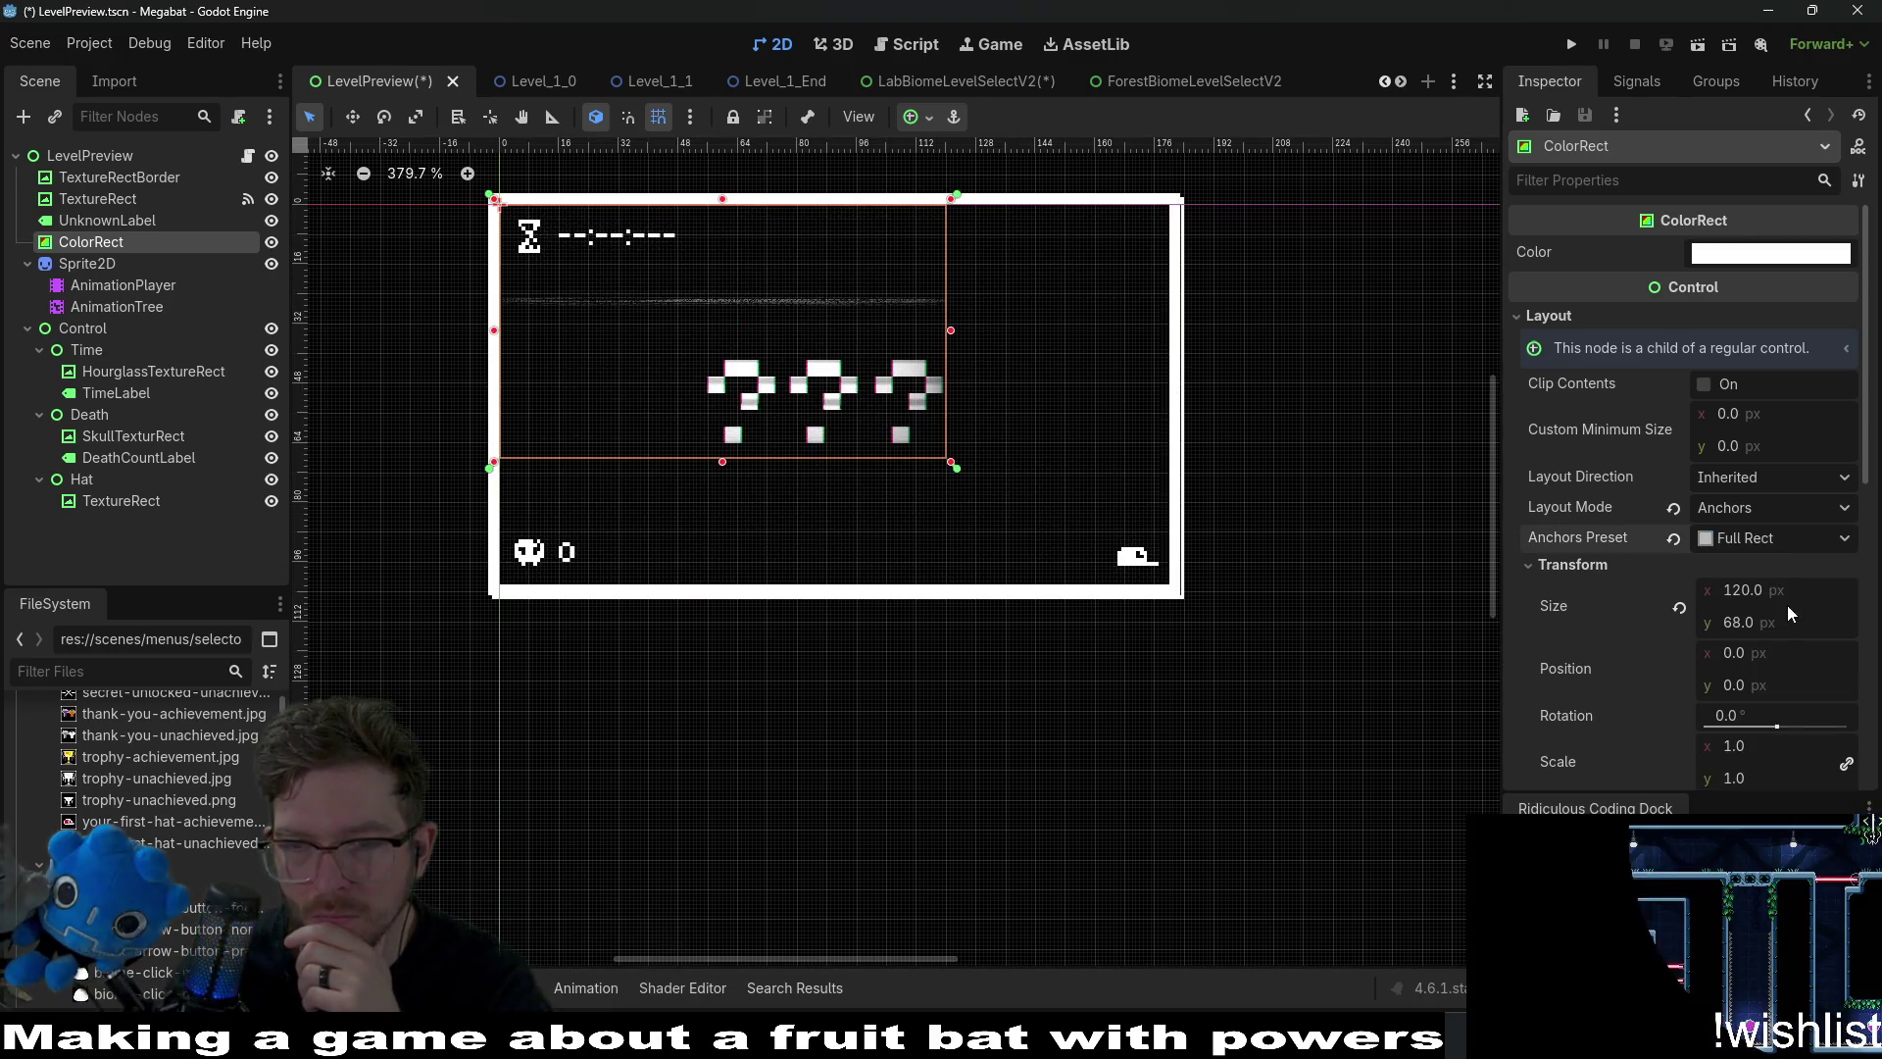
pyautogui.click(1778, 541)
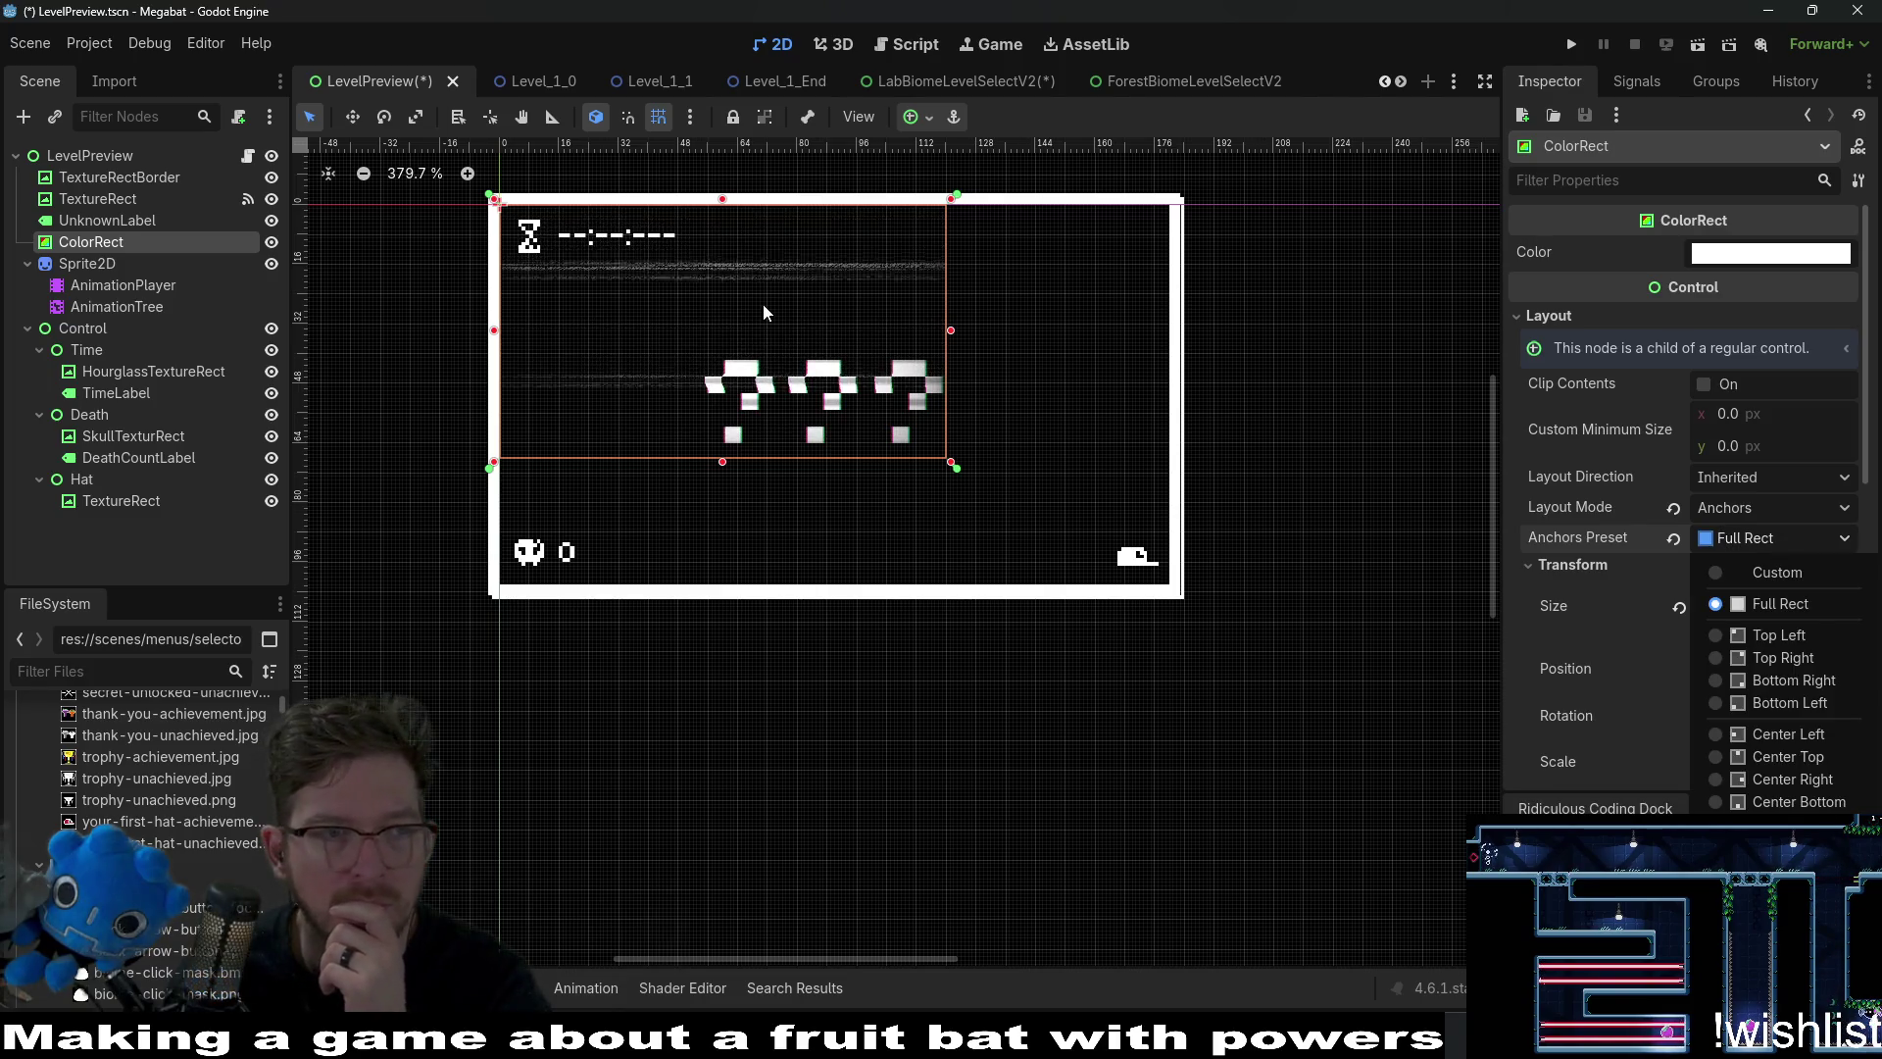
# Select the LevelPreview root and expand its Layout properties.
pyautogui.click(96, 151)
pyautogui.click(97, 151)
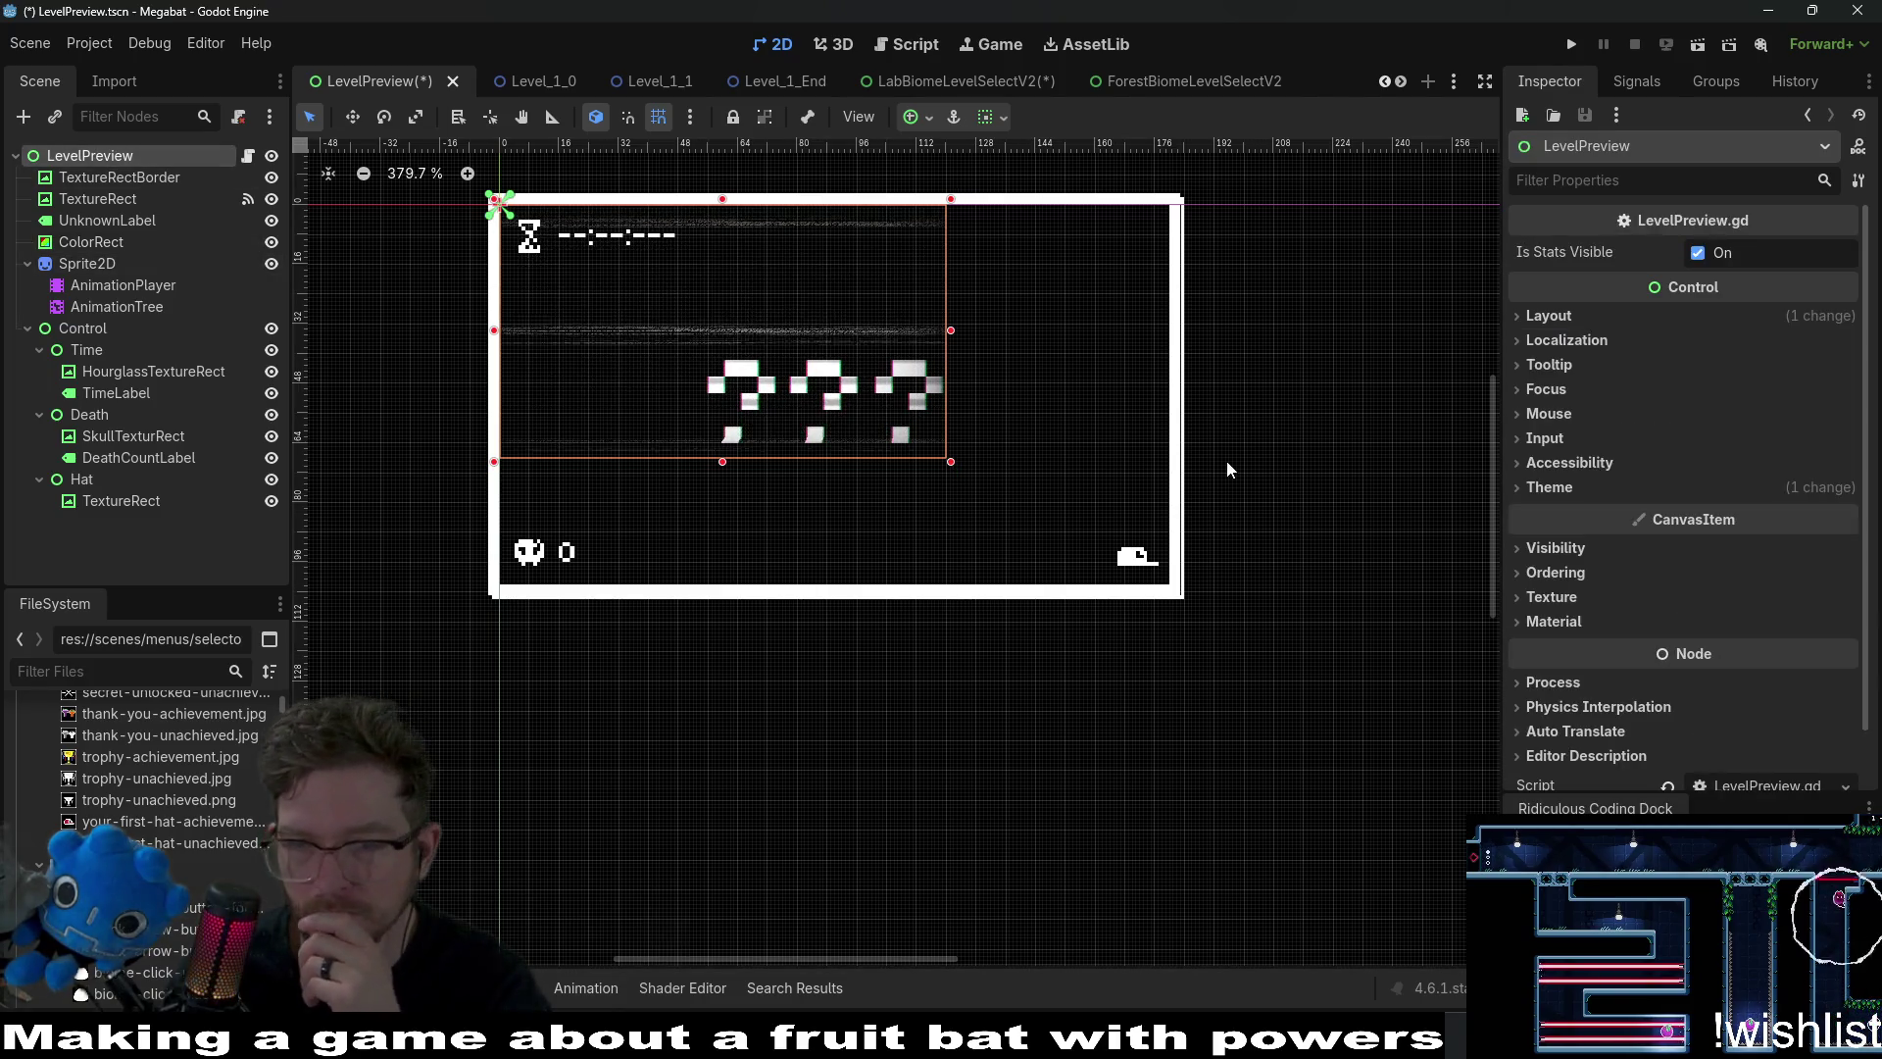
pyautogui.click(1551, 316)
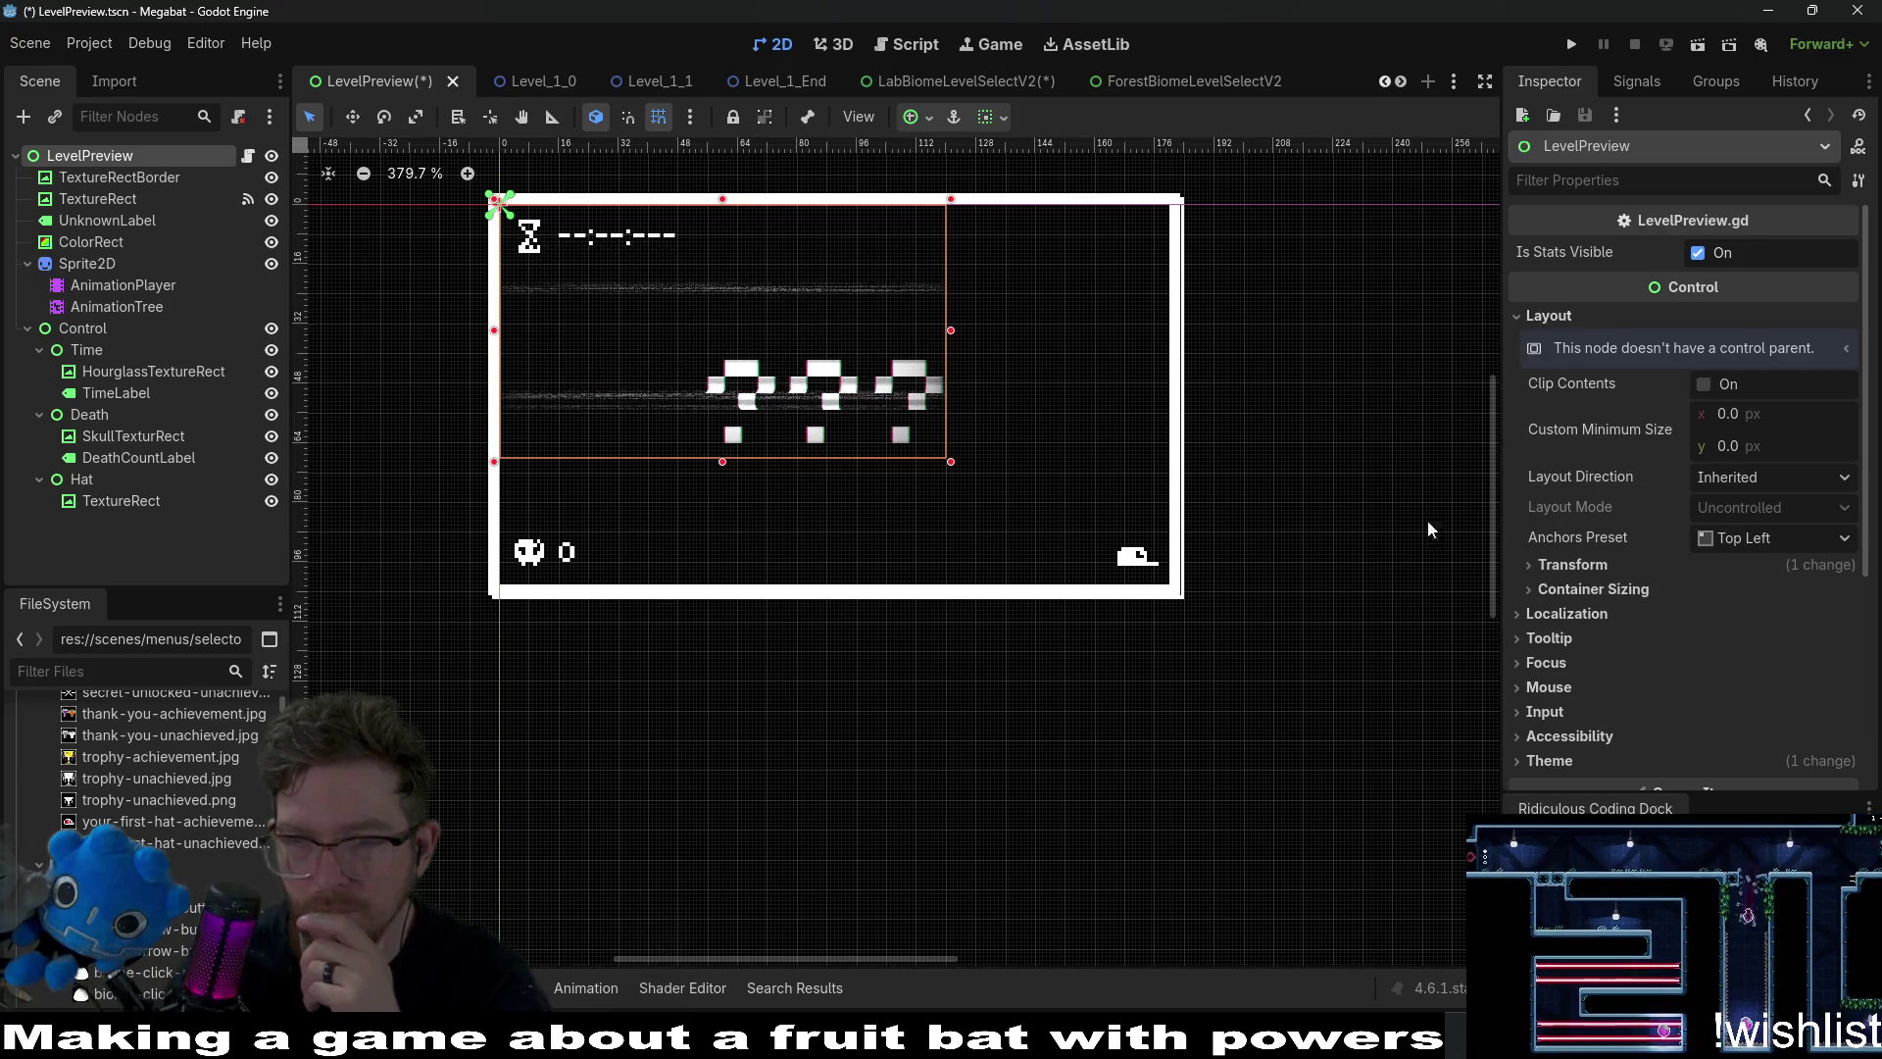
# Enlarge the LevelPreview root to cover the frame, leaving TextureRectBorder at 28.5, 15.5 px.
pyautogui.moveTo(950, 466); pyautogui.dragTo(1059, 533)
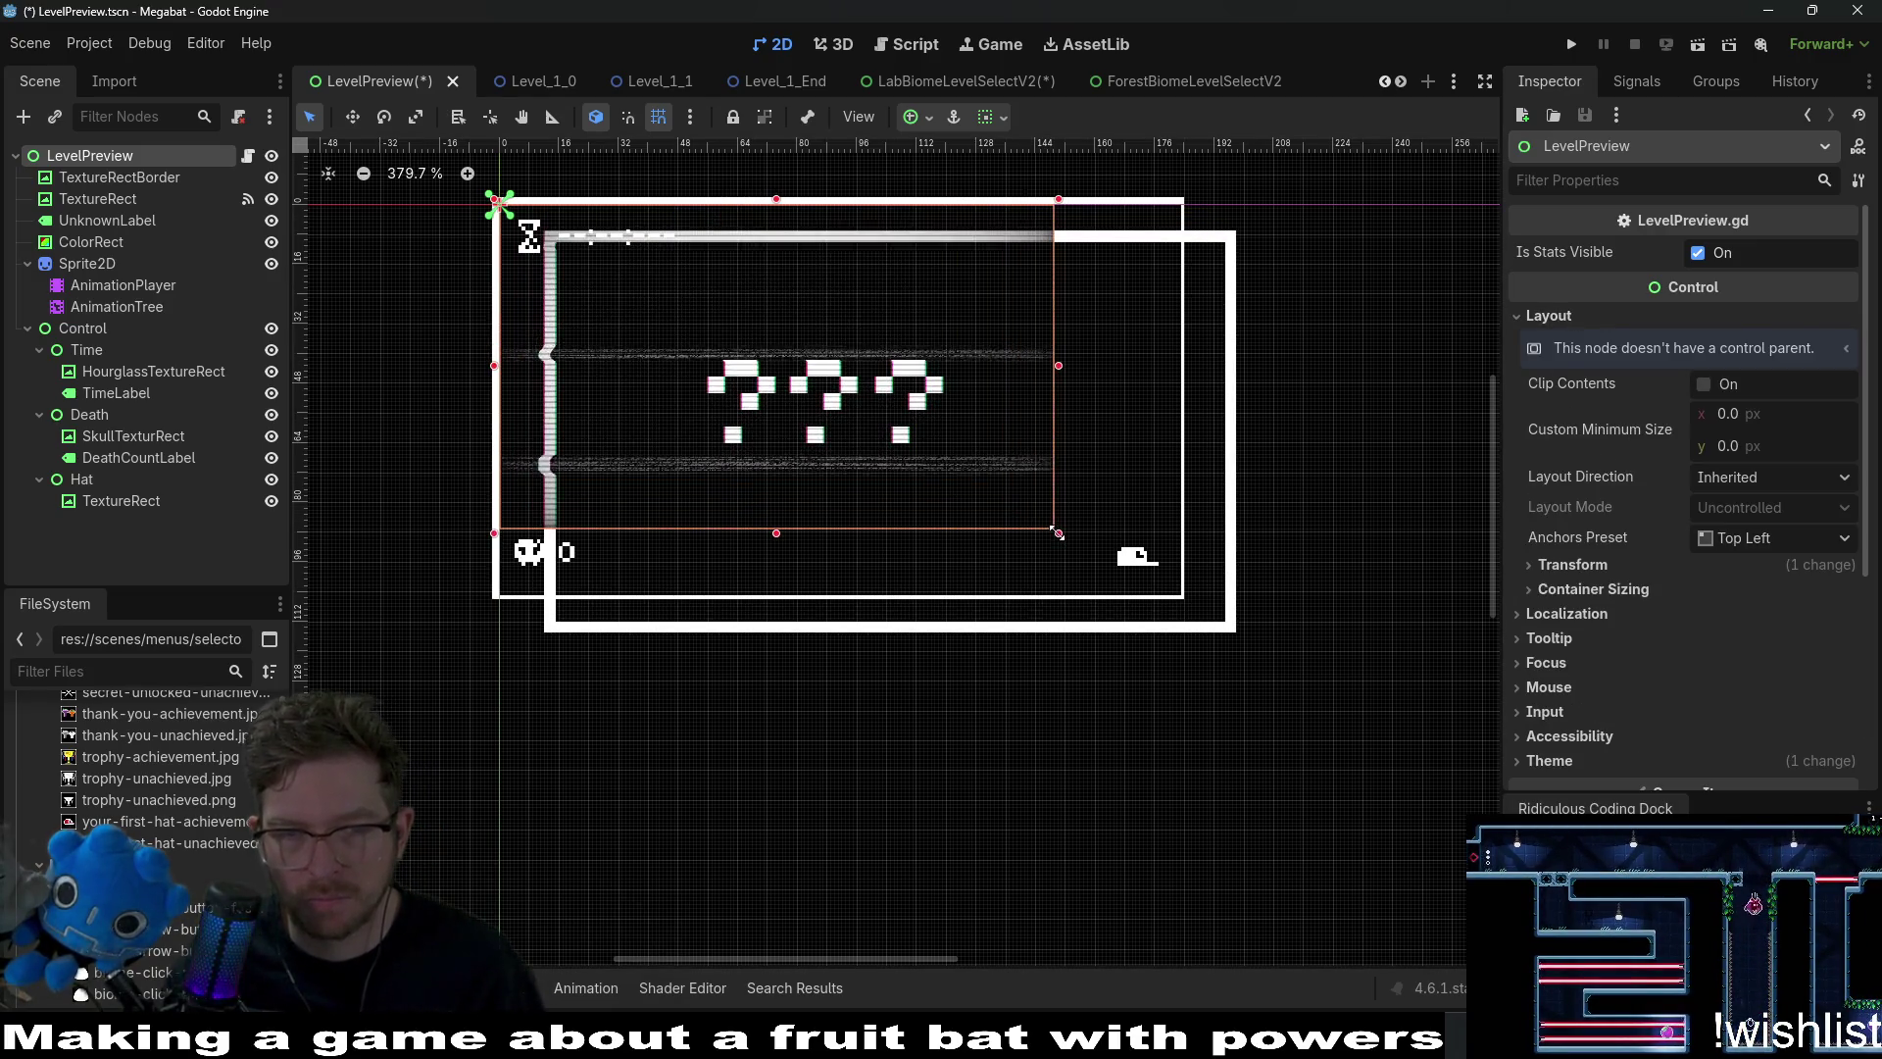
pyautogui.hotkey('ctrl', 'z')
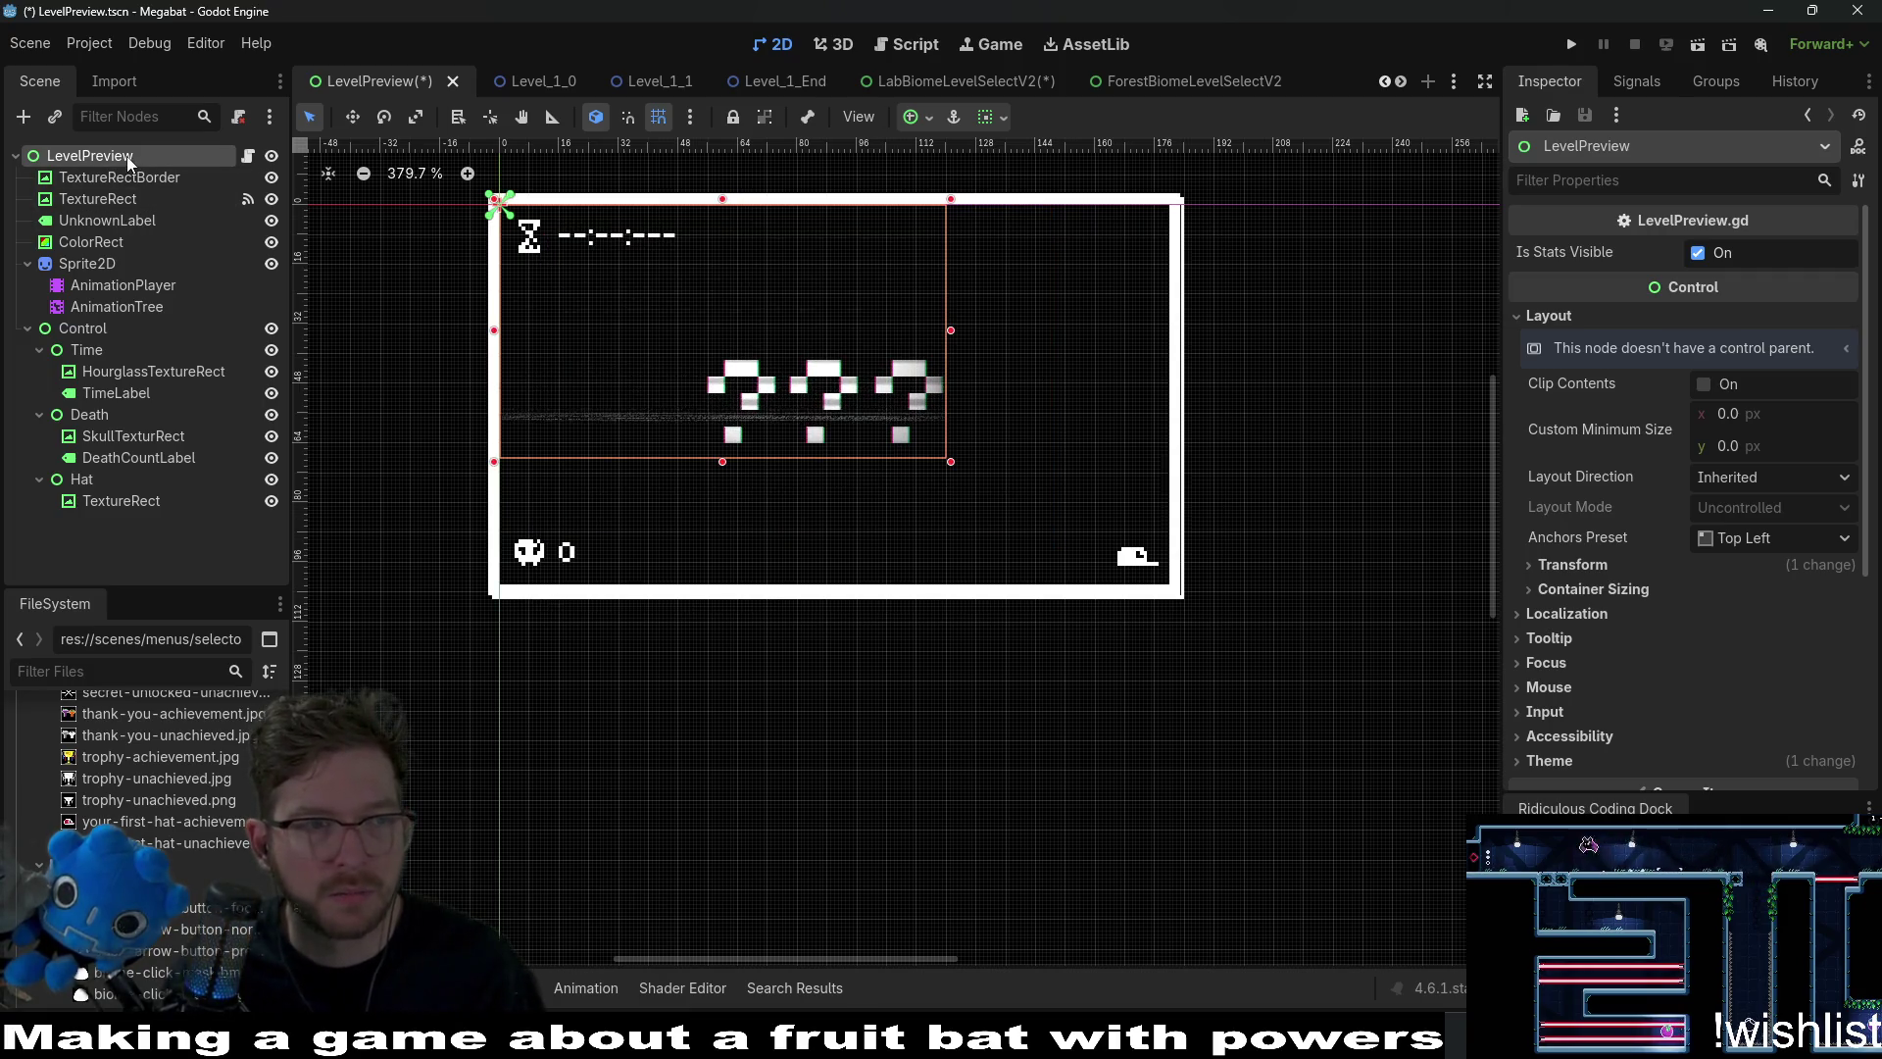
pyautogui.click(131, 155)
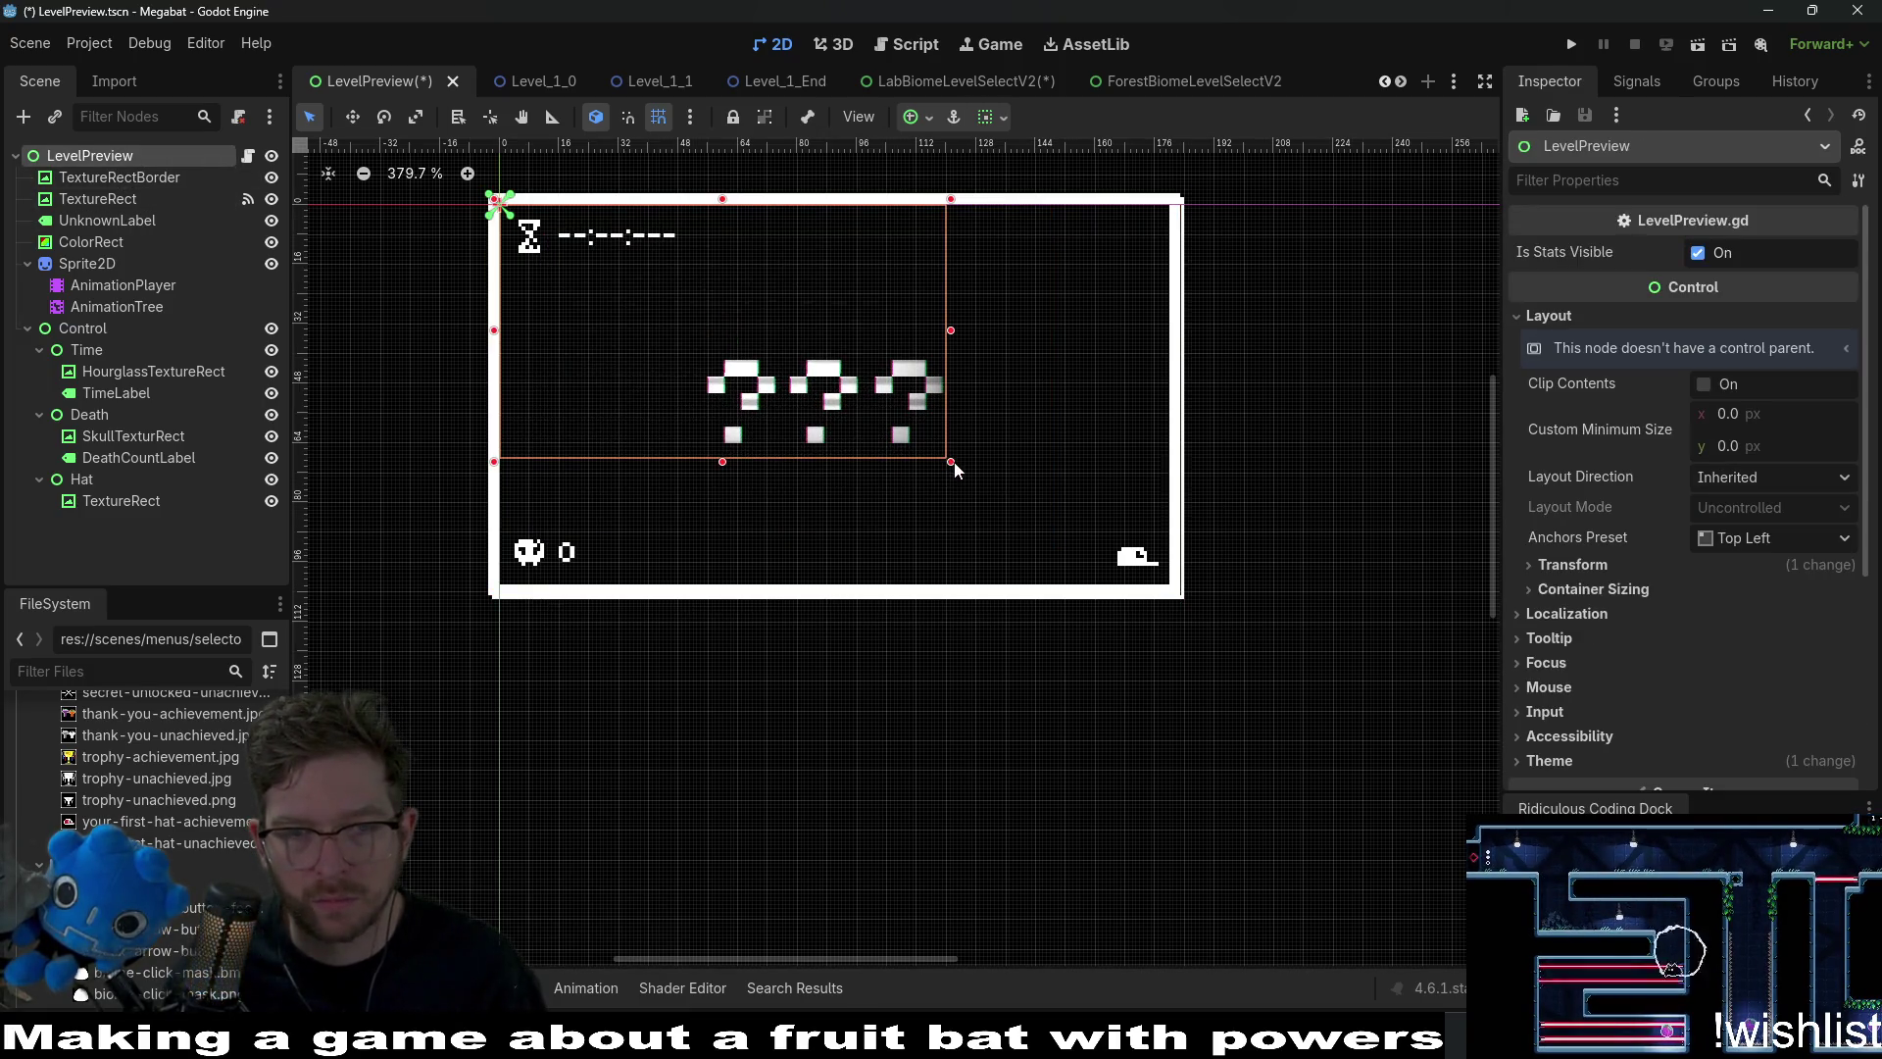
pyautogui.moveTo(954, 468)
pyautogui.mouseDown()
pyautogui.moveTo(1219, 597)
pyautogui.moveTo(1194, 605)
pyautogui.mouseUp()
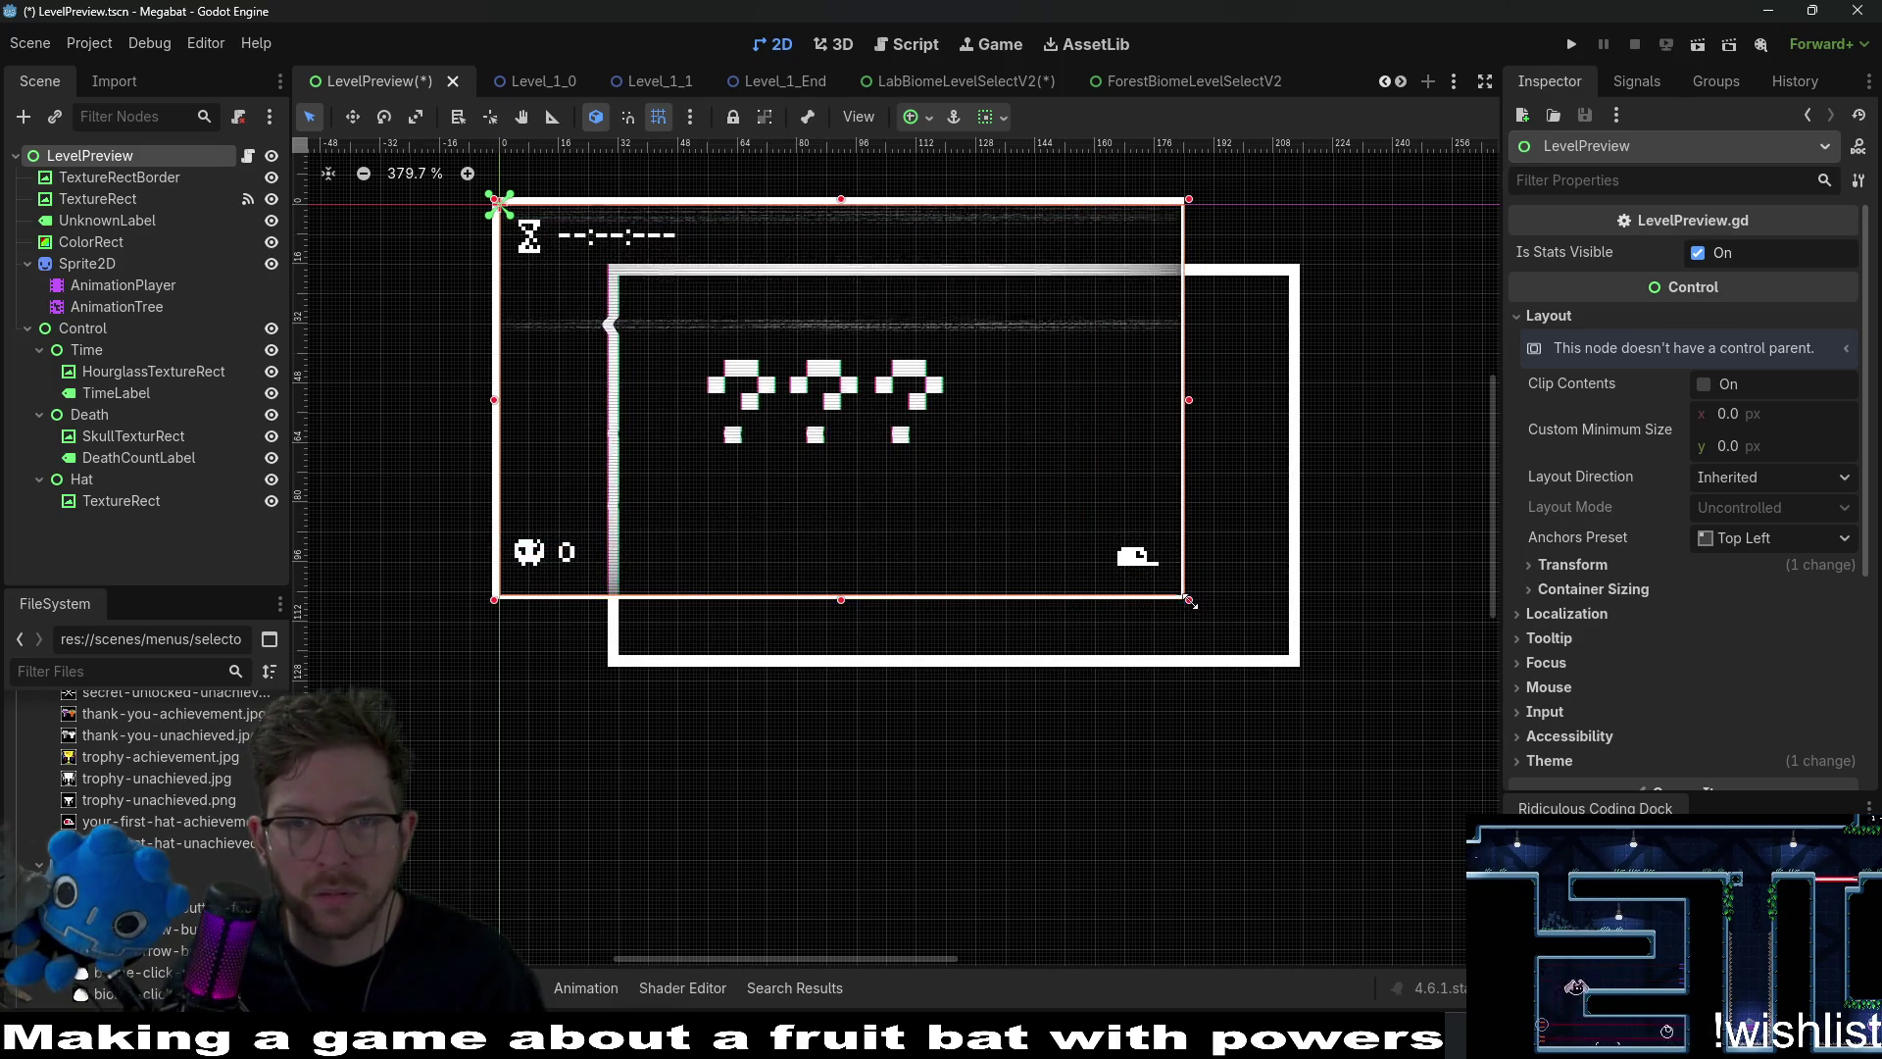
pyautogui.moveTo(1181, 600); pyautogui.dragTo(1193, 601)
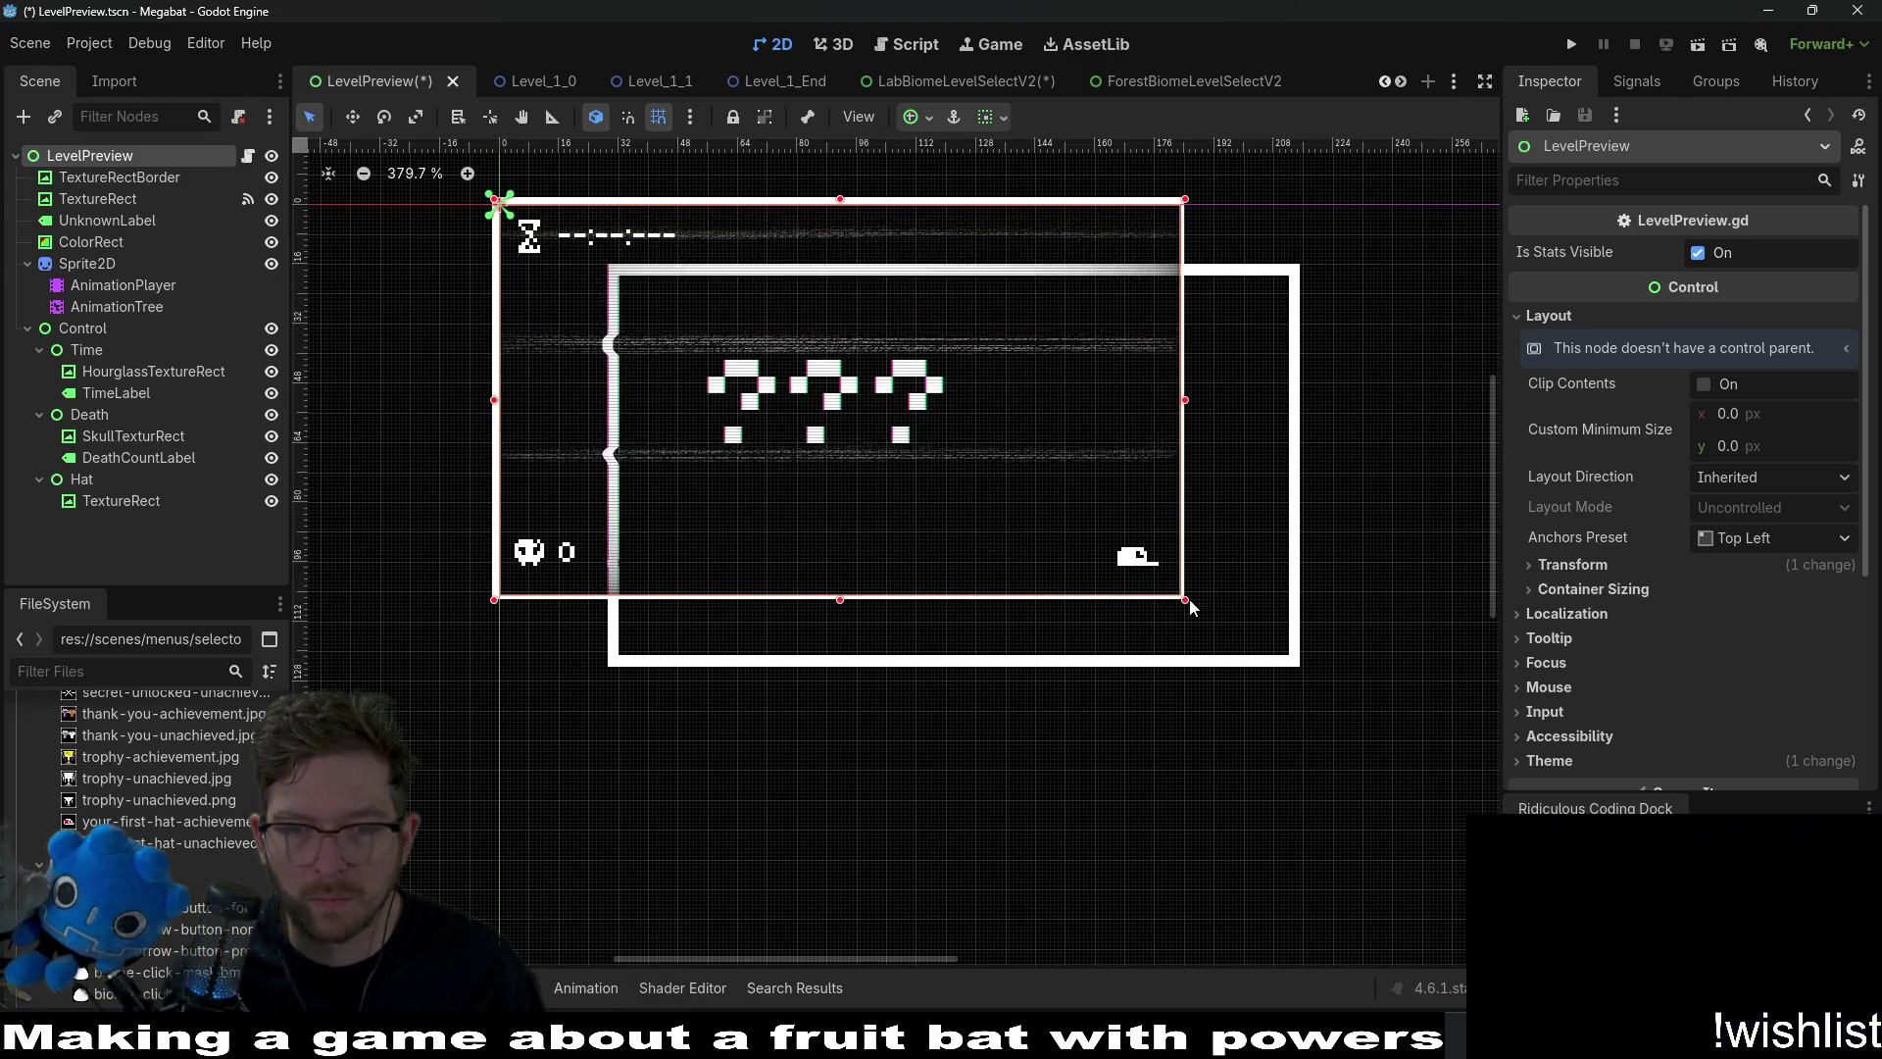
pyautogui.scroll(5, 1178, 610)
pyautogui.scroll(-4, 1178, 608)
pyautogui.scroll(-4, 1178, 612)
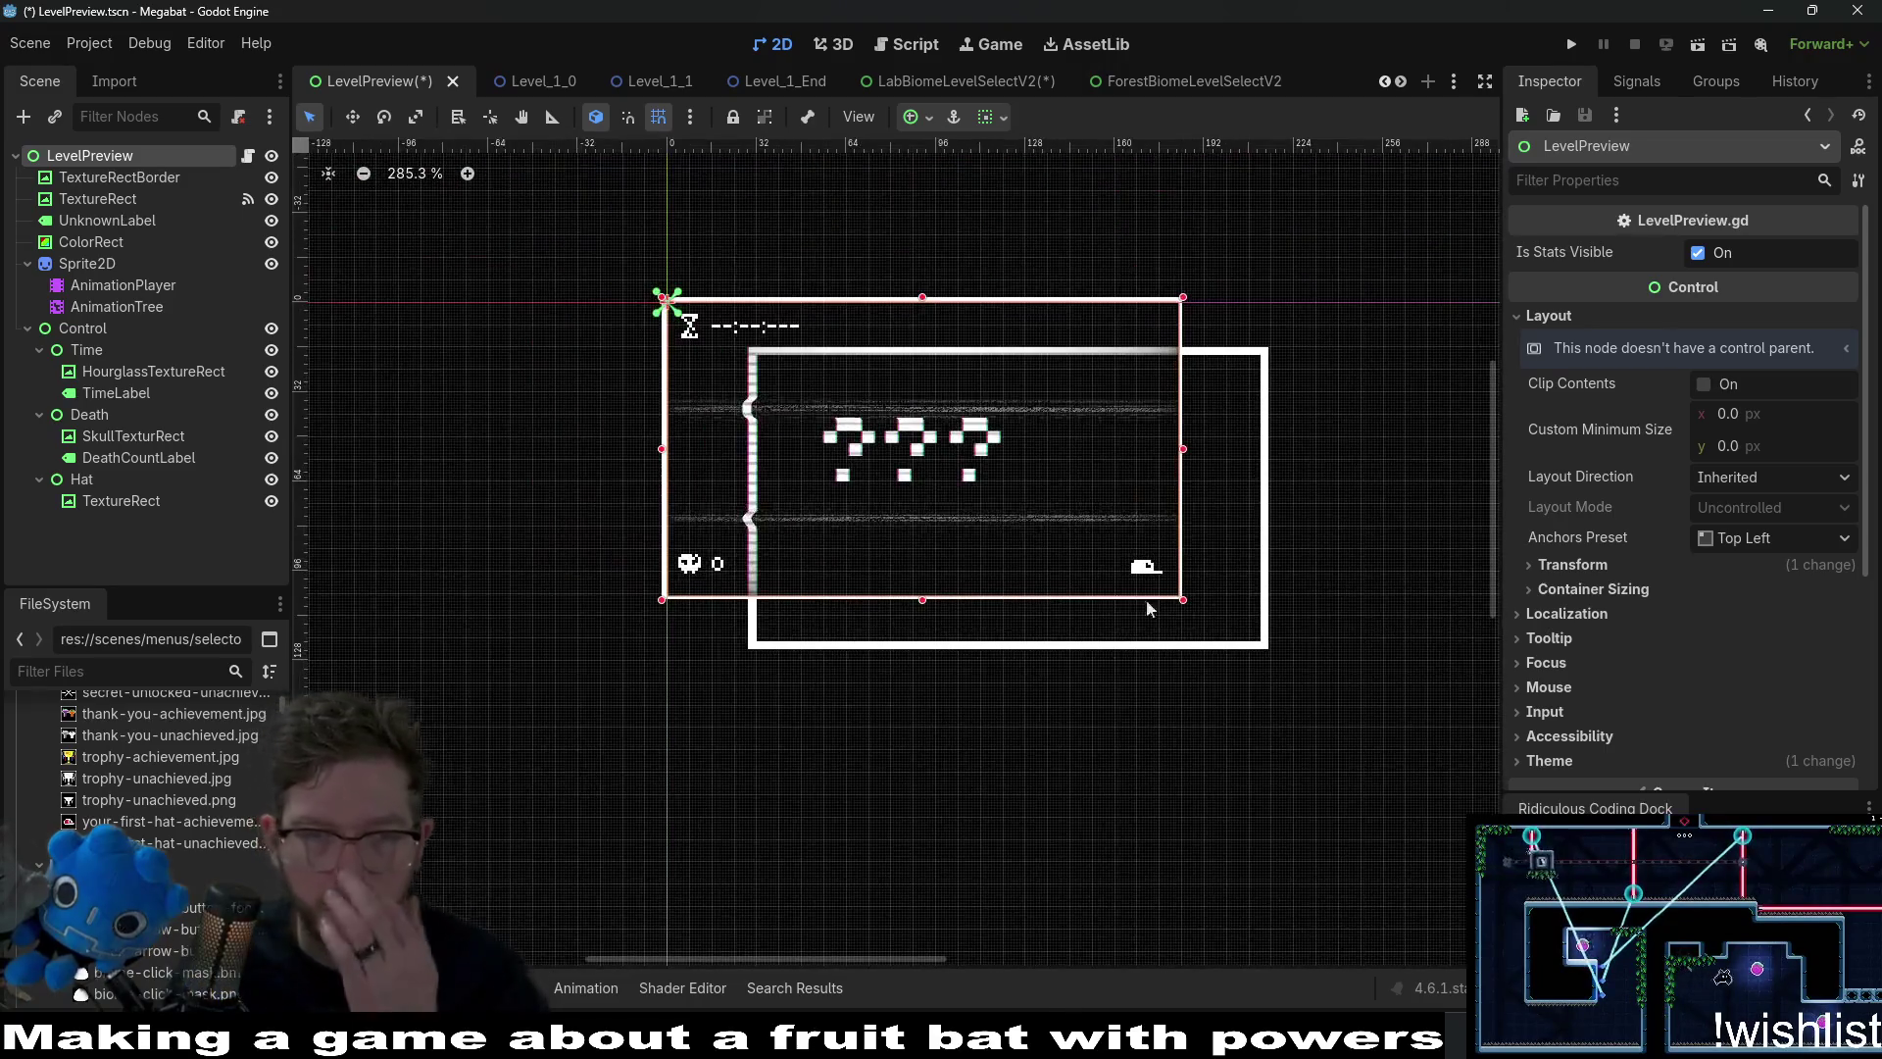
pyautogui.click(119, 179)
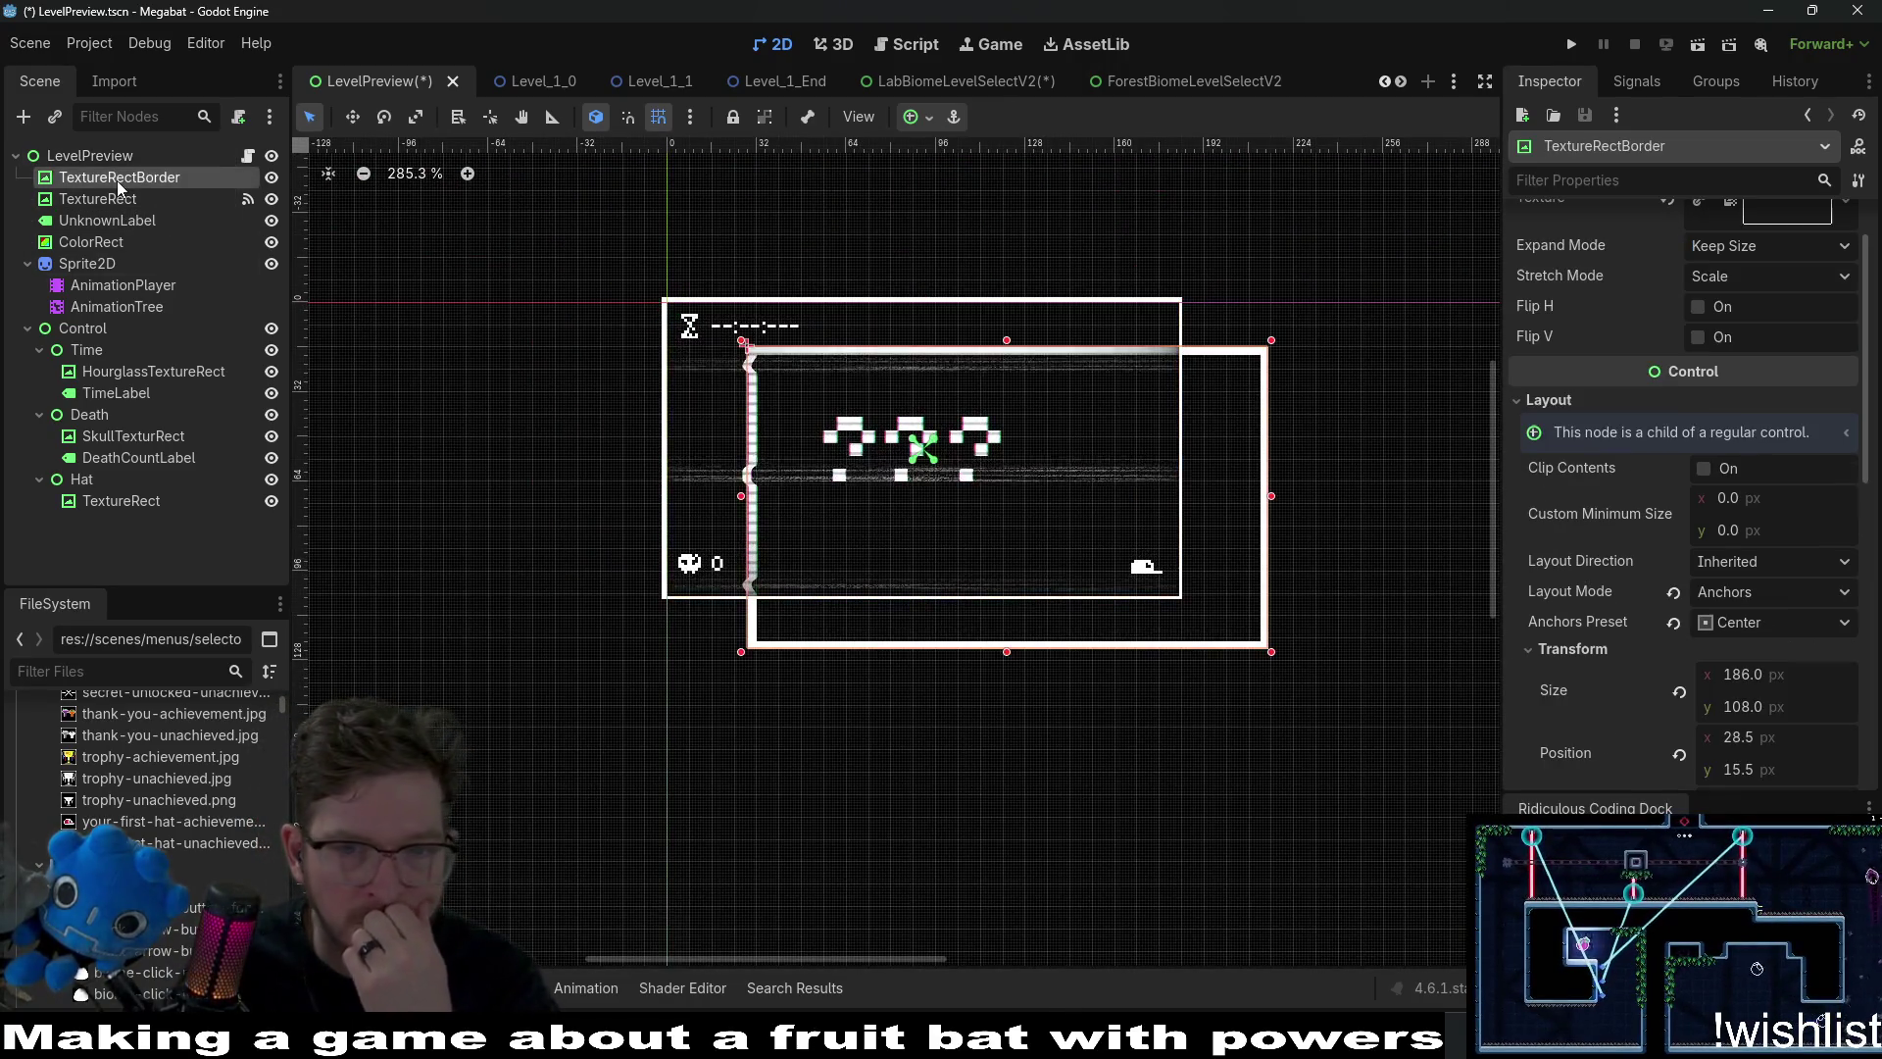
# Try Top Left and Center anchors on TextureRectBorder, then switch its layout mode to Position.
pyautogui.scroll(4, 773, 359)
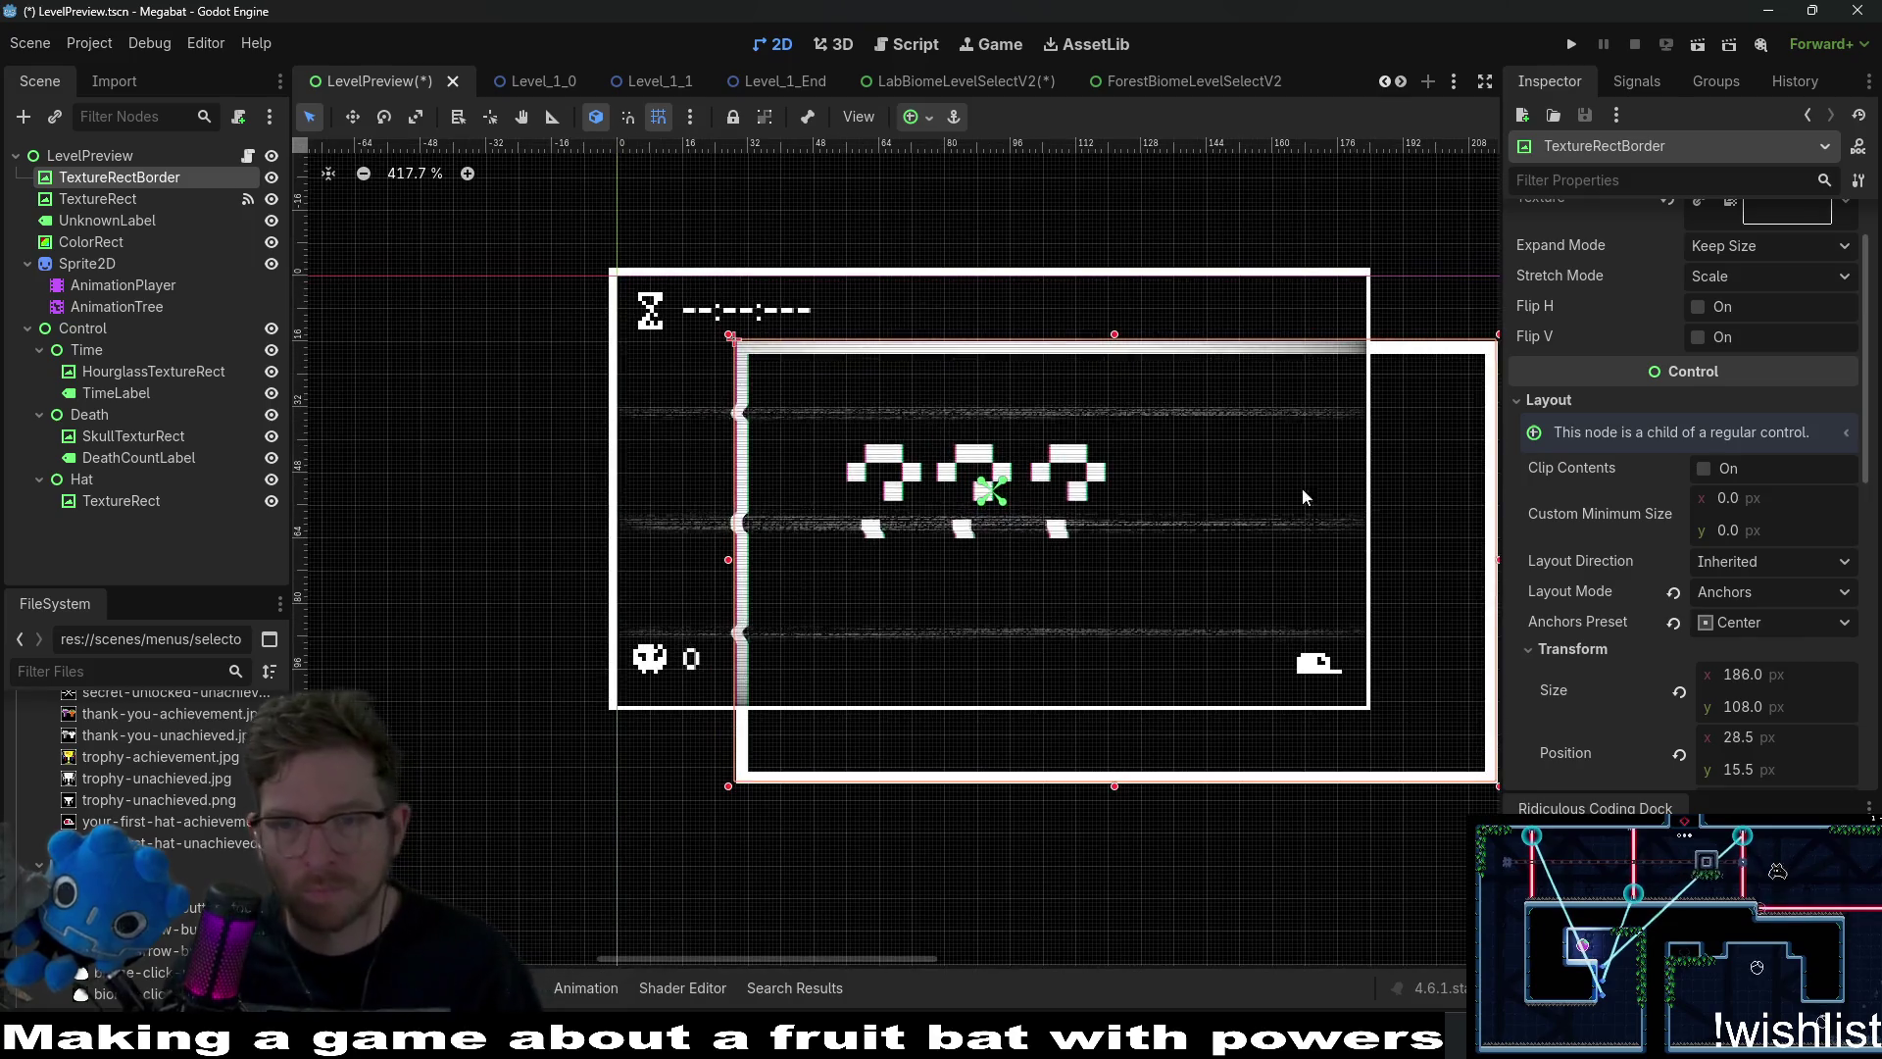
pyautogui.click(1689, 630)
pyautogui.click(1680, 645)
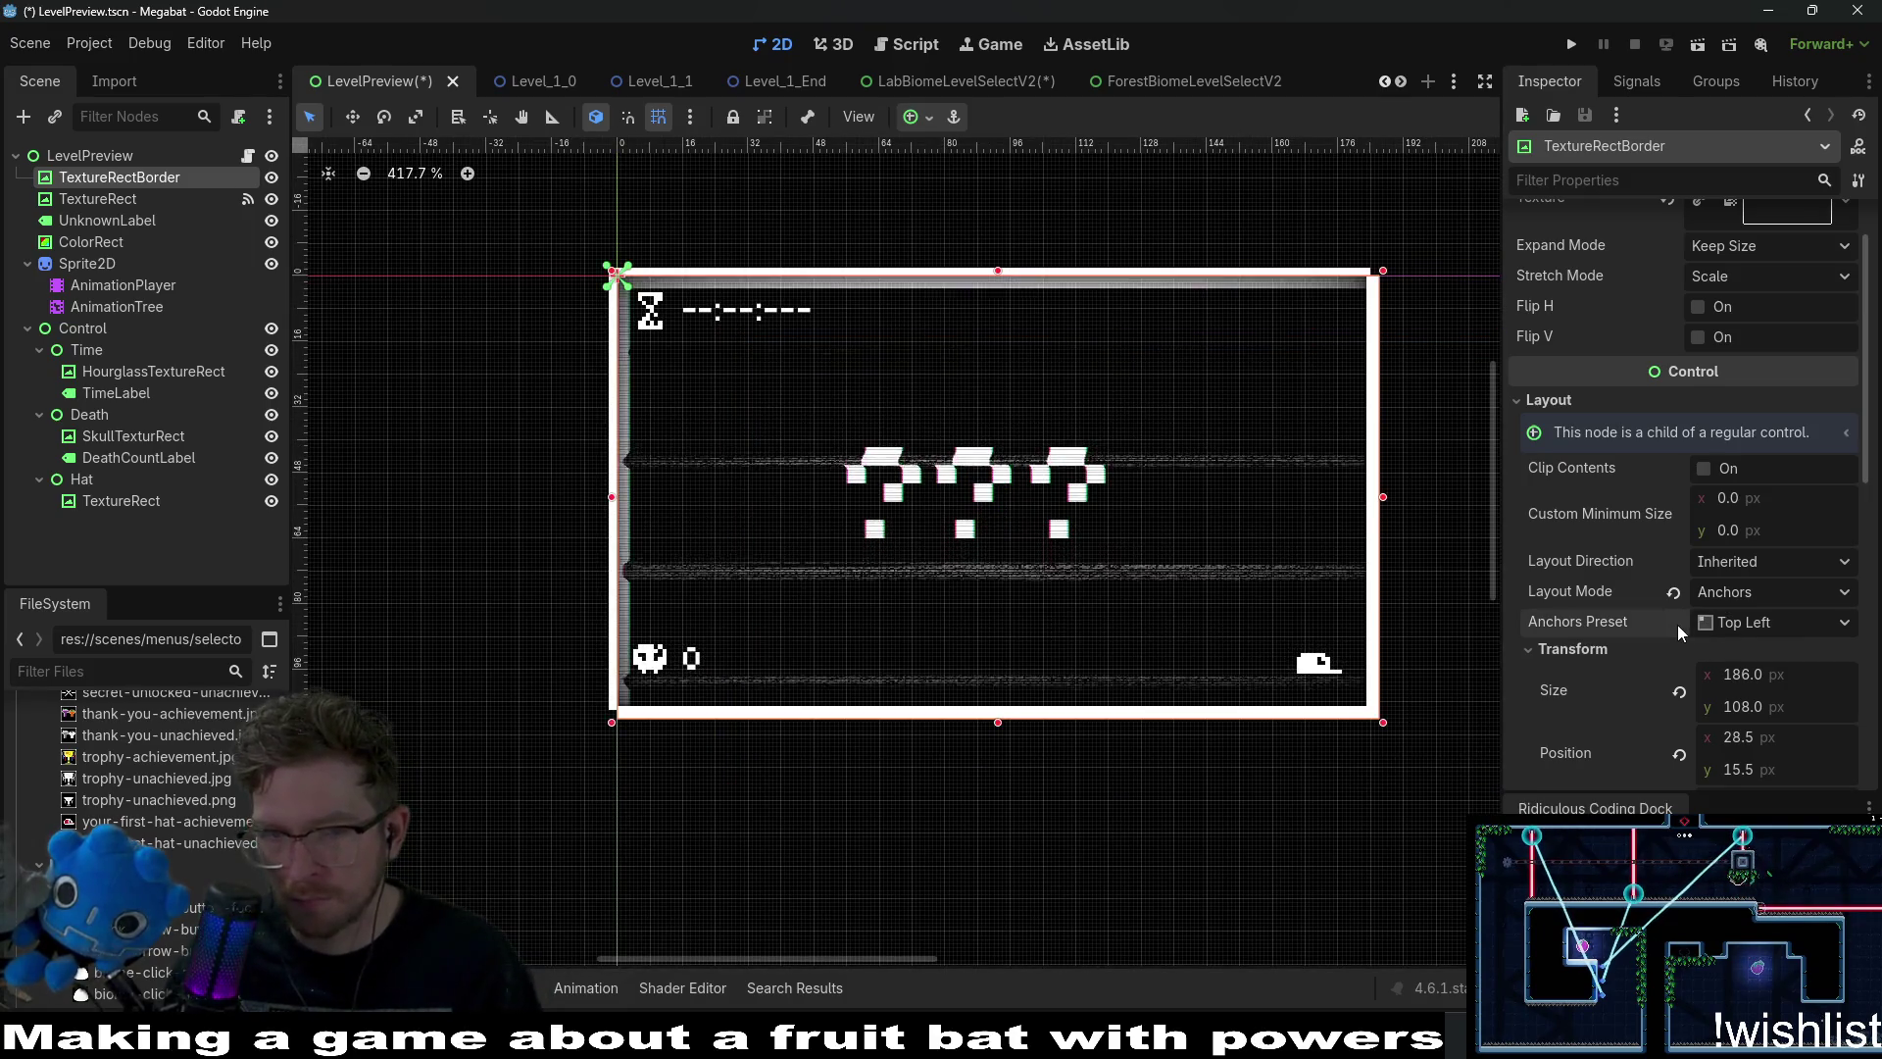
pyautogui.click(1756, 635)
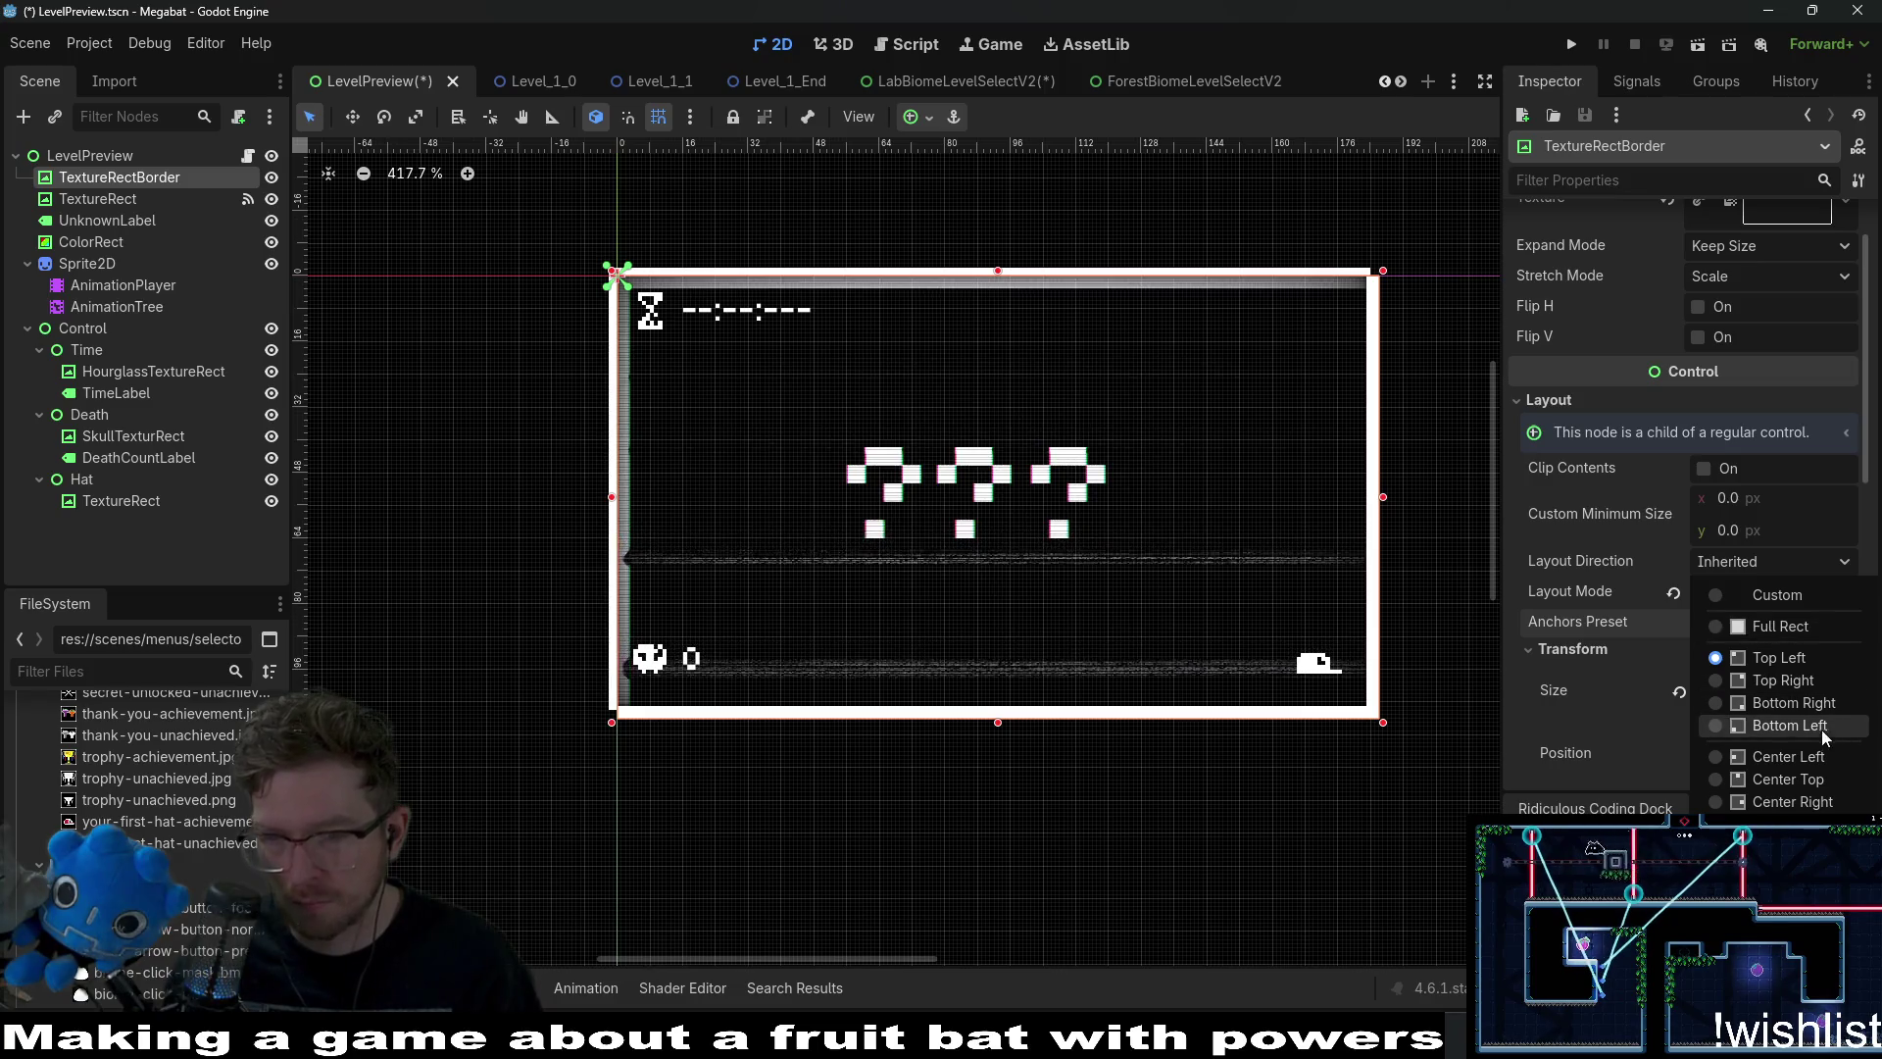
pyautogui.click(1774, 854)
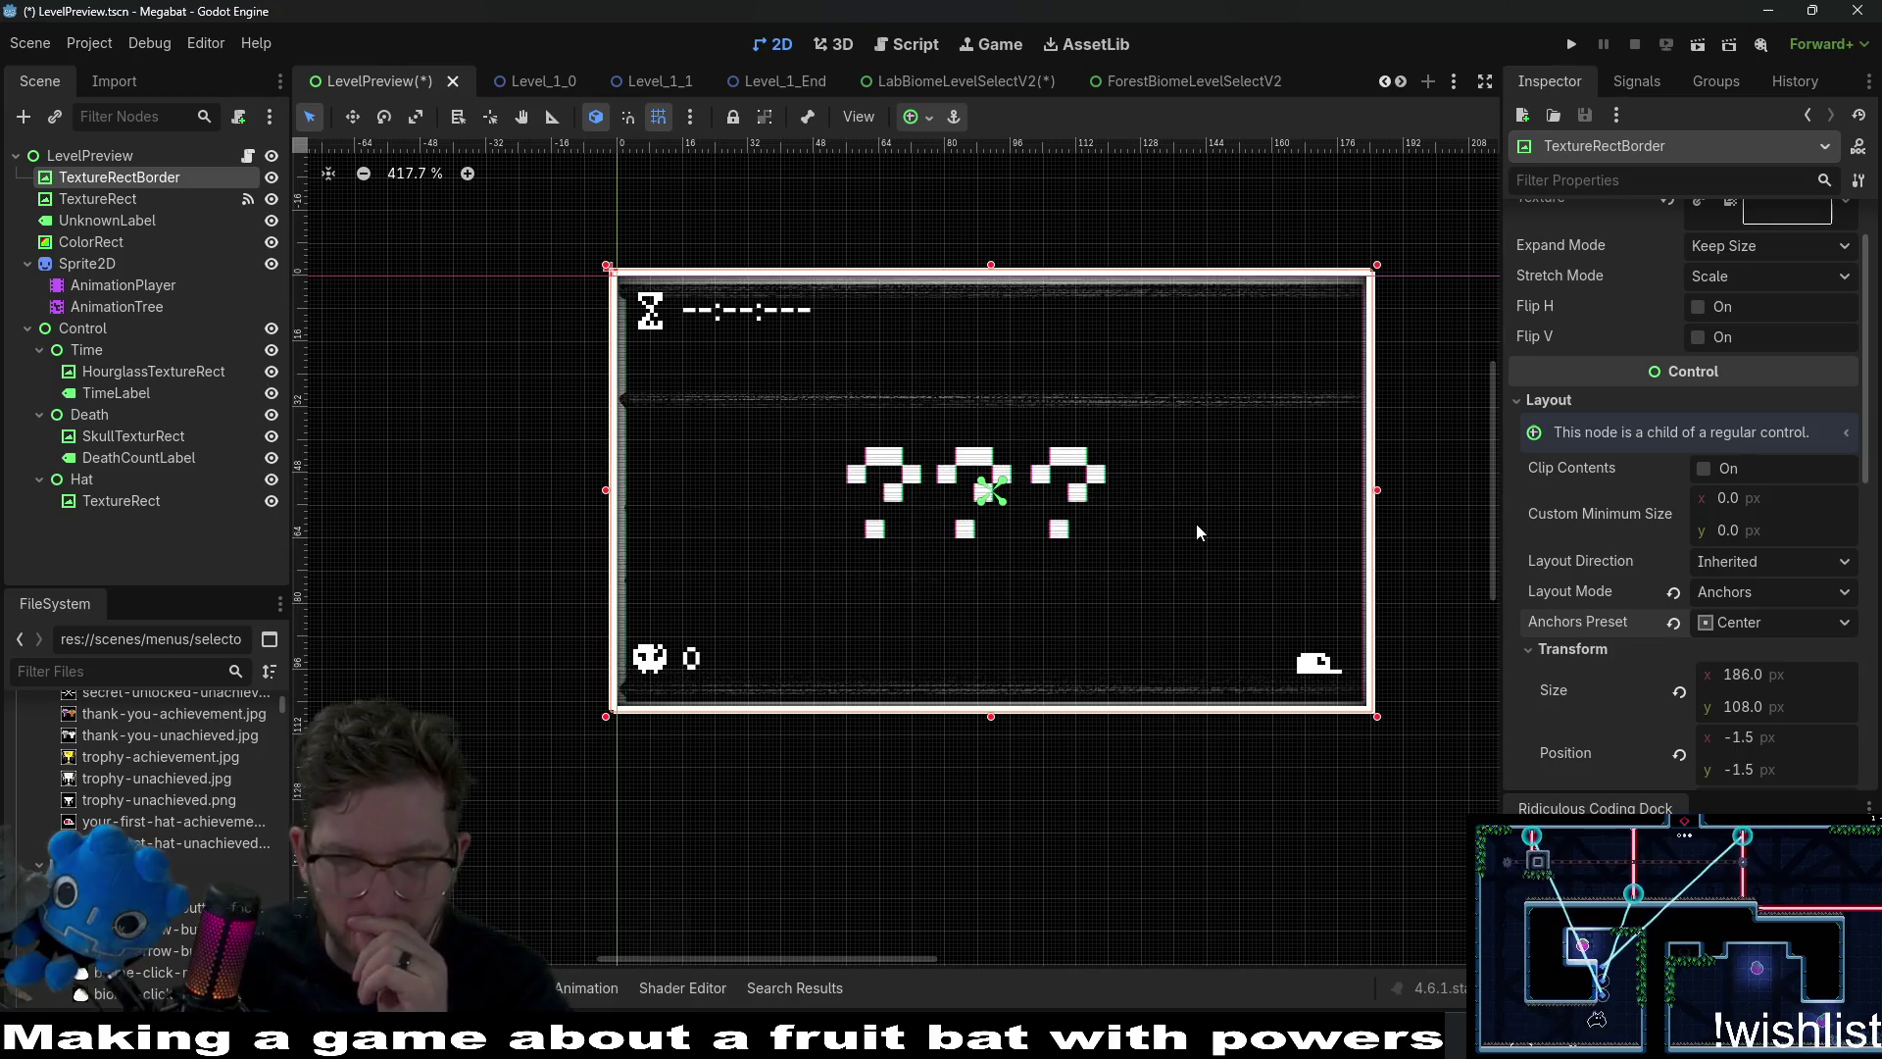
pyautogui.click(1737, 592)
pyautogui.click(1746, 627)
pyautogui.scroll(2, 992, 424)
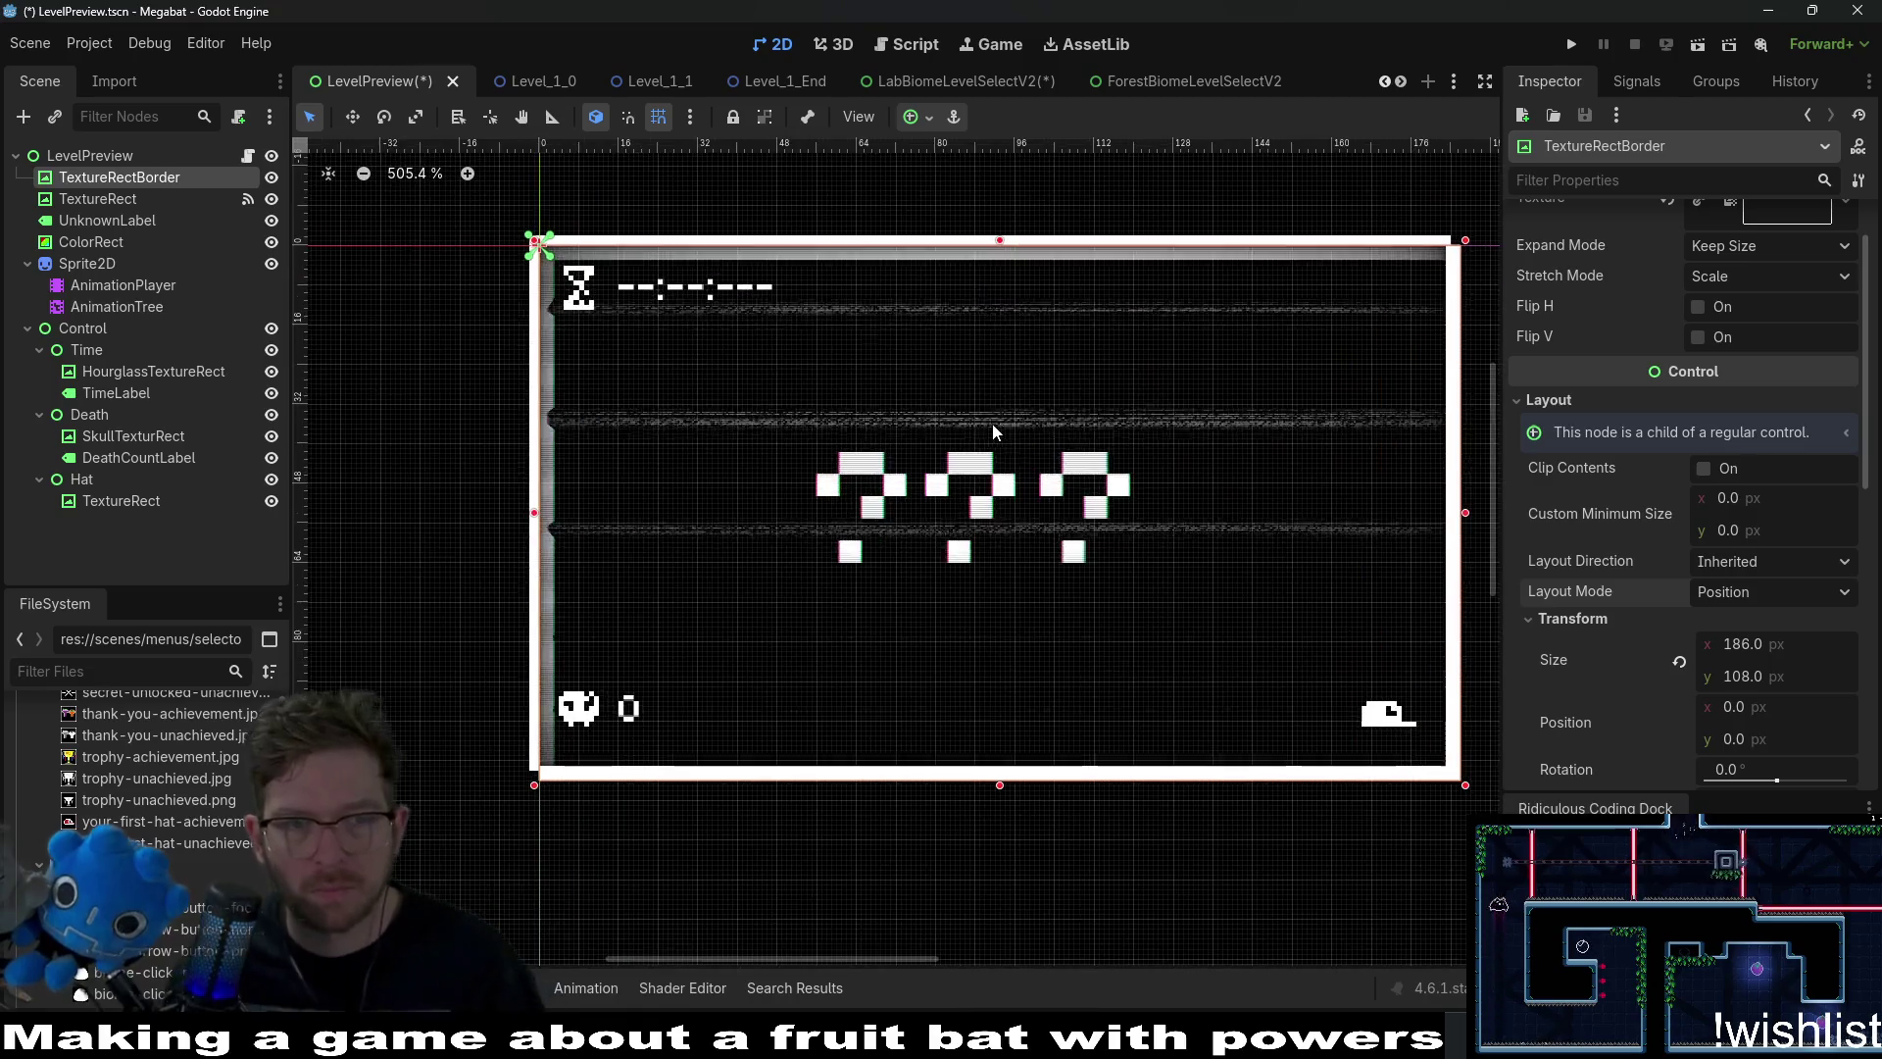
# Nudge TextureRectBorder to position -3, -3, then inspect TextureRect and UnknownLabel.
pyautogui.press('w')
pyautogui.press('Left')
pyautogui.press('Left')
pyautogui.press('Left')
pyautogui.press('Up')
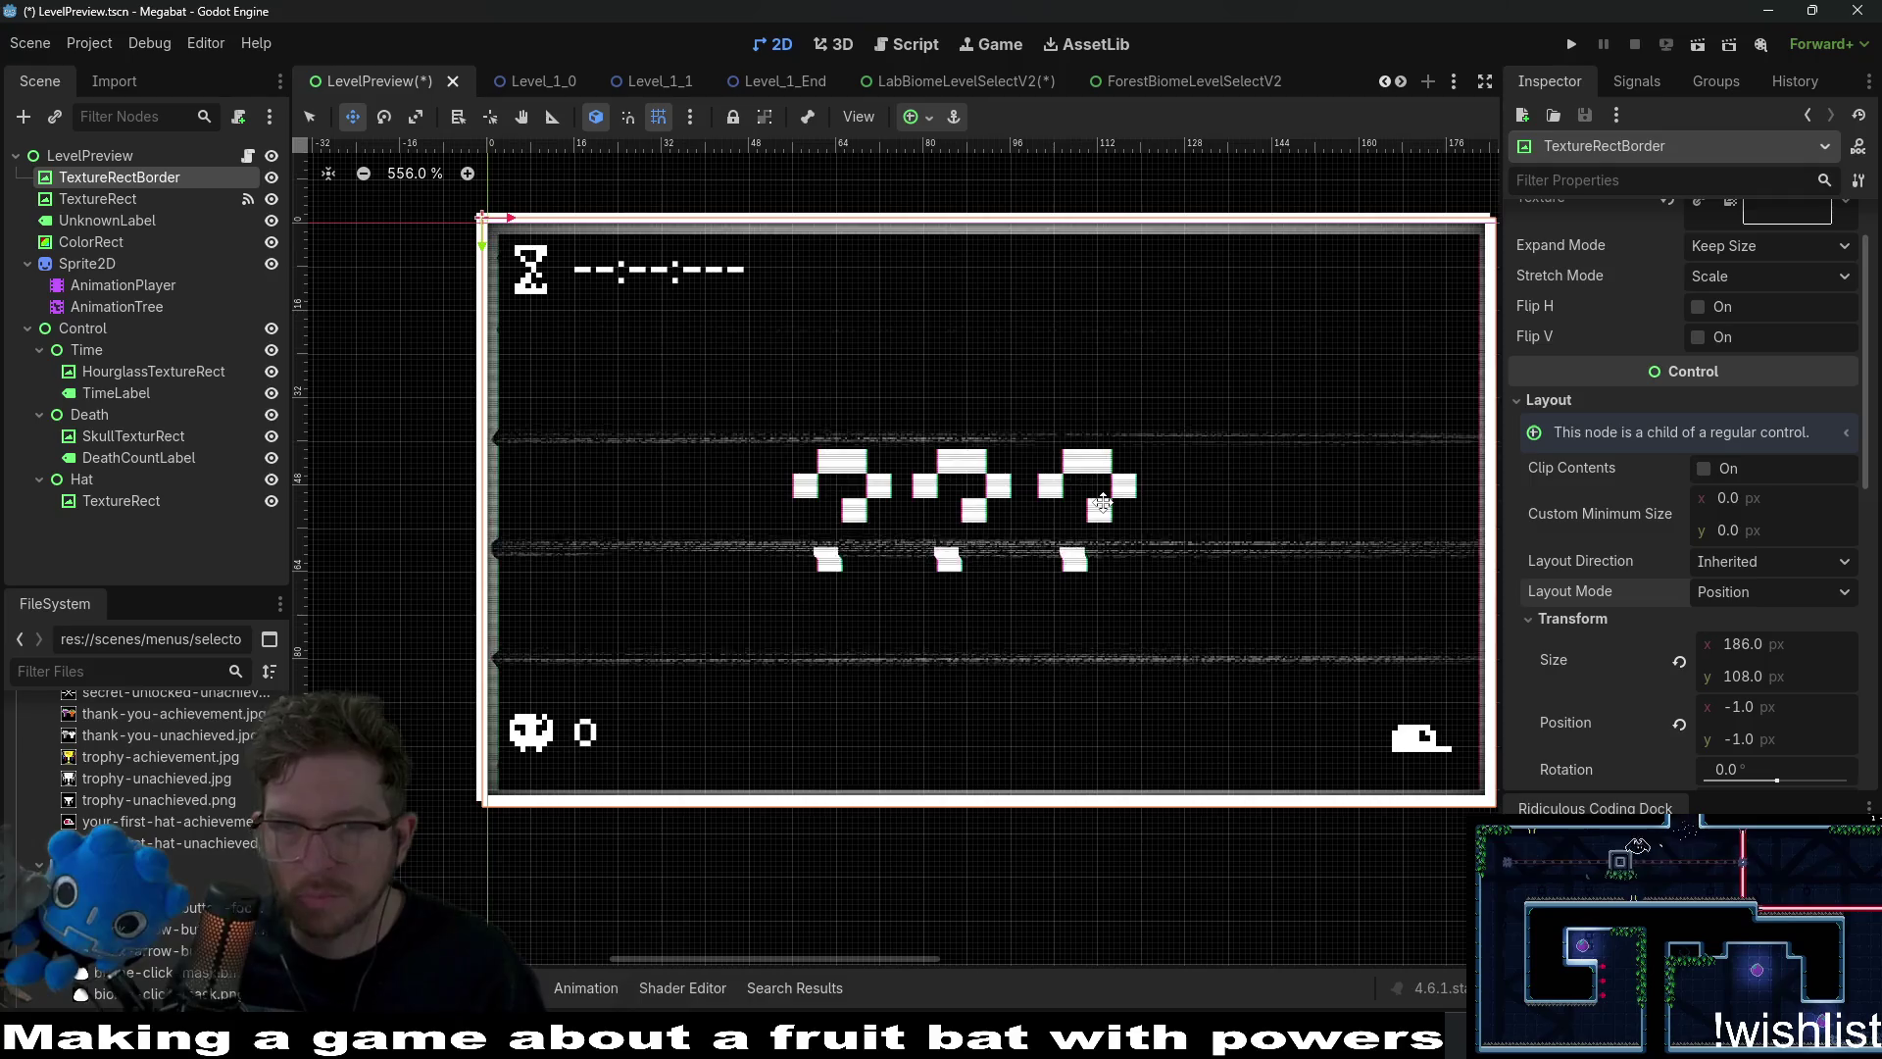
pyautogui.press('Up')
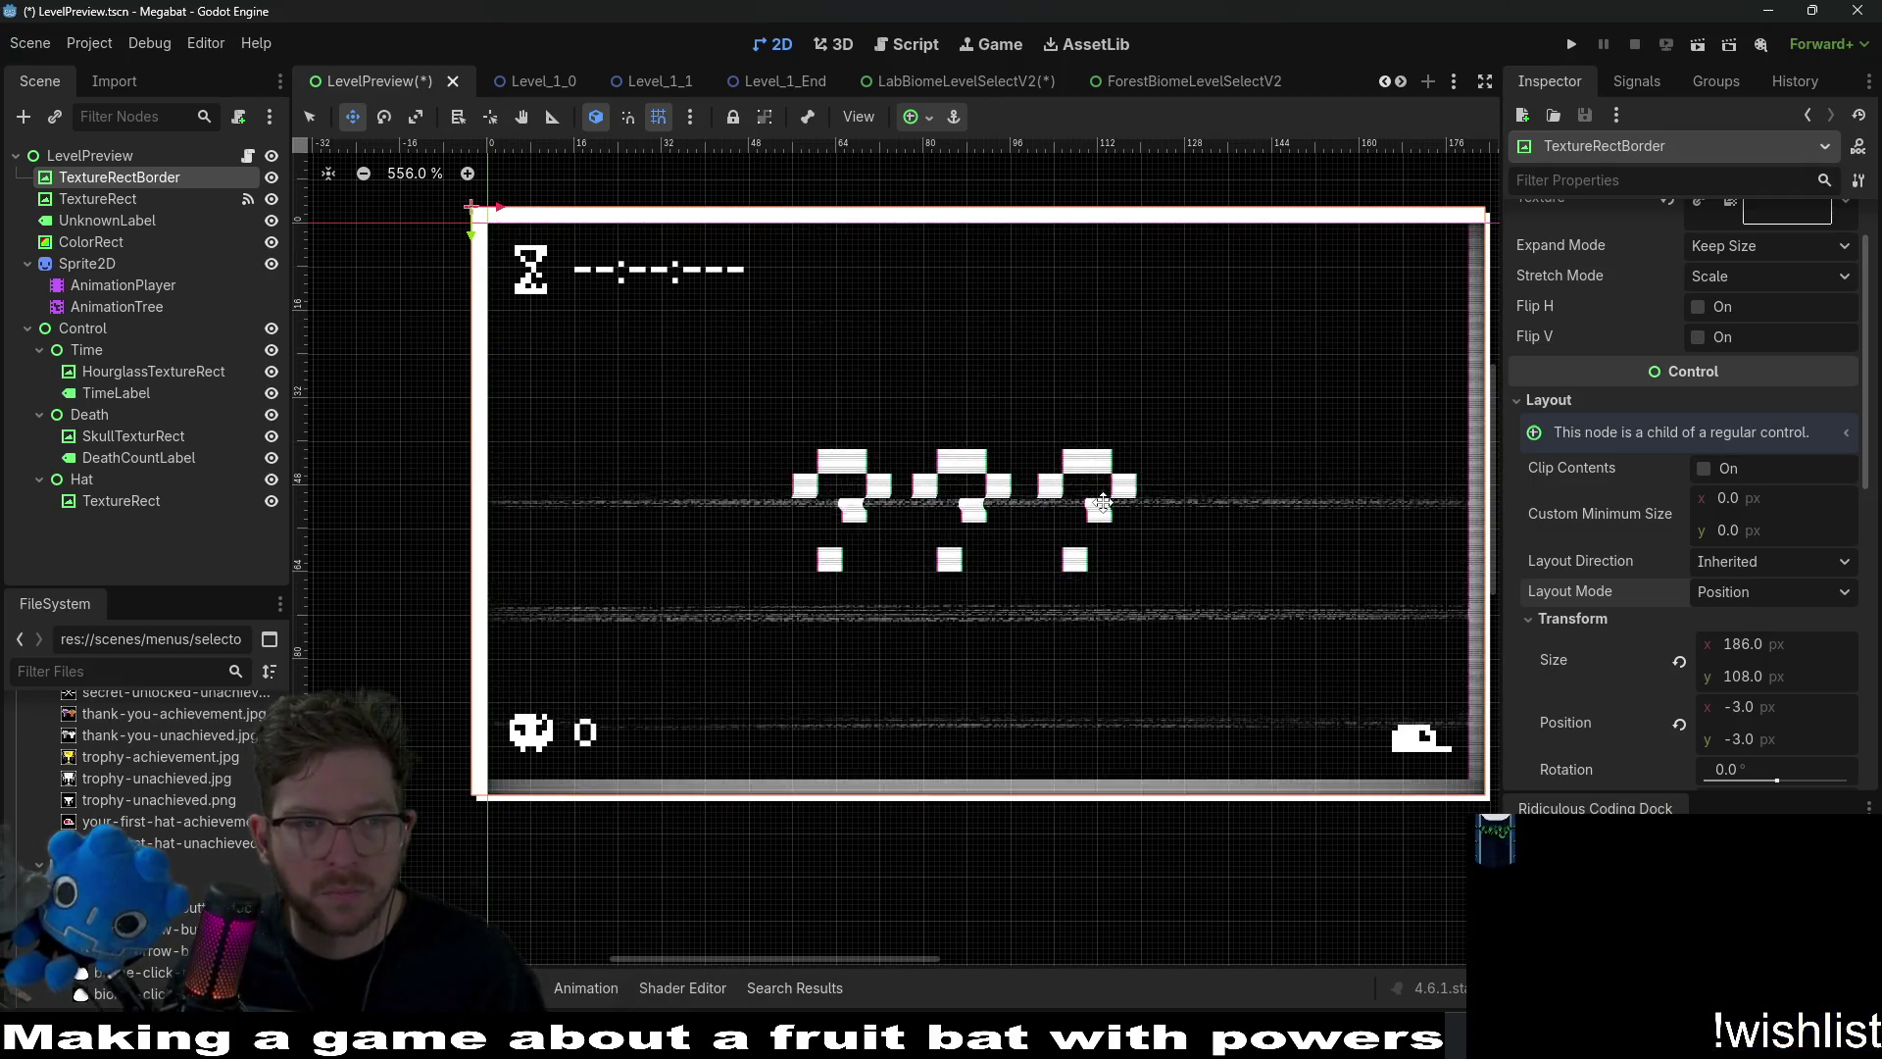
pyautogui.press('Left')
pyautogui.press('Left')
pyautogui.press('Up')
pyautogui.press('Up')
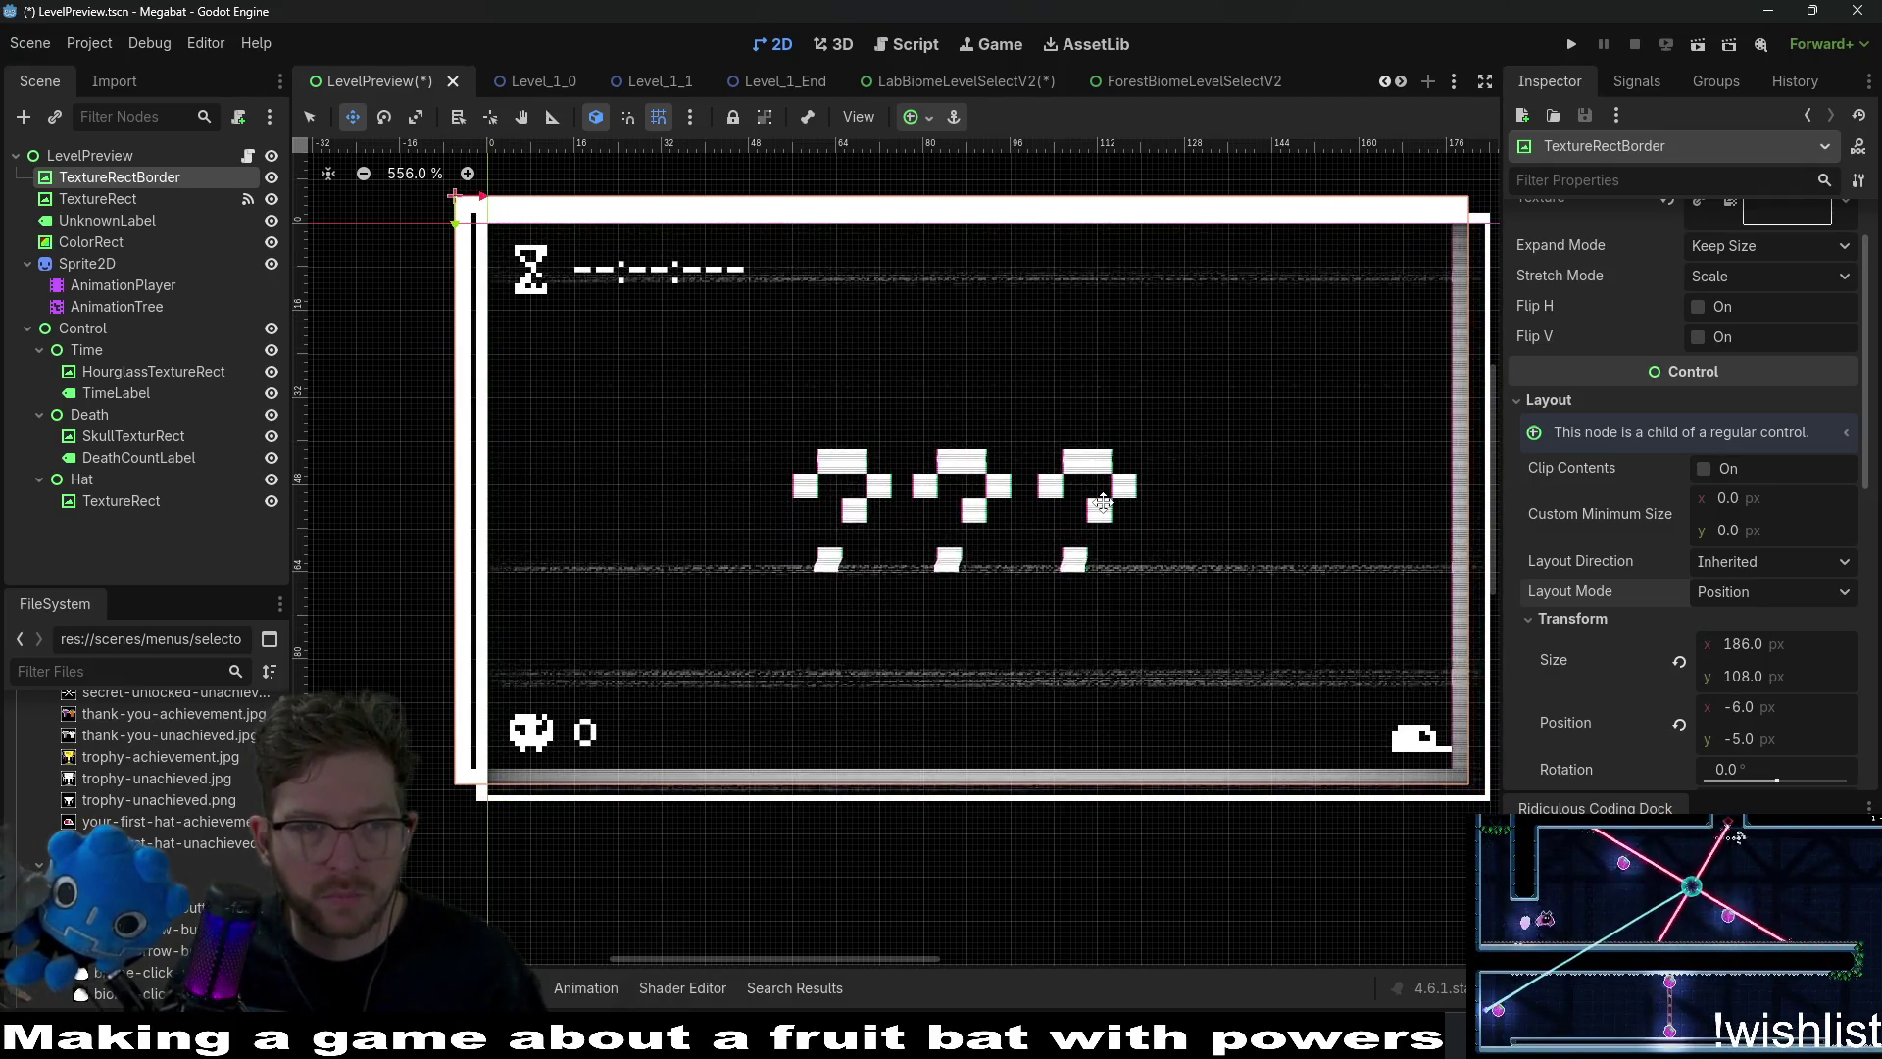
pyautogui.press('Right')
pyautogui.press('Right')
pyautogui.press('Down')
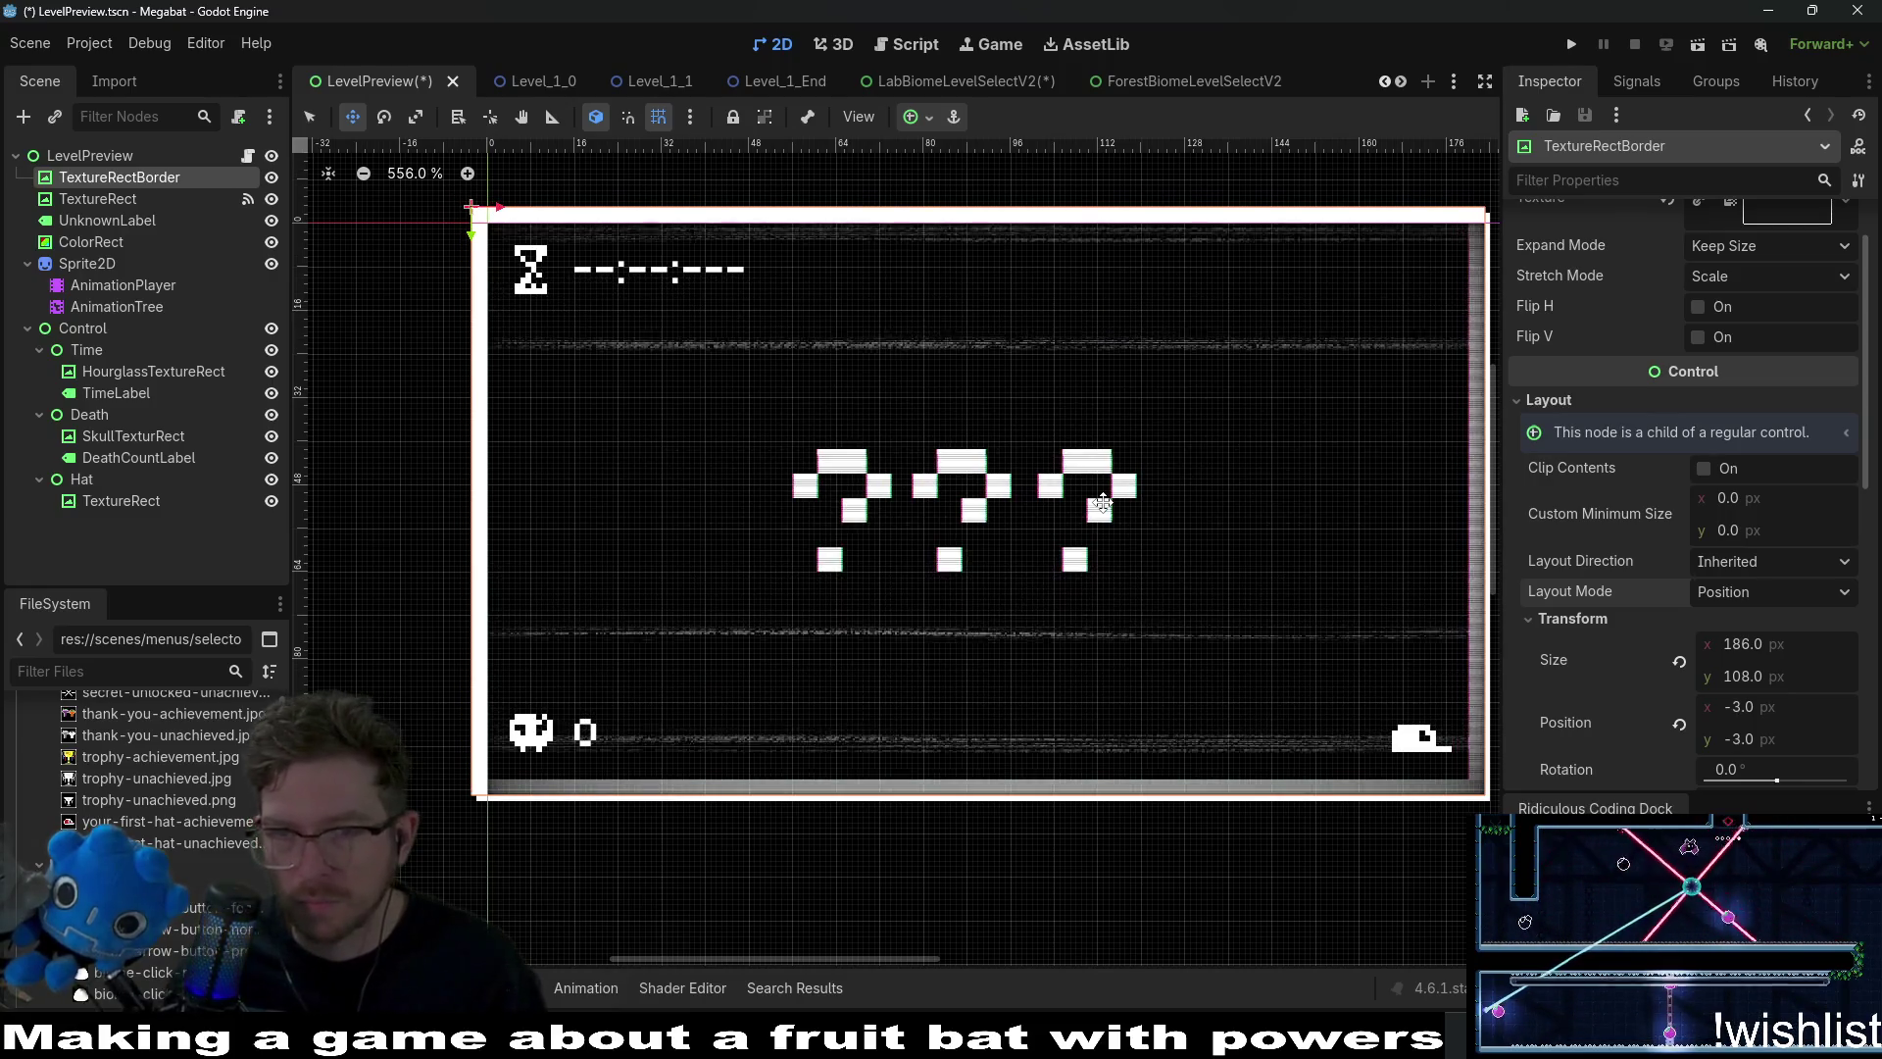
pyautogui.scroll(-2, 1148, 573)
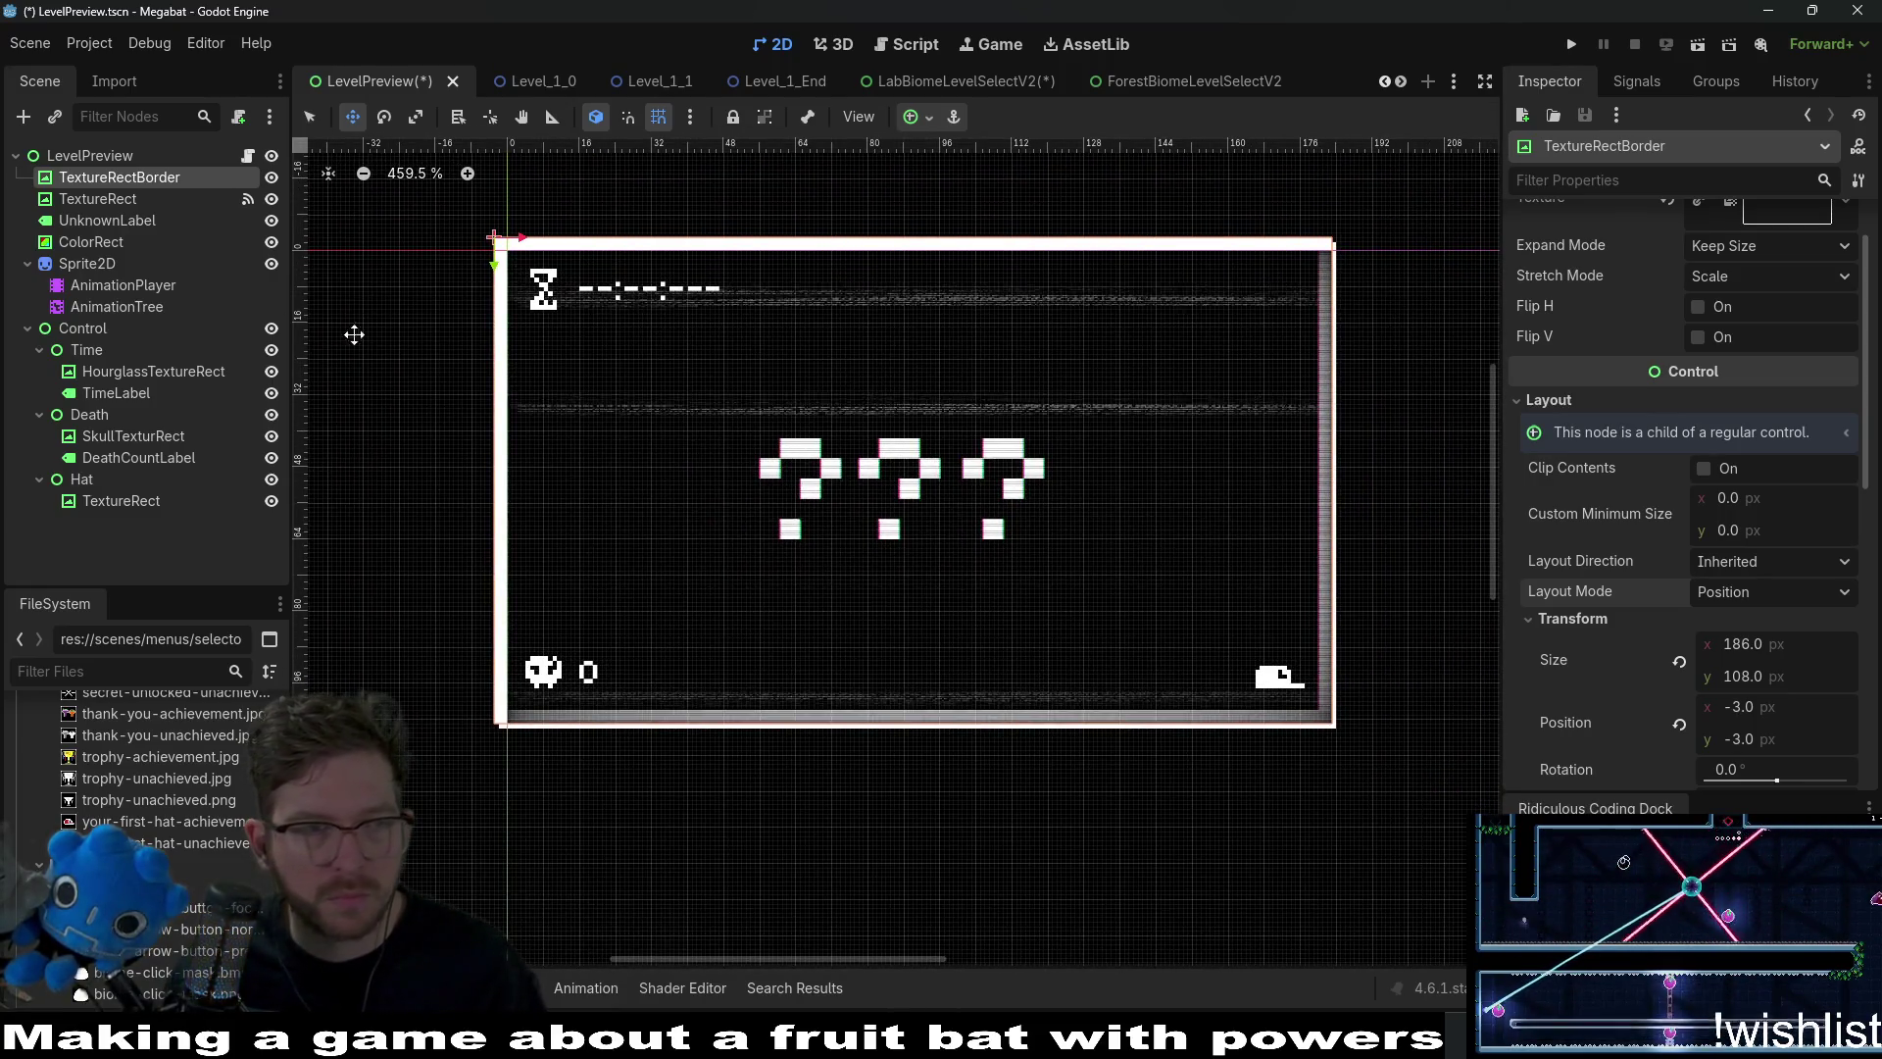
pyautogui.click(126, 201)
pyautogui.click(97, 224)
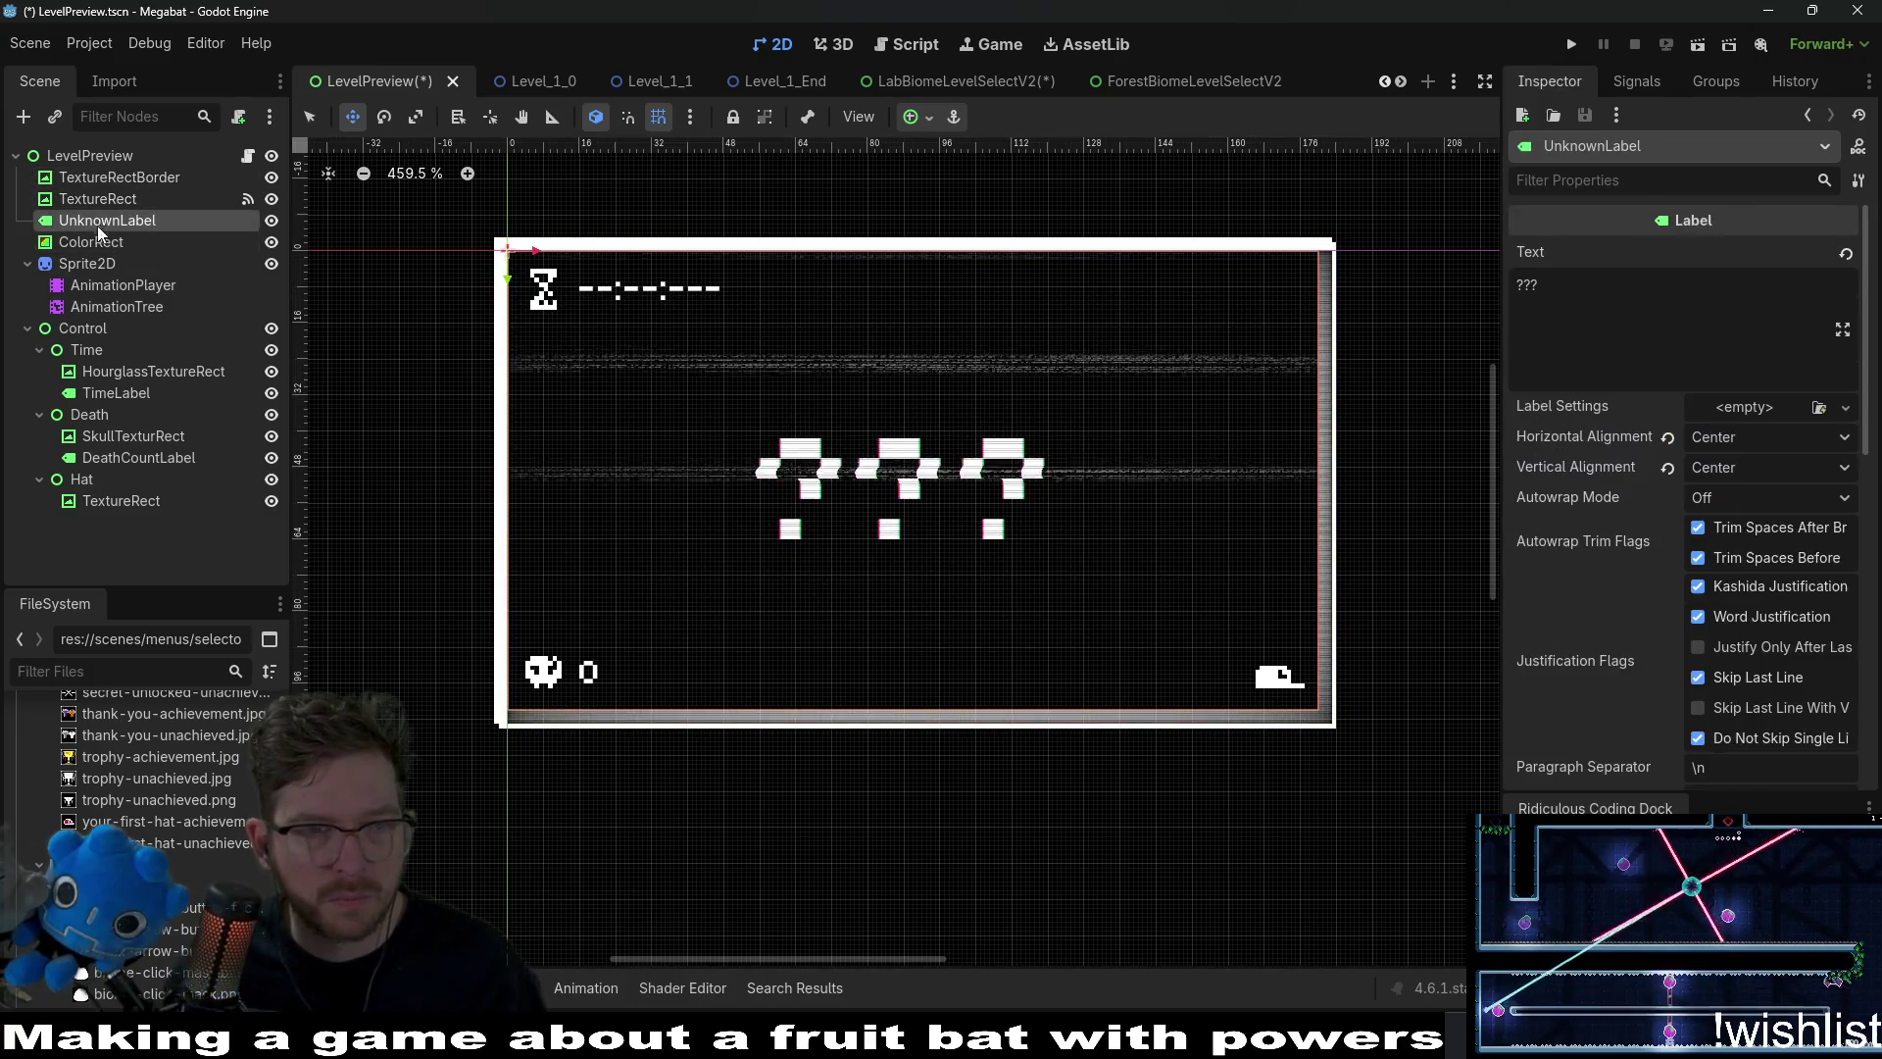
# Try Center and Top Left anchor presets on ColorRect and set its height to 100.
pyautogui.click(97, 240)
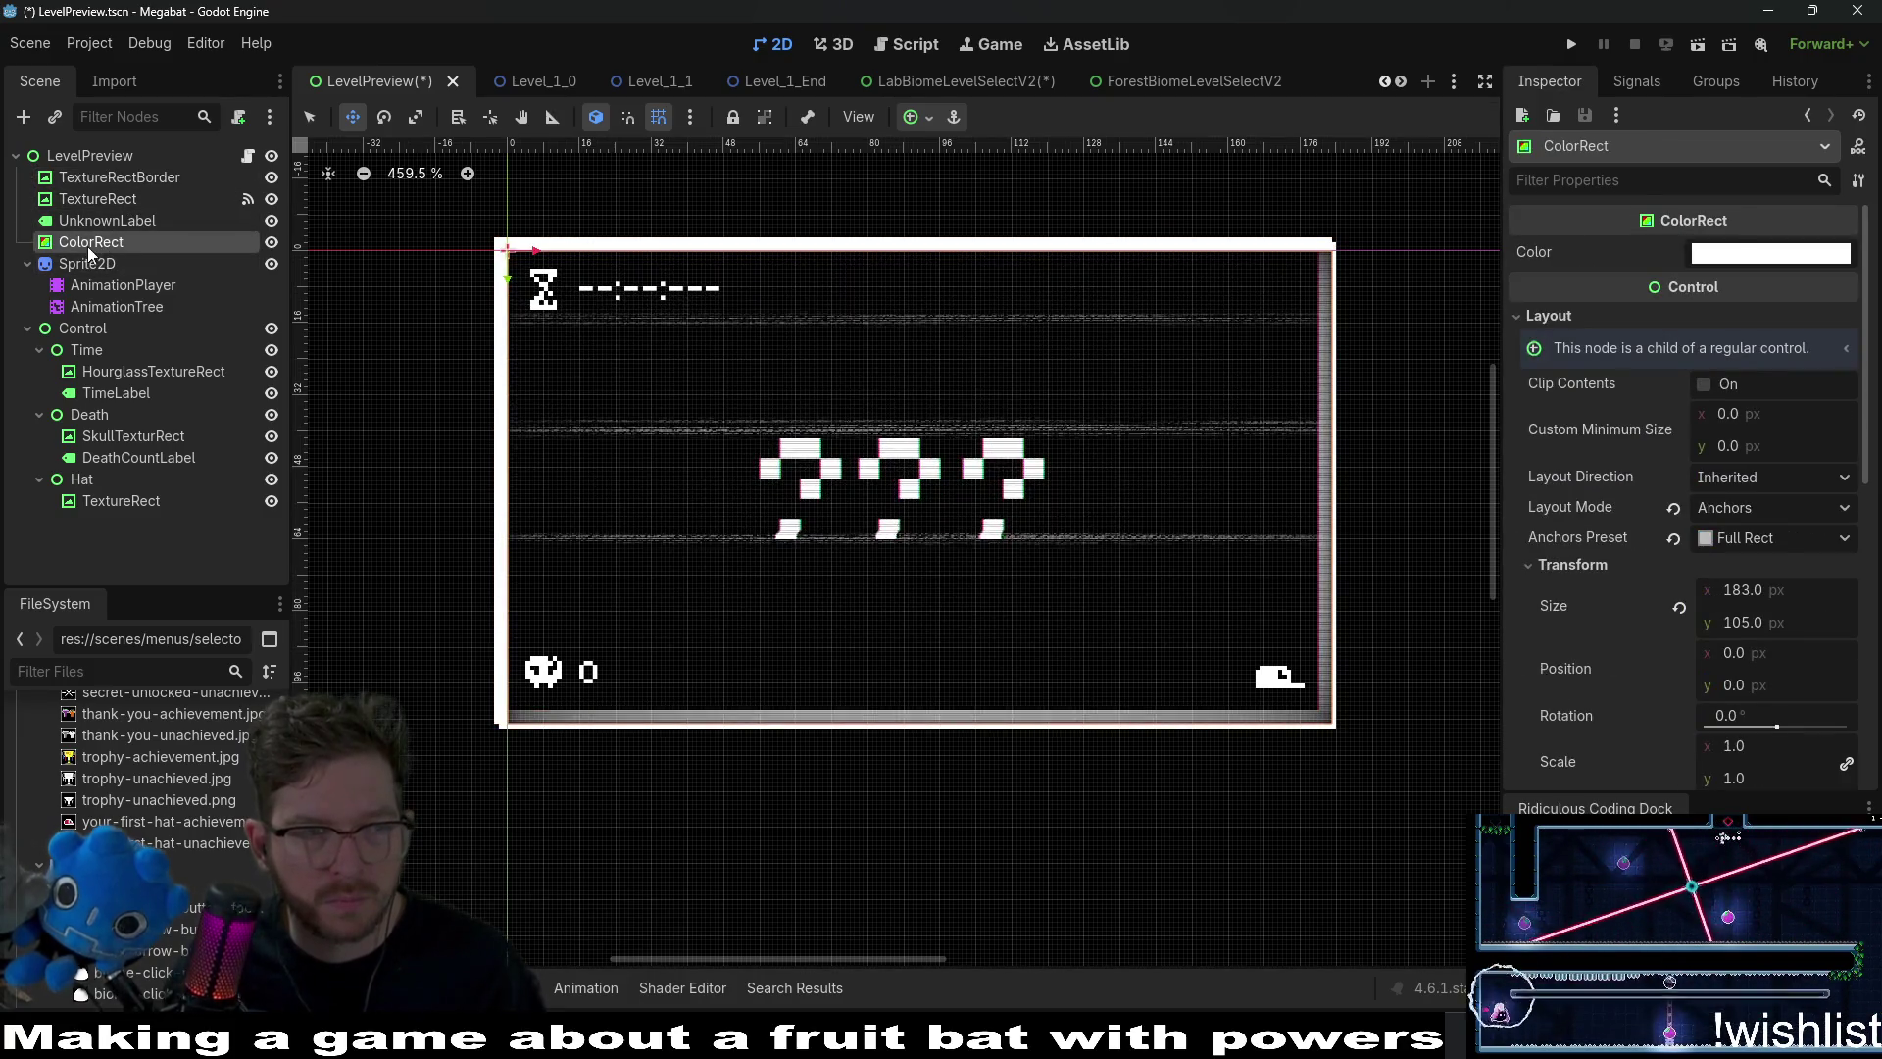
pyautogui.press('q')
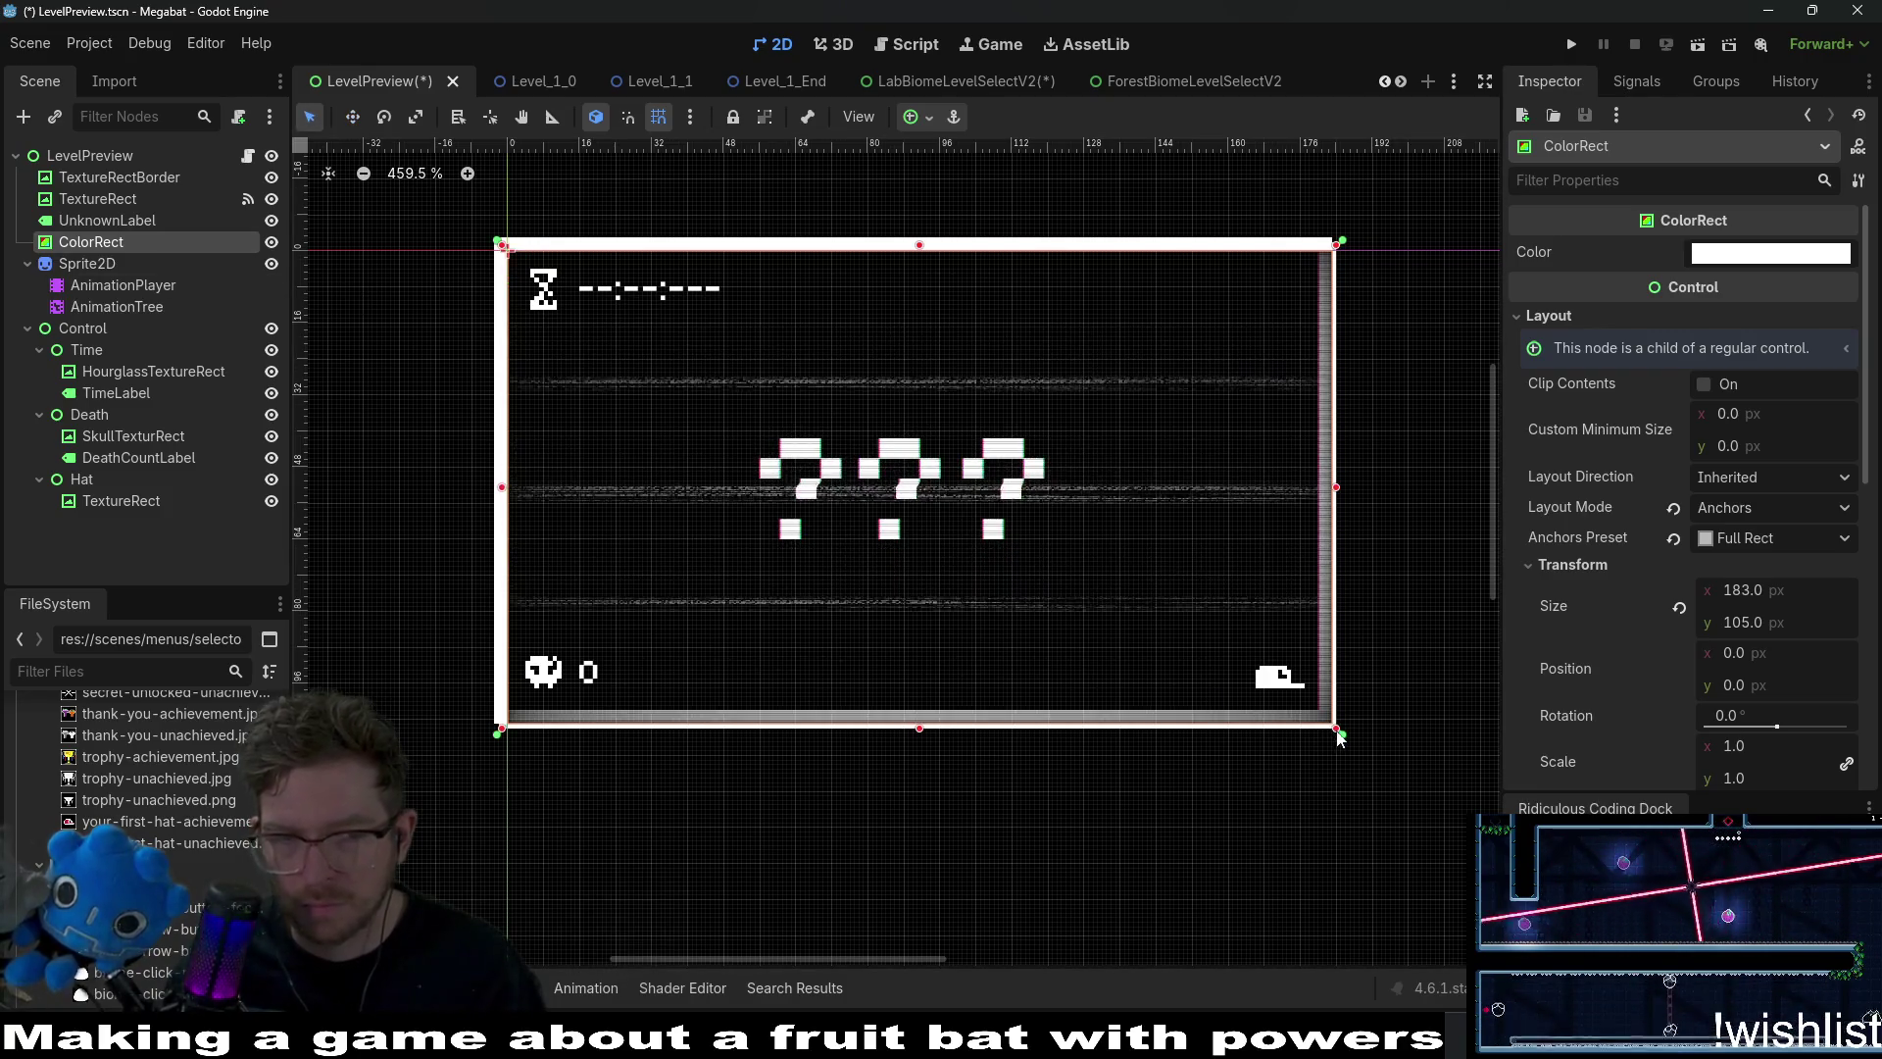
pyautogui.click(1763, 540)
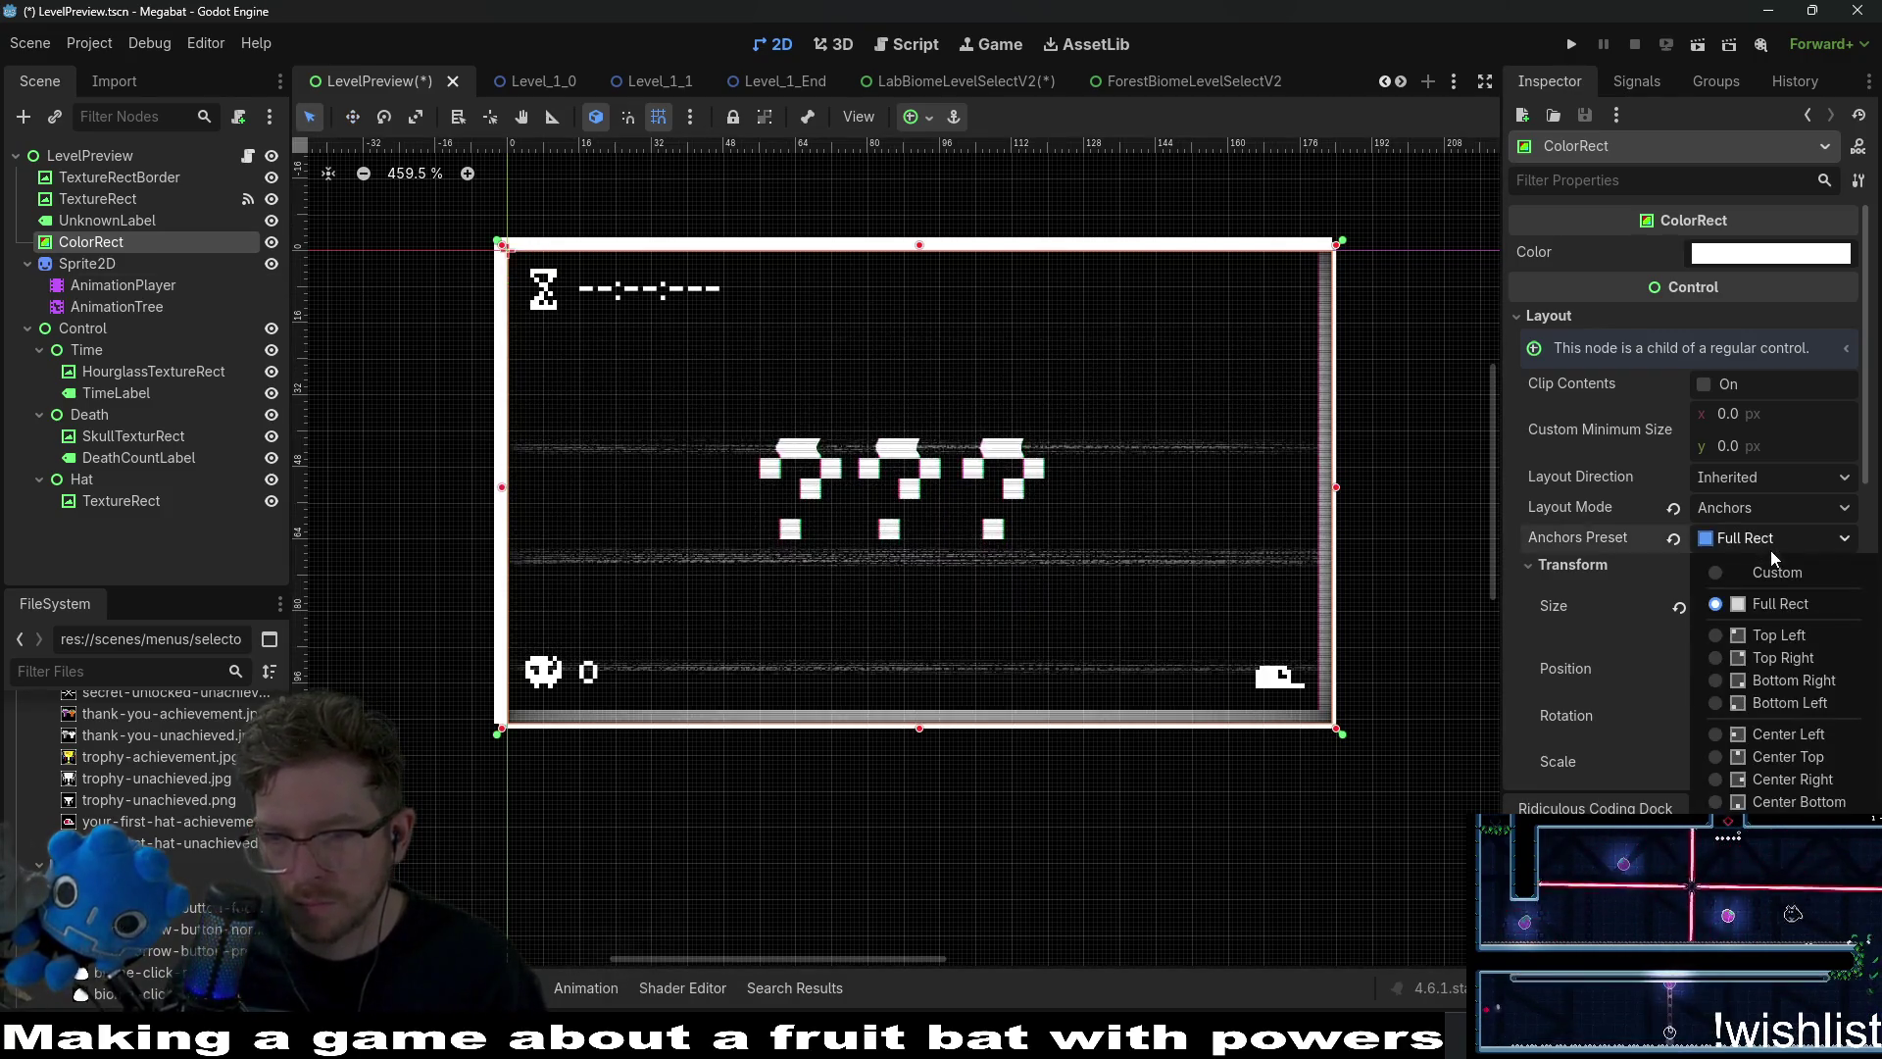
pyautogui.click(1774, 824)
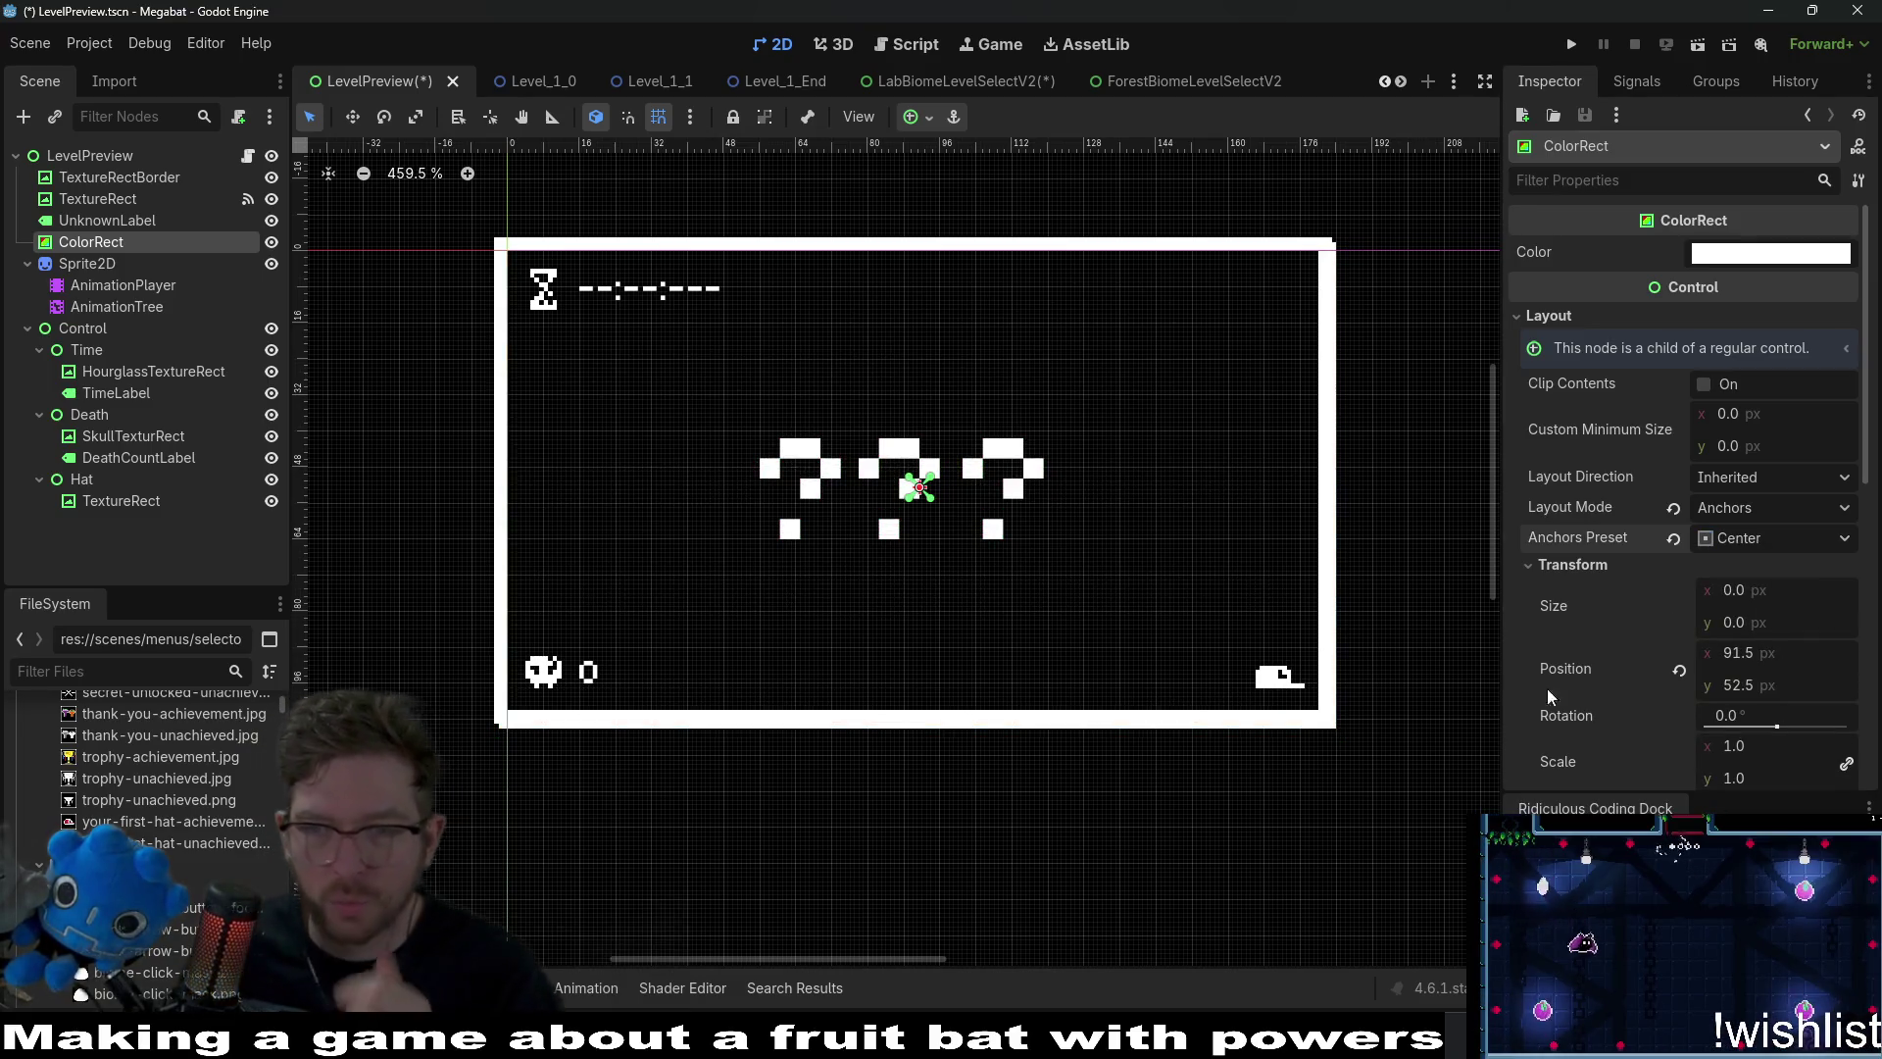
pyautogui.hotkey('ctrl', 'z')
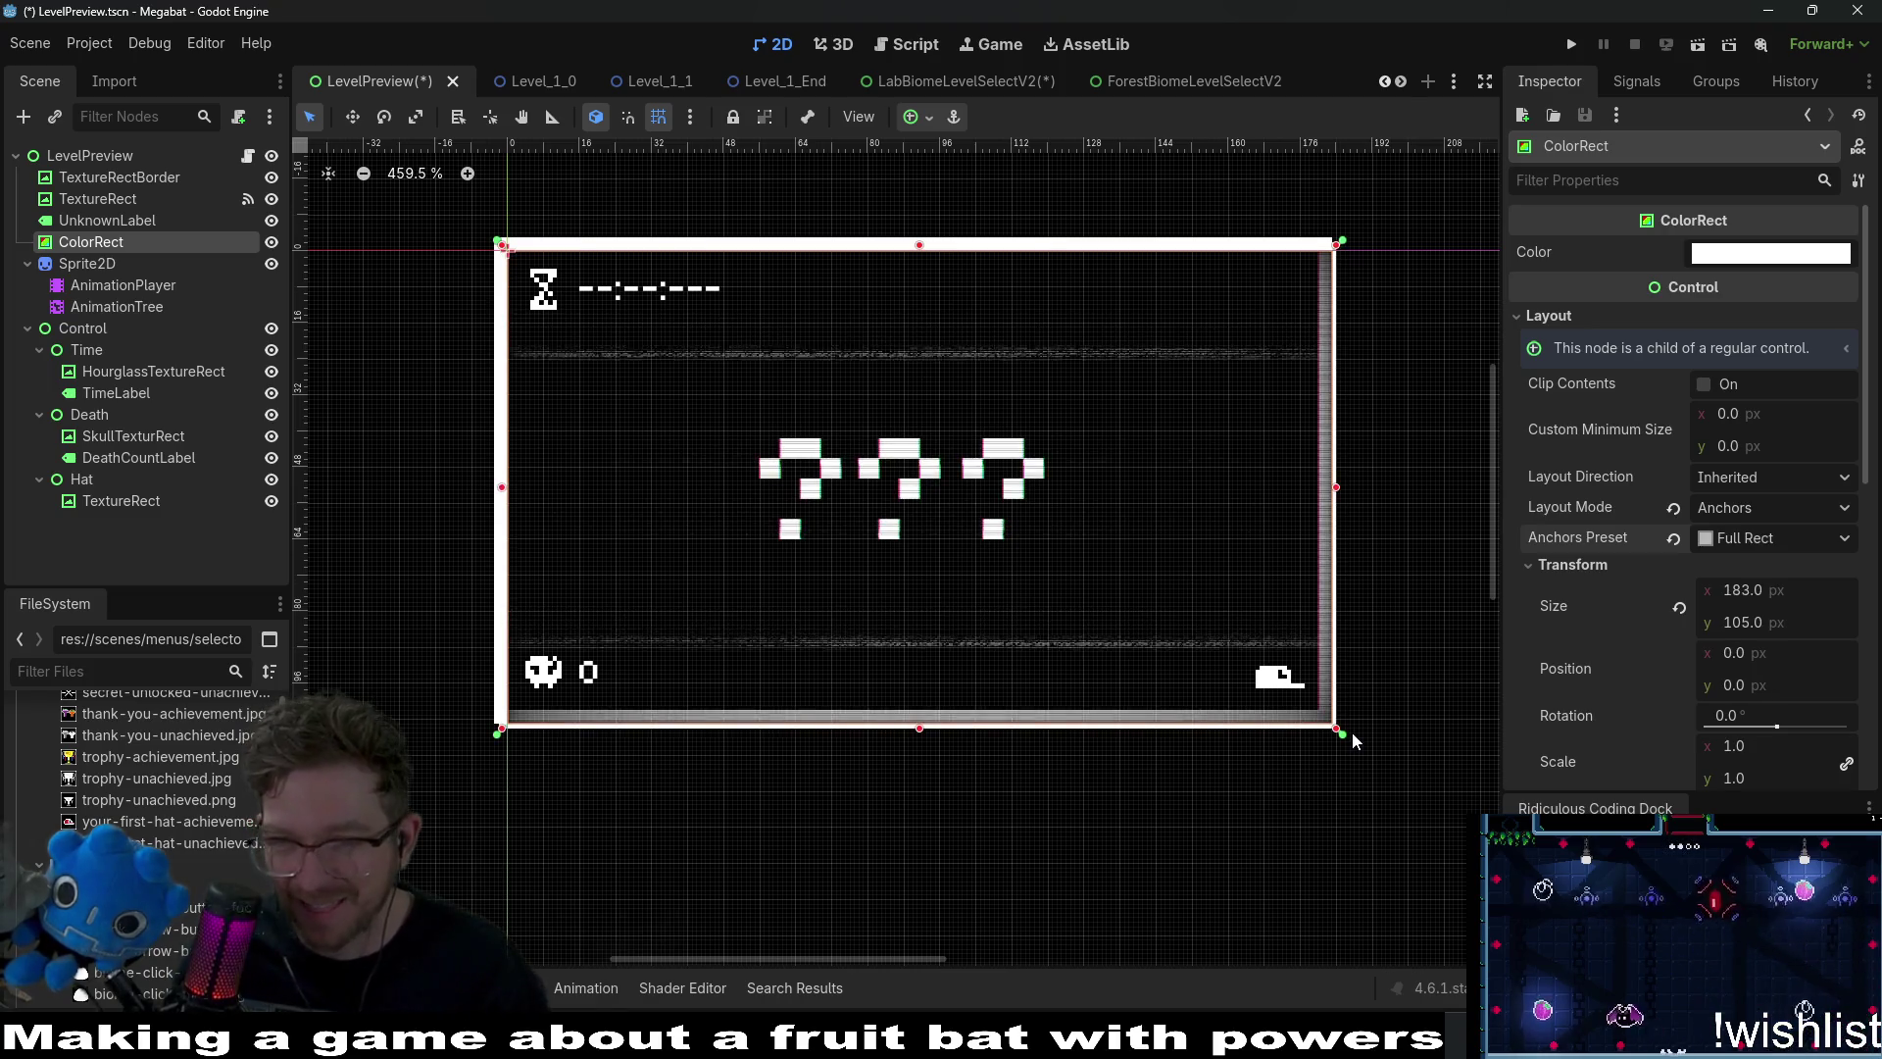
pyautogui.click(1673, 538)
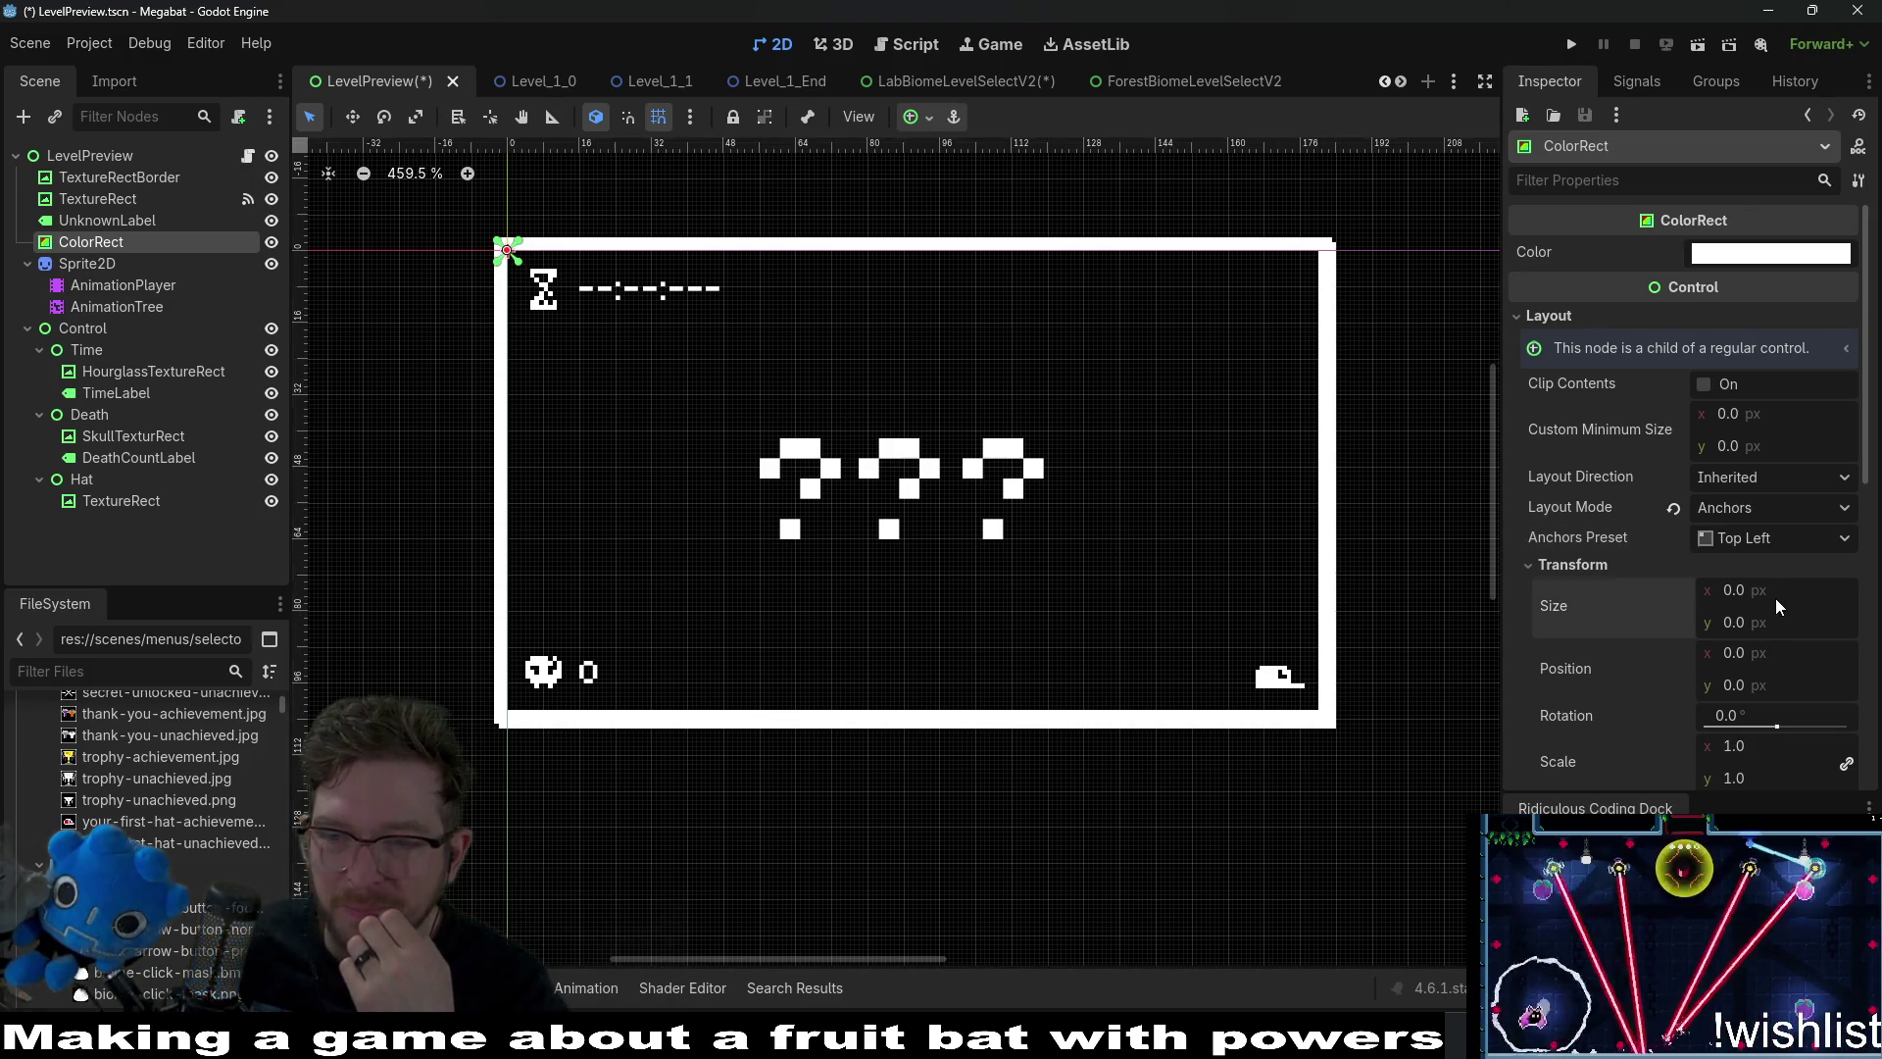
pyautogui.click(1767, 544)
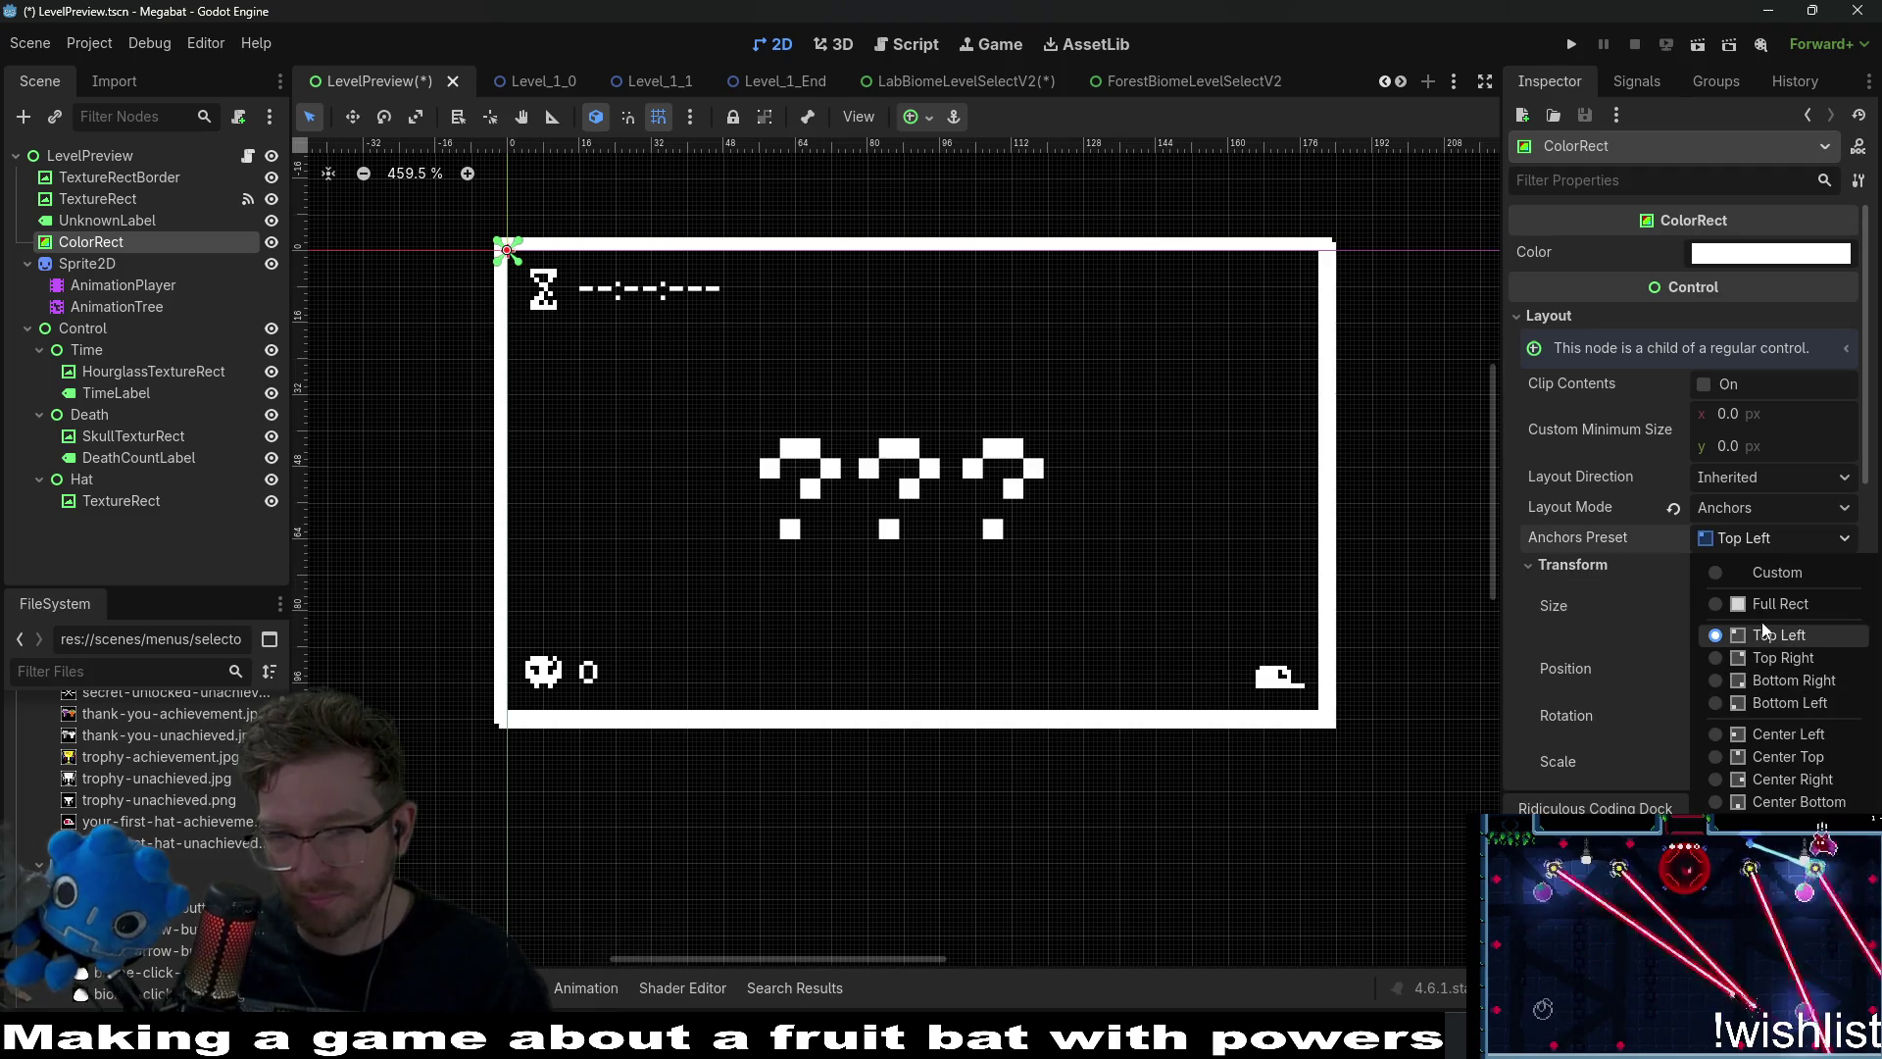
pyautogui.click(1764, 824)
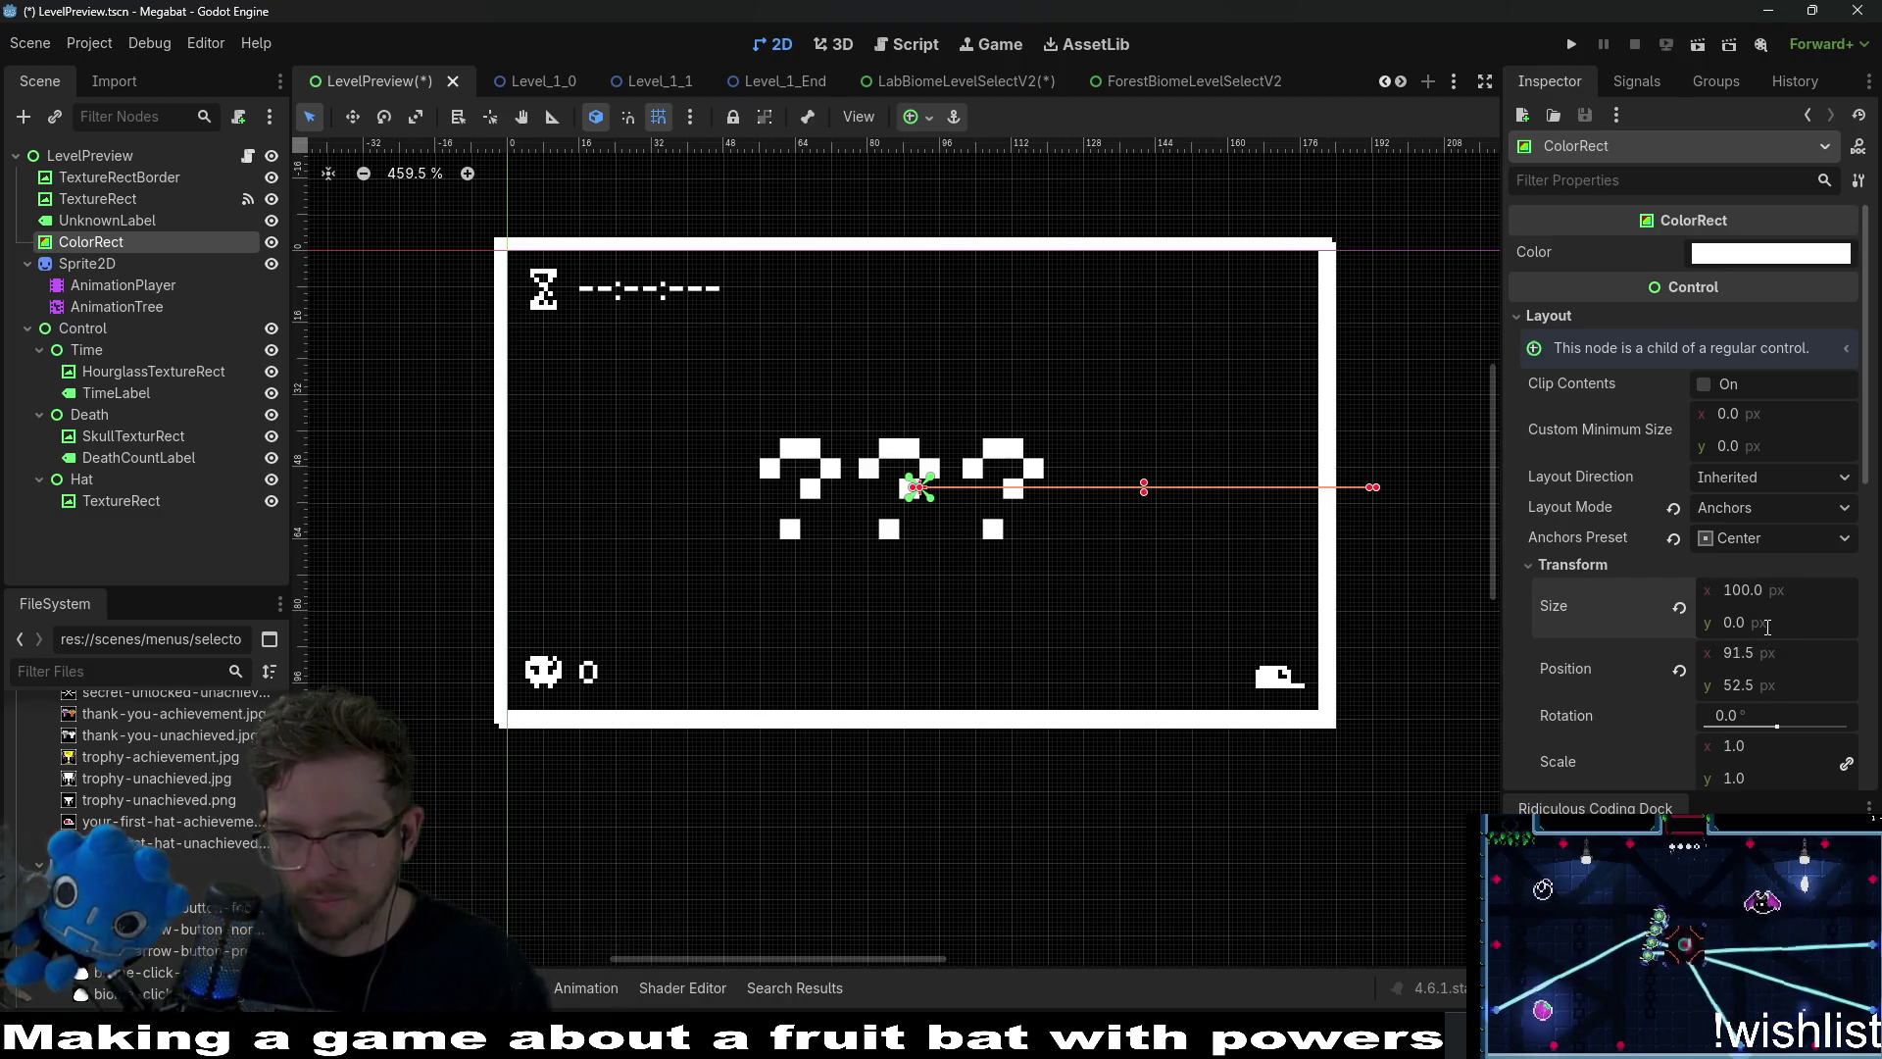
pyautogui.write('0')
pyautogui.press('Return')
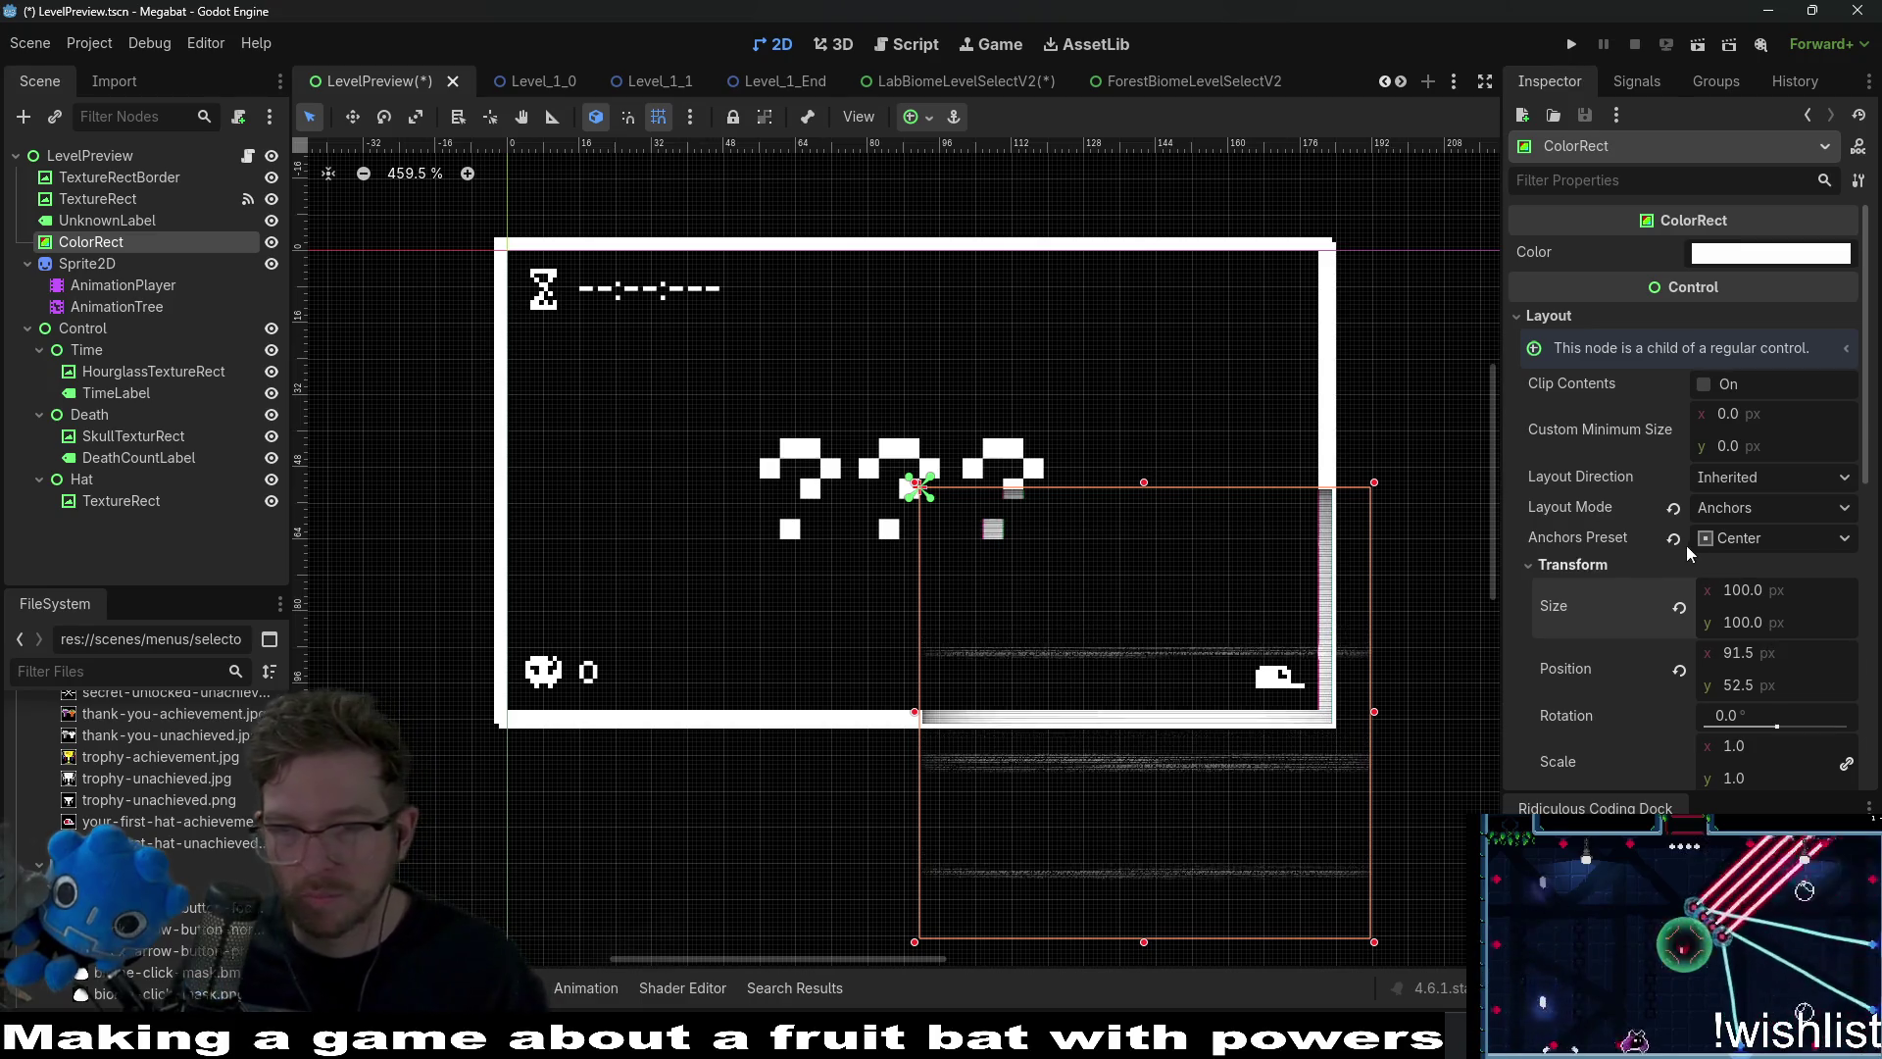
# Anchor ColorRect Top Left and stretch it to 180 × 102 to fill the preview frame.
pyautogui.click(1756, 540)
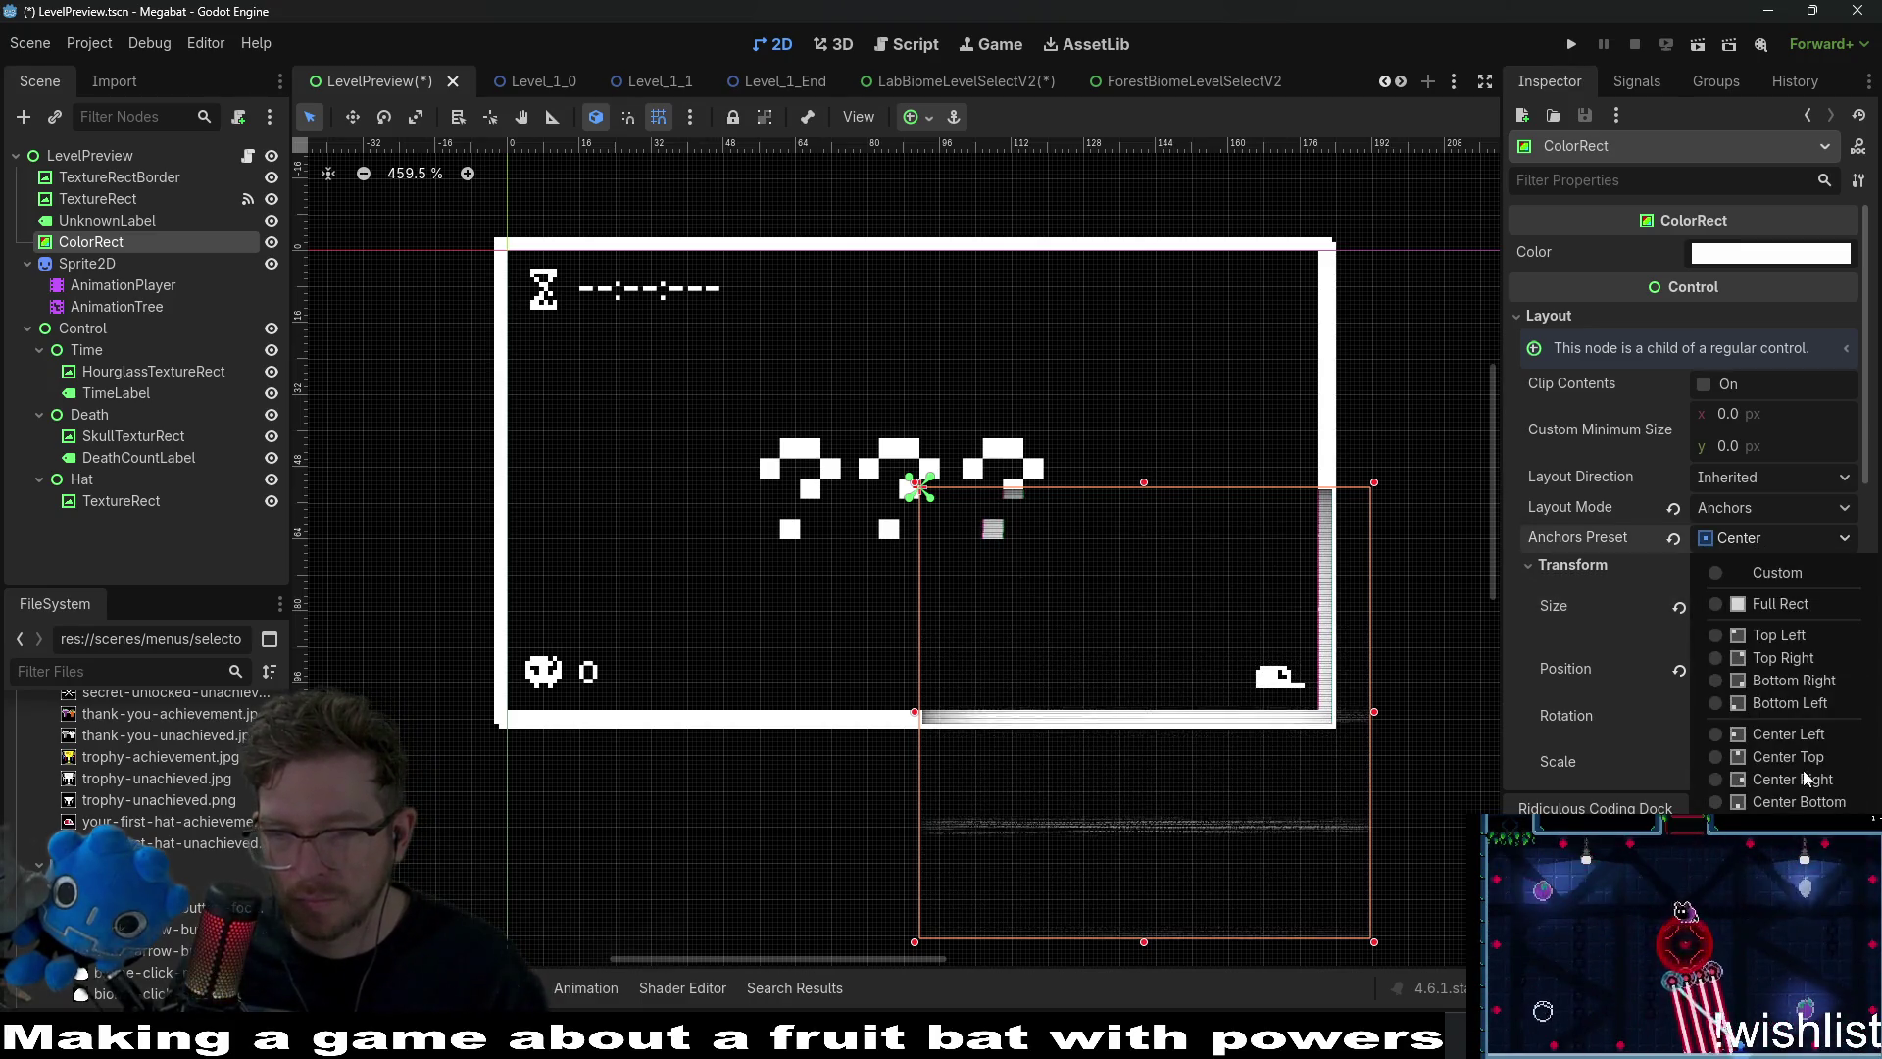
pyautogui.click(1779, 637)
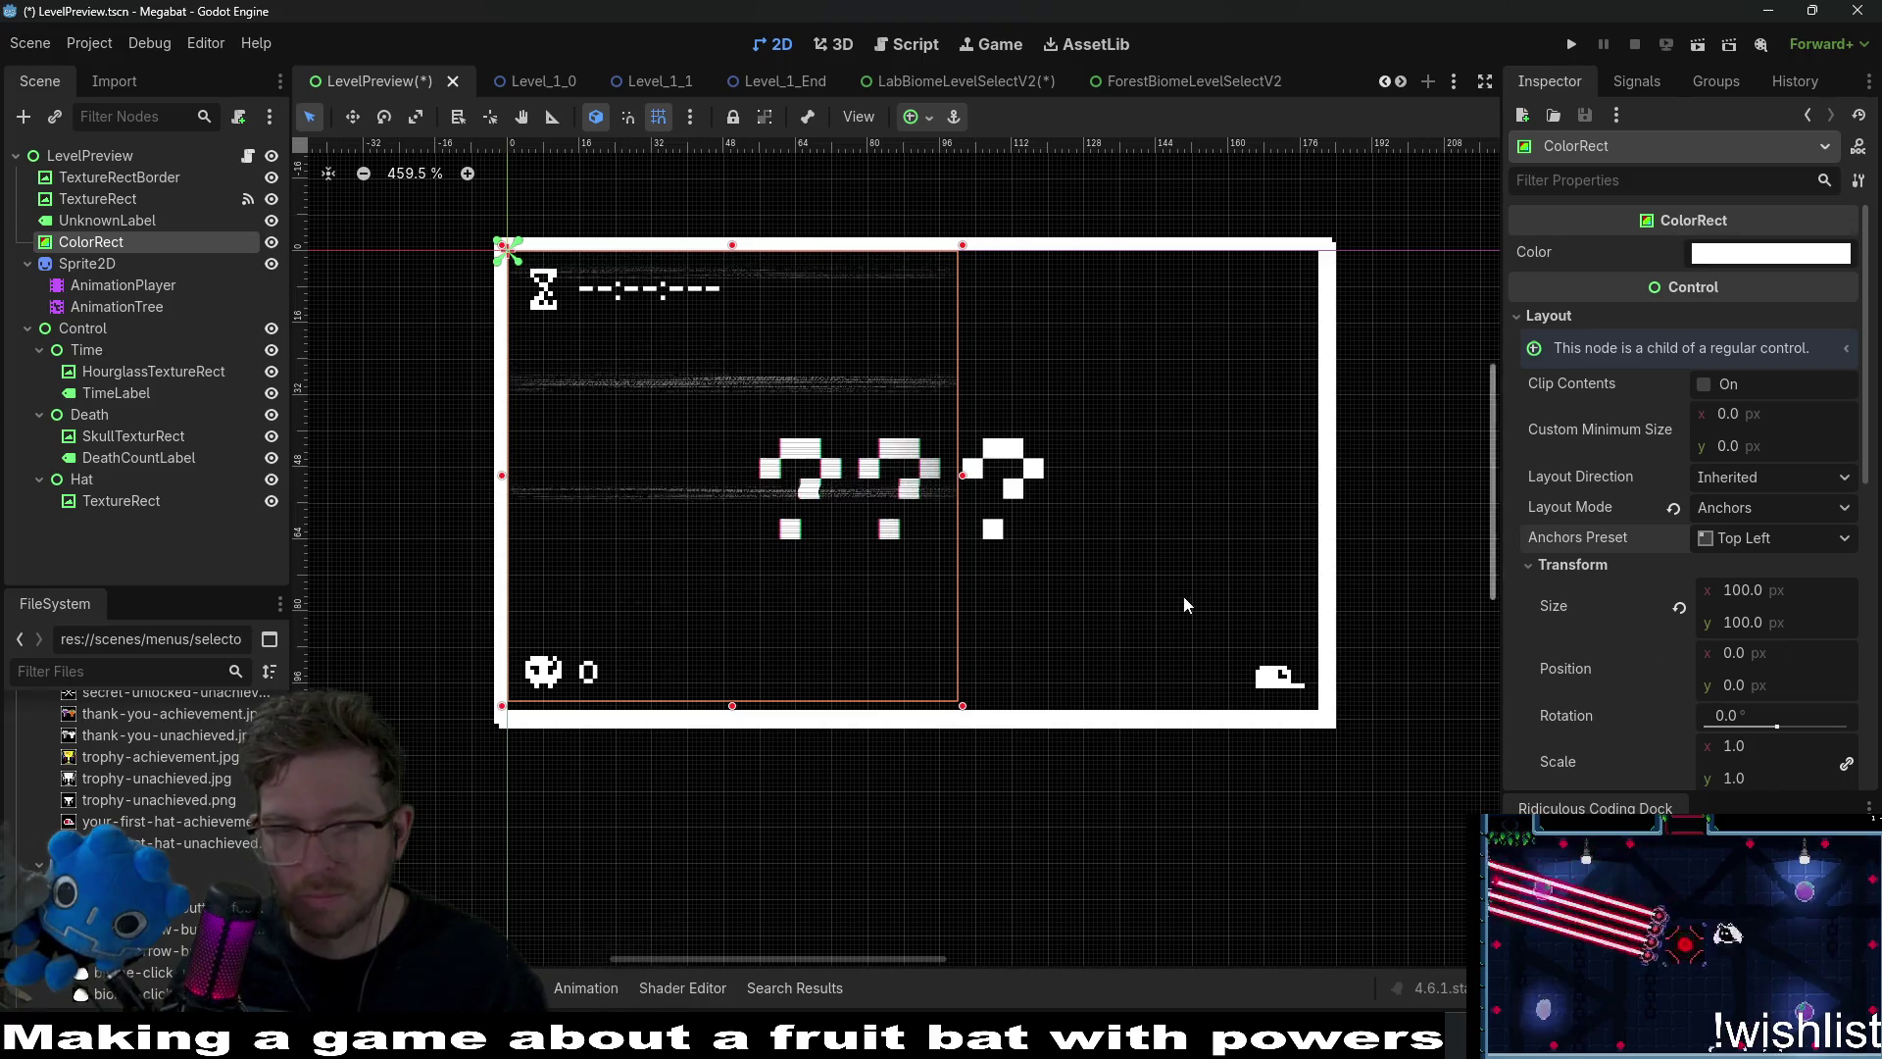
pyautogui.moveTo(963, 704); pyautogui.dragTo(1323, 714)
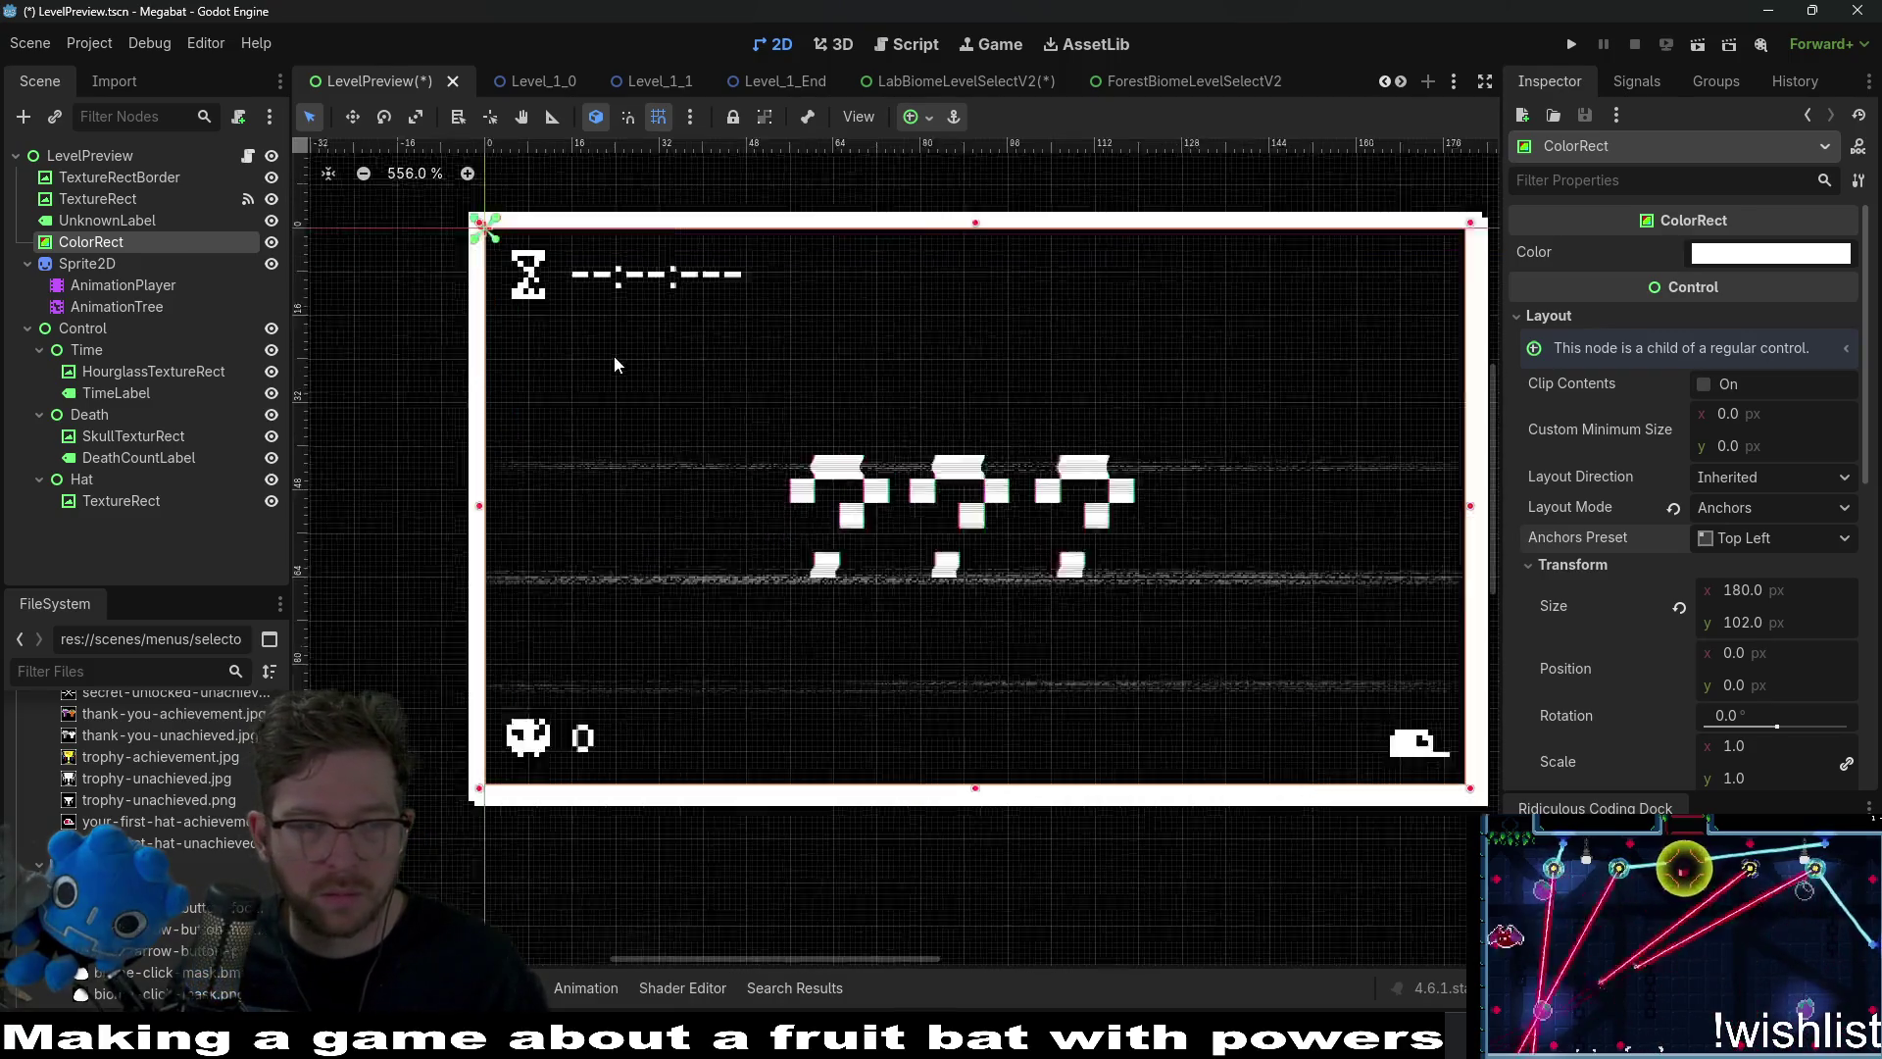
pyautogui.scroll(3, 617, 366)
pyautogui.moveTo(975, 423); pyautogui.dragTo(866, 399)
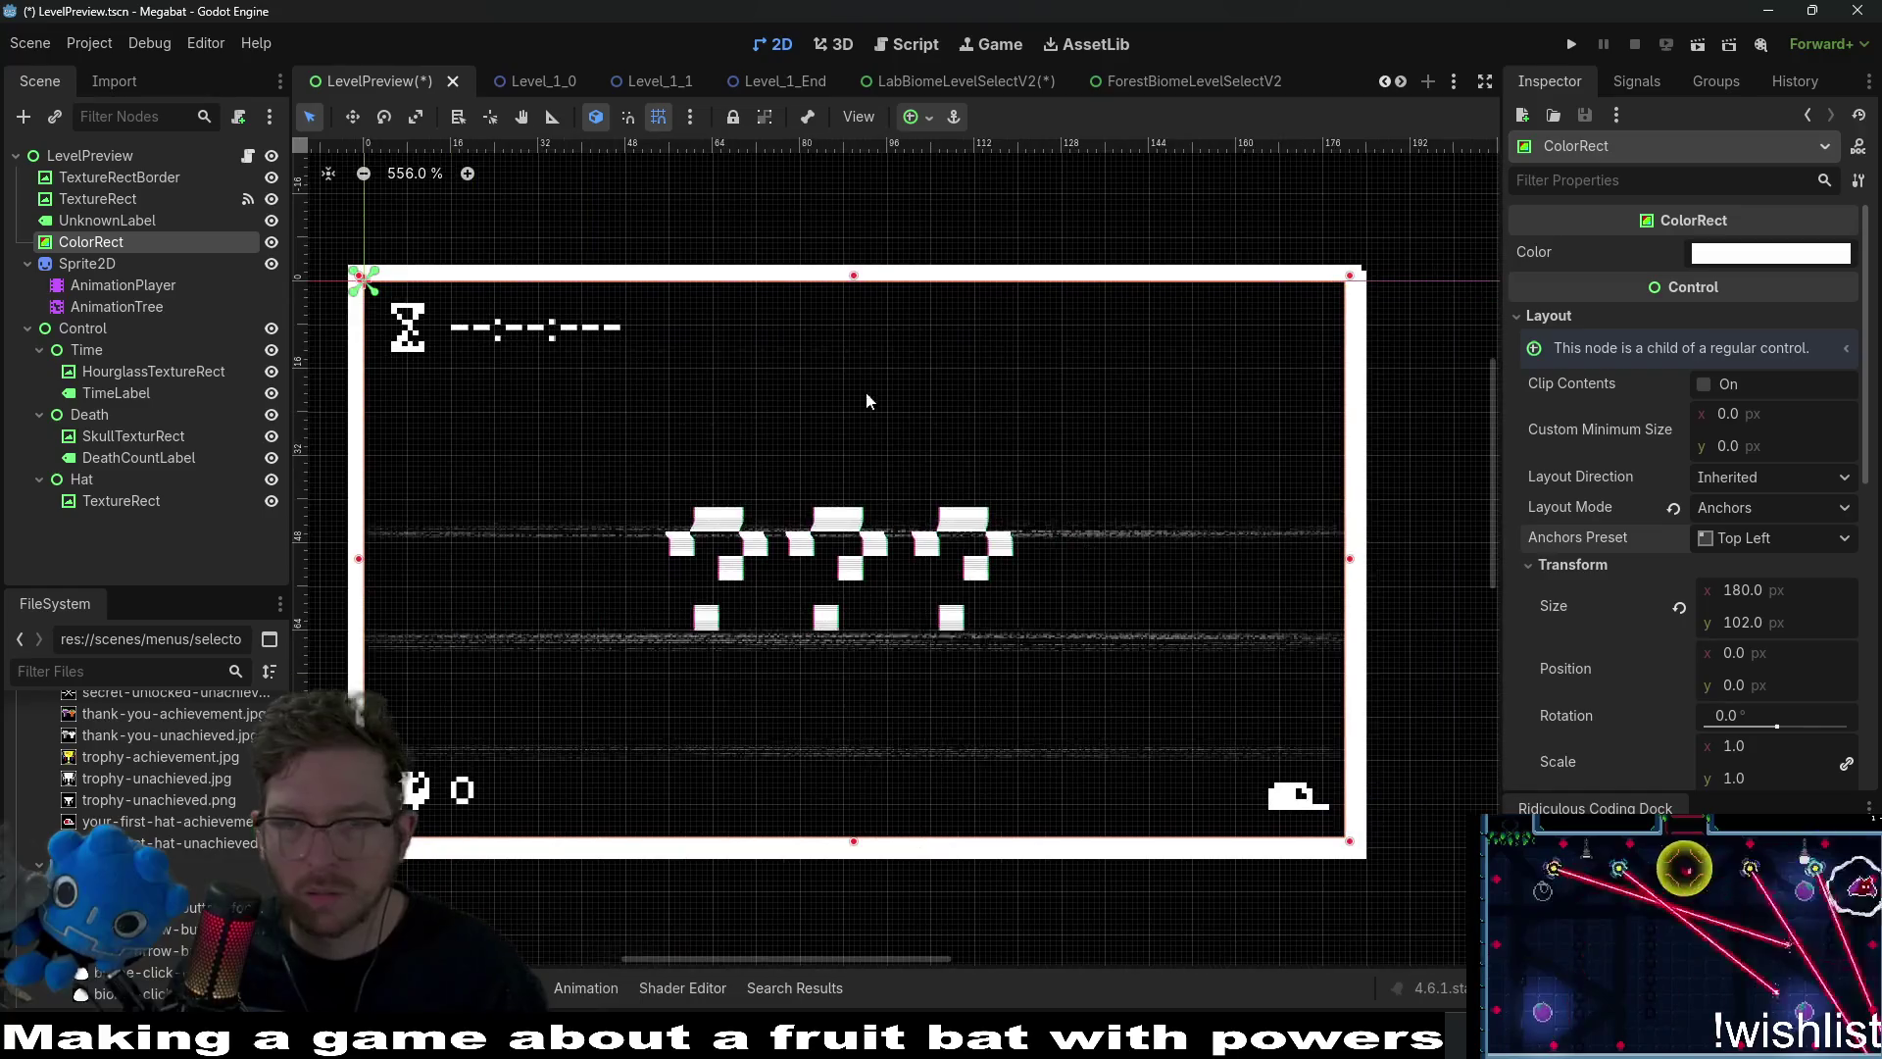
pyautogui.moveTo(714, 361); pyautogui.dragTo(1117, 407)
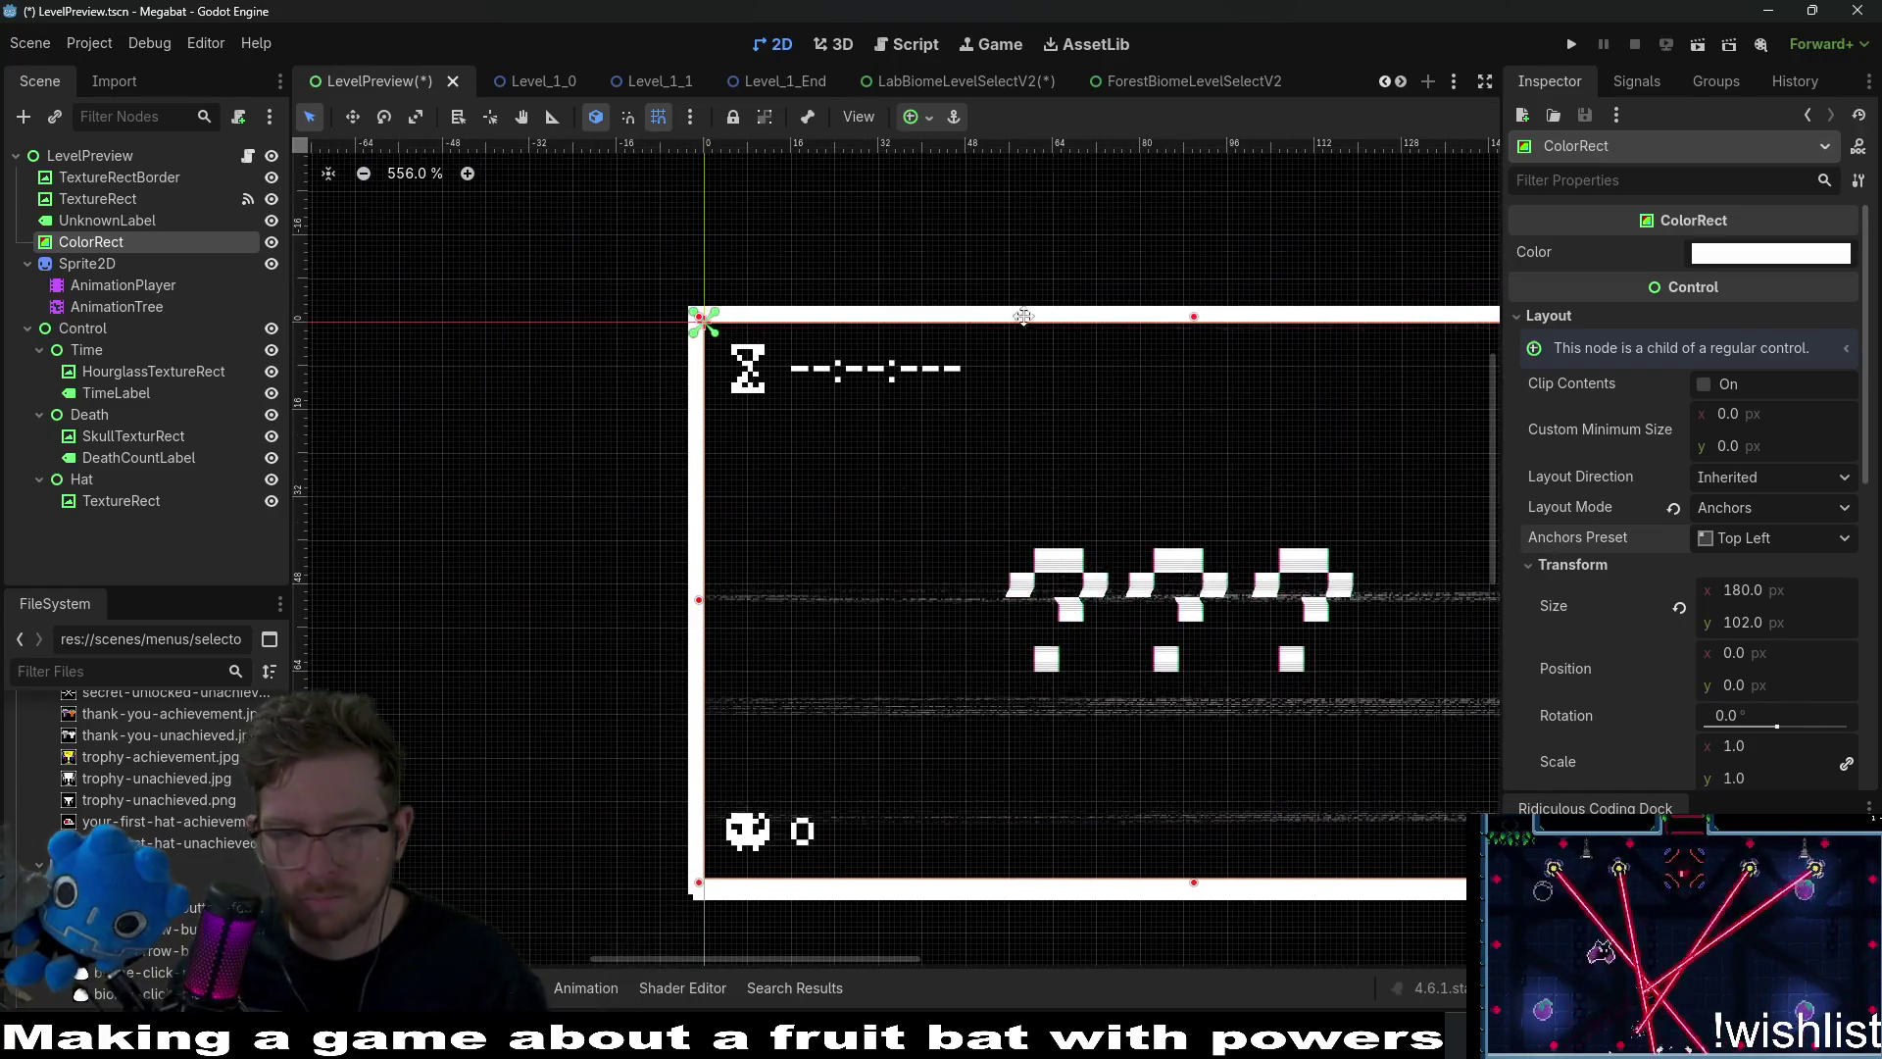
pyautogui.moveTo(1216, 519); pyautogui.dragTo(1092, 417)
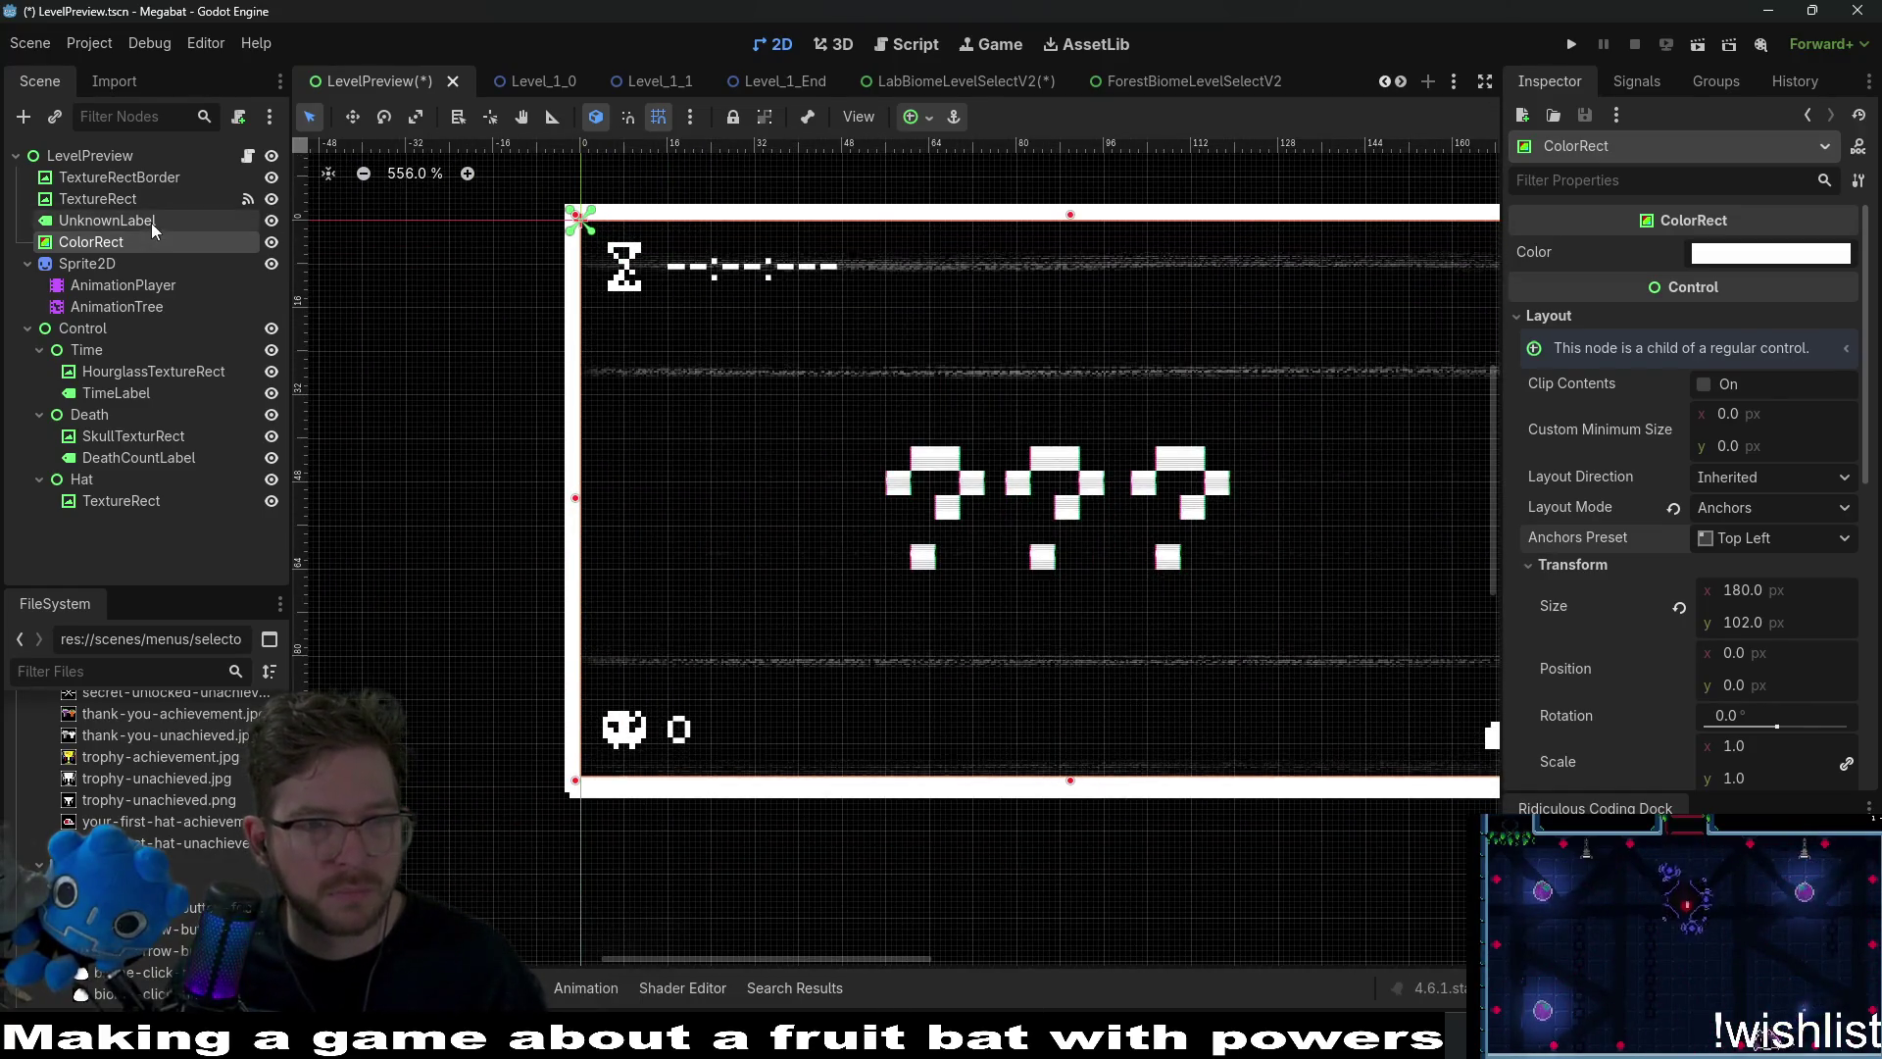
pyautogui.click(118, 220)
# Nudge TextureRectBorder down one pixel and back, leaving it at its original position.
pyautogui.click(93, 199)
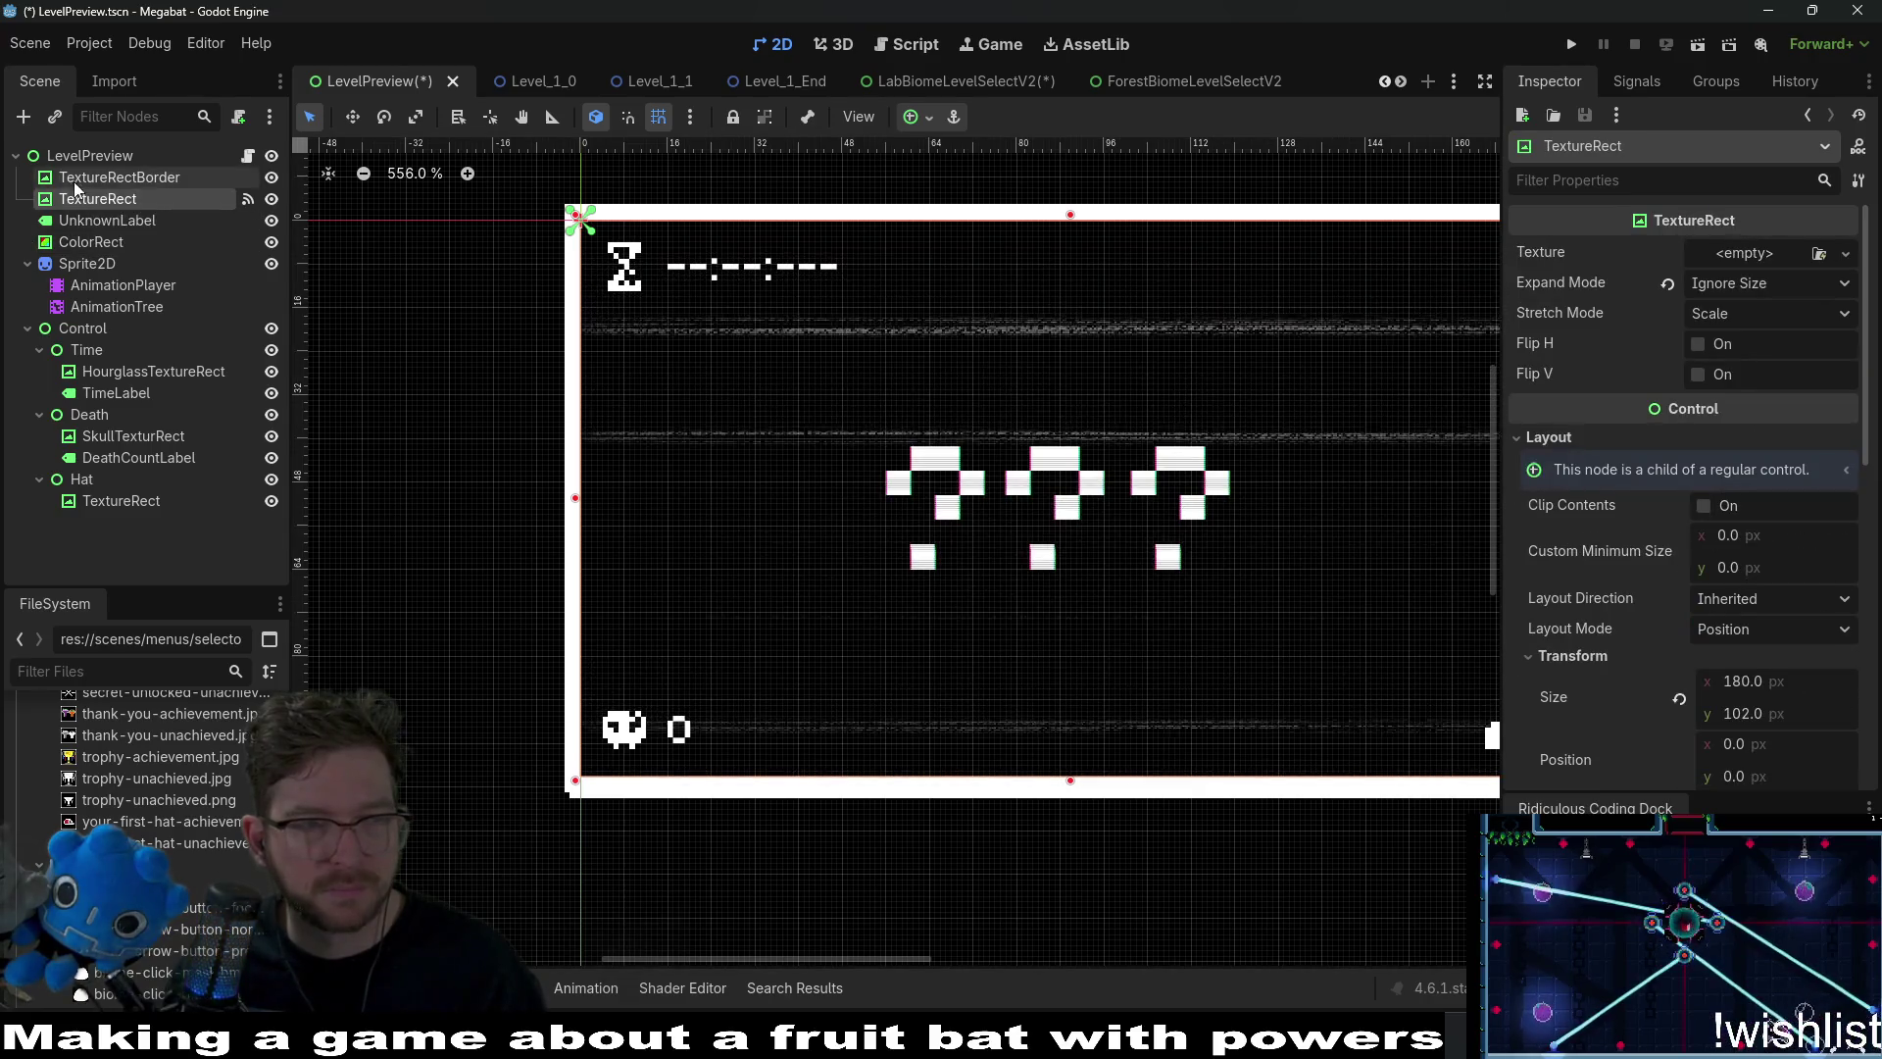
pyautogui.click(80, 178)
pyautogui.moveTo(735, 374); pyautogui.dragTo(562, 327)
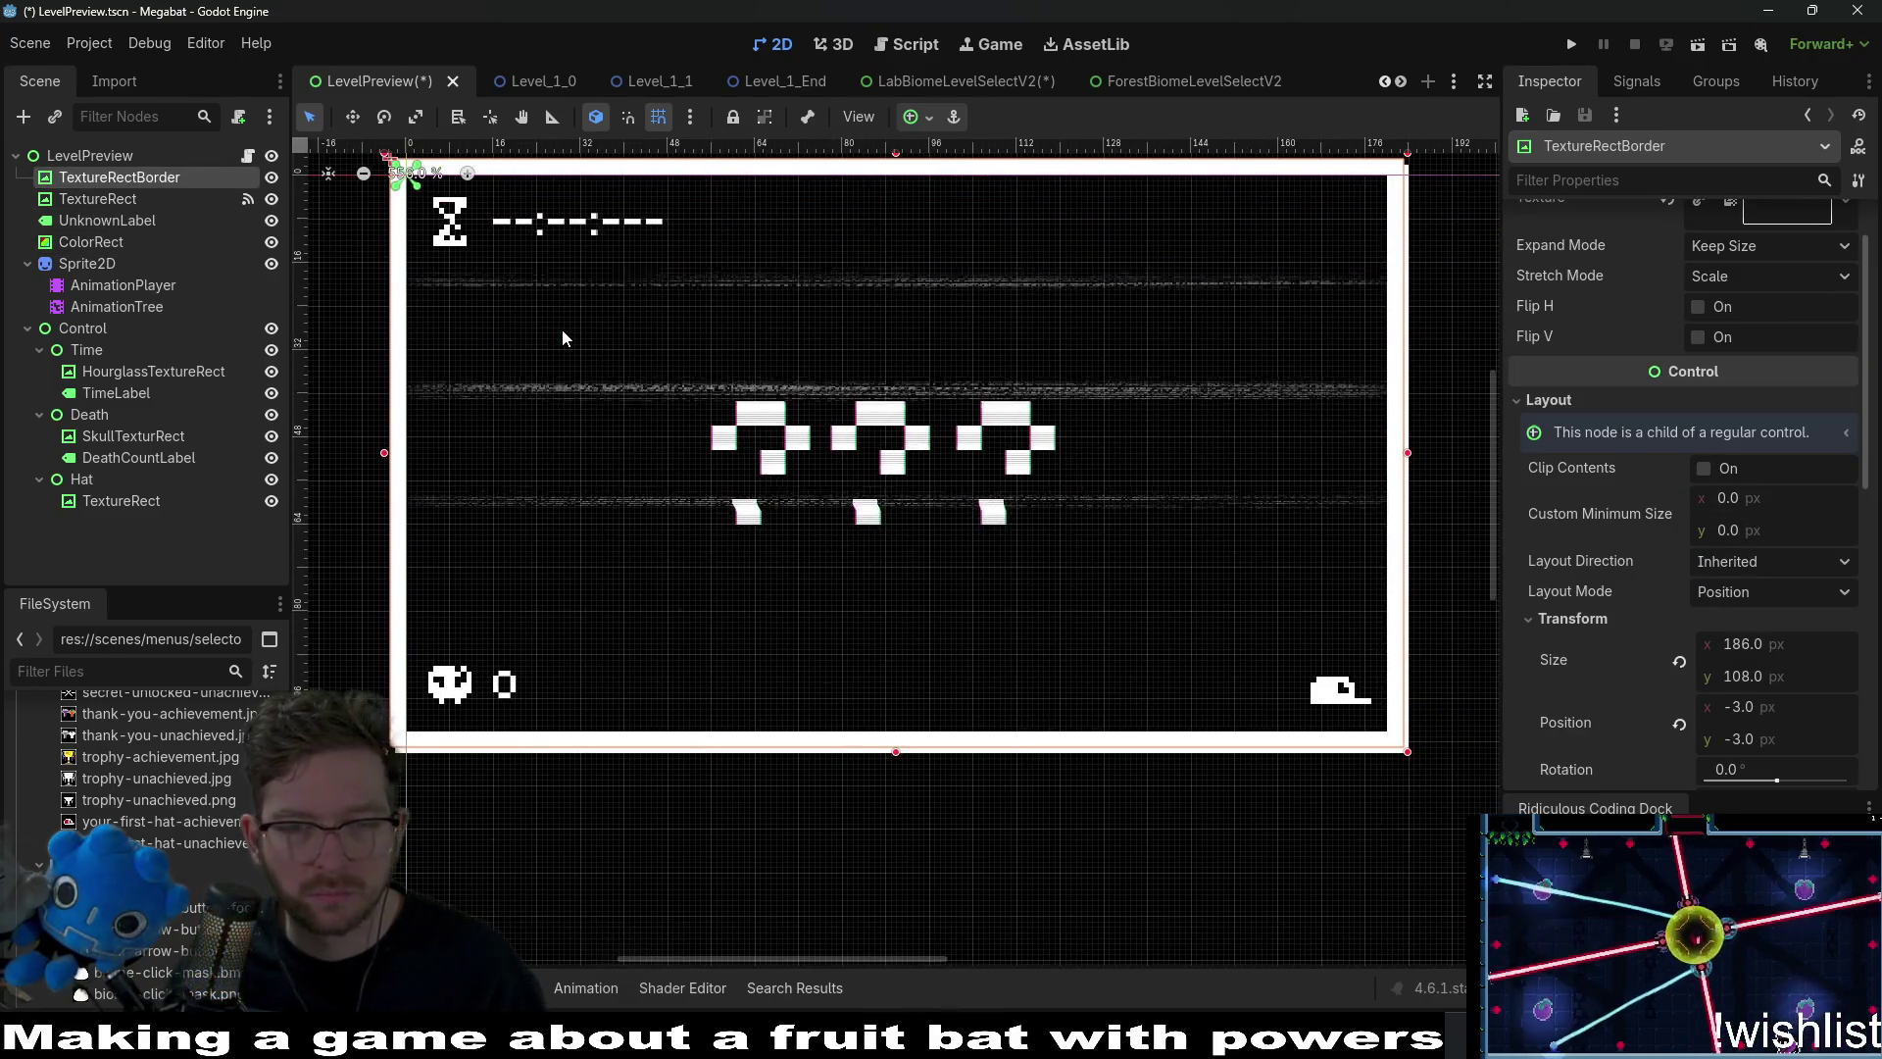
pyautogui.moveTo(863, 388); pyautogui.dragTo(825, 433)
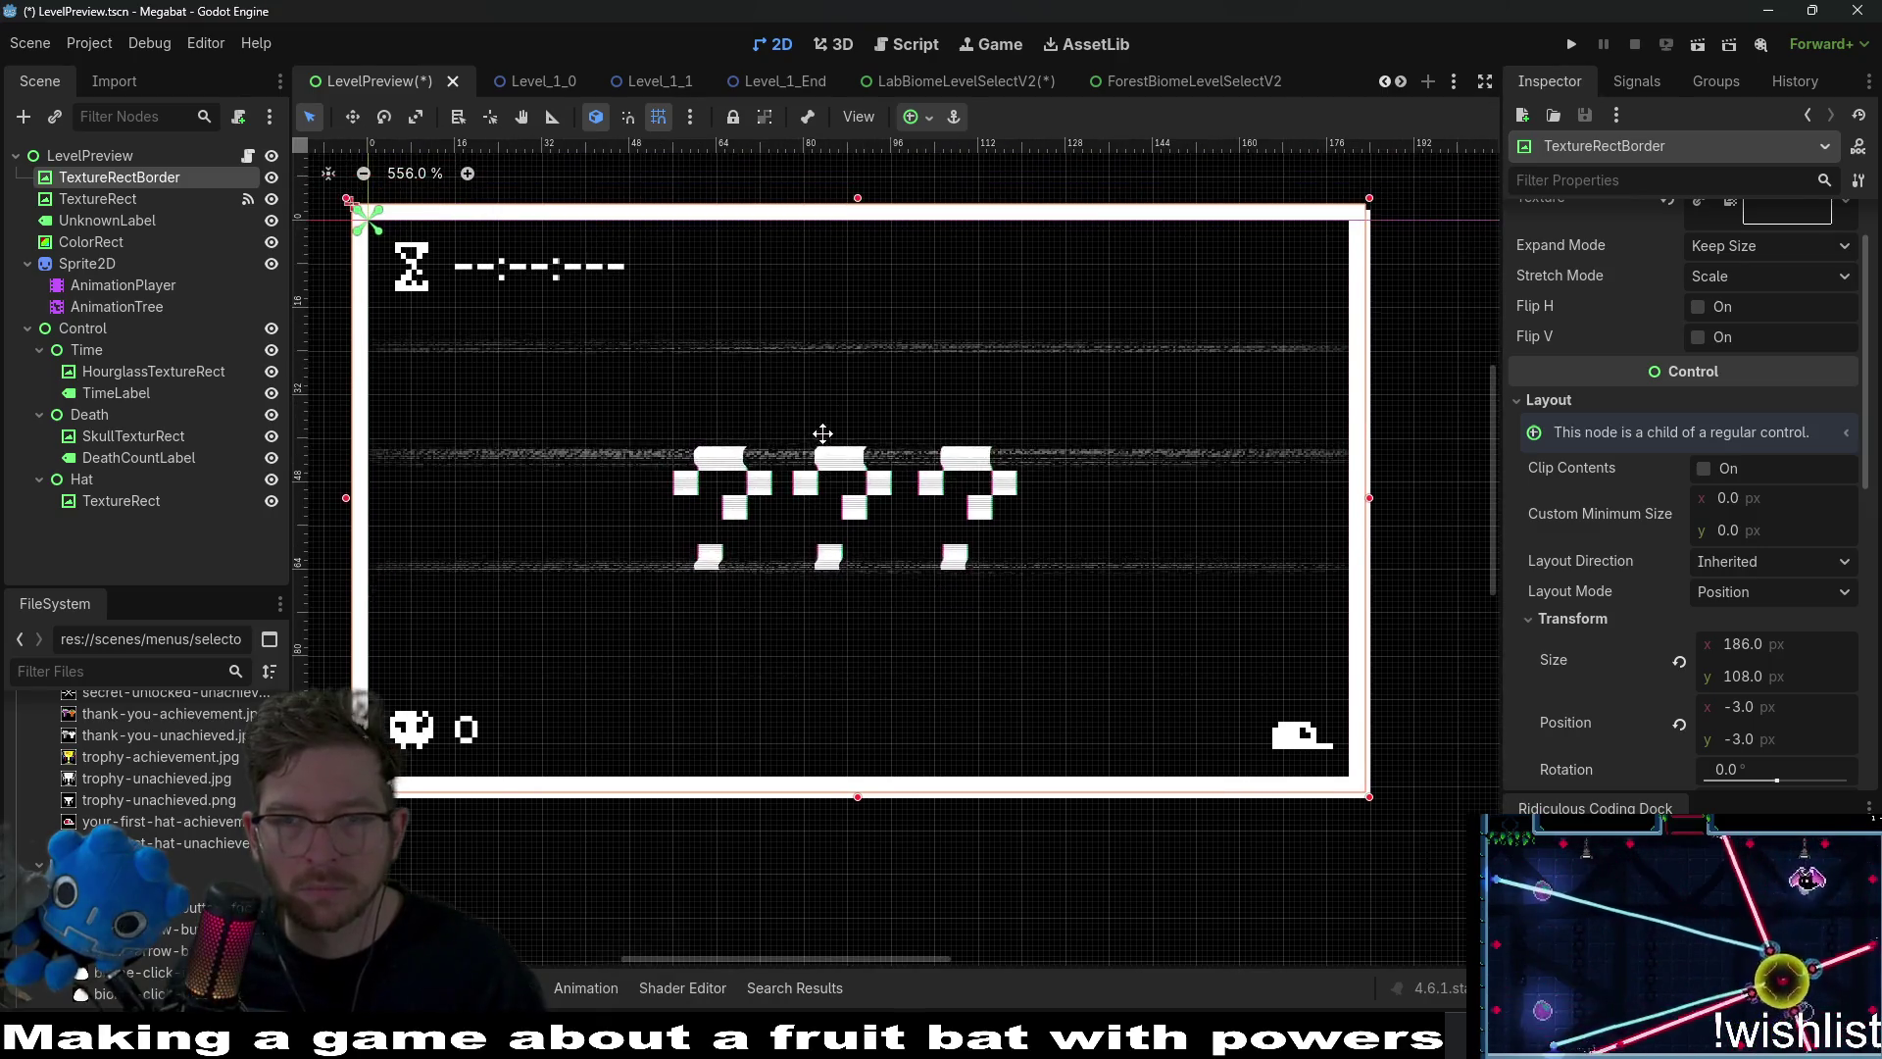
pyautogui.scroll(-2, 1580, 596)
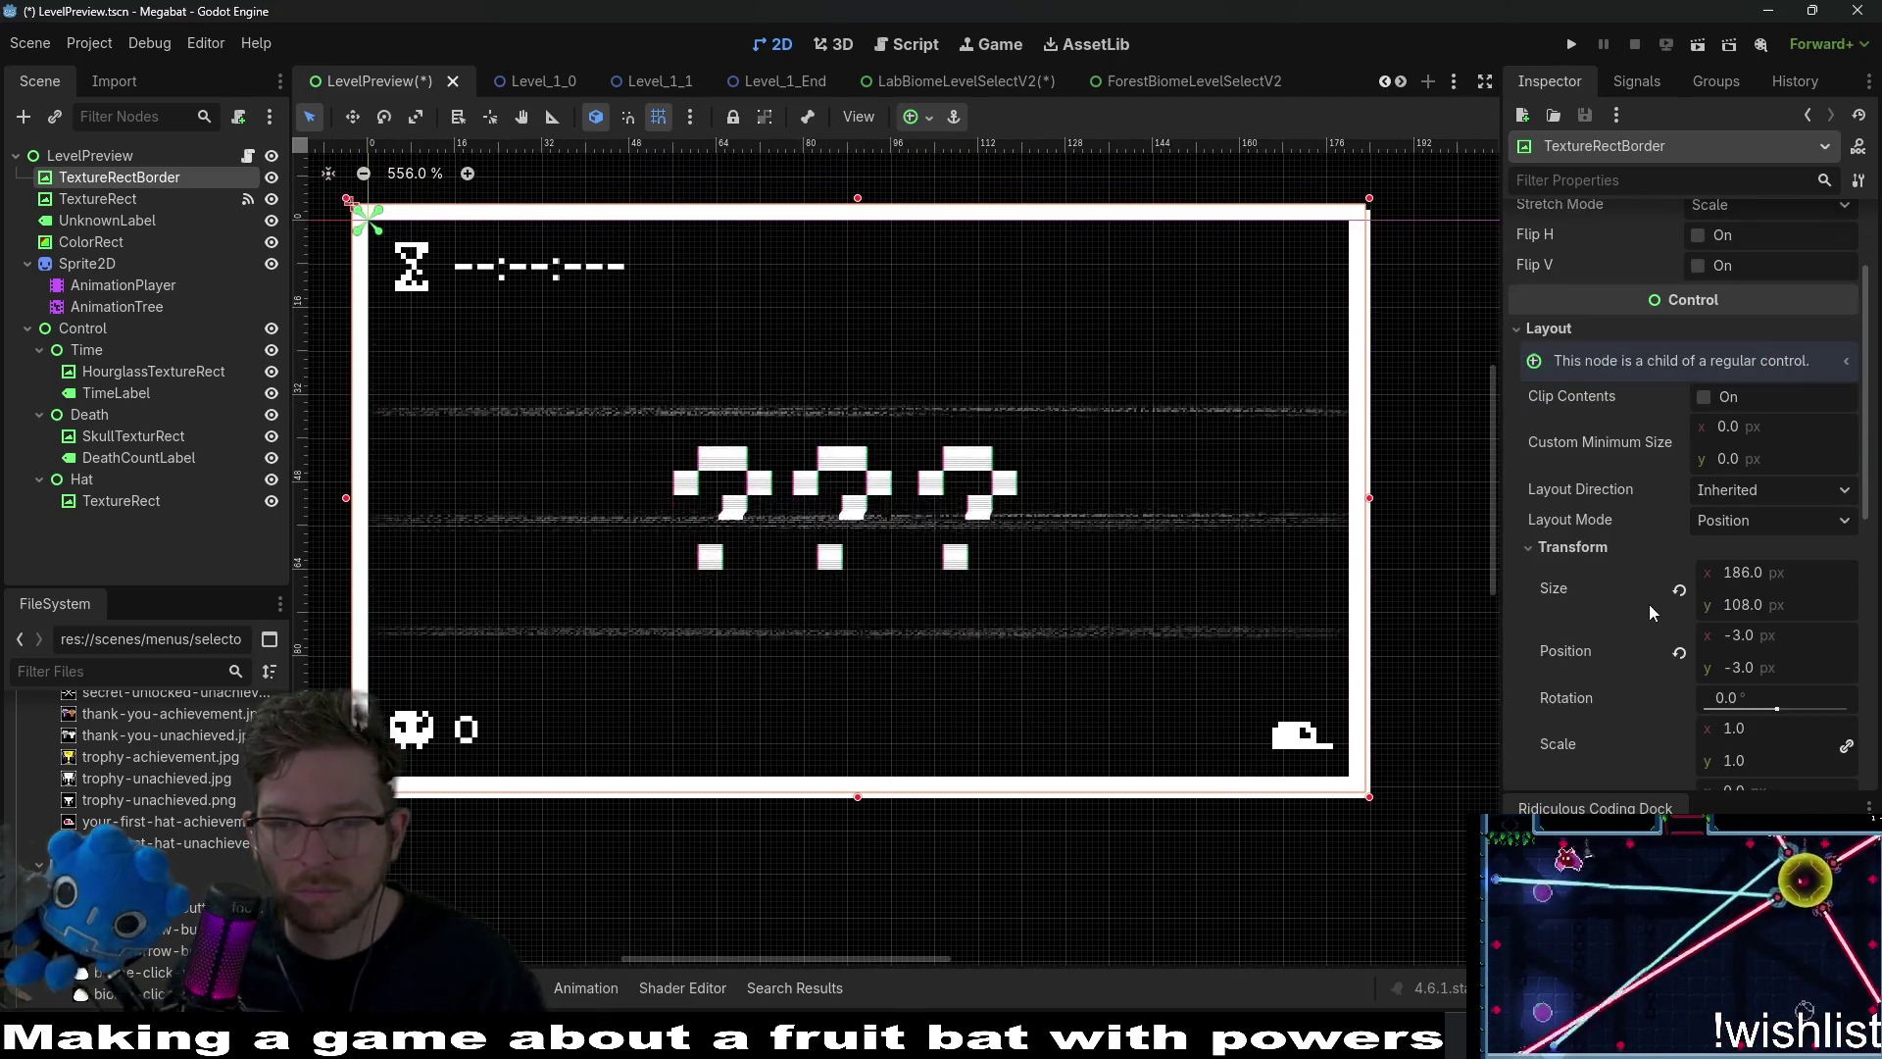
pyautogui.moveTo(759, 417); pyautogui.dragTo(941, 460)
pyautogui.press('w')
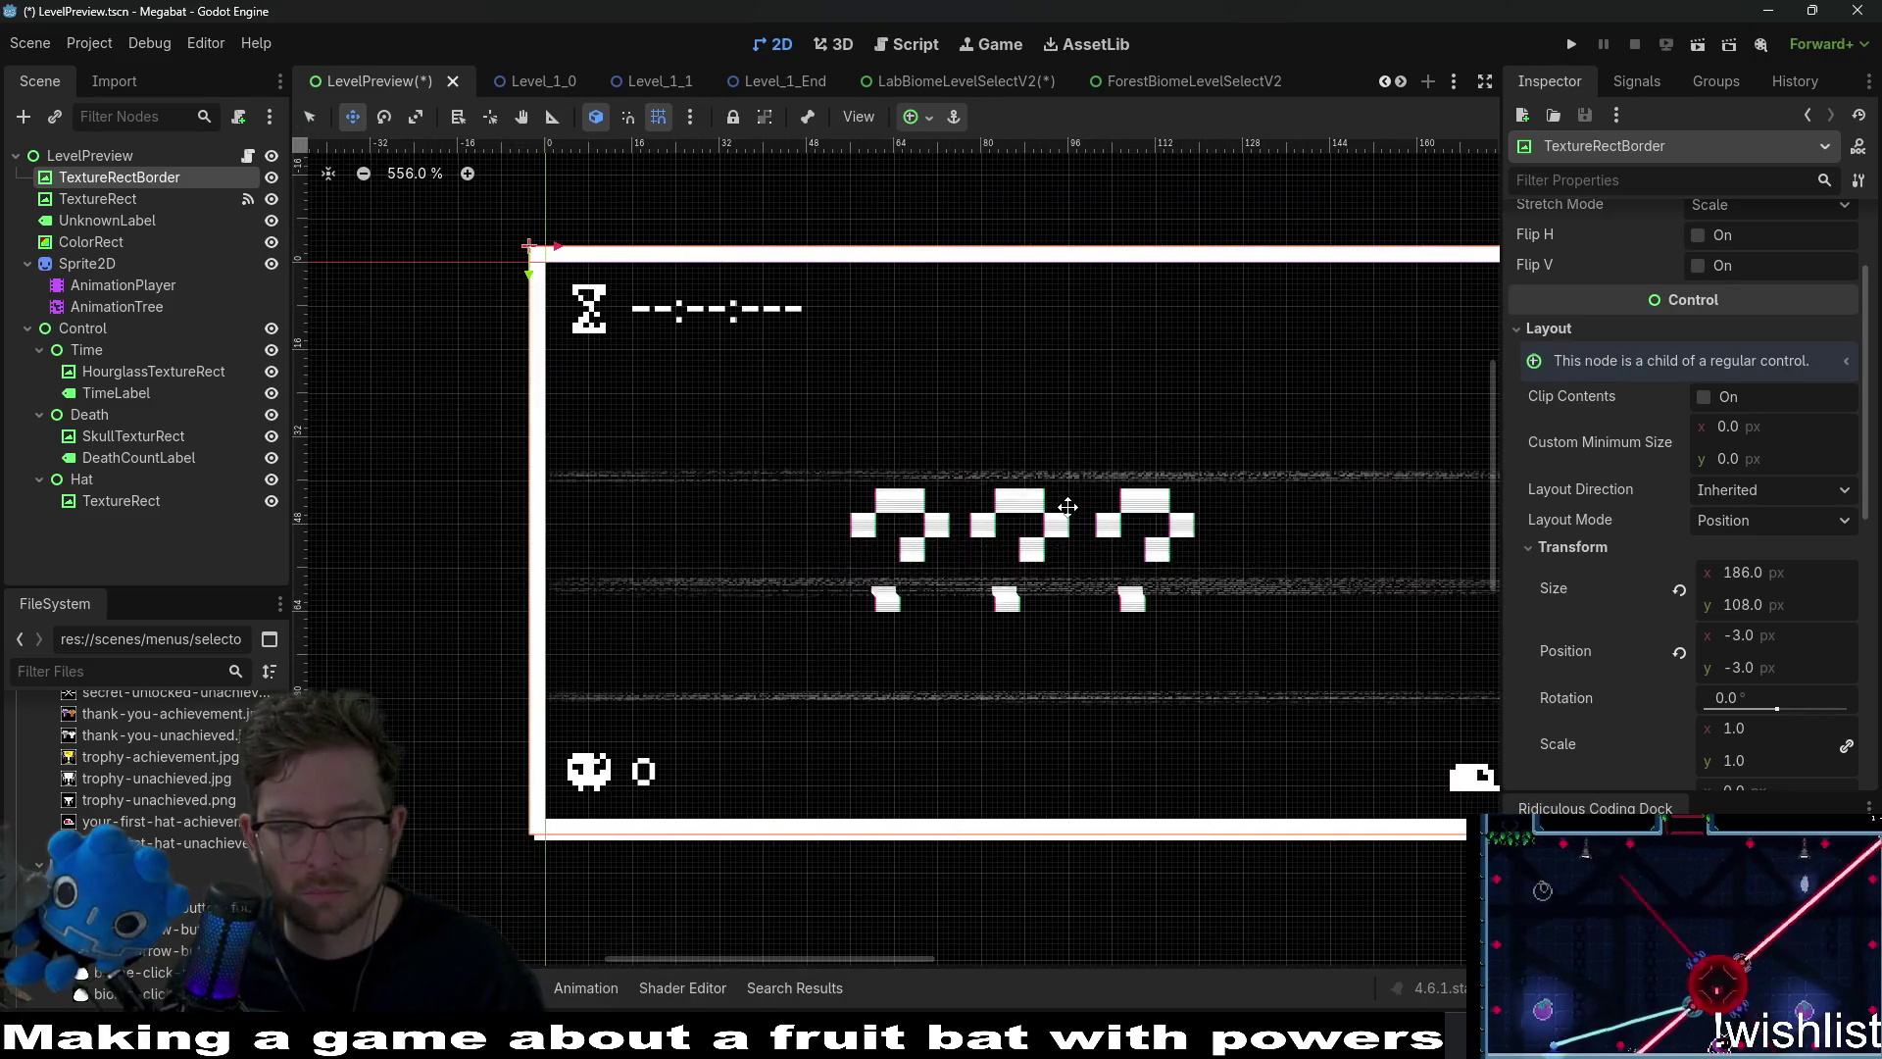
pyautogui.press('Down')
pyautogui.press('Up')
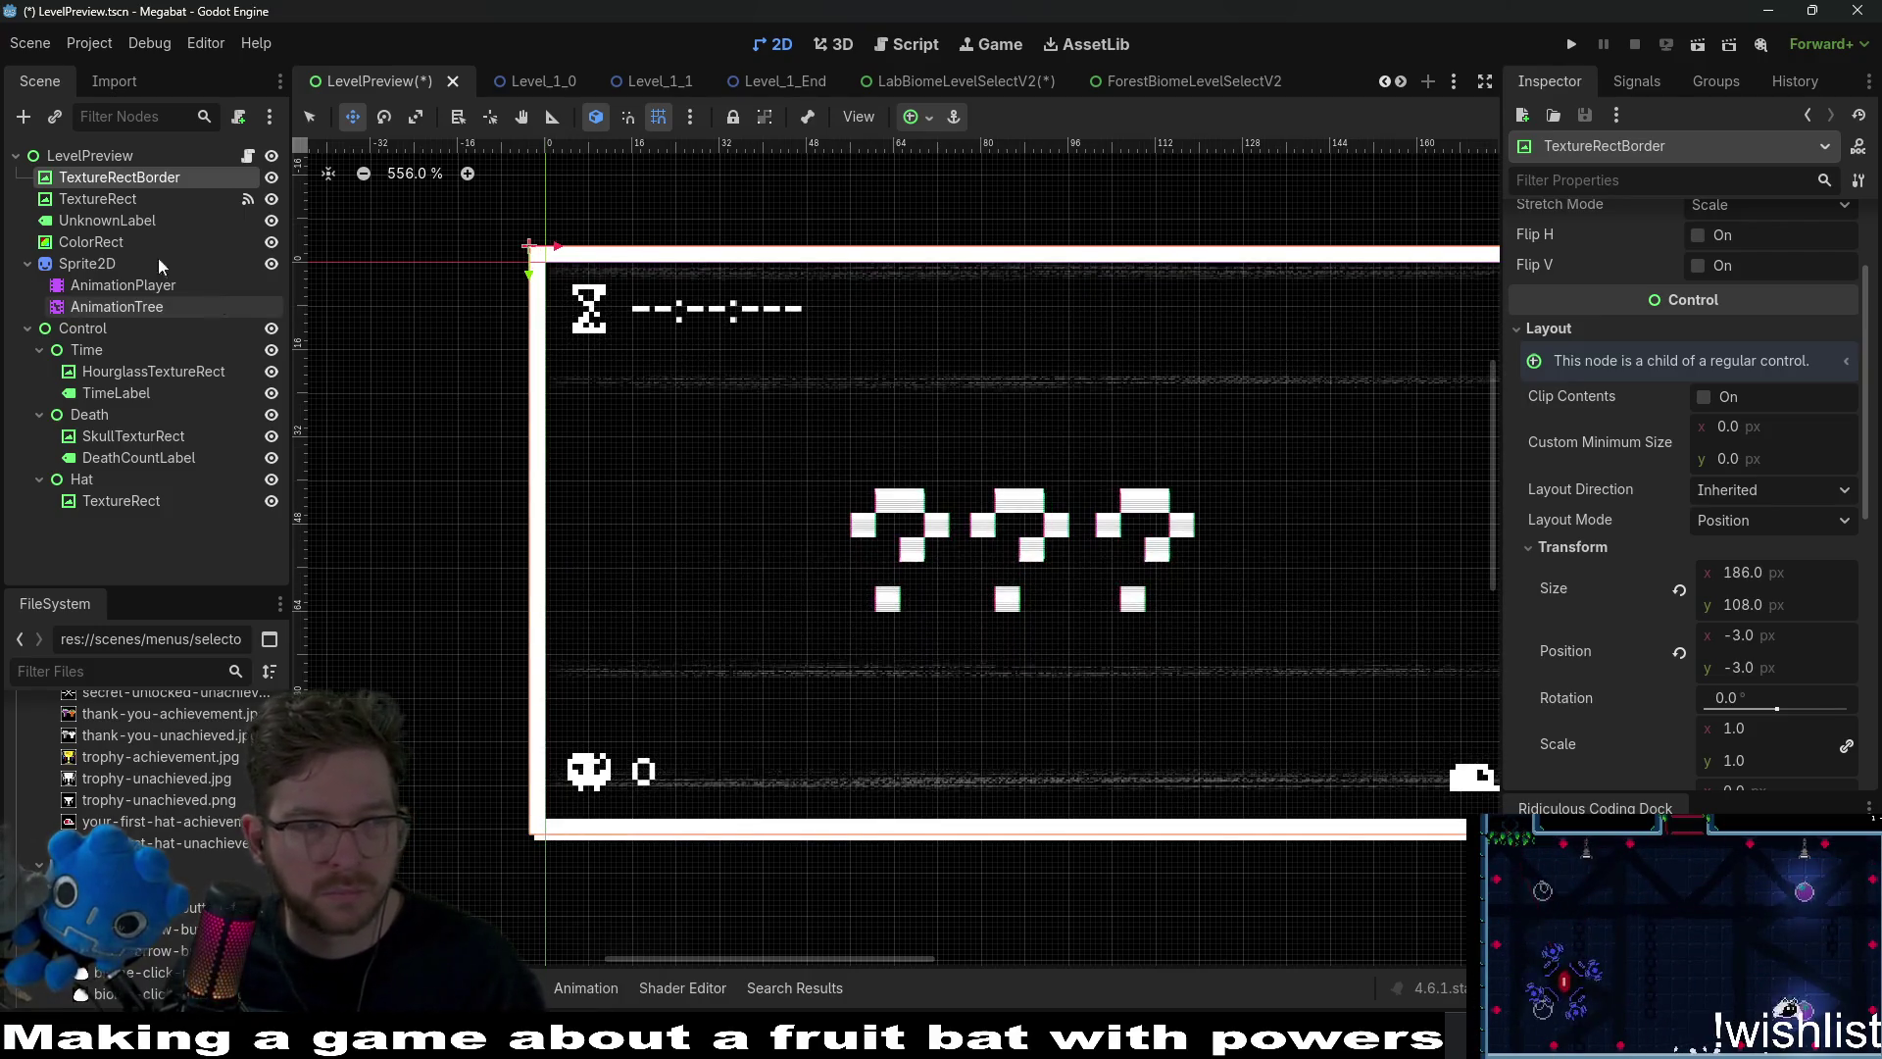
# Nudge the Sprite2D with arrow keys to position 90, 51 in the preview frame.
pyautogui.click(862, 505)
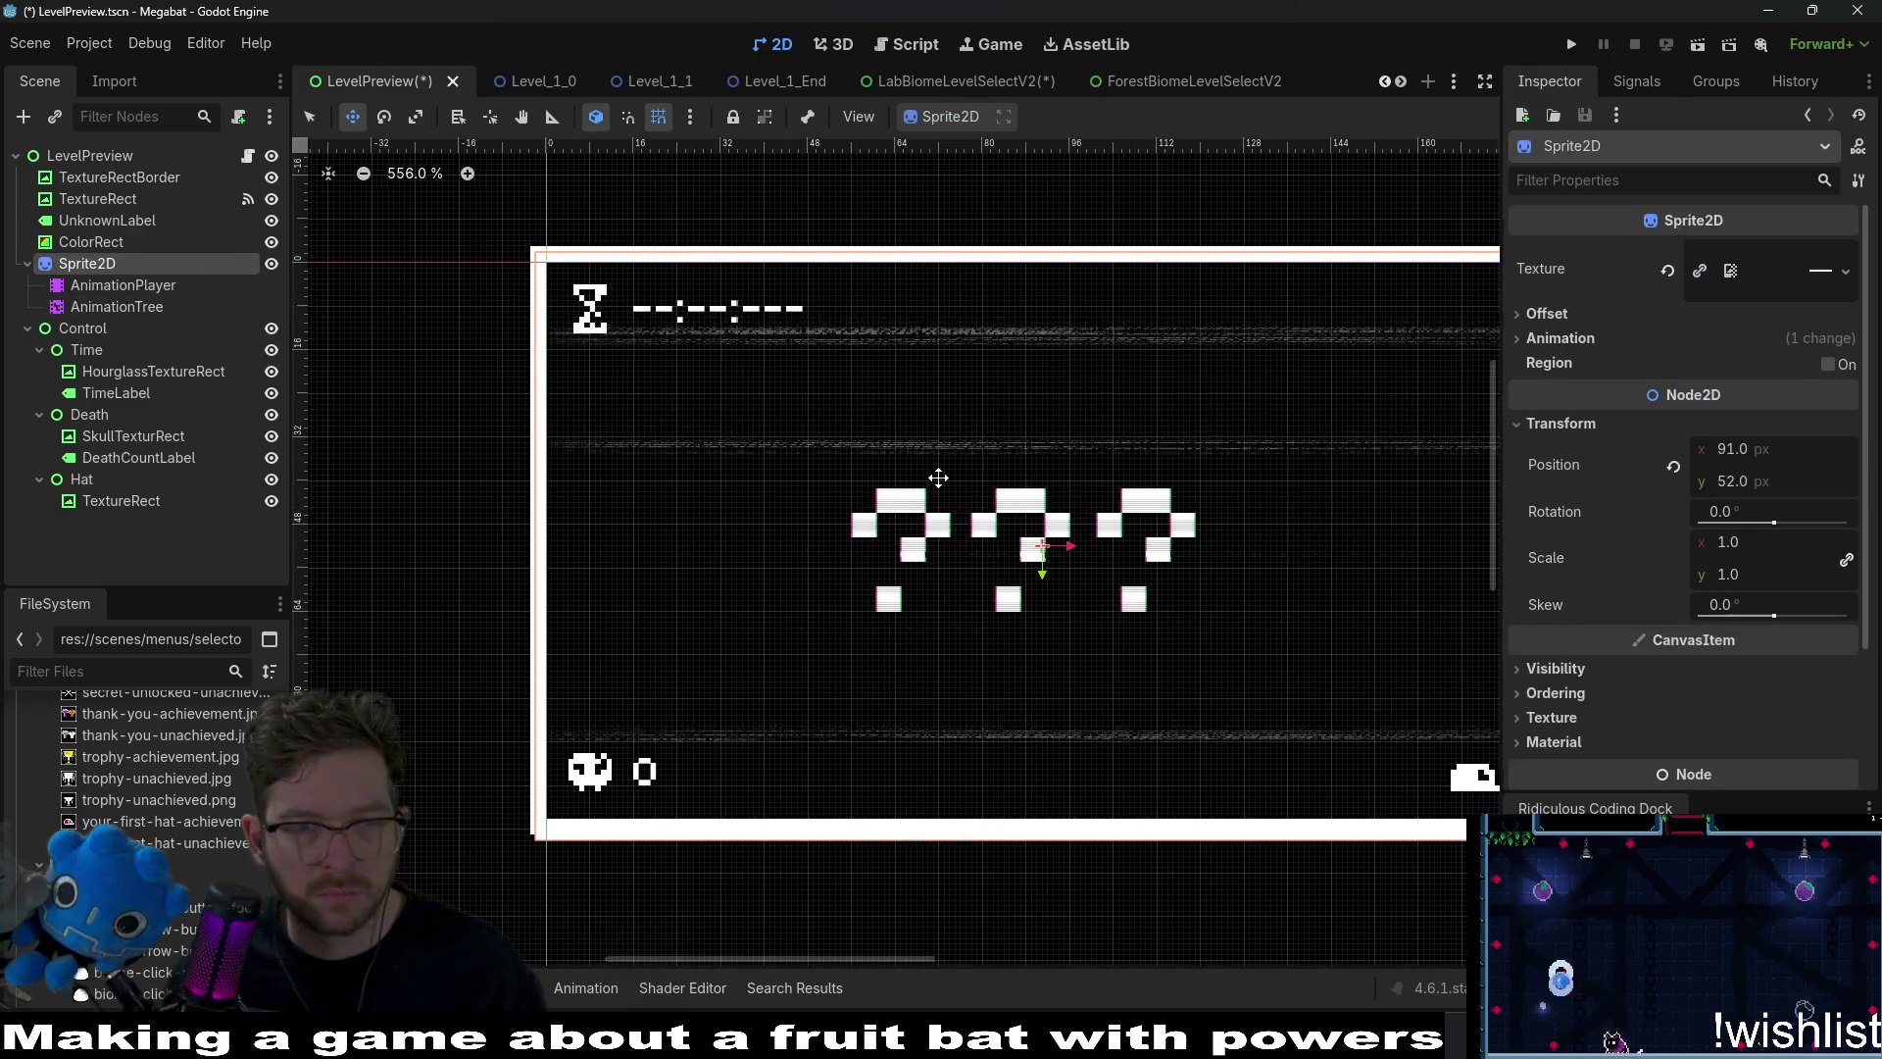
pyautogui.scroll(-2, 933, 476)
pyautogui.press('Right')
pyautogui.press('Right')
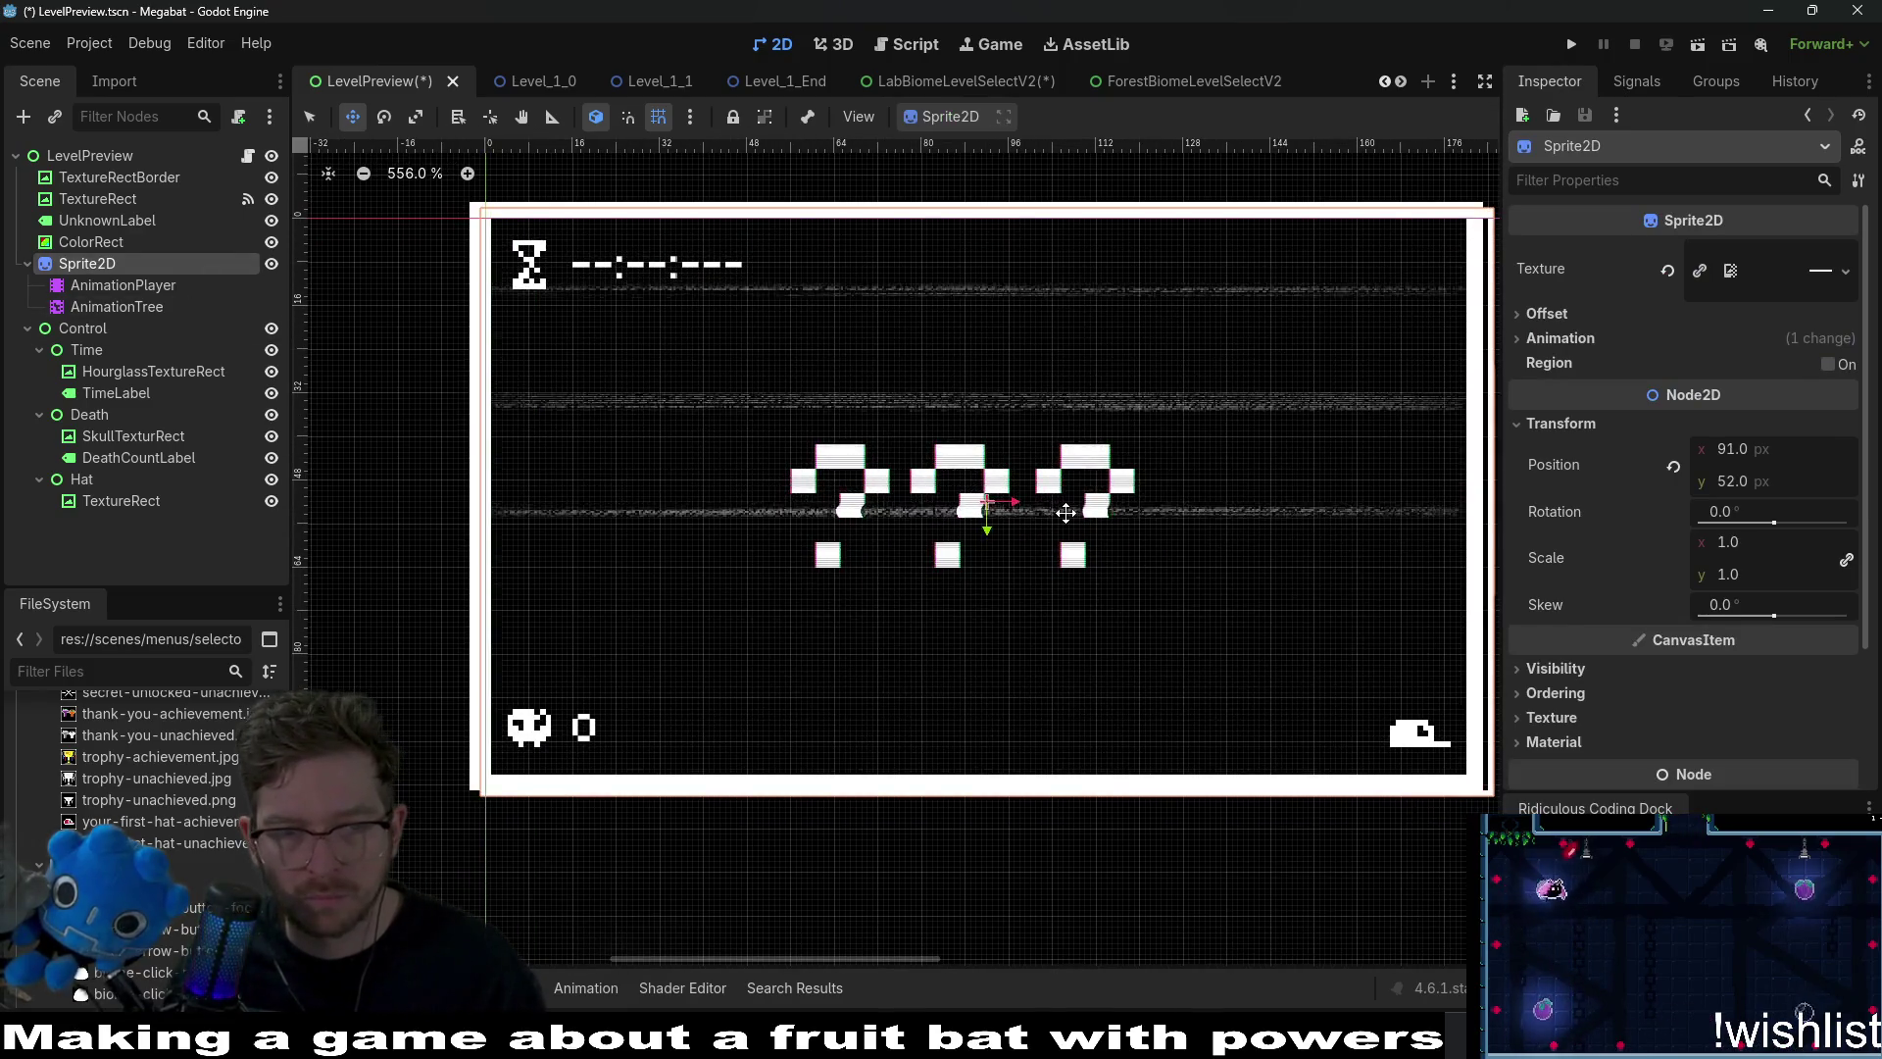
pyautogui.press('Down')
pyautogui.press('Left')
pyautogui.press('Left')
pyautogui.press('Left')
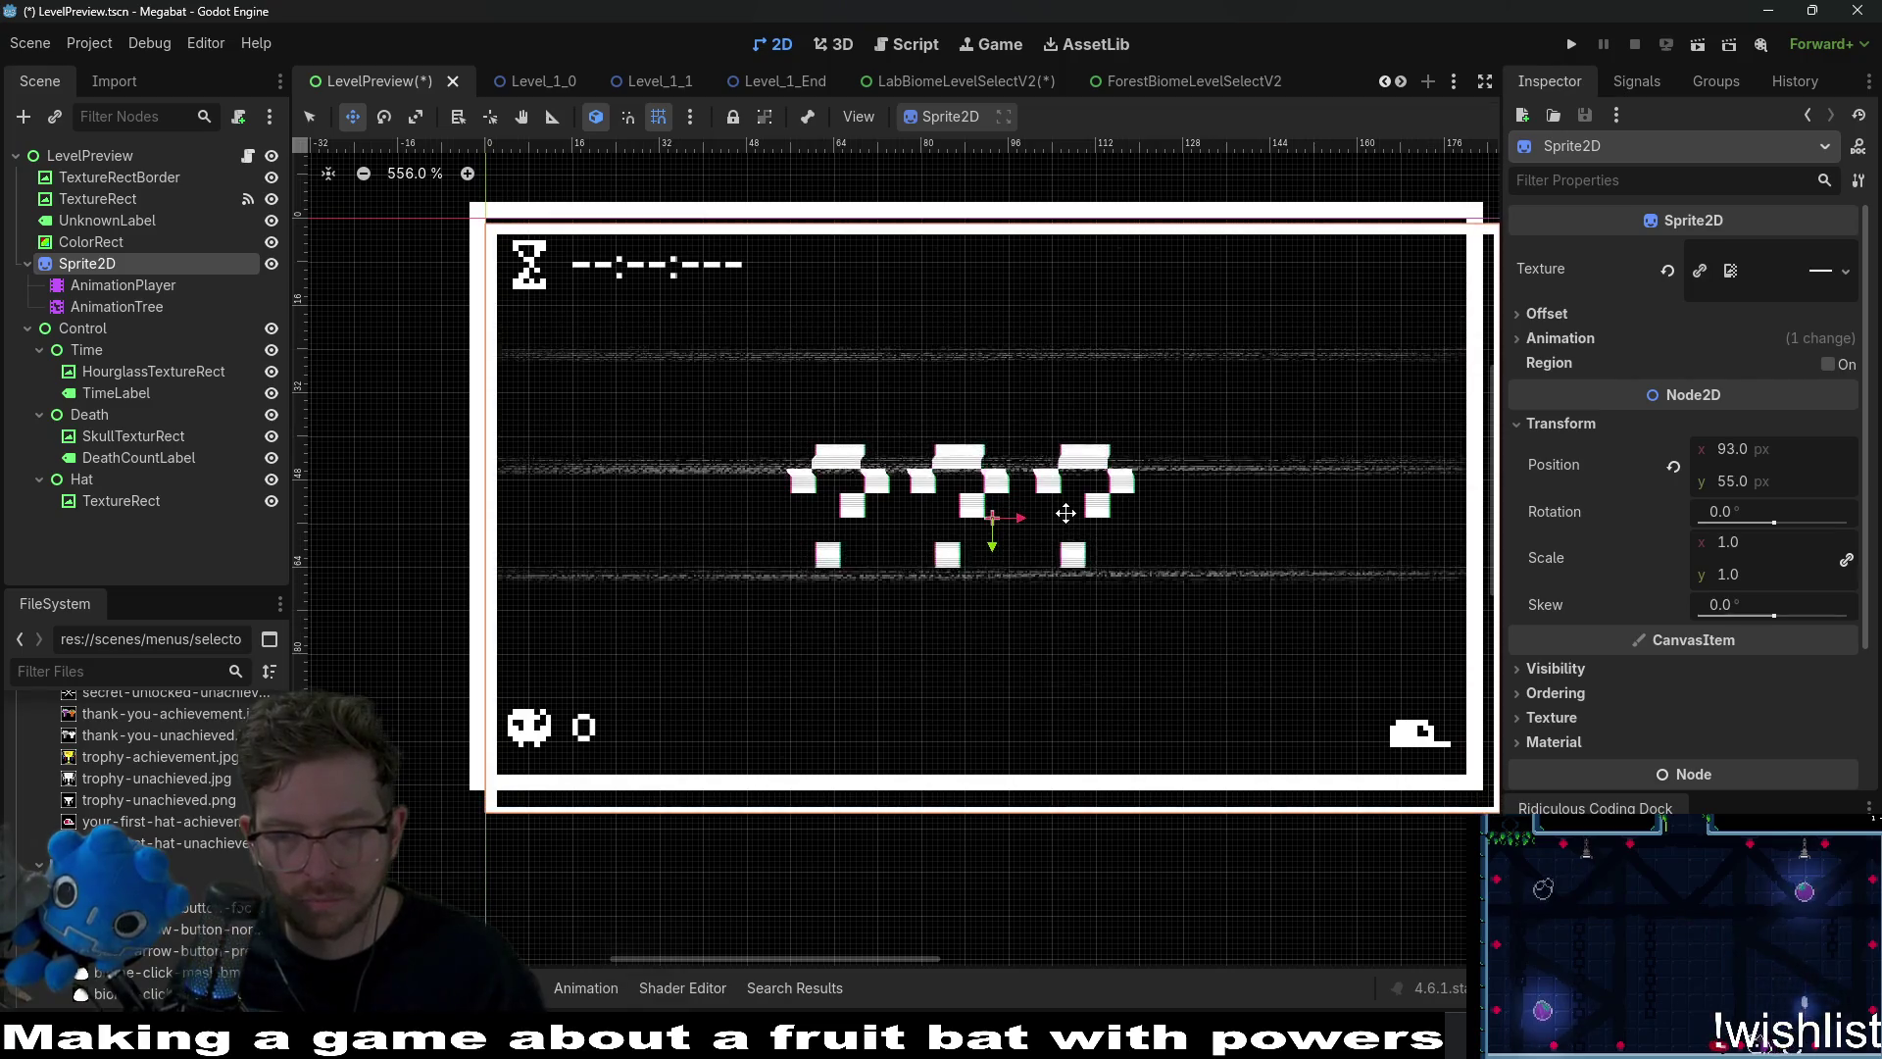
pyautogui.press('Up')
pyautogui.press('Up')
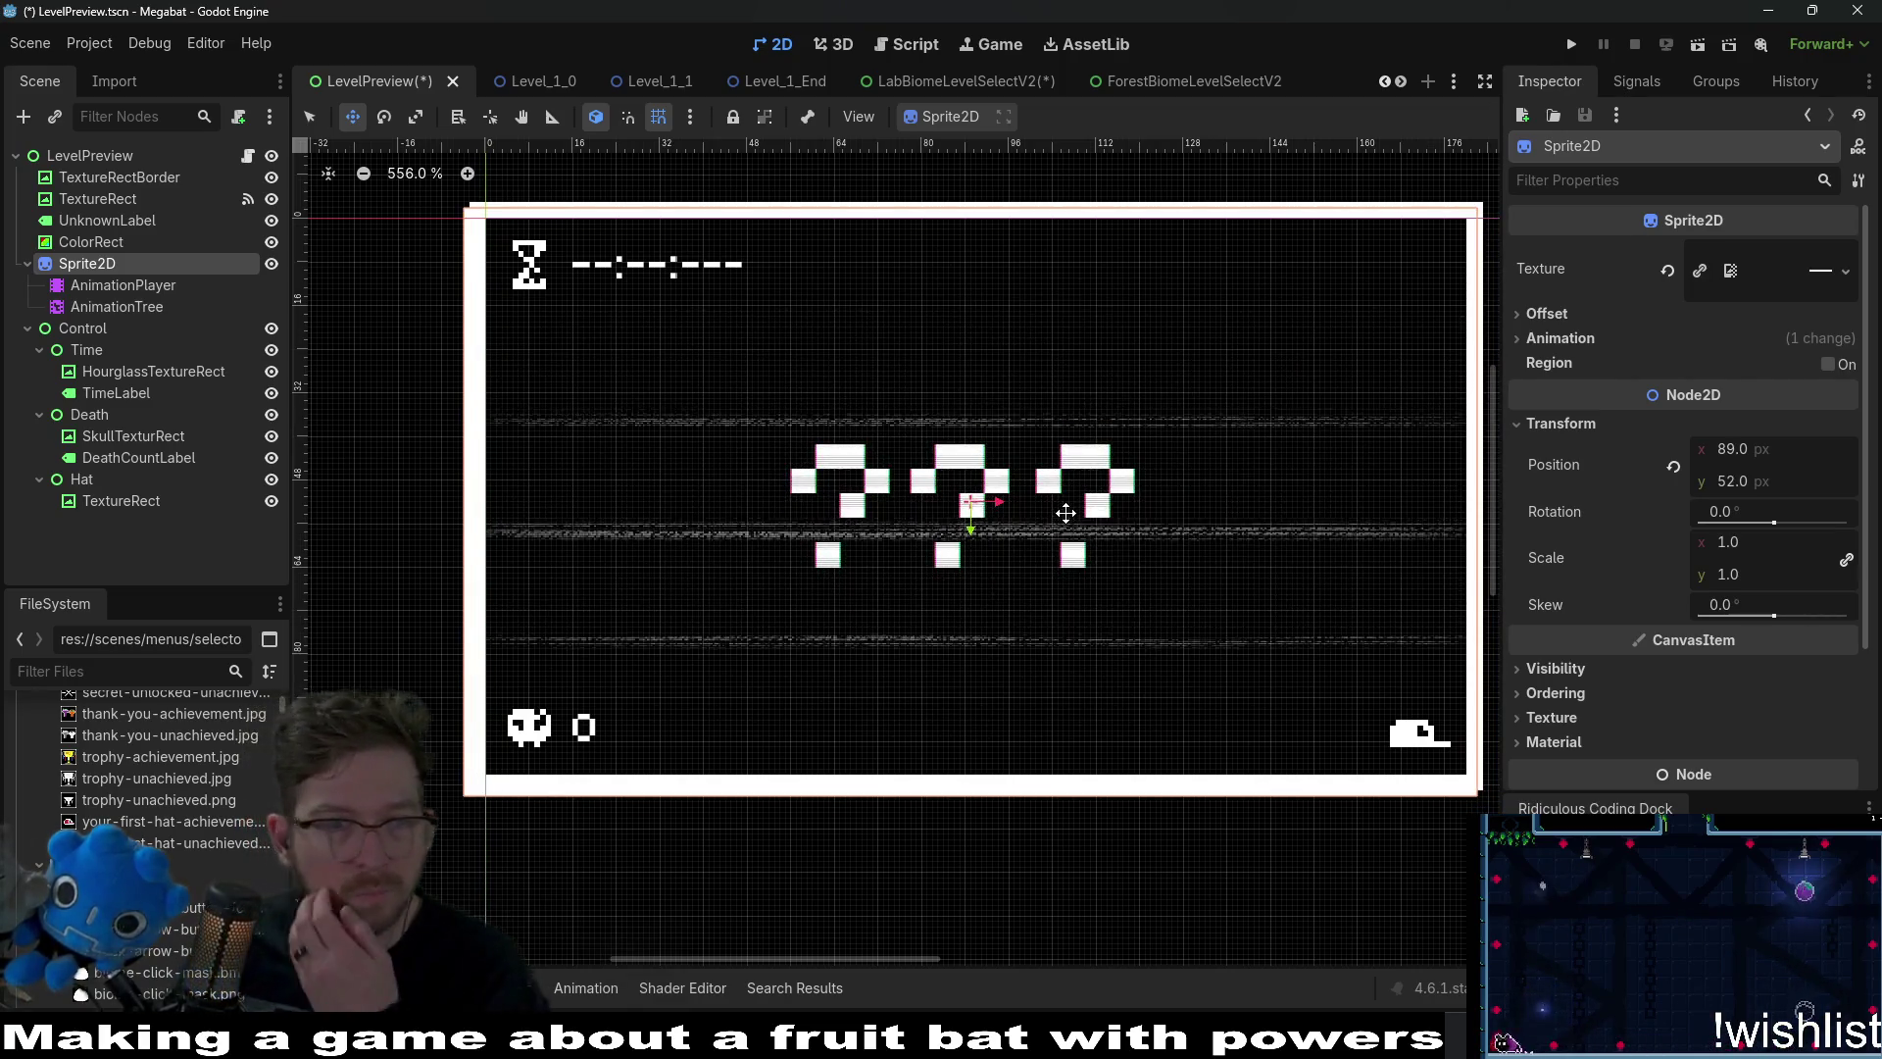
pyautogui.press('Right')
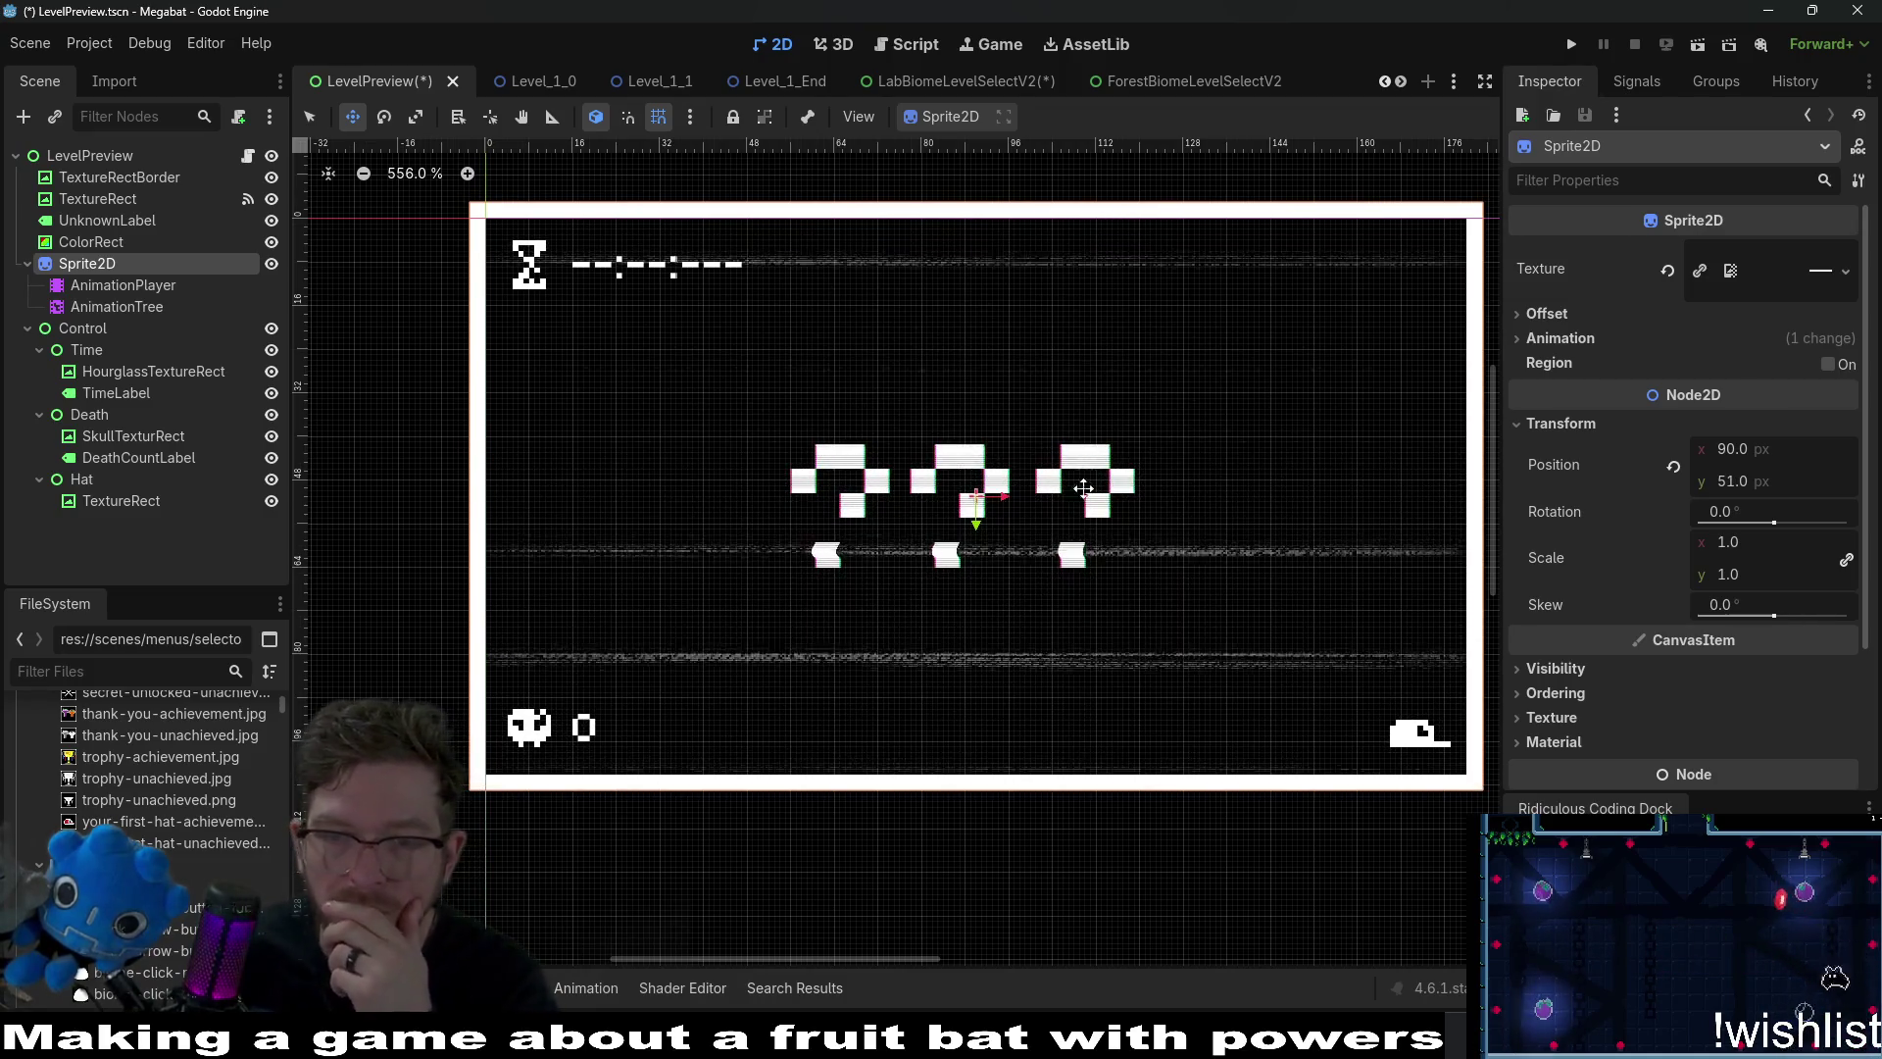
pyautogui.scroll(-3, 1170, 514)
pyautogui.hscroll(3, 1111, 530)
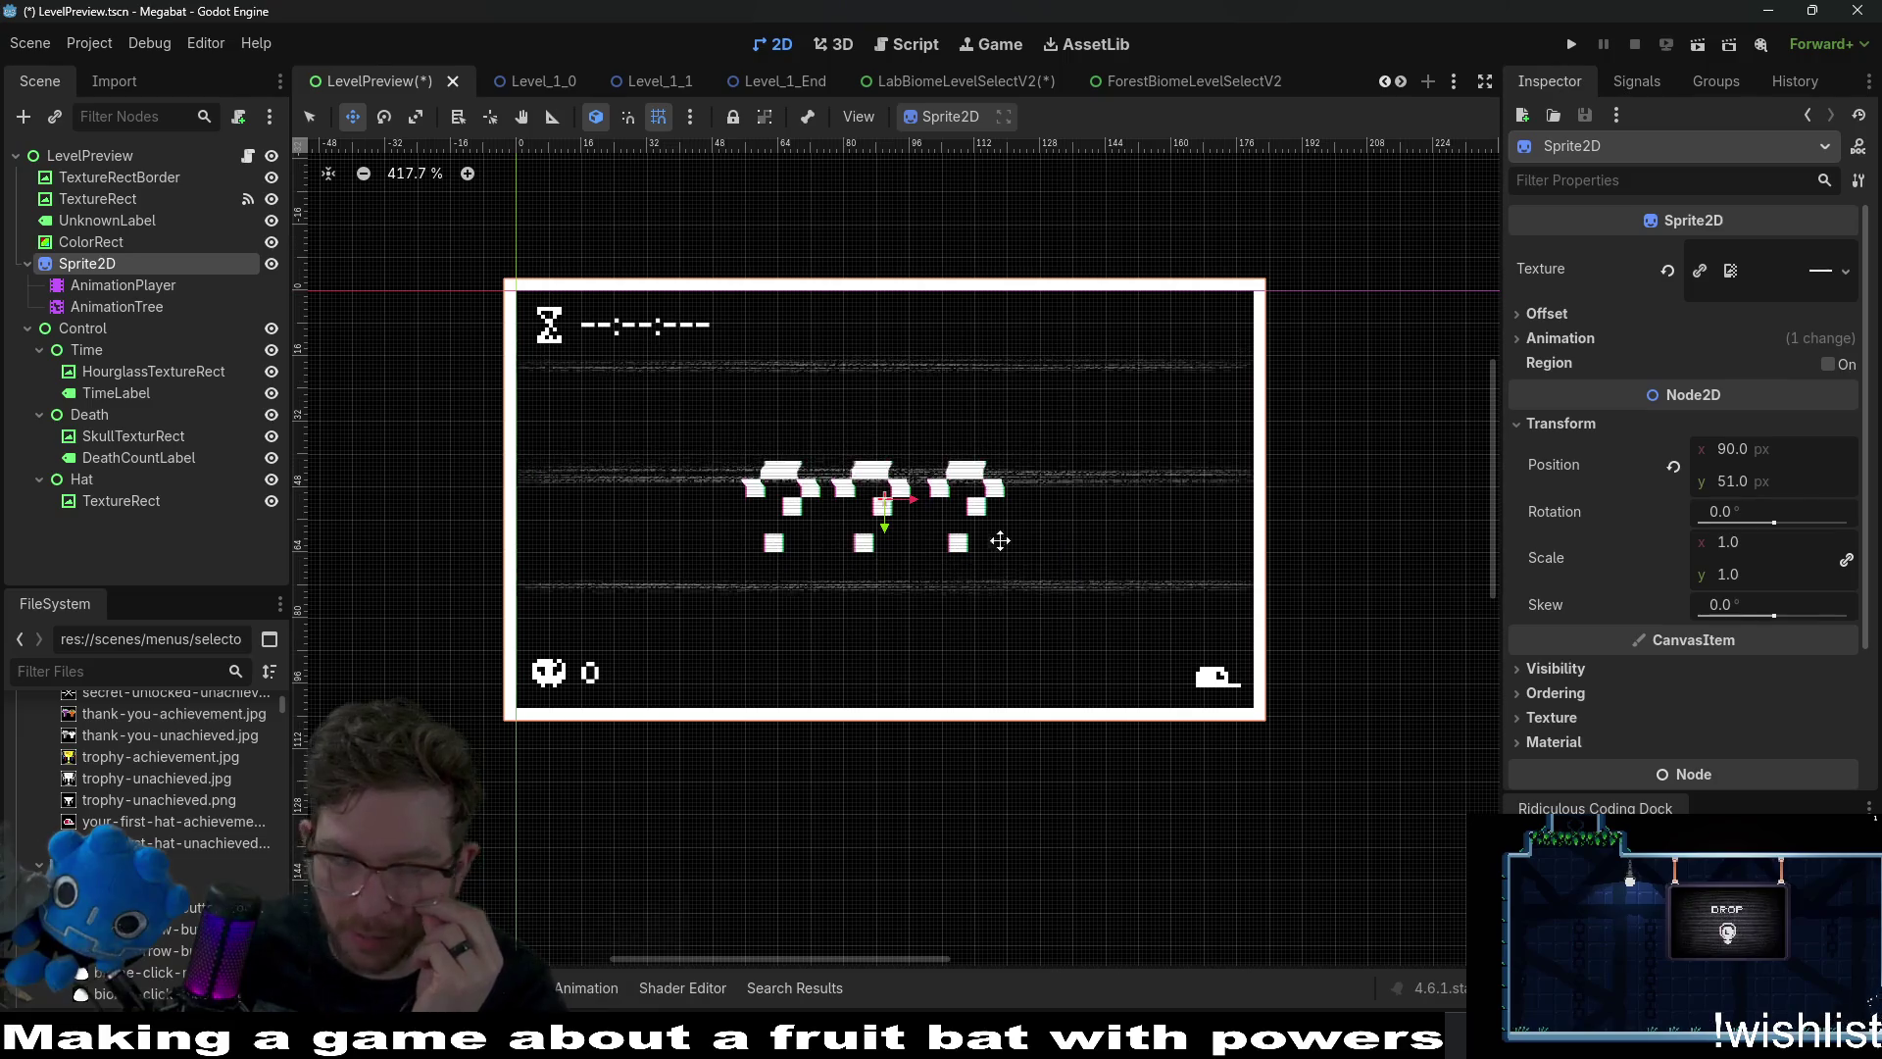
# Review the ColorRect, UnknownLabel and TextureRect properties.
pyautogui.click(105, 243)
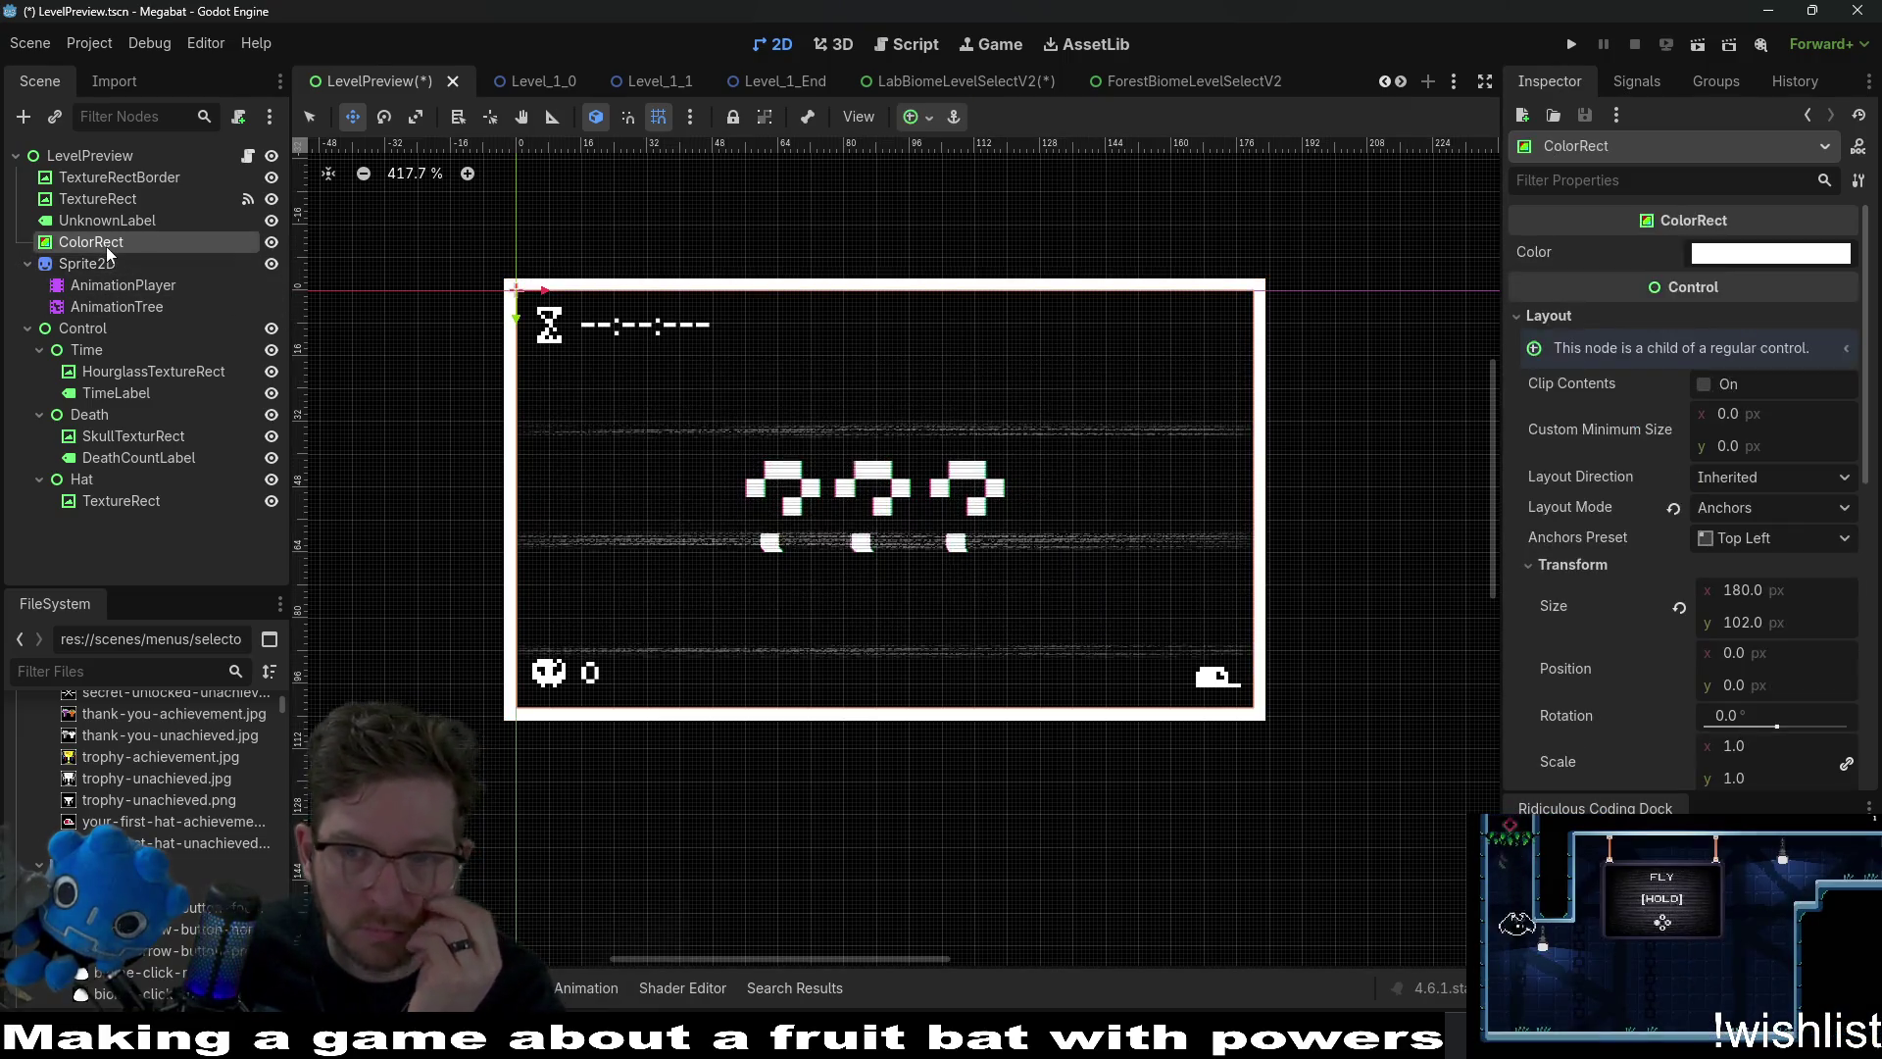
pyautogui.click(117, 220)
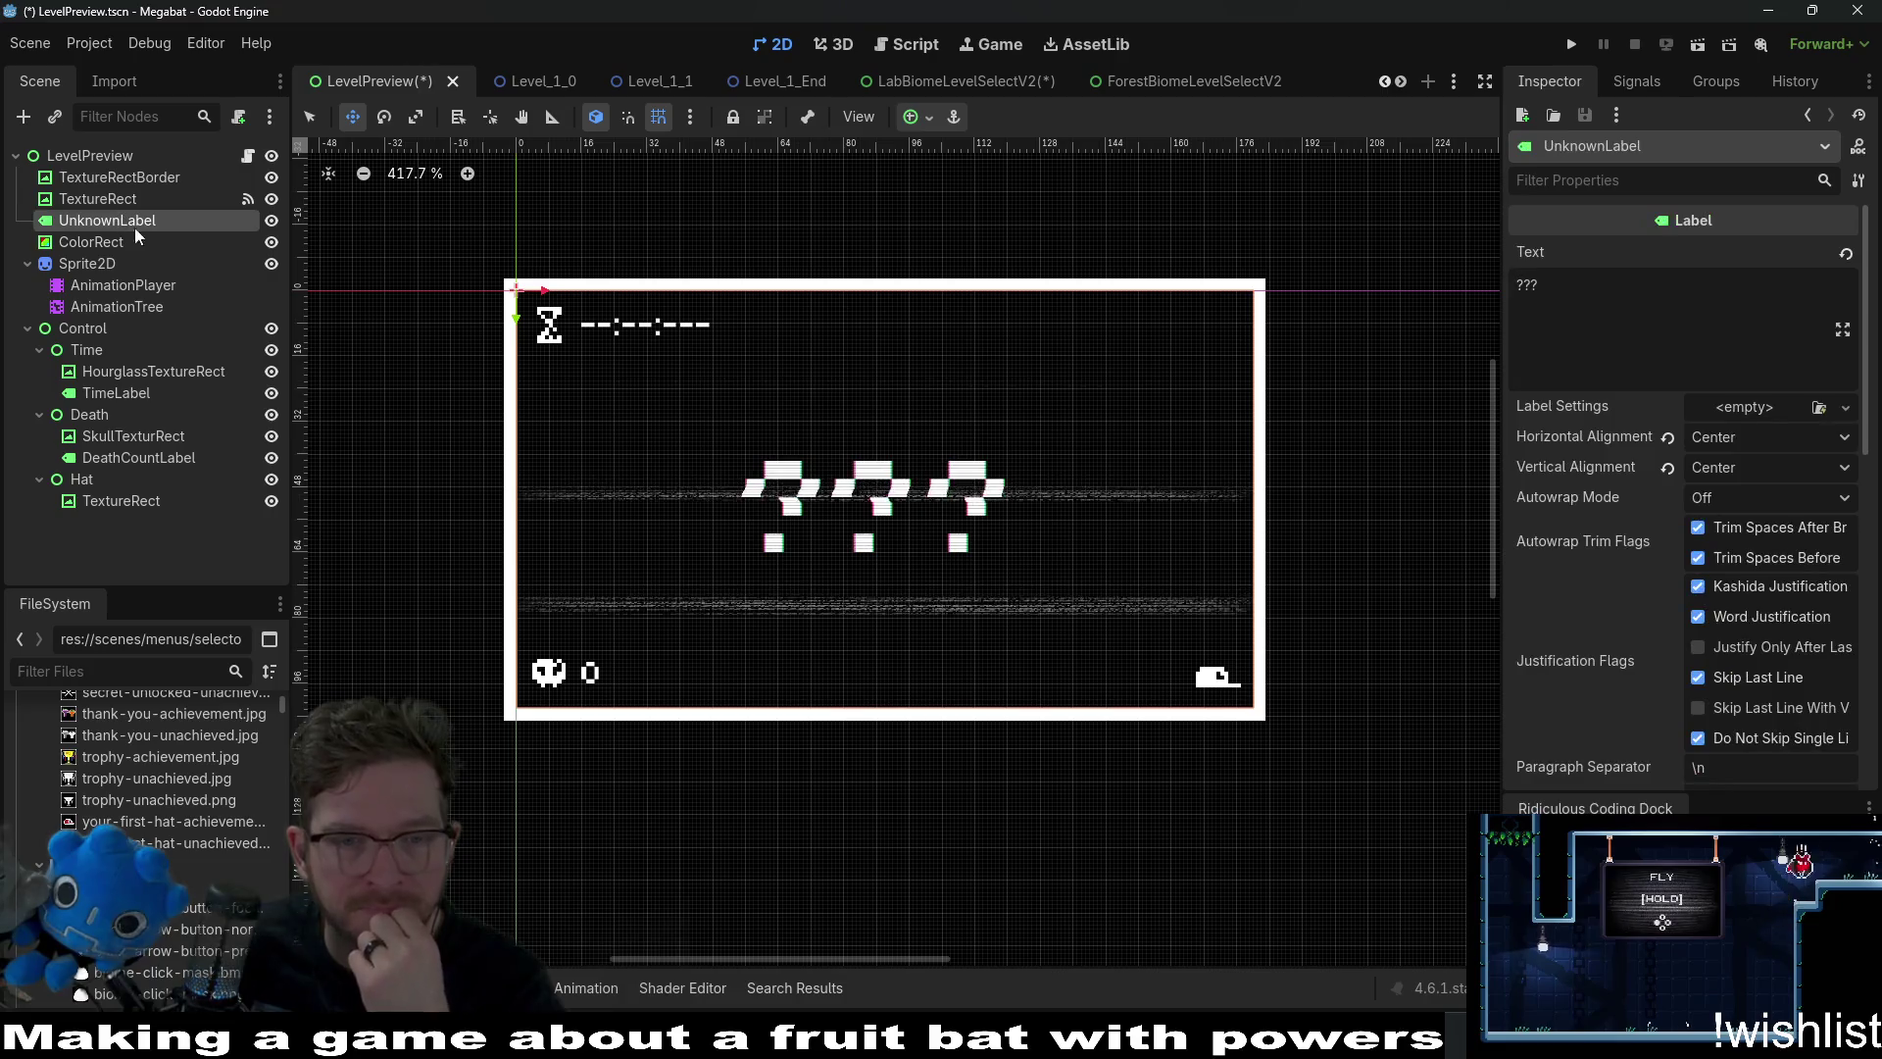
pyautogui.click(98, 198)
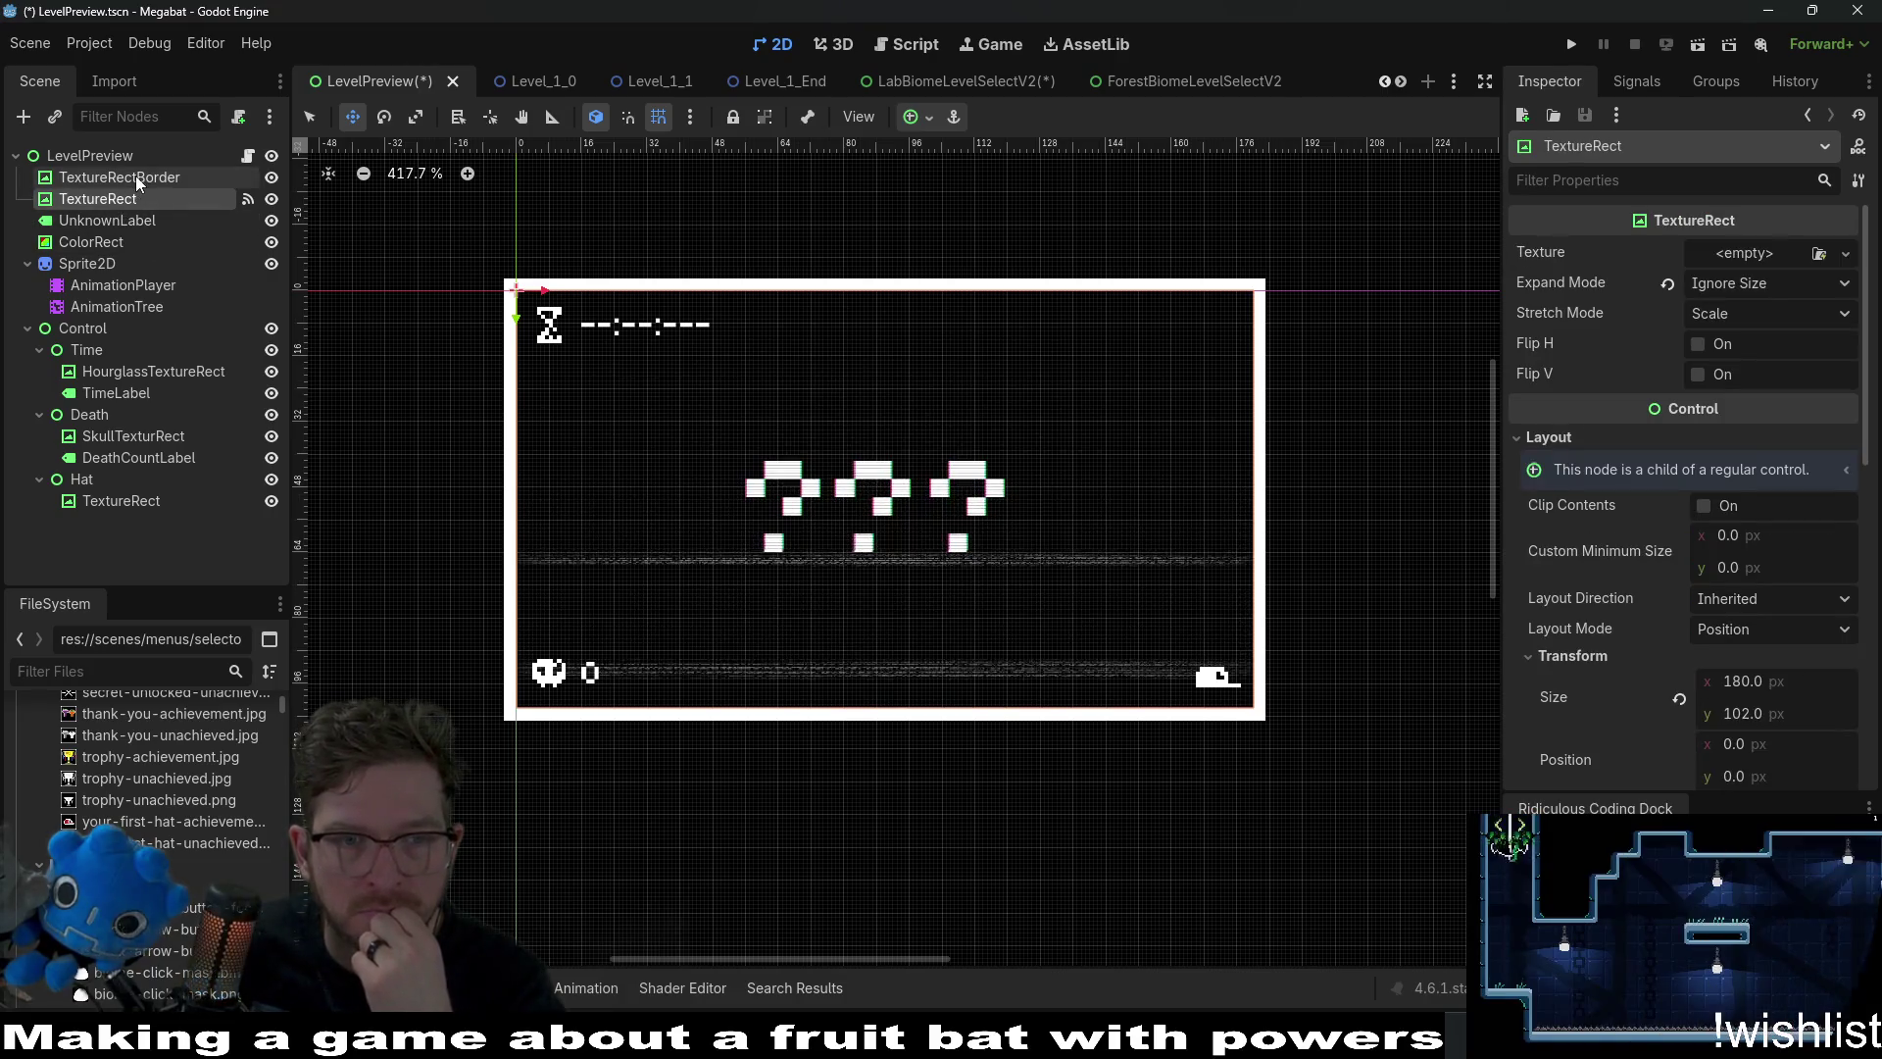
pyautogui.click(136, 176)
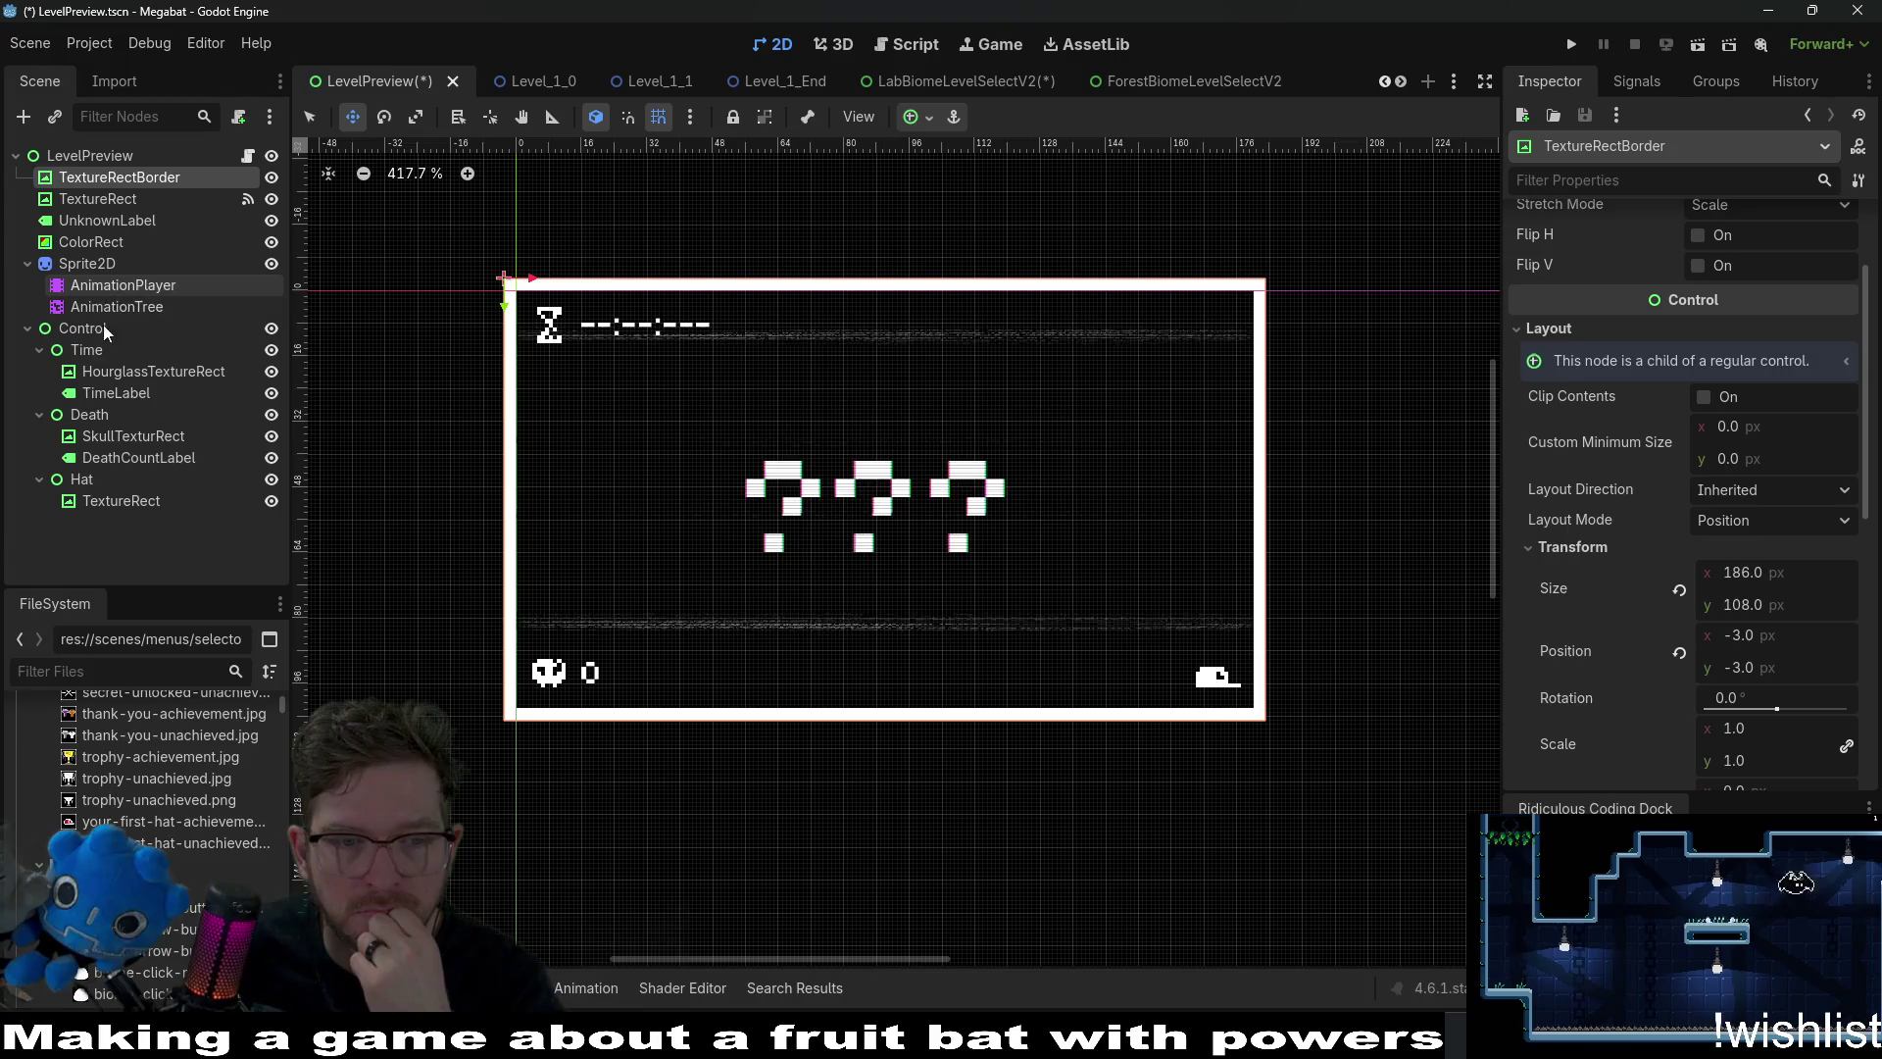
pyautogui.click(88, 351)
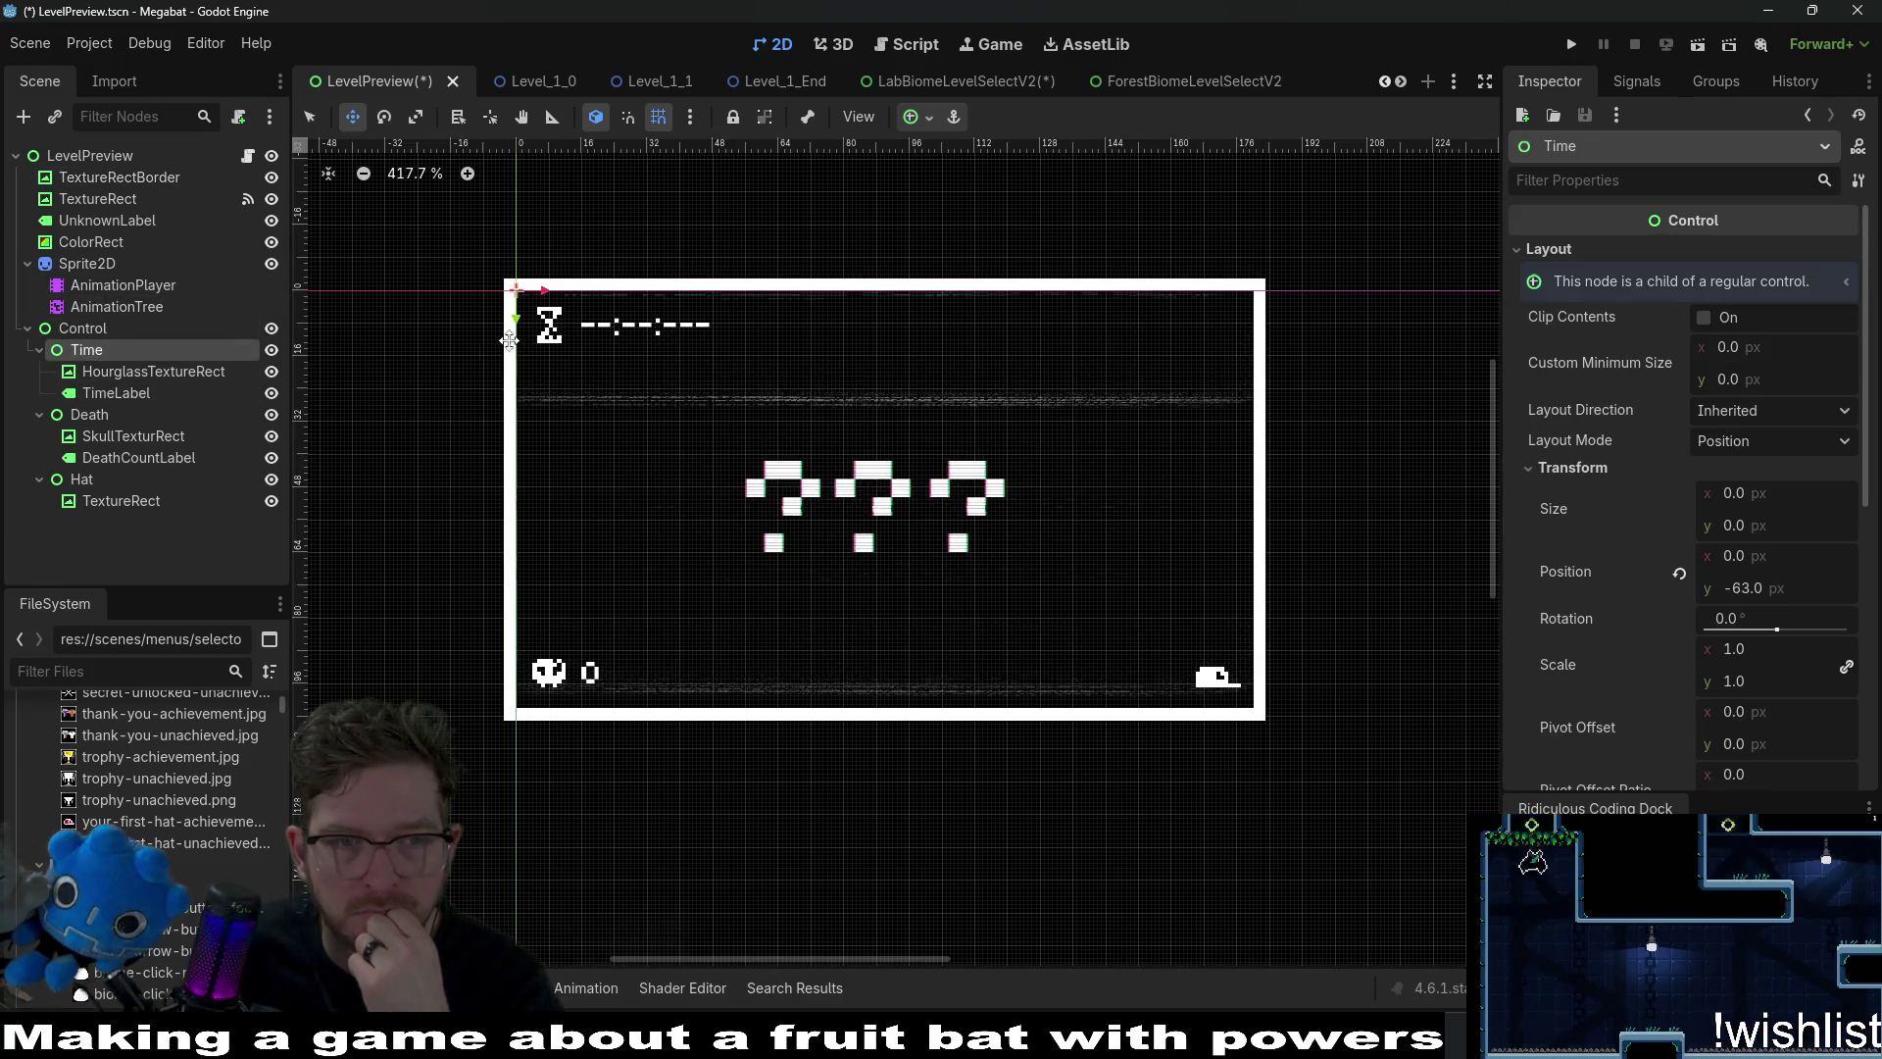
pyautogui.scroll(4, 508, 324)
pyautogui.scroll(-1, 605, 501)
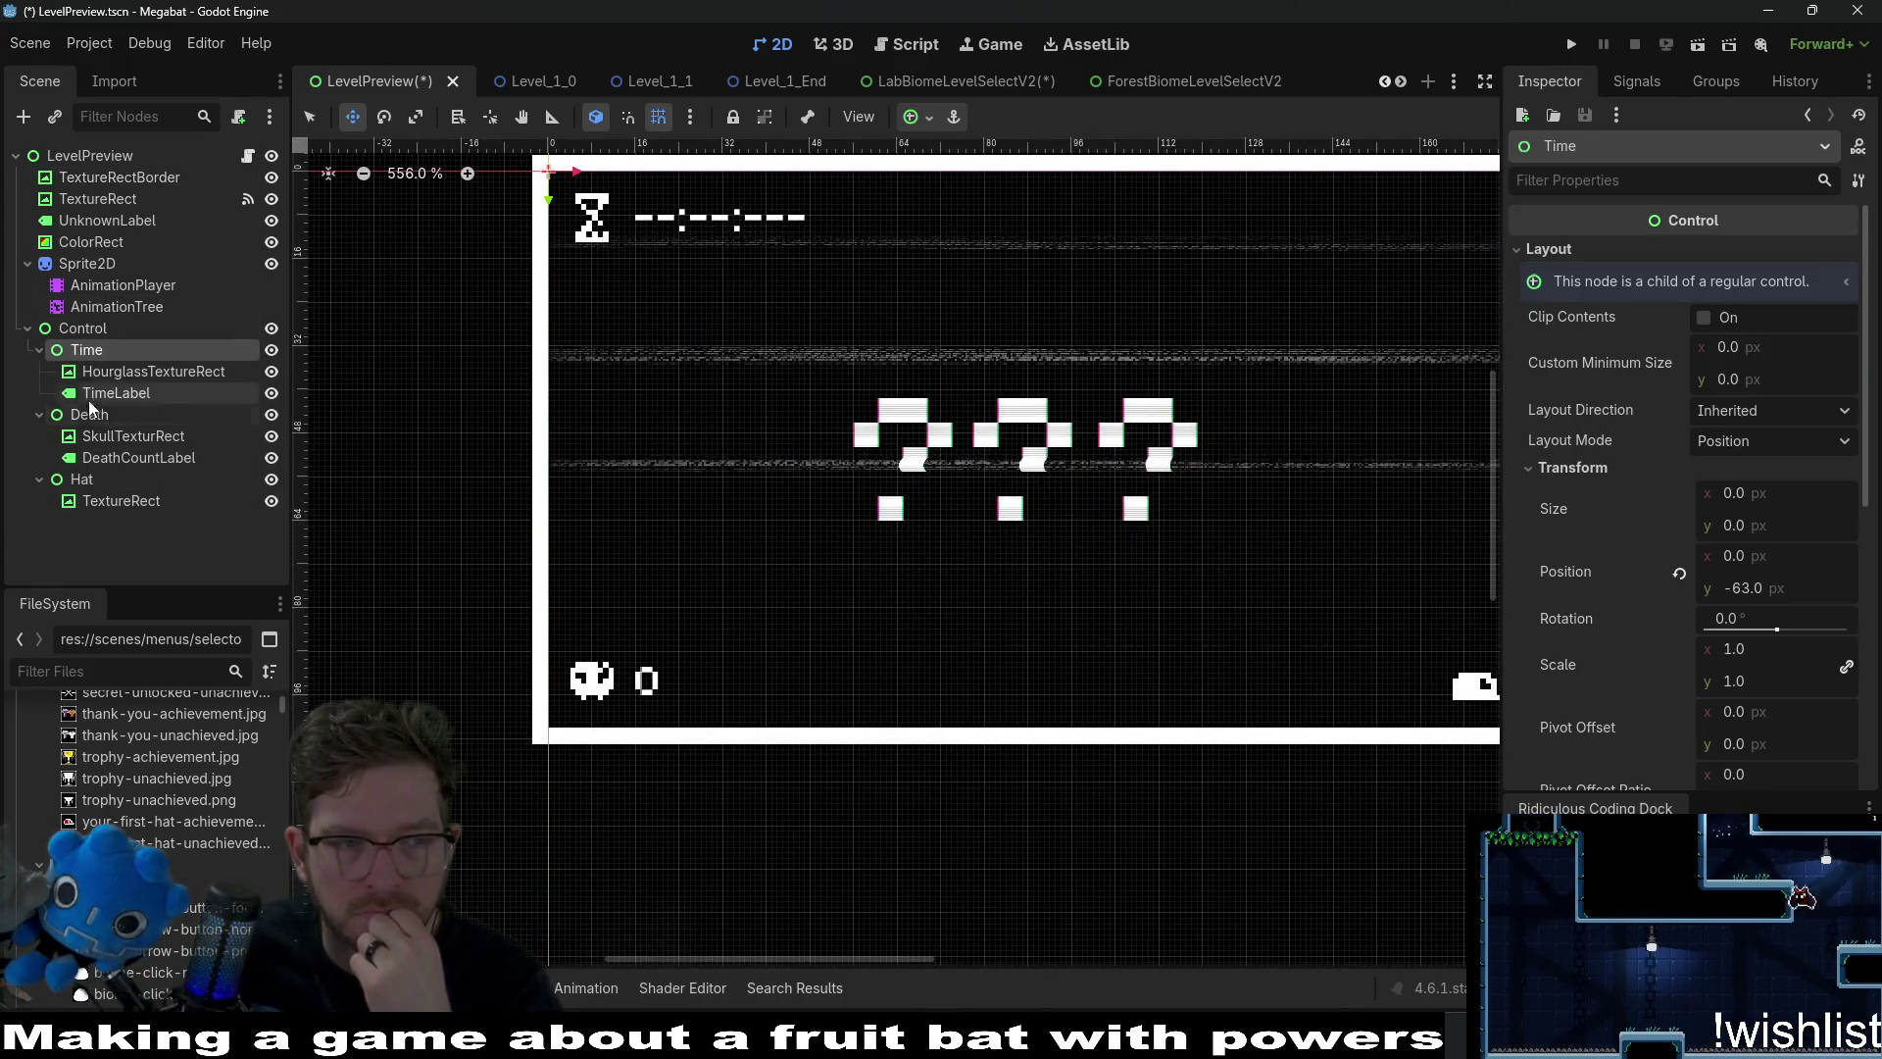
pyautogui.click(98, 433)
pyautogui.scroll(2, 588, 674)
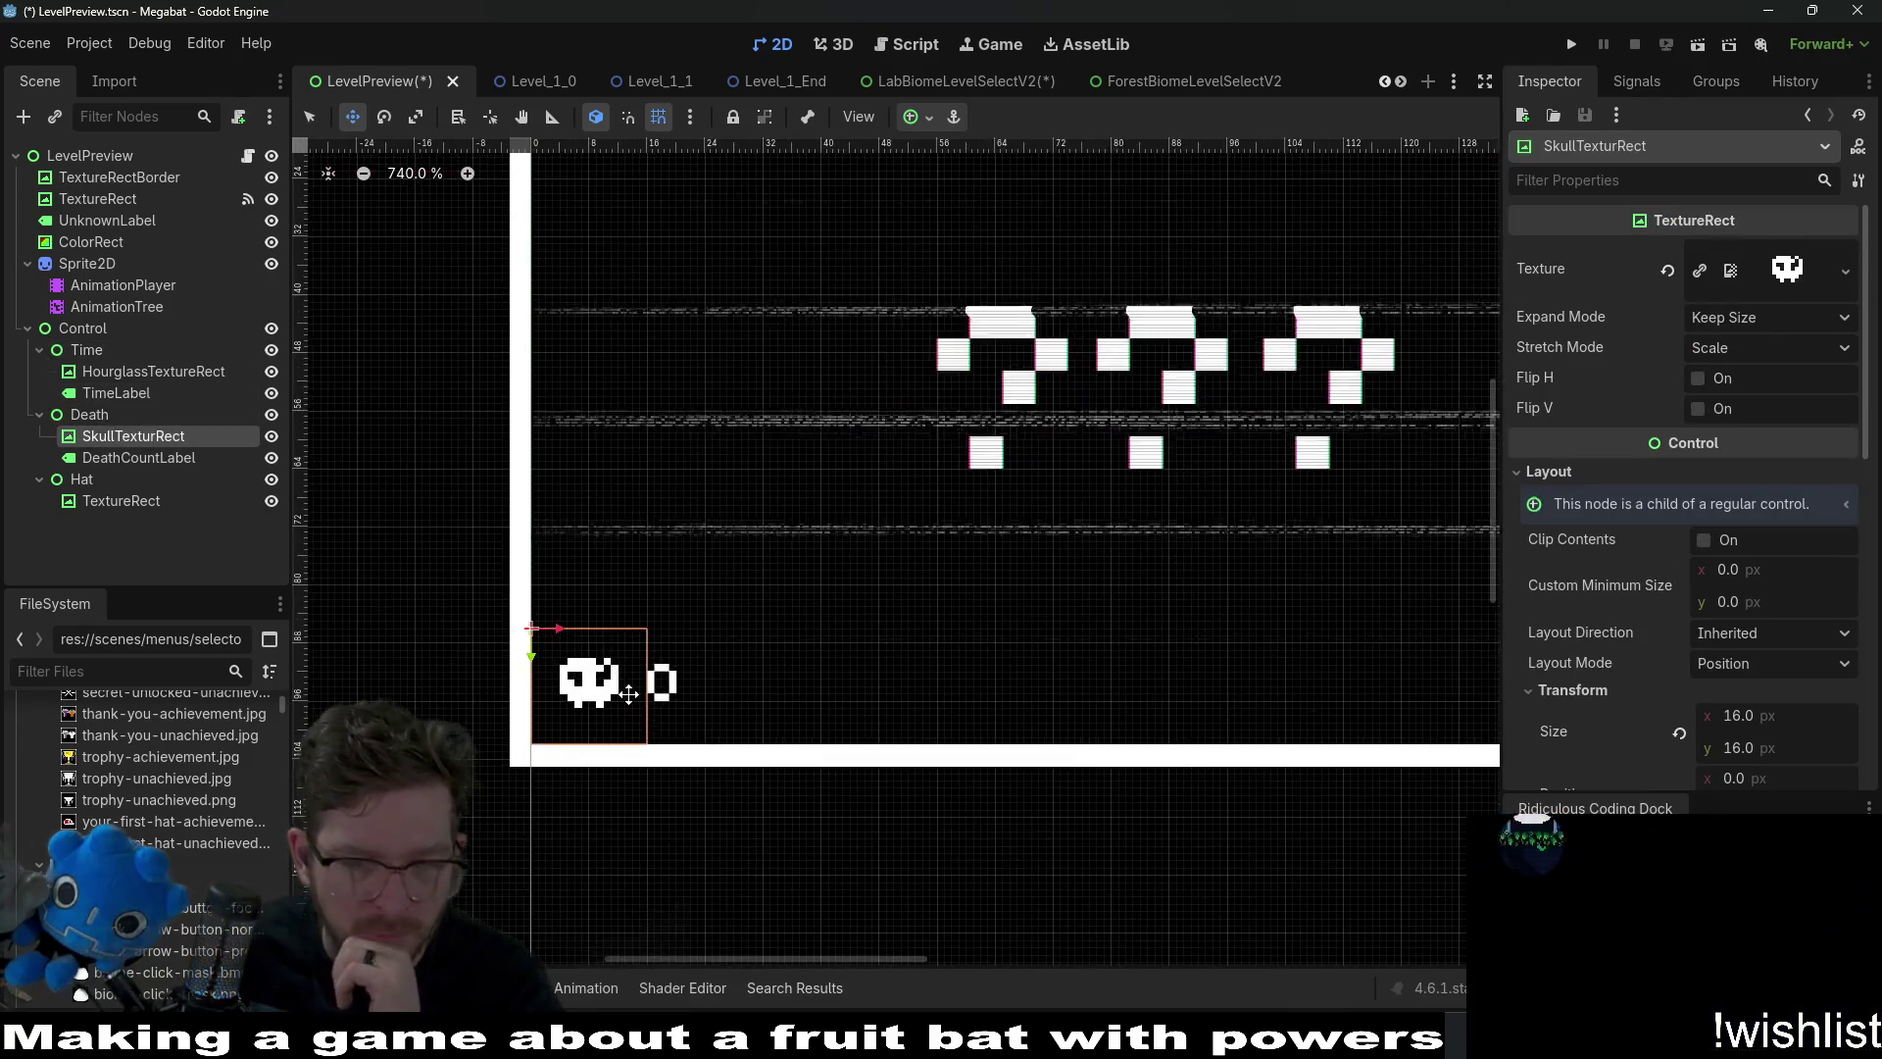
pyautogui.hscroll(3, 796, 660)
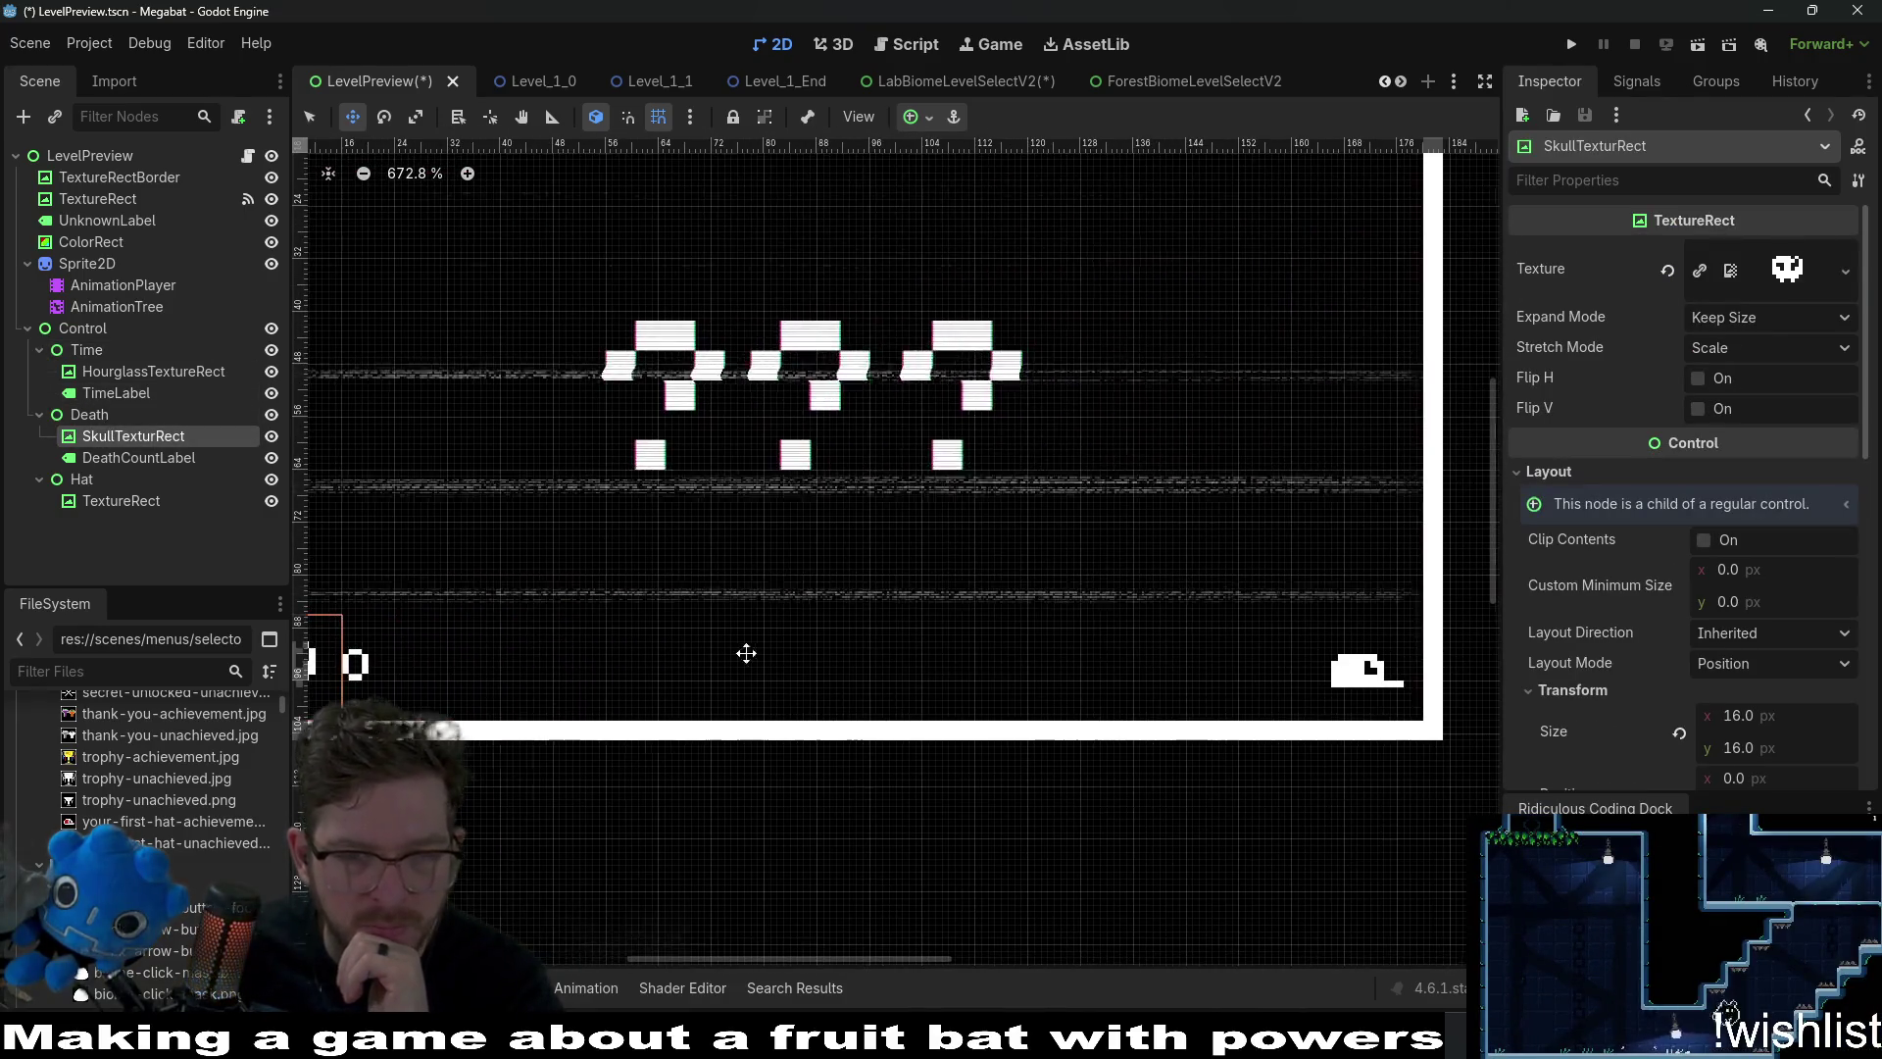
pyautogui.click(103, 482)
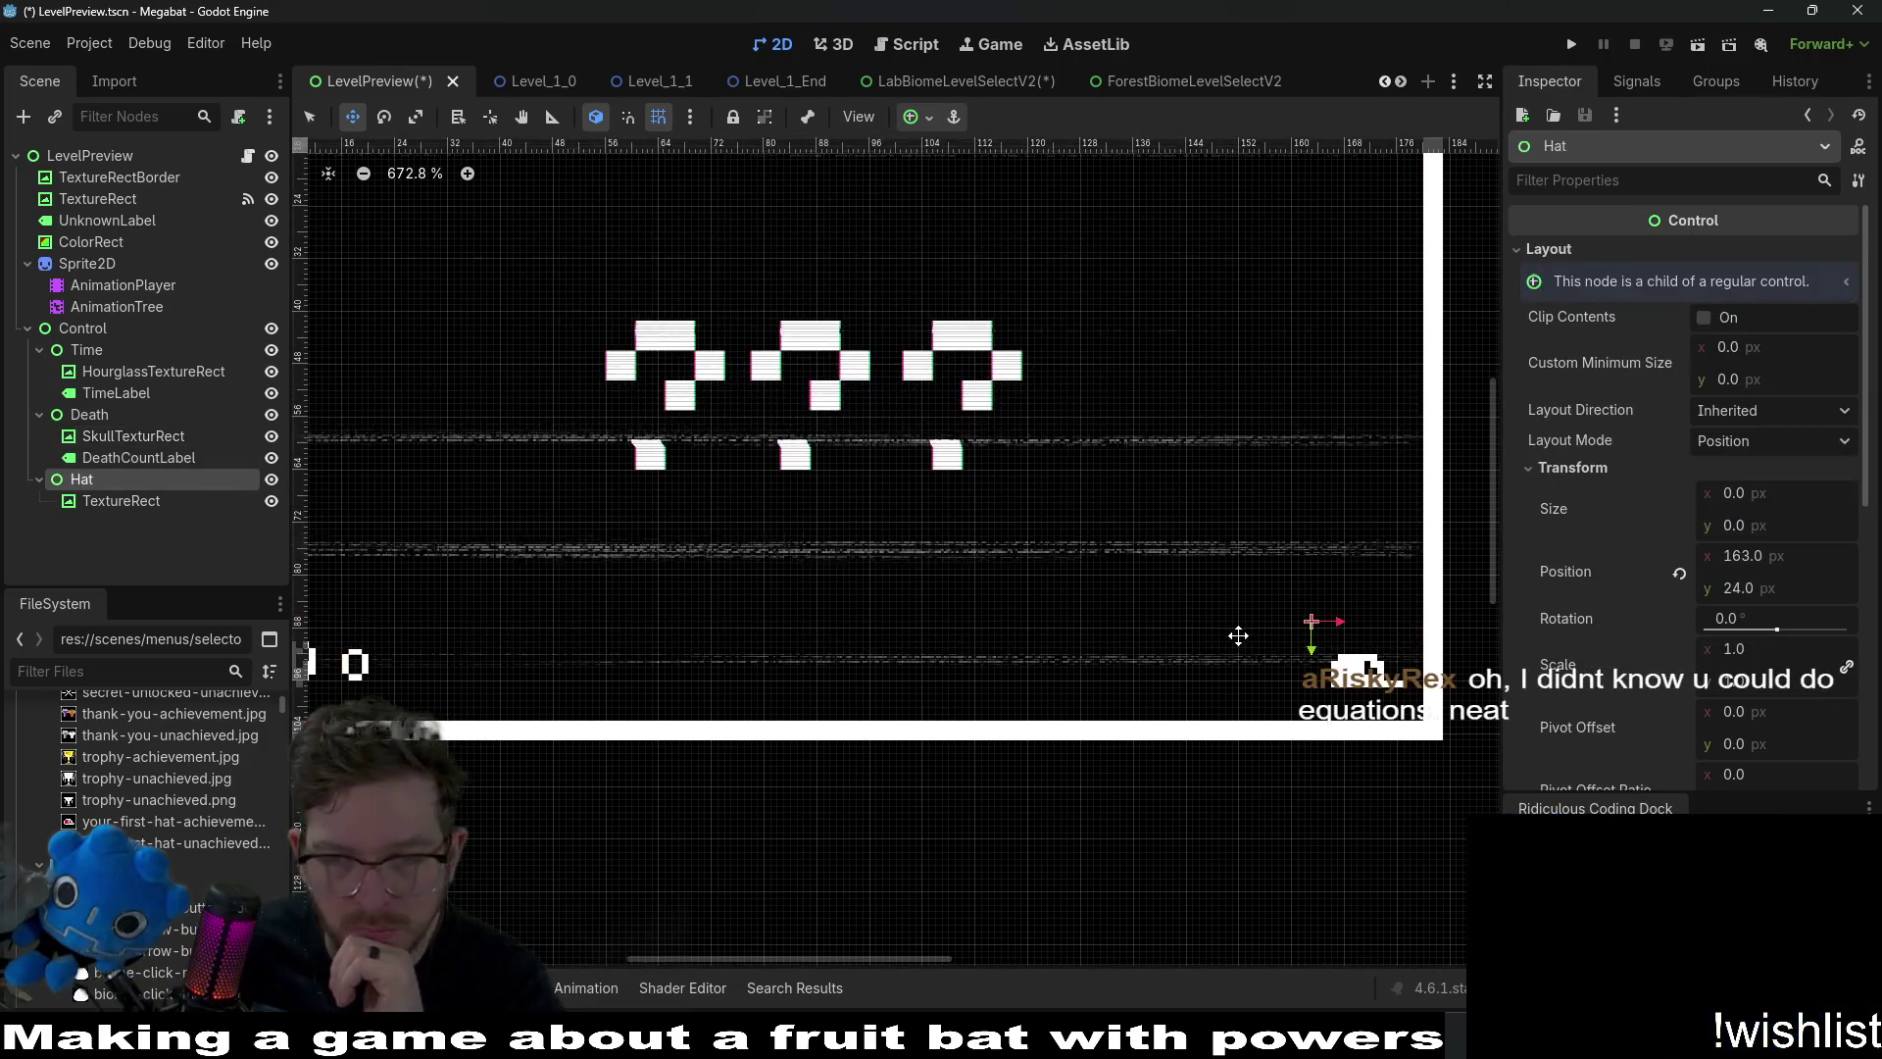
pyautogui.scroll(2, 1176, 640)
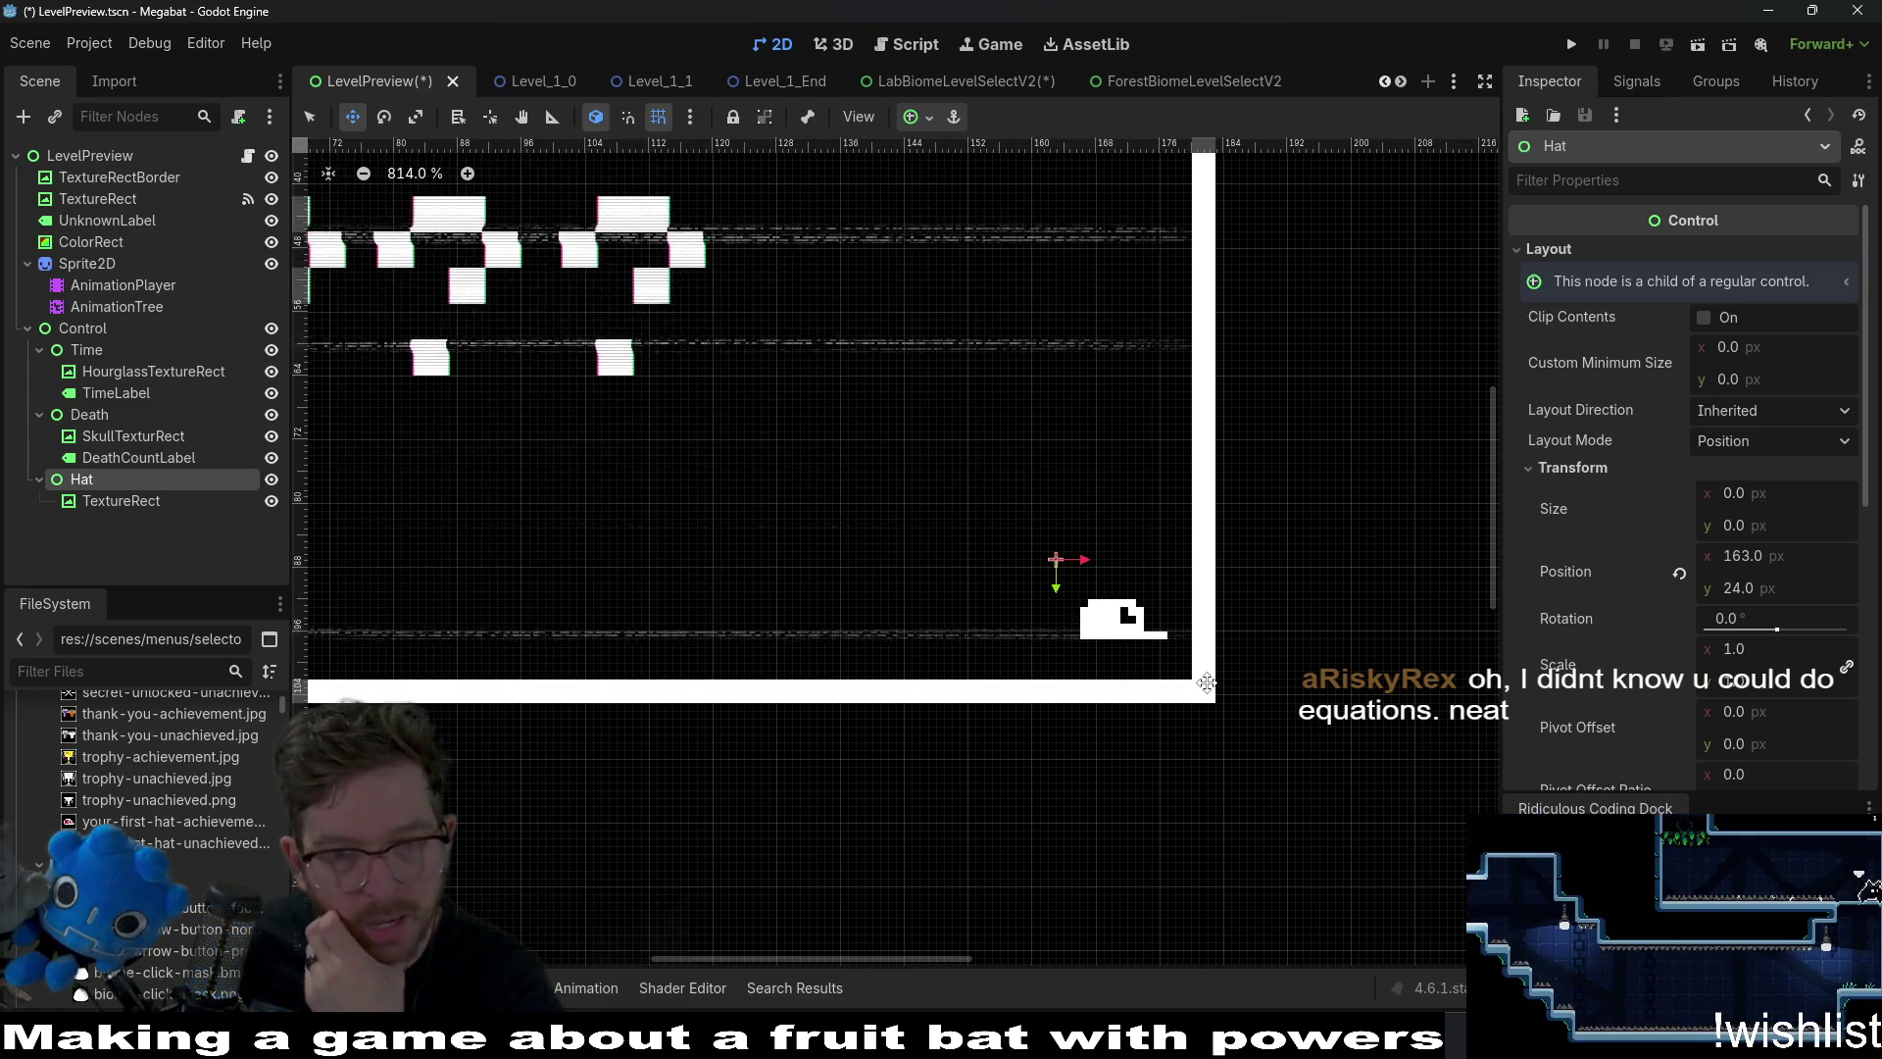
pyautogui.scroll(2, 1122, 610)
# Drag the Hat group slightly, checking the hat TextureRect's bounds after each move.
pyautogui.scroll(1, 1122, 609)
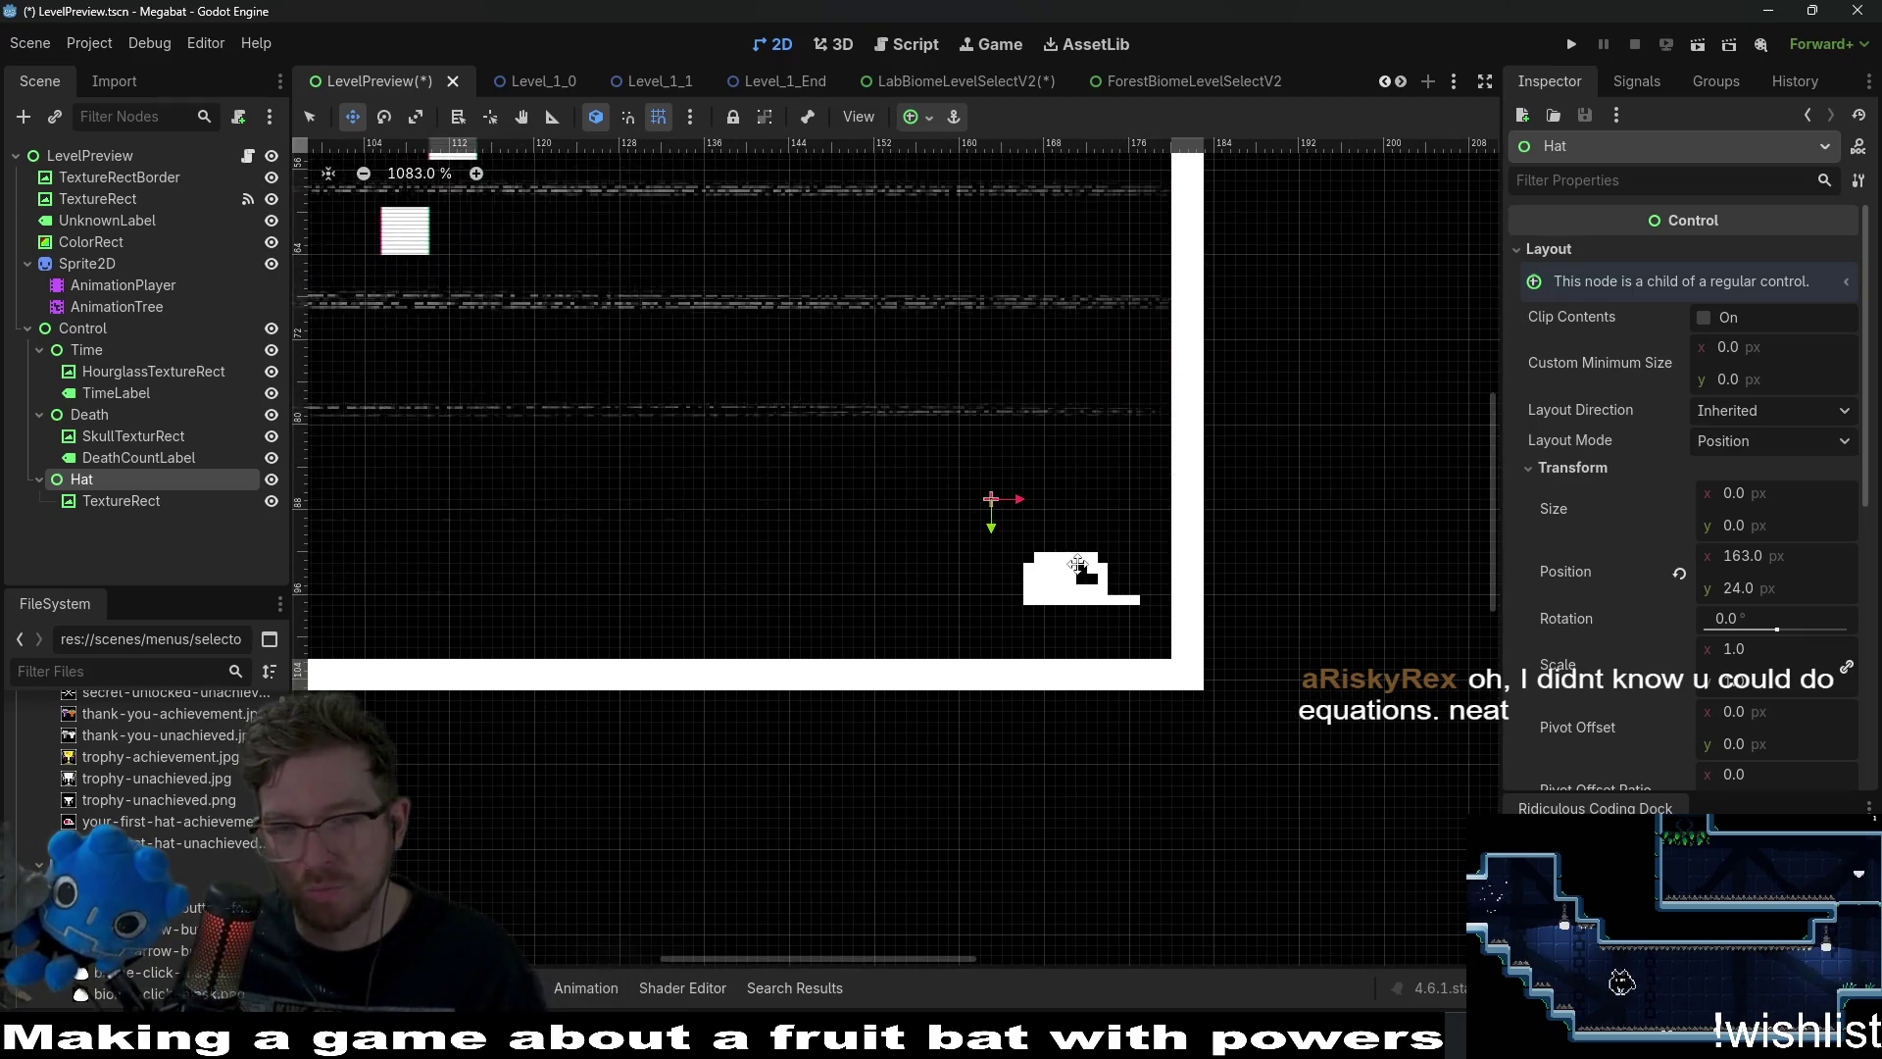
pyautogui.moveTo(1078, 568); pyautogui.dragTo(1088, 599)
pyautogui.click(139, 502)
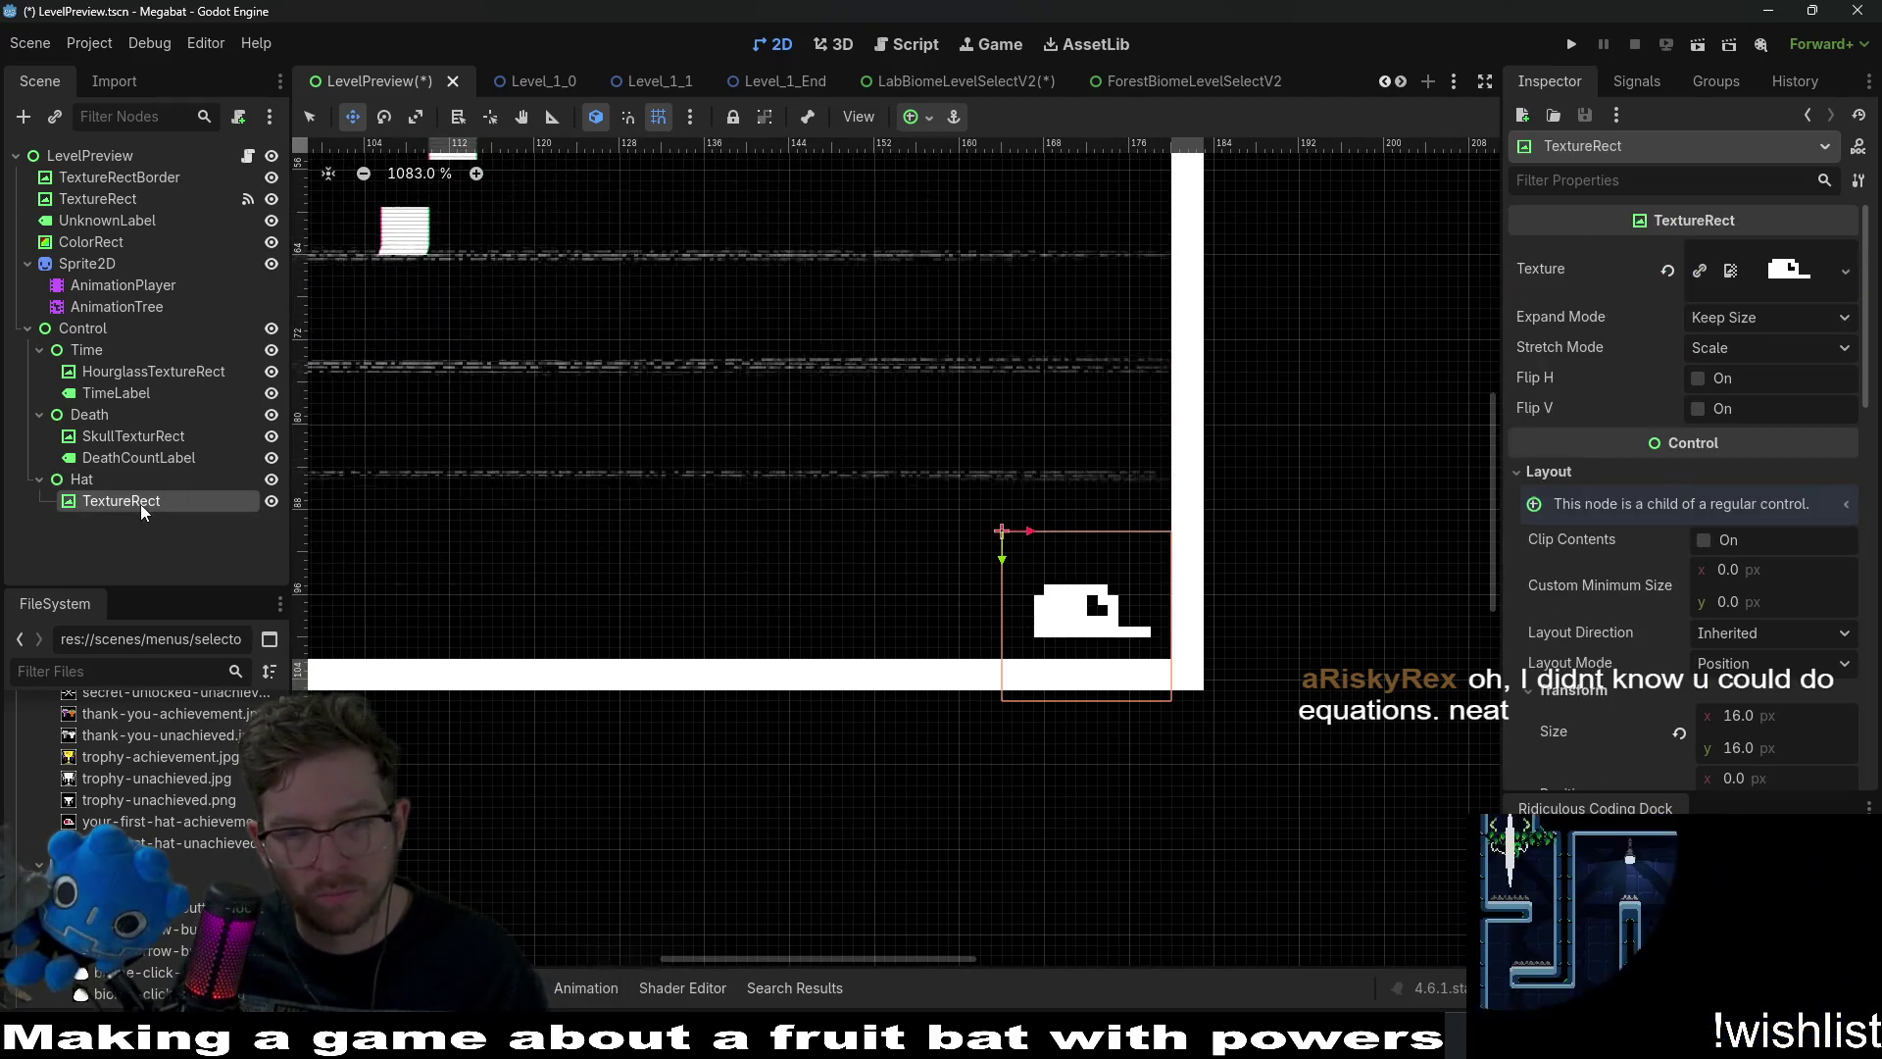
pyautogui.click(109, 477)
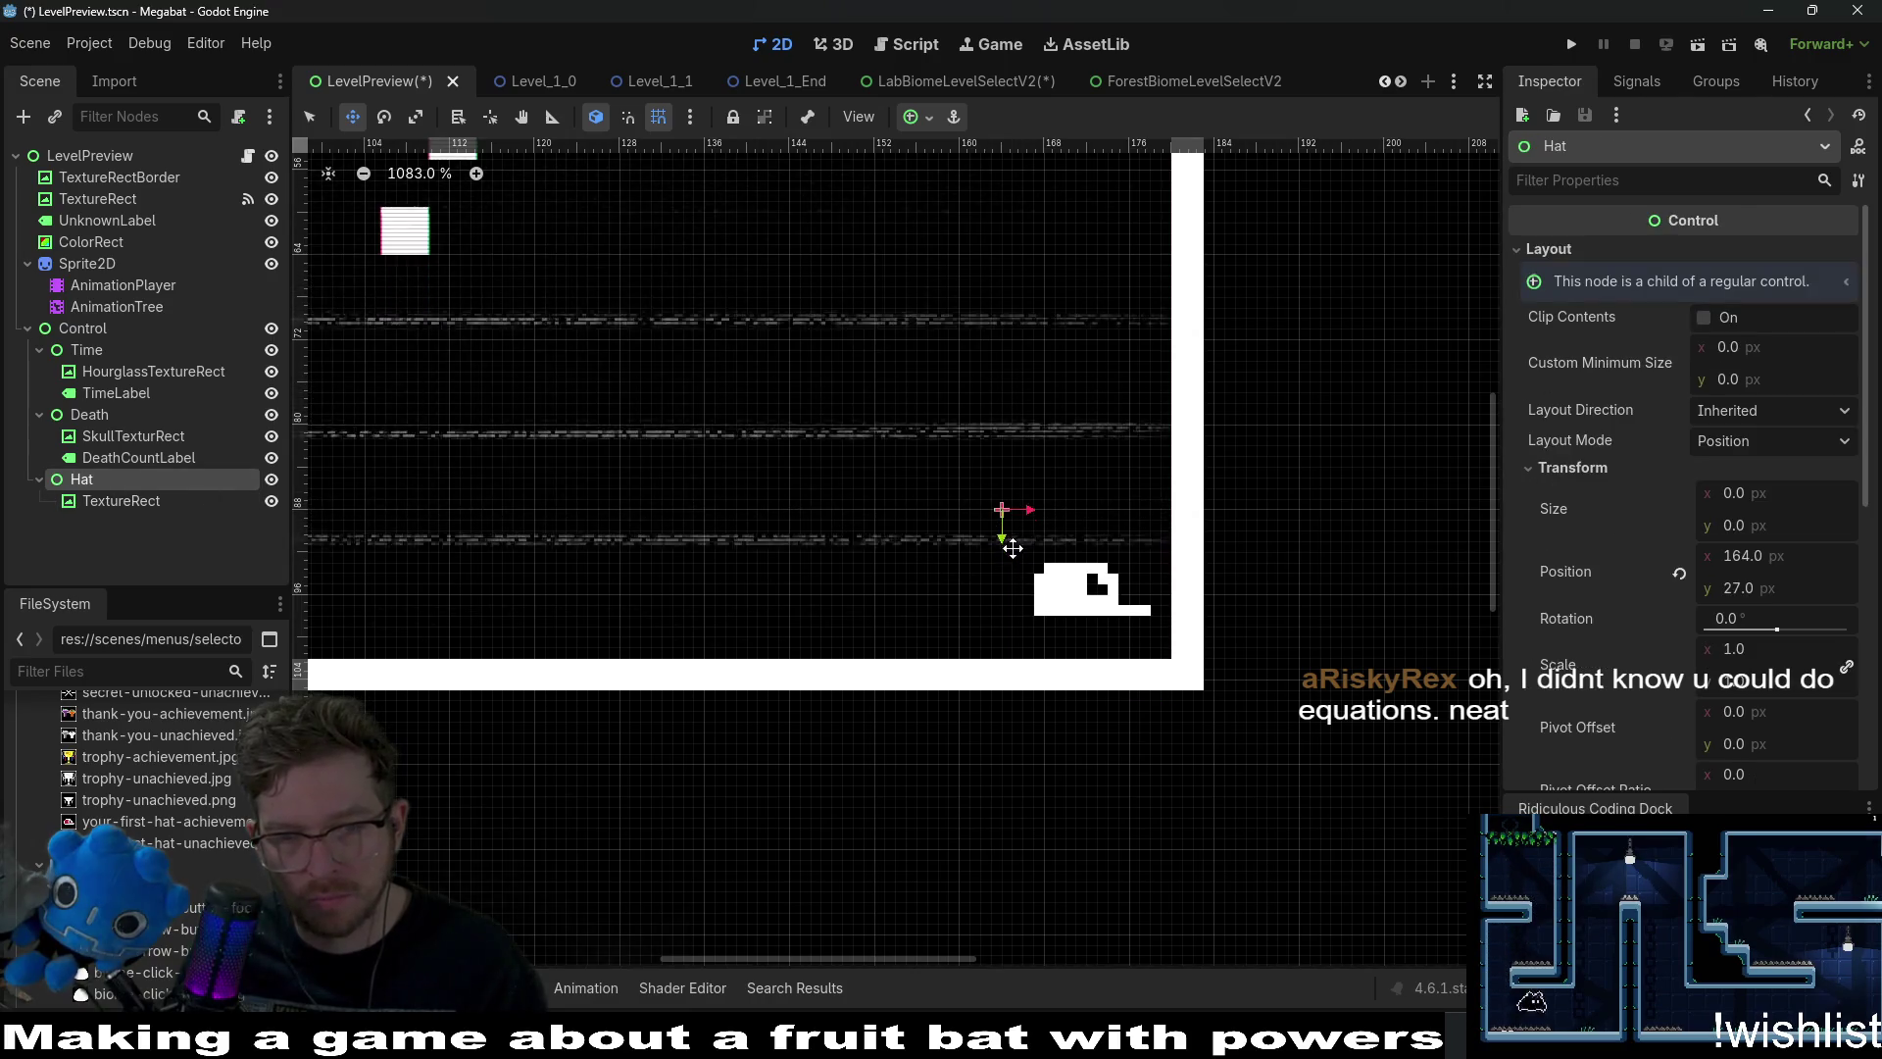
pyautogui.moveTo(1002, 530); pyautogui.dragTo(991, 508)
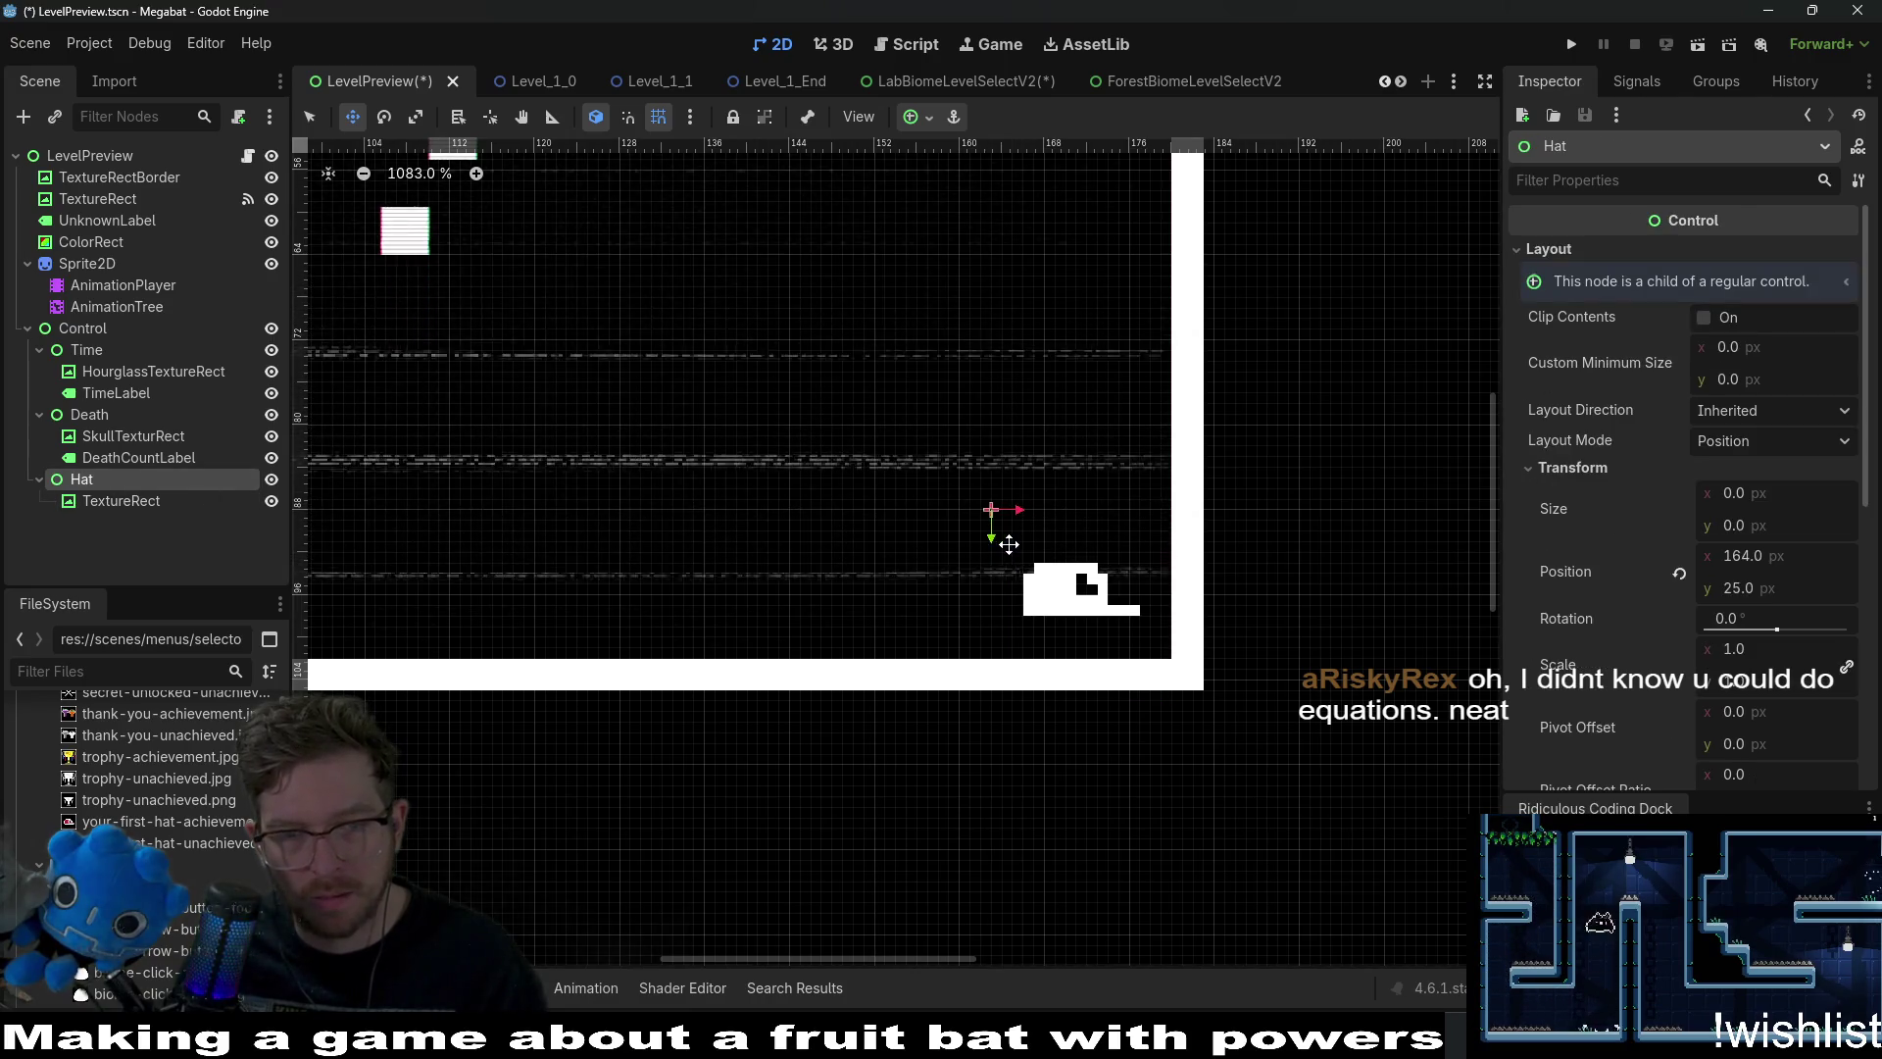
pyautogui.click(166, 496)
pyautogui.click(124, 480)
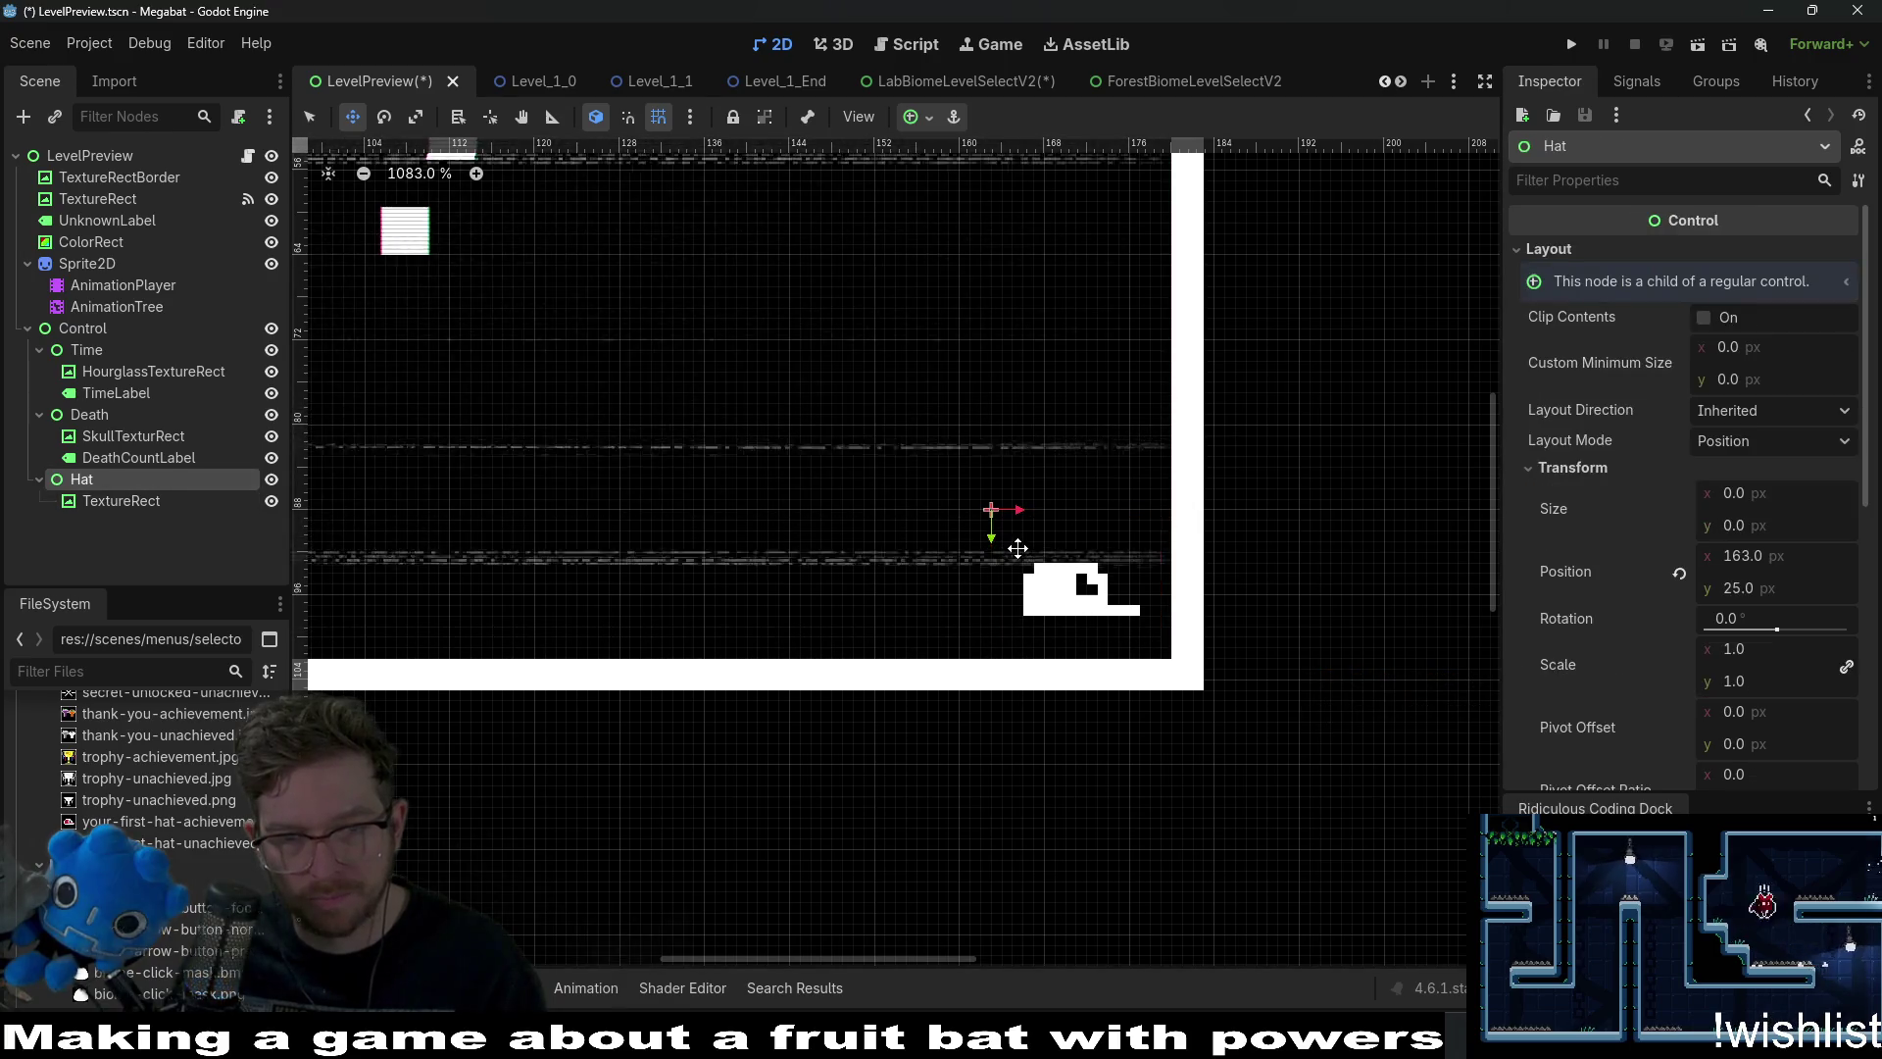
# Raise the hat two pixels and shift it one right to about 163, 23.
pyautogui.moveTo(1016, 550); pyautogui.dragTo(1016, 529)
pyautogui.click(150, 500)
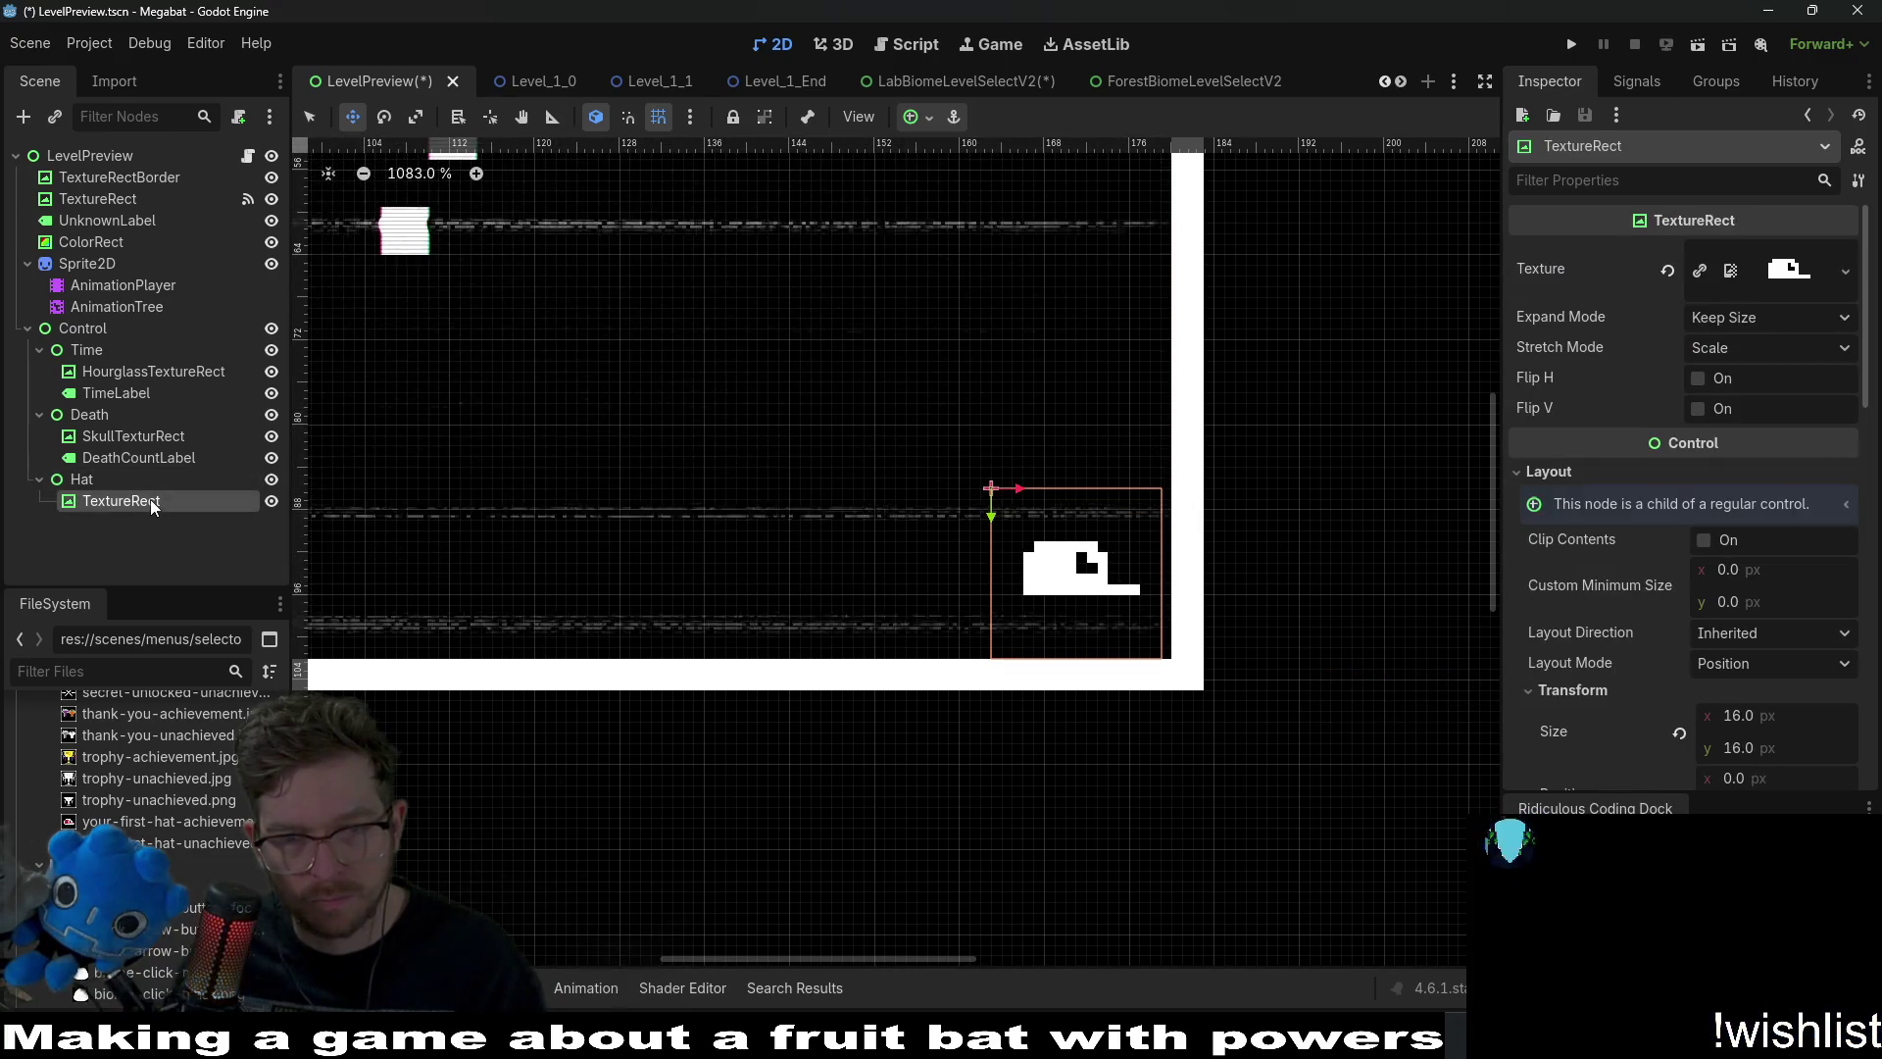
pyautogui.click(104, 480)
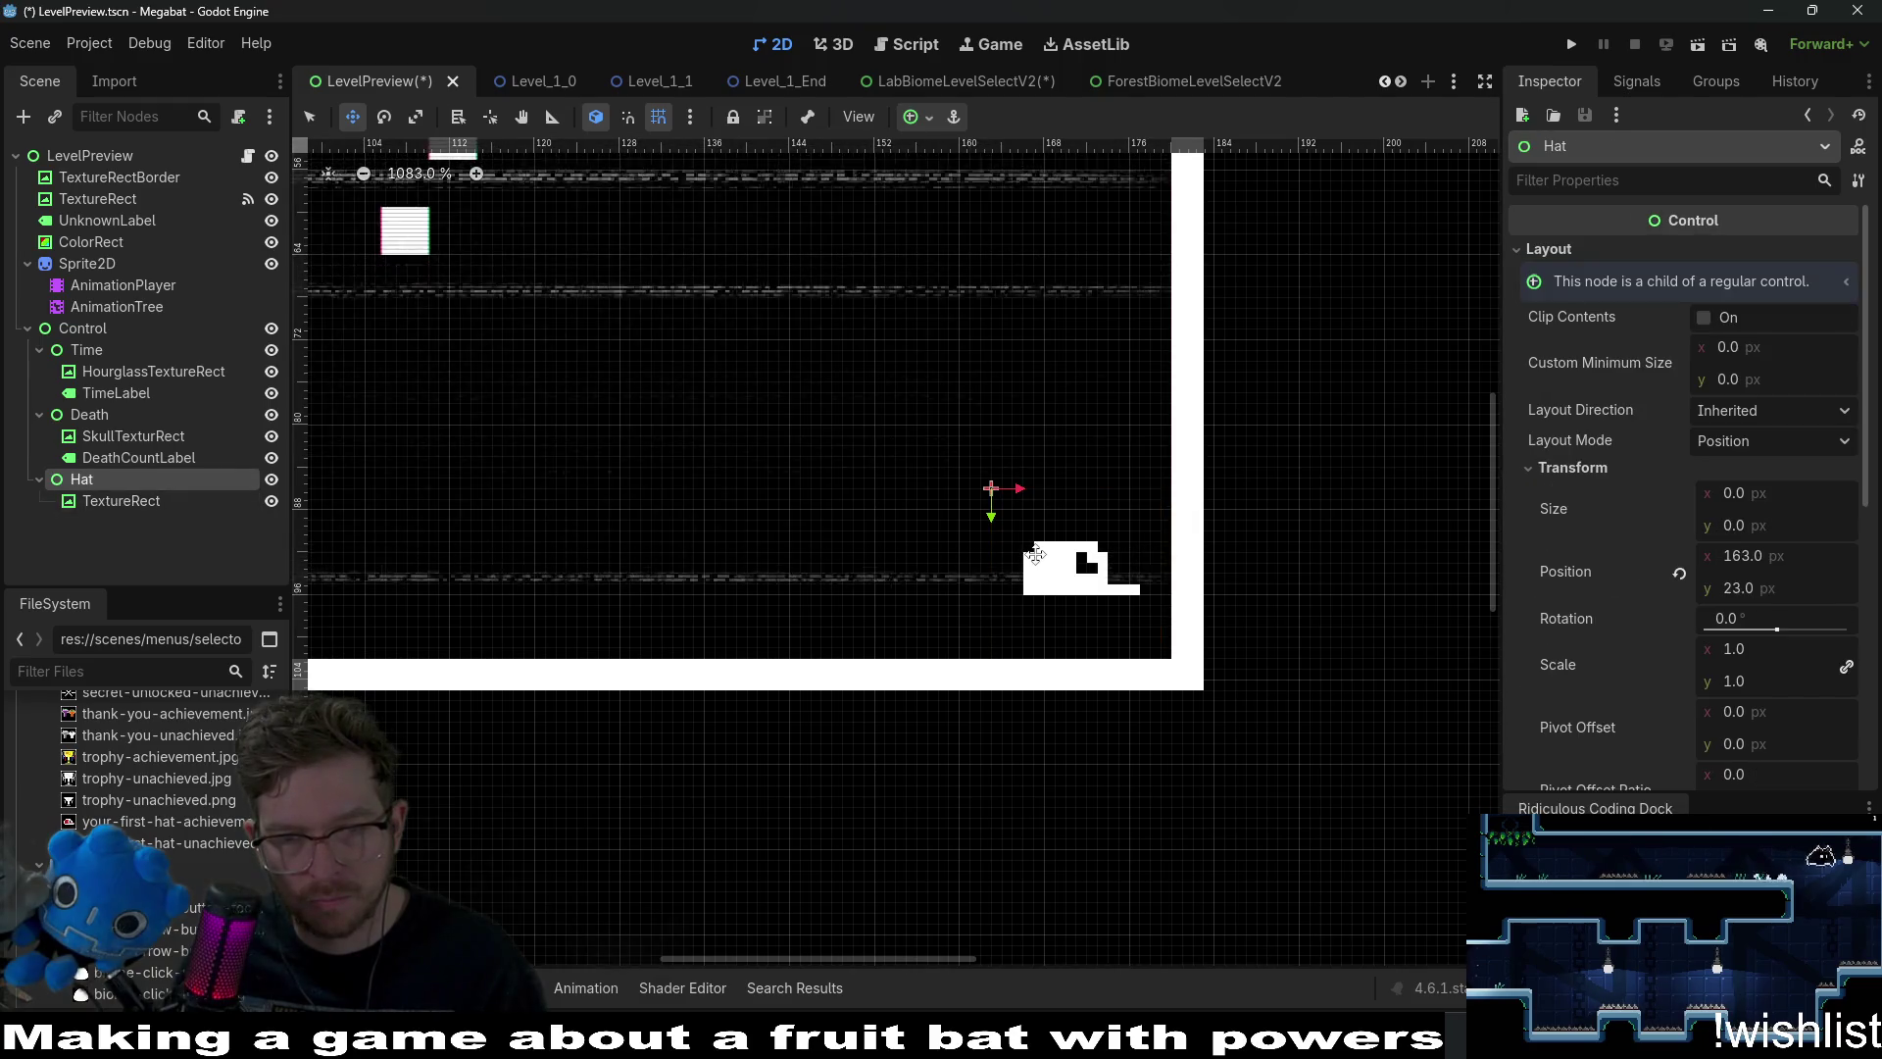
pyautogui.moveTo(968, 558); pyautogui.dragTo(978, 558)
pyautogui.click(151, 503)
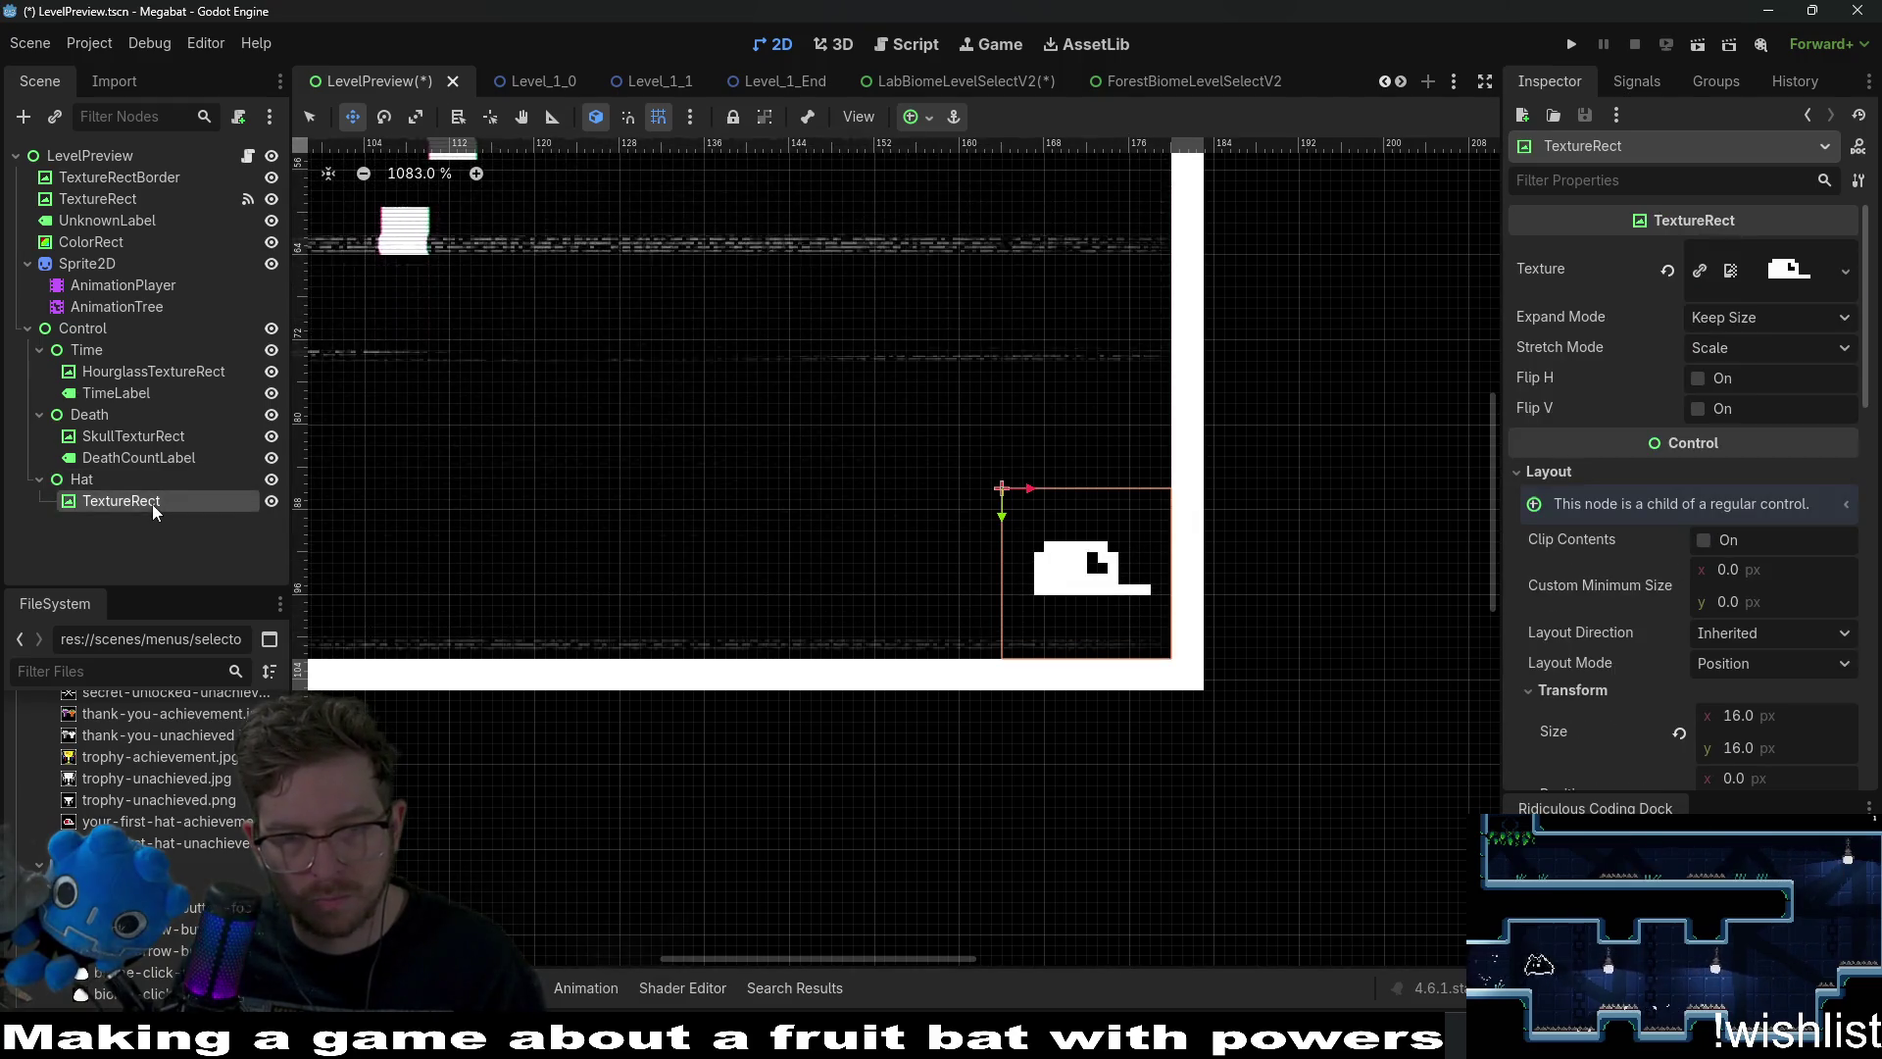
pyautogui.scroll(-5, 723, 538)
pyautogui.moveTo(615, 444); pyautogui.dragTo(936, 525)
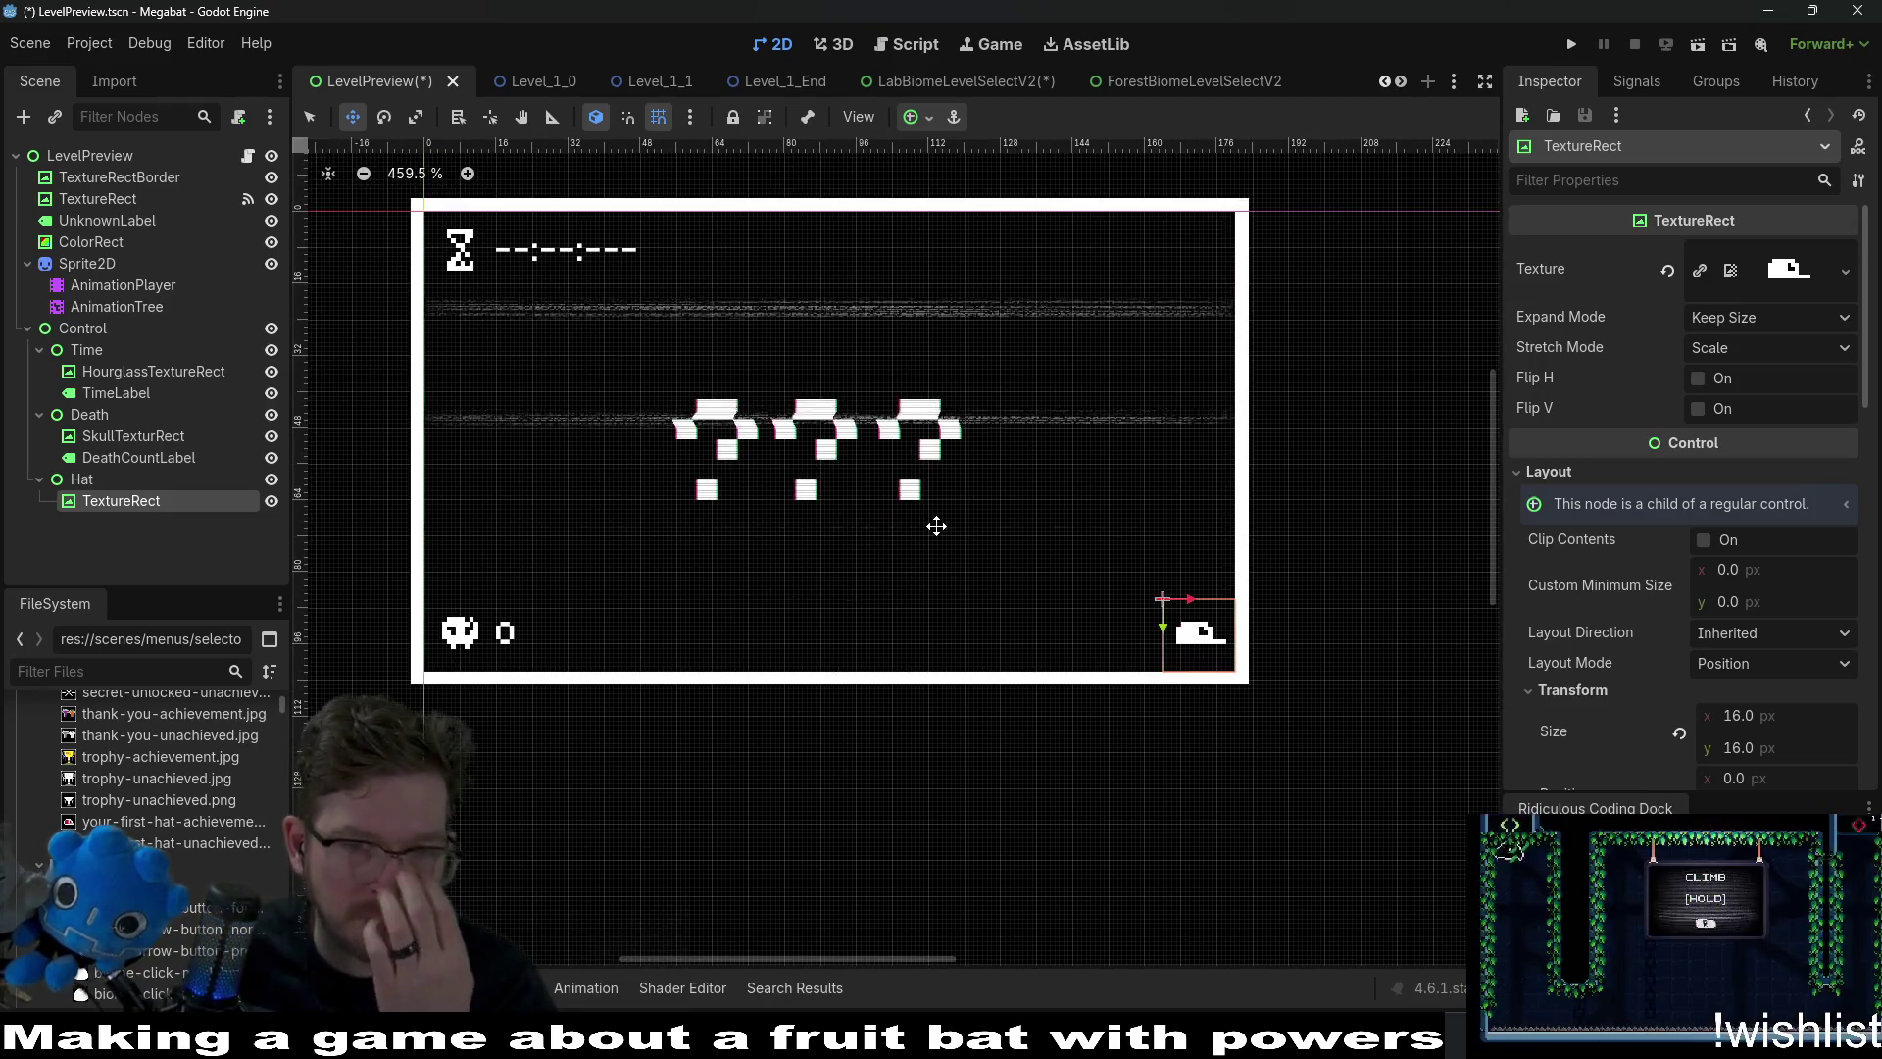
# Save the scene, then delete the two keyframed tracks from the close animation.
pyautogui.click(109, 268)
pyautogui.click(138, 285)
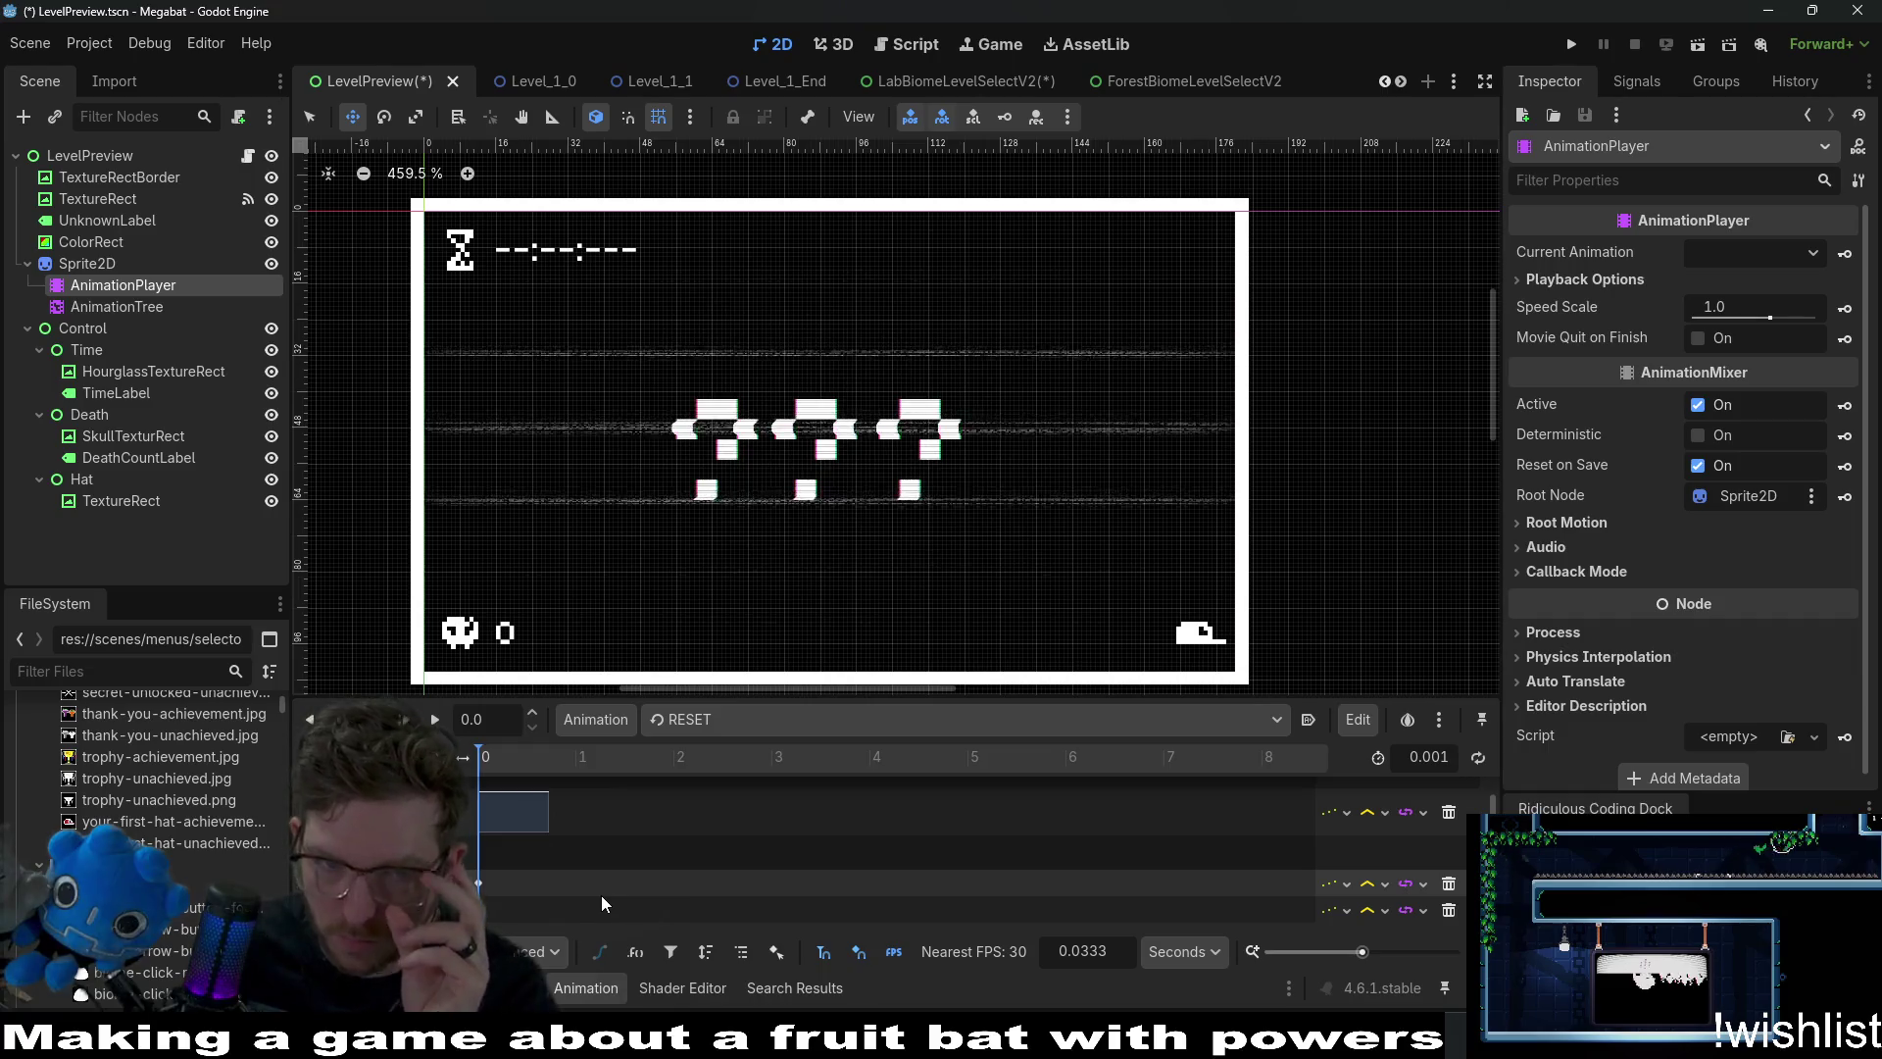
pyautogui.hotkey('ctrl', 's')
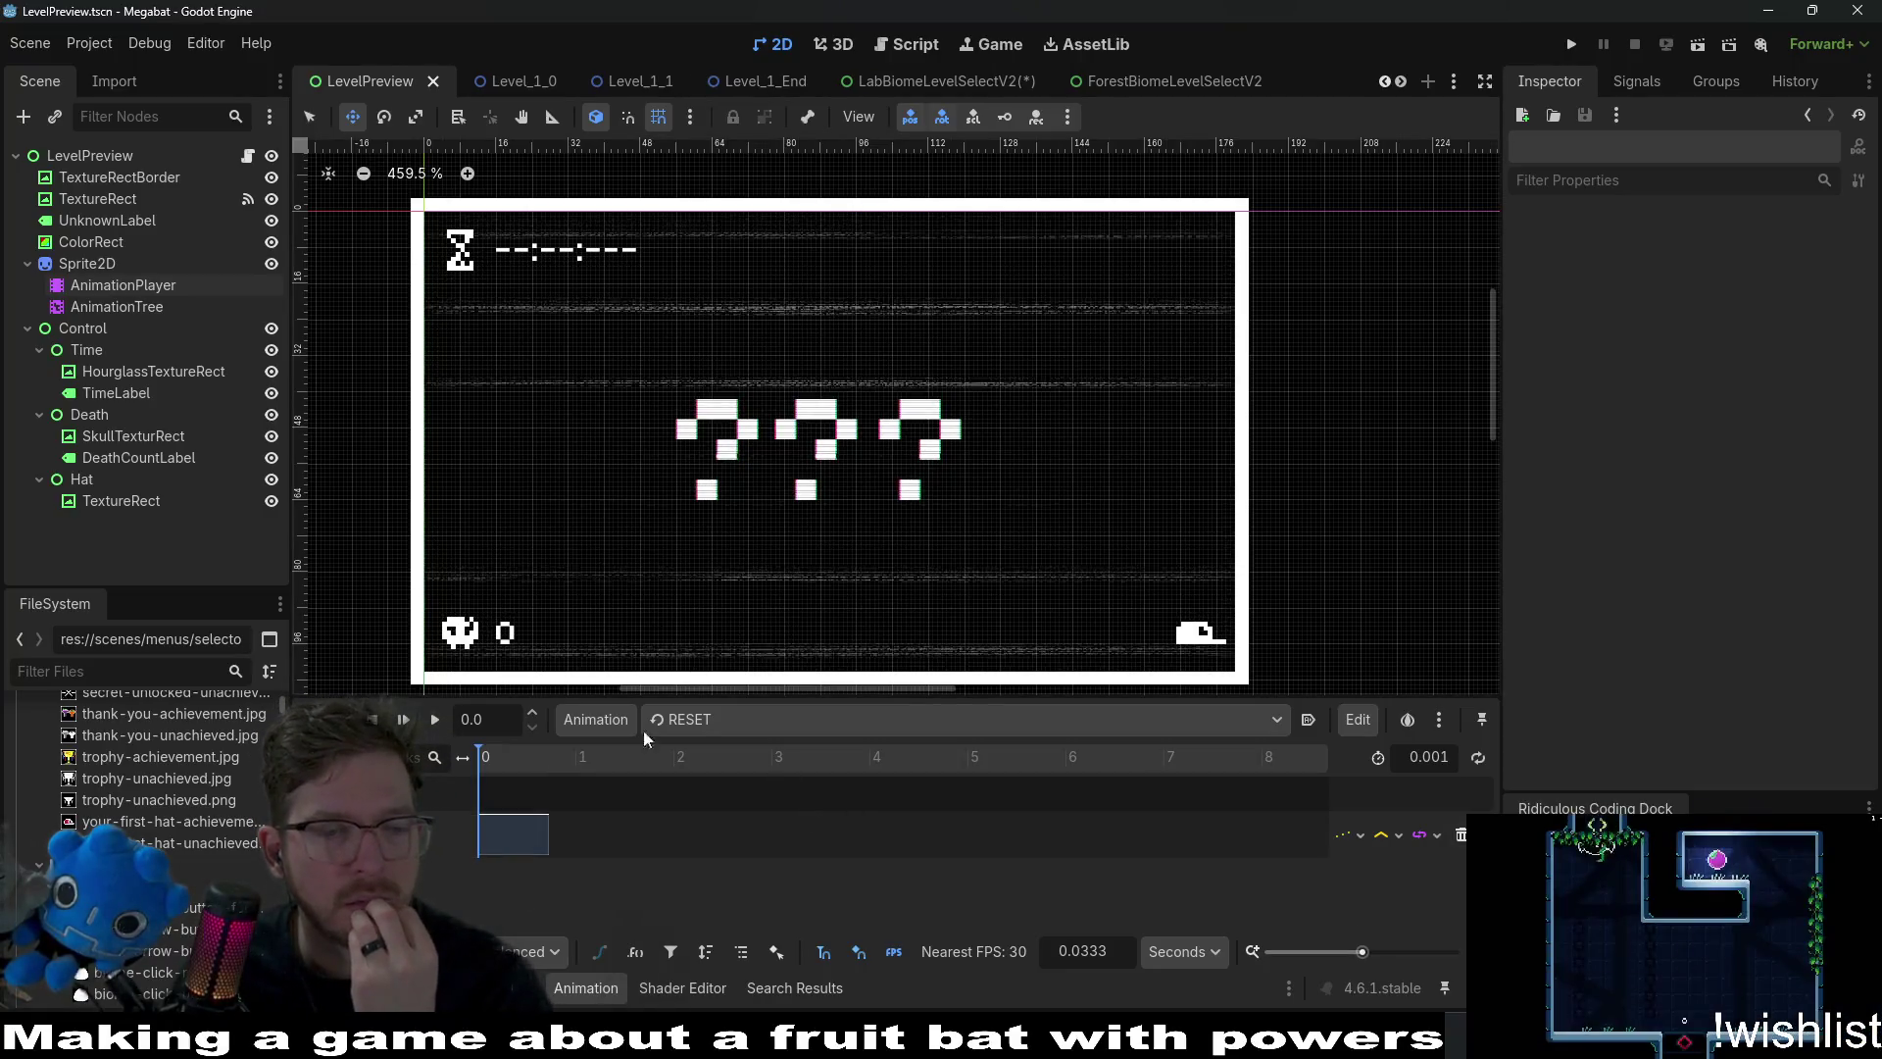
pyautogui.click(161, 308)
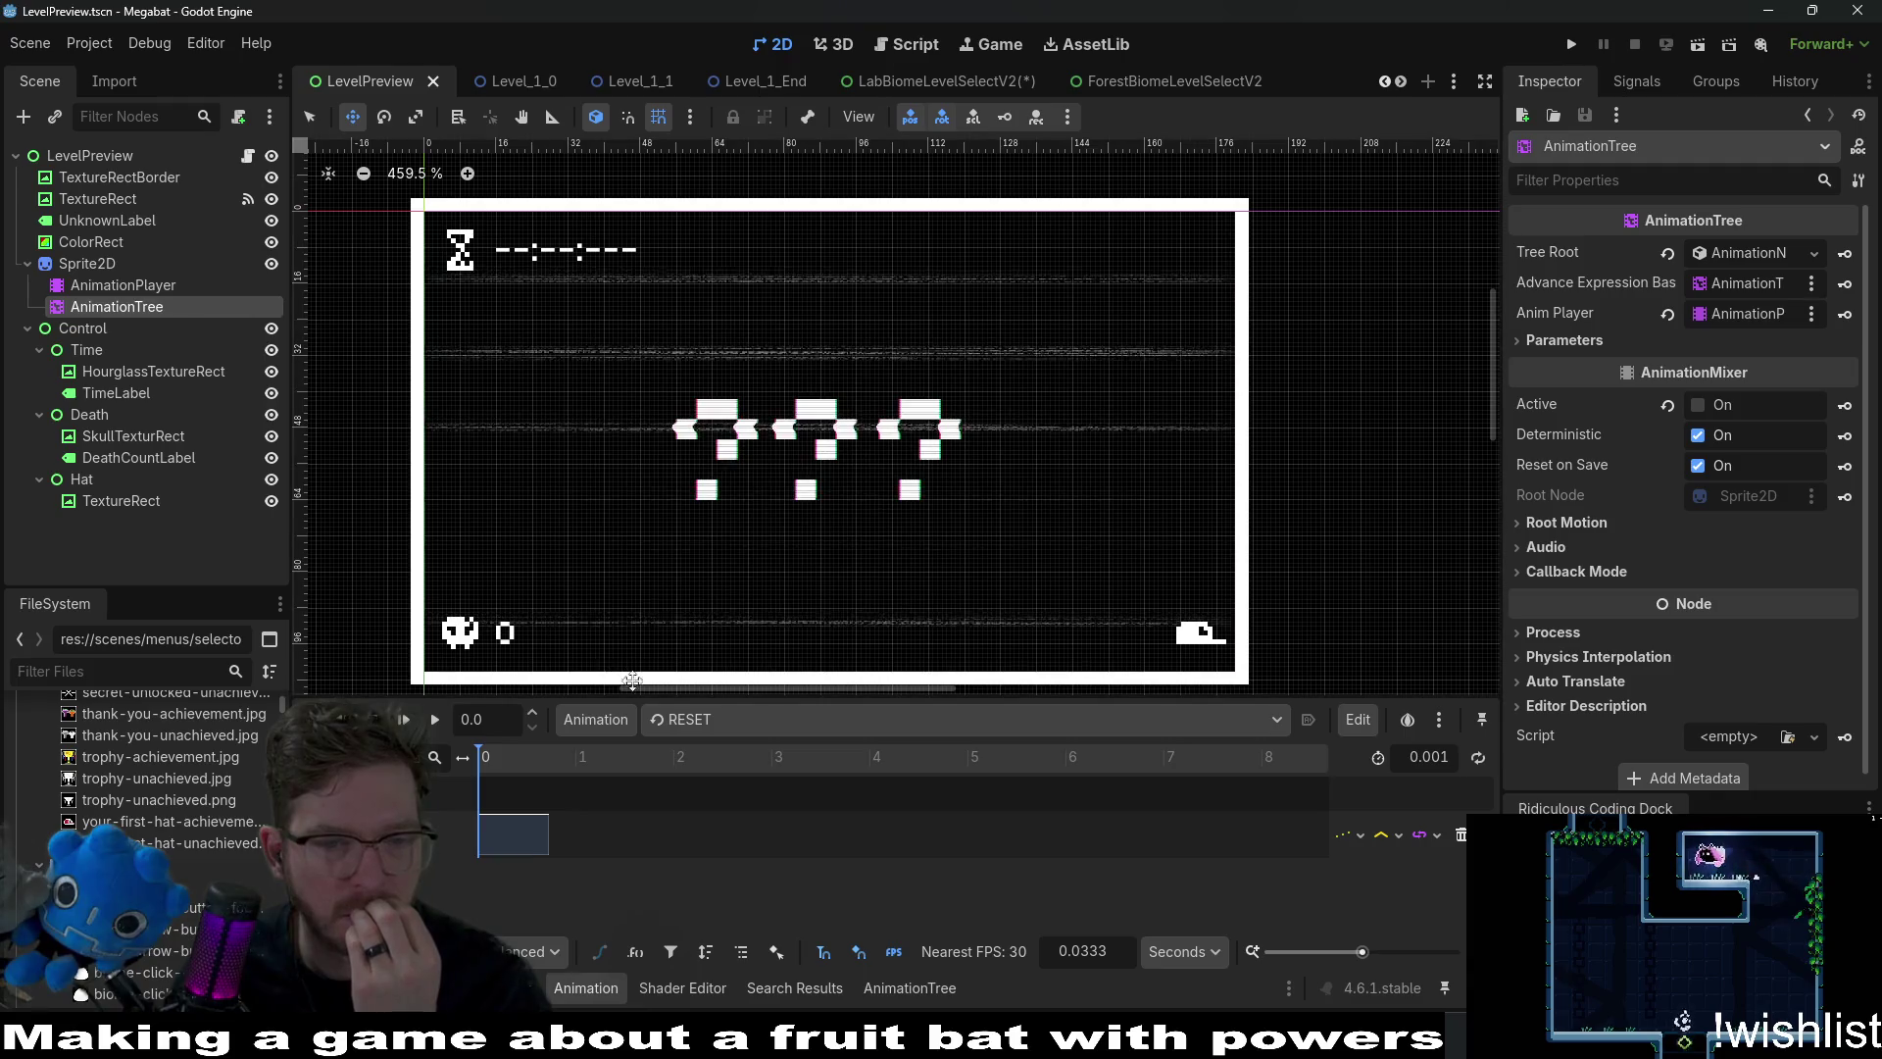
pyautogui.click(698, 721)
pyautogui.click(750, 784)
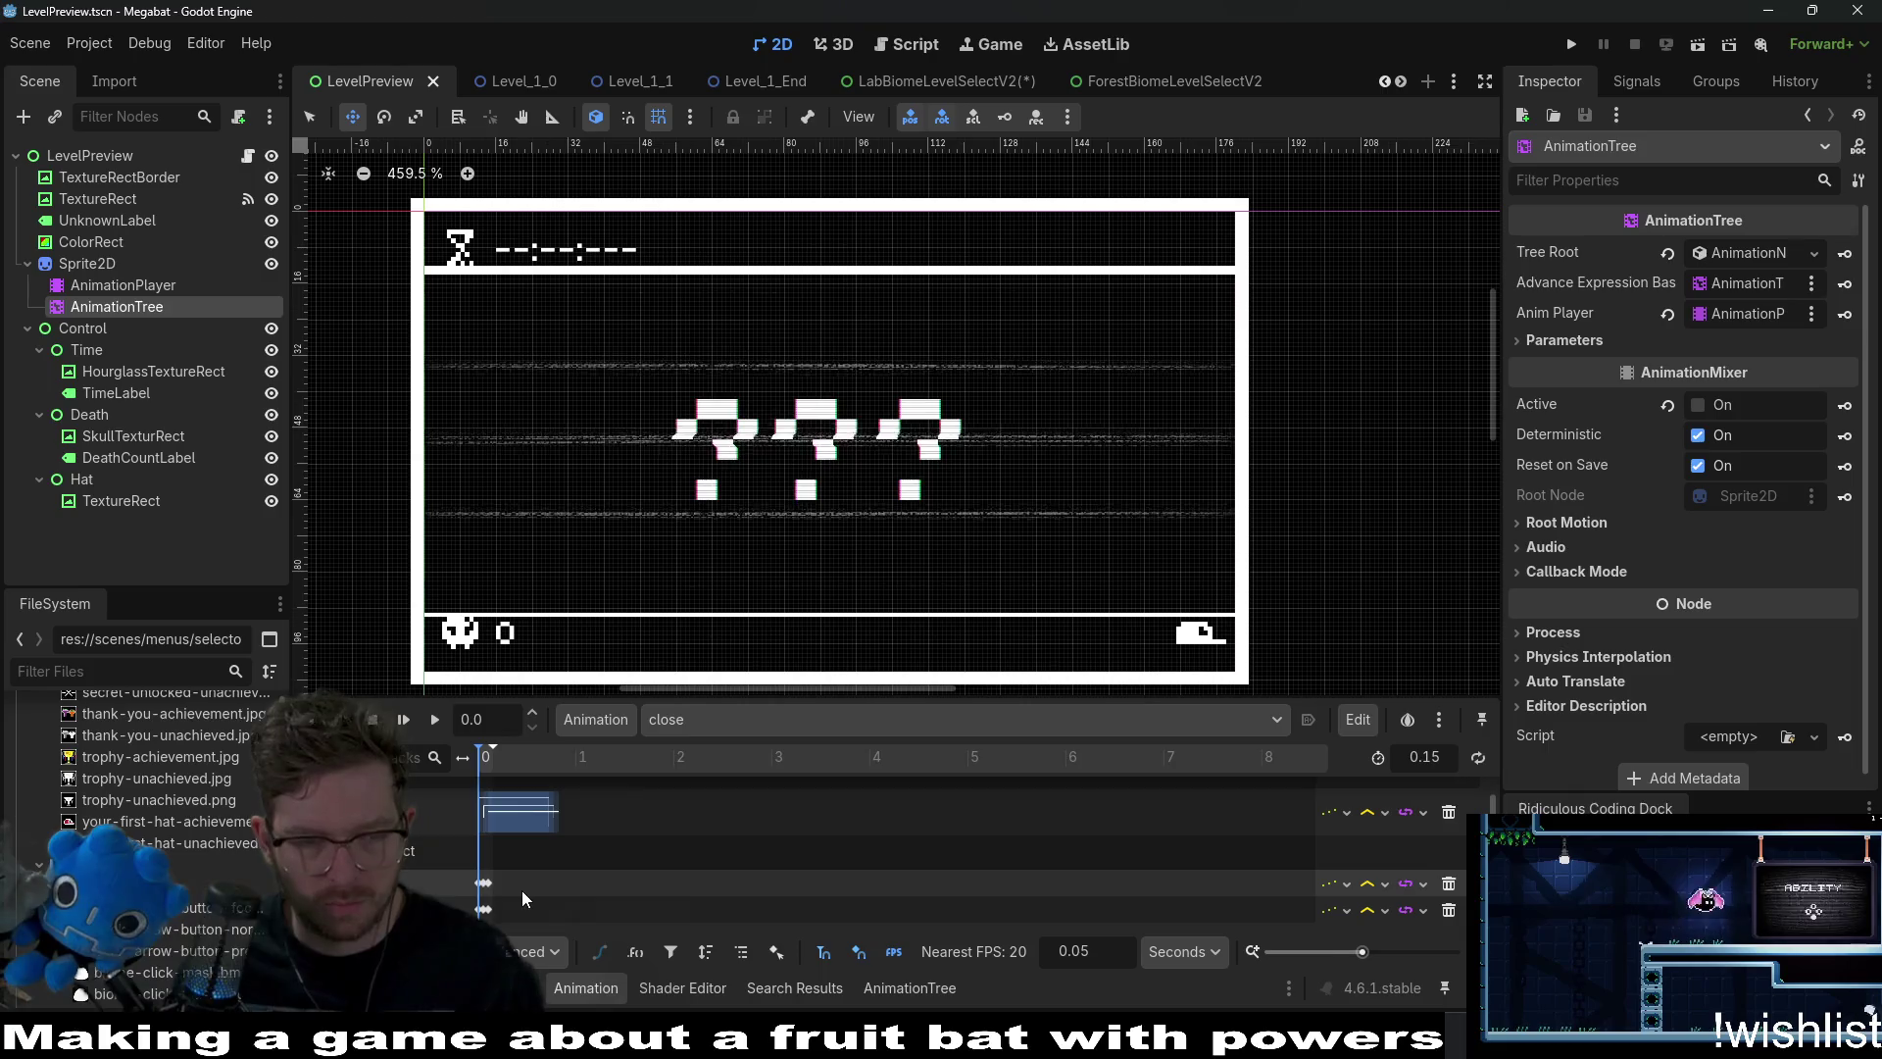
pyautogui.scroll(4, 520, 889)
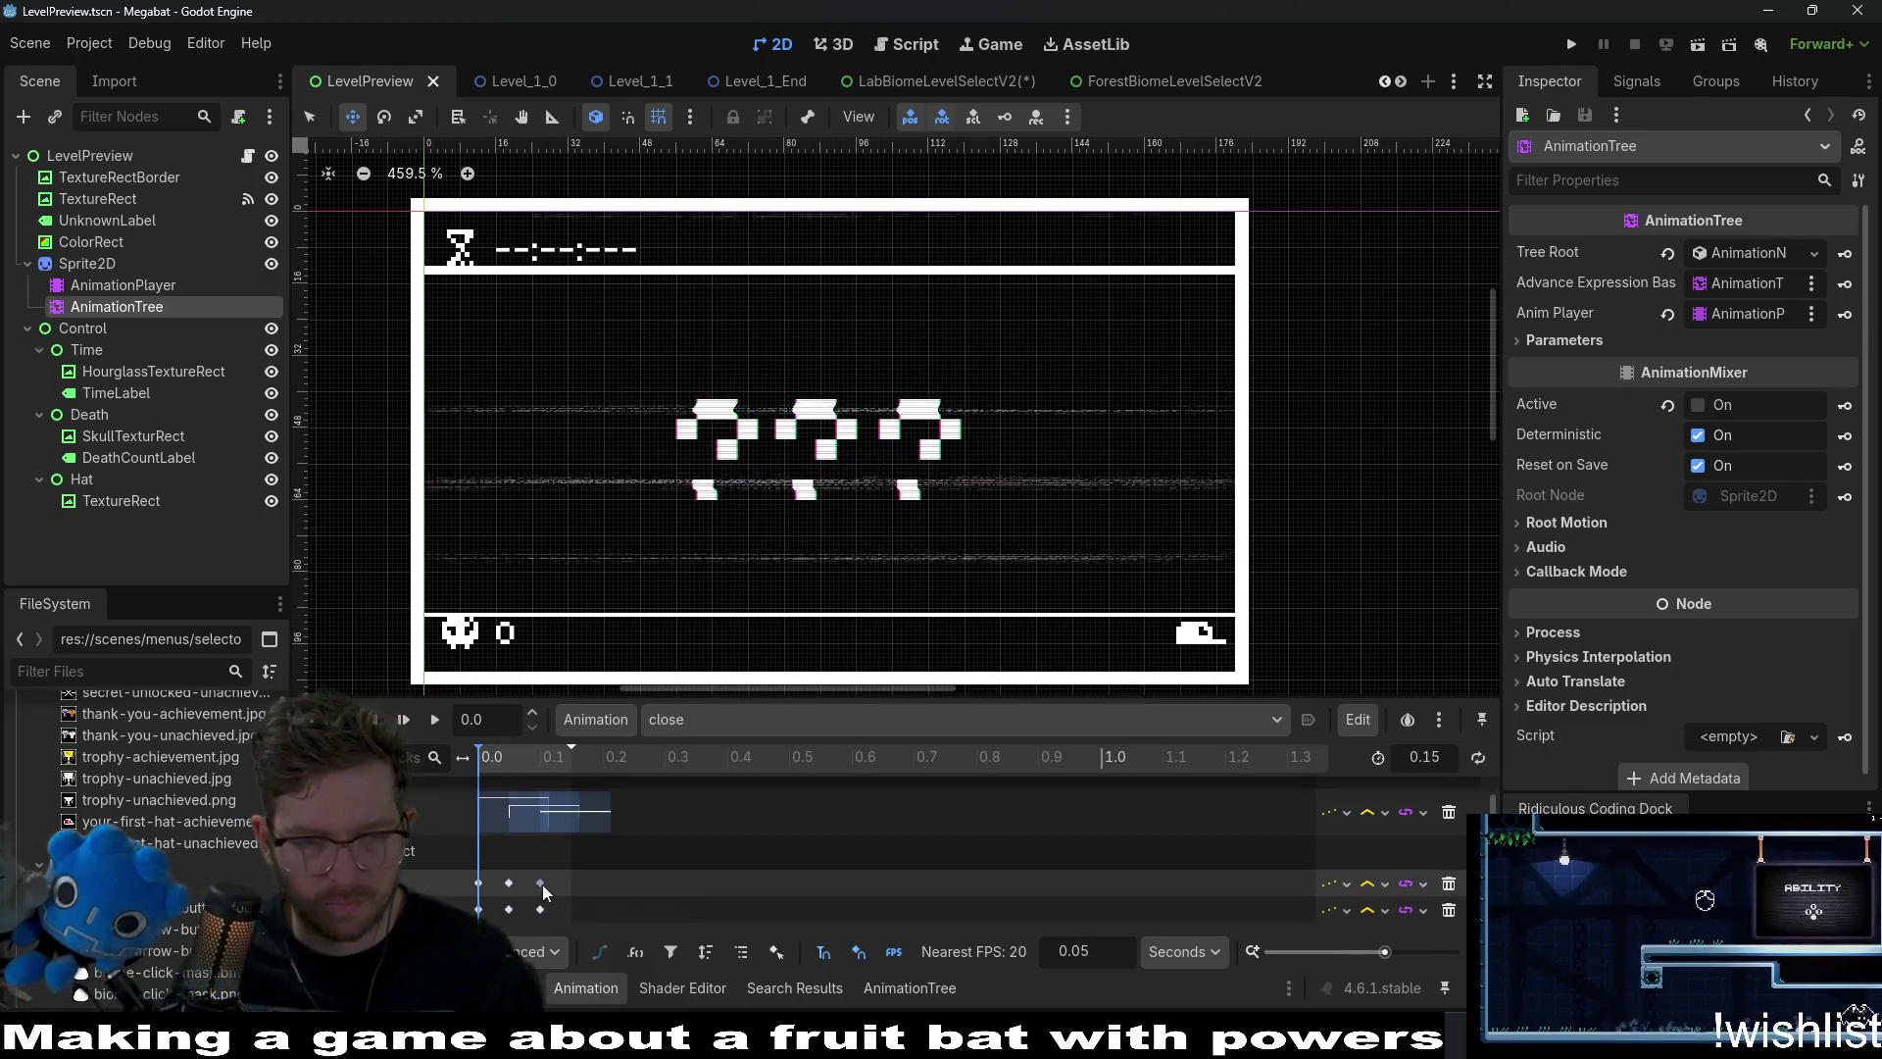
pyautogui.click(541, 883)
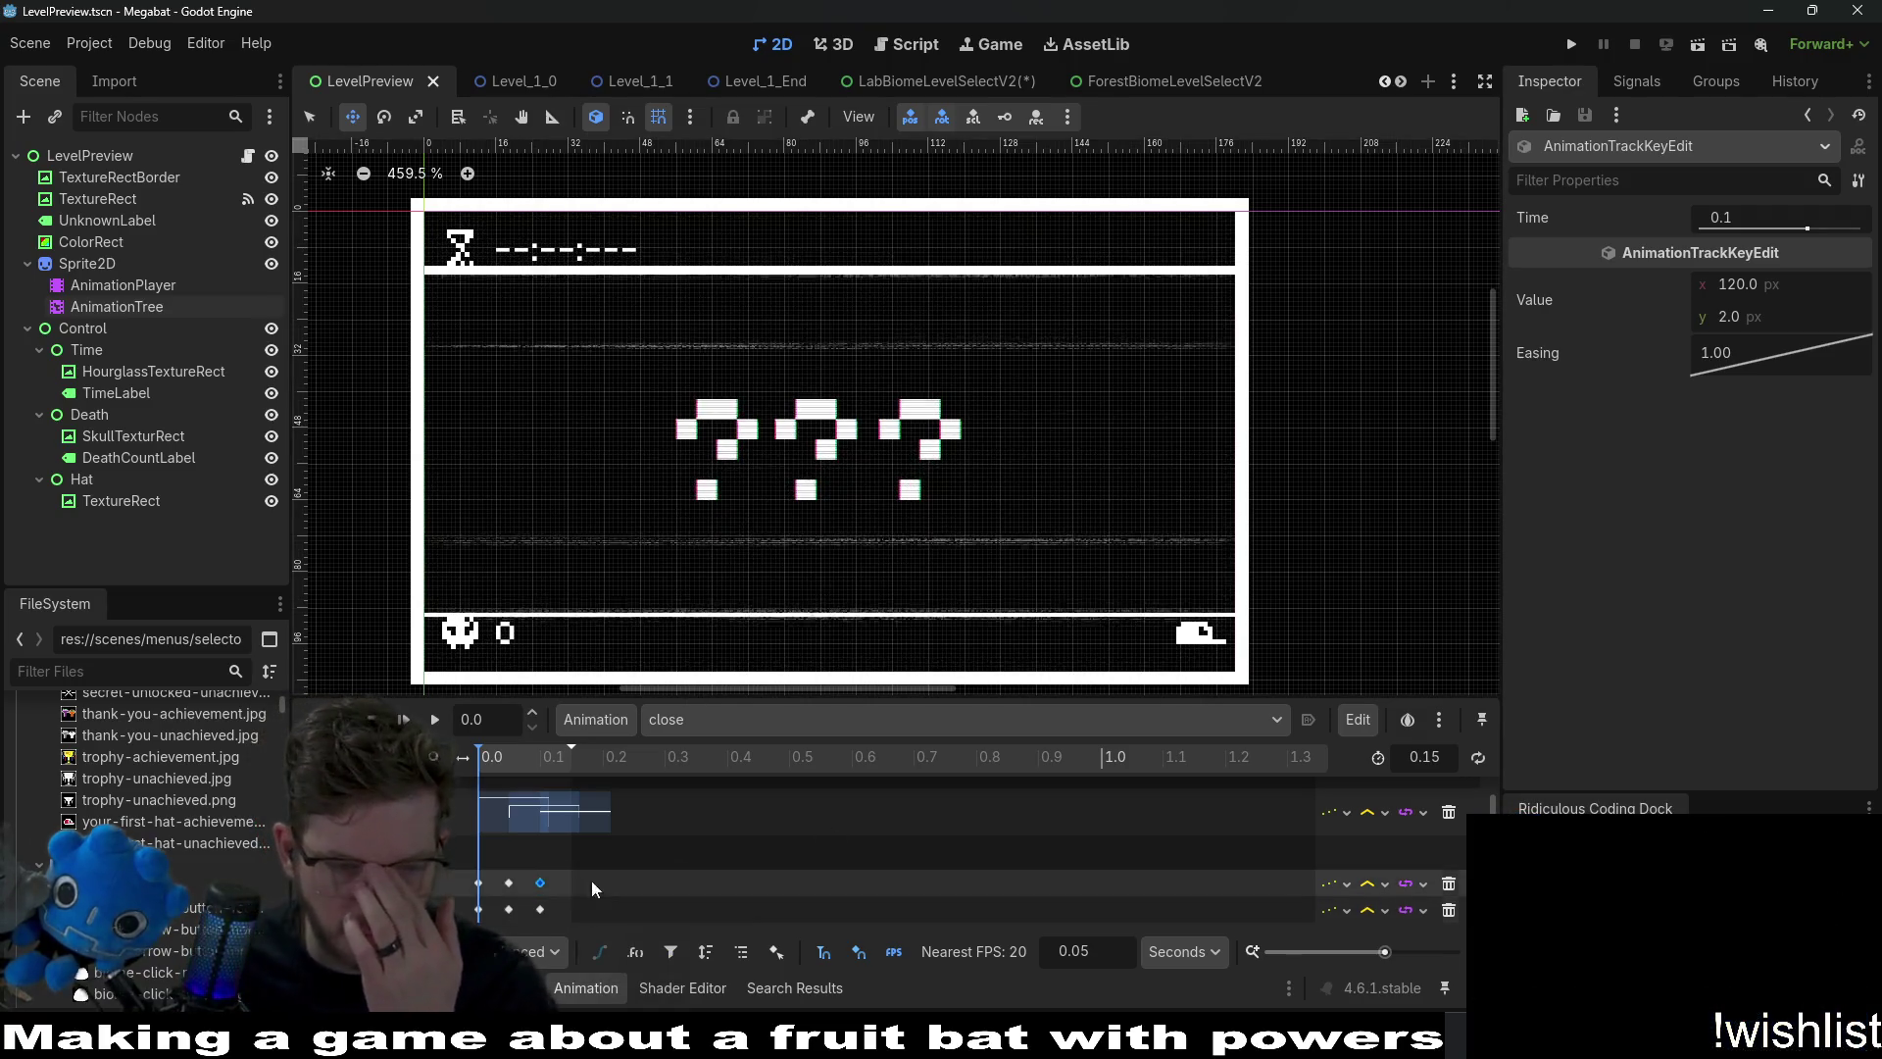
pyautogui.click(1449, 910)
pyautogui.click(1448, 910)
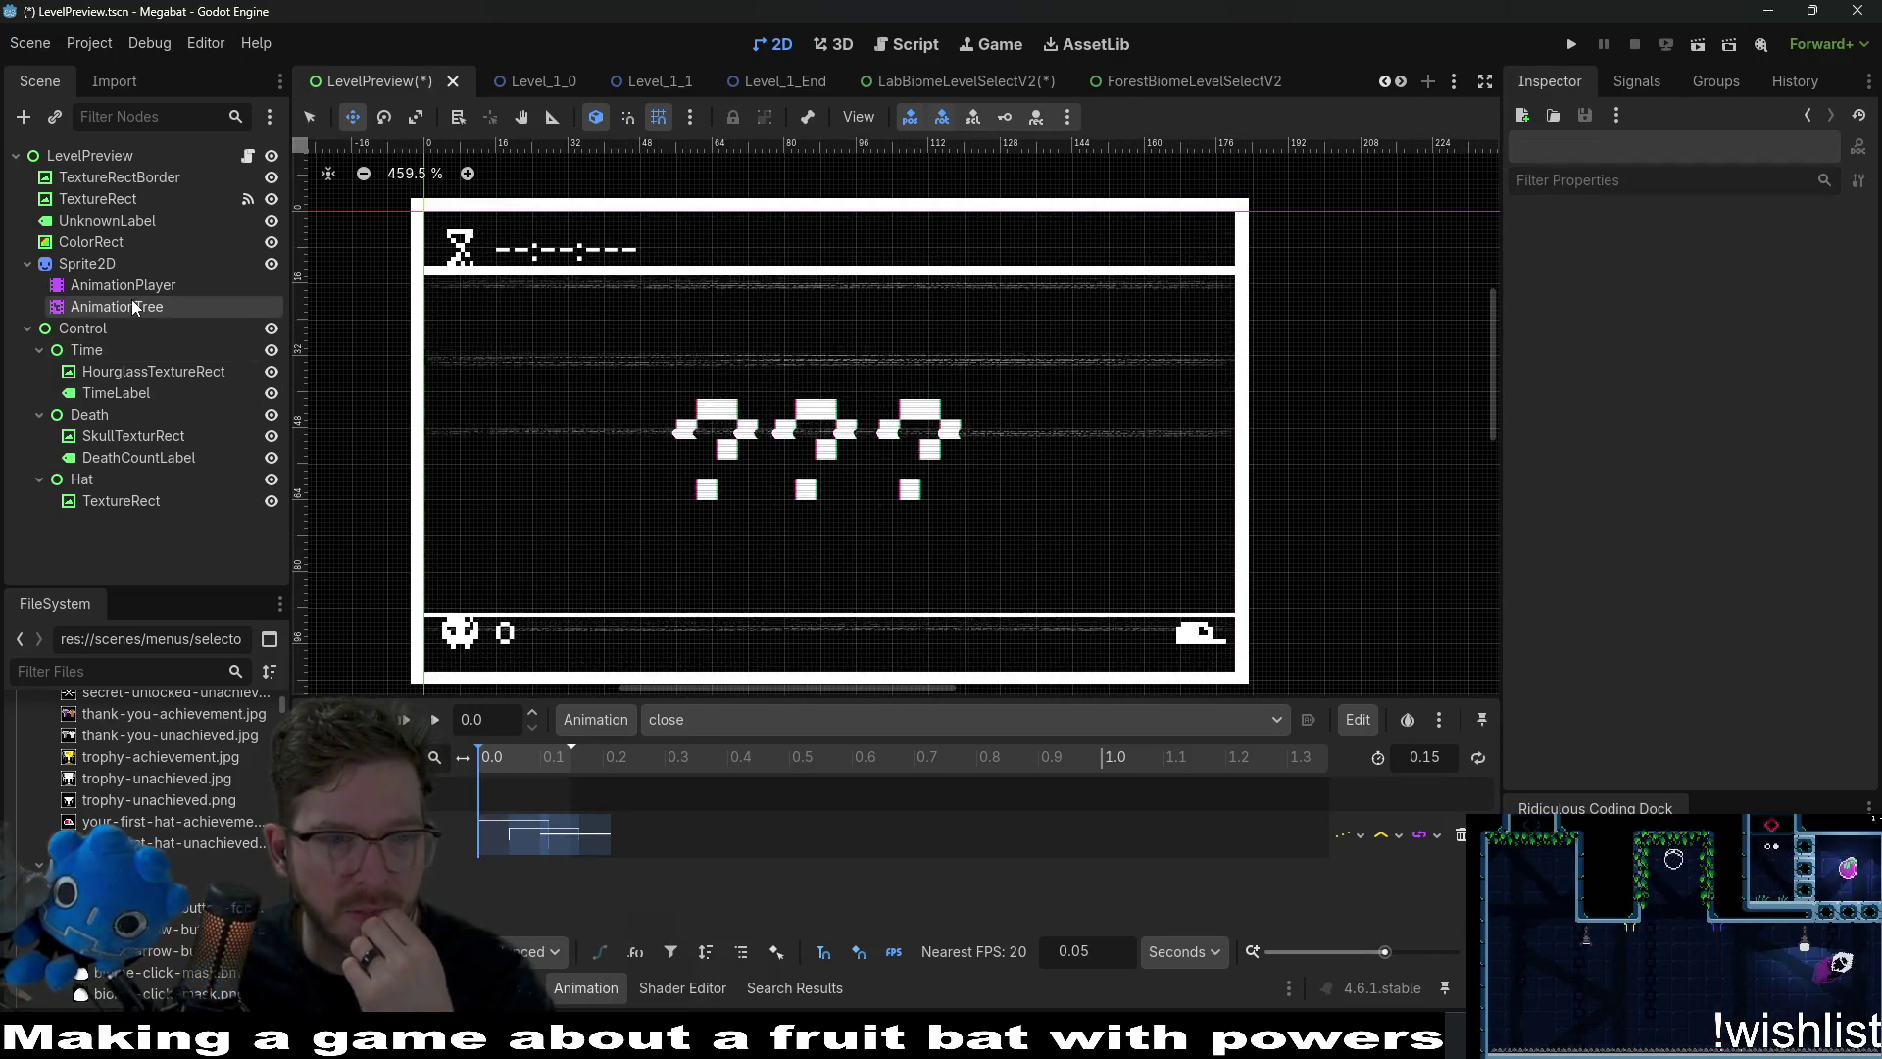
# Check the open animation, return to RESET, hide UnknownLabel's ??? text, and save.
pyautogui.click(684, 717)
pyautogui.click(766, 806)
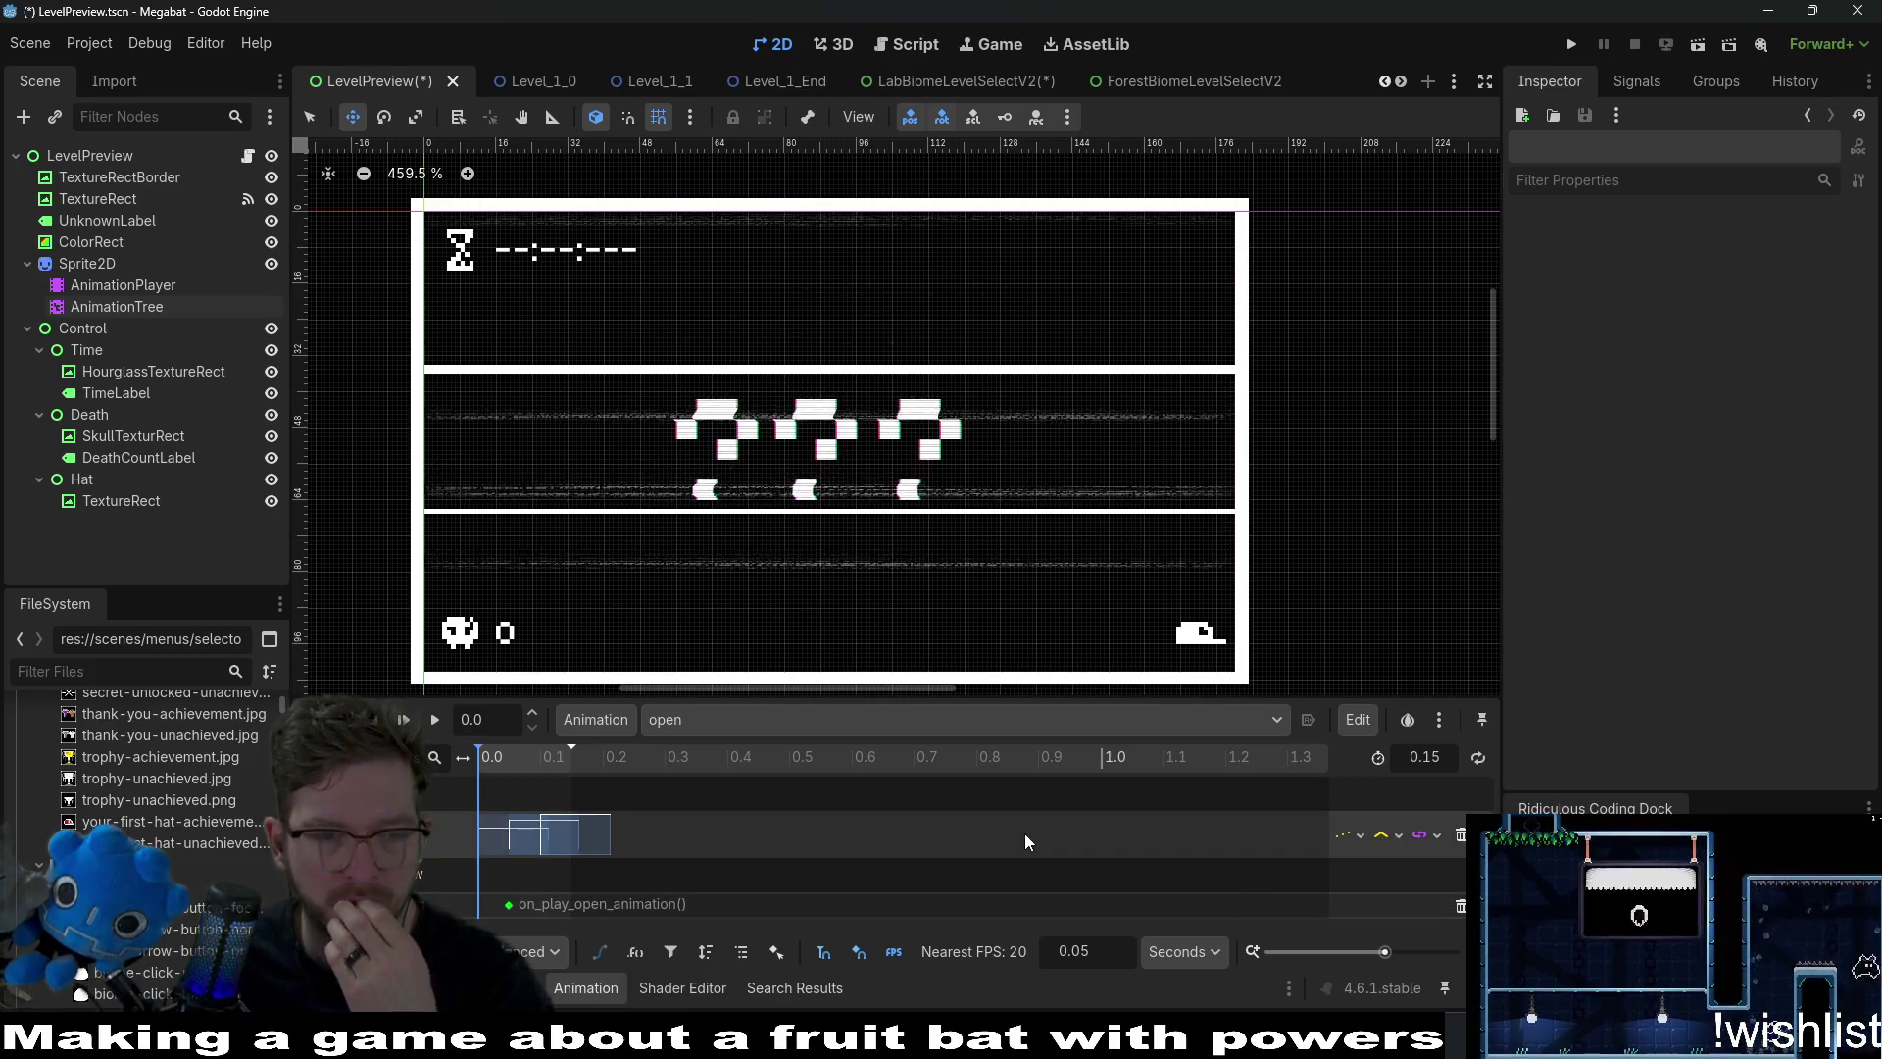
pyautogui.hotkey('ctrl', 's')
pyautogui.click(668, 723)
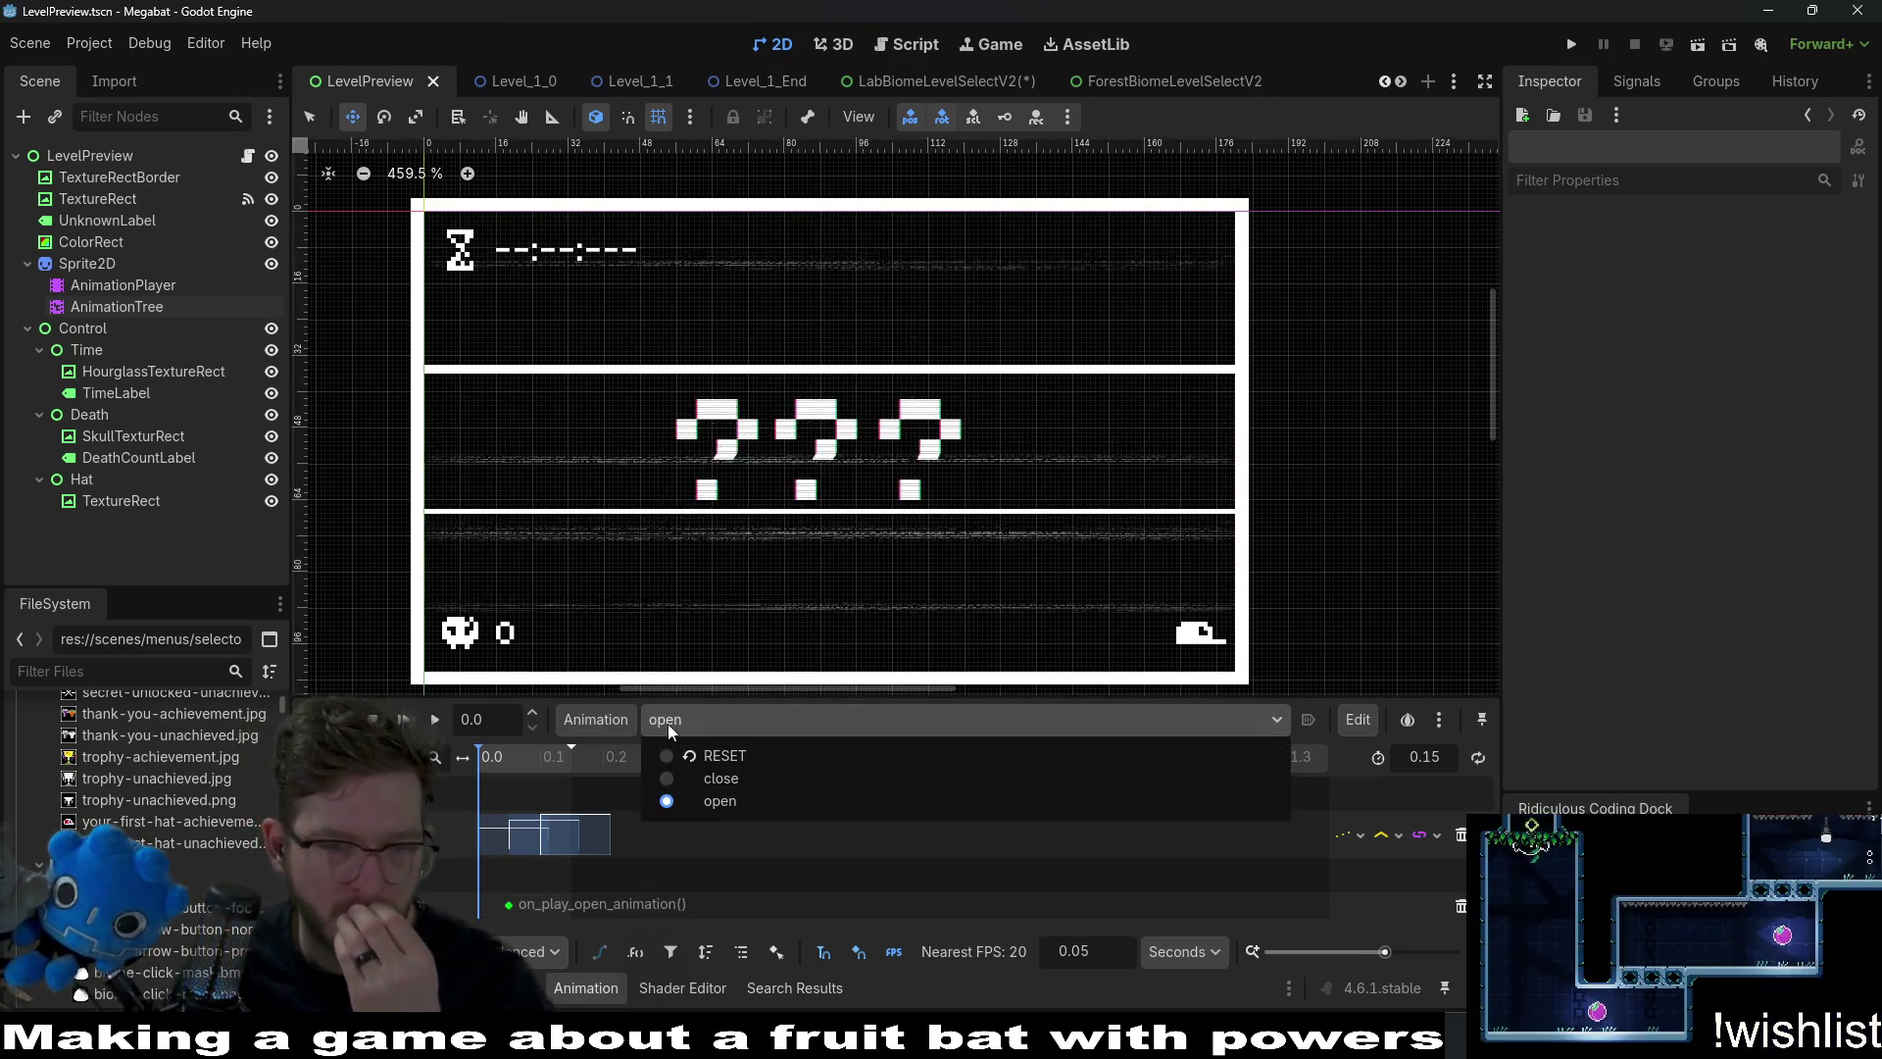
pyautogui.click(720, 755)
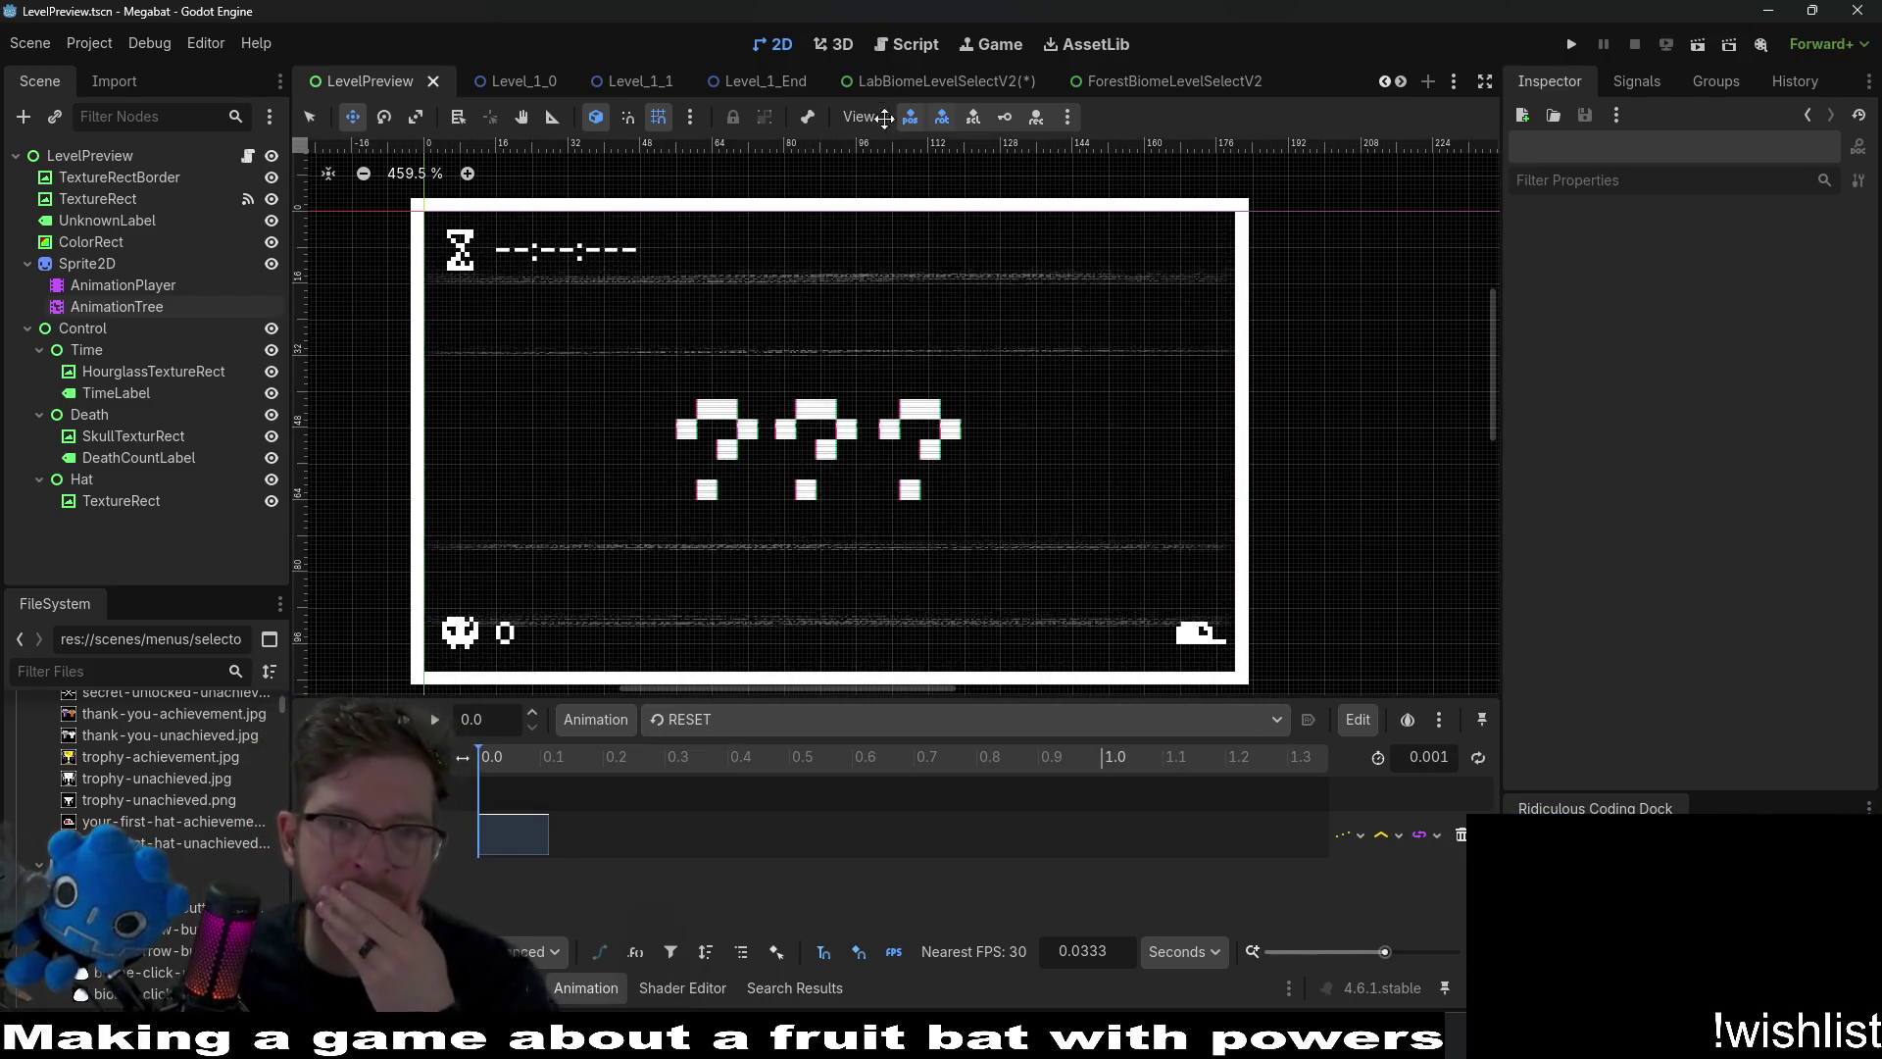
pyautogui.click(271, 221)
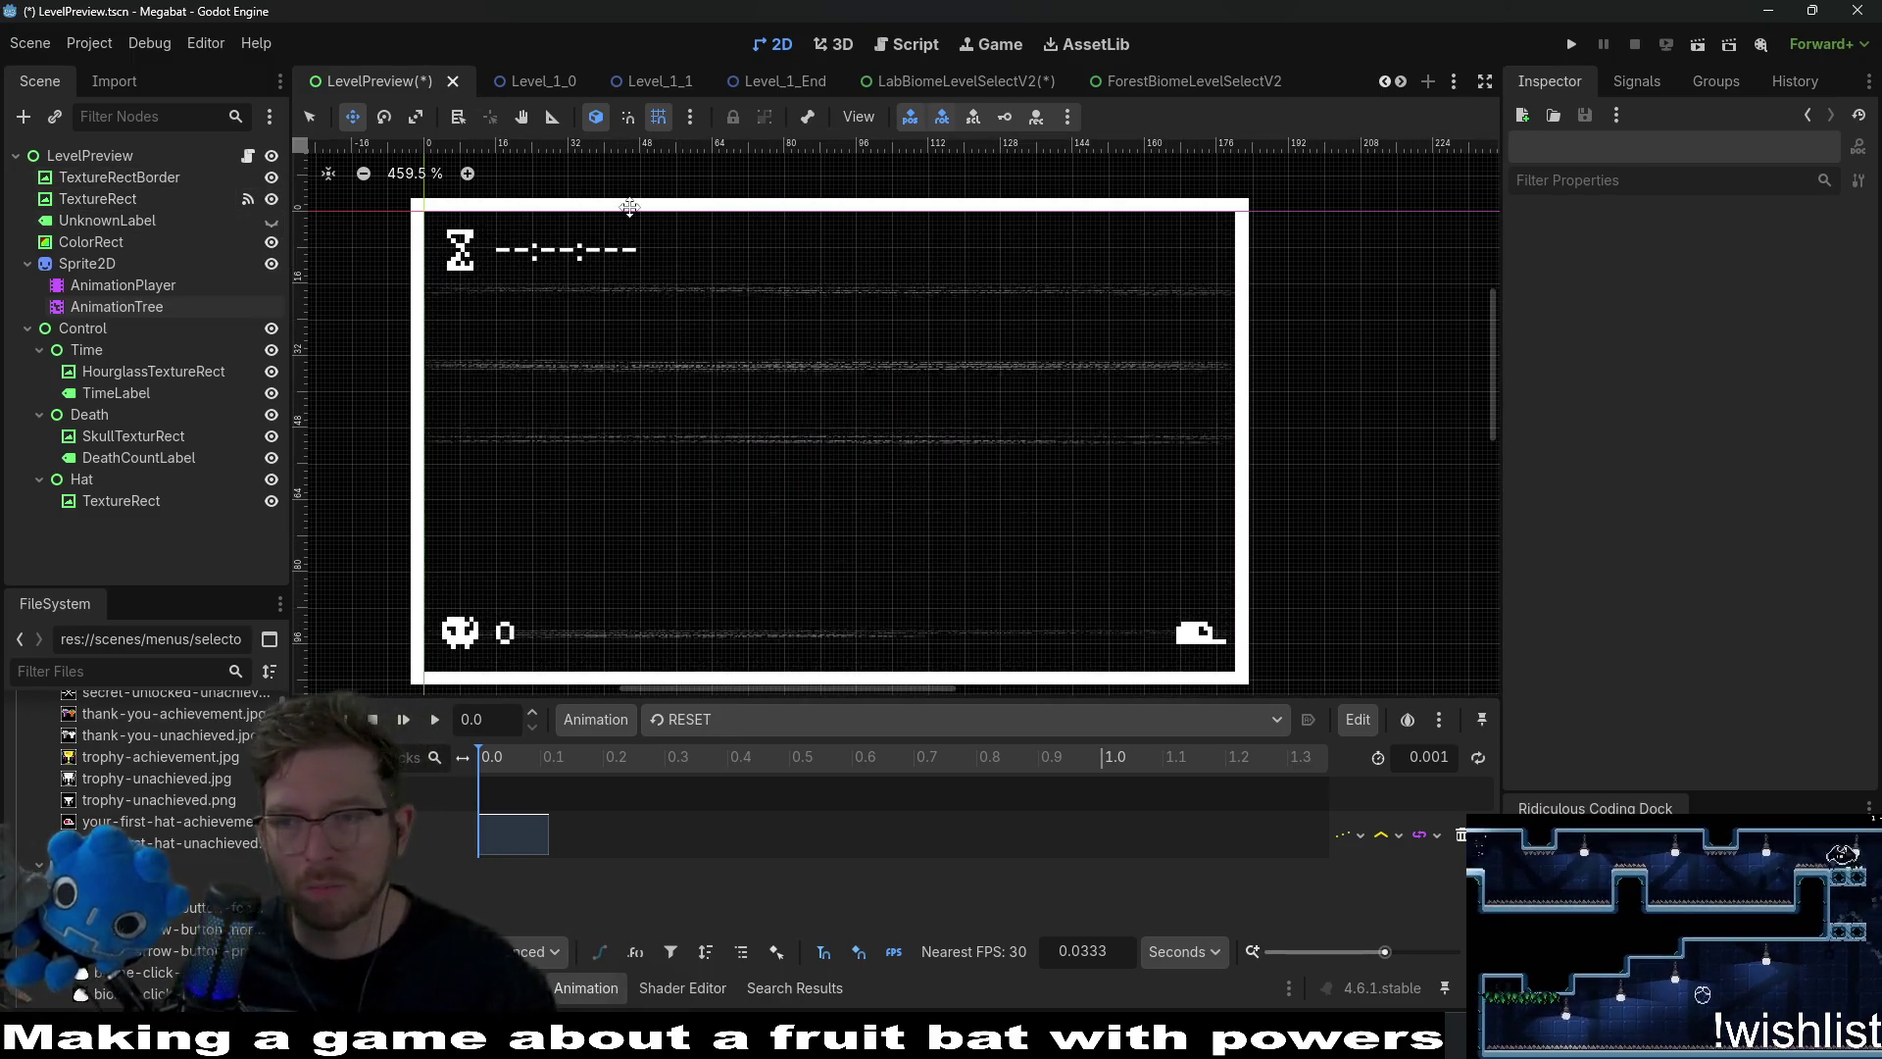
pyautogui.hotkey('ctrl', 's')
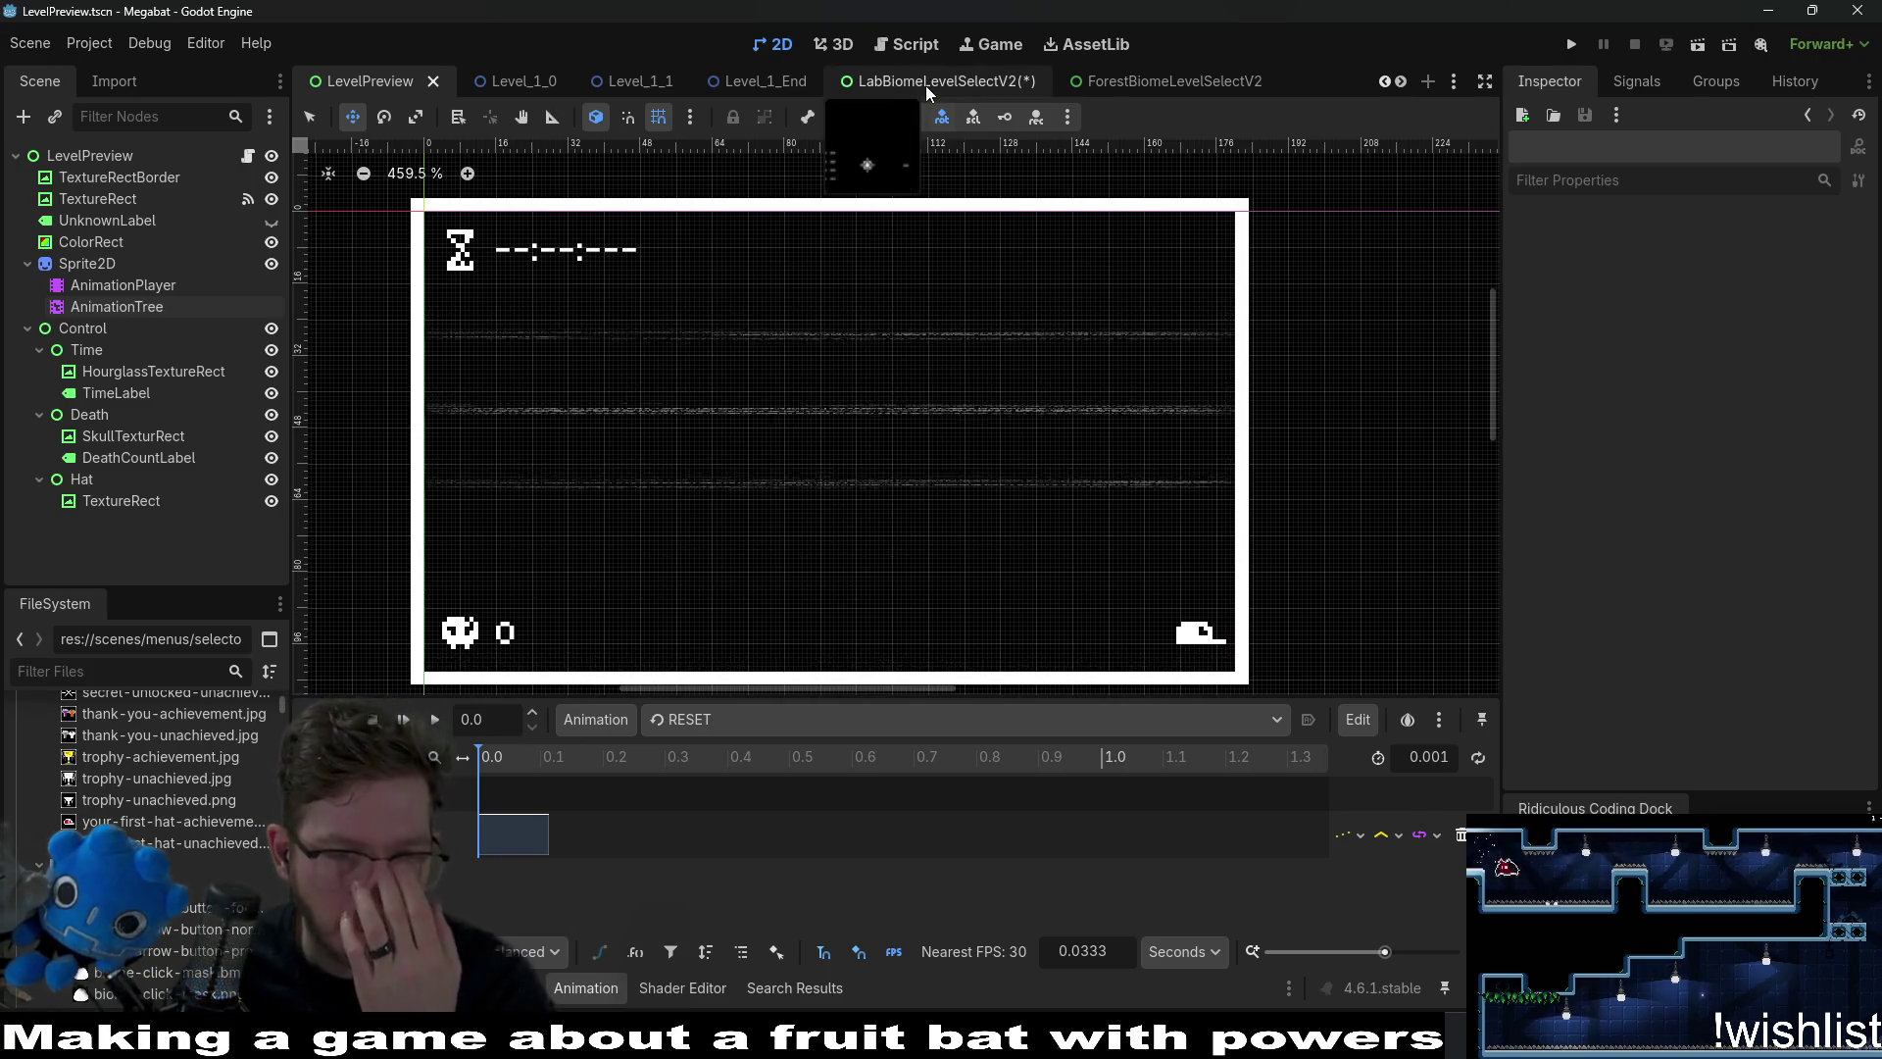
# Glance at the lab and forest scenes, then select the hat's 16×16 TextureRect in LevelPreview.
pyautogui.click(925, 85)
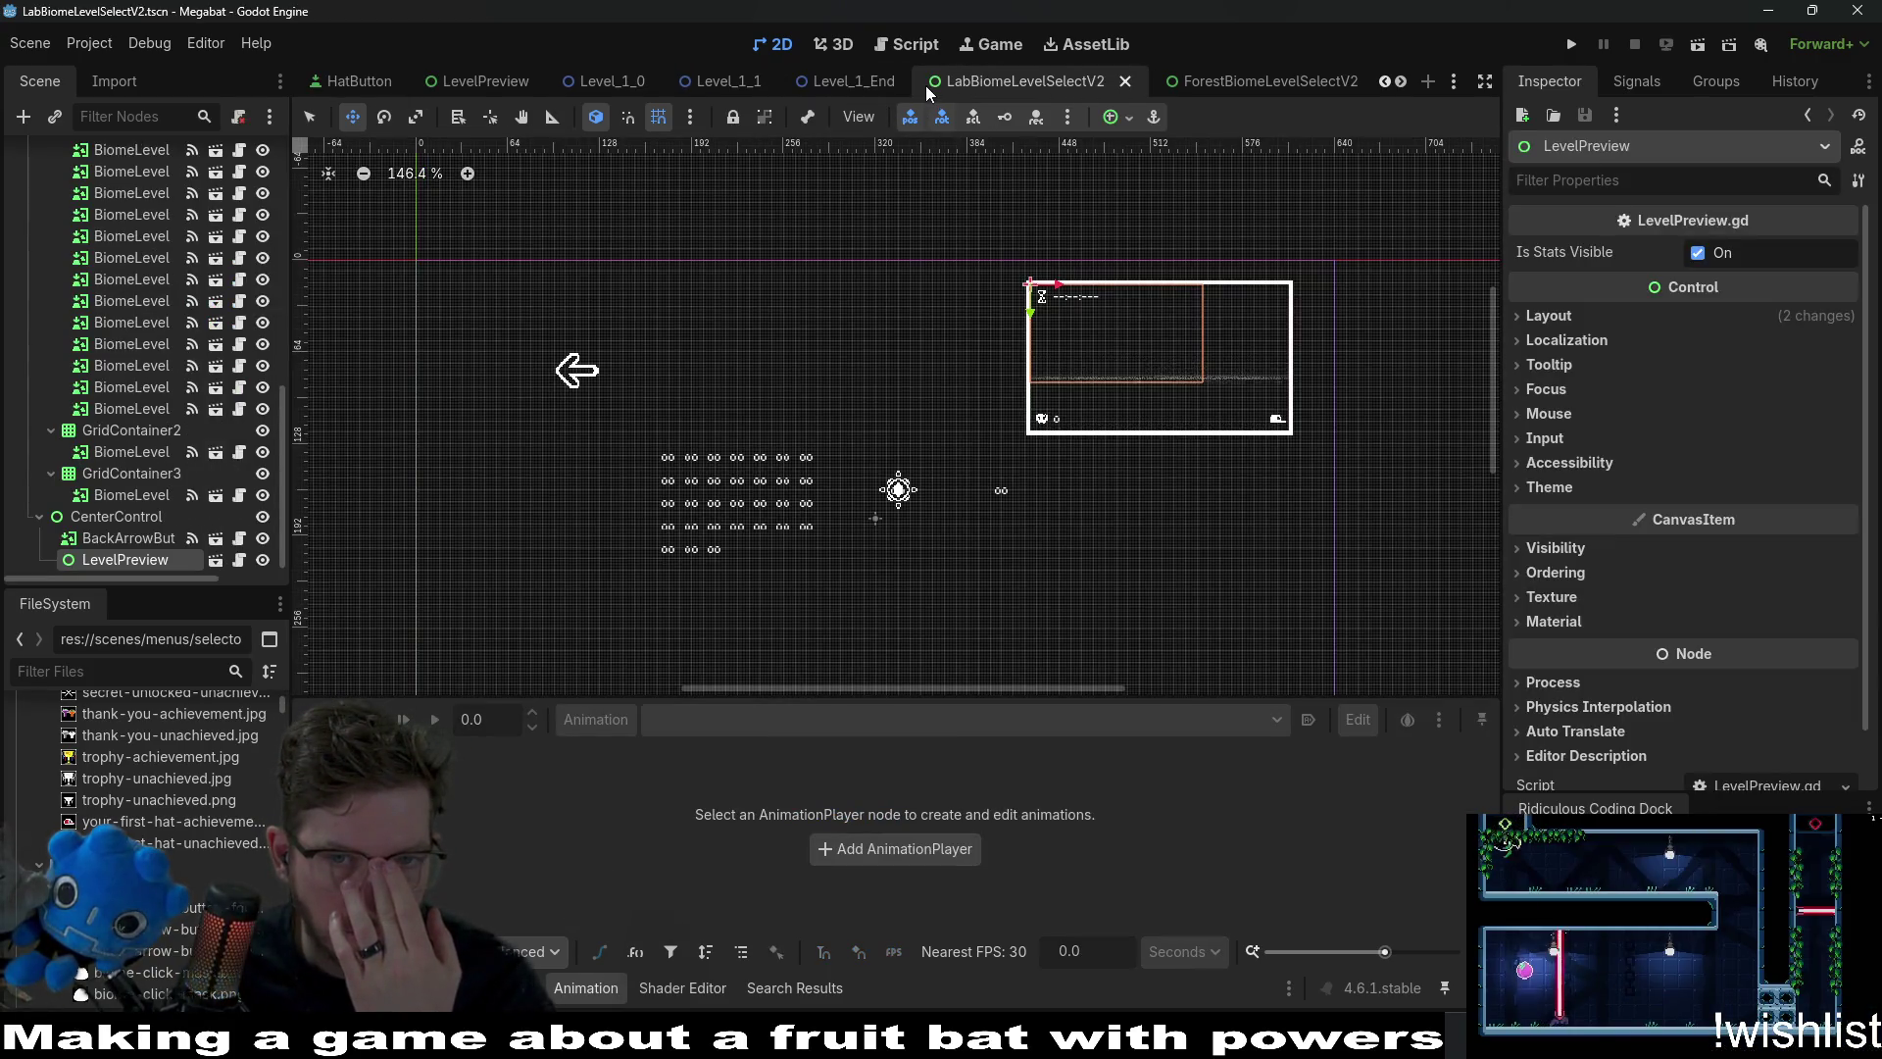
pyautogui.click(1208, 73)
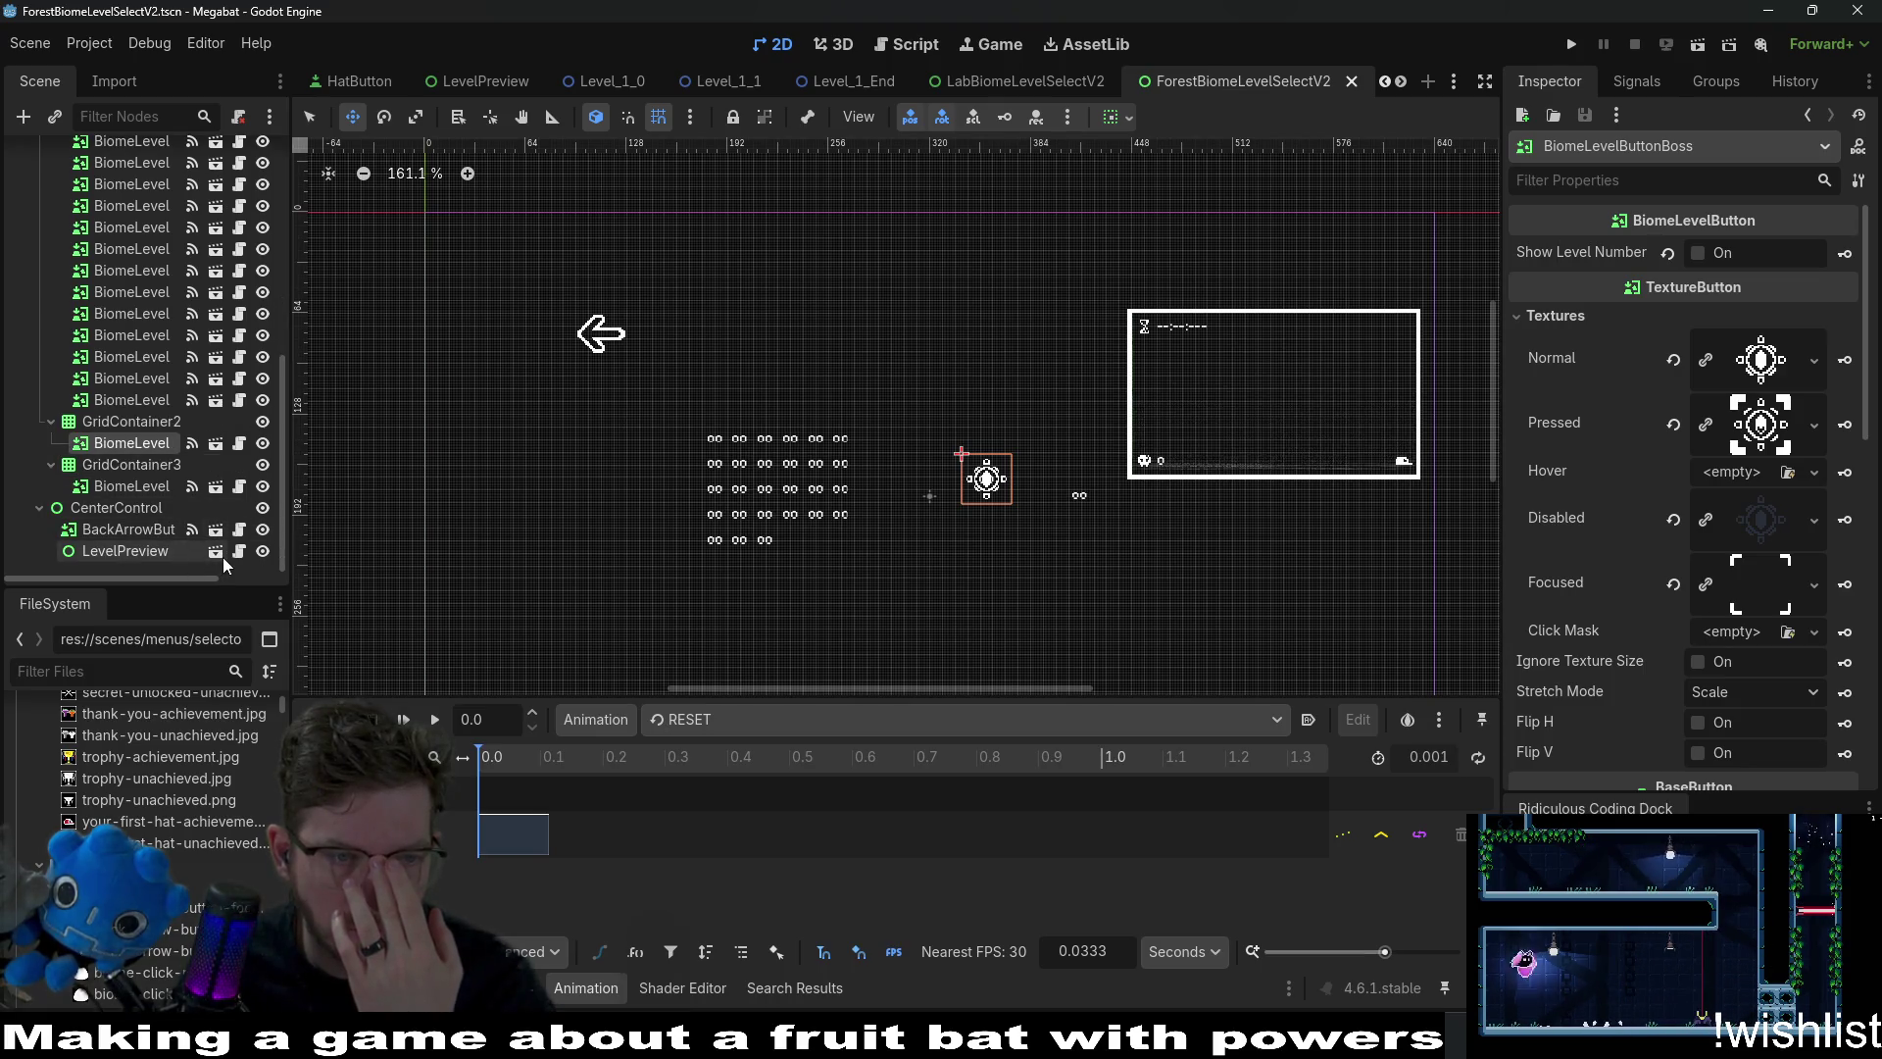
pyautogui.click(217, 558)
pyautogui.click(108, 156)
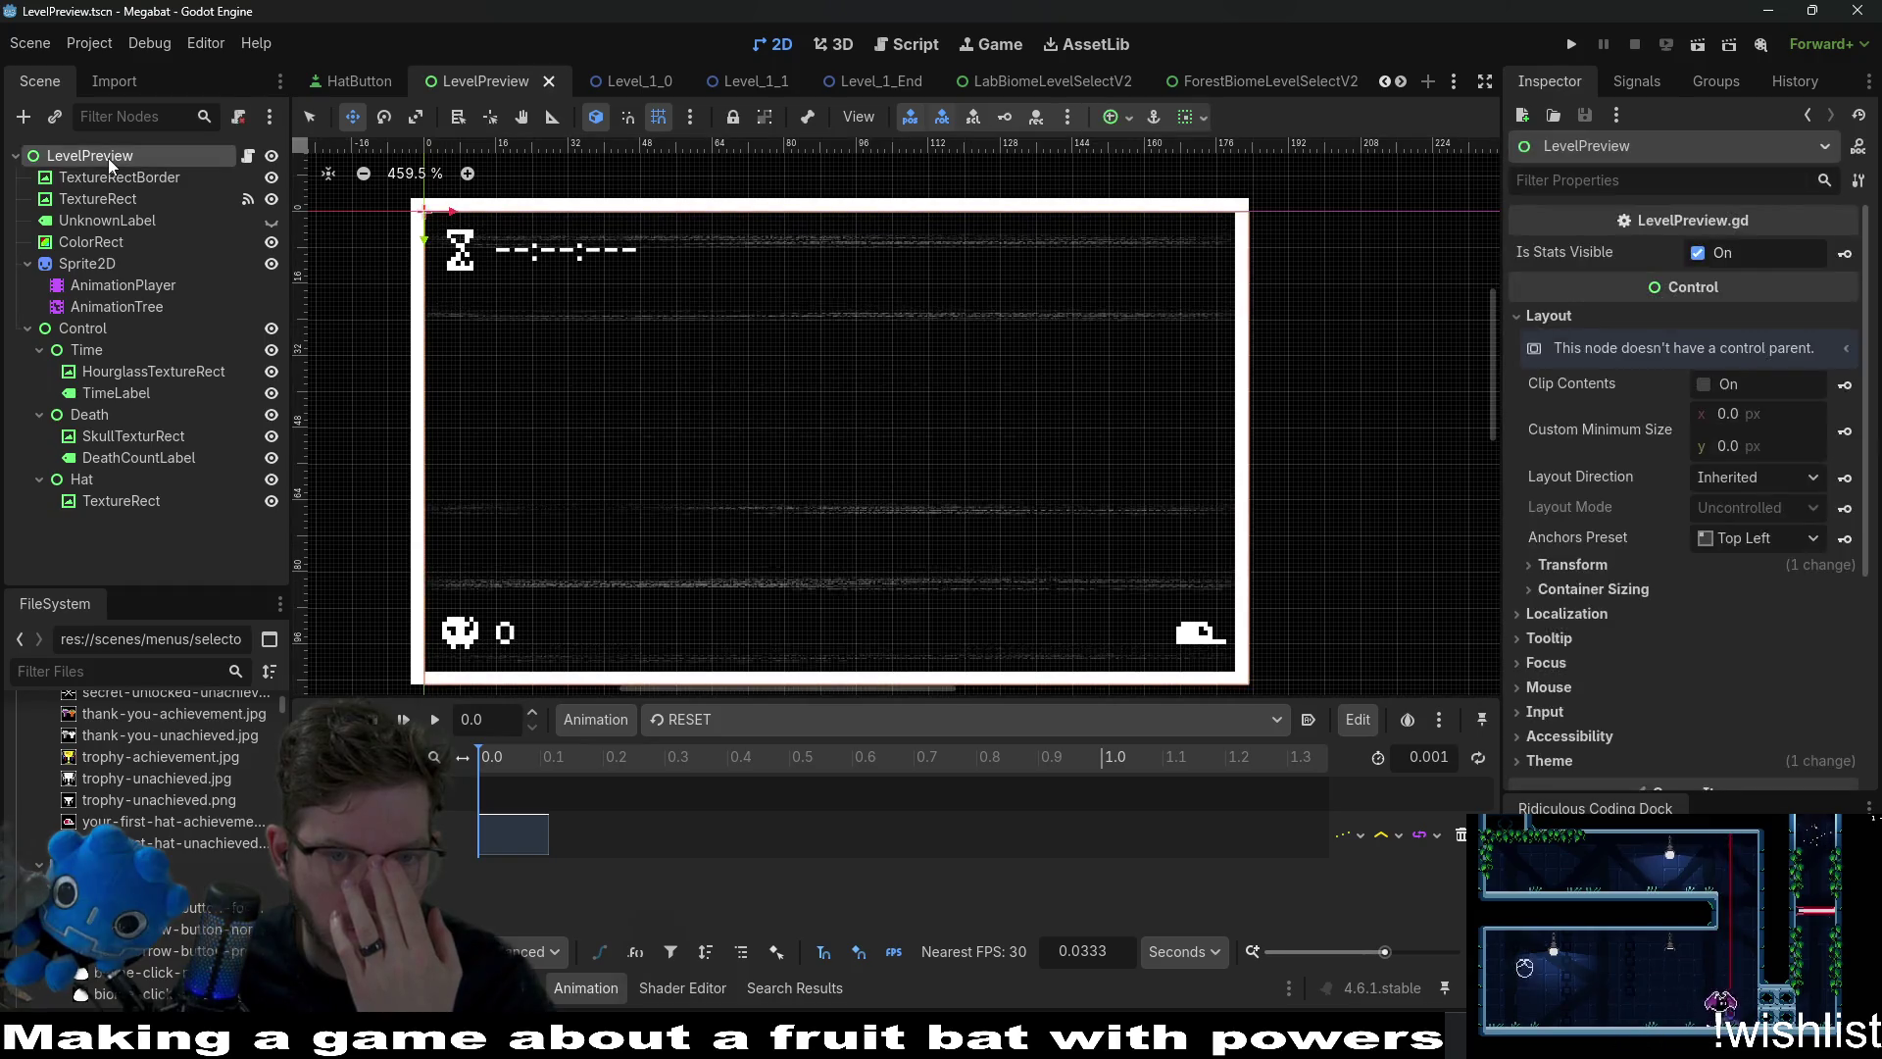
pyautogui.scroll(-2, 791, 374)
pyautogui.scroll(-1, 790, 374)
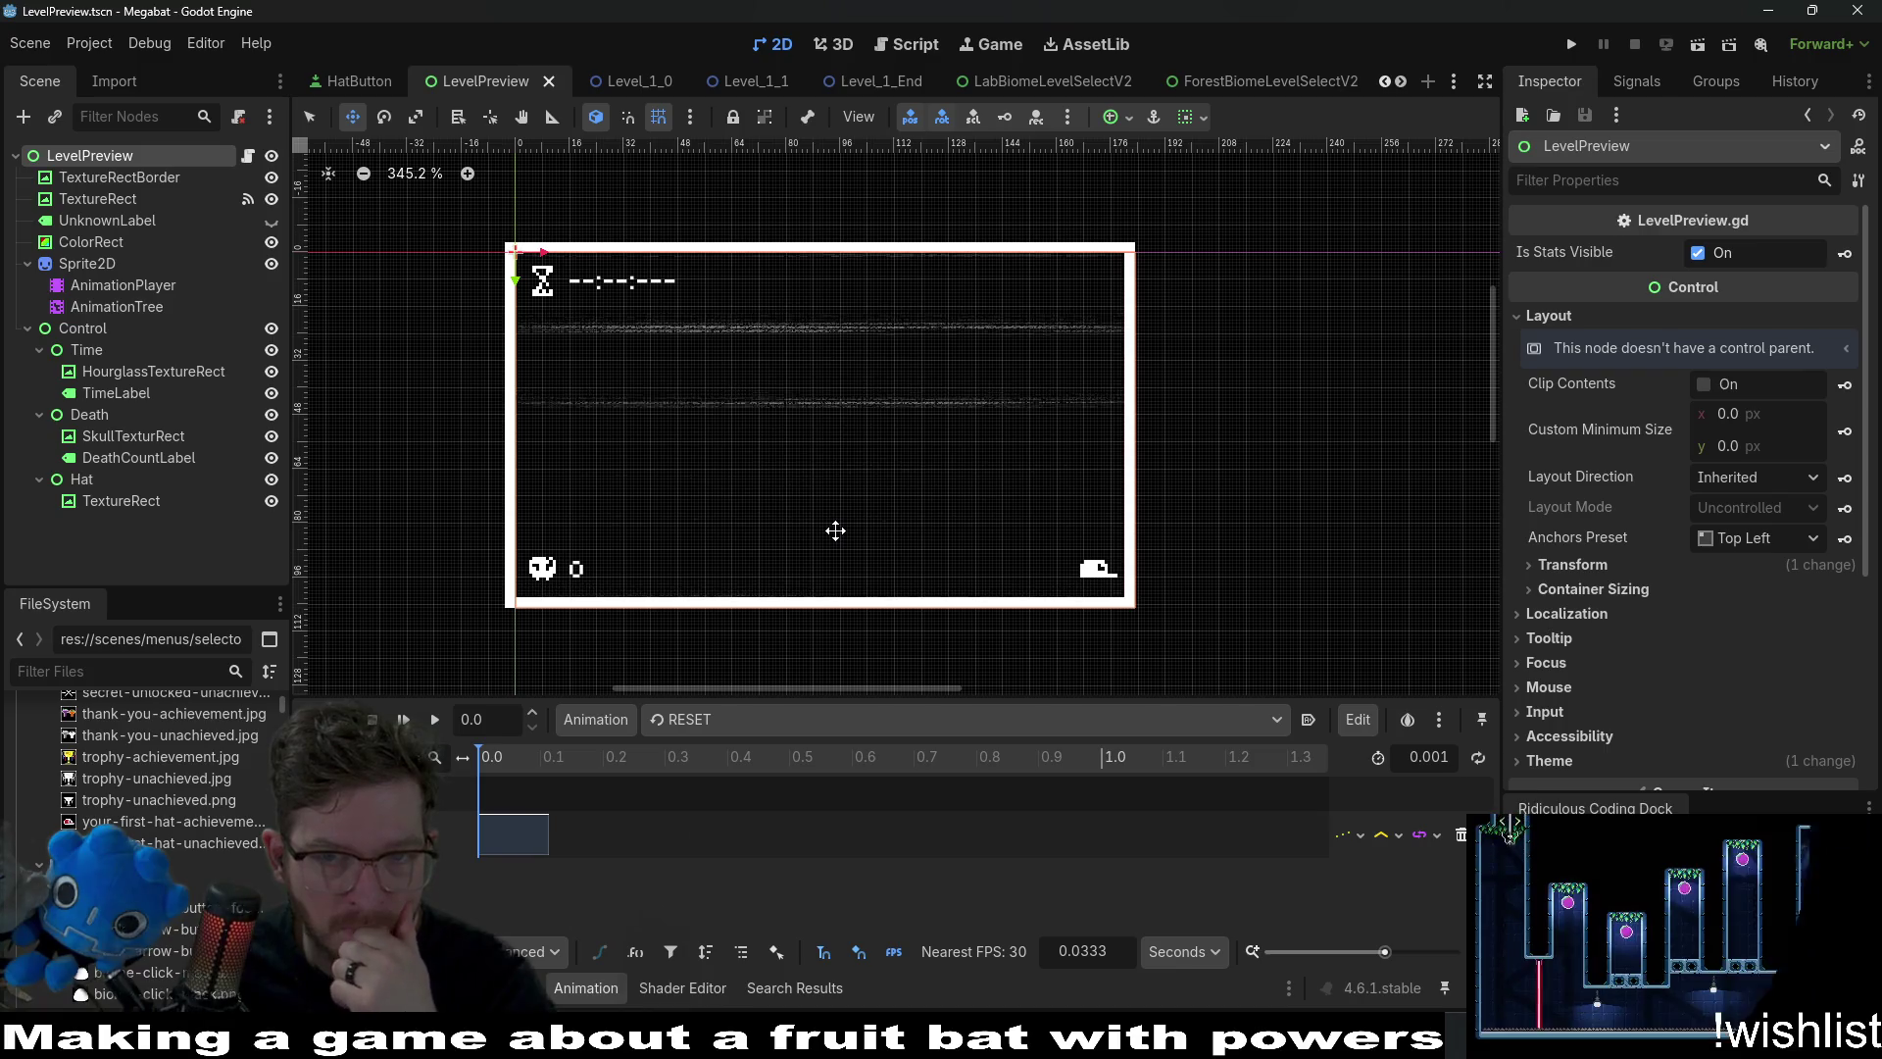
pyautogui.scroll(4, 1137, 602)
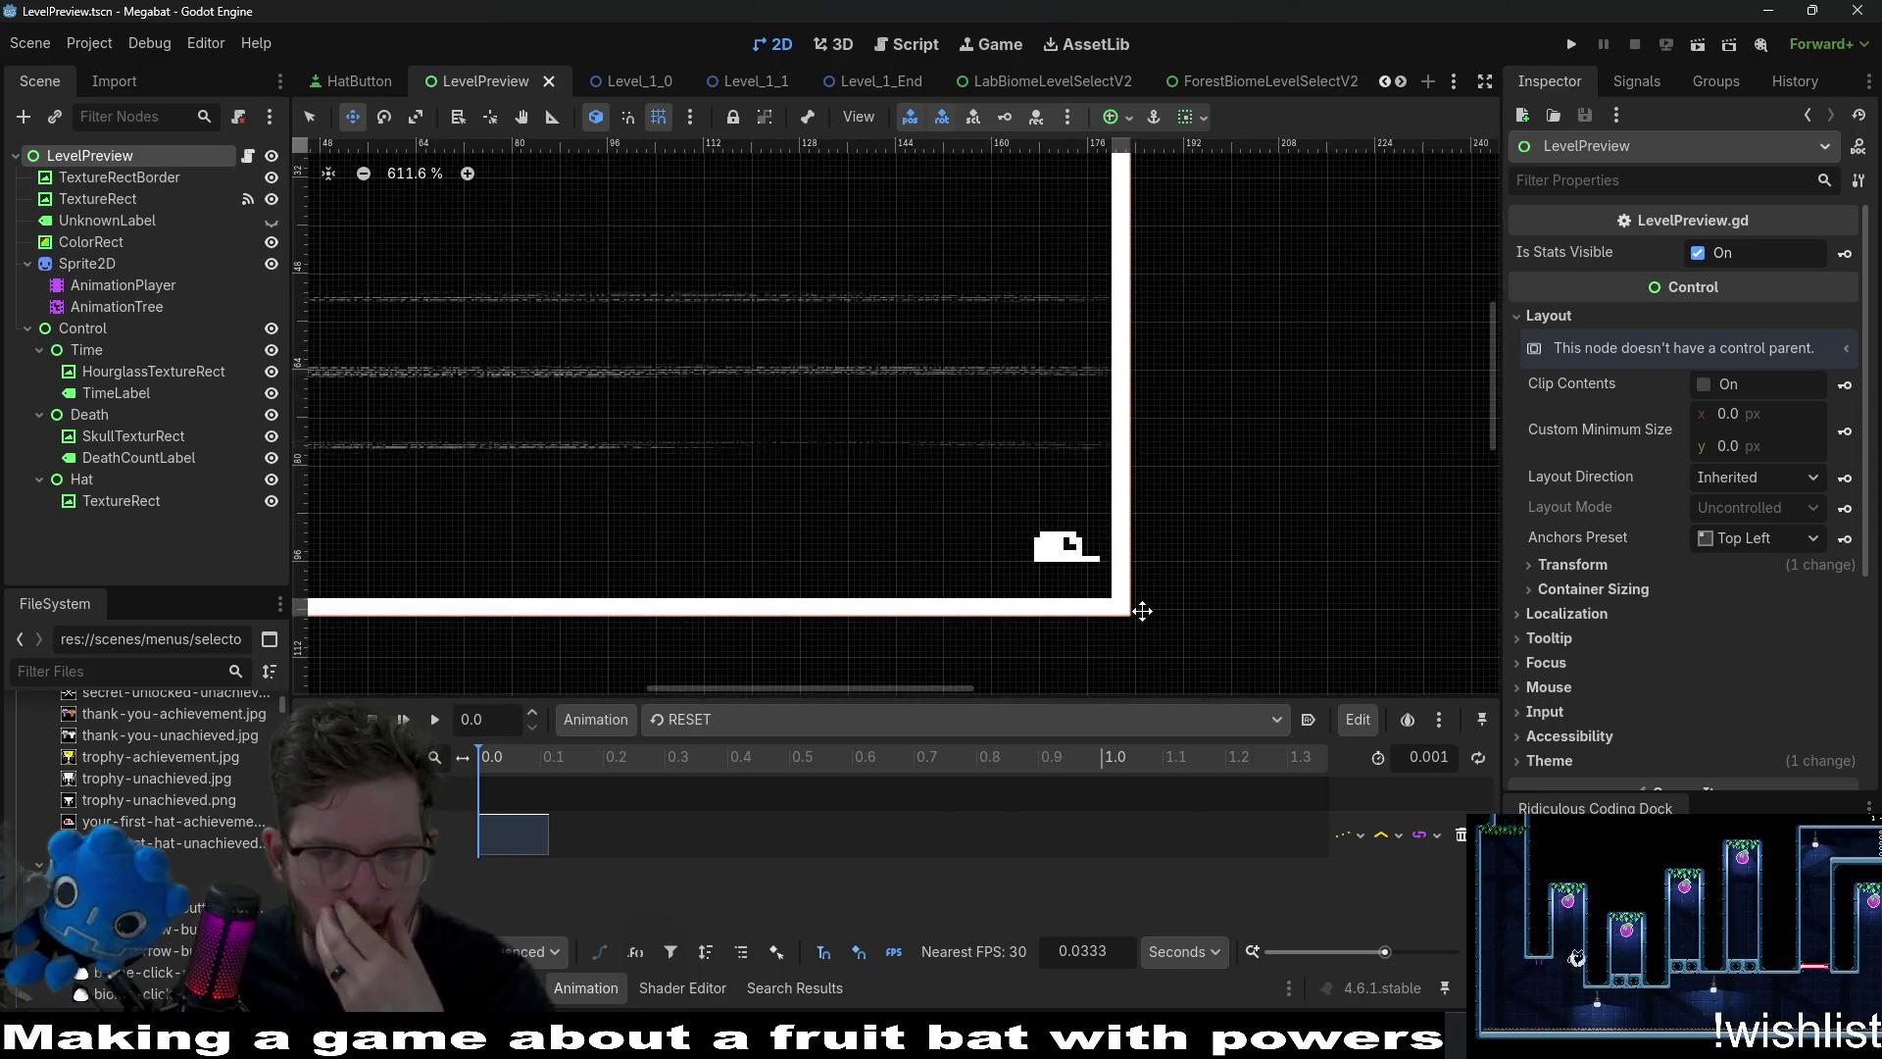
pyautogui.scroll(-4, 1142, 611)
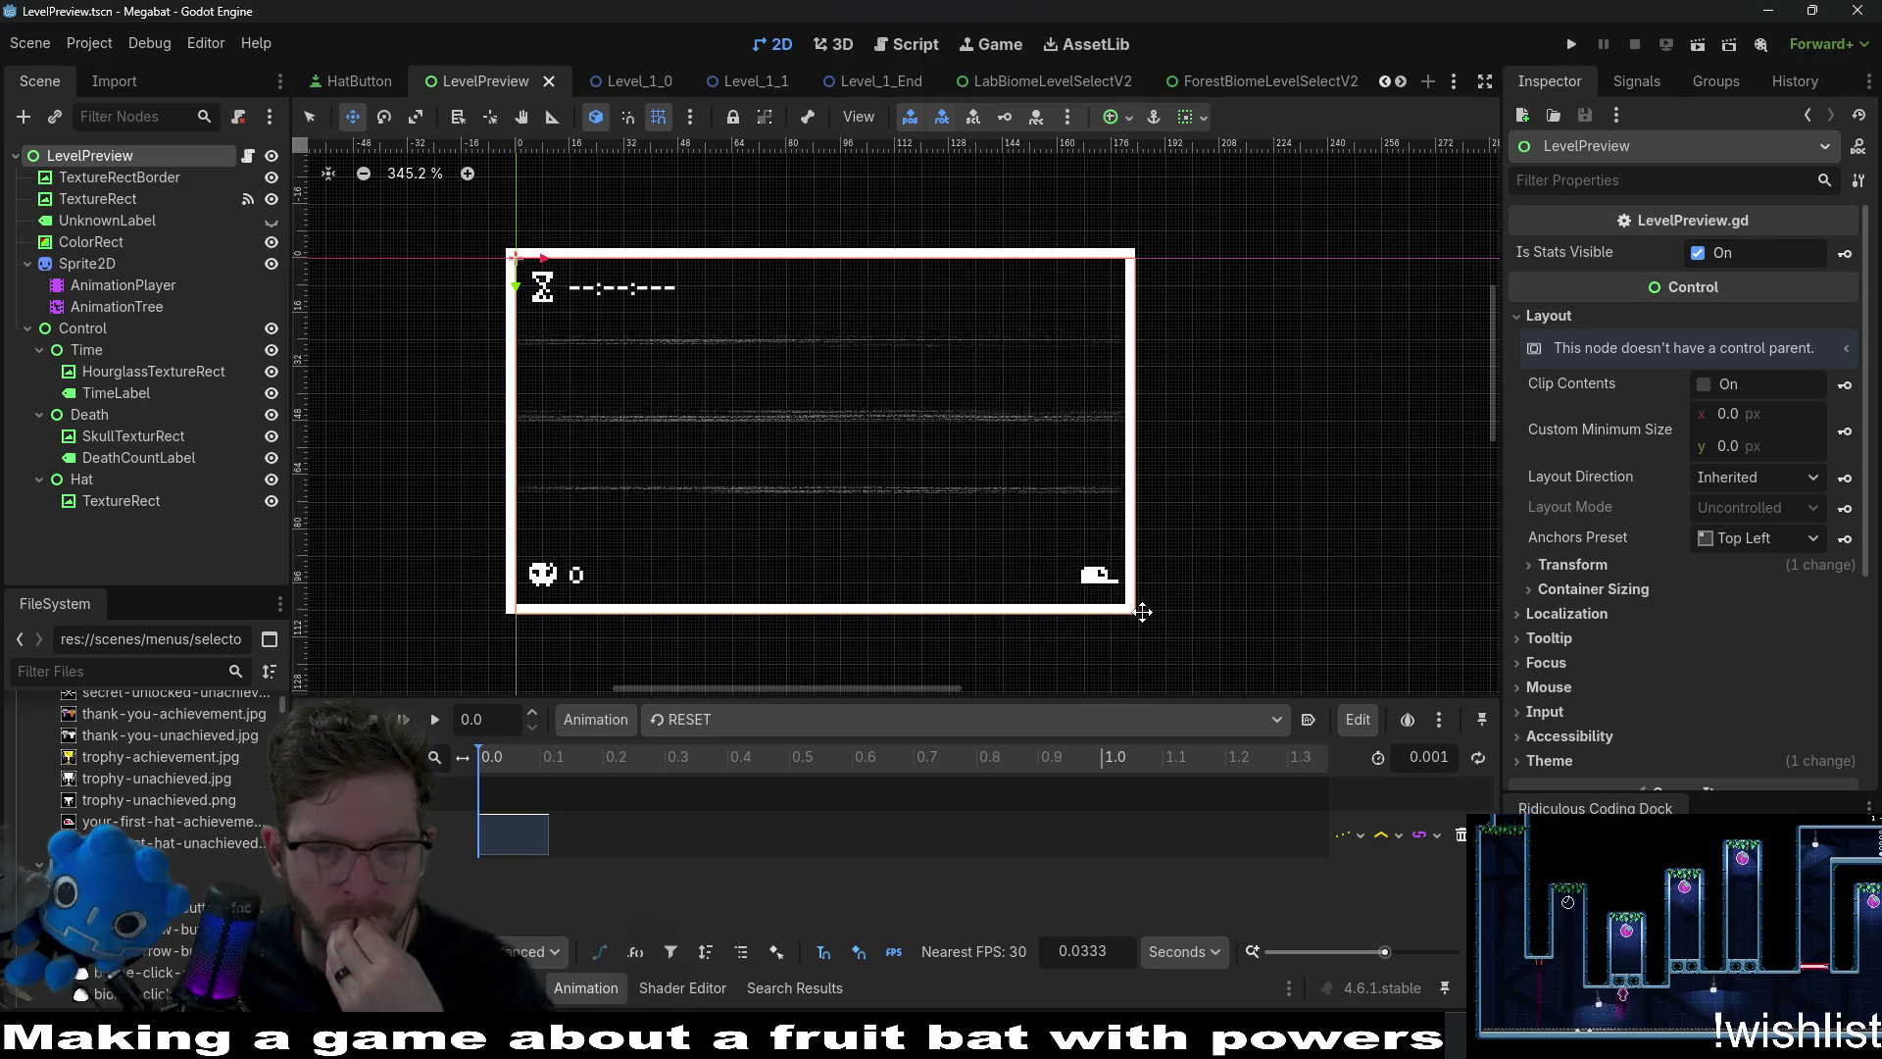
pyautogui.scroll(-1, 1142, 612)
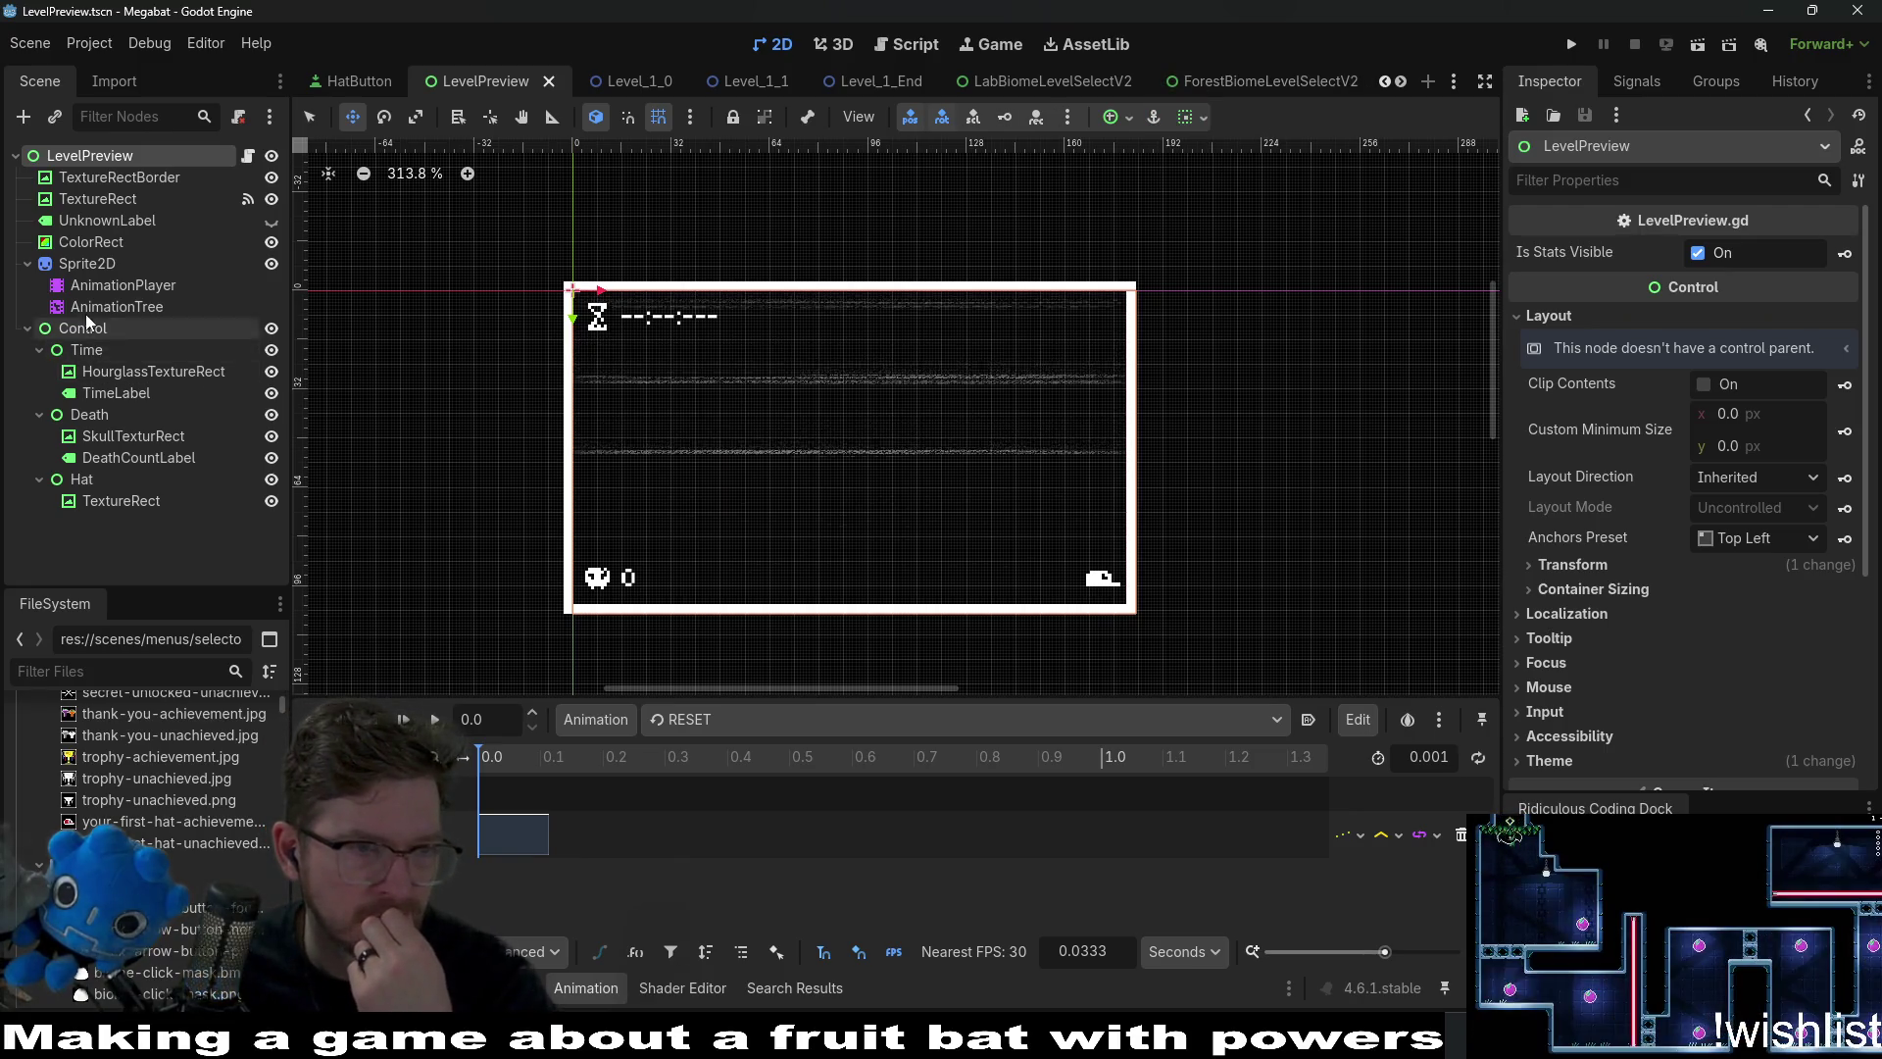
pyautogui.click(113, 503)
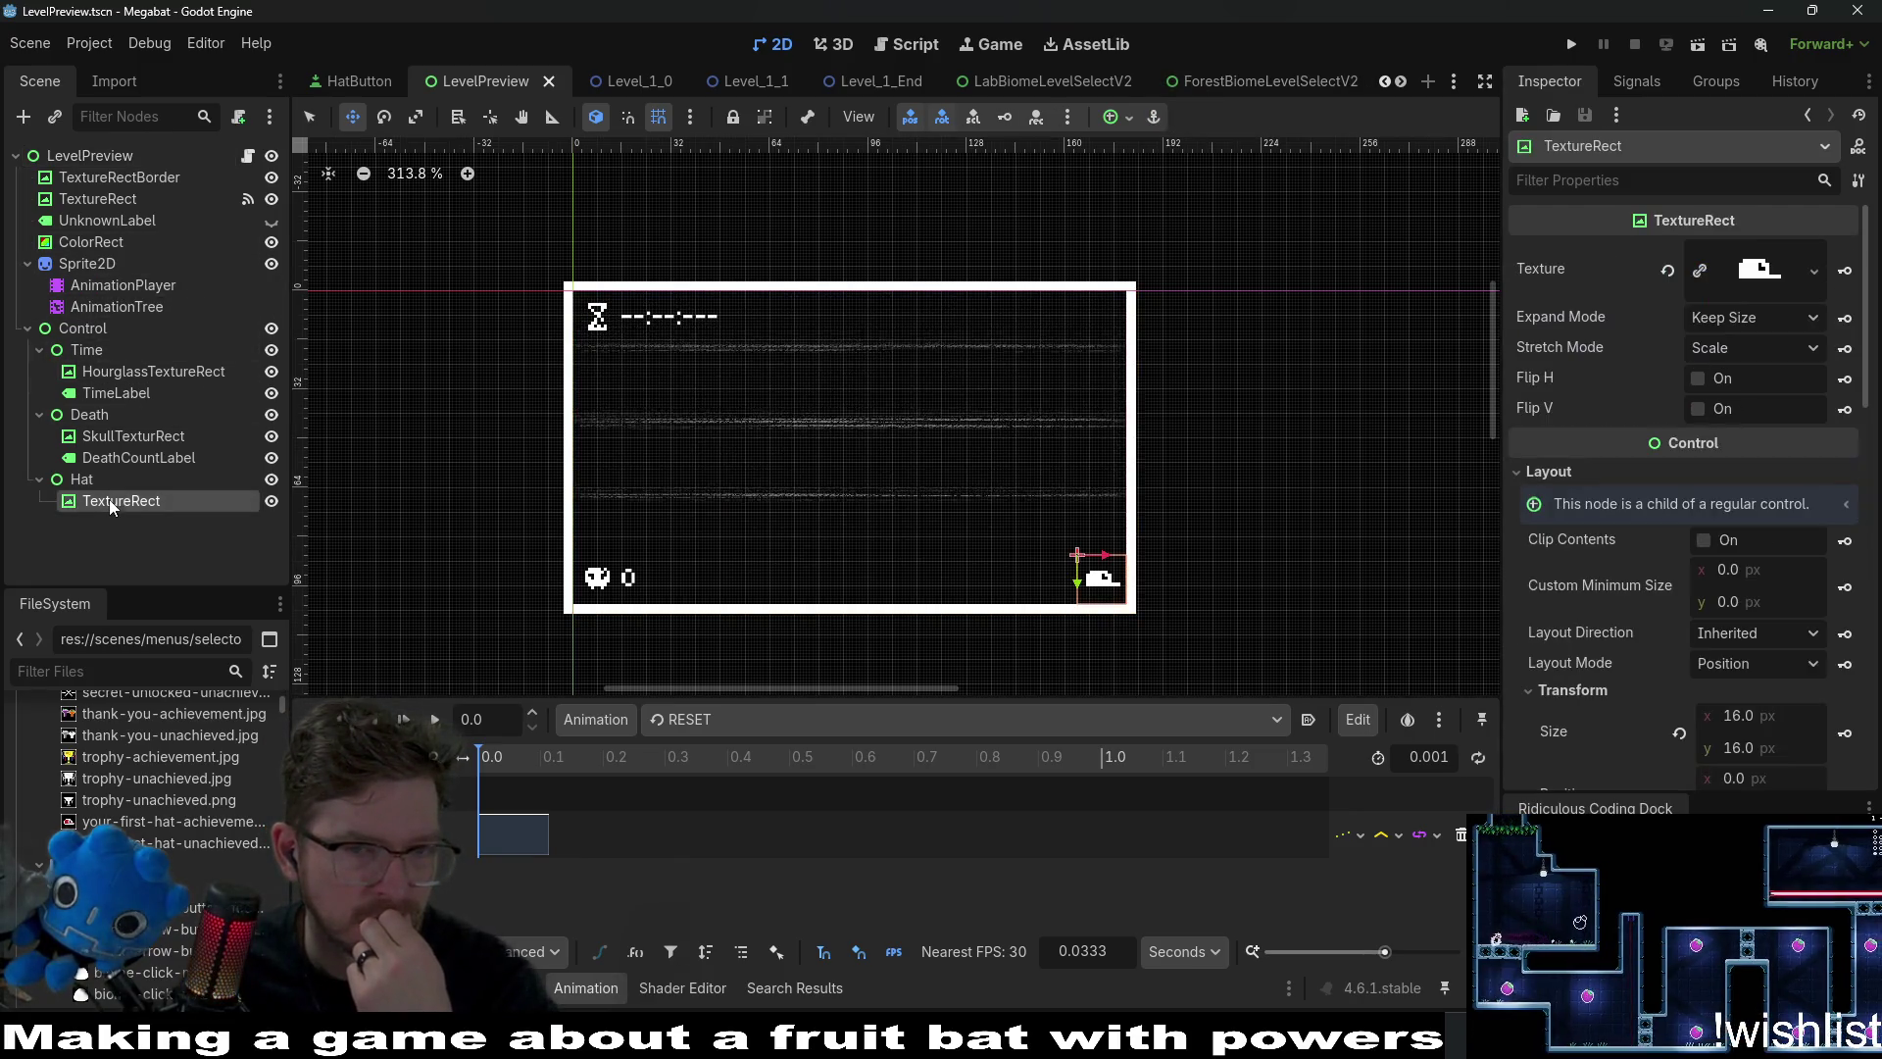
pyautogui.click(1215, 84)
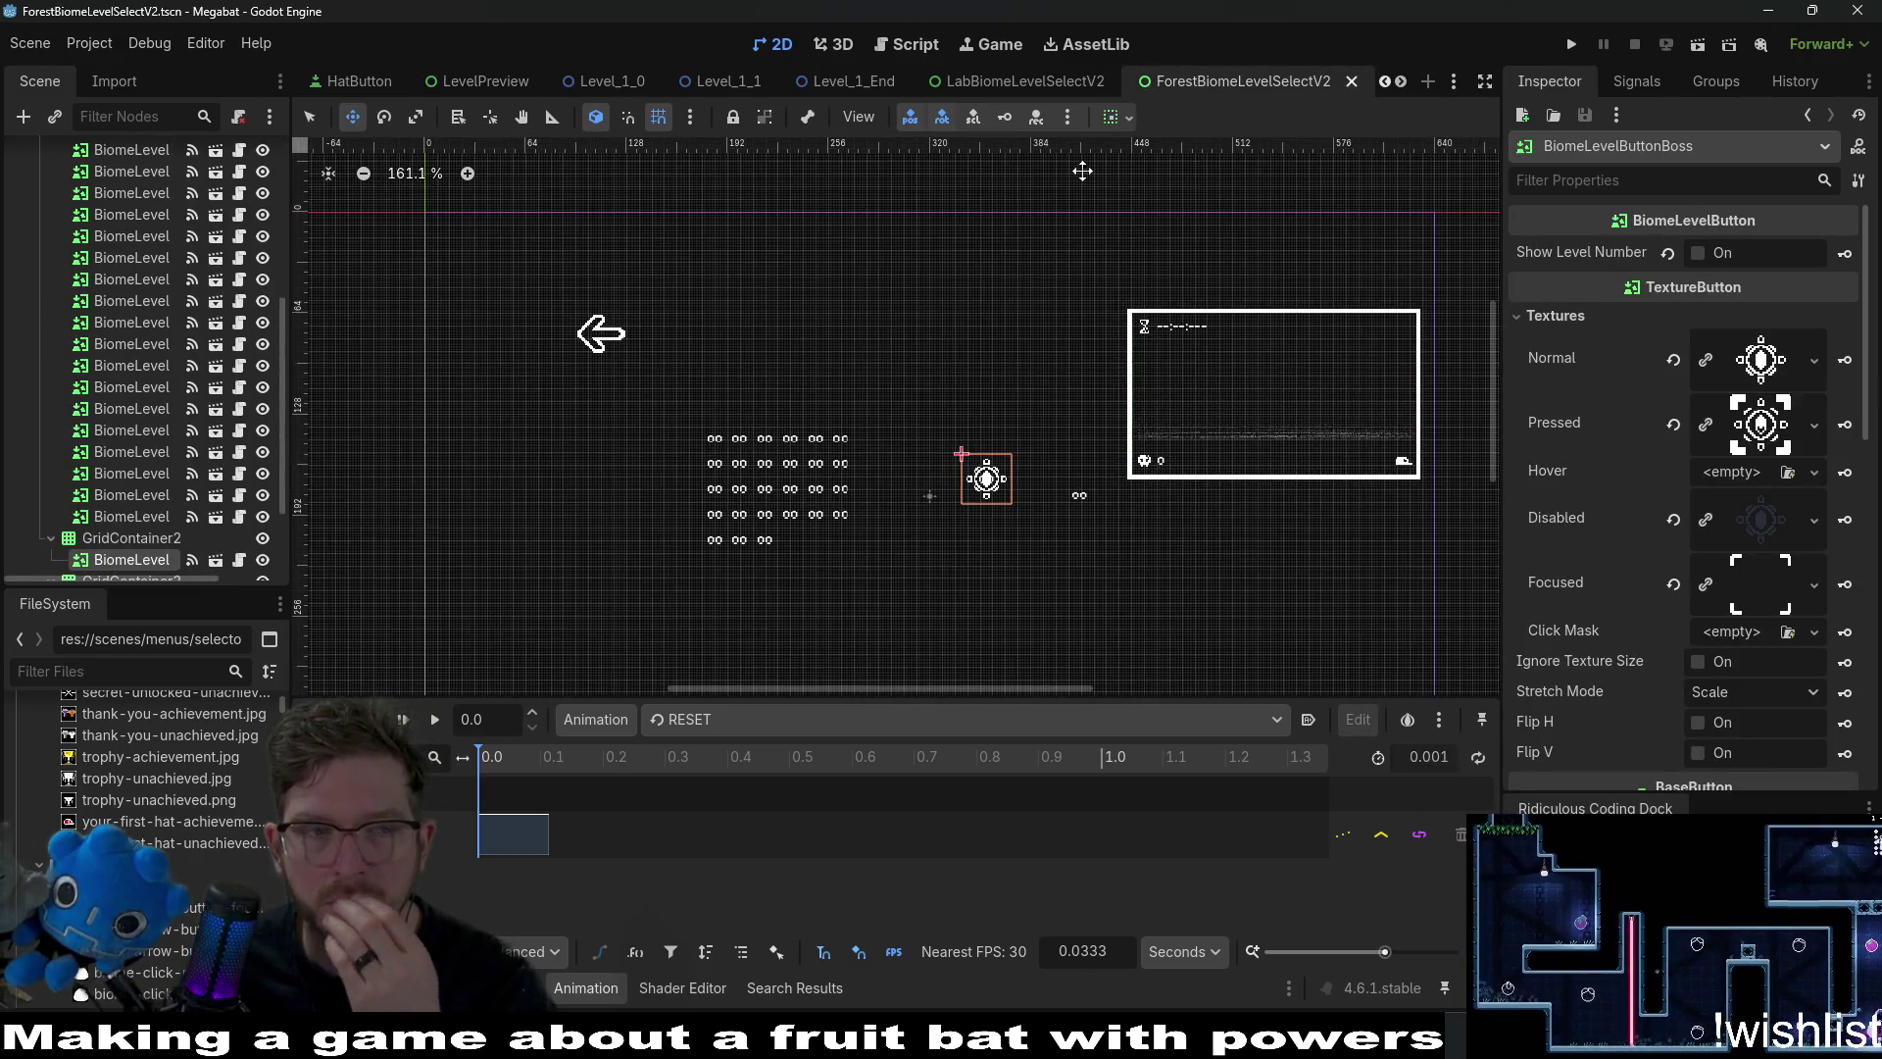
# Revert the forest LevelPreview's size and position, drag it to the top at 344, -37, and save.
pyautogui.scroll(-3, 206, 514)
pyautogui.click(127, 557)
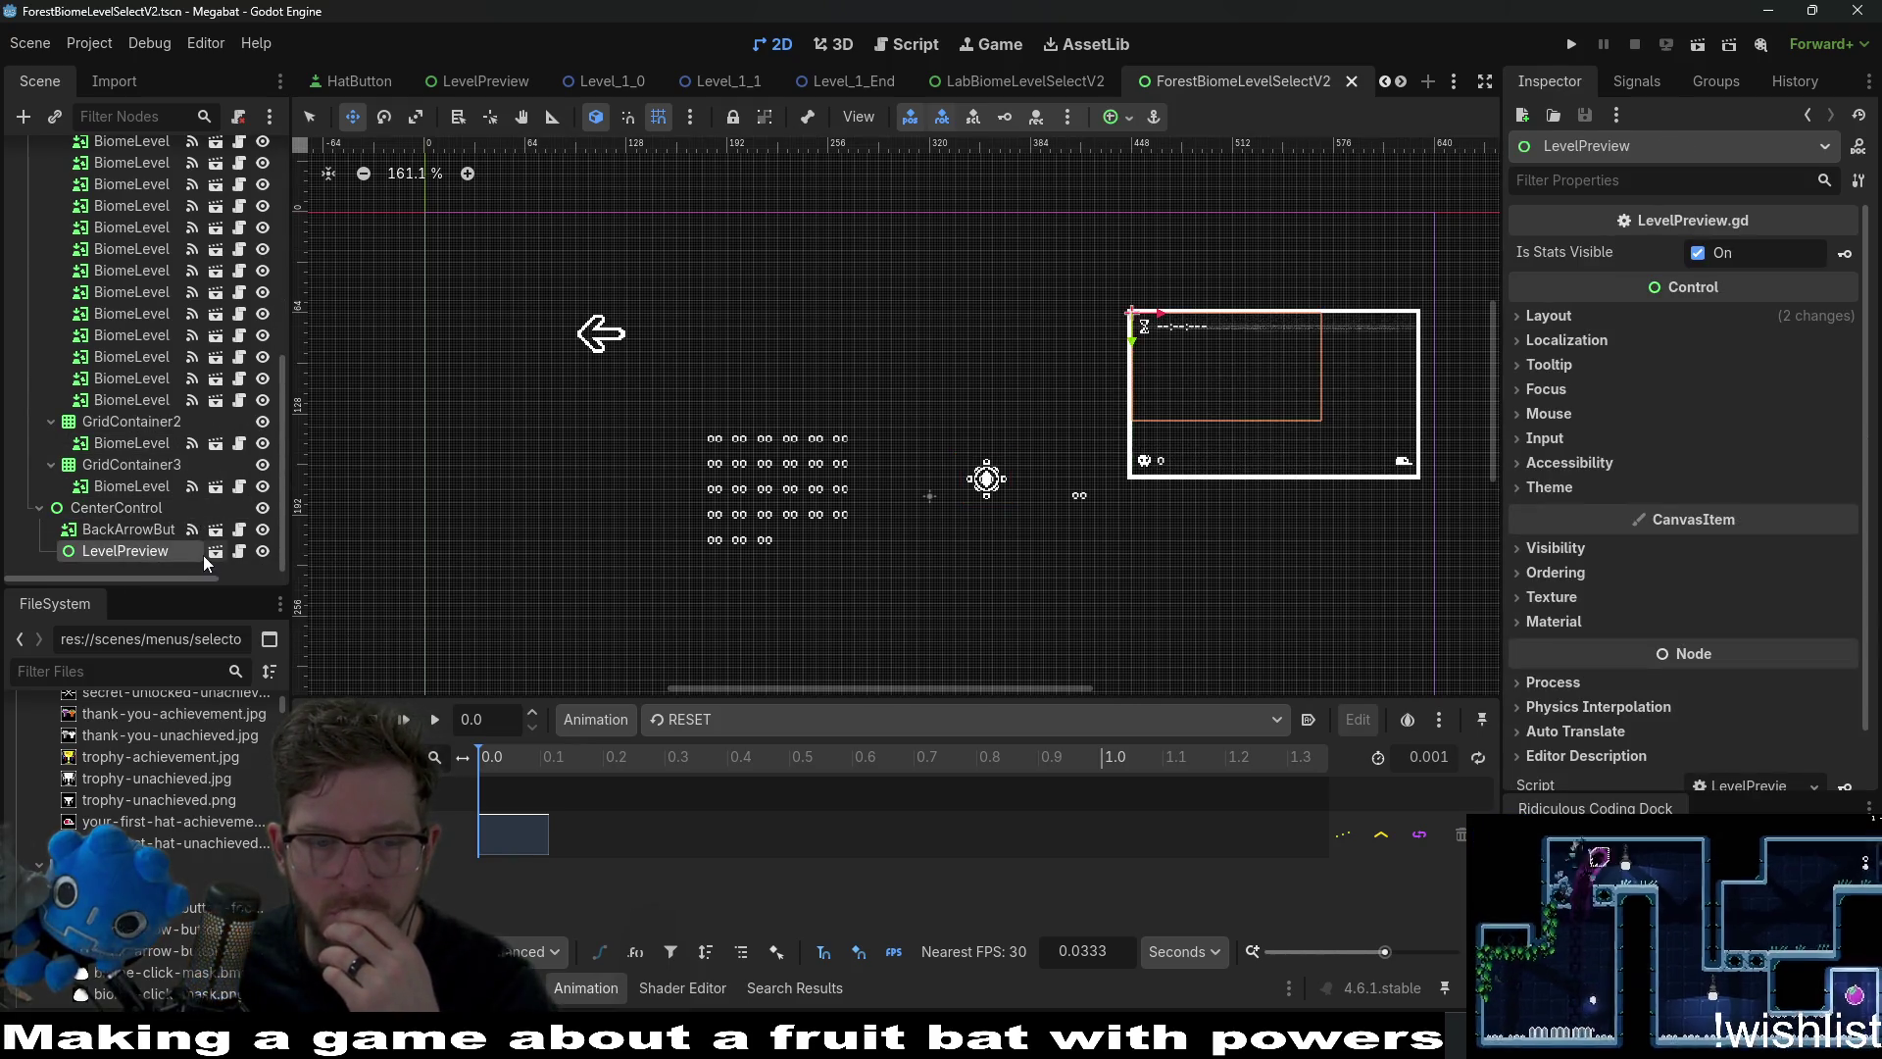
pyautogui.click(1586, 321)
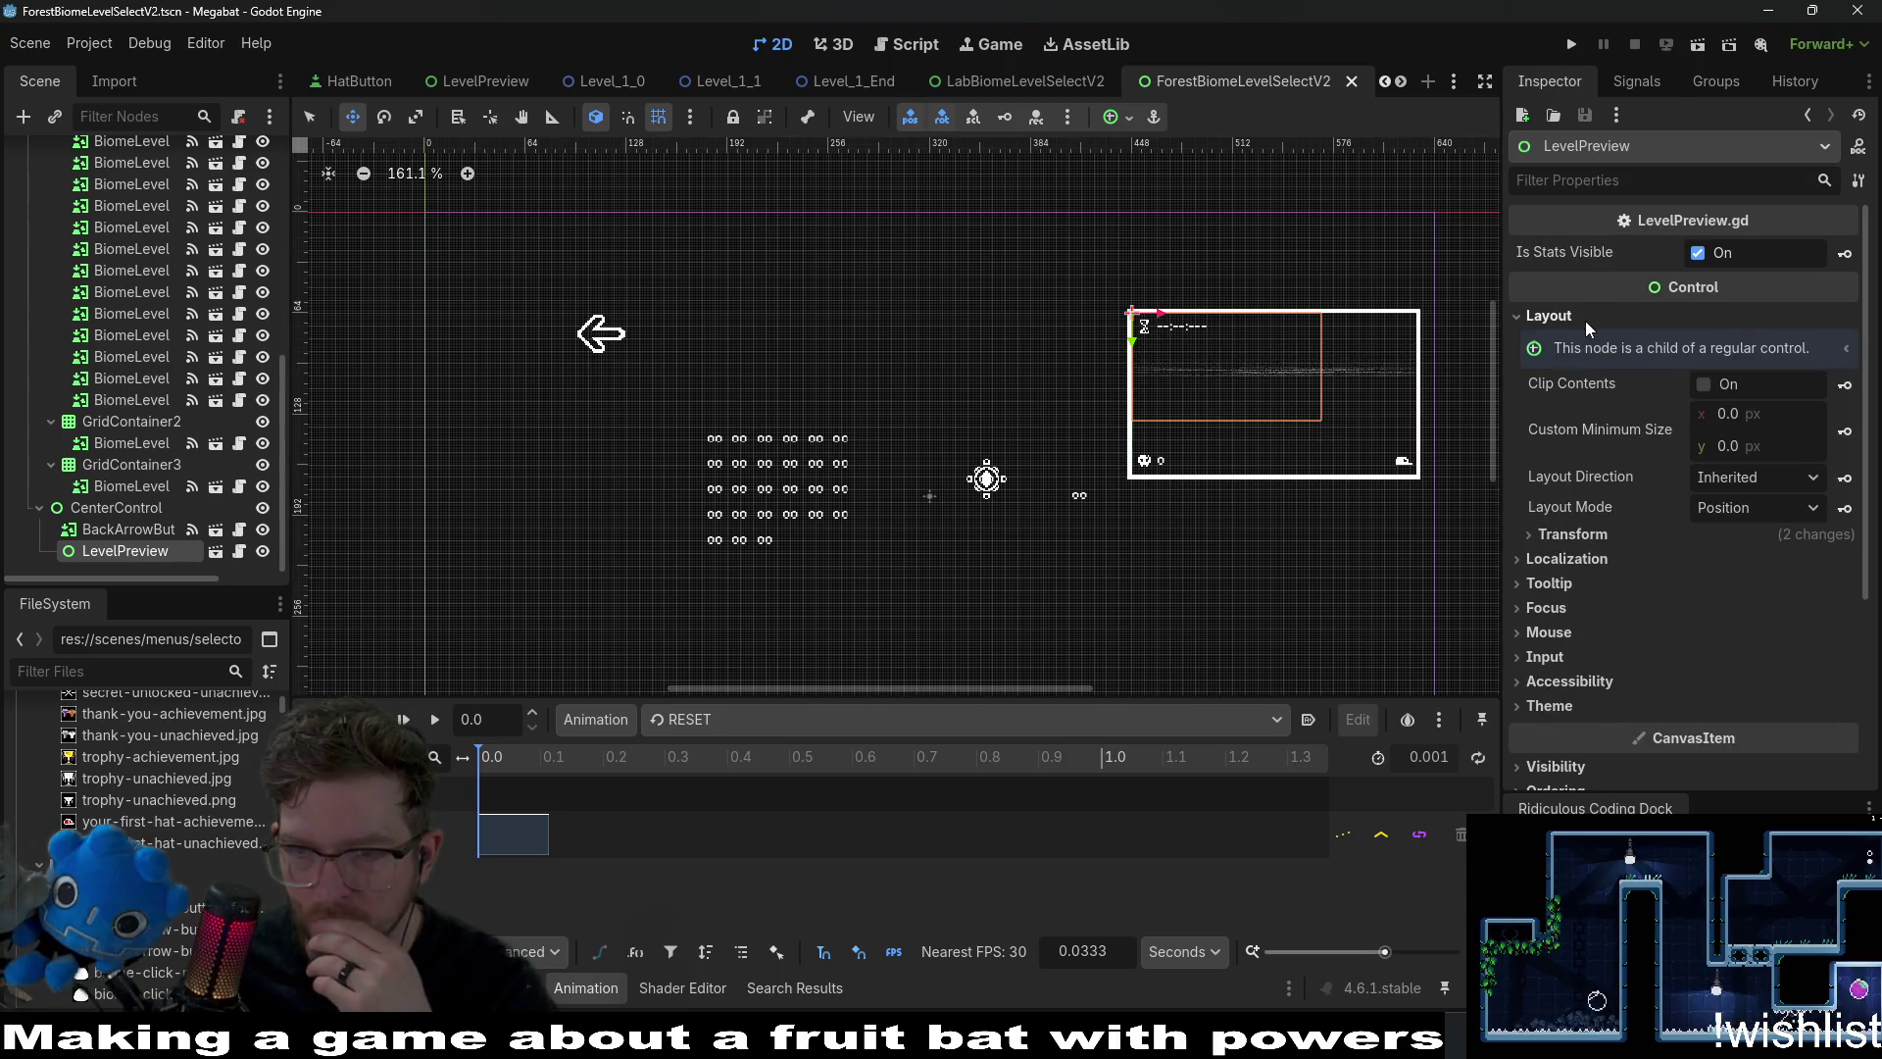
pyautogui.click(1574, 534)
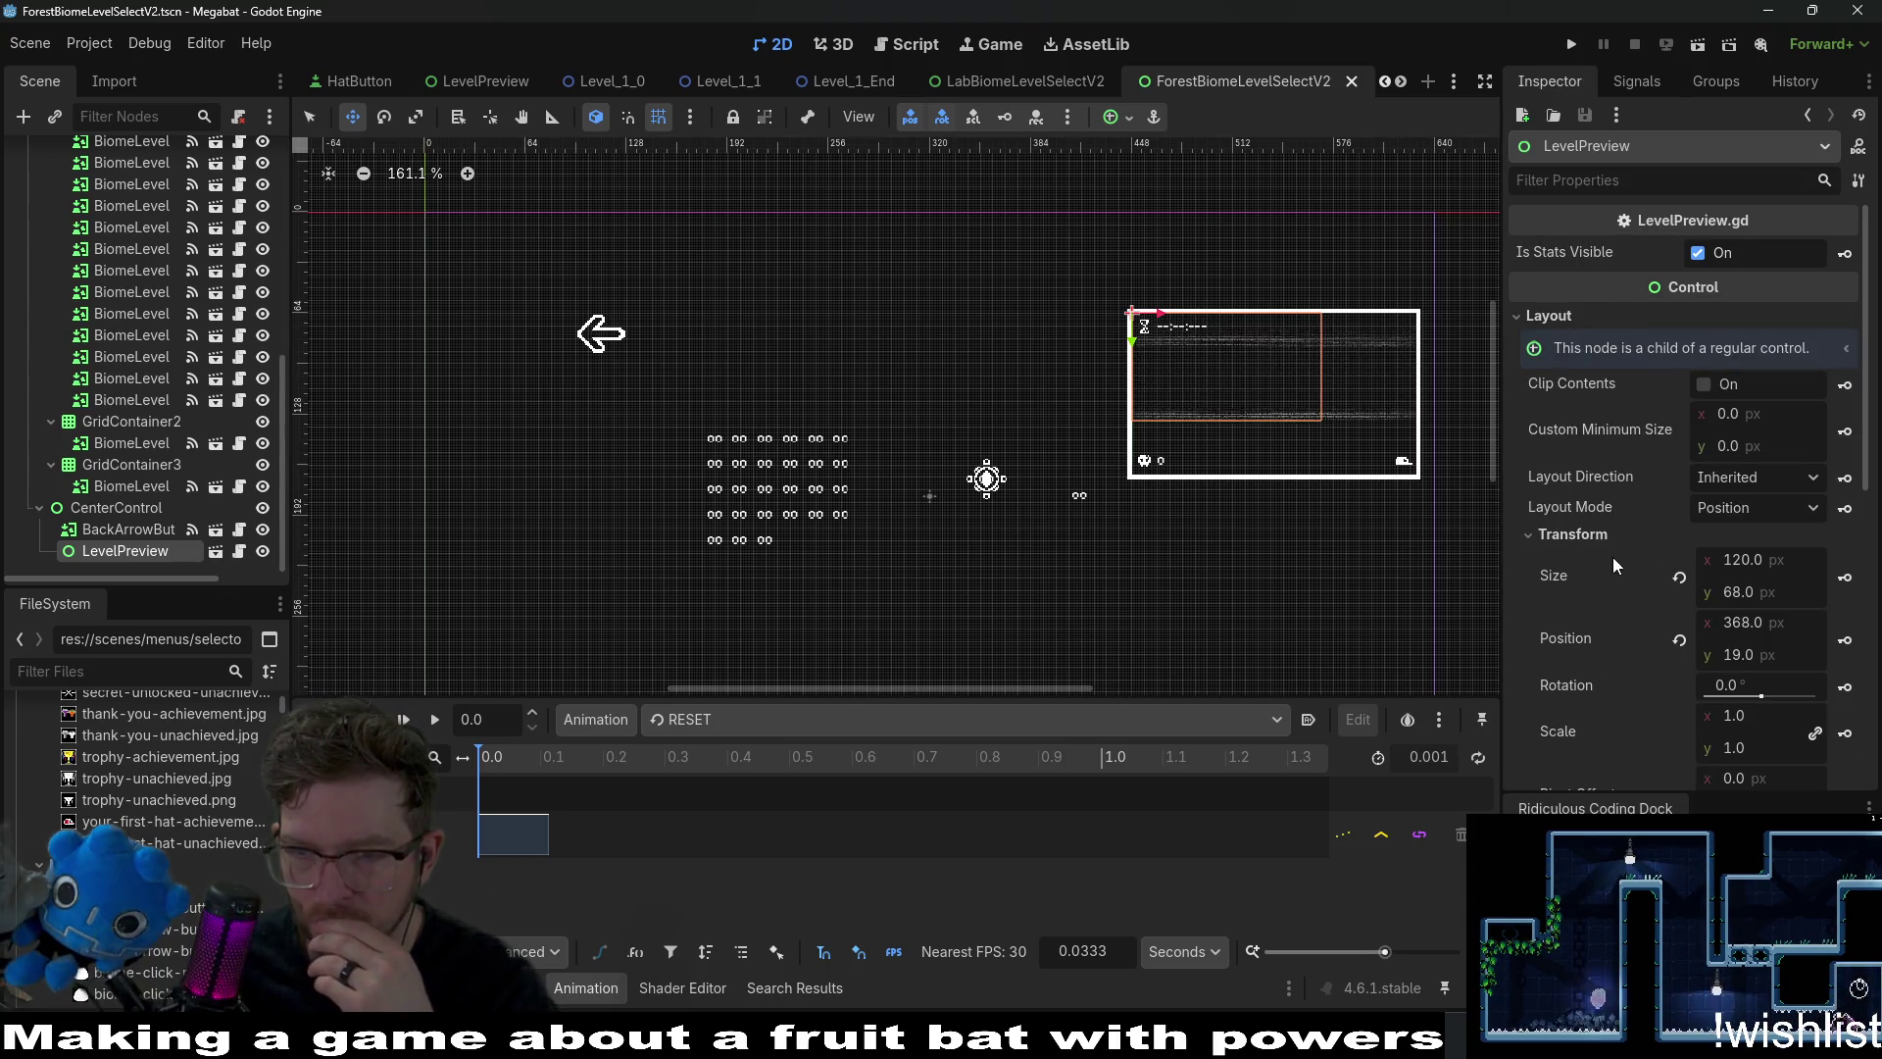
pyautogui.click(1679, 578)
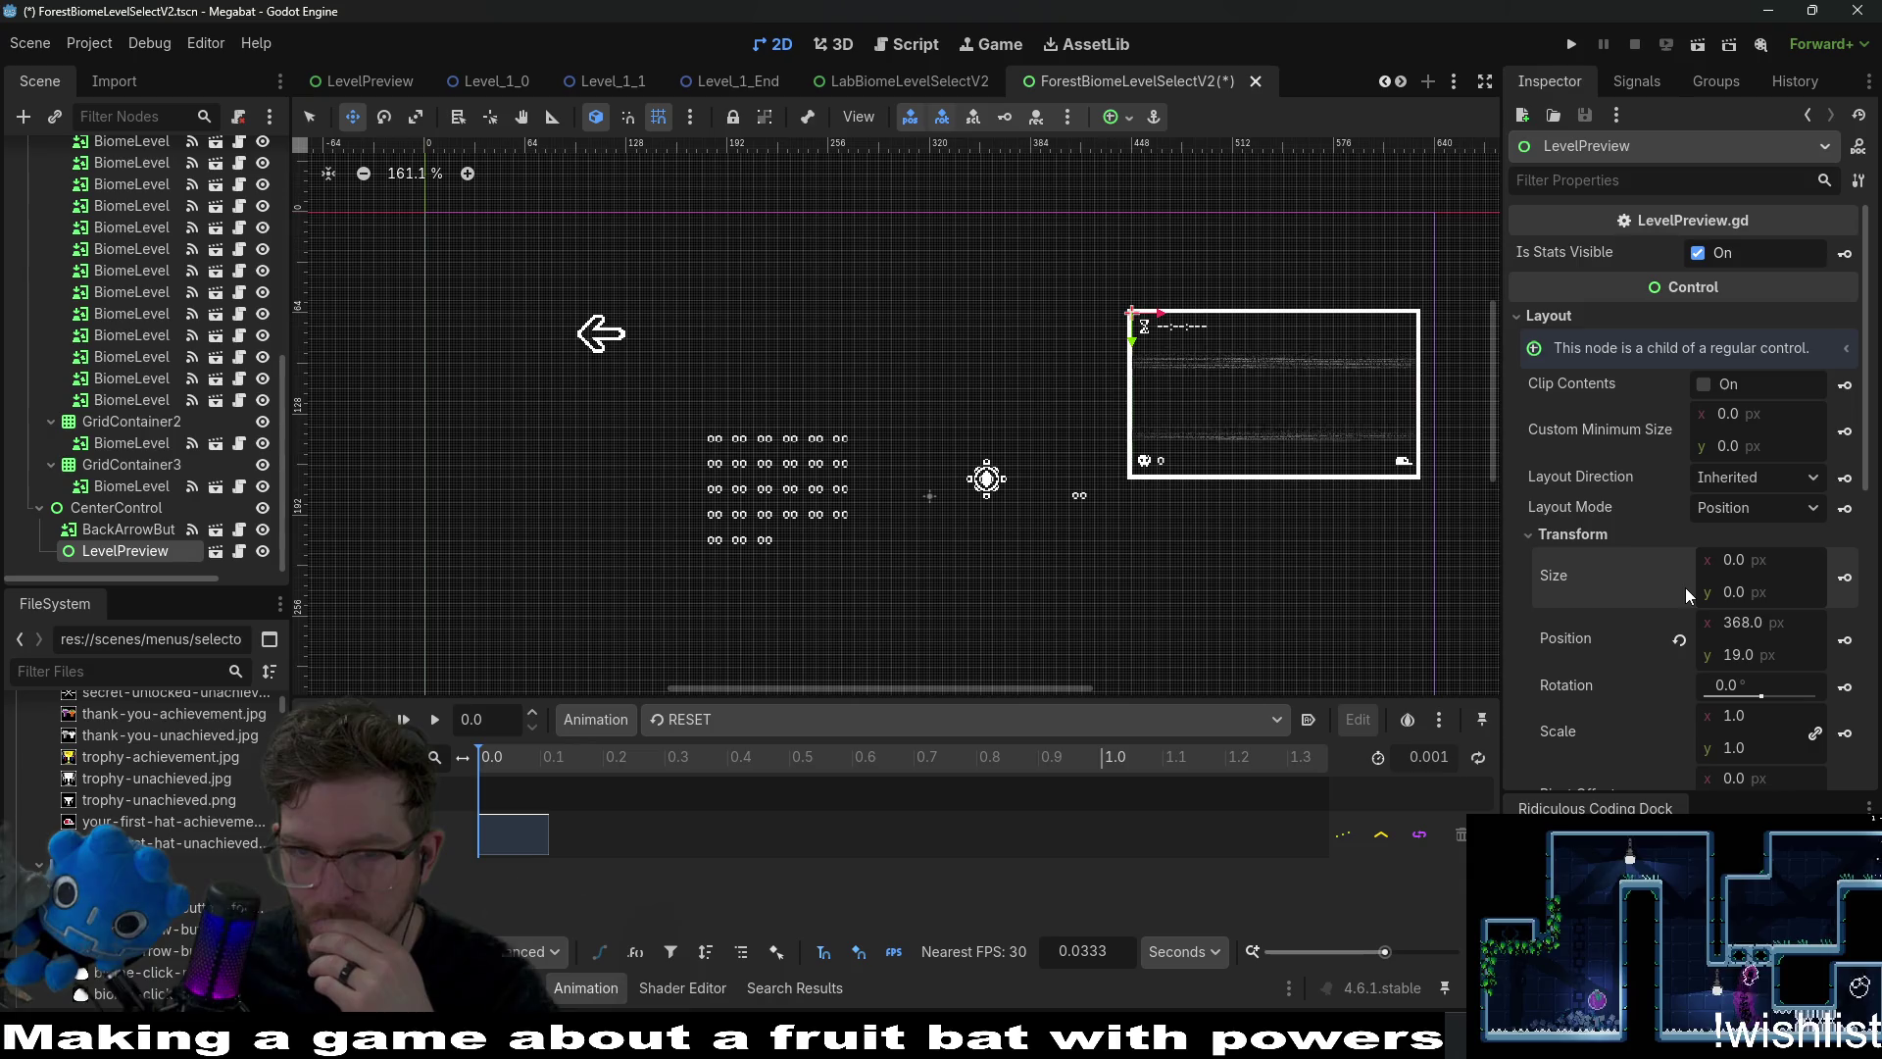
pyautogui.click(1679, 643)
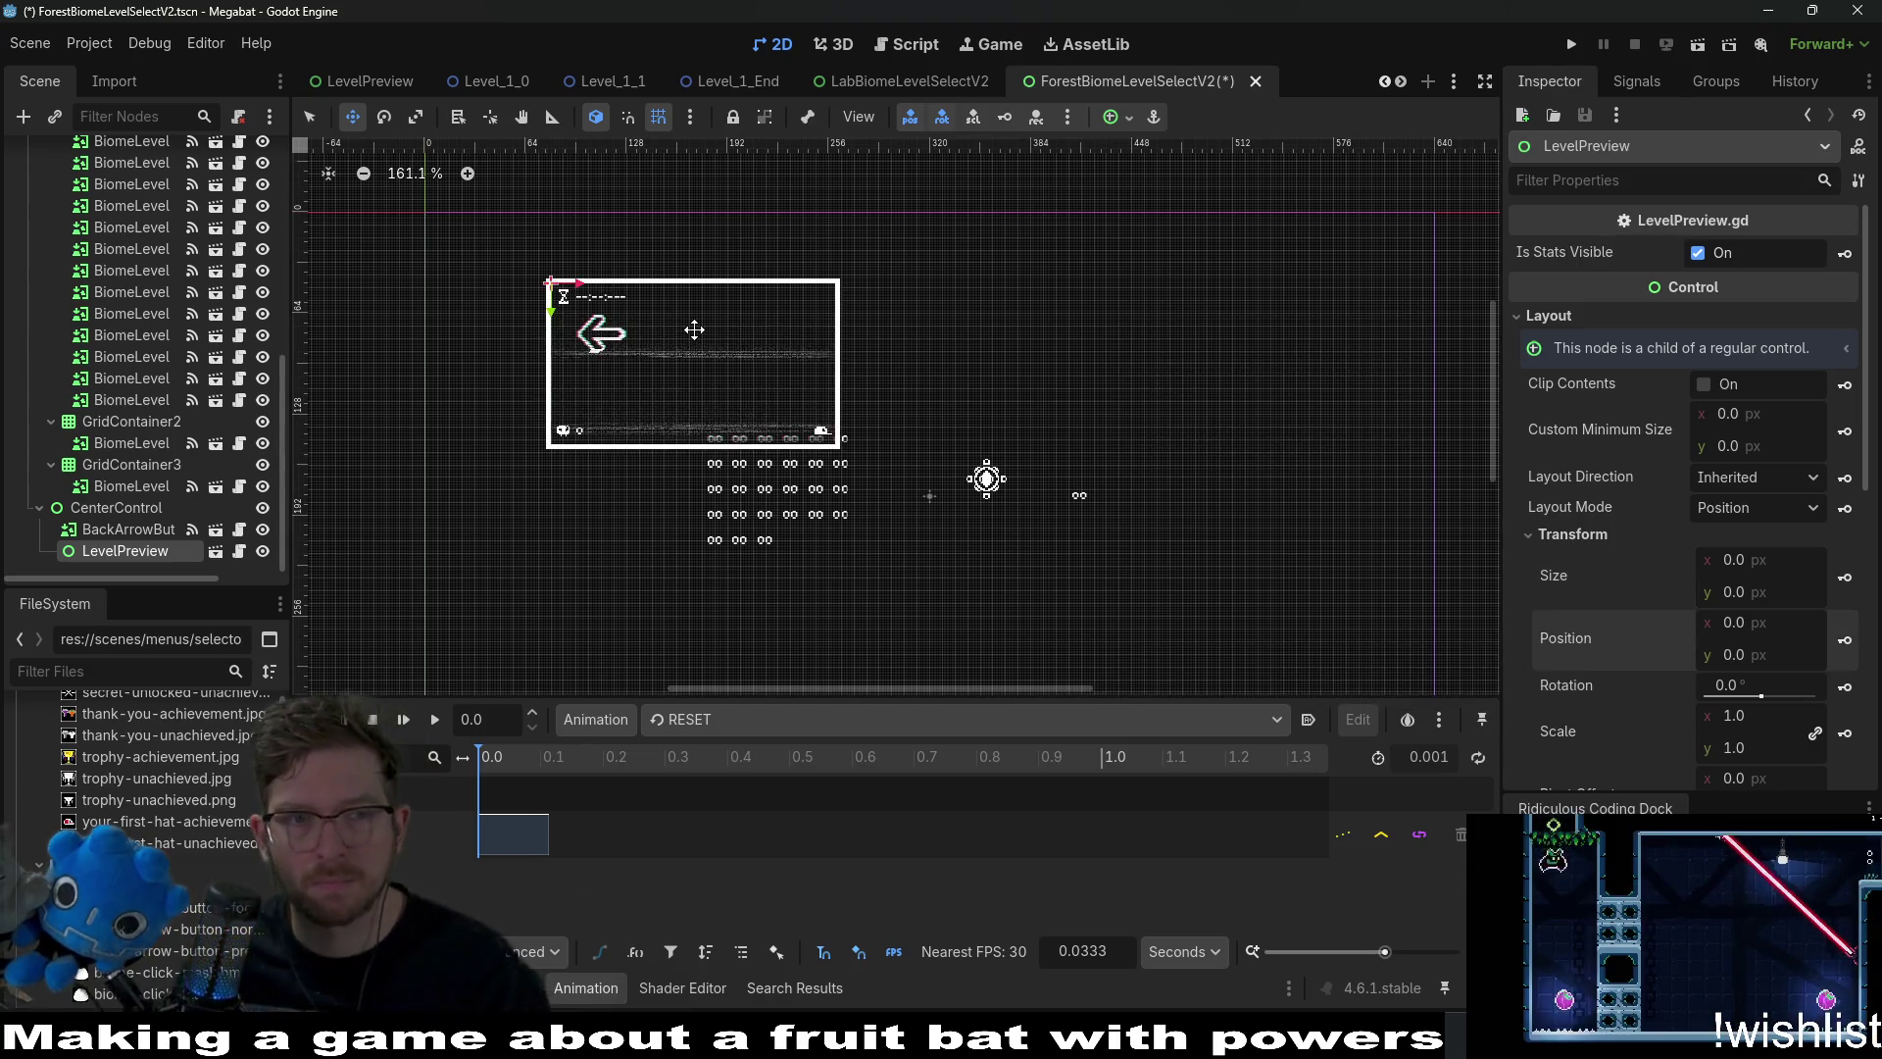
pyautogui.moveTo(601, 334)
pyautogui.mouseDown()
pyautogui.moveTo(1039, 347)
pyautogui.moveTo(1131, 326)
pyautogui.moveTo(1134, 278)
pyautogui.mouseUp()
pyautogui.scroll(12, 1134, 270)
pyautogui.moveTo(1012, 389); pyautogui.dragTo(1009, 341)
pyautogui.scroll(-12, 1008, 341)
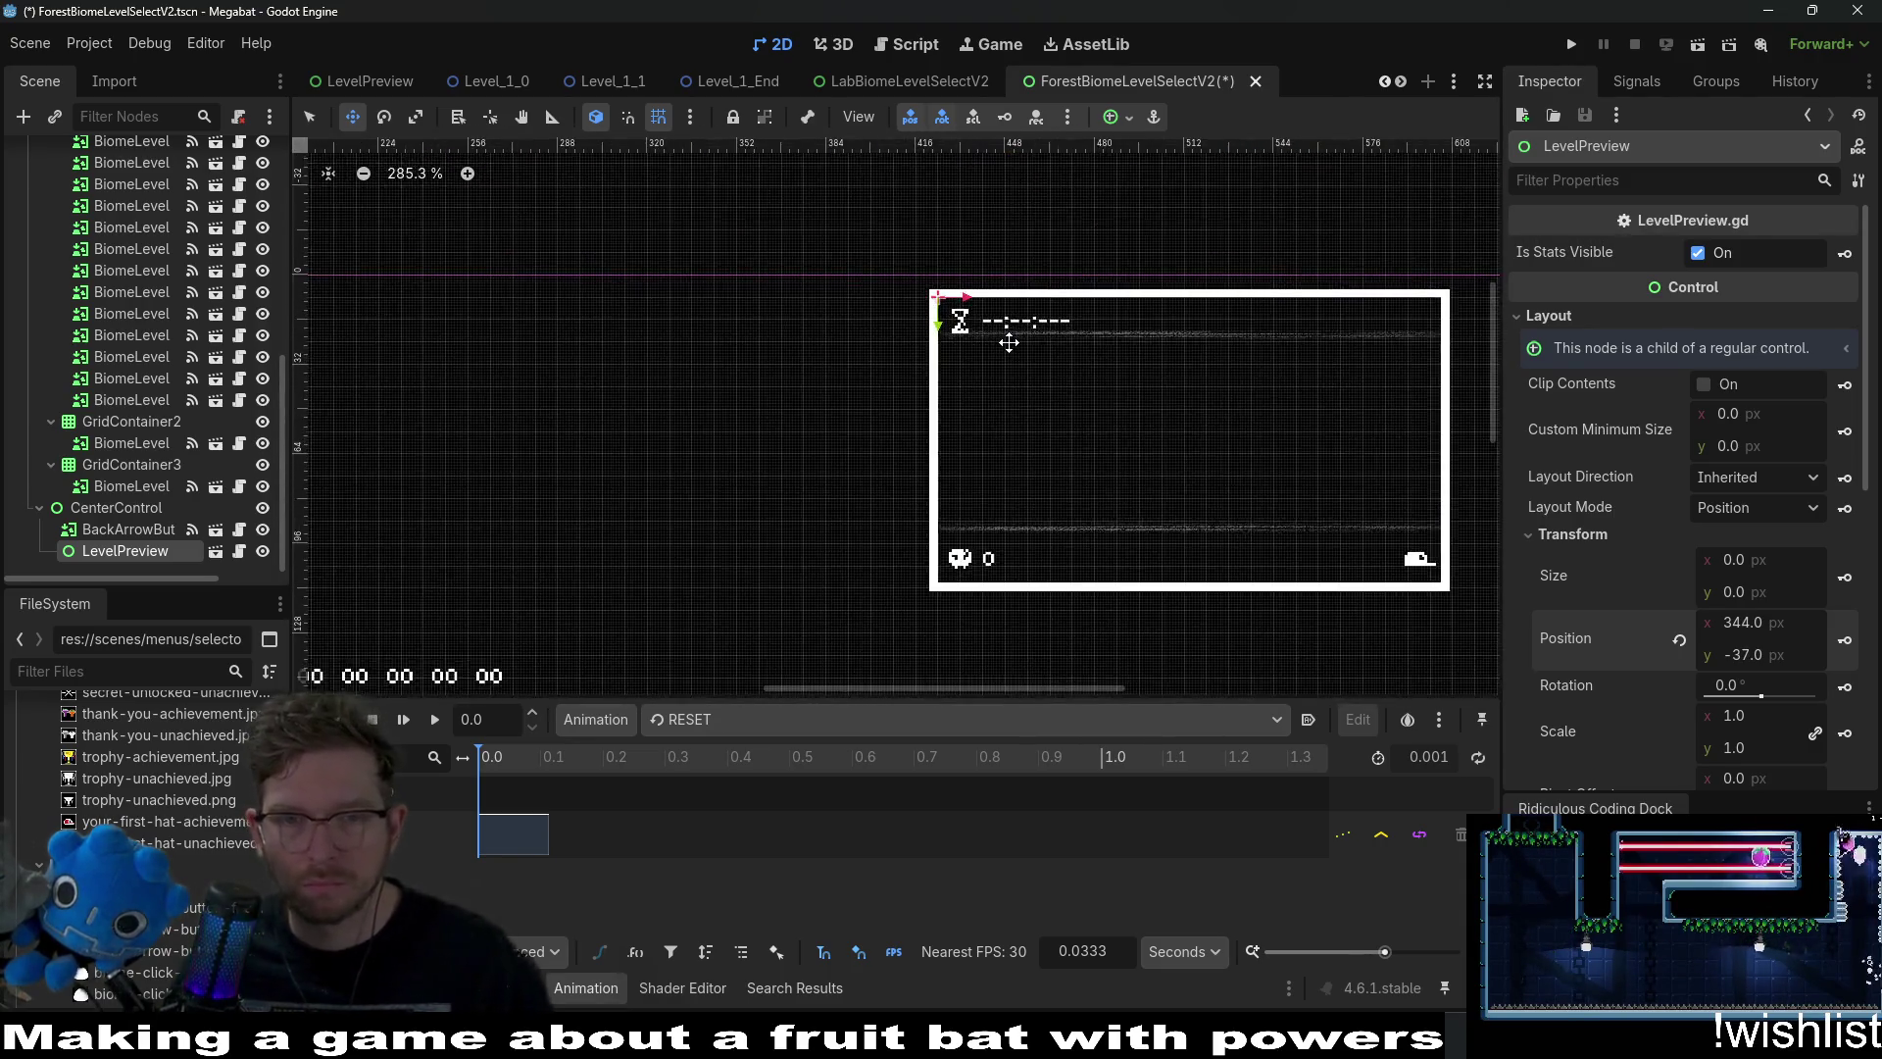
pyautogui.hotkey('ctrl', 's')
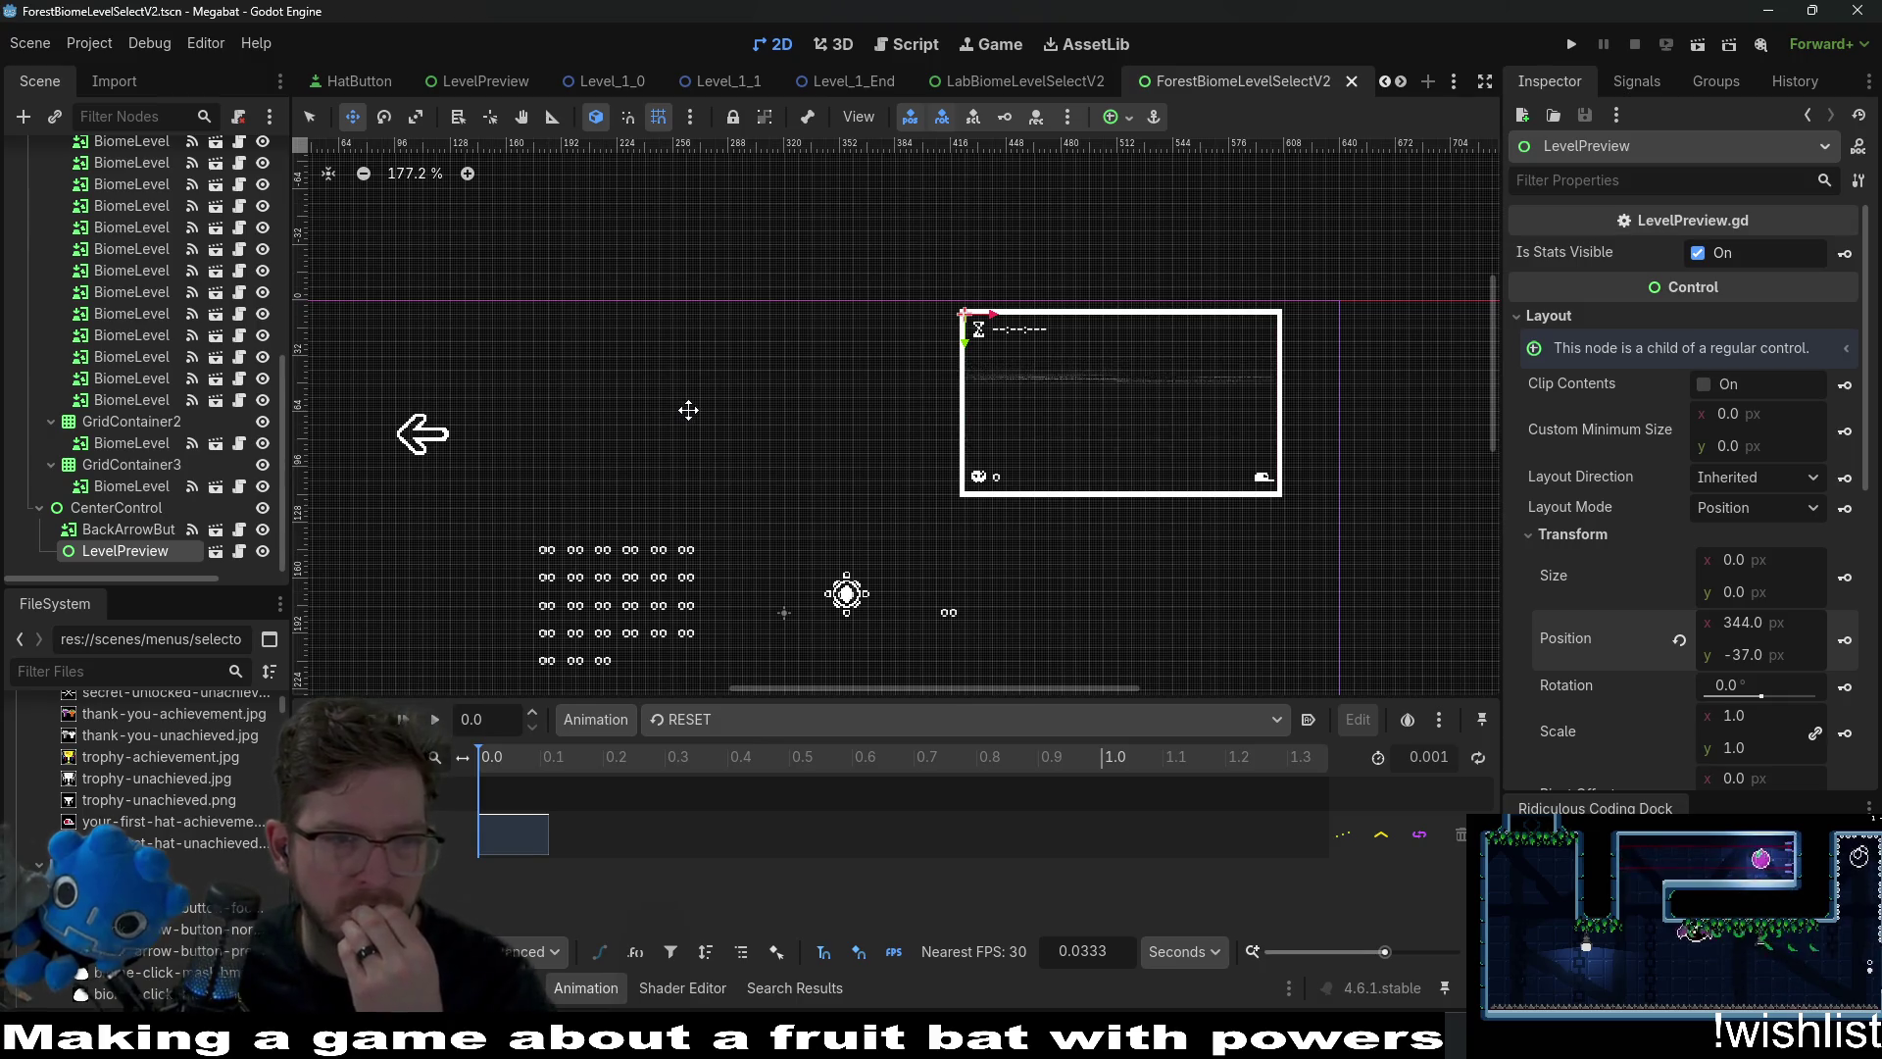
pyautogui.scroll(-5, 1081, 441)
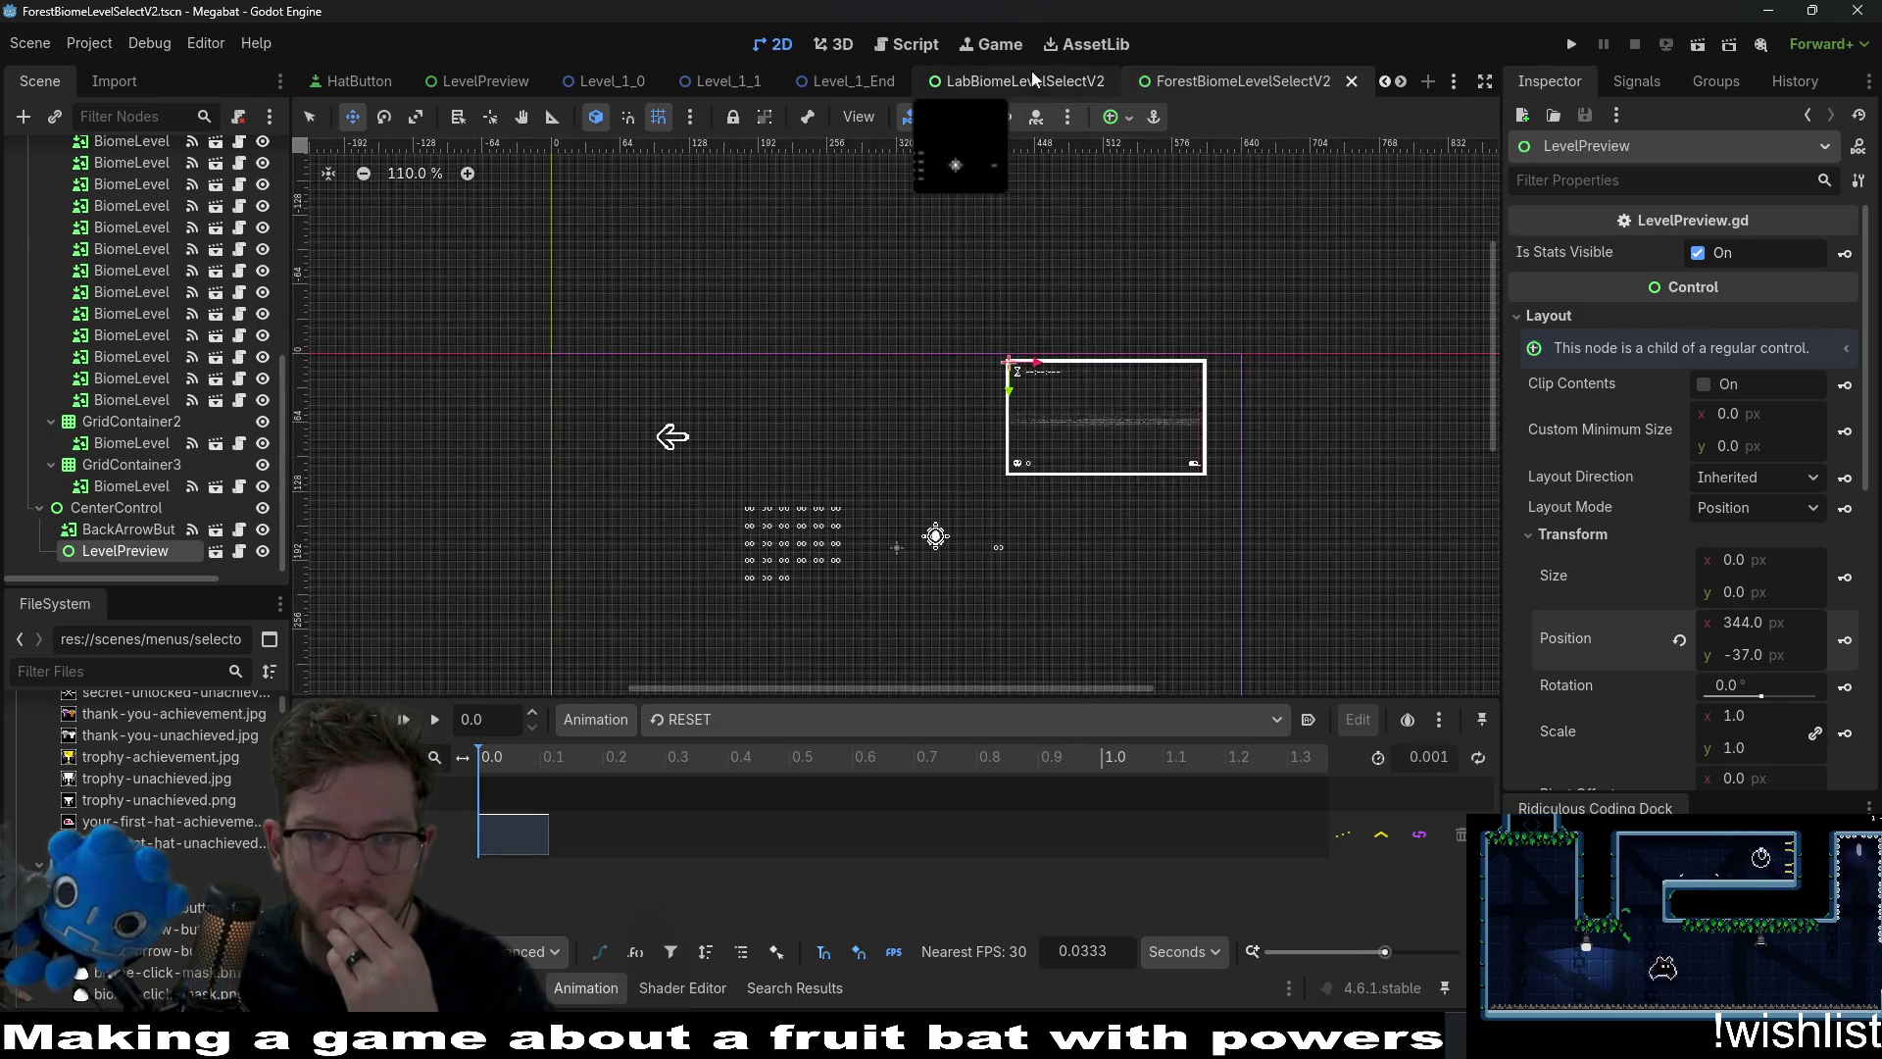
# Revert the LabBiomeLevelSelectV2 LevelPreview size to 0×0 and save the scene.
pyautogui.click(1033, 78)
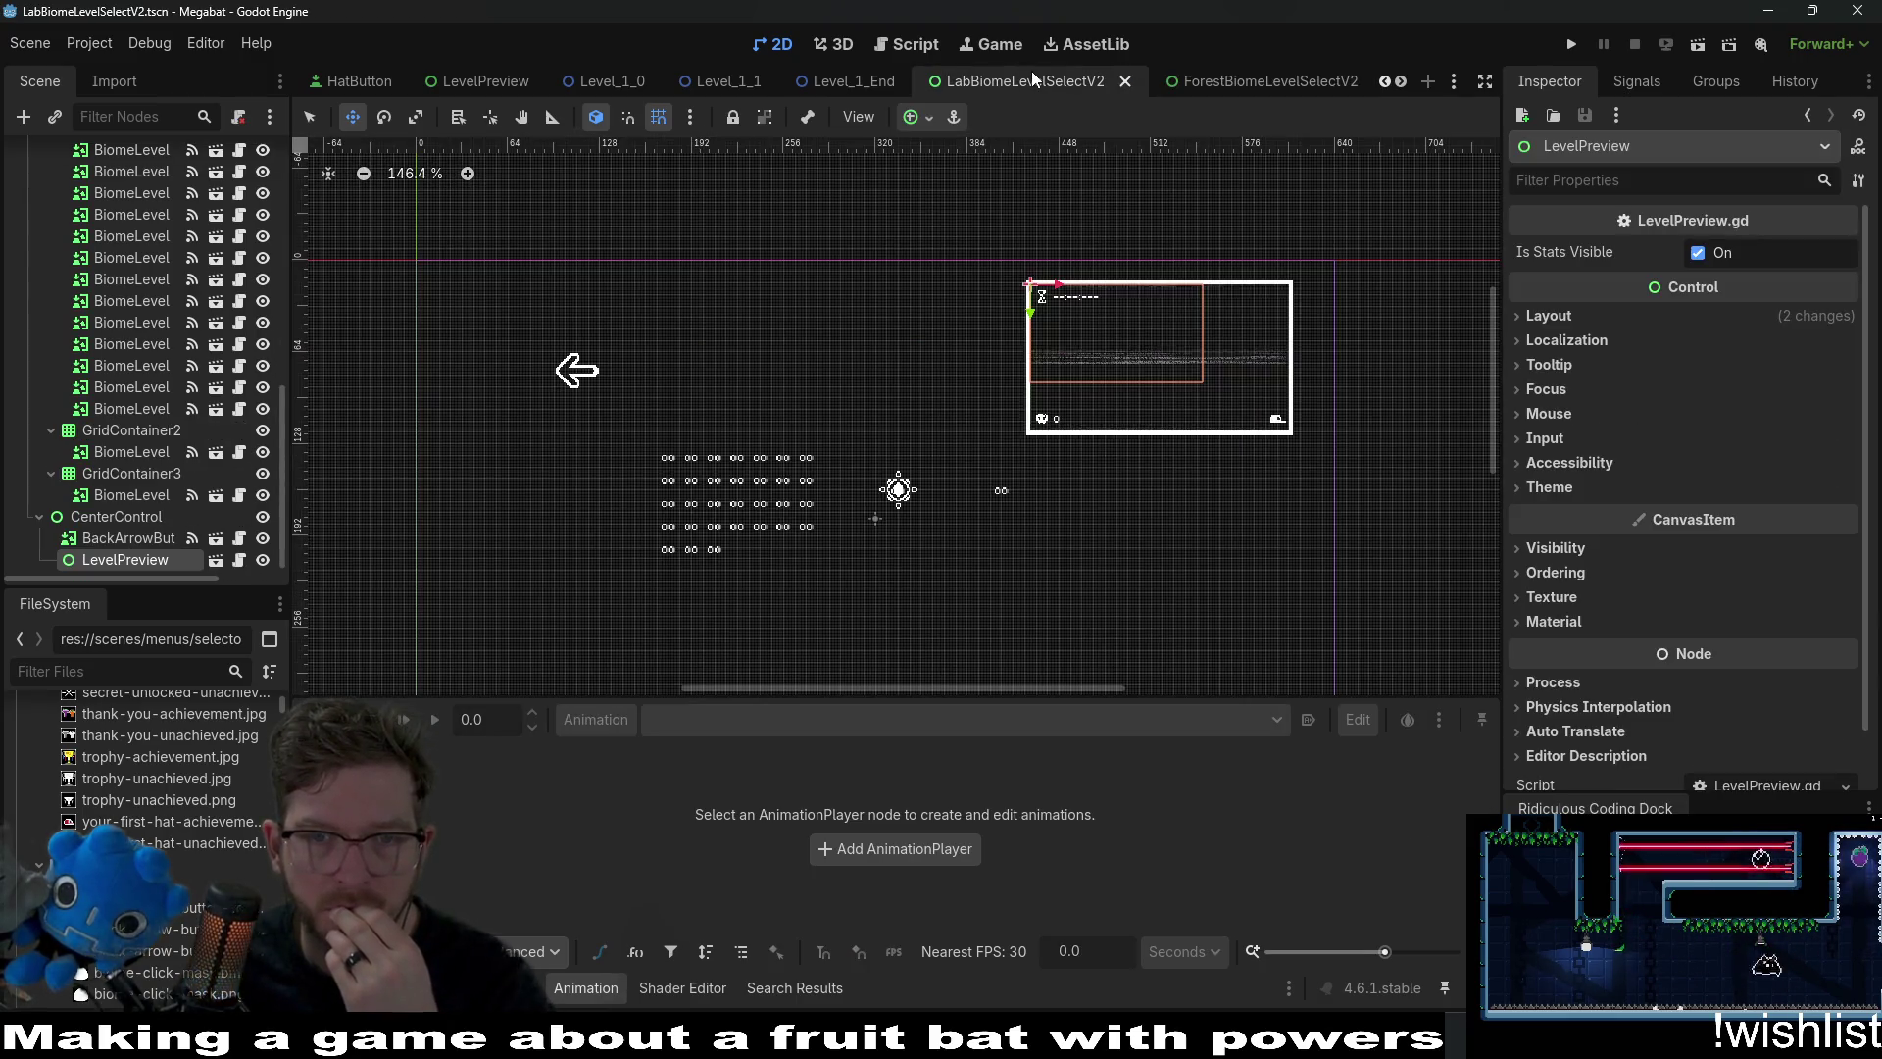
pyautogui.click(1624, 311)
pyautogui.click(1709, 543)
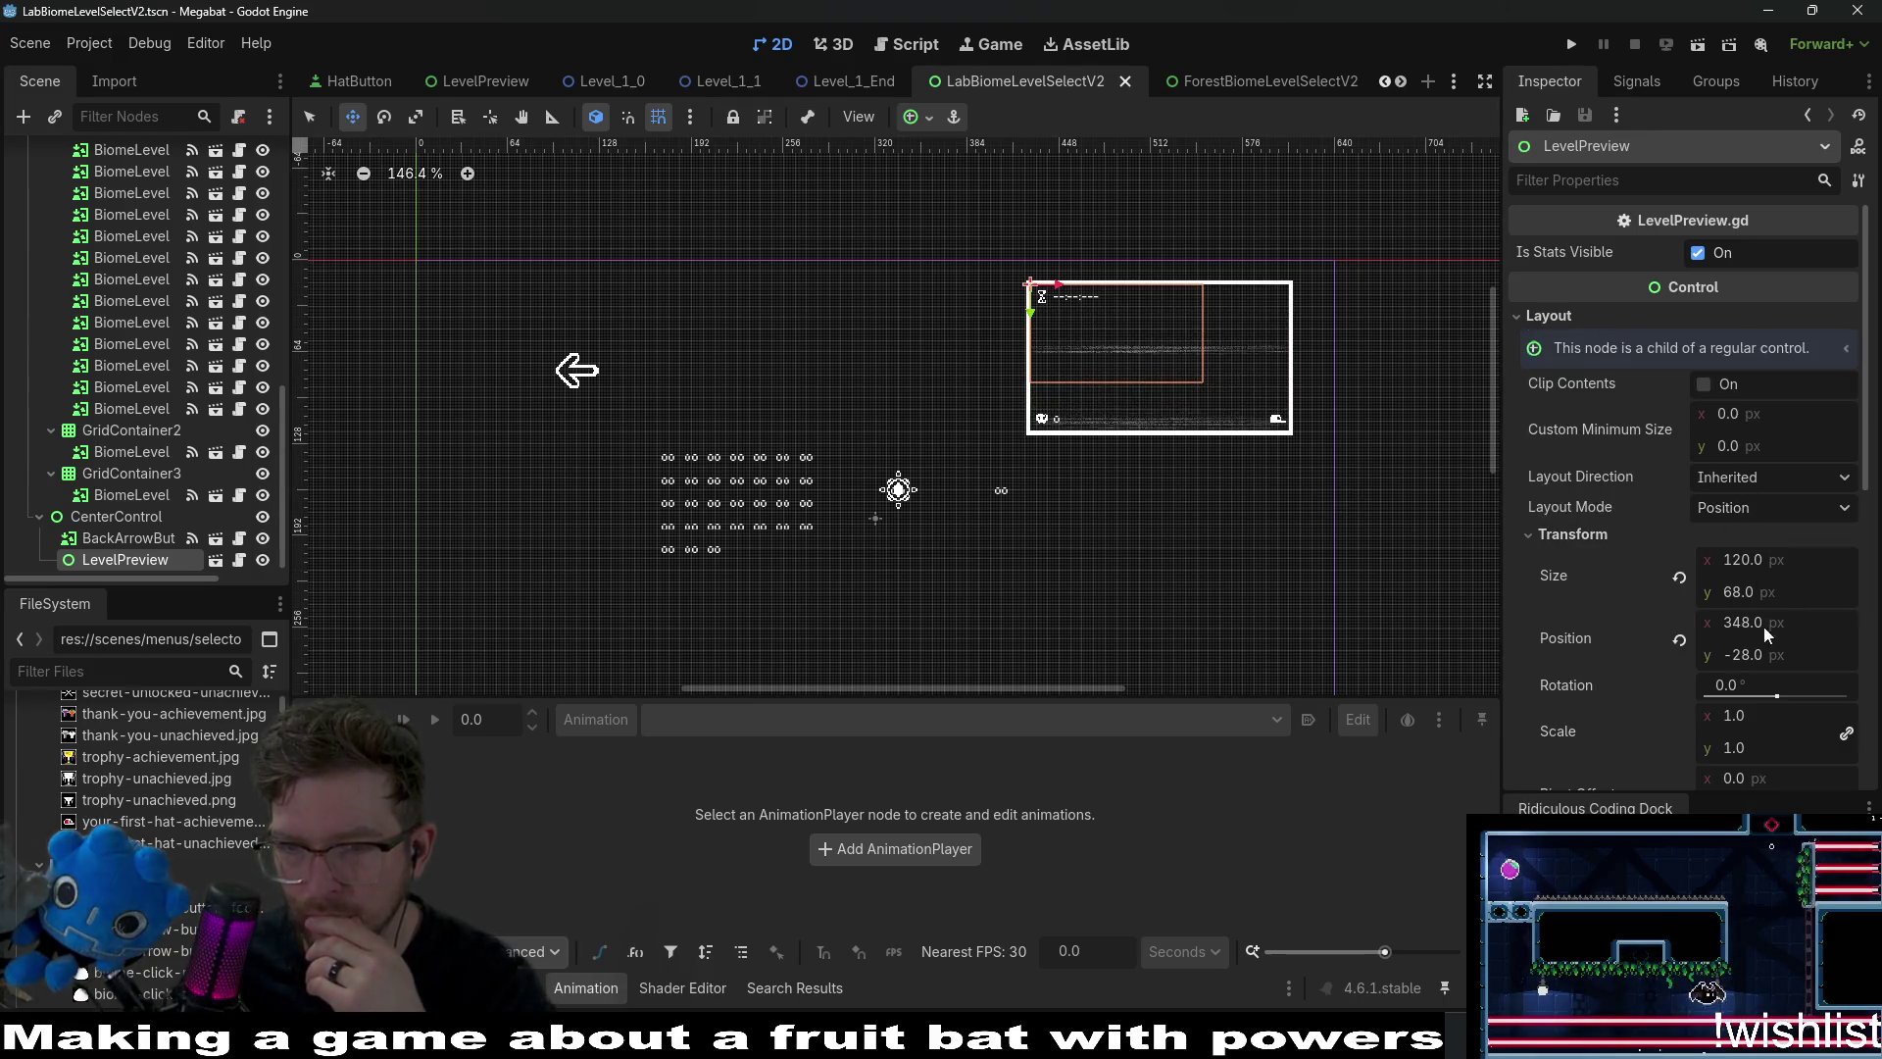
pyautogui.click(1682, 580)
pyautogui.hotkey('ctrl', 's')
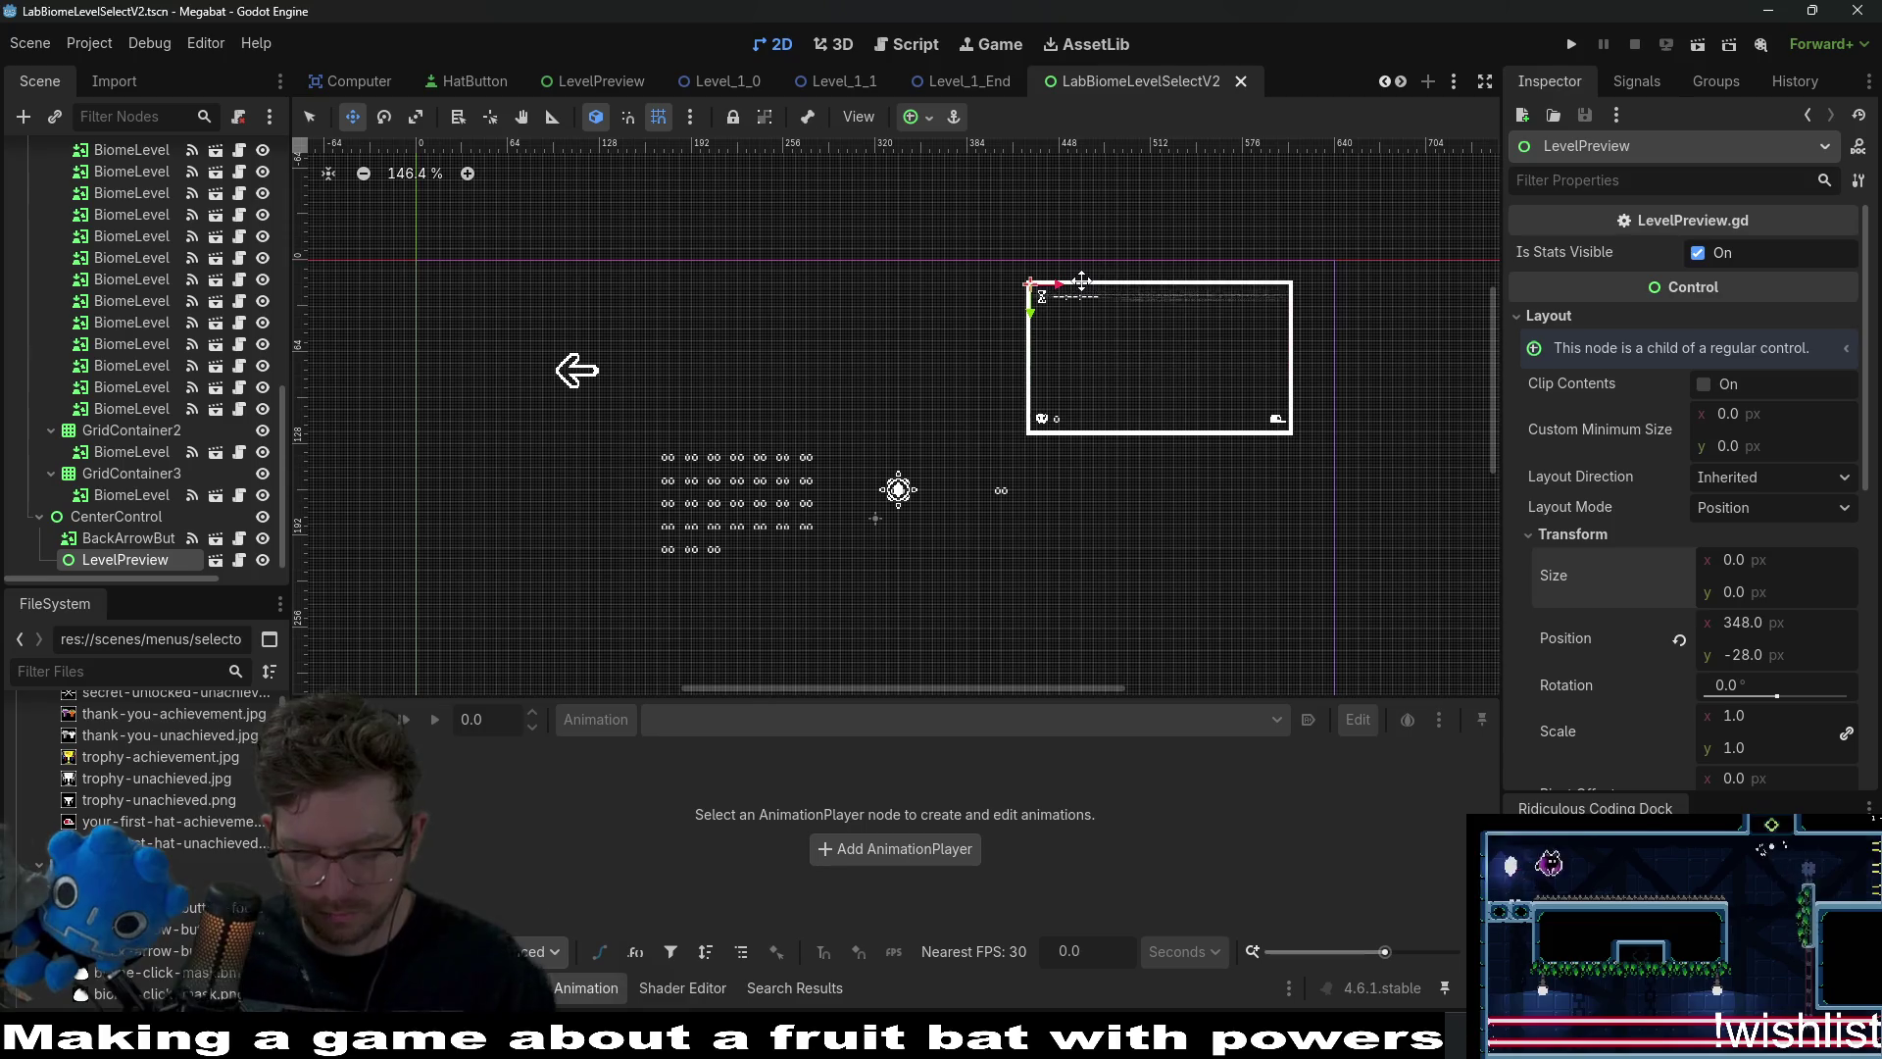
# Quick-open DesertBiomeLevelSelectV2 and revert its LevelPreview size to default.
pyautogui.hotkey('shift', 'alt', 'o')
pyautogui.write('desert')
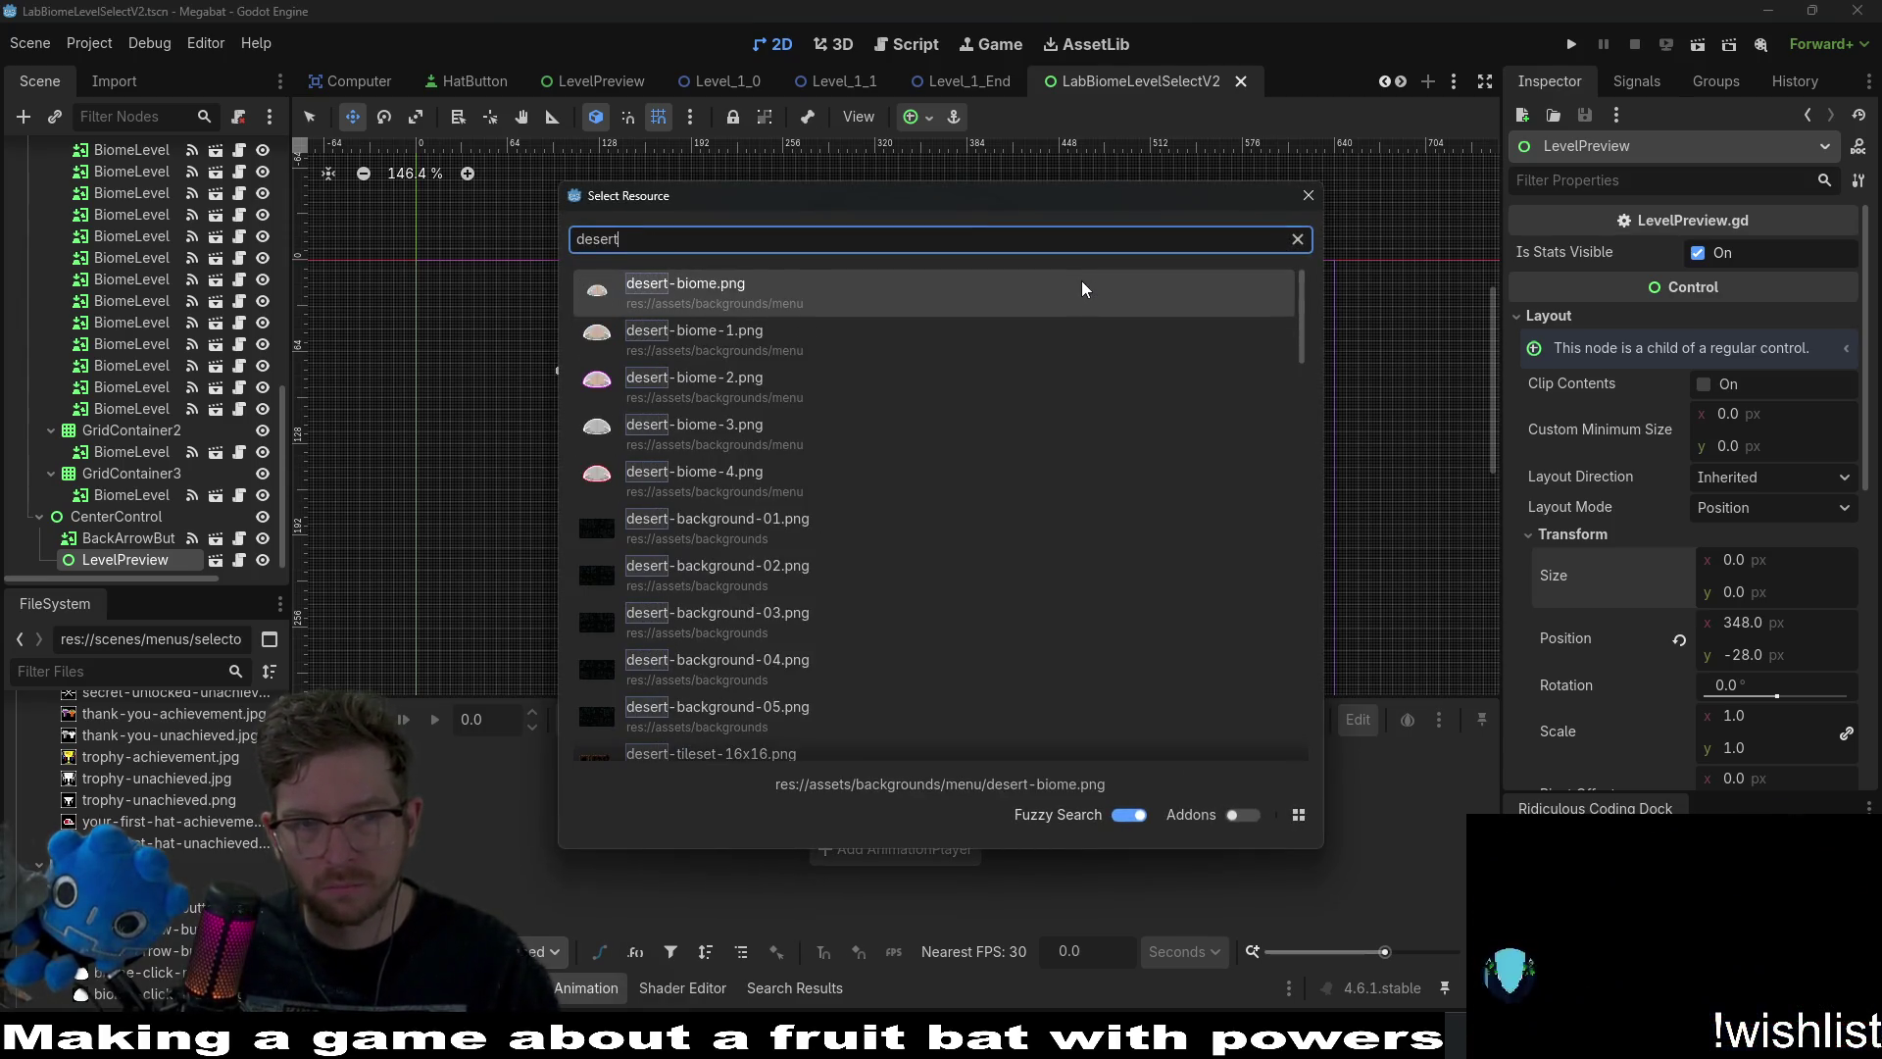
pyautogui.write('biomel')
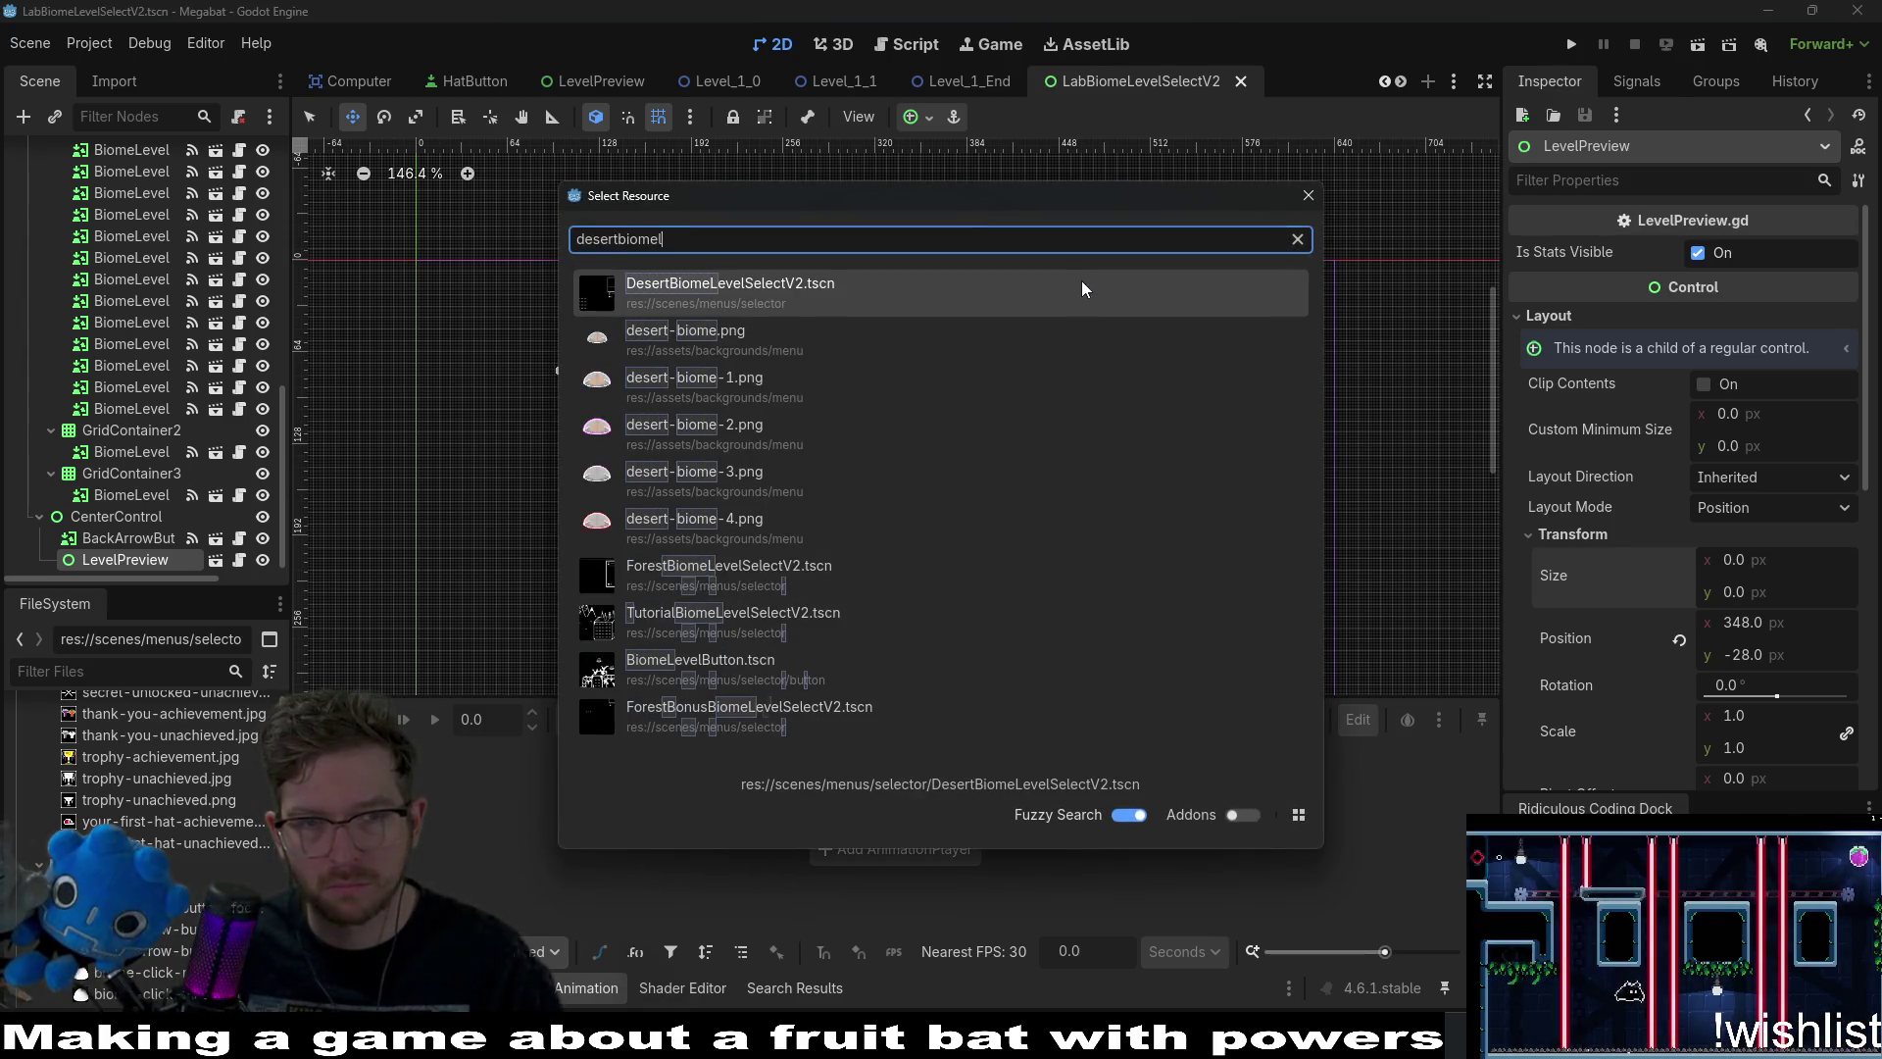
pyautogui.press('Return')
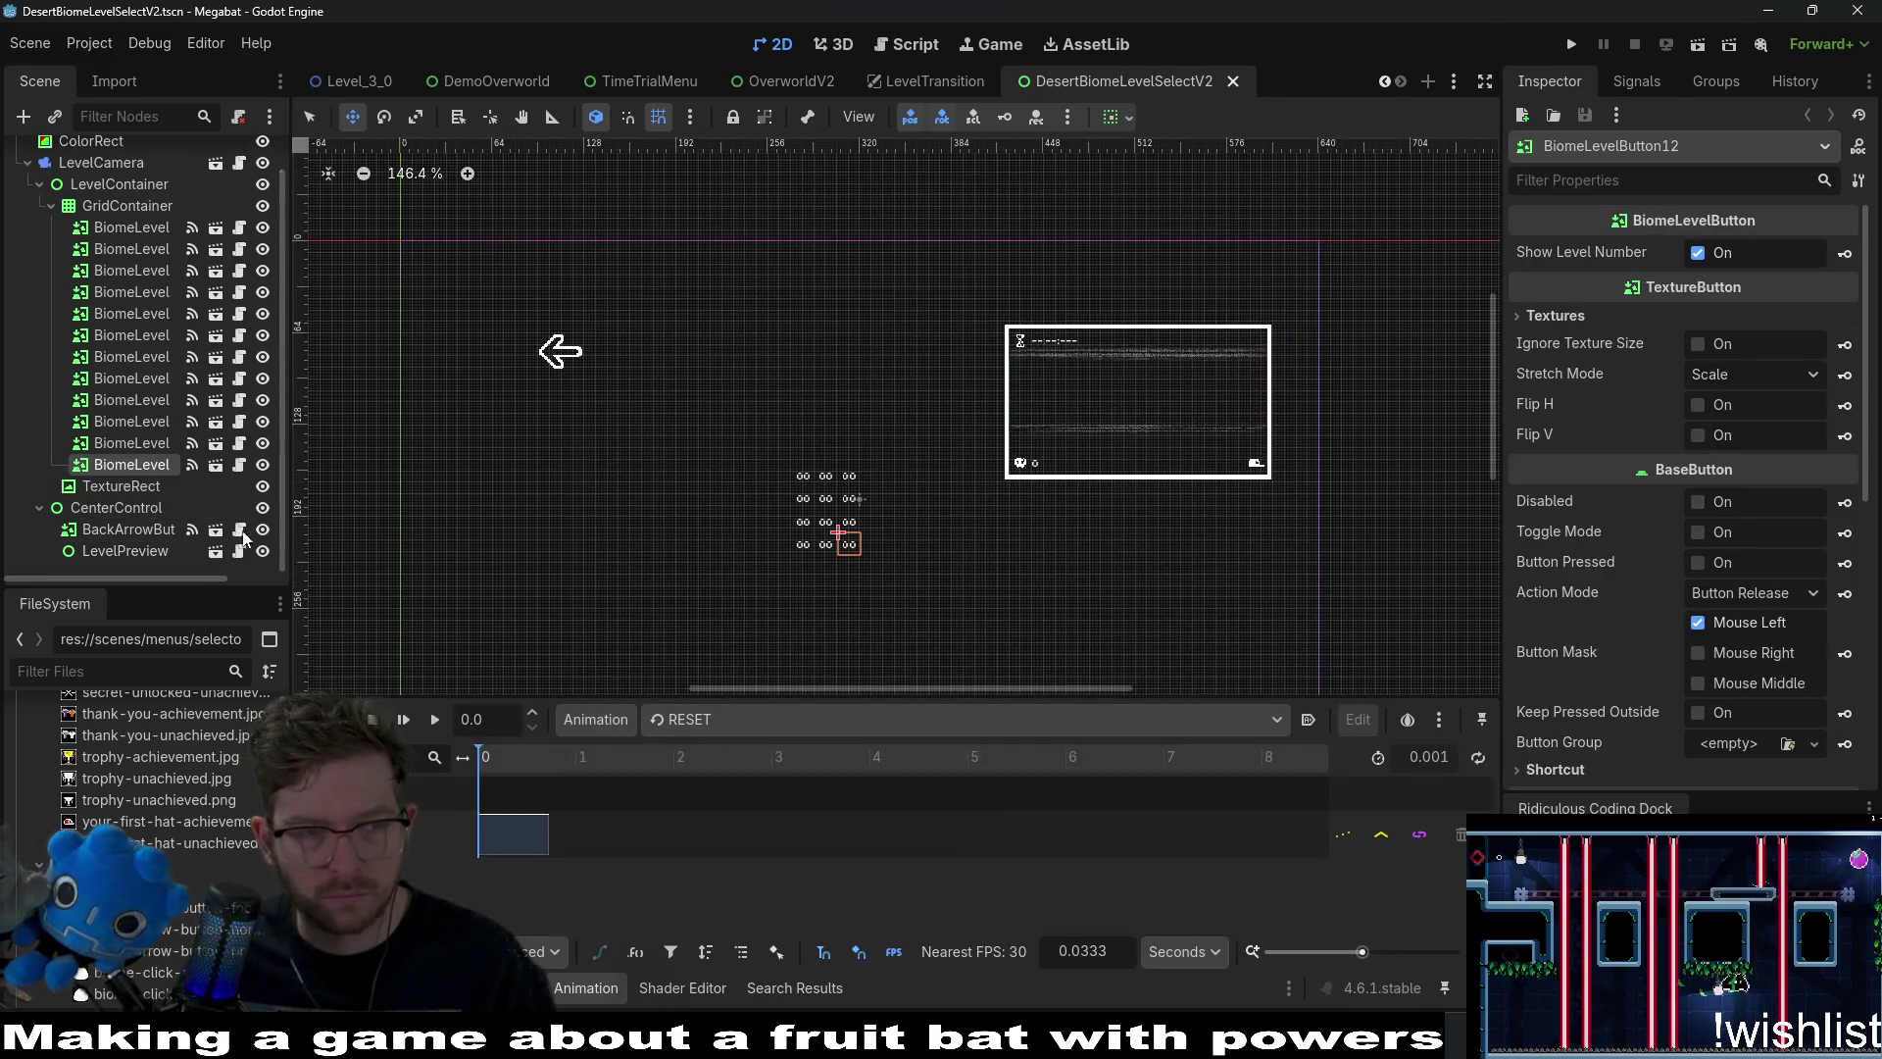
pyautogui.click(137, 551)
pyautogui.click(1559, 318)
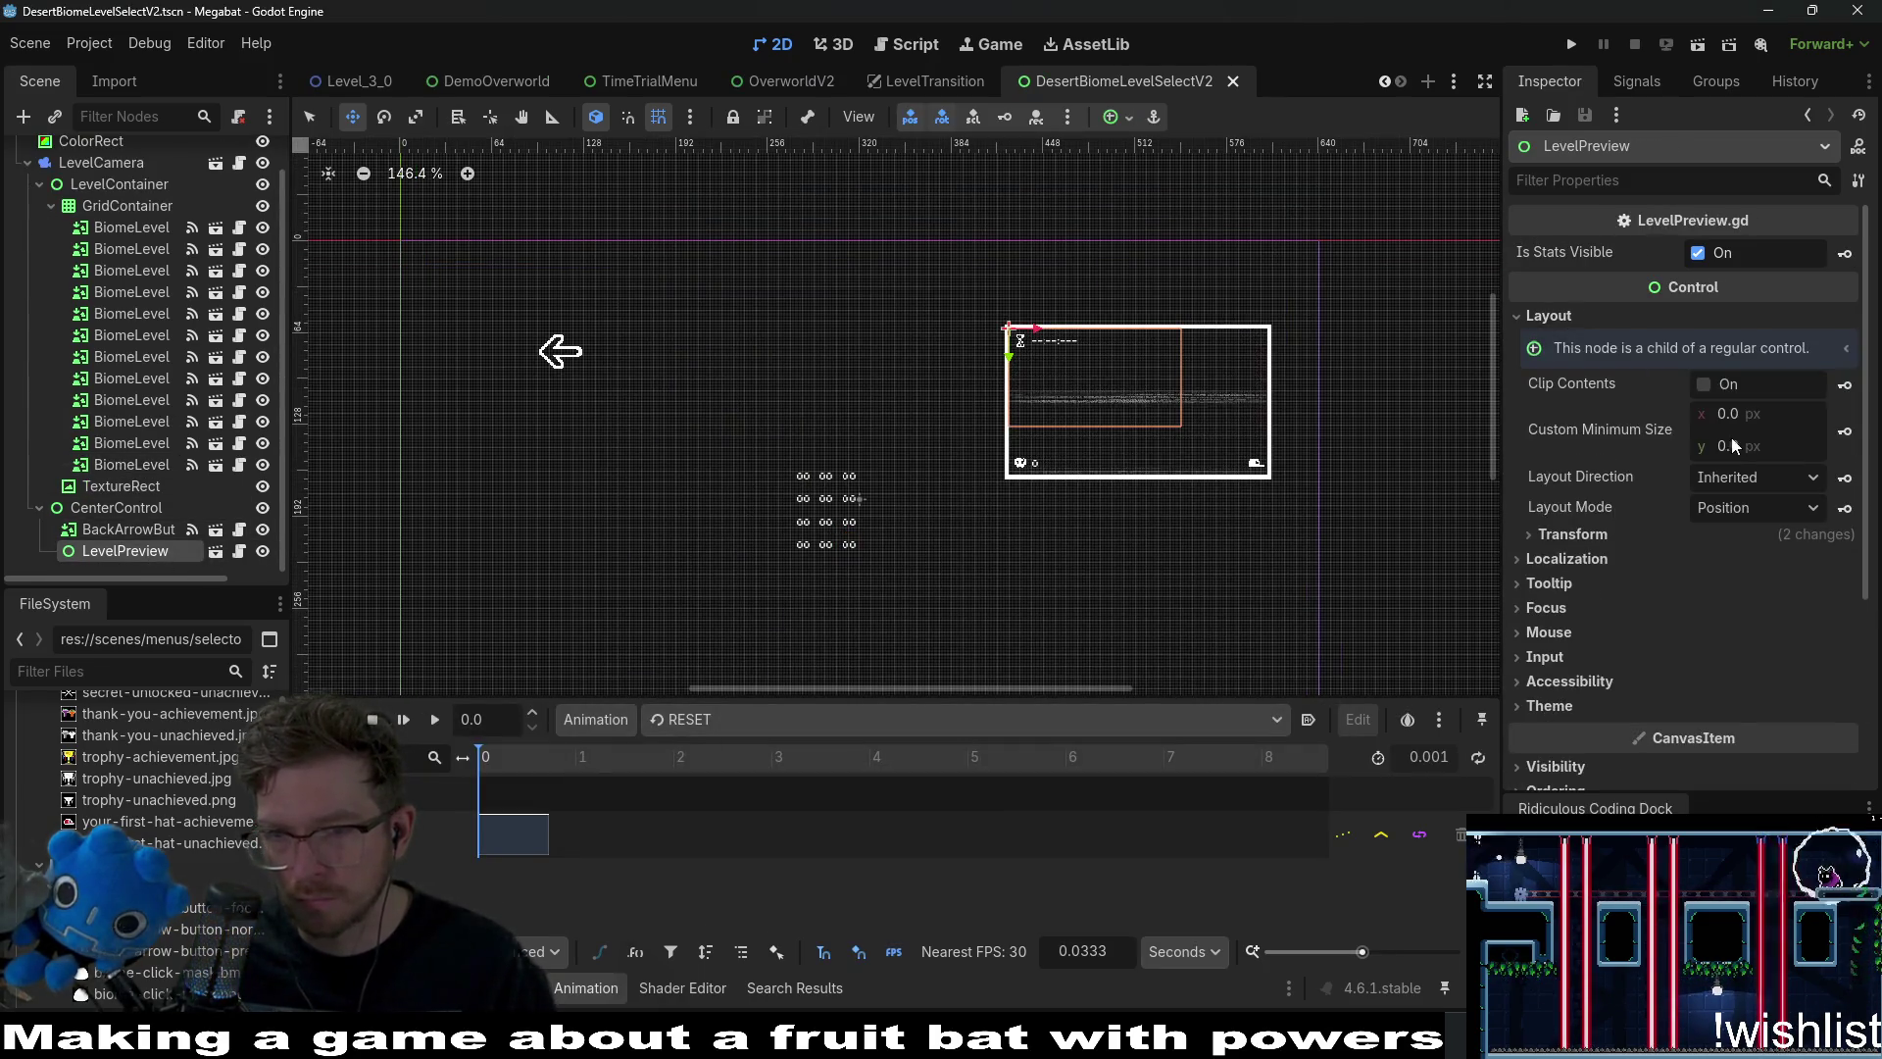
pyautogui.click(1720, 533)
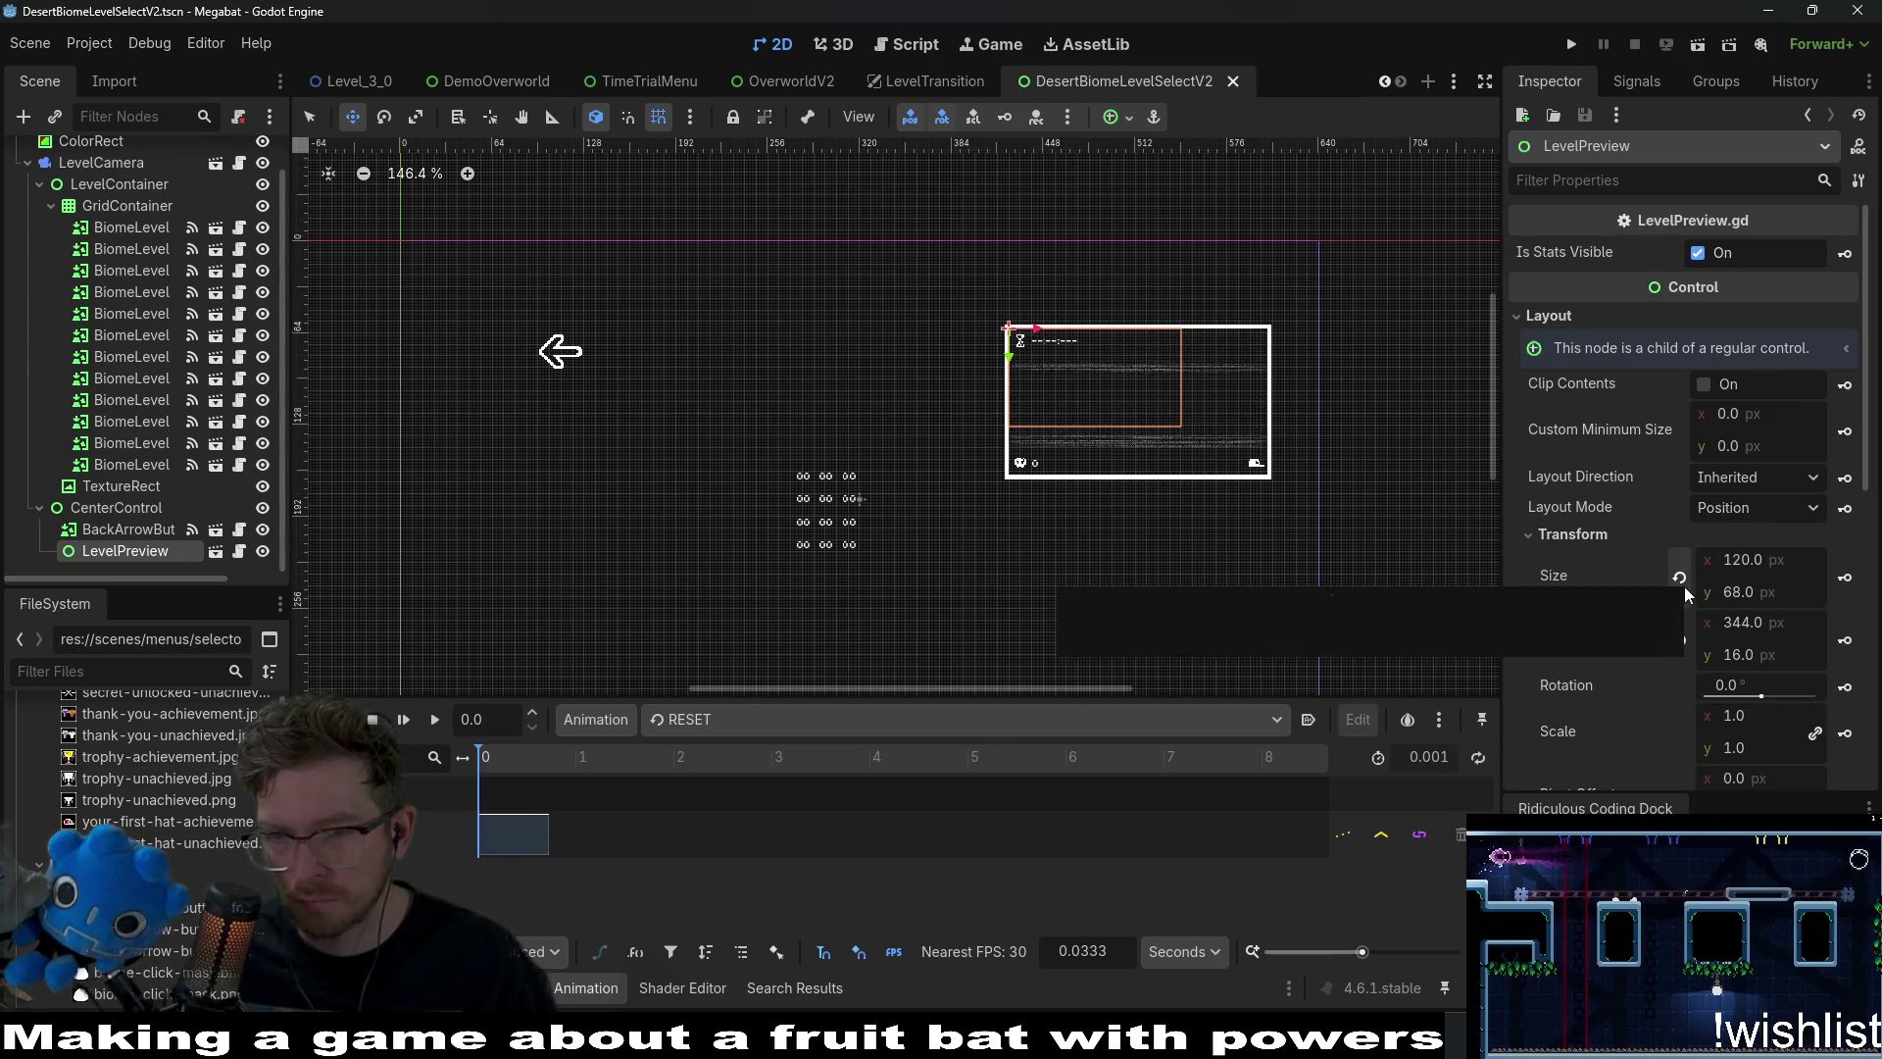
pyautogui.click(1684, 586)
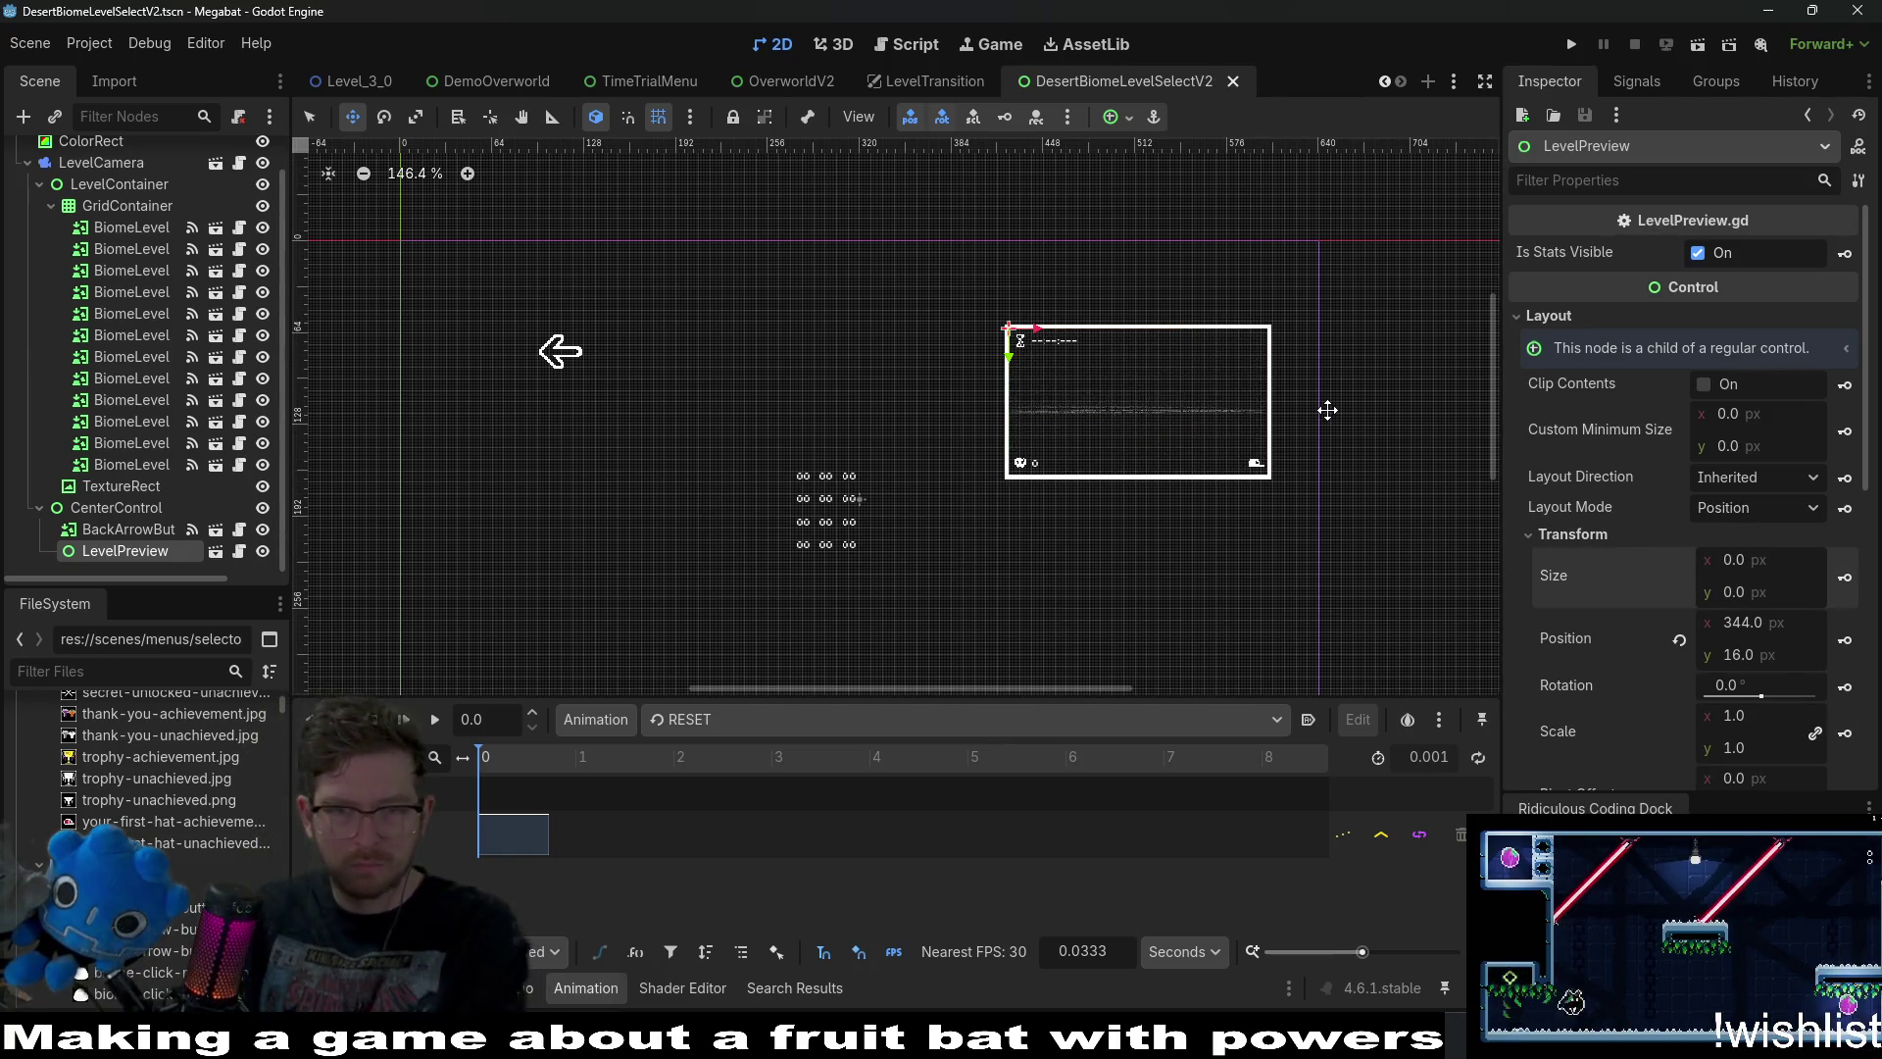
# Quick-open DemoOverworld, reset its LevelPreview size to 0 × 0, save, and stop the game.
pyautogui.hotkey('shift', 'alt', 'o')
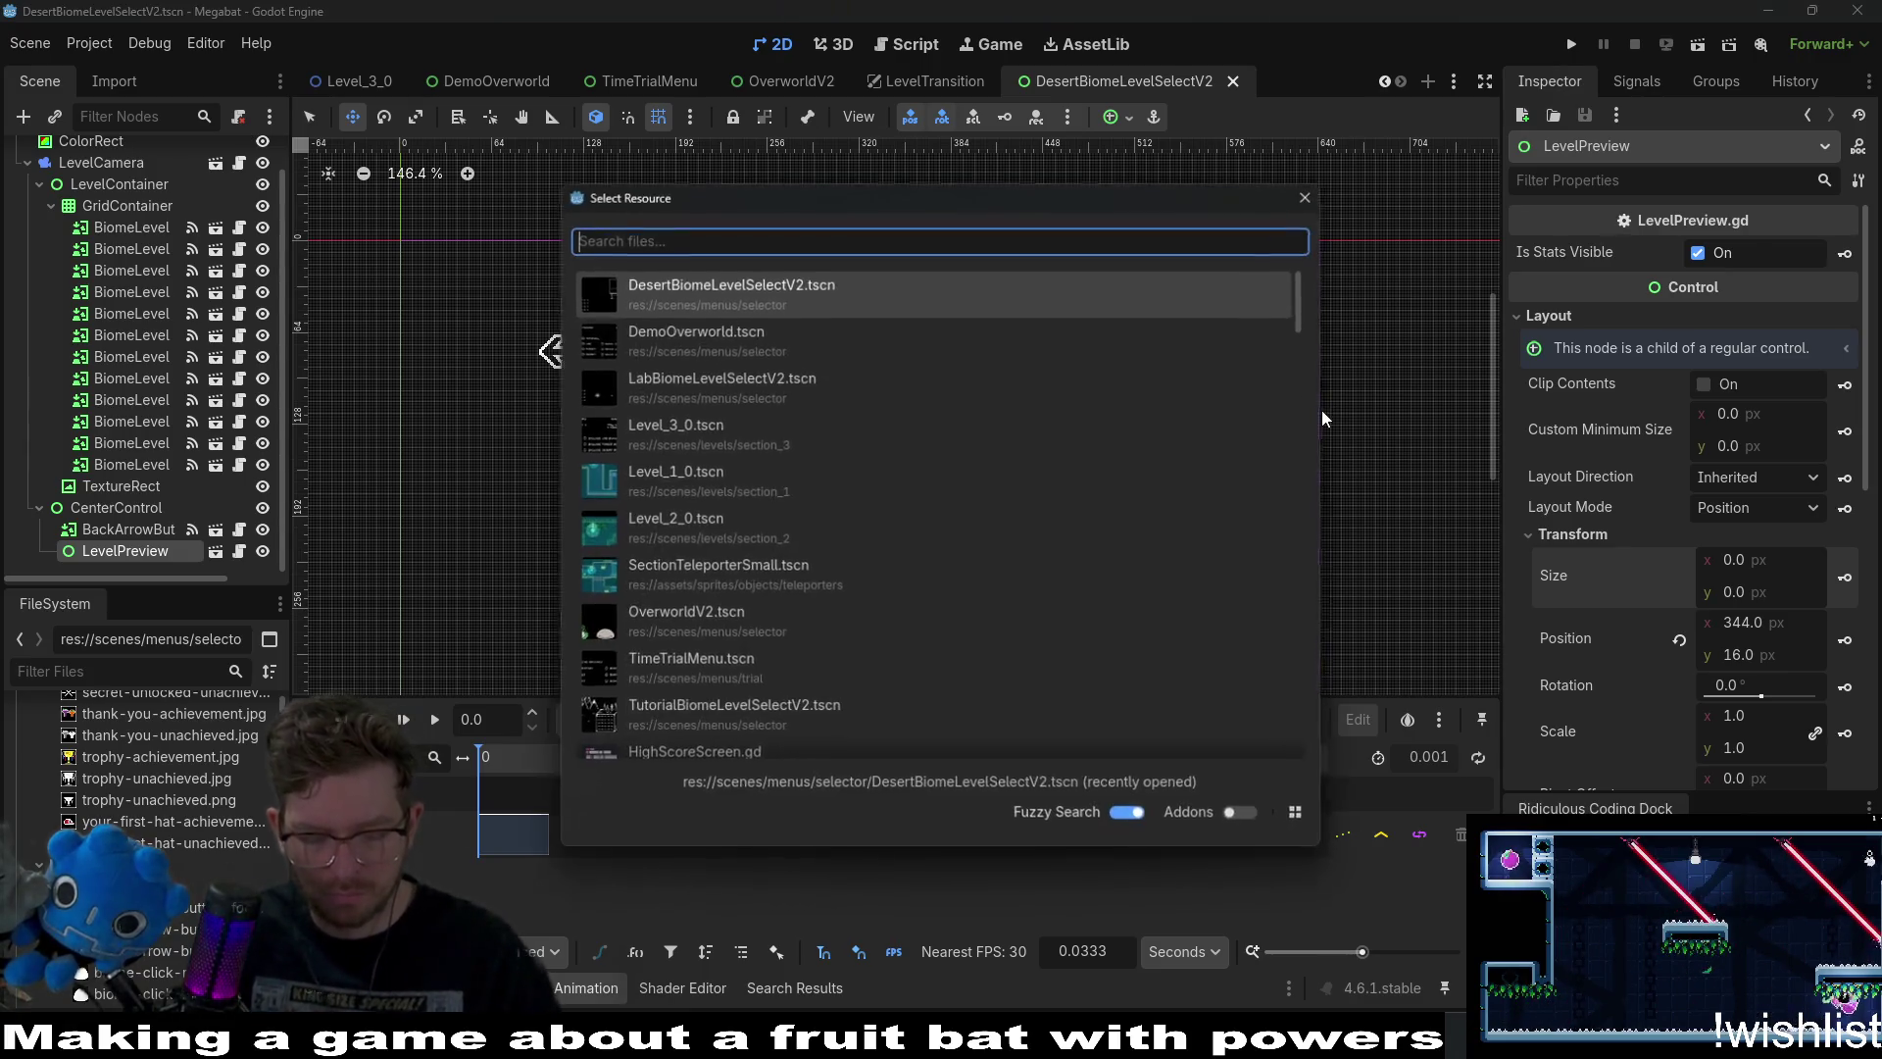
pyautogui.write('demooverworld')
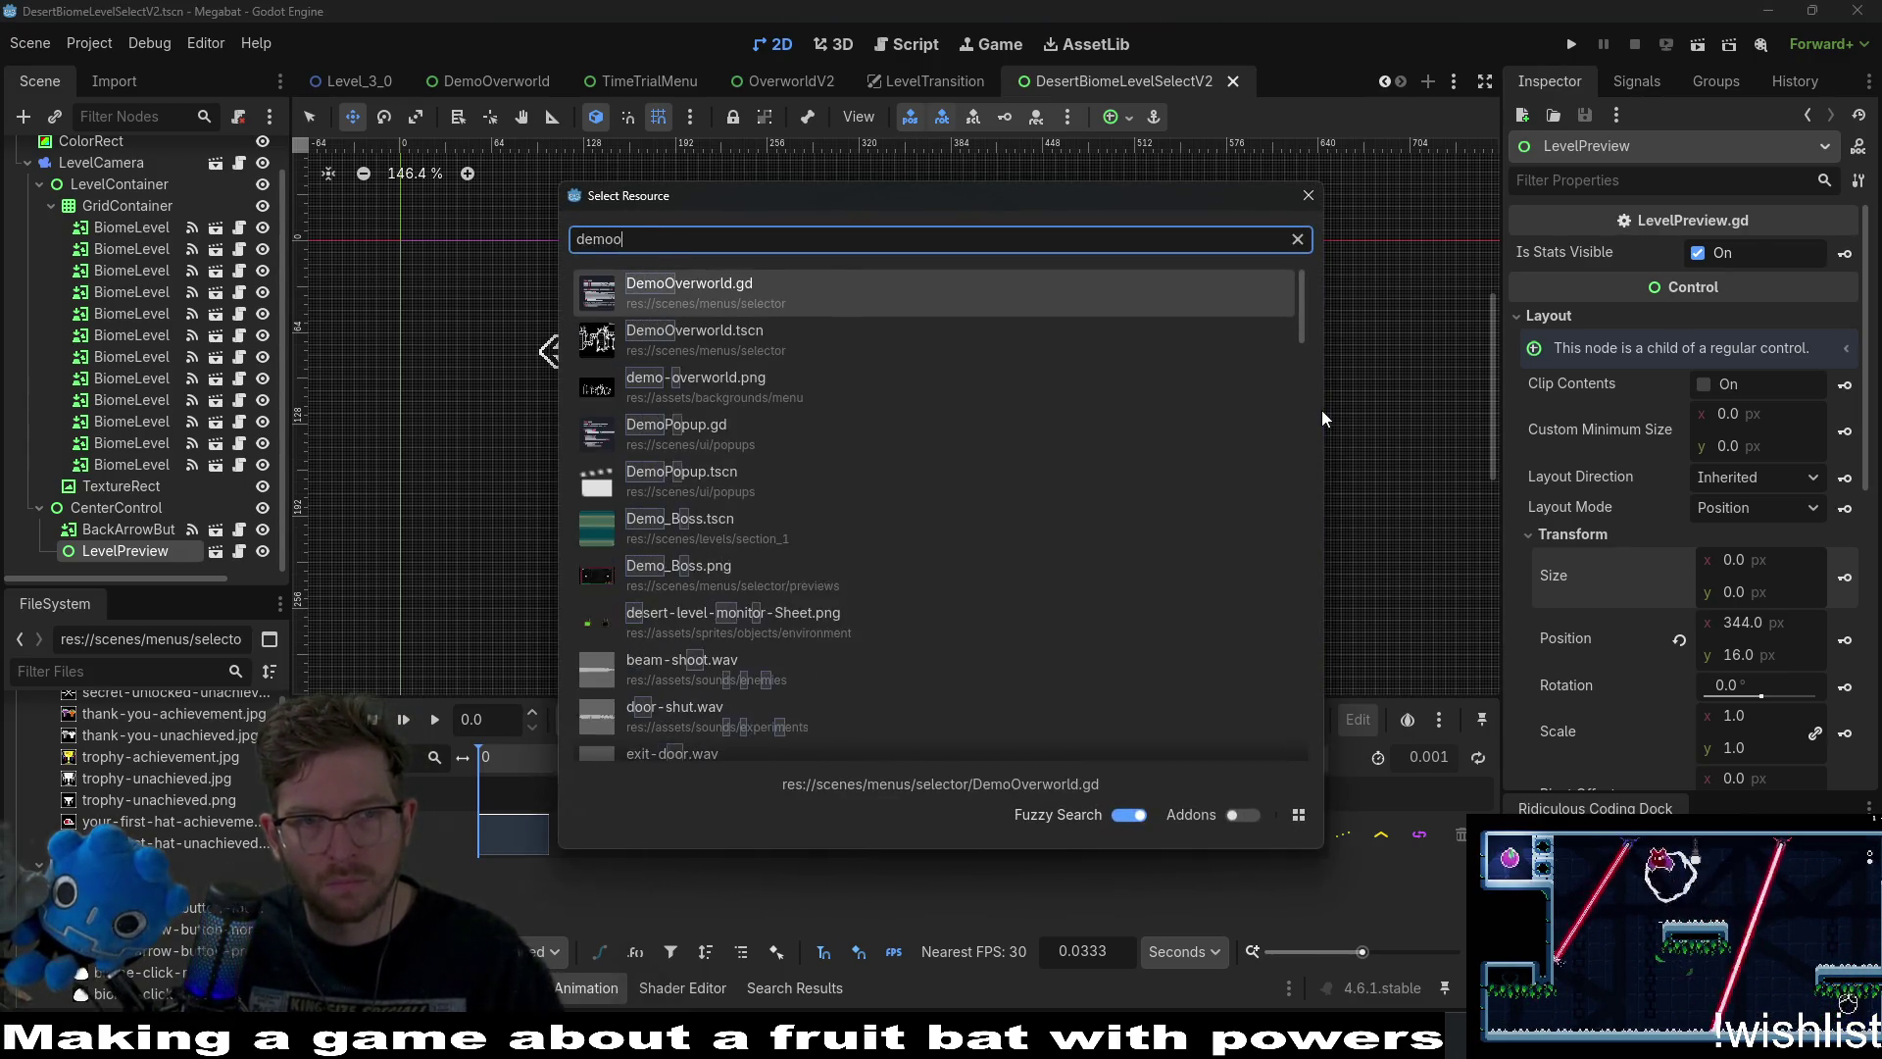
pyautogui.press('Down')
pyautogui.press('Return')
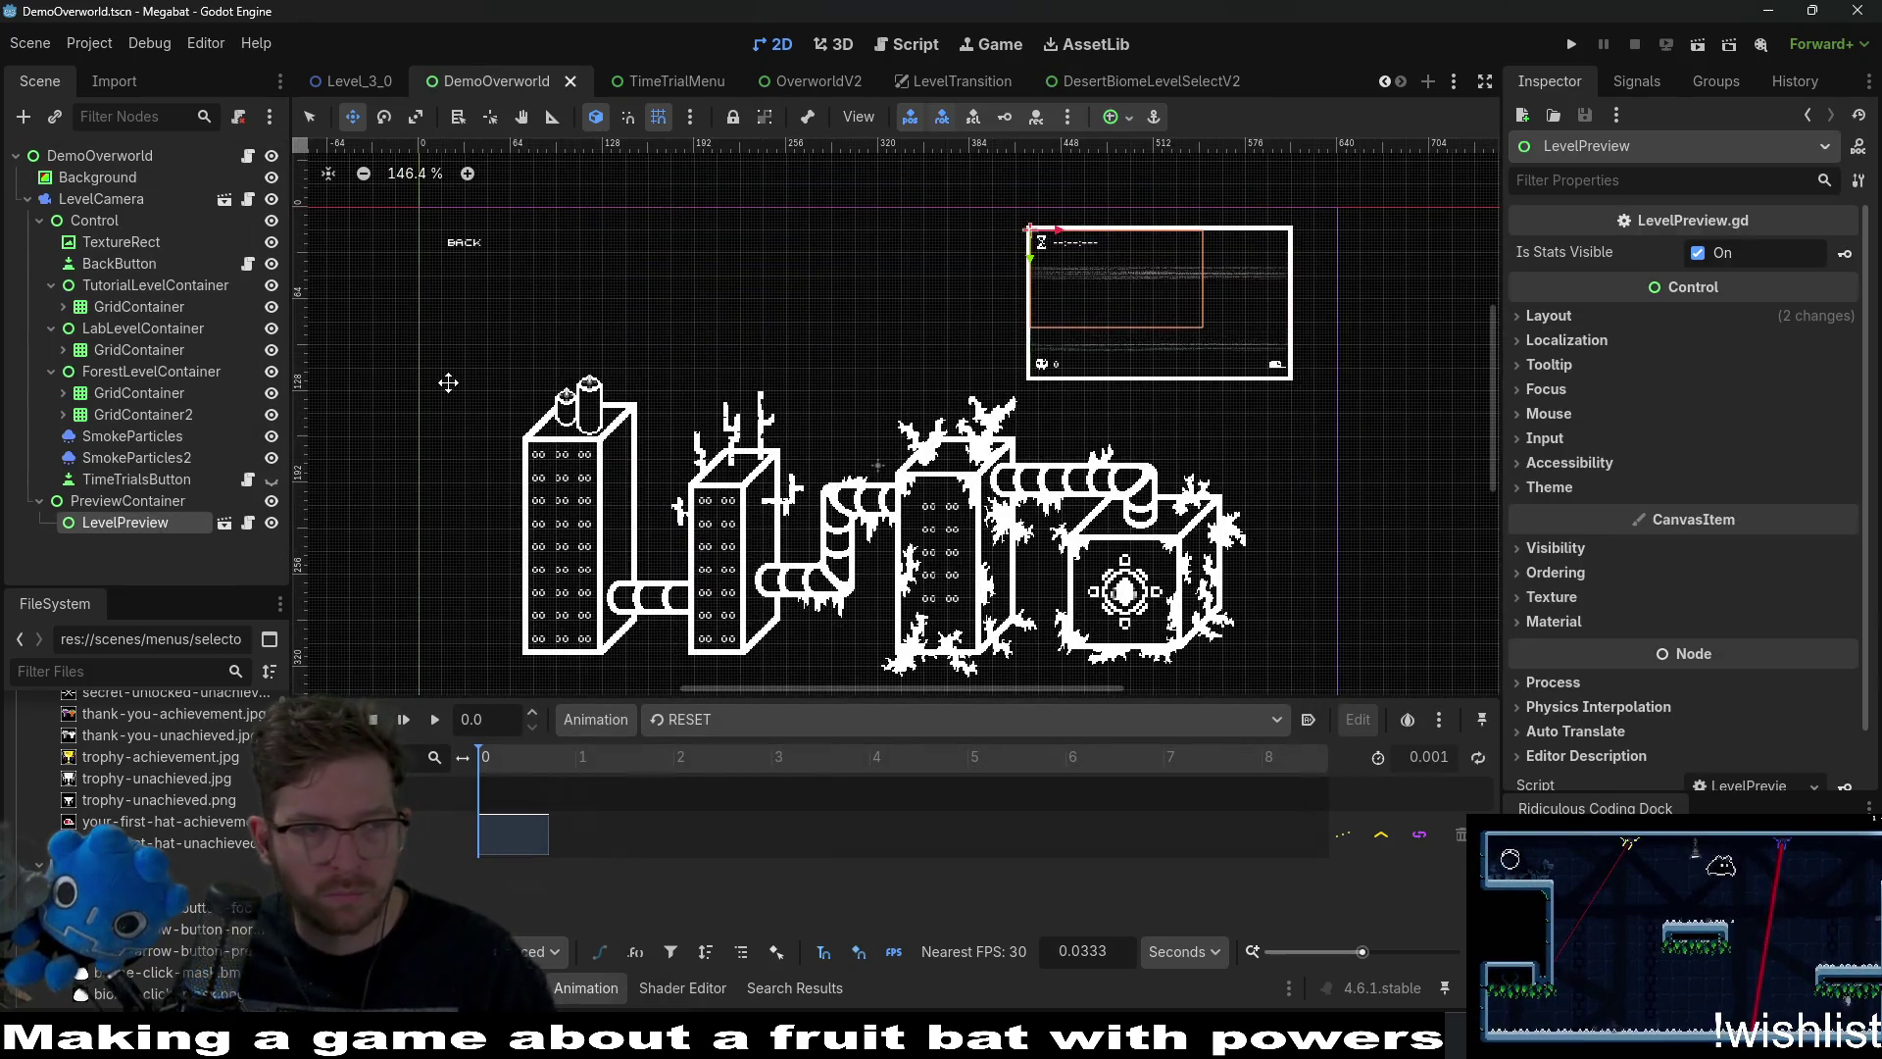
pyautogui.click(1612, 316)
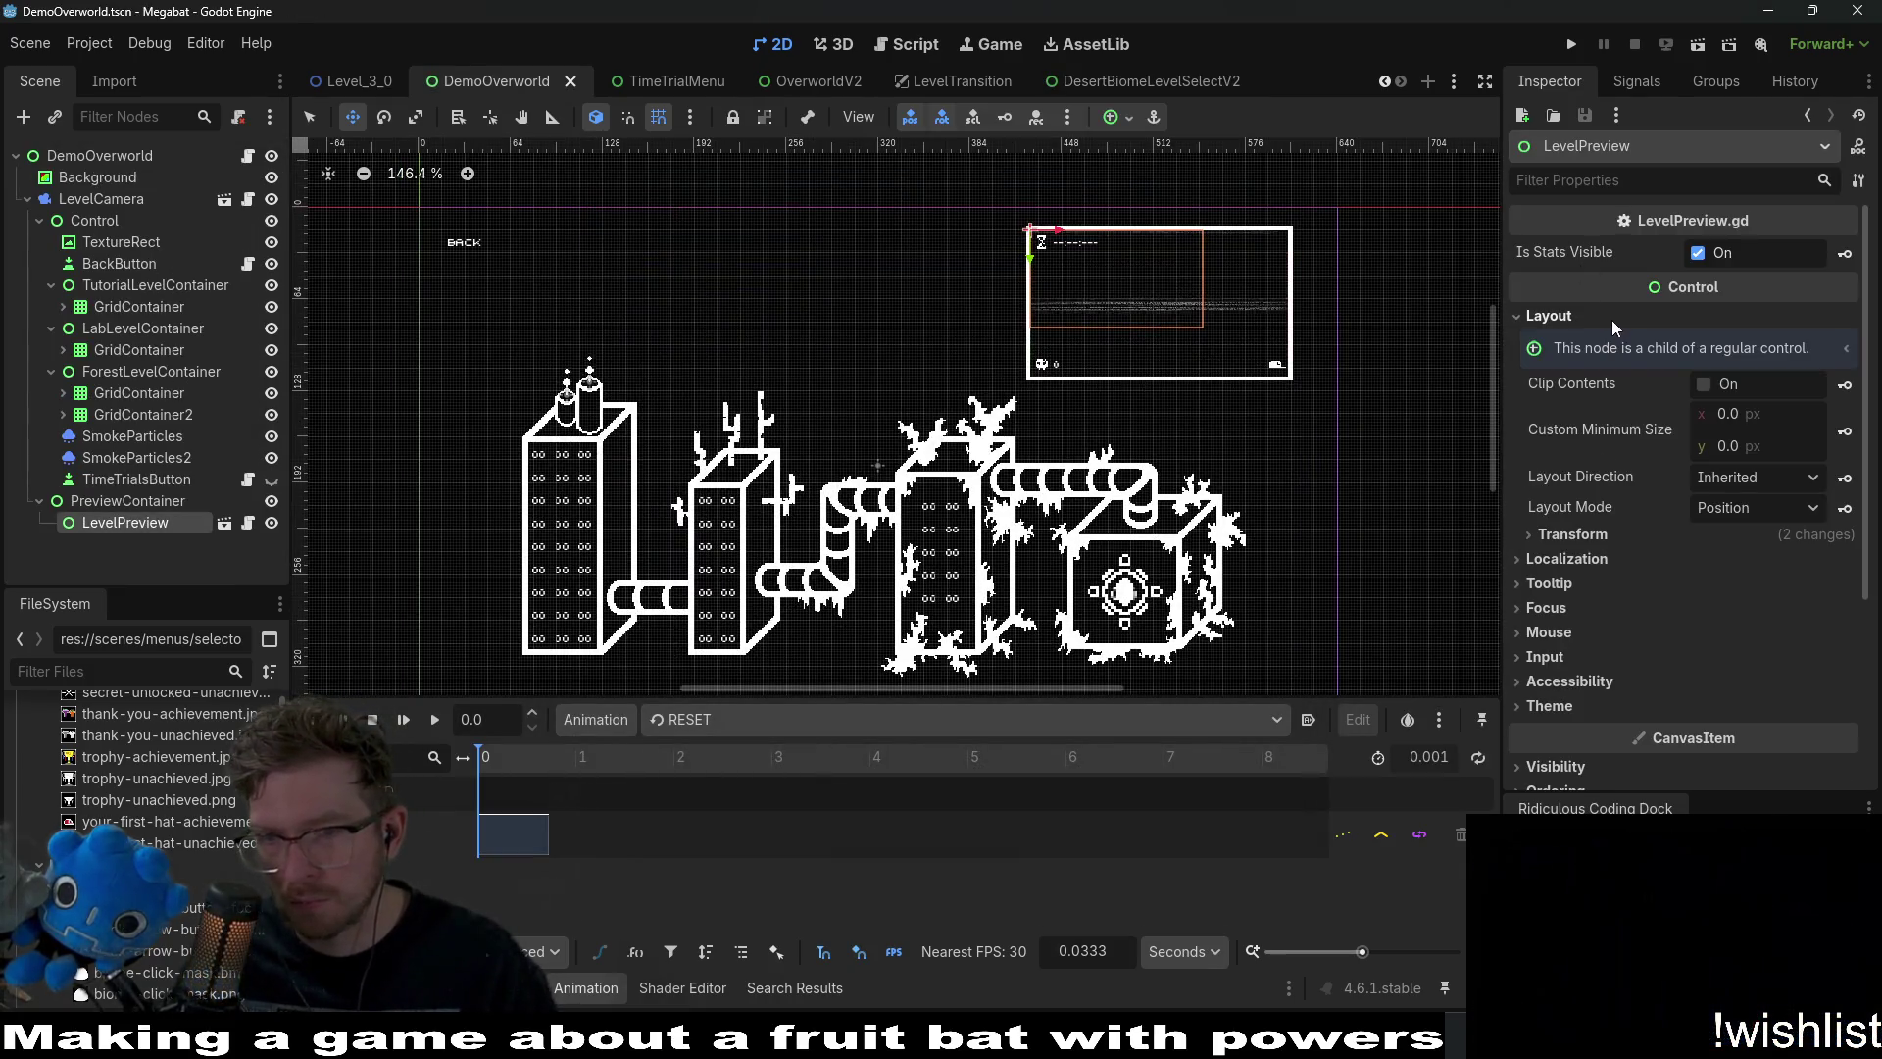
pyautogui.click(1742, 537)
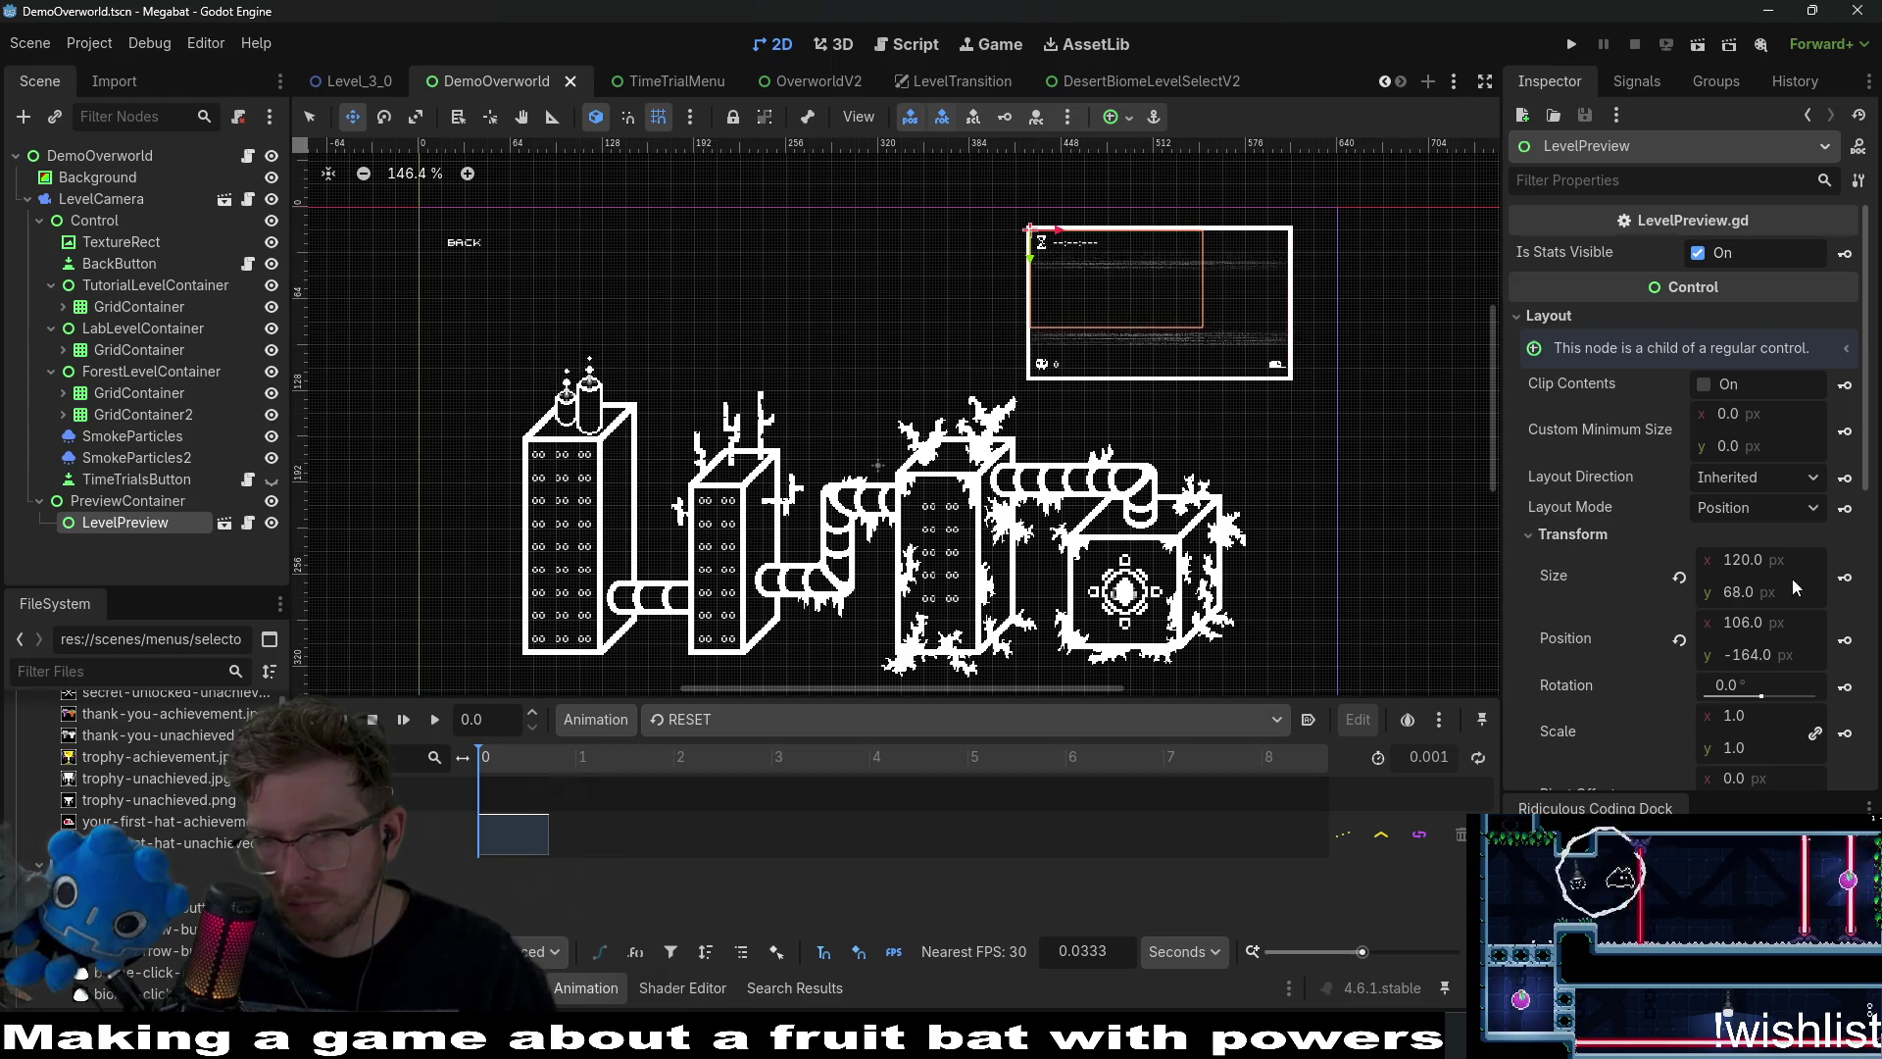
pyautogui.click(1680, 580)
pyautogui.hotkey('ctrl', 's')
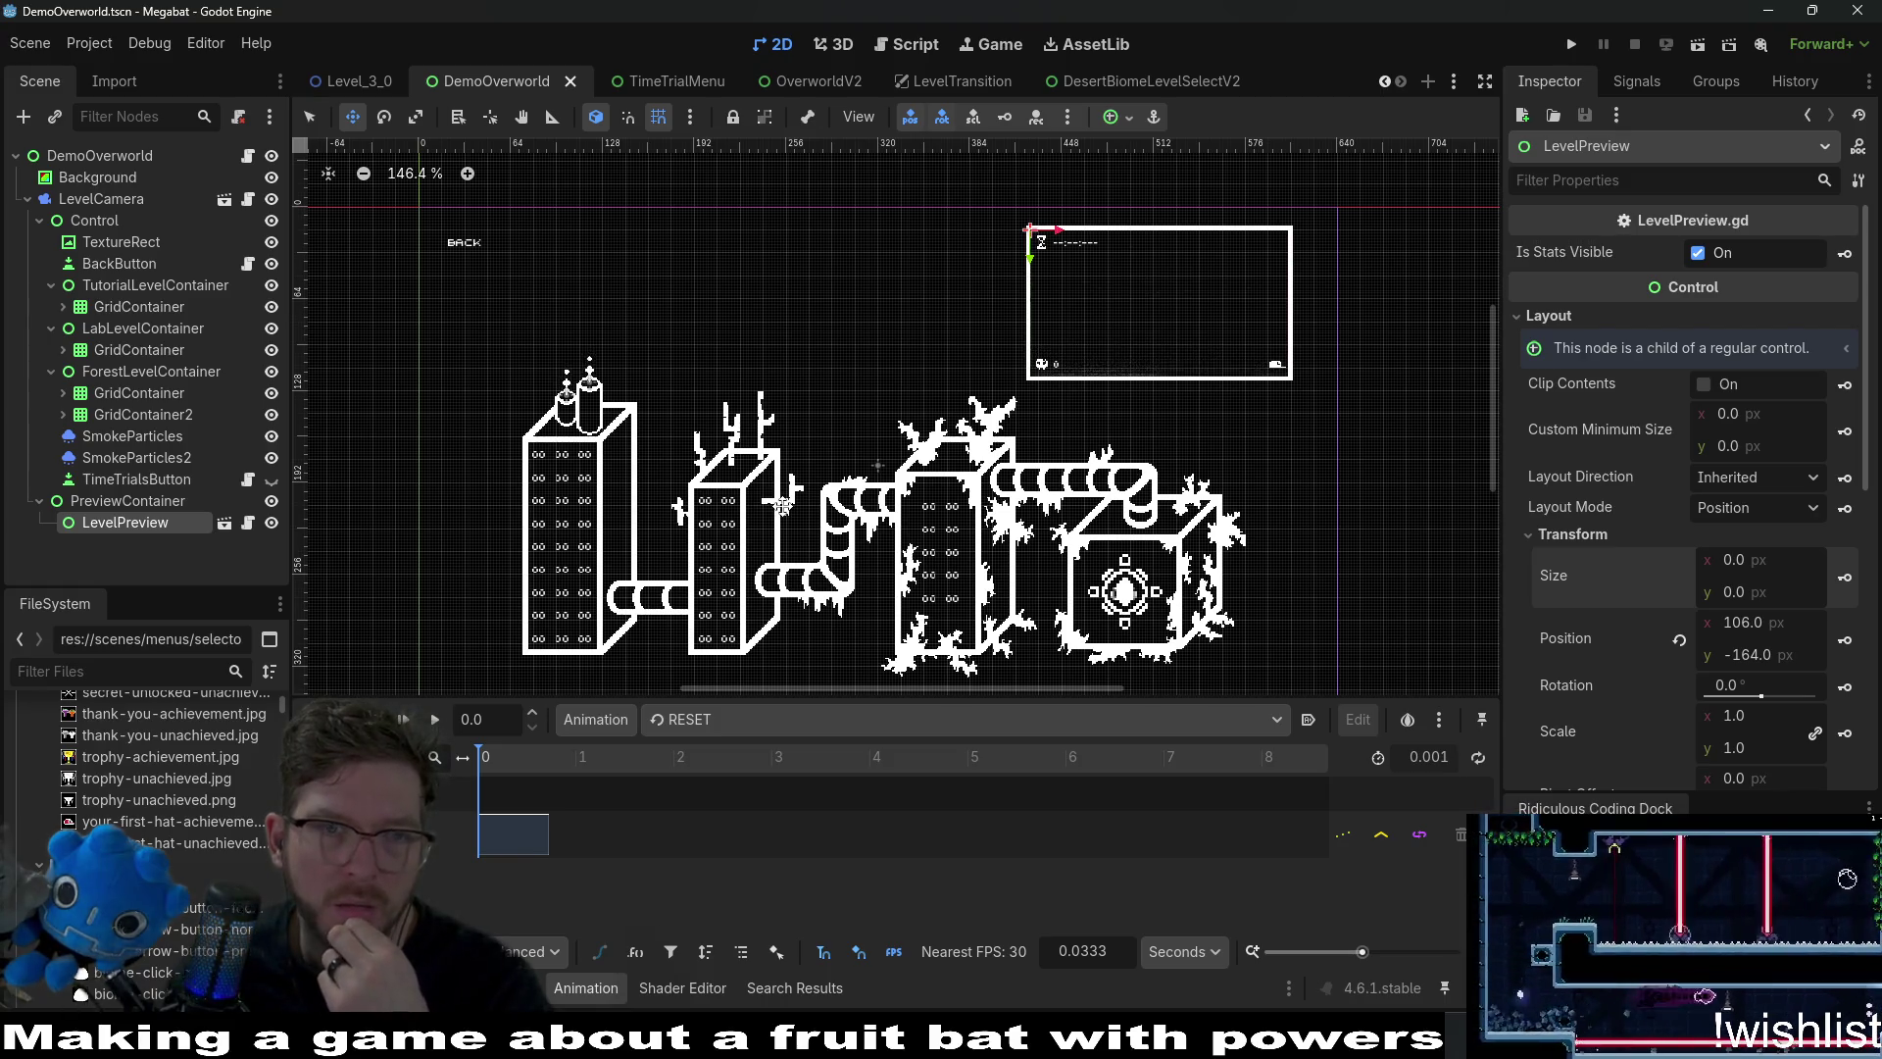
pyautogui.click(1637, 46)
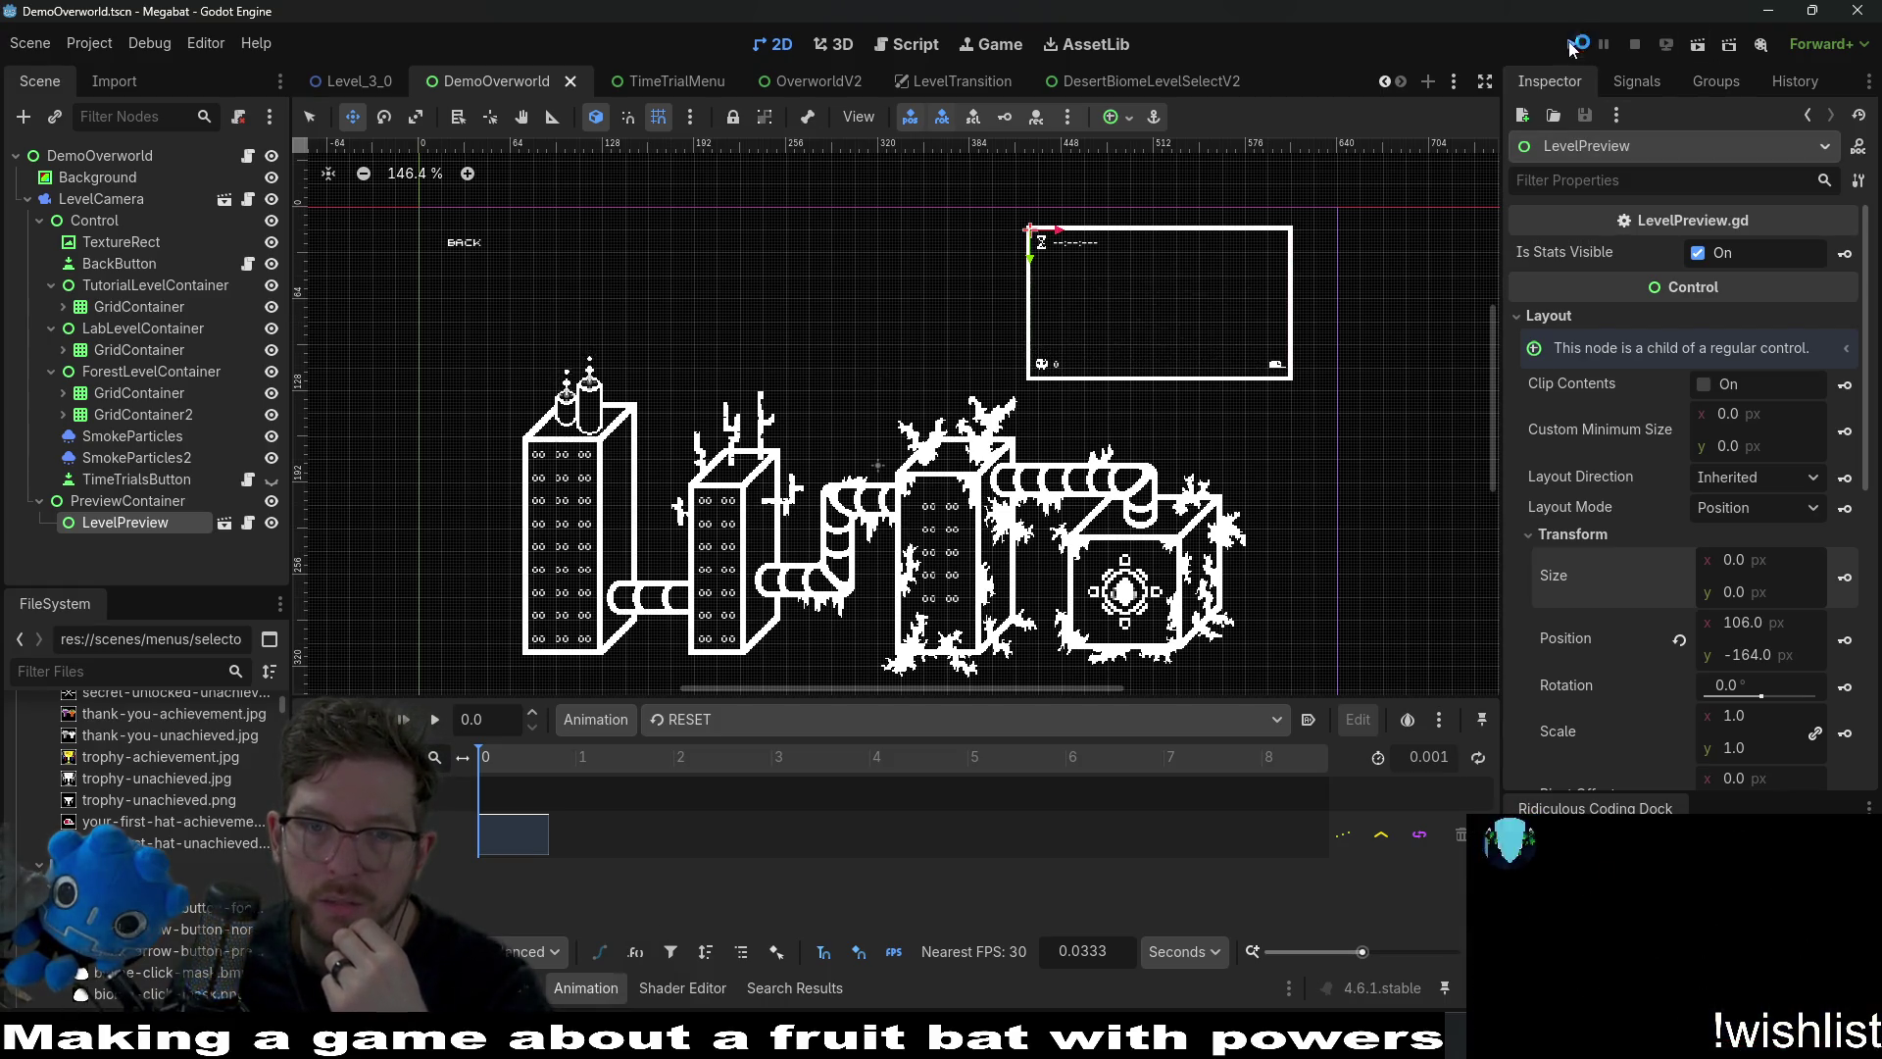
# Run the game on the first save profile to view the level preview, then quit with F8.
pyautogui.click(1571, 44)
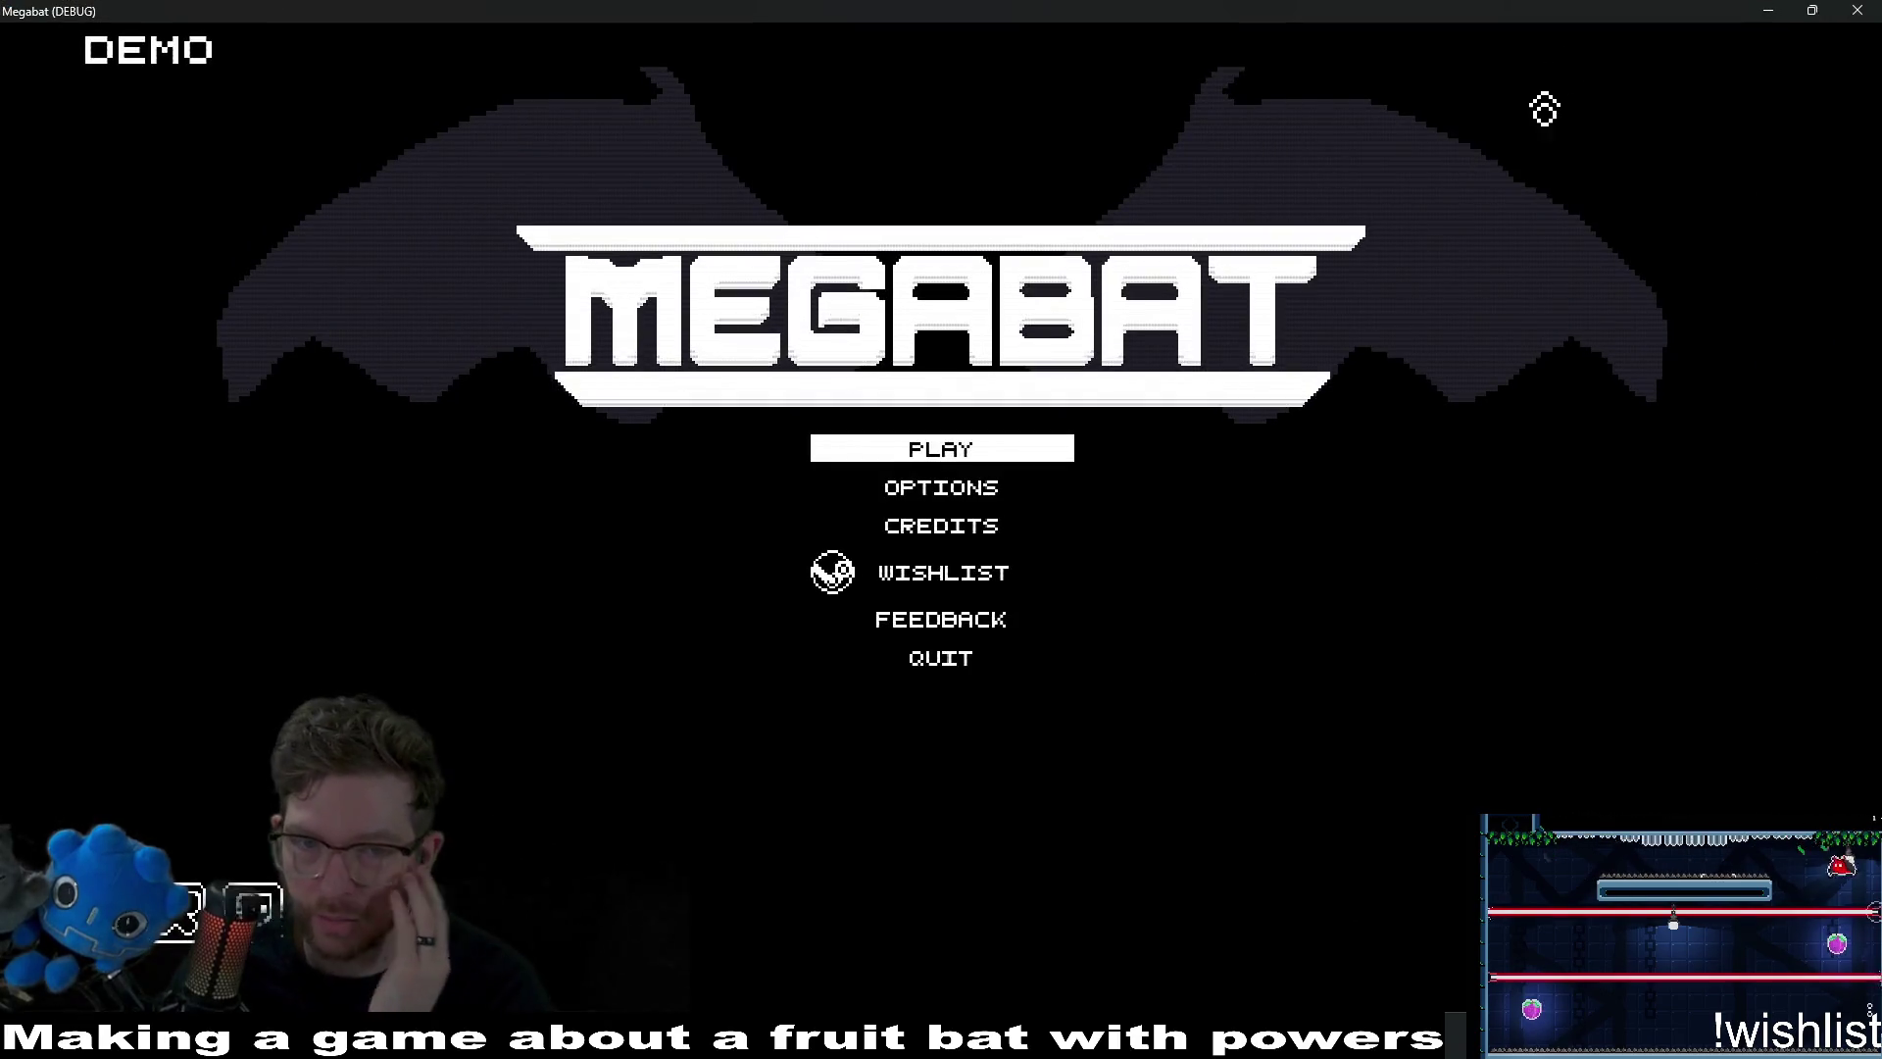
pyautogui.click(985, 469)
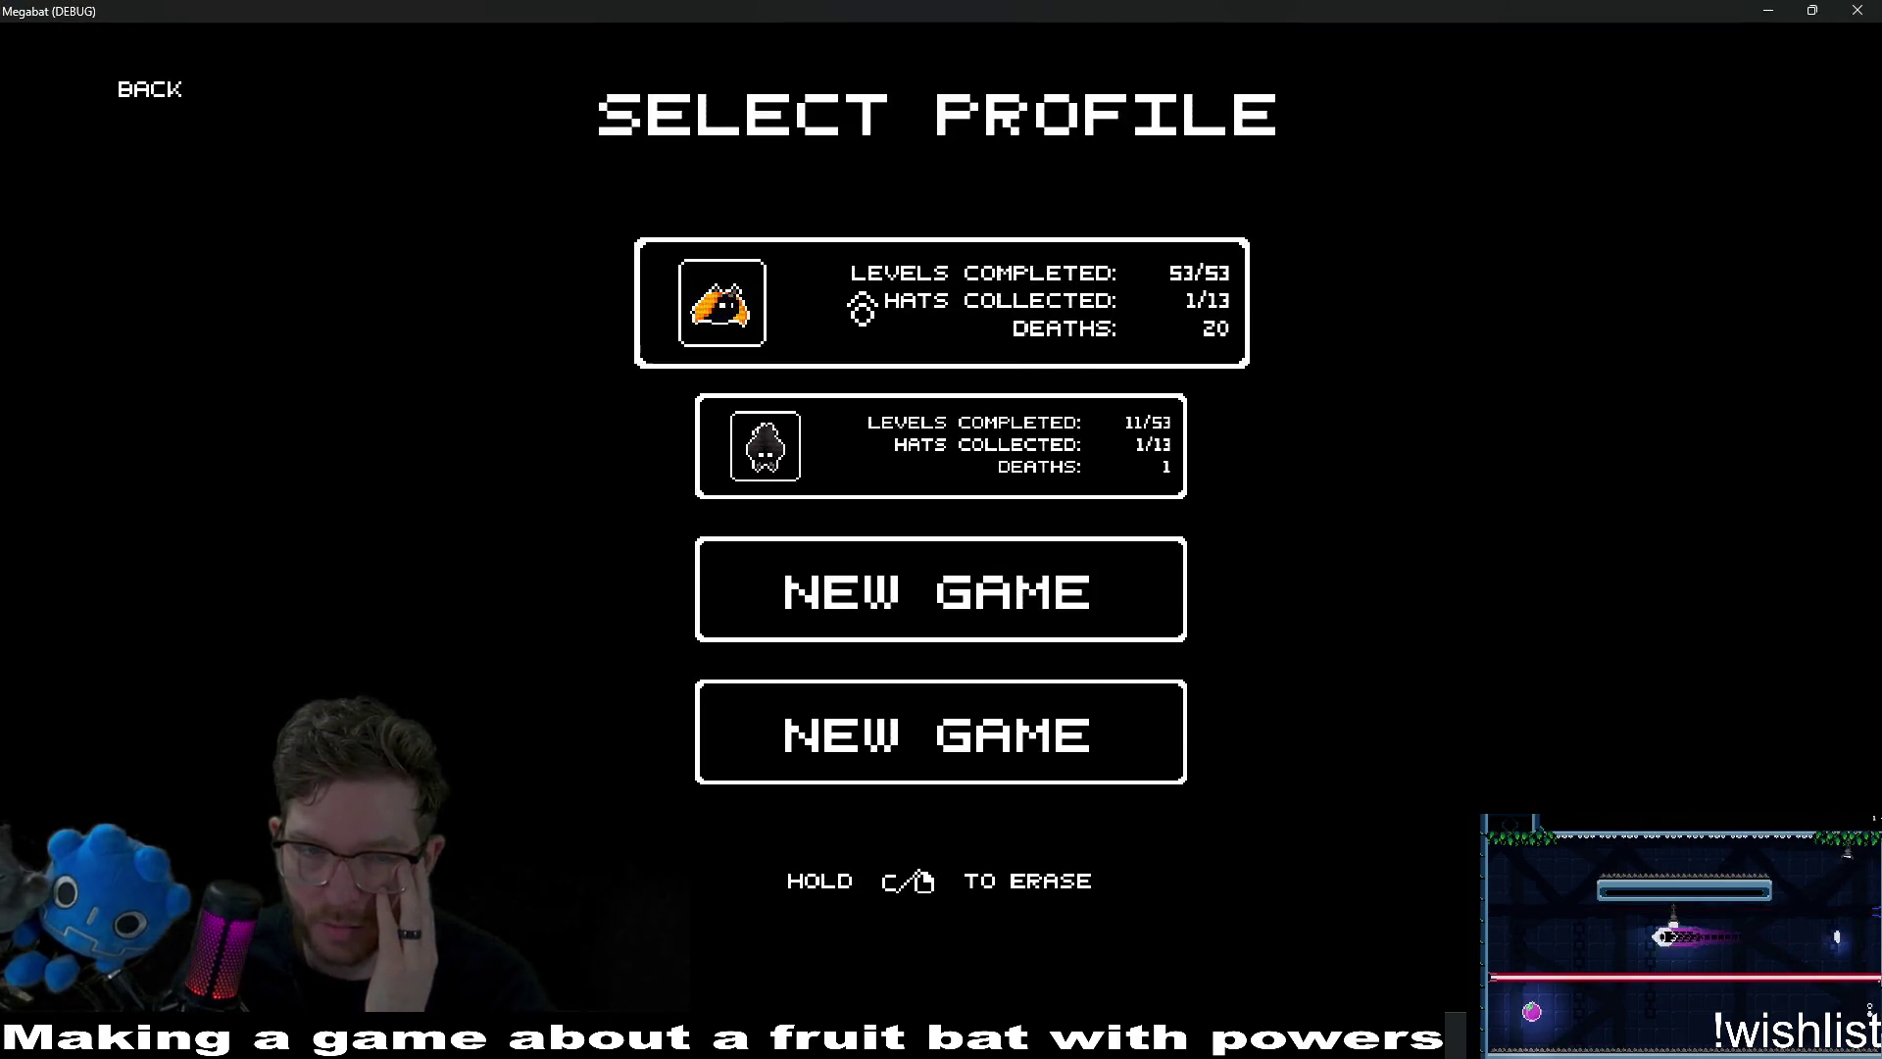
pyautogui.click(862, 309)
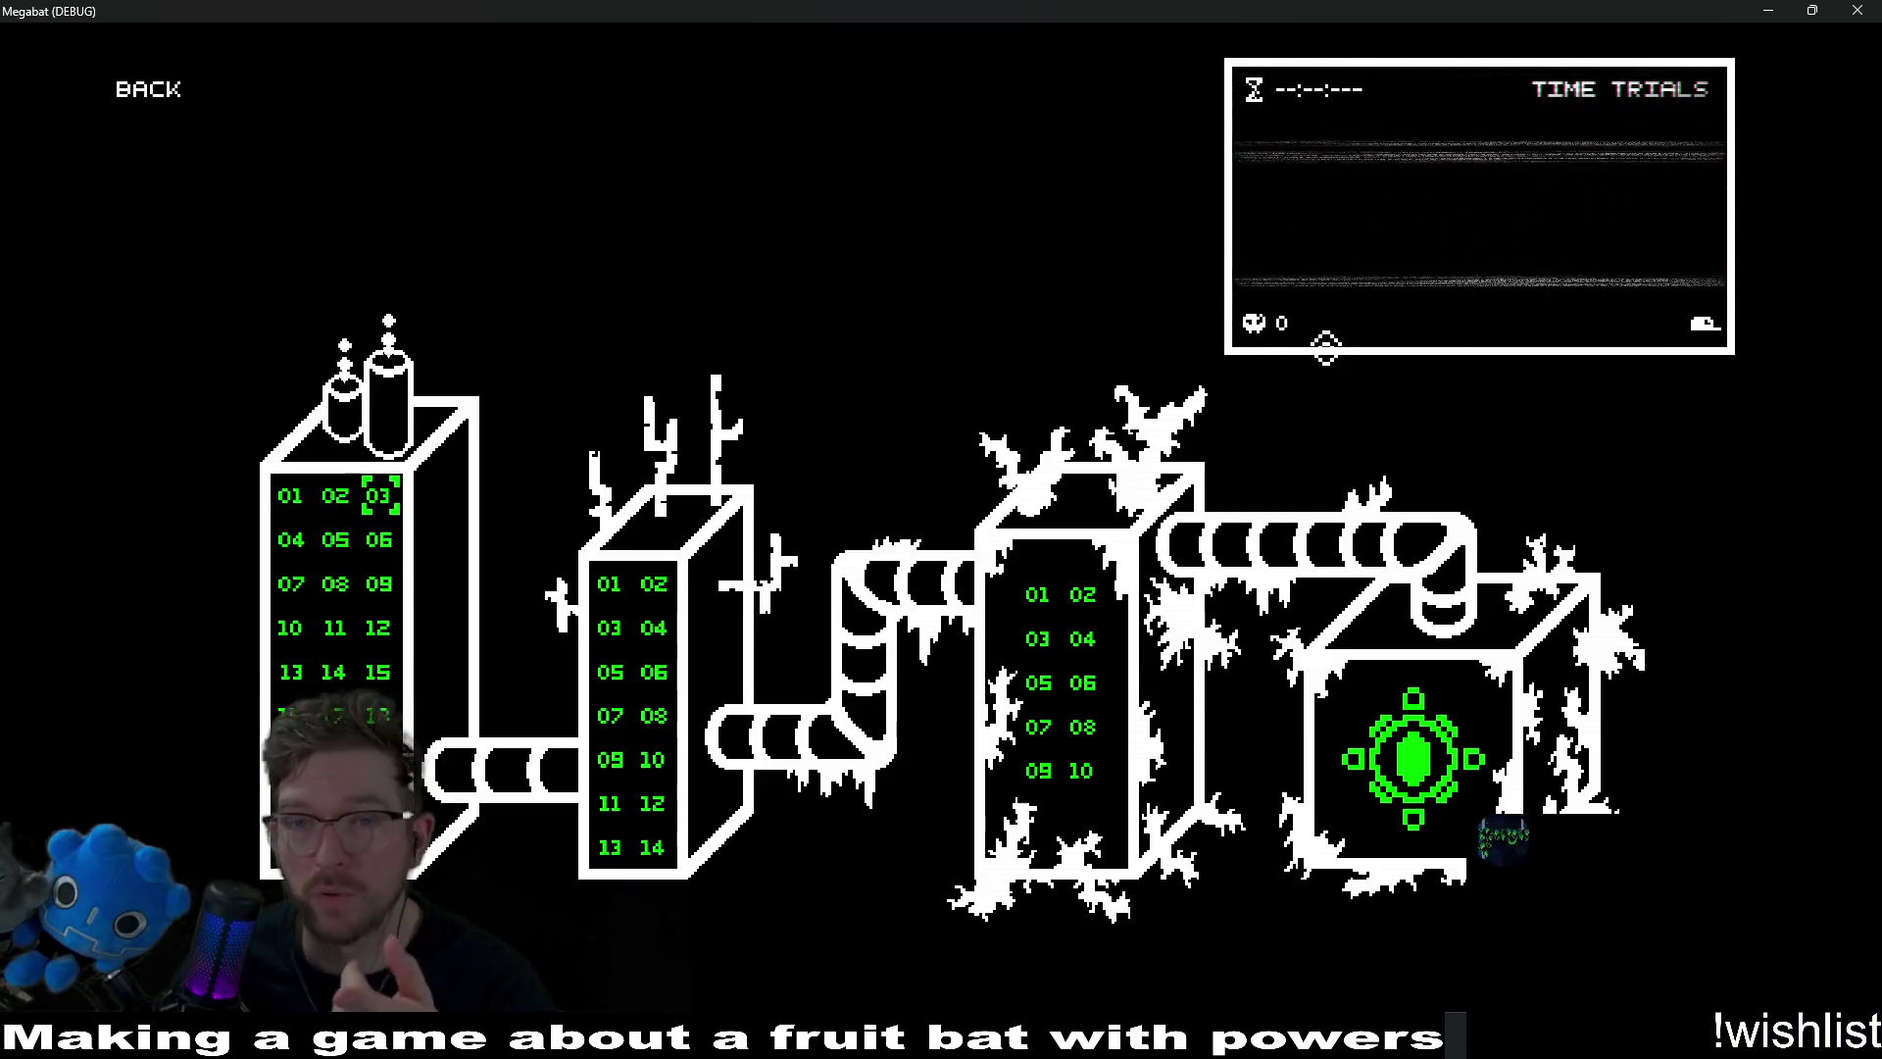
pyautogui.press('F8')
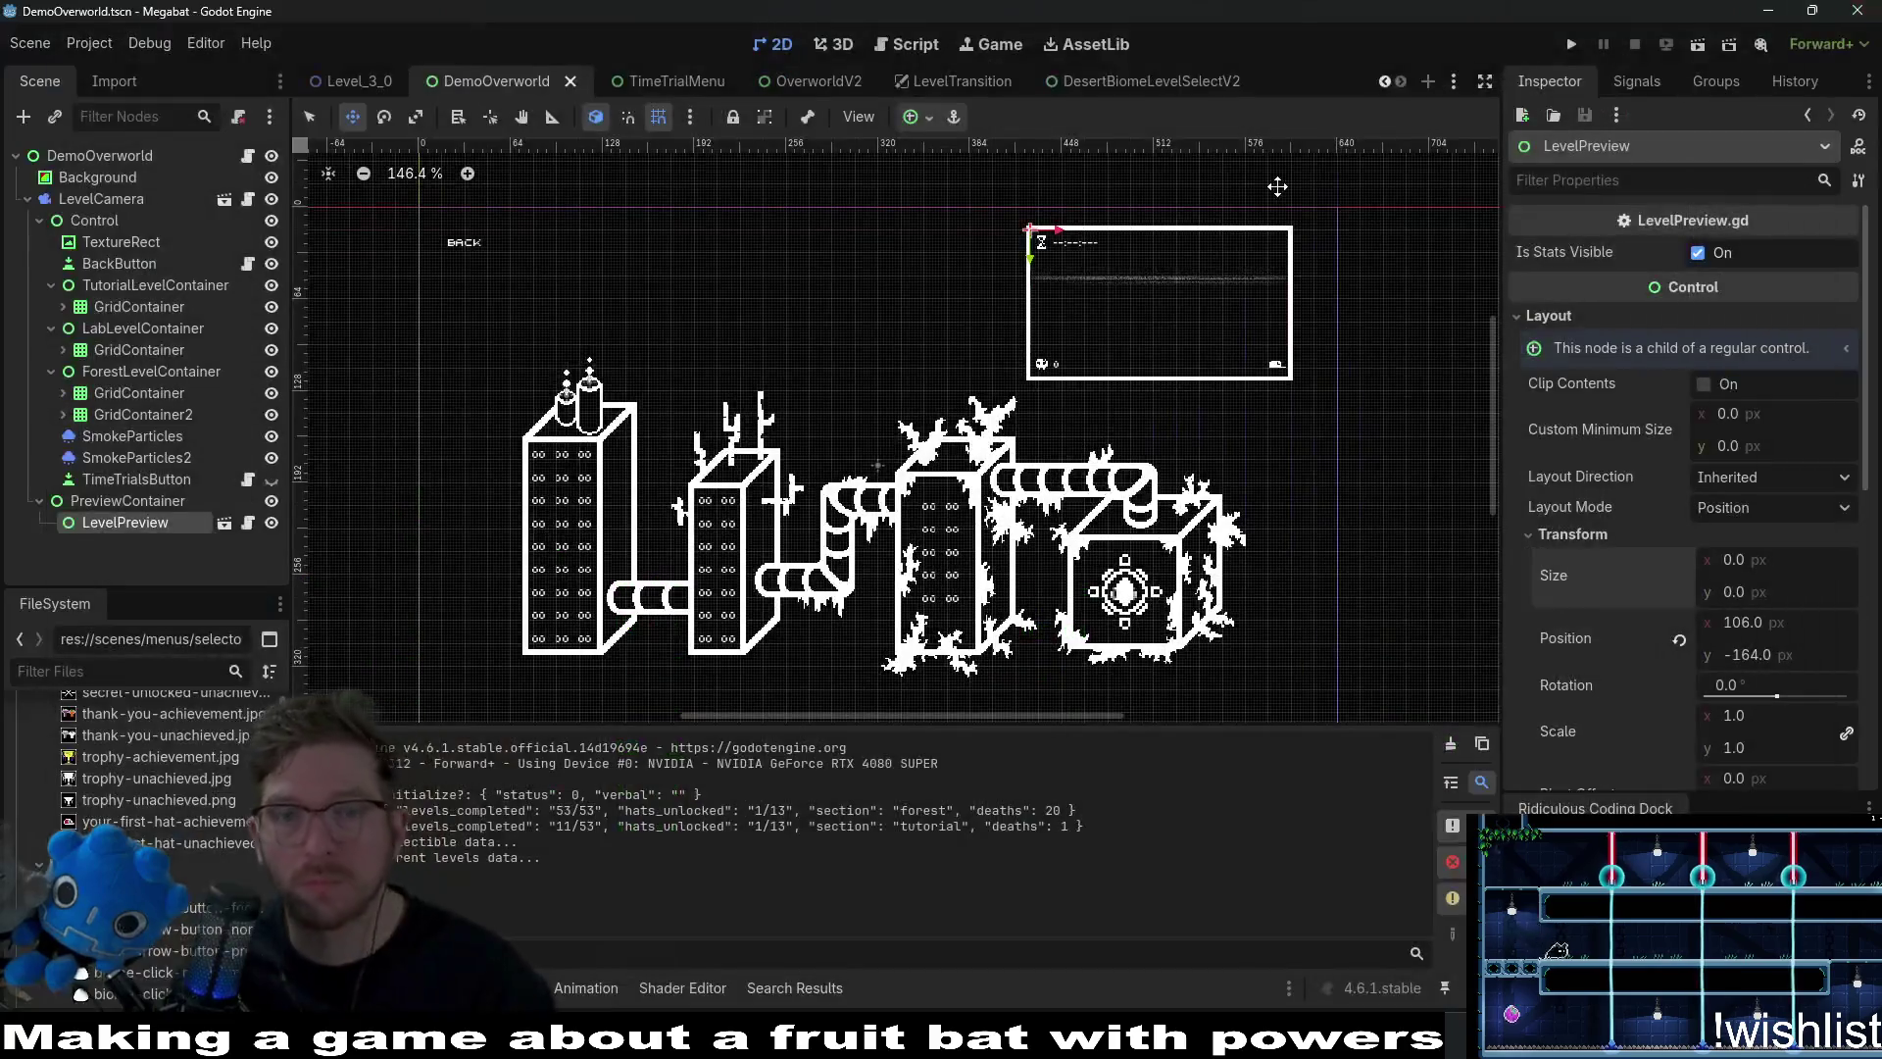
# Centre the LevelPreview panel along the top of the viewport, at about x -98.
pyautogui.moveTo(1081, 315)
pyautogui.mouseDown()
pyautogui.moveTo(841, 305)
pyautogui.moveTo(864, 304)
pyautogui.mouseUp()
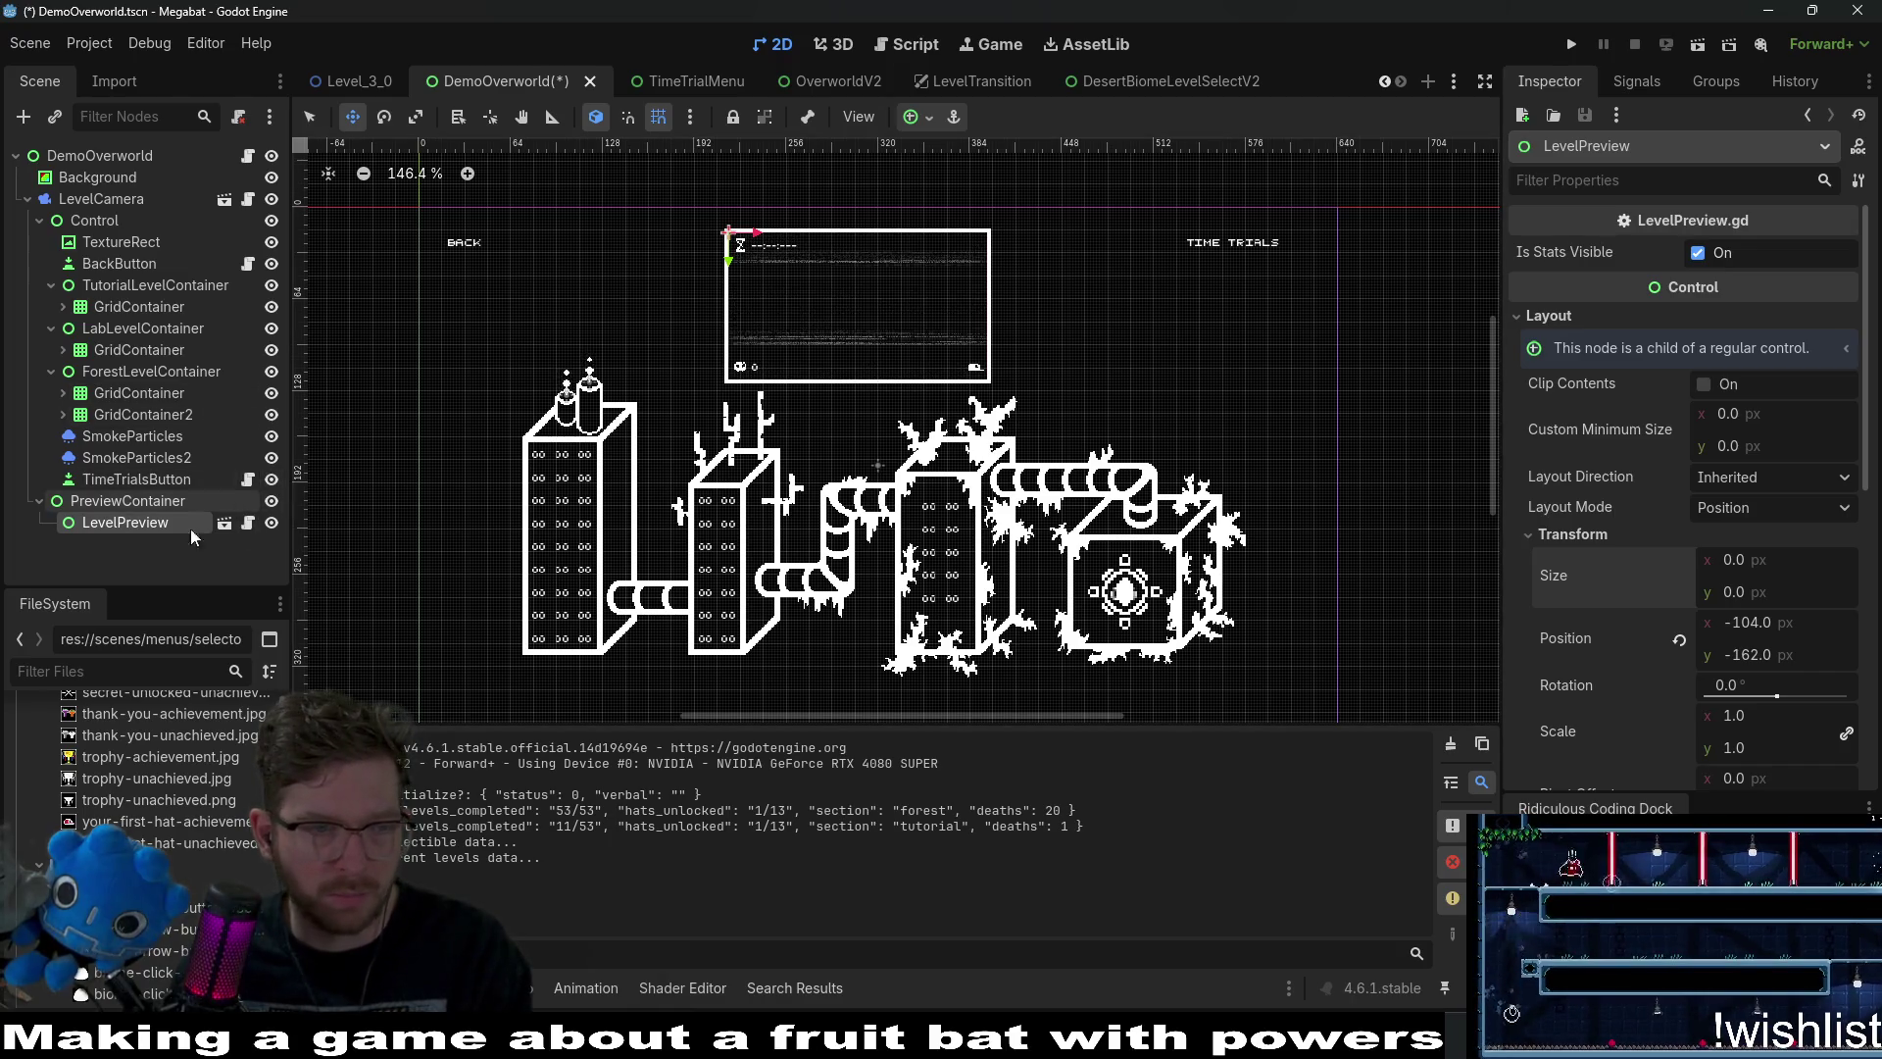
pyautogui.scroll(5, 726, 293)
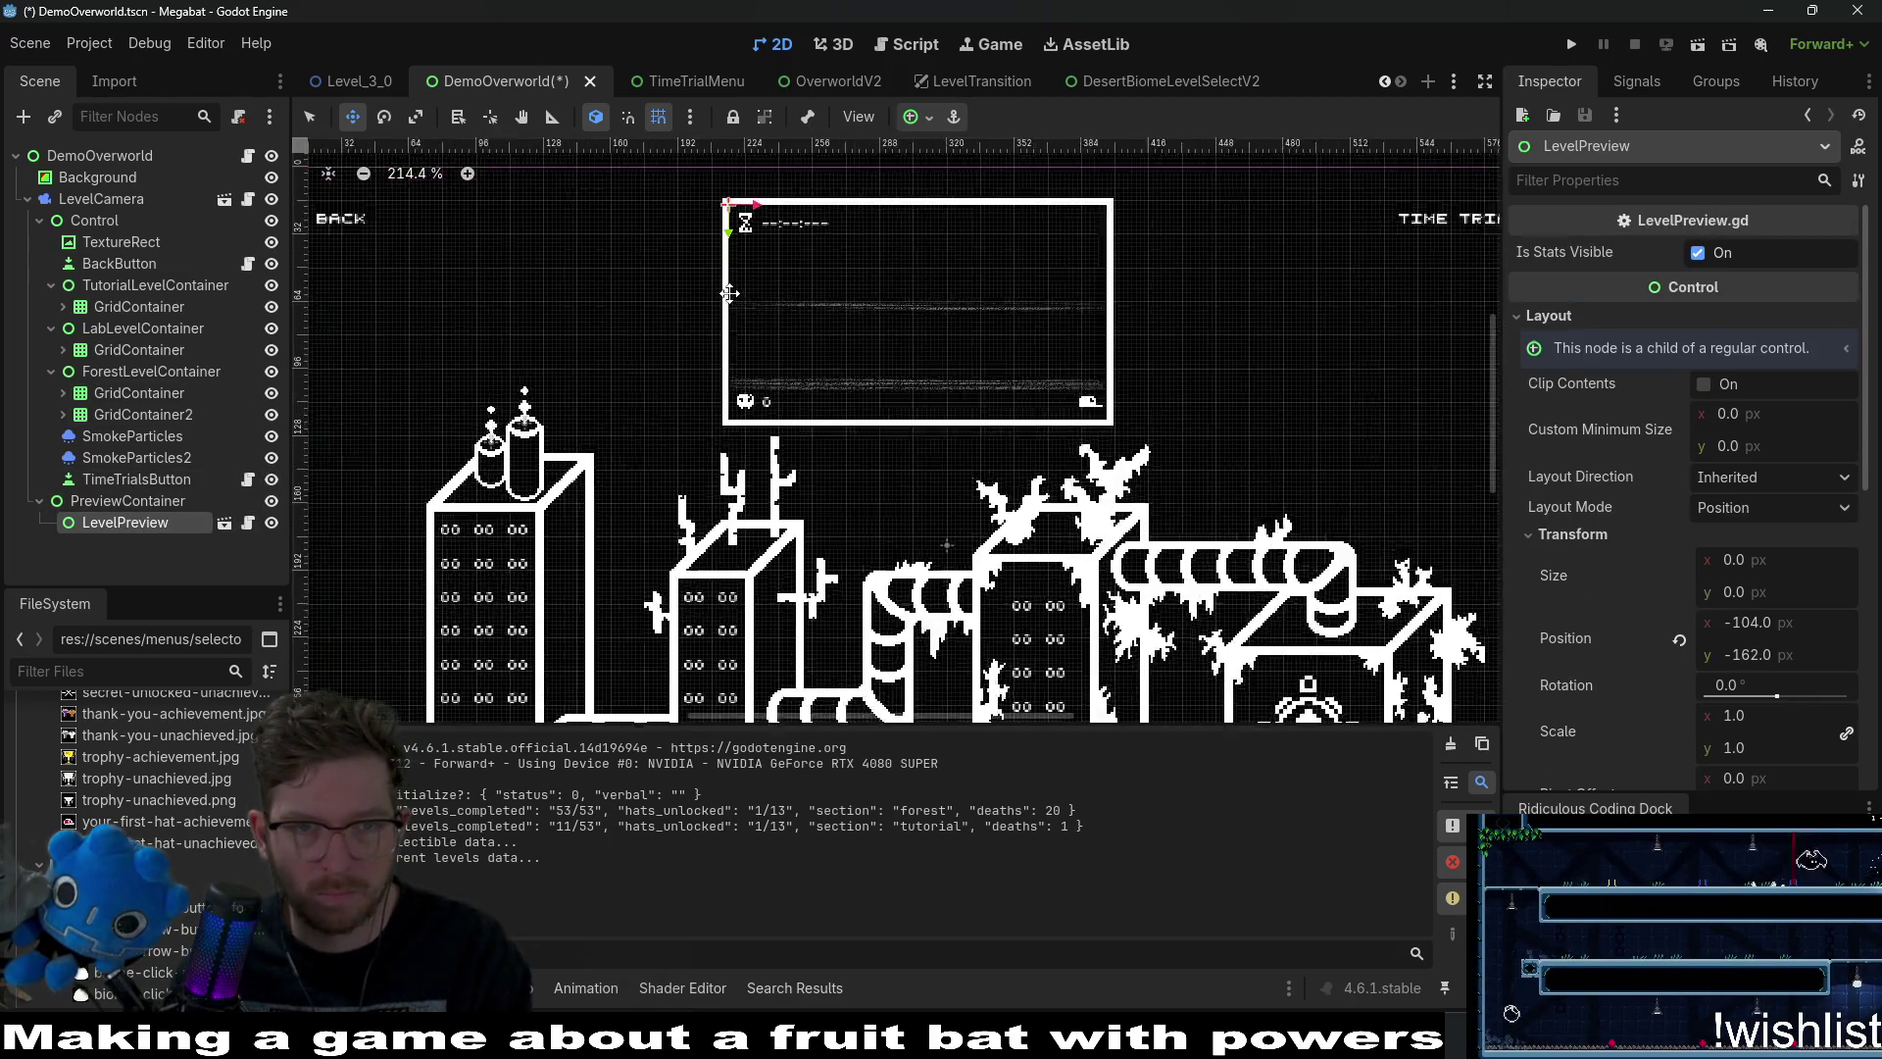
pyautogui.moveTo(720, 293); pyautogui.dragTo(729, 293)
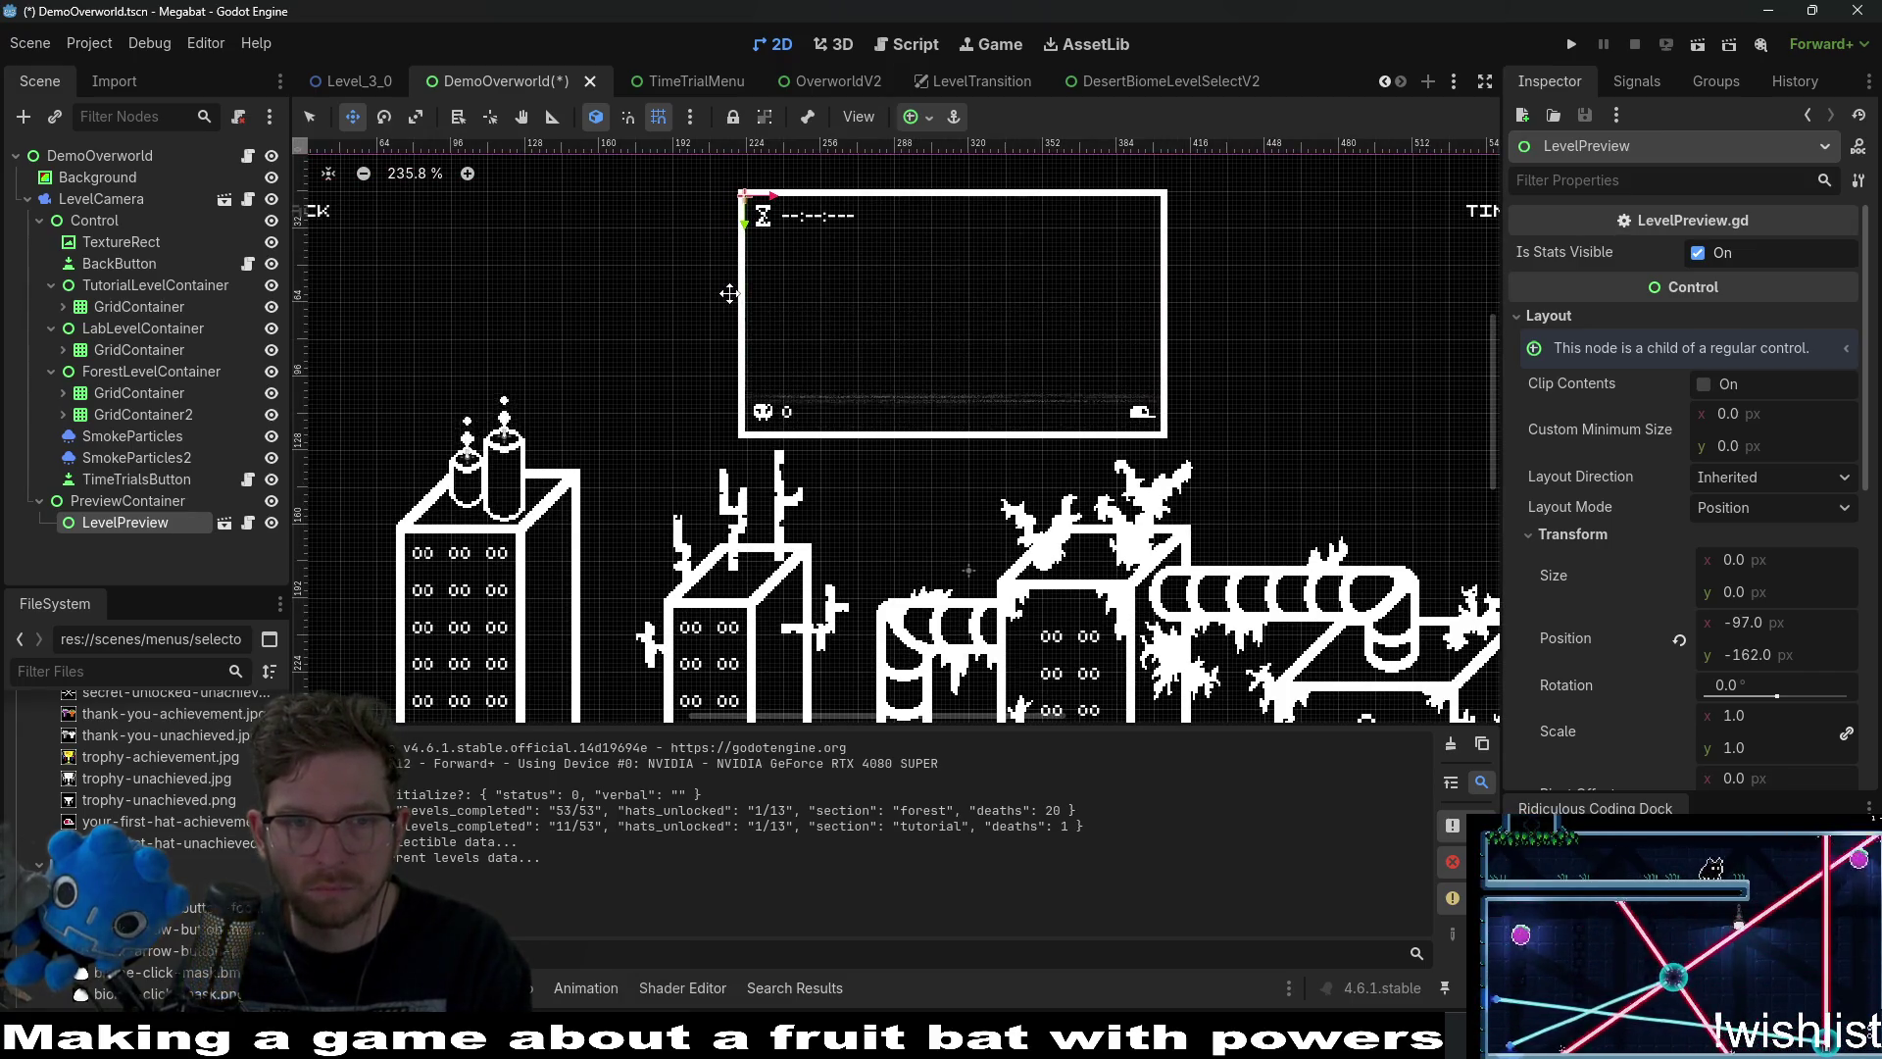
# Save the DemoOverworld scene and launch the game.
pyautogui.hotkey('ctrl', 's')
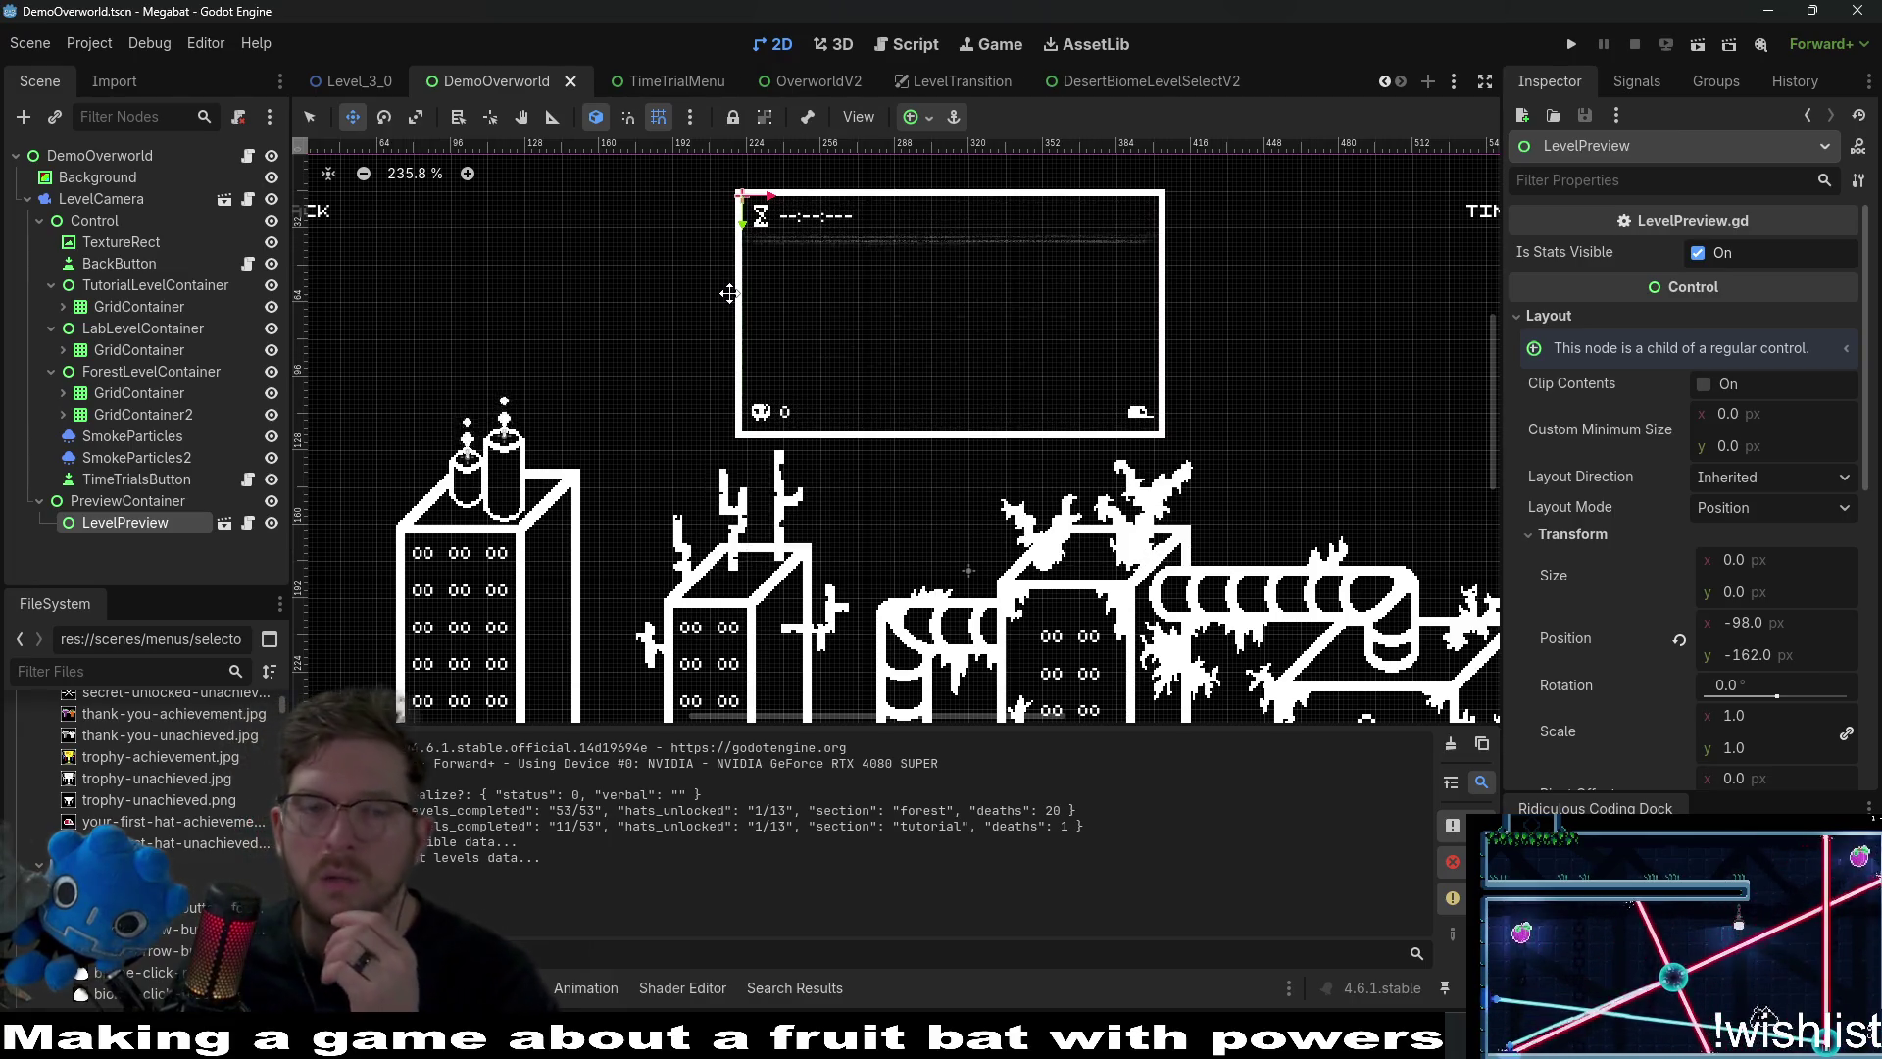
pyautogui.scroll(-5, 729, 293)
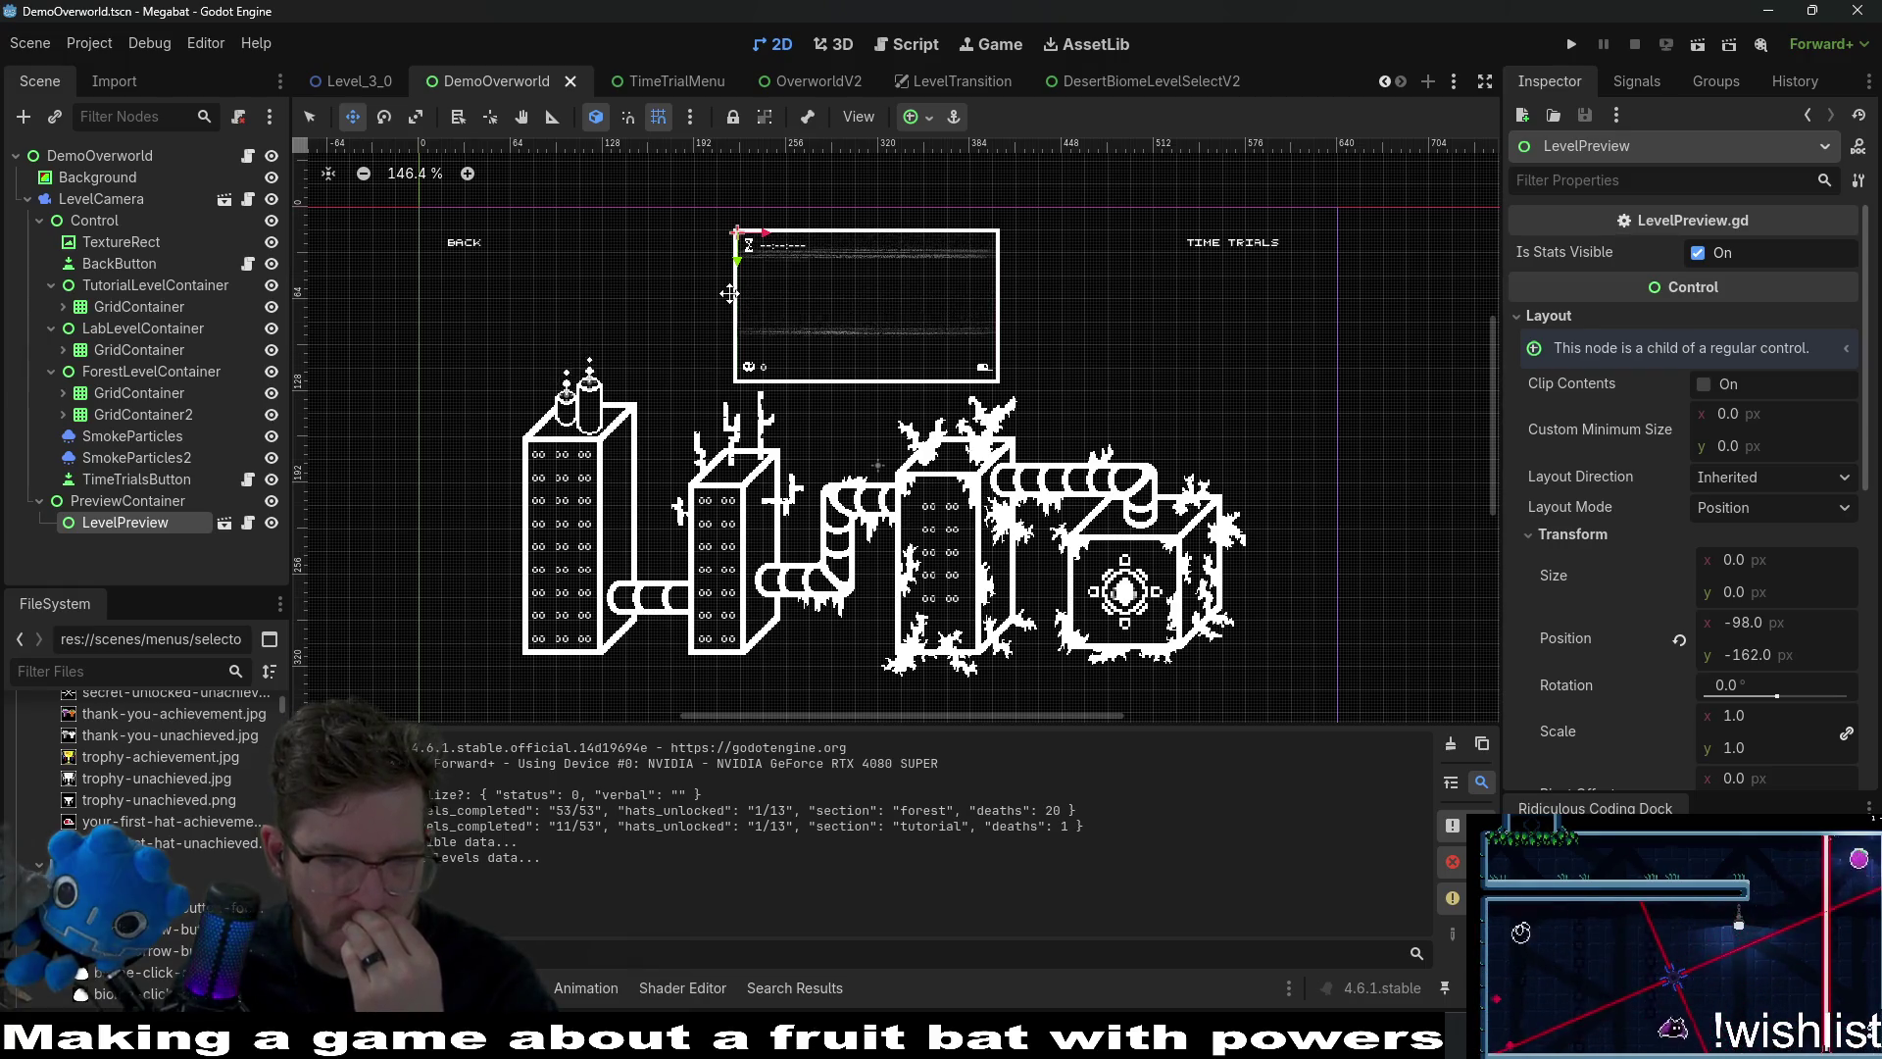
pyautogui.click(1568, 44)
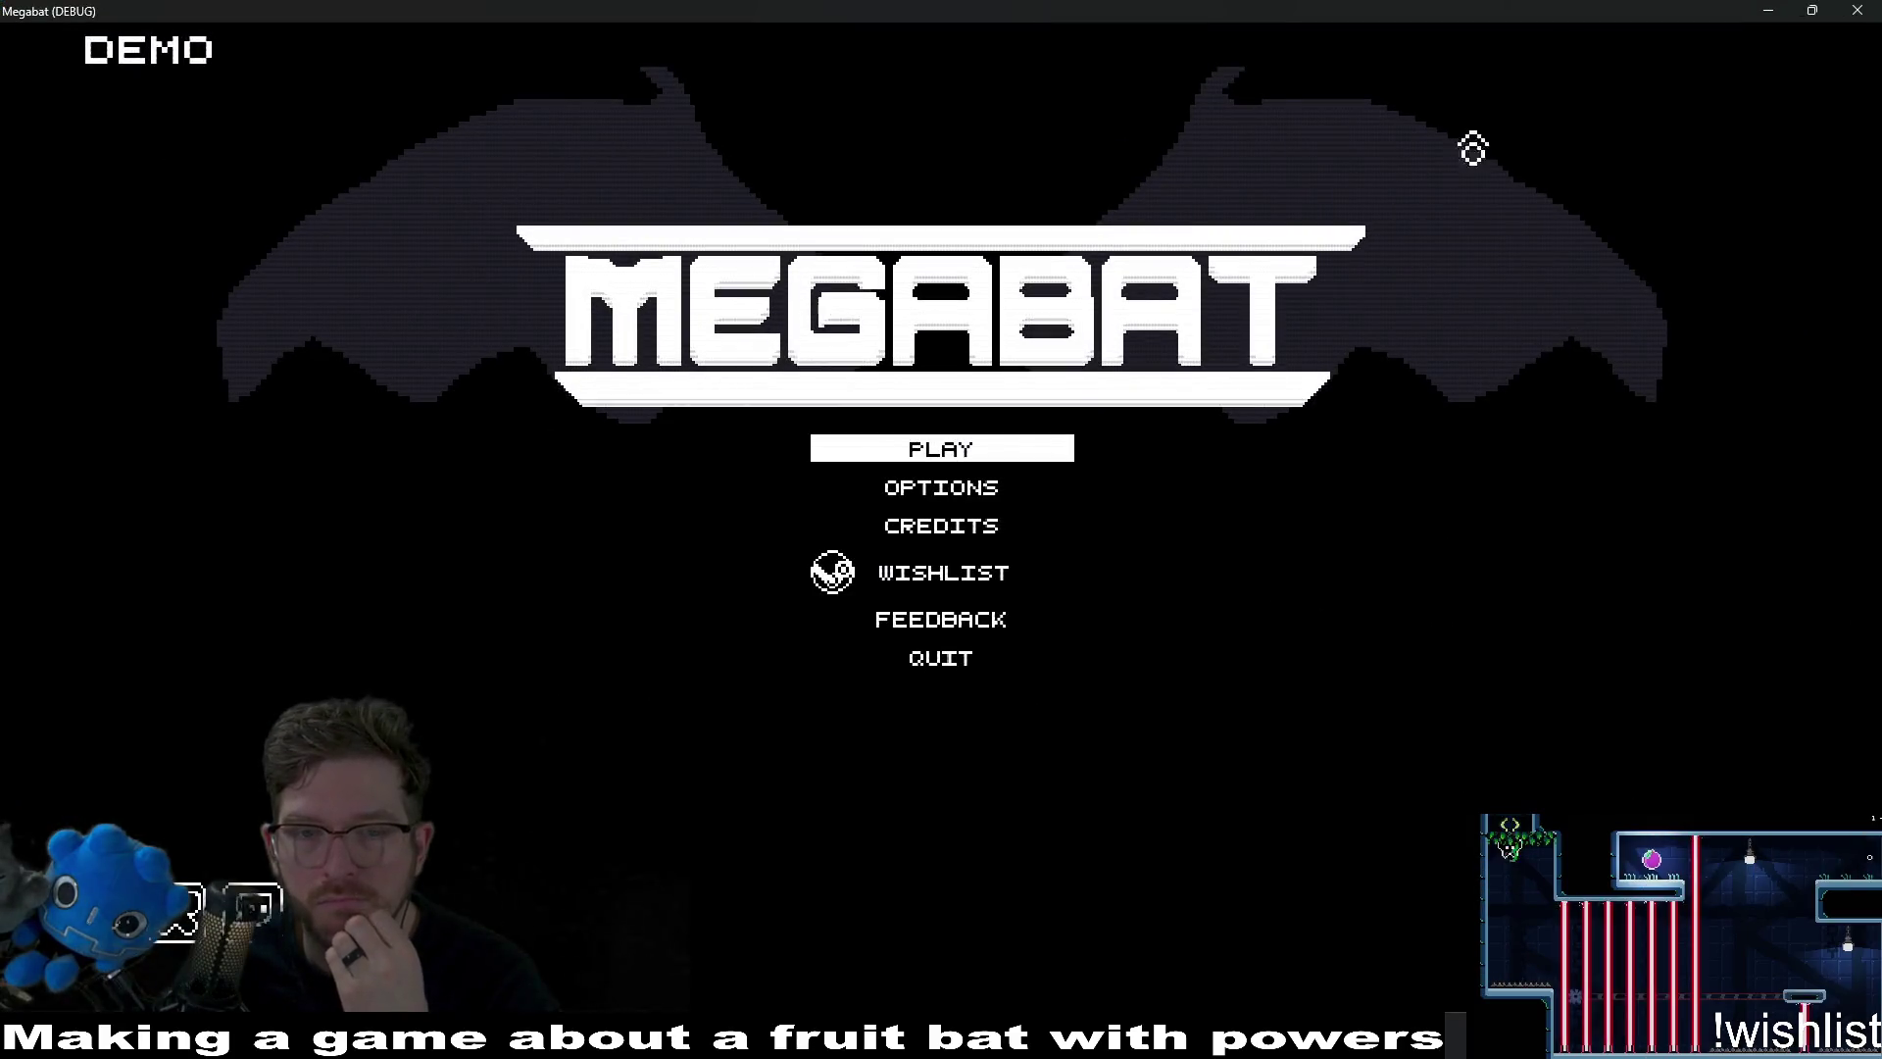
# Check the centred panel on the first profile's map, close the game, and open LevelPreview.tscn.
pyautogui.click(943, 447)
pyautogui.click(949, 320)
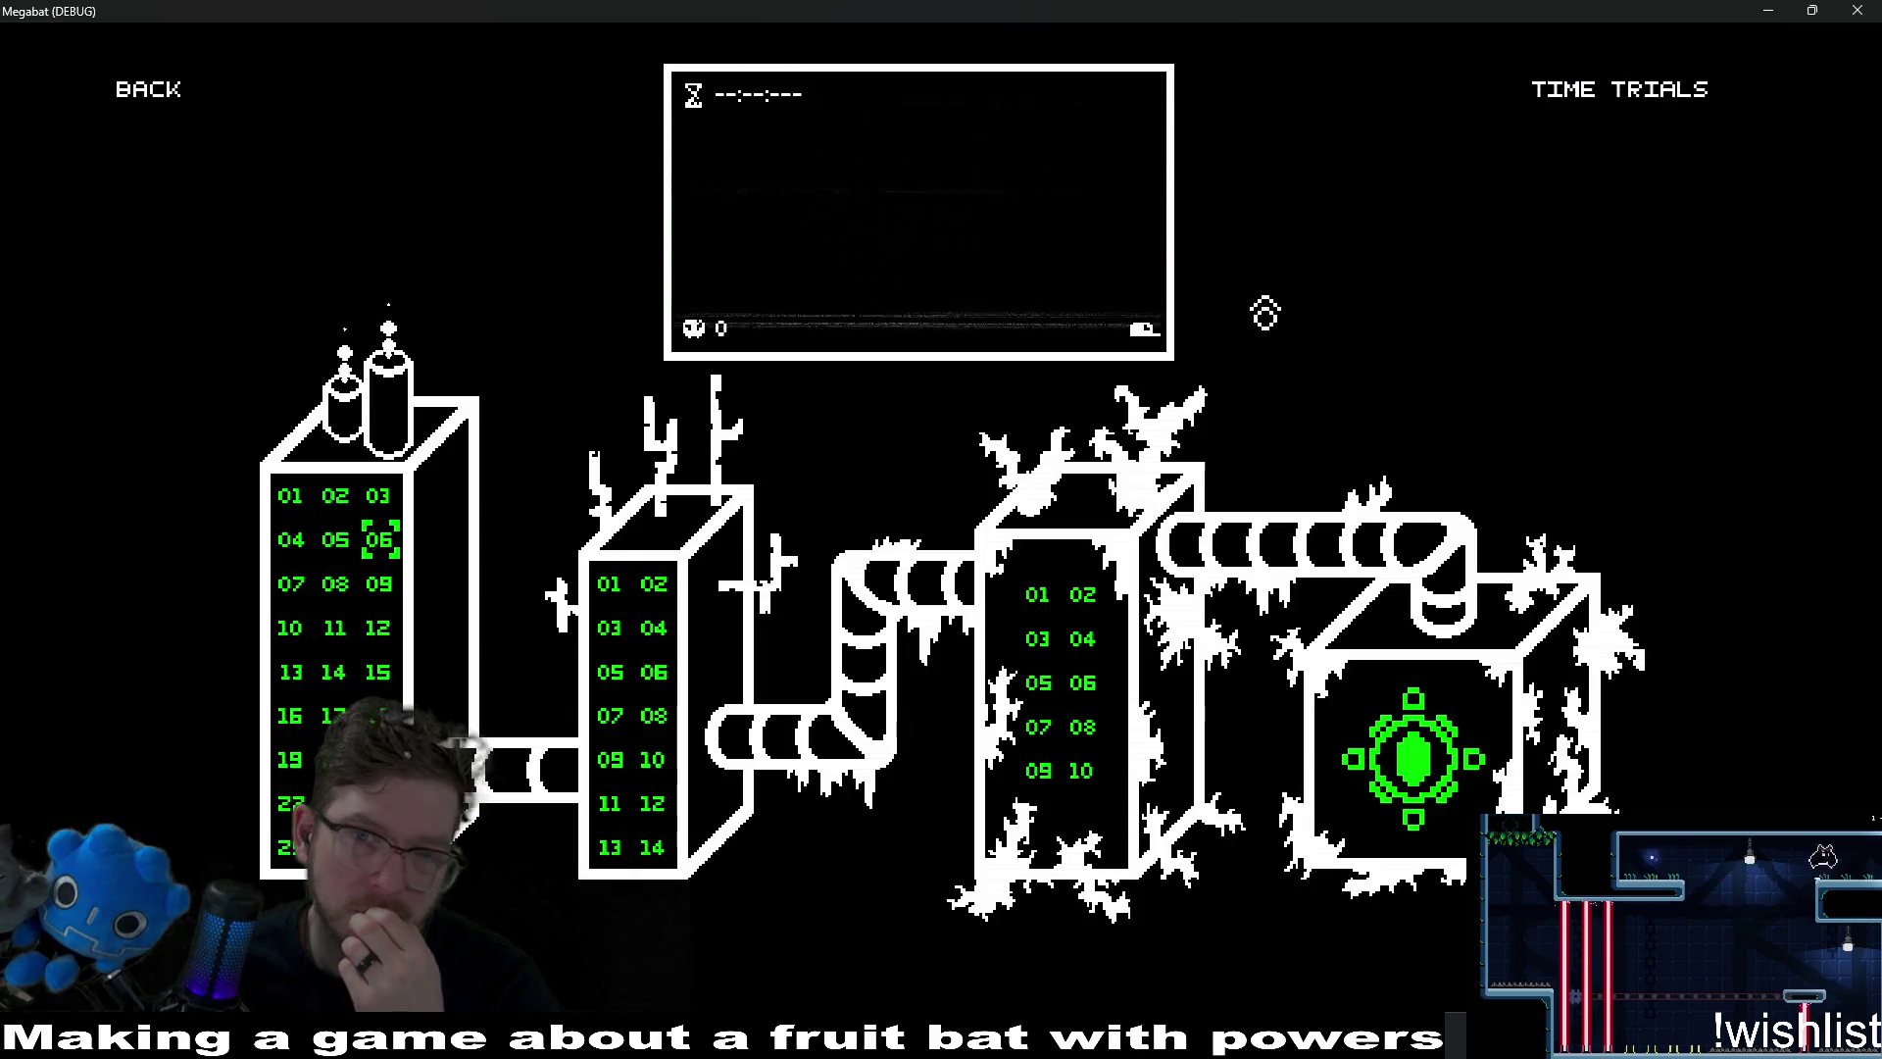
pyautogui.click(1876, 9)
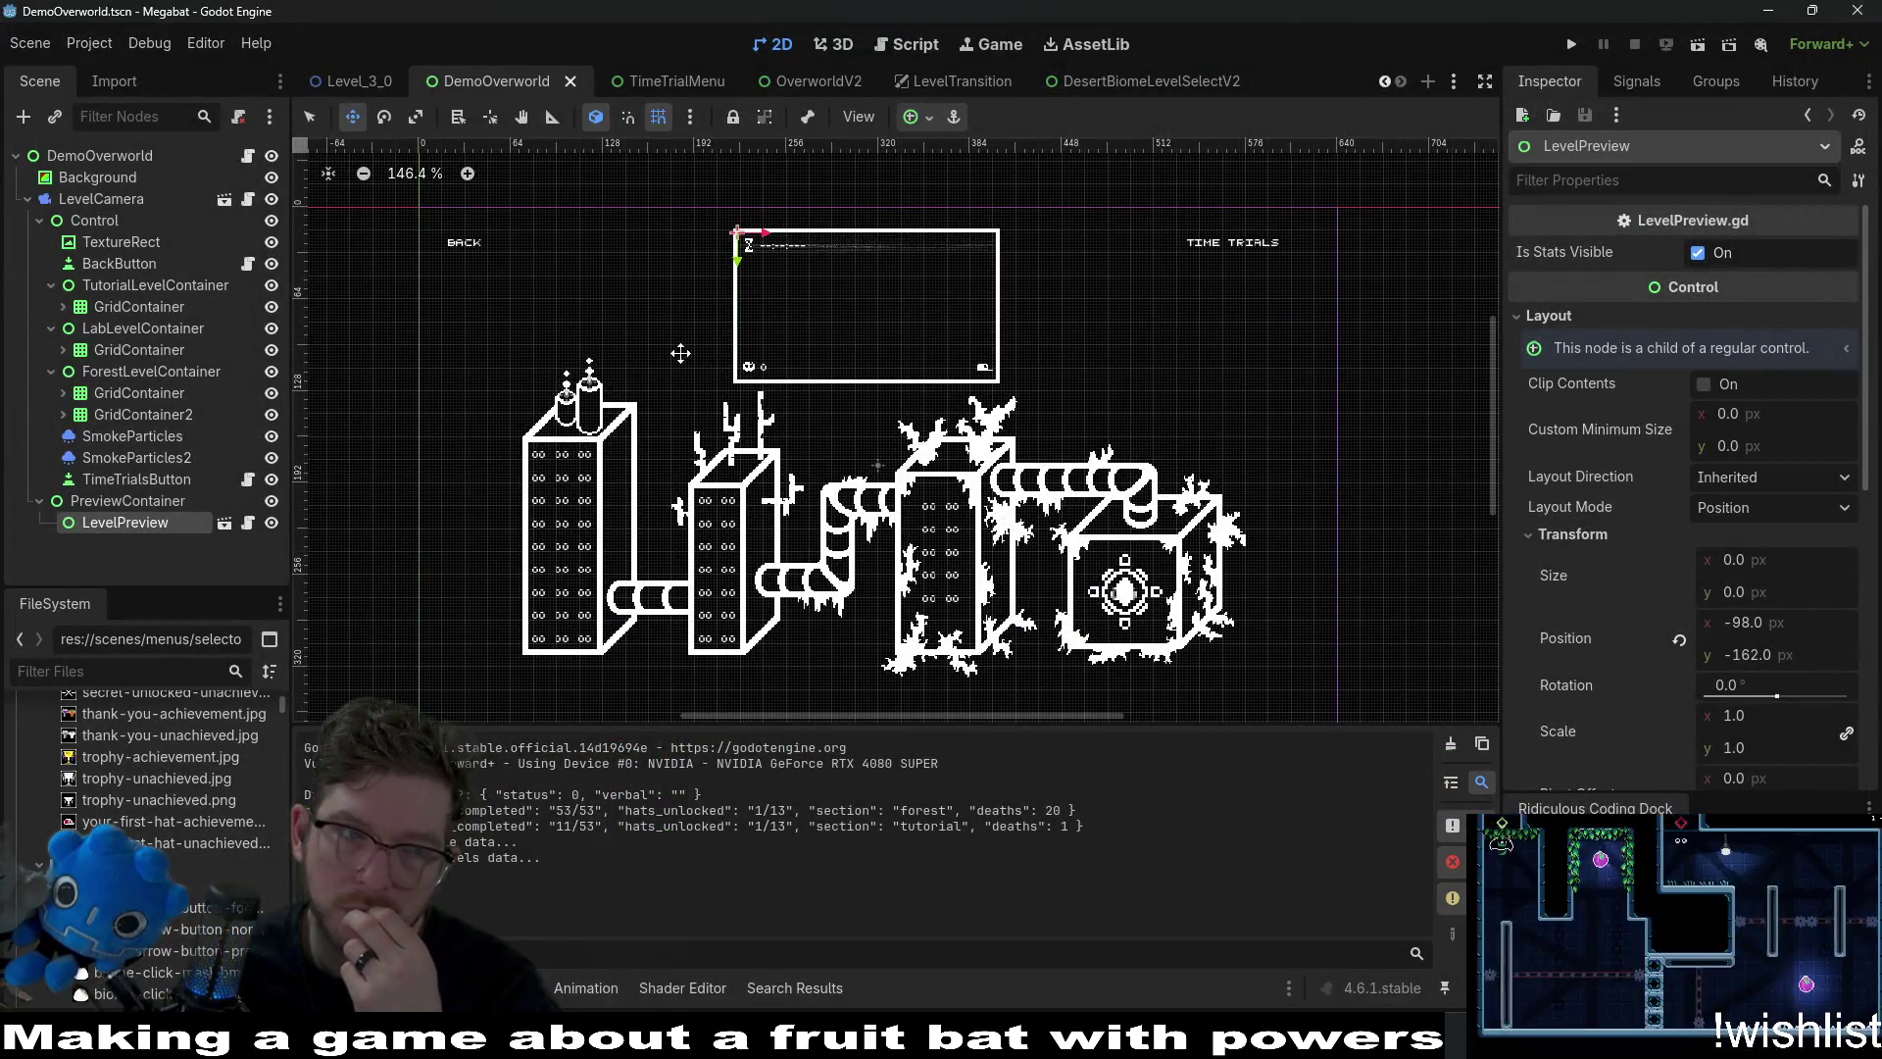
pyautogui.click(1140, 86)
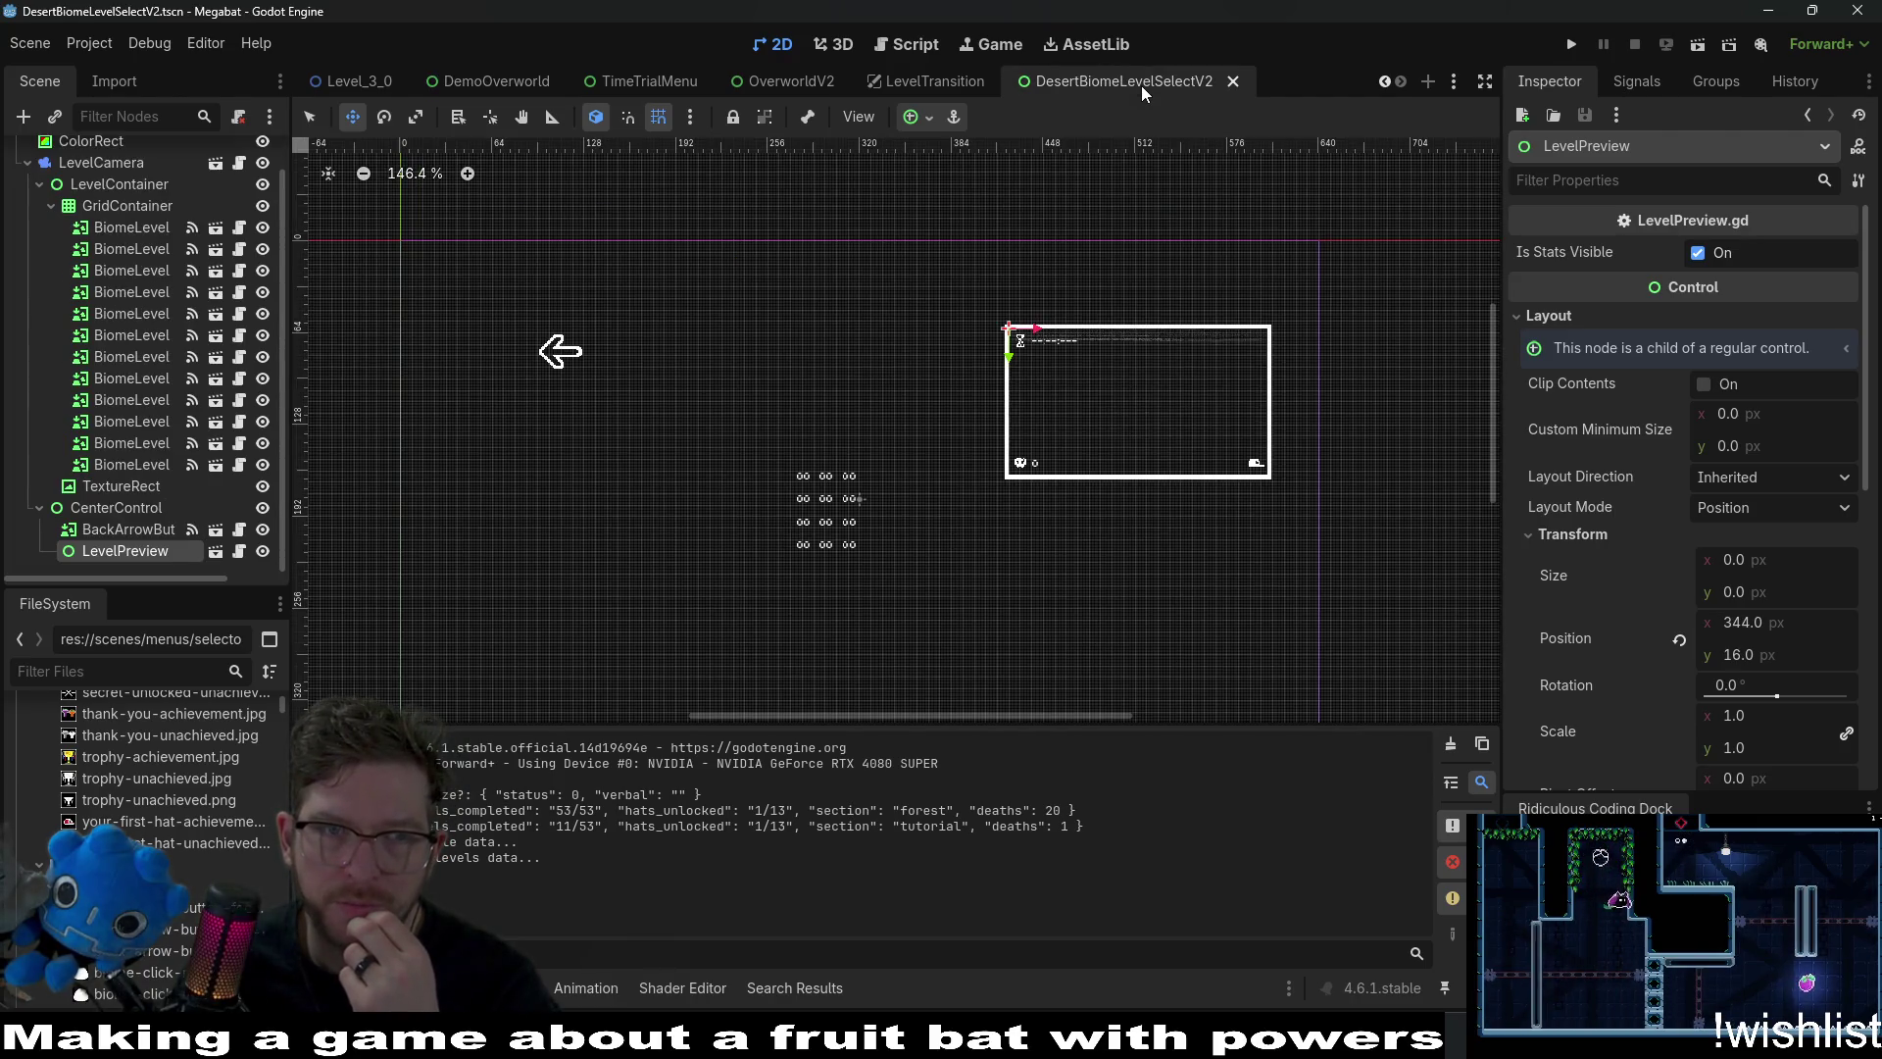
pyautogui.click(216, 552)
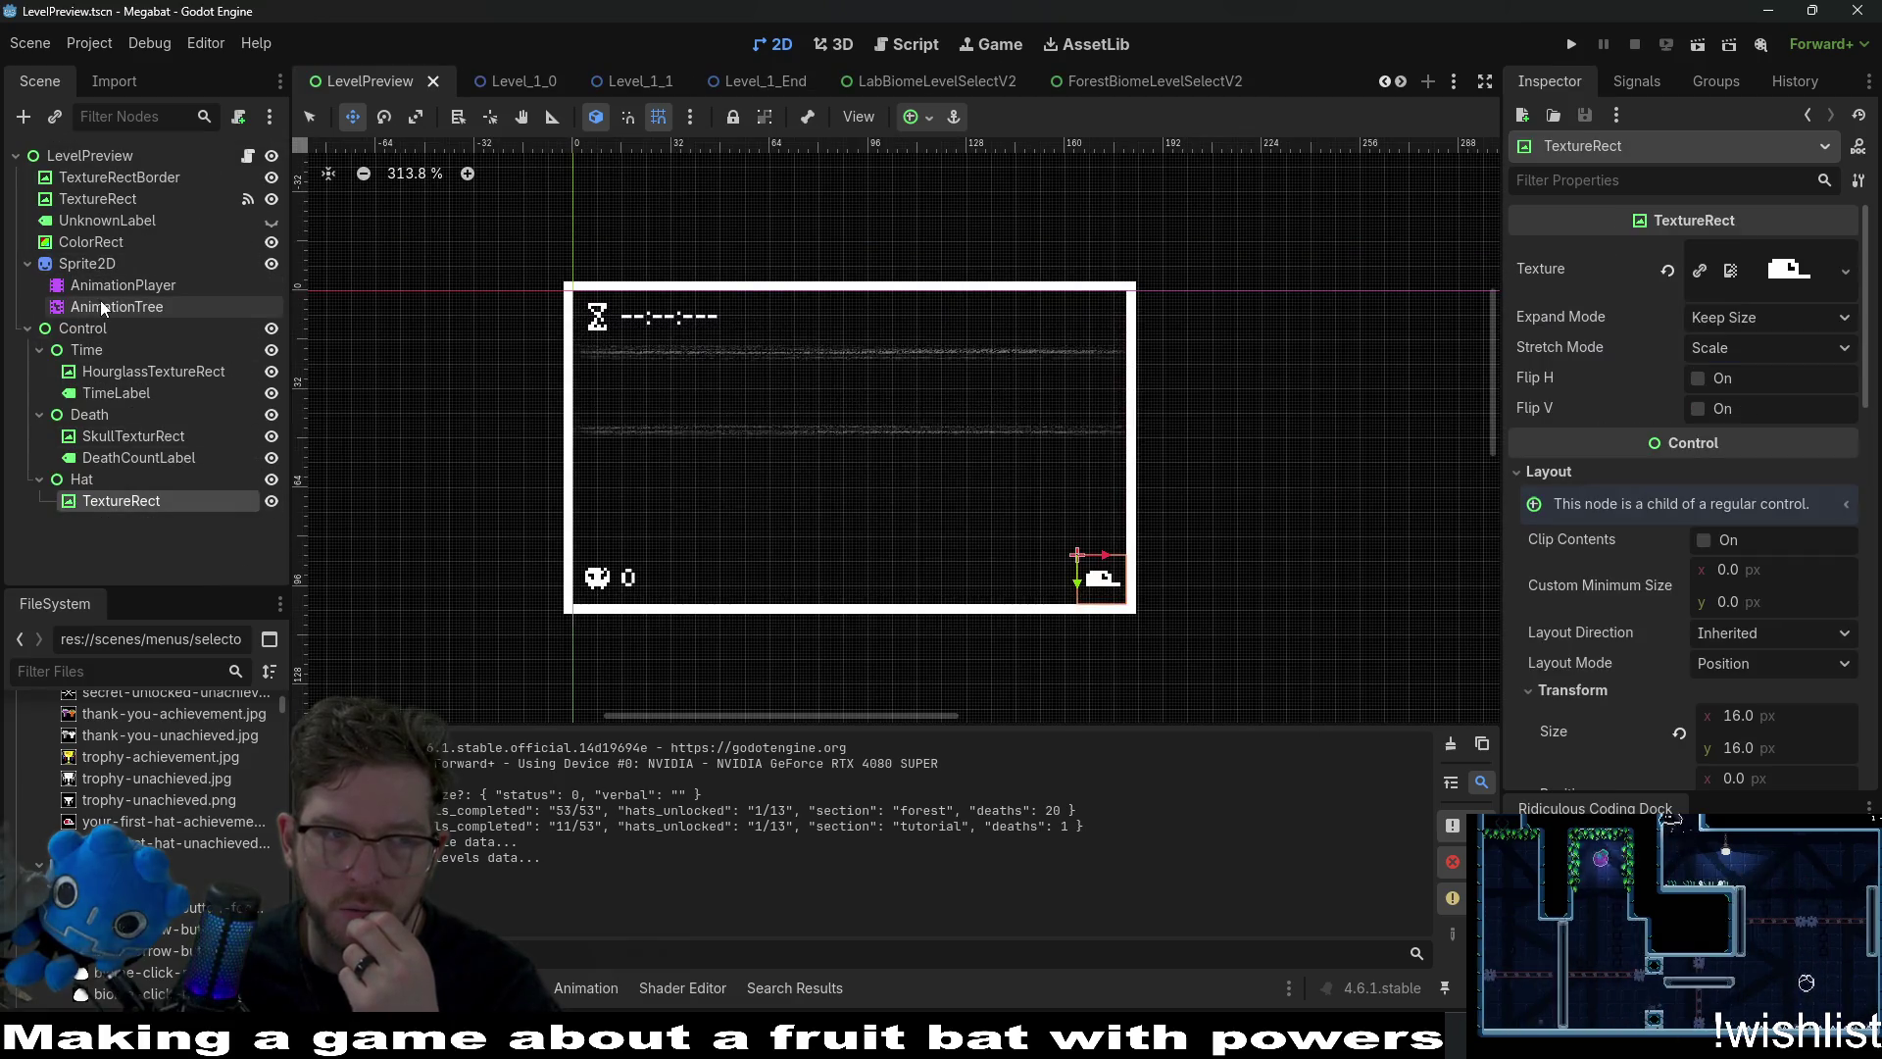
# Save the LevelPreview scene, run the game to the level-select map, then close it.
pyautogui.click(103, 307)
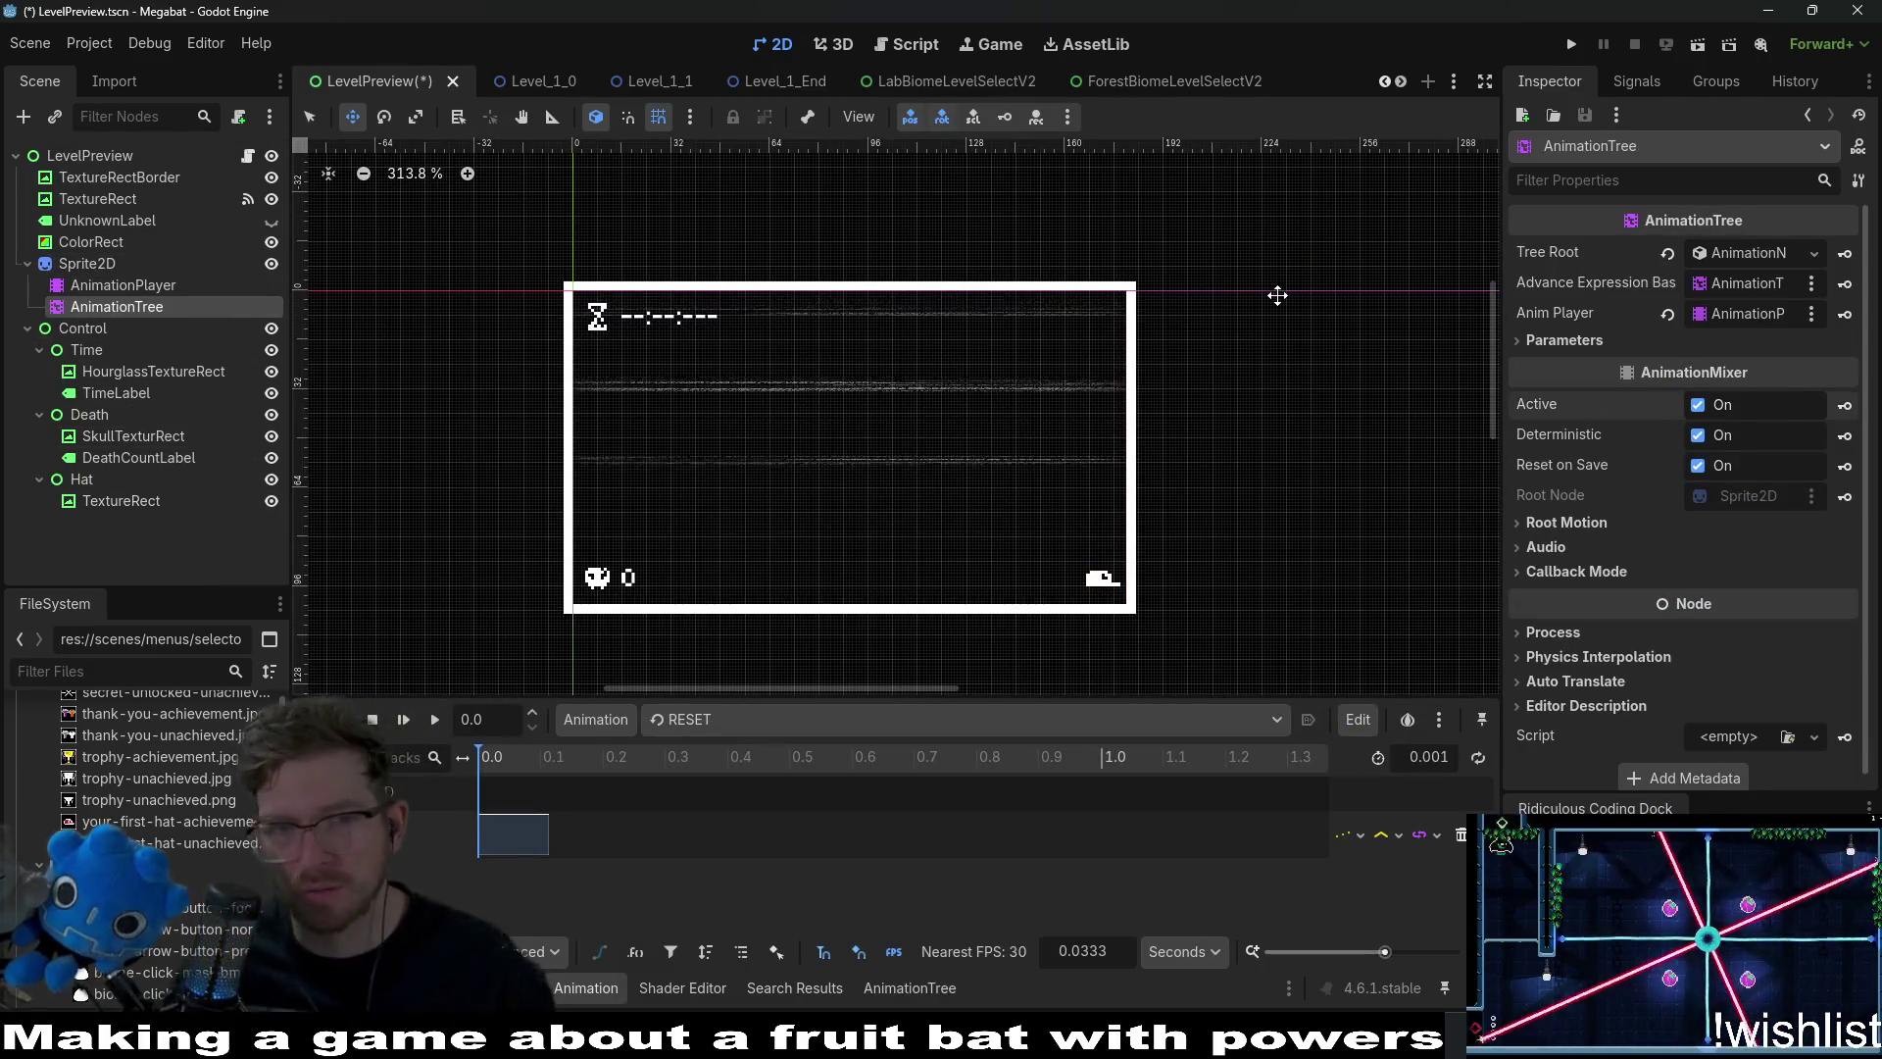
pyautogui.hotkey('ctrl', 's')
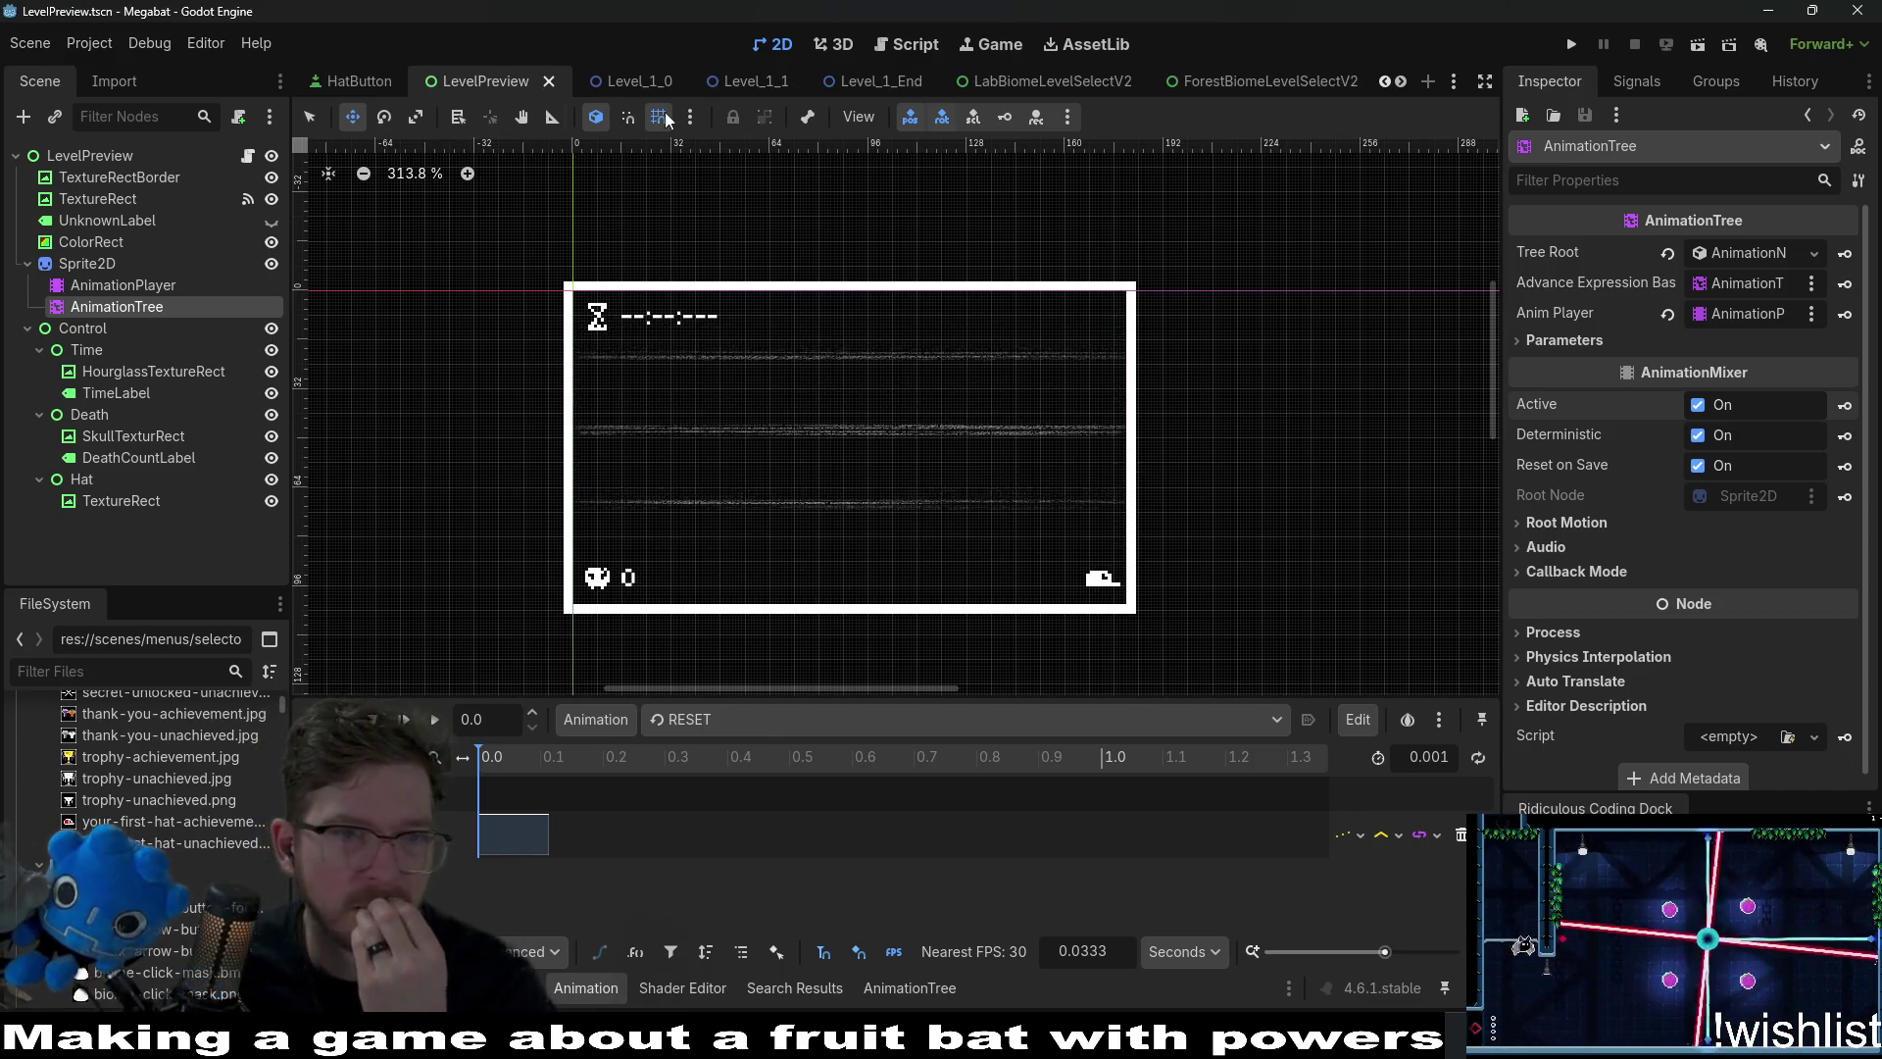
pyautogui.click(1571, 44)
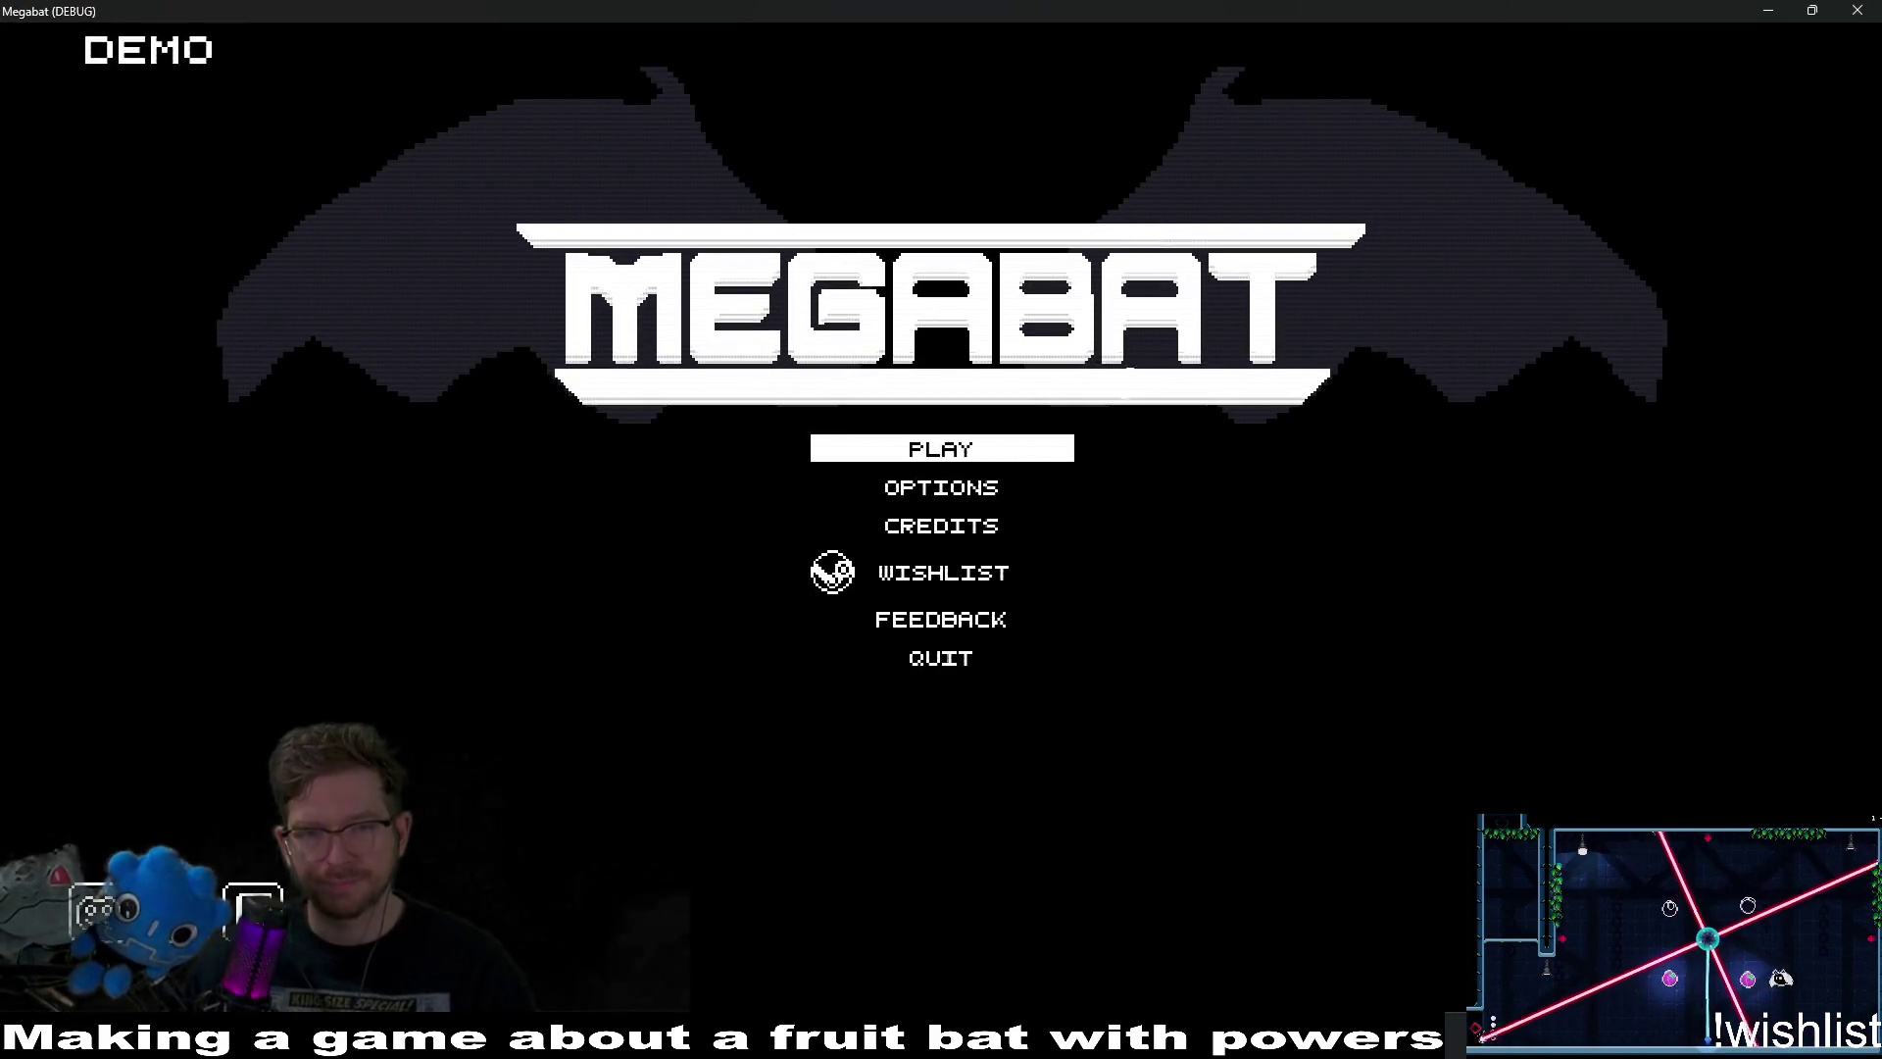
pyautogui.press('Return')
pyautogui.press('Return')
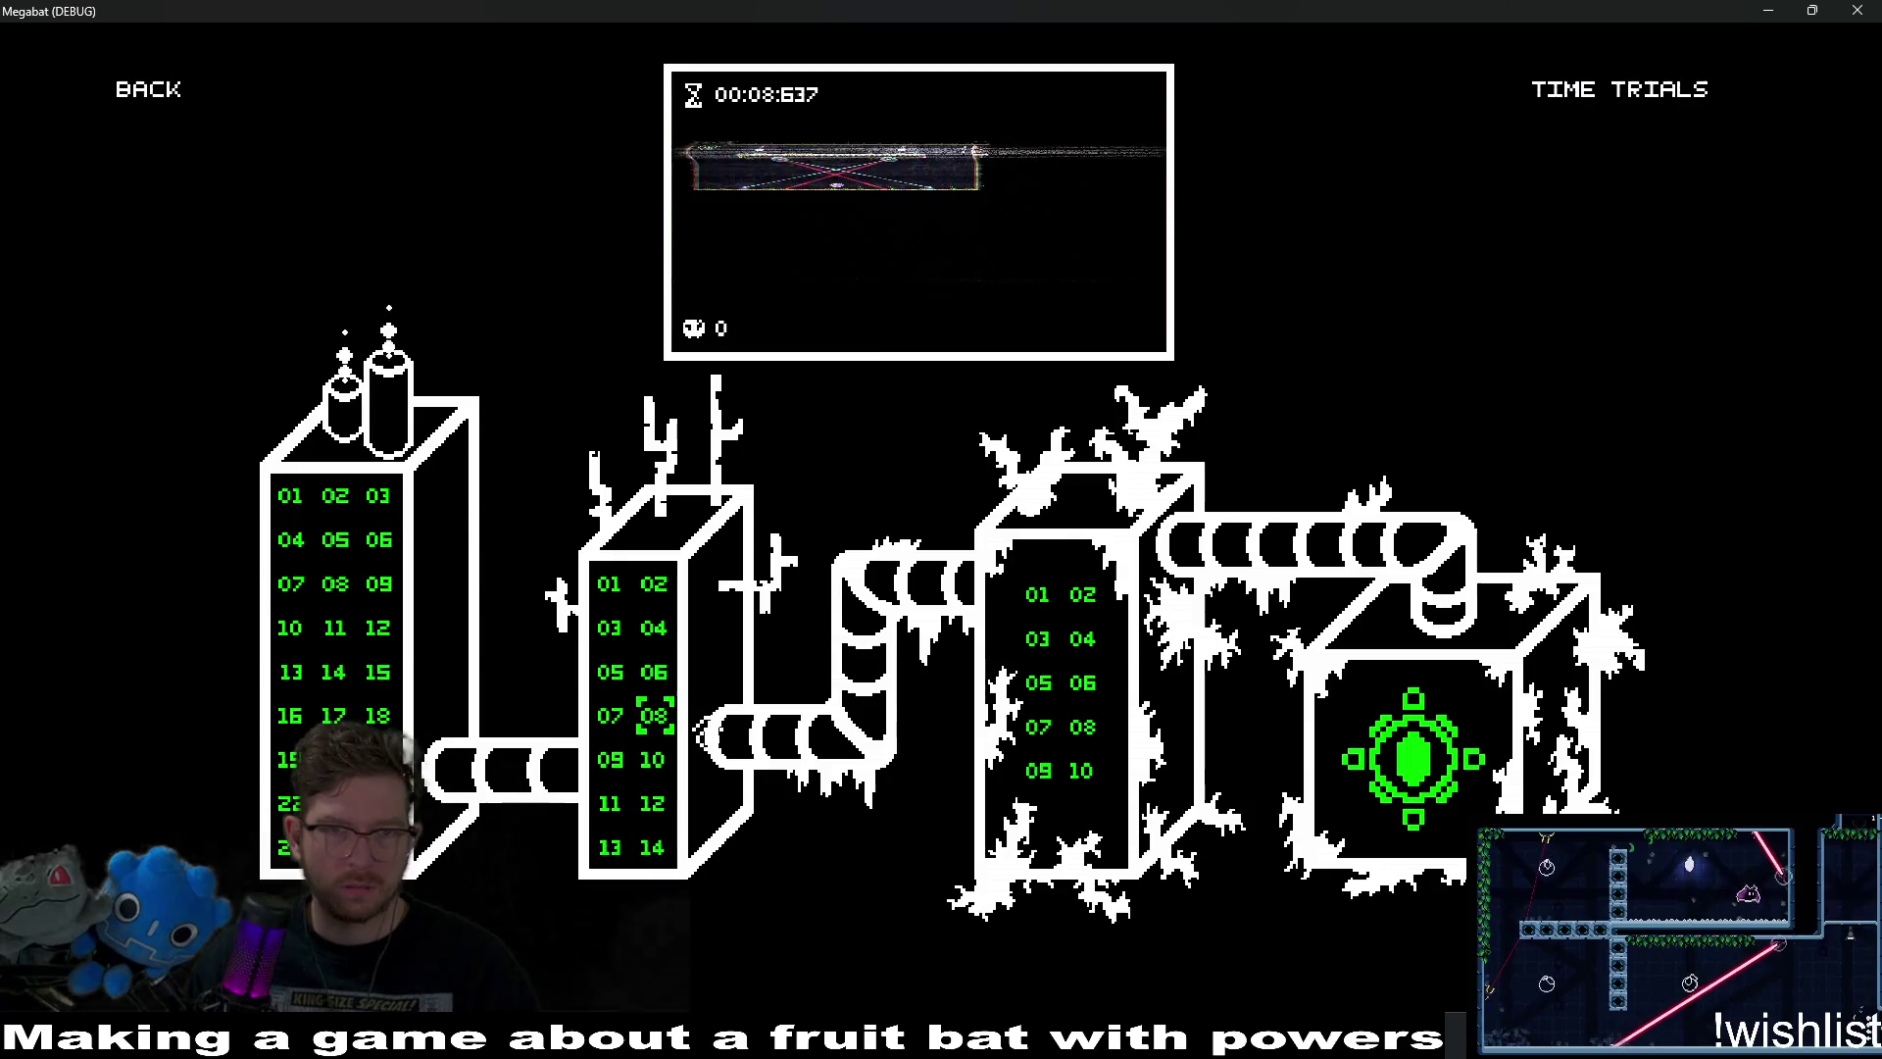
pyautogui.press('F8')
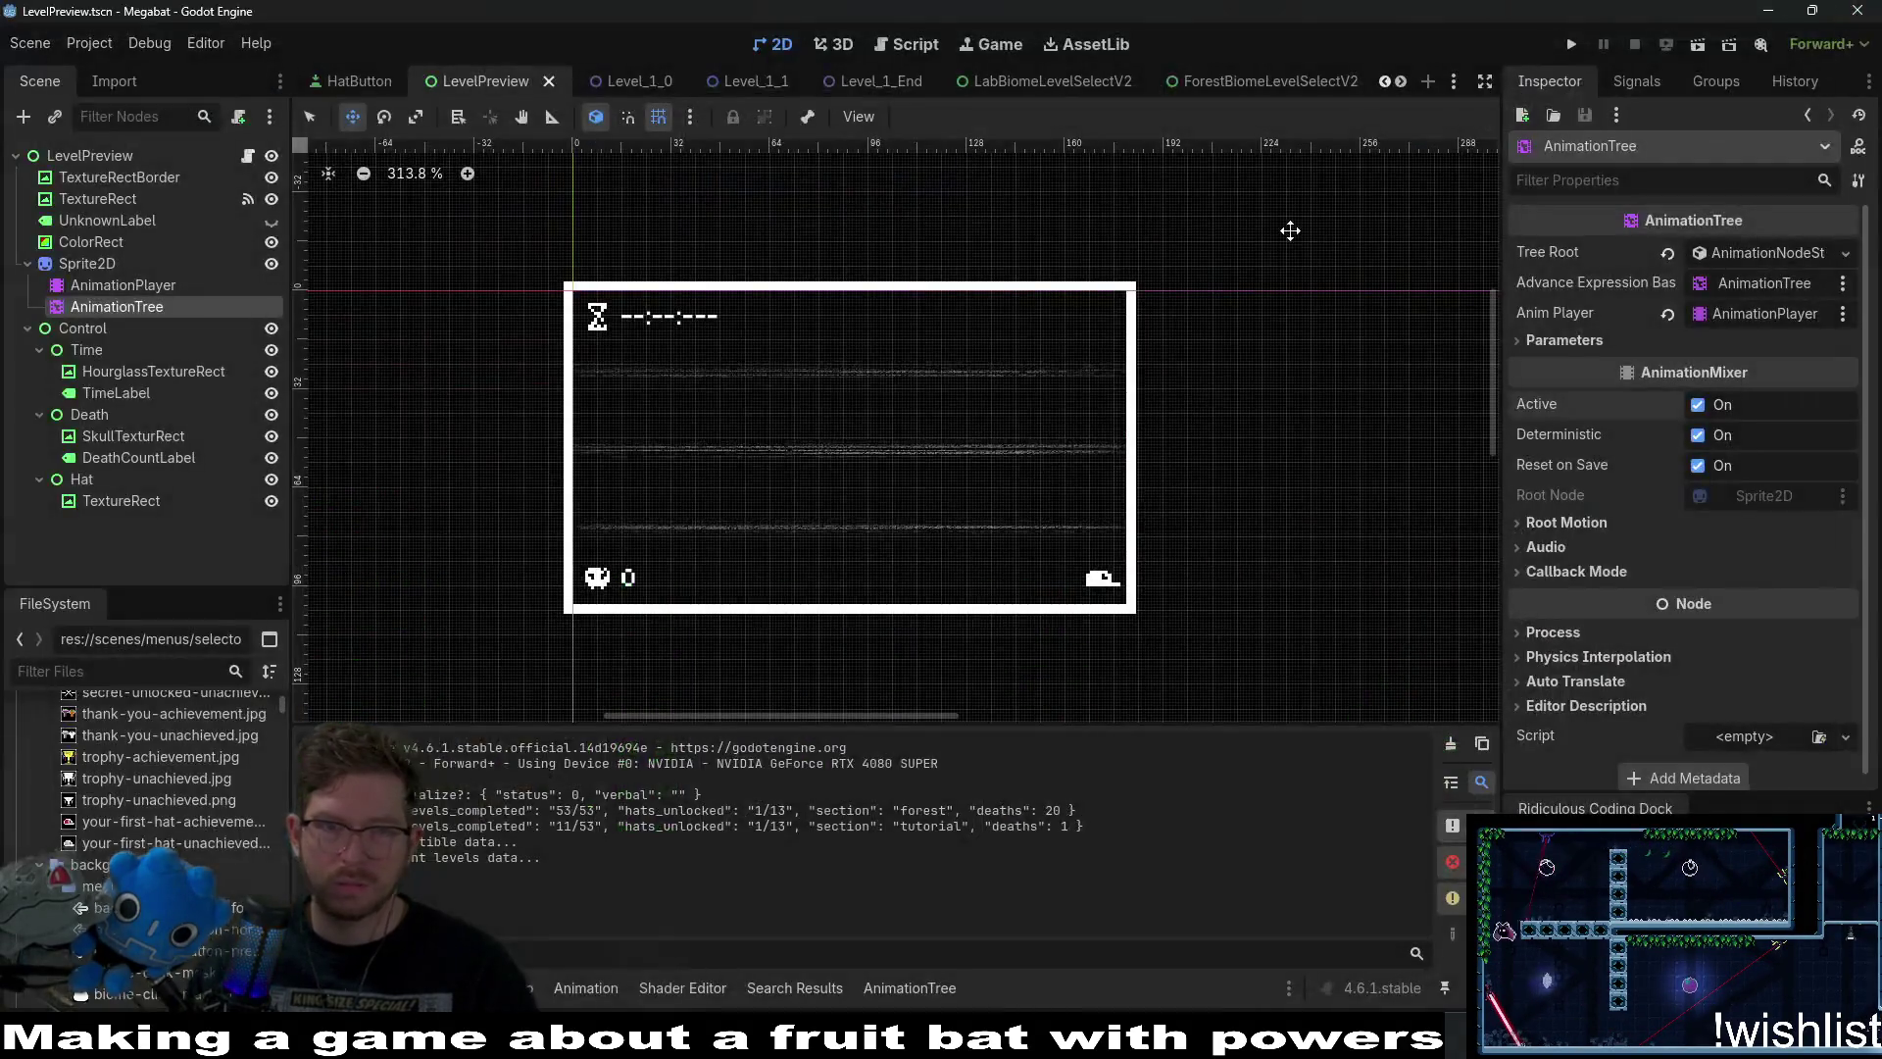
# Select the preview TextureRect and move it up to the top of the frame.
pyautogui.click(104, 268)
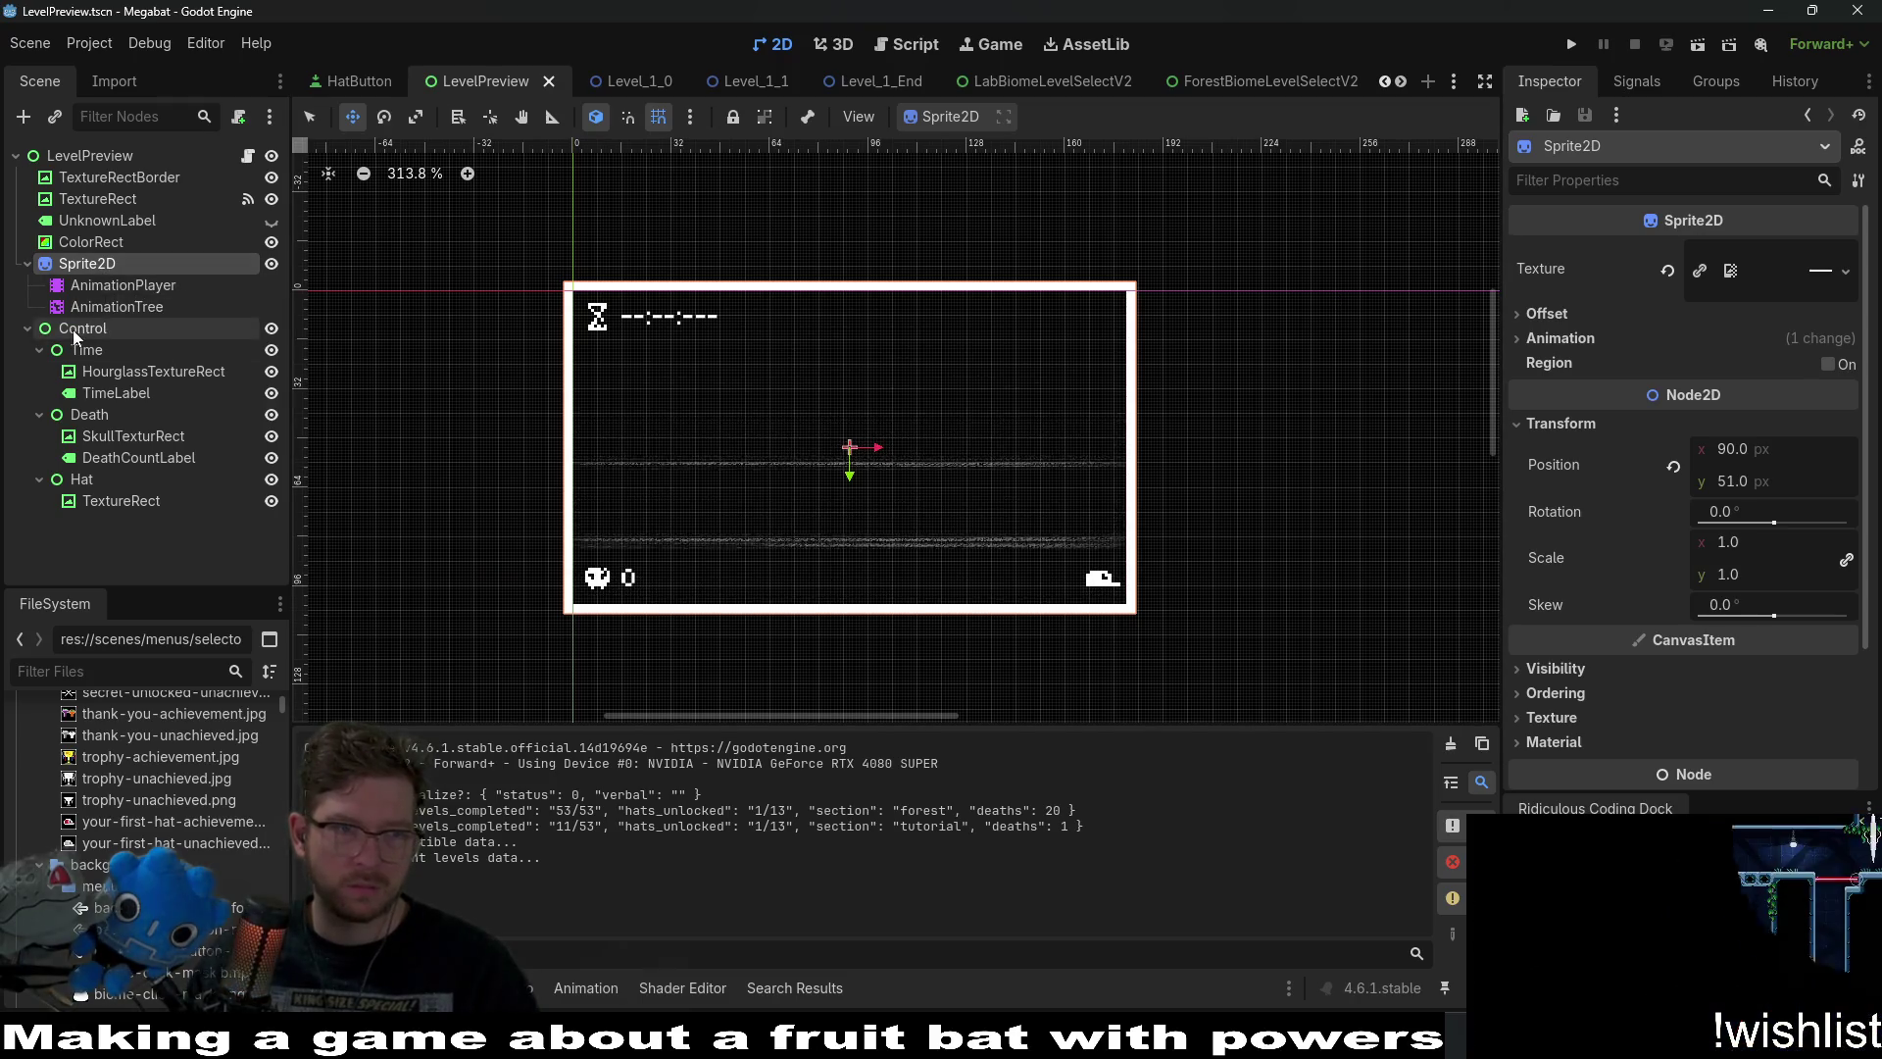
pyautogui.click(105, 249)
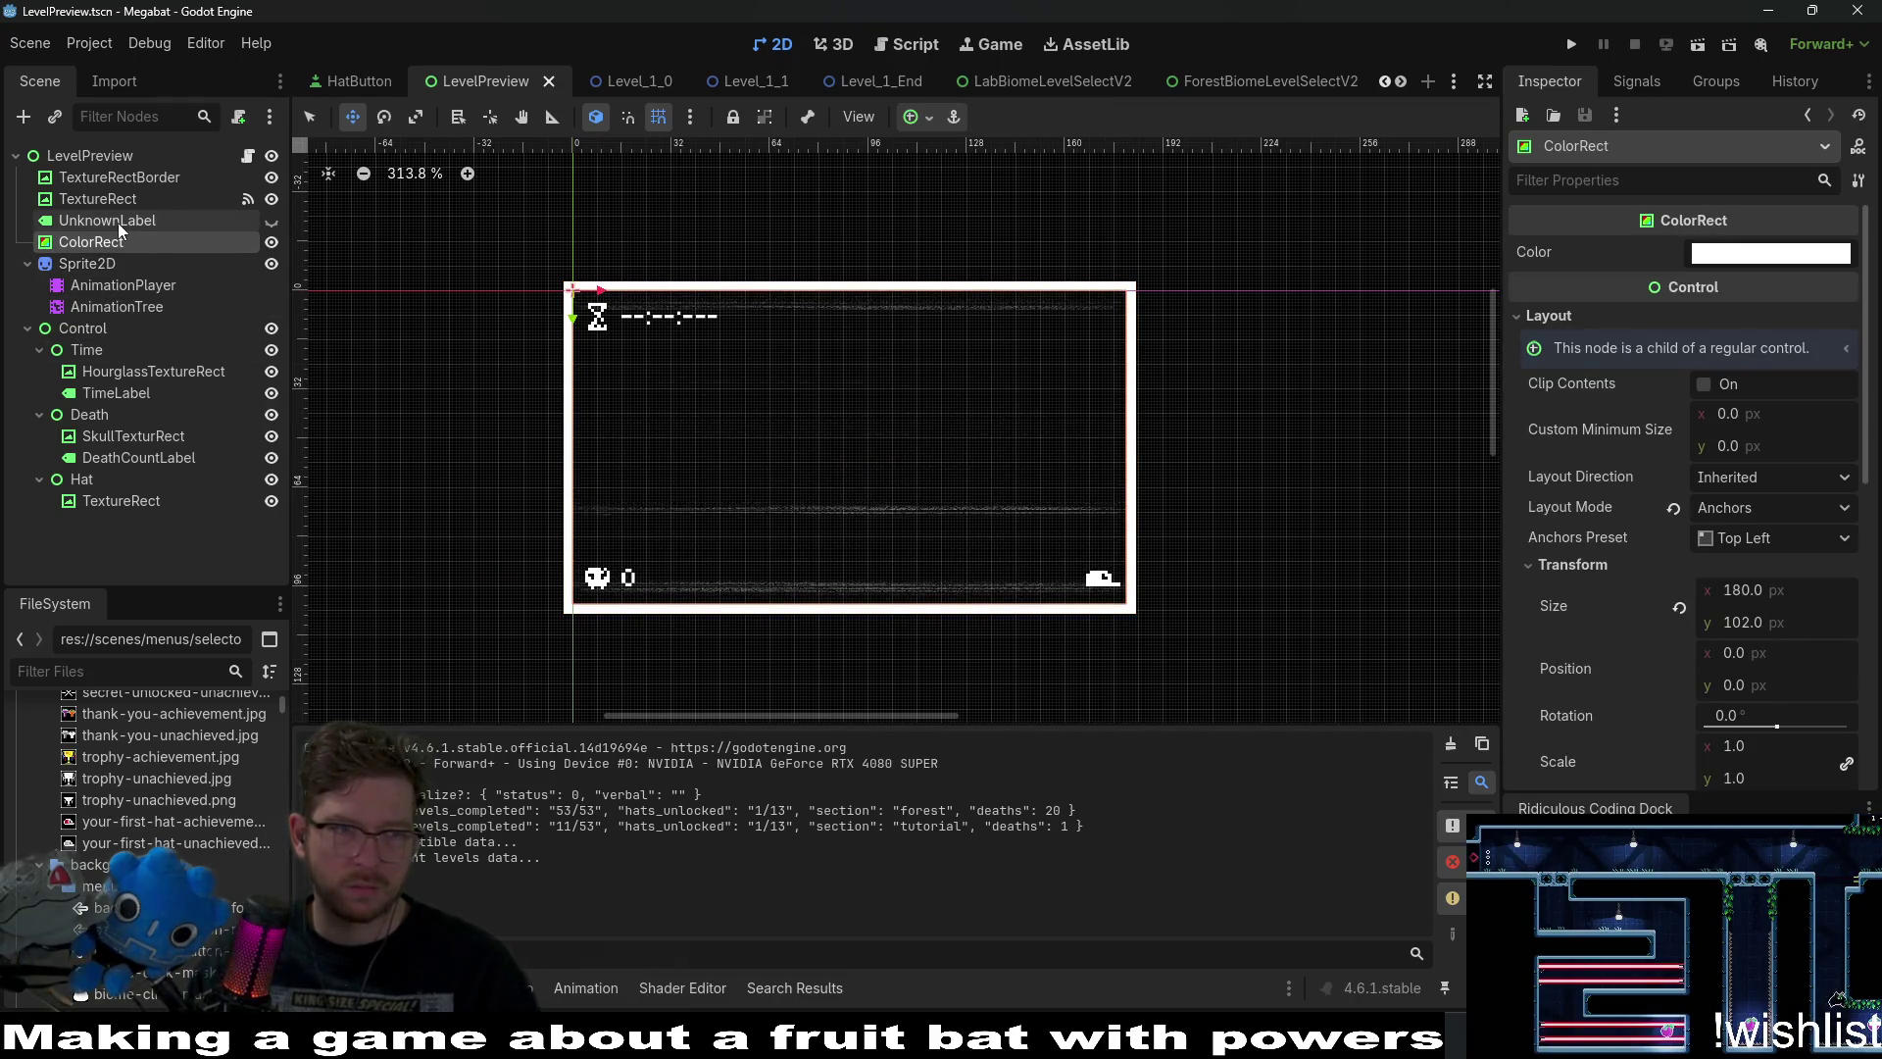
pyautogui.click(118, 221)
pyautogui.click(115, 198)
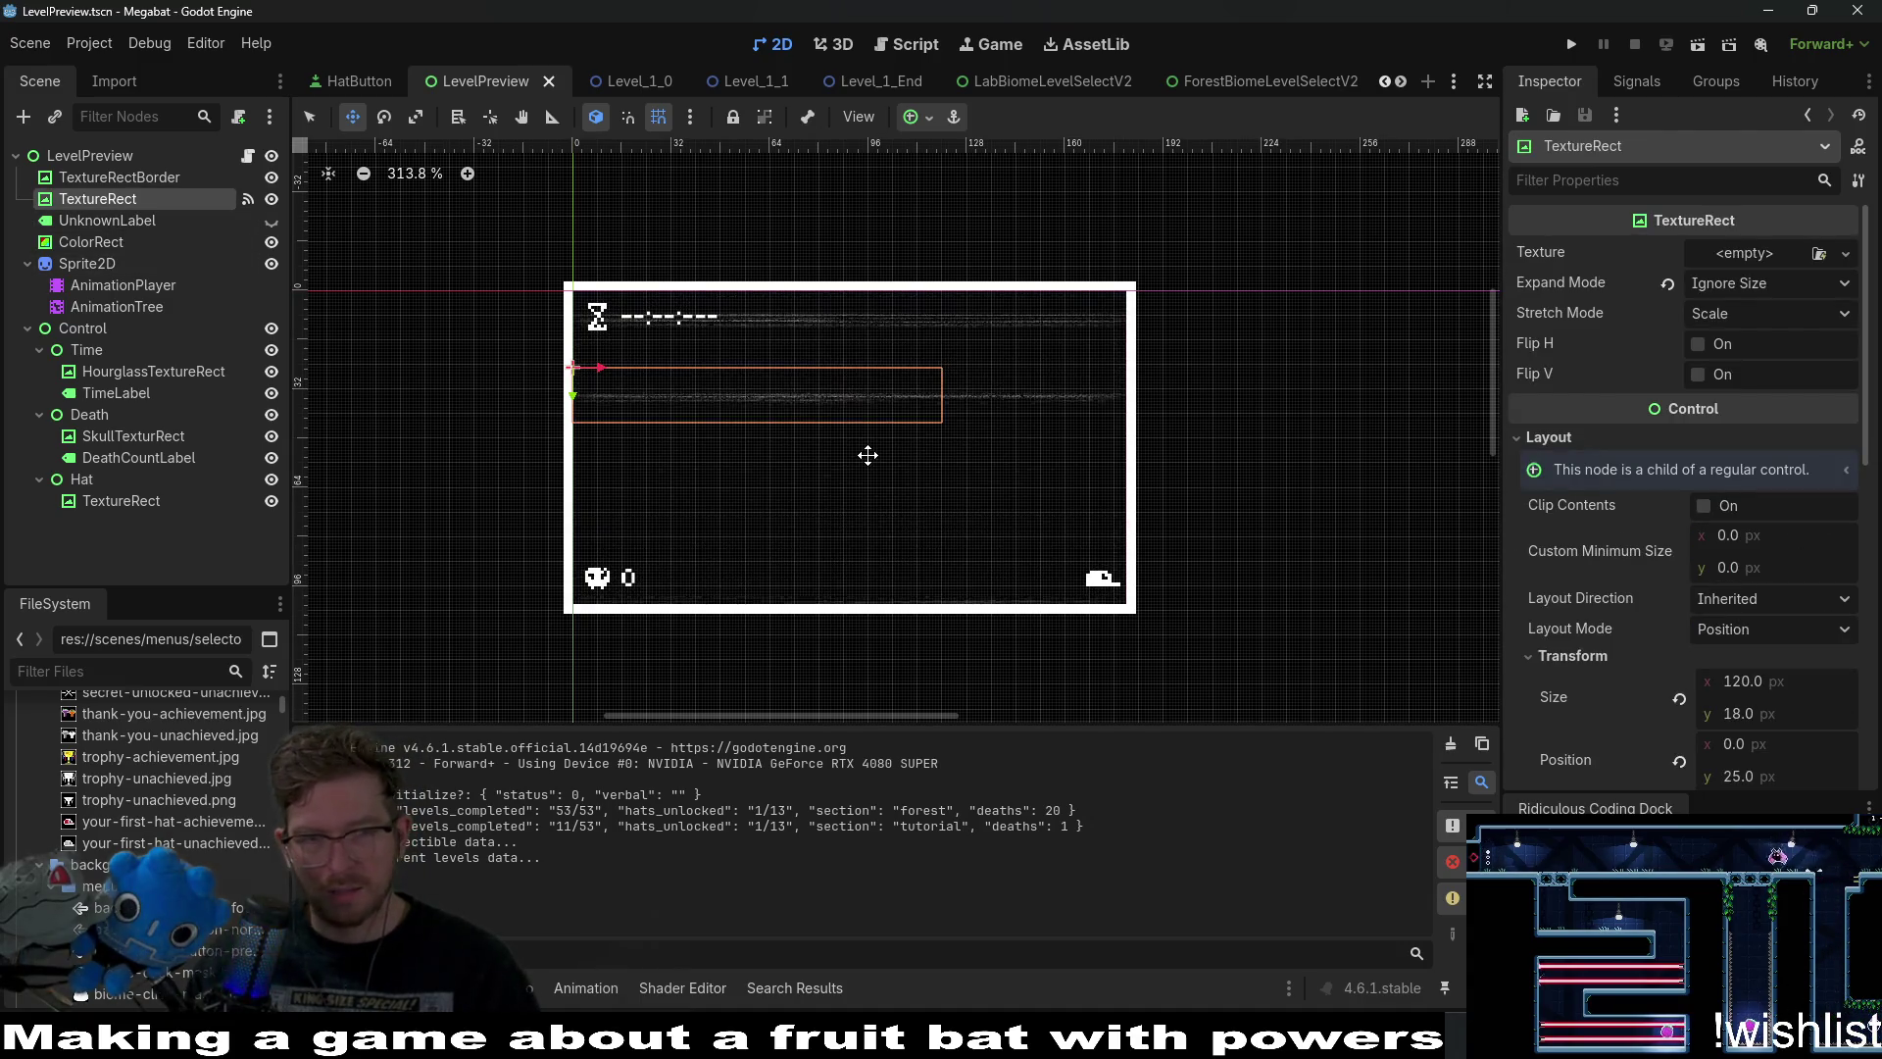
pyautogui.scroll(2, 672, 395)
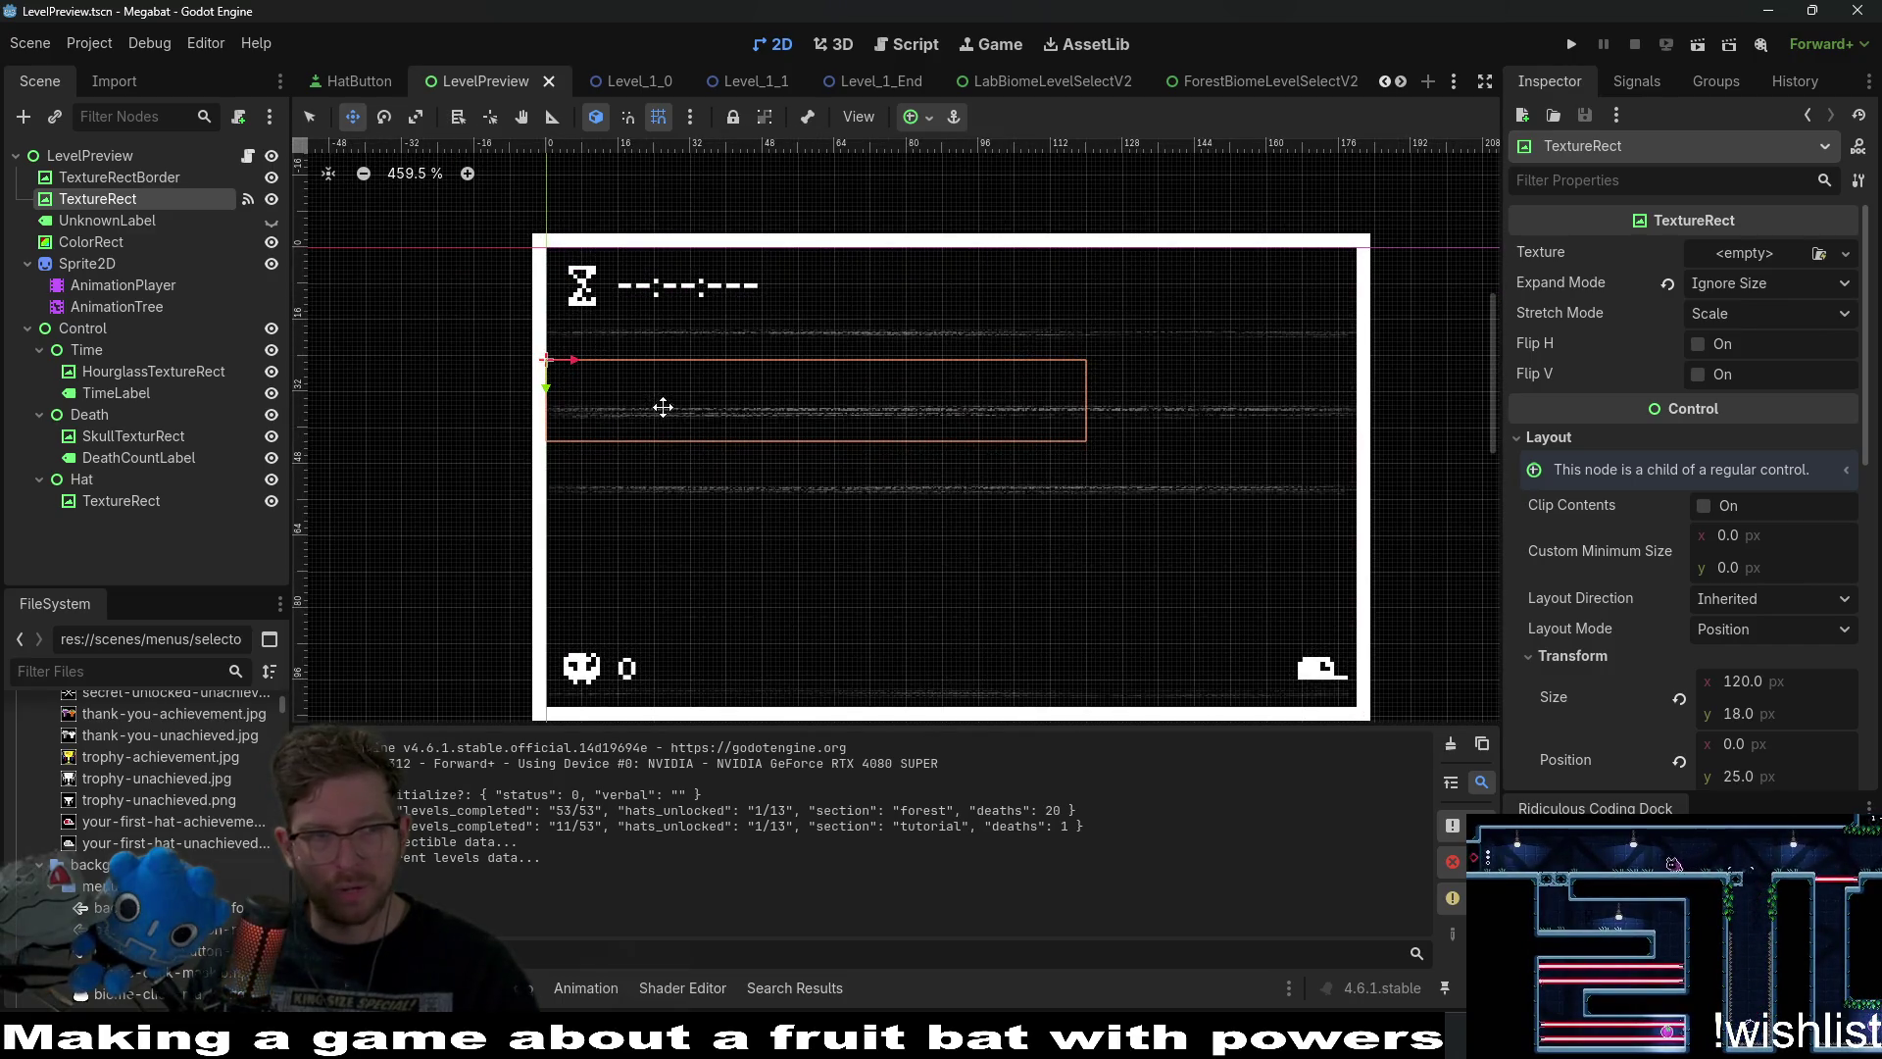
pyautogui.moveTo(660, 403); pyautogui.dragTo(663, 295)
# Stretch the TextureRect to 181×102 at position -1, 0 and save the scene.
pyautogui.press('q')
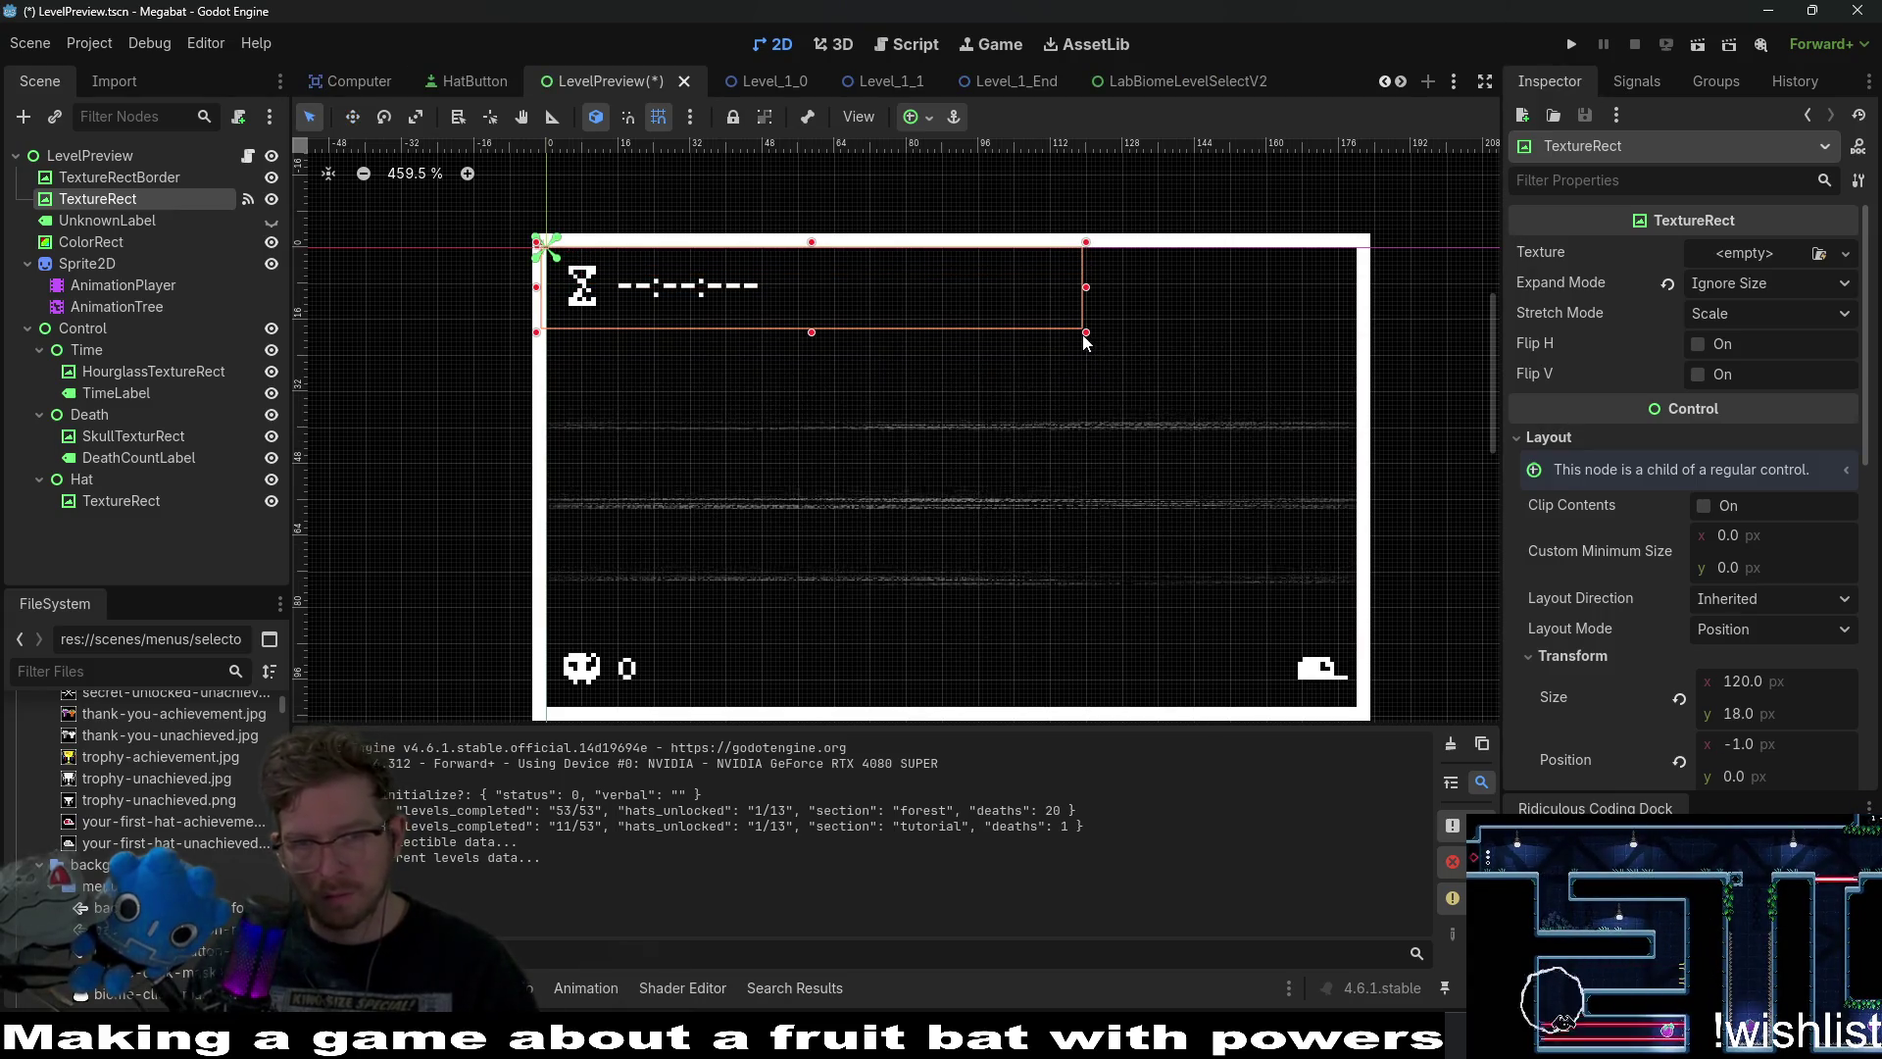
pyautogui.moveTo(1084, 336)
pyautogui.mouseDown()
pyautogui.moveTo(1145, 455)
pyautogui.moveTo(1362, 711)
pyautogui.mouseUp()
pyautogui.hscroll(10, 1361, 712)
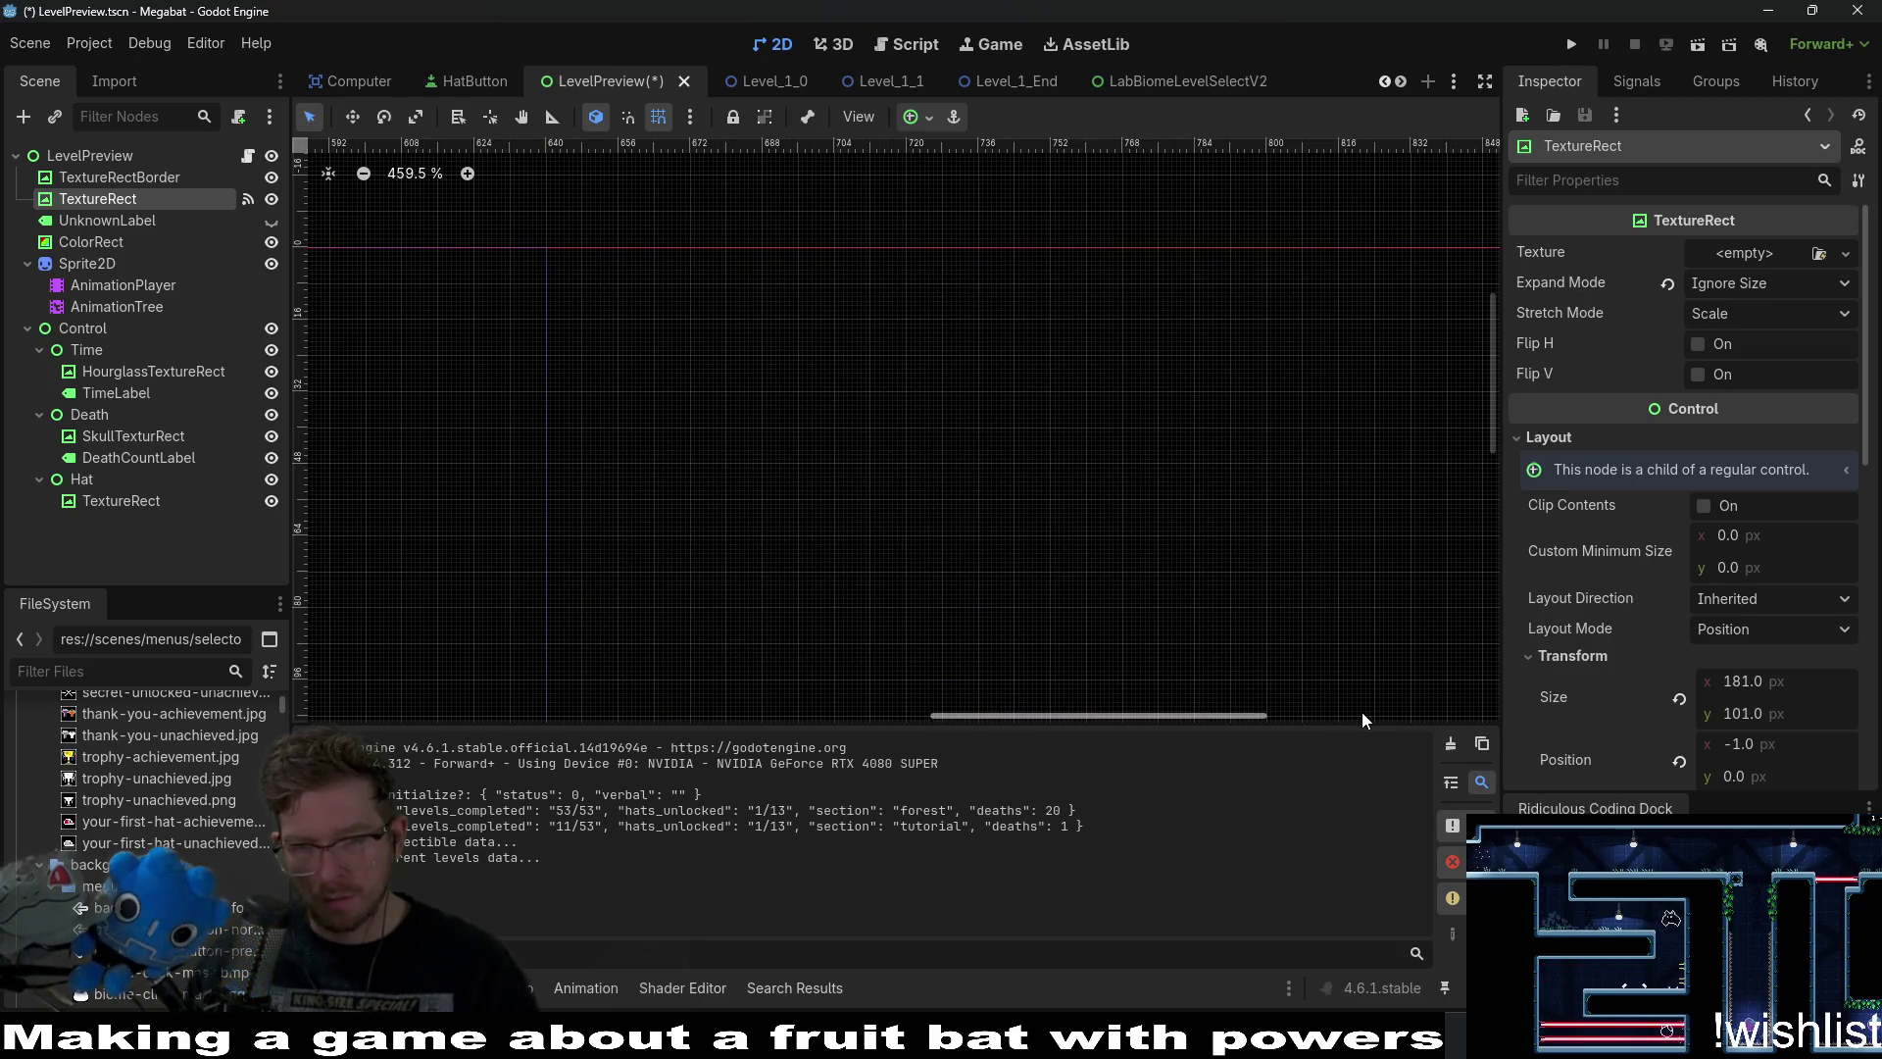
pyautogui.scroll(-9, 927, 513)
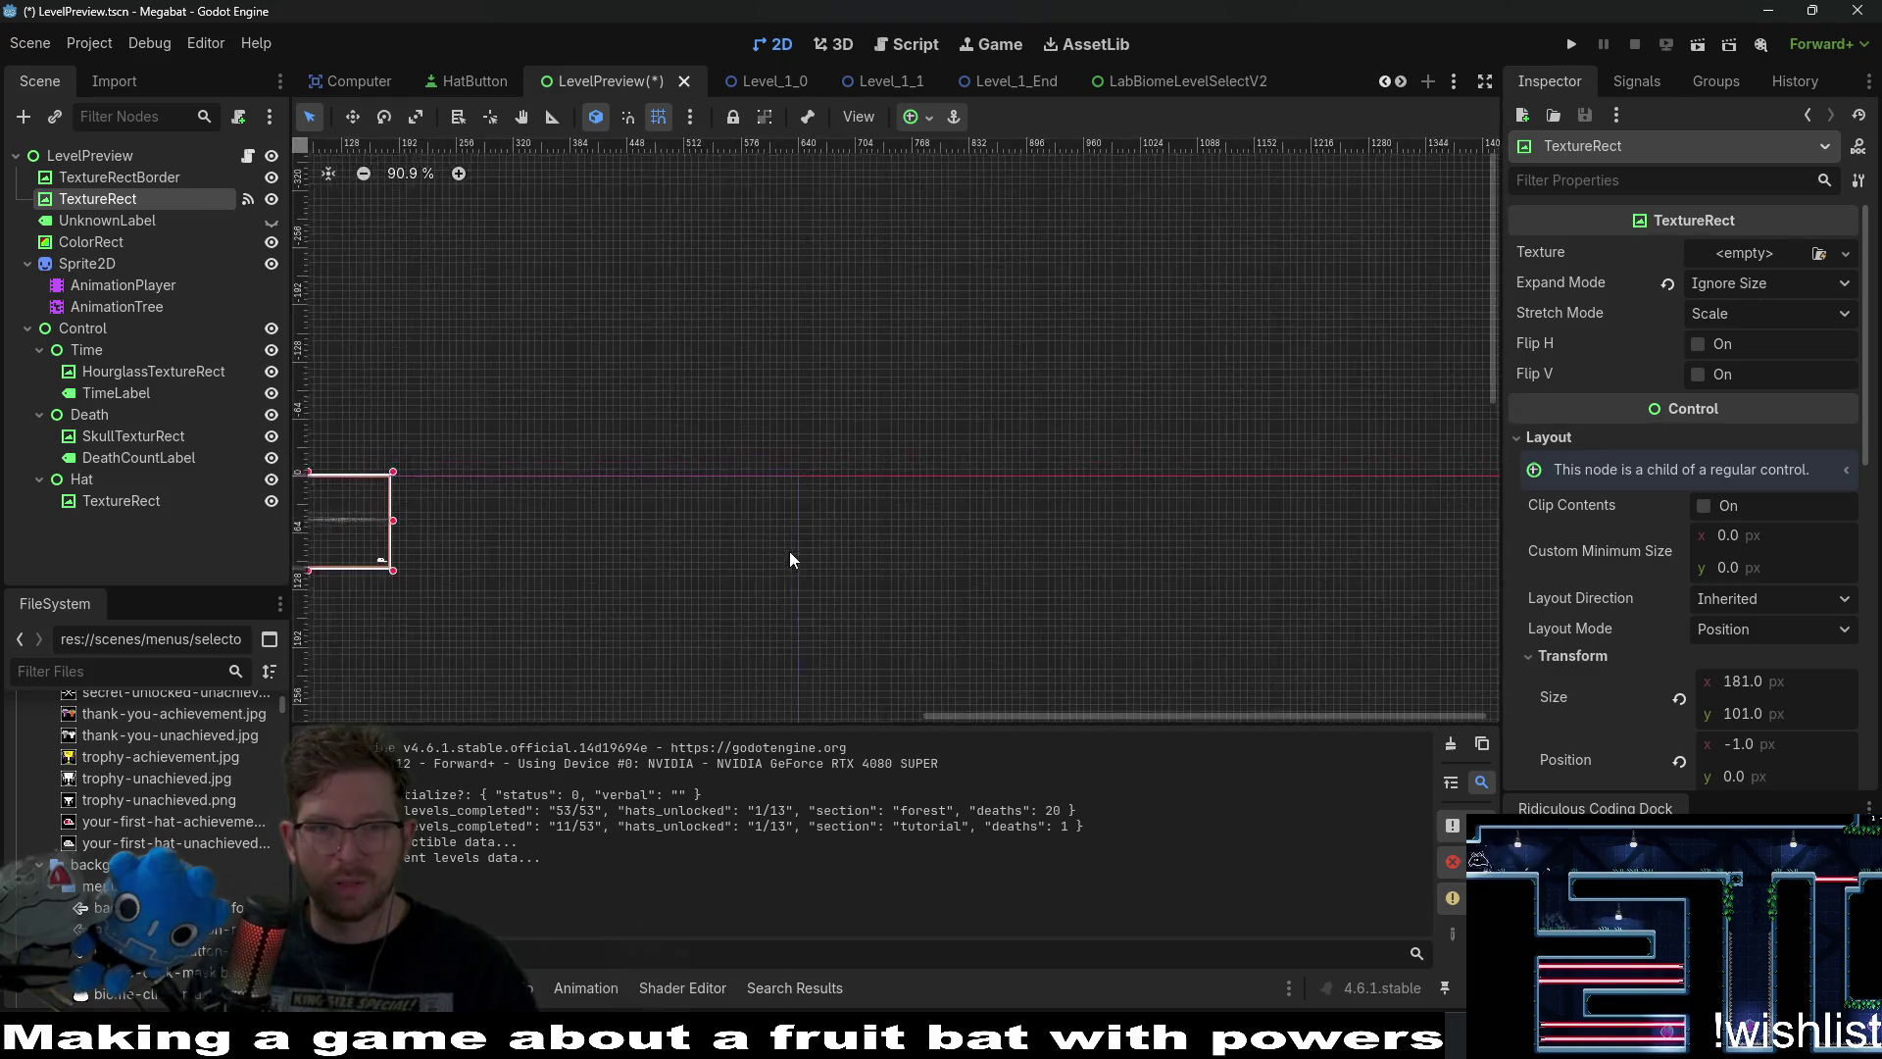
pyautogui.scroll(10, 721, 531)
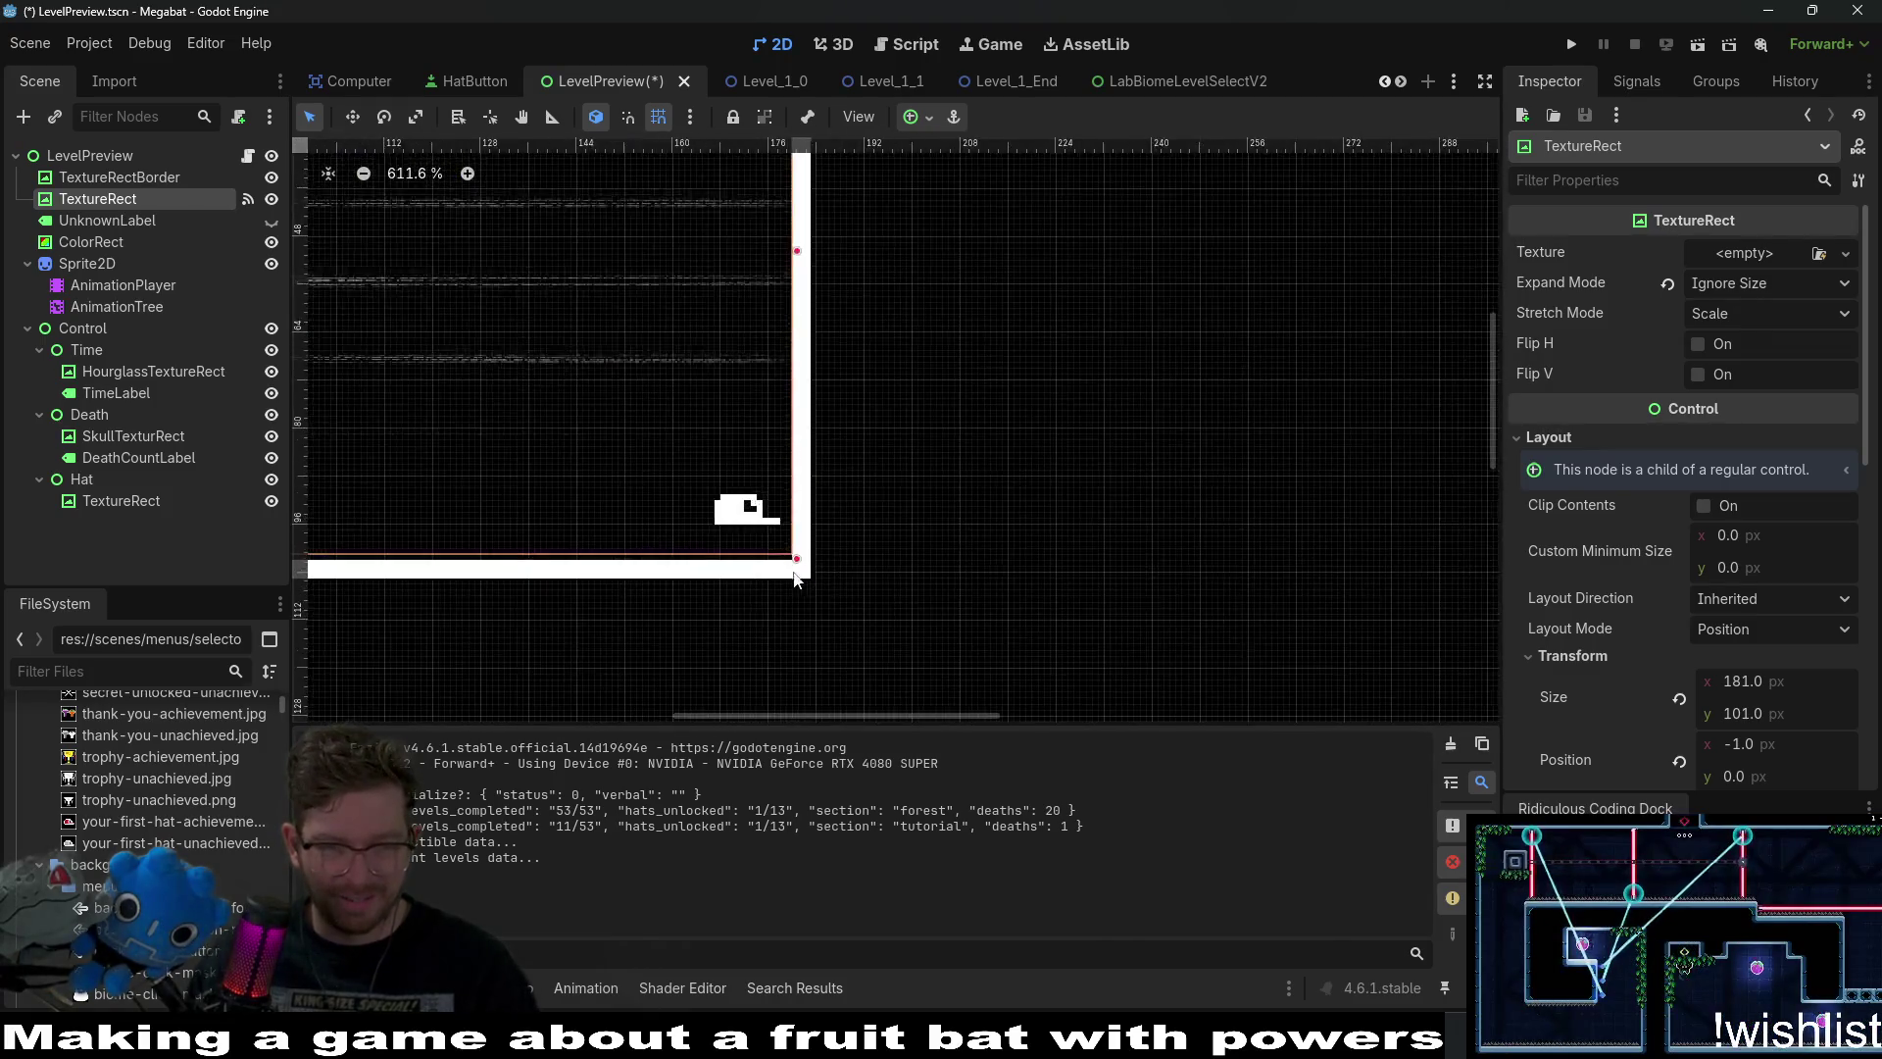
pyautogui.moveTo(933, 534); pyautogui.dragTo(918, 538)
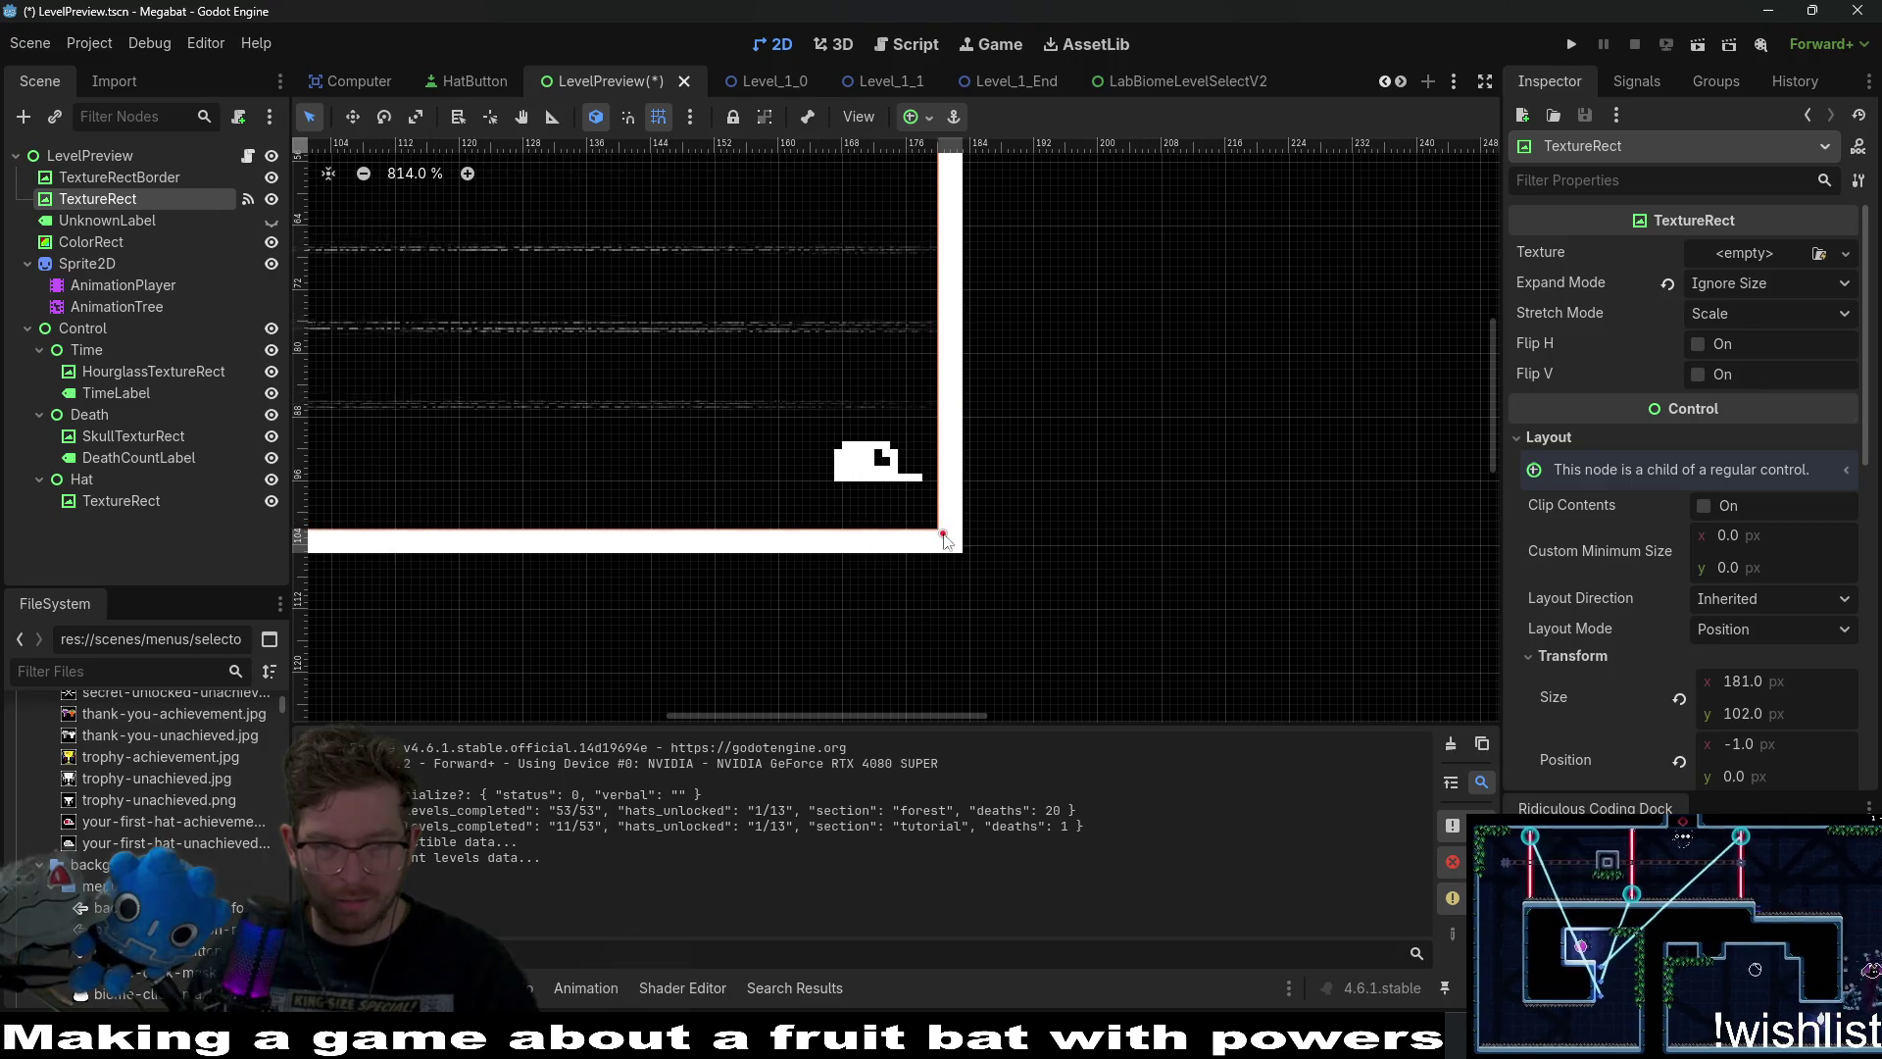
pyautogui.scroll(-3, 919, 538)
pyautogui.scroll(-5, 919, 539)
pyautogui.press('f')
pyautogui.hotkey('ctrl', 's')
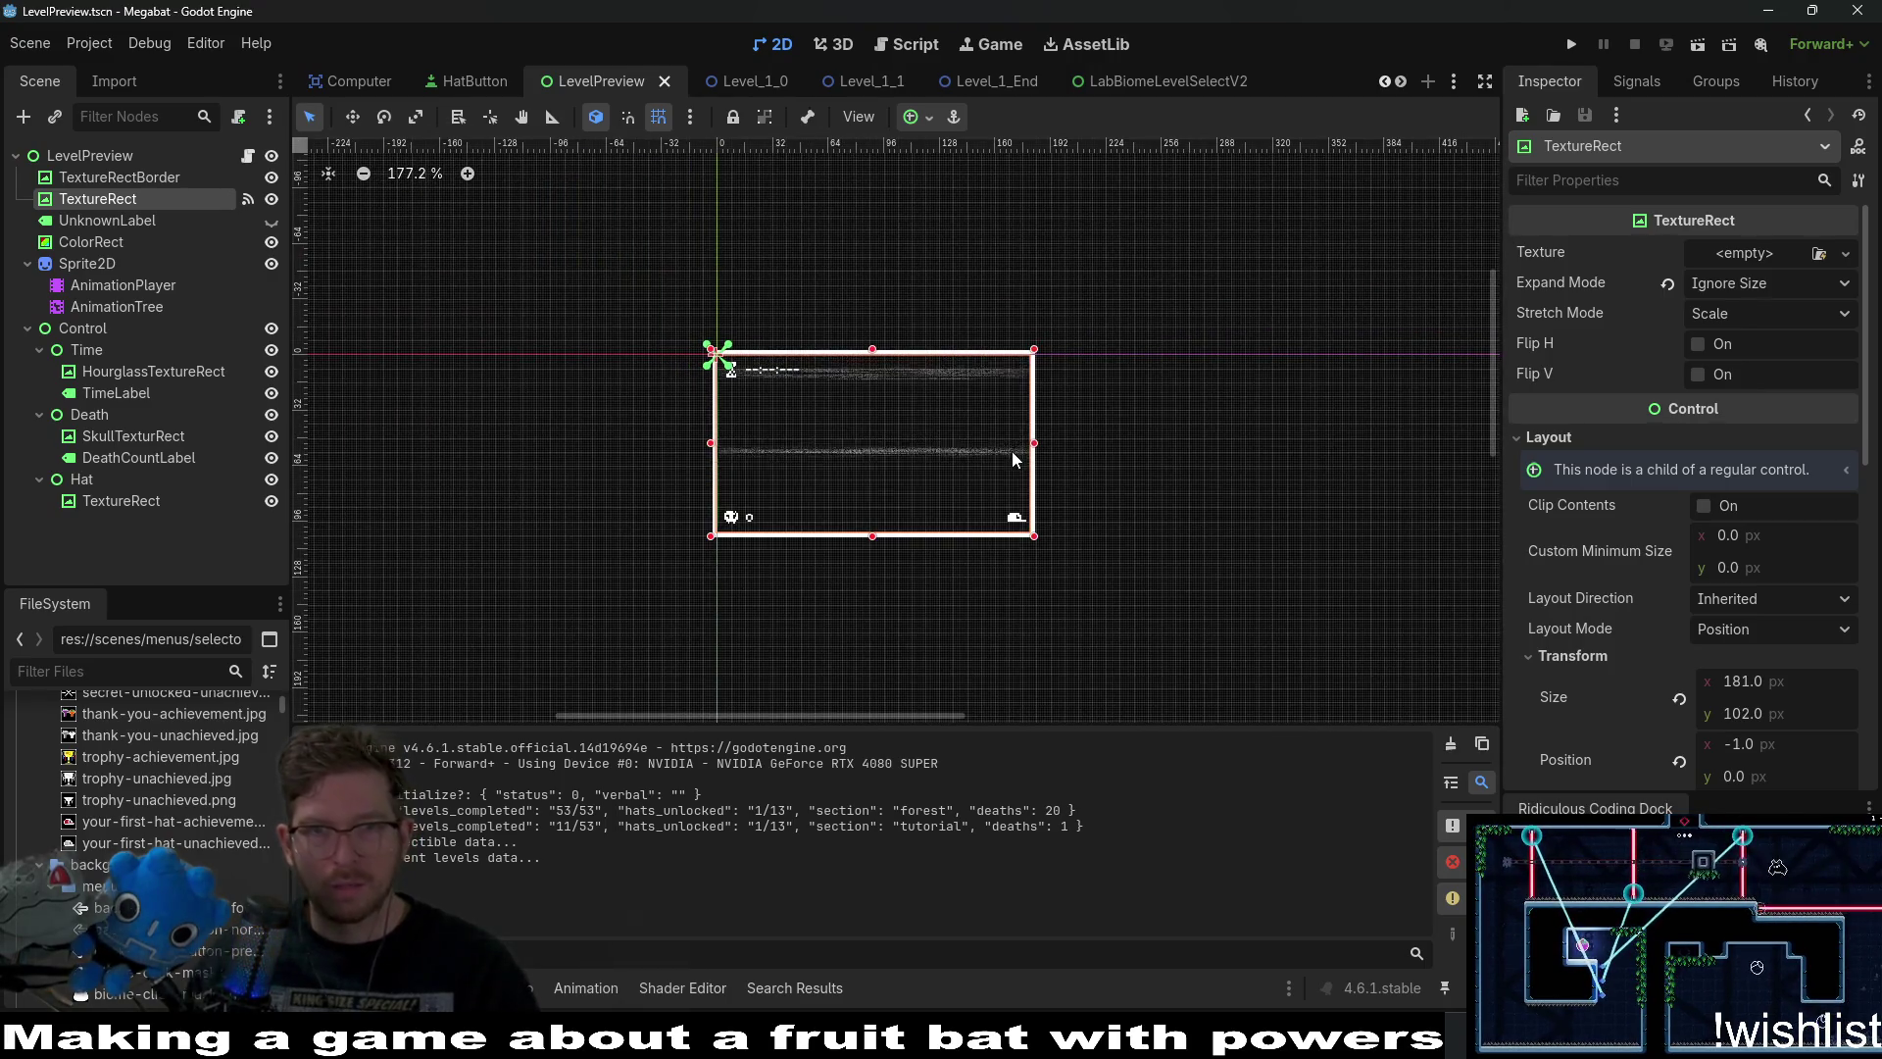
# Run the game into the first profile's map to see the full-frame level preview.
pyautogui.click(1571, 45)
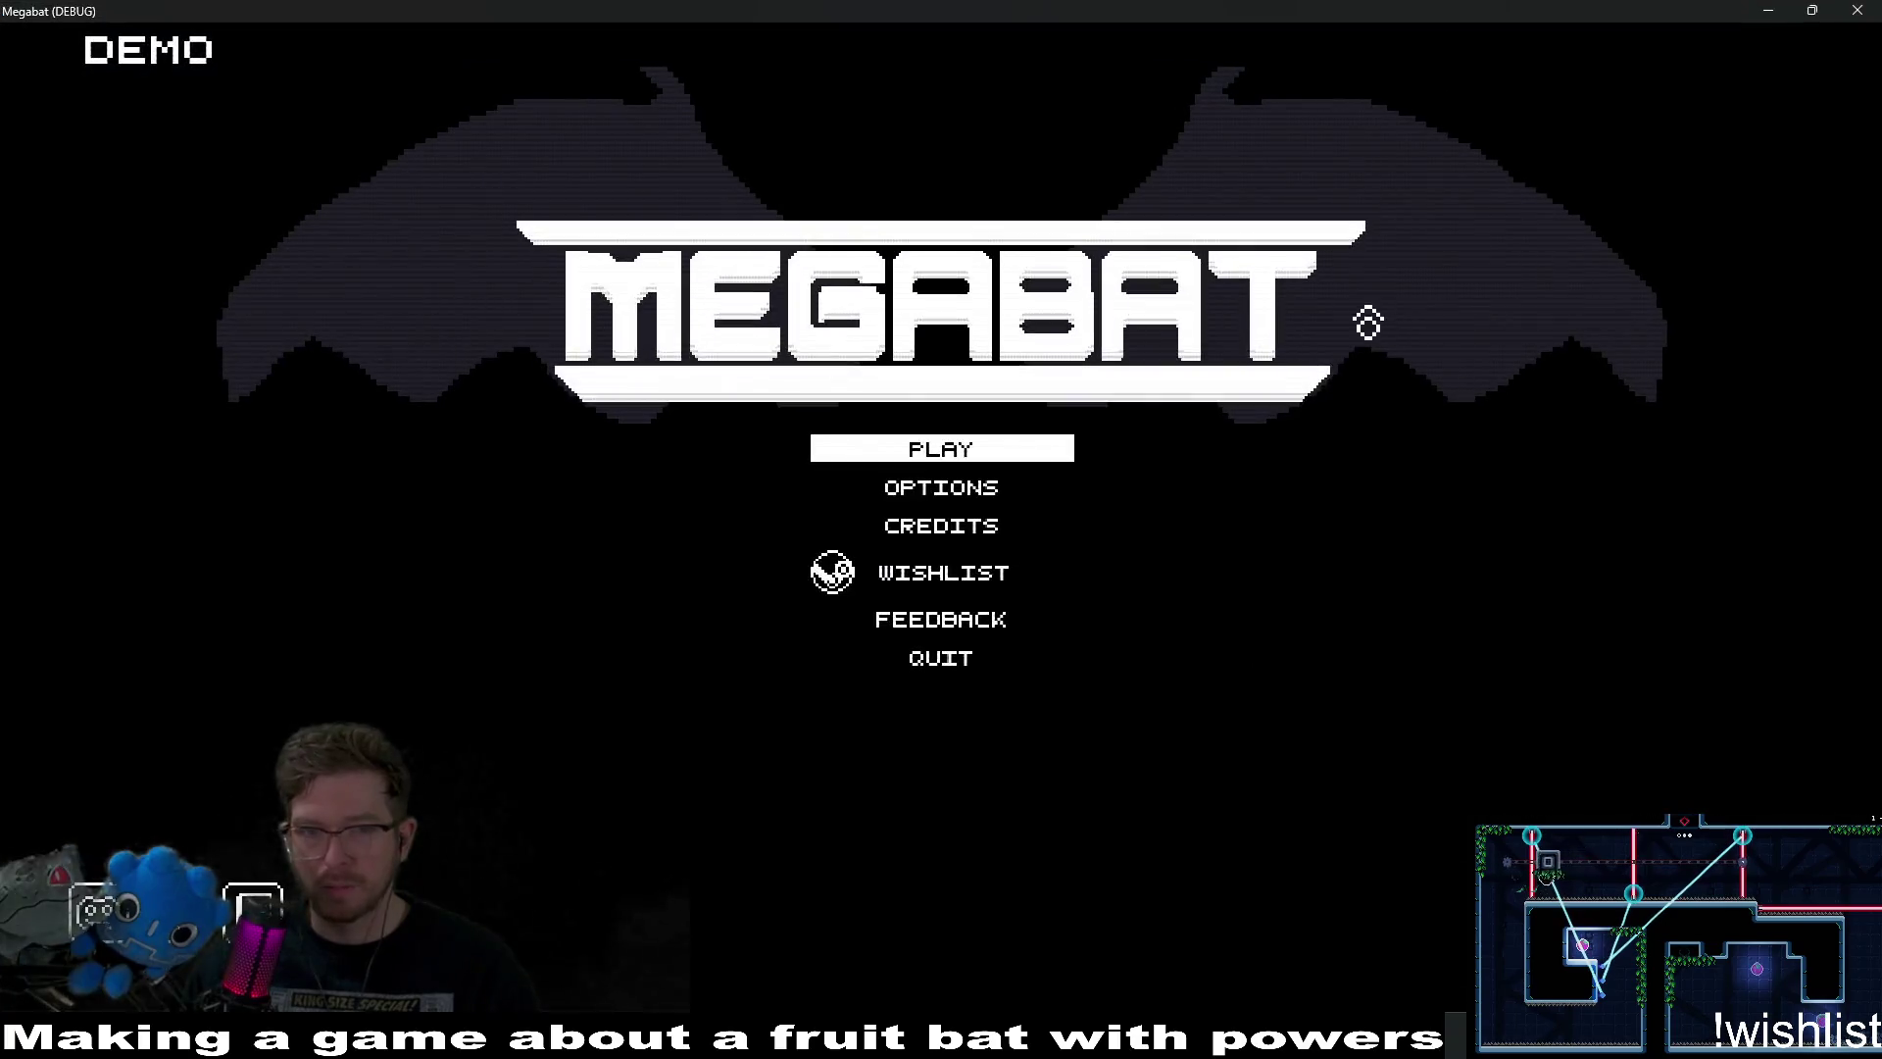
pyautogui.click(948, 455)
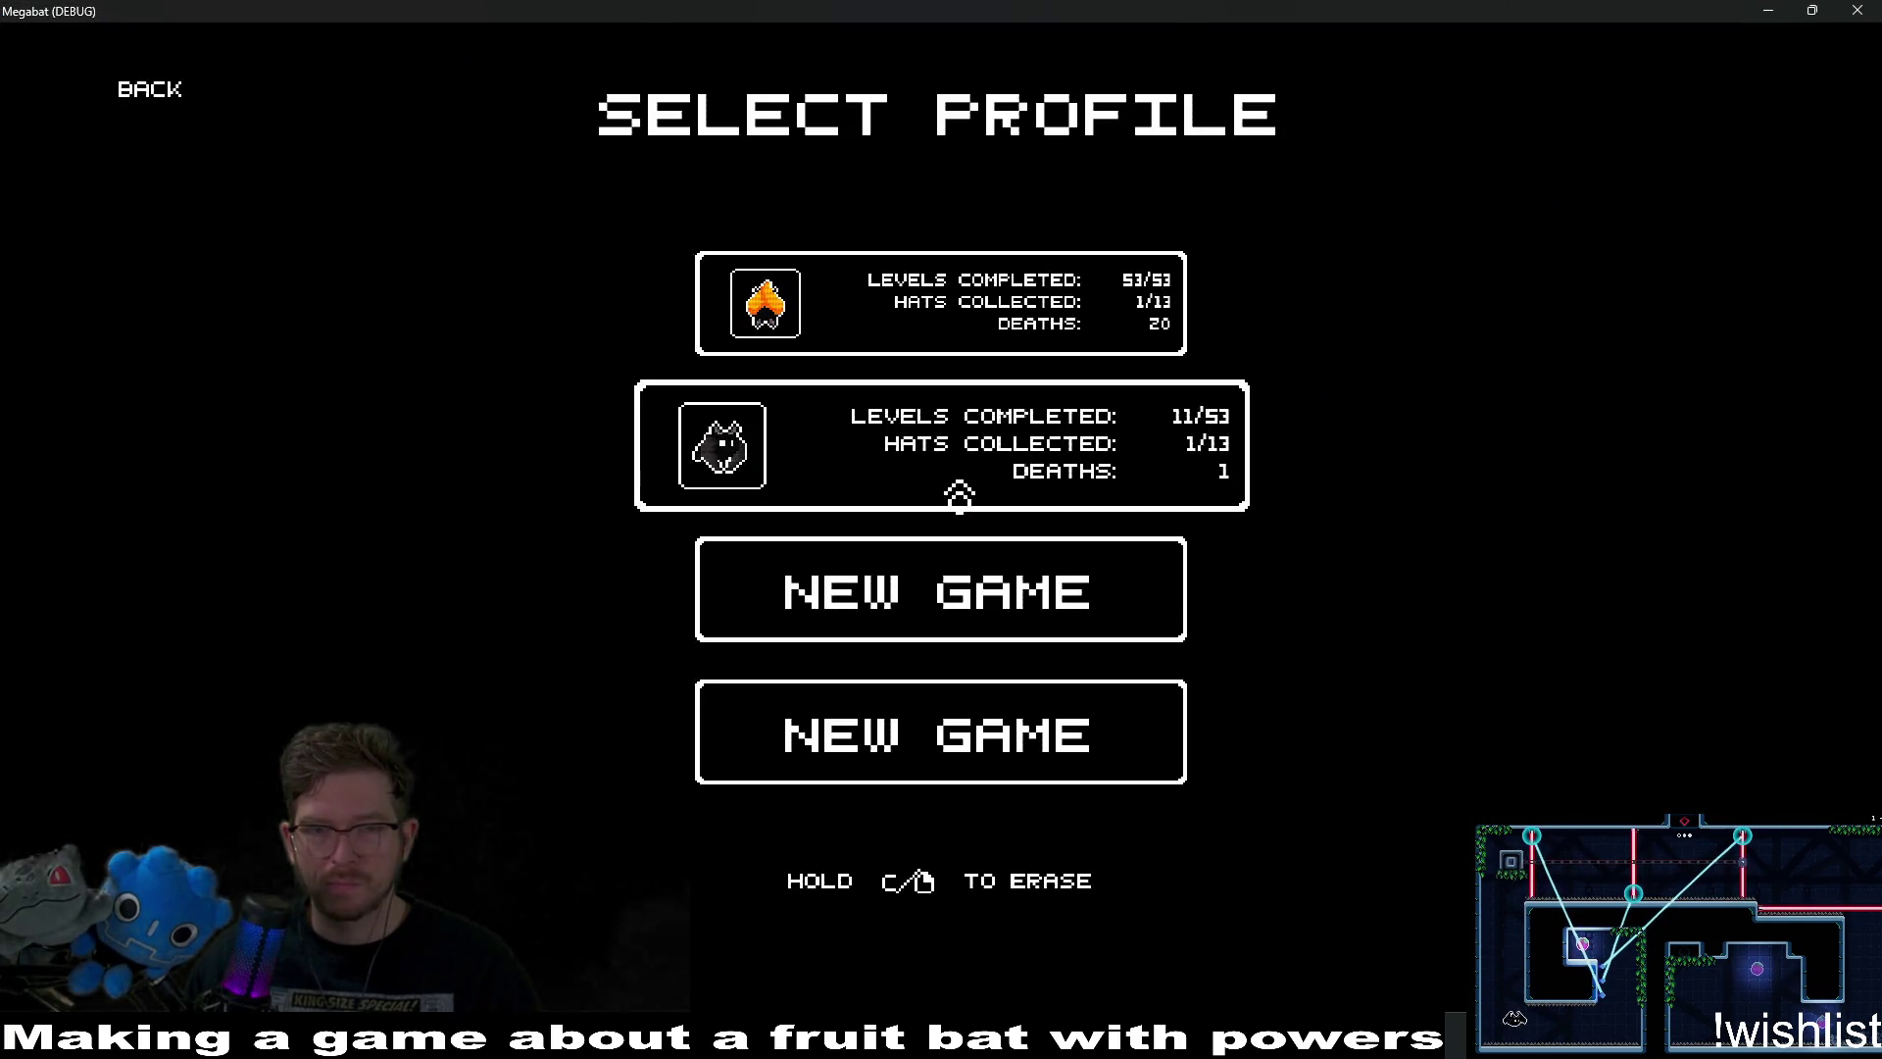
pyautogui.click(945, 315)
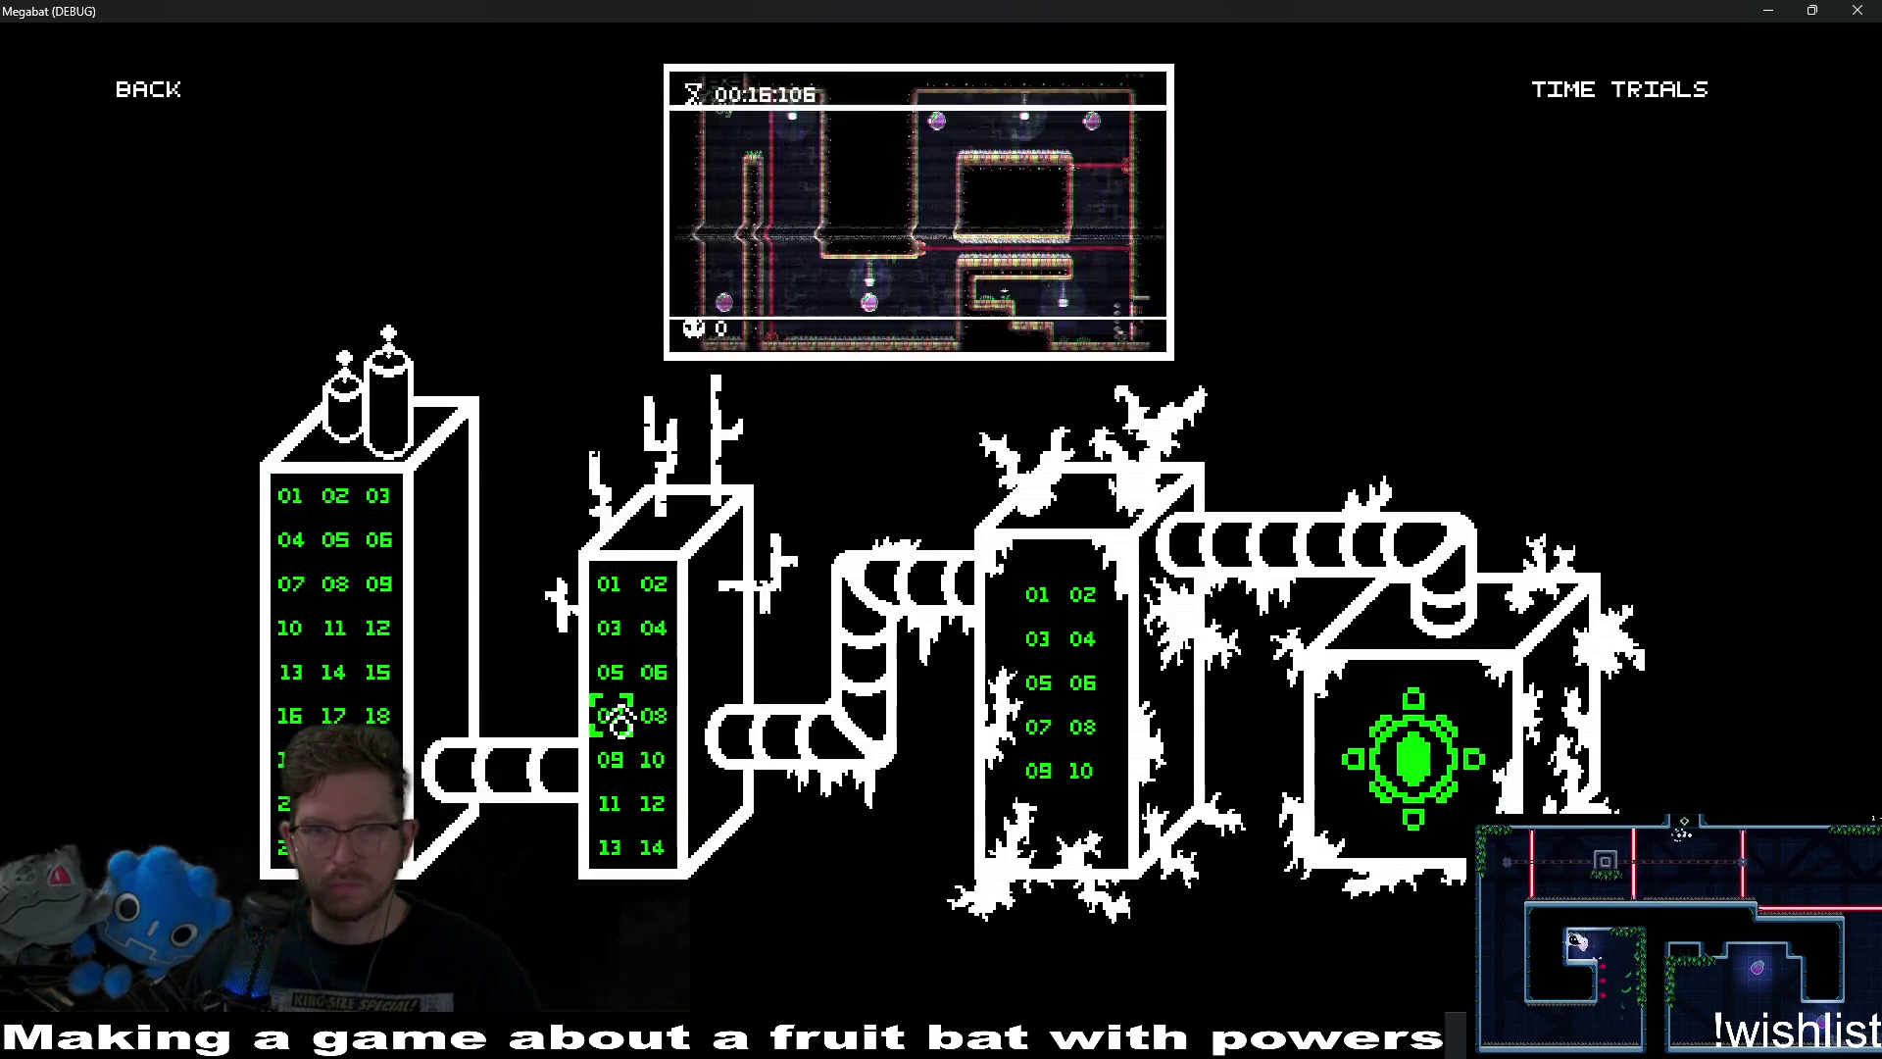
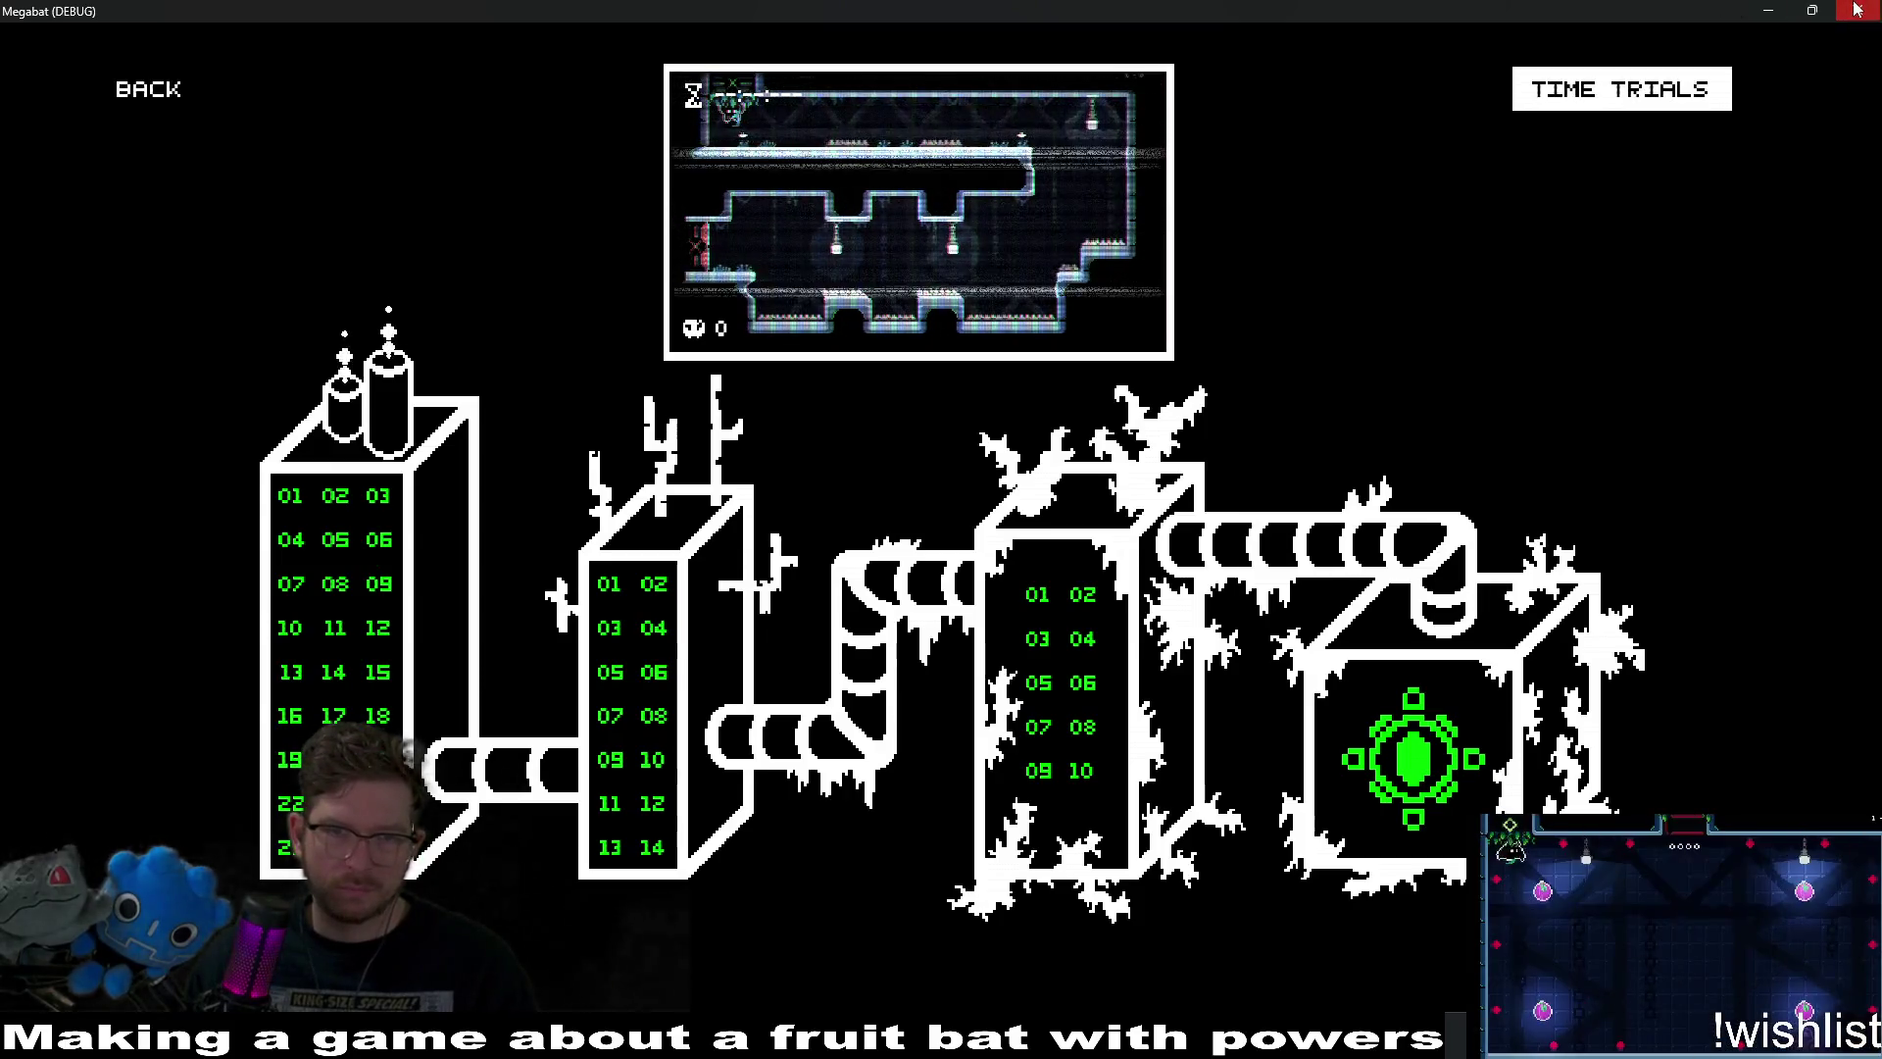
# Close the Megabat debug game window from the level-select screen to stop the run.
pyautogui.click(1857, 10)
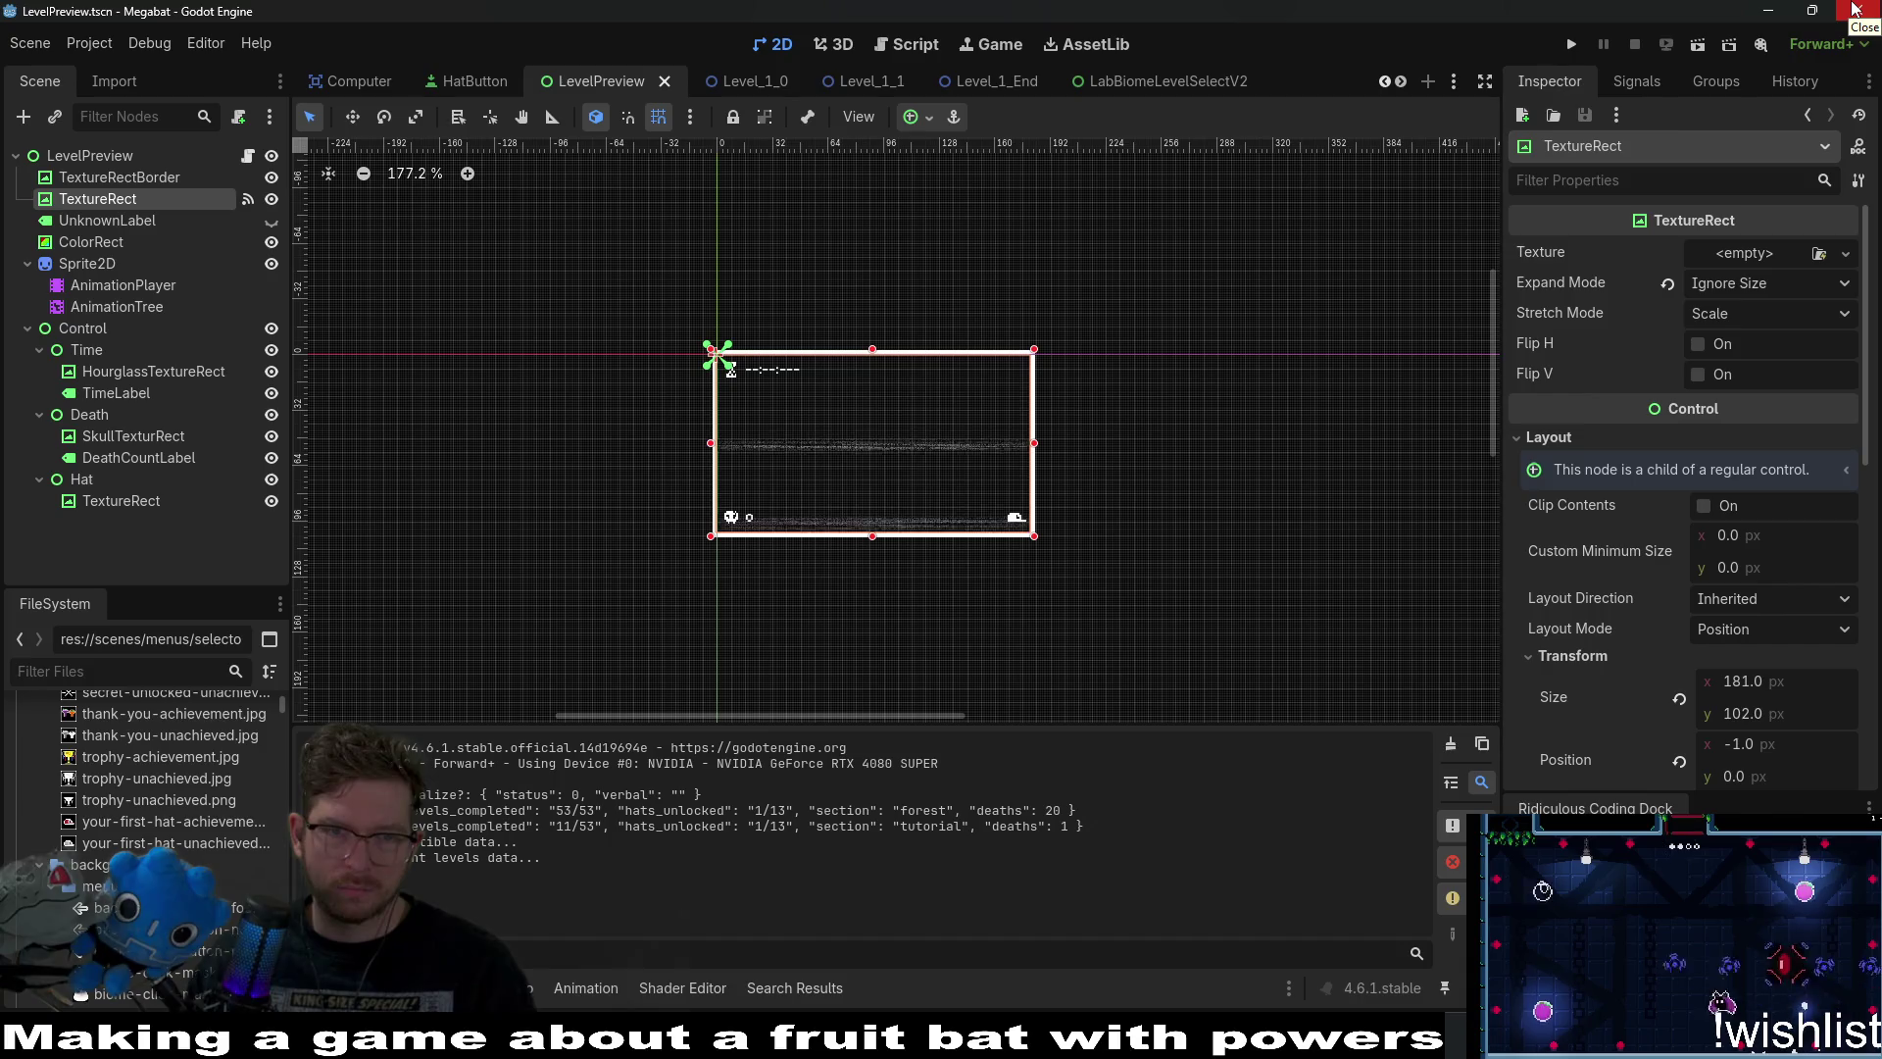
# Inspect the Sprite2D node, its AnimationPlayer animations and the AnimationTree open/close state machine.
pyautogui.click(97, 264)
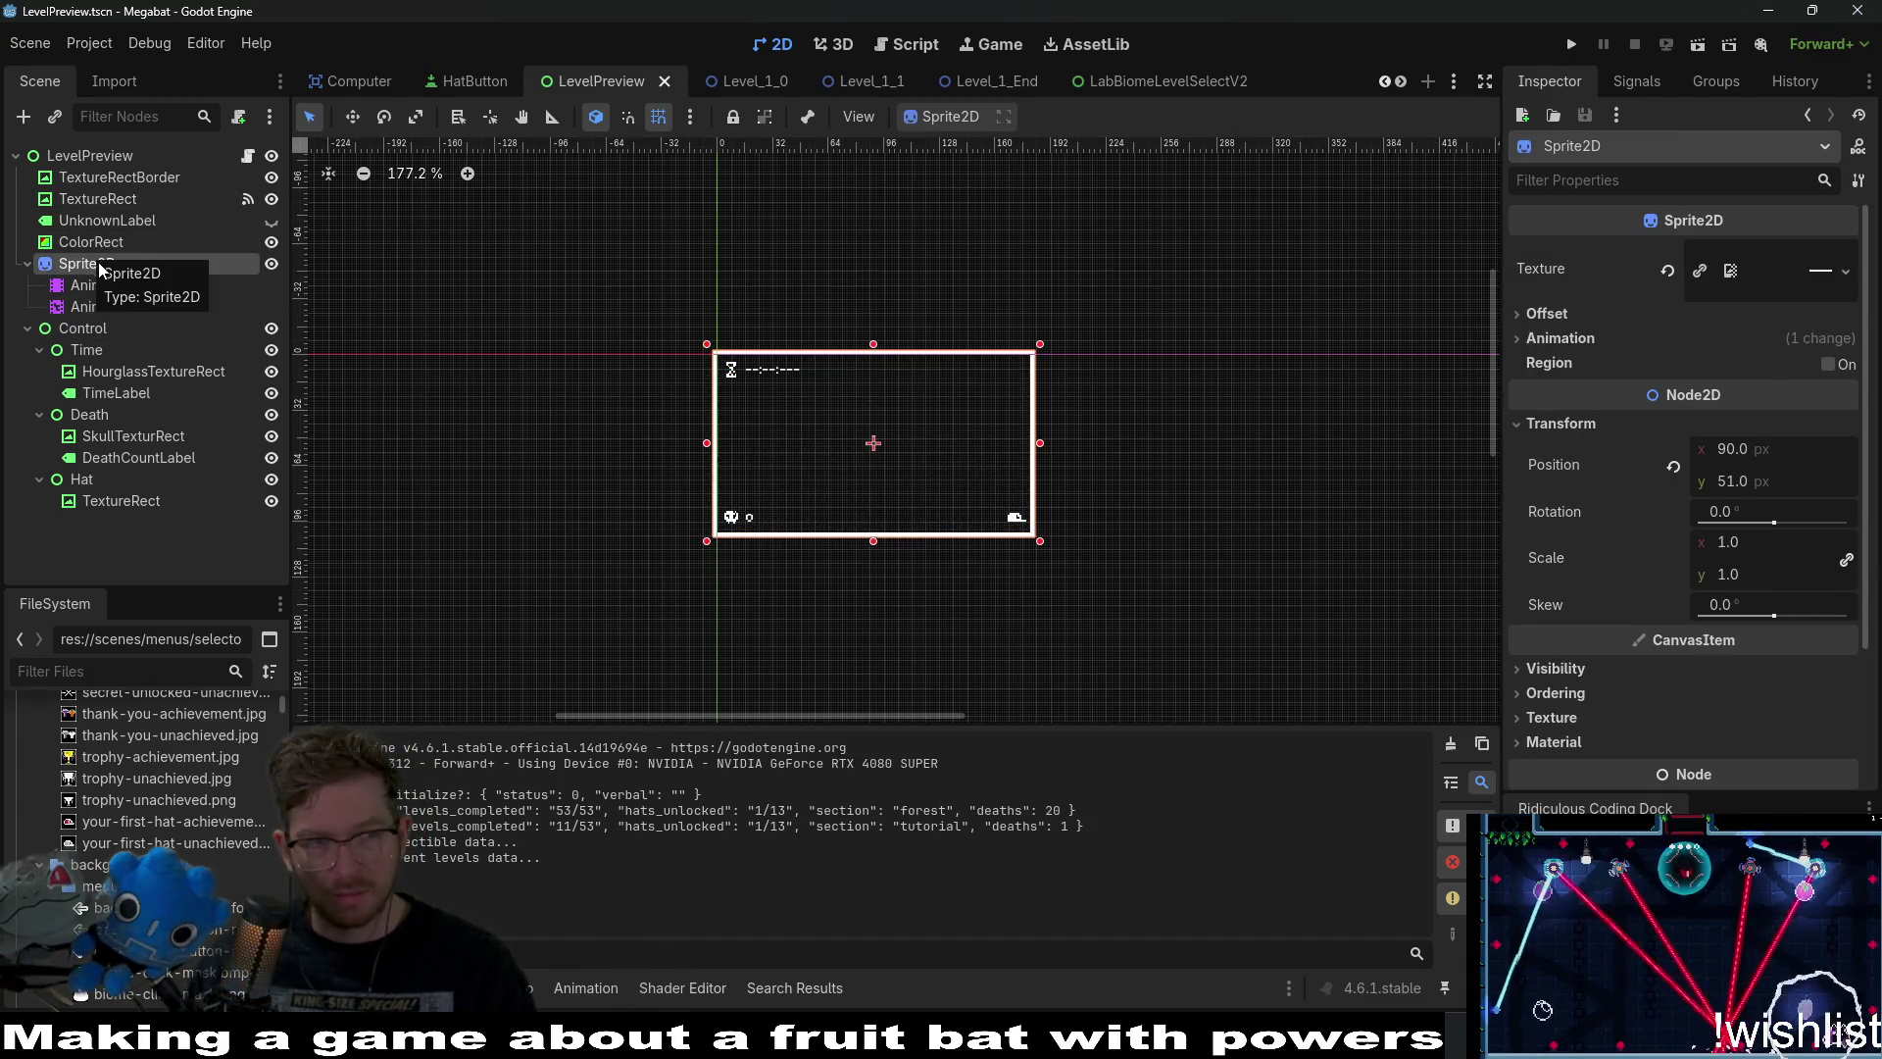
pyautogui.click(111, 290)
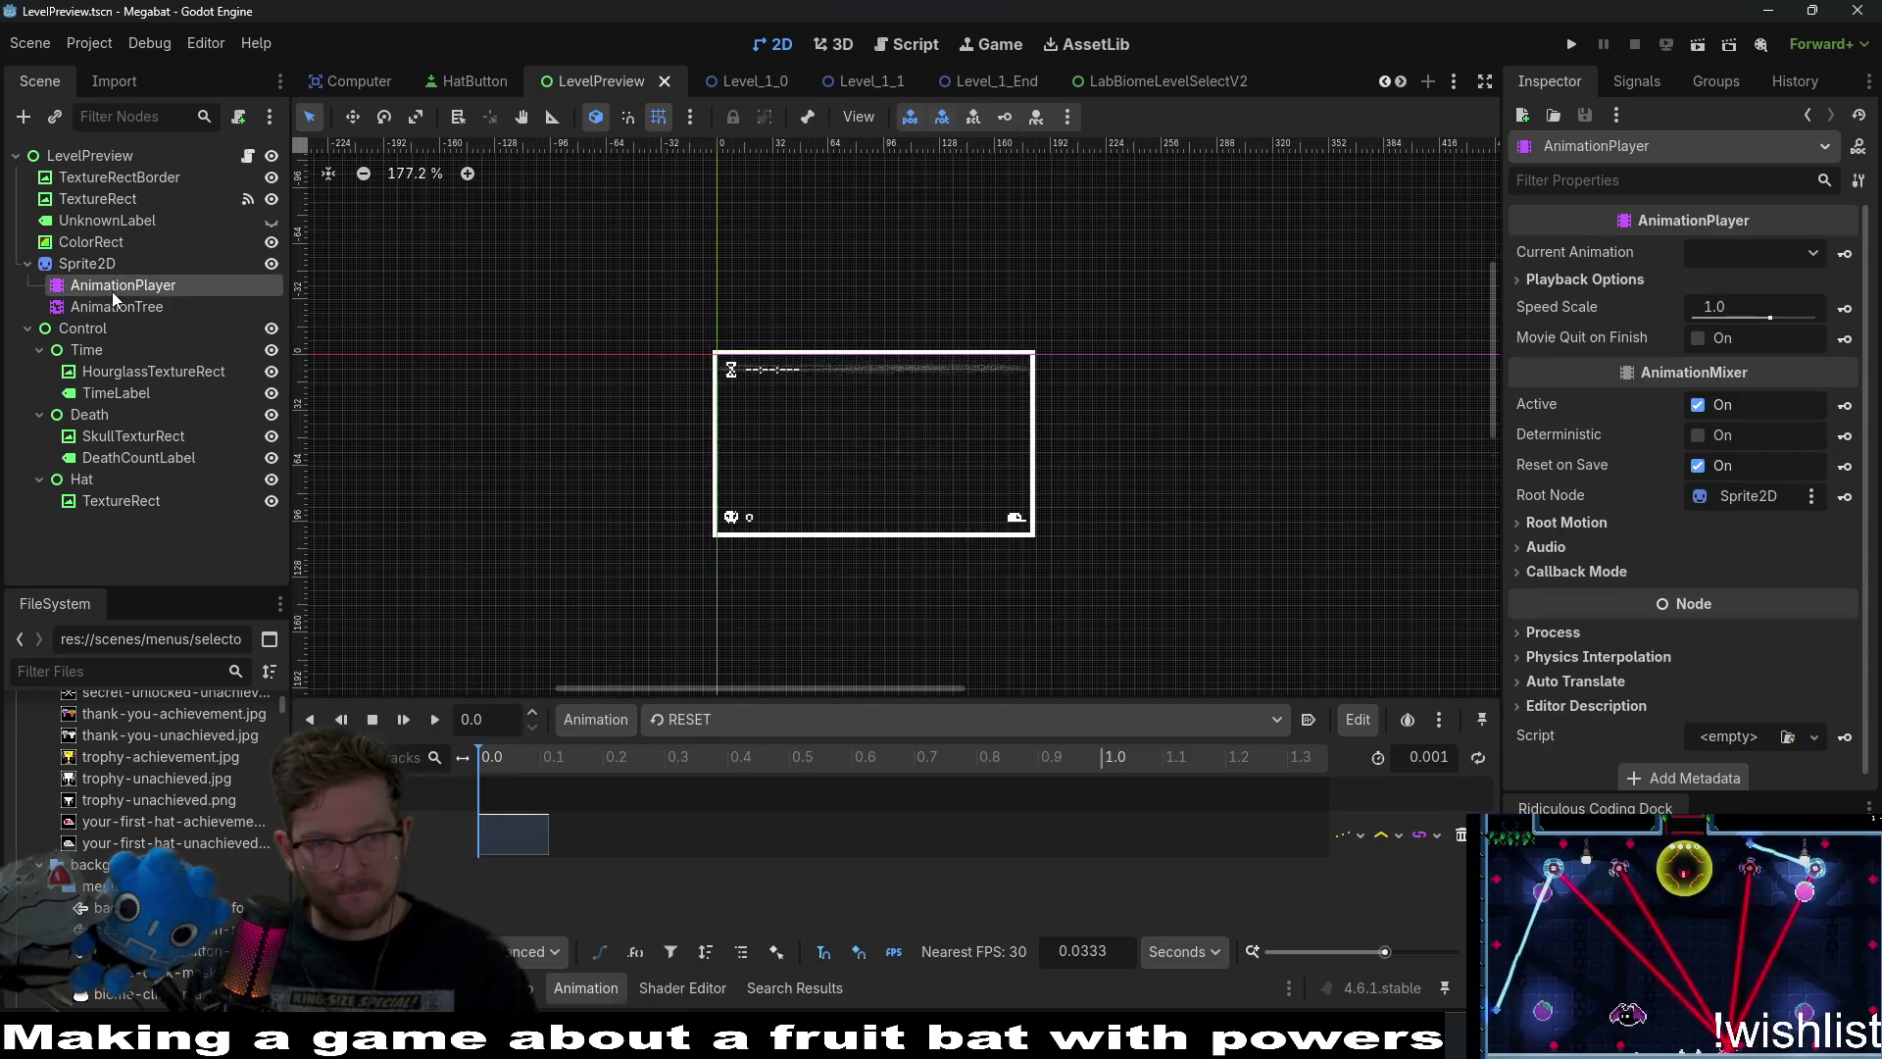
pyautogui.click(112, 308)
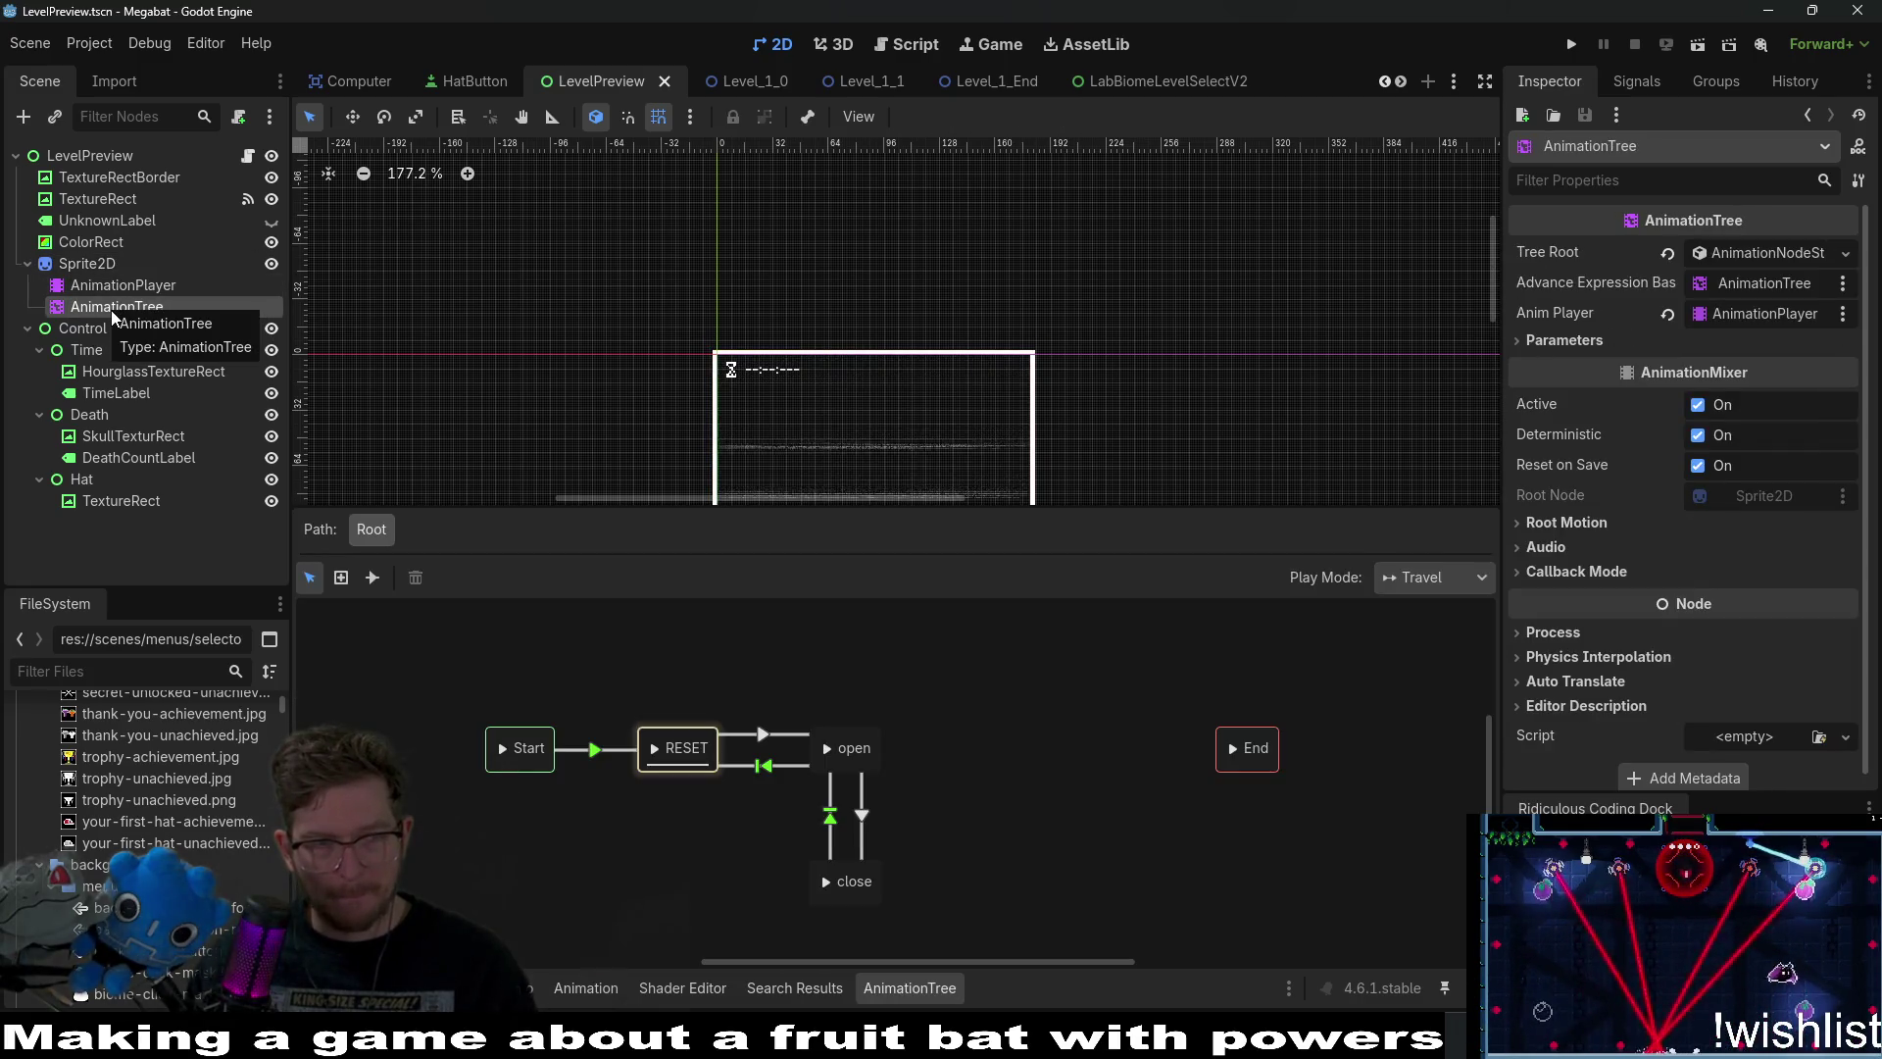
# Delete Sprite2D with its children, save the LevelPreview scene, and open LevelPreview.gd.
pyautogui.click(83, 262)
pyautogui.press('Delete')
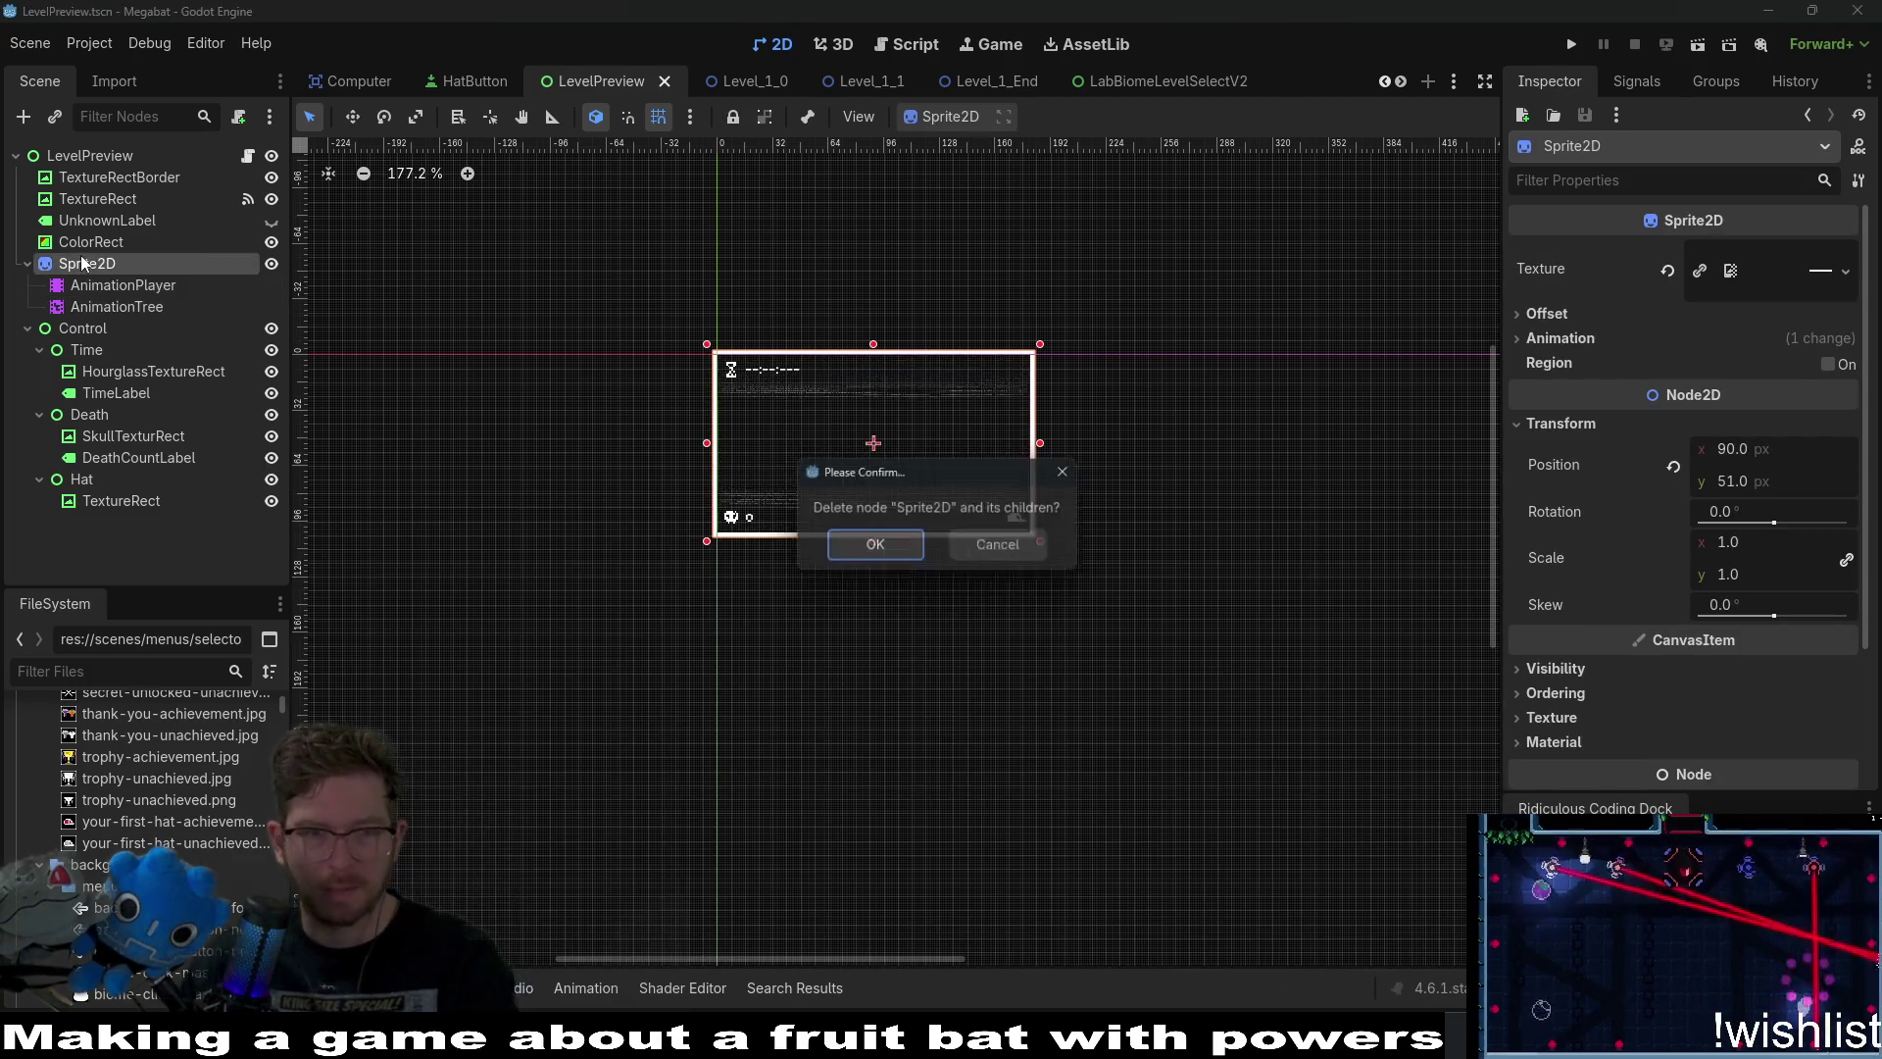
pyautogui.press('Return')
pyautogui.hotkey('ctrl', 's')
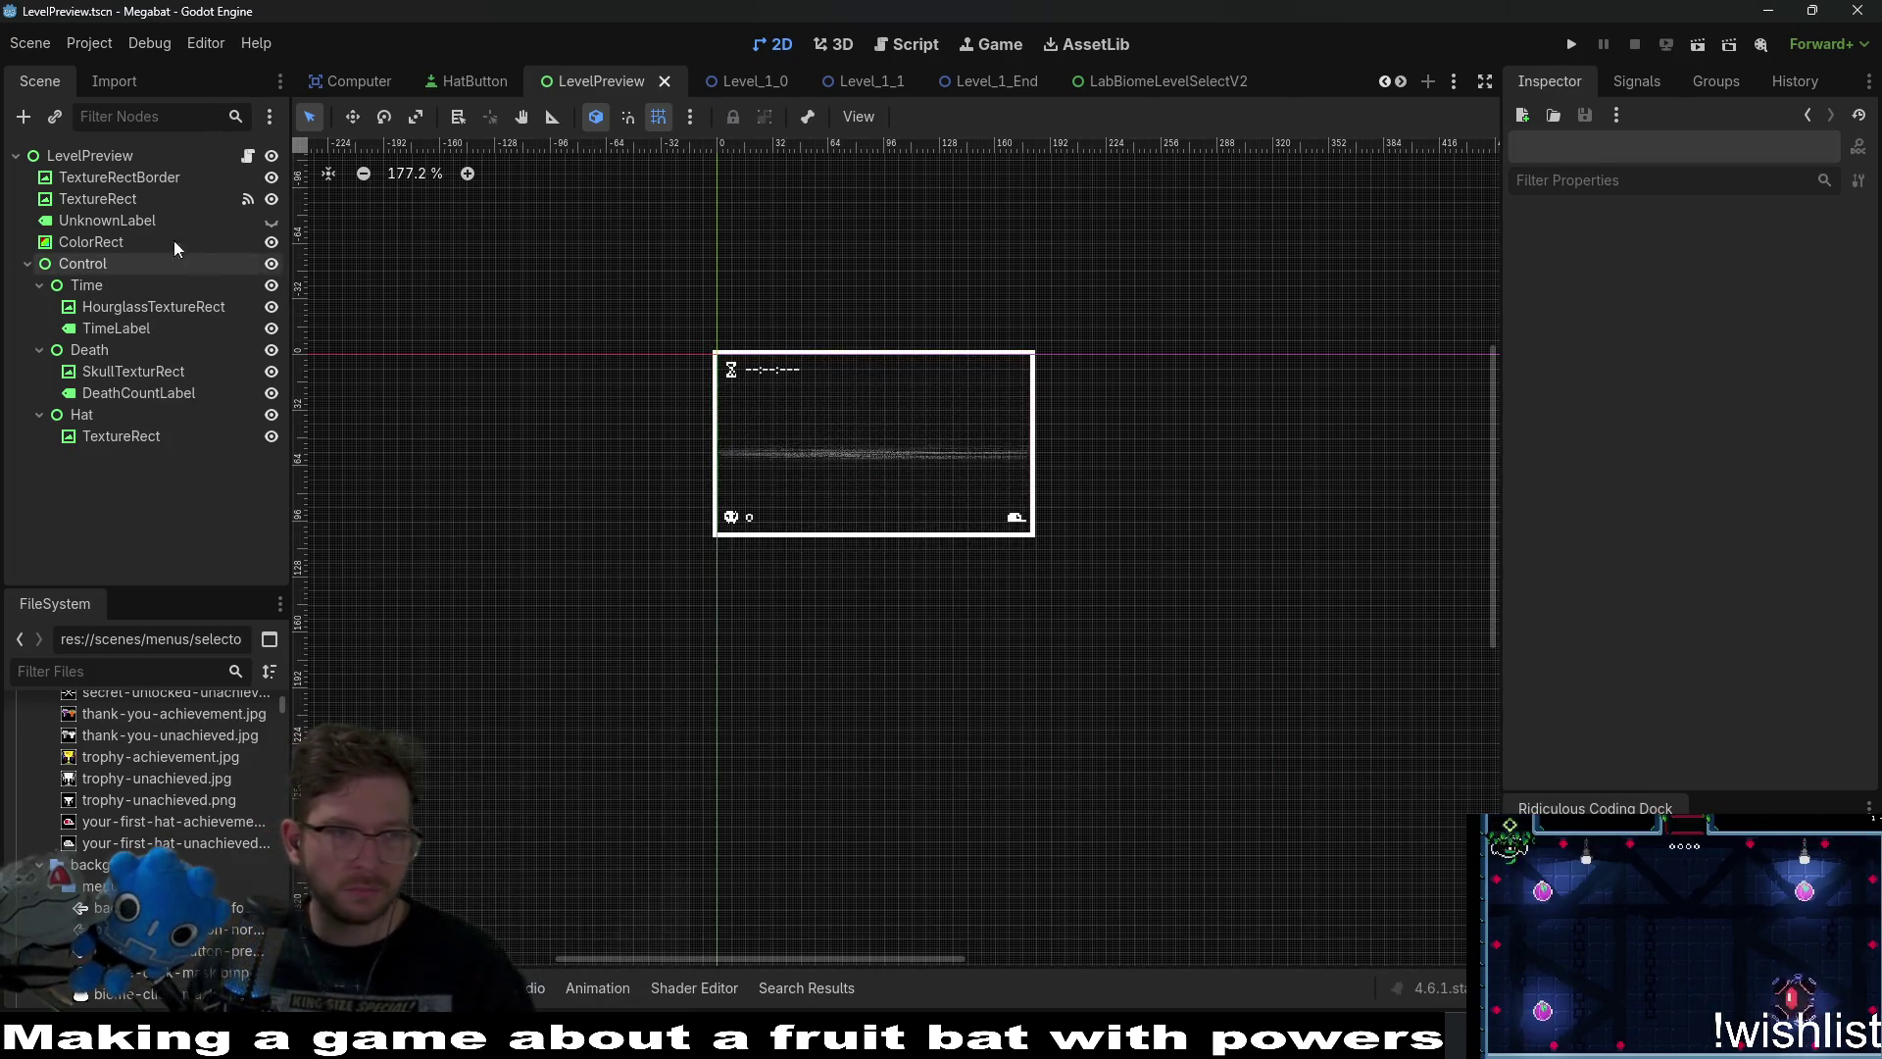
pyautogui.click(245, 157)
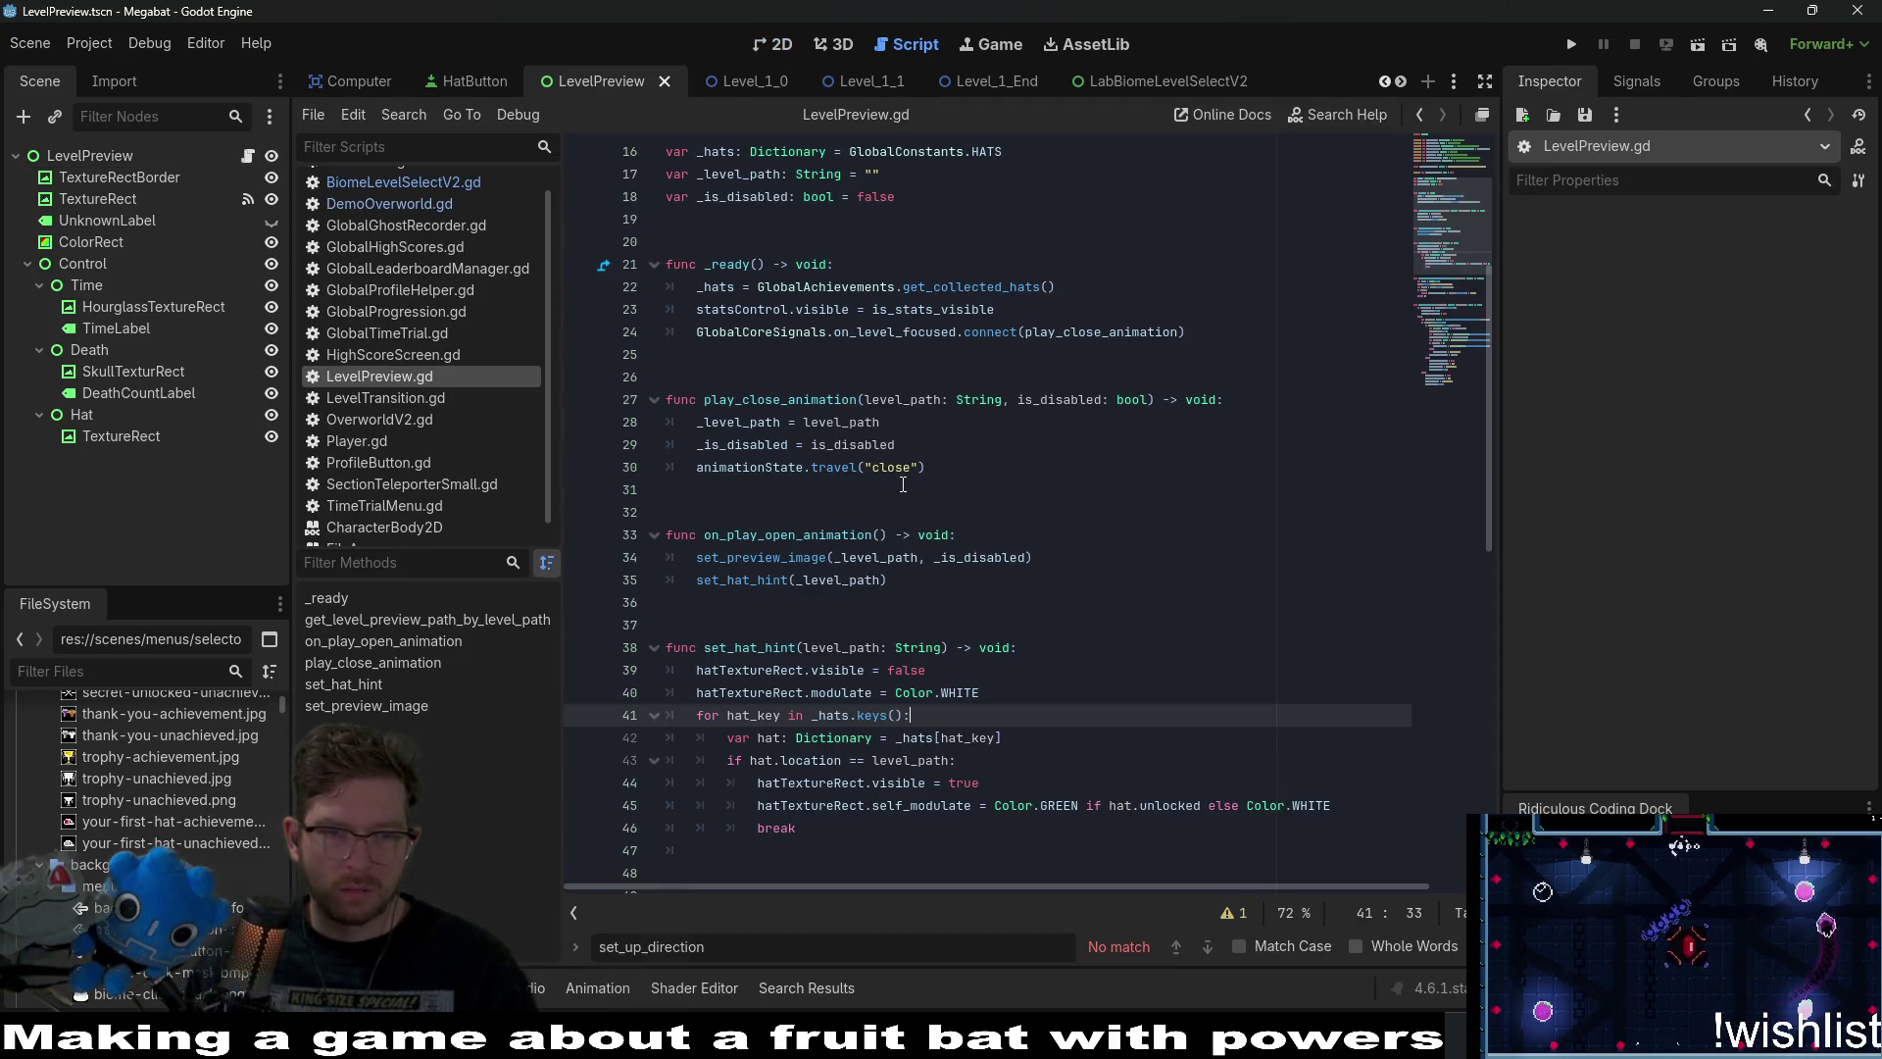
pyautogui.doubleClick(813, 401)
pyautogui.doubleClick(761, 468)
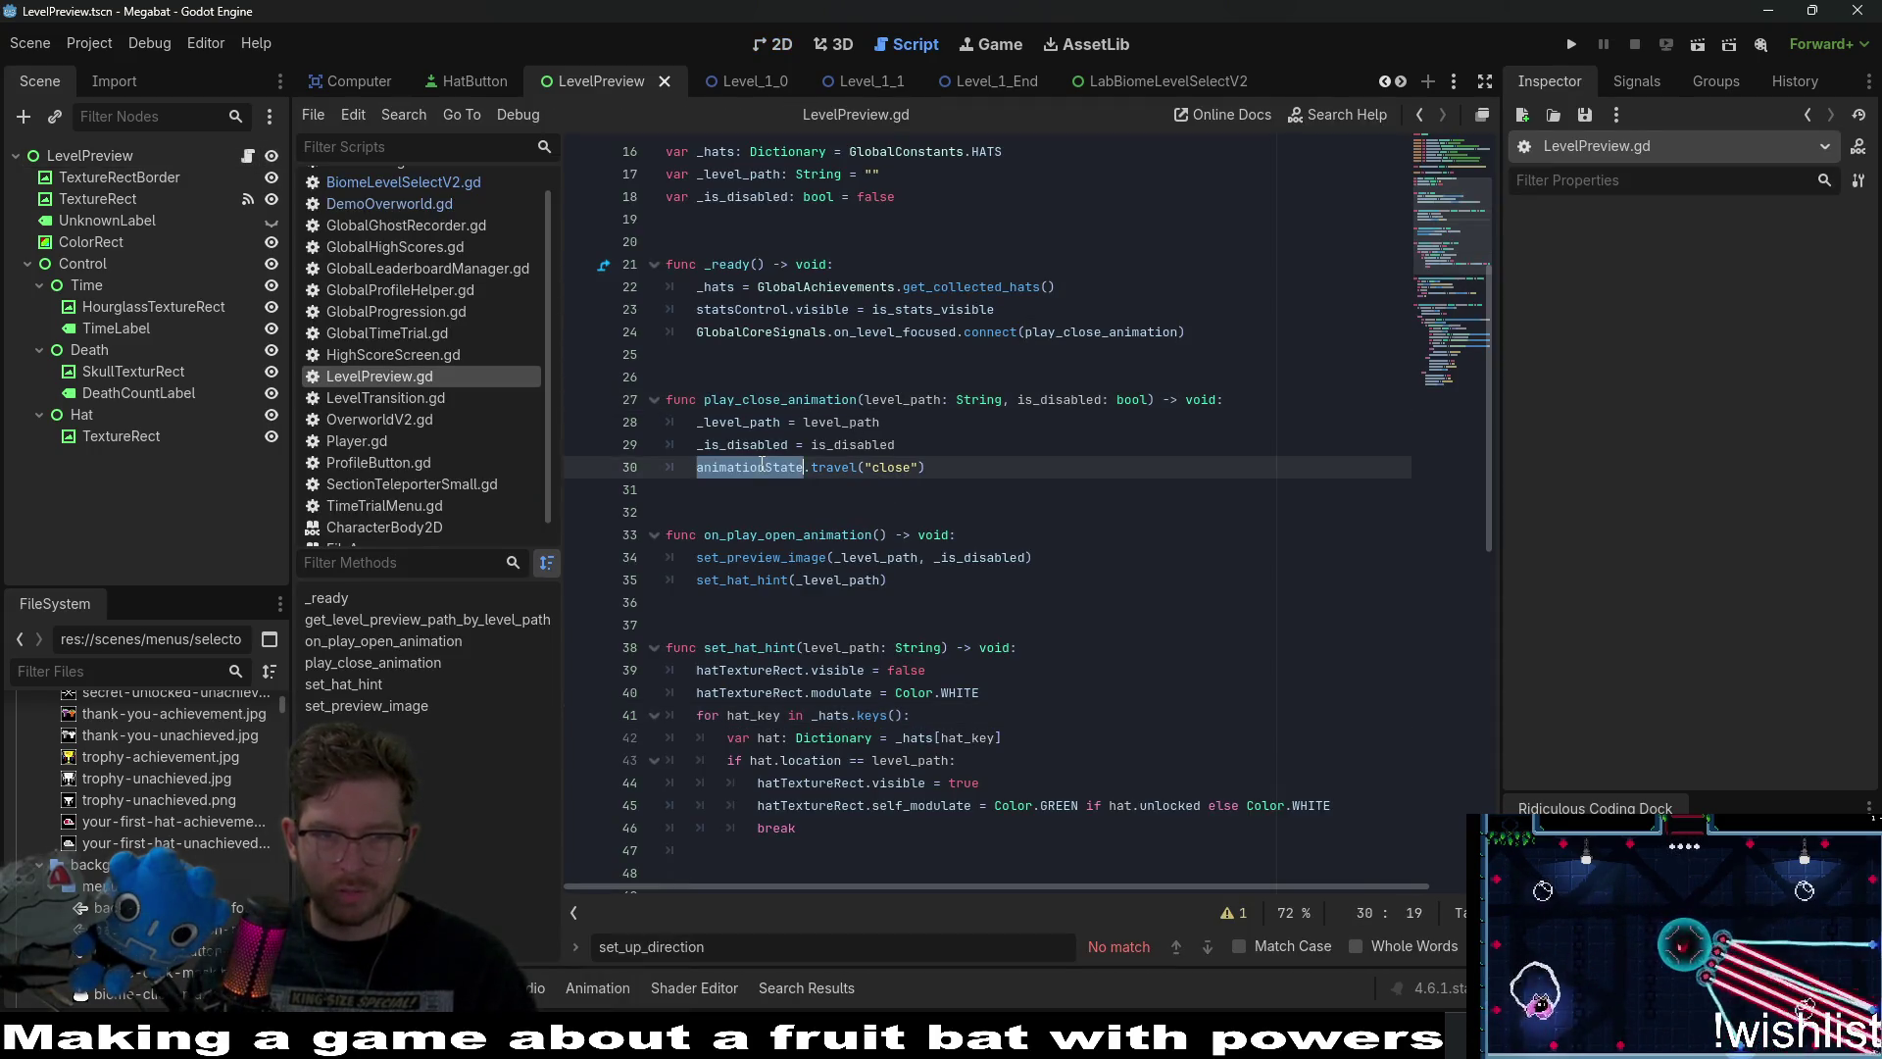
pyautogui.doubleClick(790, 536)
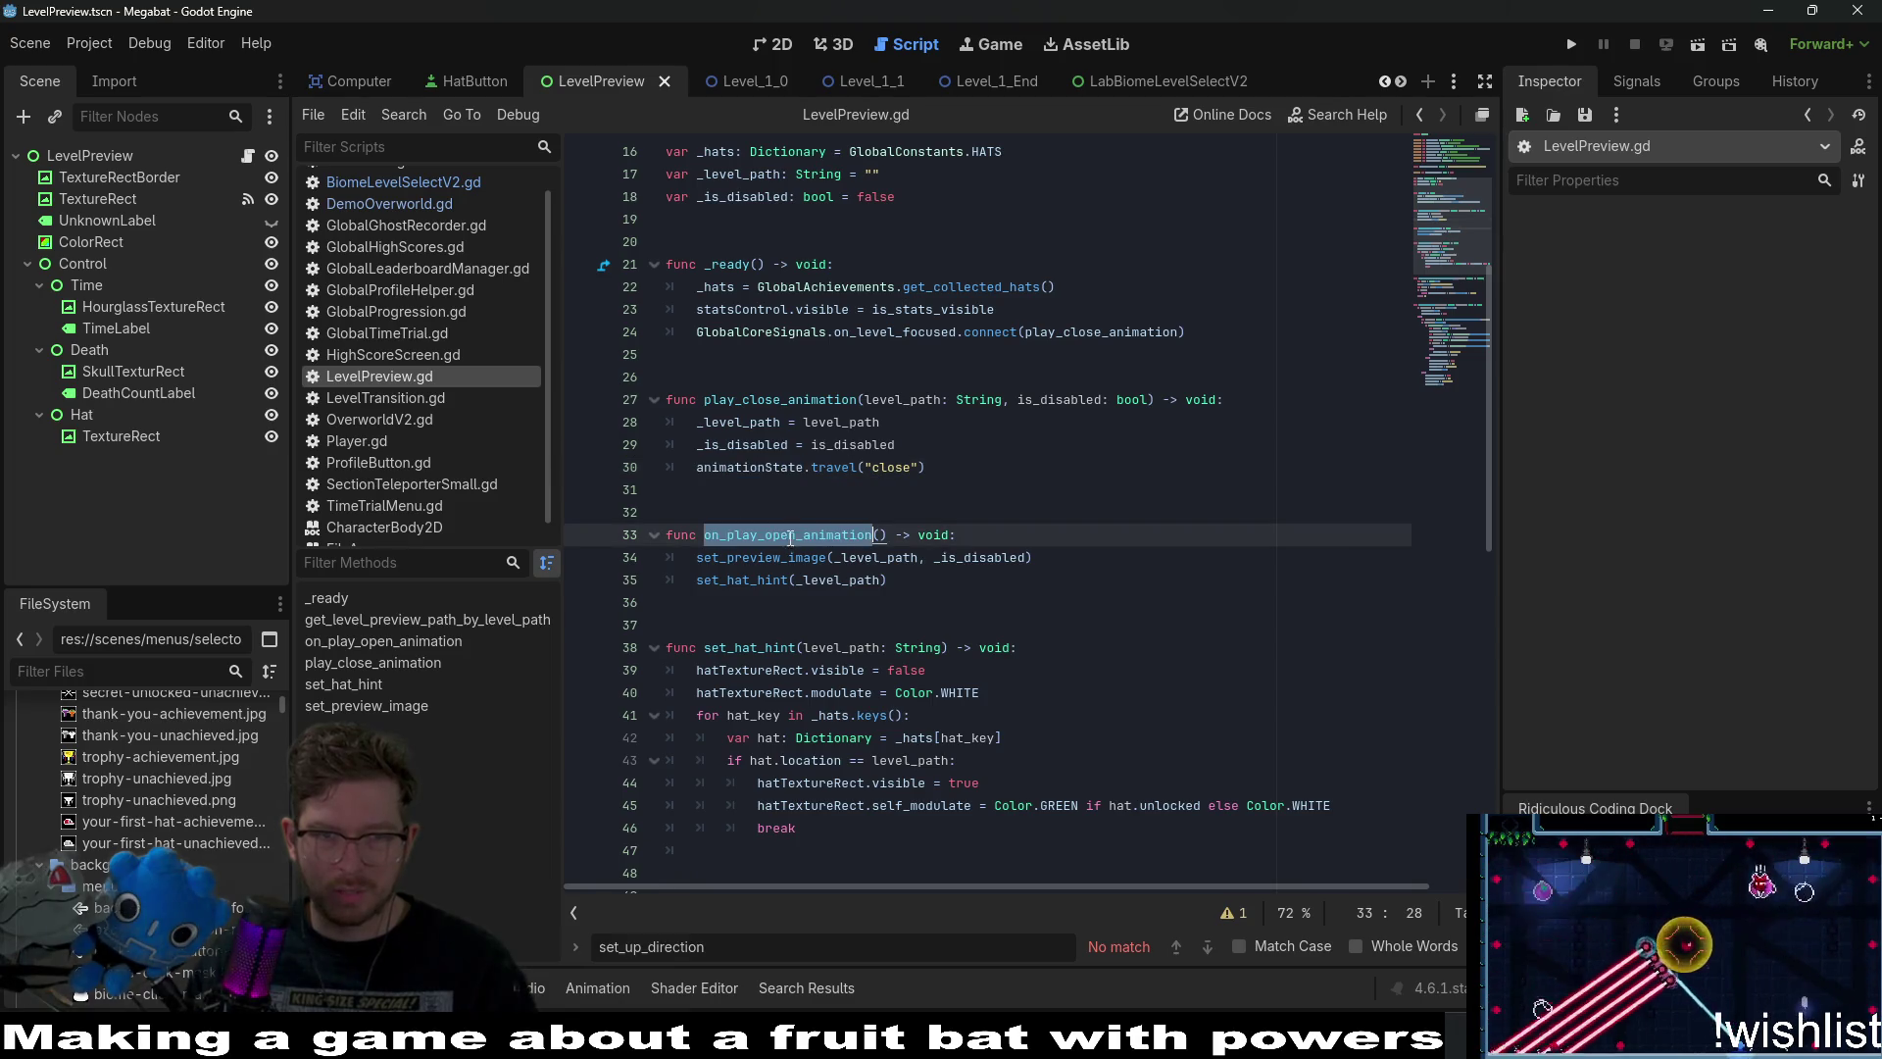
pyautogui.doubleClick(762, 558)
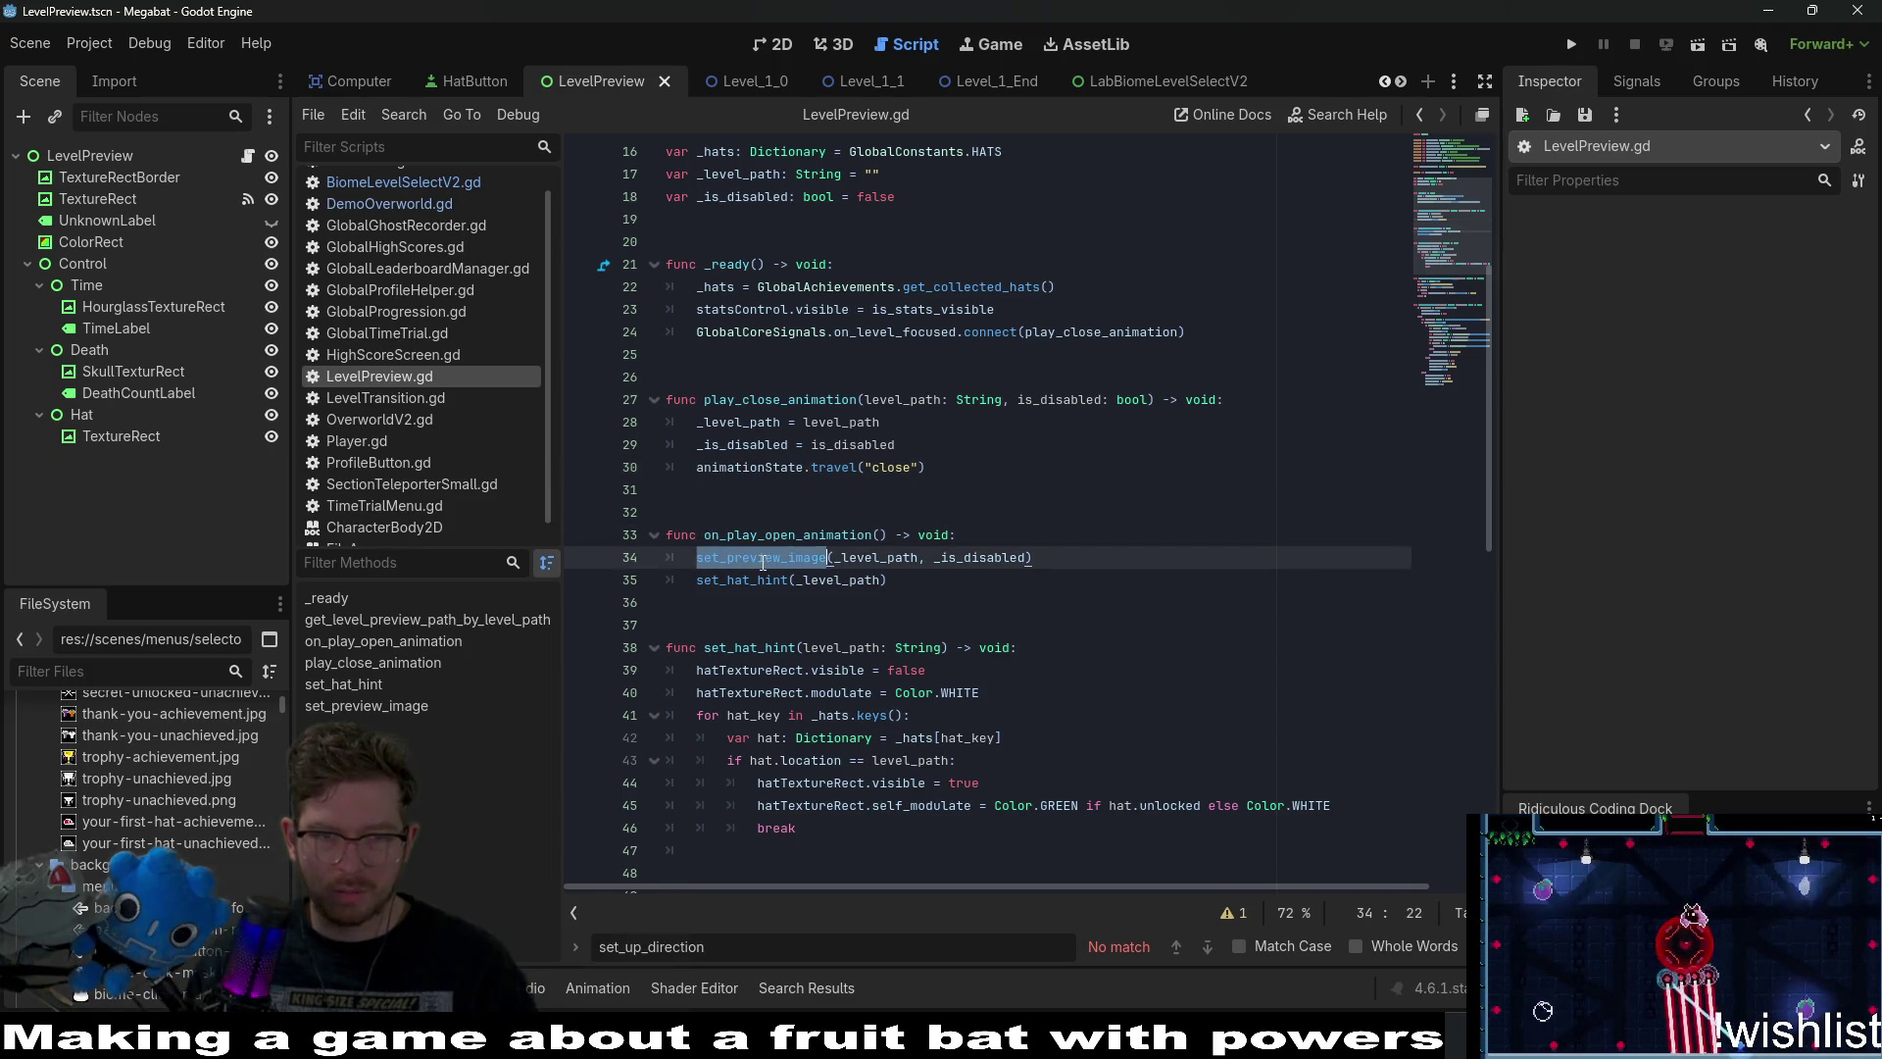
pyautogui.doubleClick(787, 400)
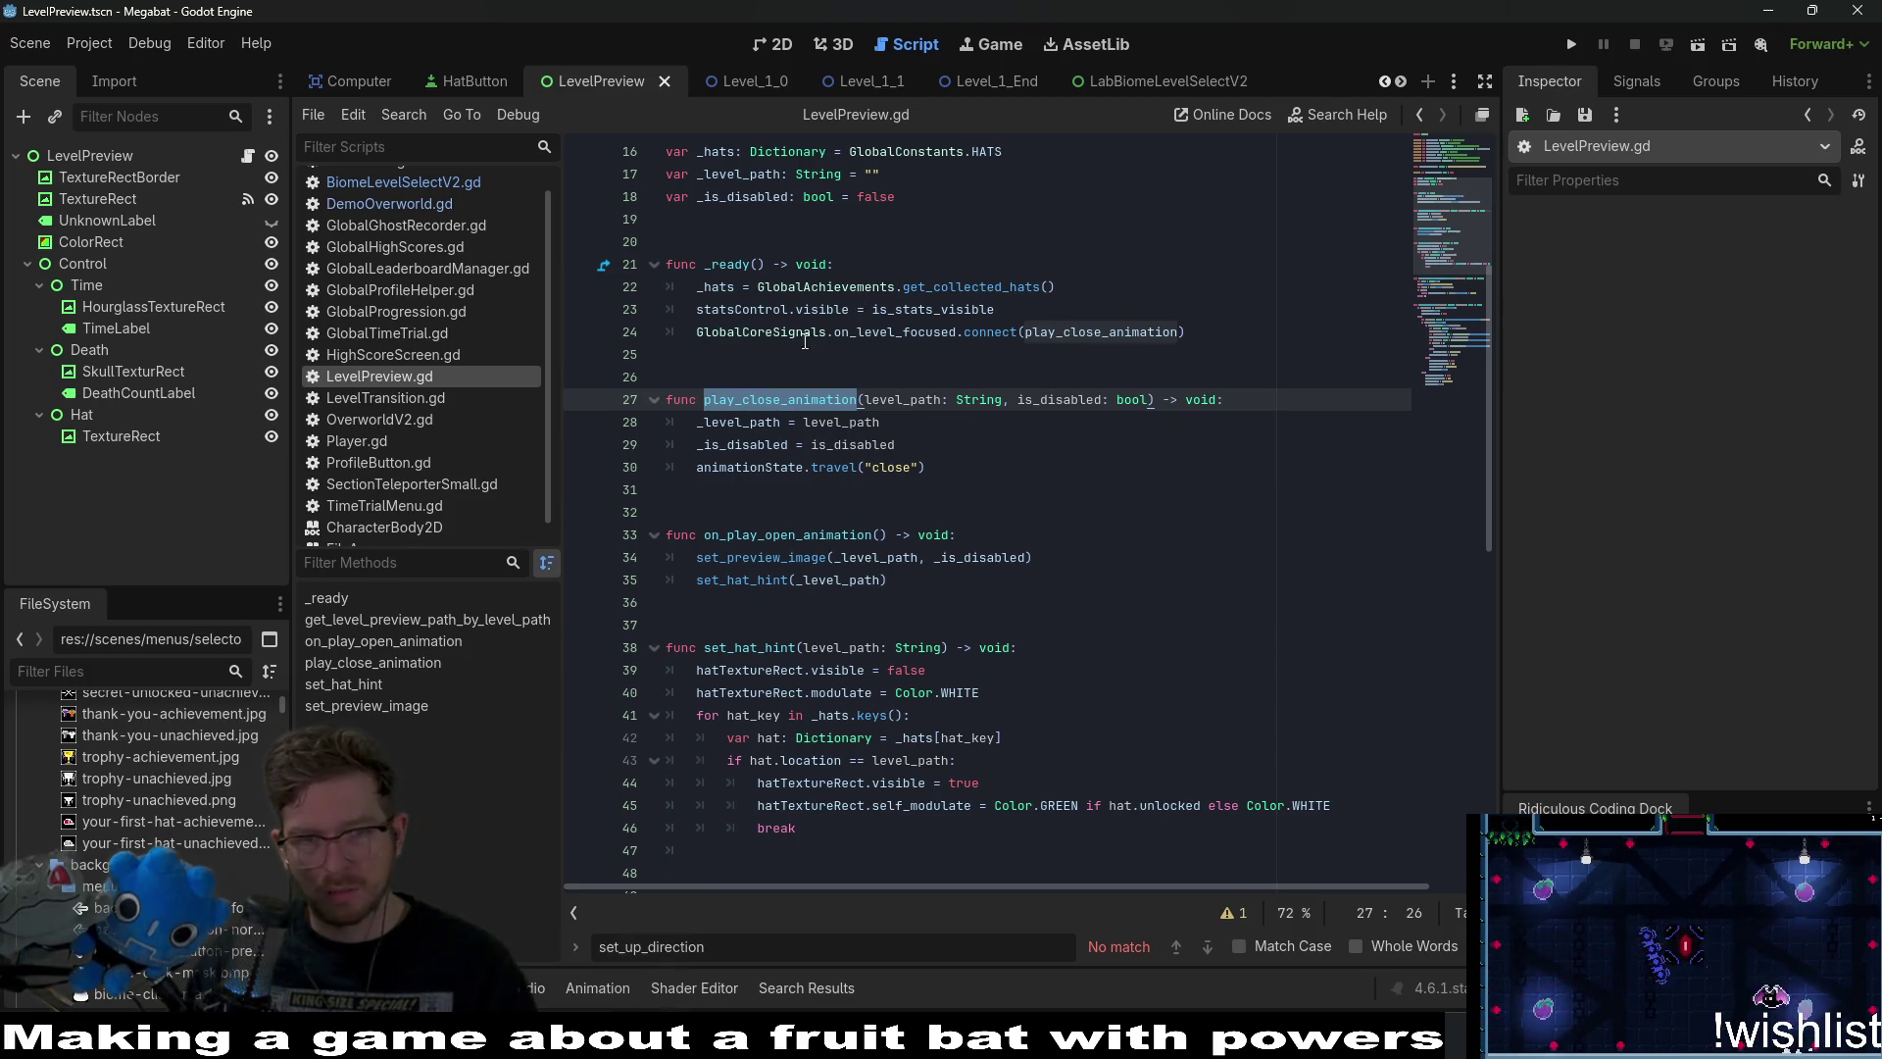
pyautogui.click(917, 332)
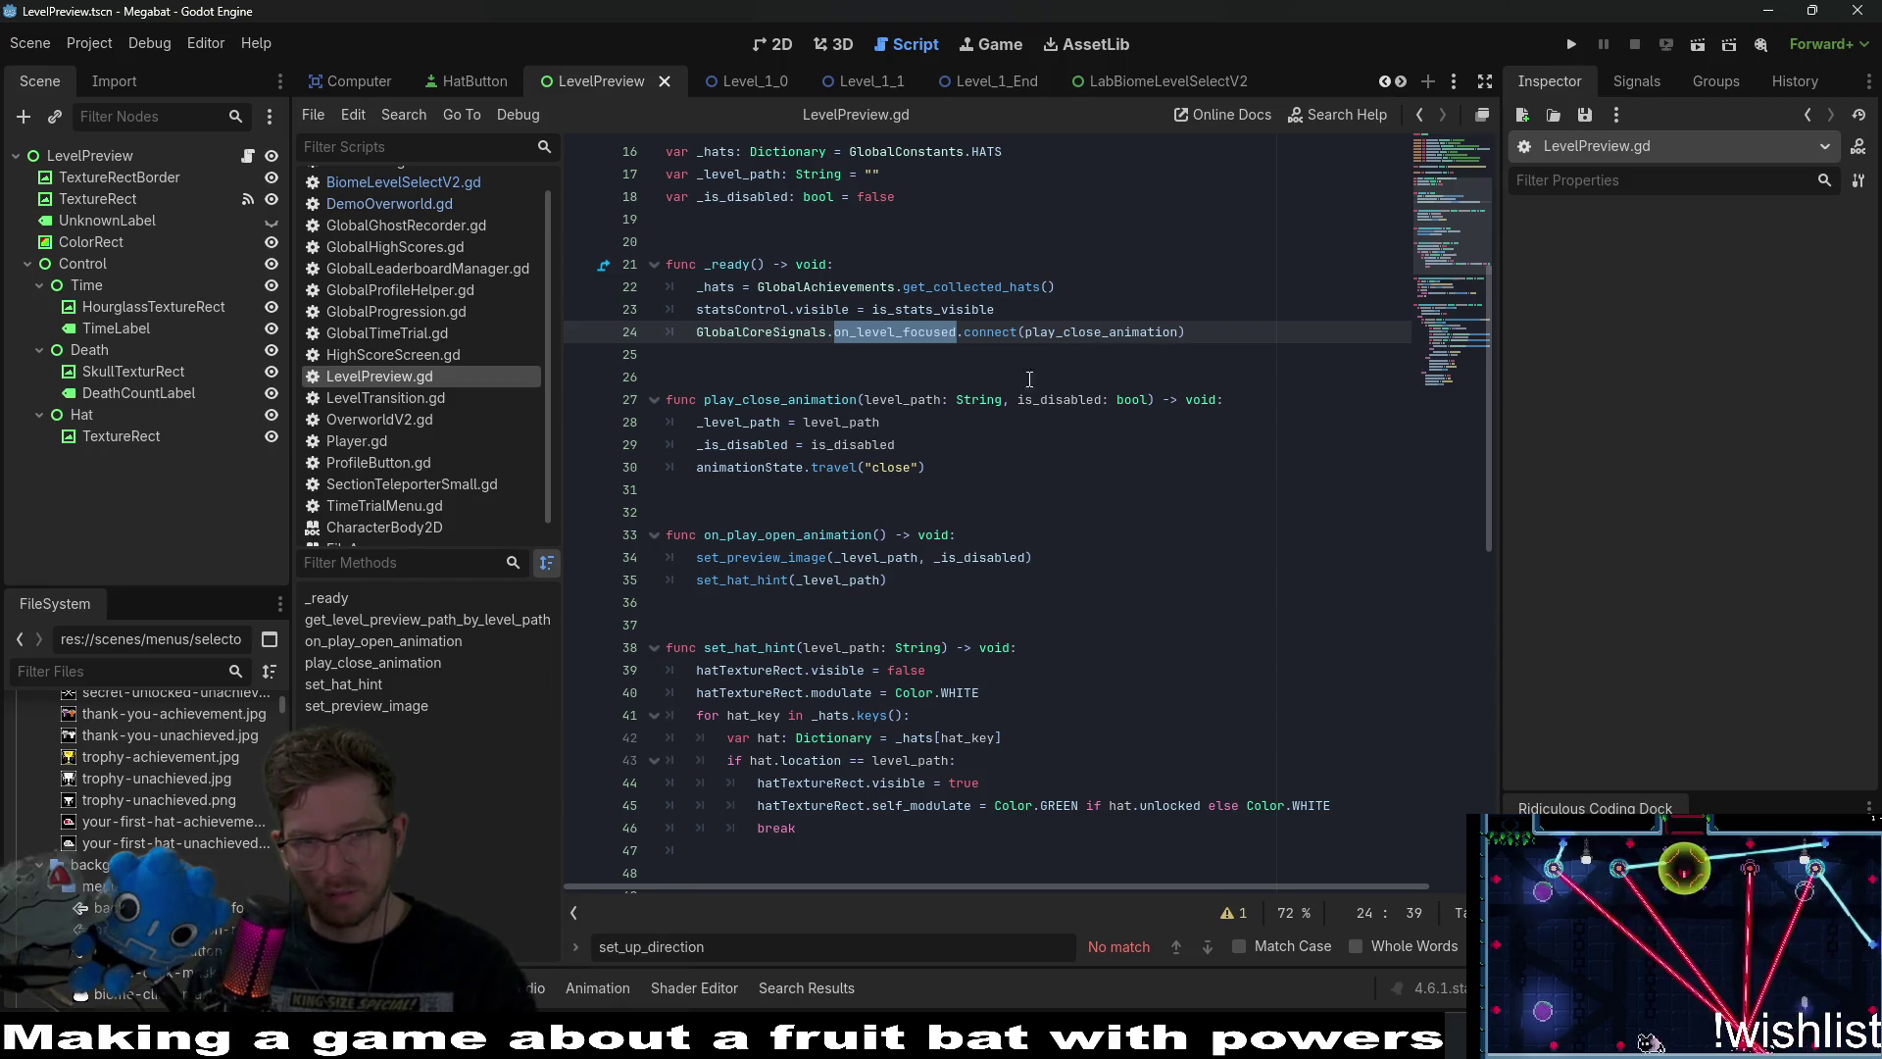
pyautogui.click(912, 399)
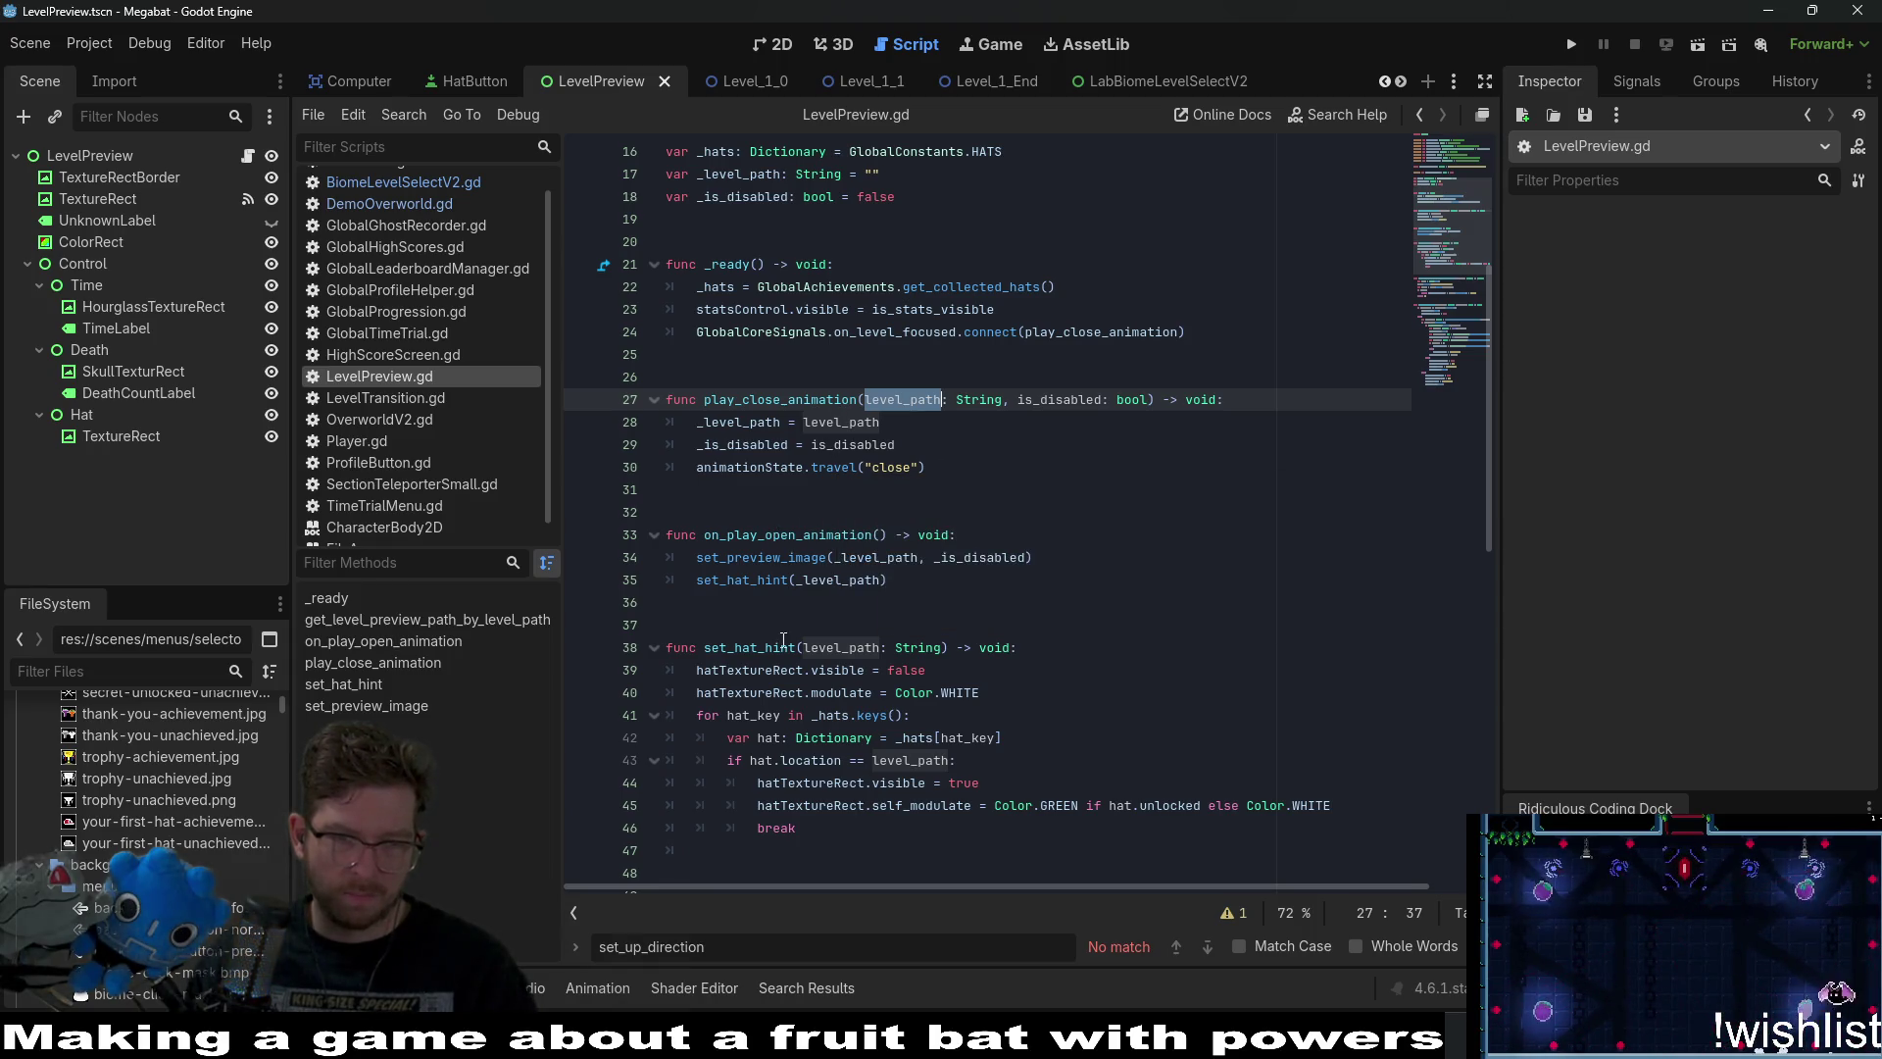
pyautogui.scroll(-1, 779, 471)
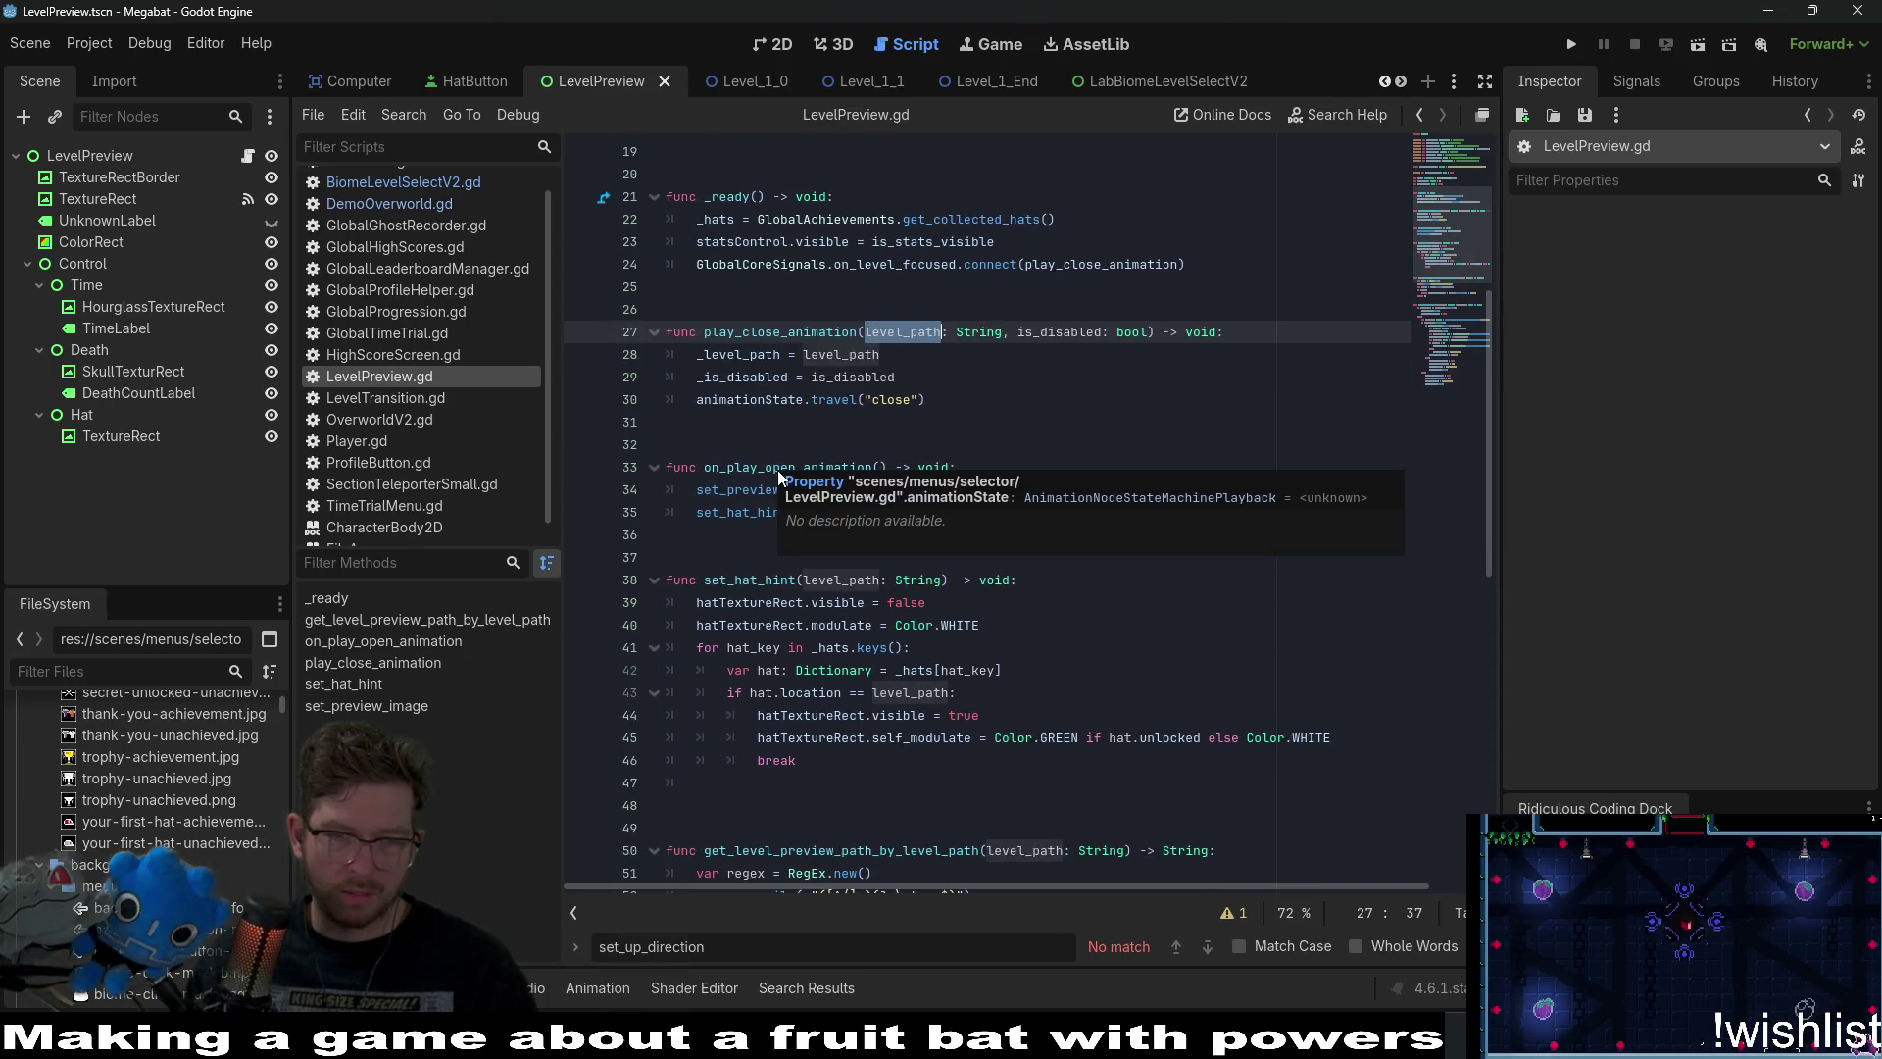
pyautogui.click(761, 511)
pyautogui.doubleClick(776, 490)
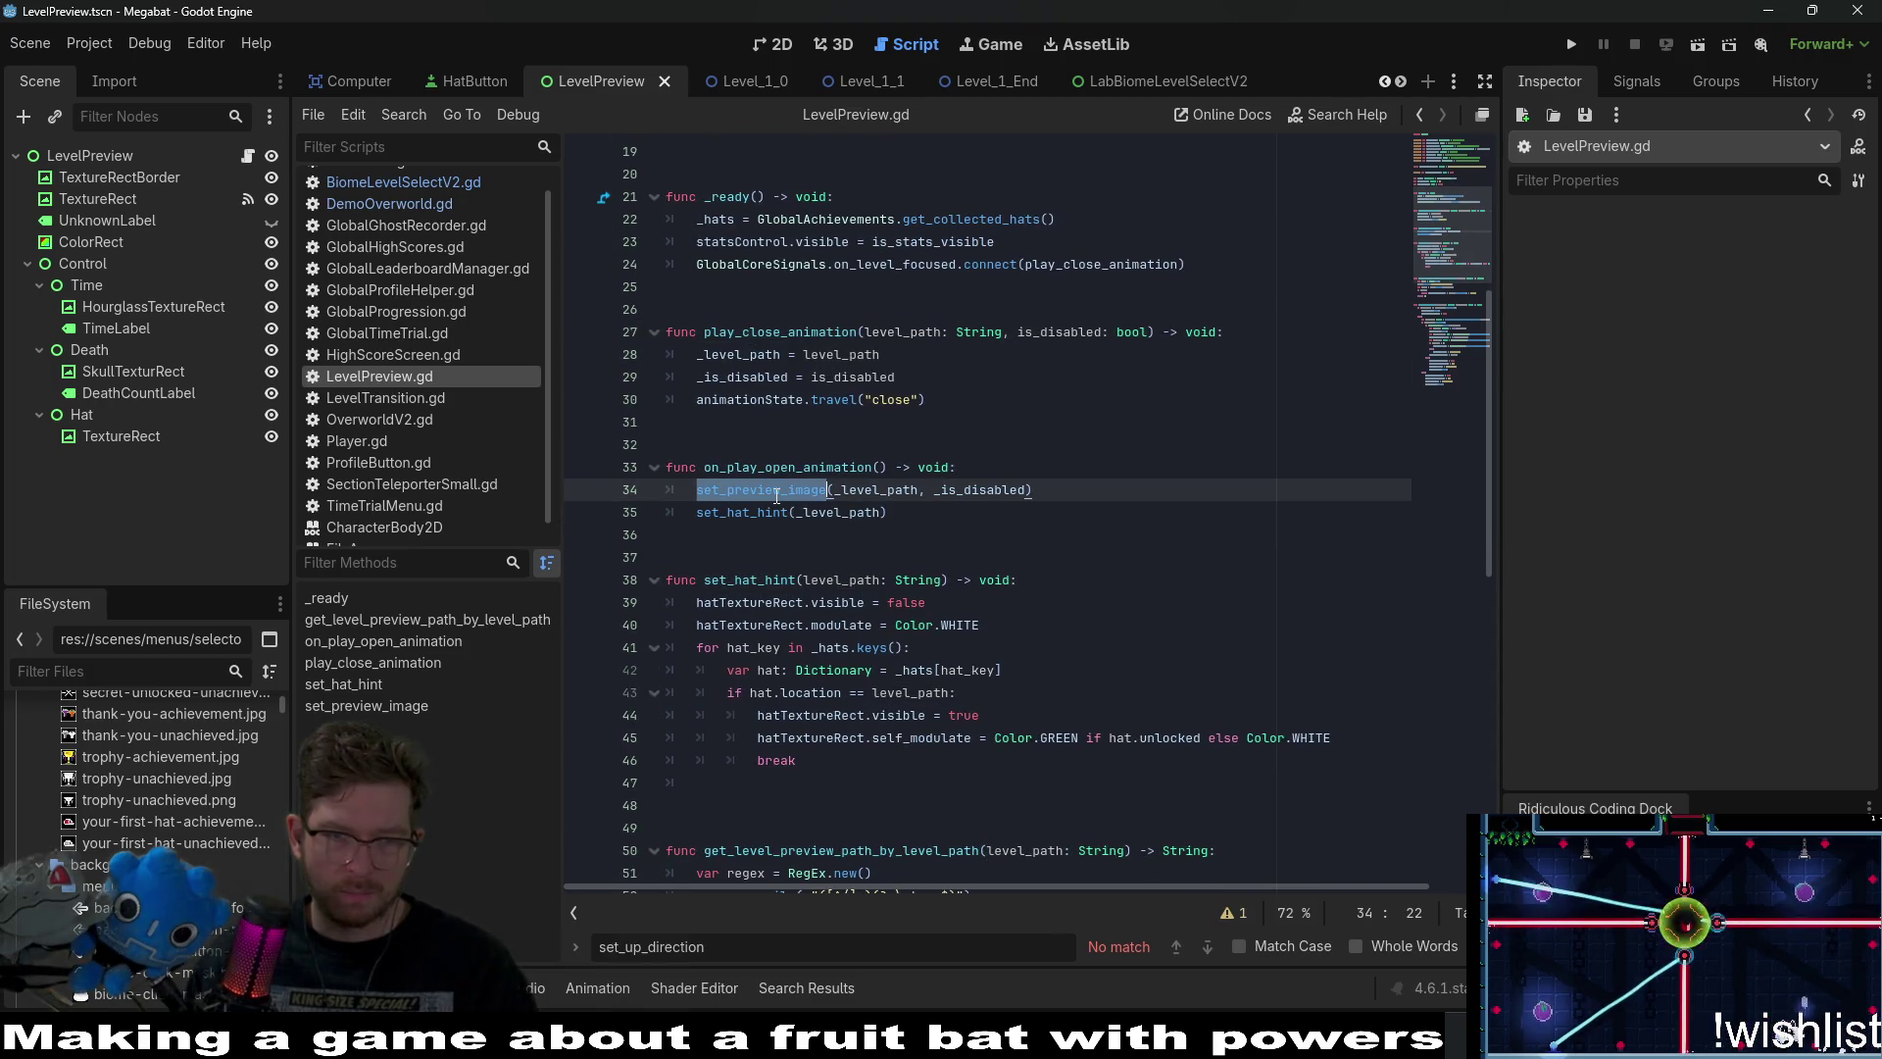
pyautogui.doubleClick(764, 468)
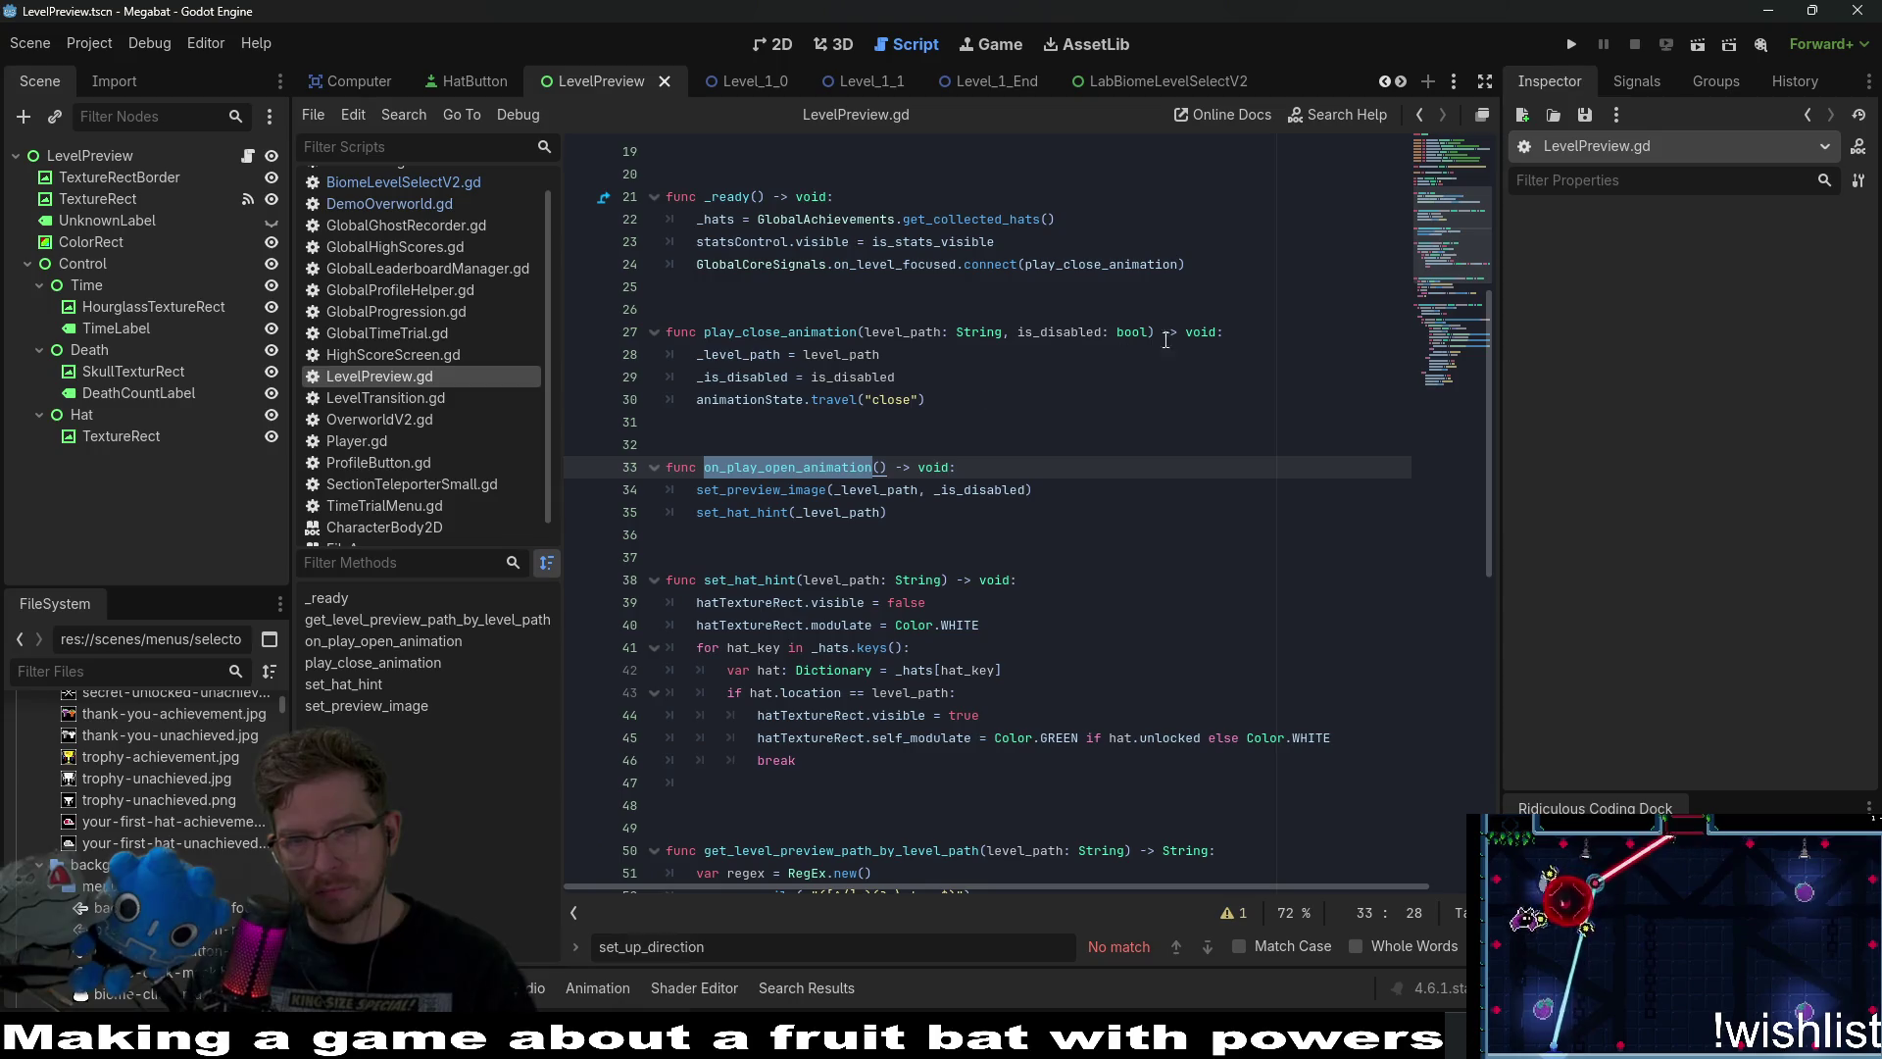
pyautogui.doubleClick(779, 332)
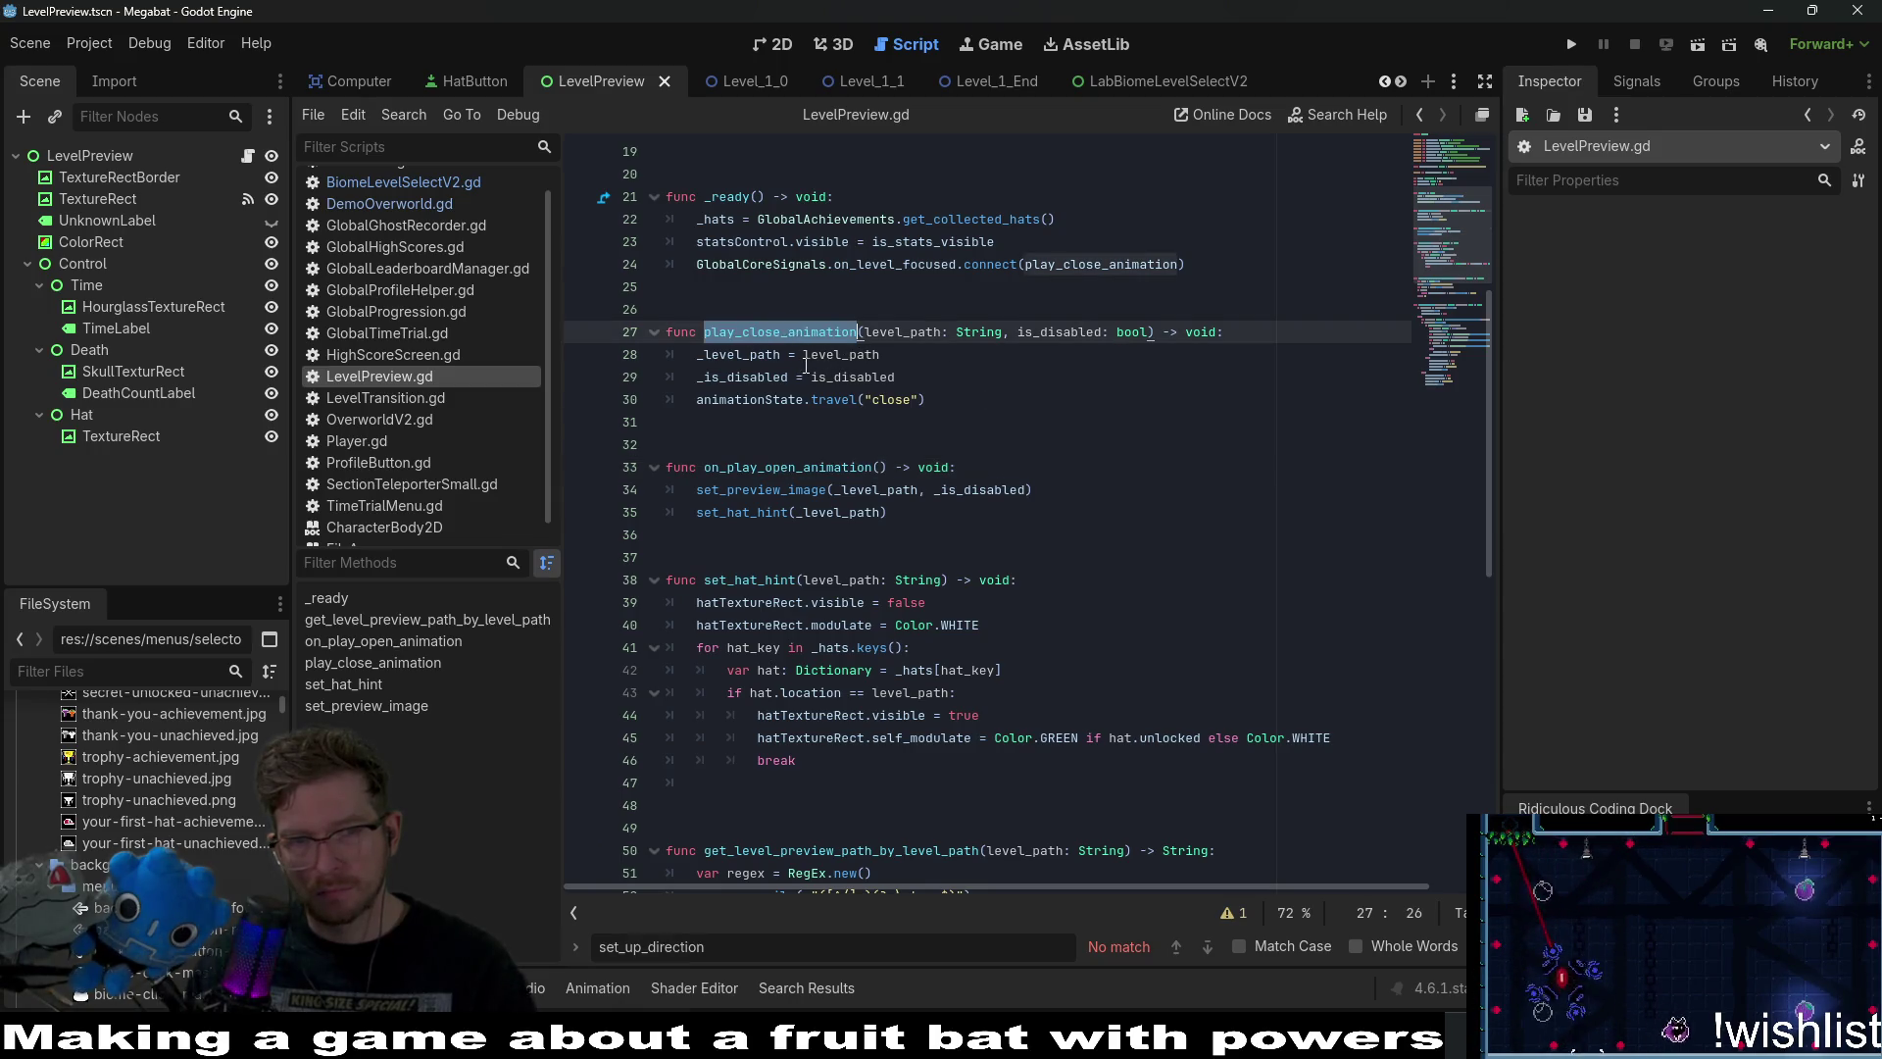
pyautogui.moveTo(927, 399); pyautogui.dragTo(635, 345)
pyautogui.click(635, 345)
pyautogui.click(859, 432)
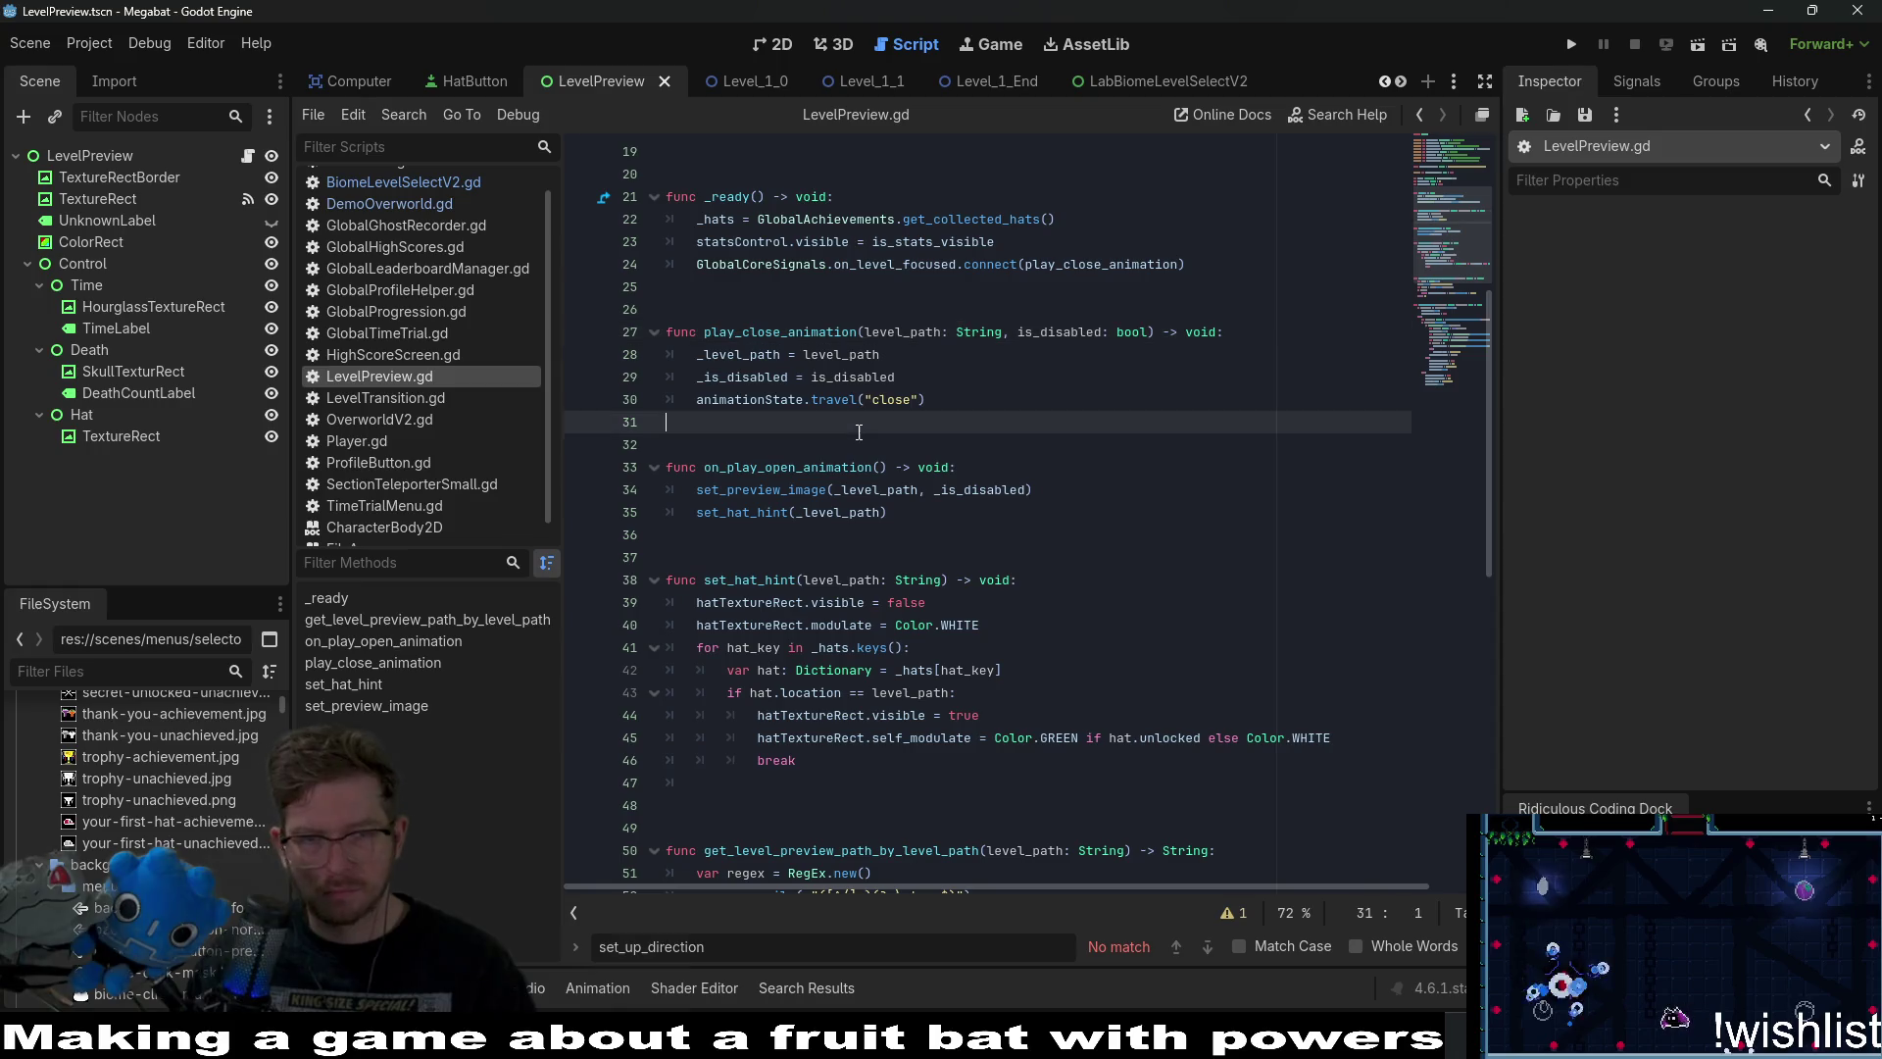
# Add a new function set_level_preview() -> void: with a placeholder pass body.
pyautogui.click(714, 281)
pyautogui.press('Return')
pyautogui.press('Return')
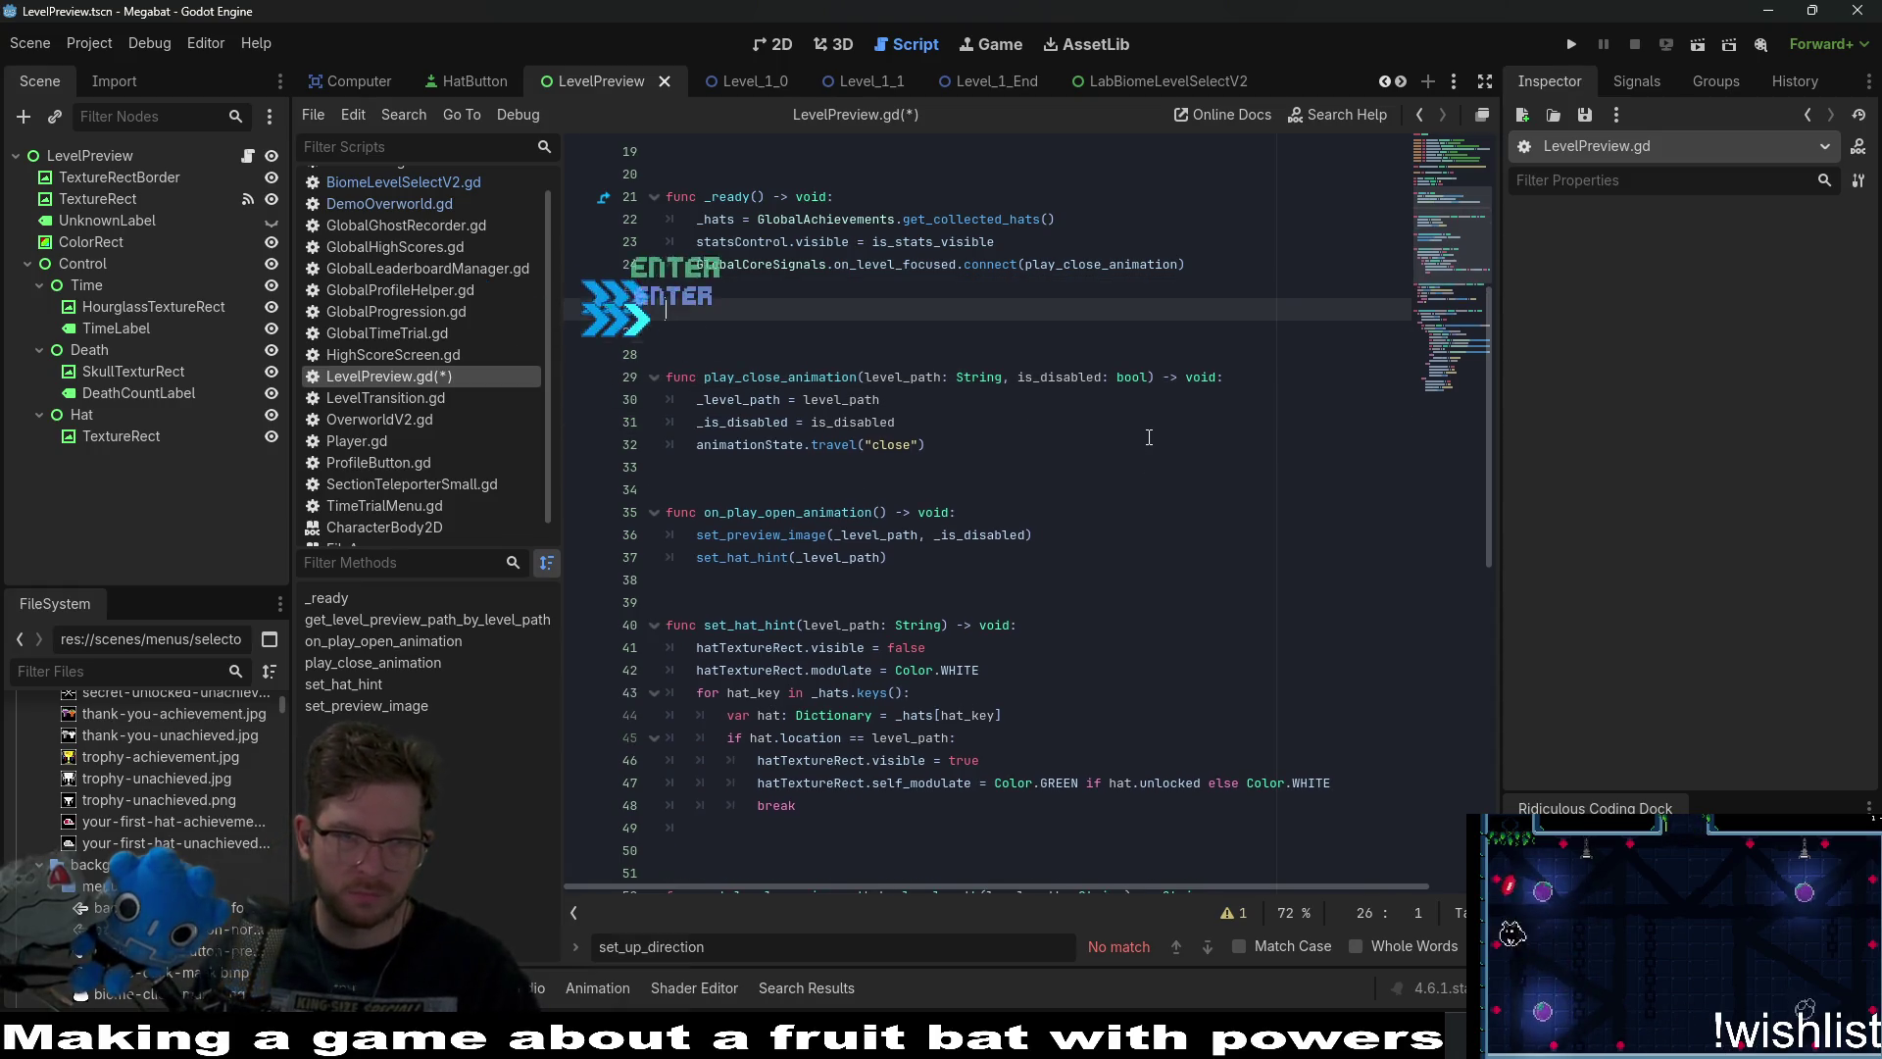
pyautogui.press('Return')
pyautogui.write('func s')
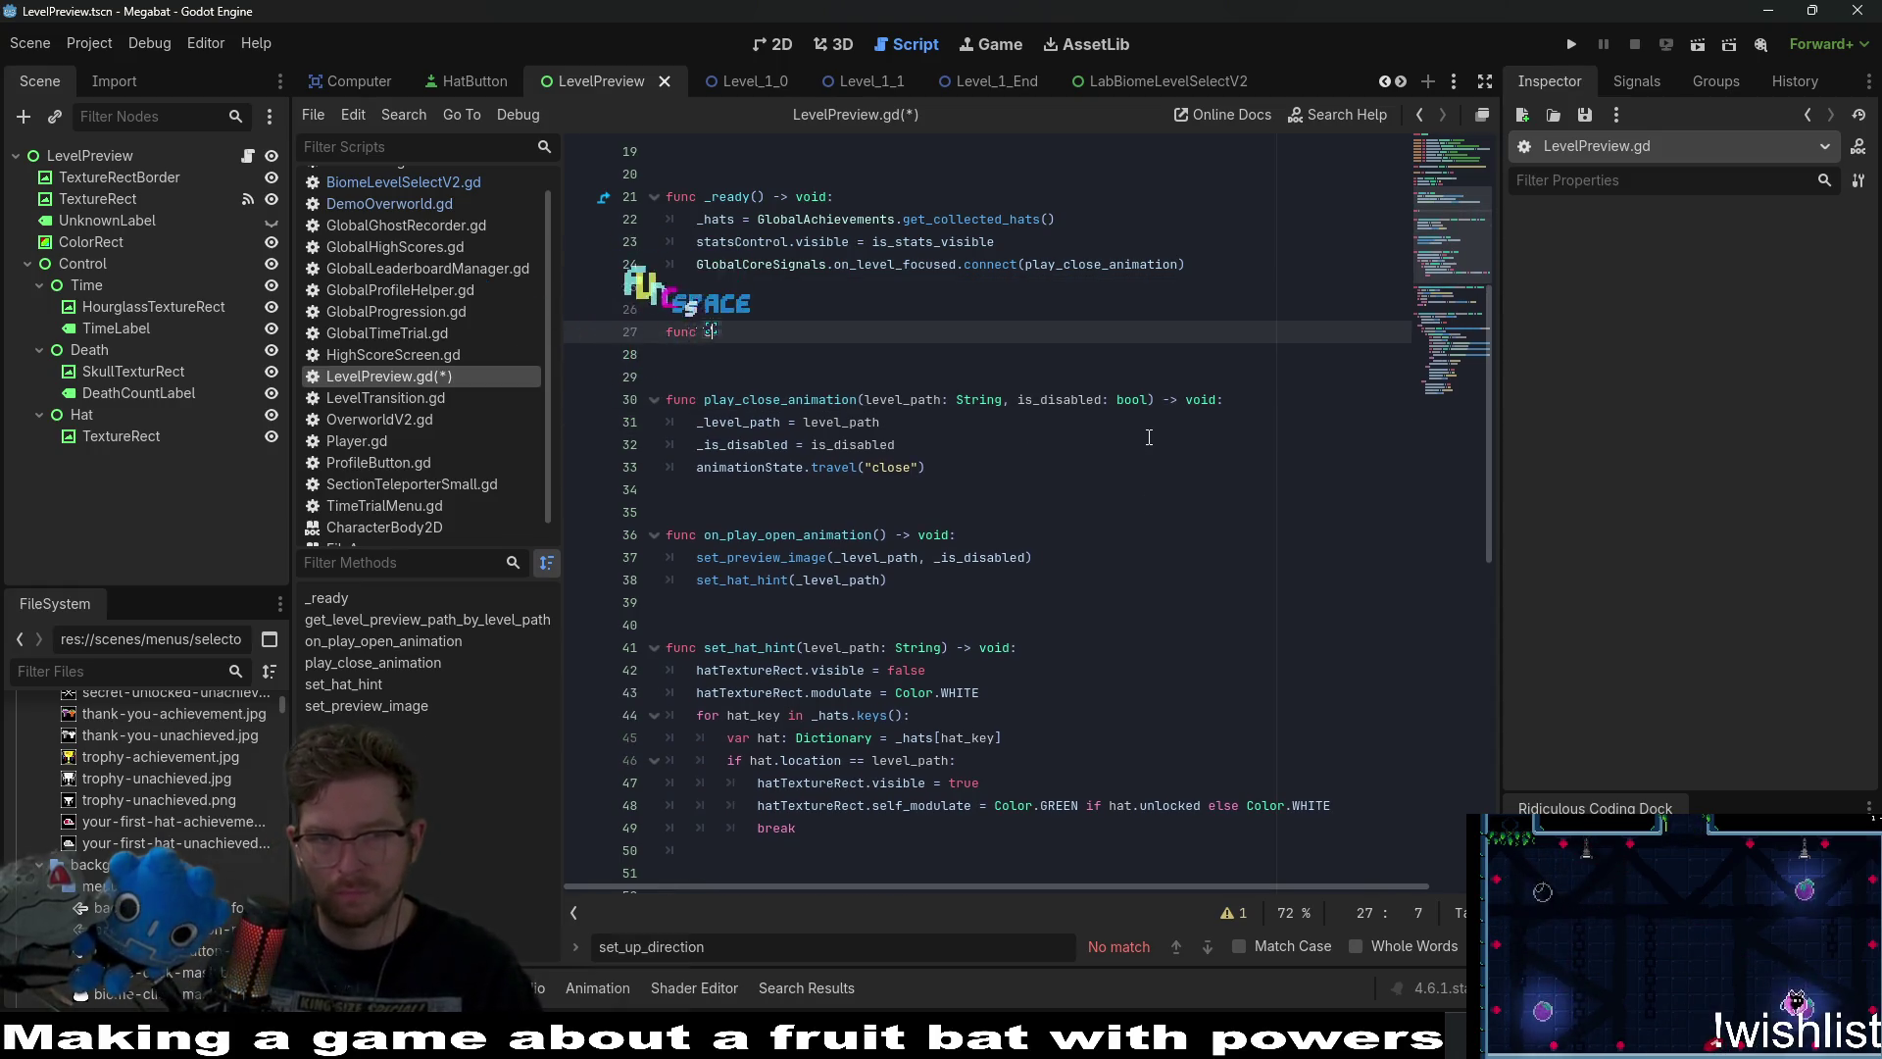
pyautogui.write('et_level_')
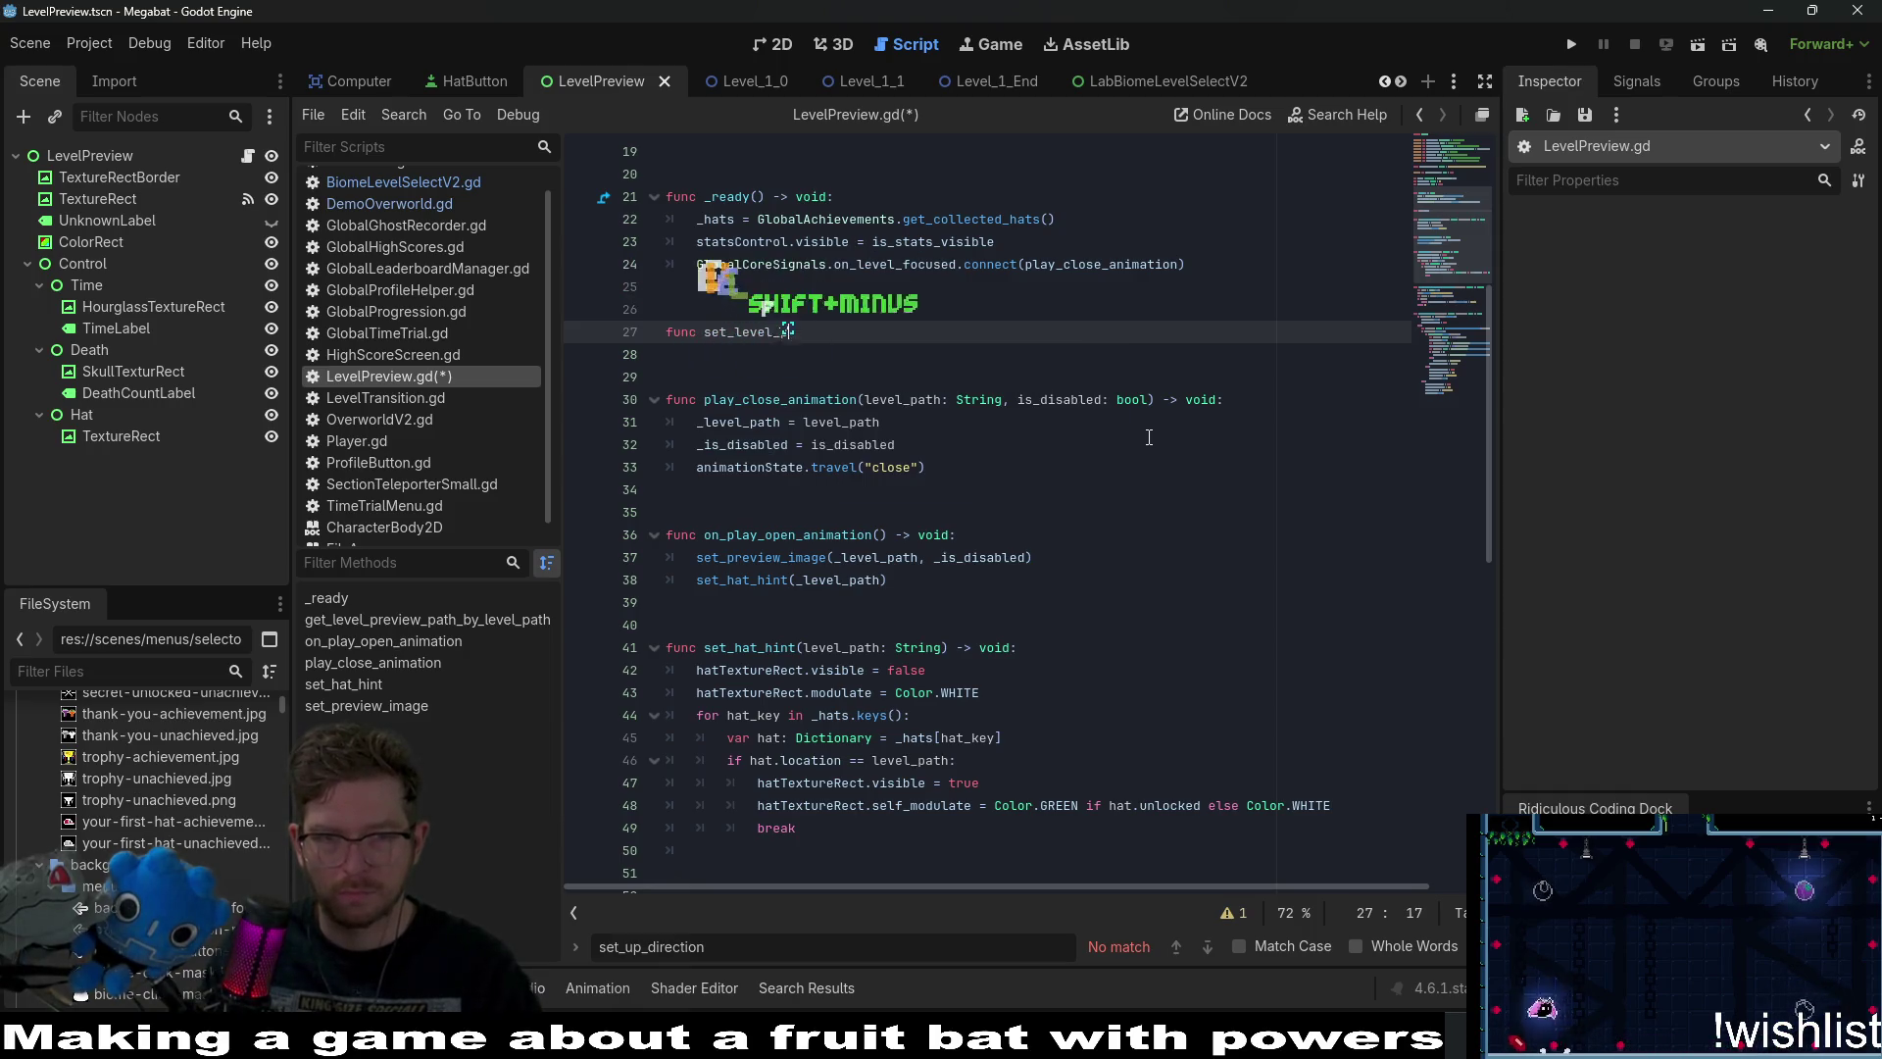
pyautogui.write('review_')
pyautogui.press('BackSpace')
pyautogui.write('(')
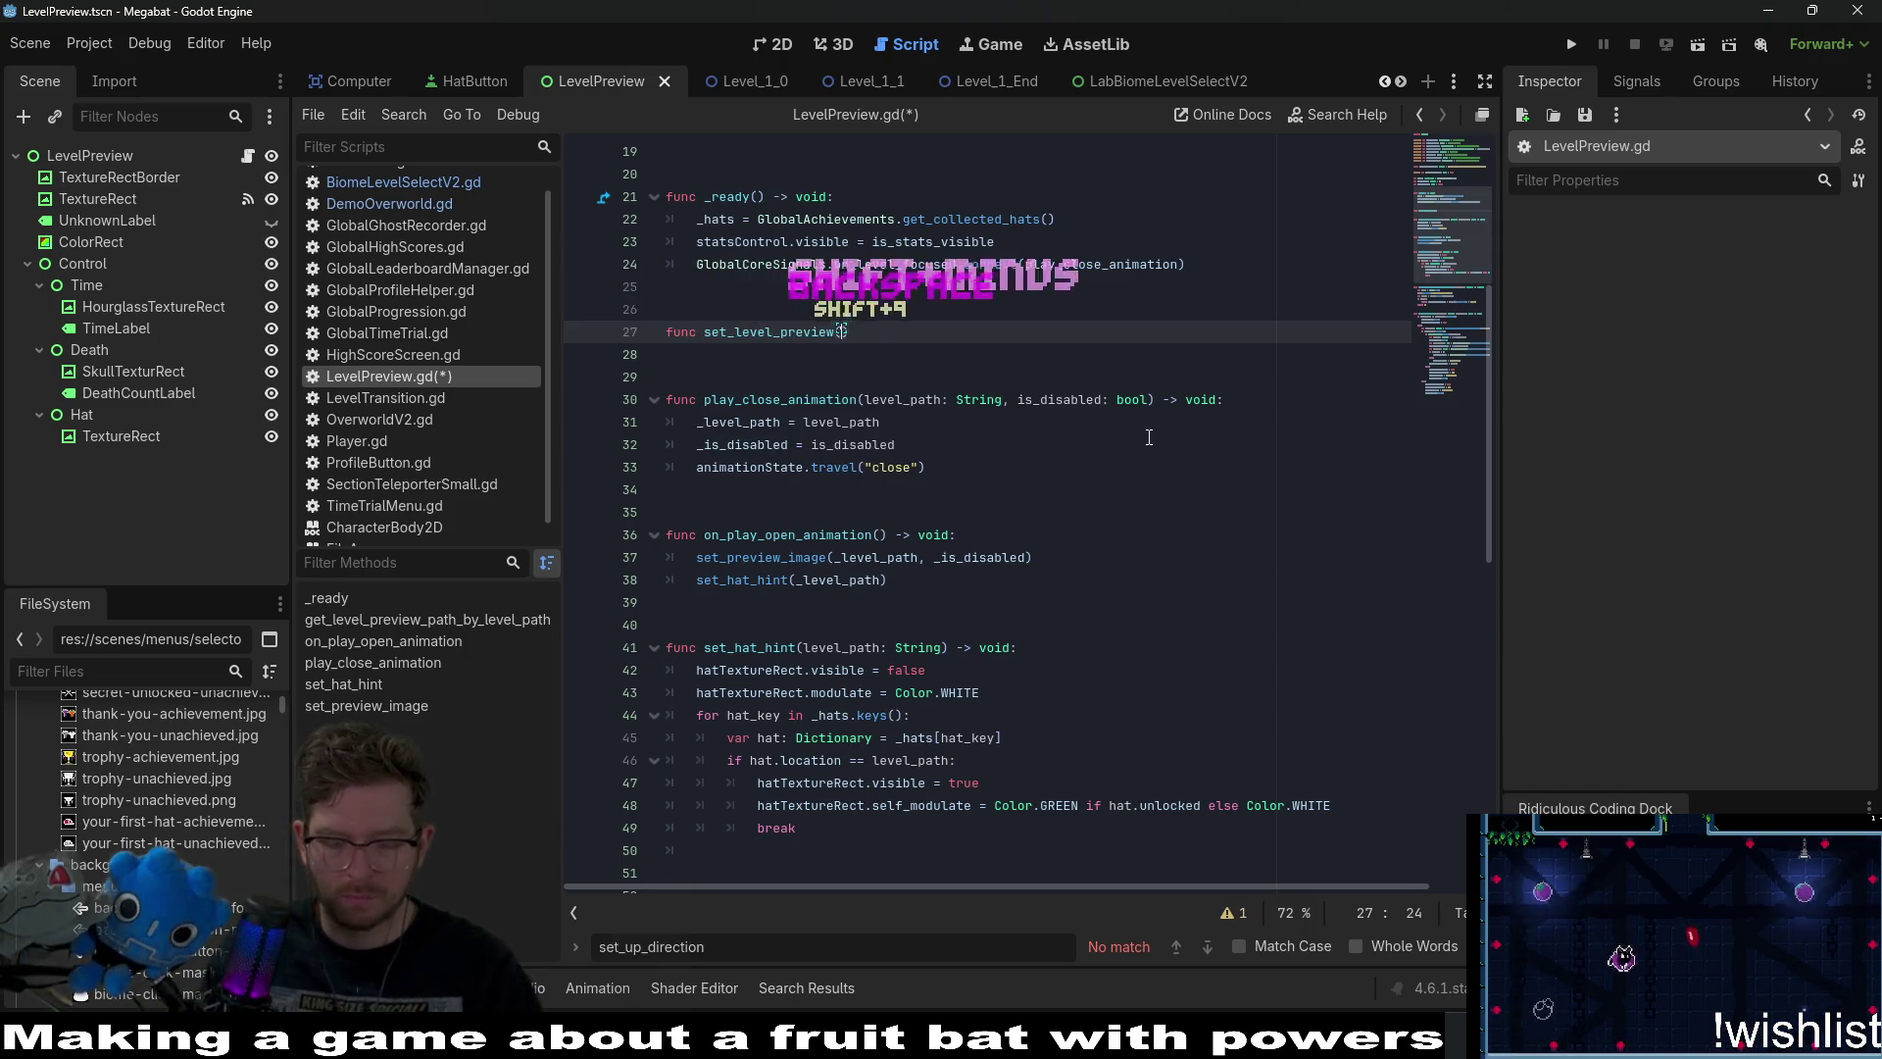
pyautogui.write(') -> void:')
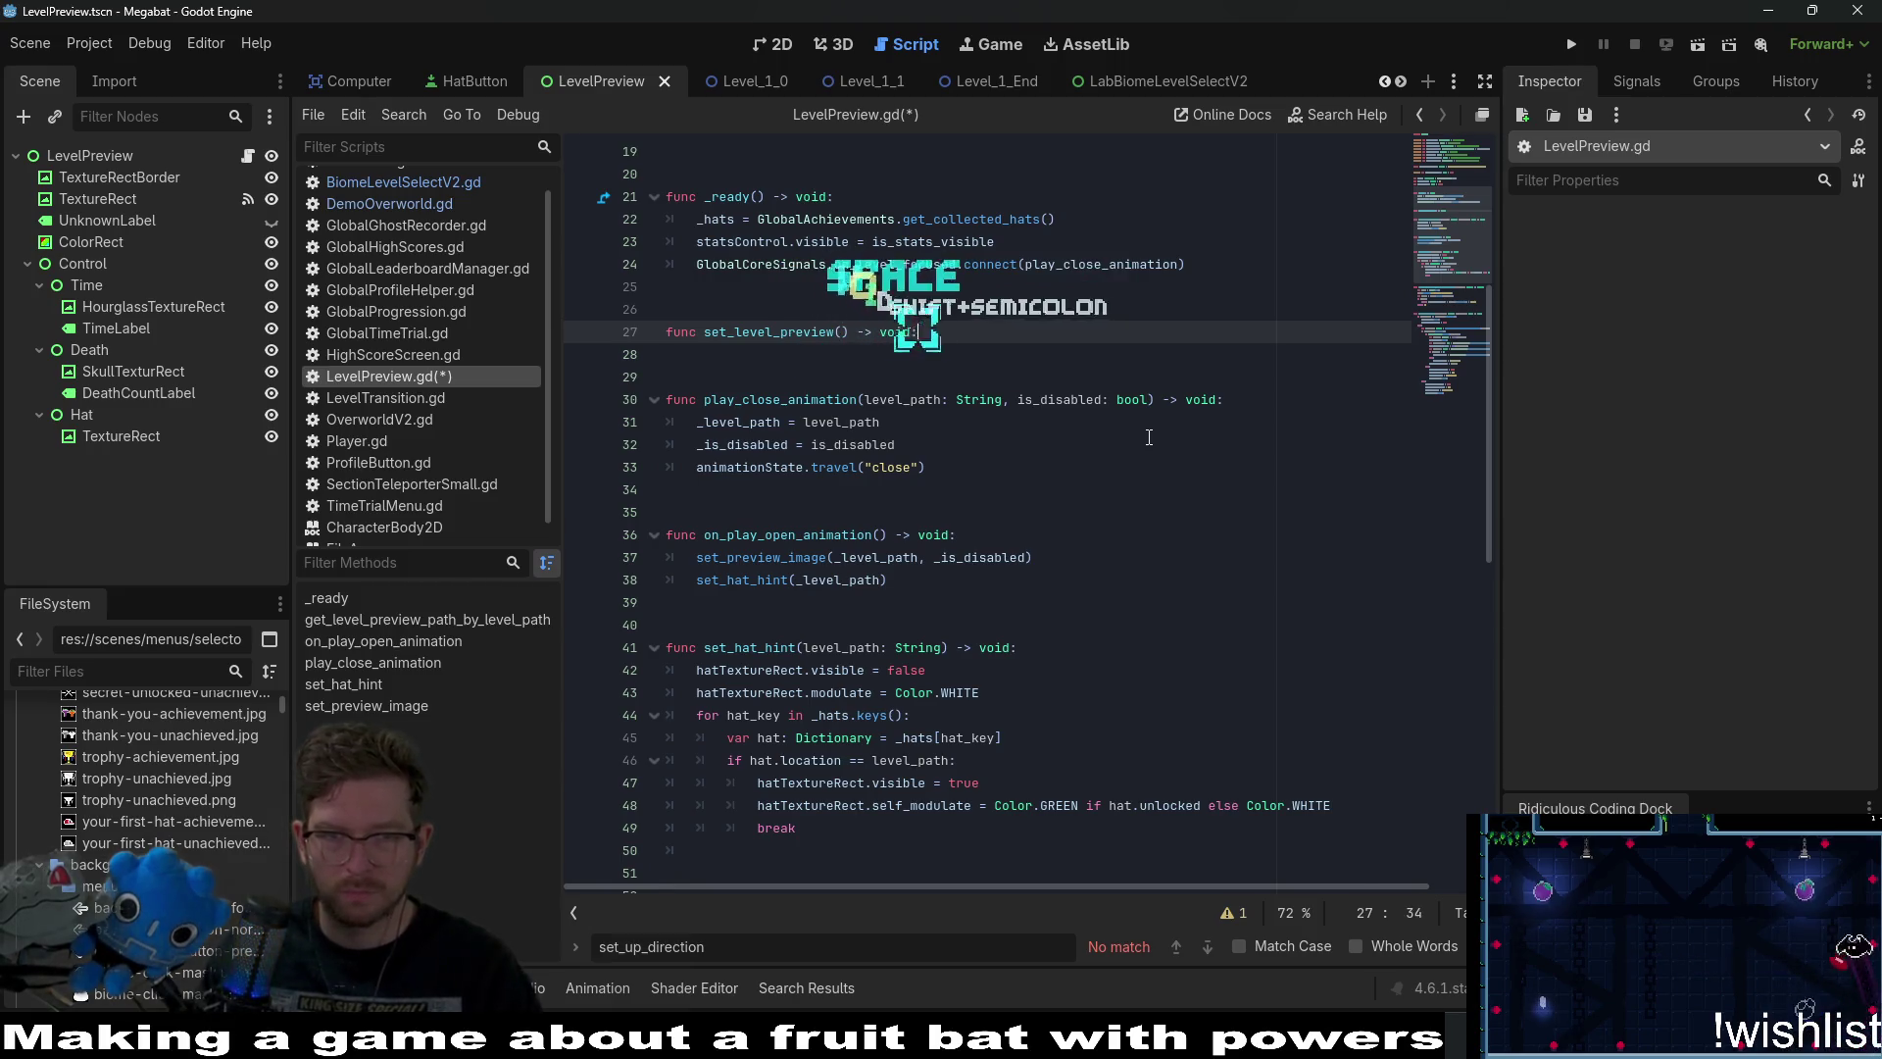
pyautogui.press('Return')
pyautogui.write('pass')
pyautogui.press('Down')
pyautogui.press('Down')
pyautogui.press('Down')
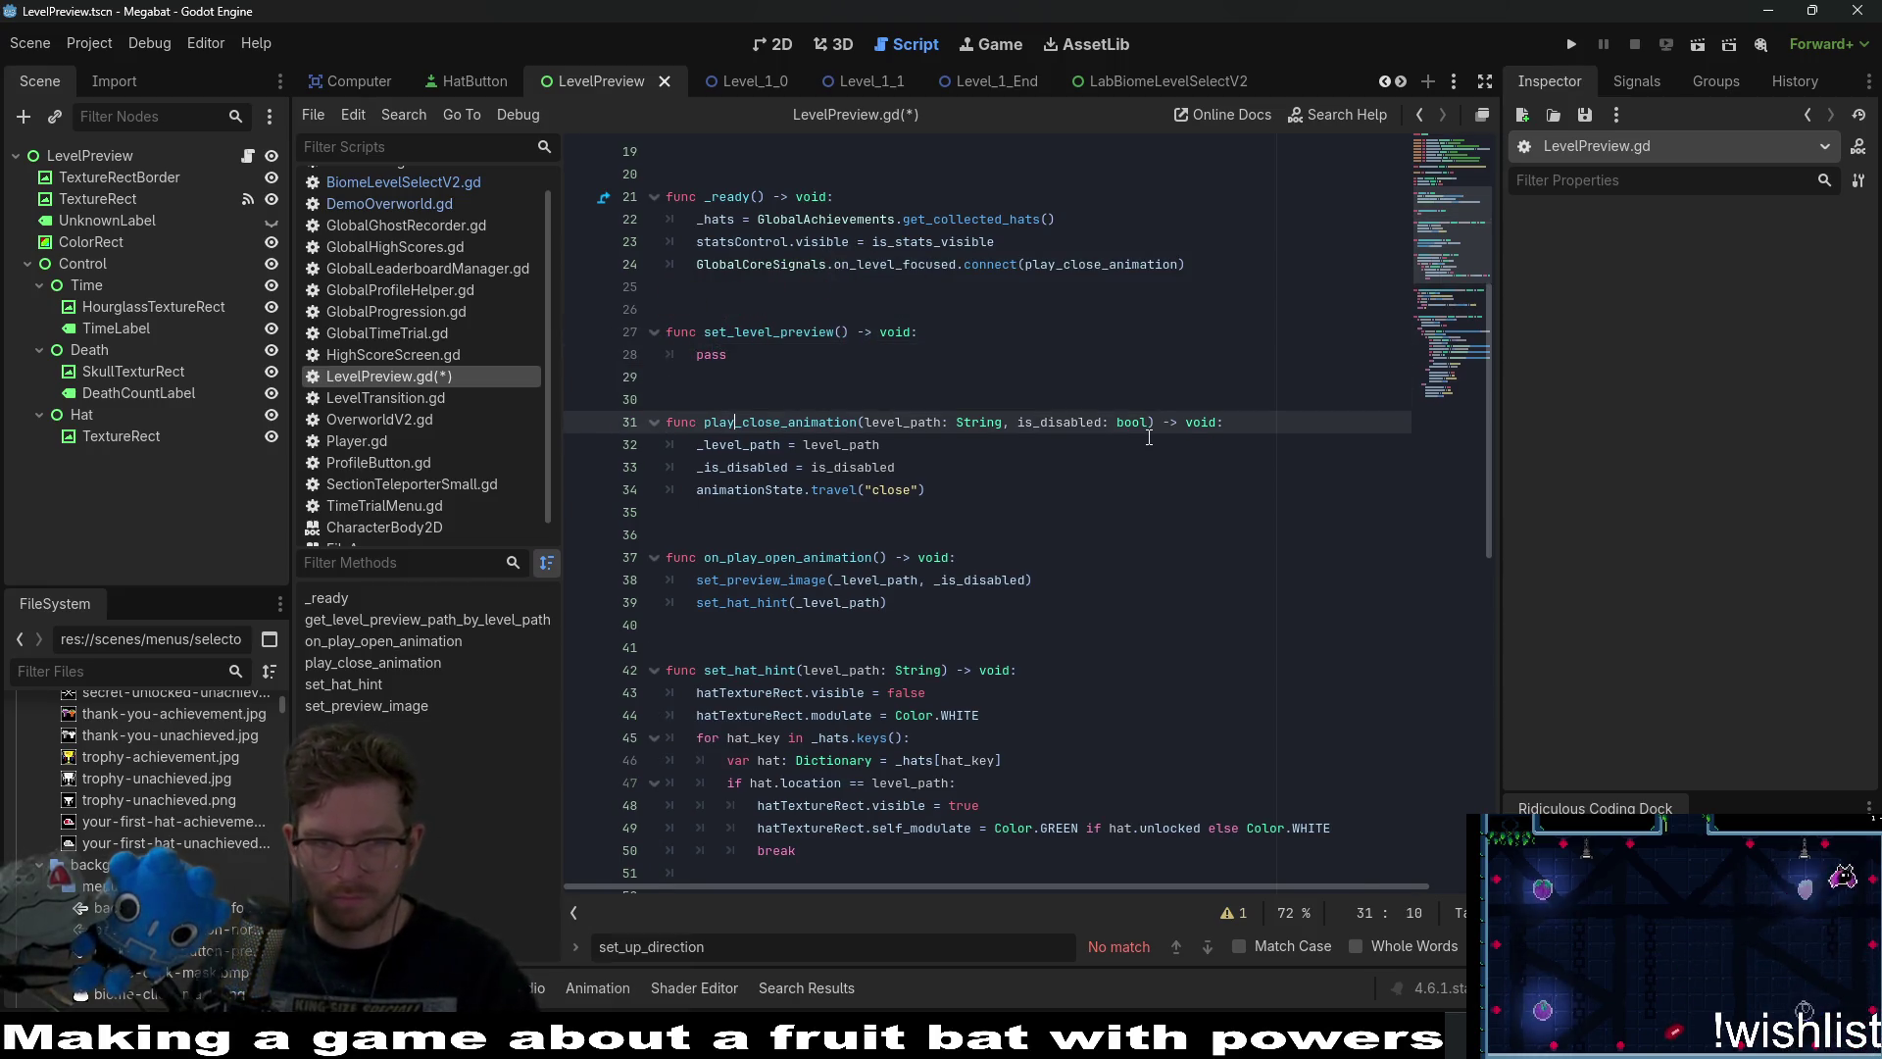
# Replace set_level_preview's pass with the open animation's preview and hat-hint calls.
pyautogui.hotkey('ctrl', 'Left')
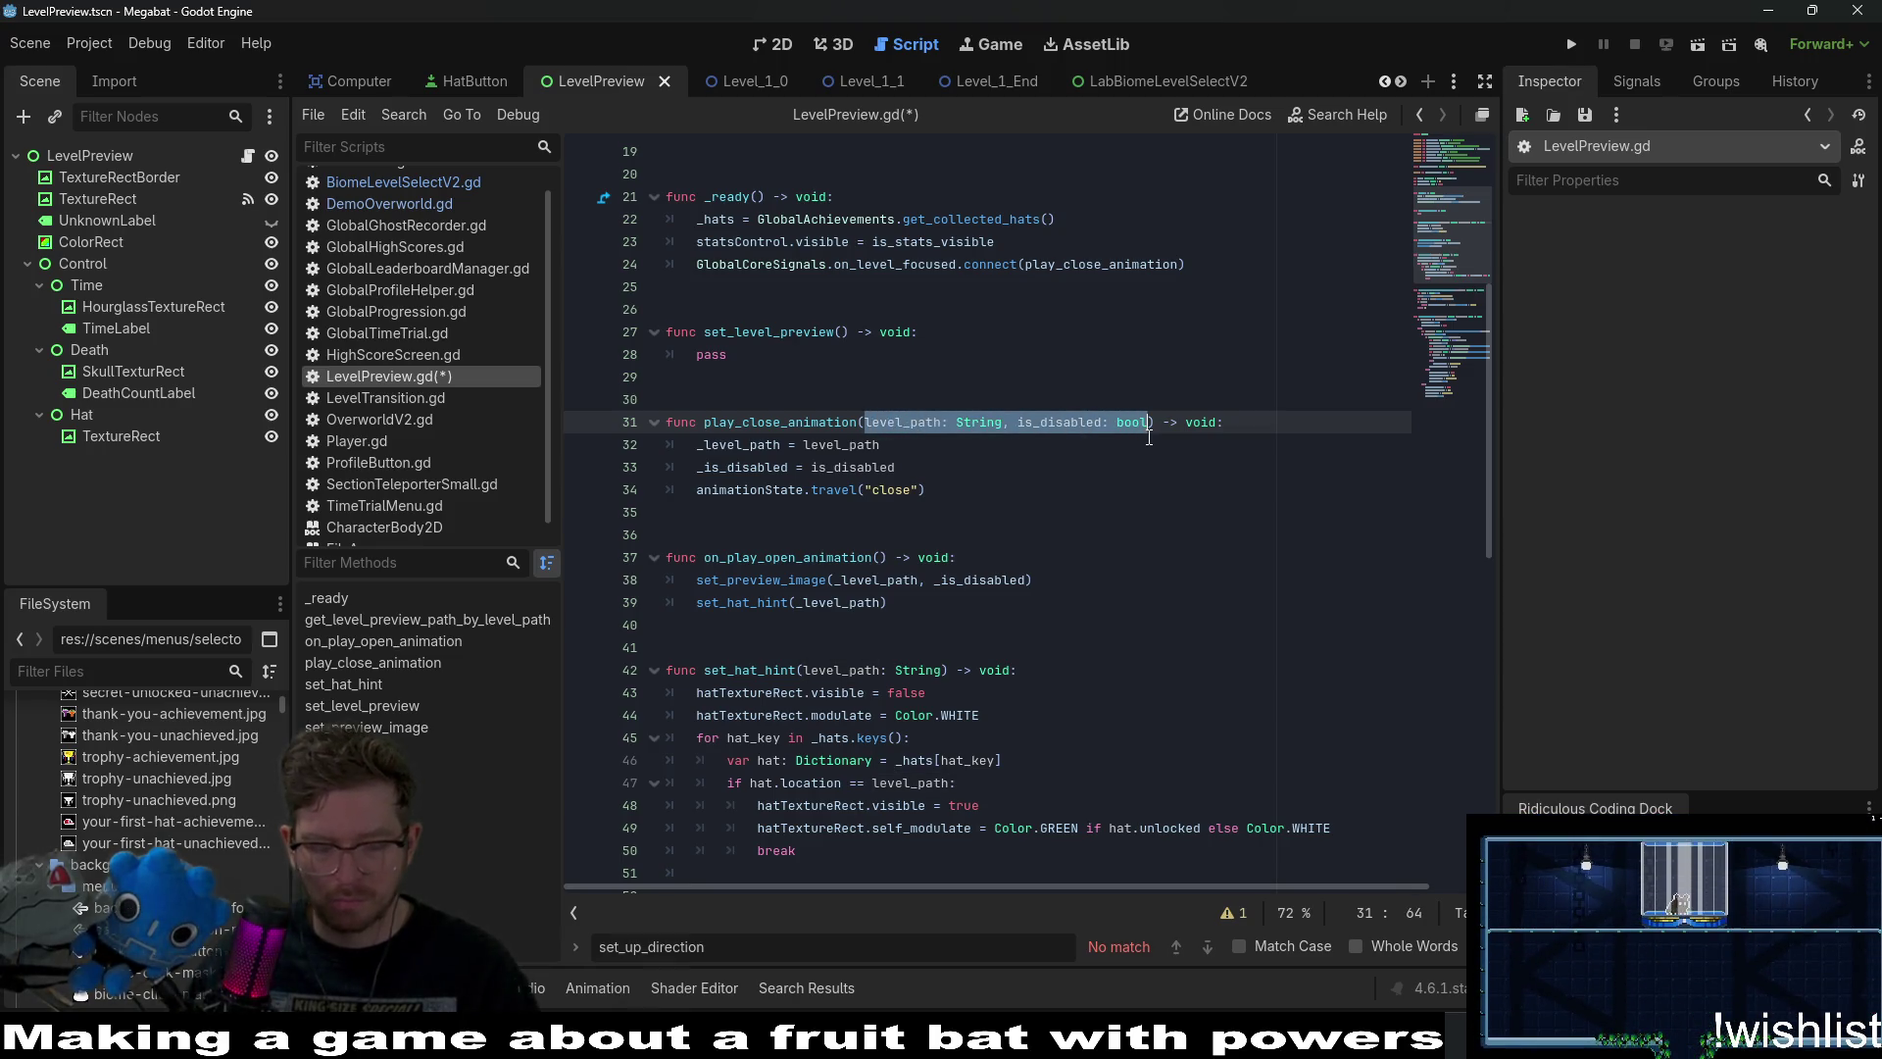
pyautogui.press('Up')
pyautogui.press('Up')
pyautogui.press('Up')
pyautogui.hotkey('ctrl', 'Left')
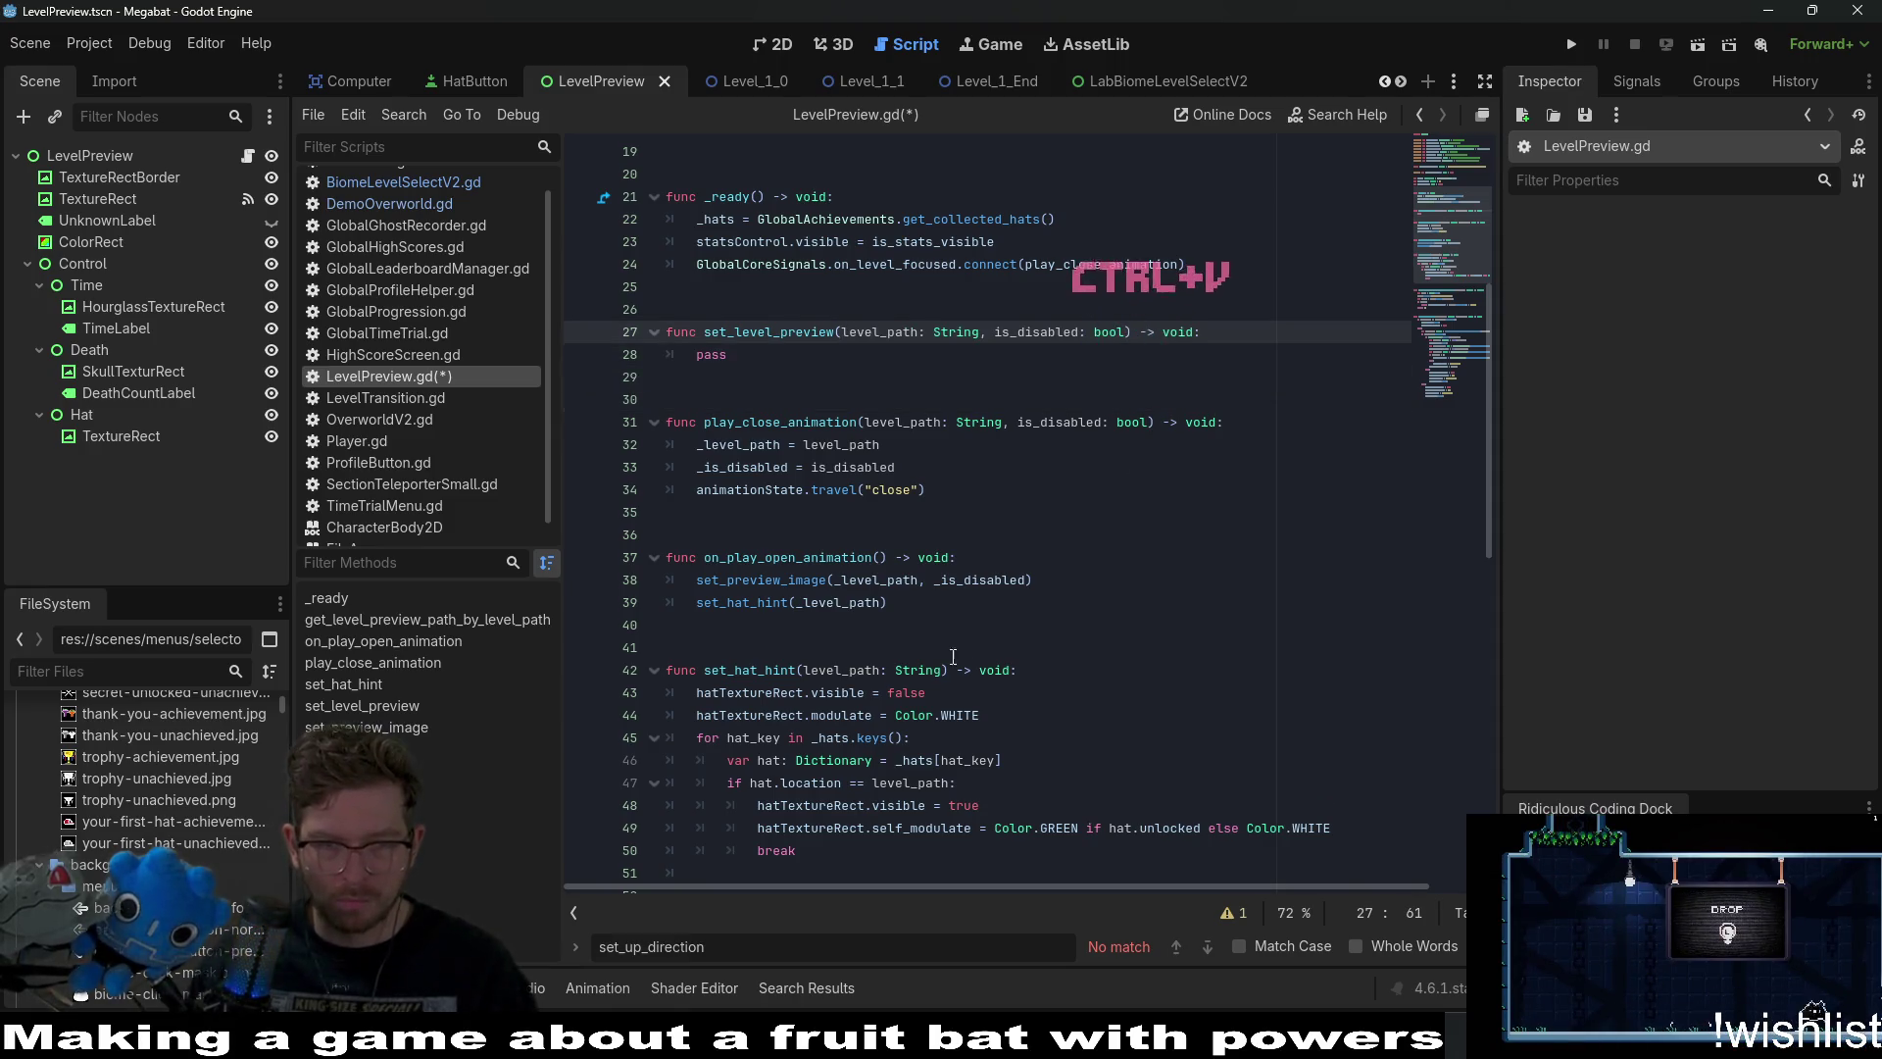
pyautogui.moveTo(925, 608)
pyautogui.mouseDown()
pyautogui.moveTo(980, 578)
pyautogui.moveTo(965, 557)
pyautogui.mouseUp()
pyautogui.hotkey('ctrl', 'c')
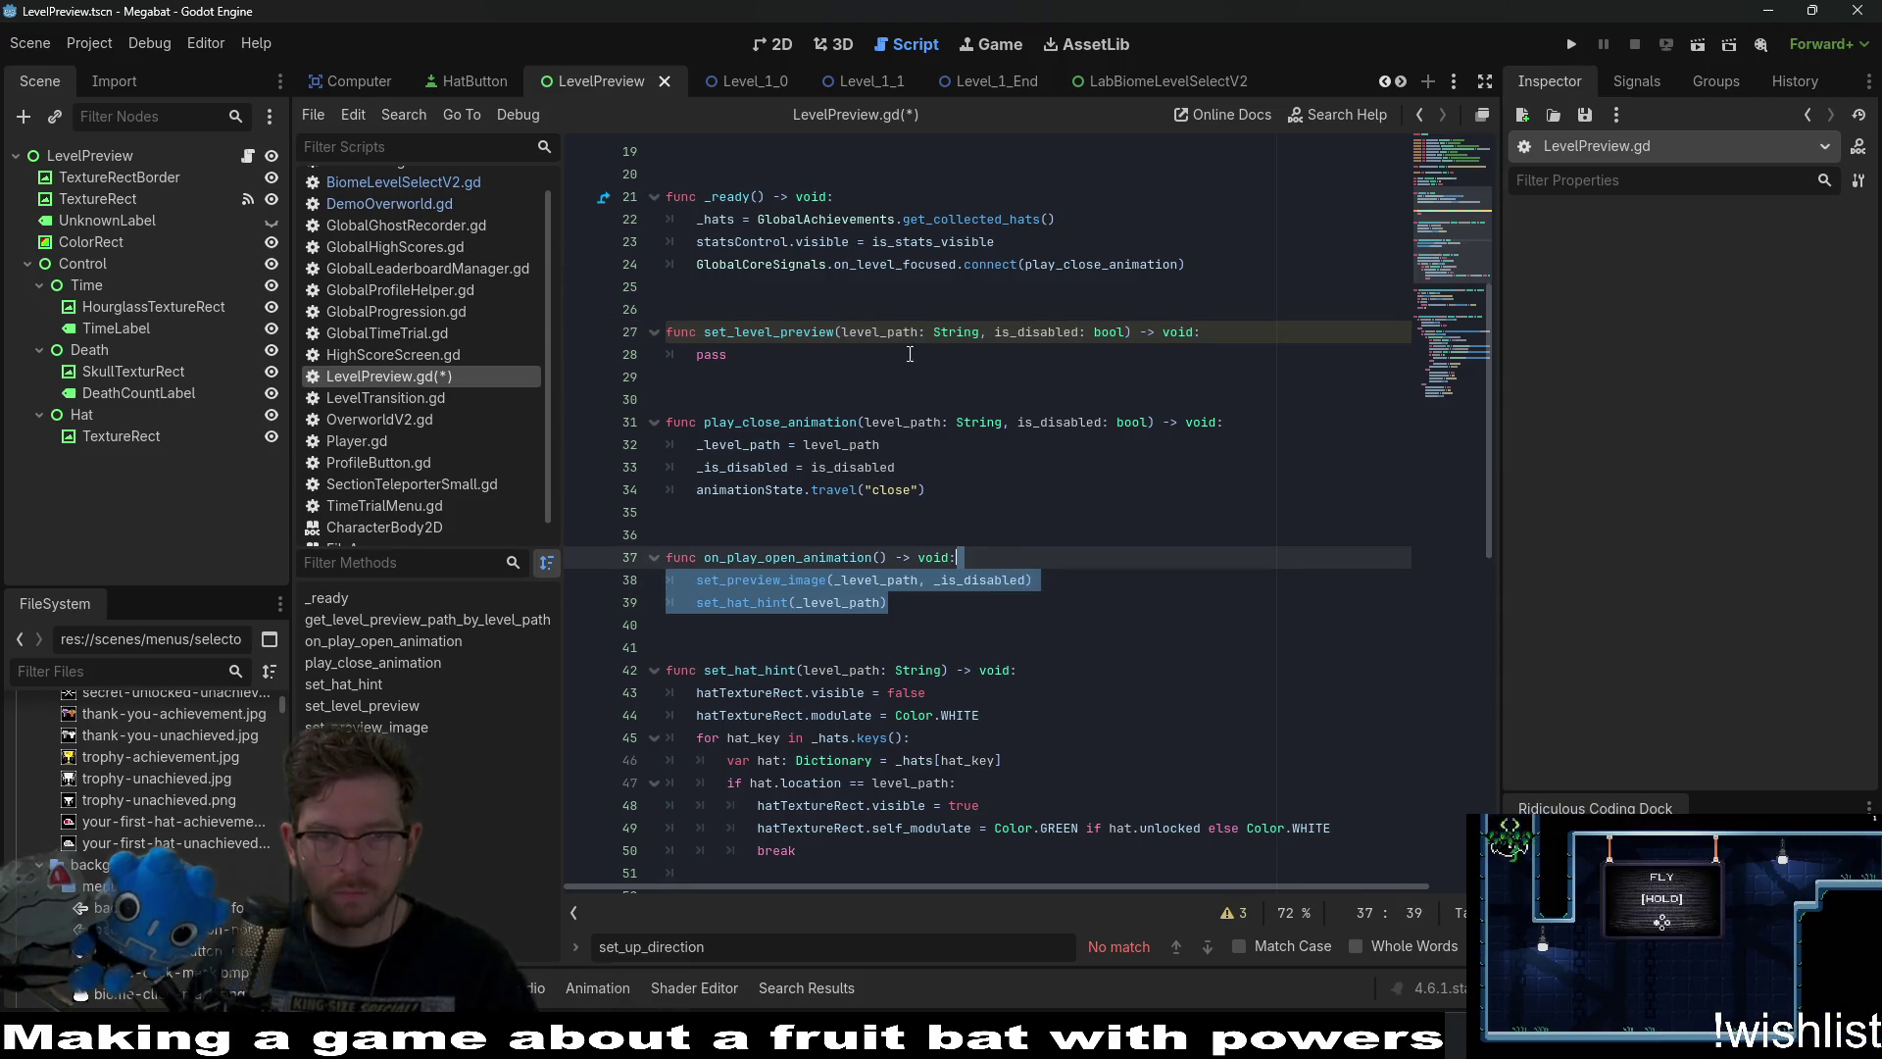
pyautogui.tripleClick(725, 355)
pyautogui.hotkey('ctrl', 'v')
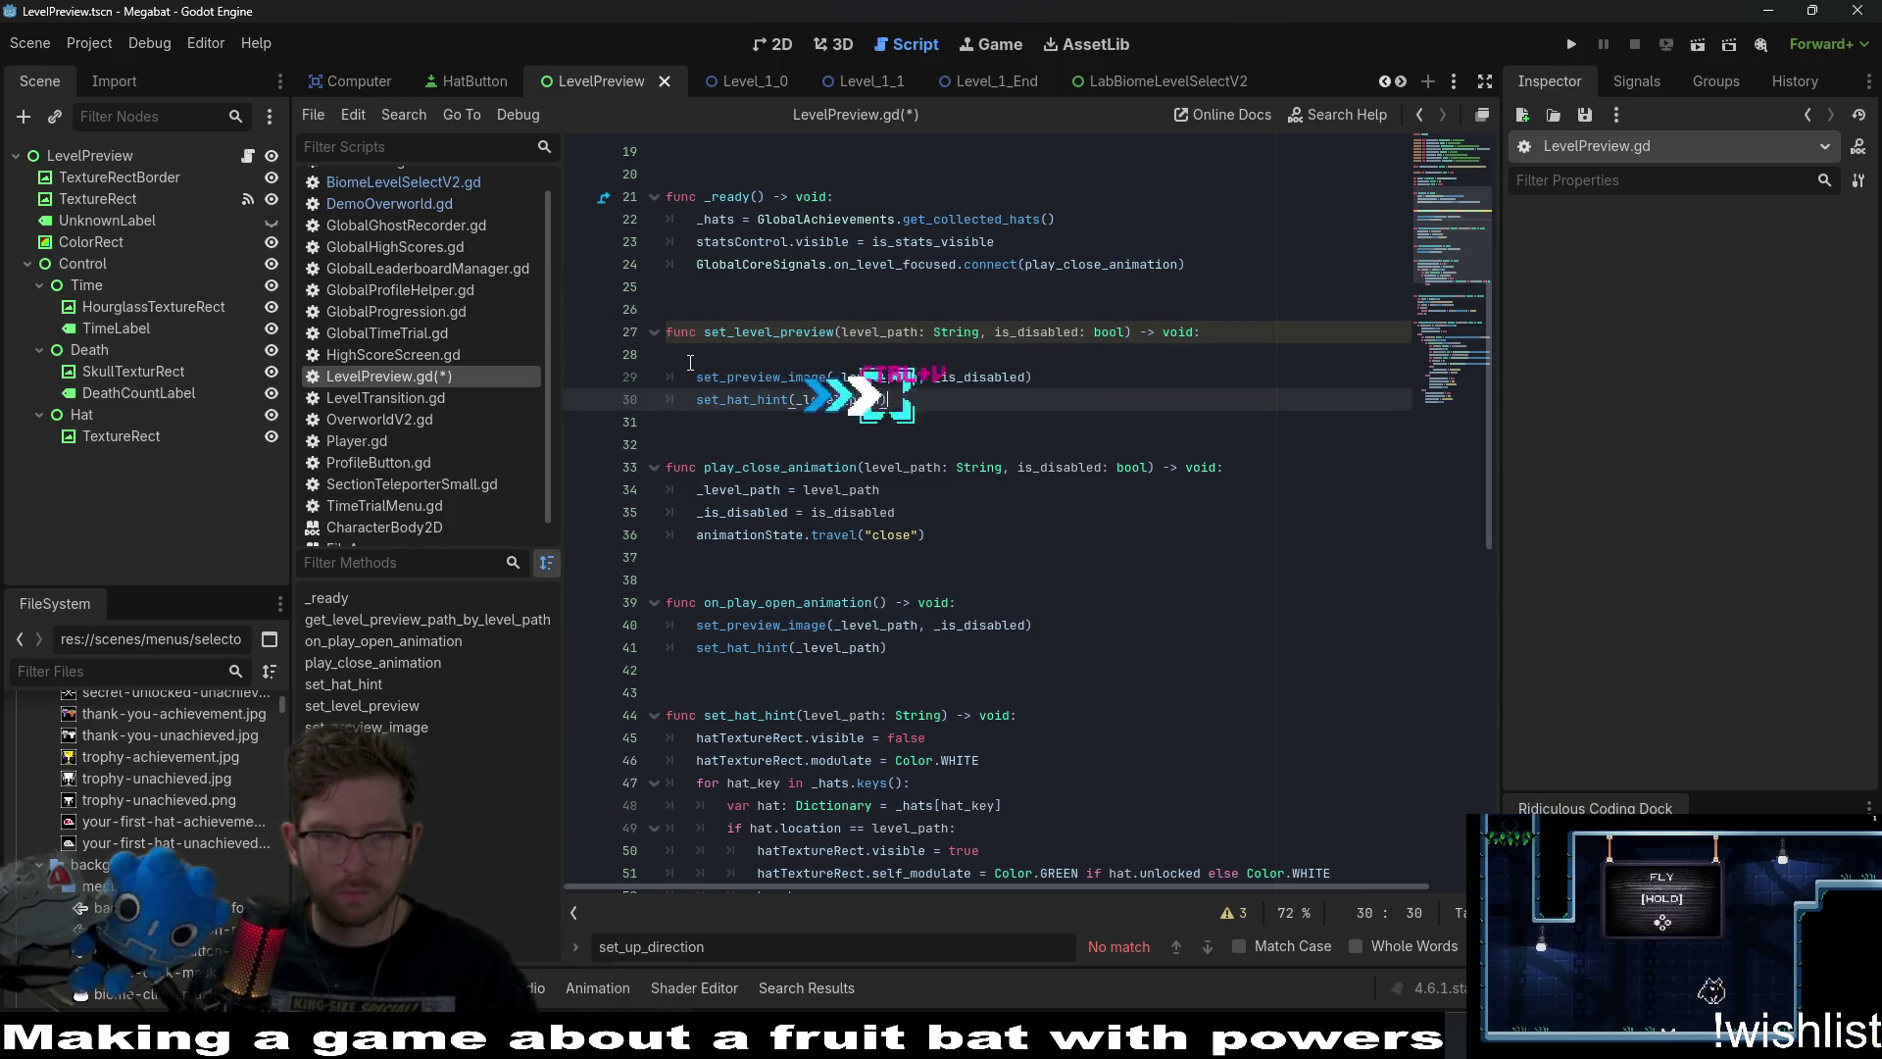
pyautogui.press('Up')
pyautogui.press('Up')
pyautogui.press('End')
pyautogui.write('\\')
pyautogui.press('BackSpace')
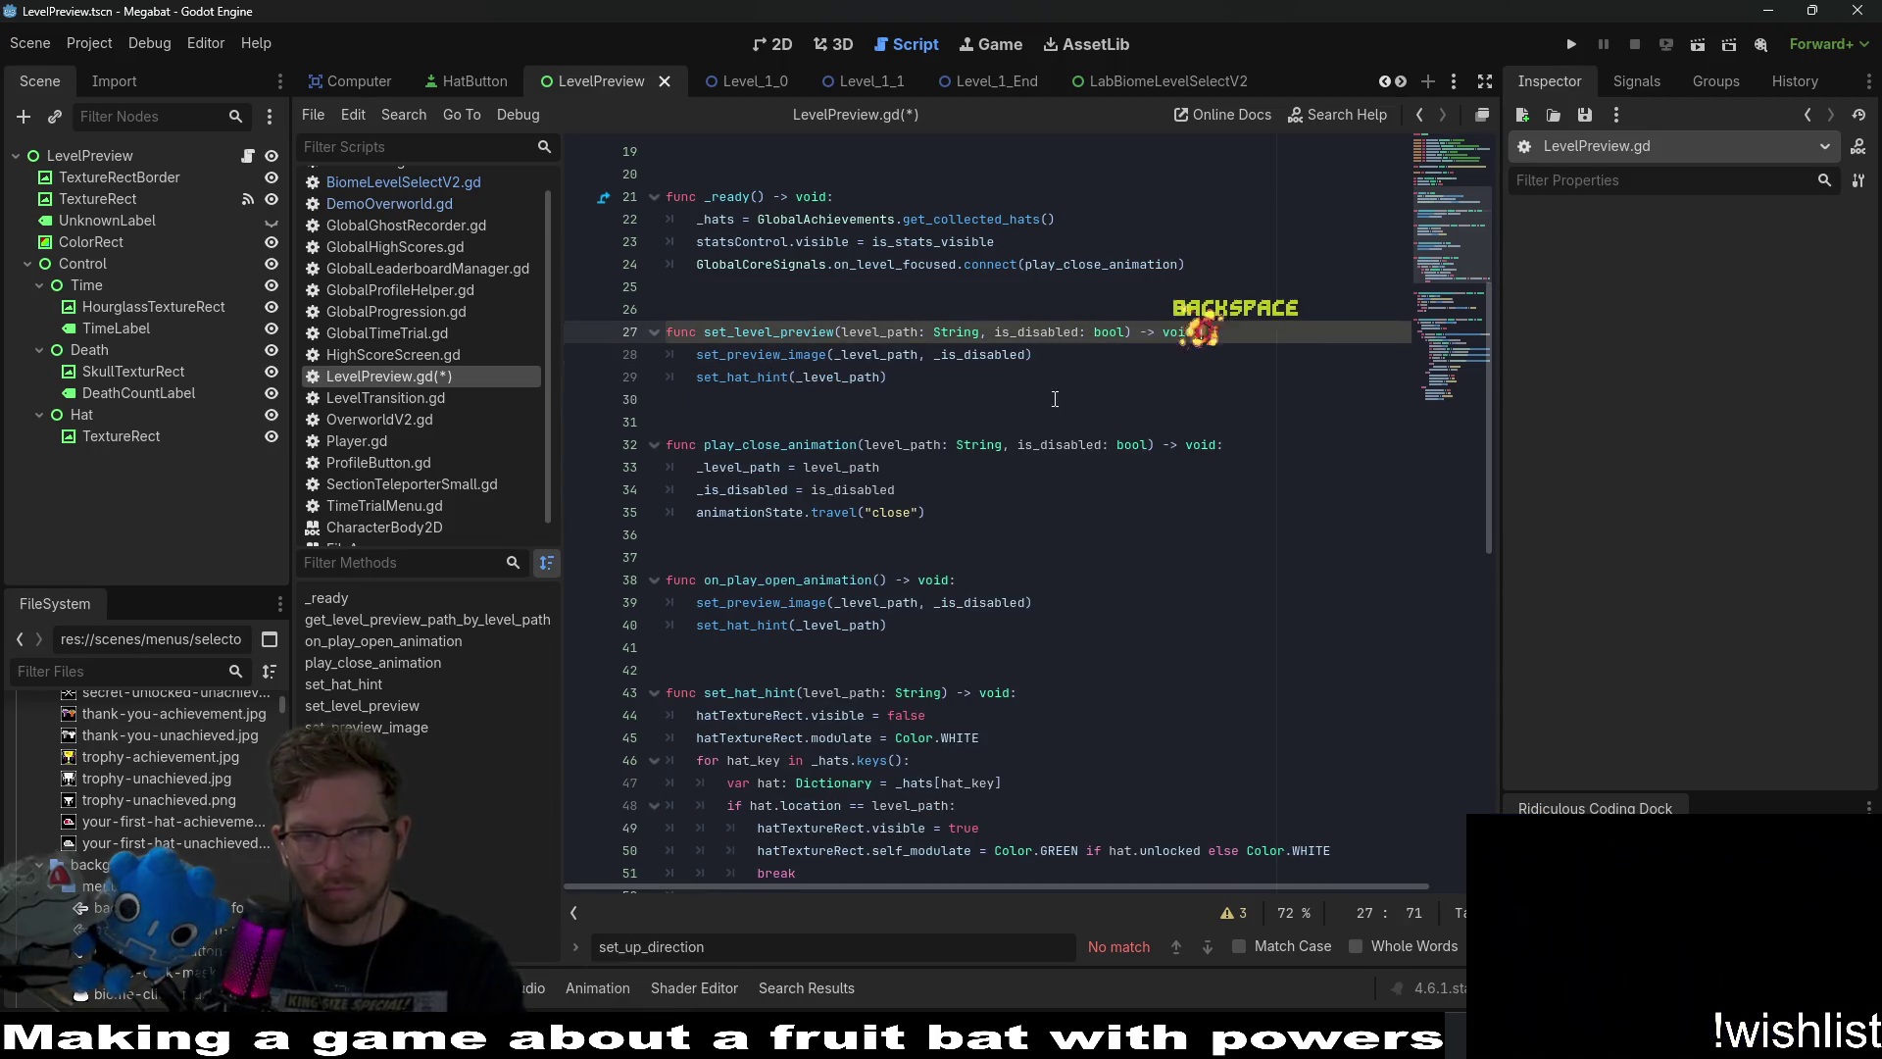
# Change the _level_path argument on line 28 to level_path and save.
pyautogui.click(851, 357)
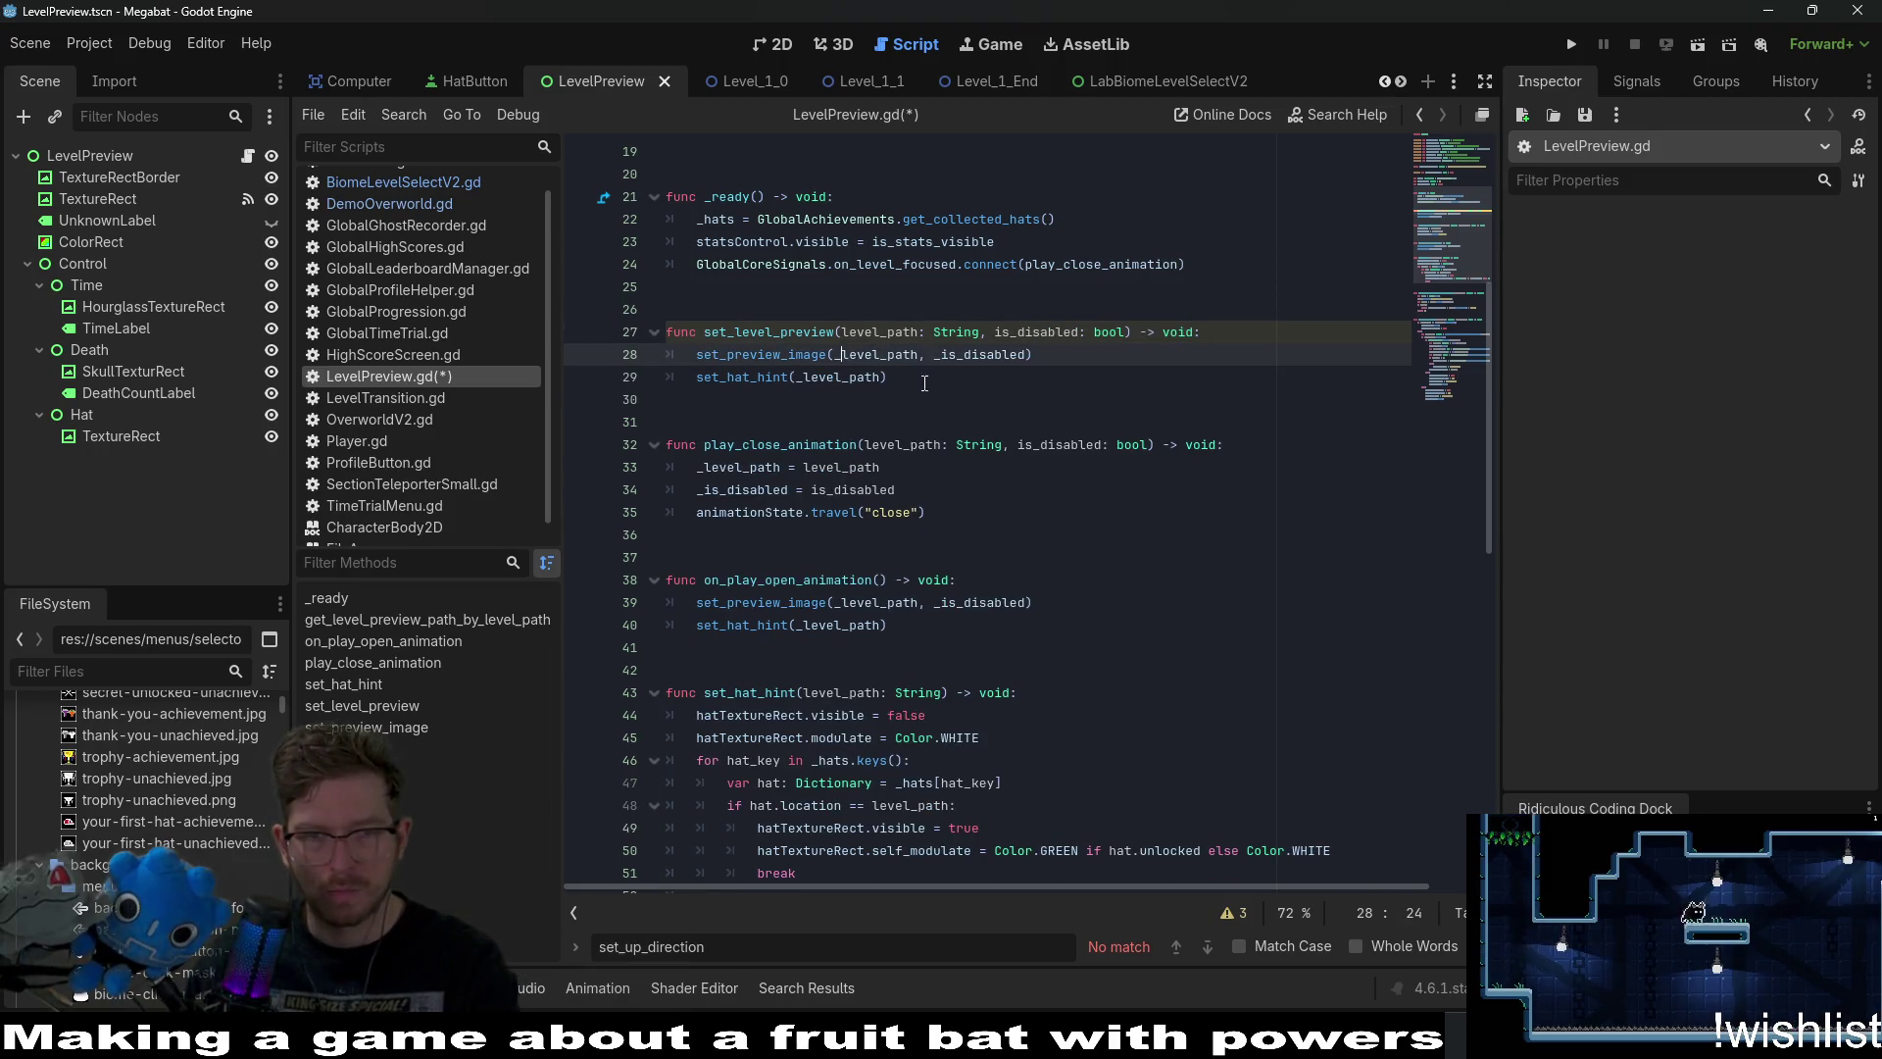
pyautogui.press('BackSpace')
pyautogui.press('Left')
pyautogui.press('BackSpace')
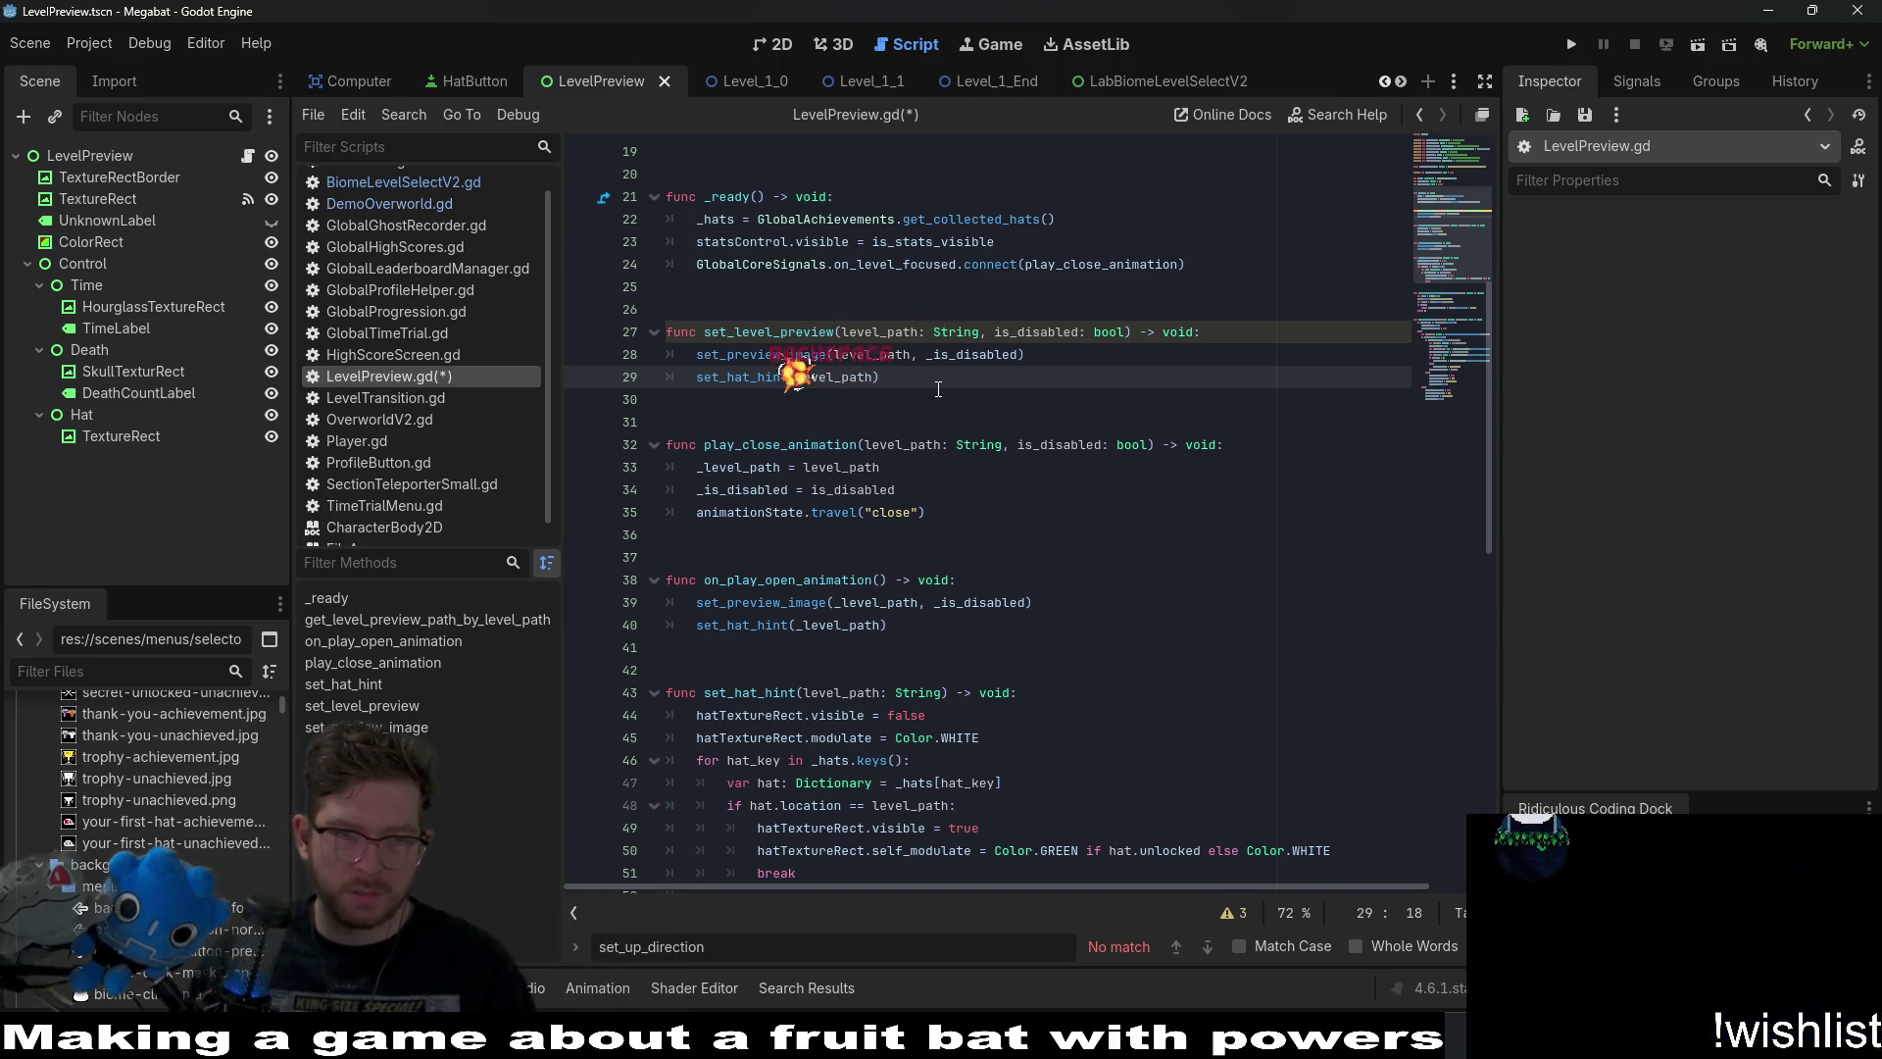
pyautogui.press('Up')
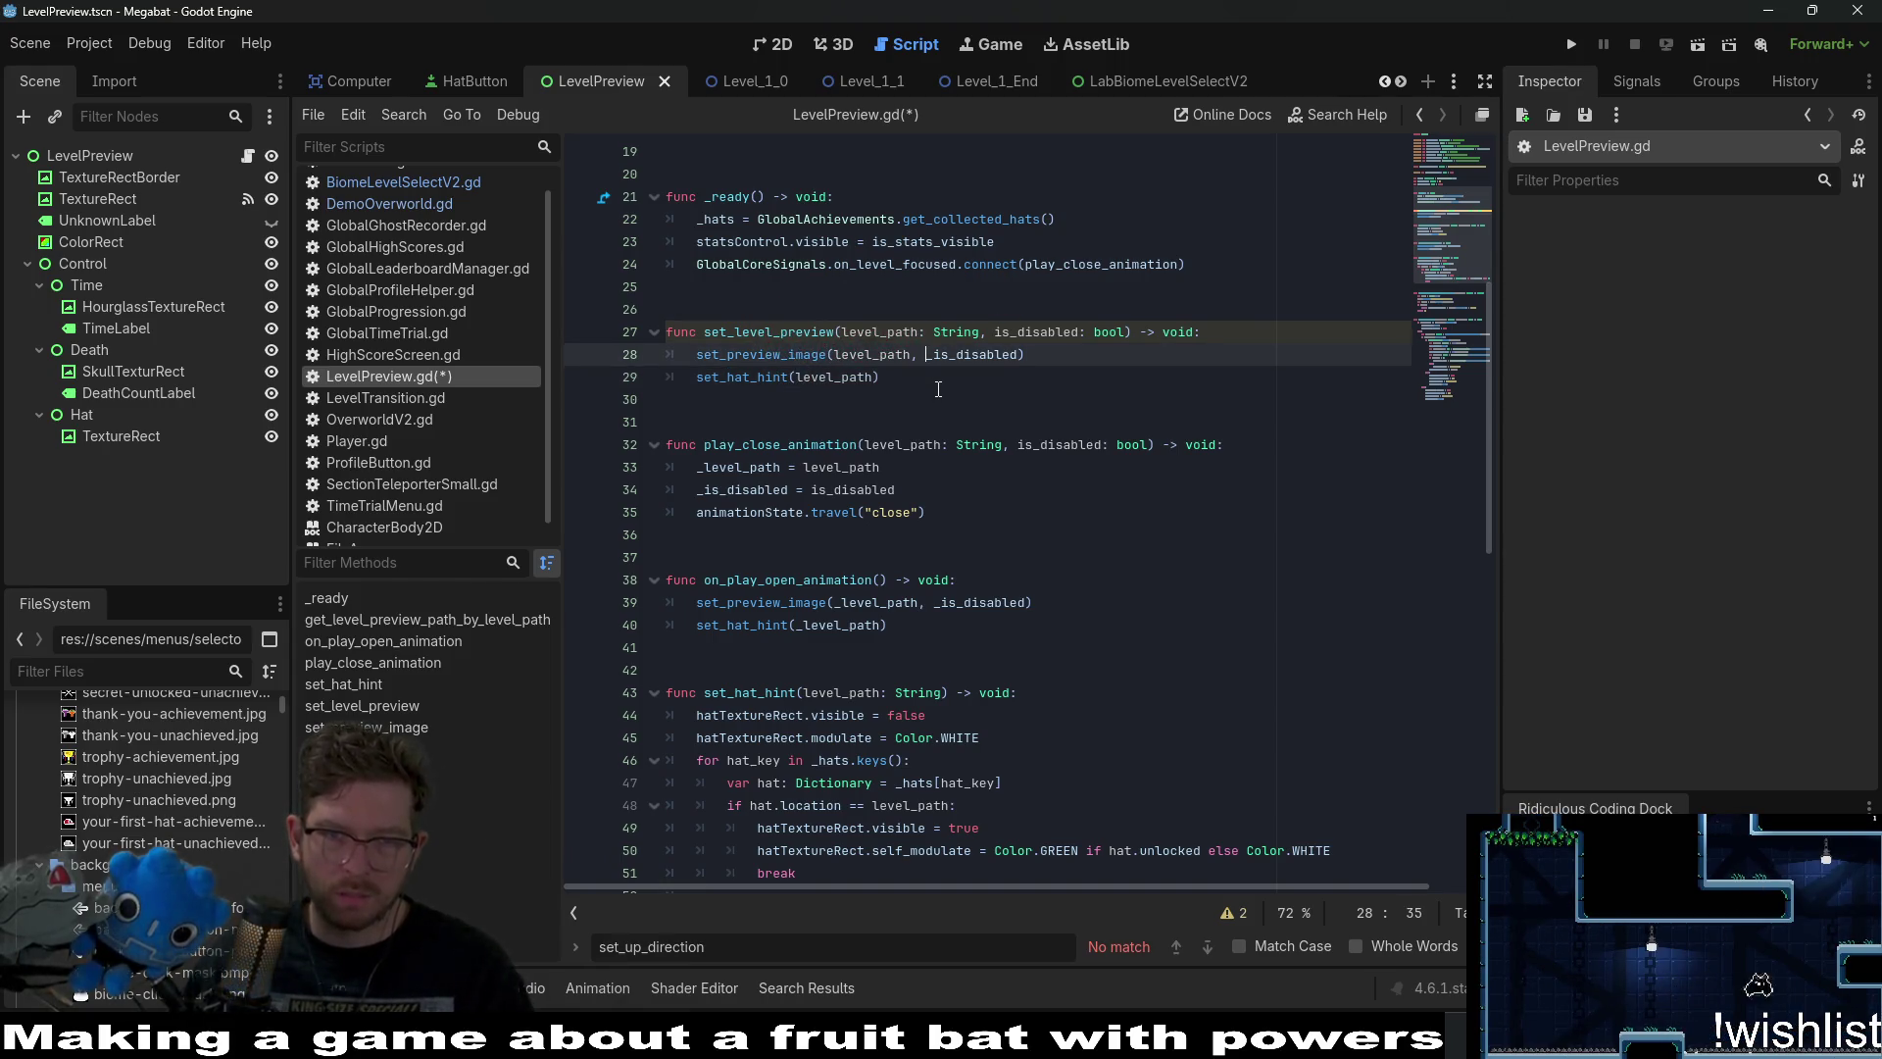
pyautogui.hotkey('ctrl', 's')
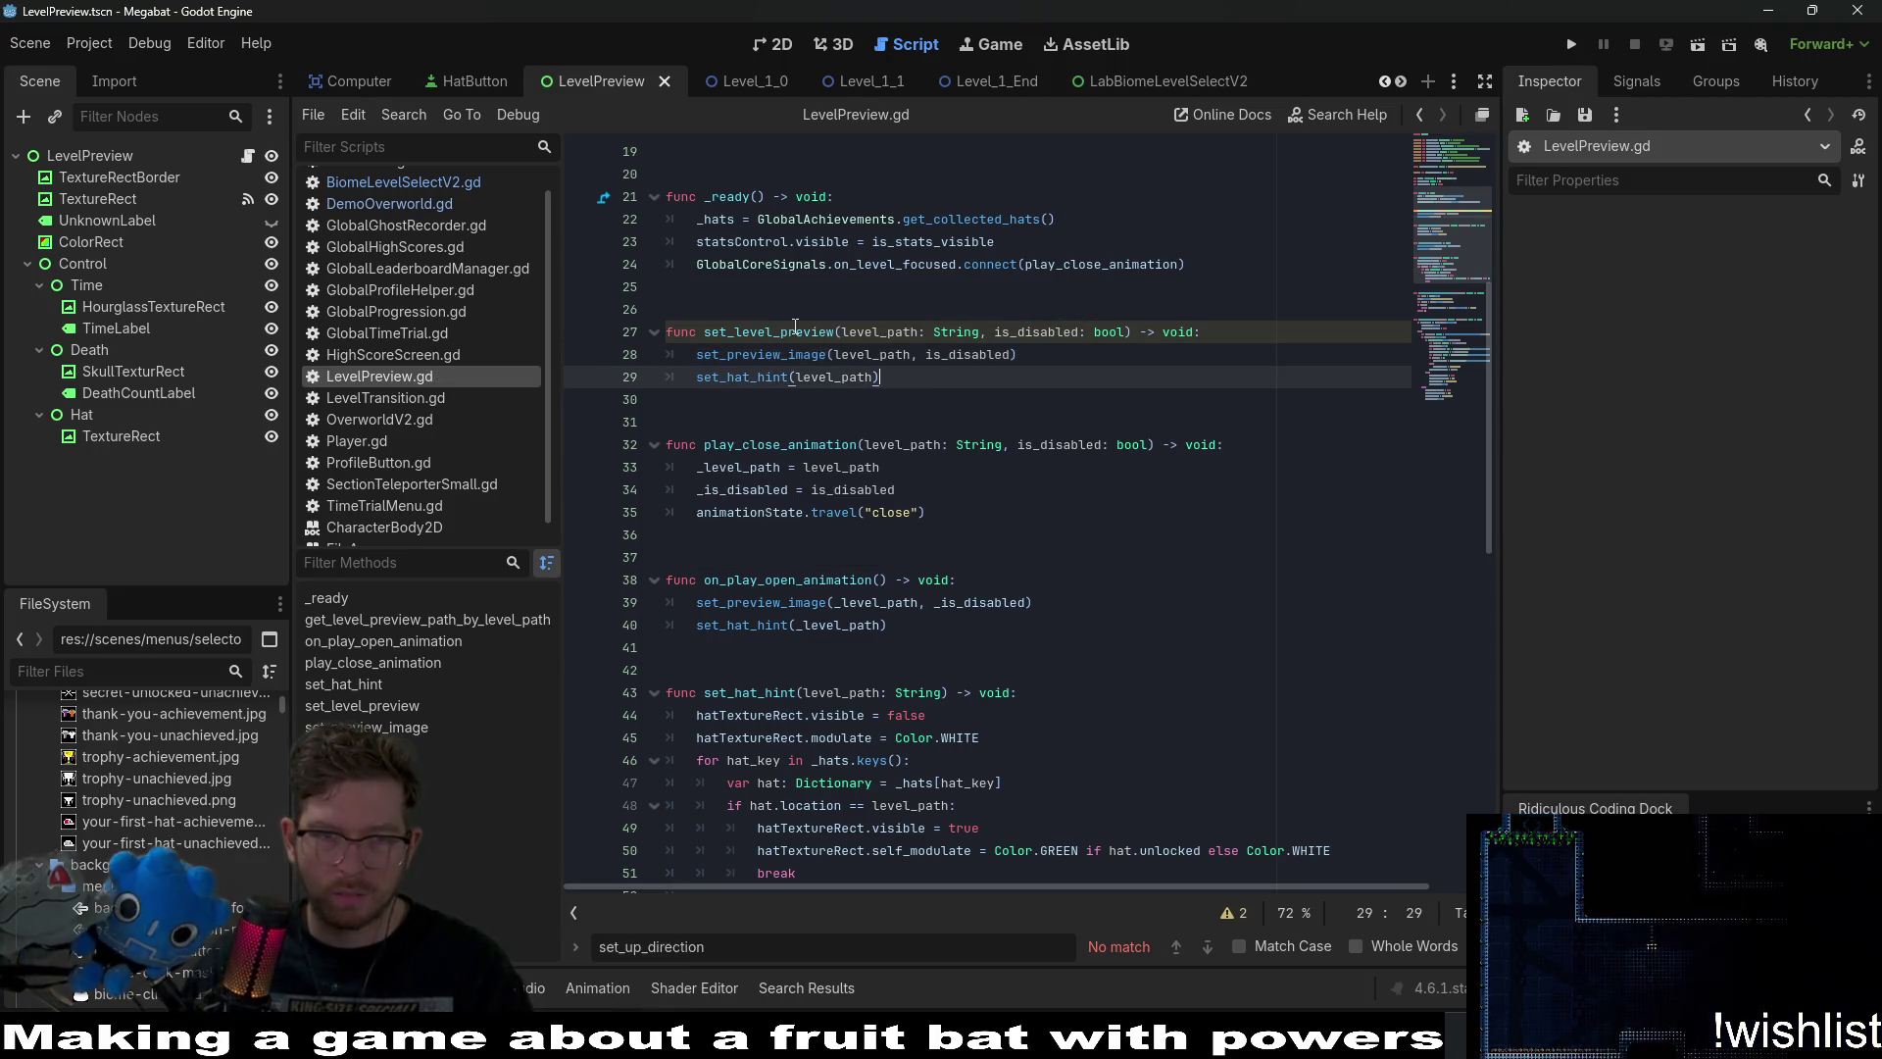
# Connect on_level_focused to set_level_preview and delete the close and open animation functions.
pyautogui.click(1098, 272)
pyautogui.doubleClick(1097, 264)
pyautogui.write('set_level_preview')
pyautogui.scroll(-1, 1098, 272)
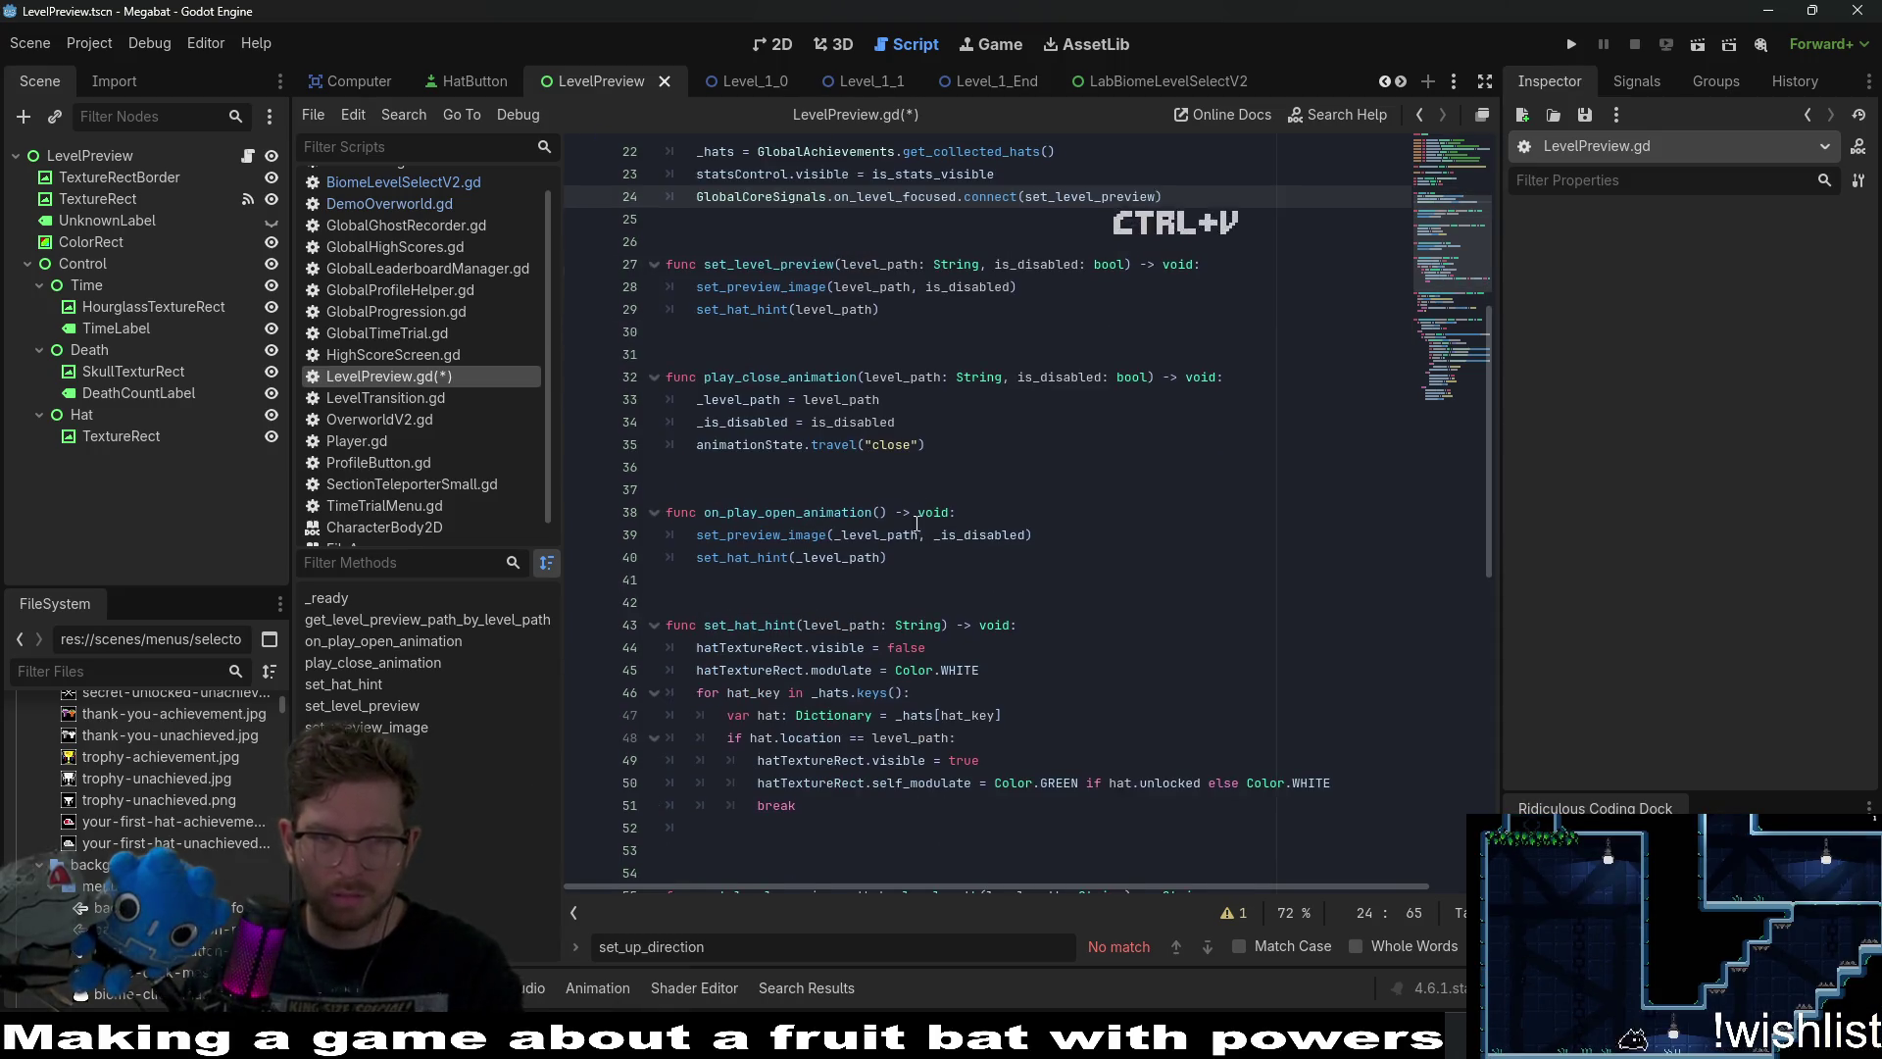
pyautogui.moveTo(1098, 558); pyautogui.dragTo(945, 363)
pyautogui.press('BackSpace')
pyautogui.press('BackSpace')
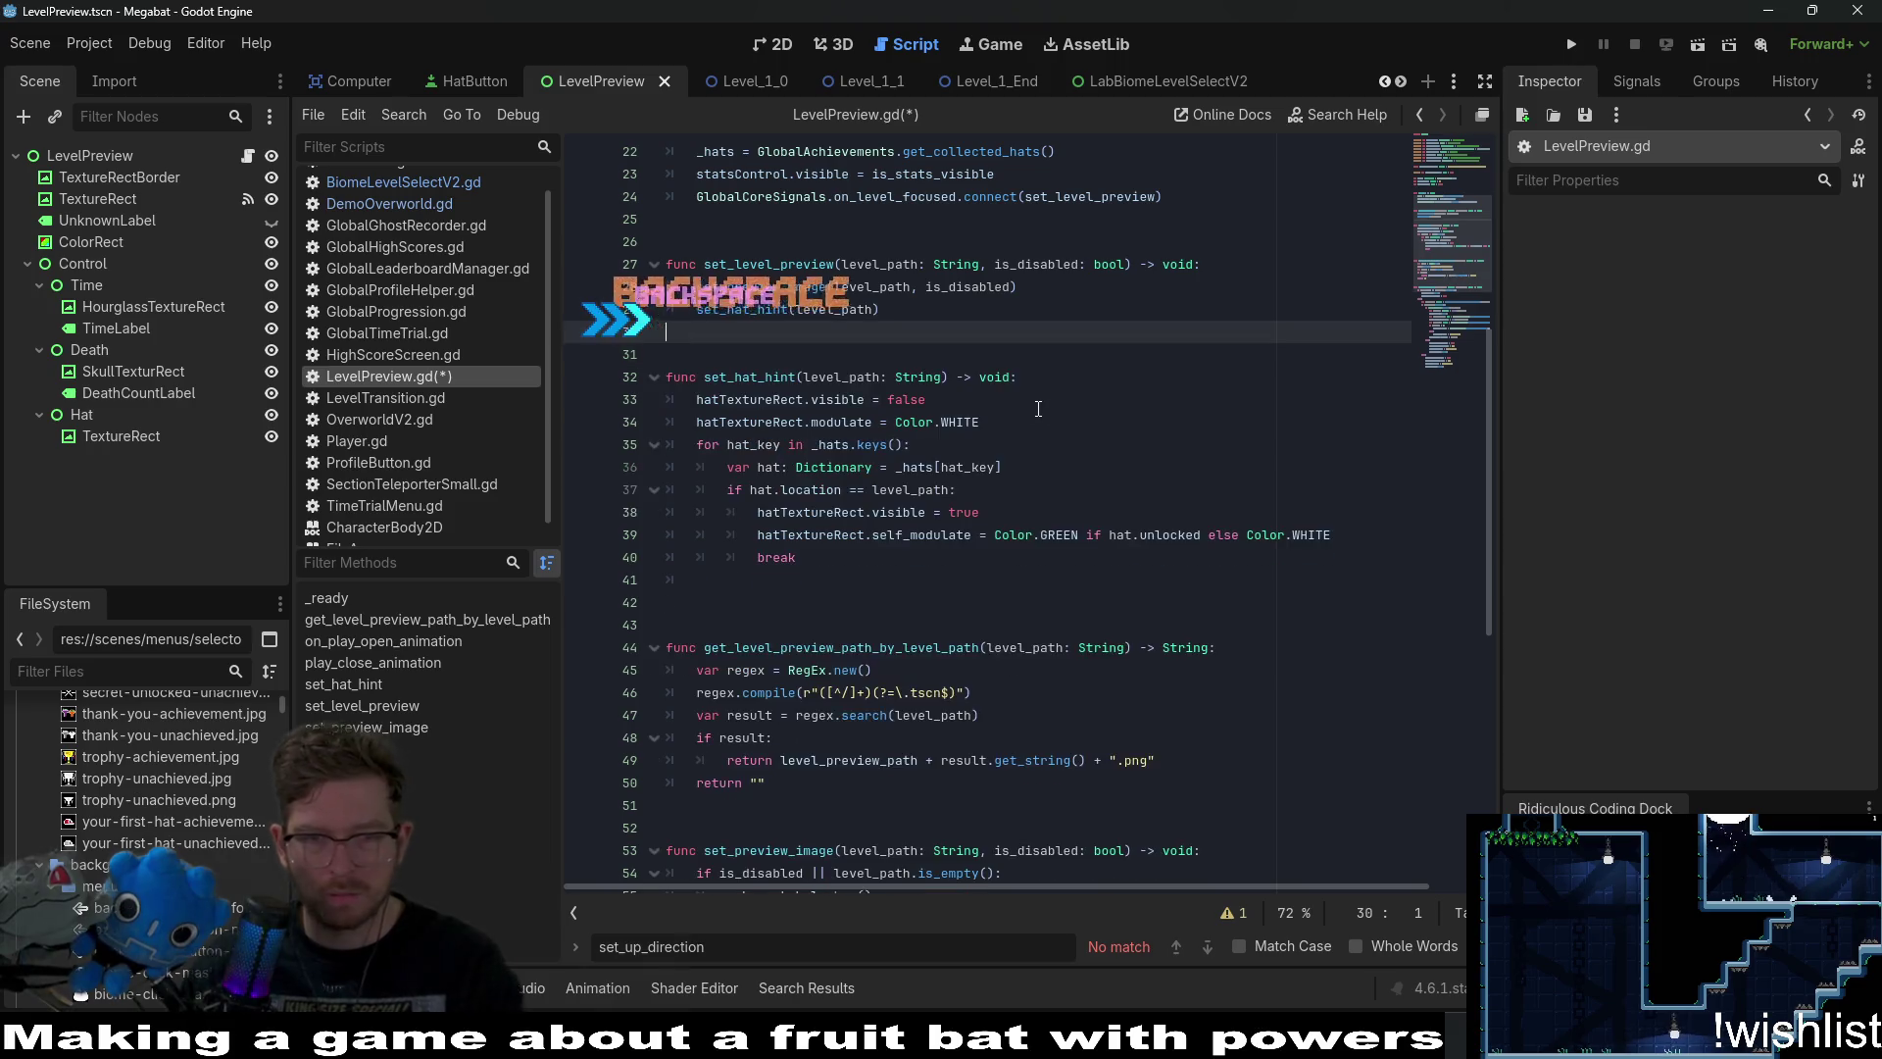
pyautogui.scroll(-5, 1038, 408)
pyautogui.hotkey('ctrl', 's')
# Delete the _level_path and _is_disabled variables, then run the game.
pyautogui.scroll(12, 1038, 408)
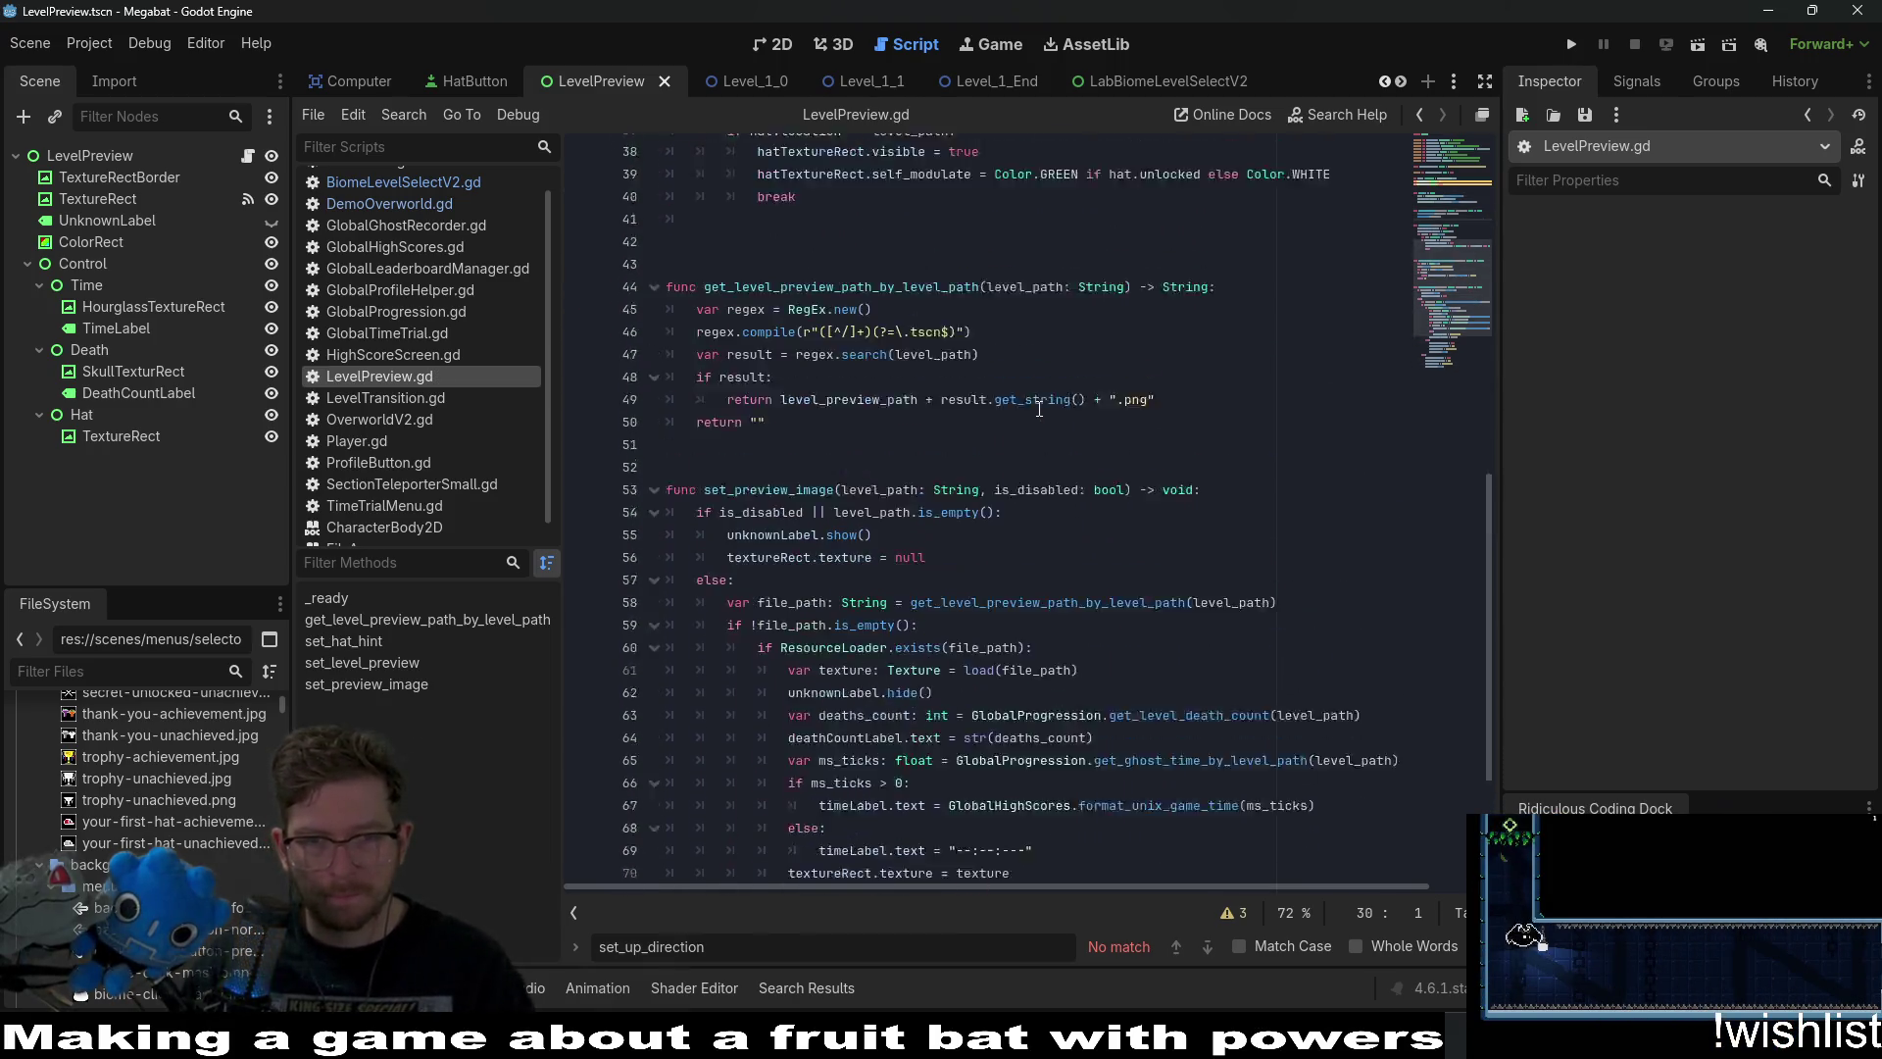
pyautogui.moveTo(972, 540); pyautogui.dragTo(1010, 490)
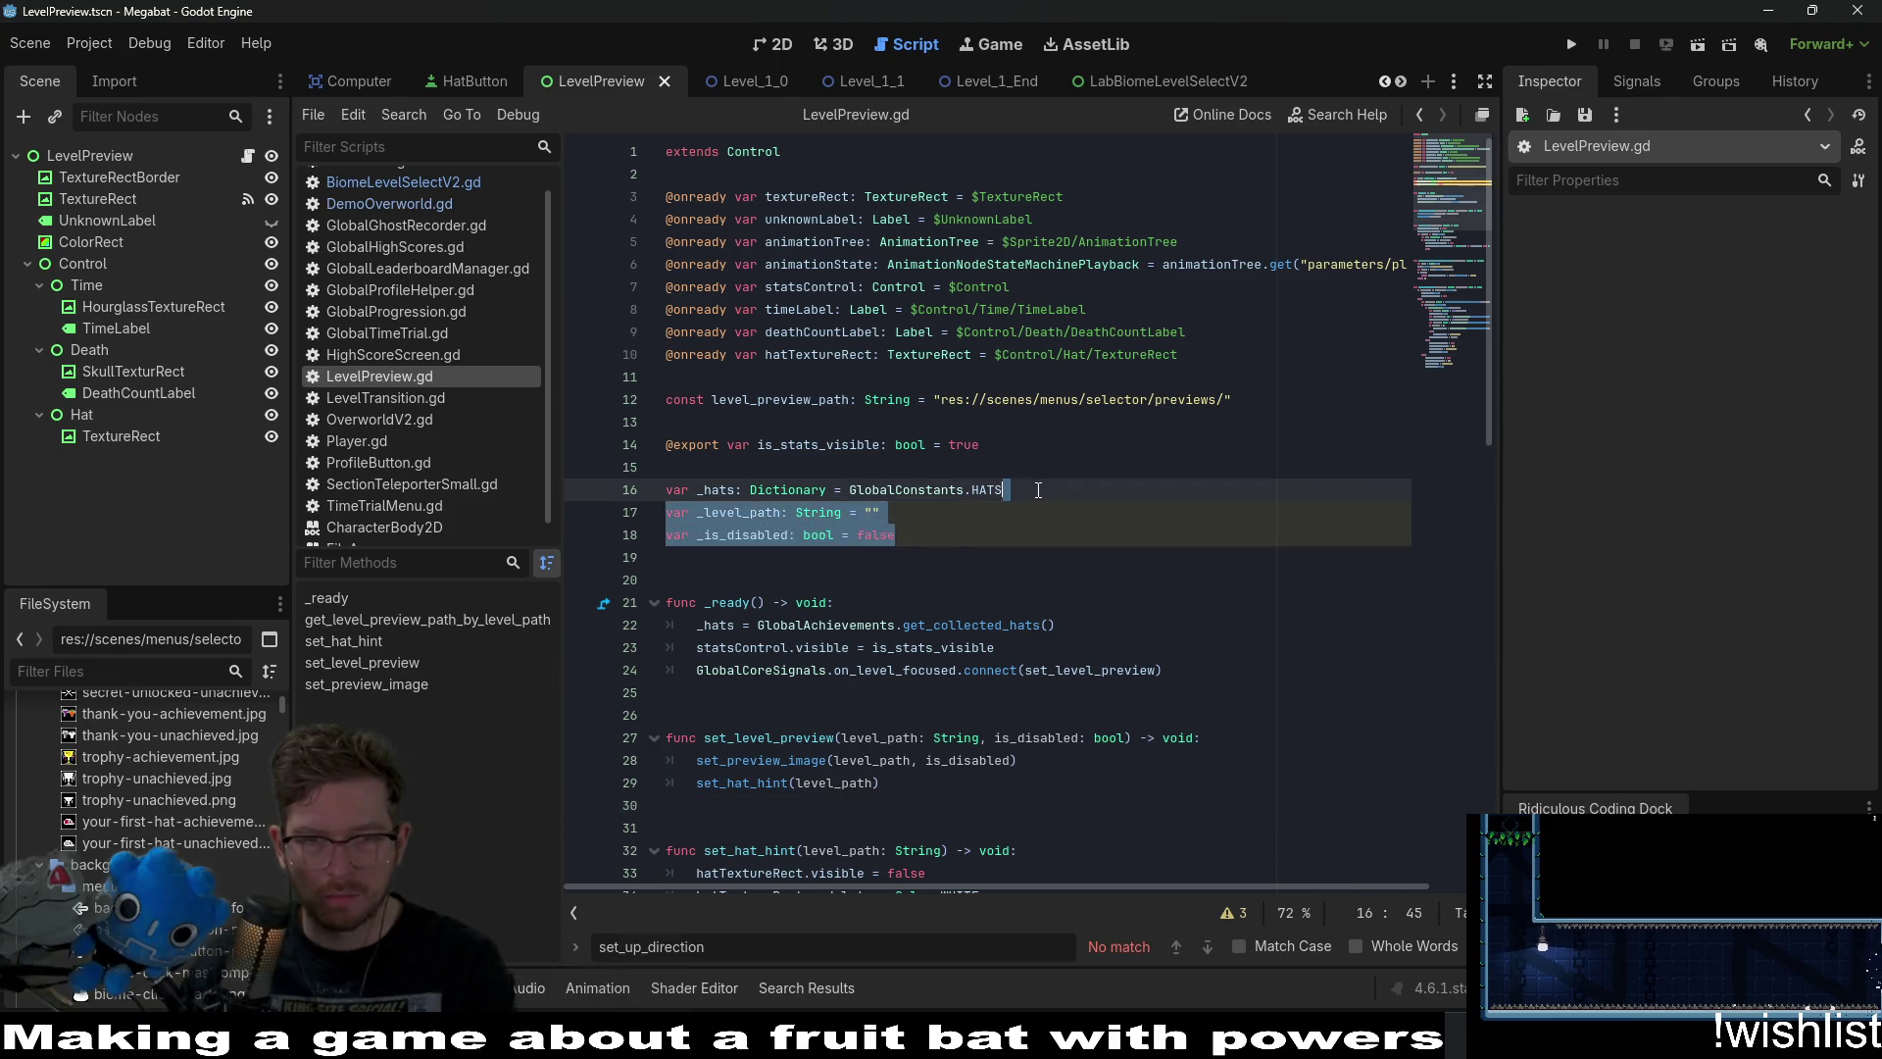
pyautogui.press('BackSpace')
pyautogui.scroll(-1, 1030, 492)
pyautogui.scroll(-4, 1030, 492)
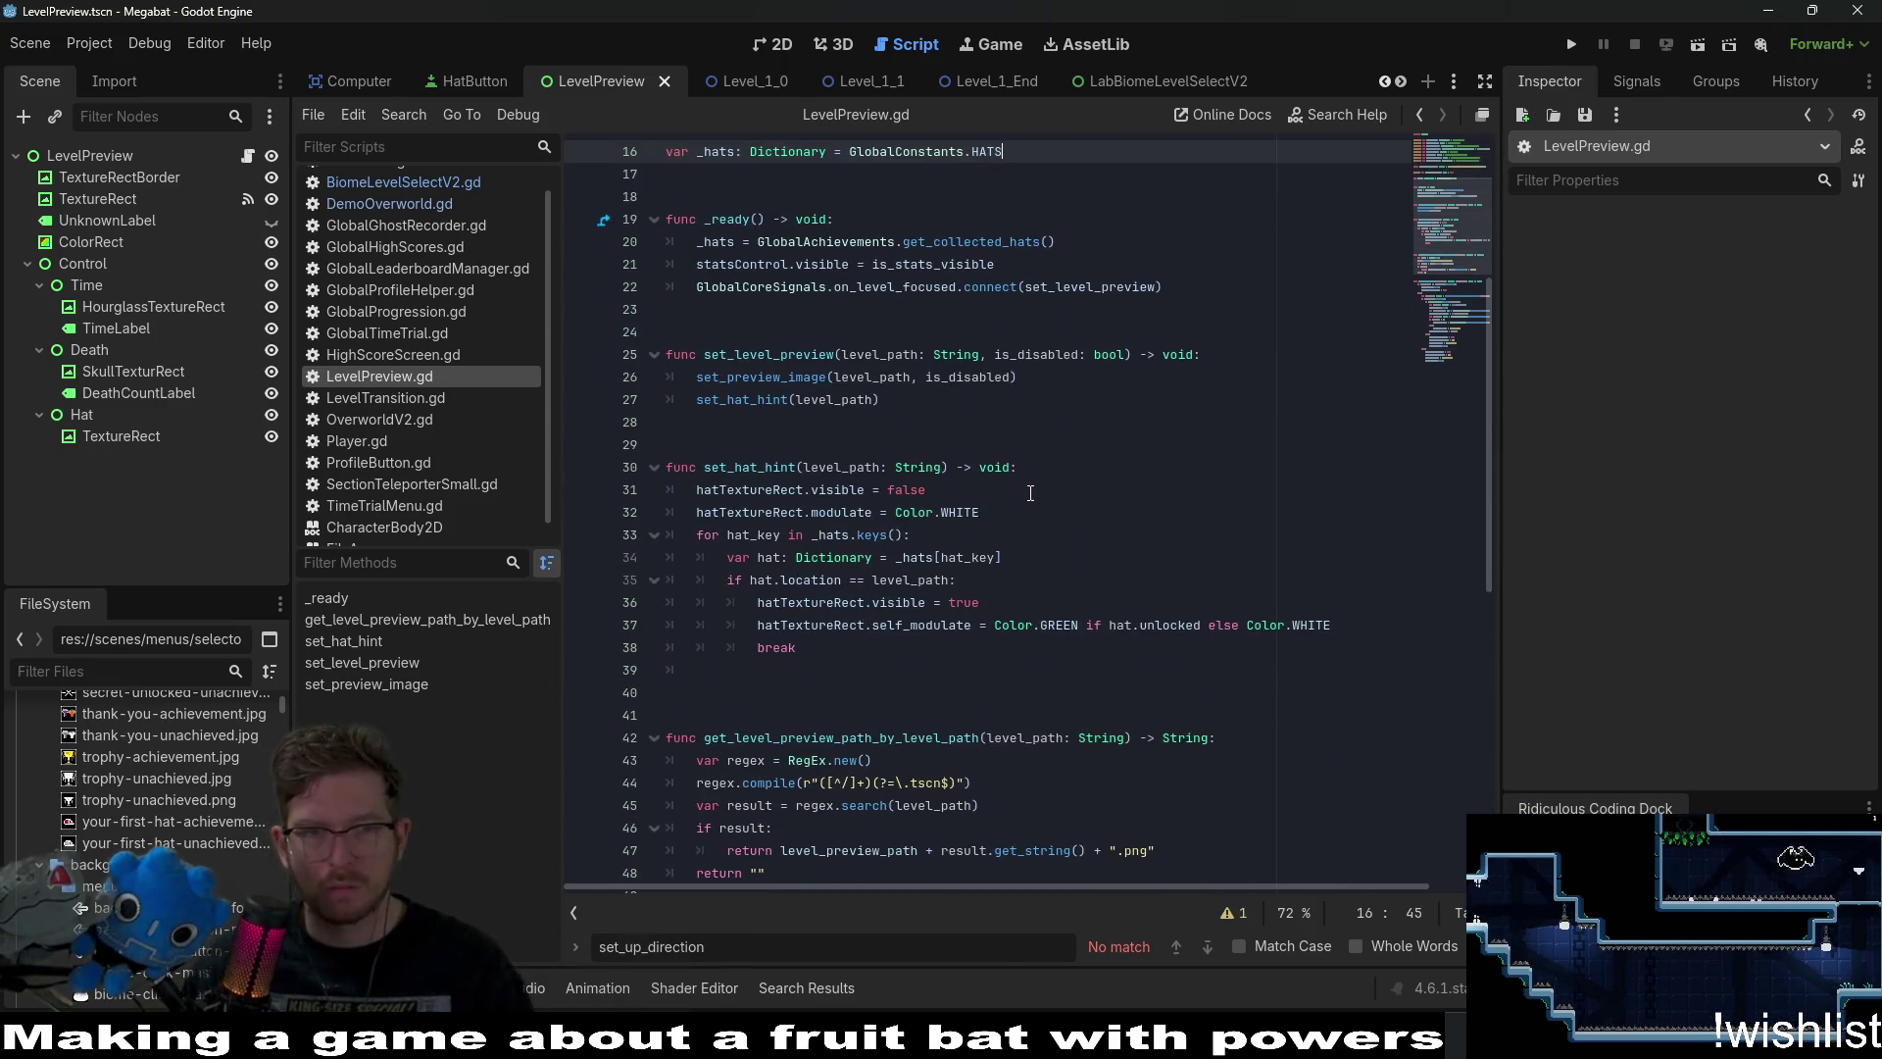
pyautogui.click(784, 56)
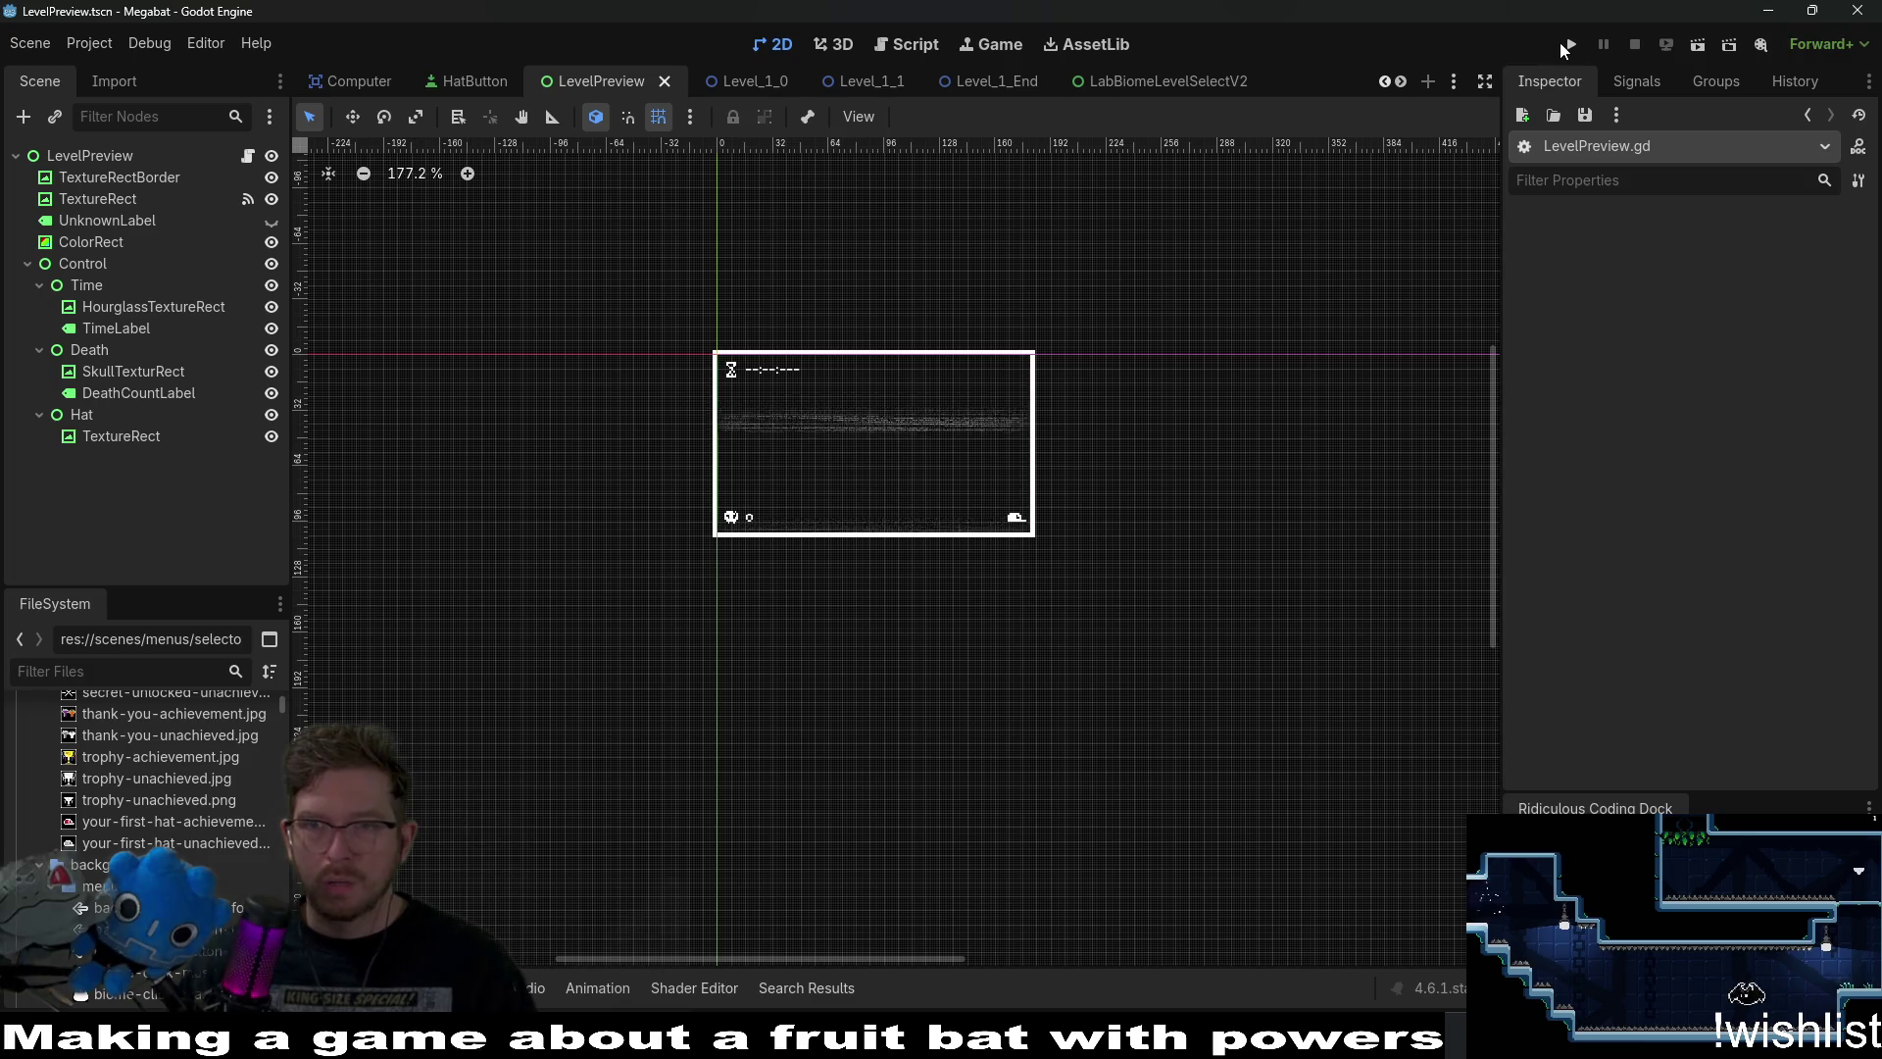
# Run the game with F5 and start play on the first save profile.
pyautogui.press('F5')
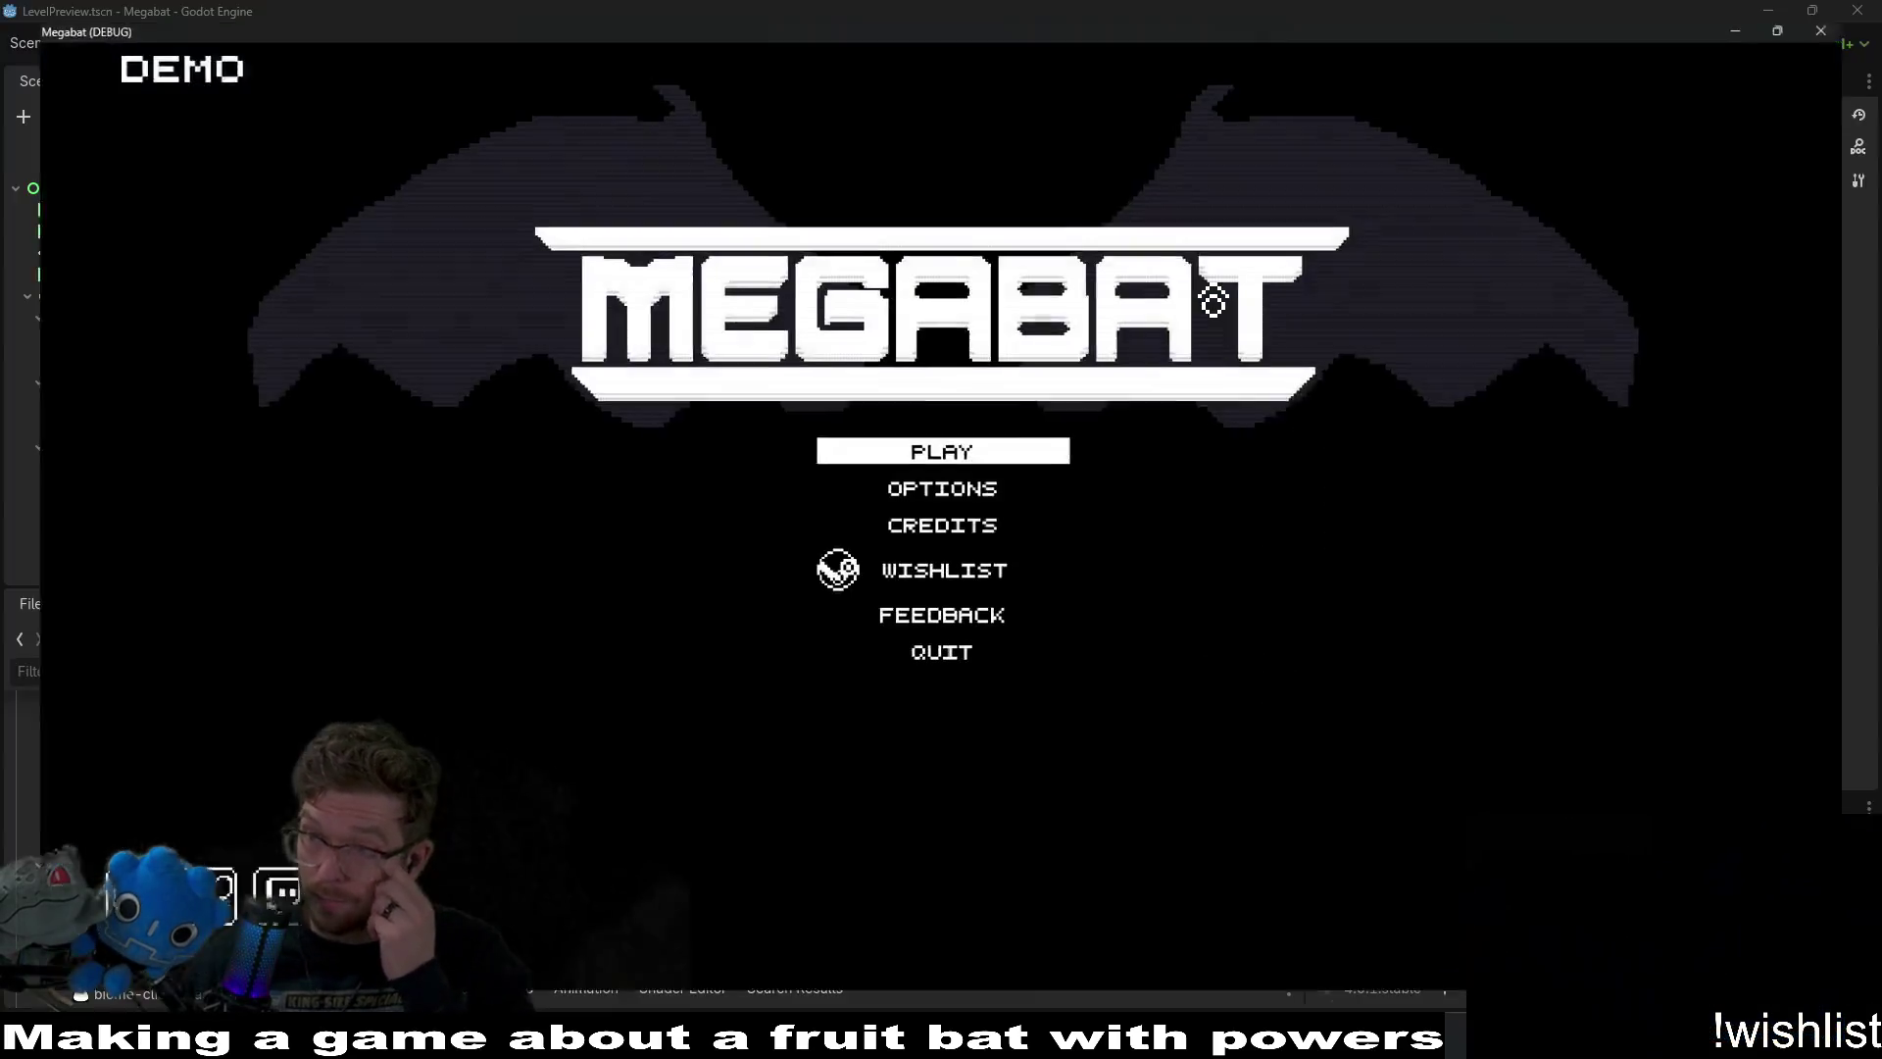
pyautogui.click(977, 449)
pyautogui.click(751, 364)
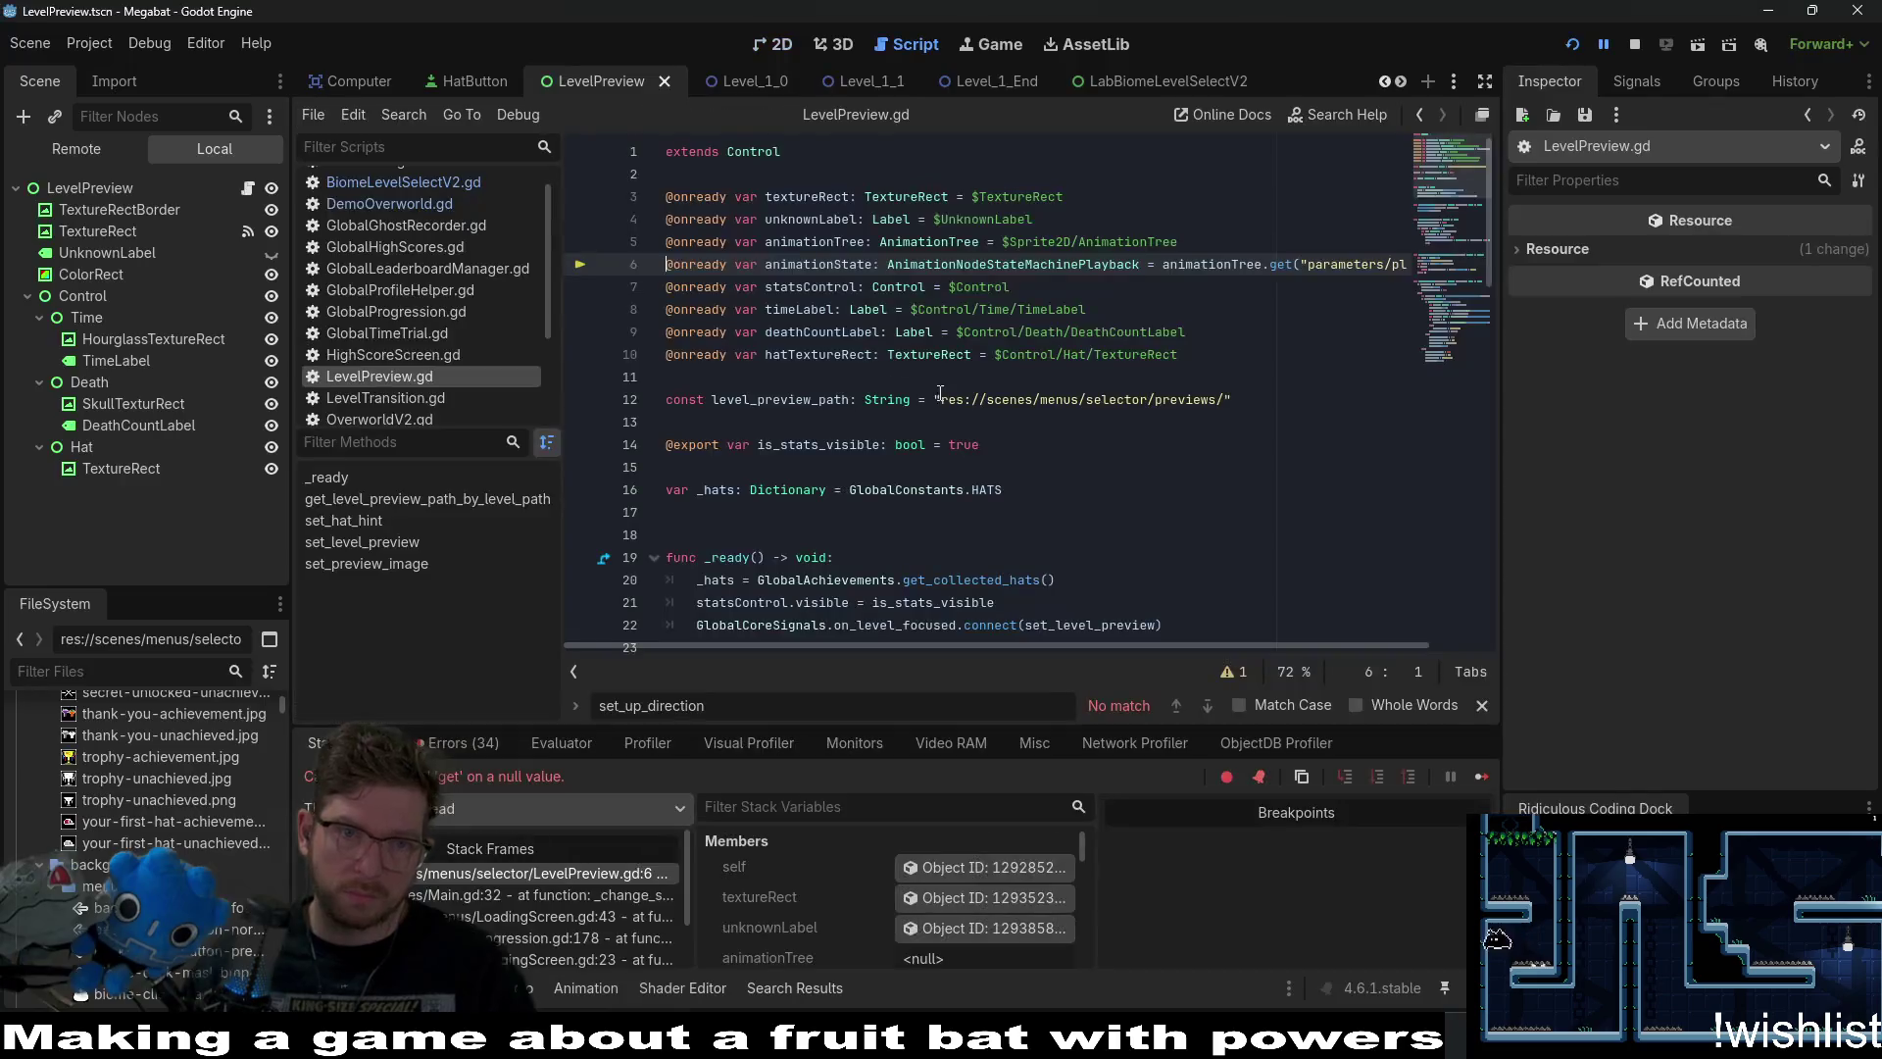
# Delete the animationTree and animationState declarations causing the null crash, then relaunch.
pyautogui.click(690, 287)
pyautogui.doubleClick(690, 287)
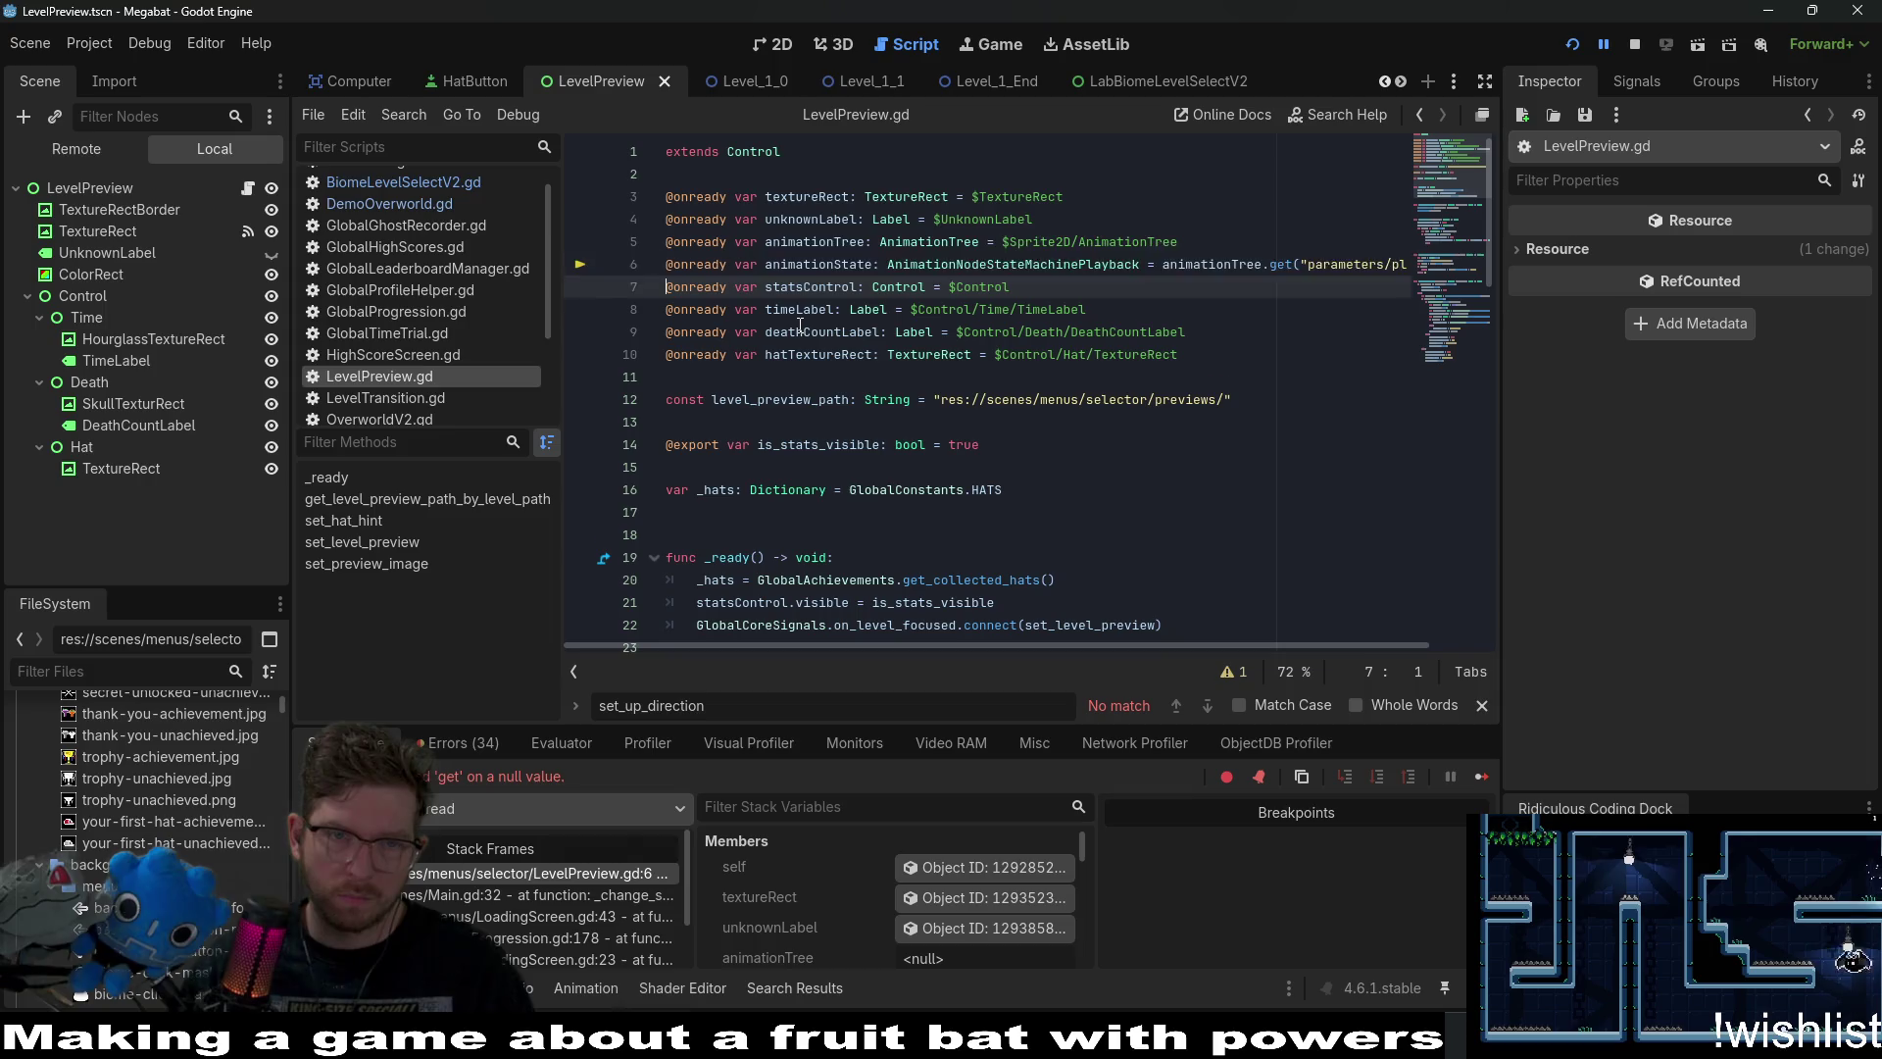
pyautogui.hotkey('shift', 'Up')
pyautogui.hotkey('shift', 'Up')
pyautogui.press('BackSpace')
pyautogui.click(1566, 51)
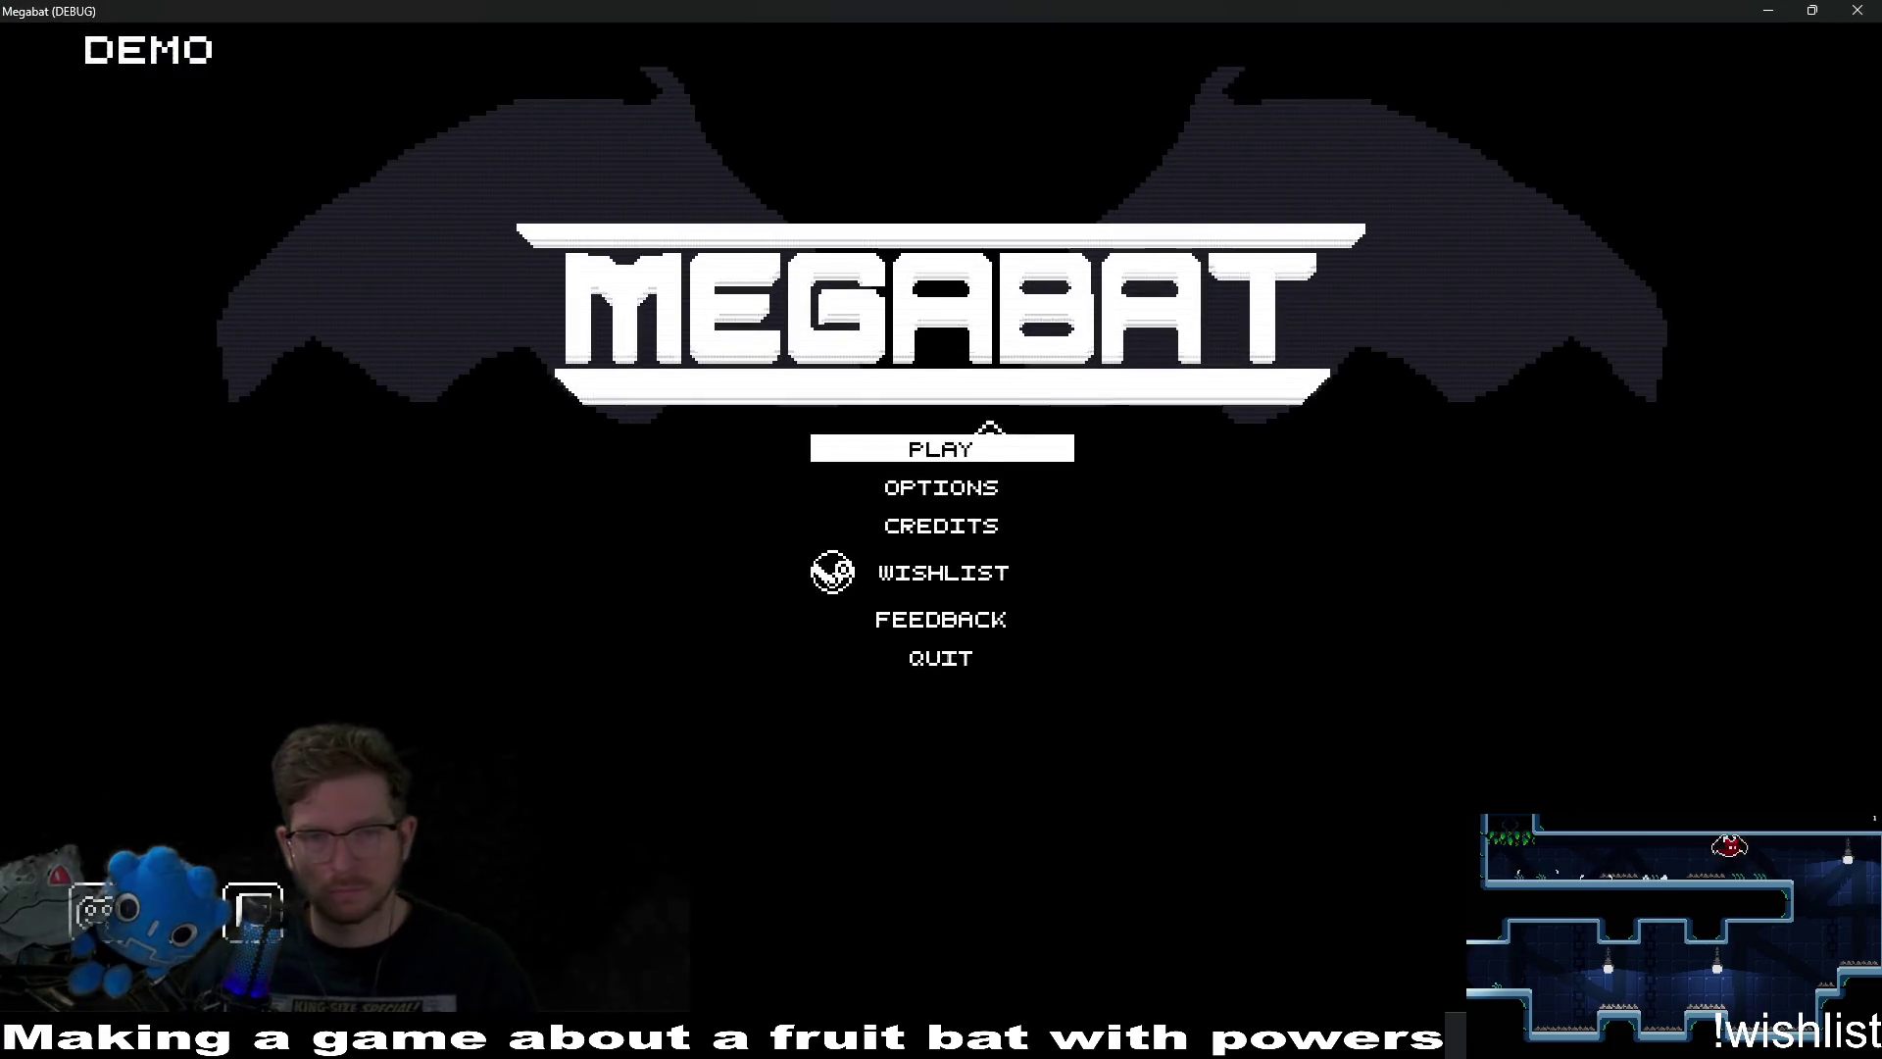
# Reach the level select and step through first-tower levels 01–08, checking each preview.
pyautogui.click(989, 441)
pyautogui.click(975, 463)
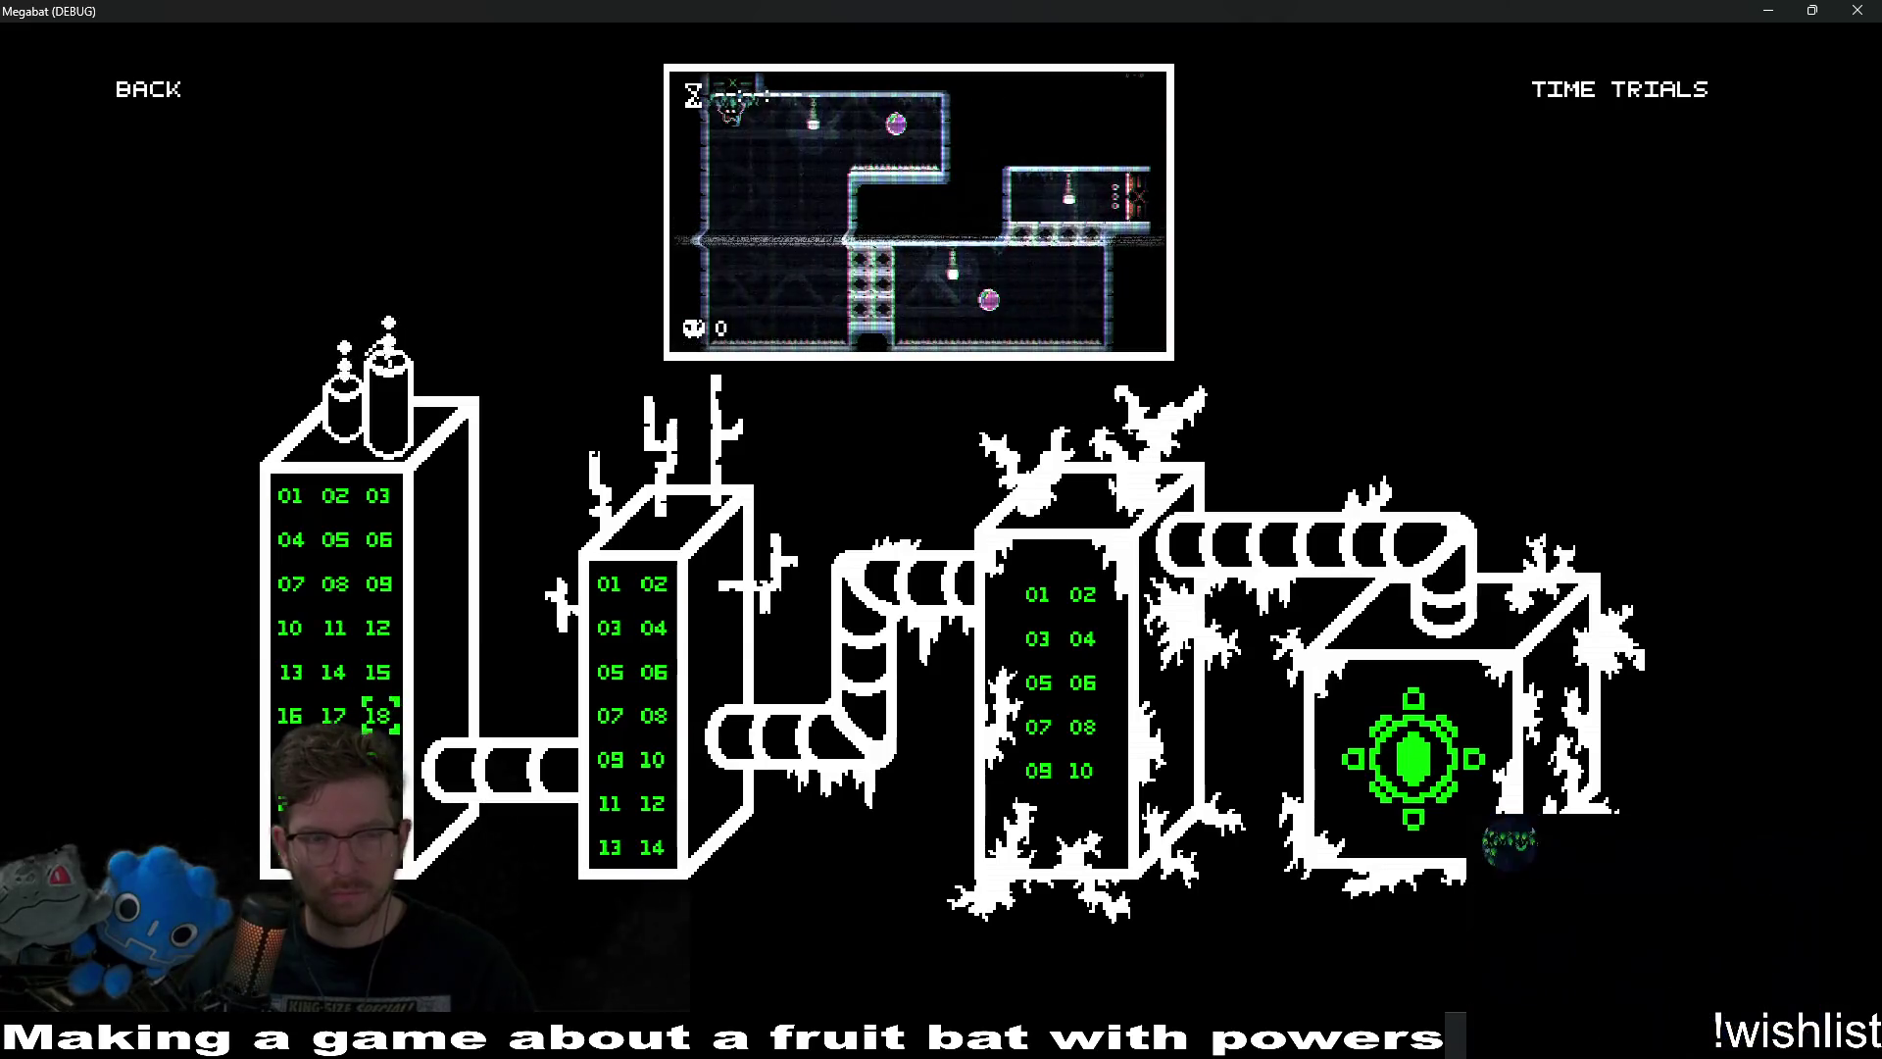
pyautogui.press('Up')
pyautogui.press('Up')
pyautogui.press('Up')
pyautogui.press('Down')
pyautogui.press('Left')
pyautogui.press('Down')
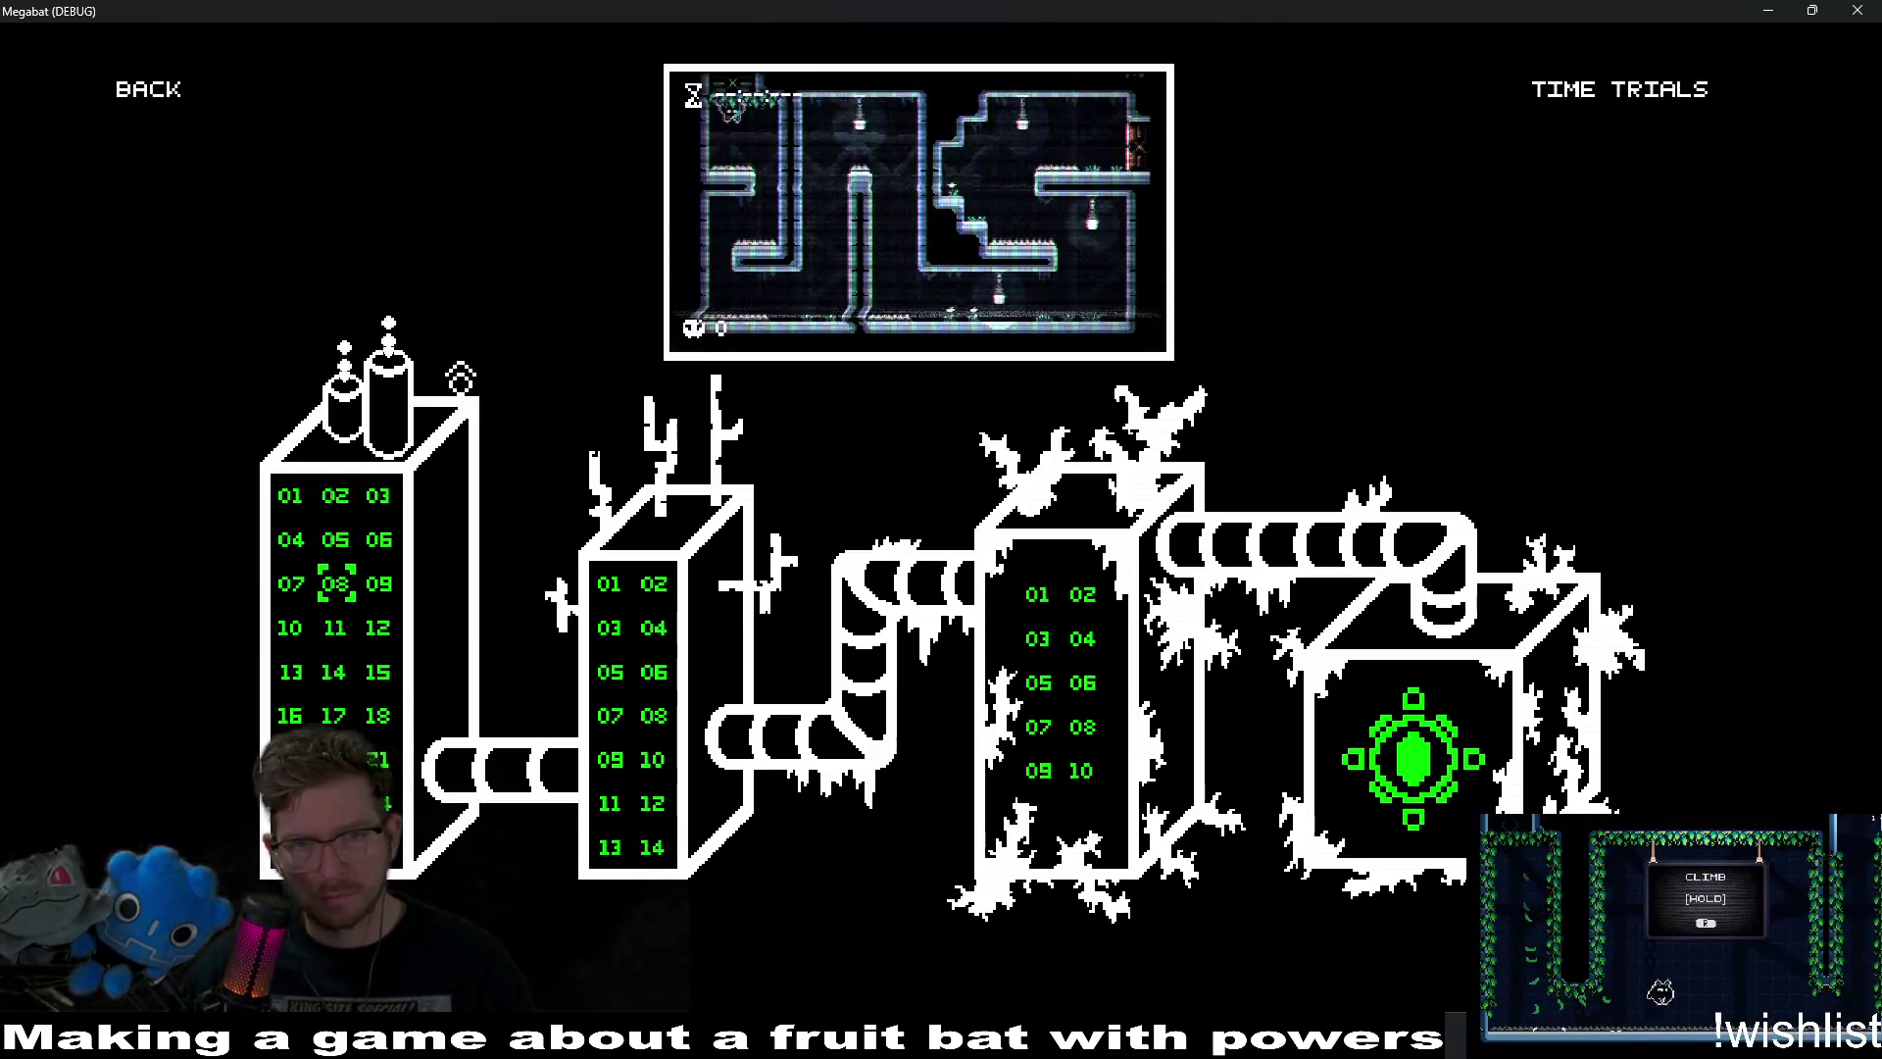
pyautogui.press('Right')
pyautogui.press('Down')
pyautogui.press('Down')
pyautogui.press('Down')
pyautogui.press('Down')
pyautogui.press('Left')
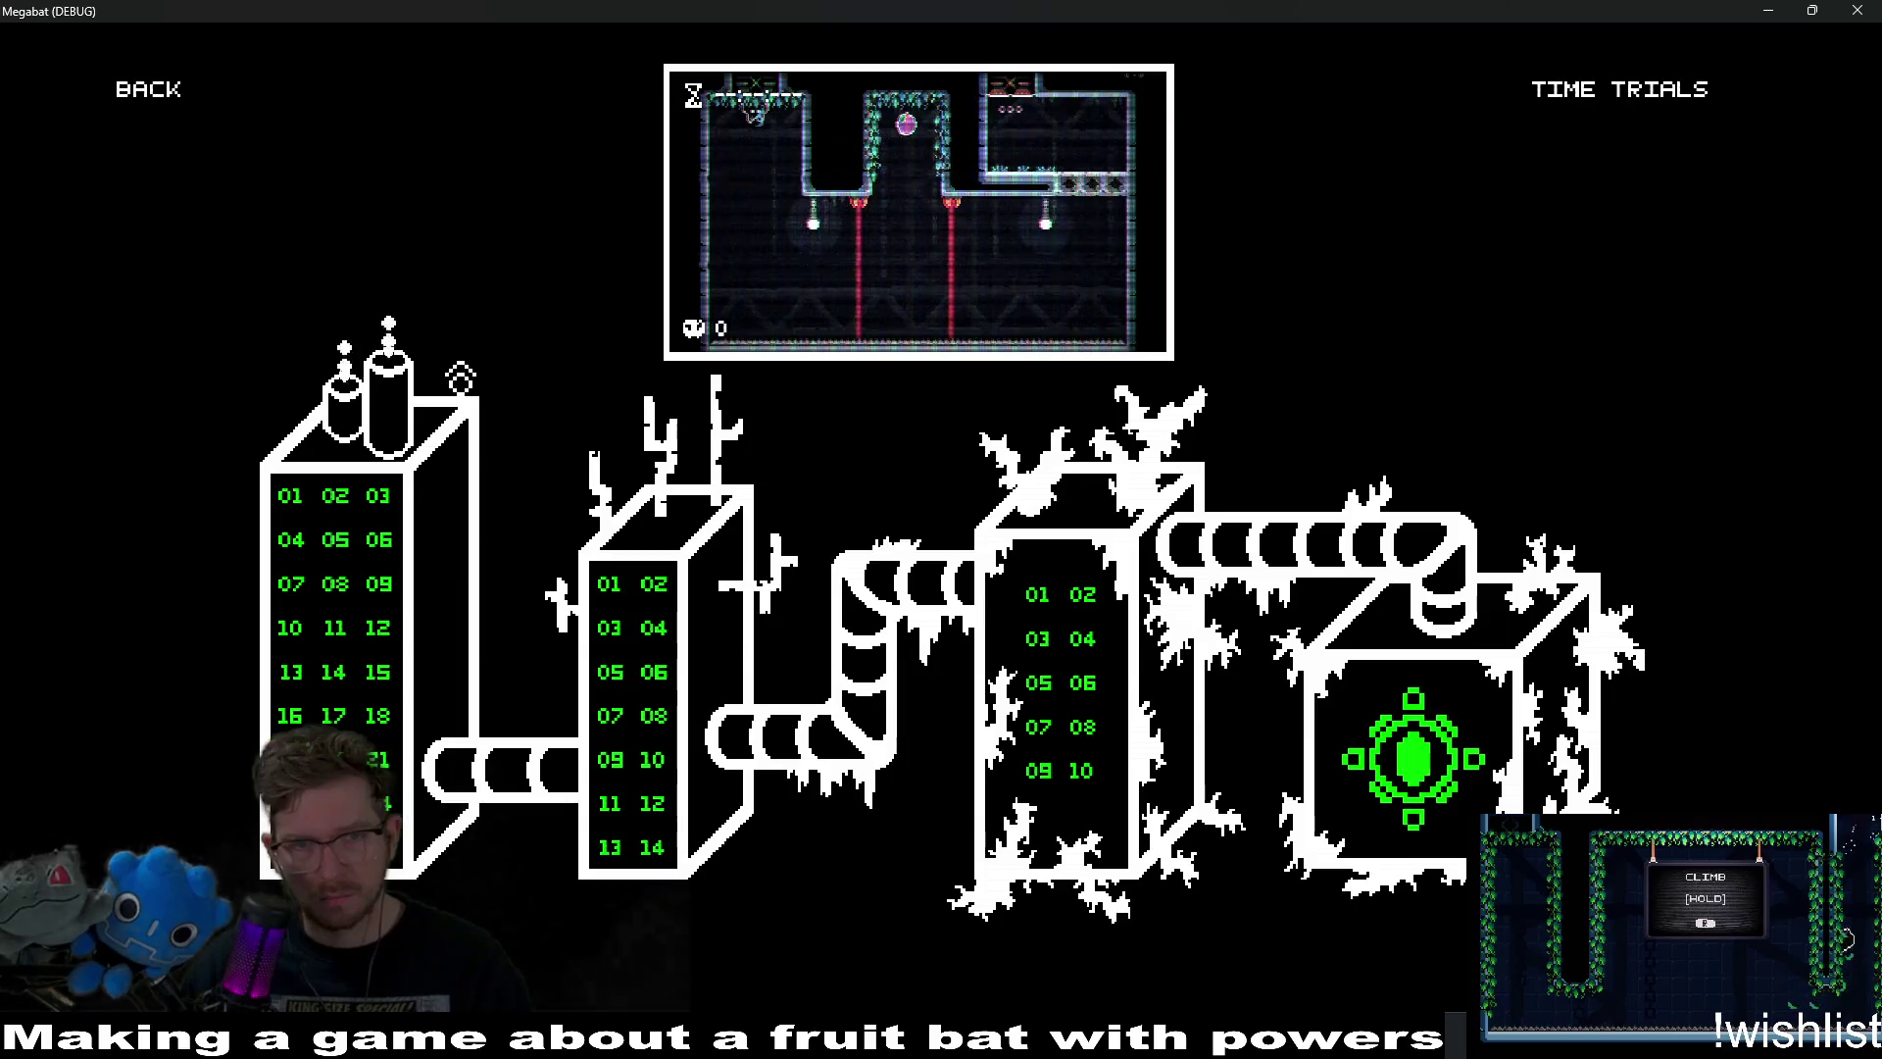
pyautogui.press('Up')
pyautogui.press('Up')
pyautogui.press('Up')
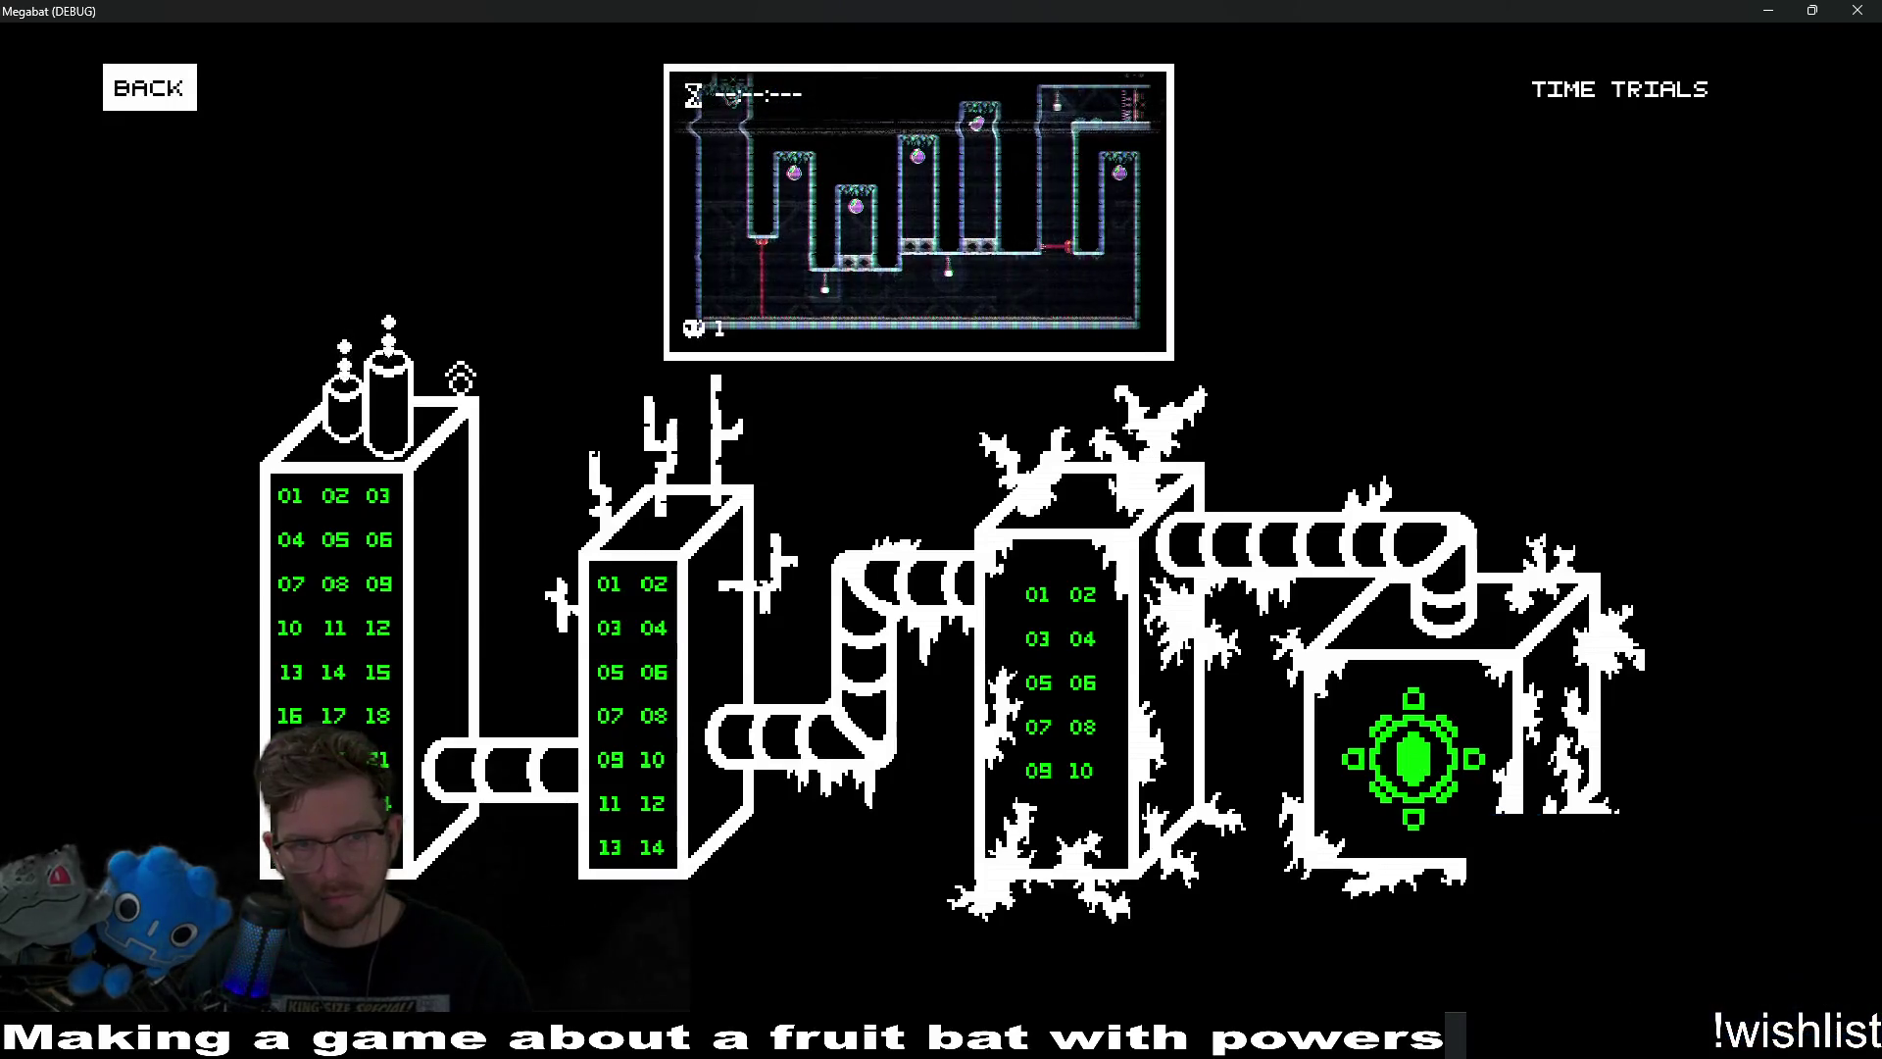
pyautogui.press('Down')
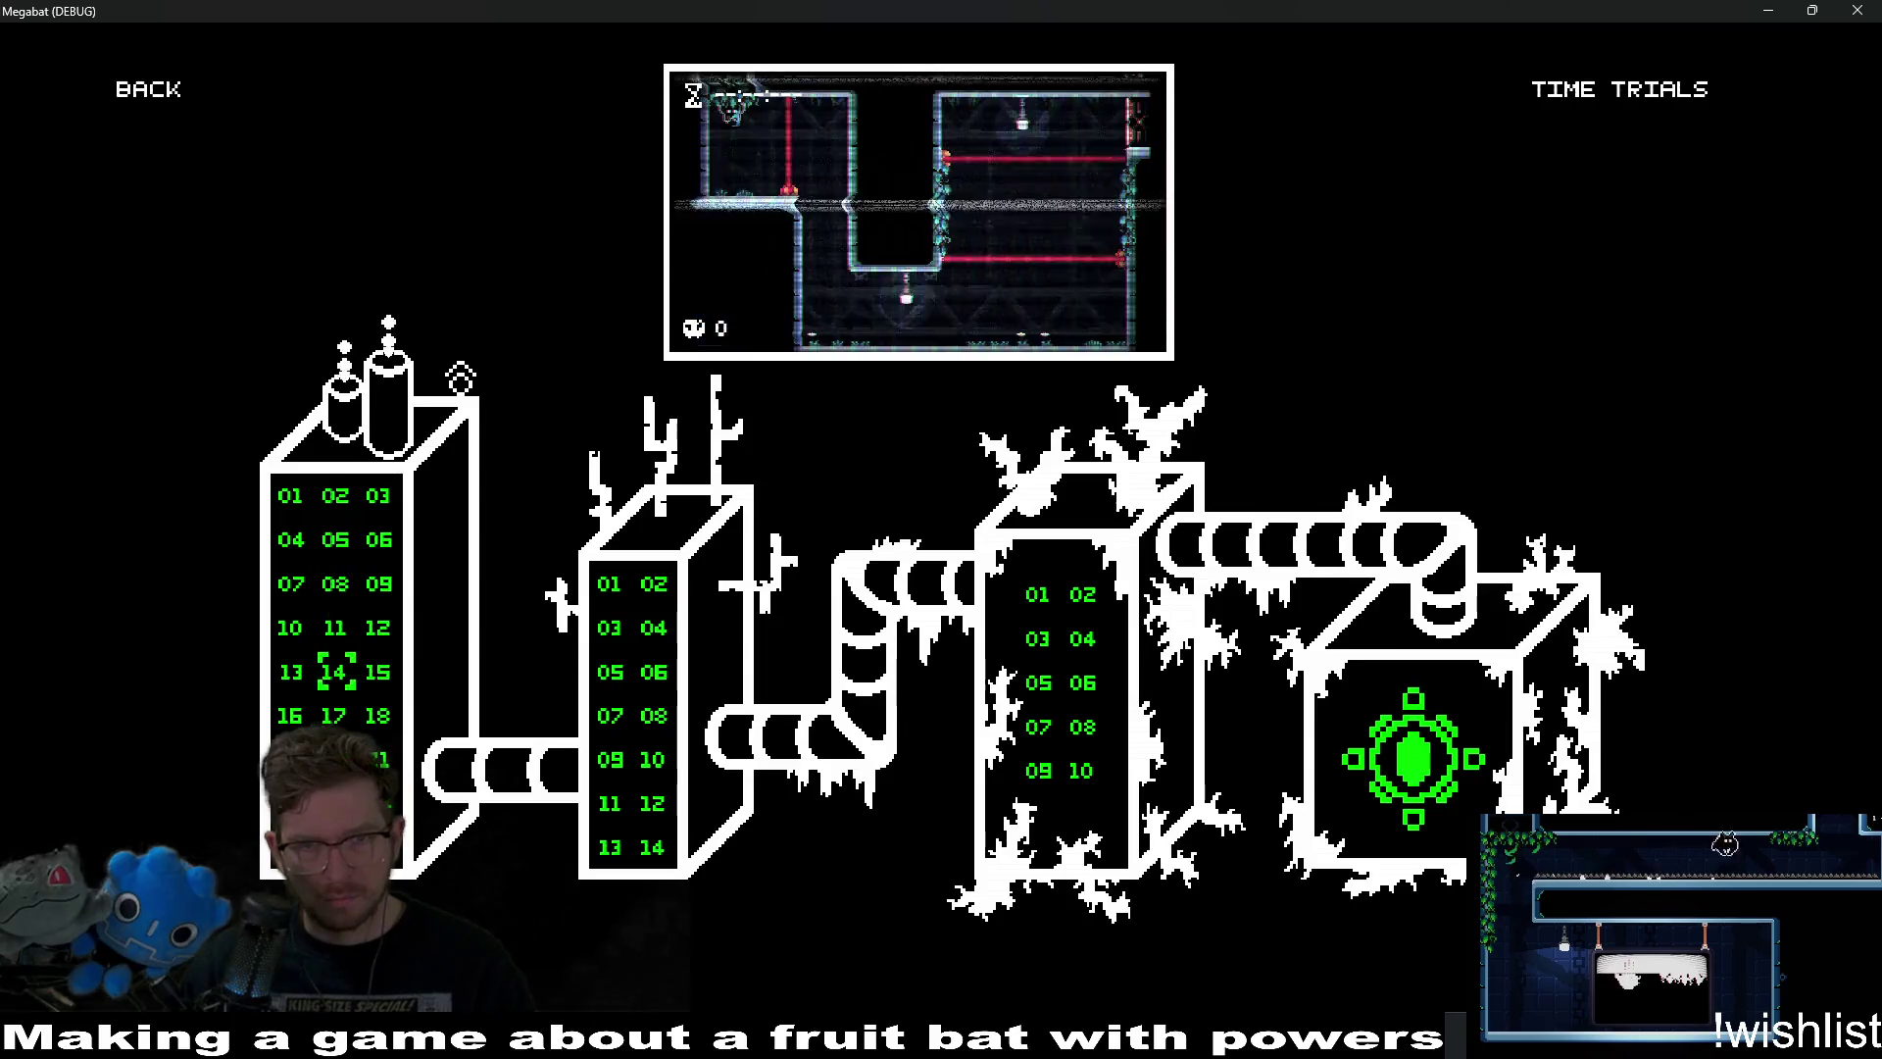
pyautogui.press('Up')
pyautogui.press('Up')
pyautogui.press('Up')
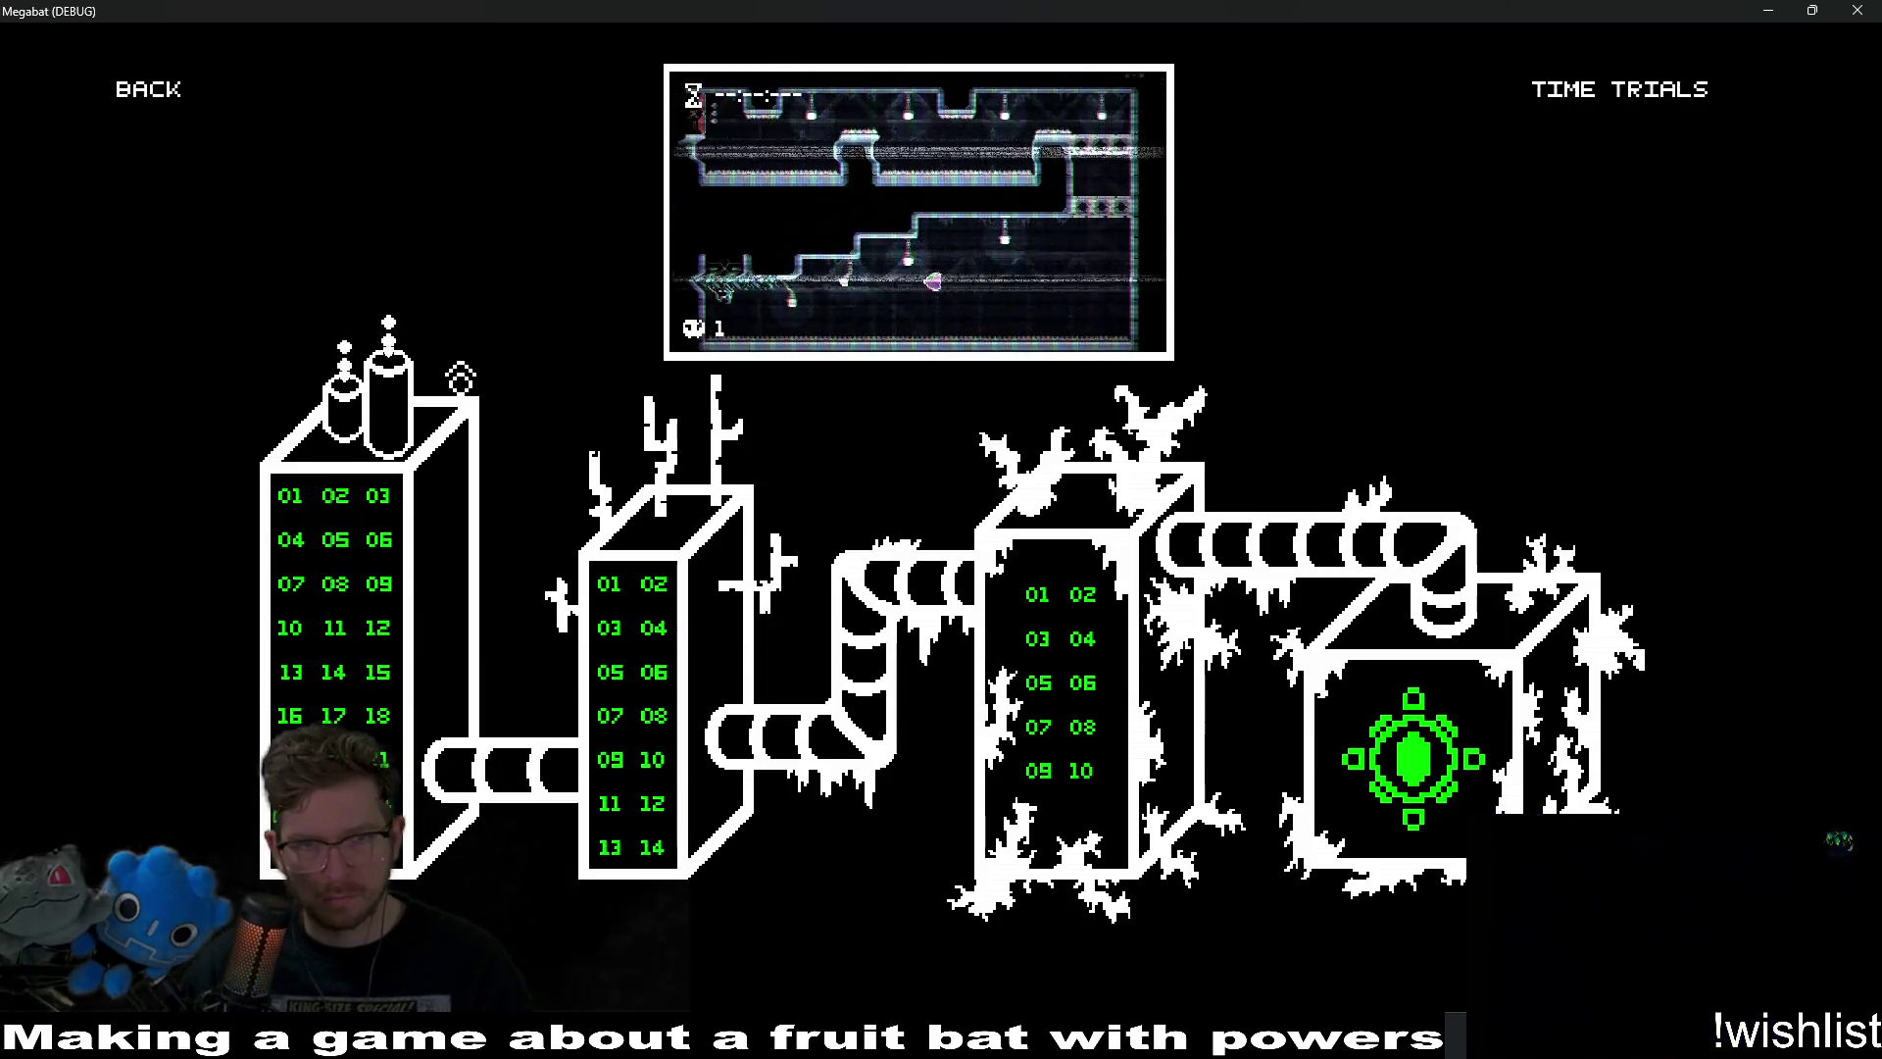
pyautogui.press('Down')
pyautogui.press('Down')
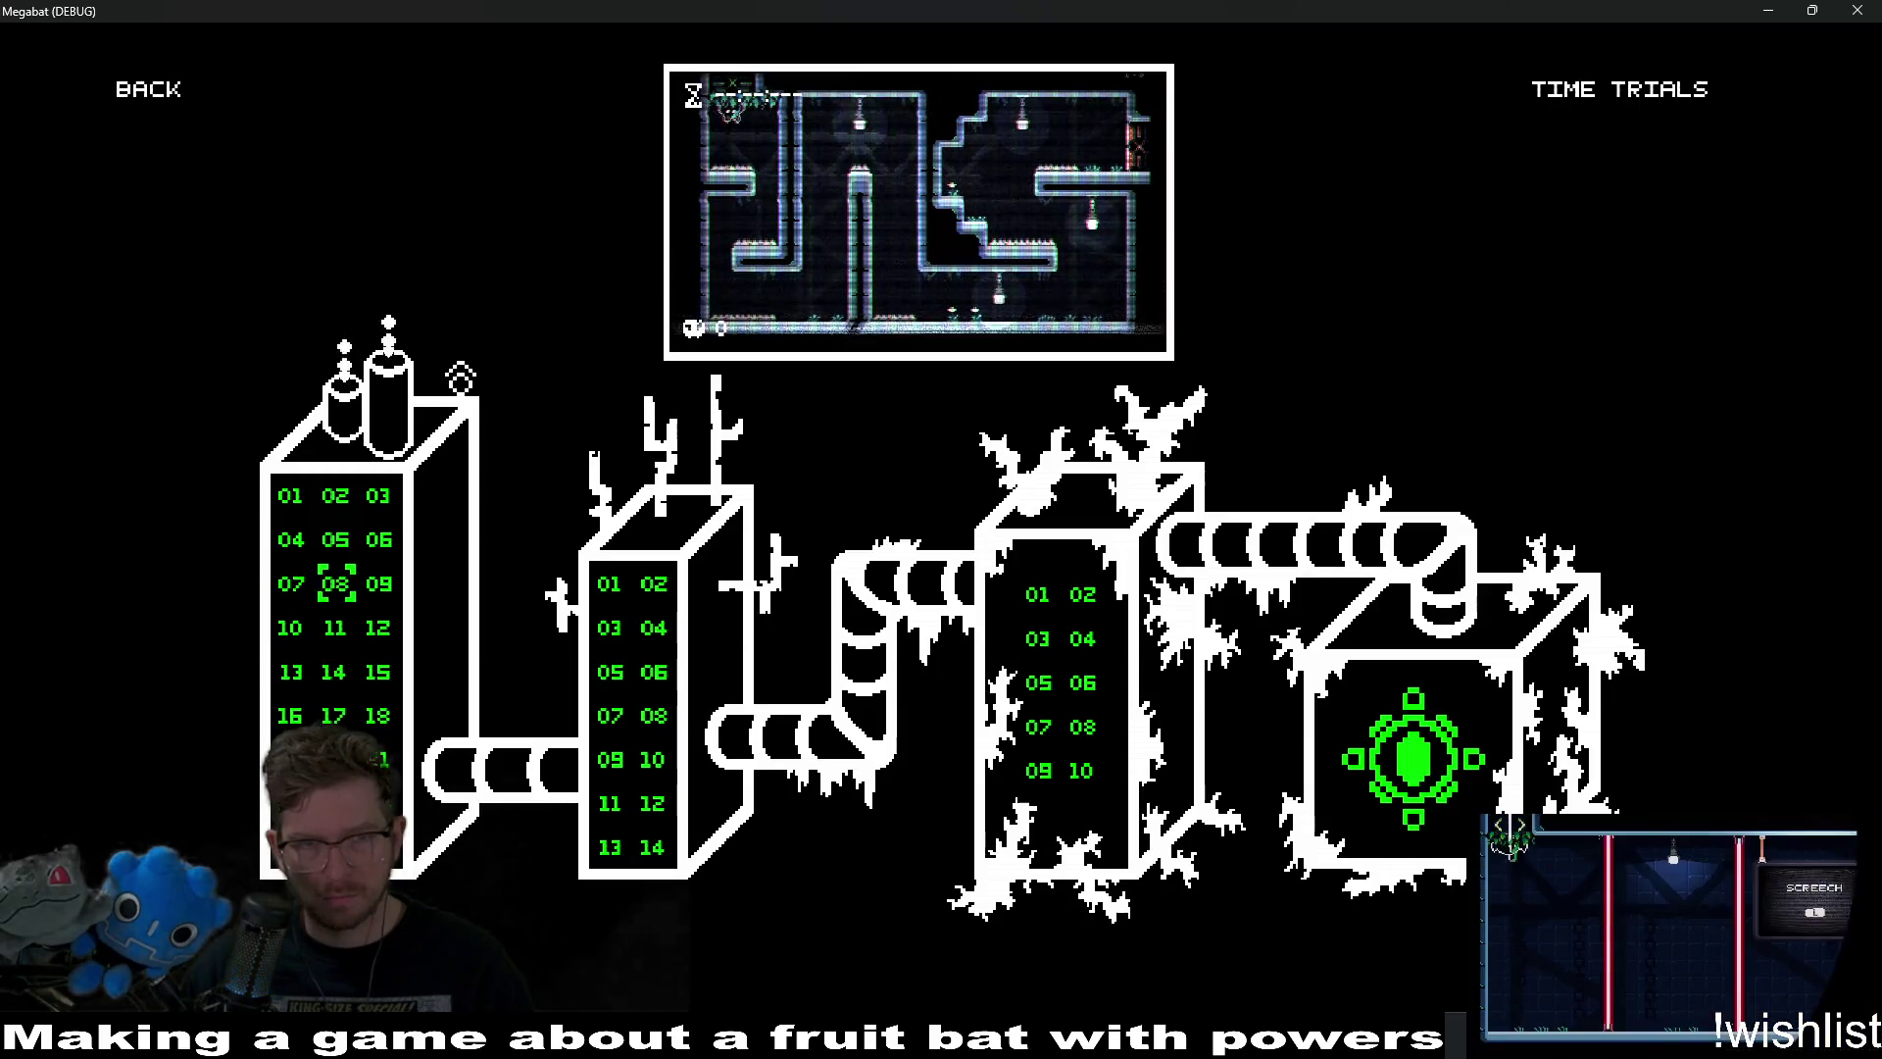
# Browse levels 09, 12 and 13 on the second tower, then start level 11.
pyautogui.press('Right')
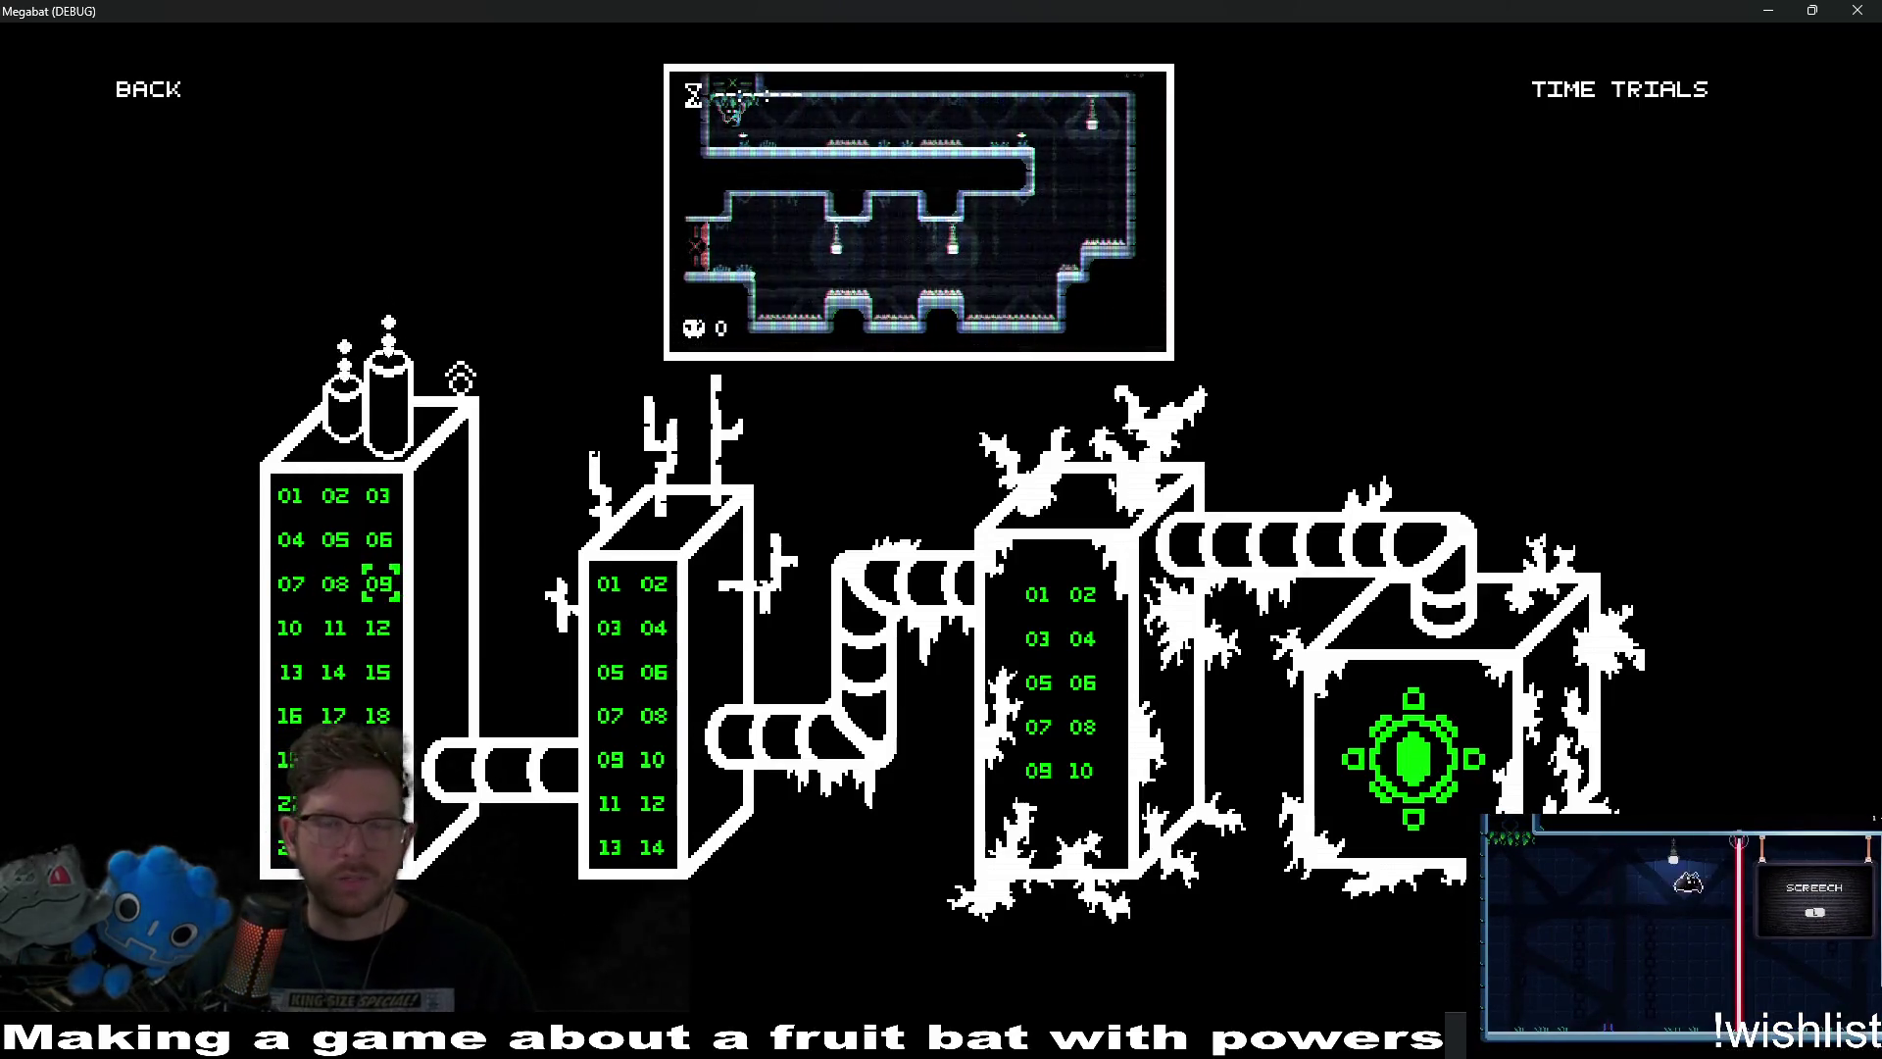
pyautogui.press('Down')
pyautogui.press('Down')
pyautogui.press('Down')
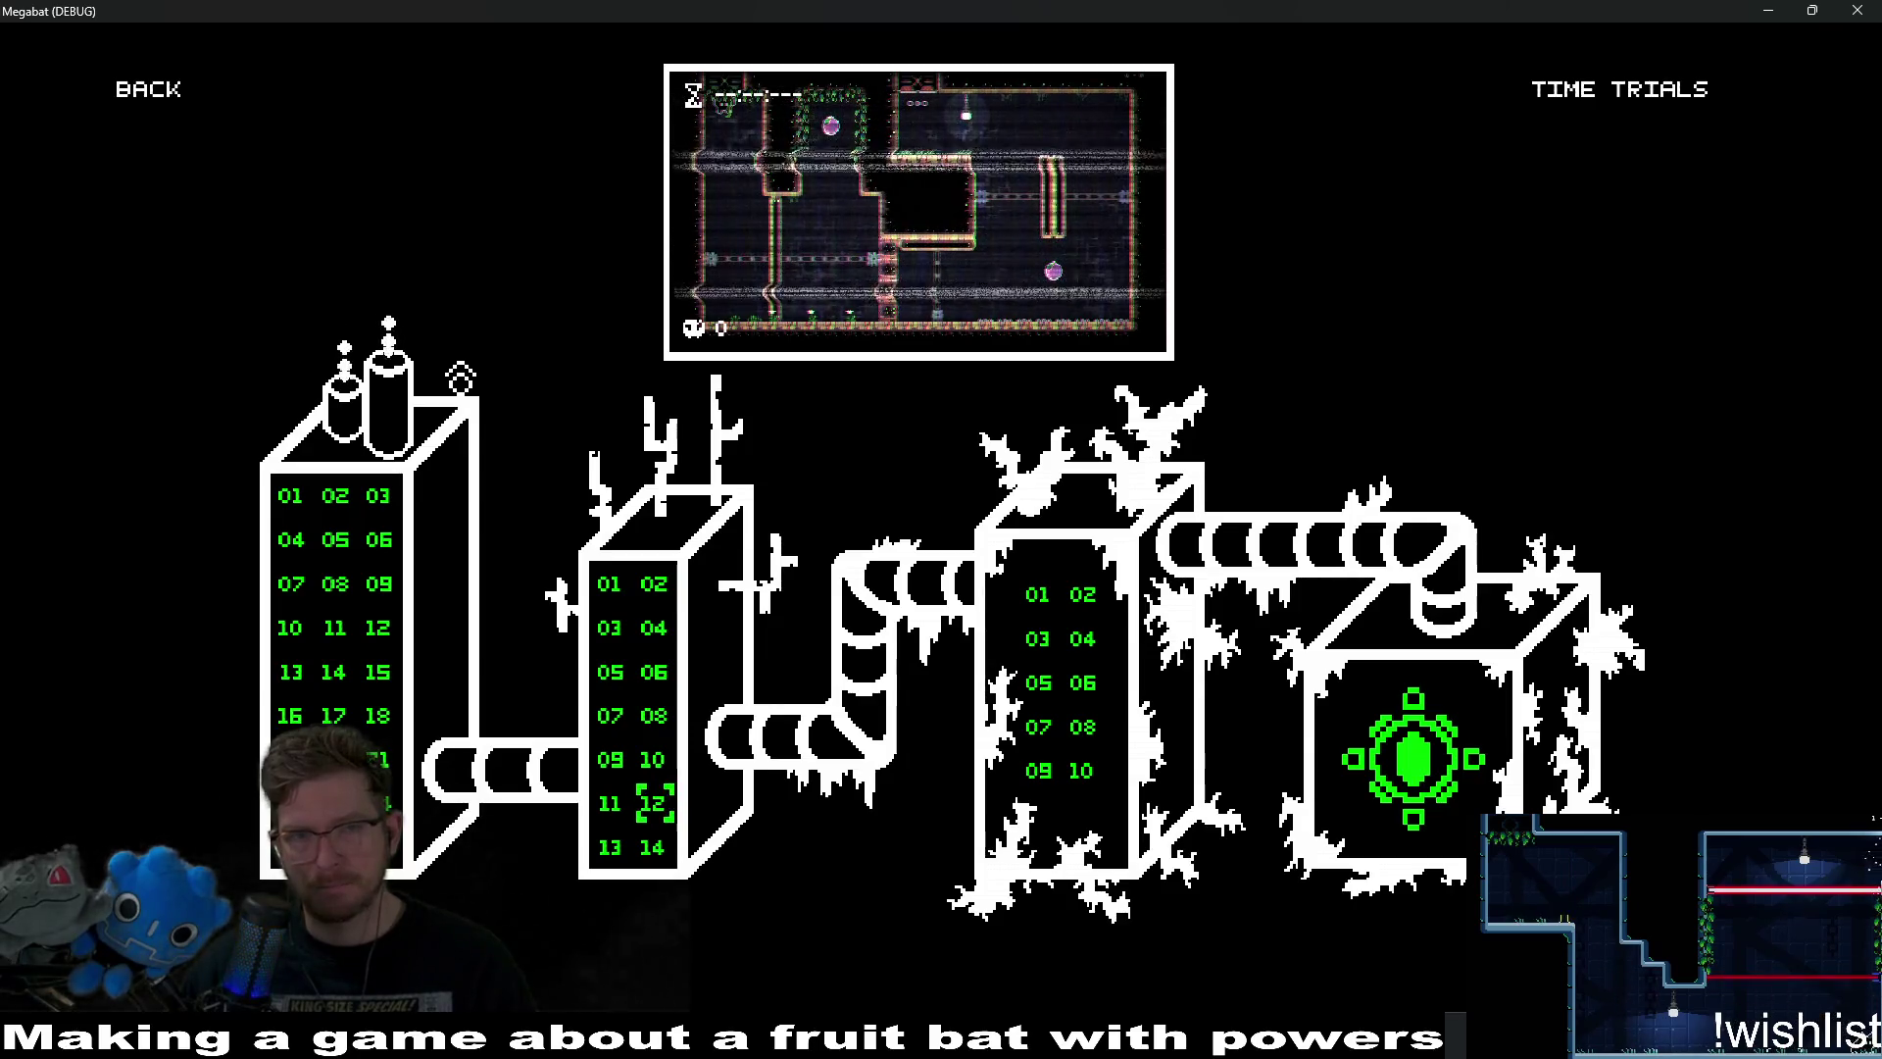
pyautogui.press('Left')
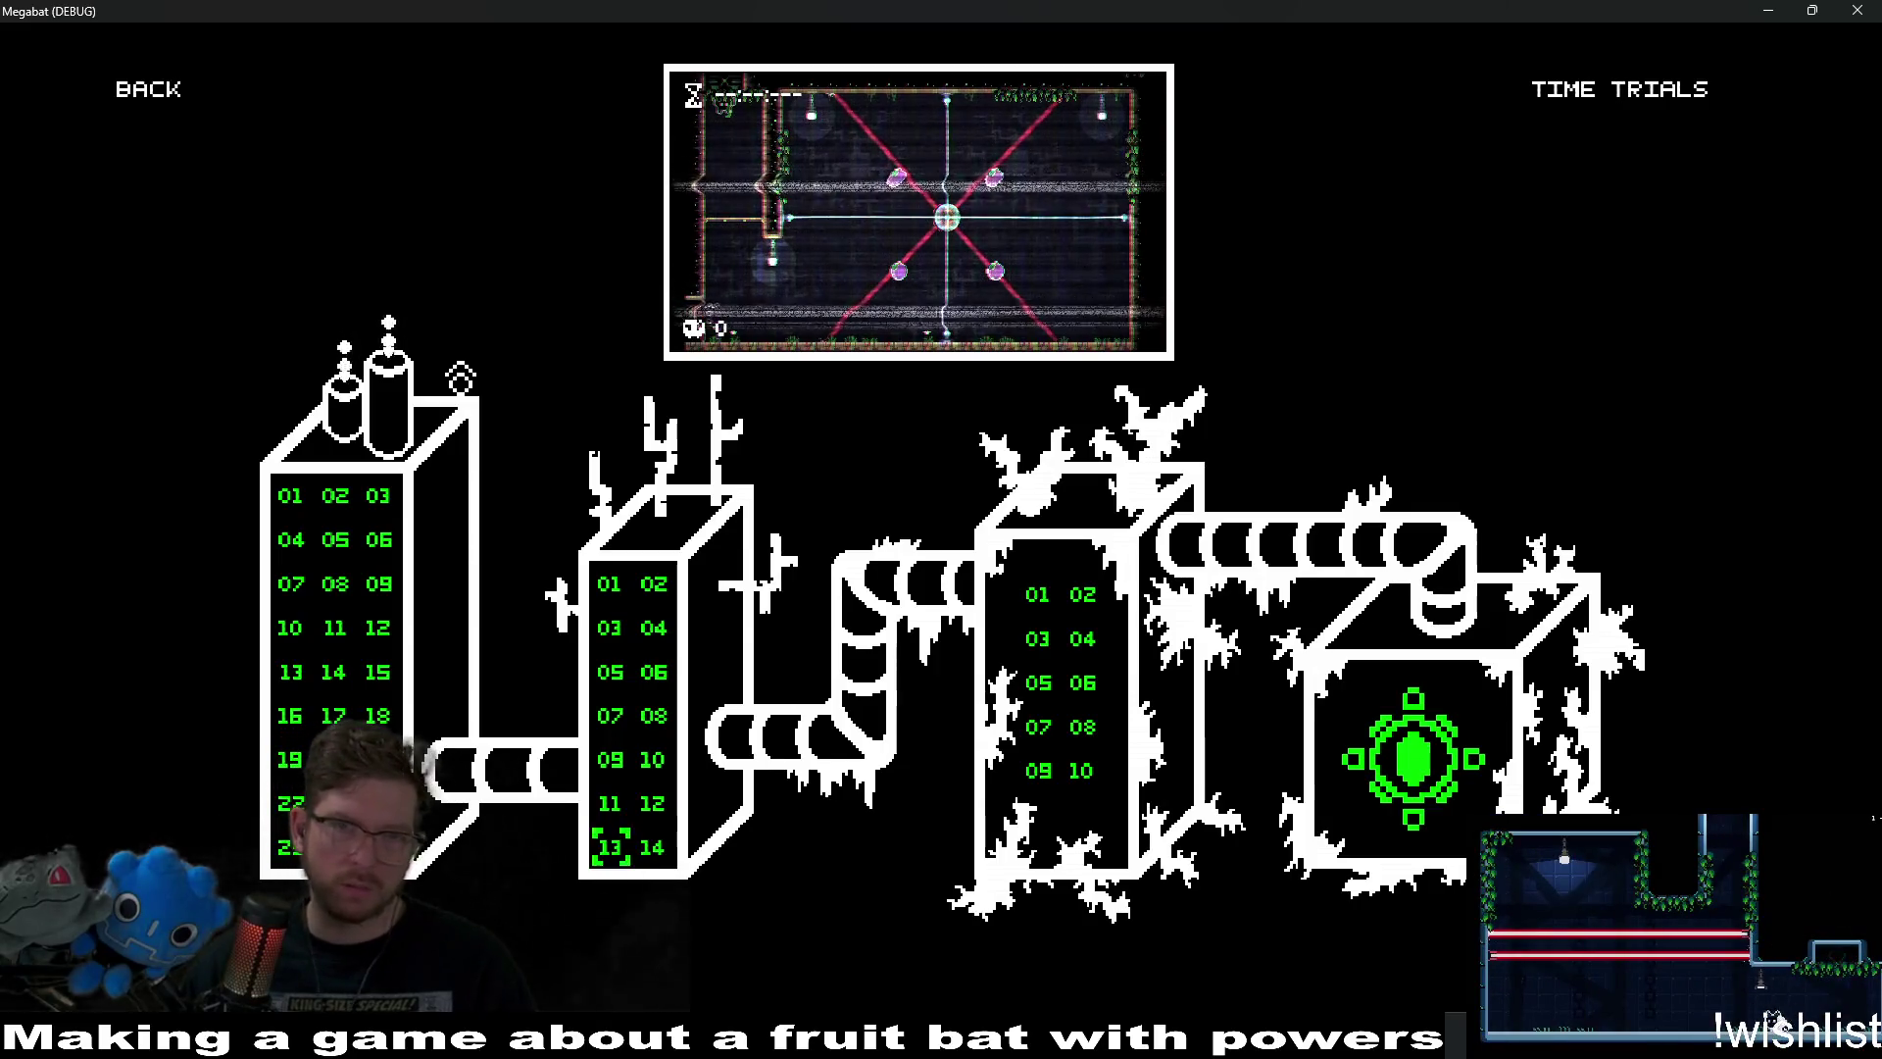
pyautogui.press('Up')
pyautogui.press('Up')
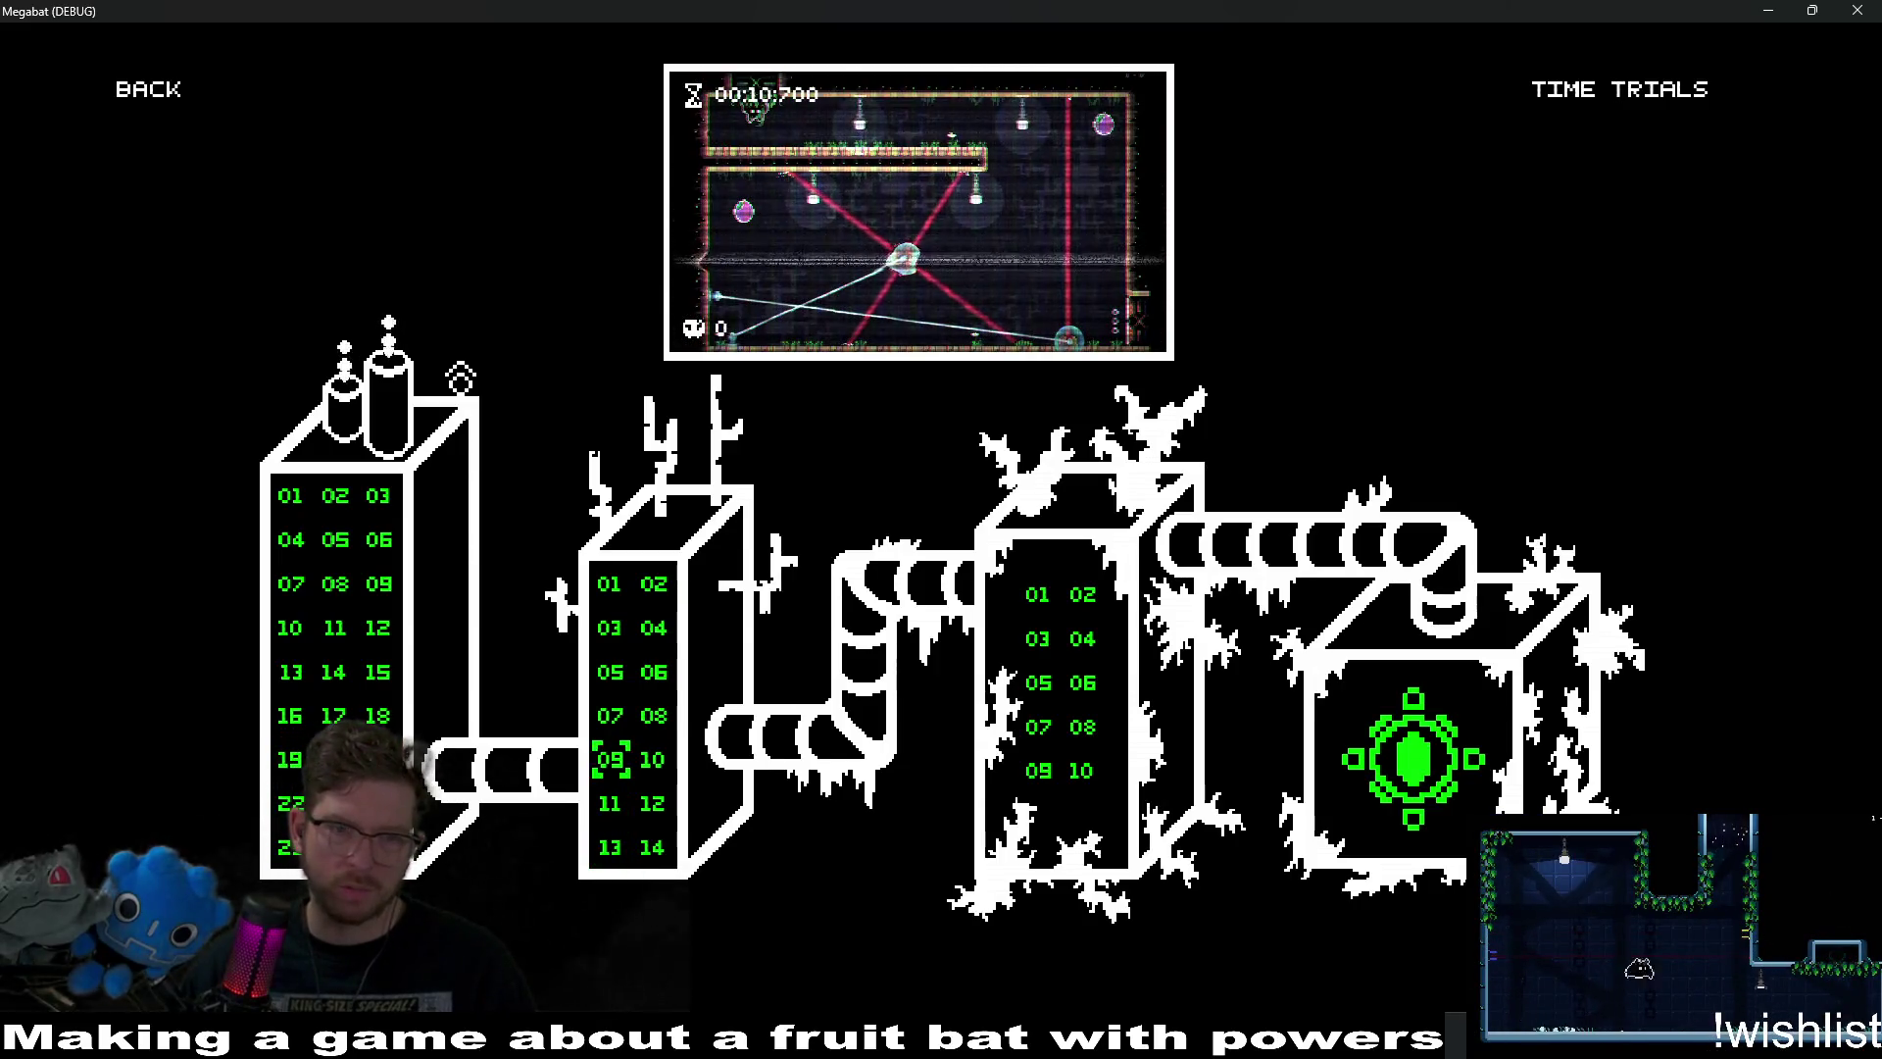
pyautogui.press('Down')
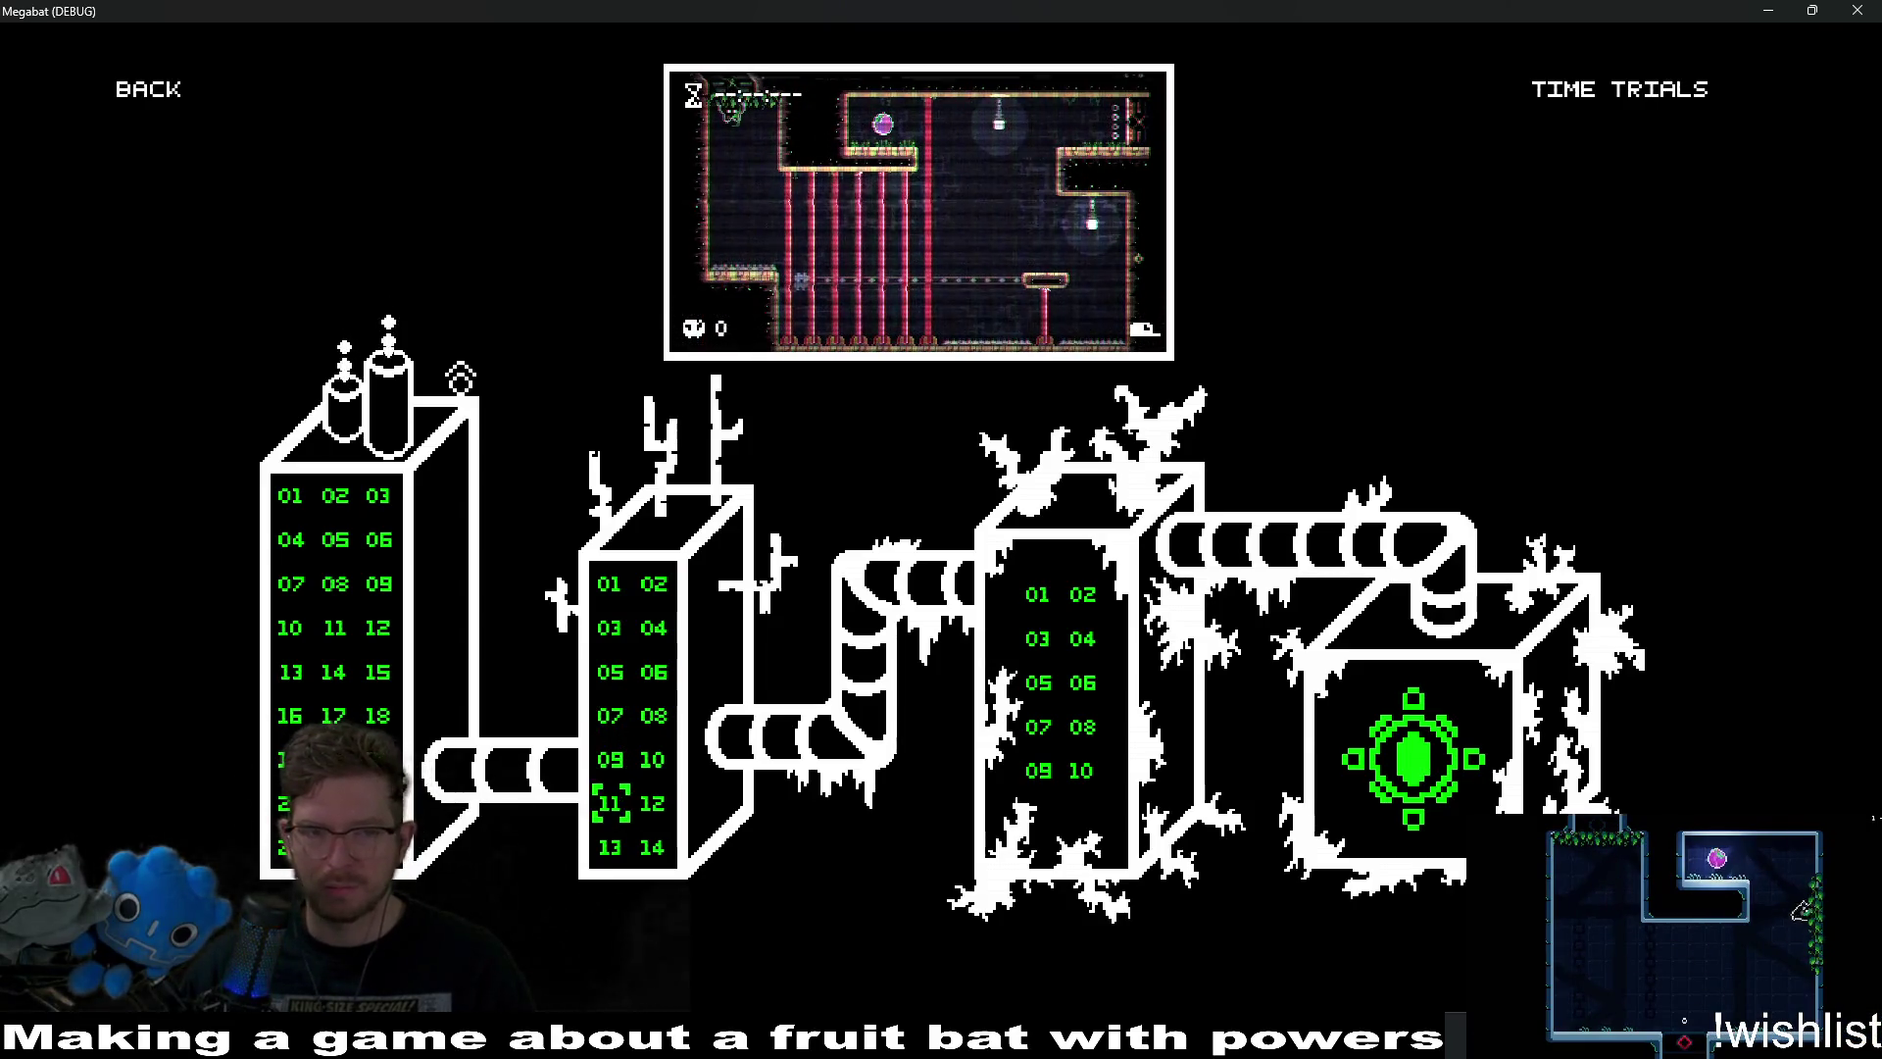
pyautogui.press('Return')
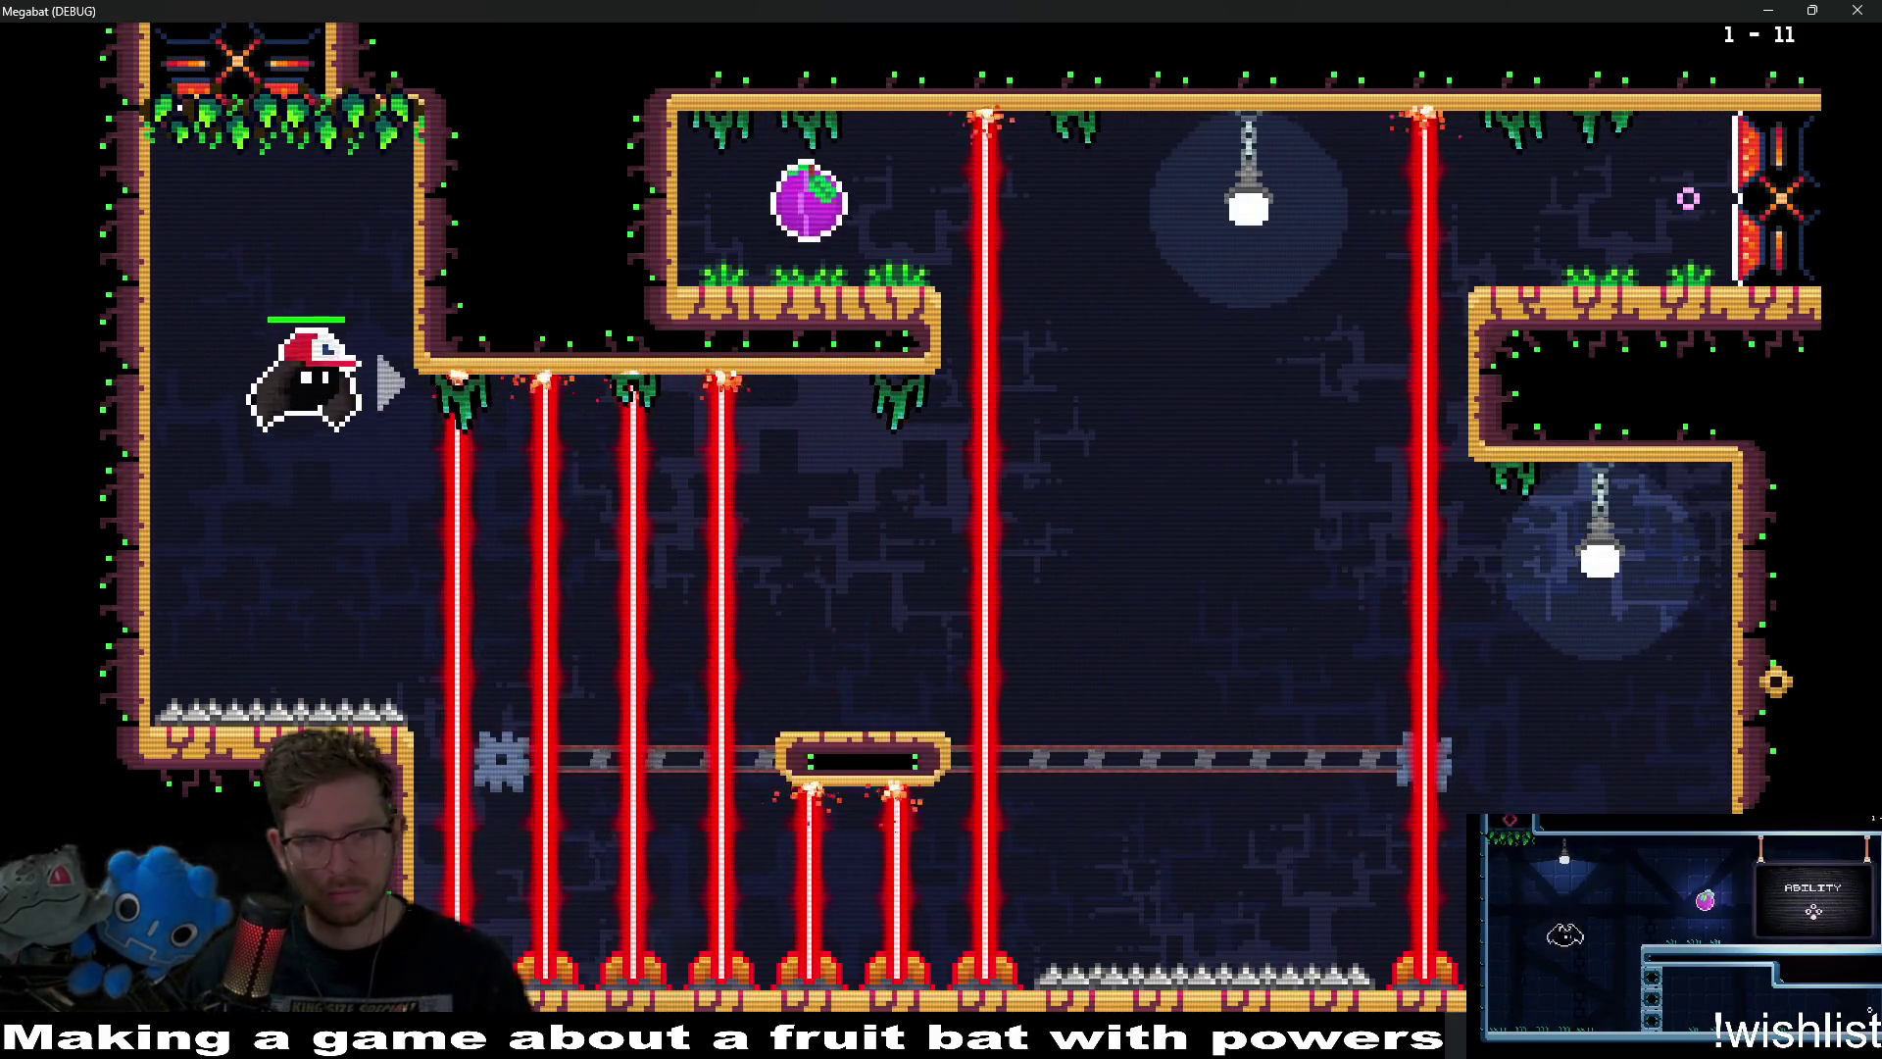
# Fly the bat through level 1-13, collecting the fruit and leaving via the top exit.
pyautogui.press('Right')
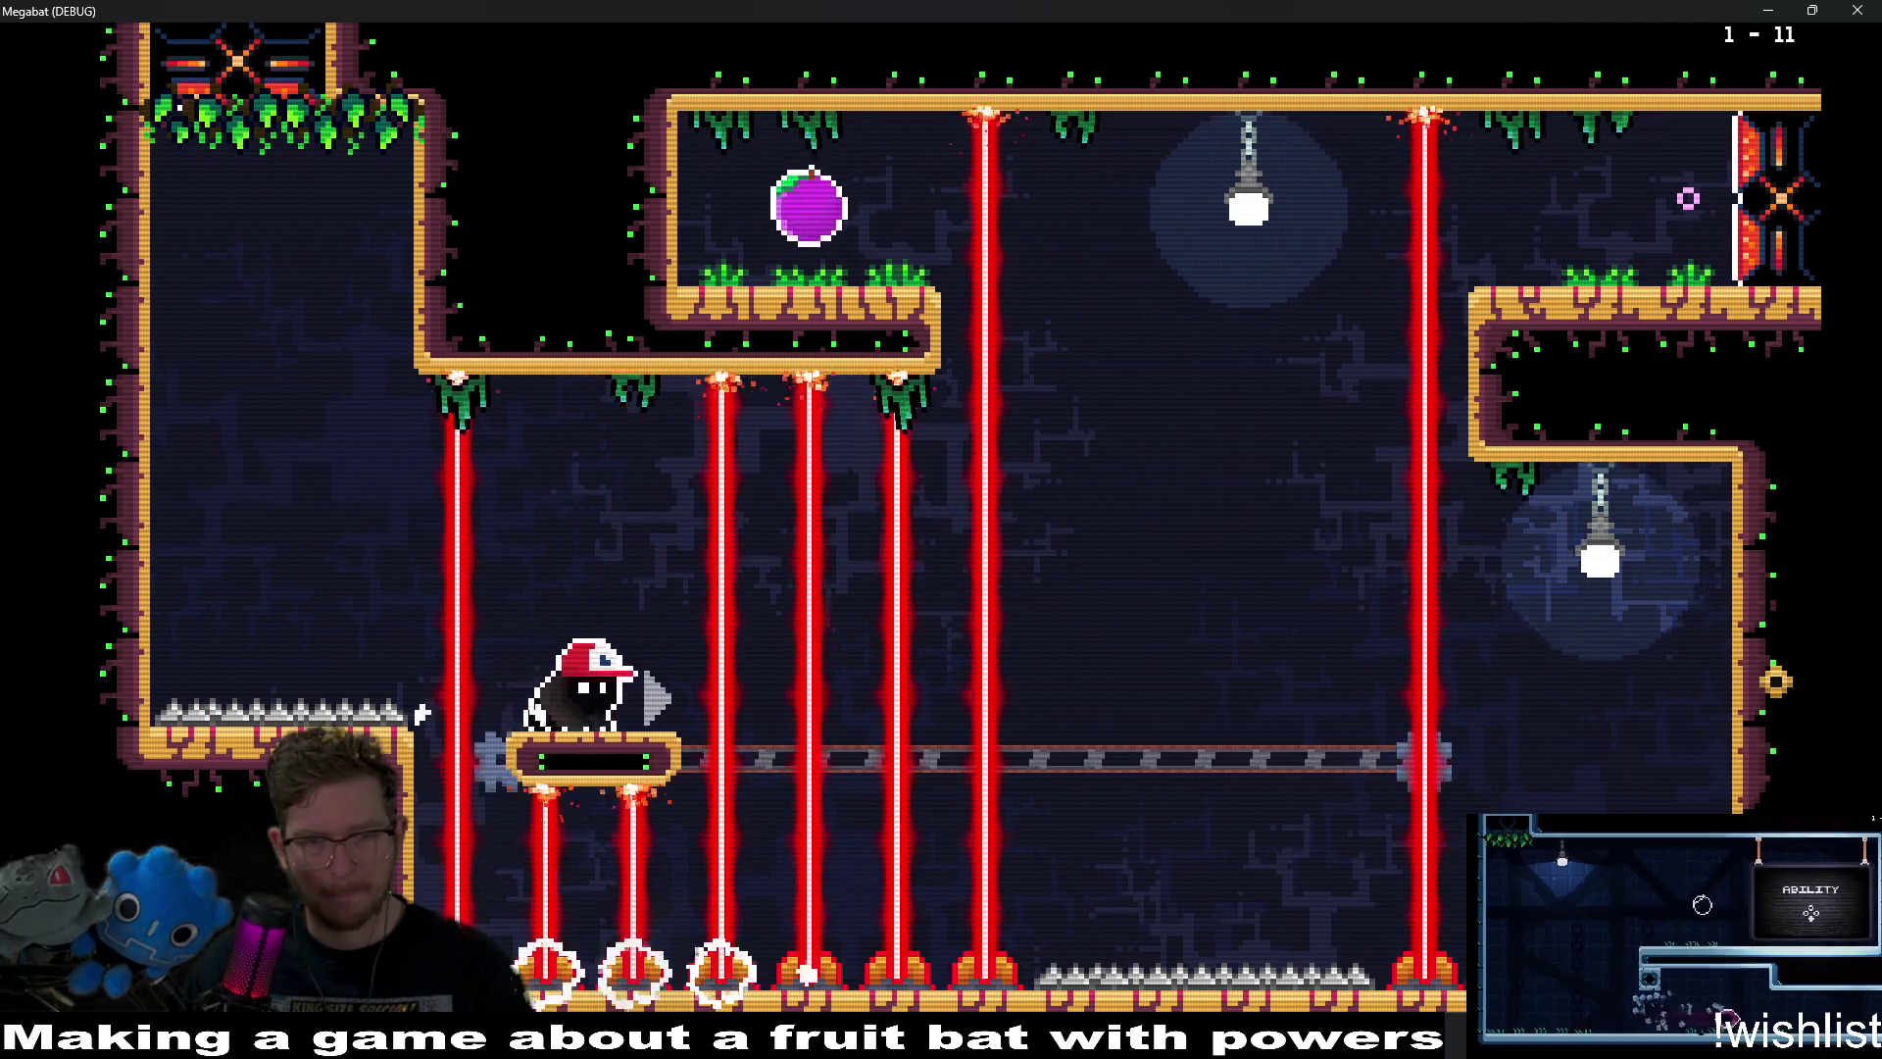
pyautogui.press('space')
pyautogui.press('Right')
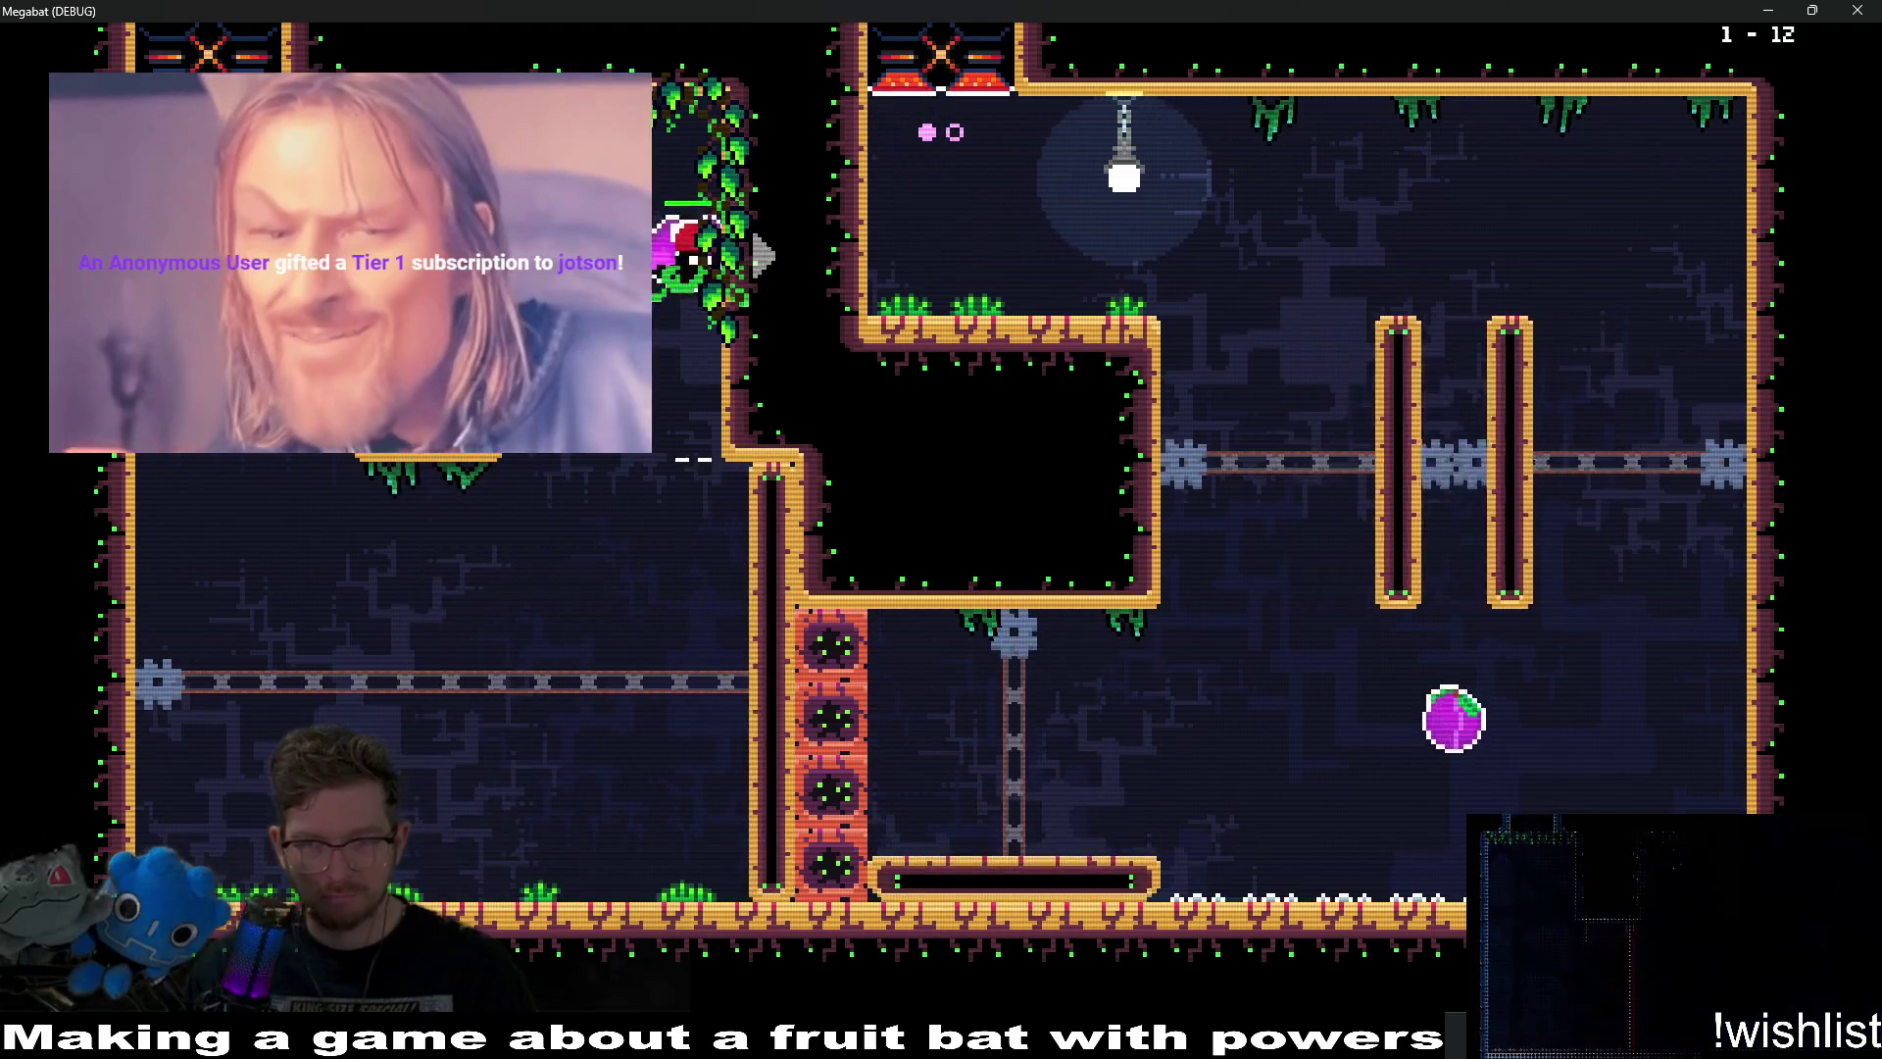
pyautogui.press('Right')
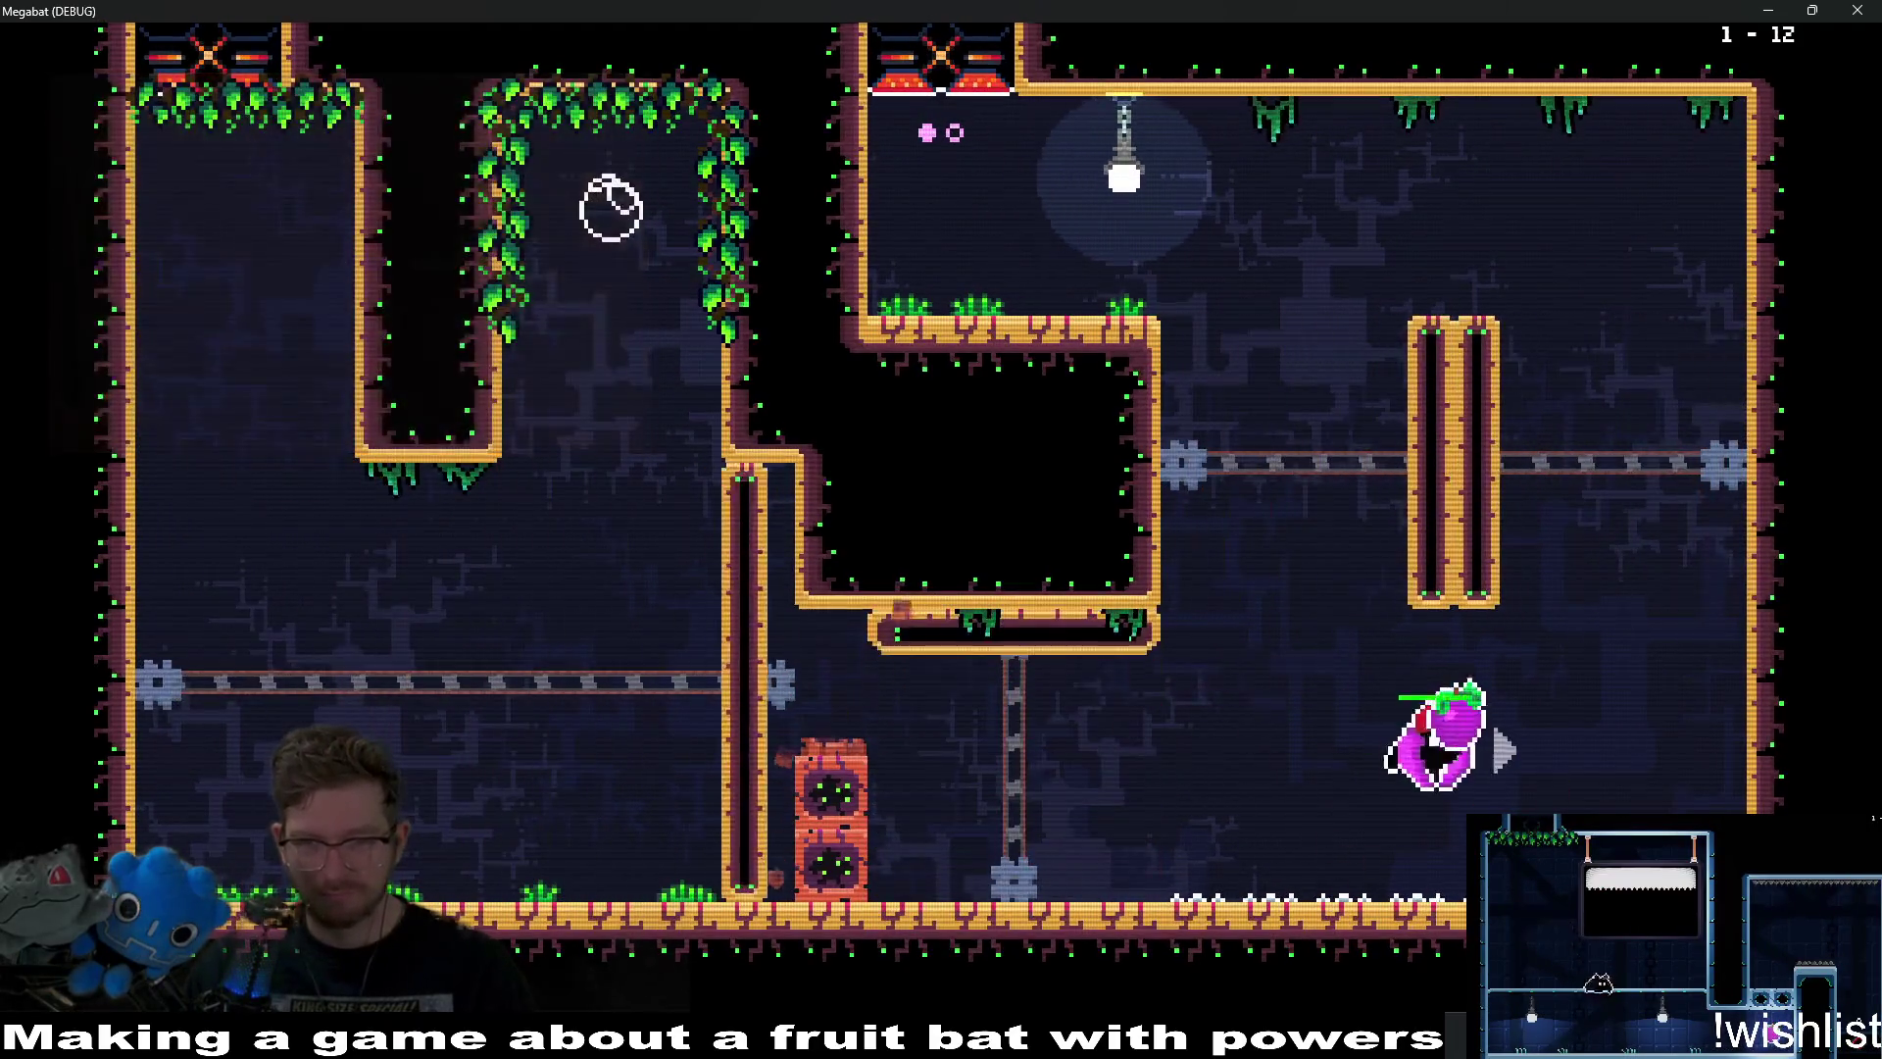
pyautogui.press('Up')
pyautogui.press('Left')
pyautogui.press('Up')
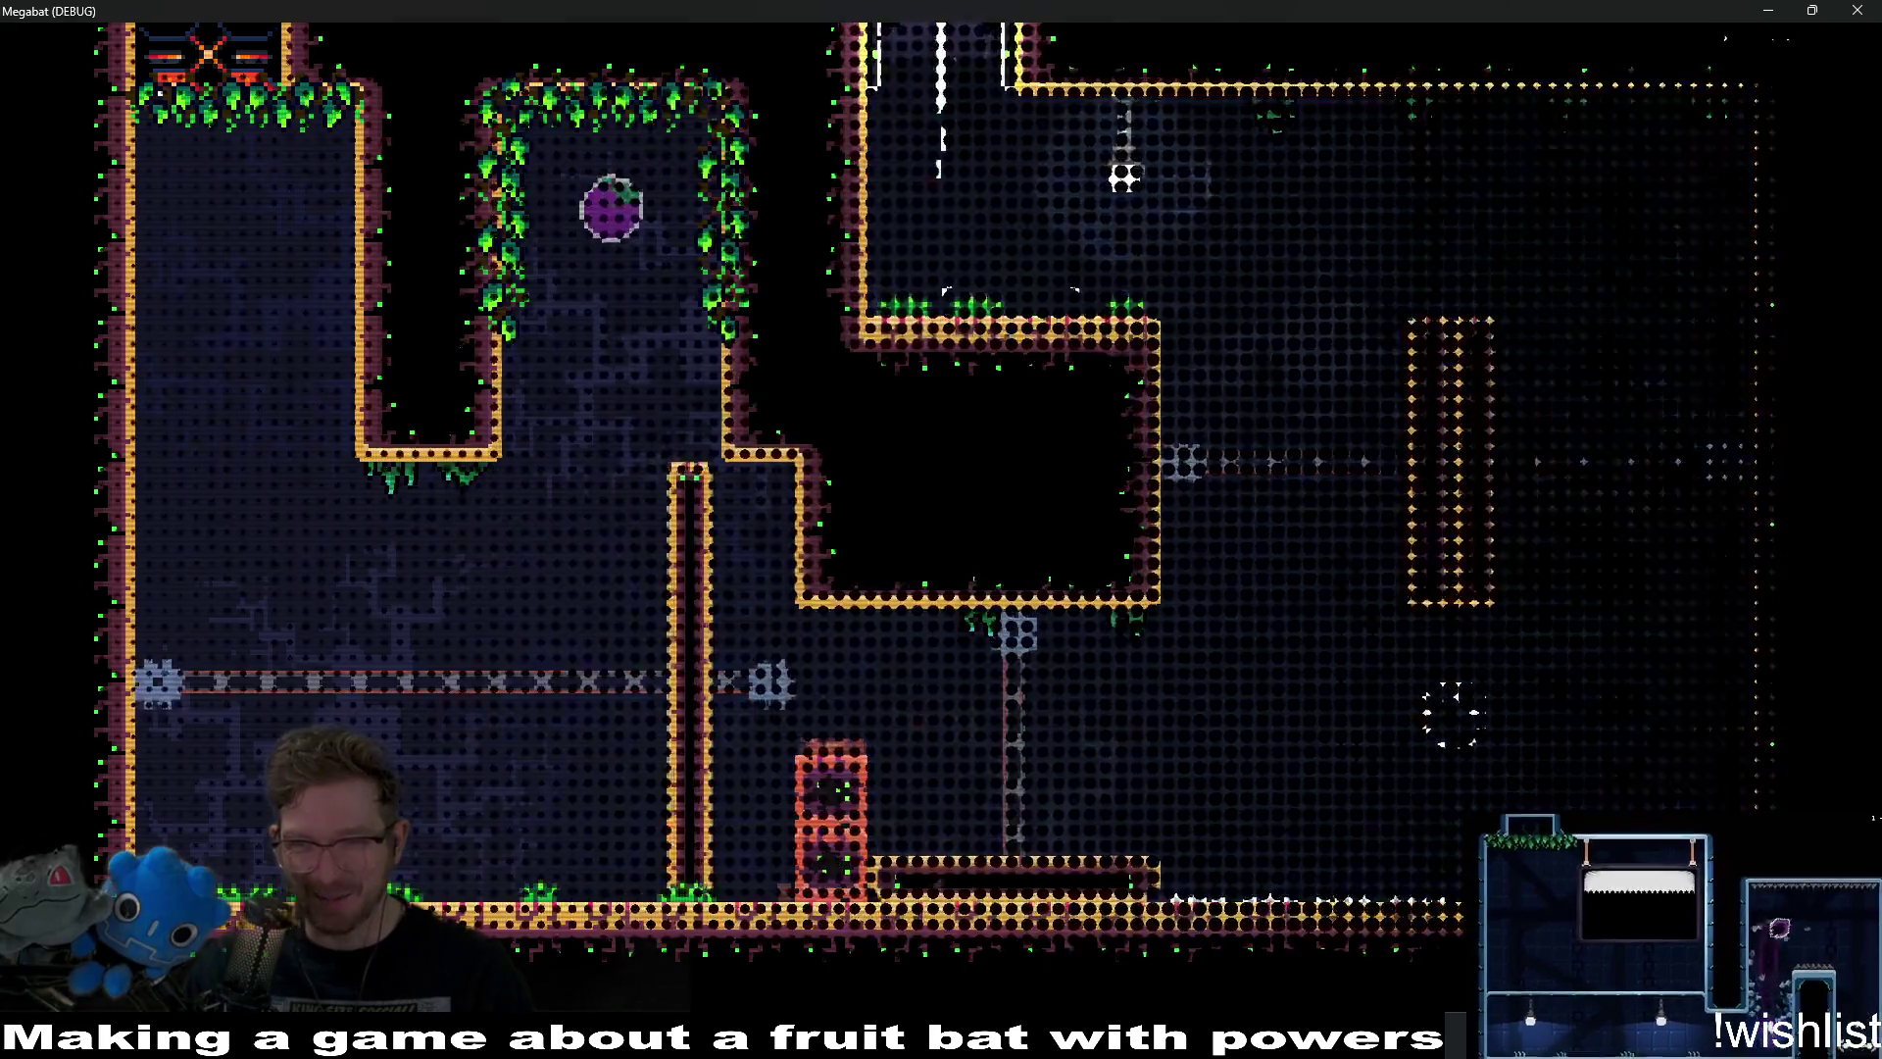
# Play level 1-14, then pause and choose Level Select.
pyautogui.press('Right')
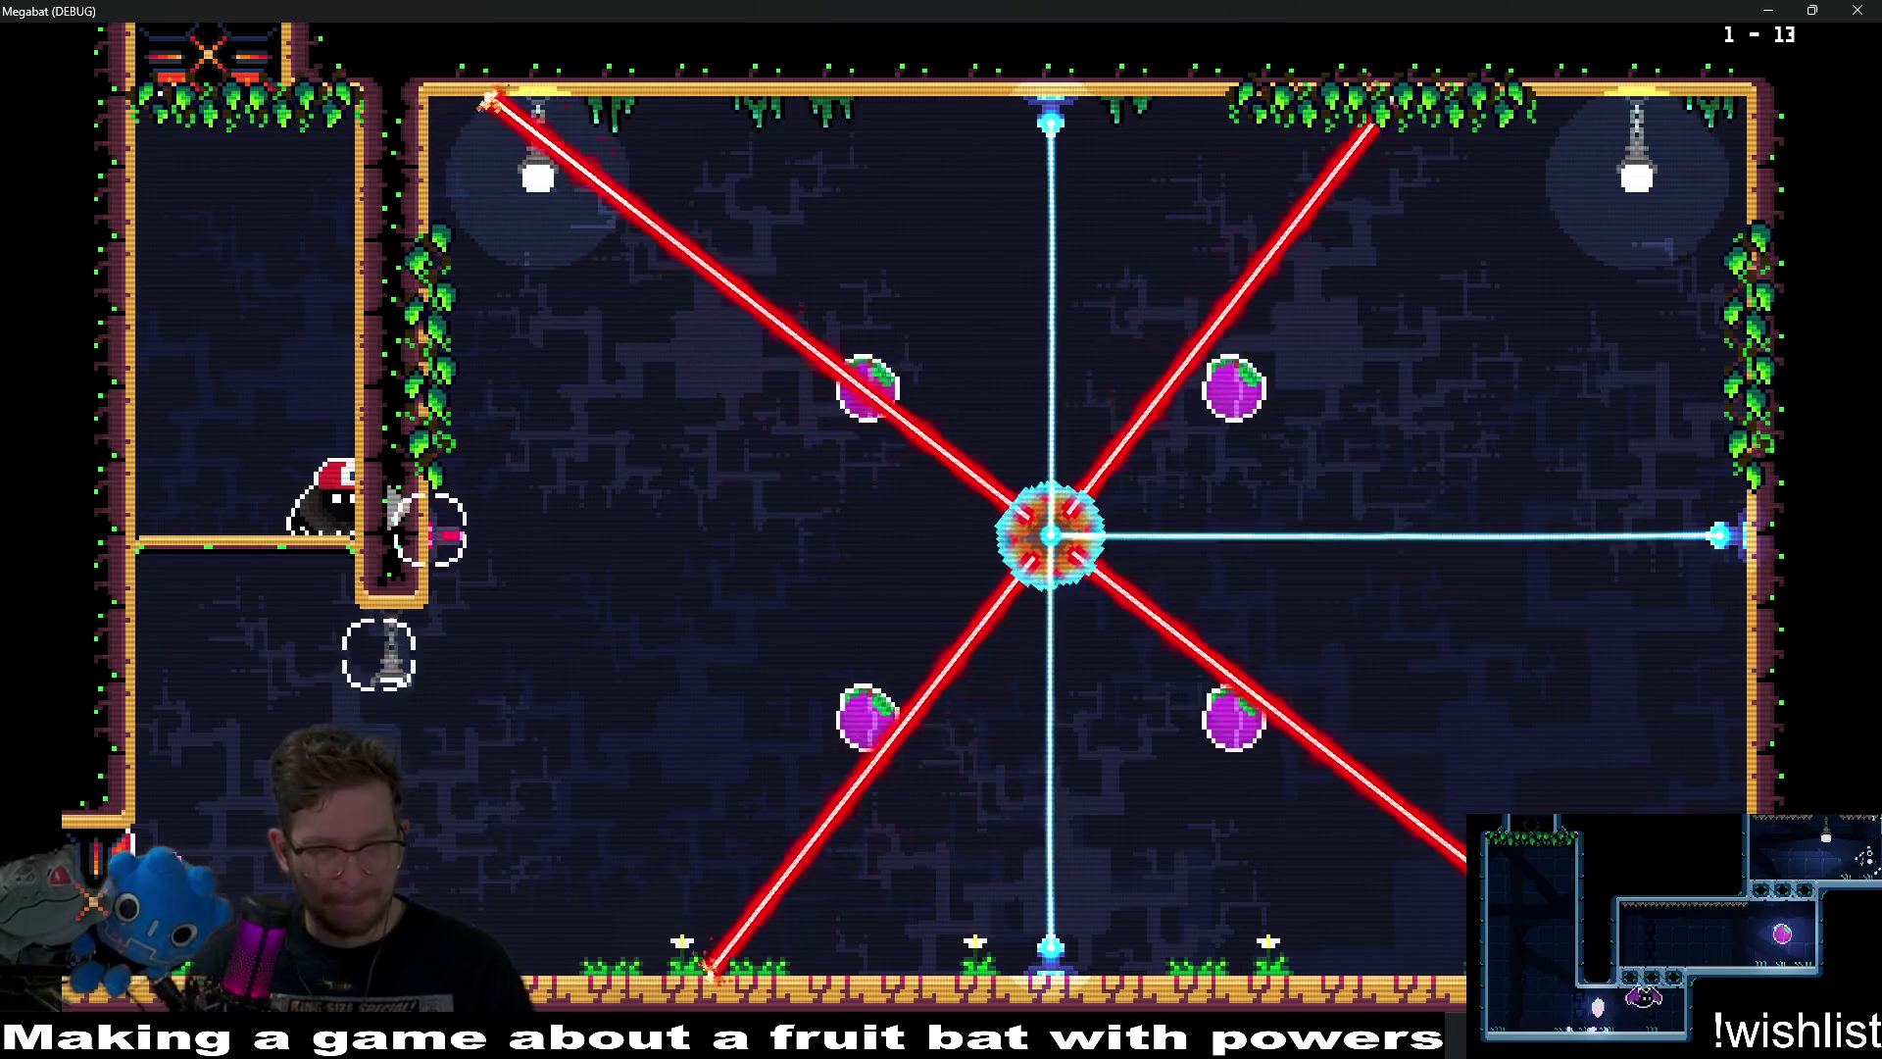
pyautogui.press('Right')
pyautogui.press('Up')
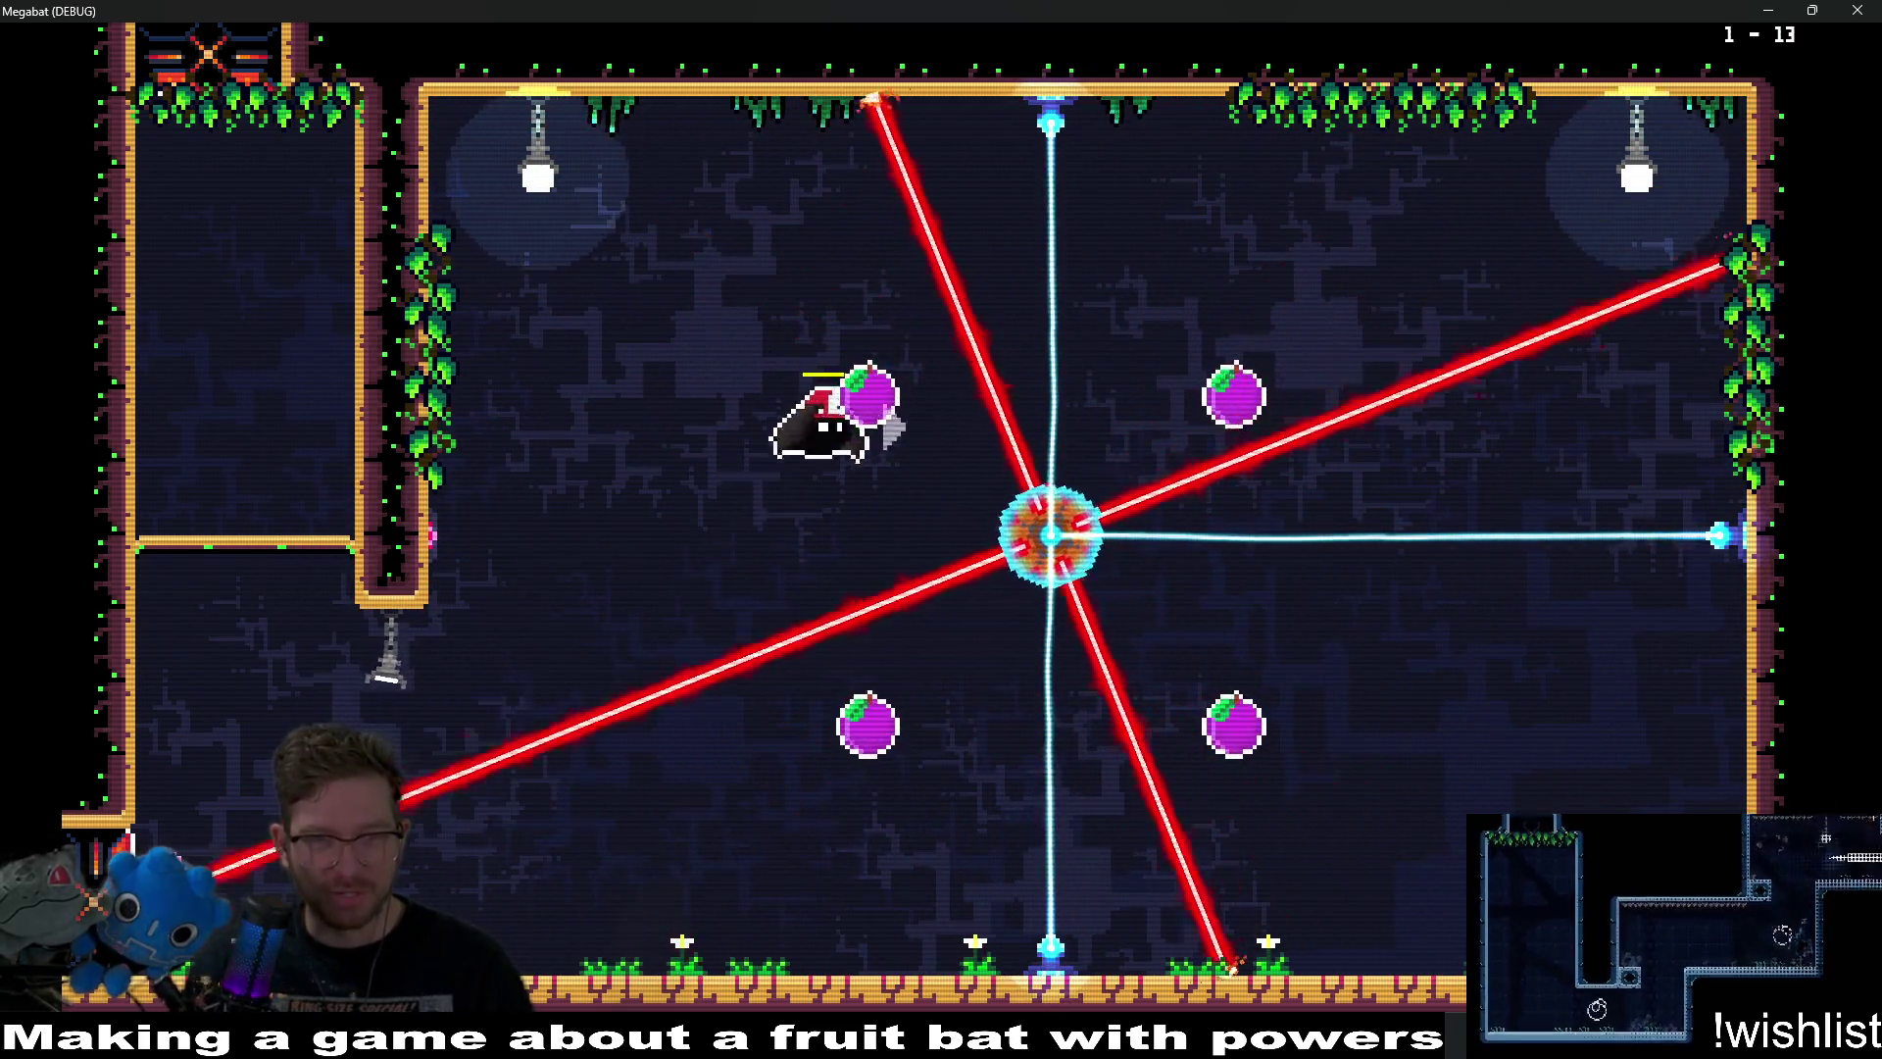
pyautogui.press('Right')
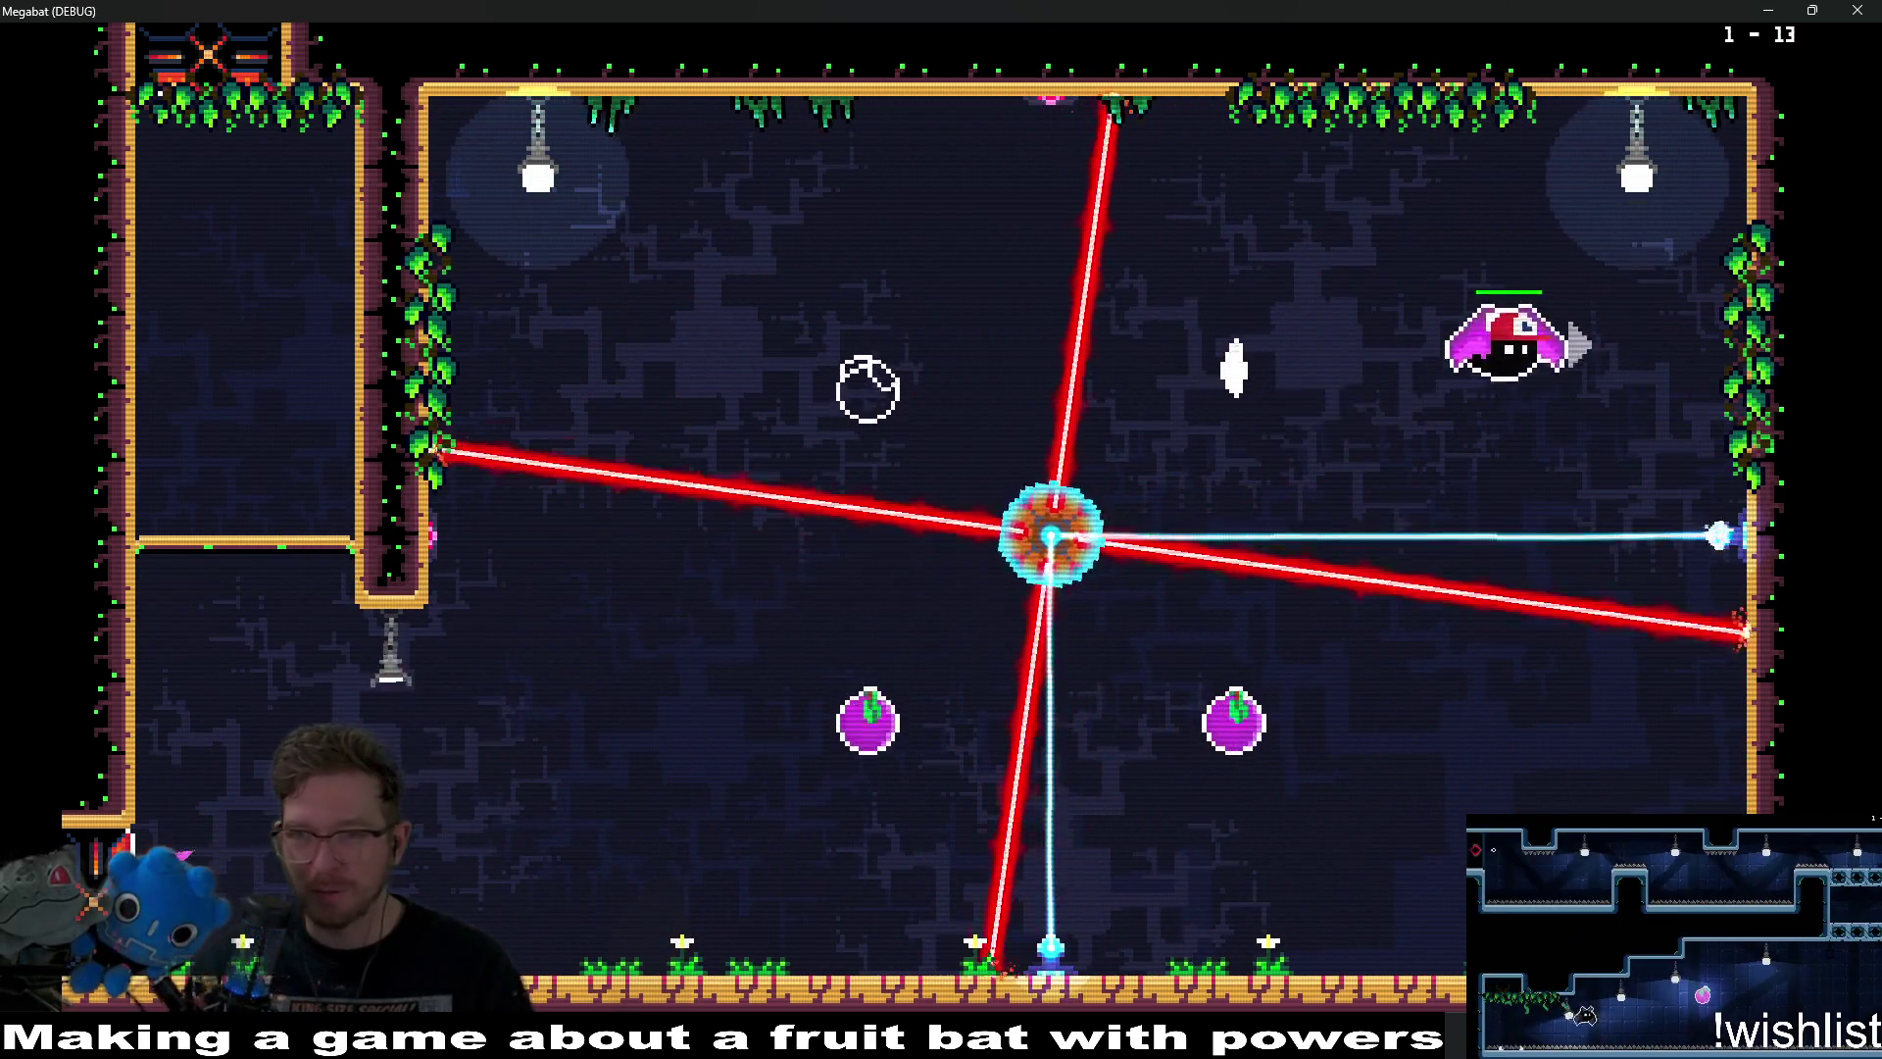
pyautogui.press('Left')
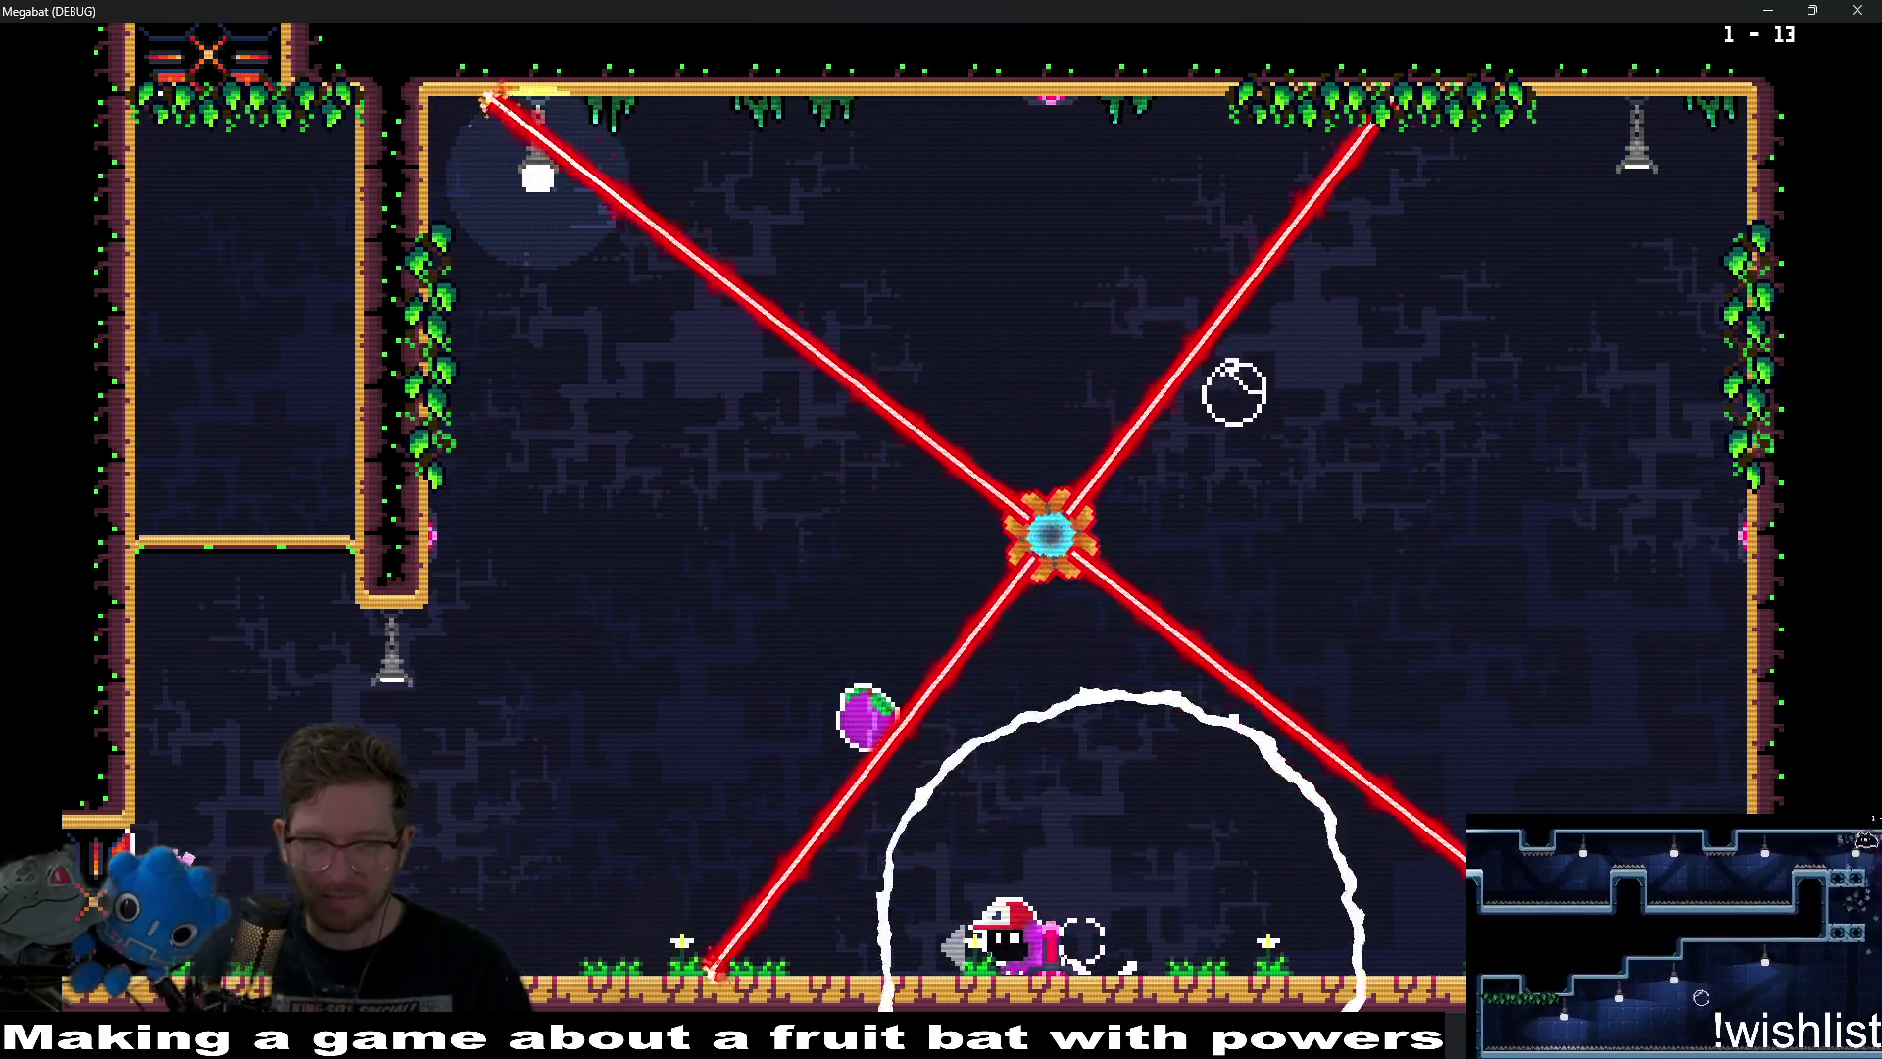
pyautogui.press('Left')
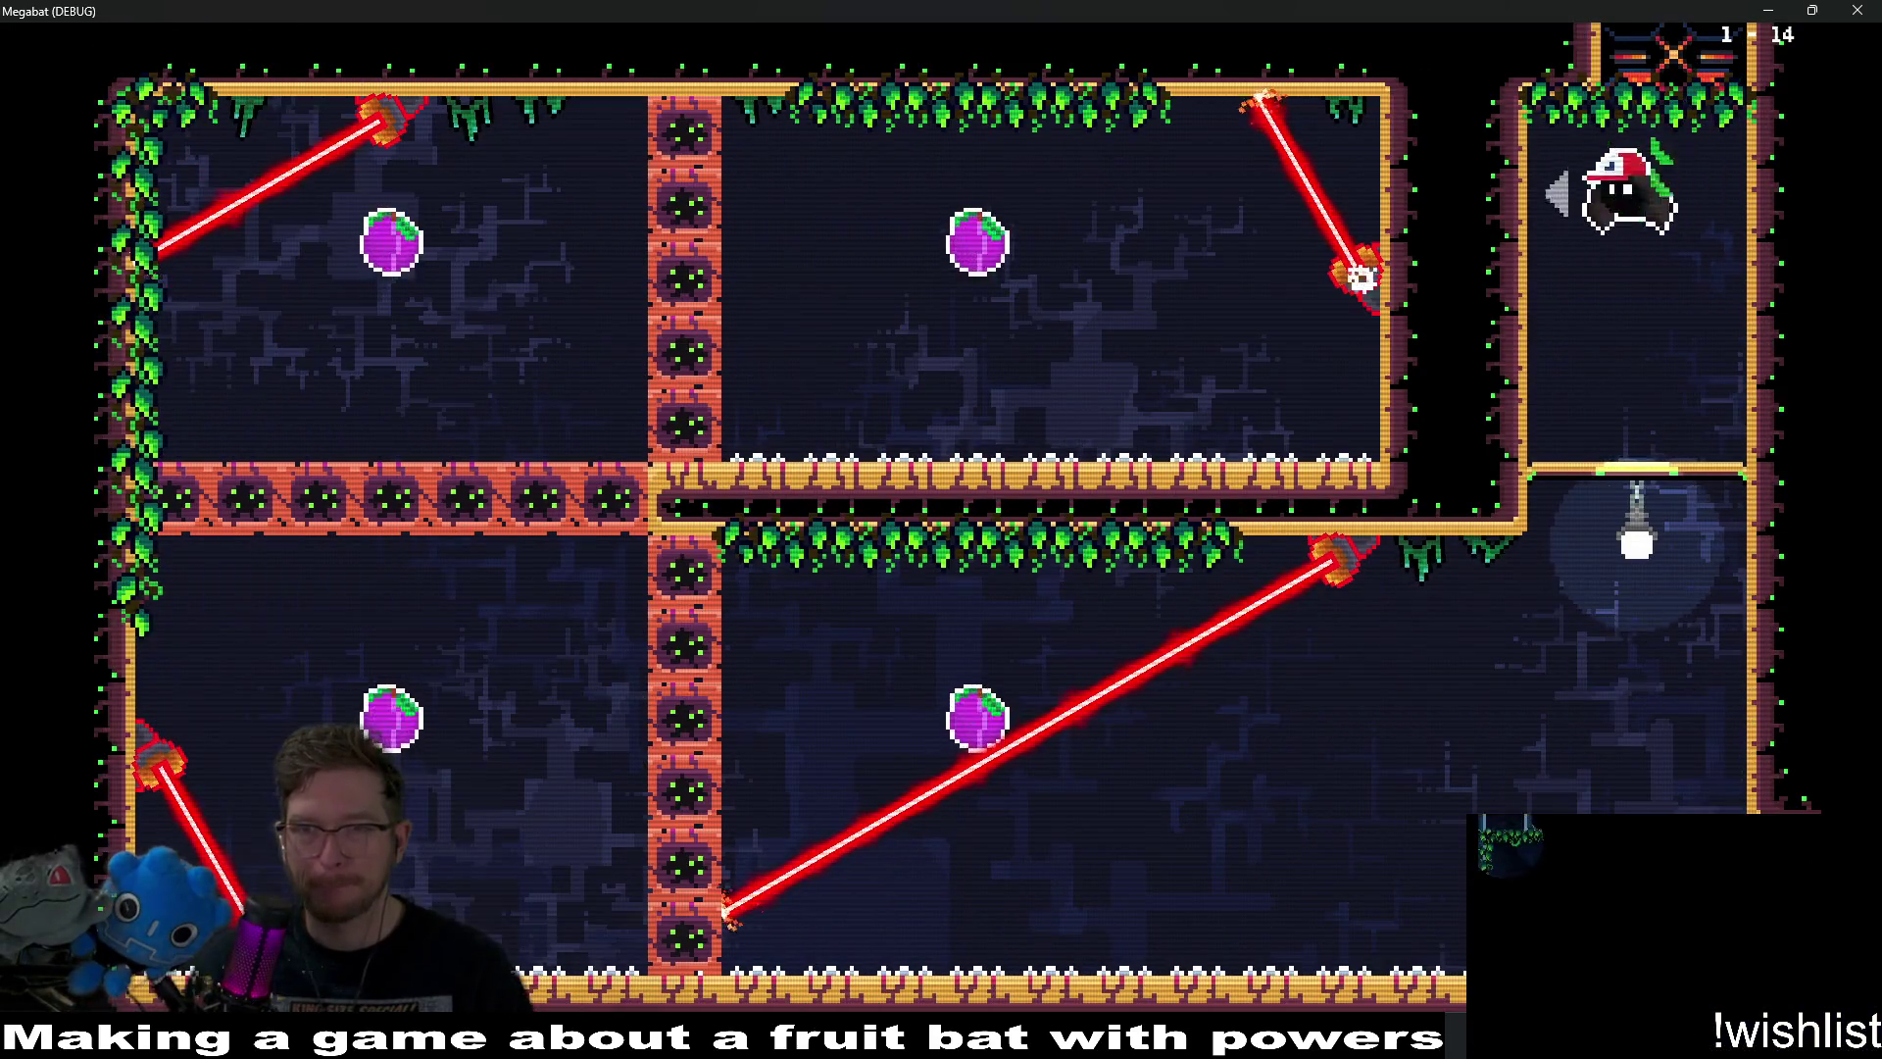
pyautogui.press('Left')
pyautogui.press('Left')
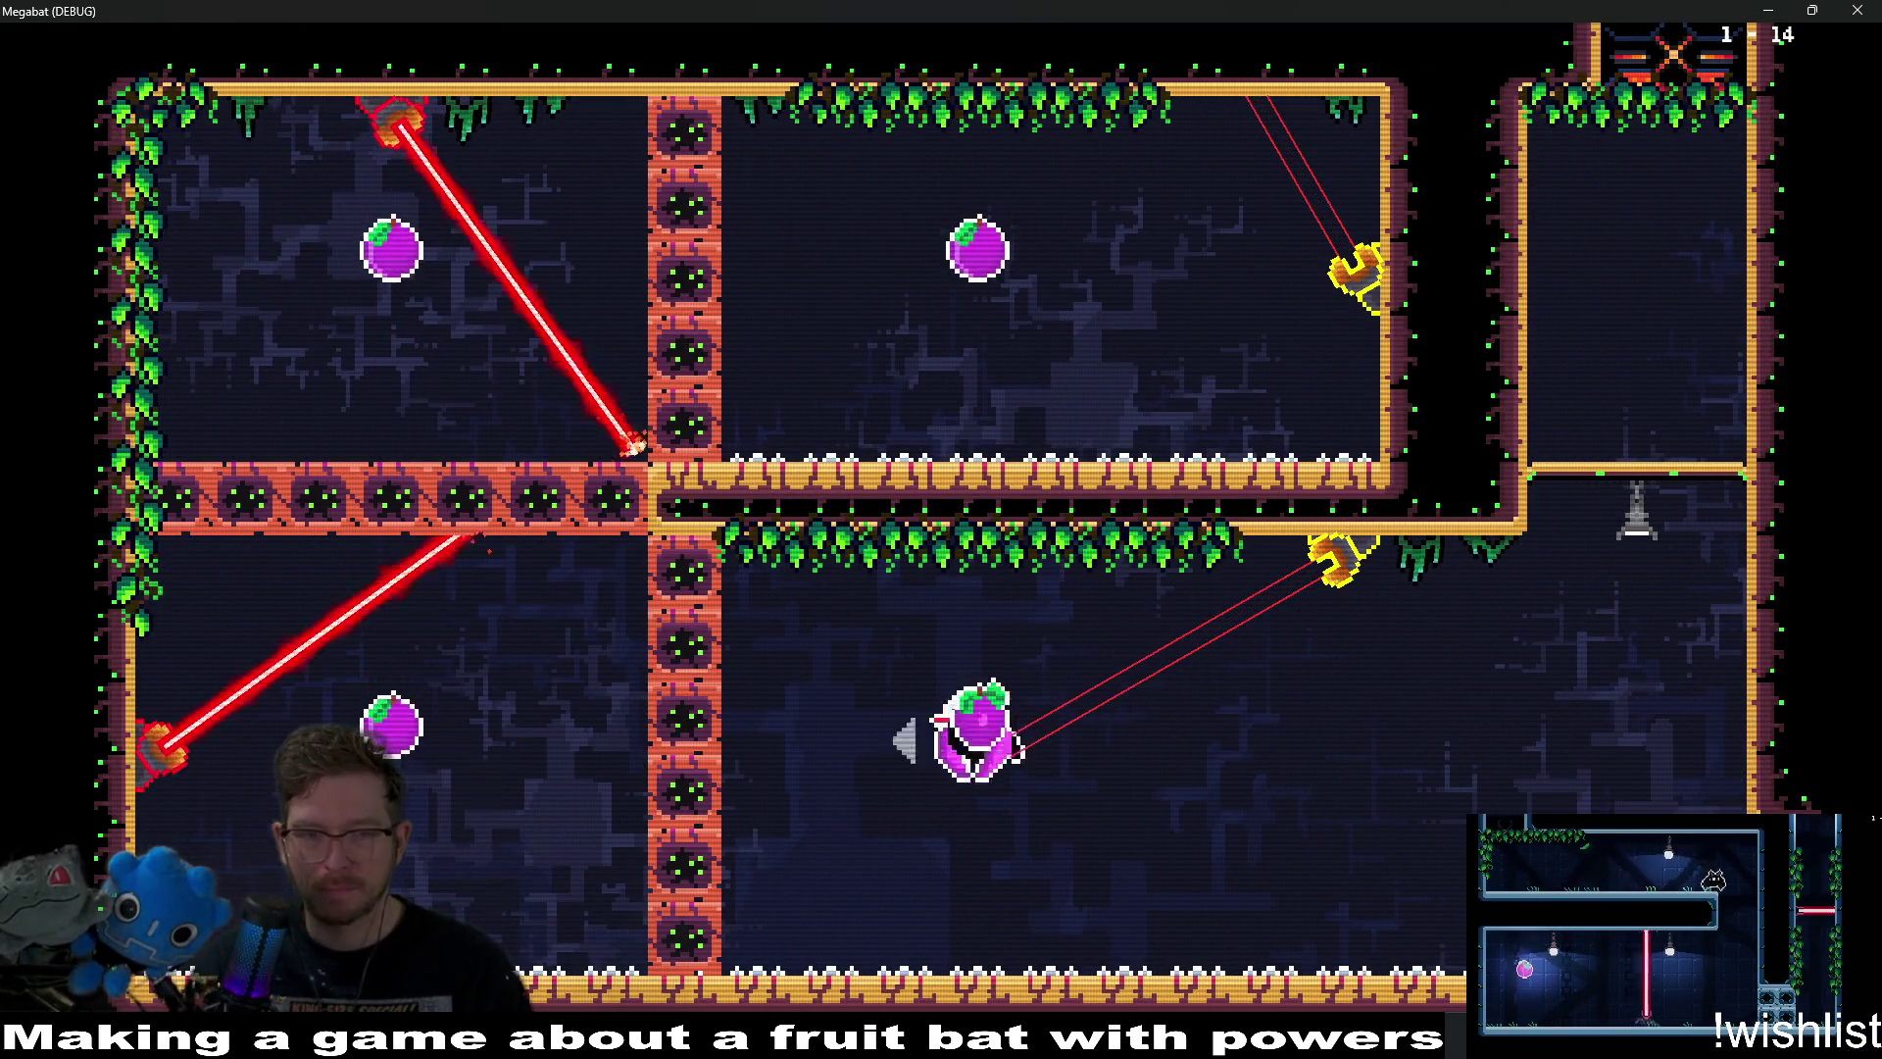
pyautogui.press('Escape')
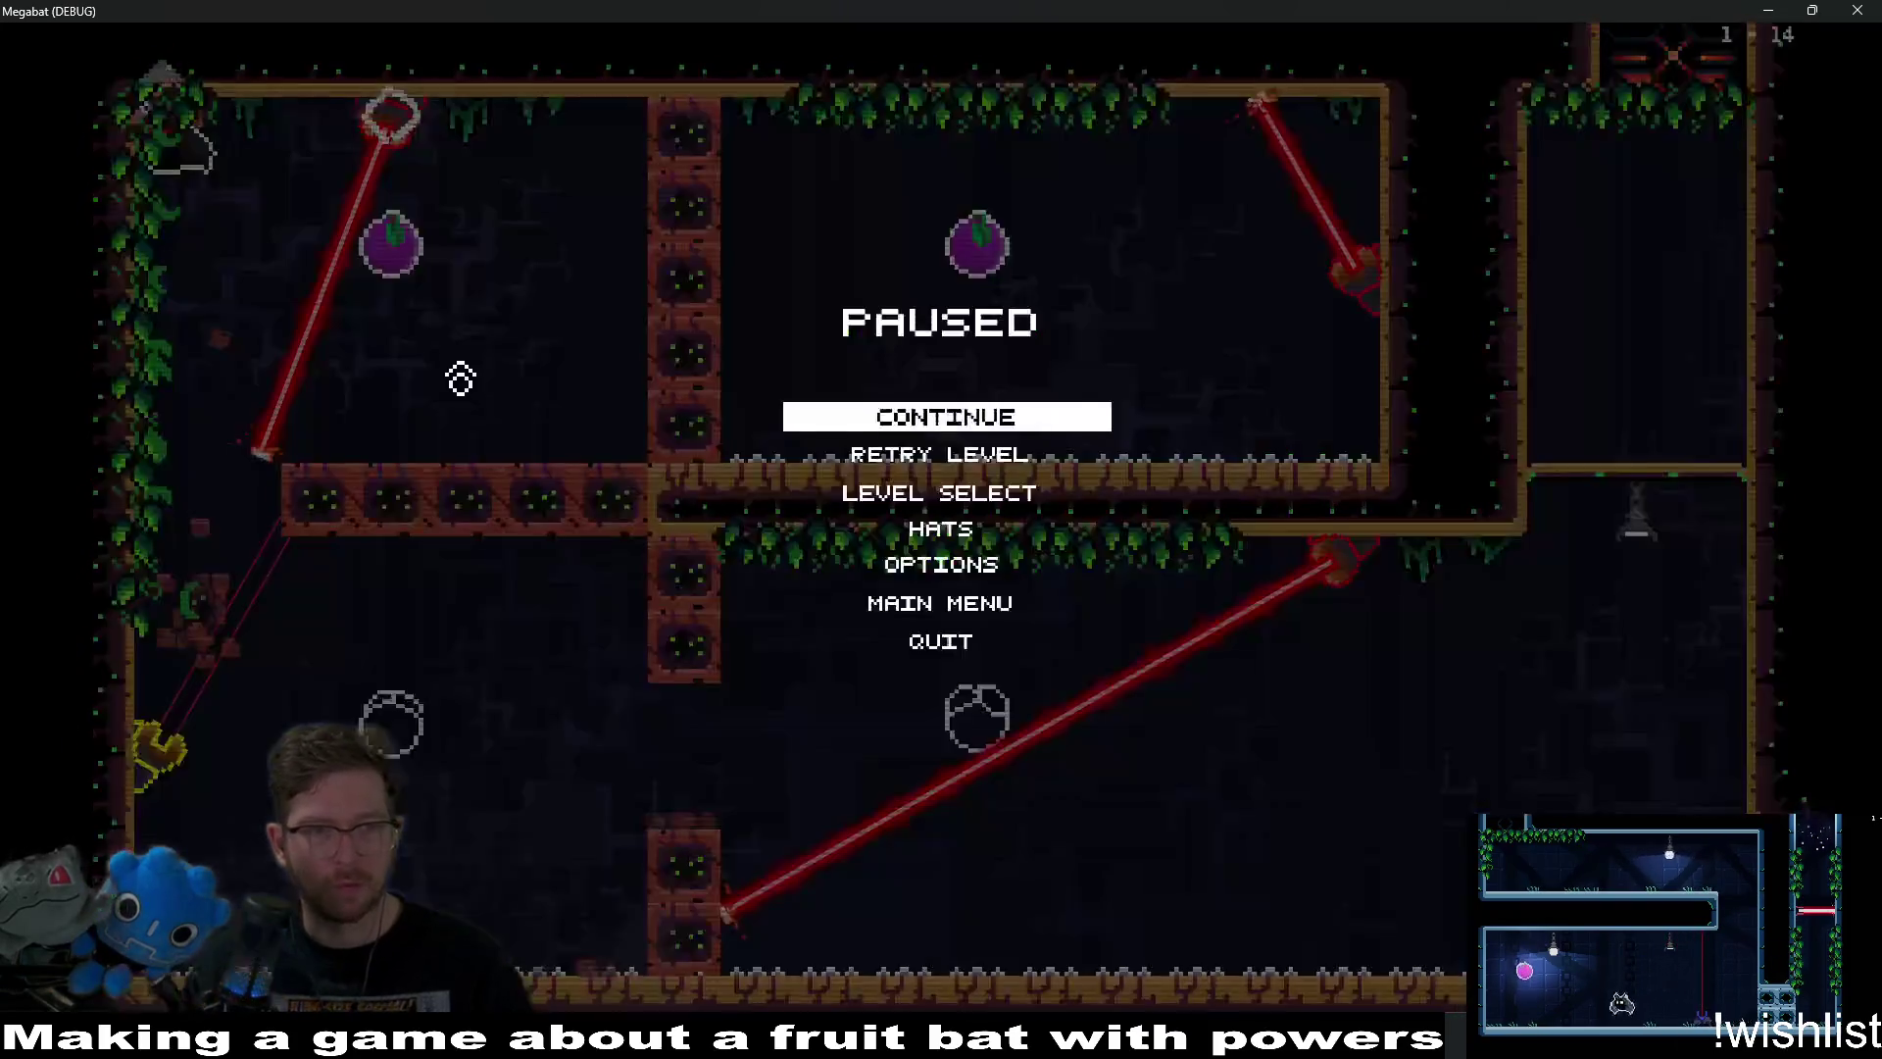
pyautogui.press('Down')
pyautogui.press('Down')
pyautogui.press('Return')
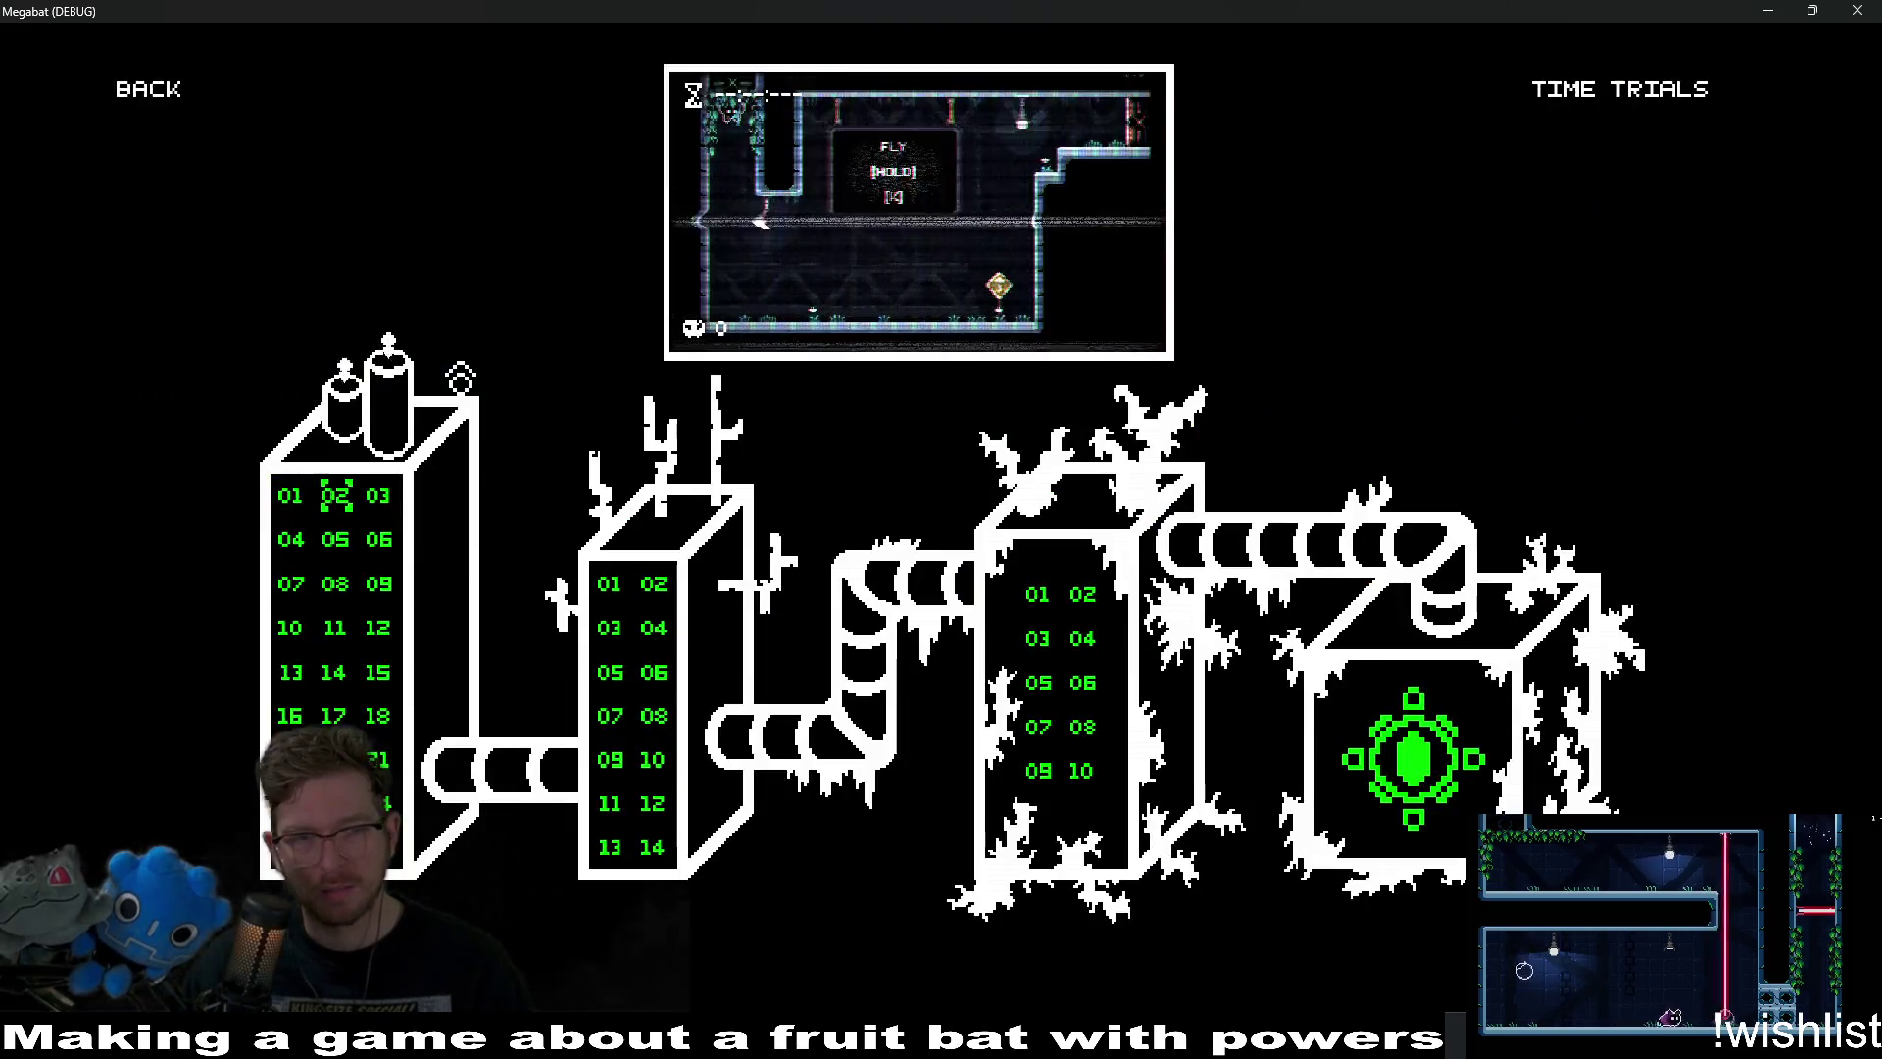
# Preview second-tower levels 02, 01, 09, 10 and 11, then start level 1-1.
pyautogui.press('Right')
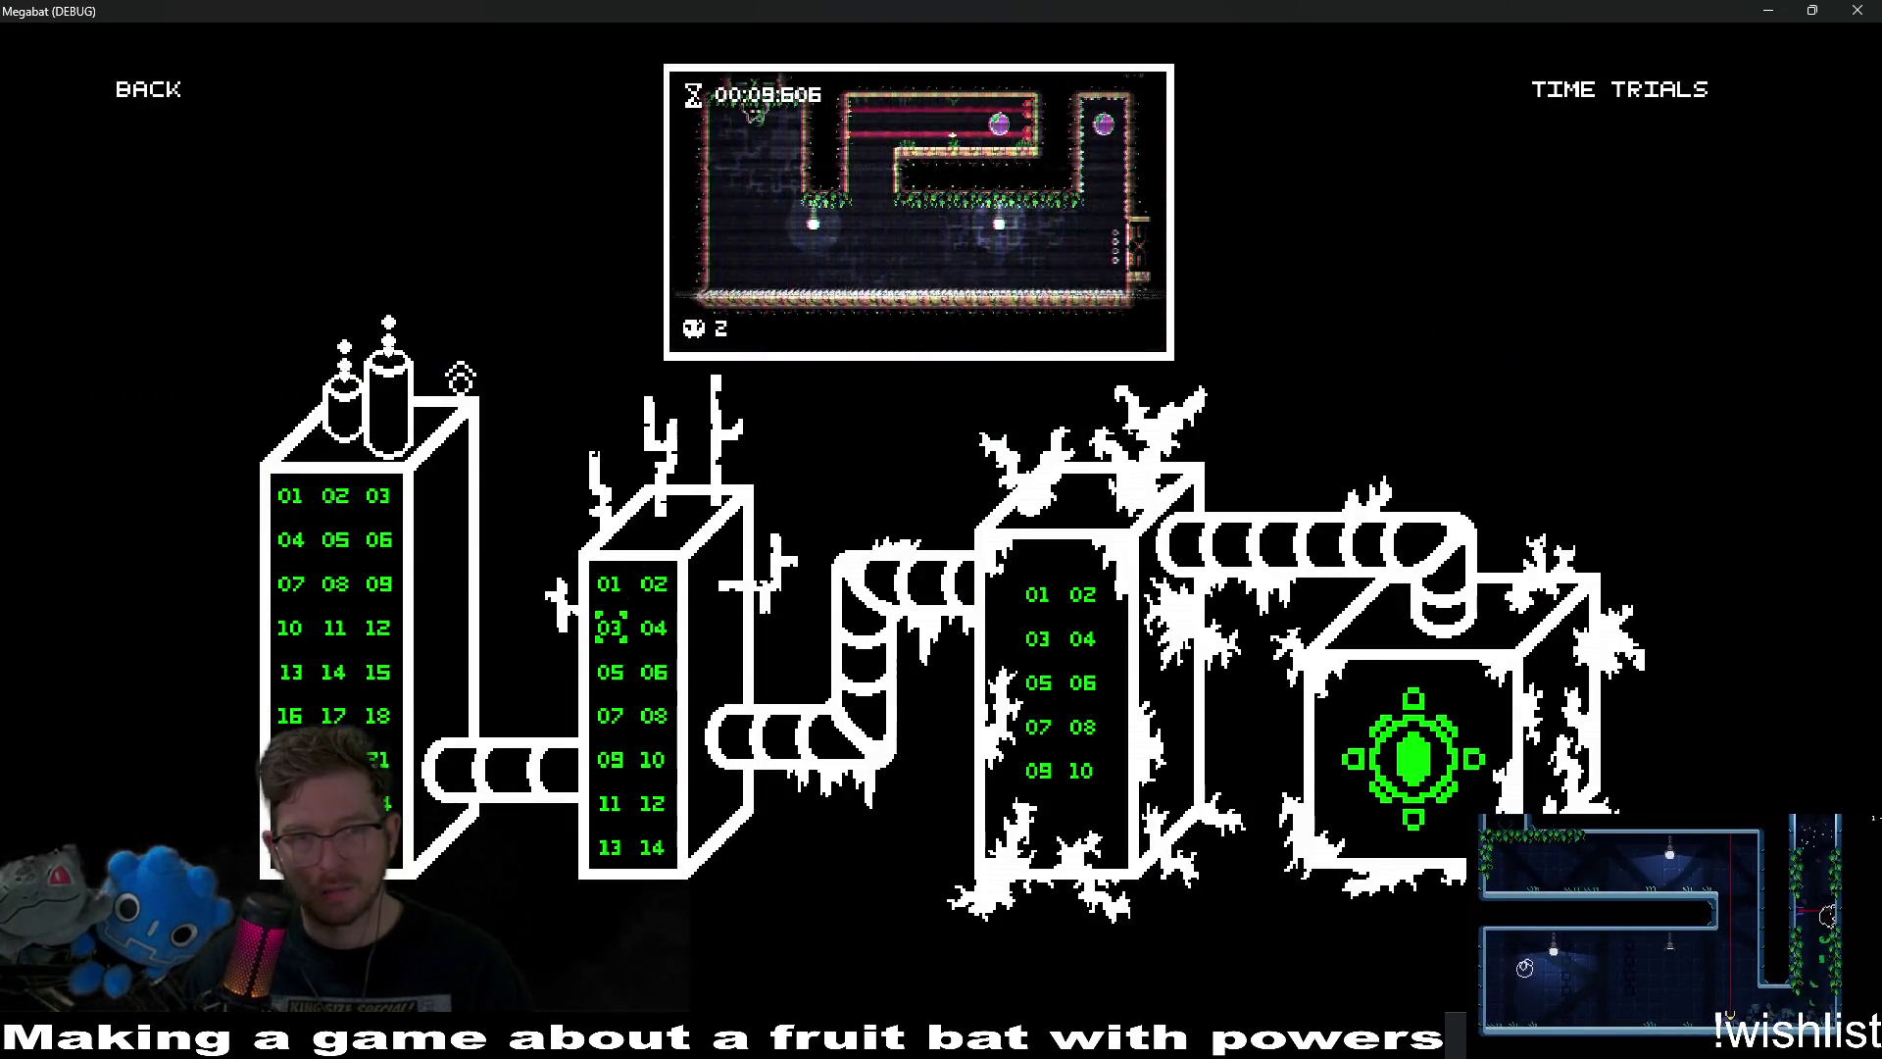
pyautogui.press('Up')
pyautogui.press('Down')
pyautogui.press('Down')
pyautogui.press('Down')
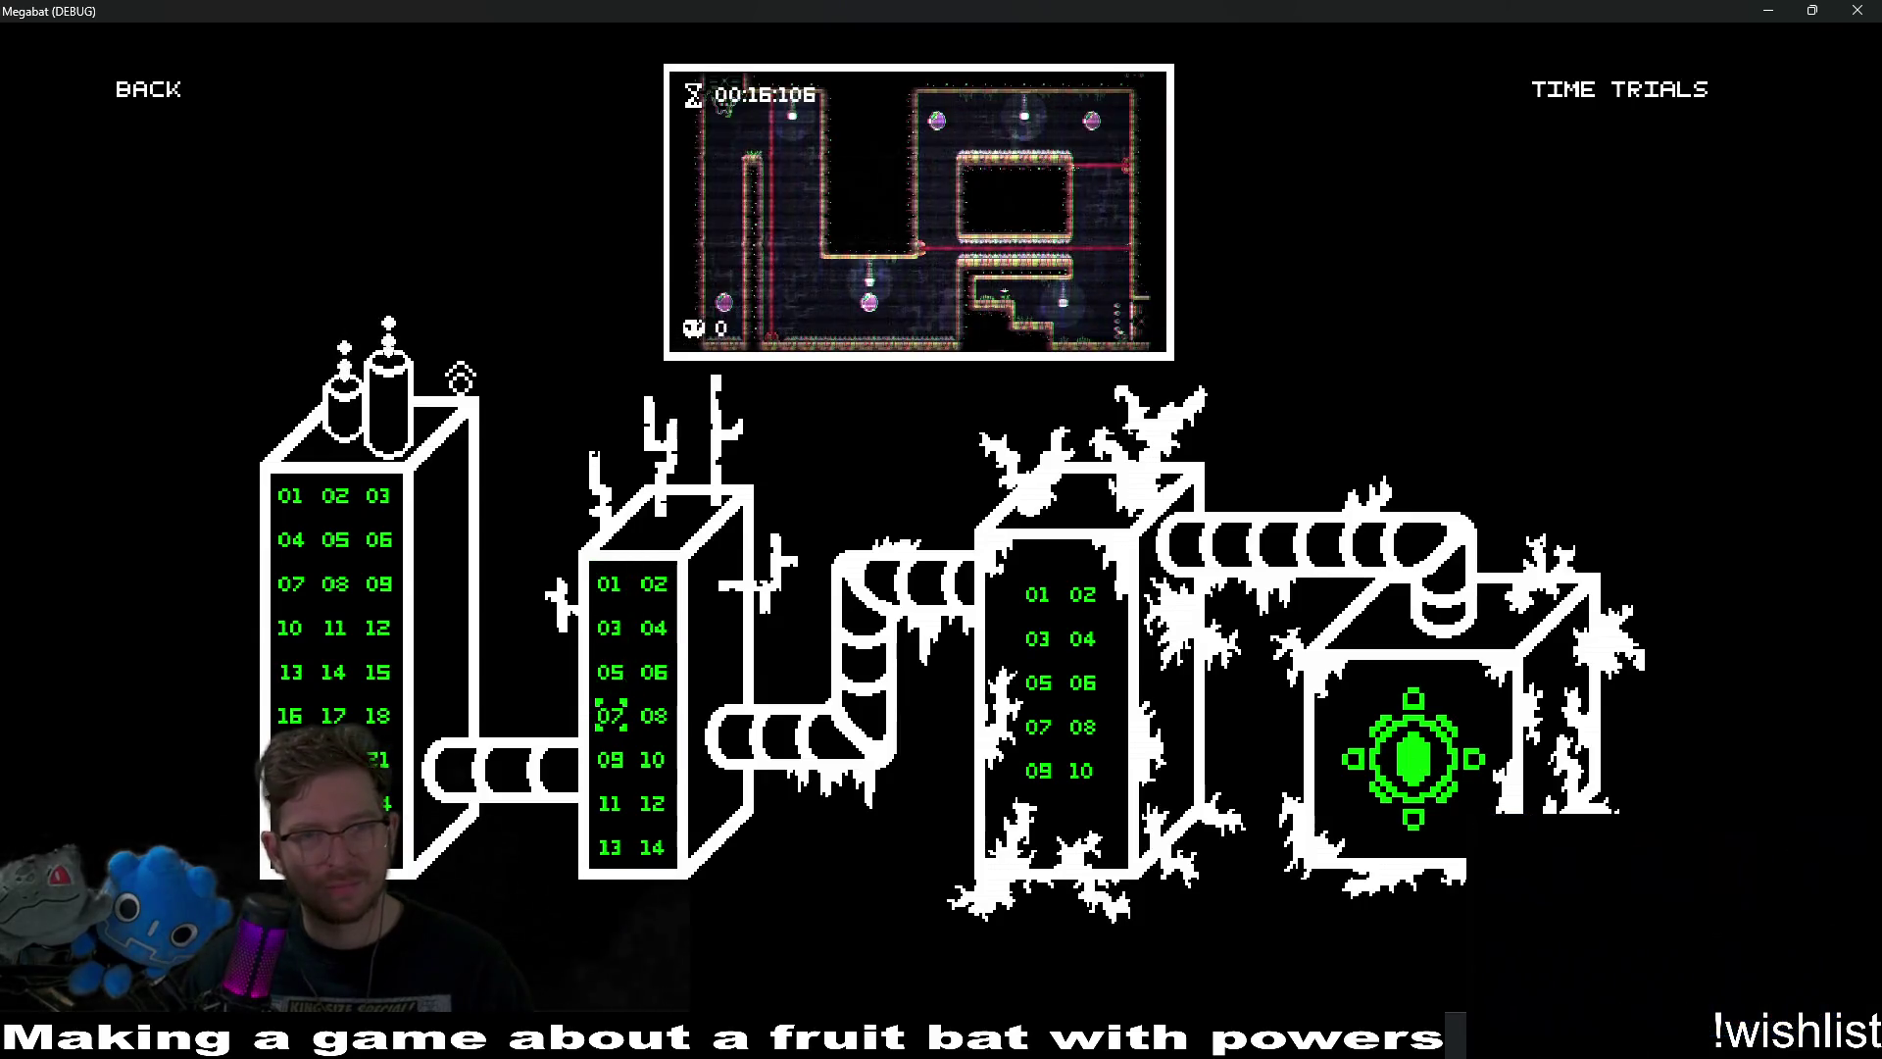
pyautogui.press('Right')
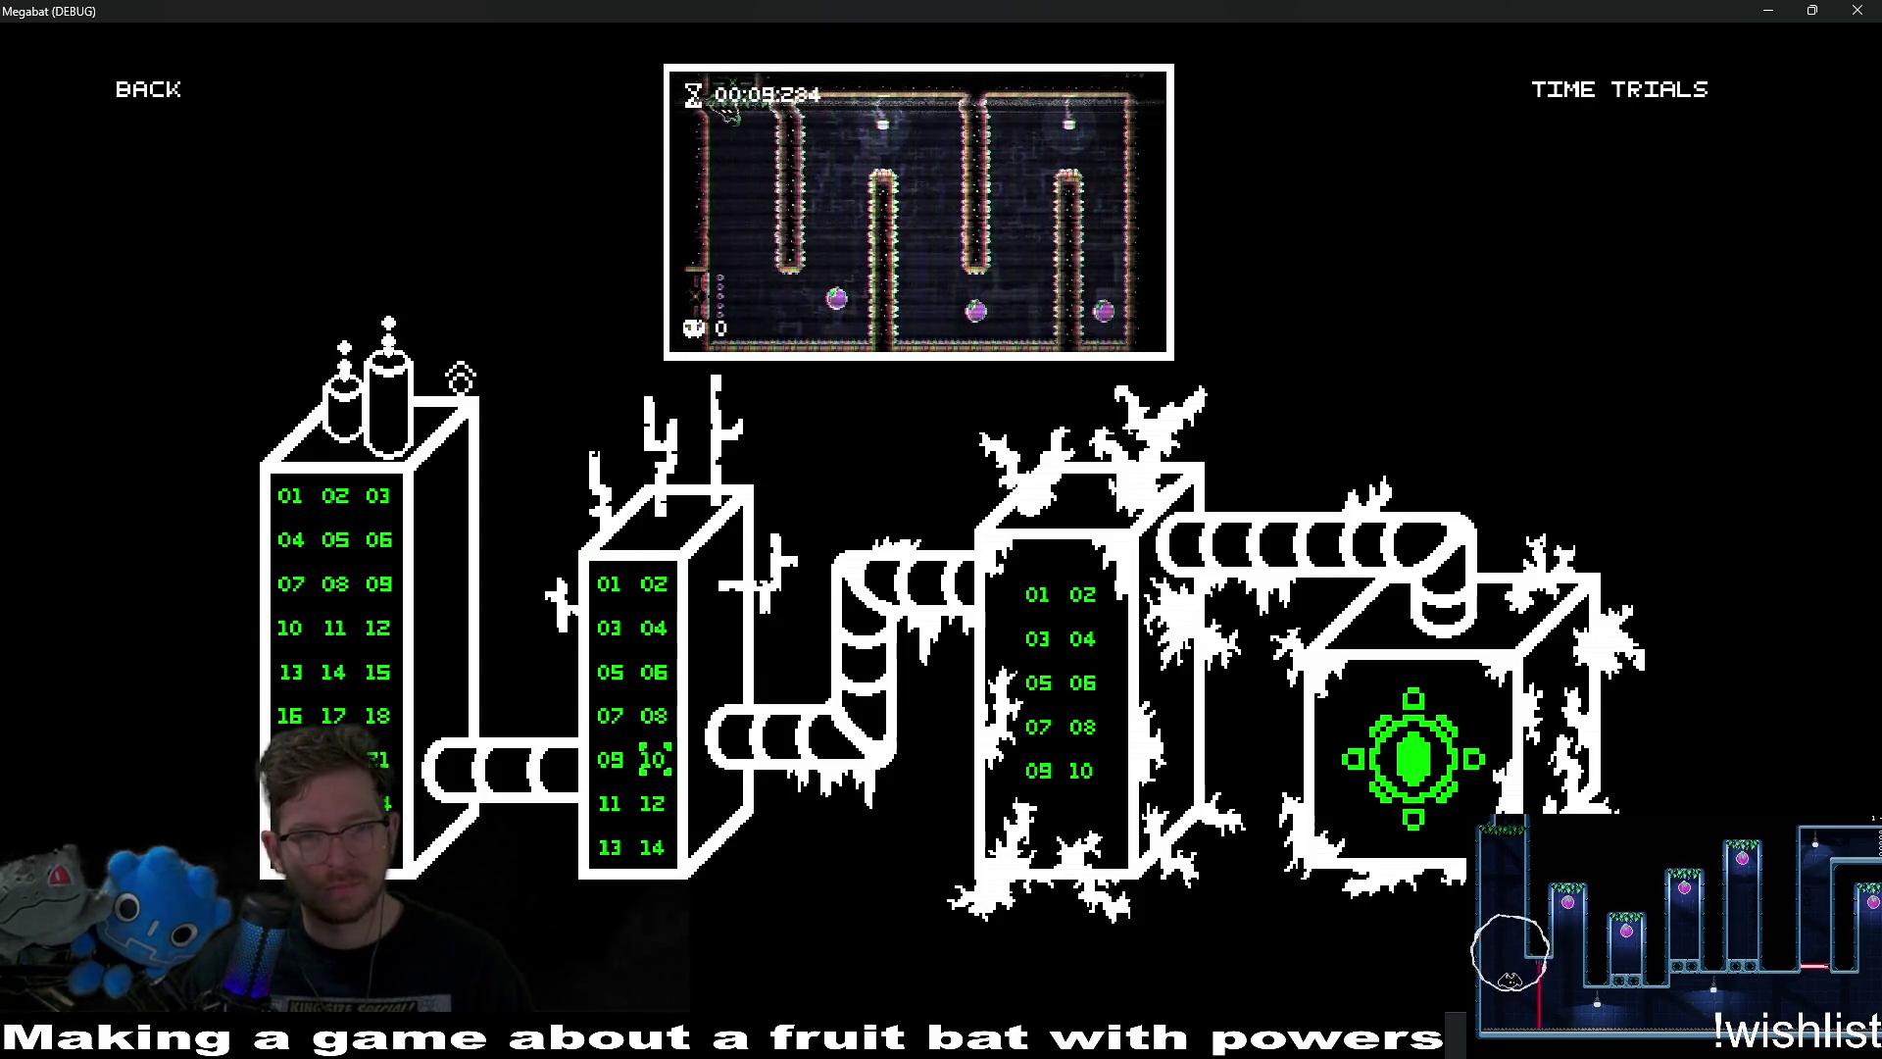
pyautogui.press('Right')
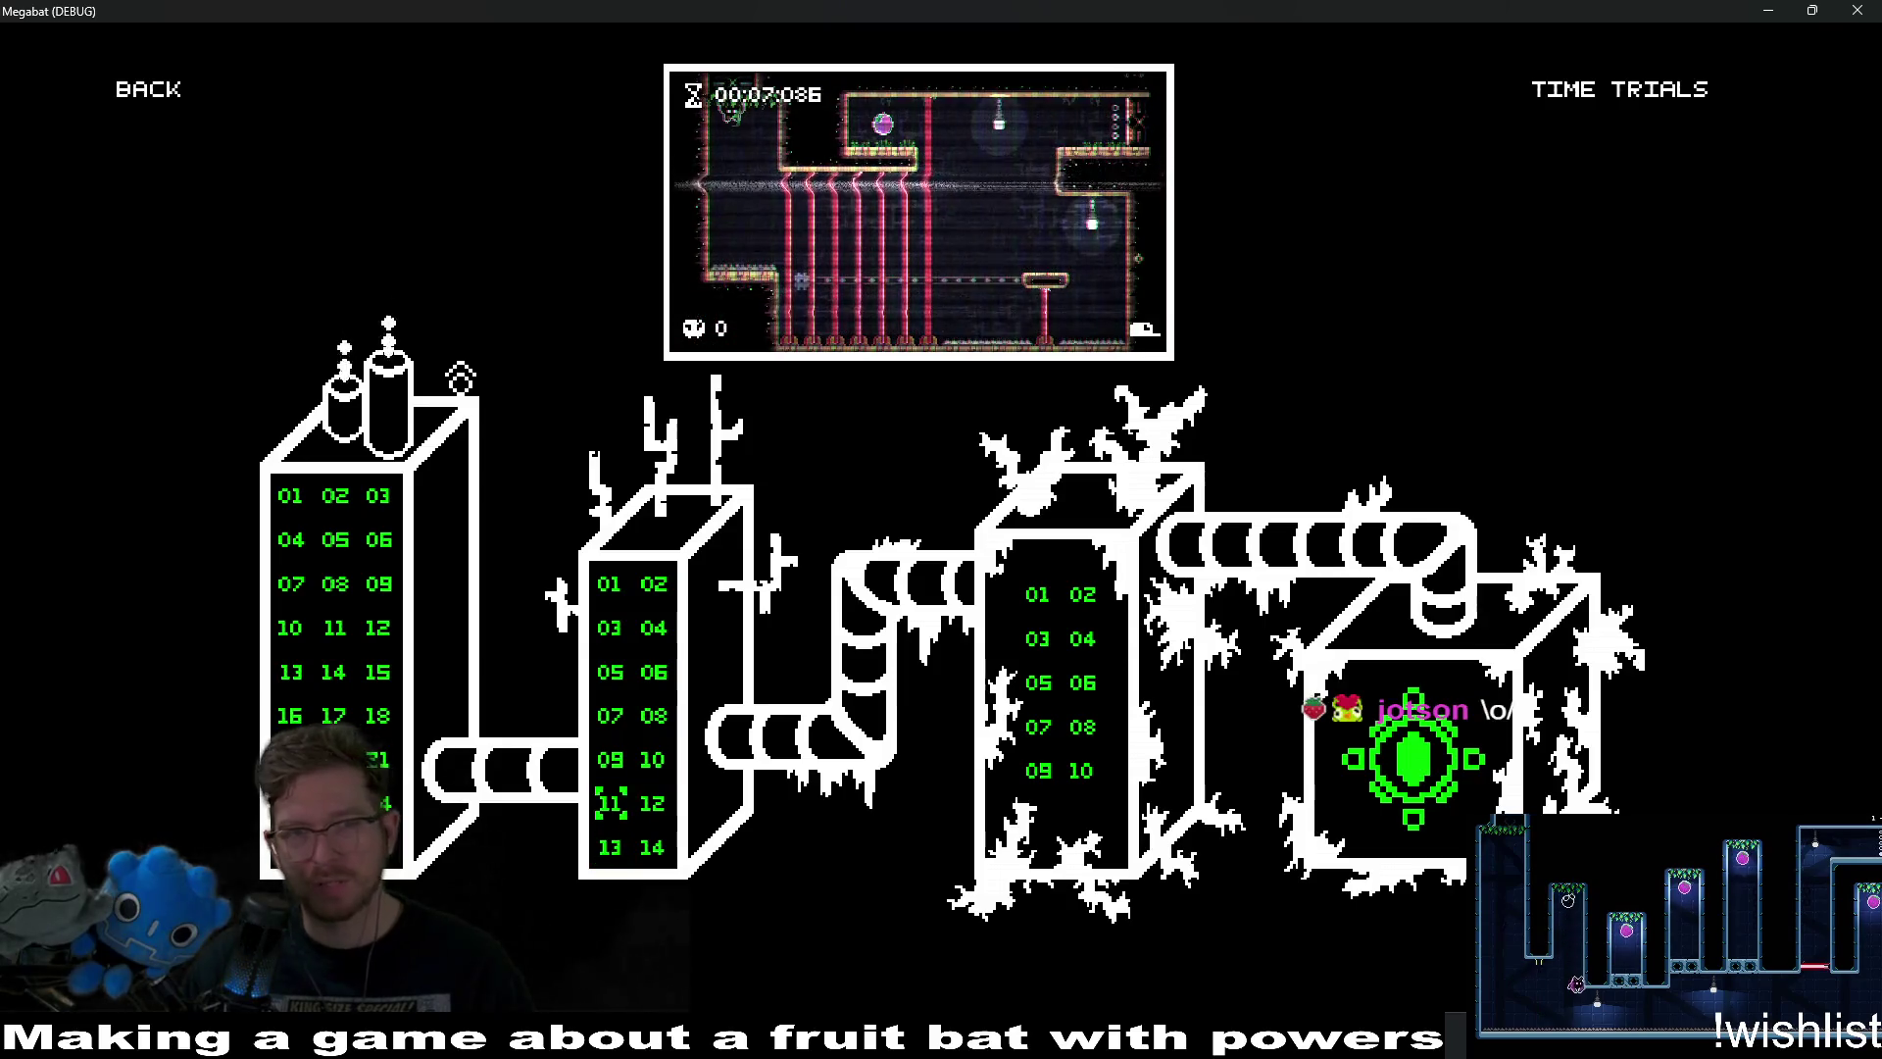
pyautogui.press('Up')
pyautogui.press('Up')
pyautogui.press('Up')
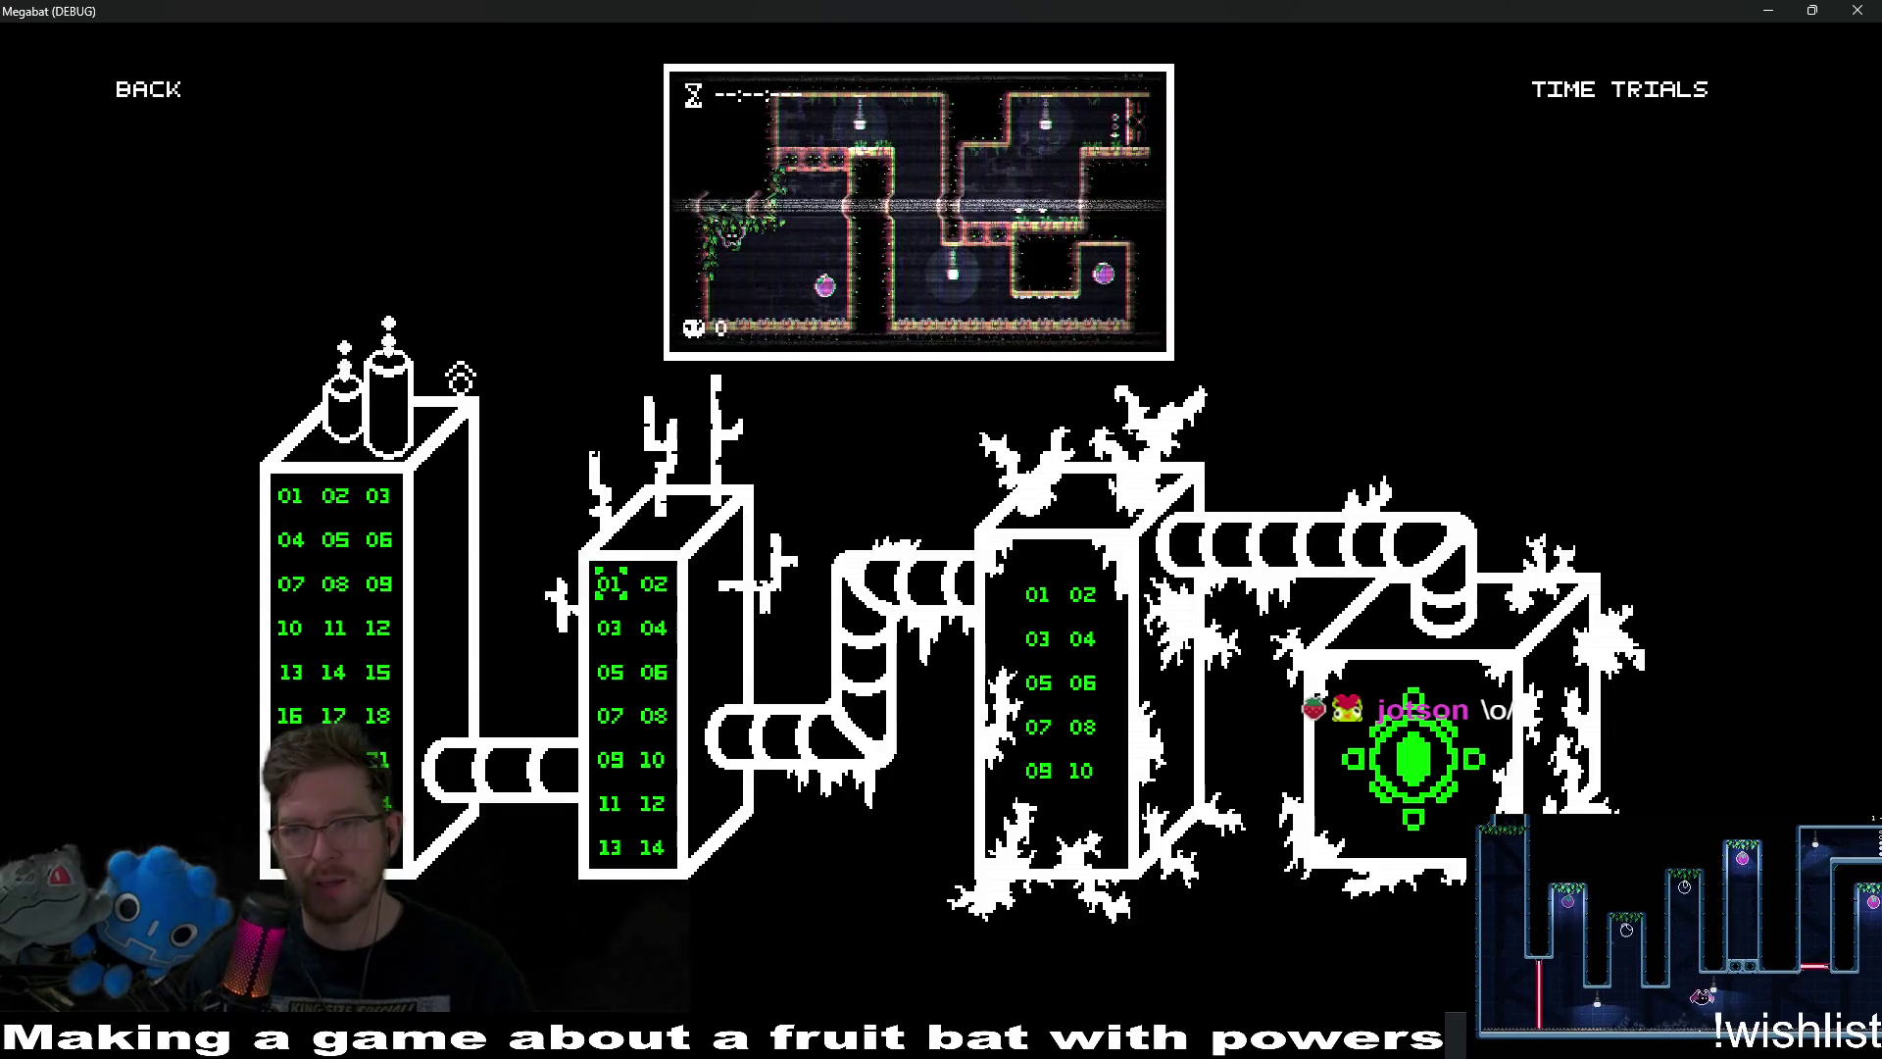
pyautogui.press('Return')
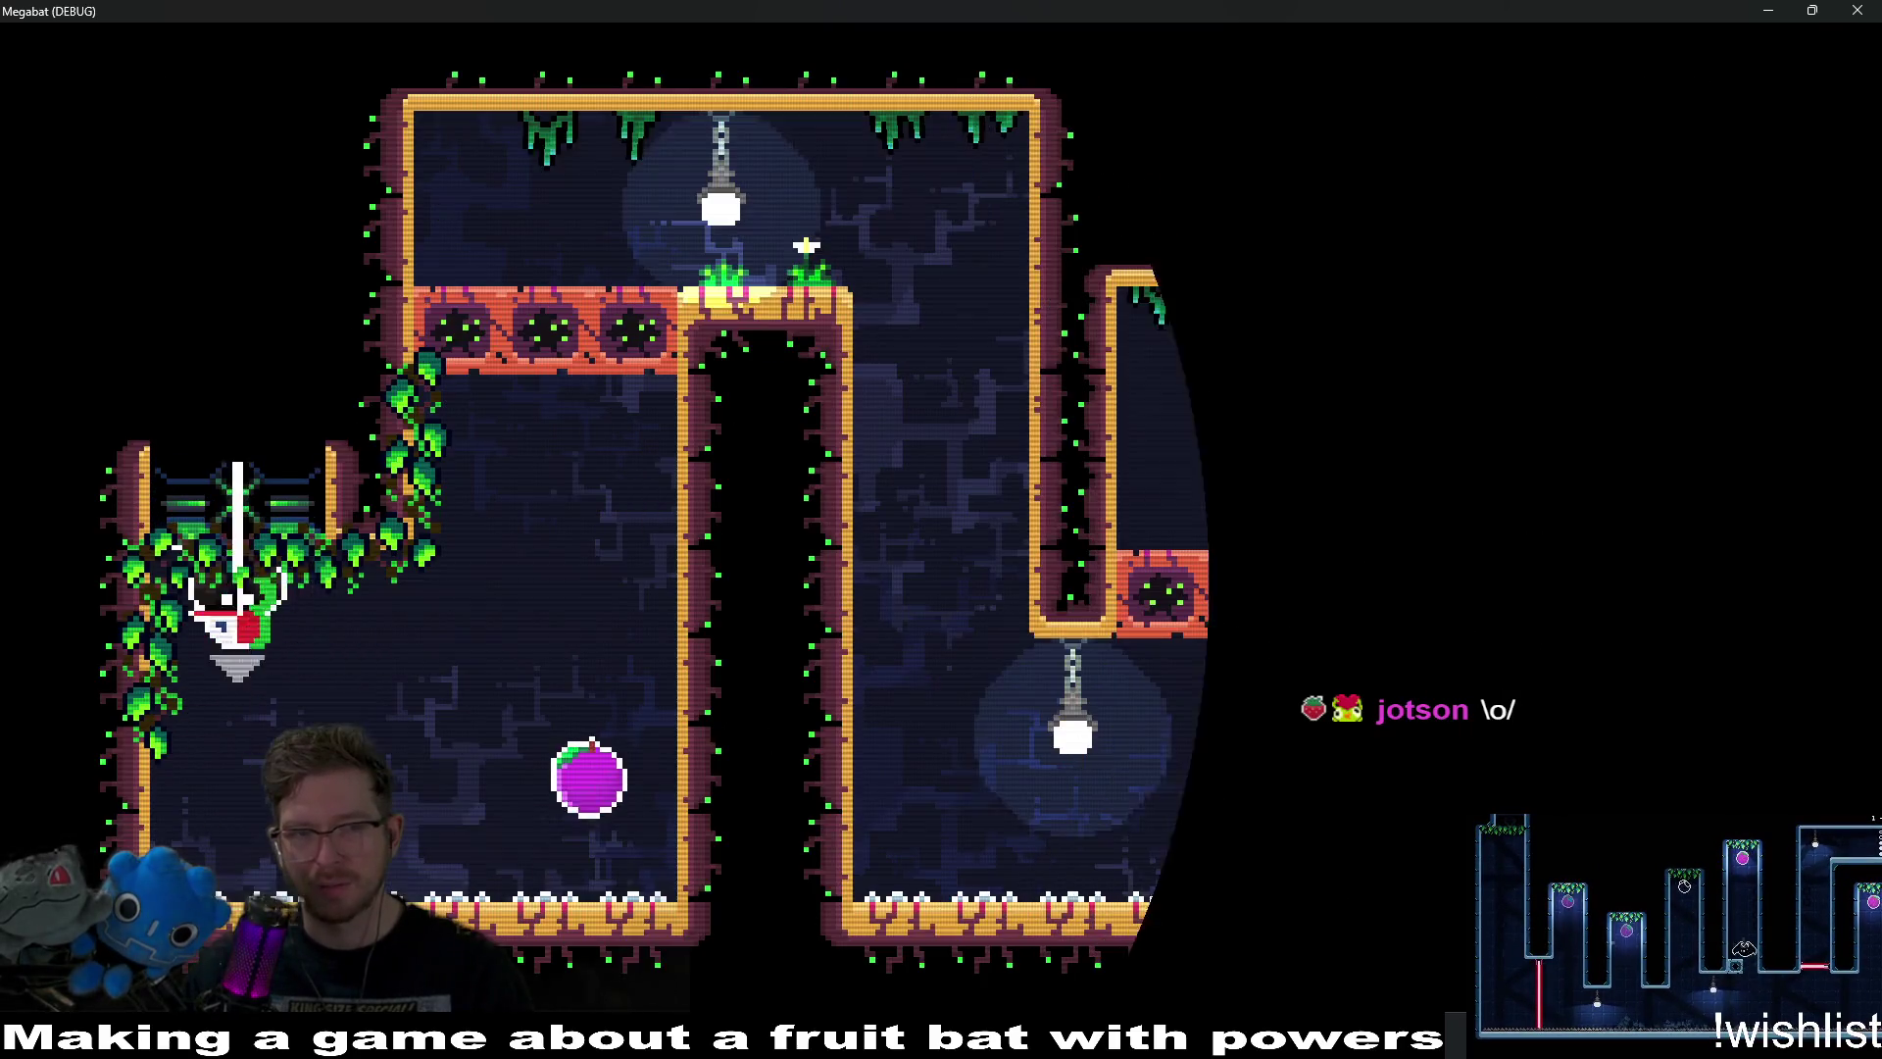
# Finish level 1-1 by tethering to the fruit, then pause and return to Level Select.
pyautogui.press('Right')
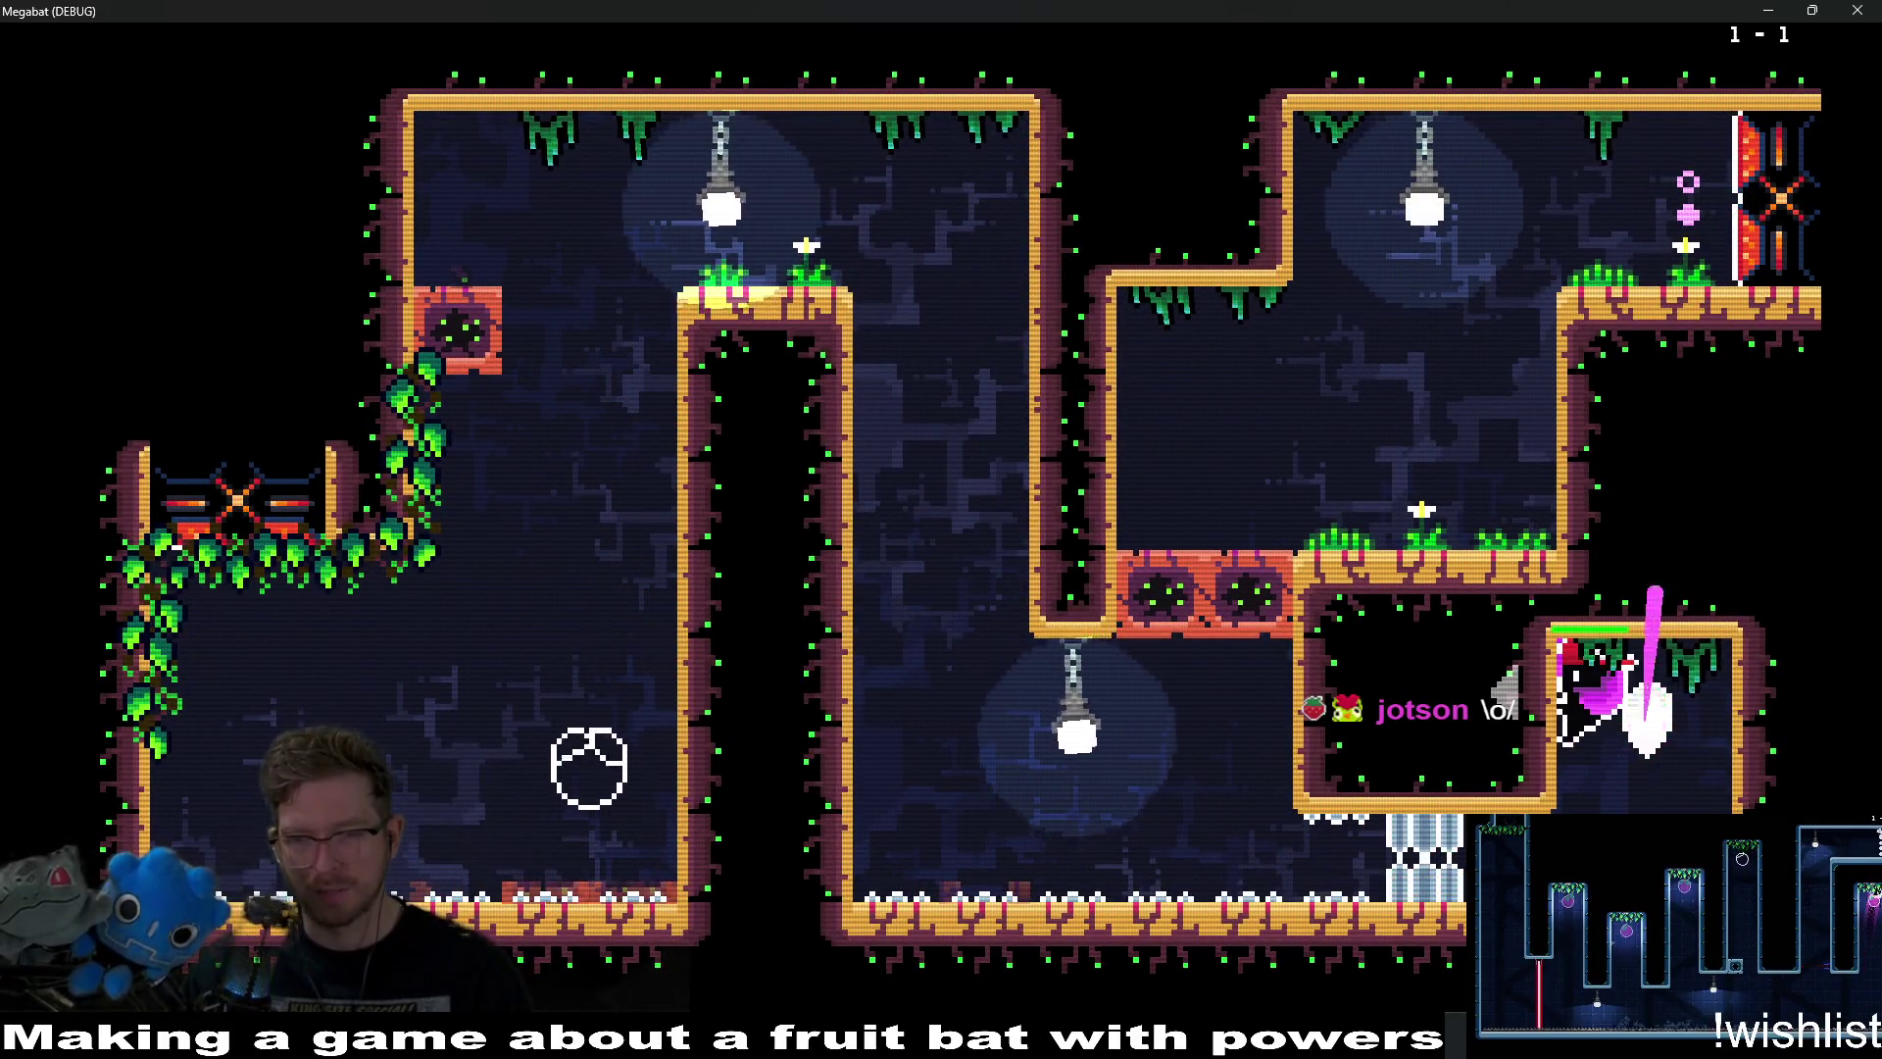
pyautogui.press('Left')
pyautogui.press('Up')
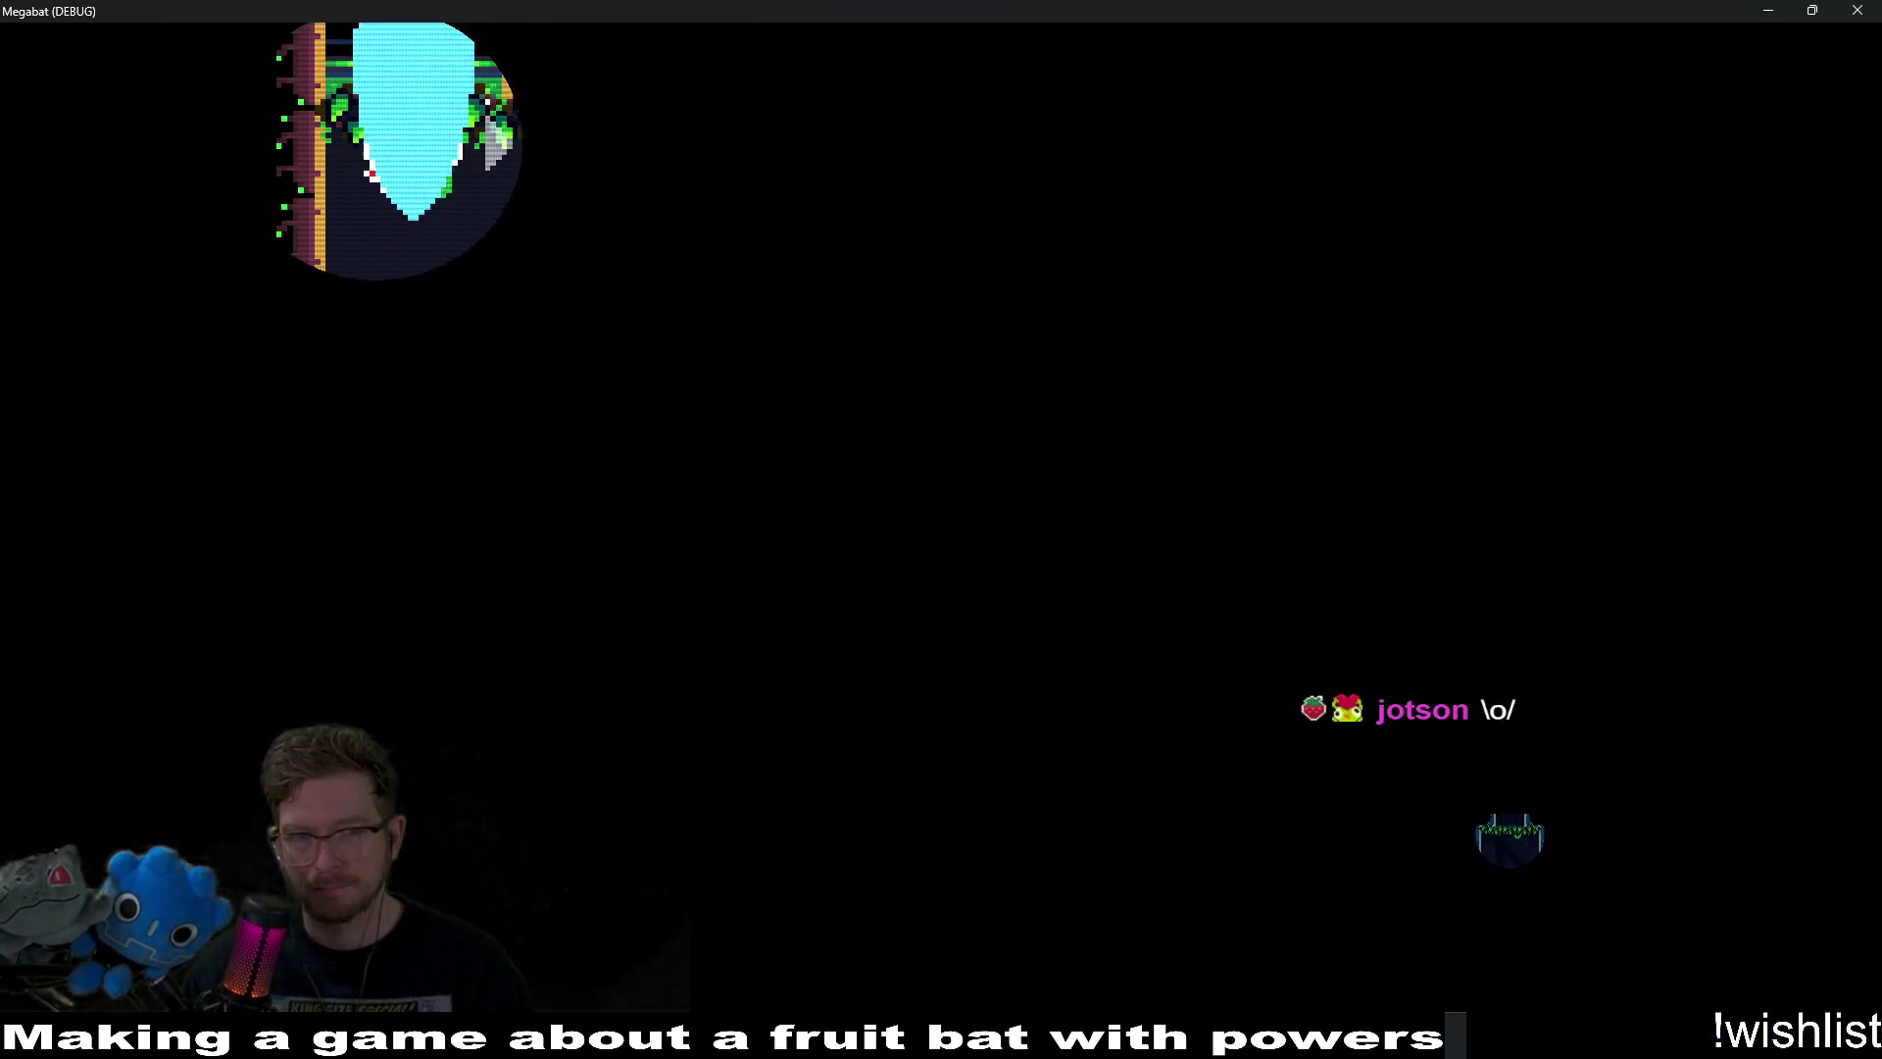
pyautogui.press('Escape')
pyautogui.press('Down')
pyautogui.press('Down')
pyautogui.press('Return')
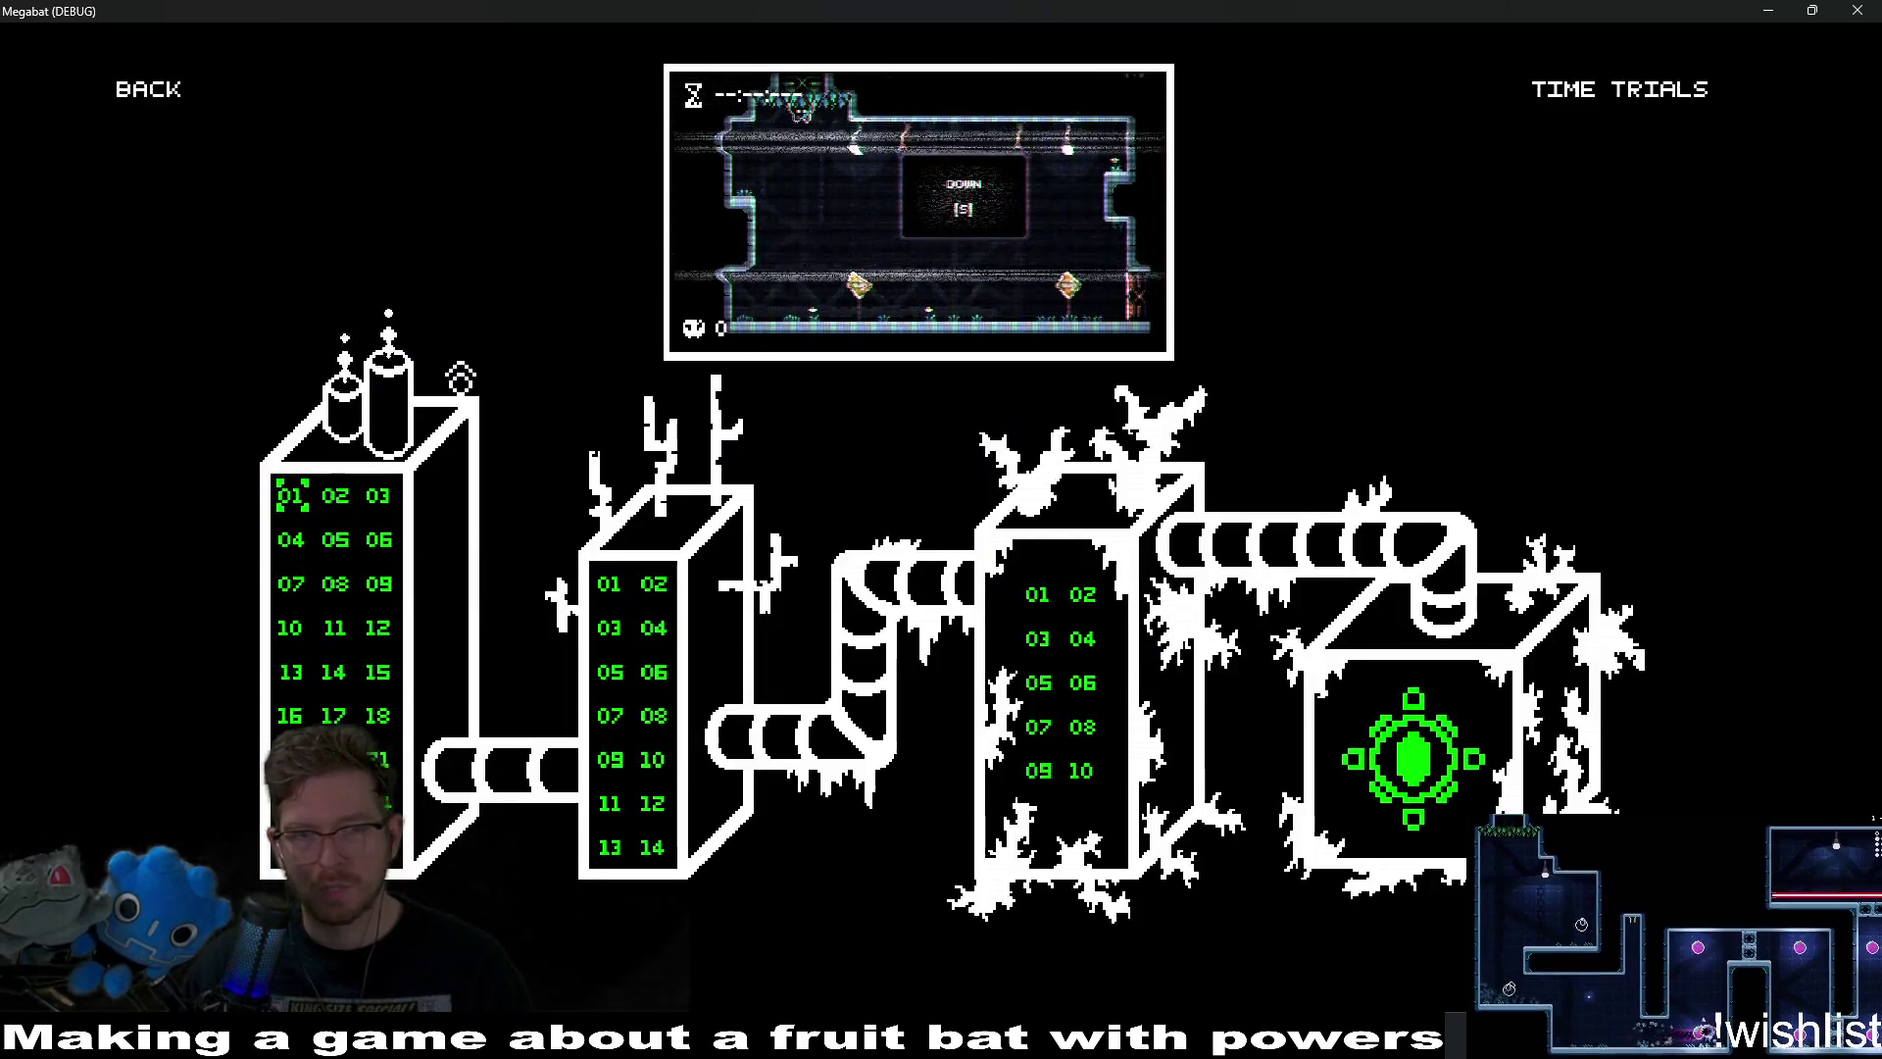
# Cycle through first- and third-tower level previews, then stop the game with F8.
pyautogui.press('Right')
pyautogui.press('Right')
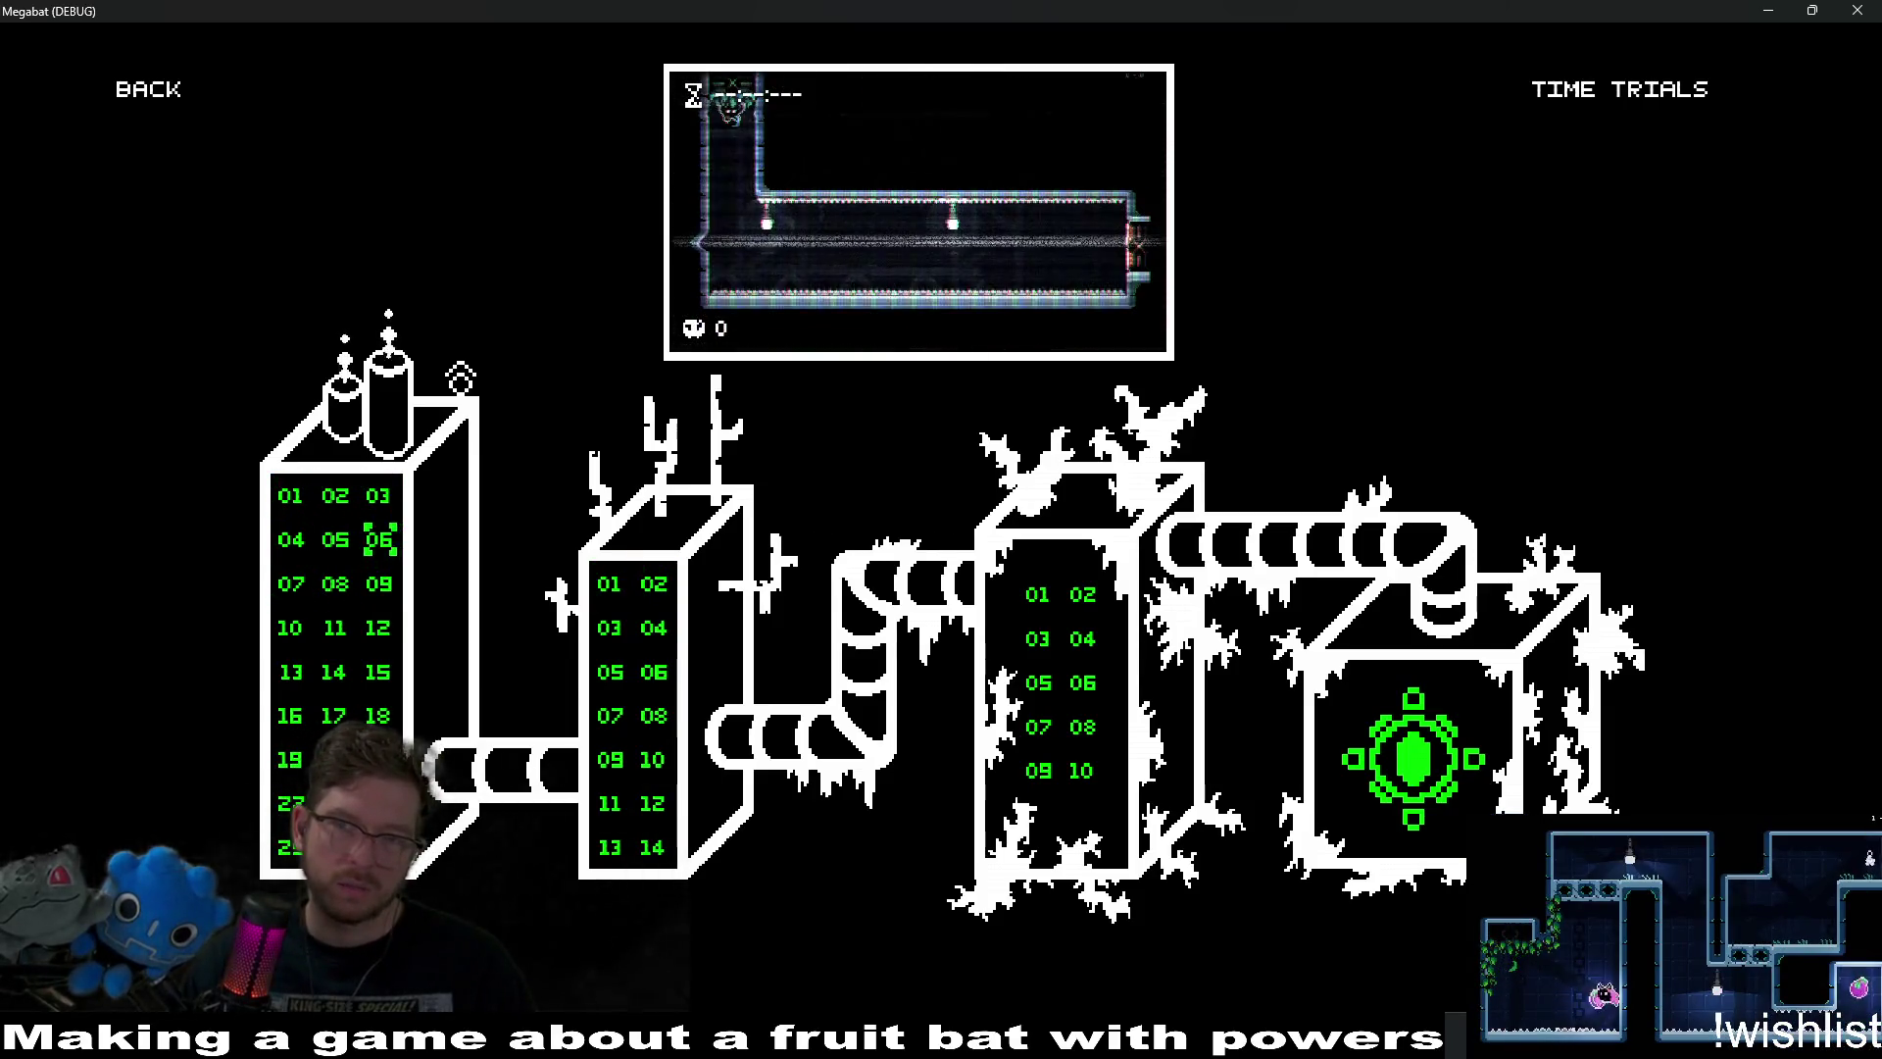
pyautogui.press('Down')
pyautogui.press('Down')
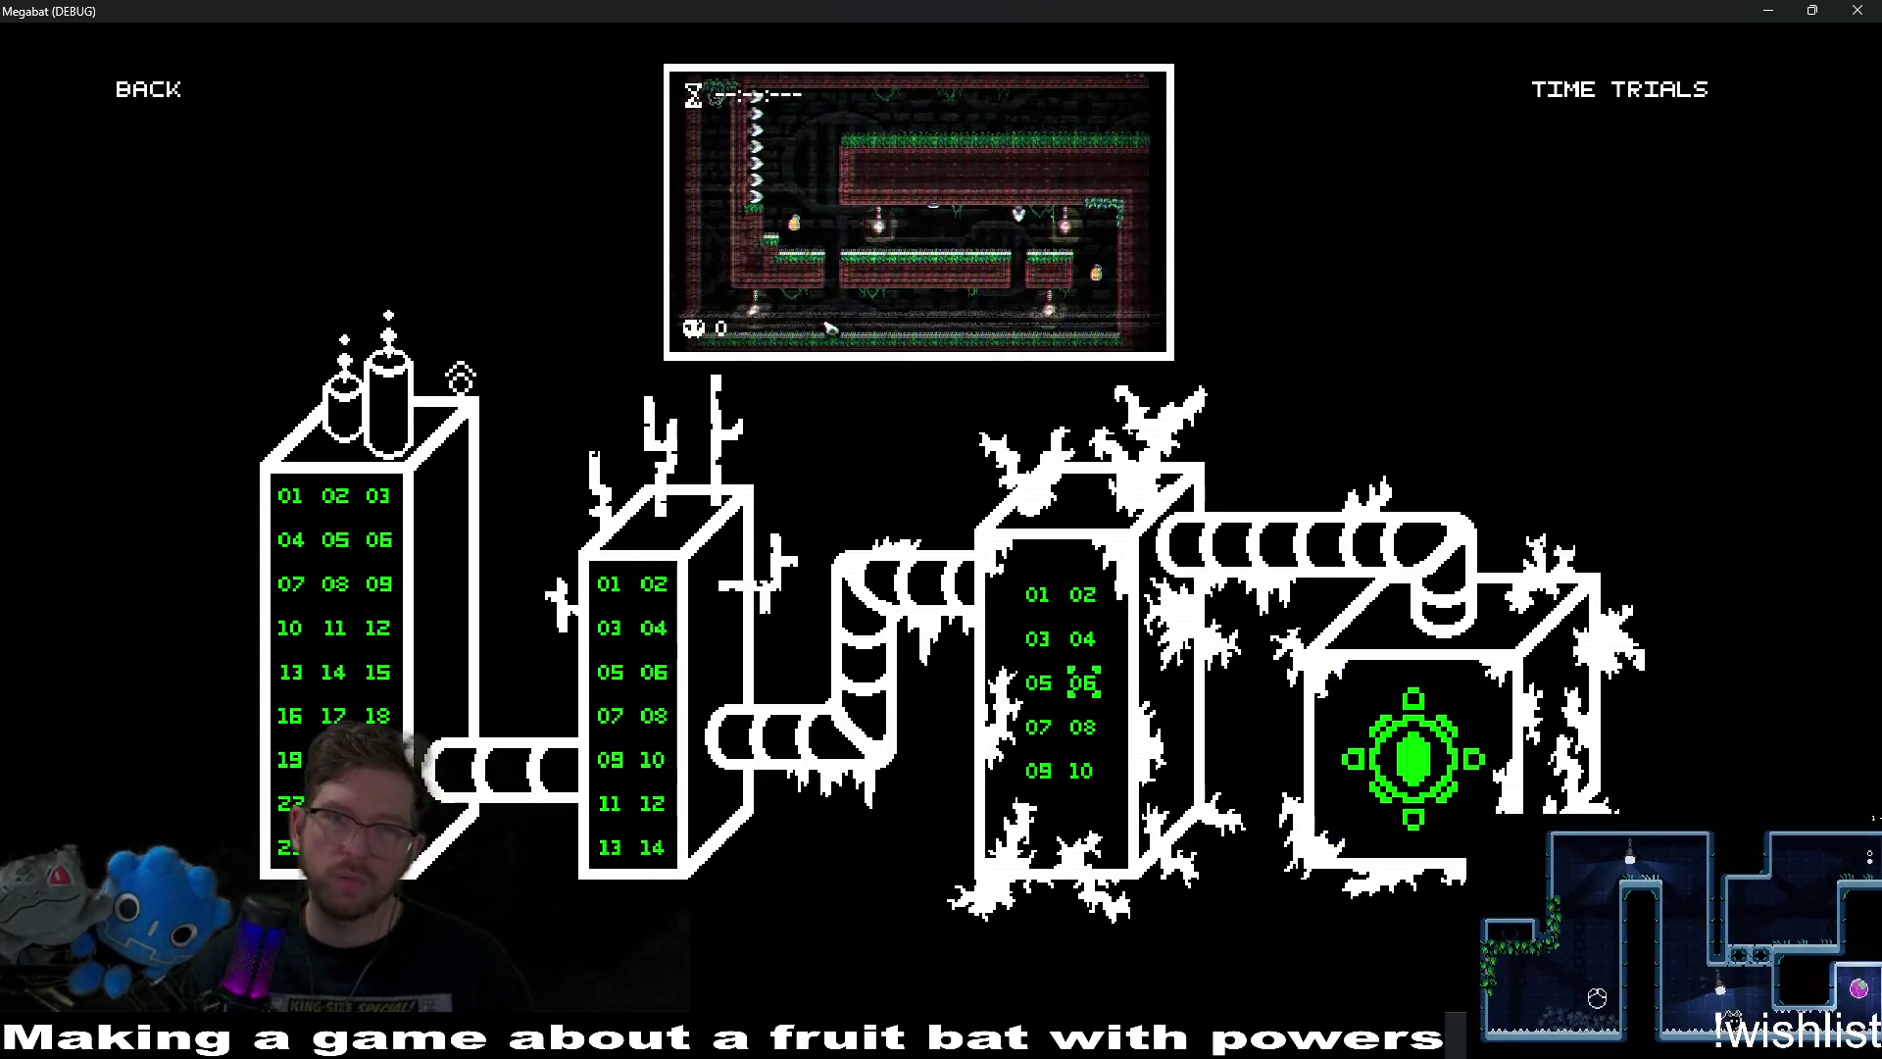
pyautogui.press('Up')
pyautogui.press('Up')
pyautogui.press('Left')
pyautogui.press('Left')
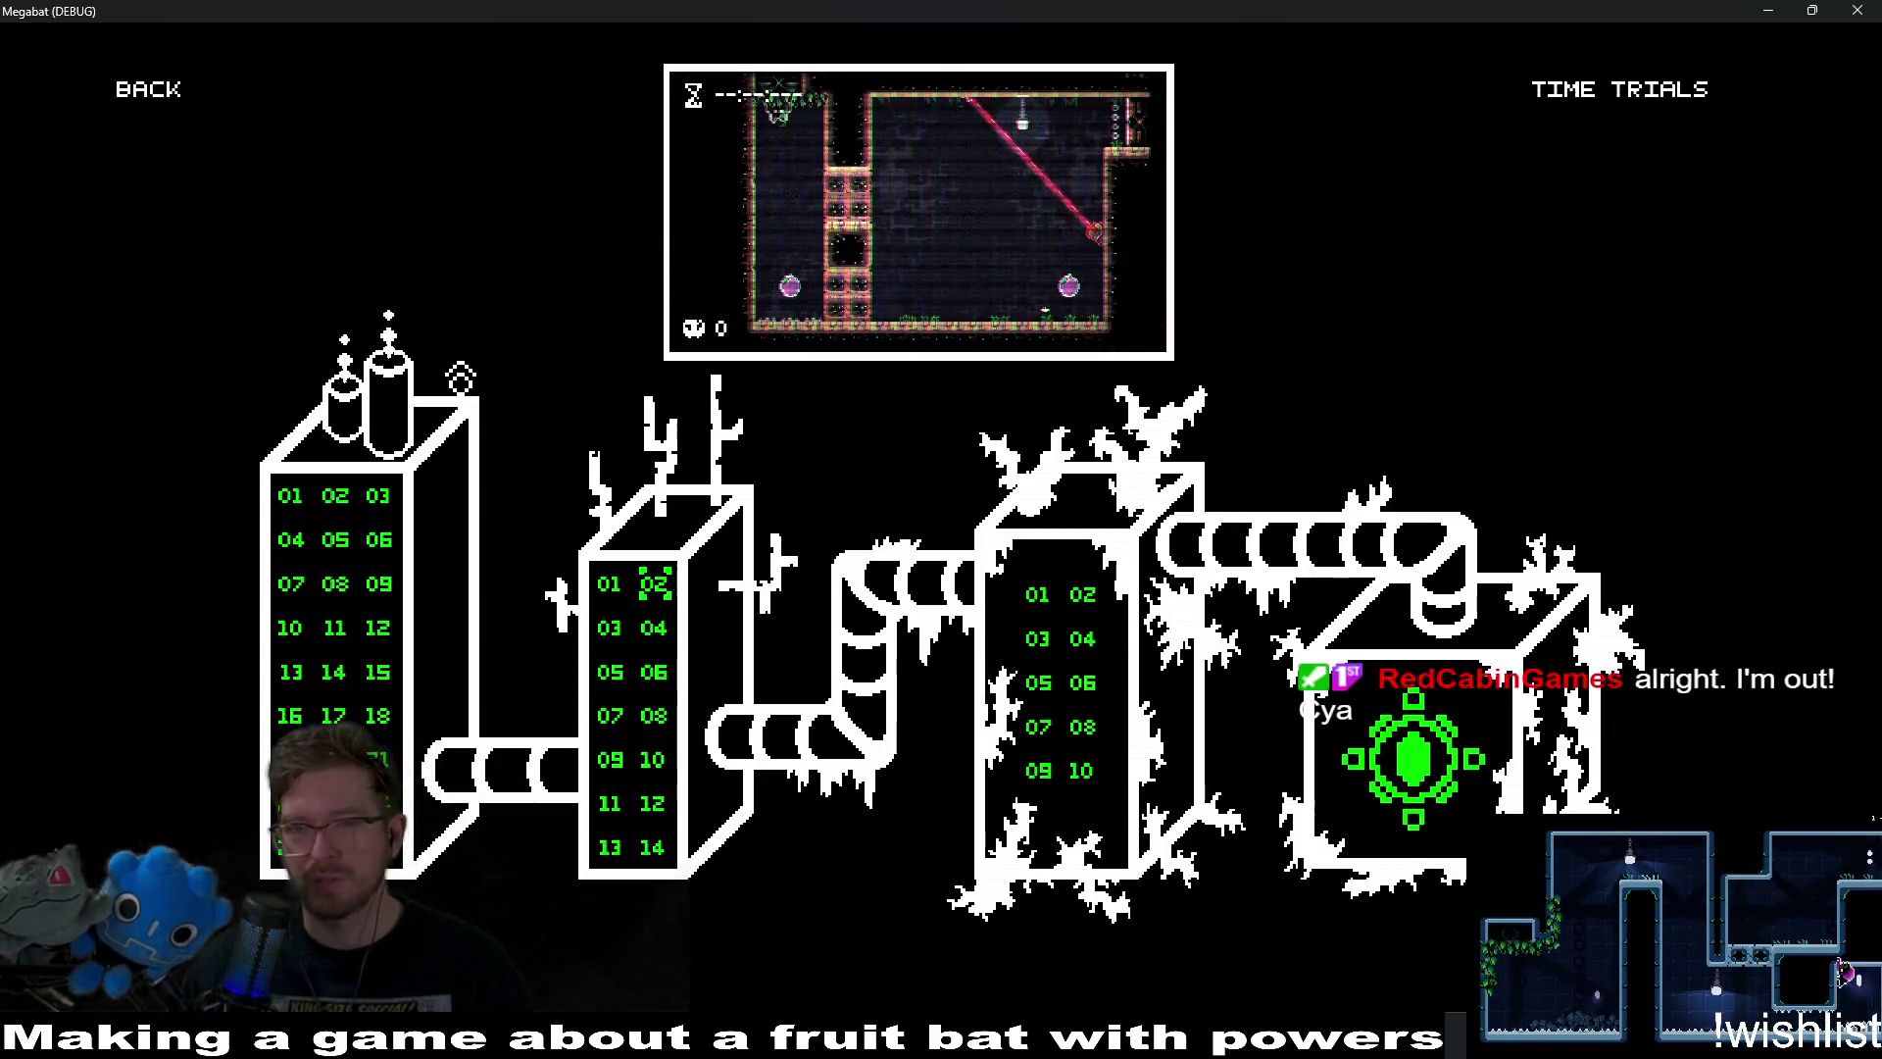
pyautogui.press('Down')
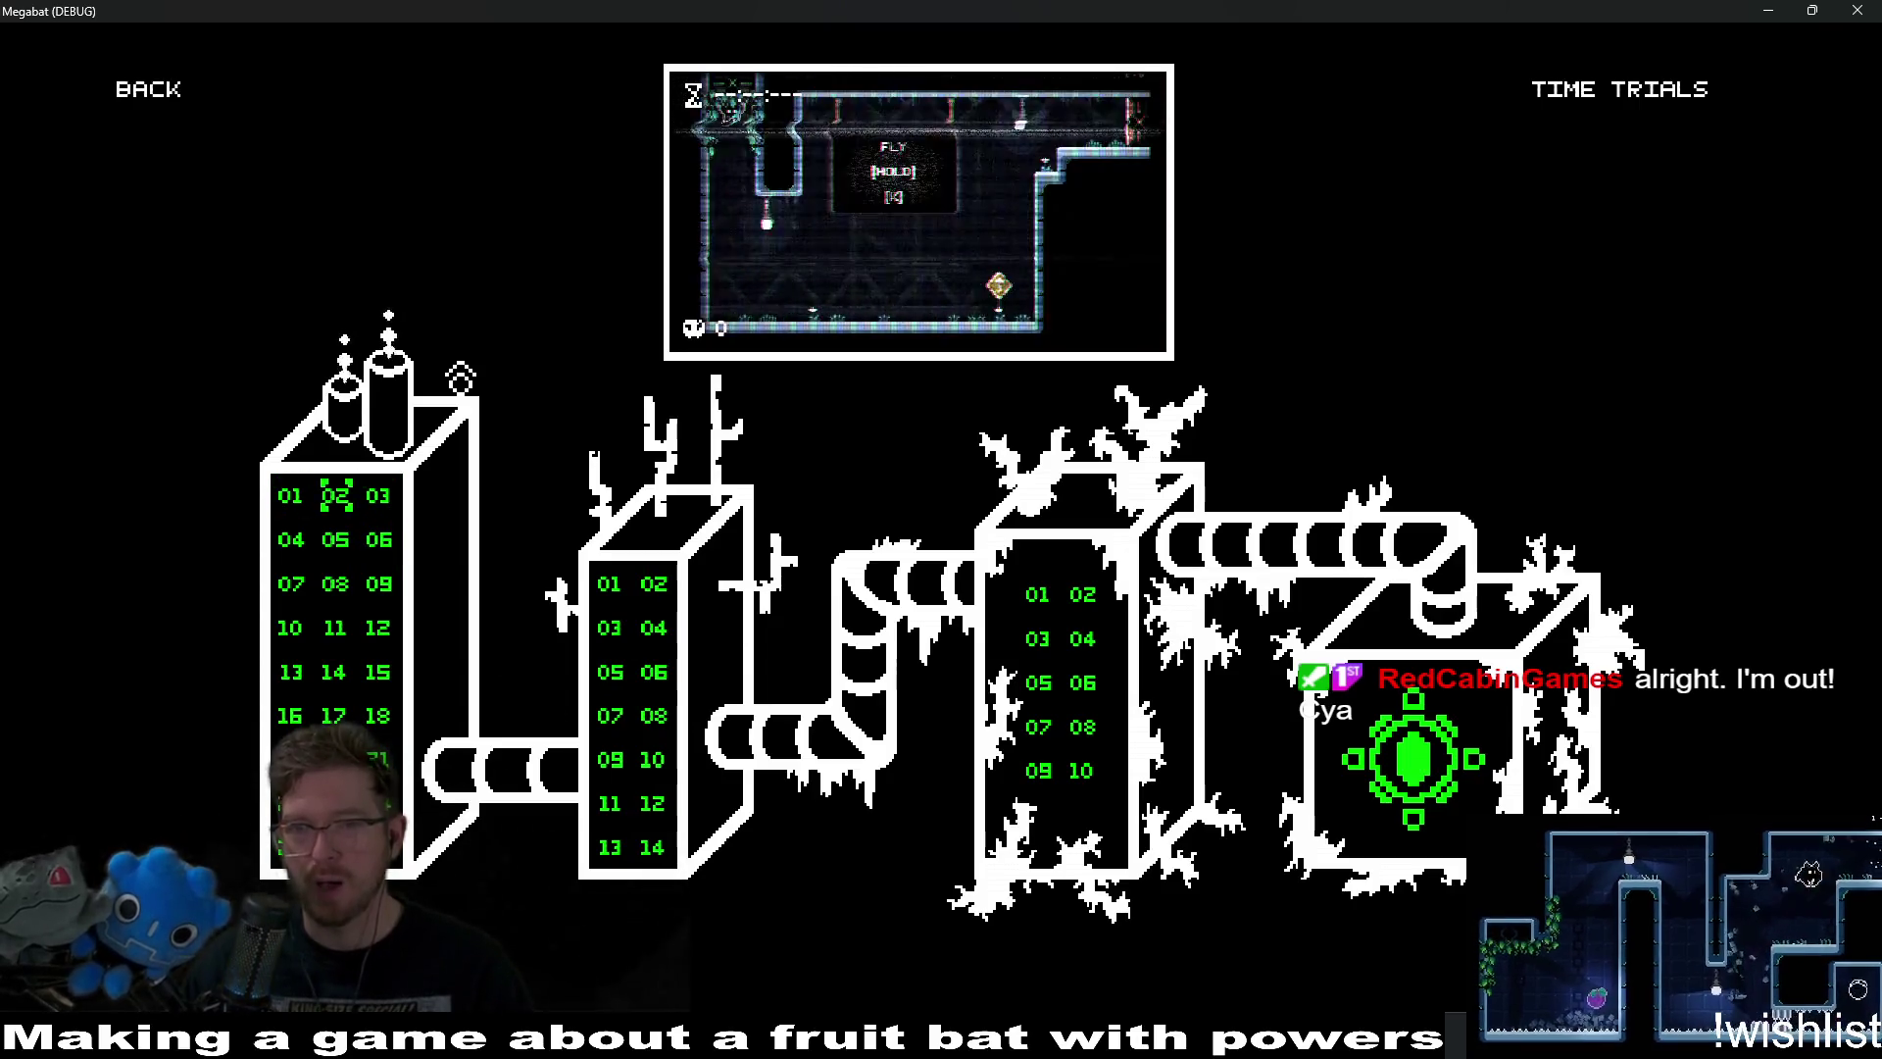
pyautogui.press('Right')
pyautogui.press('Right')
pyautogui.press('Left')
pyautogui.press('Left')
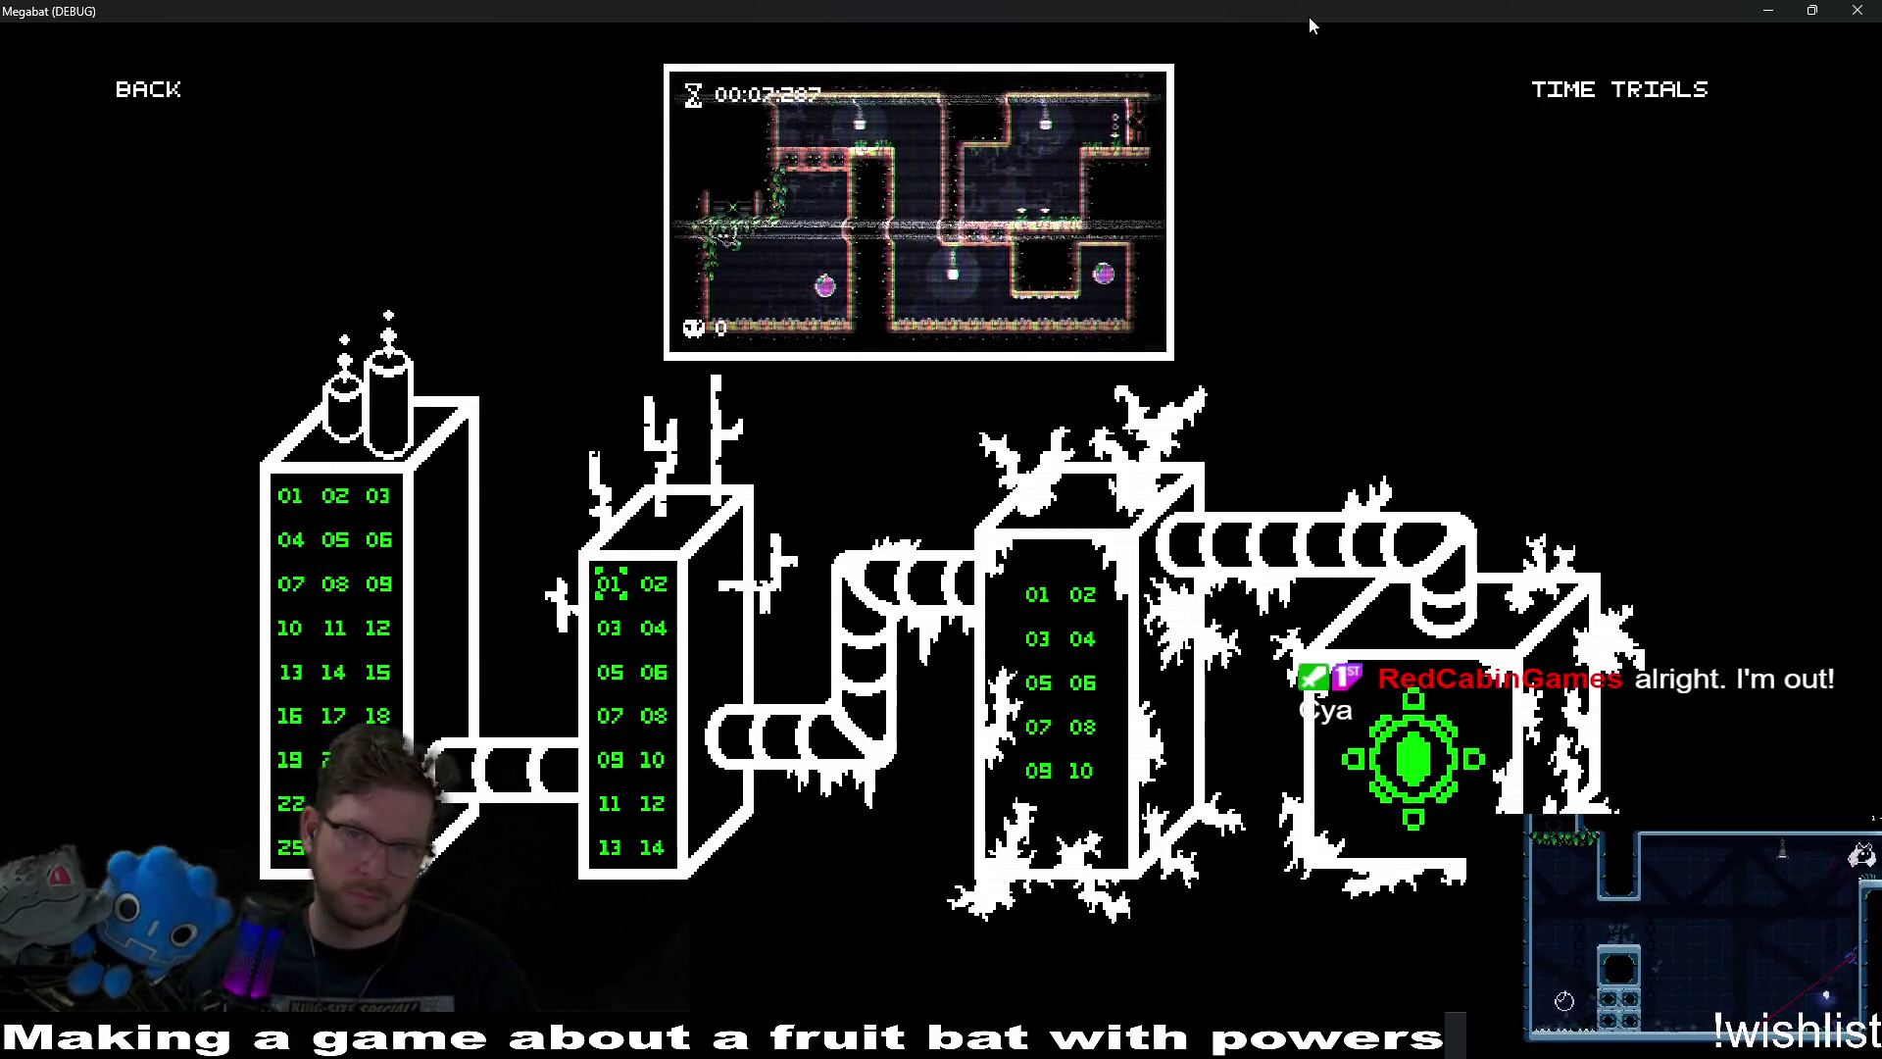
pyautogui.press('F8')
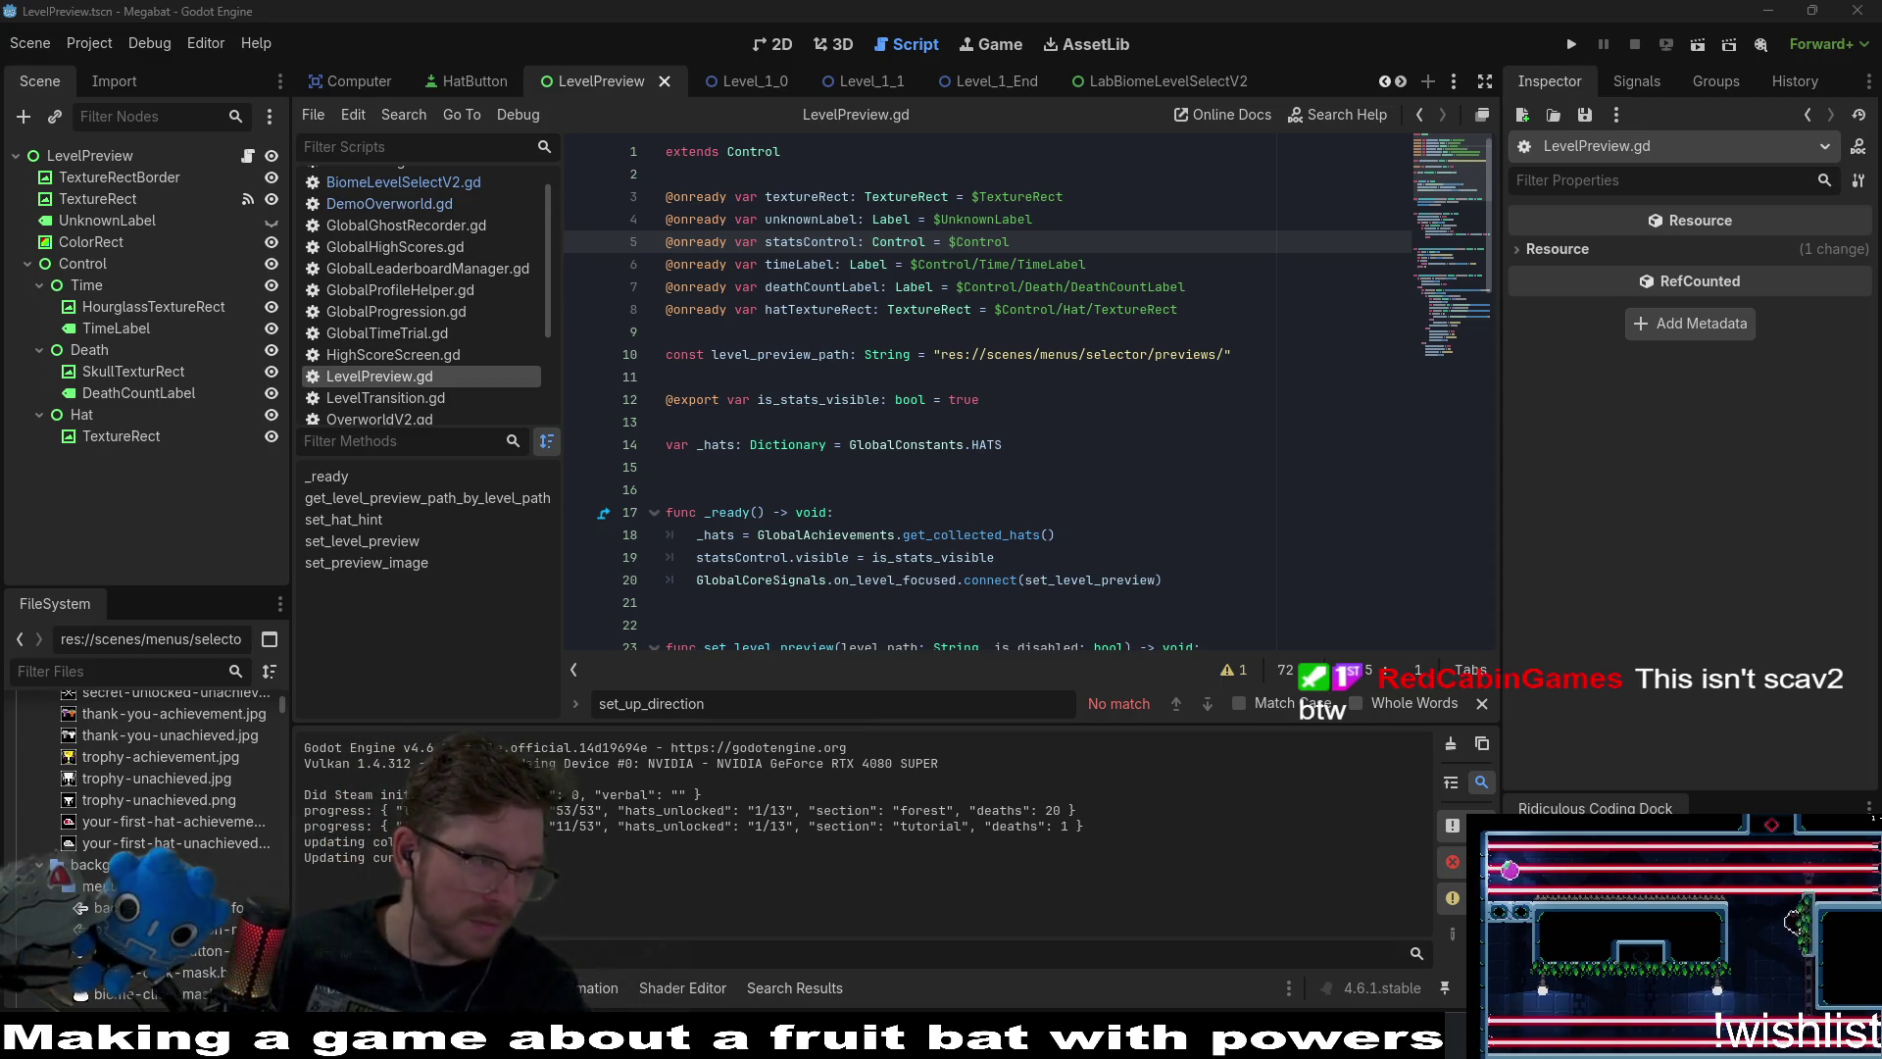
# Review lines 9–19 of LevelPreview.gd, then switch to the preview-border sprite sheet in Aseprite.
pyautogui.click(1344, 529)
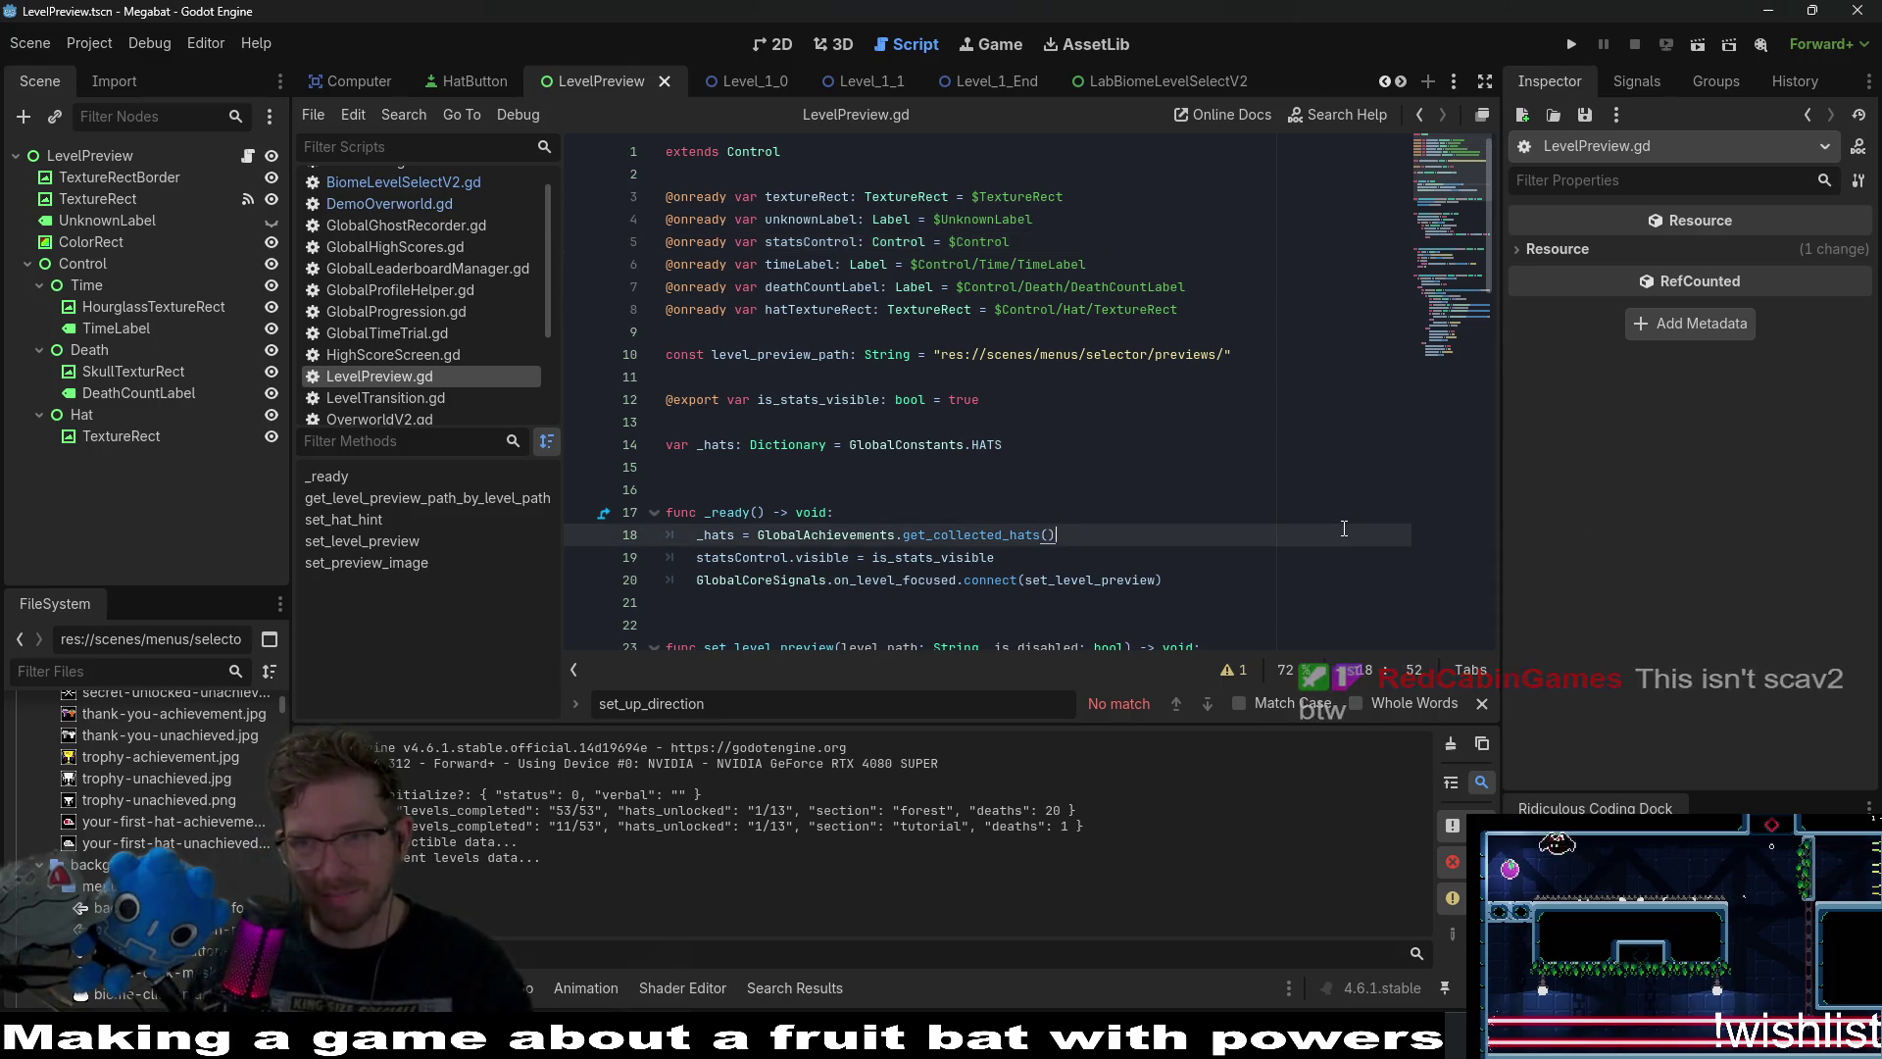
pyautogui.click(1006, 475)
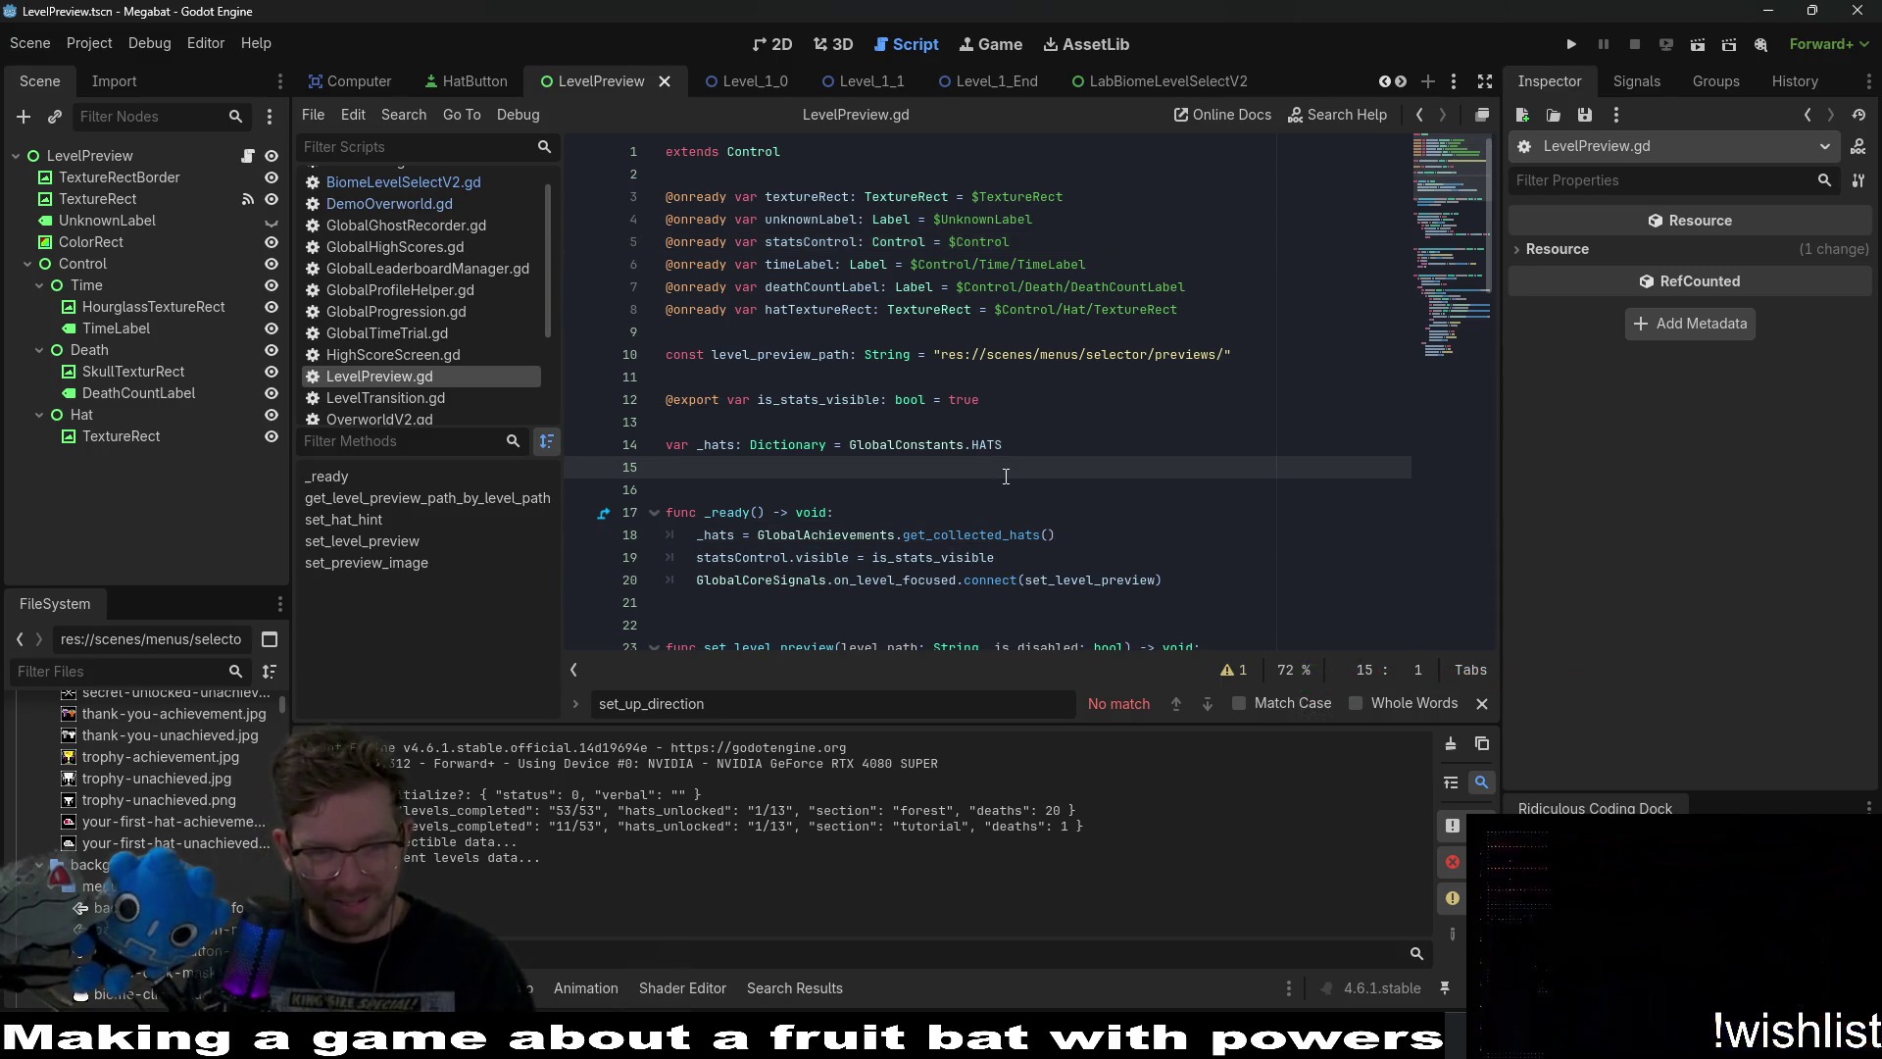
pyautogui.click(1131, 547)
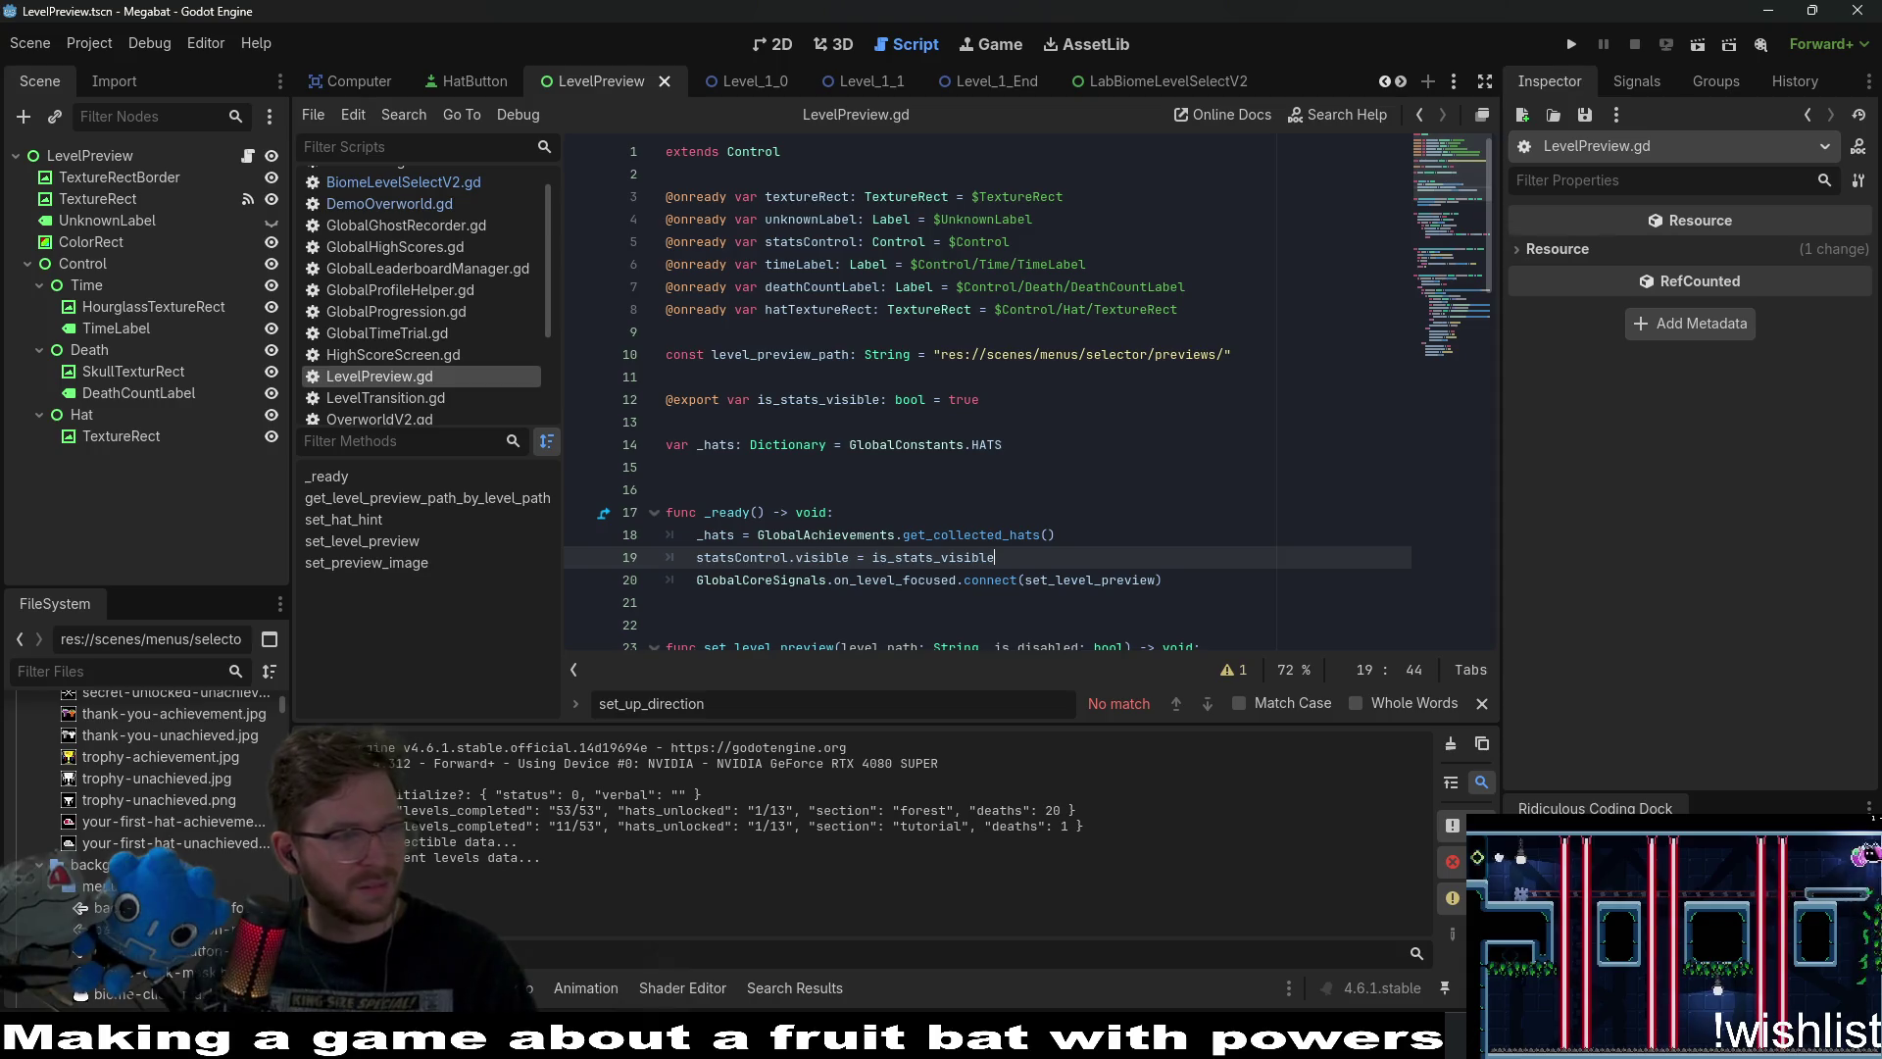
pyautogui.click(959, 338)
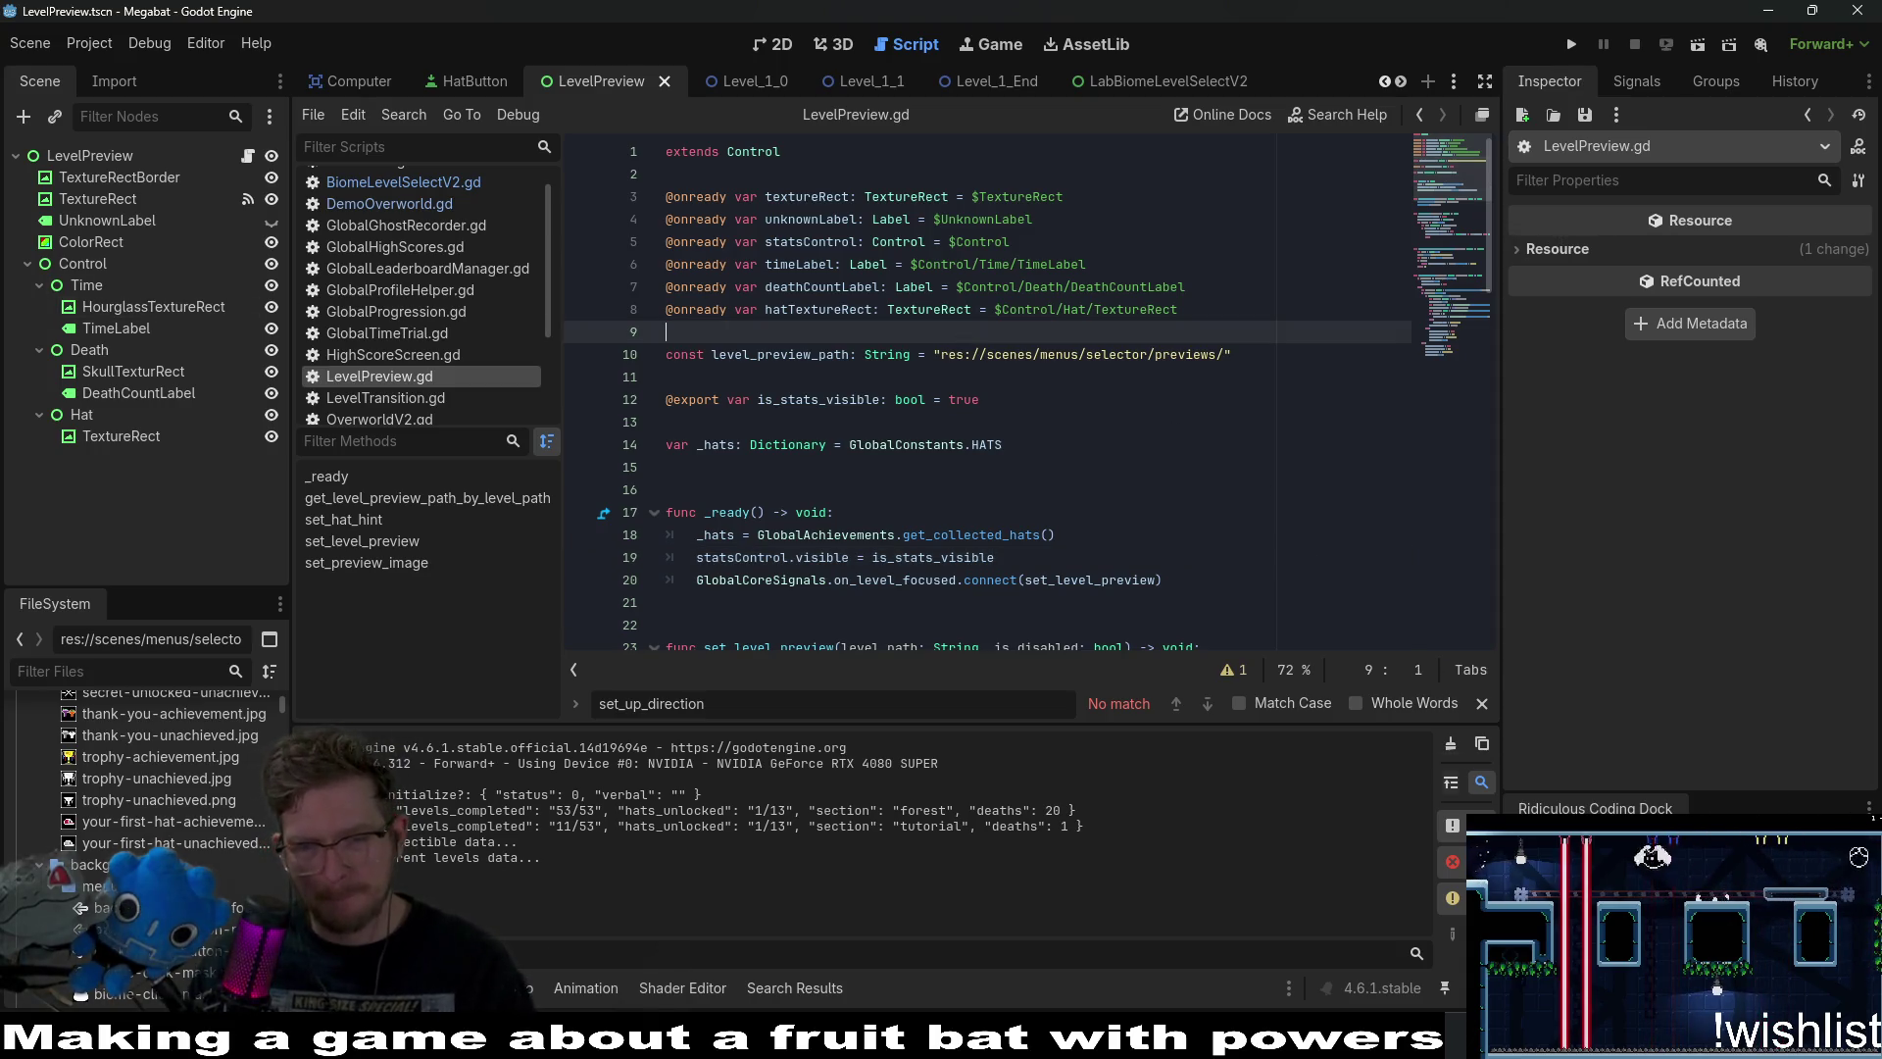
pyautogui.hotkey('alt', 'Tab')
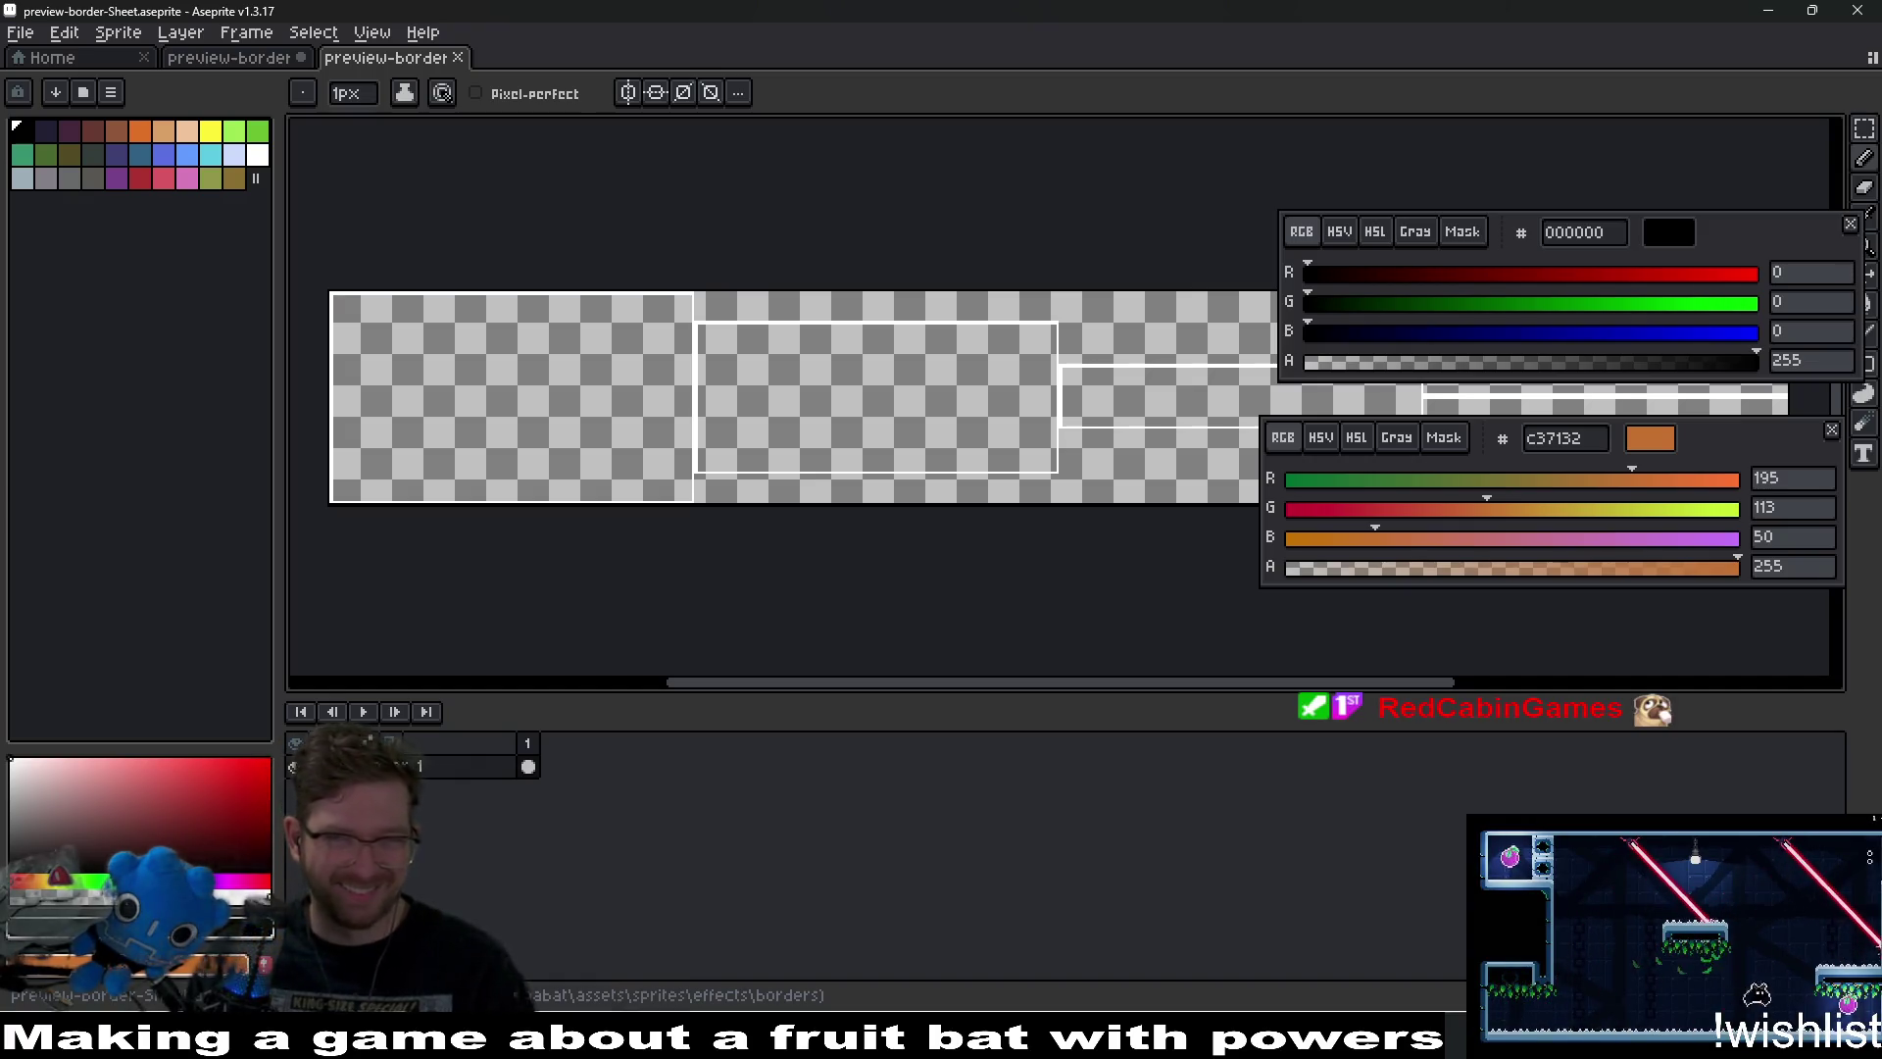
# Switch from Aseprite back to LevelPreview.gd in the Godot editor.
pyautogui.hotkey('alt', 'Tab')
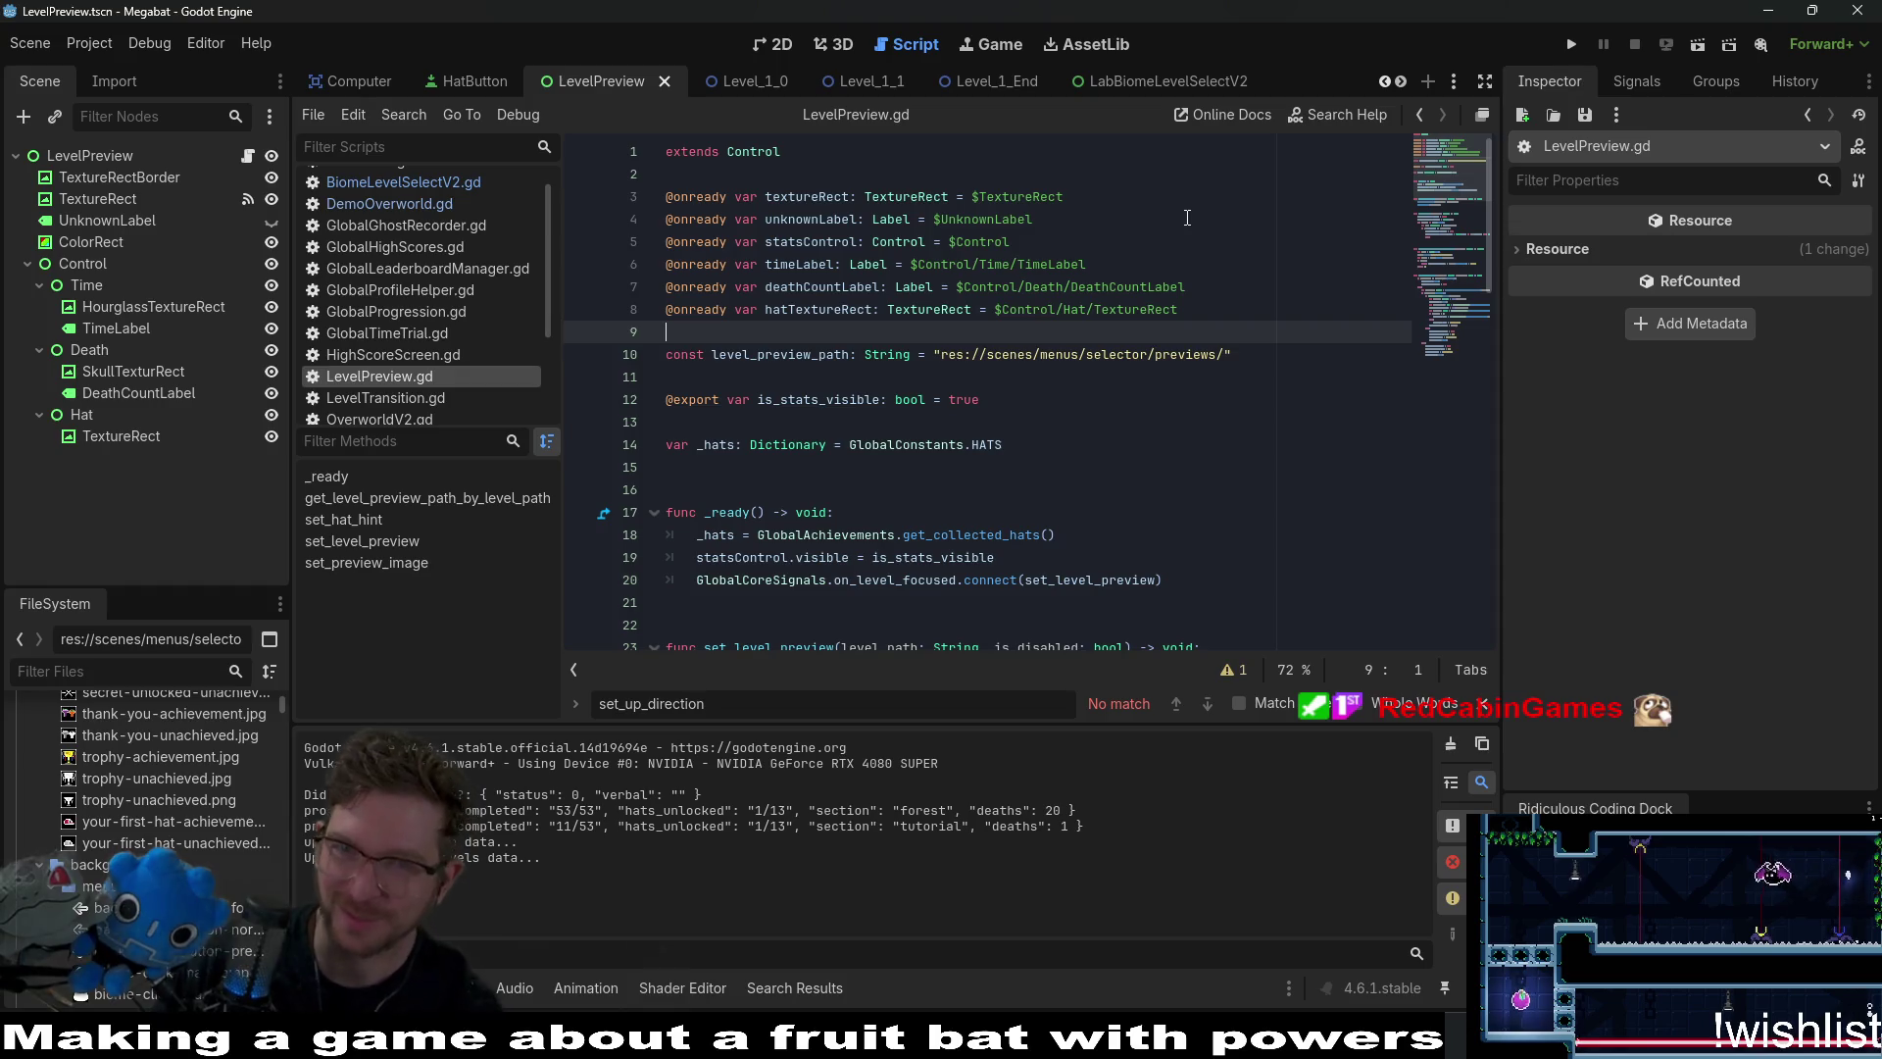
# Inspect the LabBiomeLevelSelectV2 scene in the 2D view, then switch to the border sprite sheet in Aseprite.
pyautogui.click(1142, 83)
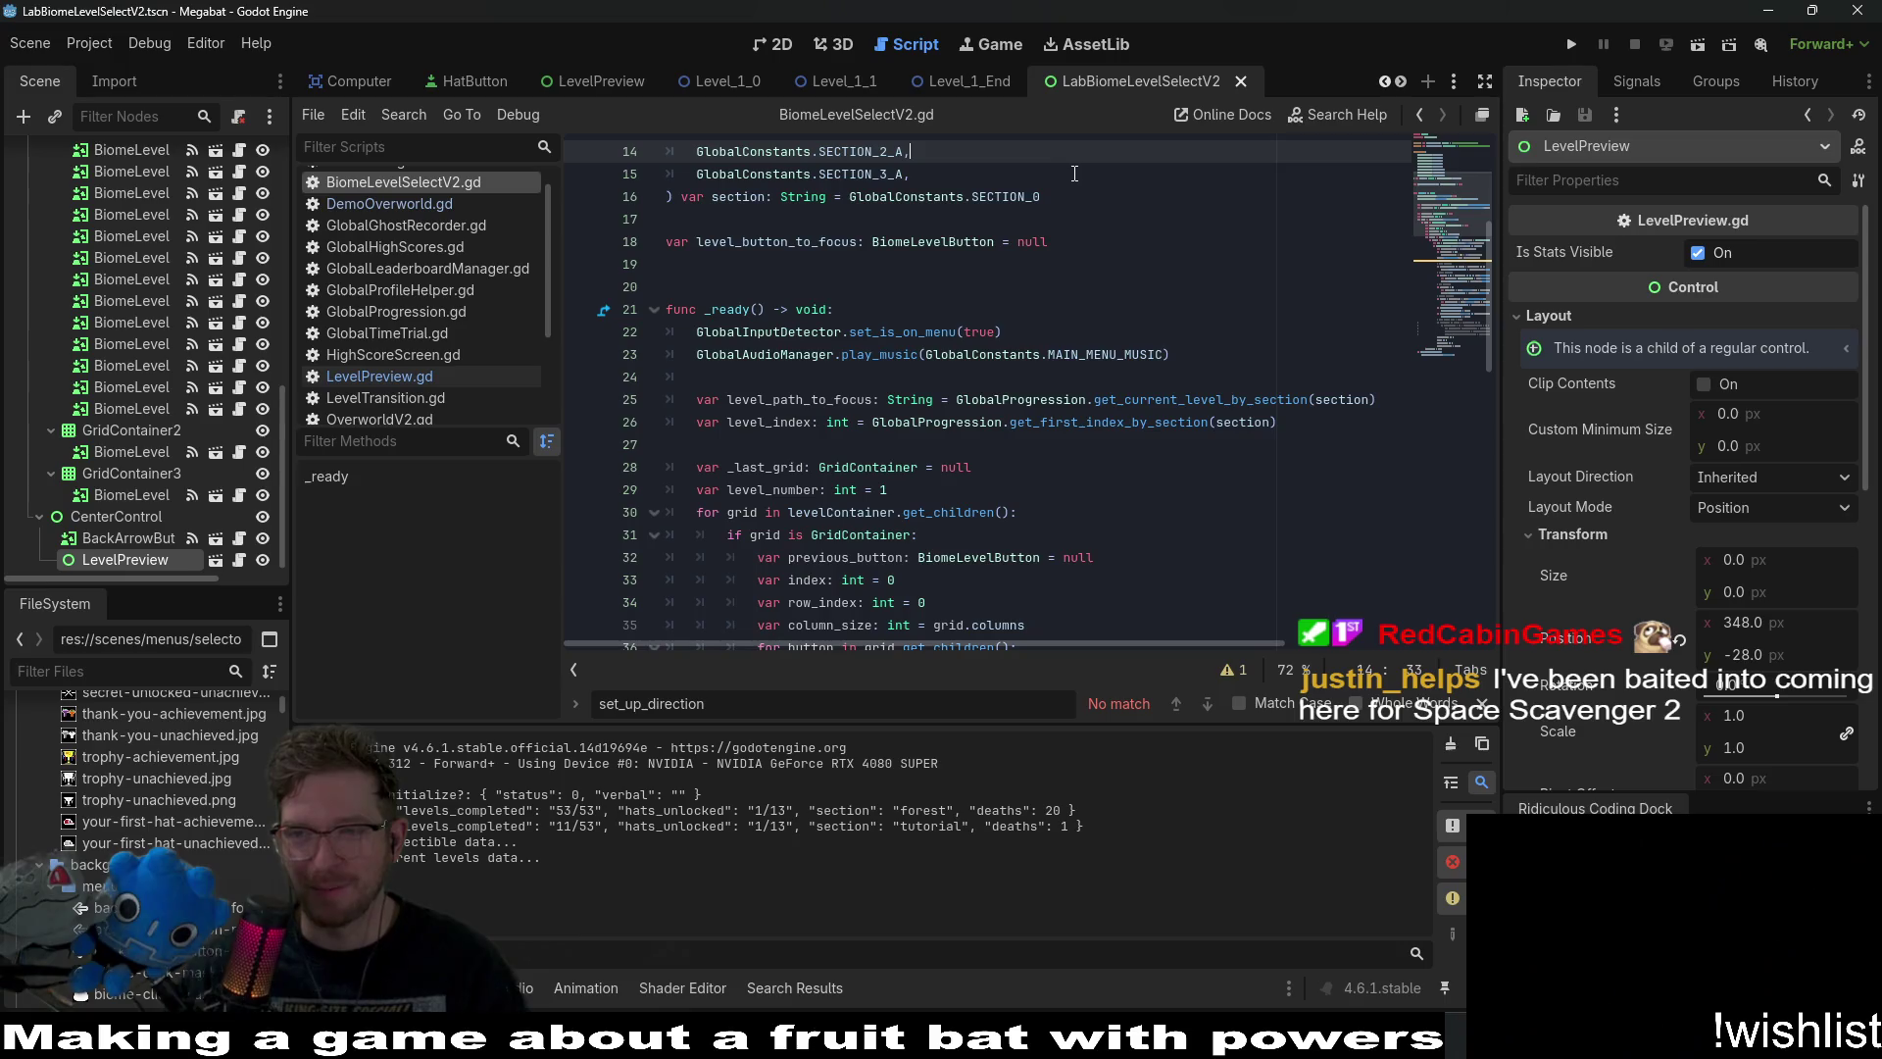
pyautogui.hotkey('ctrl', 'F1')
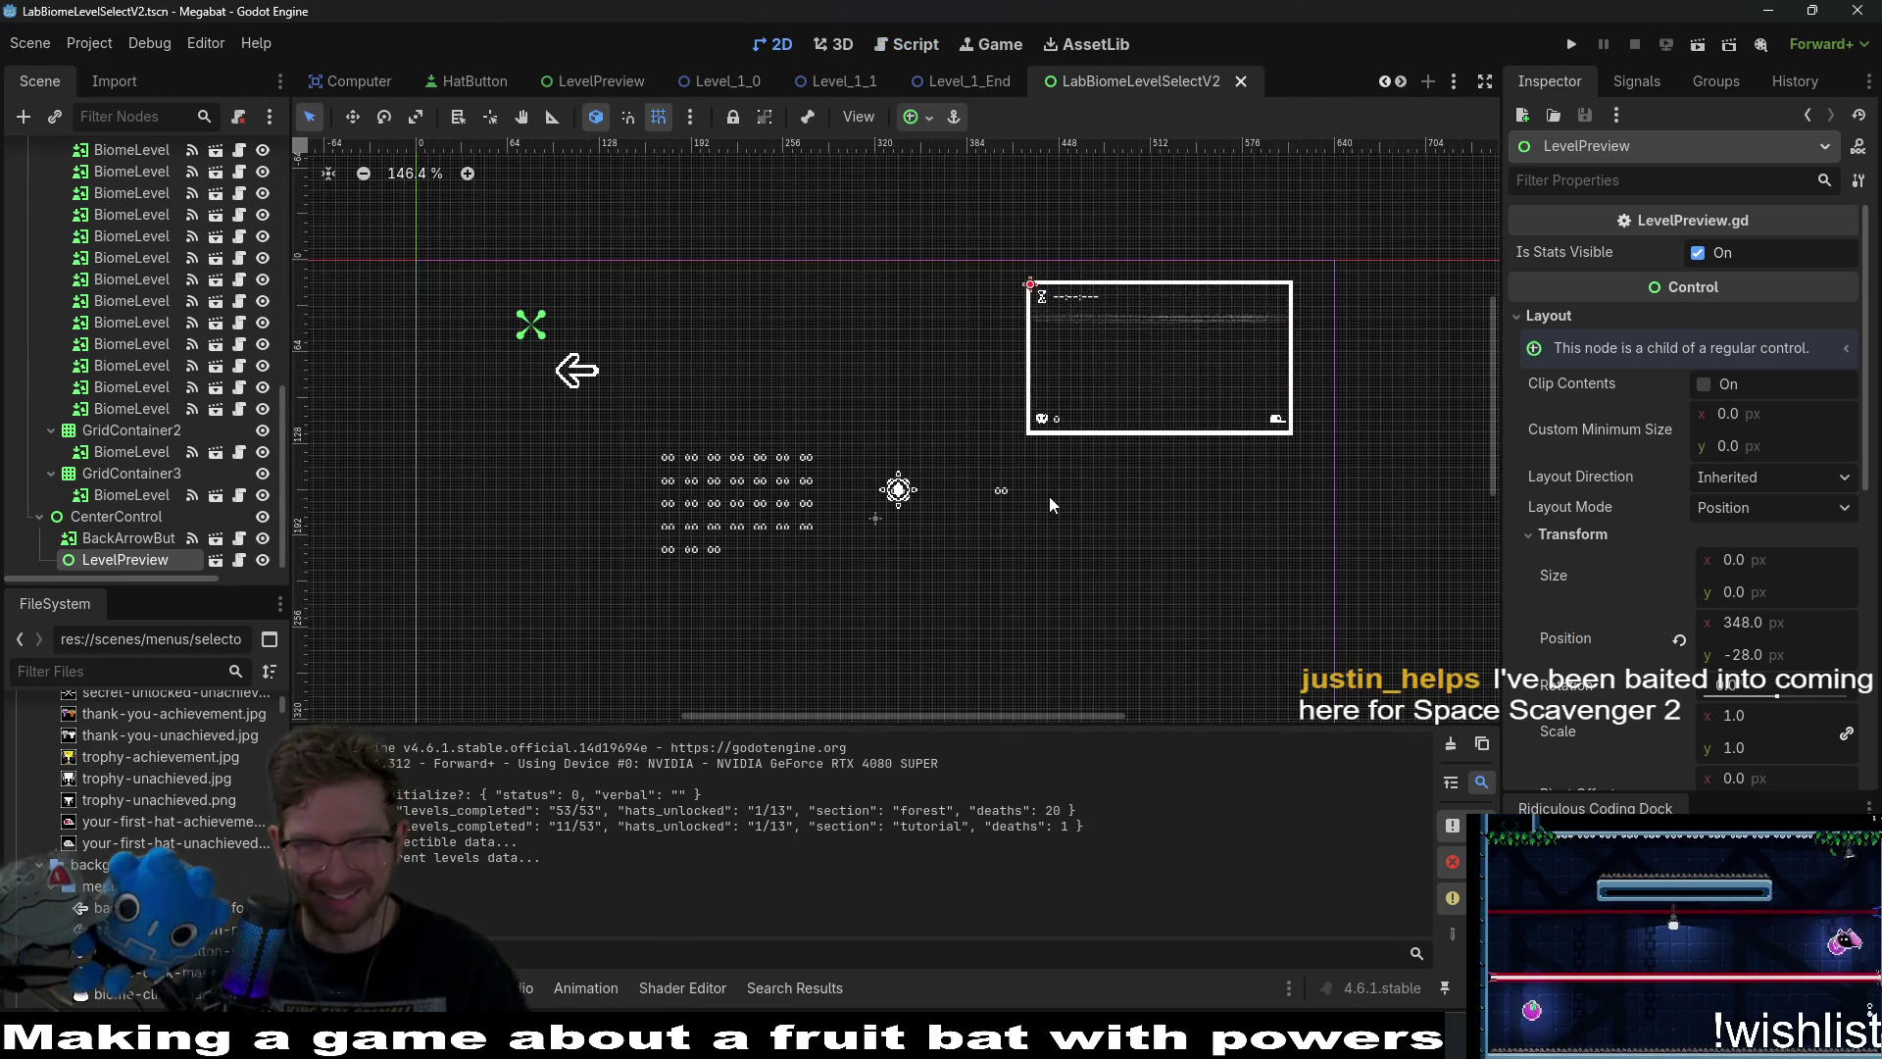
pyautogui.scroll(-4, 1049, 496)
pyautogui.scroll(5, 927, 496)
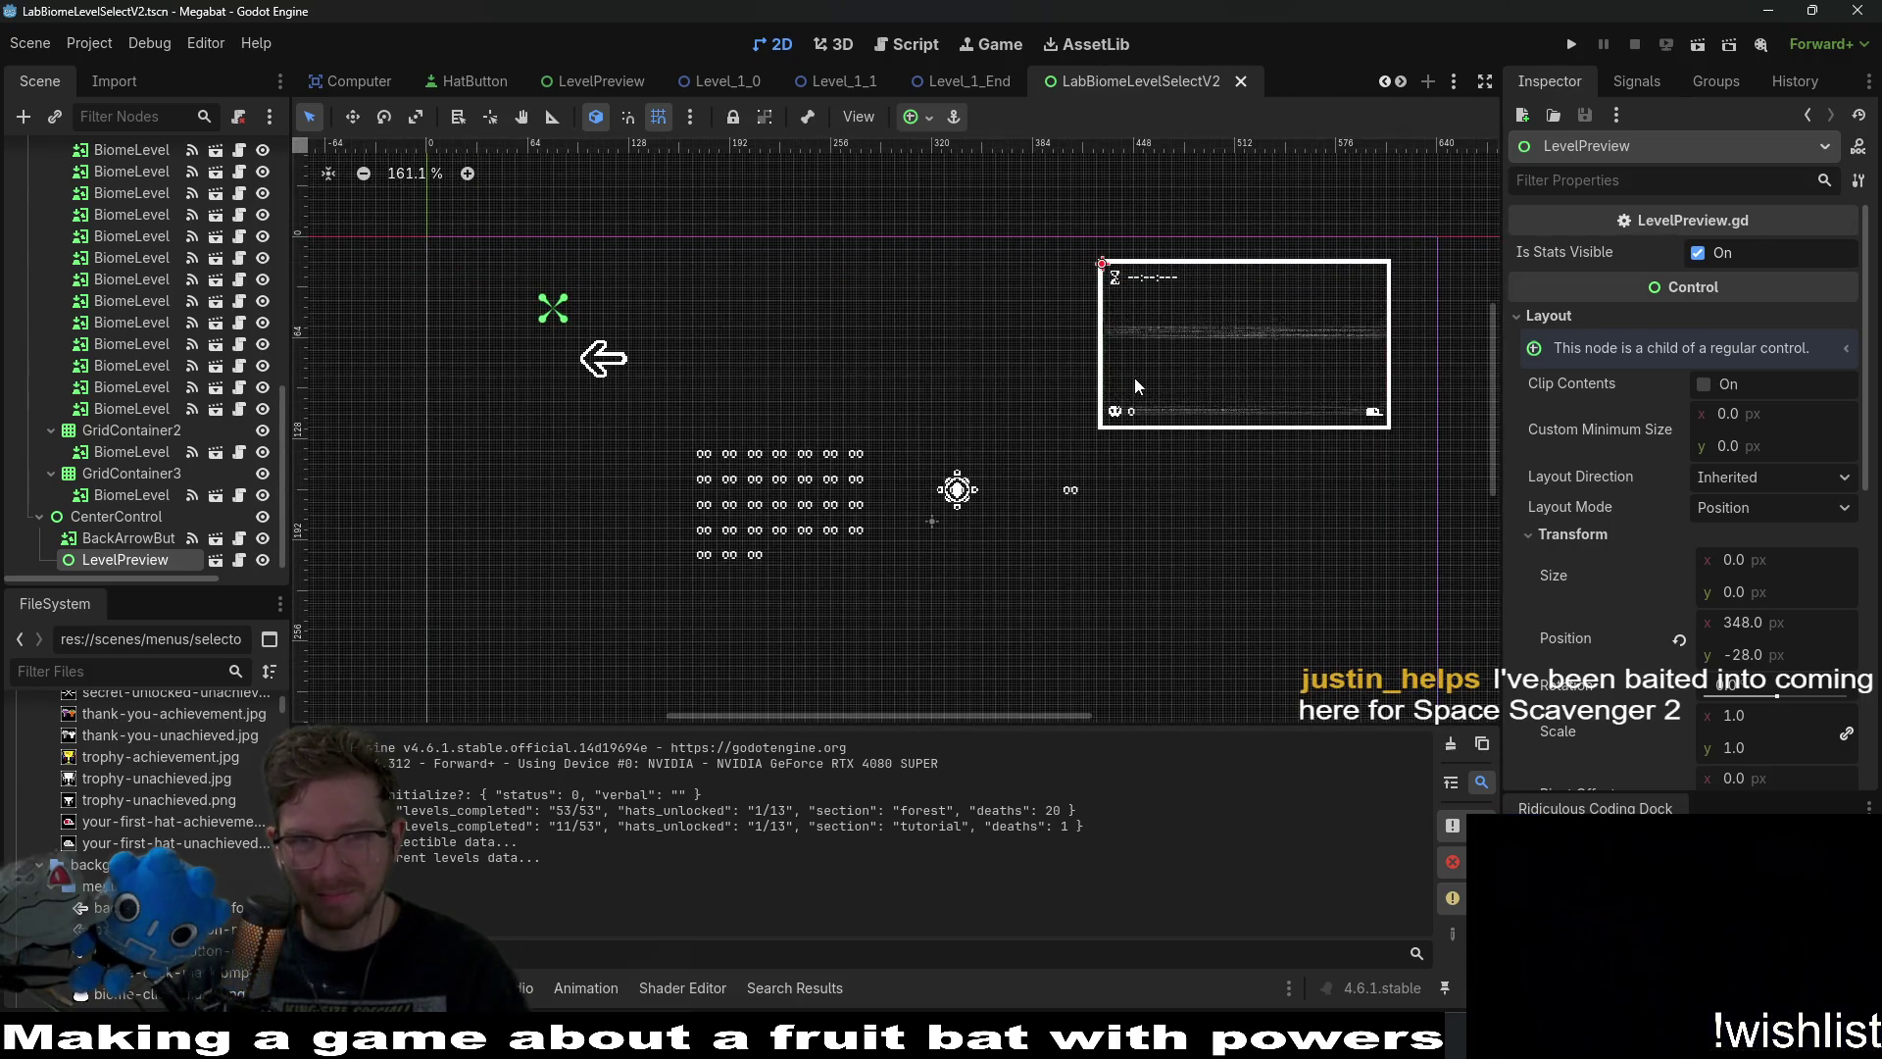
pyautogui.scroll(4, 1135, 378)
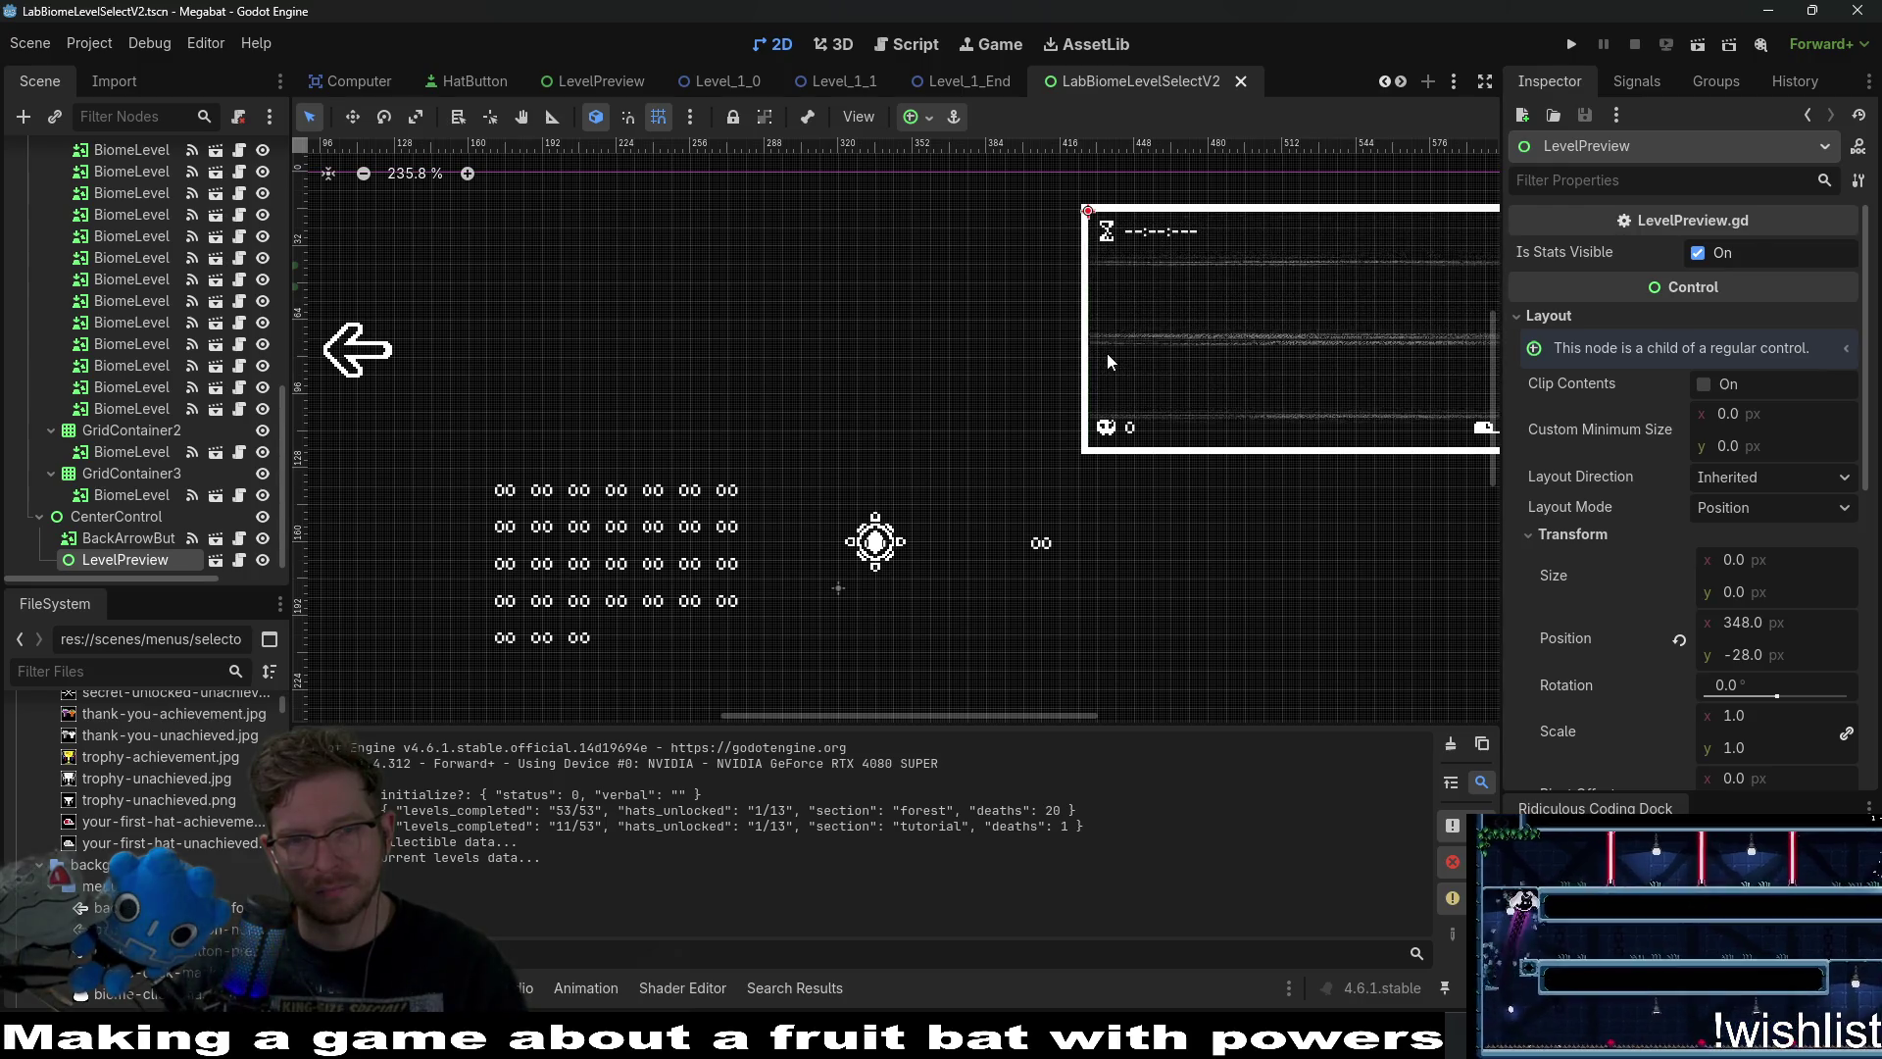
pyautogui.hotkey('alt', 'Tab')
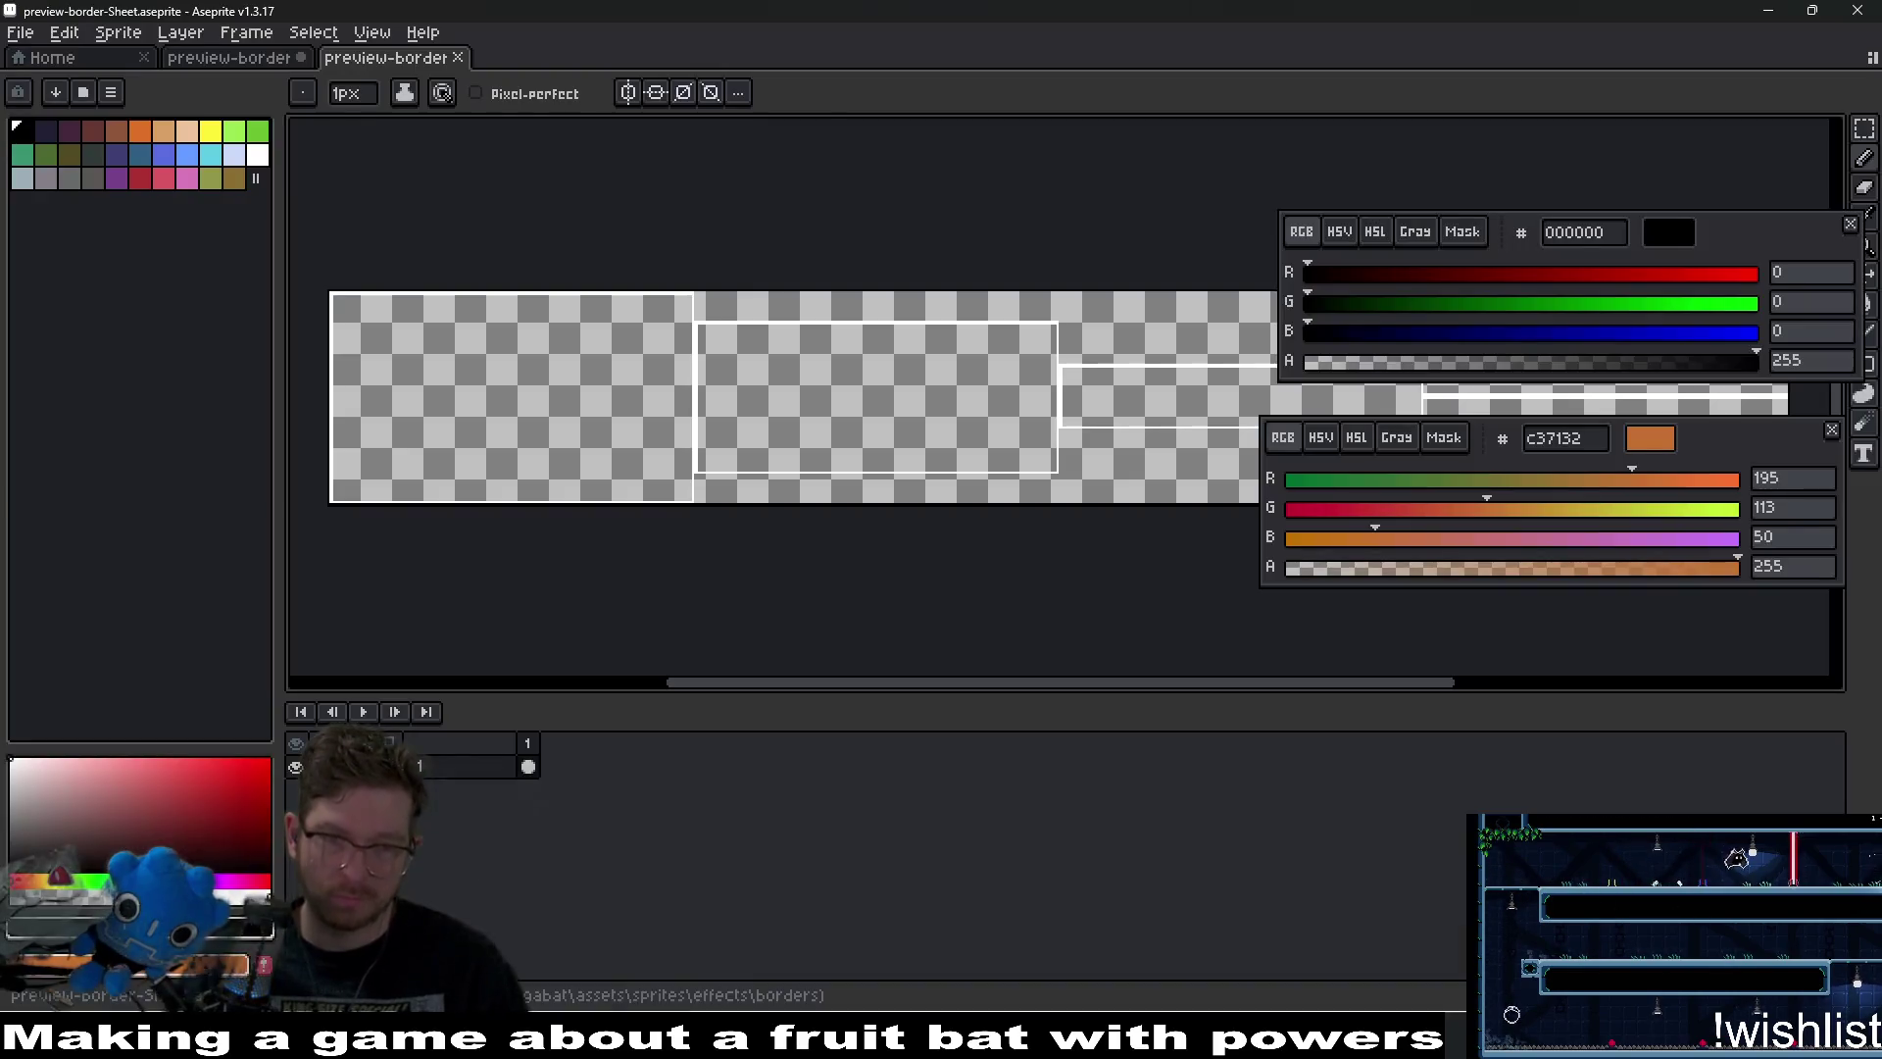
# Close the preview-border-Sheet tab, leaving the 4-frame preview-border.aseprite animation showing.
pyautogui.scroll(4, 722, 332)
pyautogui.scroll(-2, 756, 532)
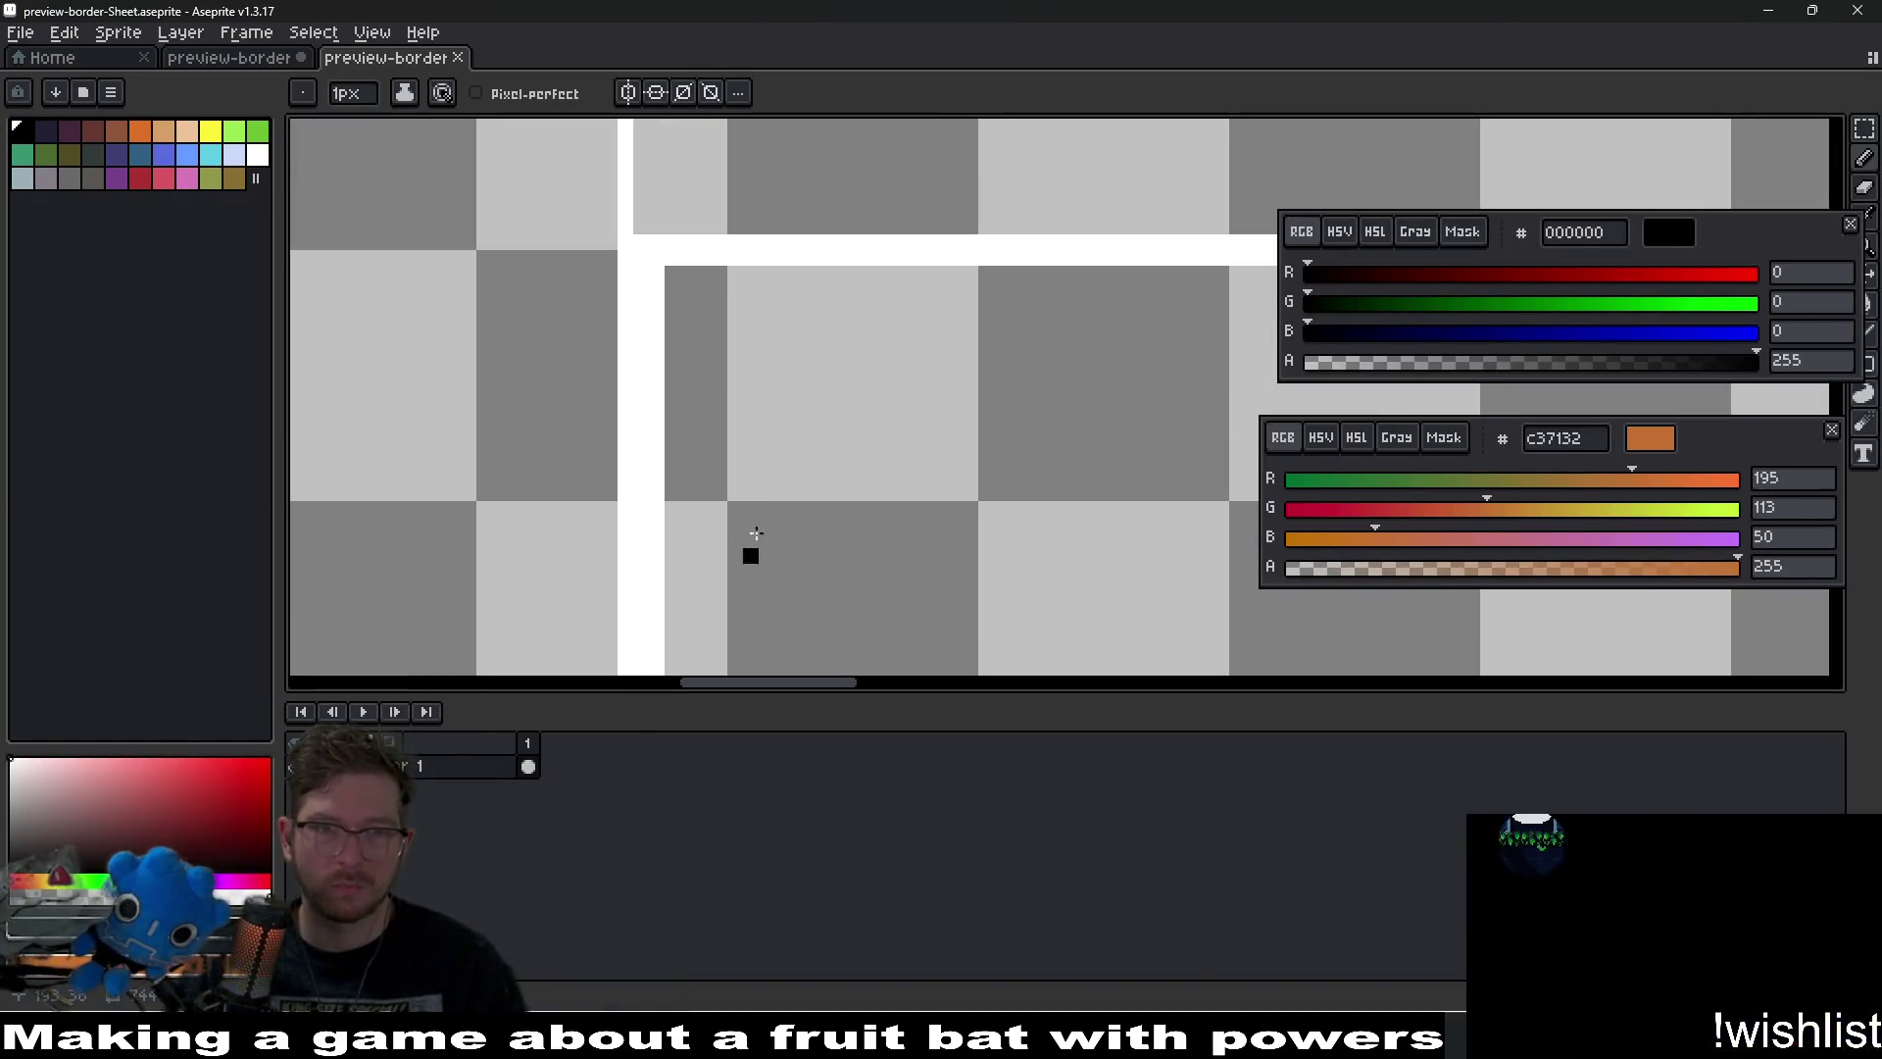
pyautogui.scroll(-2, 751, 259)
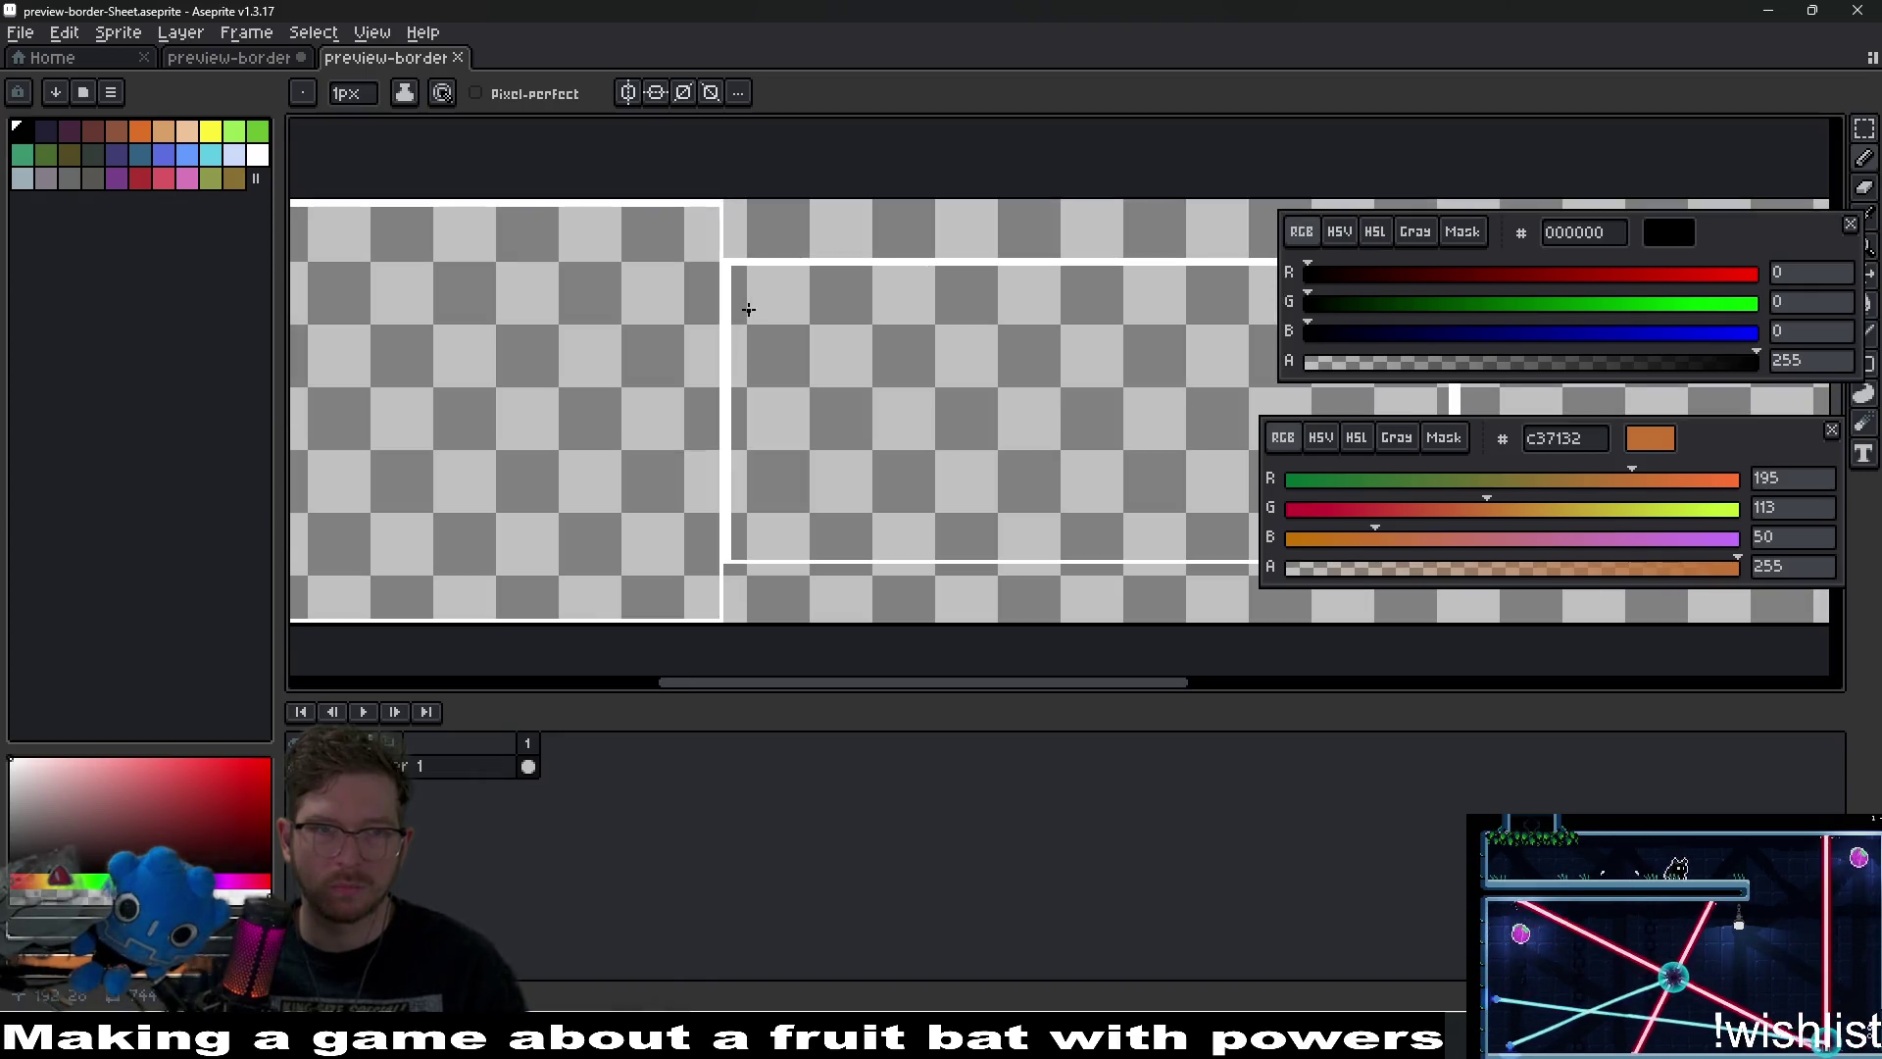
pyautogui.hscroll(-4, 765, 255)
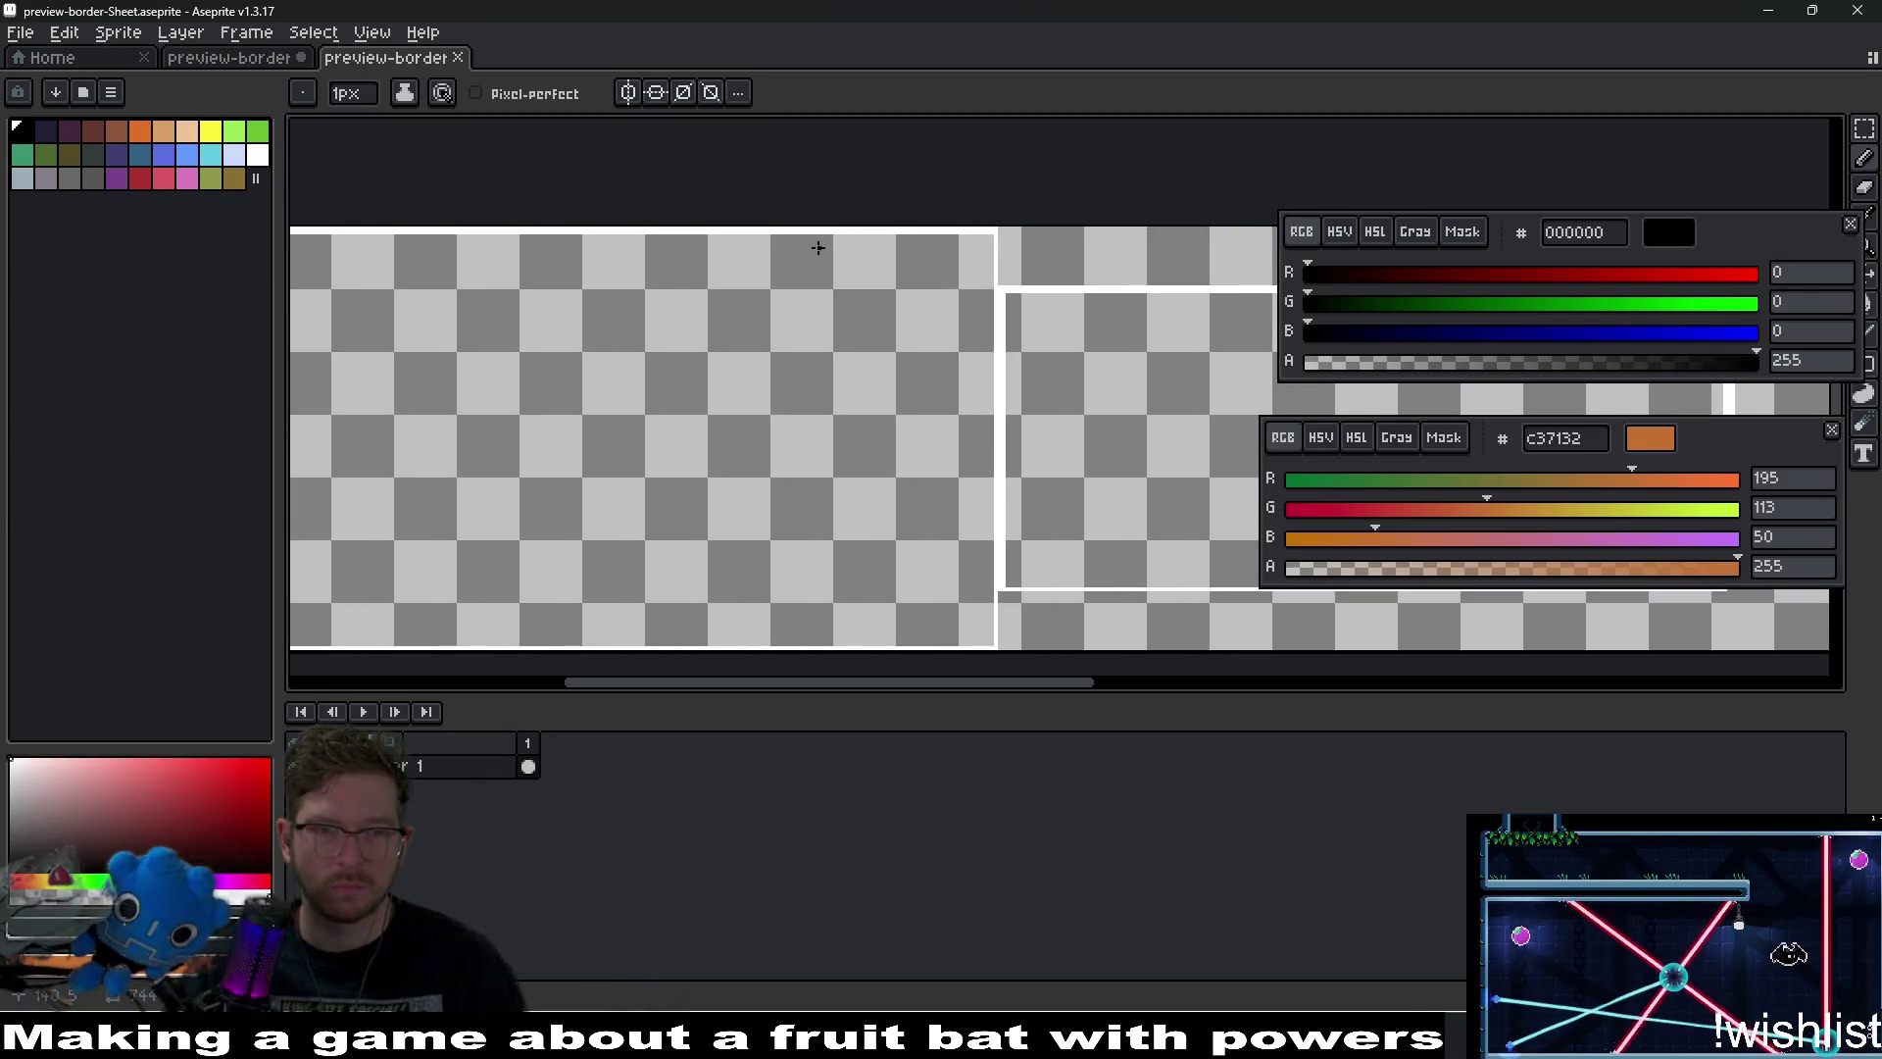
pyautogui.middleClick(369, 61)
pyautogui.scroll(3, 719, 405)
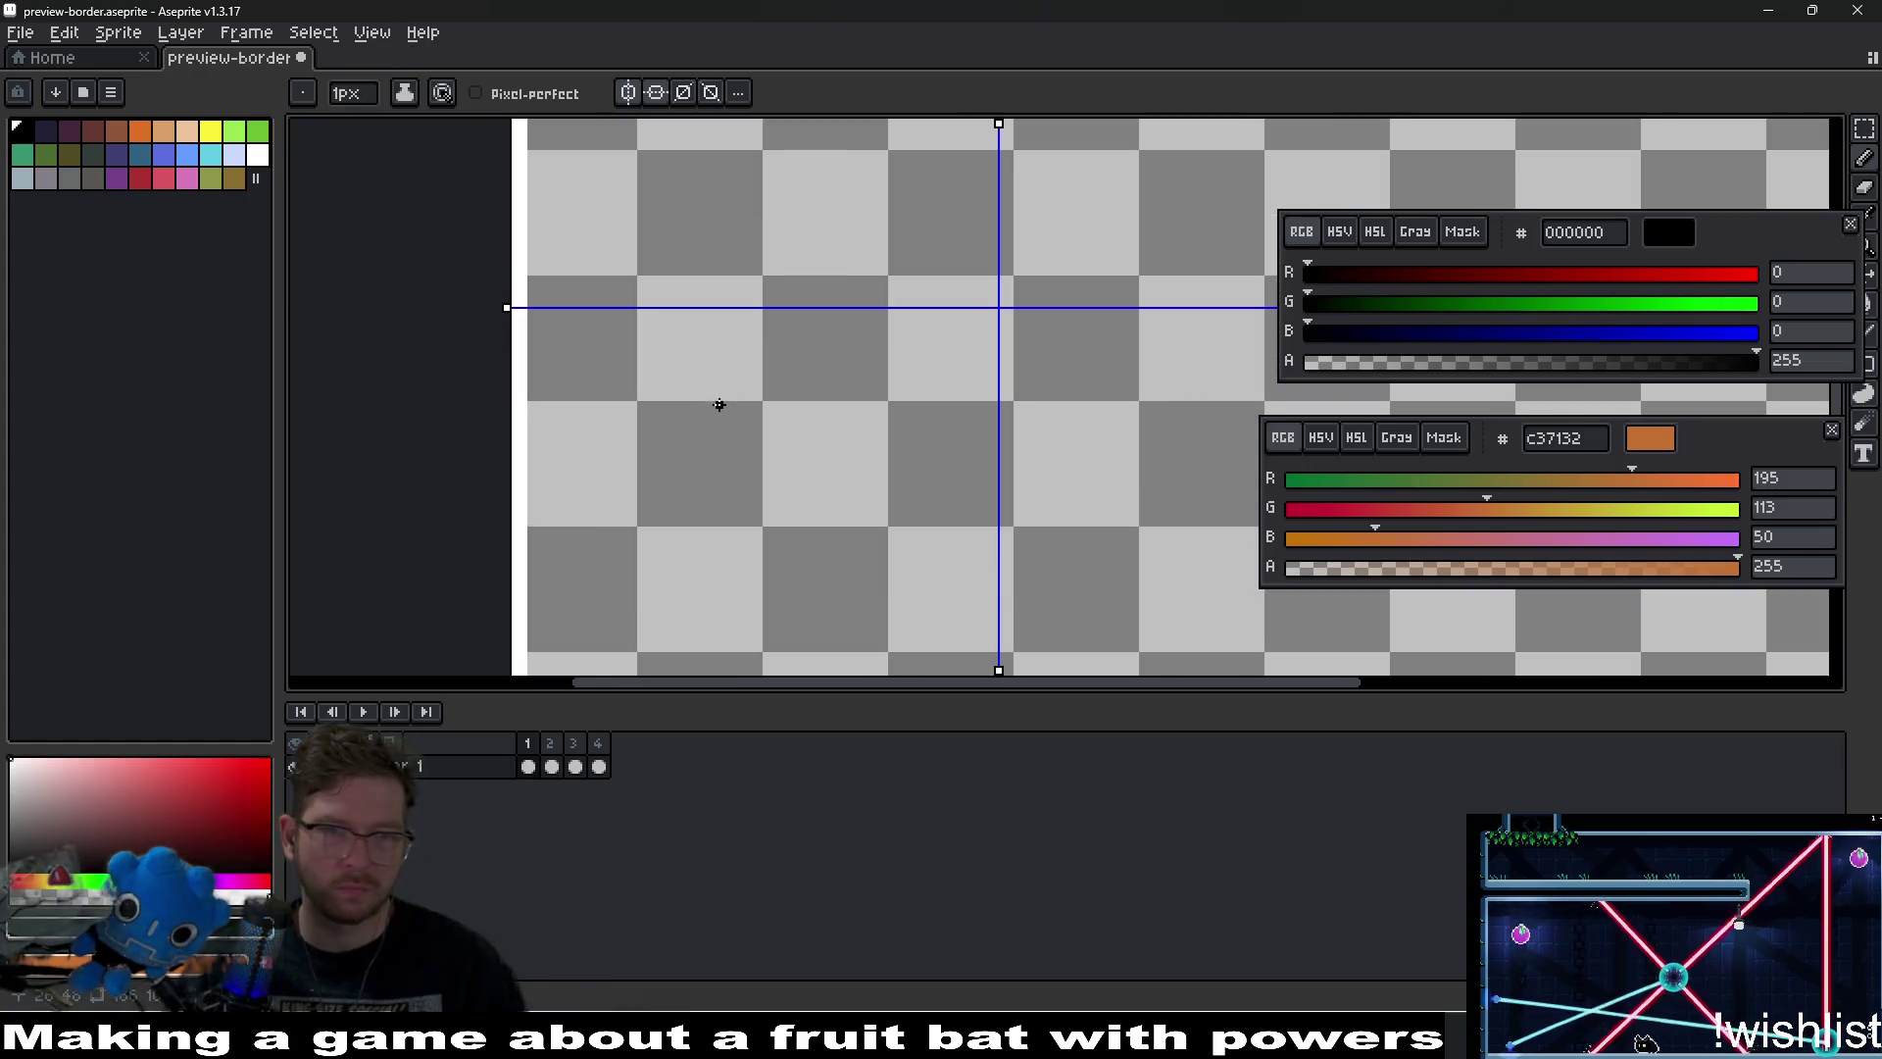
# Save preview-border.aseprite and select the first frame on Layer 1.
pyautogui.scroll(-3, 708, 488)
pyautogui.hotkey('ctrl', 's')
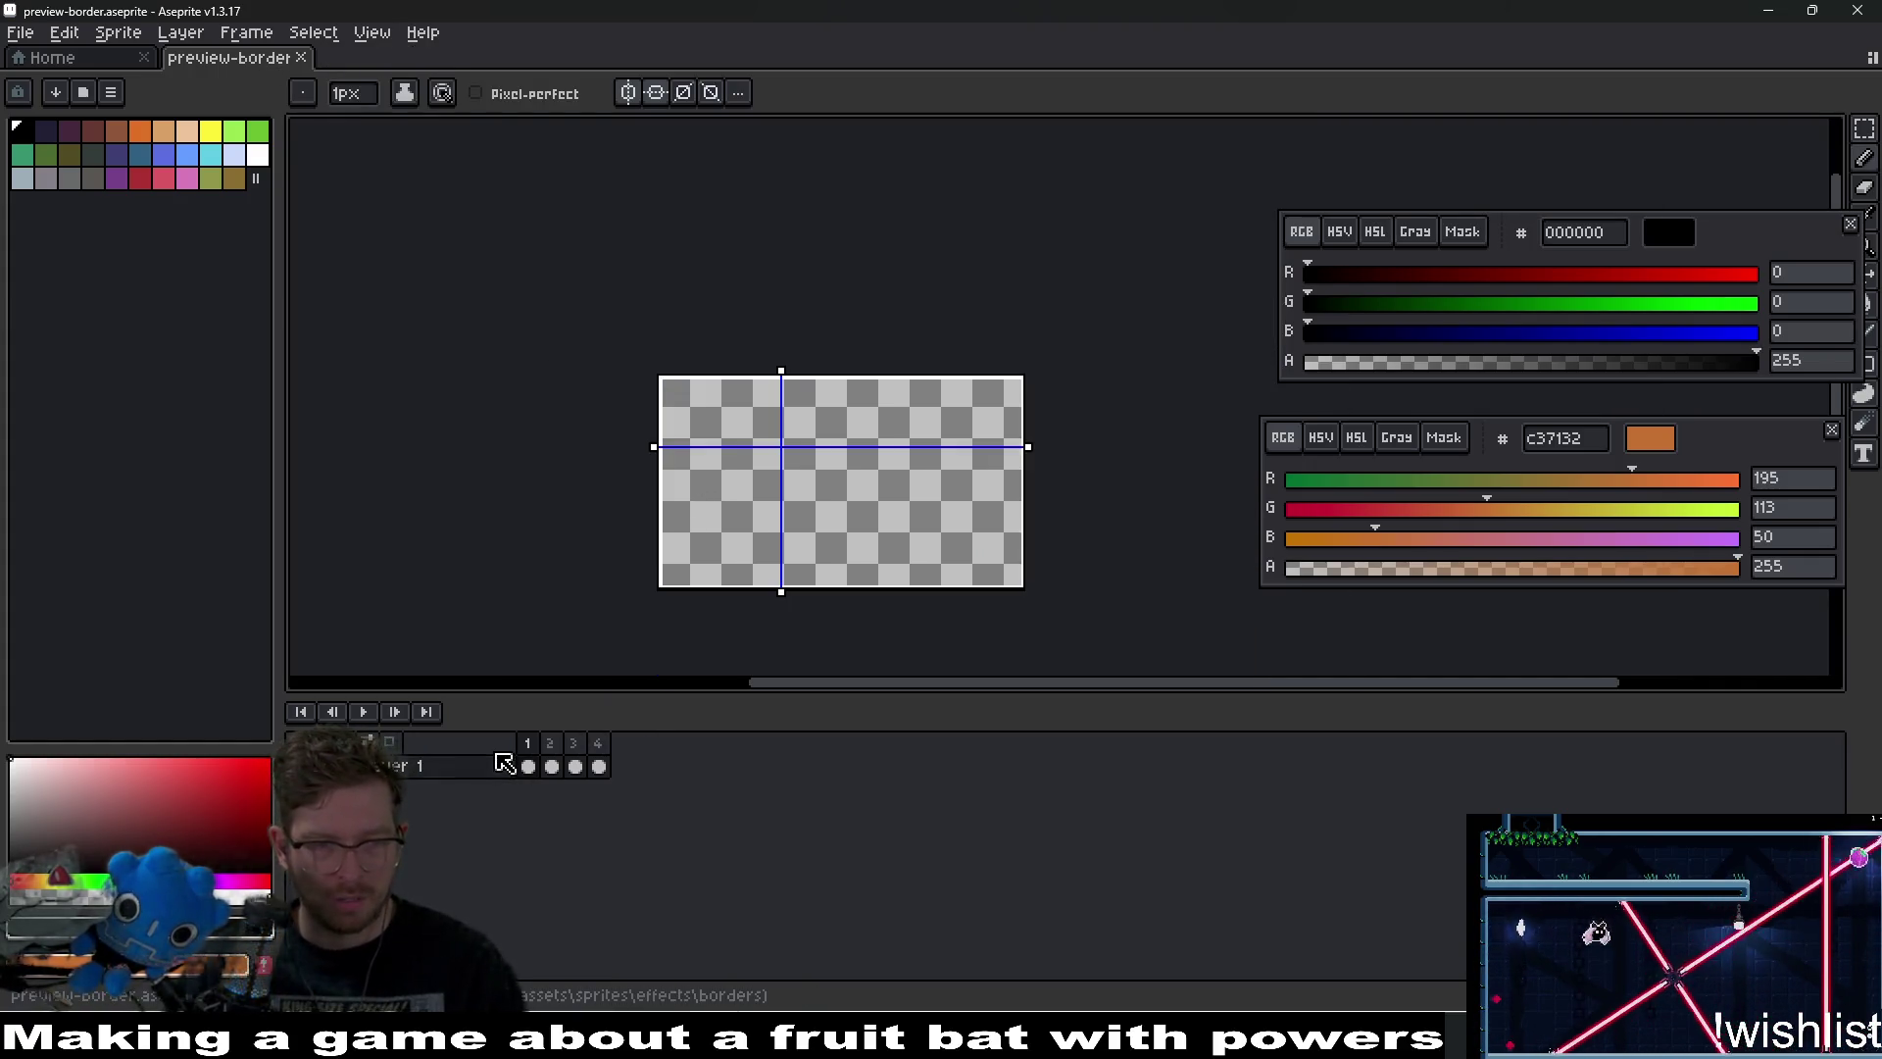
pyautogui.click(499, 767)
pyautogui.scroll(2, 667, 534)
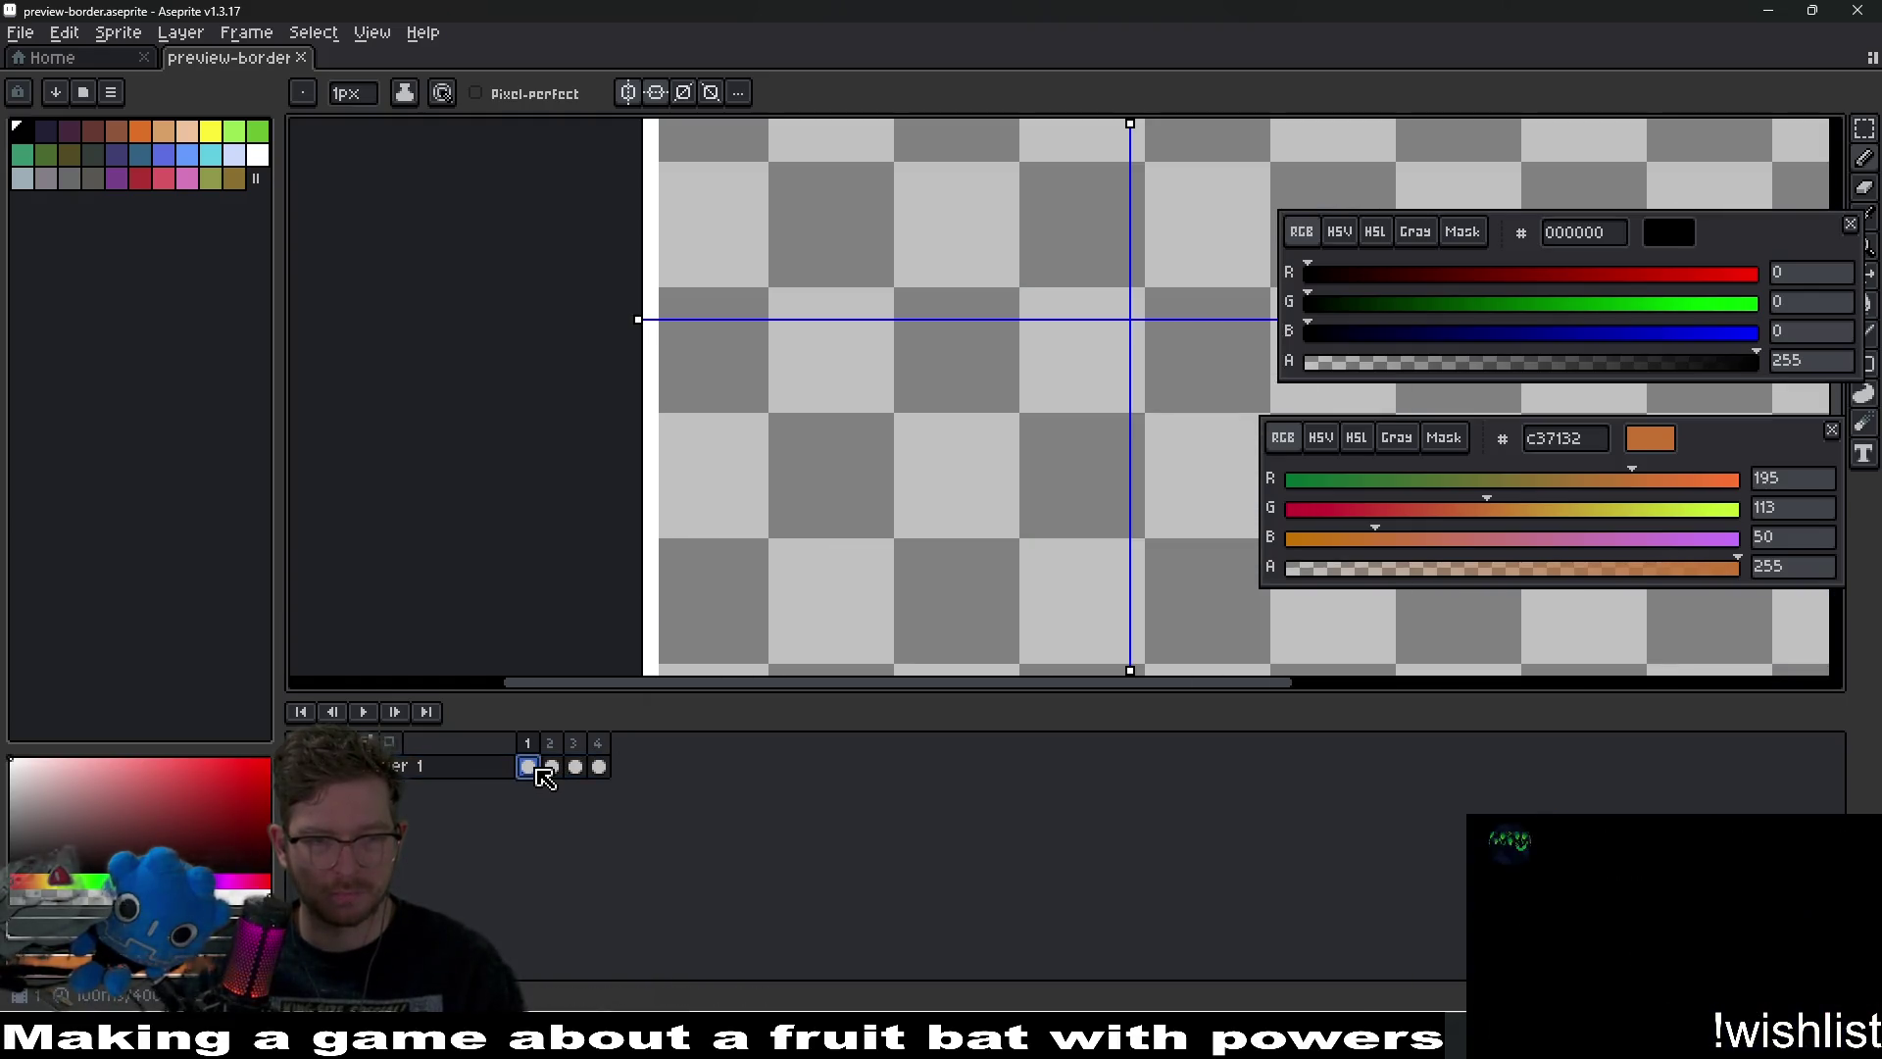
pyautogui.scroll(-4, 852, 524)
pyautogui.scroll(2, 852, 525)
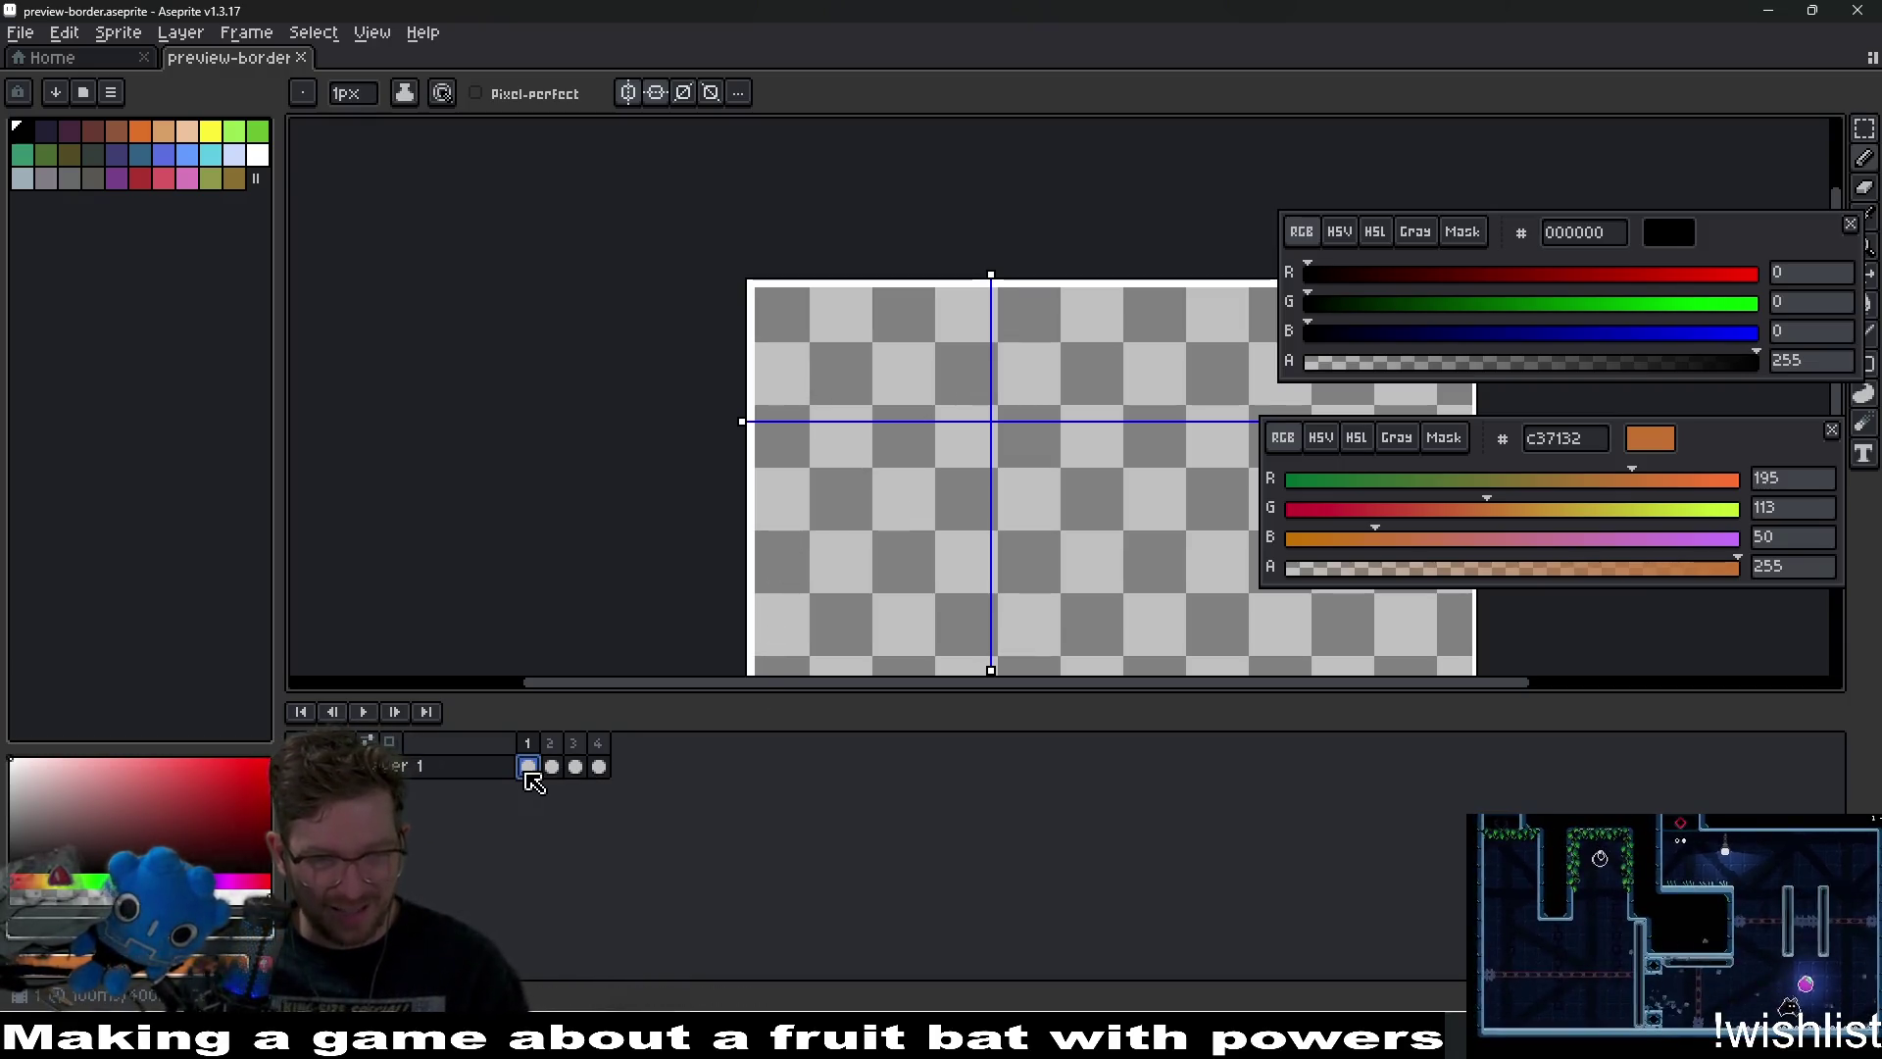
# Make a rectangular marquee selection on the sprite and recentre the view on it.
pyautogui.press('m')
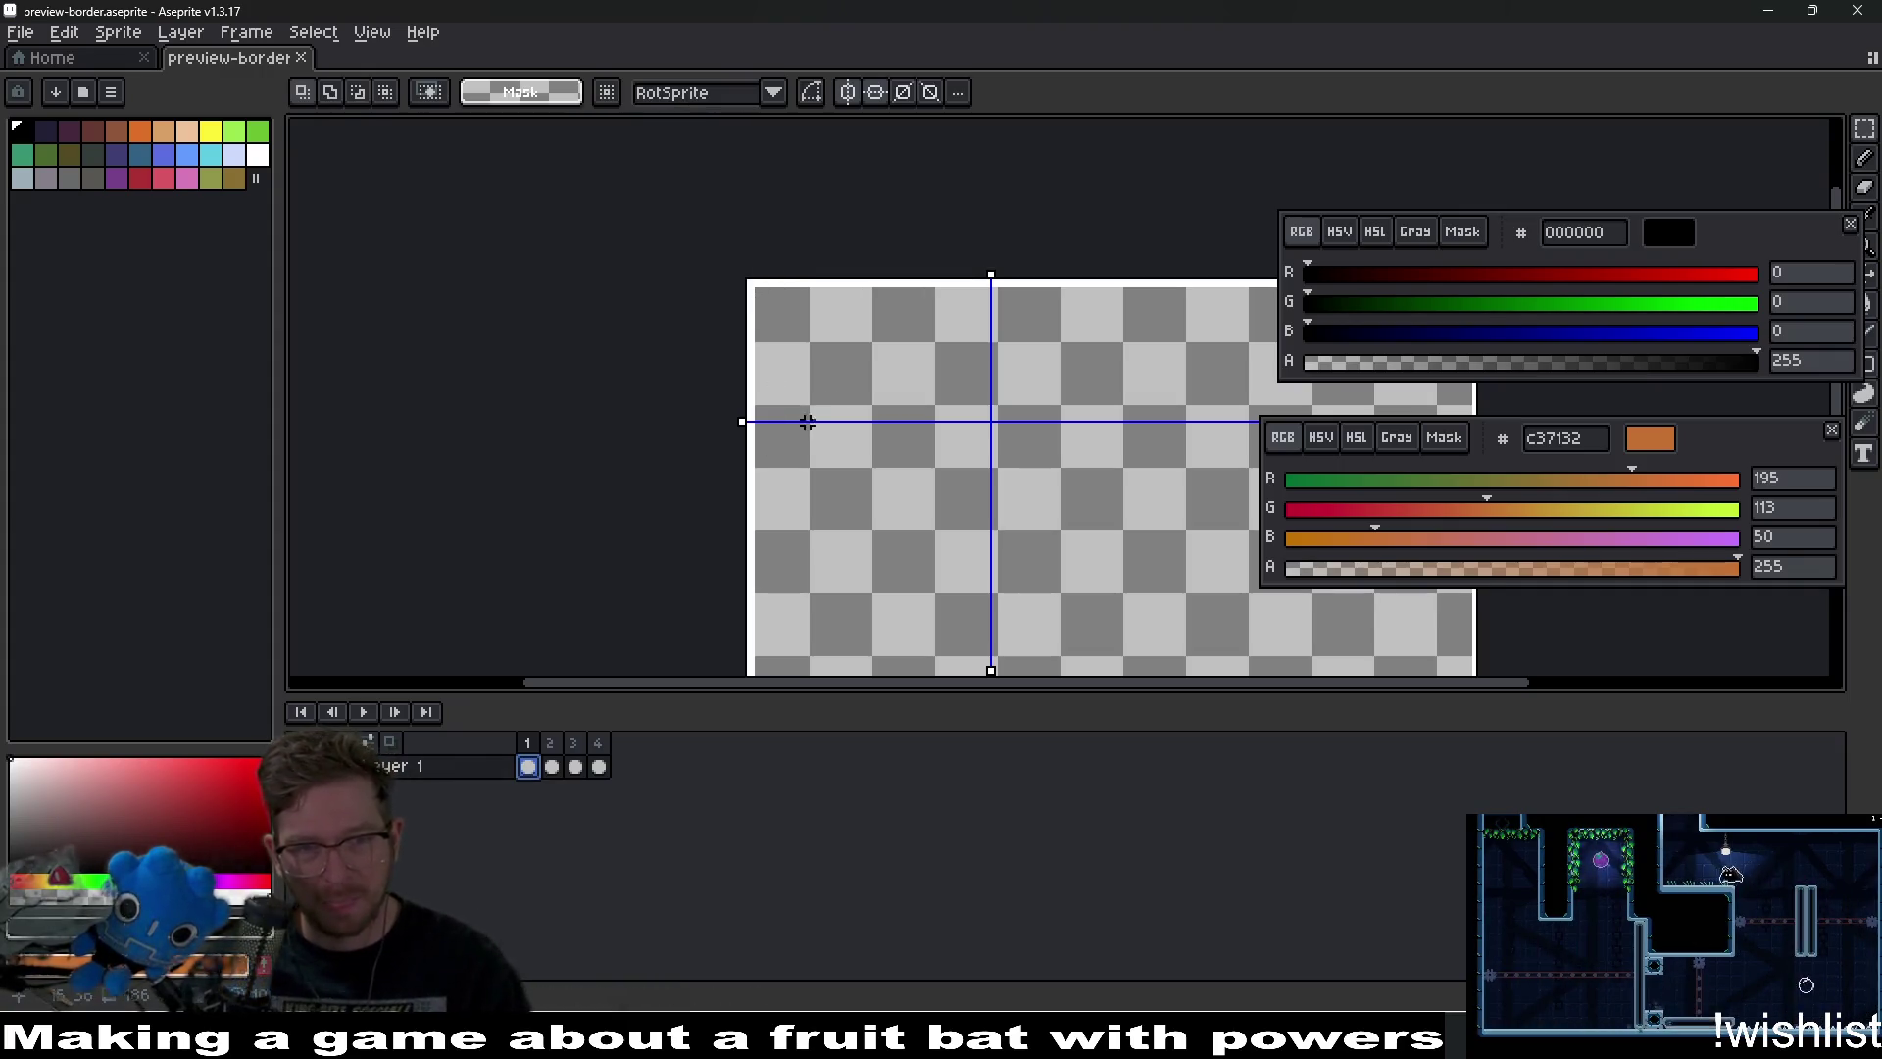
pyautogui.moveTo(941, 422); pyautogui.dragTo(762, 382)
pyautogui.scroll(-3, 955, 480)
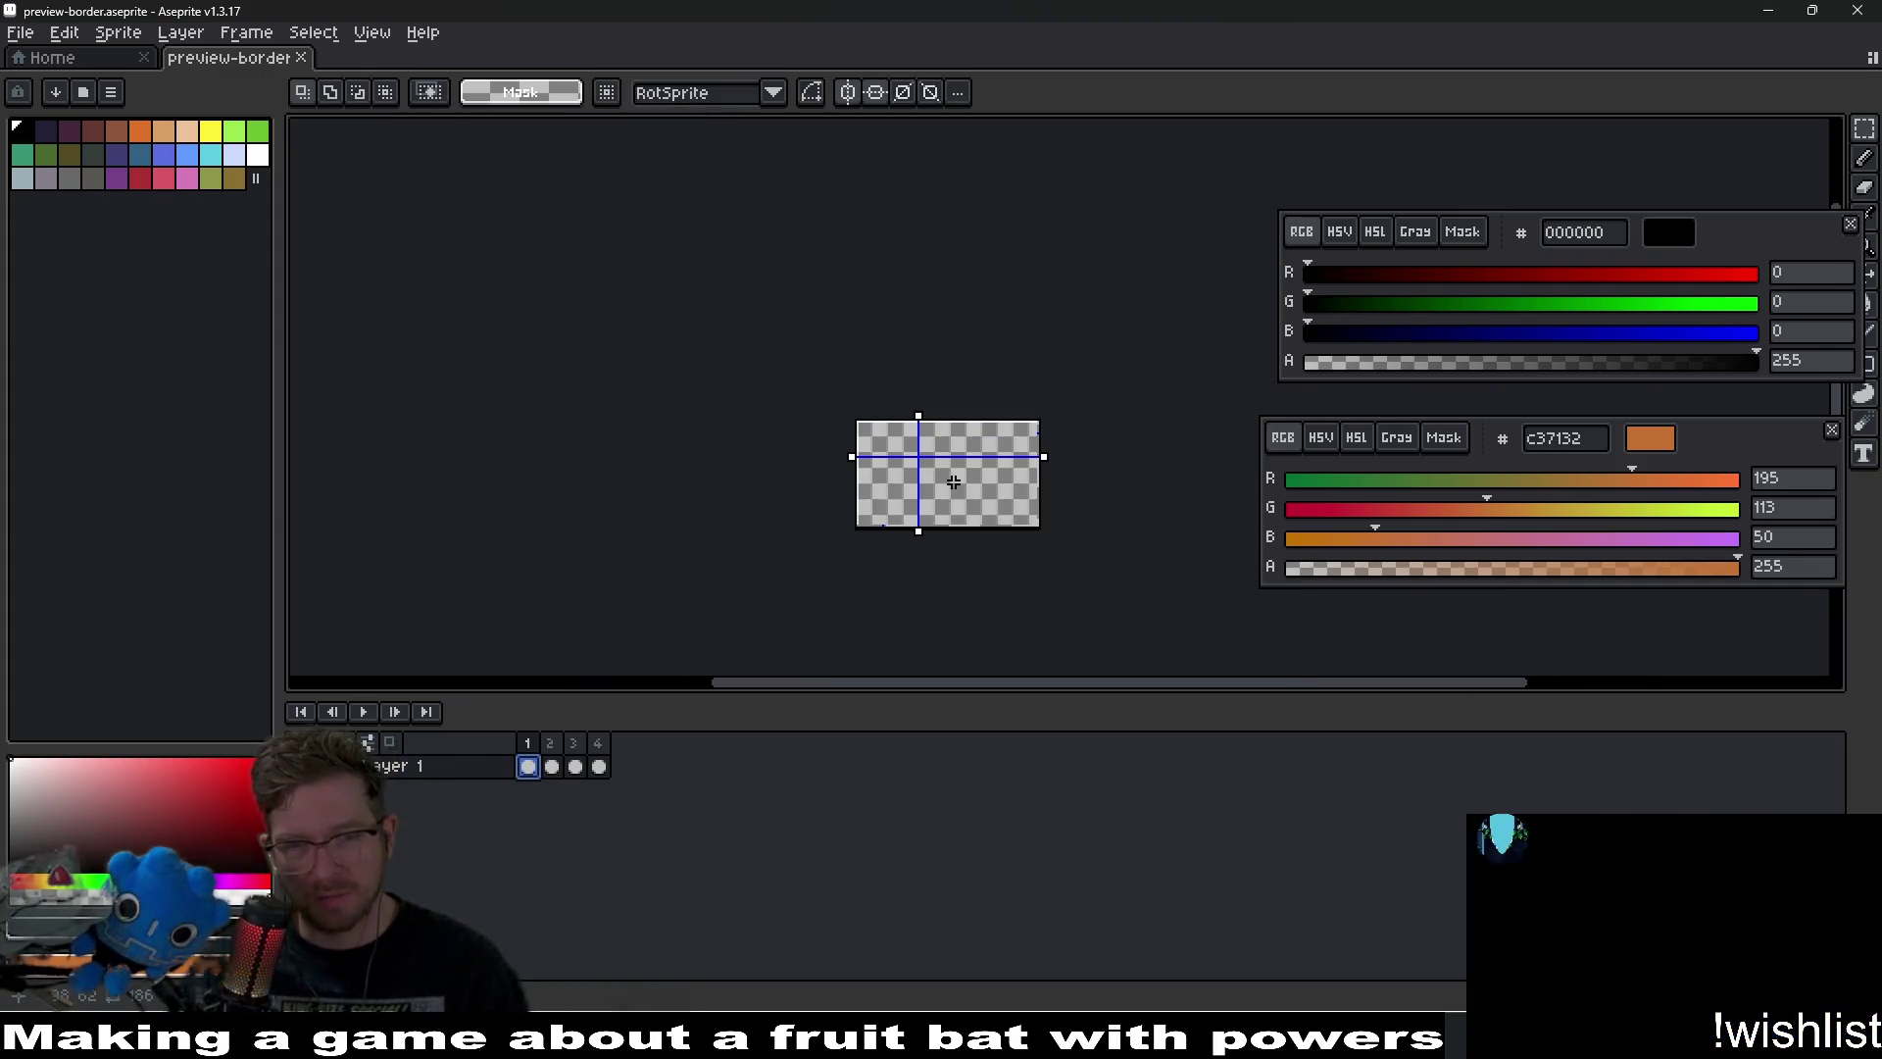
pyautogui.moveTo(954, 481); pyautogui.dragTo(921, 444)
pyautogui.scroll(3, 922, 444)
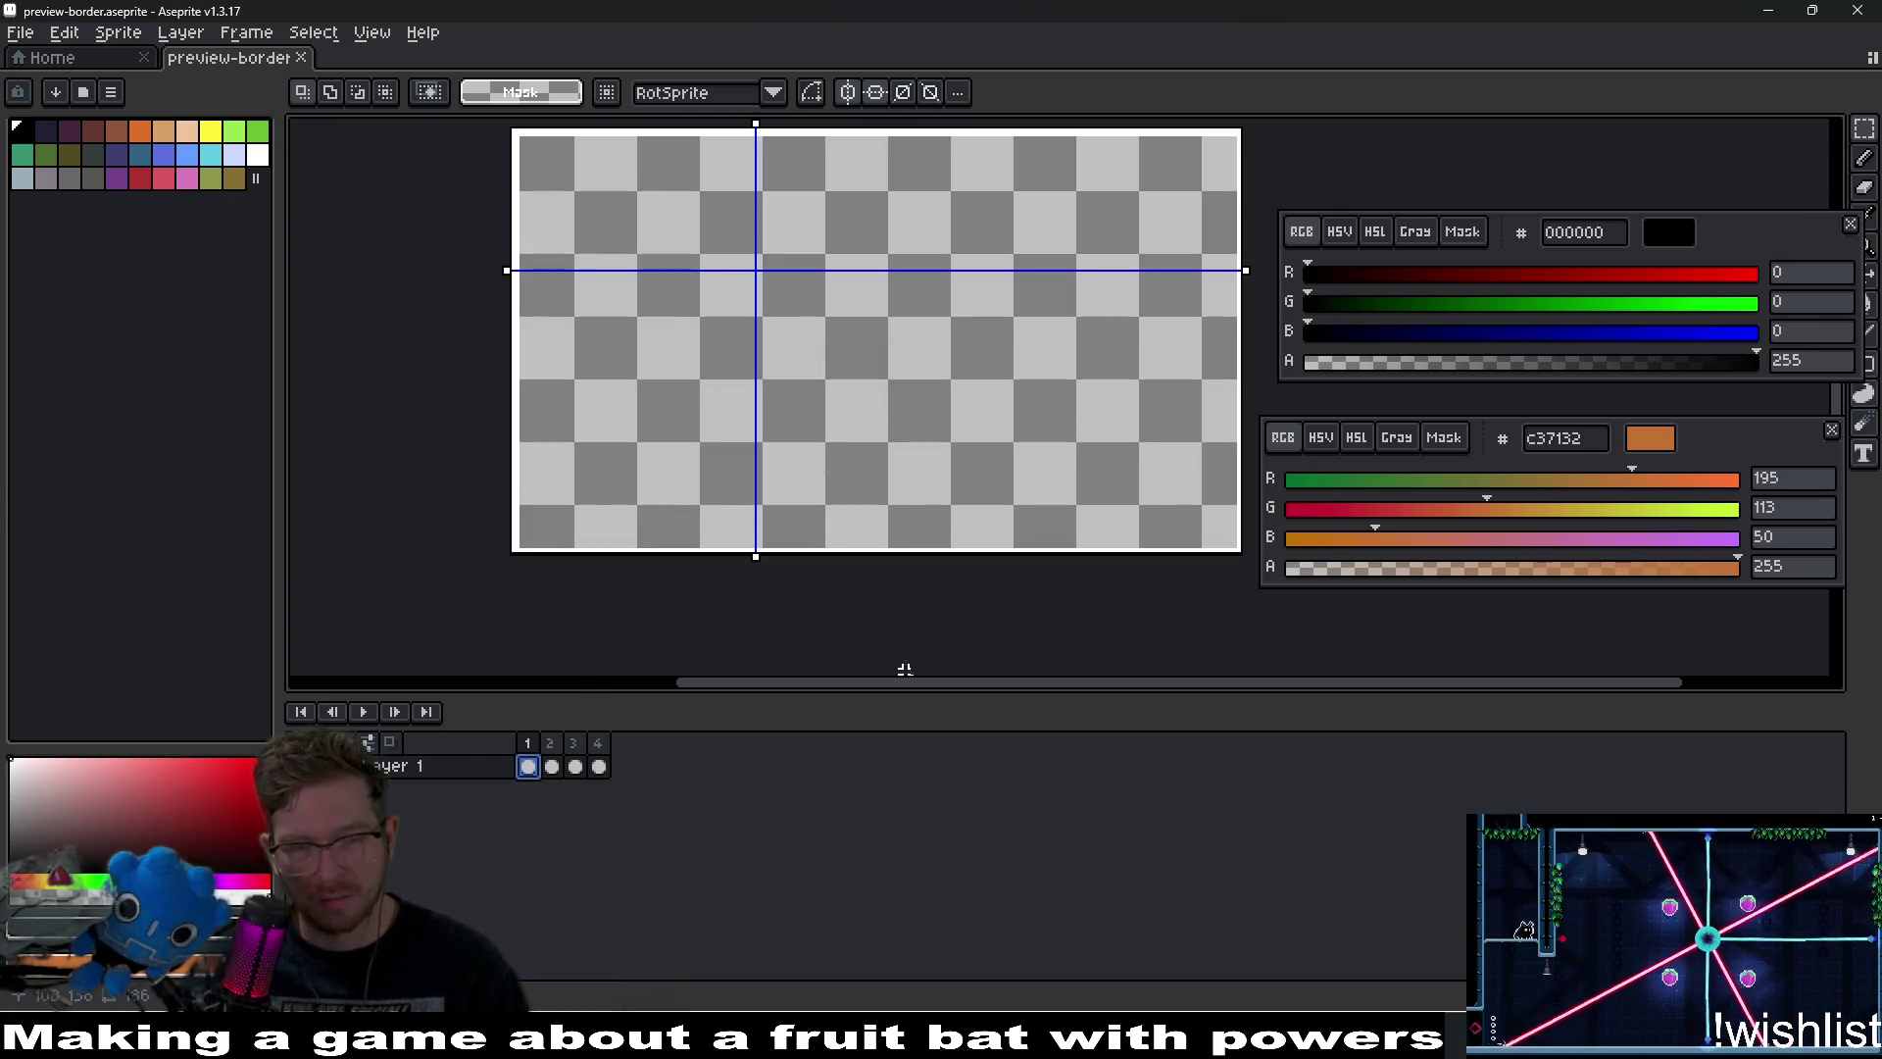
# Play the border animation and bring up the extra symmetry options.
pyautogui.click(355, 708)
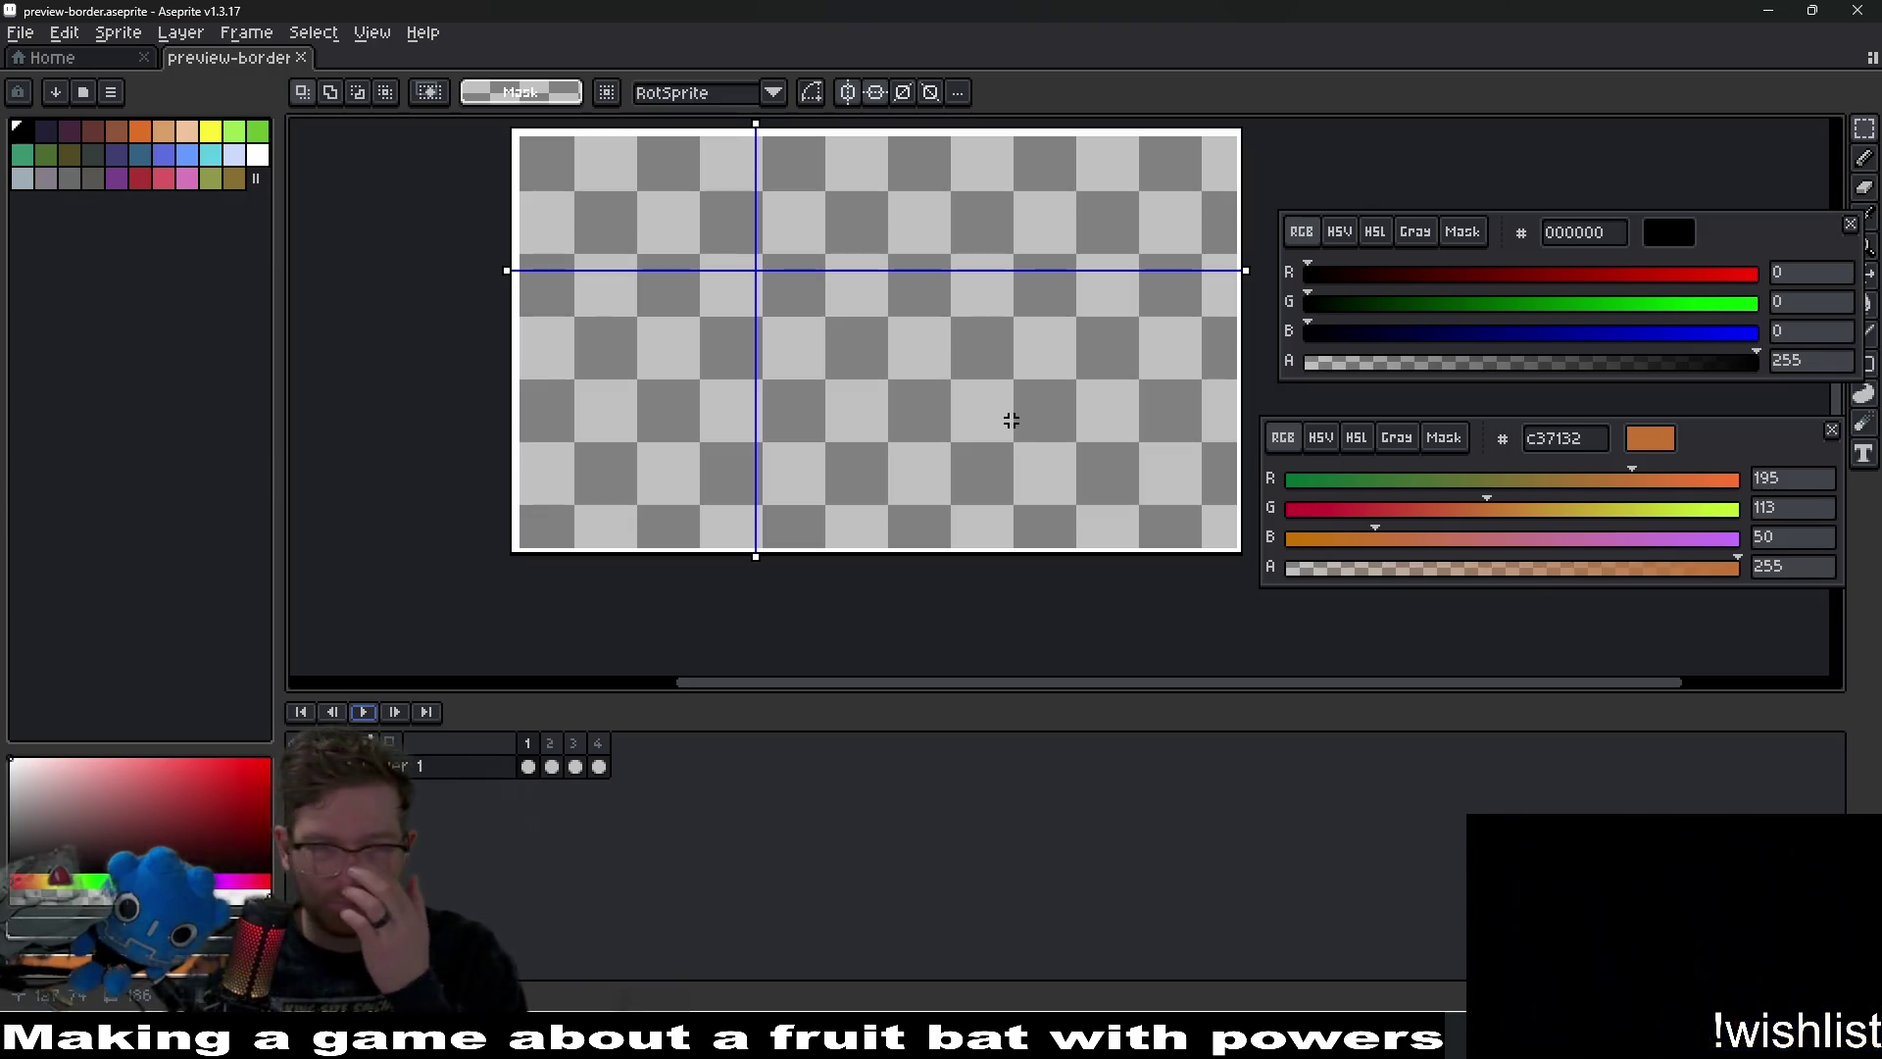
pyautogui.scroll(1, 521, 457)
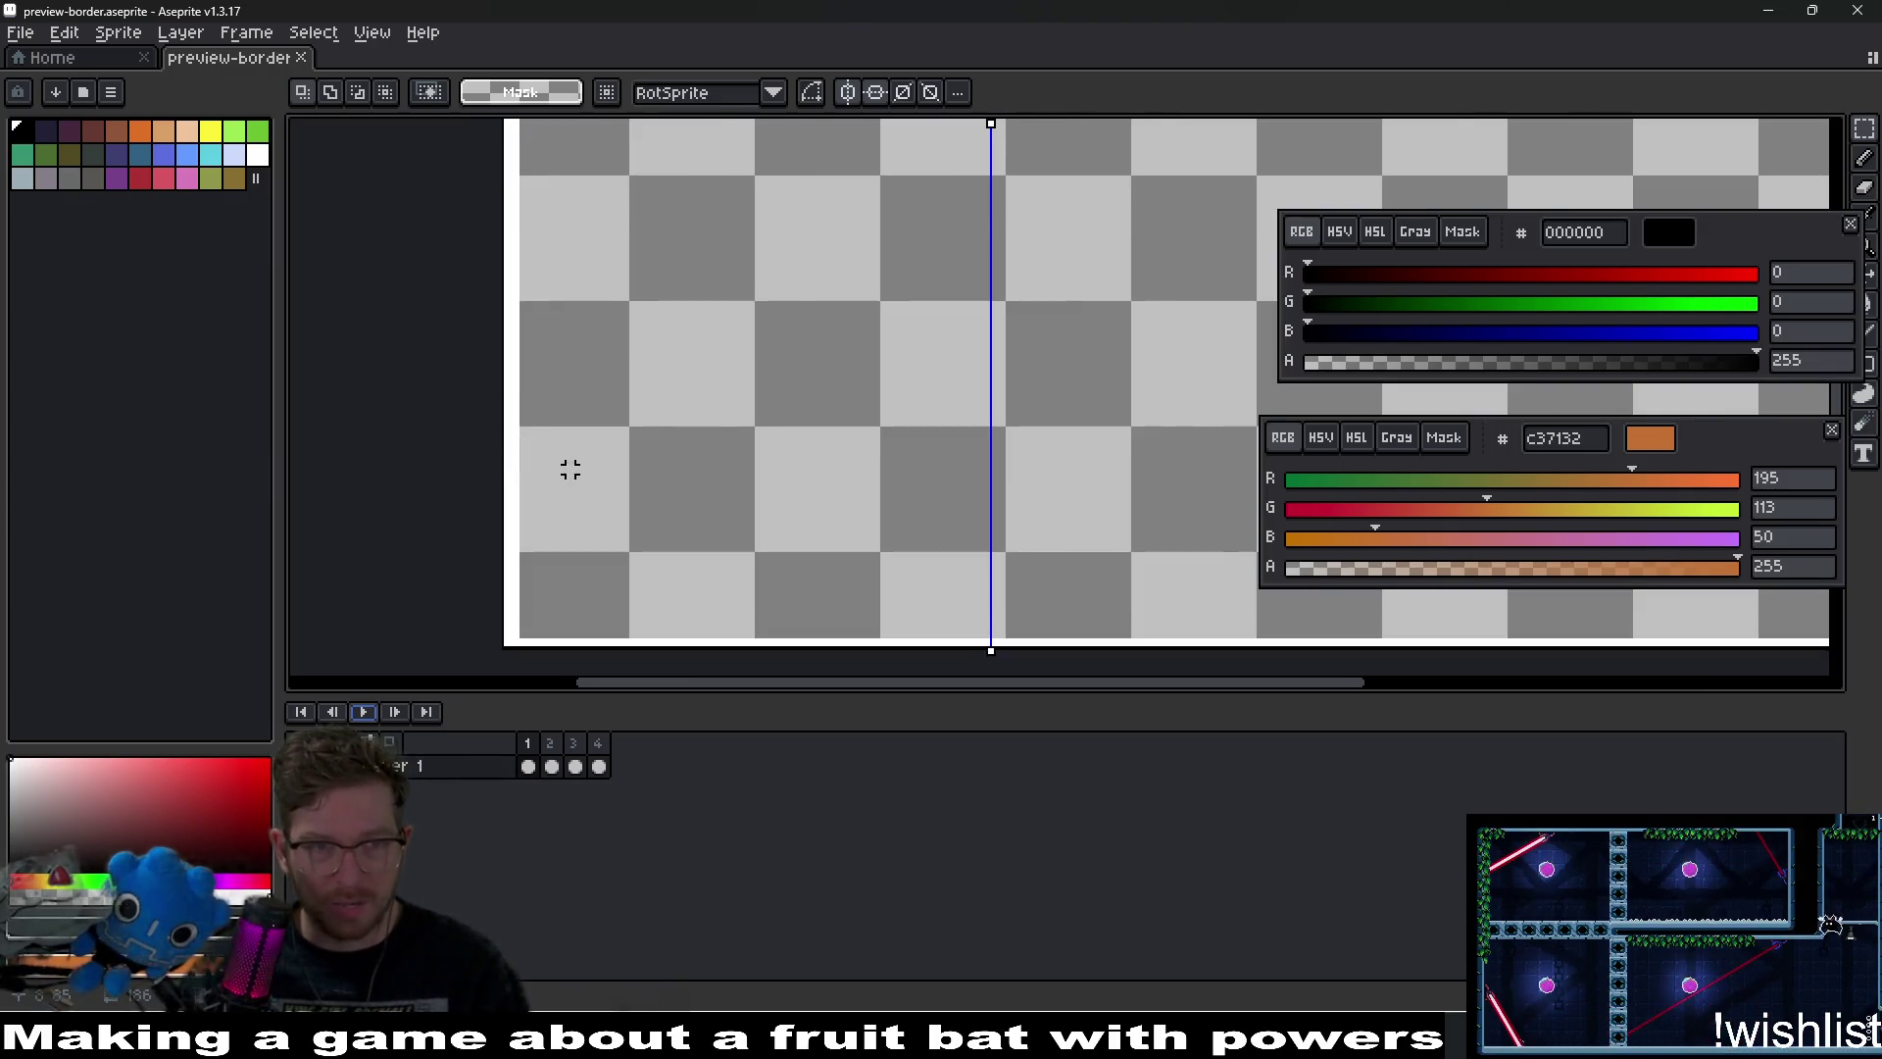
pyautogui.scroll(-3, 570, 470)
pyautogui.click(957, 92)
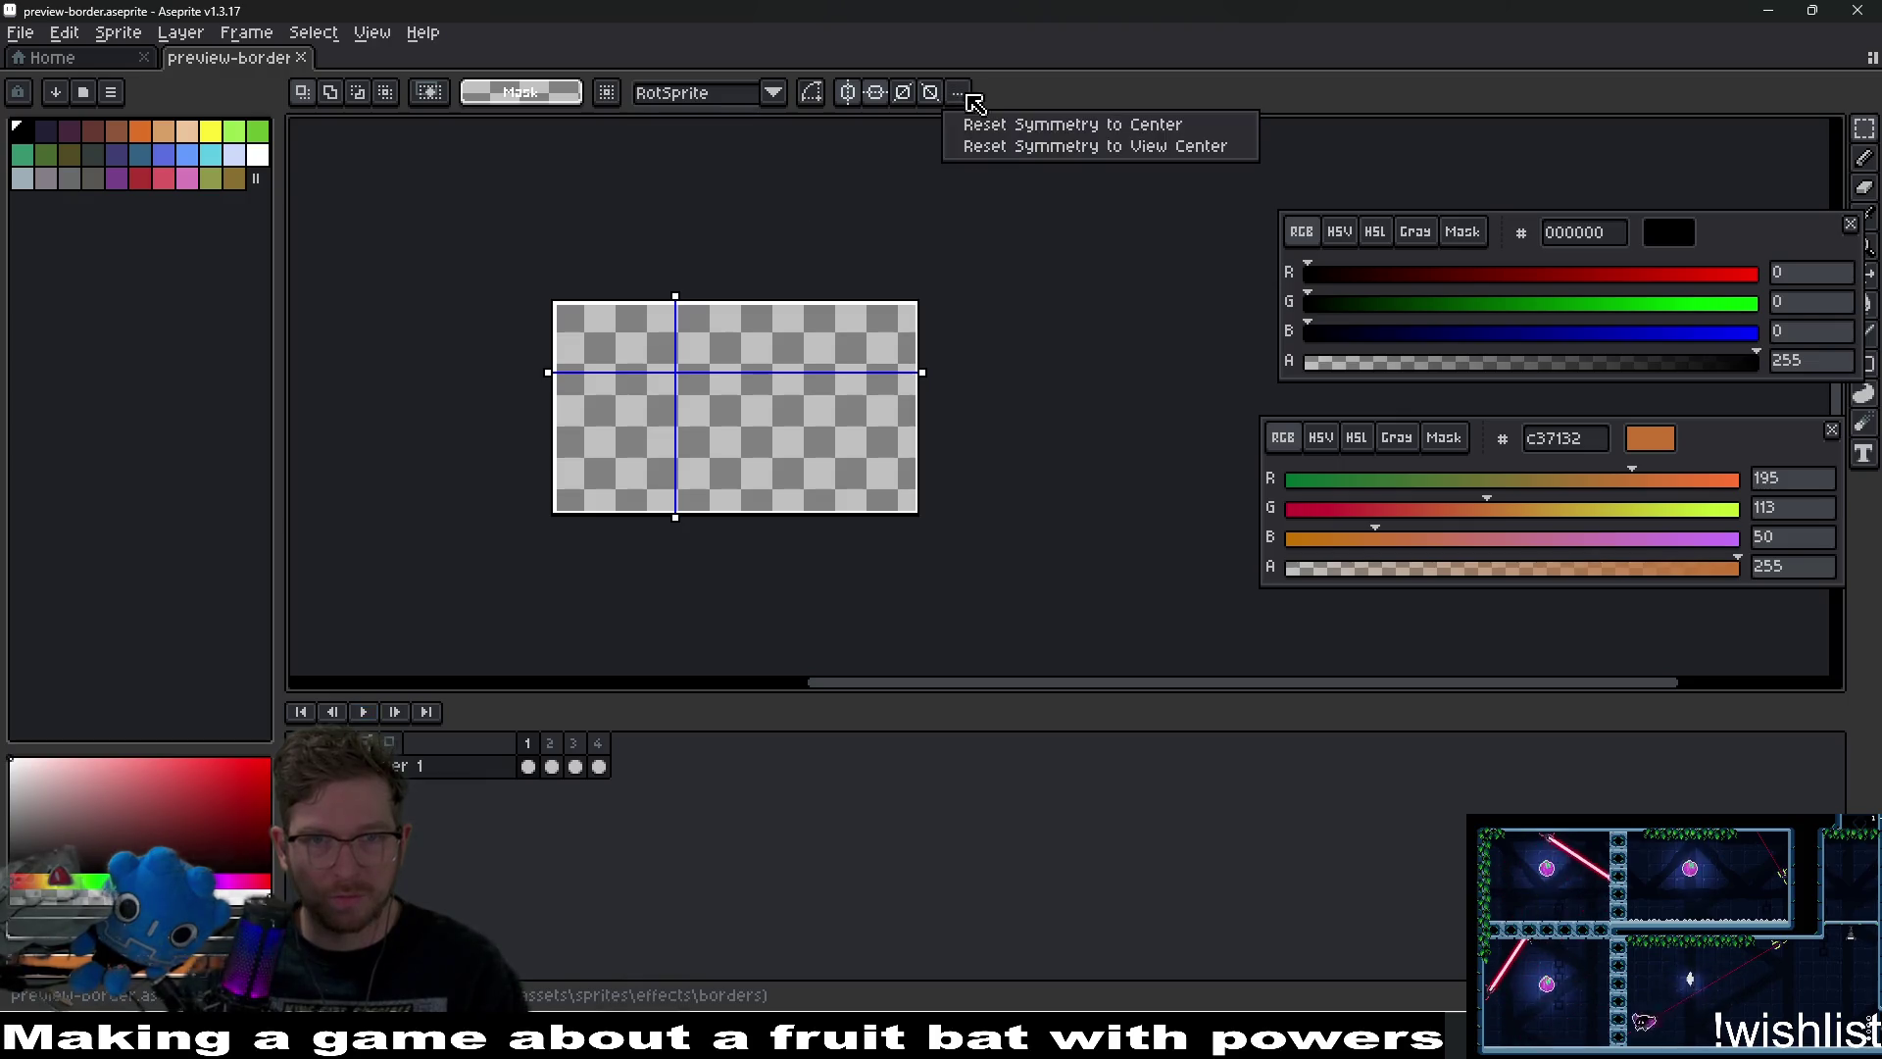
# Reset symmetry to centre, then delete frame 1's left and right white border columns.
pyautogui.click(1019, 123)
pyautogui.scroll(3, 593, 461)
pyautogui.scroll(-2, 605, 559)
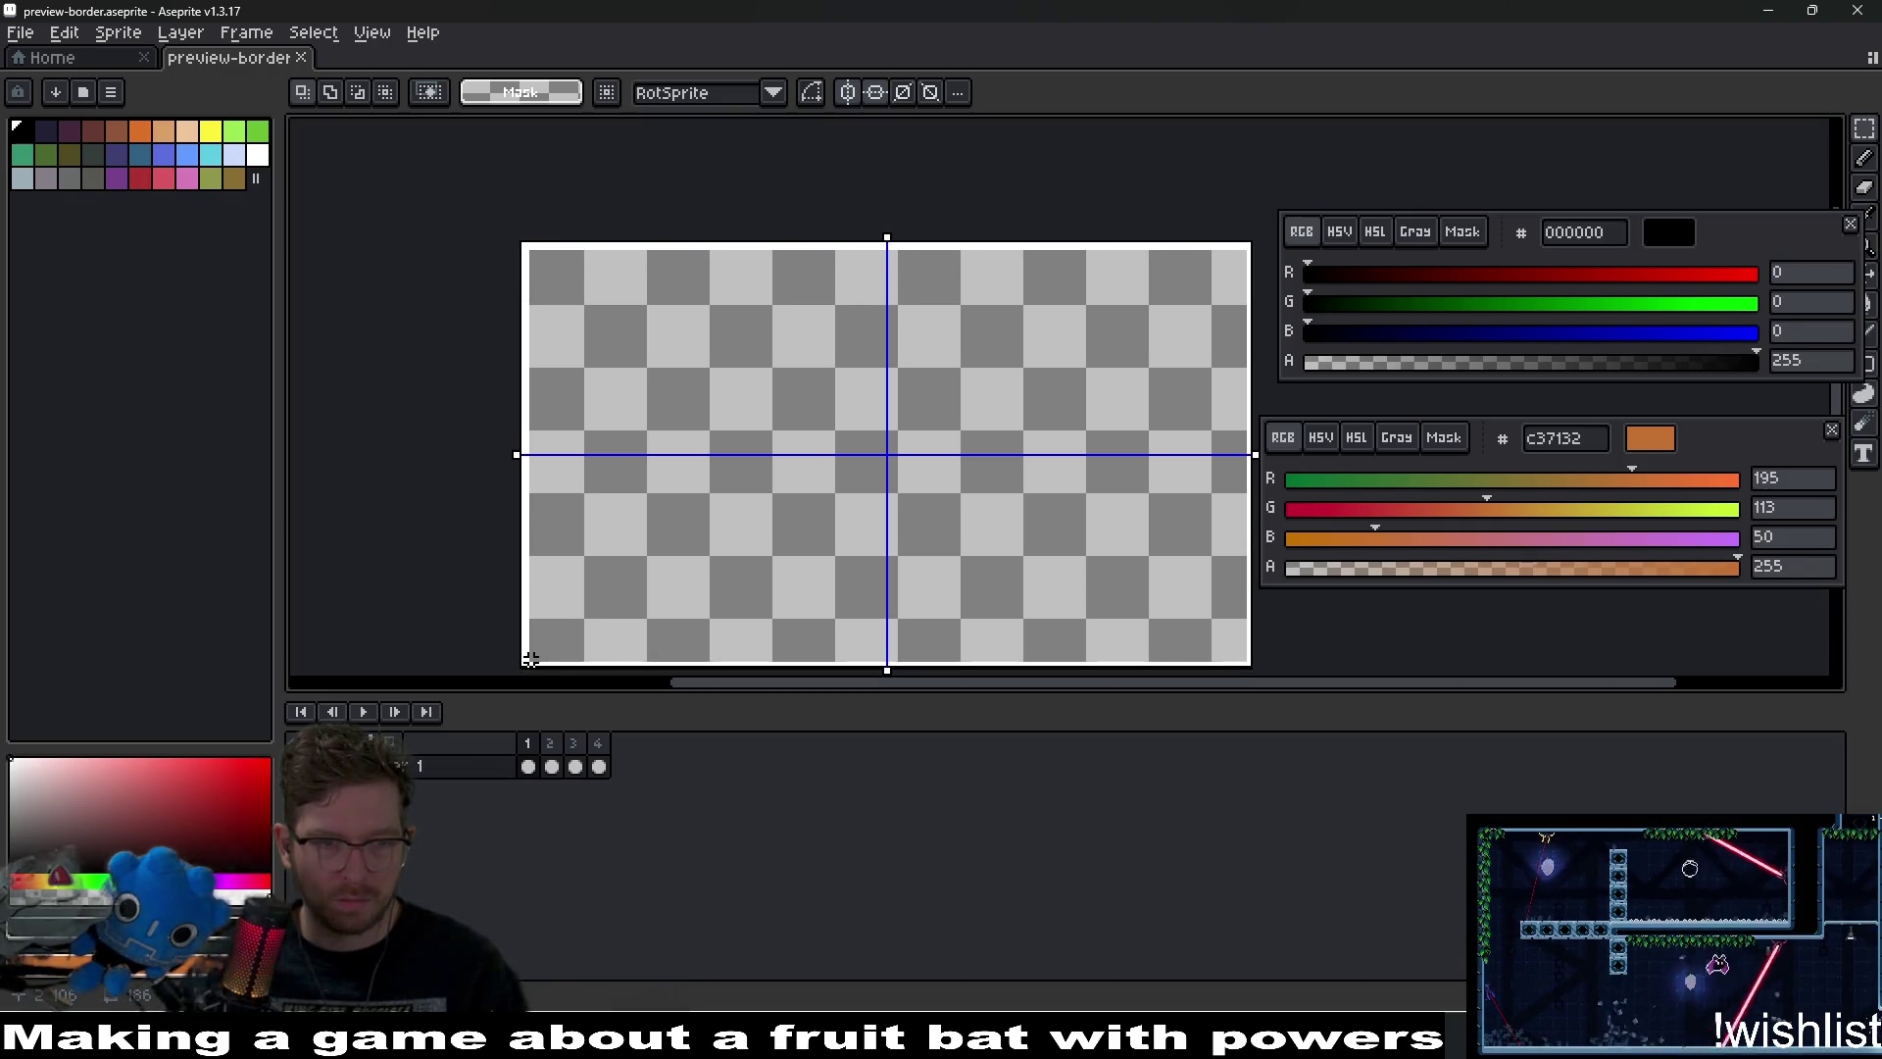
pyautogui.press('Delete')
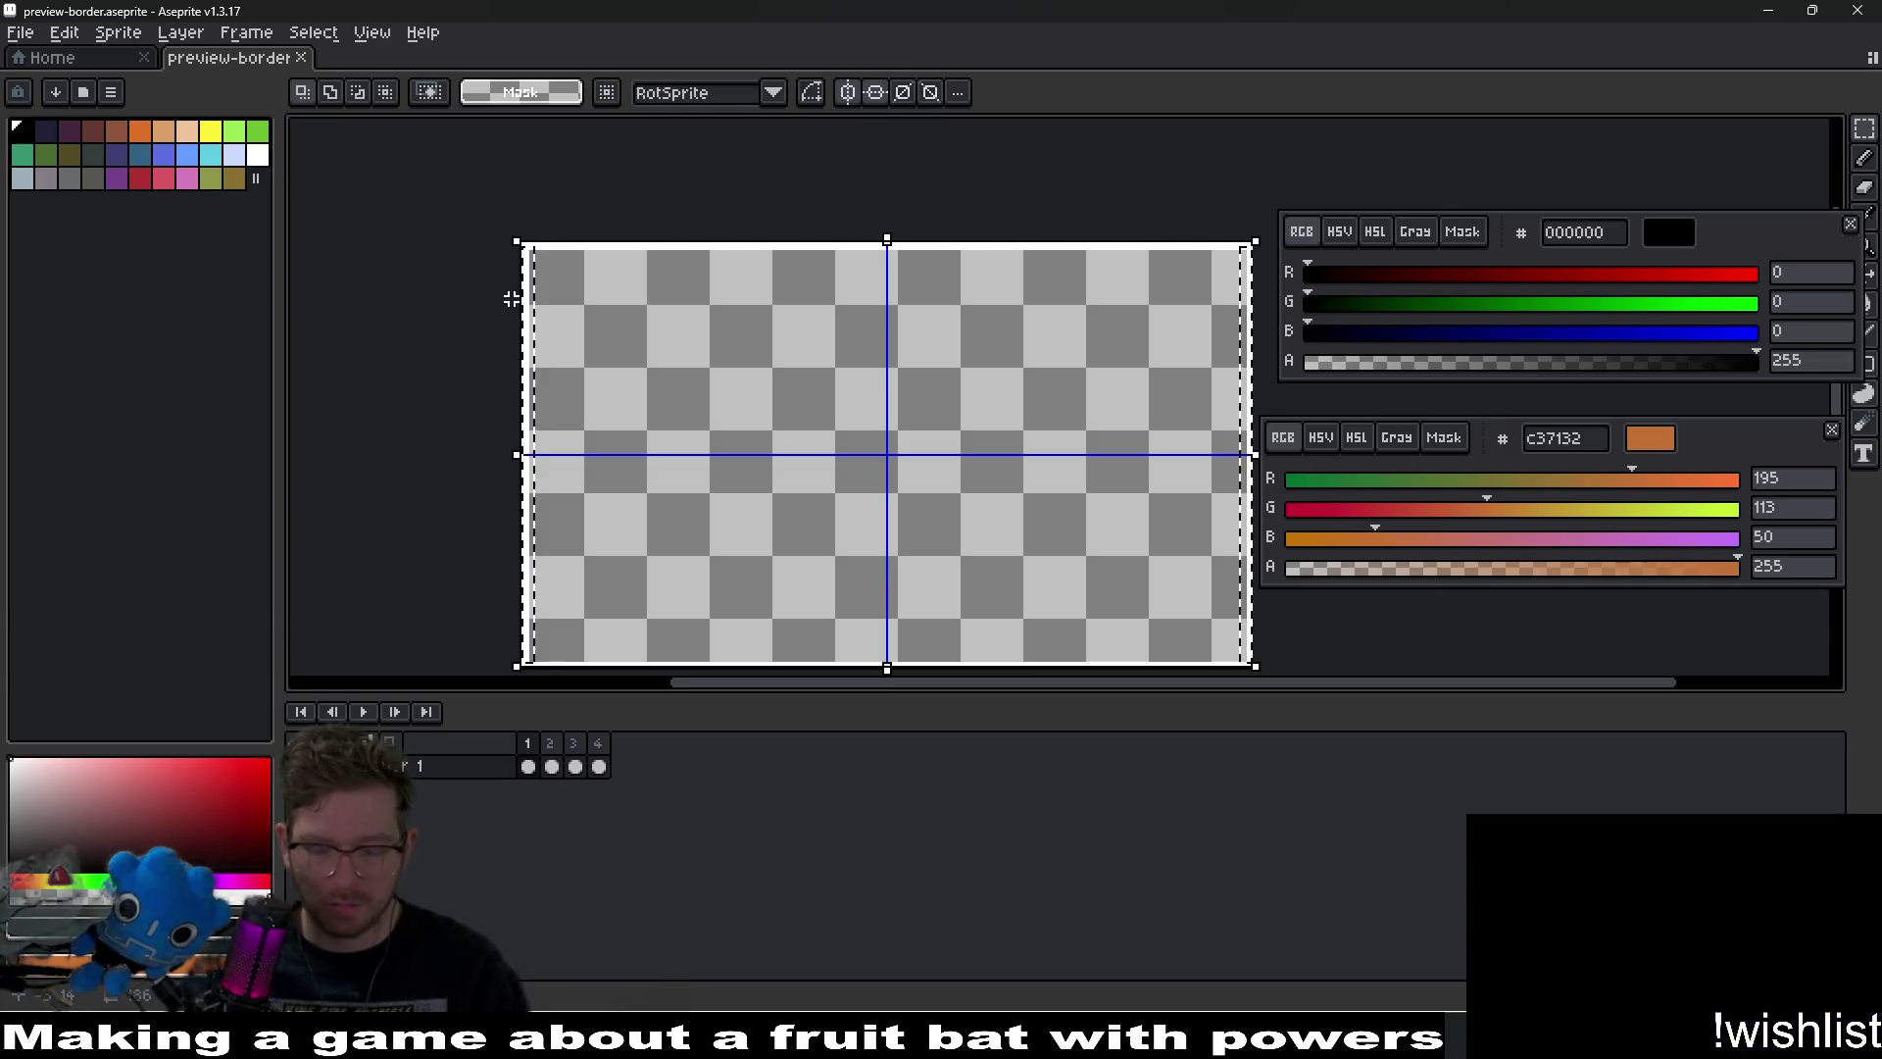
pyautogui.hotkey('ctrl', 'd')
# Undo the stray line accidentally drawn across the top of frame 1.
pyautogui.scroll(2, 1205, 252)
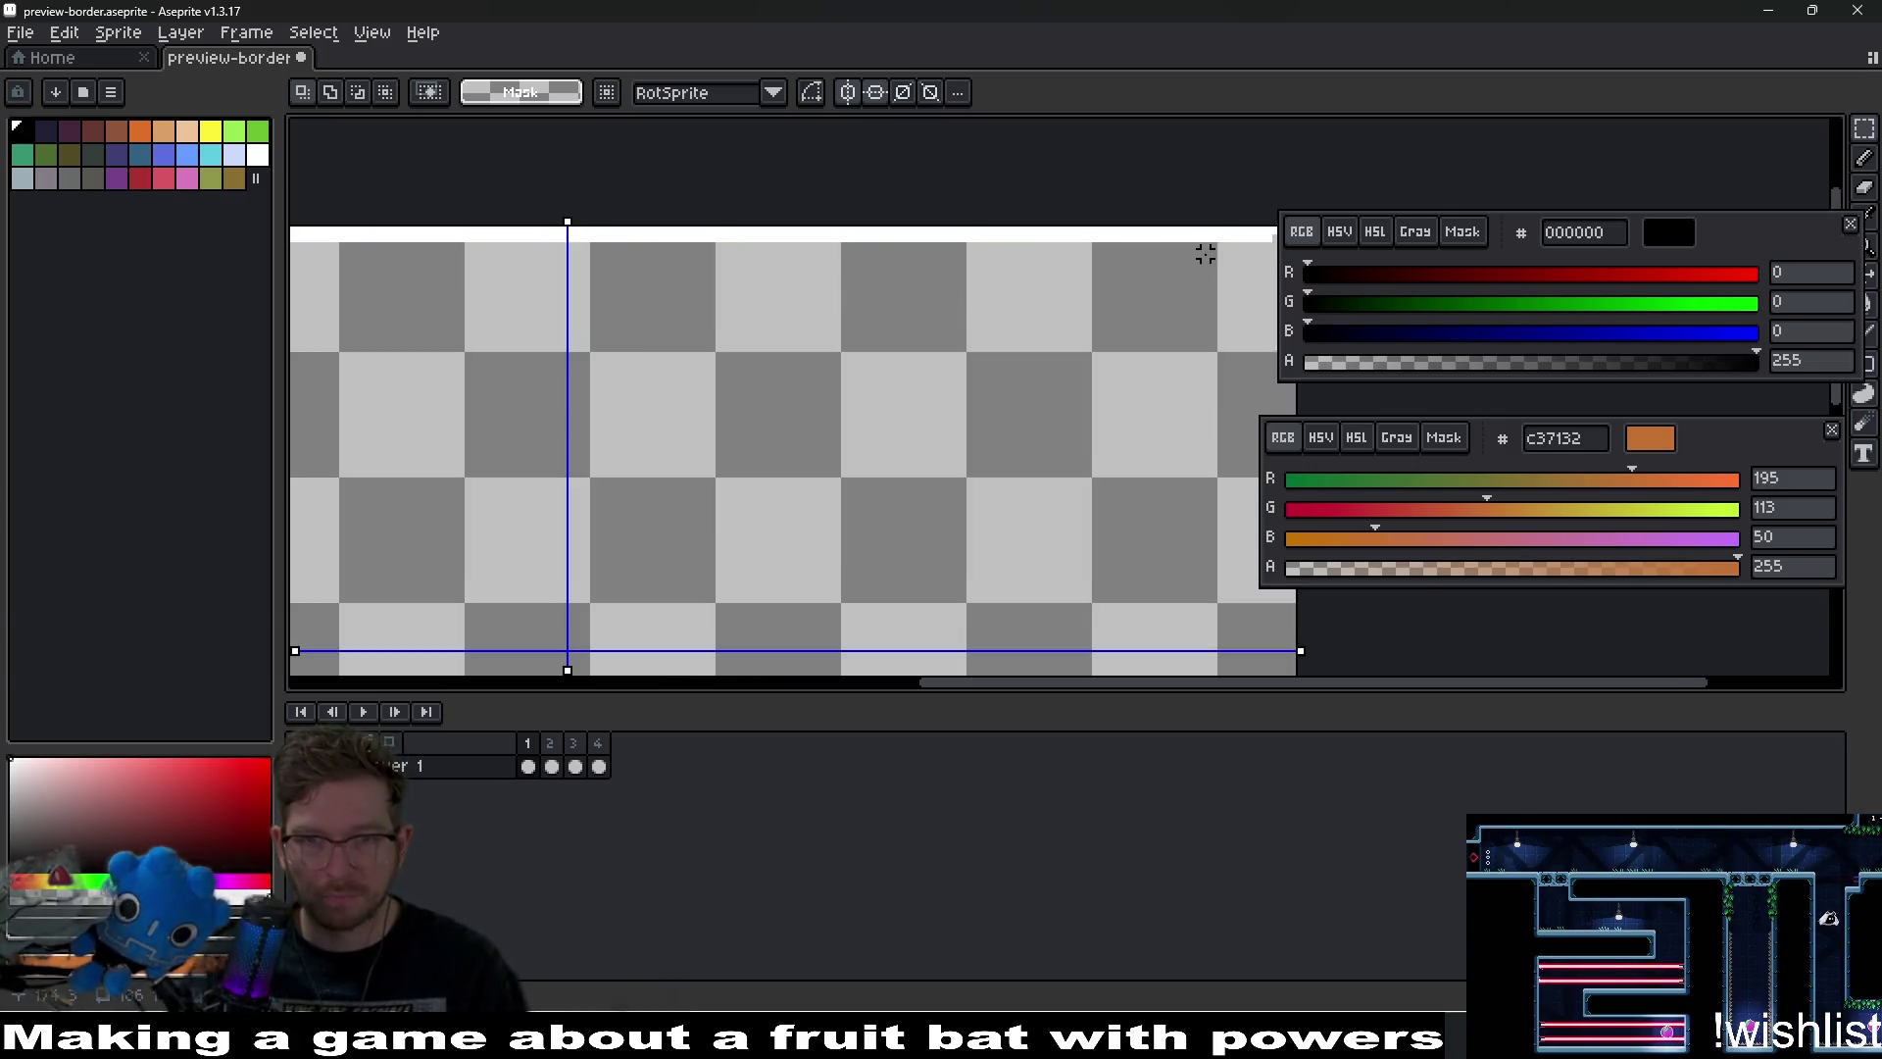
pyautogui.moveTo(1054, 324)
pyautogui.mouseDown()
pyautogui.moveTo(315, 319)
pyautogui.moveTo(509, 343)
pyautogui.mouseUp()
pyautogui.hotkey('ctrl', 'z')
pyautogui.scroll(-4, 788, 394)
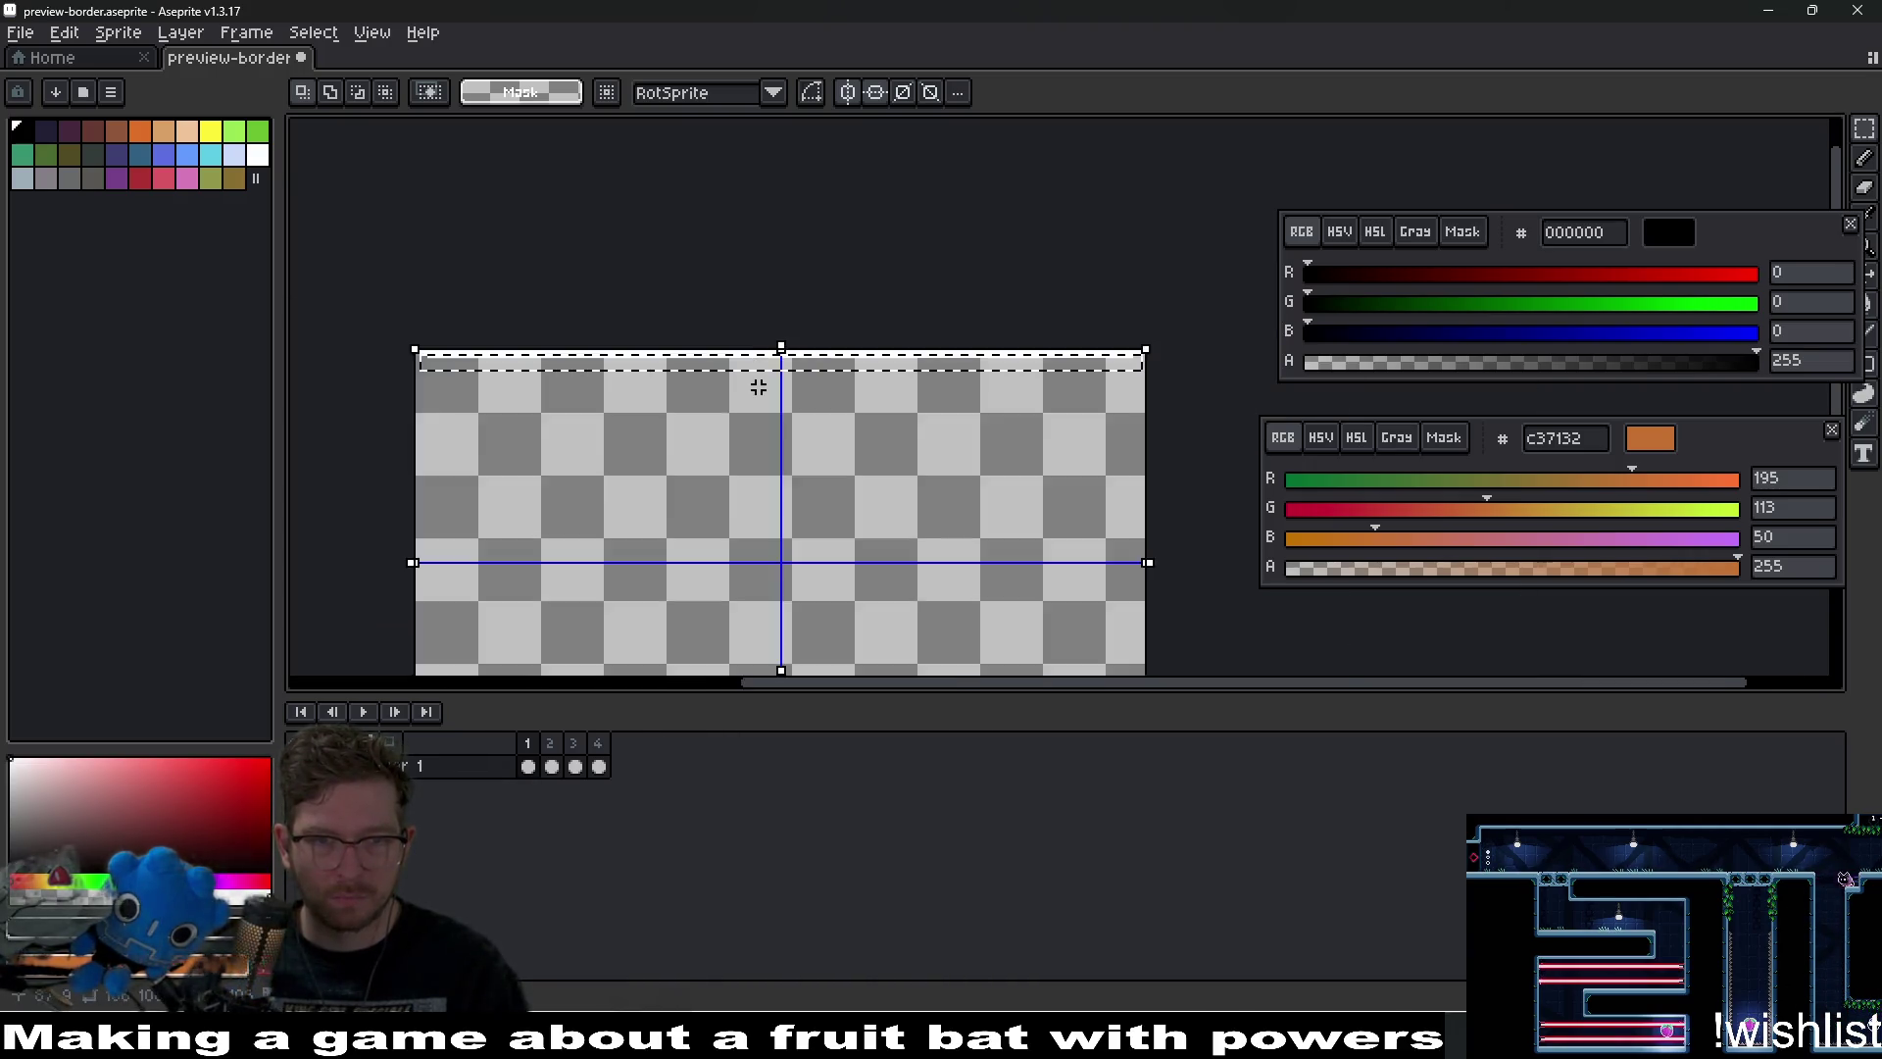
pyautogui.scroll(4, 870, 462)
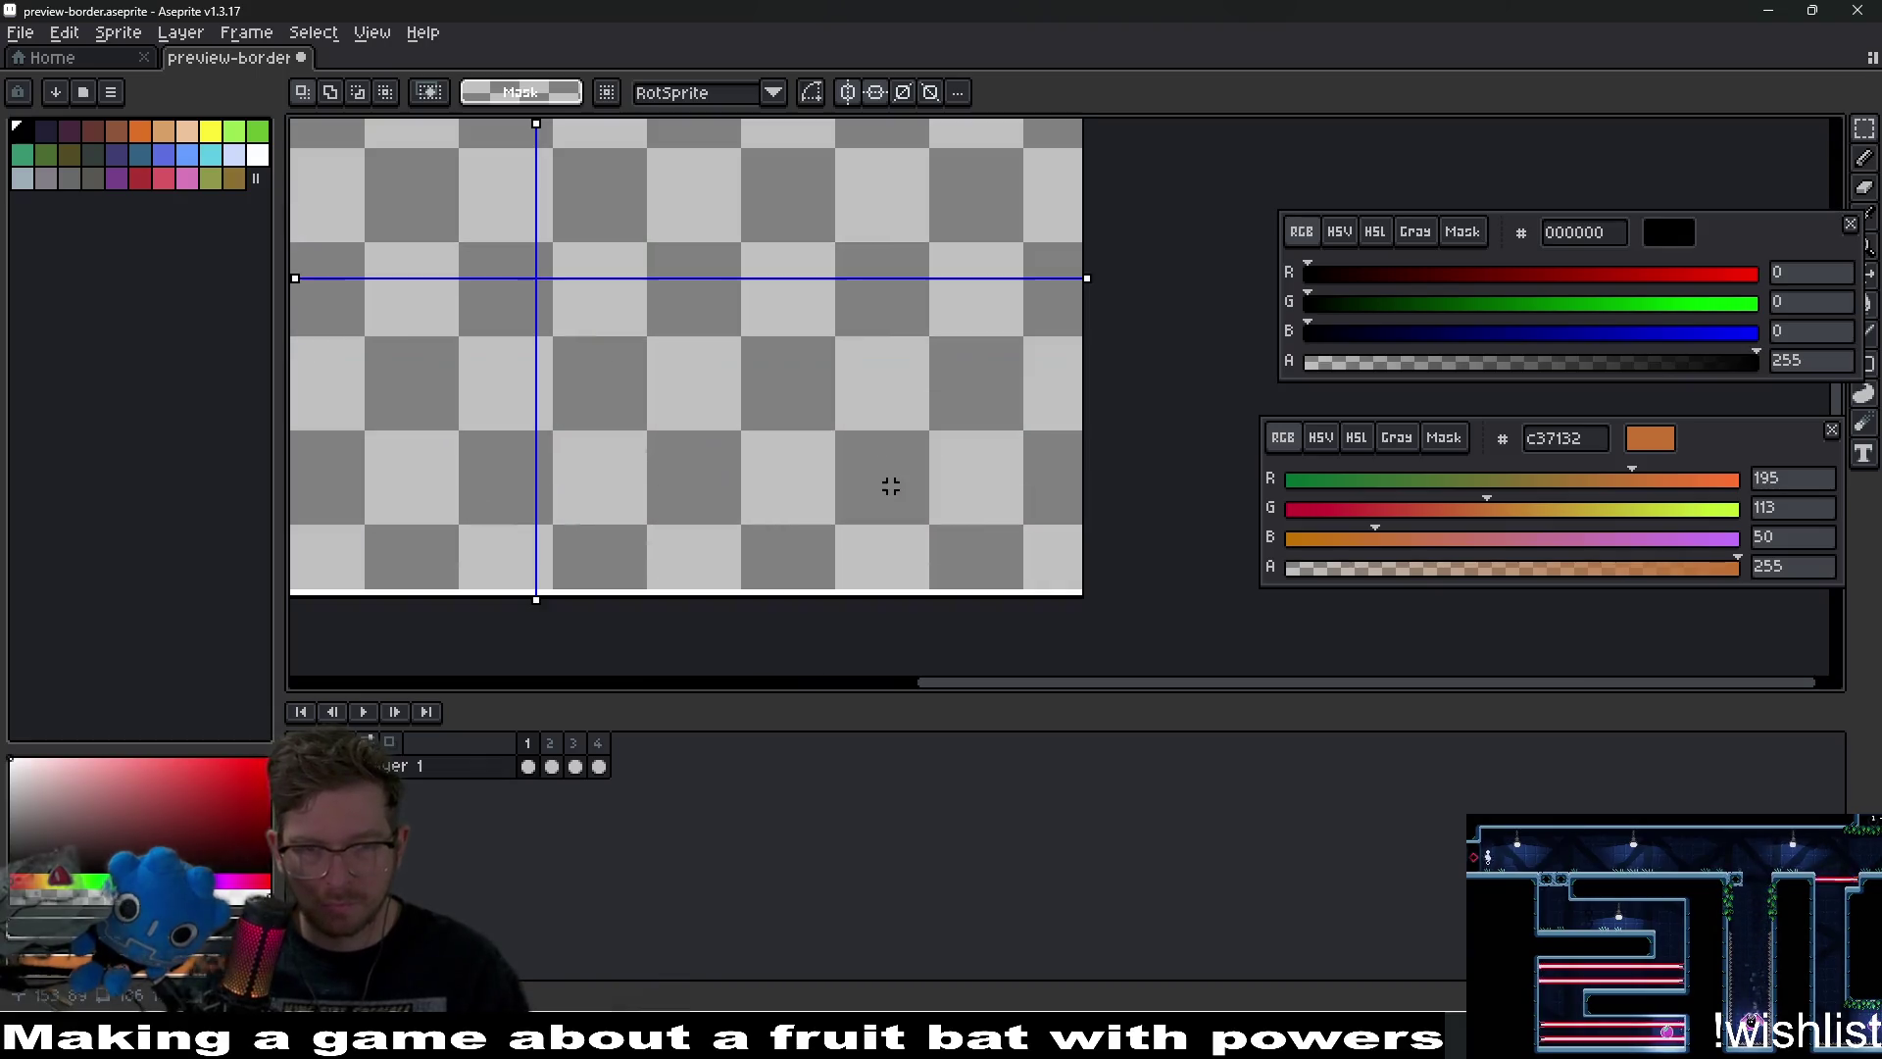
# On frame 2, marquee-select the right-side border column.
pyautogui.press('Right')
pyautogui.hscroll(1, 984, 445)
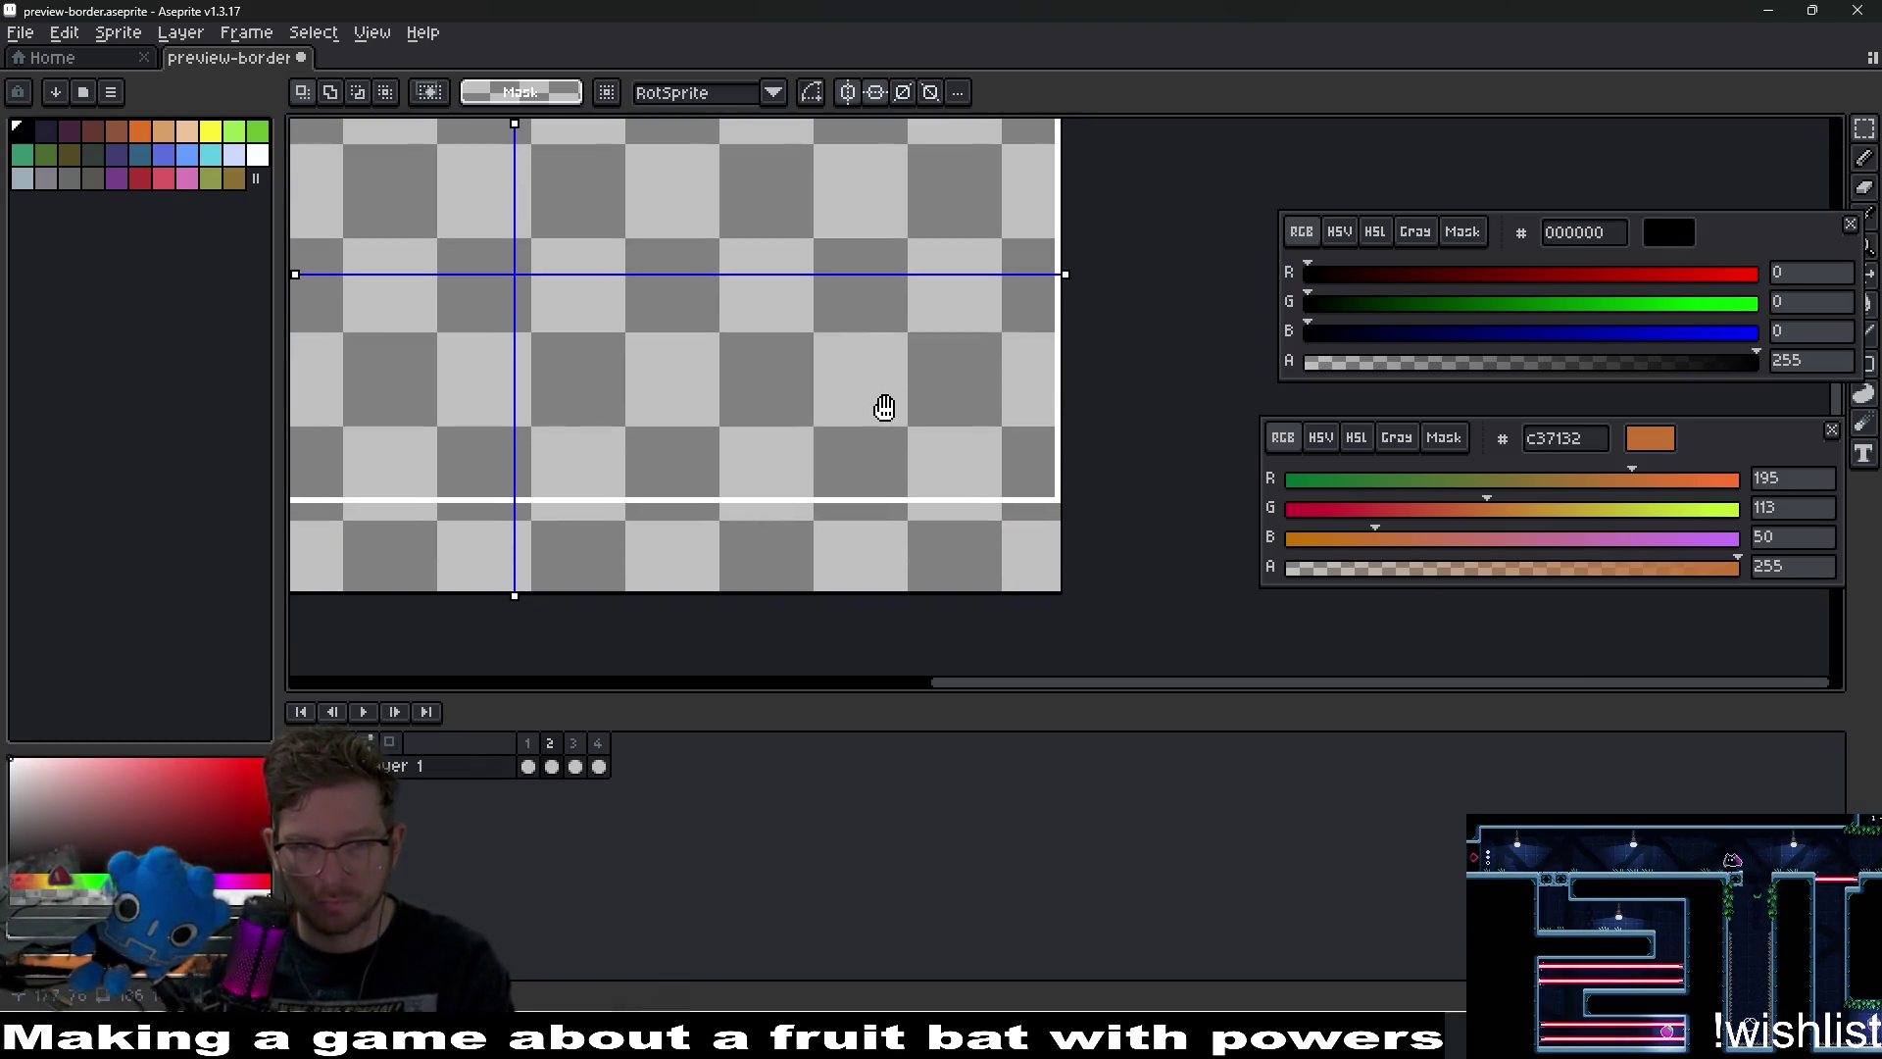
pyautogui.scroll(1, 969, 502)
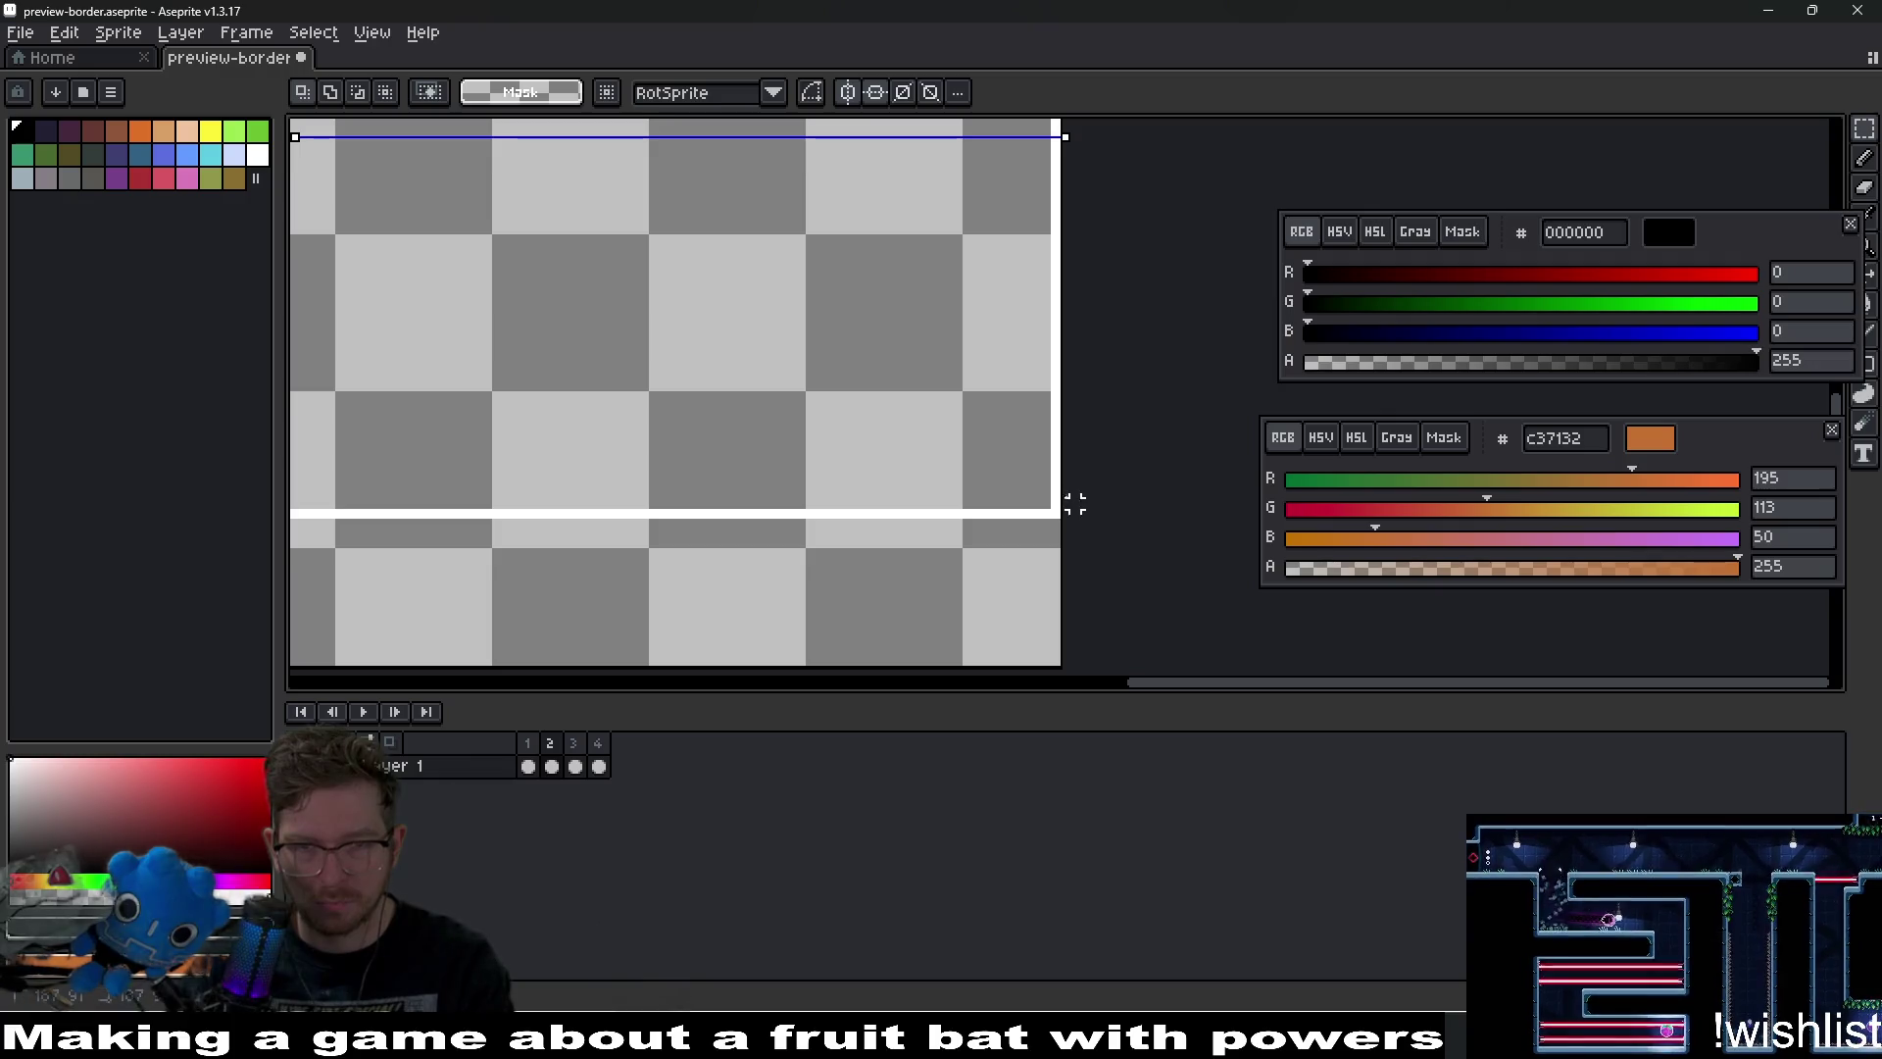
pyautogui.moveTo(1043, 505); pyautogui.dragTo(1041, 383)
pyautogui.scroll(3, 1041, 380)
pyautogui.scroll(-5, 1039, 380)
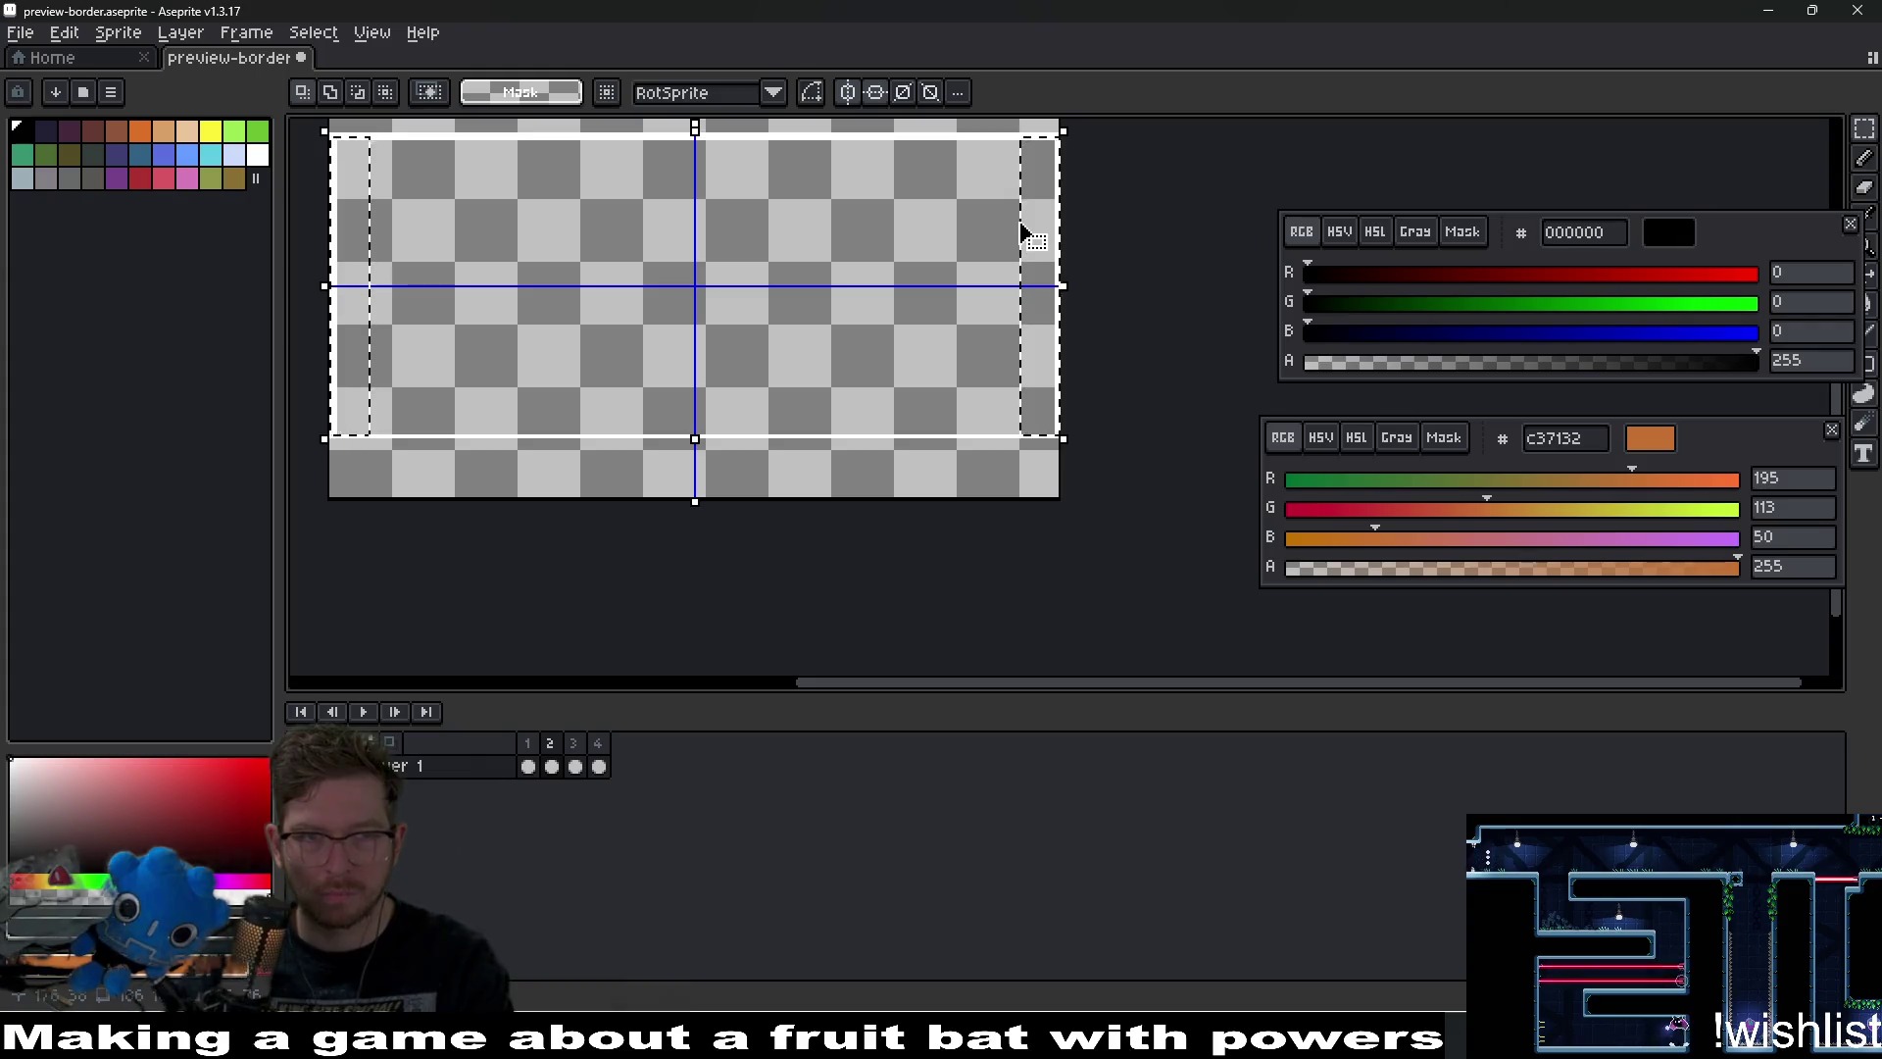
# Clear frame 2's side-column selection and undo the leftover short line segments.
pyautogui.hotkey('ctrl', 'd')
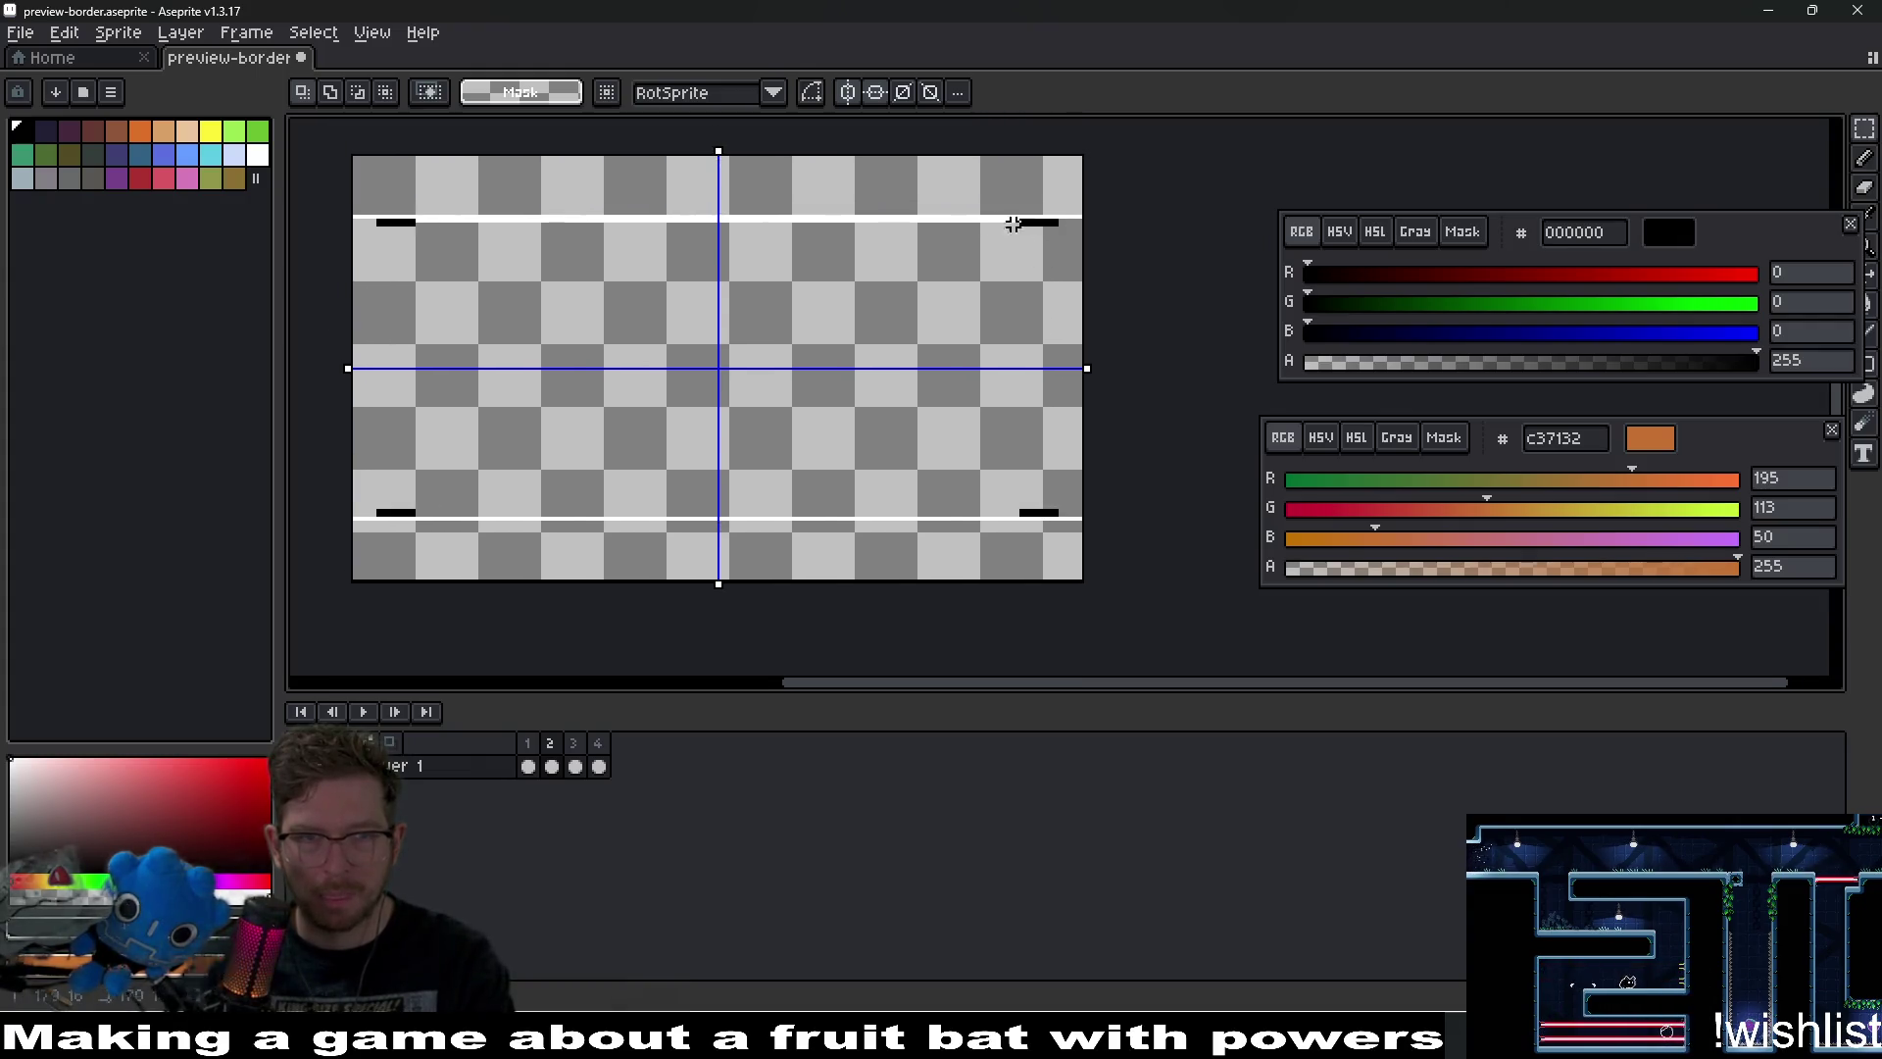
pyautogui.hotkey('ctrl', 'z')
pyautogui.hotkey('ctrl', 'z')
pyautogui.hotkey('ctrl', 'z')
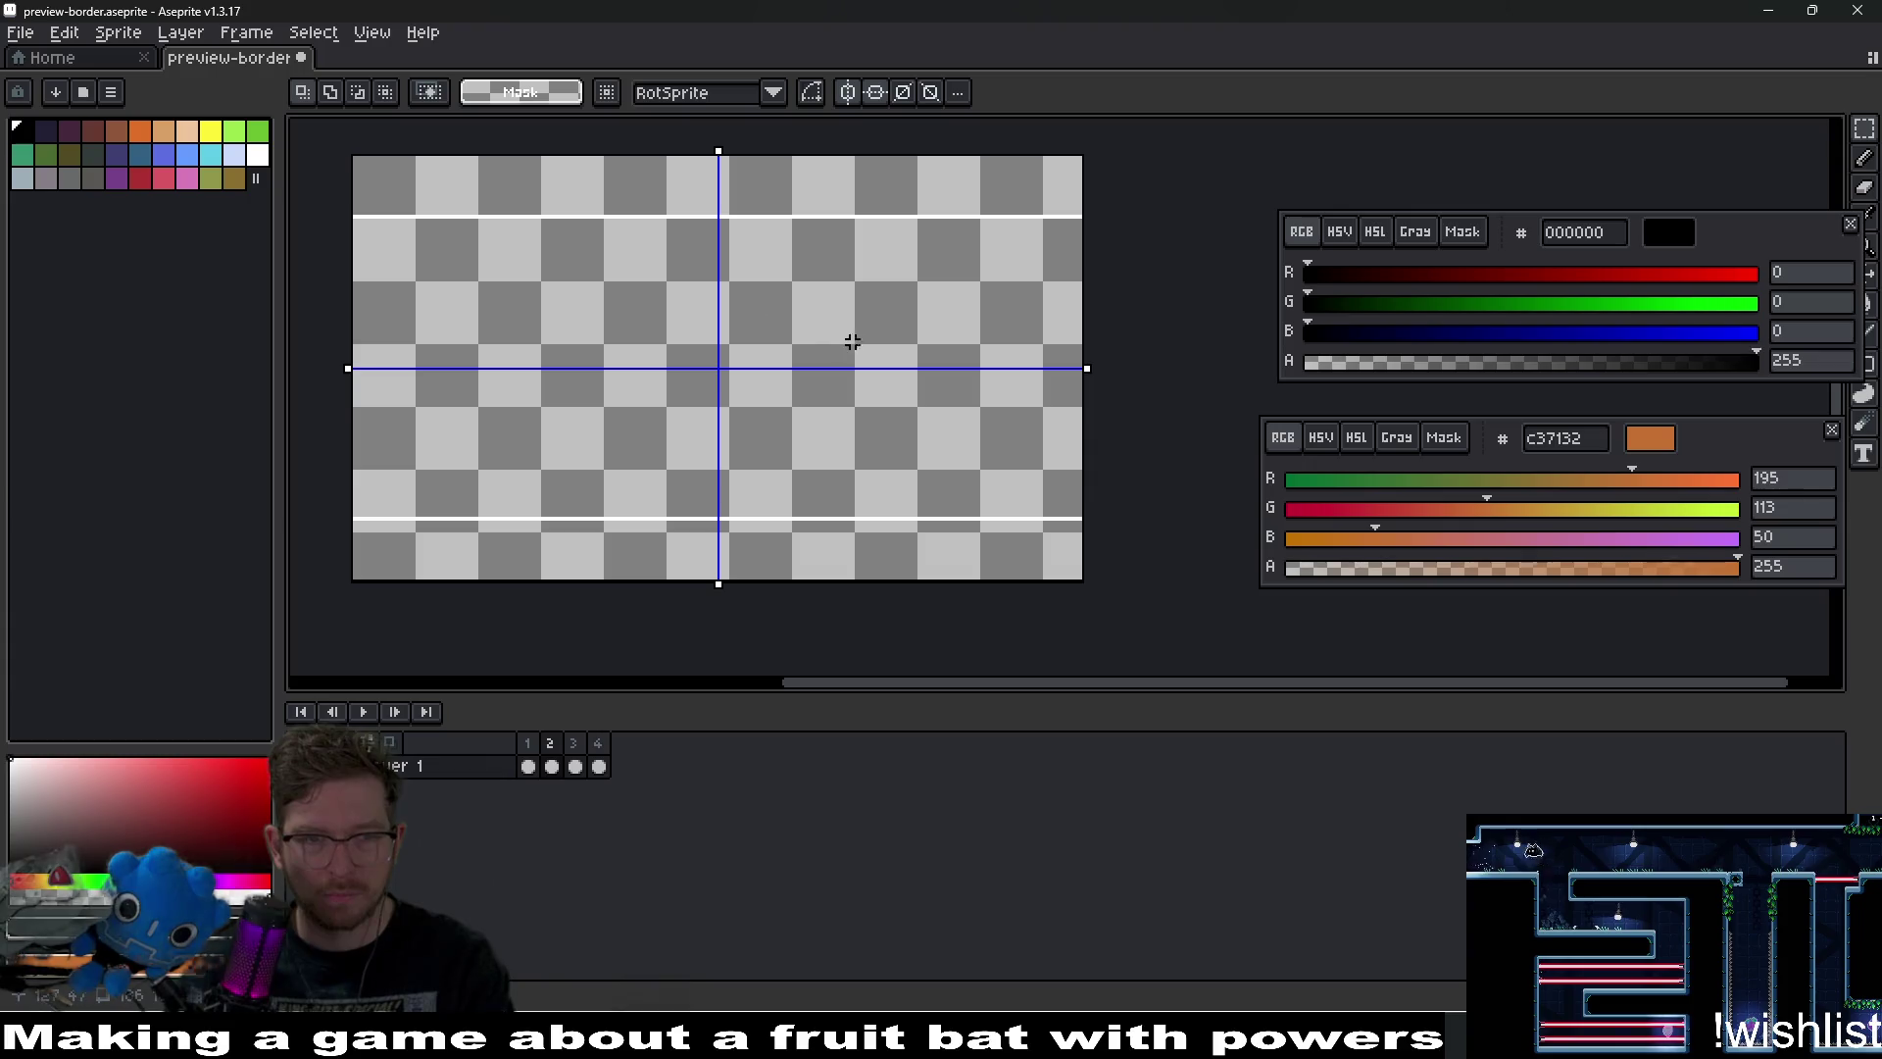
pyautogui.hotkey('ctrl', 'z')
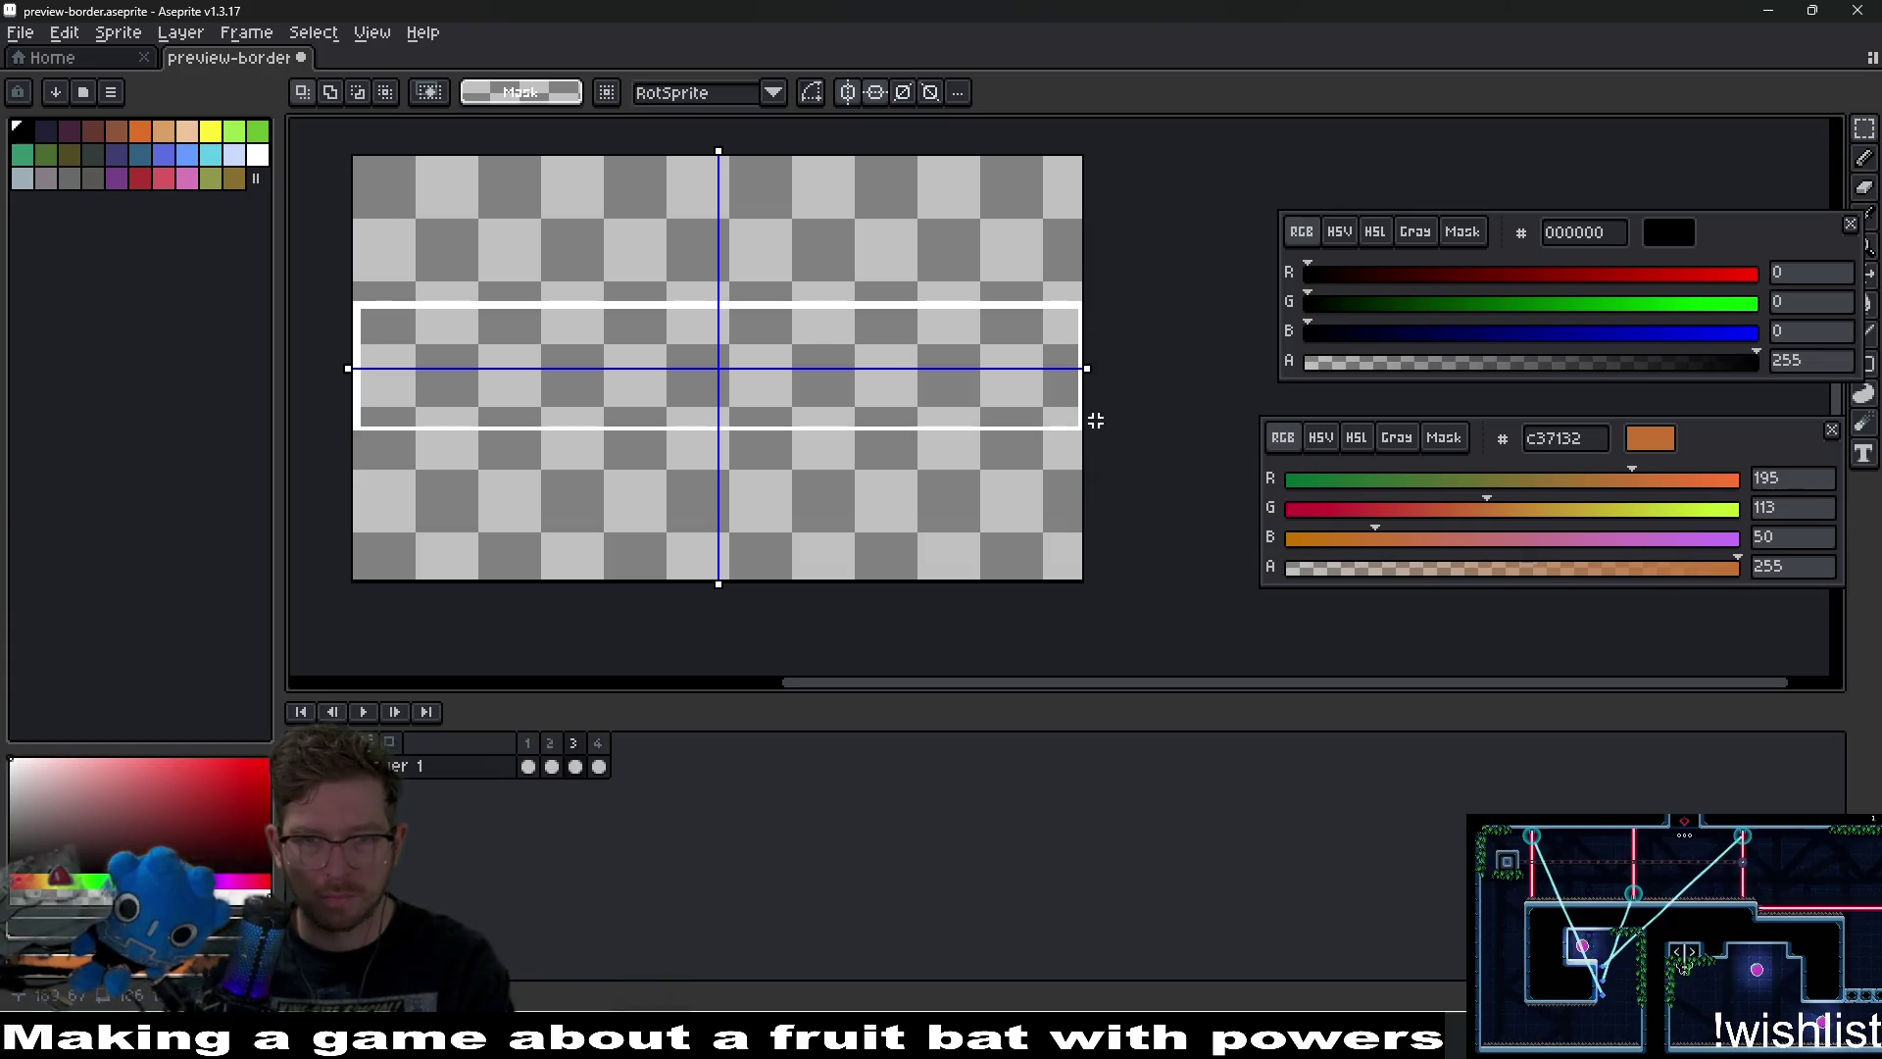
pyautogui.scroll(2, 1049, 372)
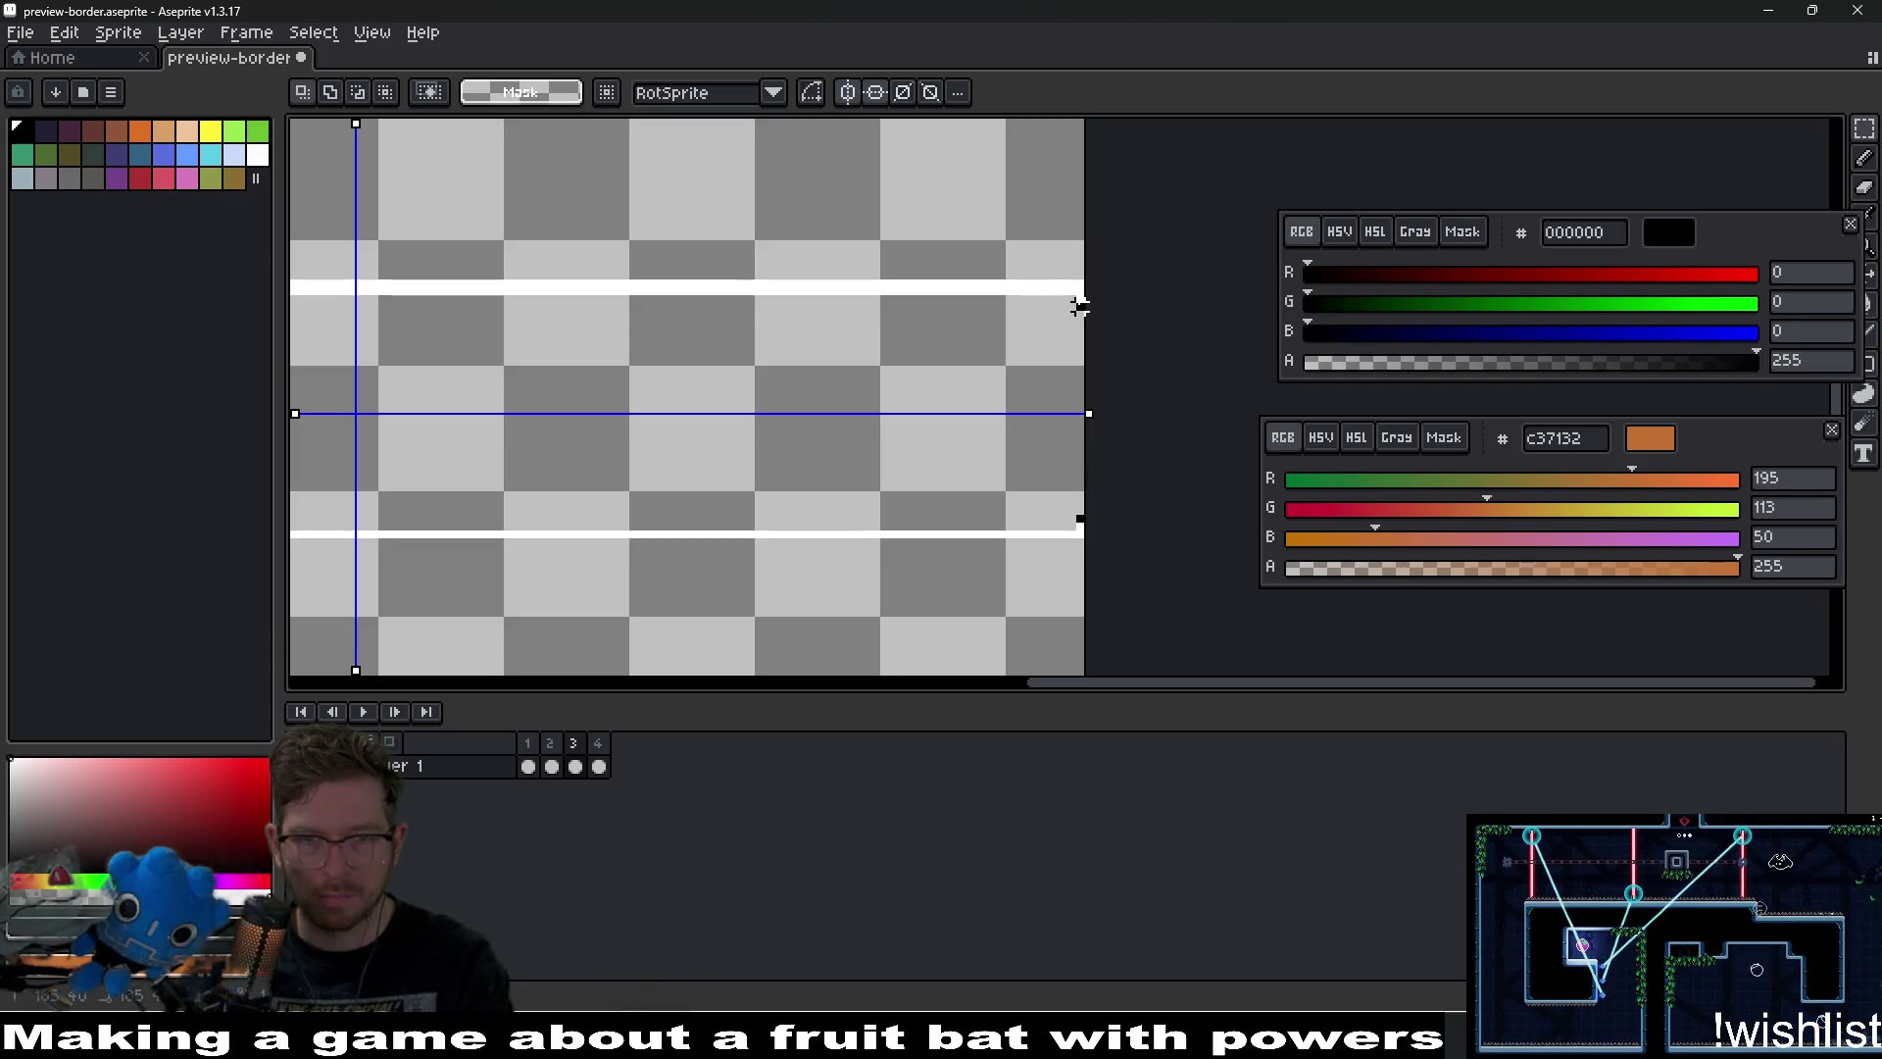
# On frame 3, select across both white lines, then select their right ends for trimming.
pyautogui.moveTo(1067, 294); pyautogui.dragTo(358, 292)
pyautogui.click(357, 294)
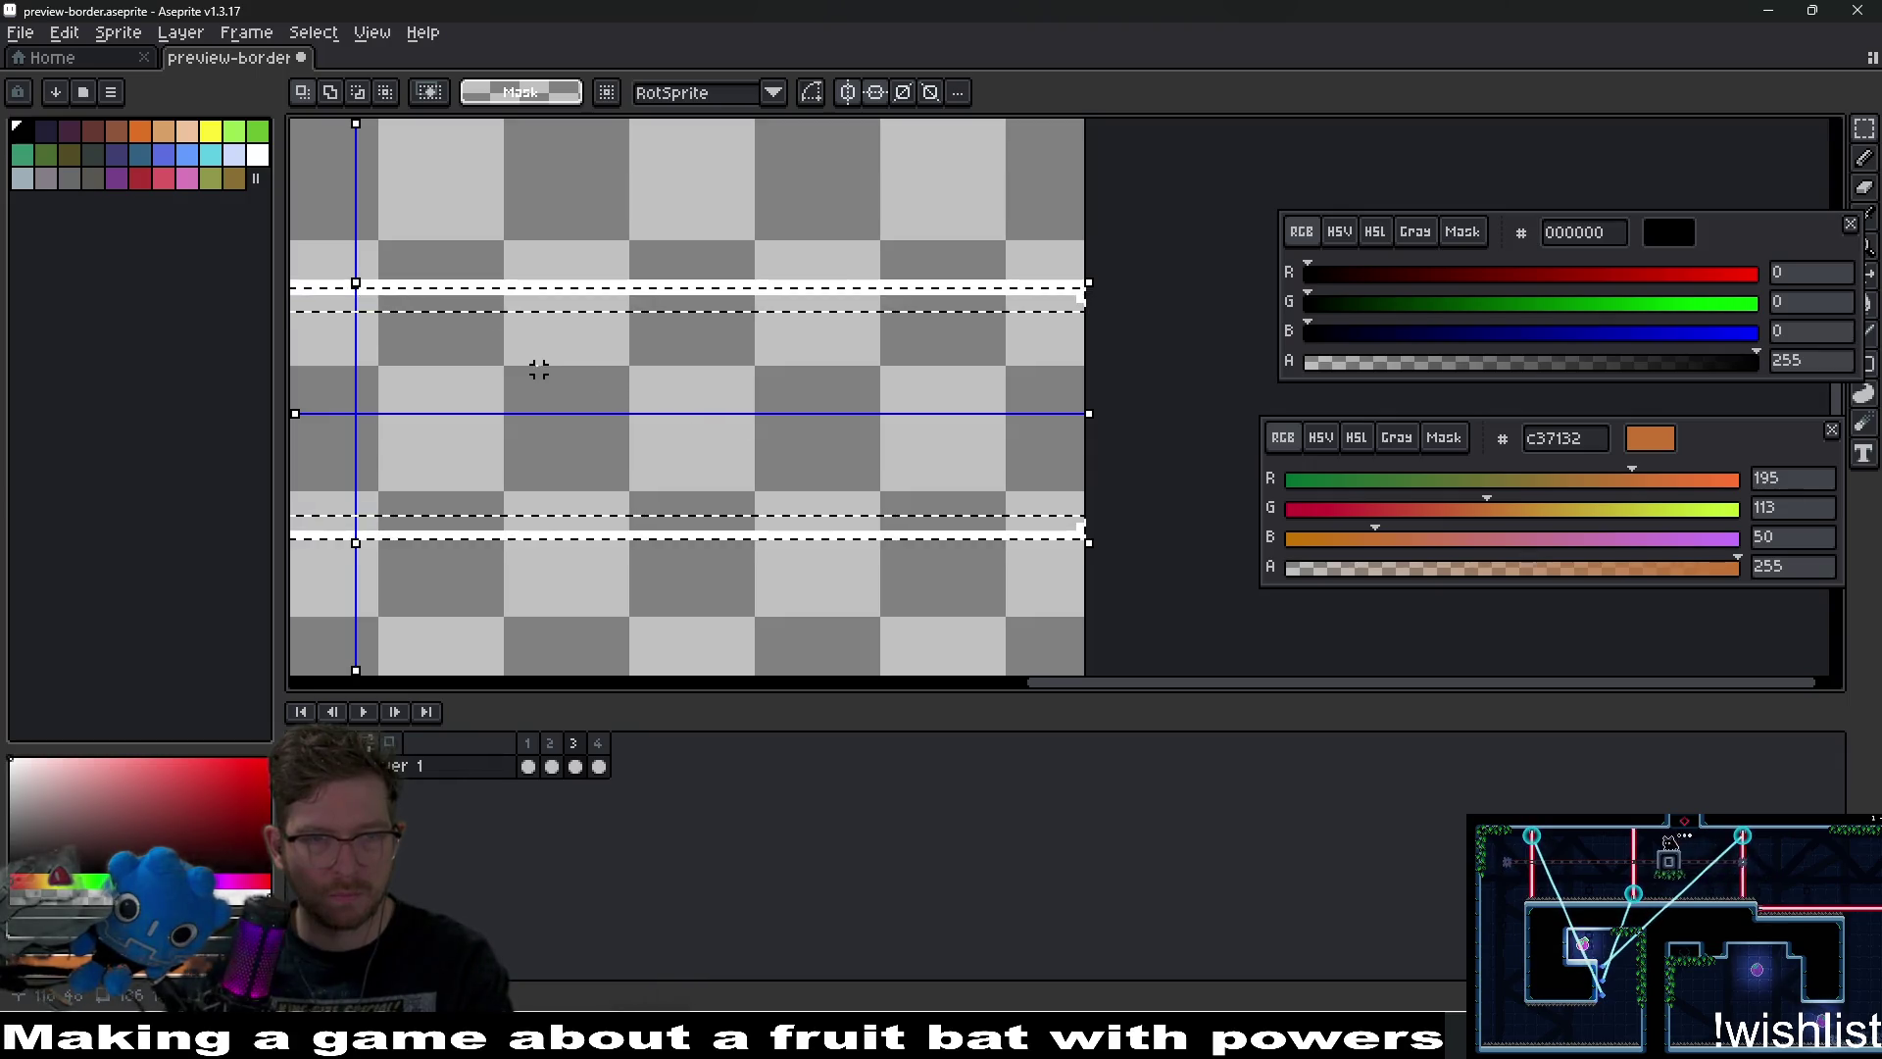
pyautogui.hotkey('ctrl', 'd')
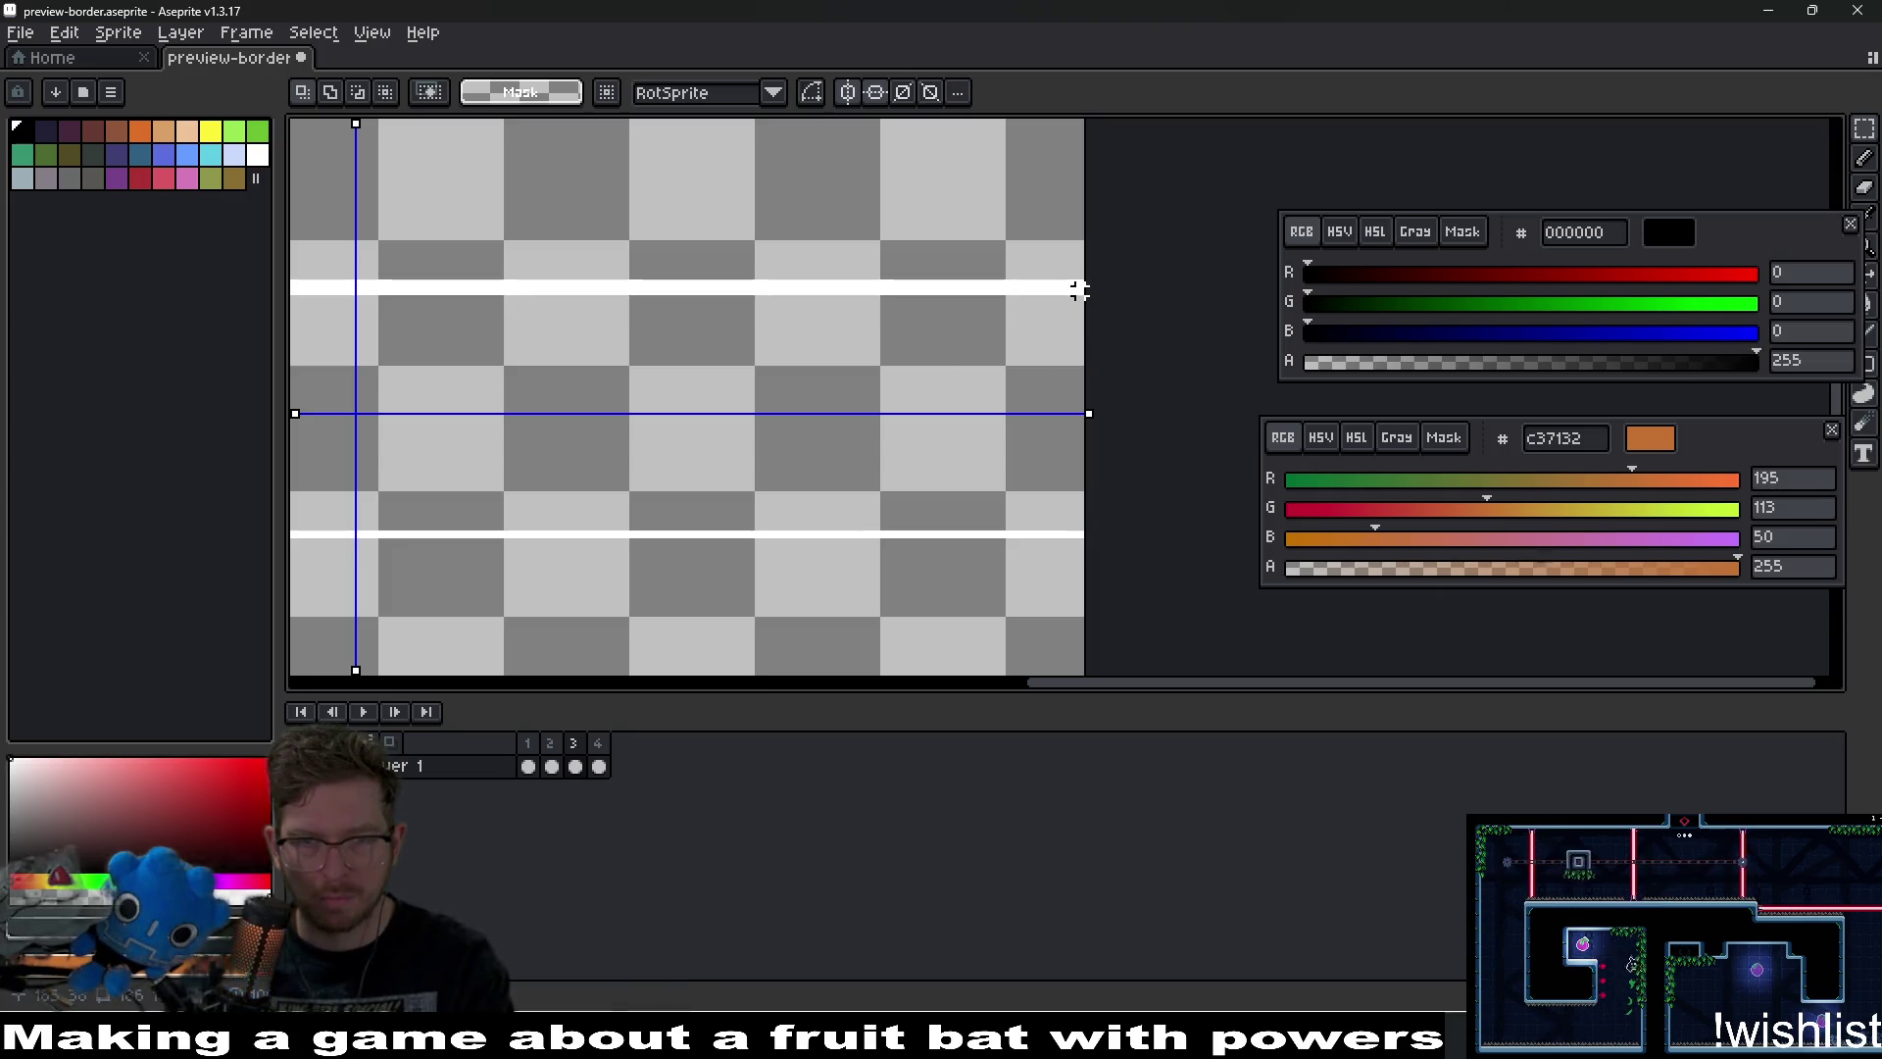
pyautogui.moveTo(1078, 290); pyautogui.dragTo(894, 292)
pyautogui.scroll(-2, 924, 403)
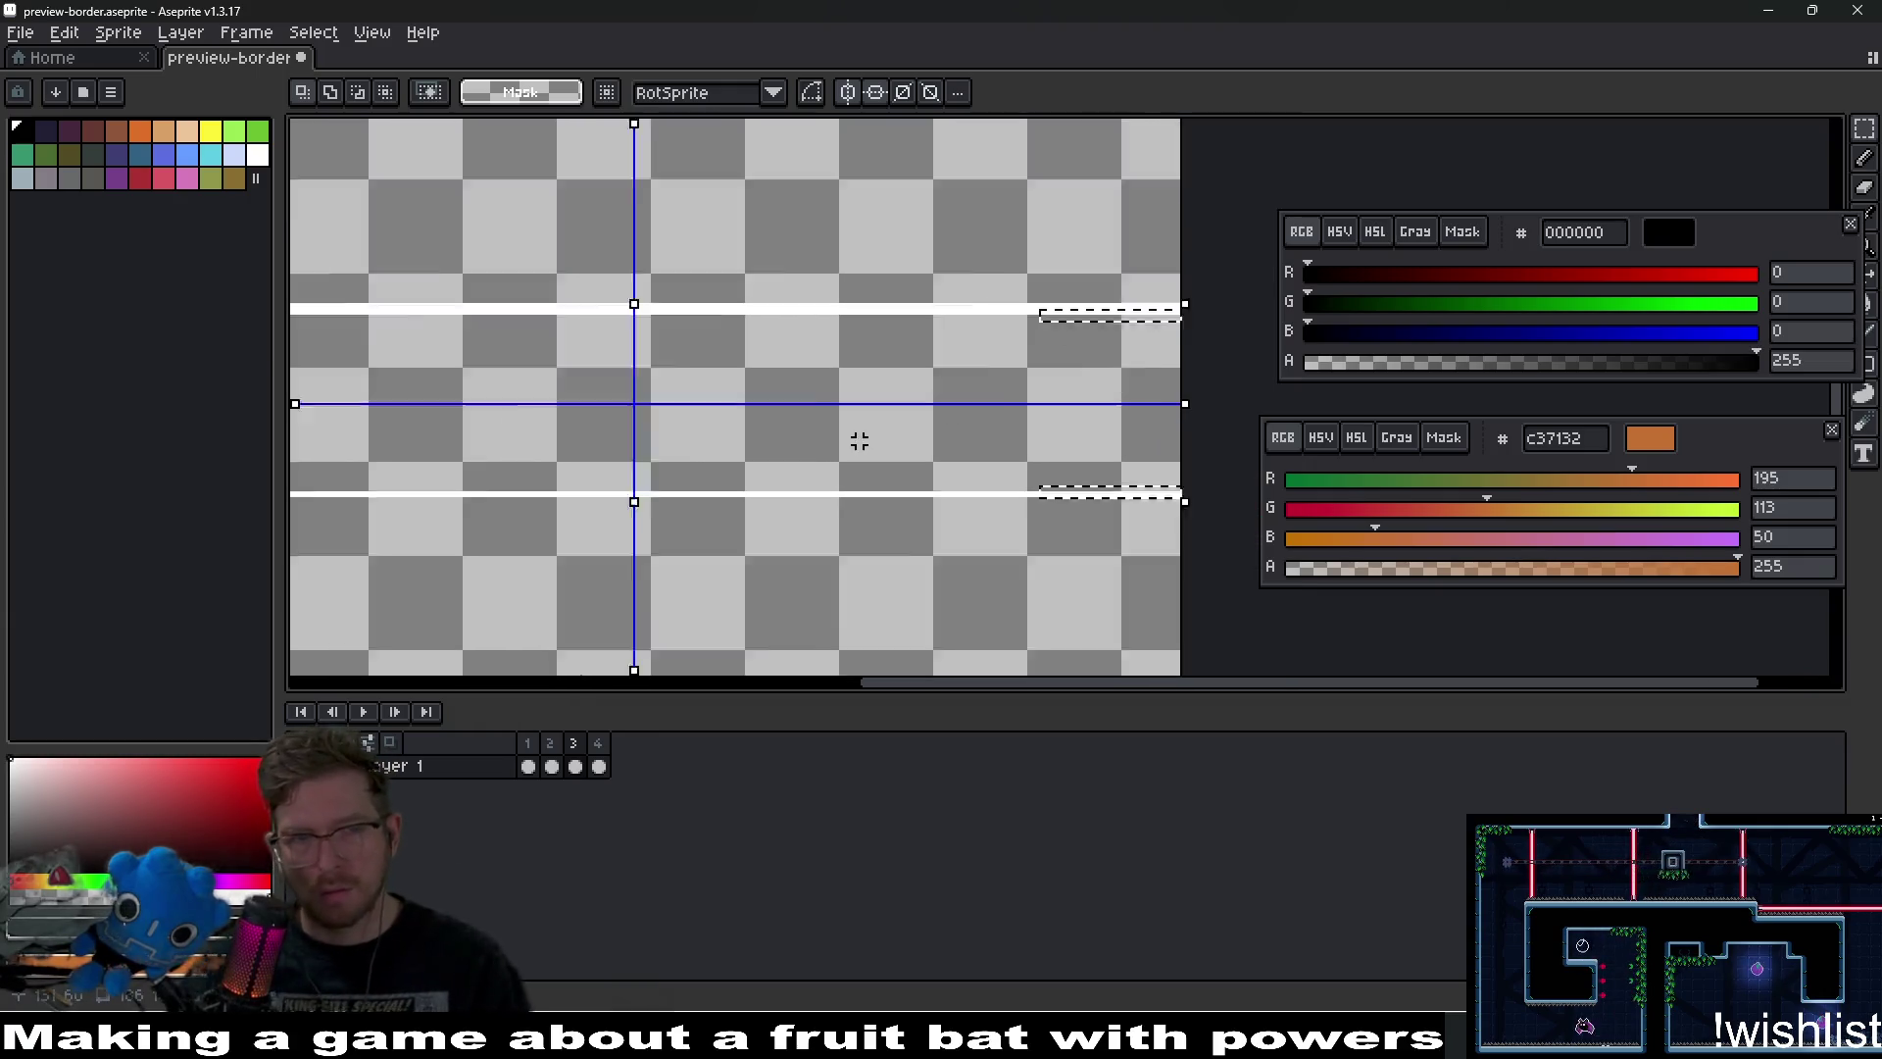
pyautogui.scroll(-2, 859, 442)
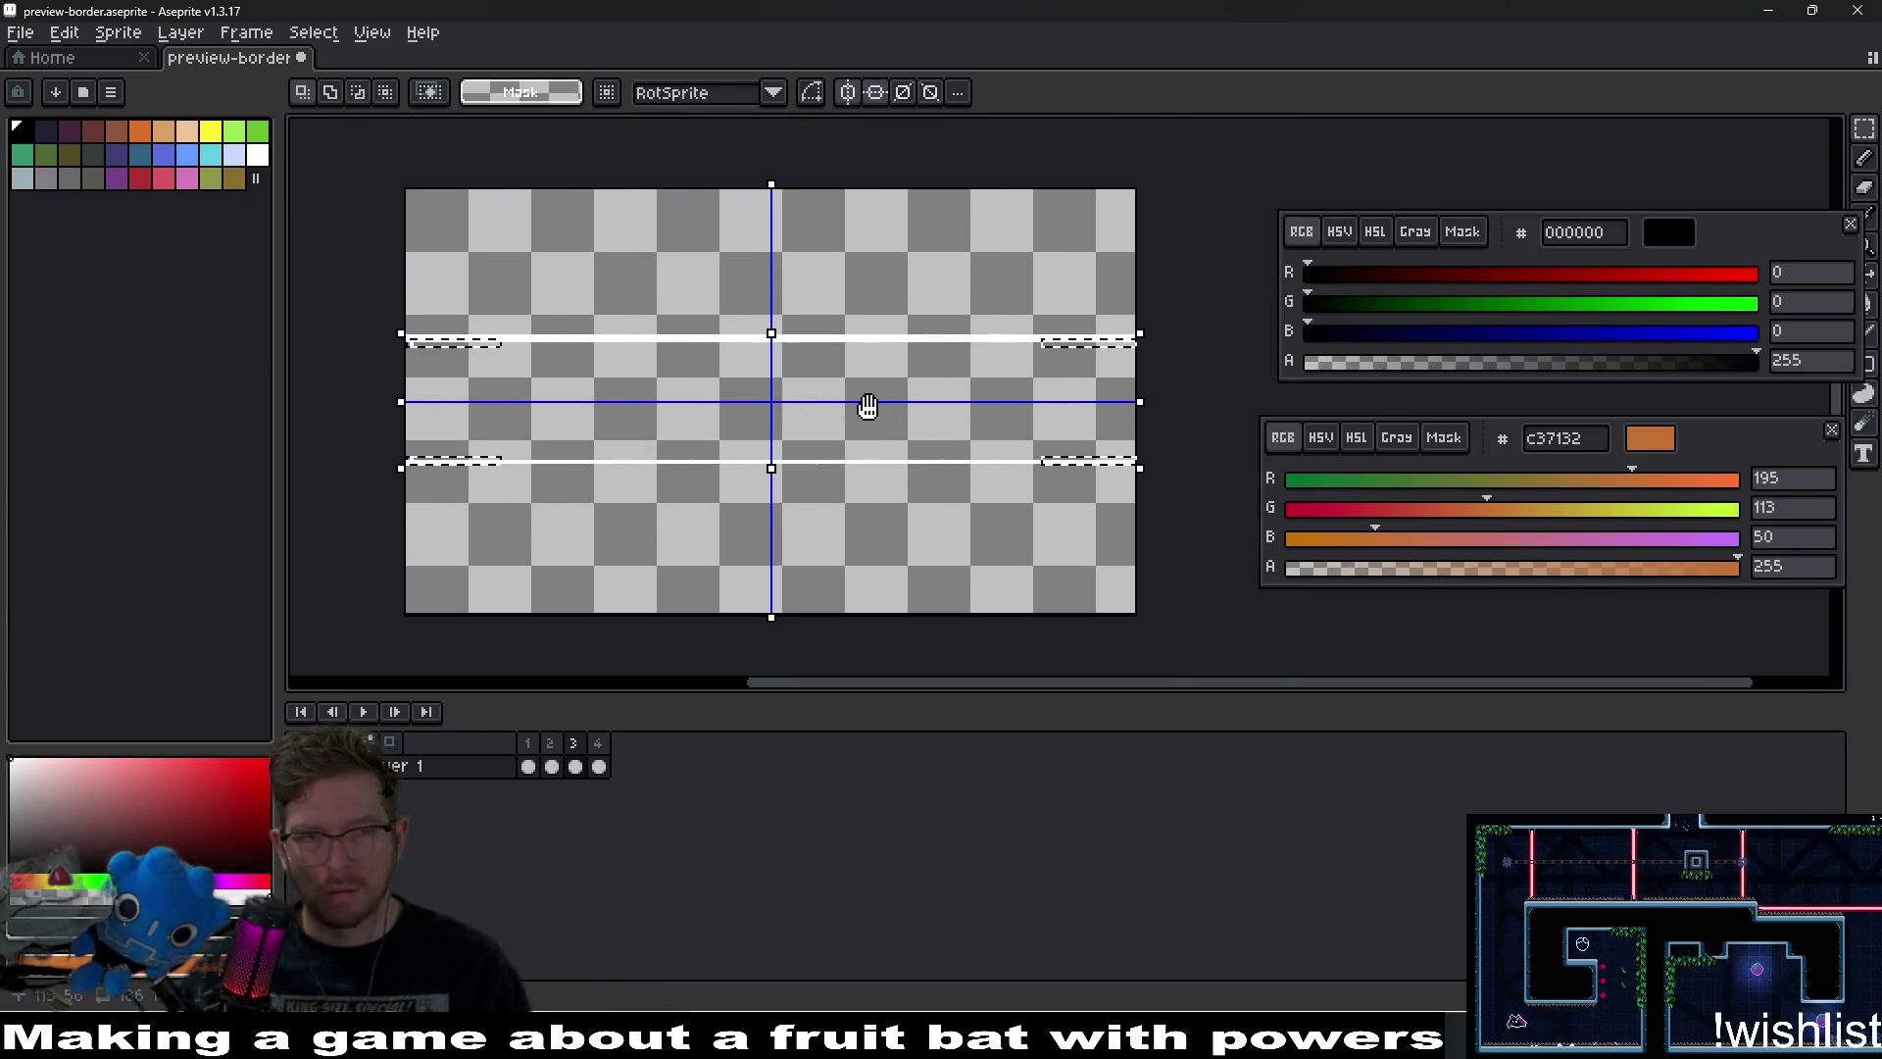
# Turn horizontal mirroring off, test-select the band around the lower line, then re-enable mirroring.
pyautogui.click(850, 92)
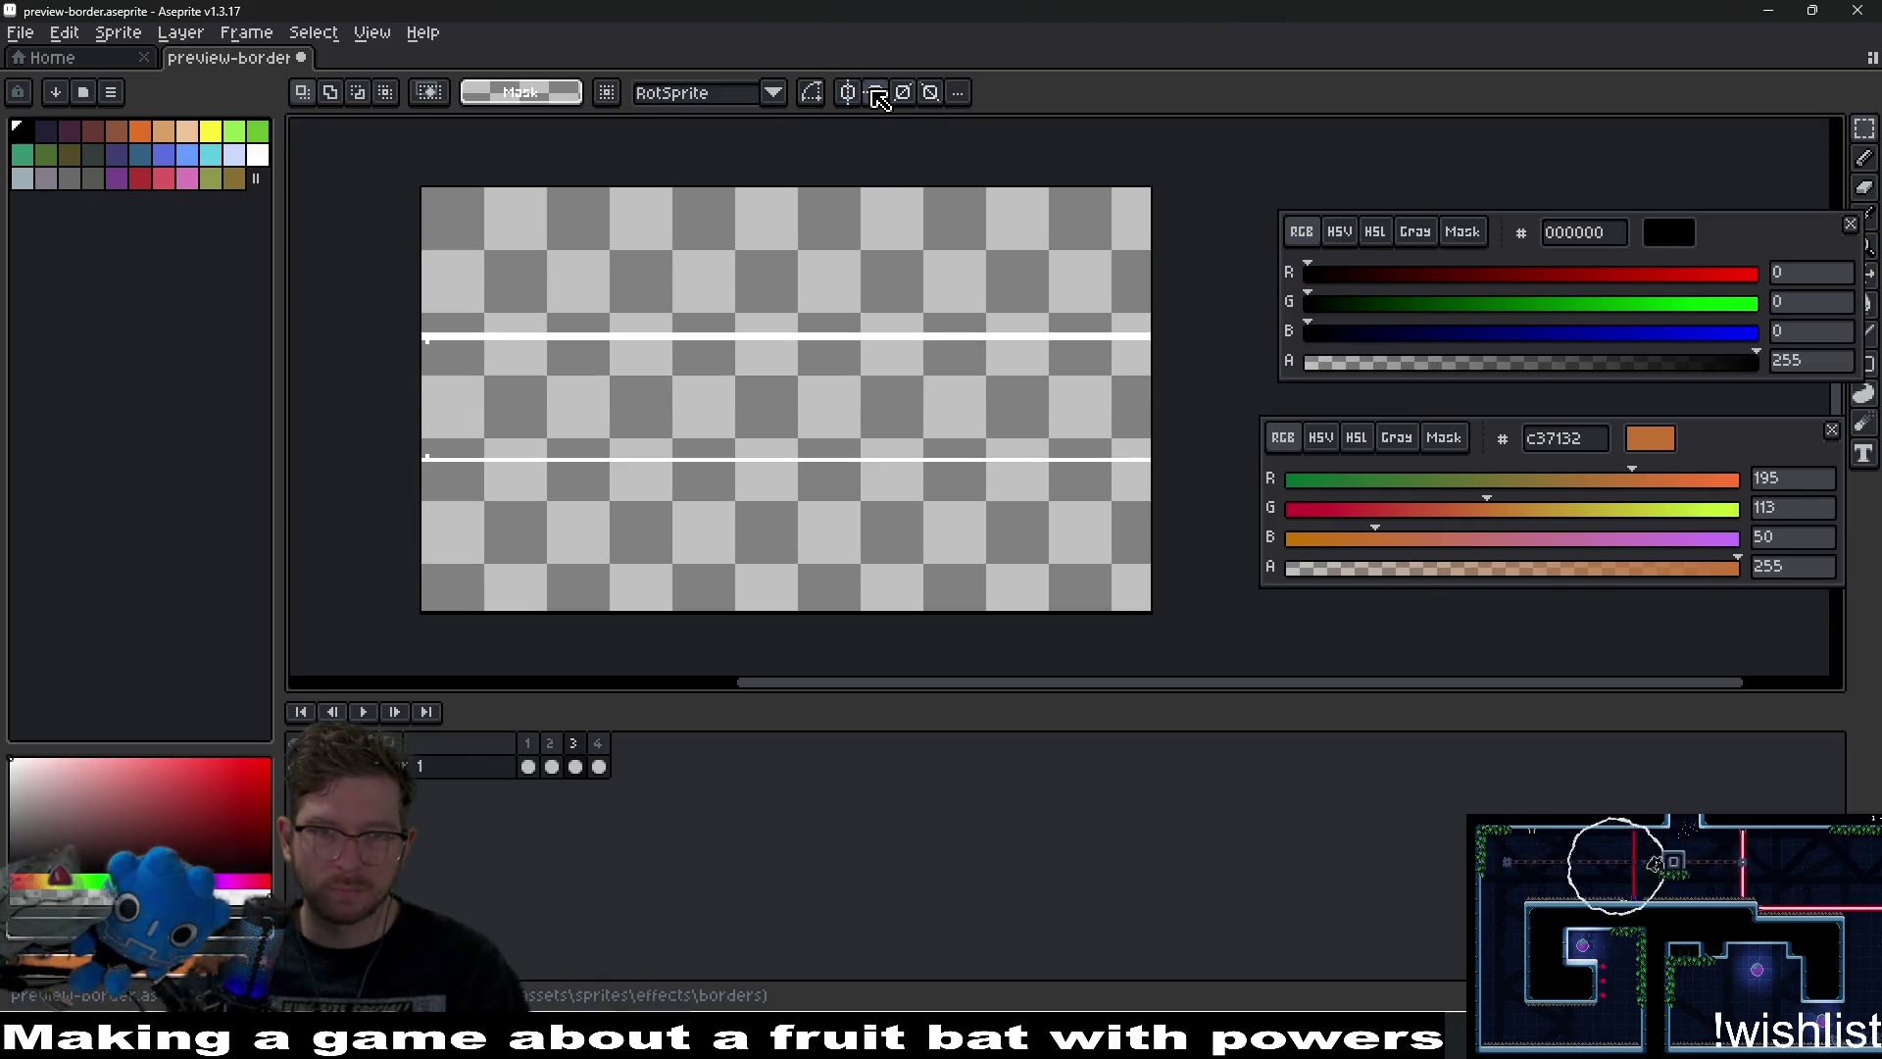
pyautogui.moveTo(428, 434); pyautogui.dragTo(1243, 507)
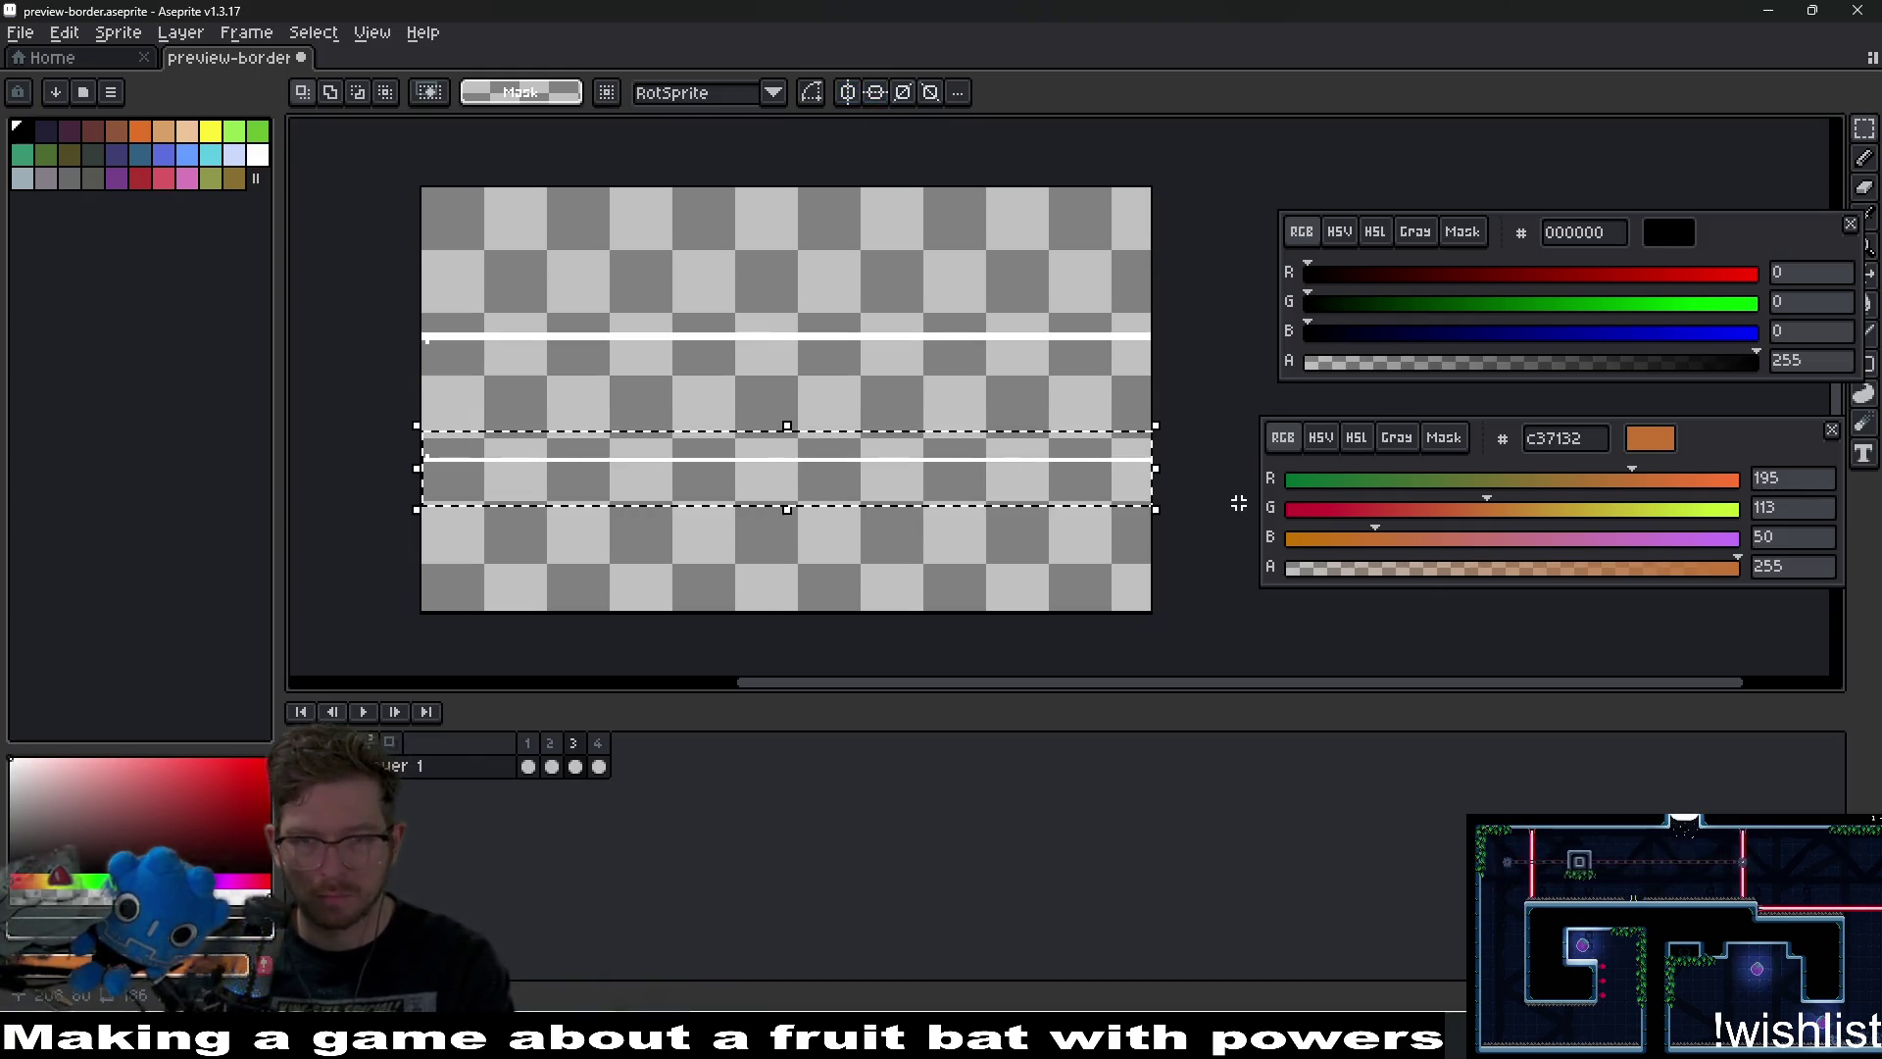
pyautogui.click(792, 385)
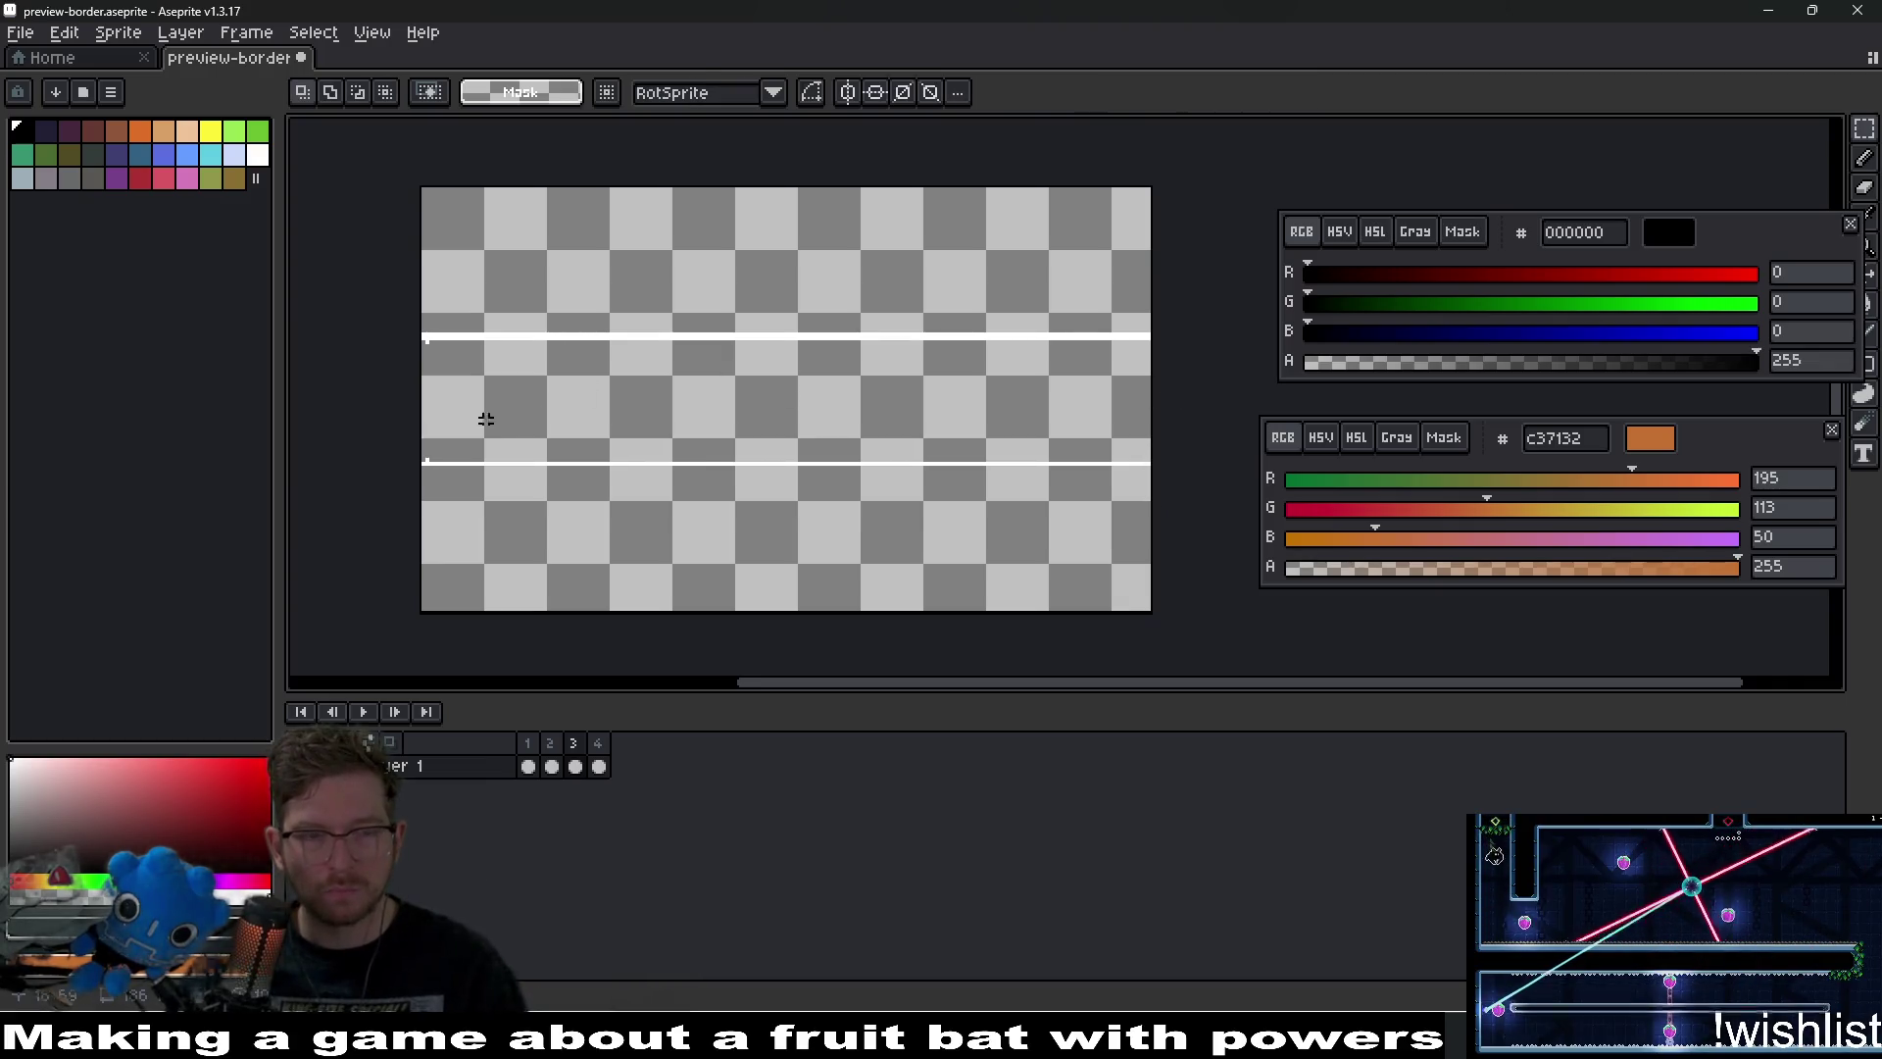
pyautogui.click(890, 98)
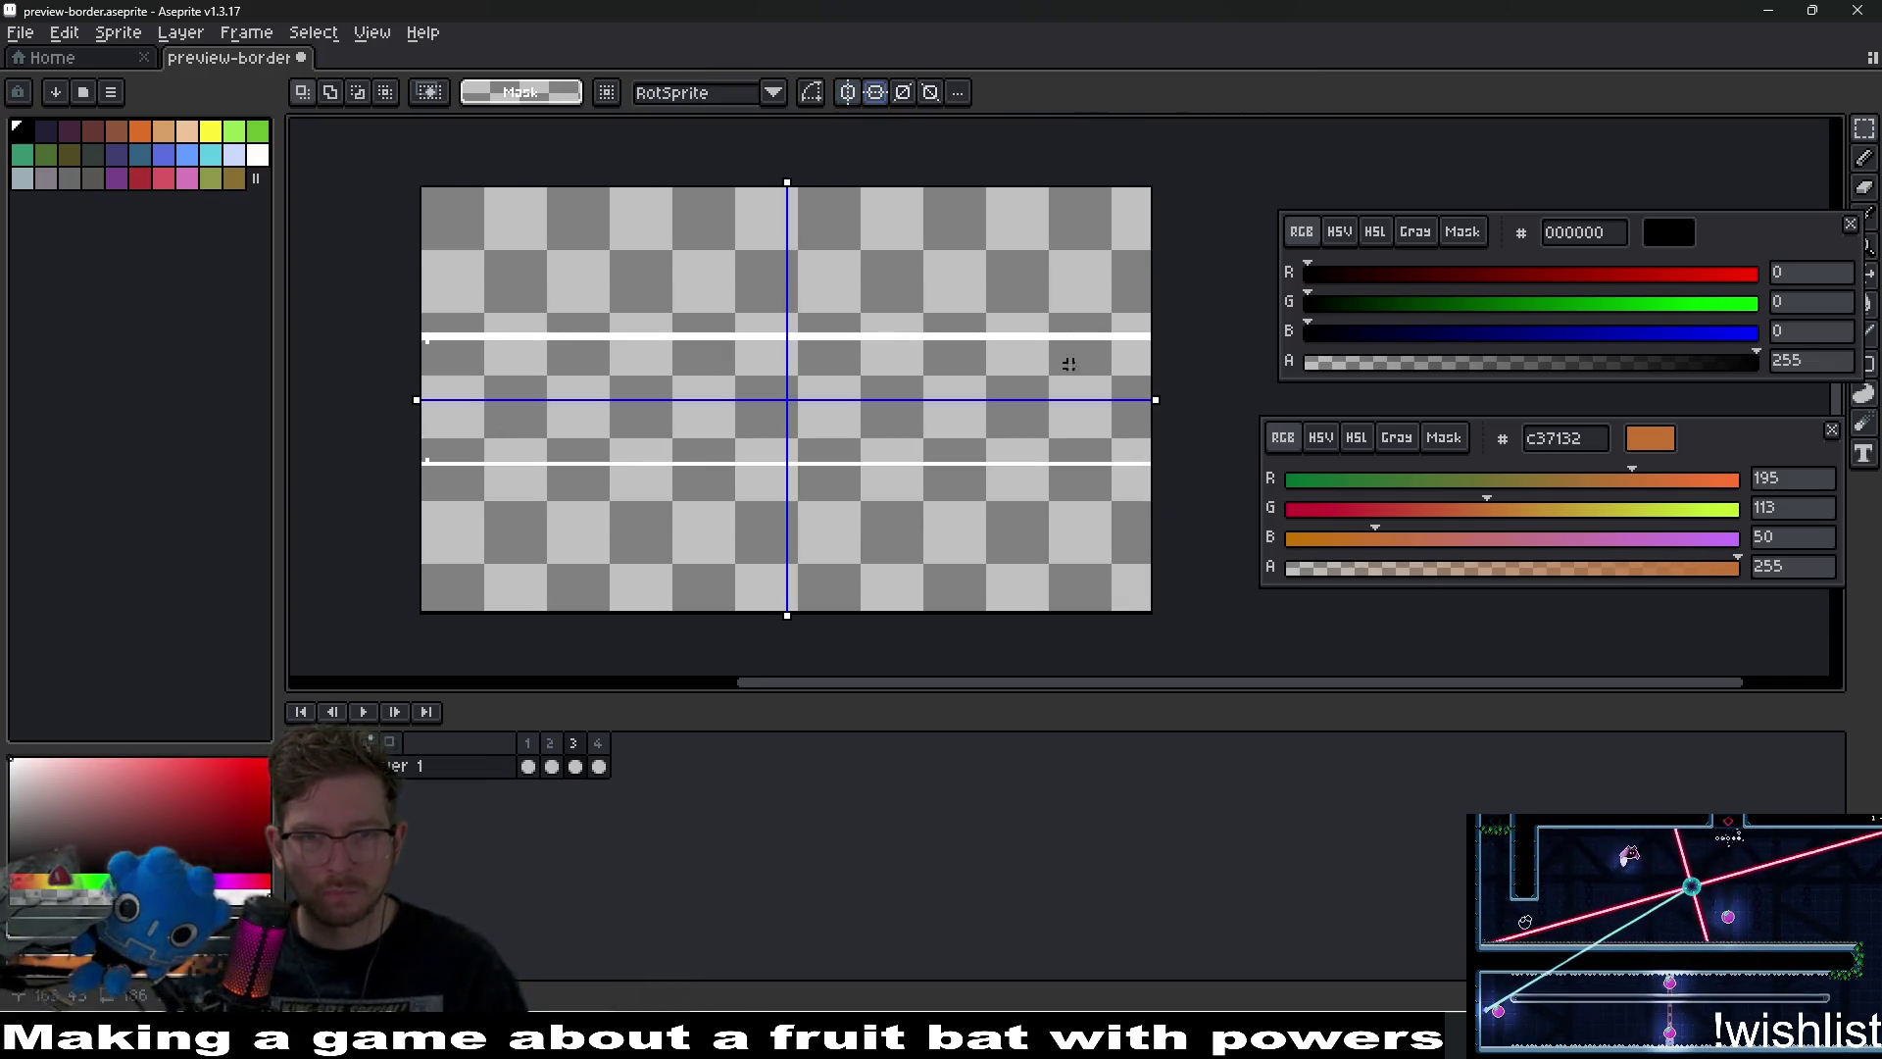
pyautogui.scroll(4, 592, 454)
# Select the white pixels at the lines' left ends and undo a mirrored test rectangle.
pyautogui.moveTo(536, 438)
pyautogui.mouseDown()
pyautogui.moveTo(462, 483)
pyautogui.moveTo(407, 455)
pyautogui.mouseUp()
pyautogui.moveTo(621, 336); pyautogui.dragTo(609, 431)
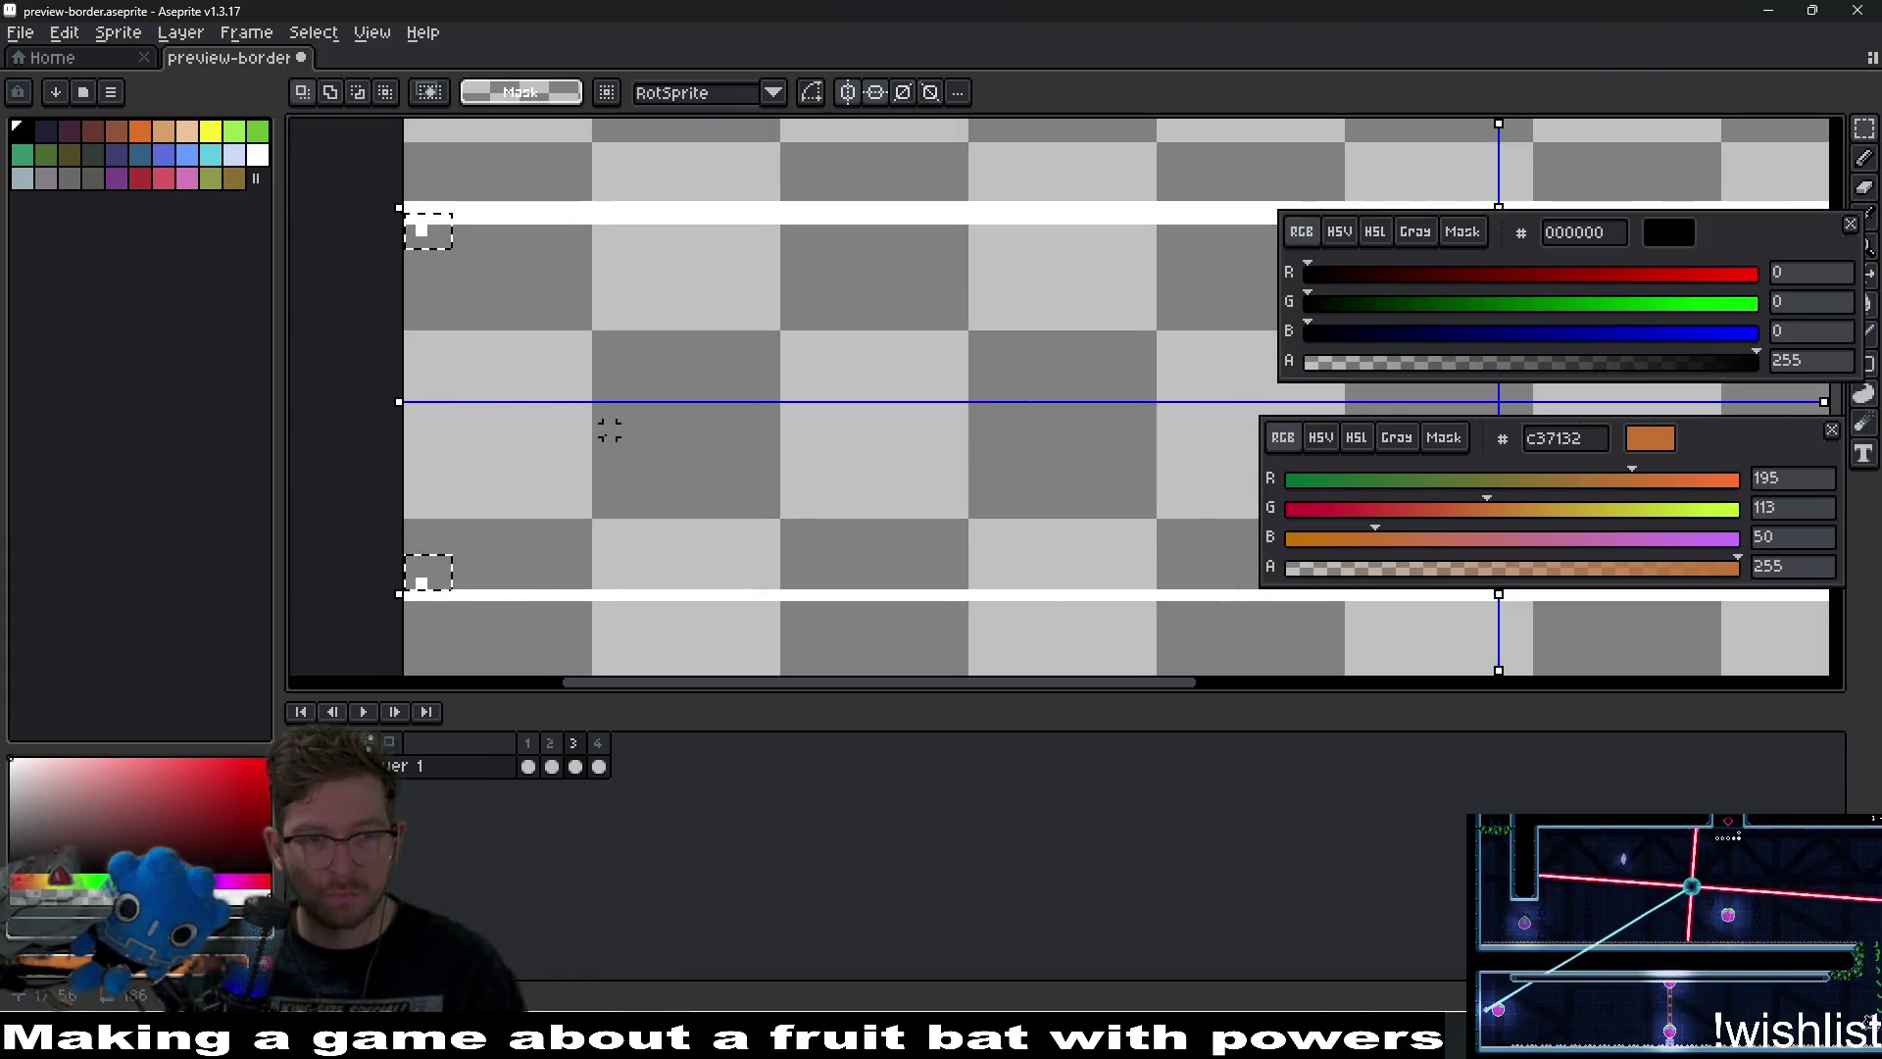
pyautogui.scroll(-1, 609, 431)
pyautogui.hscroll(2, 639, 424)
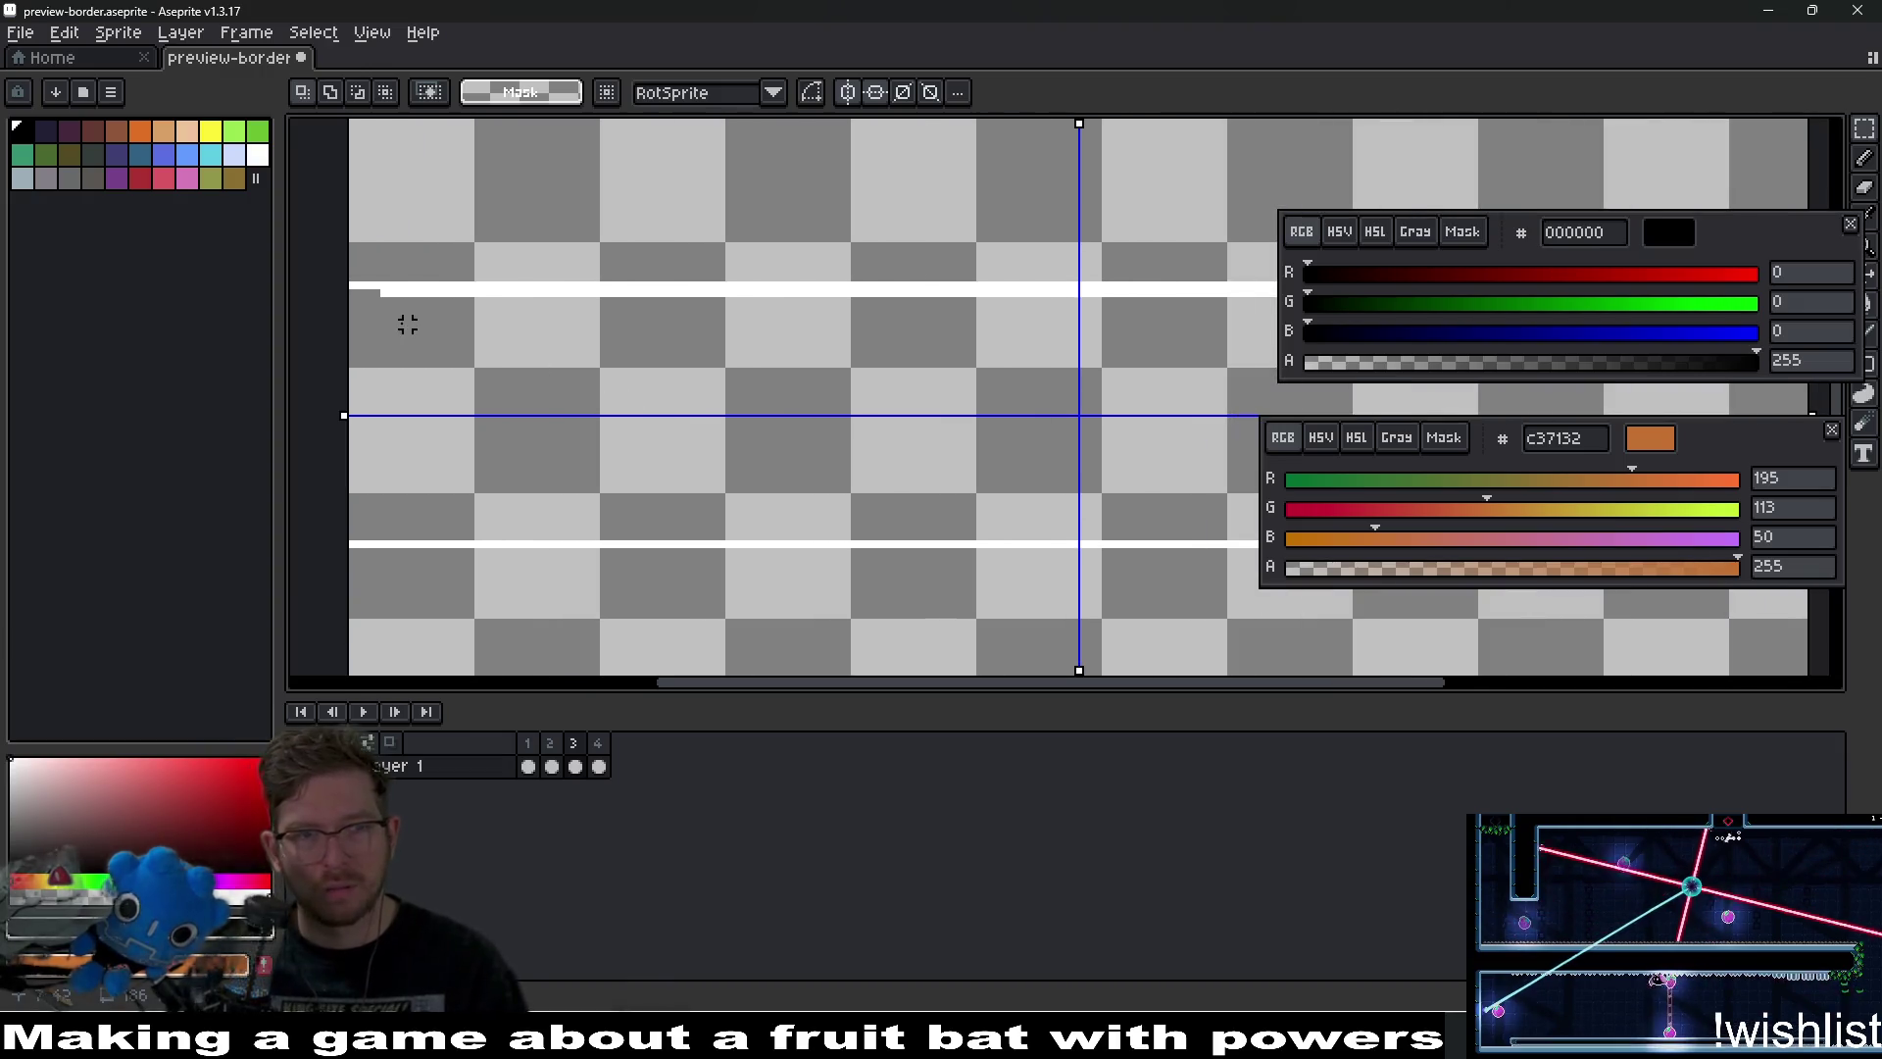
pyautogui.moveTo(376, 292); pyautogui.dragTo(1085, 332)
pyautogui.hotkey('ctrl', 'z')
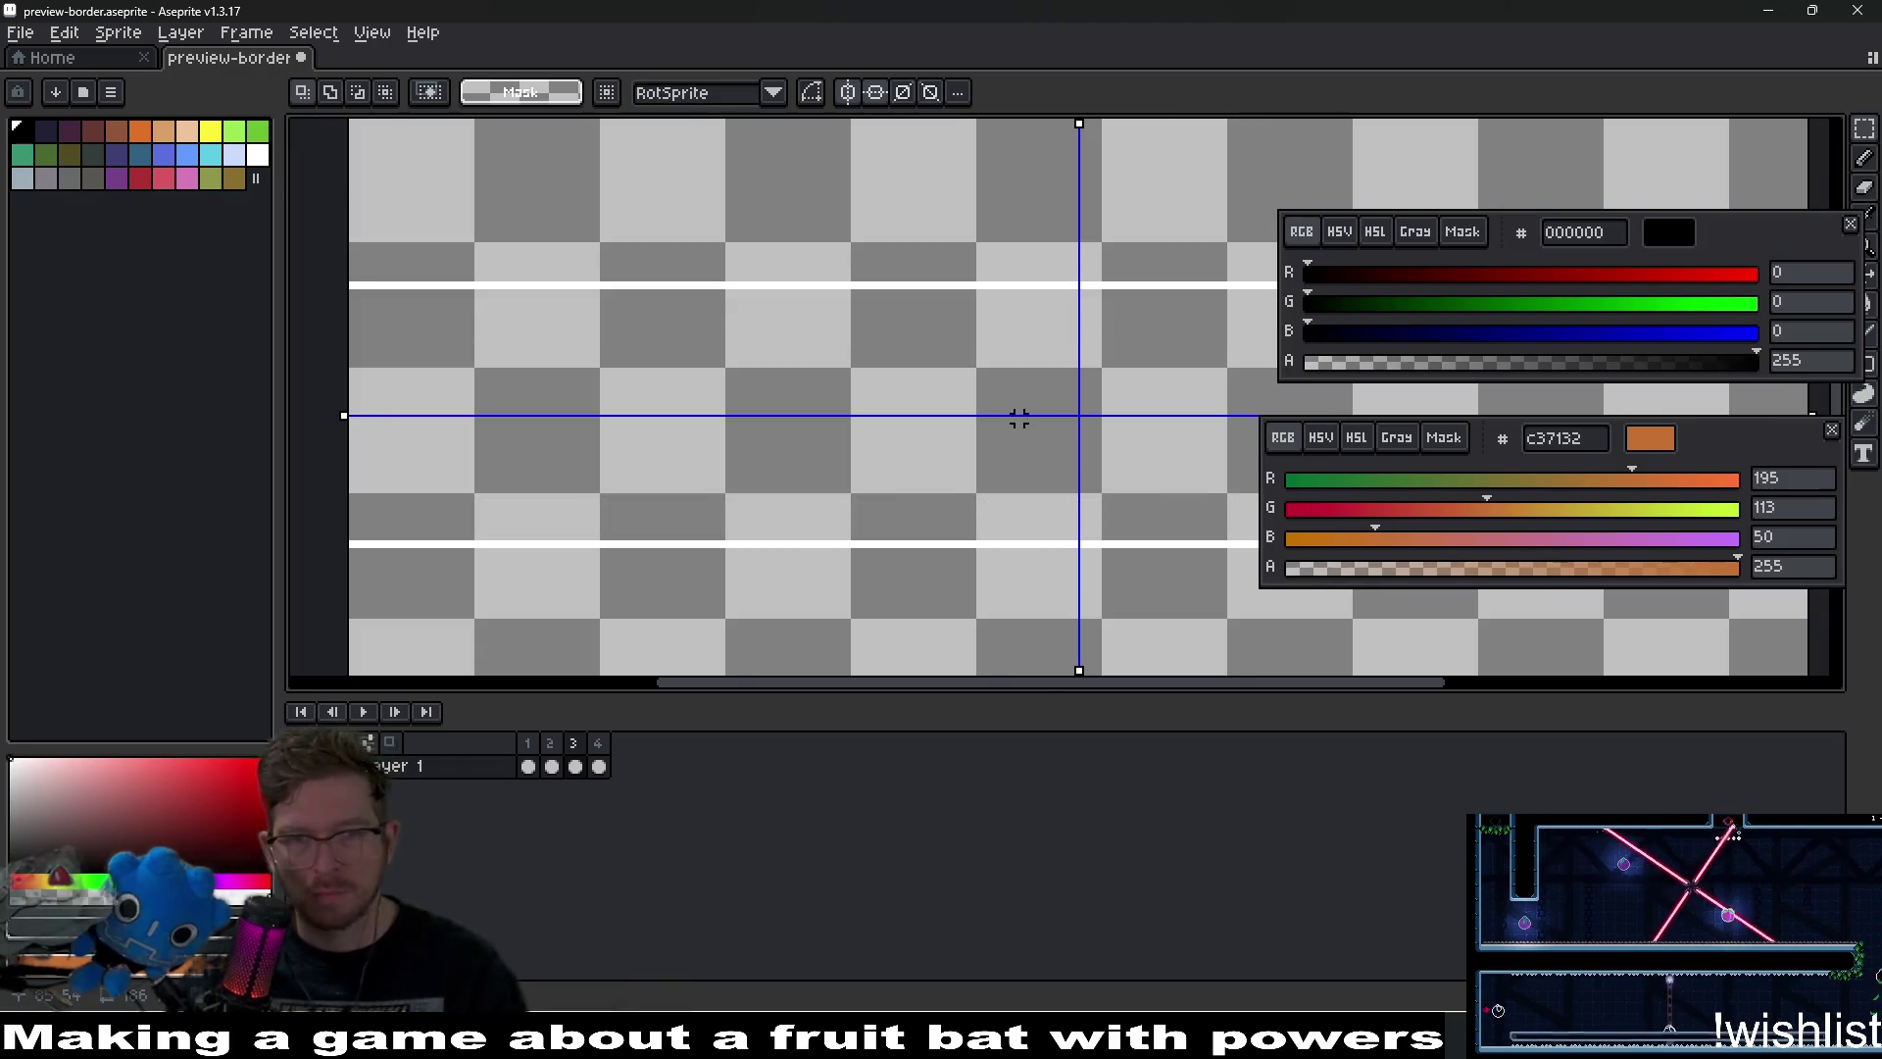
# Play the border animation from frame 1 and disable the vertical mirror axis.
pyautogui.scroll(-1, 1021, 421)
pyautogui.moveTo(946, 417); pyautogui.dragTo(948, 419)
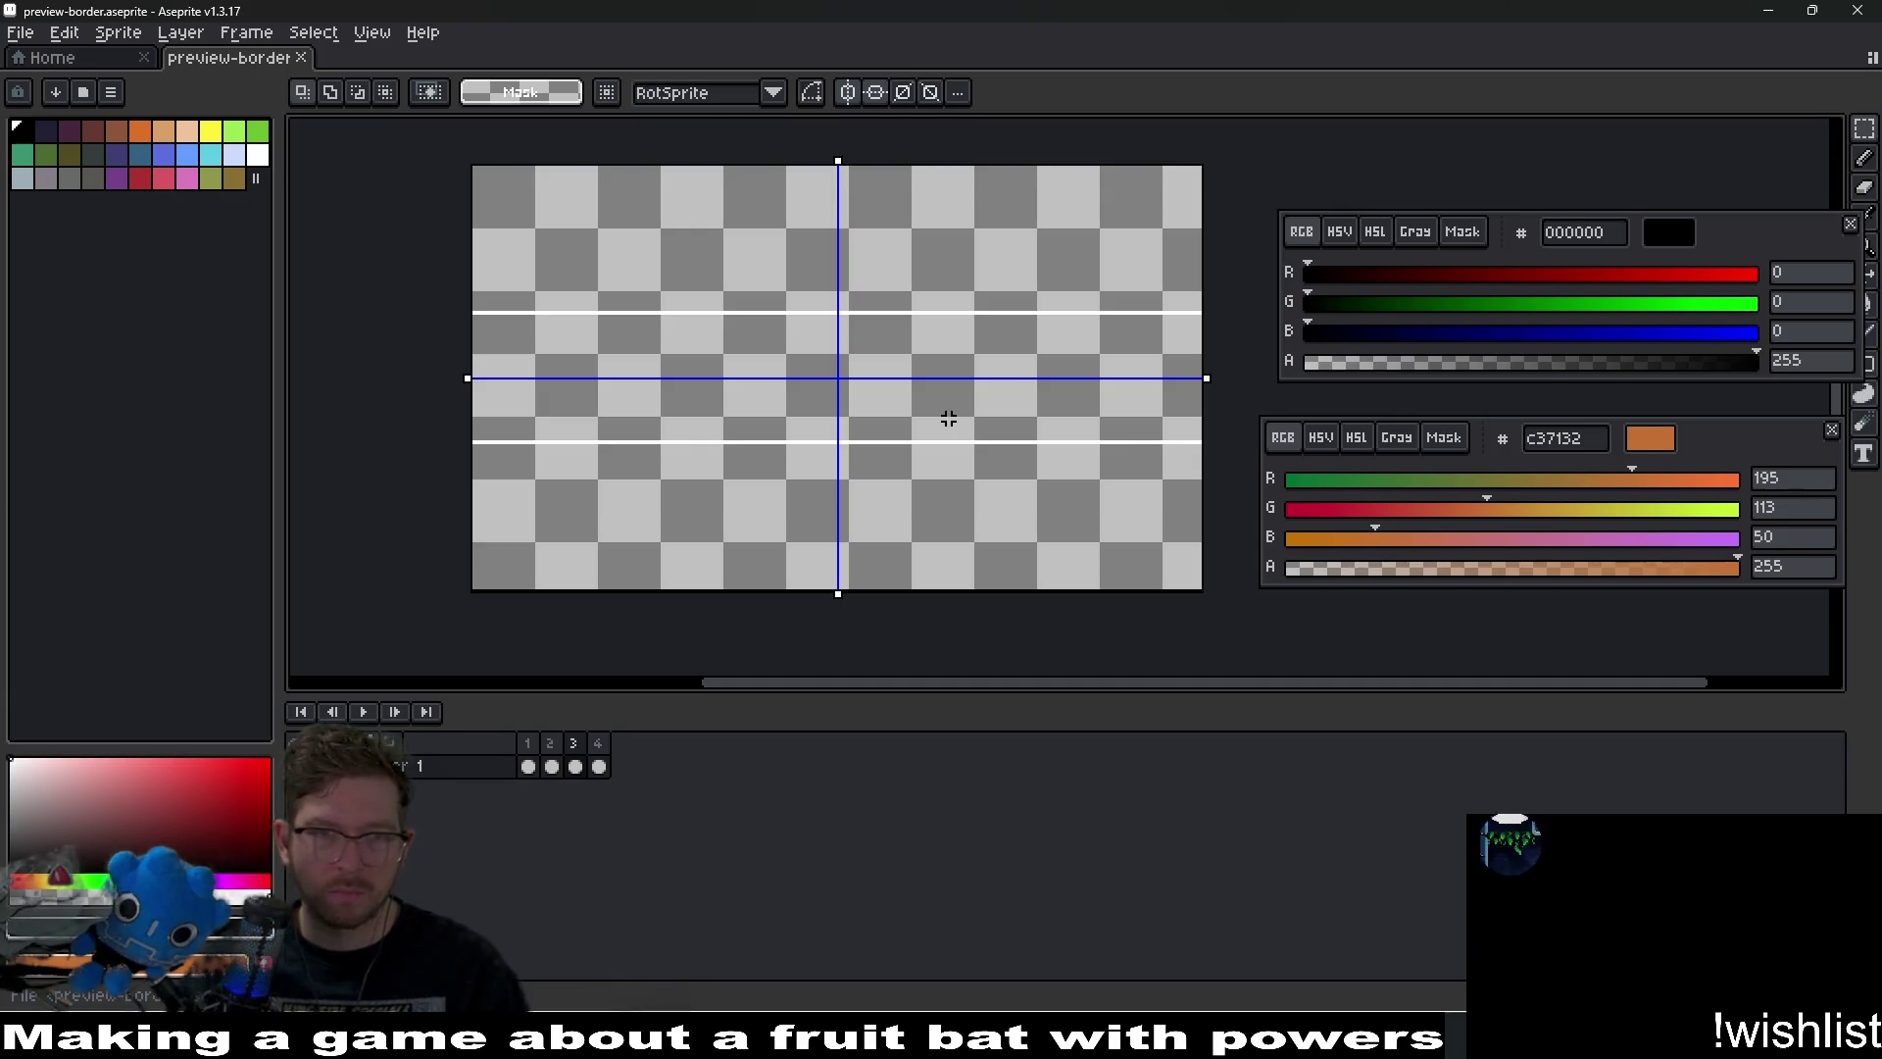
pyautogui.press('Return')
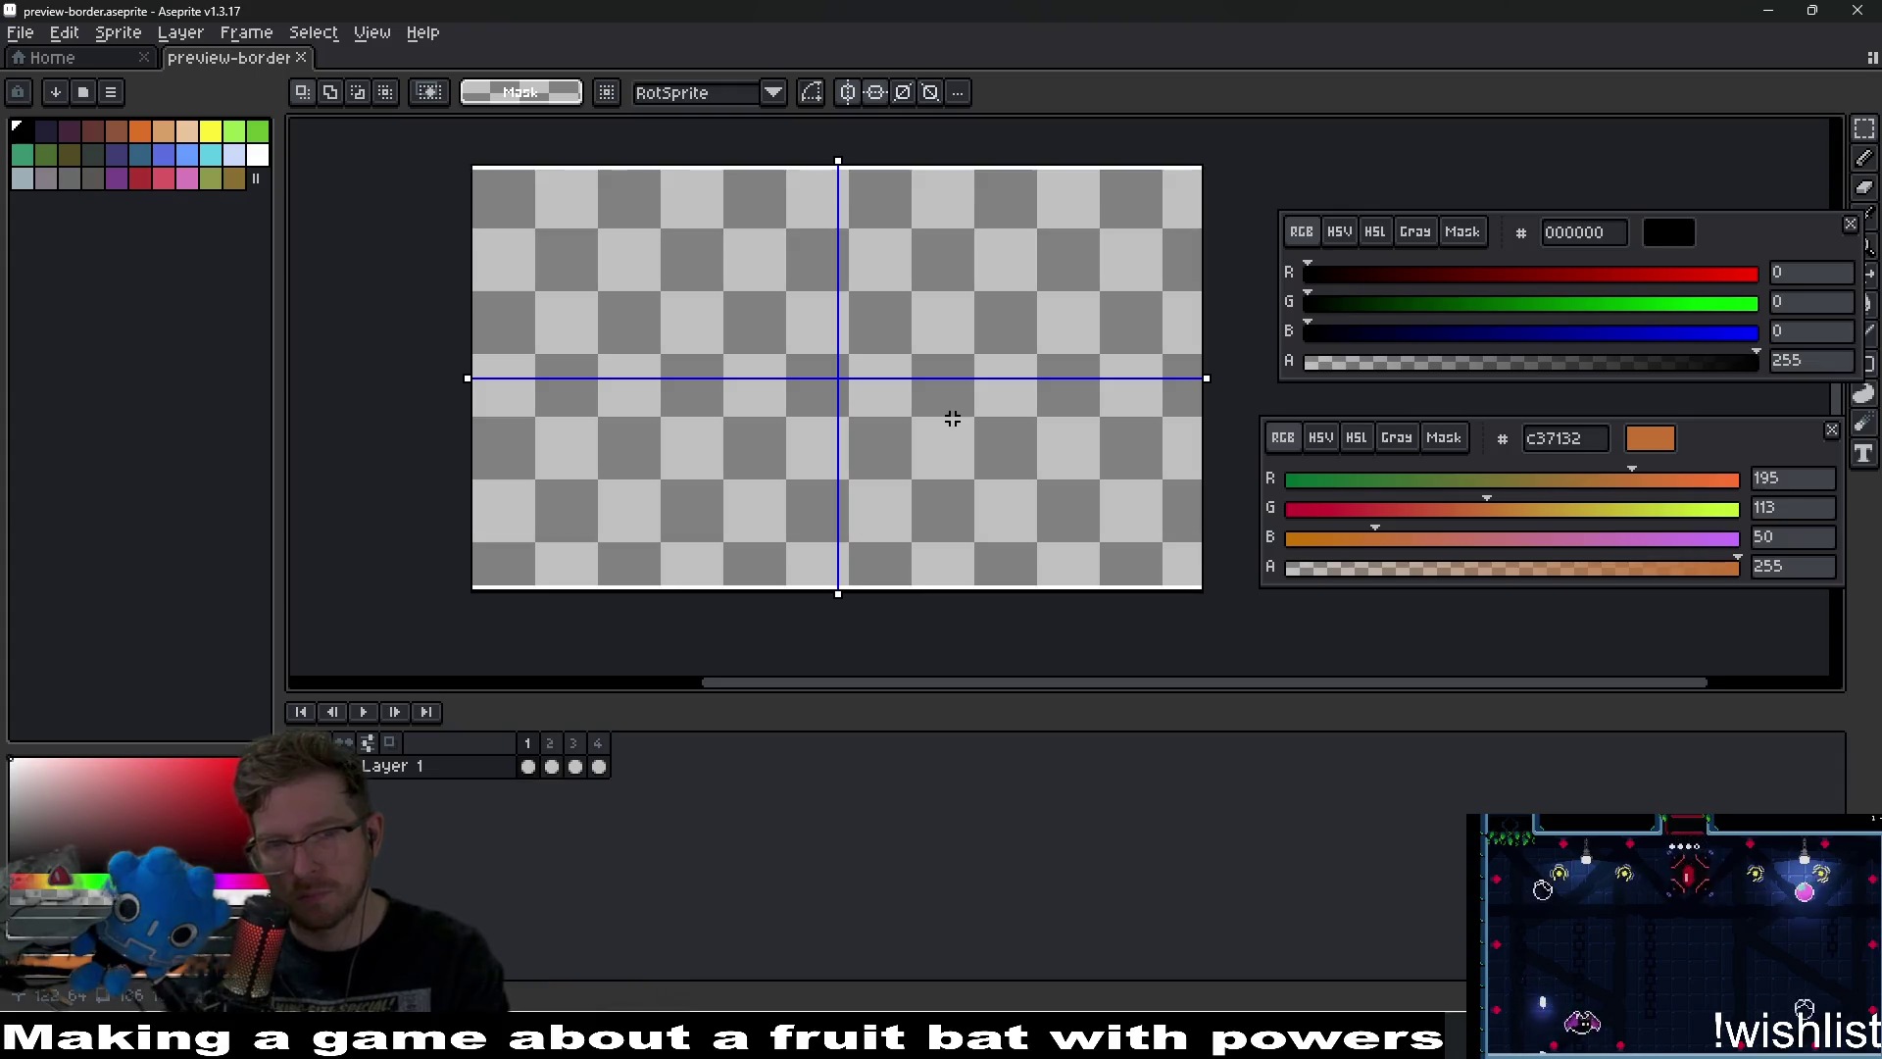
pyautogui.click(847, 93)
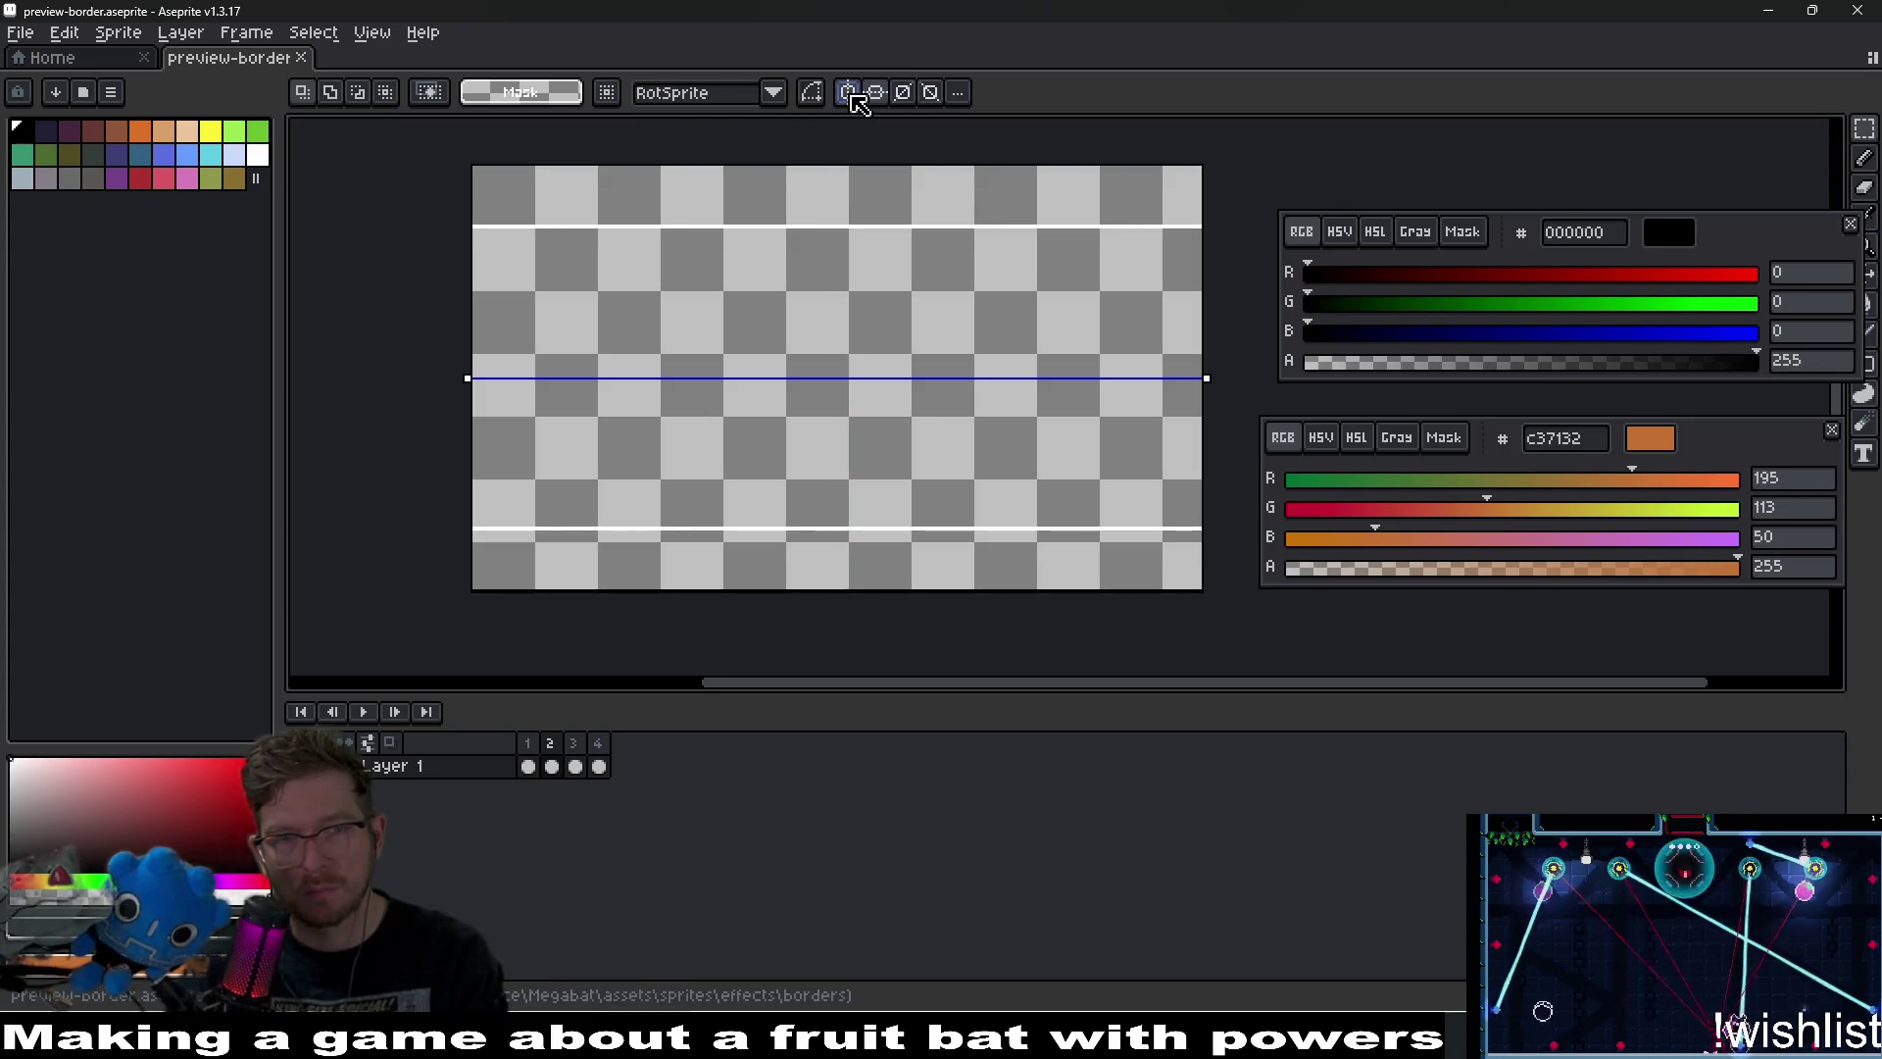
# Reset both mirror axes, then remove a selected strip of frame 4's white line.
pyautogui.click(875, 92)
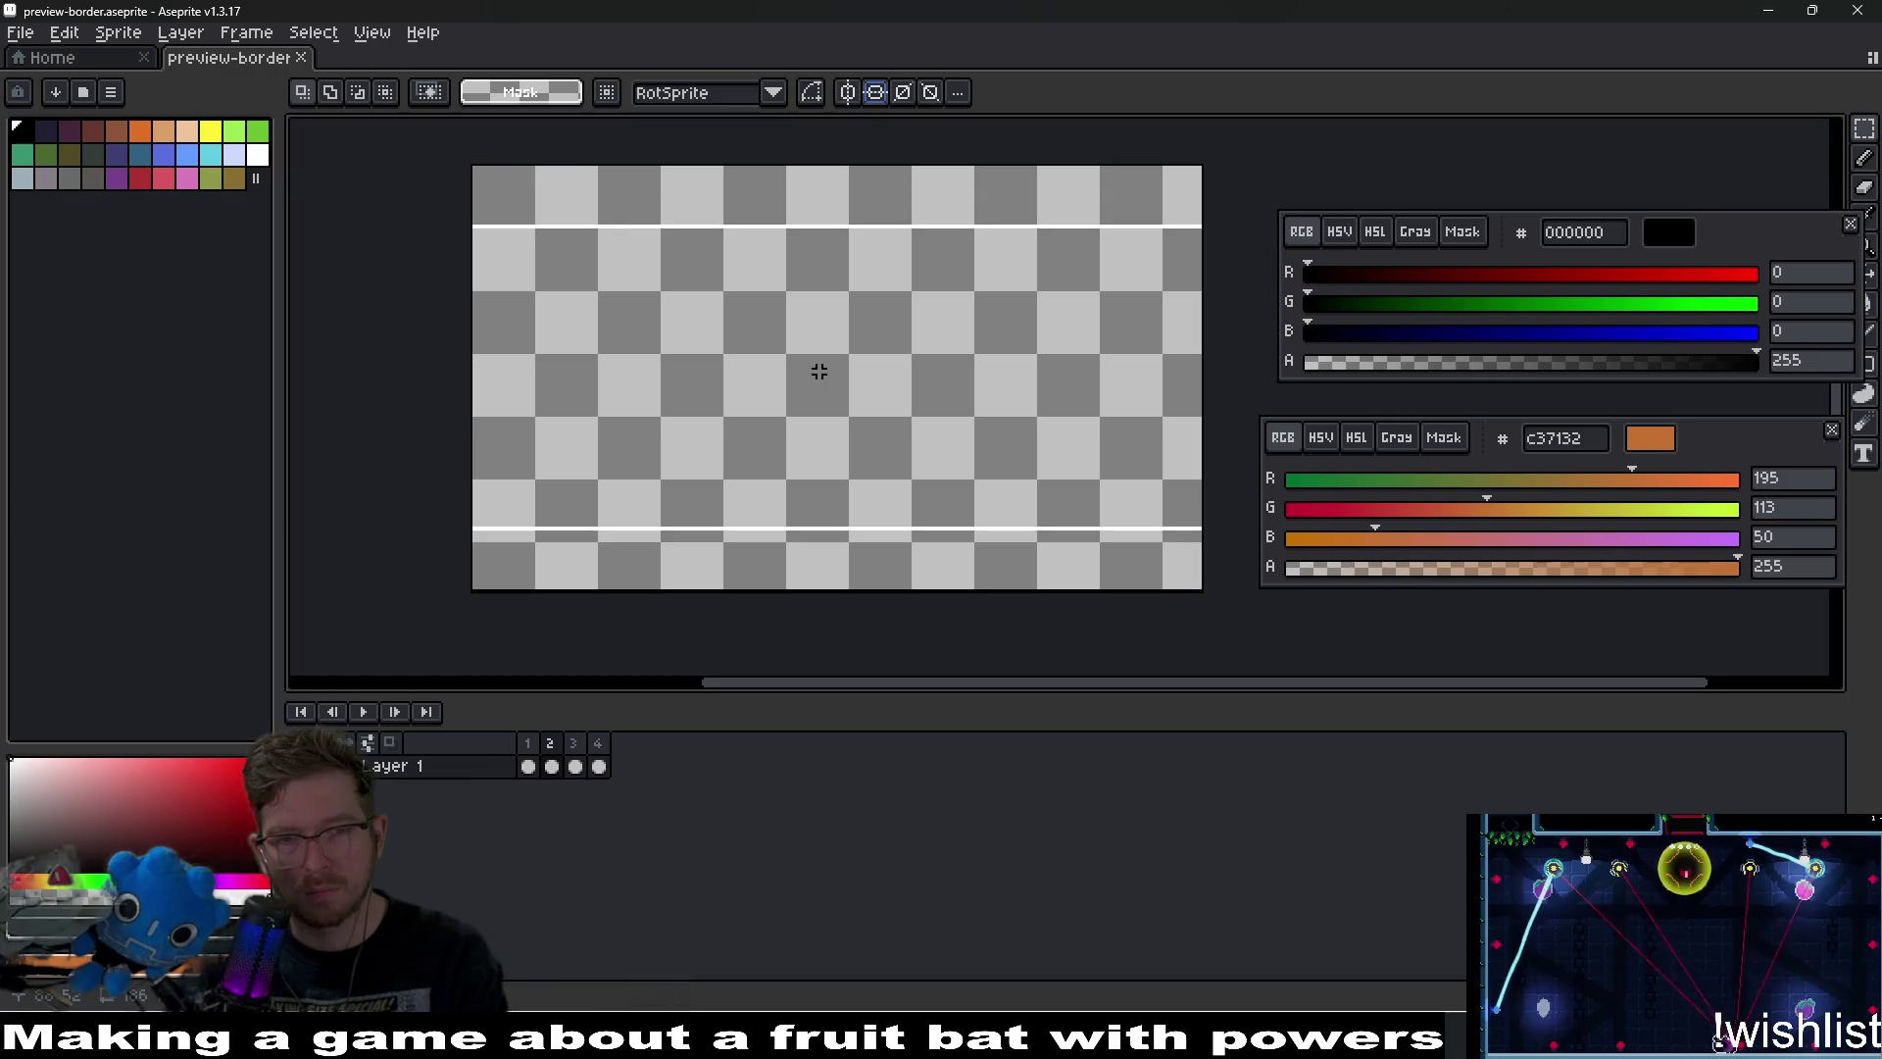
pyautogui.click(848, 92)
pyautogui.click(875, 92)
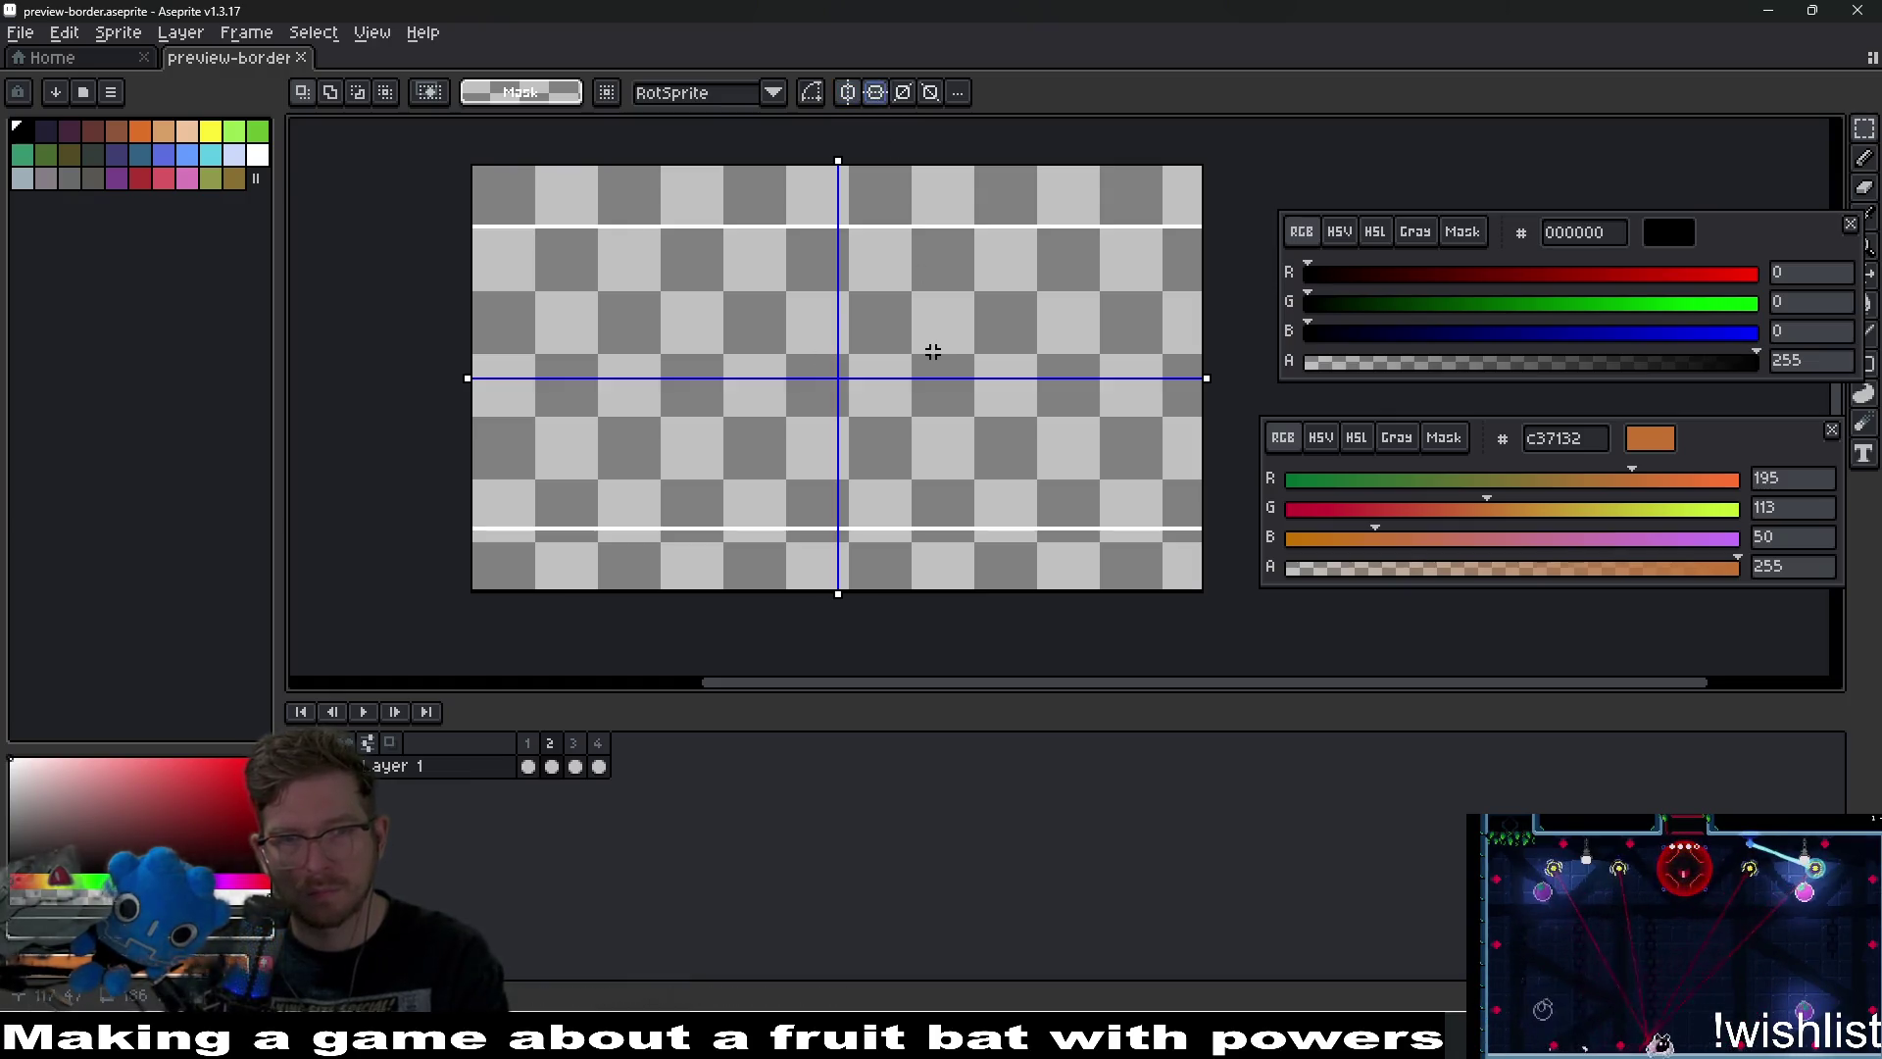
pyautogui.scroll(2, 1127, 412)
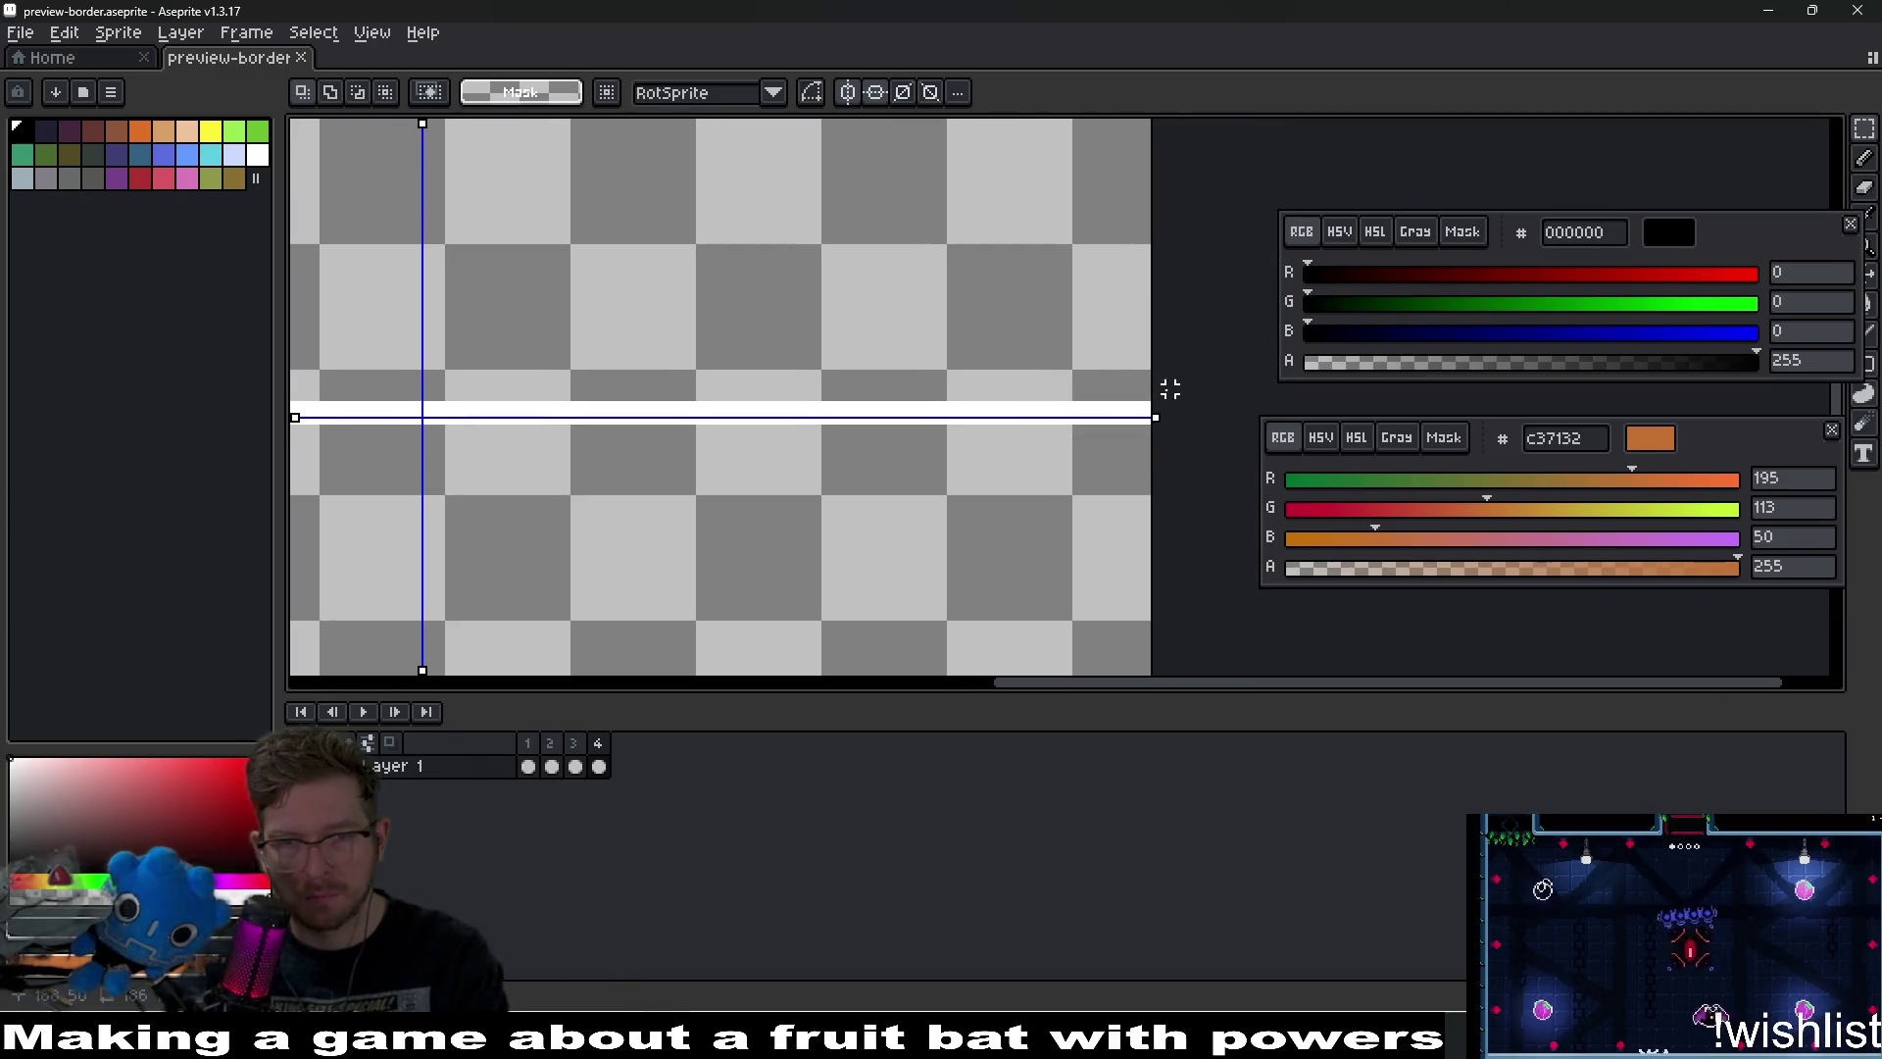
pyautogui.moveTo(1161, 405)
pyautogui.mouseDown()
pyautogui.moveTo(861, 357)
pyautogui.moveTo(294, 324)
pyautogui.moveTo(841, 357)
pyautogui.mouseUp()
pyautogui.hotkey('ctrl', 'd')
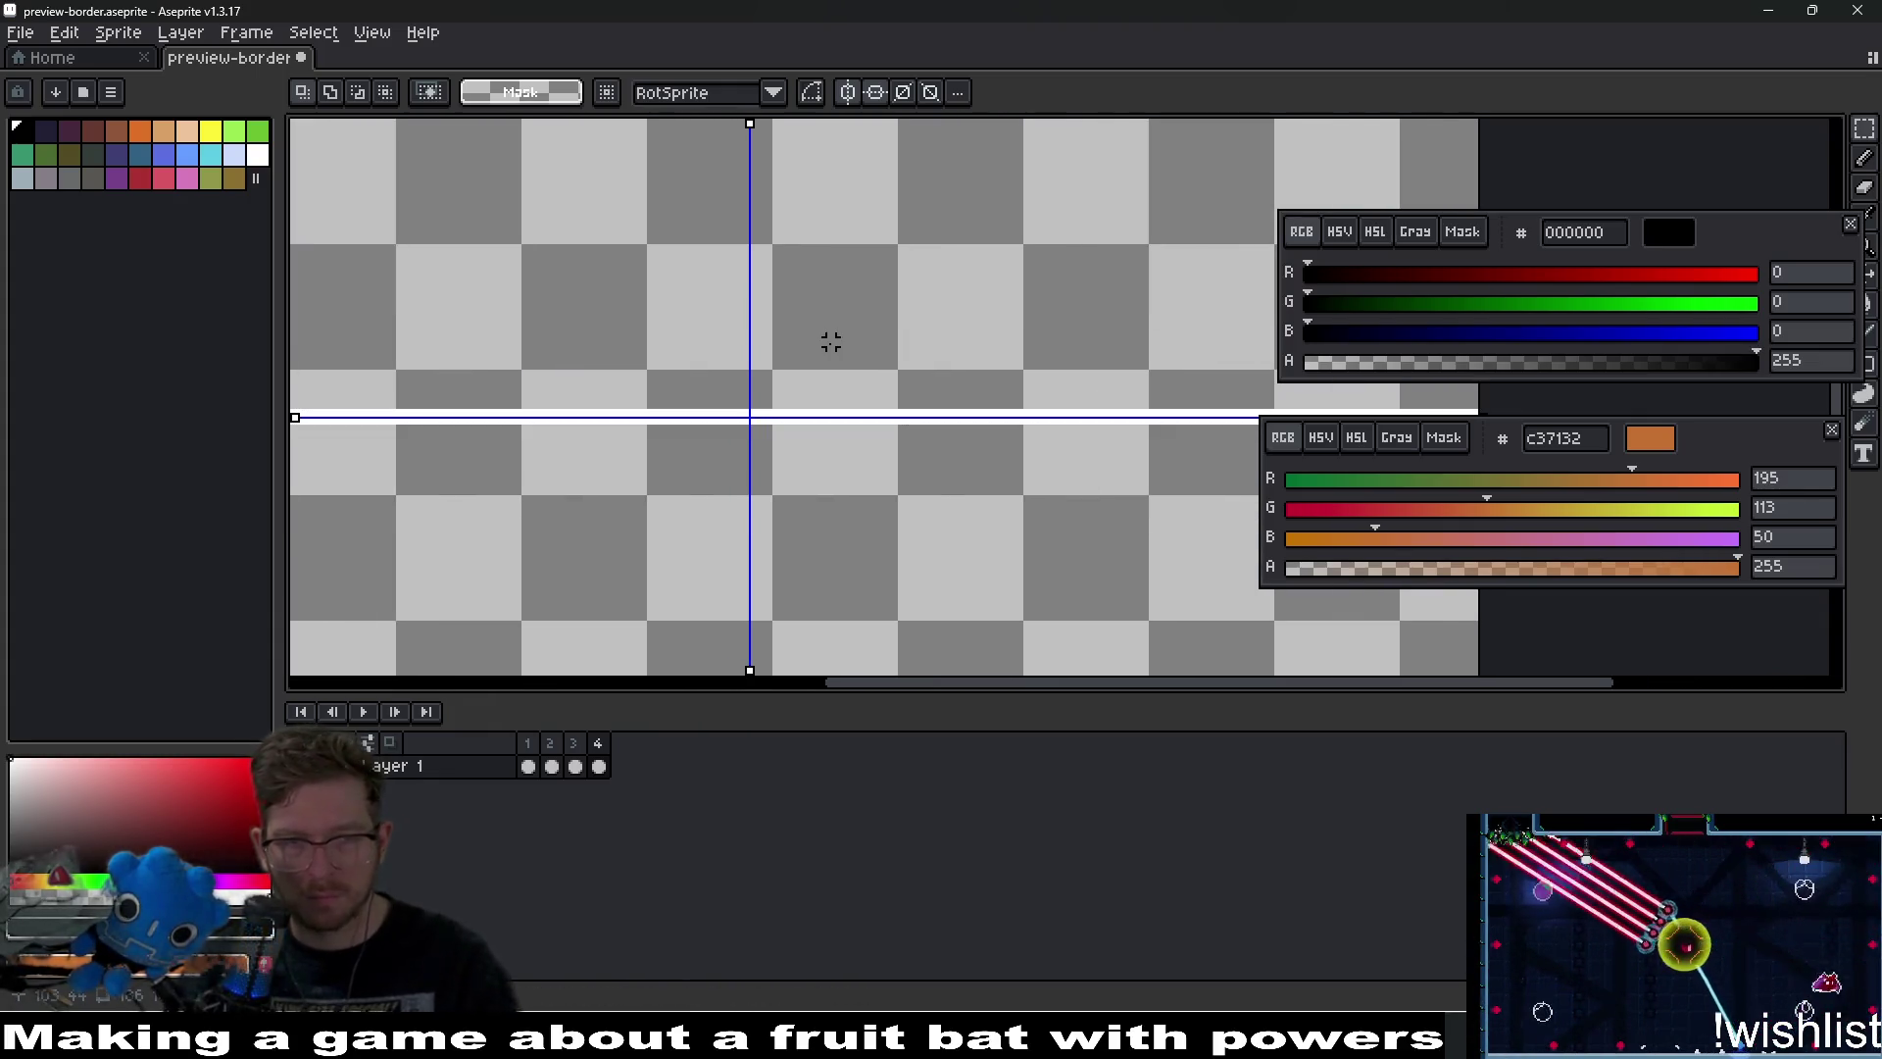
pyautogui.scroll(-3, 917, 475)
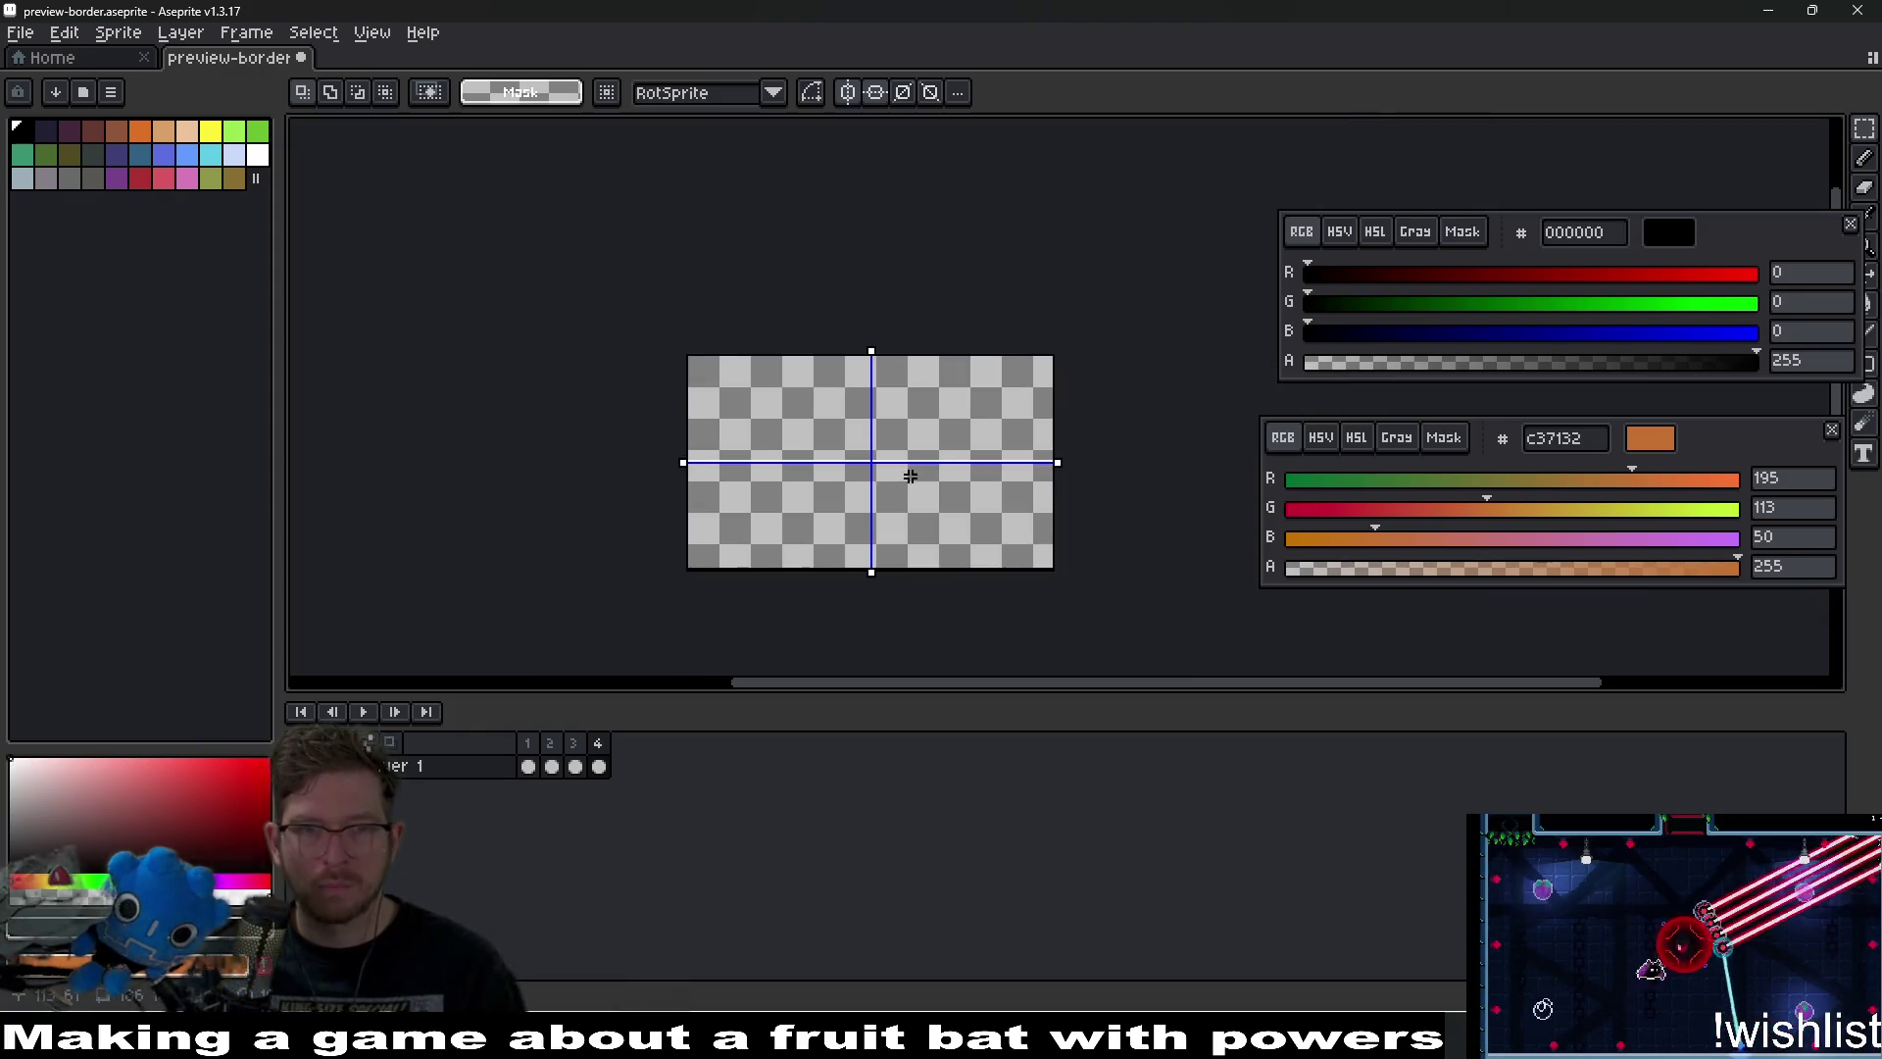
# Export the frames as preview-border-Sheet.png, overwriting the existing sheet.
pyautogui.hotkey('ctrl', 'e')
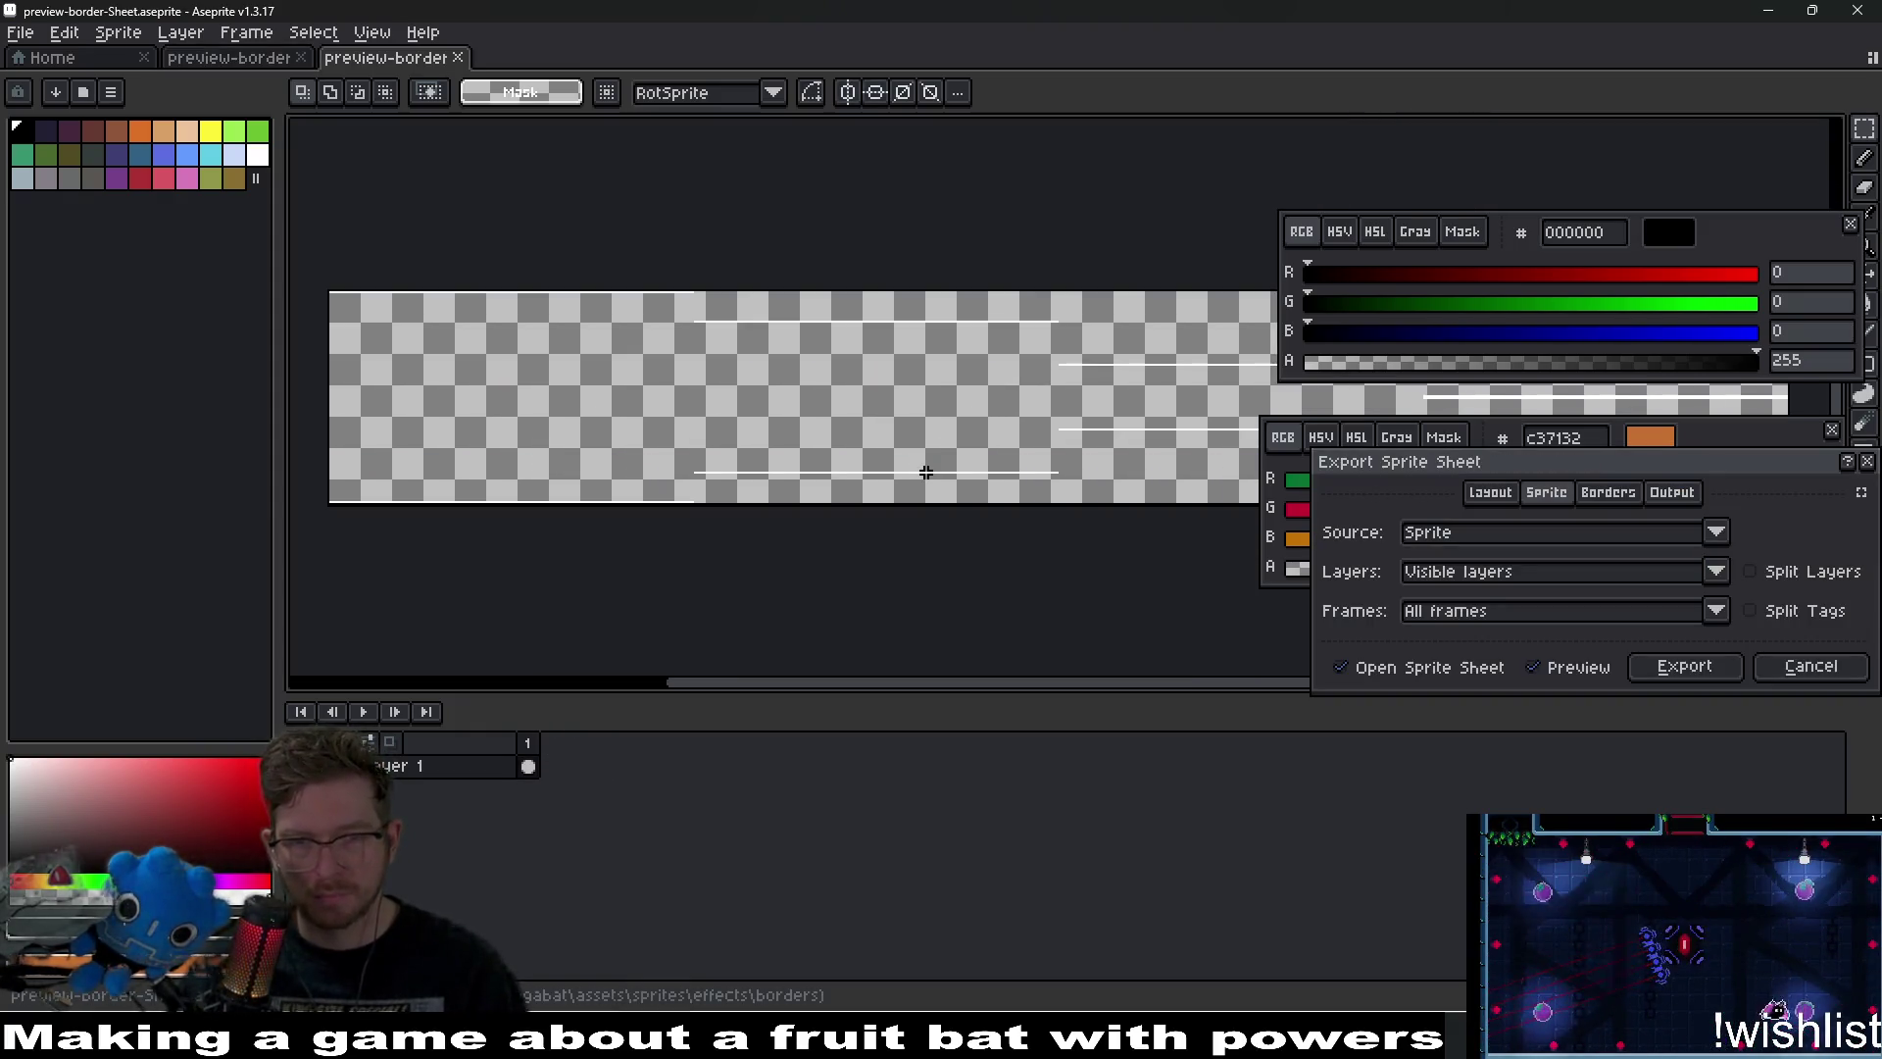
pyautogui.press('Return')
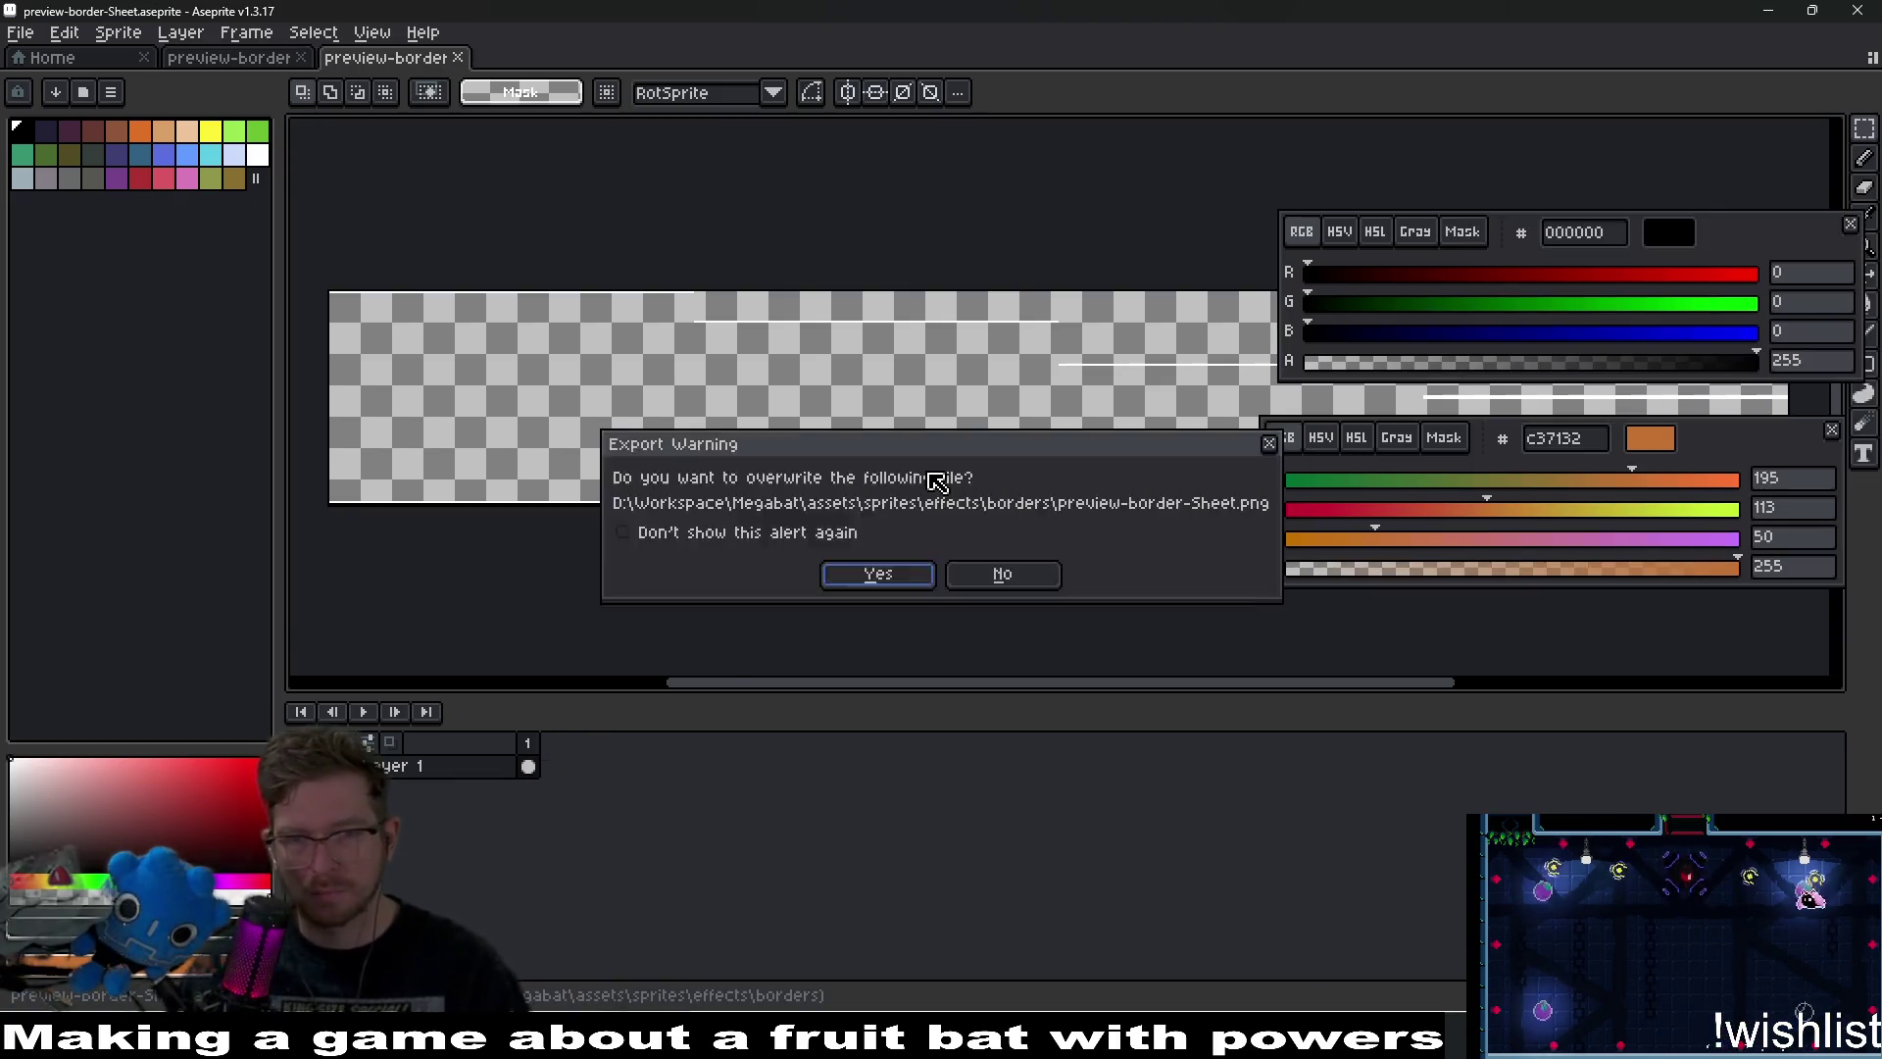
pyautogui.press('Return')
# In Godot, paste Sprite2D with its animation nodes into LevelPreview, save, and open LevelPreview.gd.
pyautogui.hotkey('alt', 'Tab')
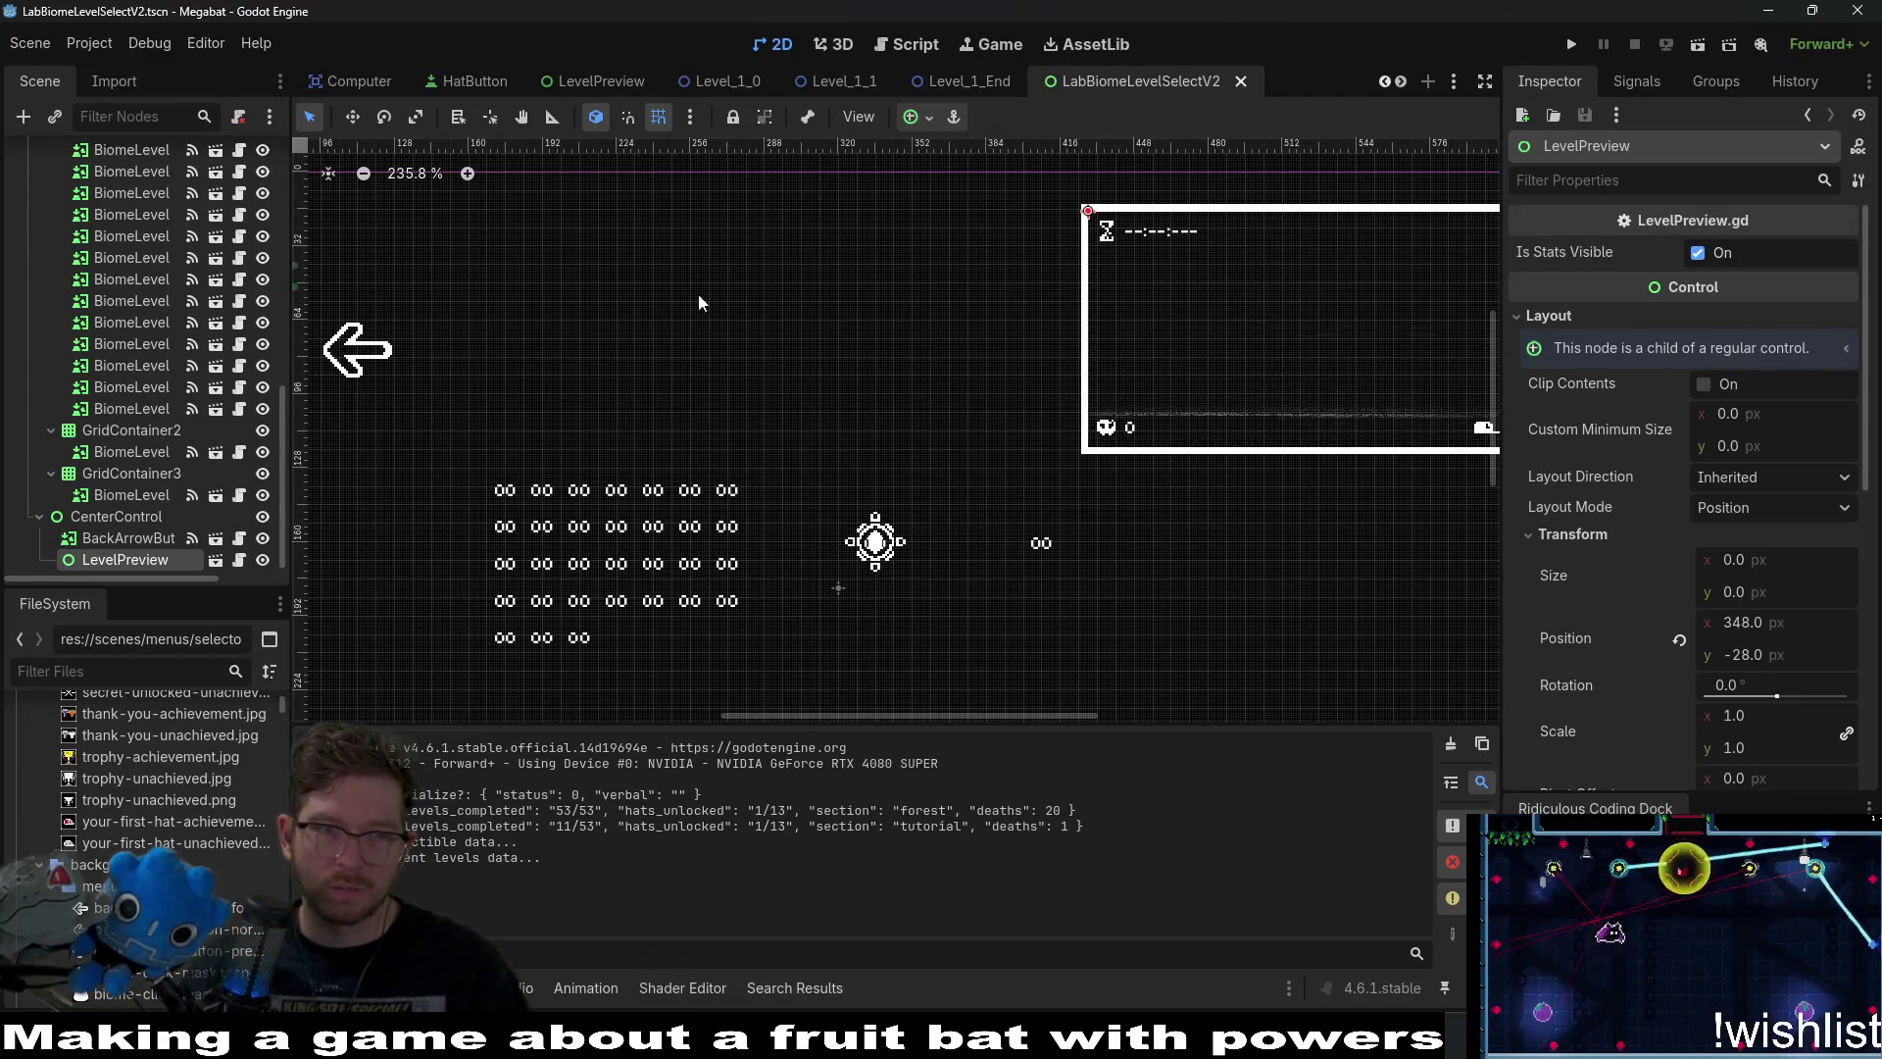
pyautogui.click(214, 559)
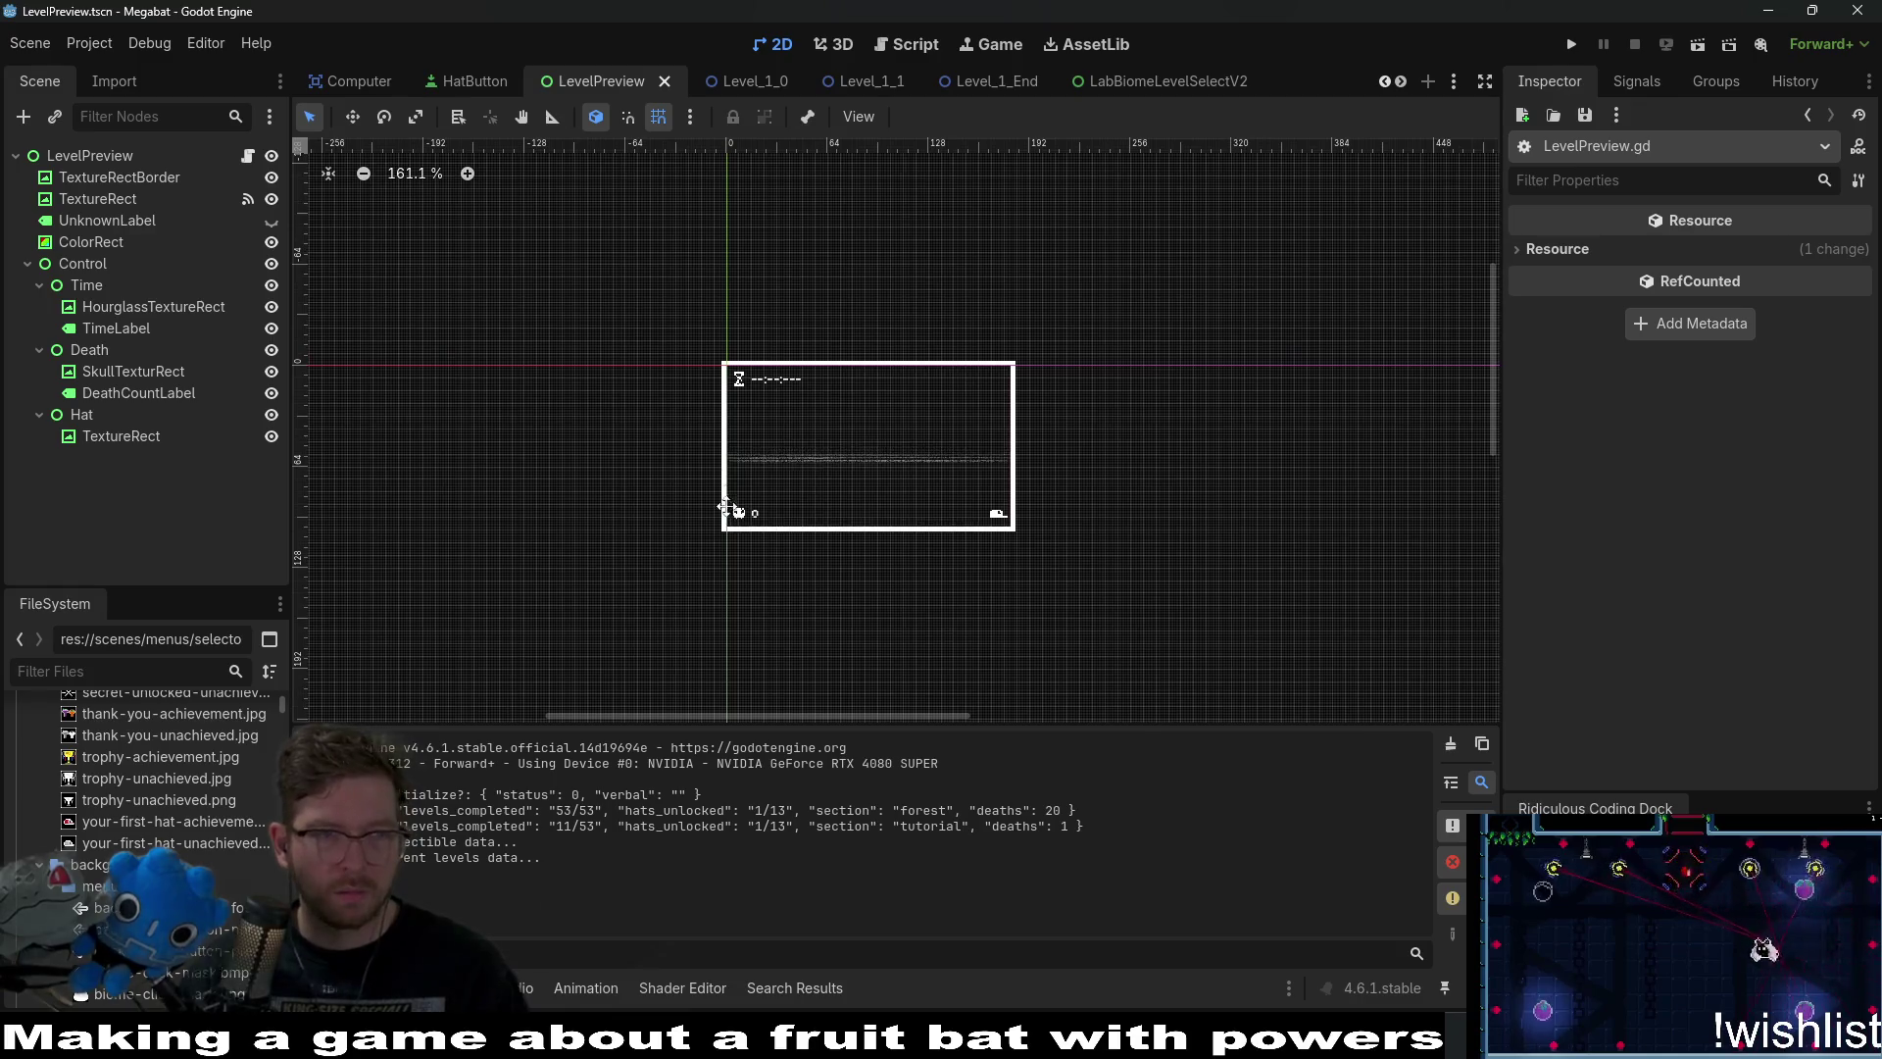
pyautogui.hotkey('ctrl', 'v')
pyautogui.hotkey('ctrl', 's')
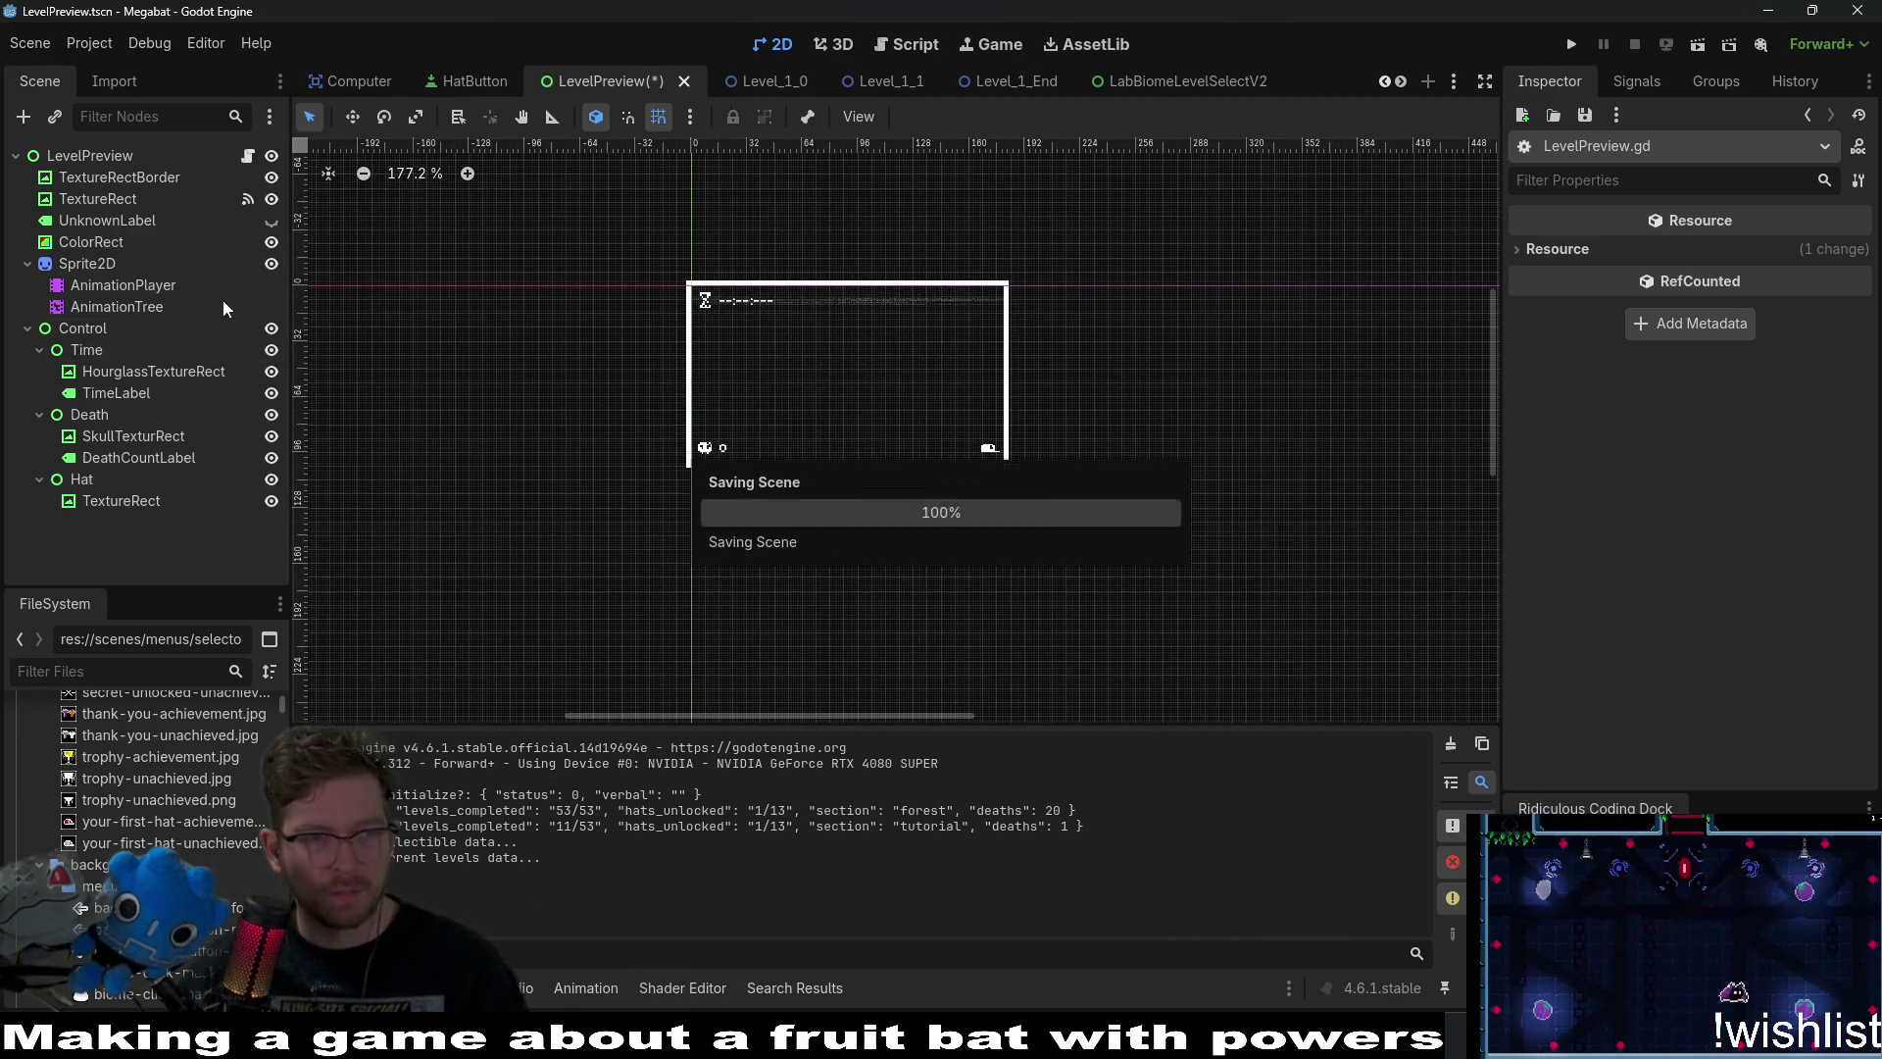
pyautogui.click(248, 156)
pyautogui.click(1033, 444)
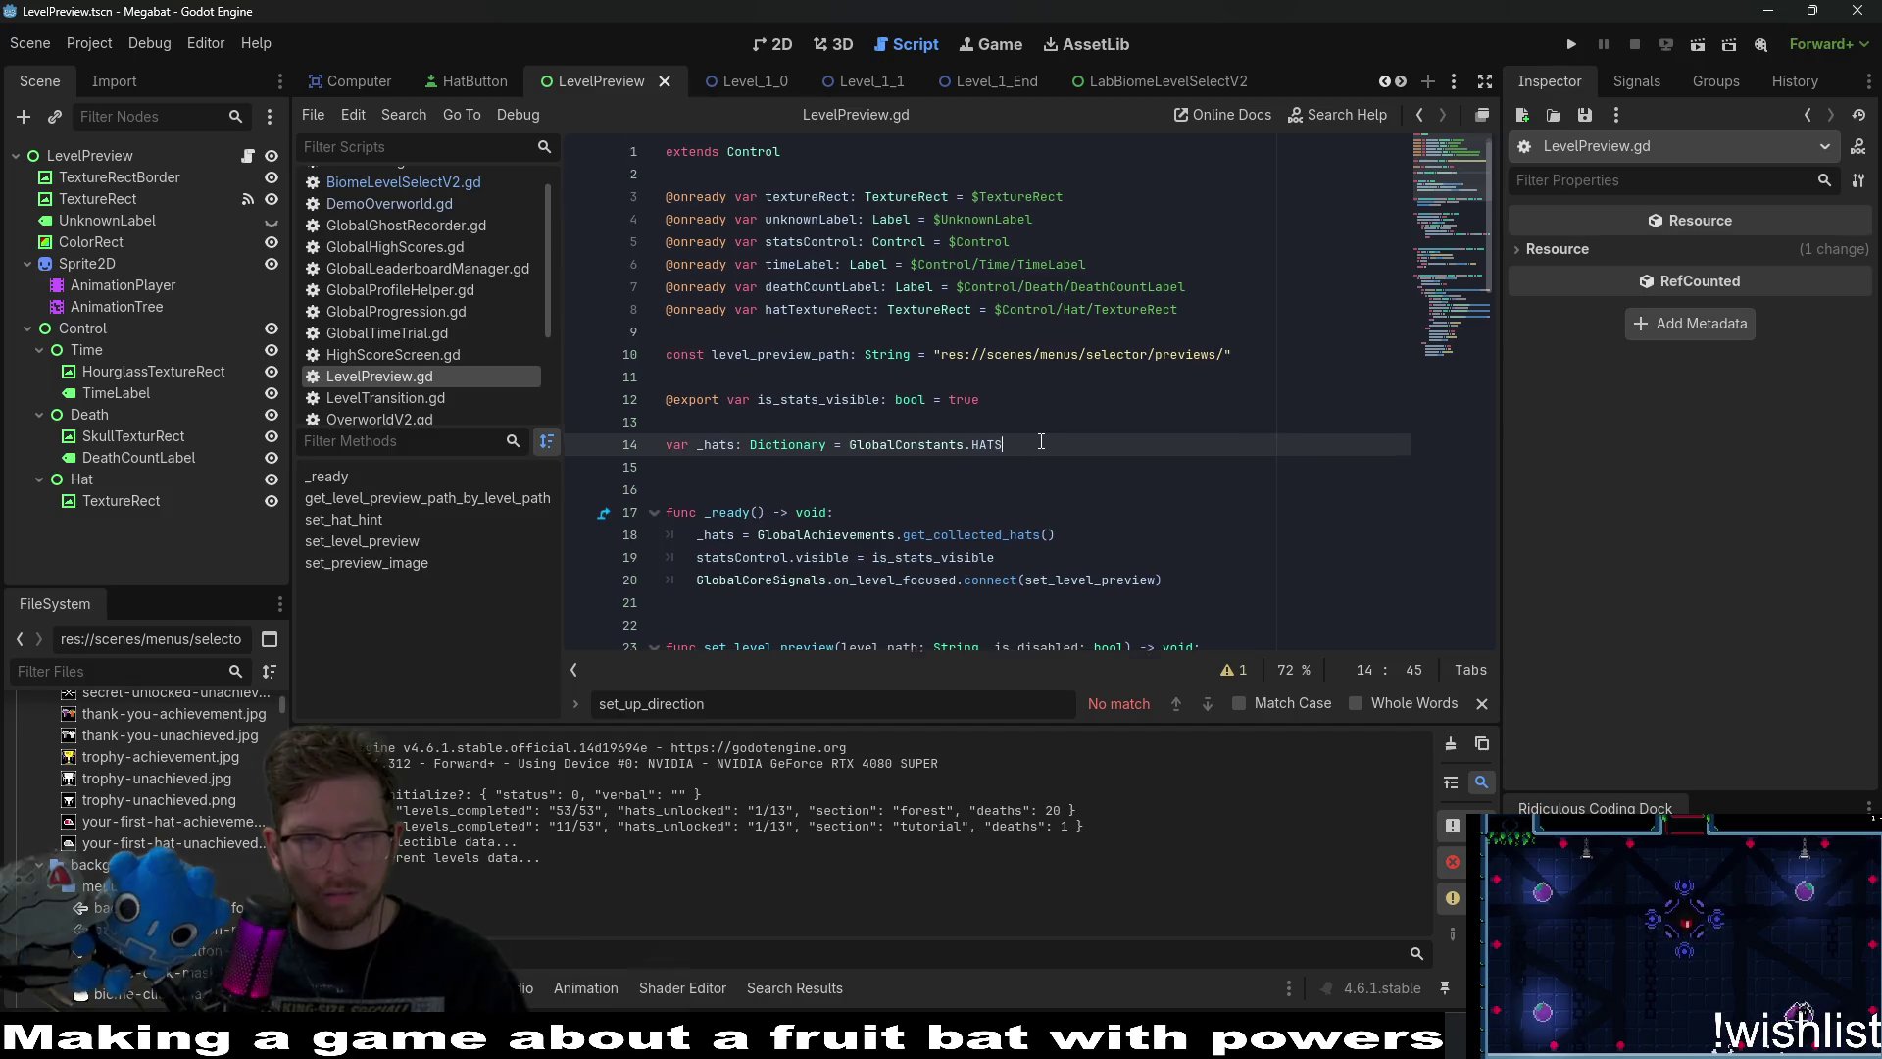
# Undo set_level_preview so on_level_focused calls play_close_animation, save, and return to the 2D canvas.
pyautogui.hotkey('ctrl', 'z')
pyautogui.hotkey('ctrl', 'z')
pyautogui.hotkey('ctrl', 'z')
pyautogui.hotkey('ctrl', 'z')
pyautogui.hotkey('ctrl', 'z')
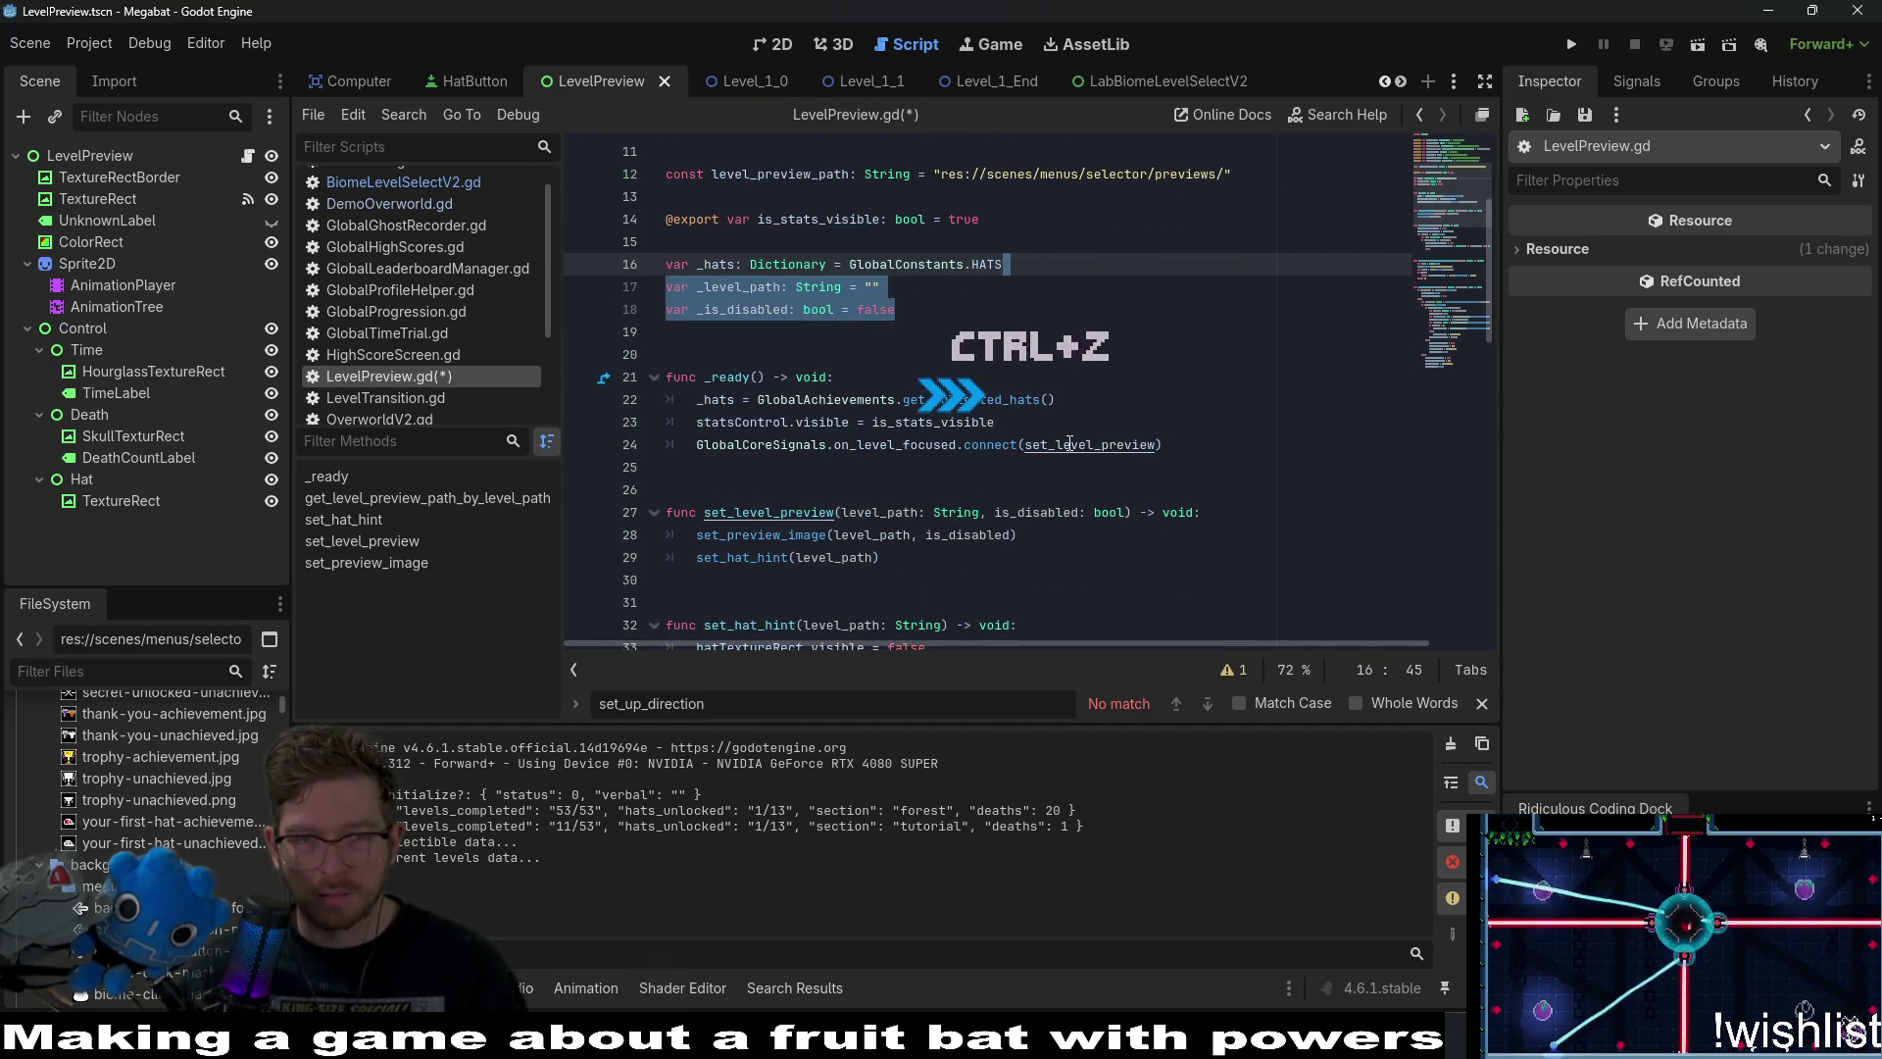
pyautogui.hotkey('ctrl', 's')
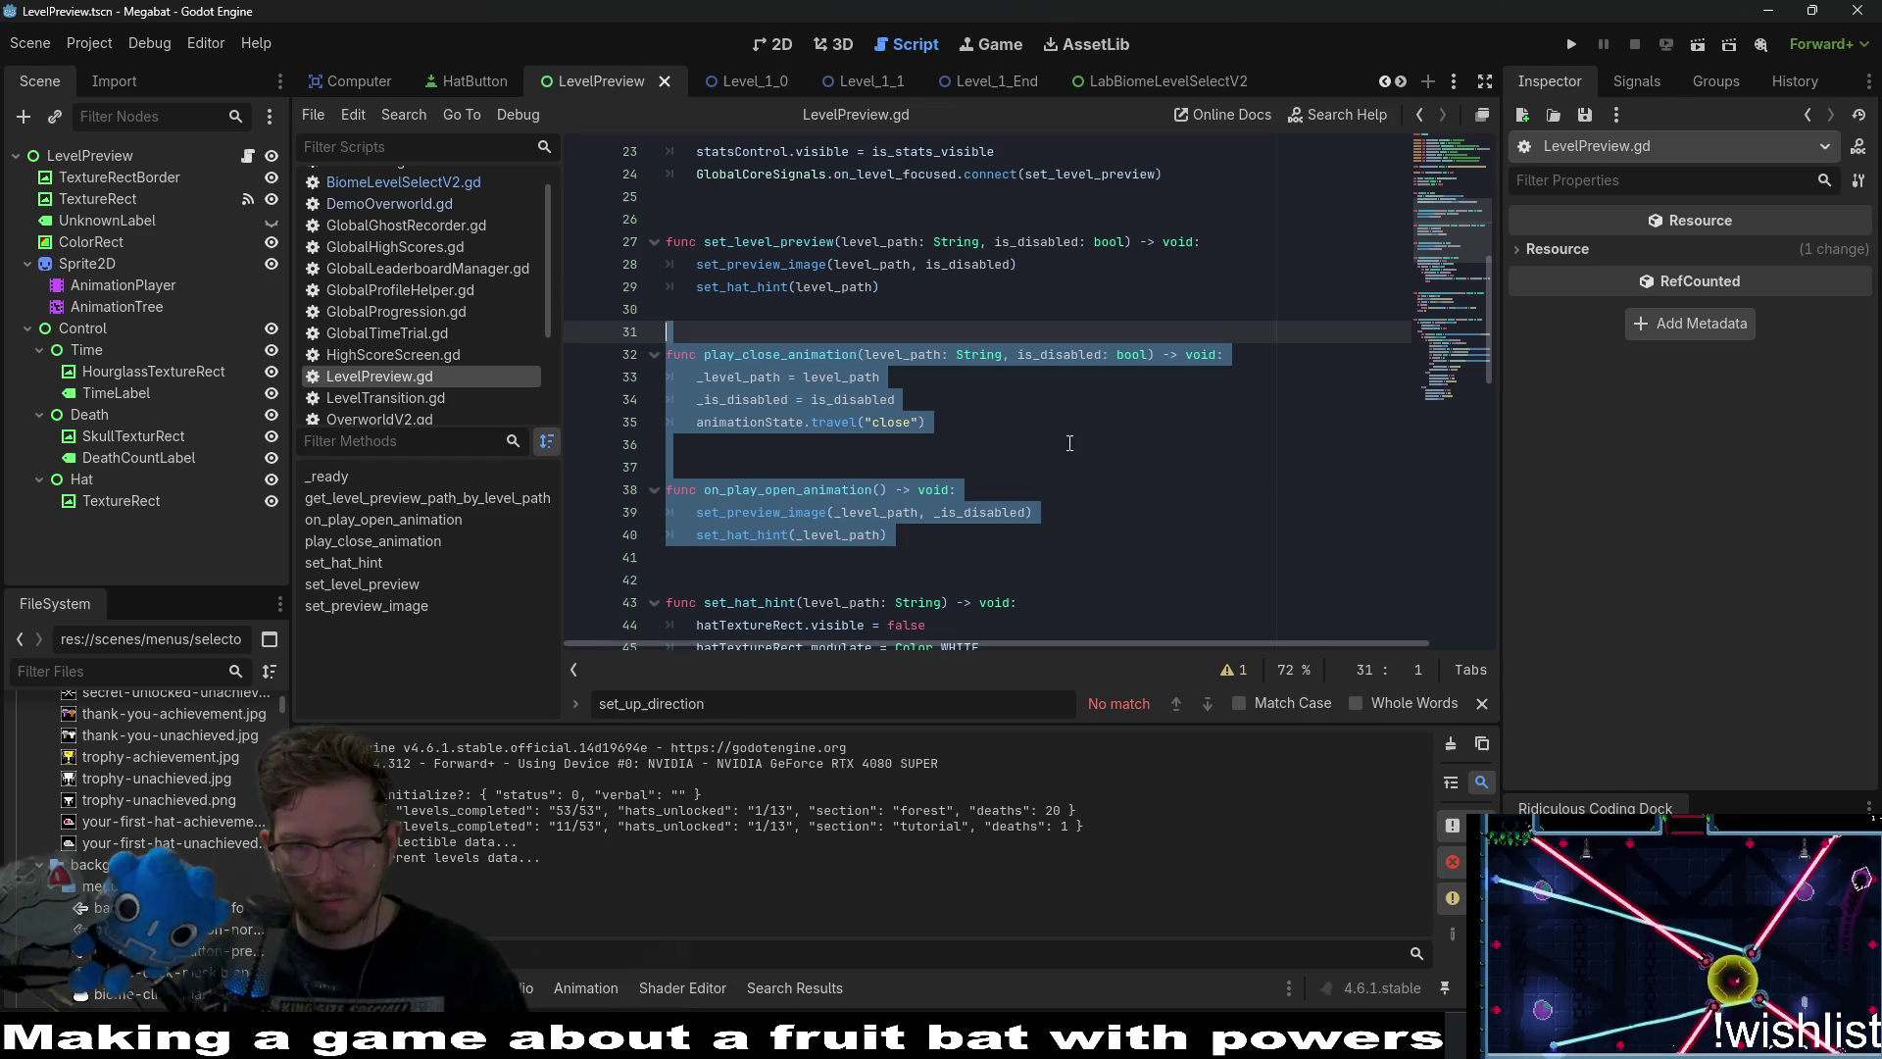
pyautogui.hotkey('ctrl', 'z')
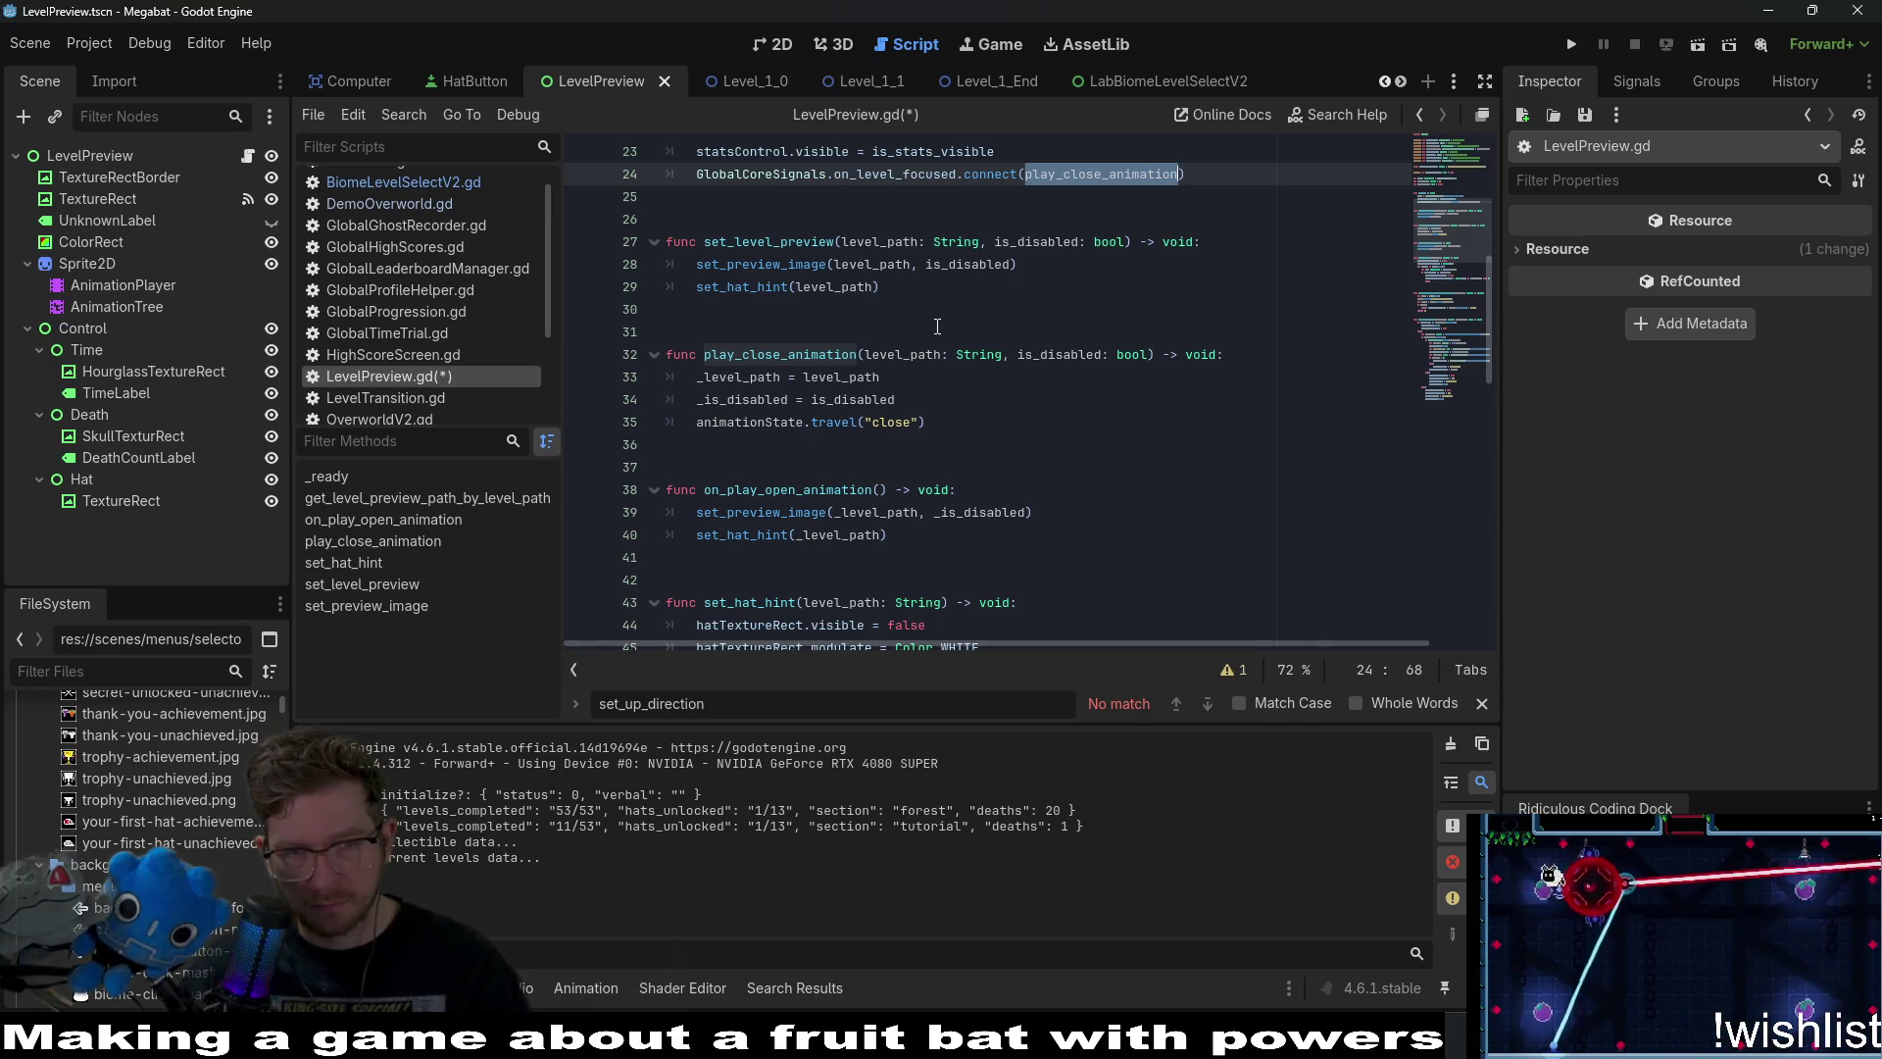
pyautogui.hotkey('ctrl', 'z')
pyautogui.hotkey('ctrl', 'z')
pyautogui.hotkey('ctrl', 'z')
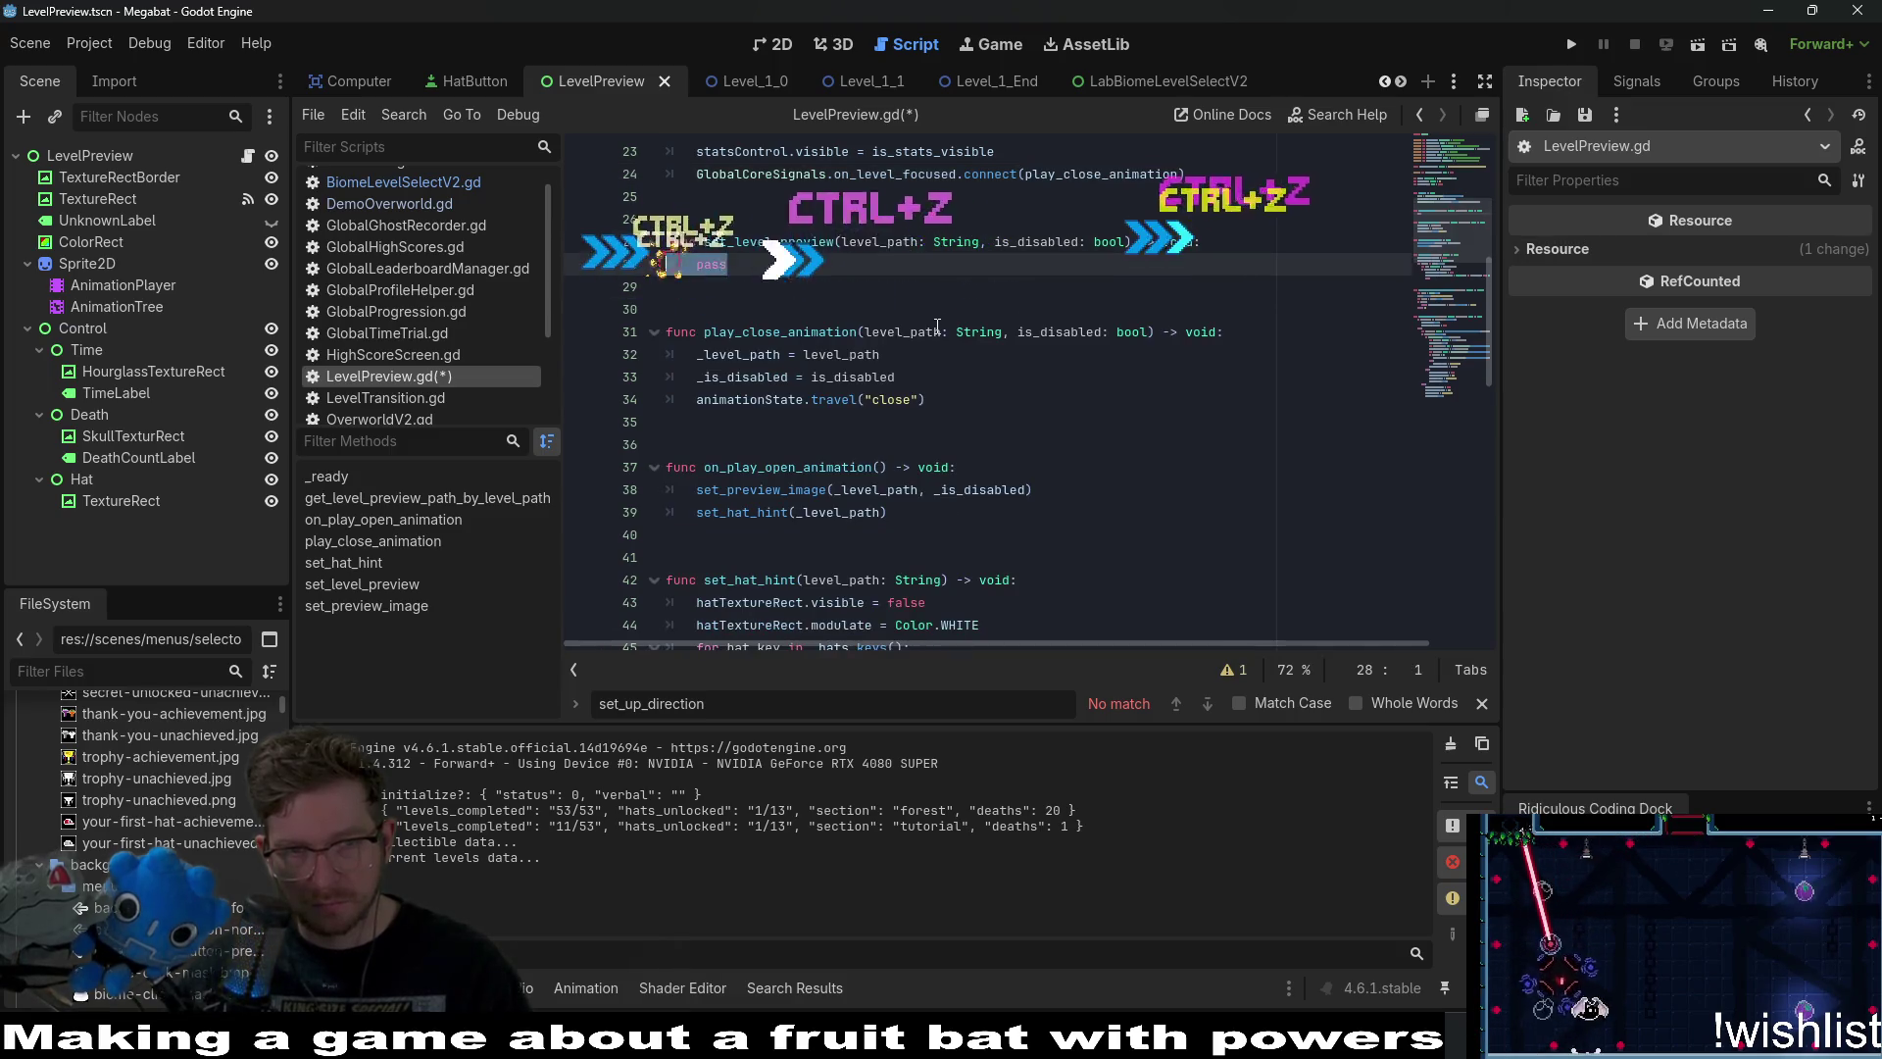
pyautogui.hotkey('ctrl', 'z')
pyautogui.hotkey('ctrl', 'z')
pyautogui.hotkey('ctrl', 'z')
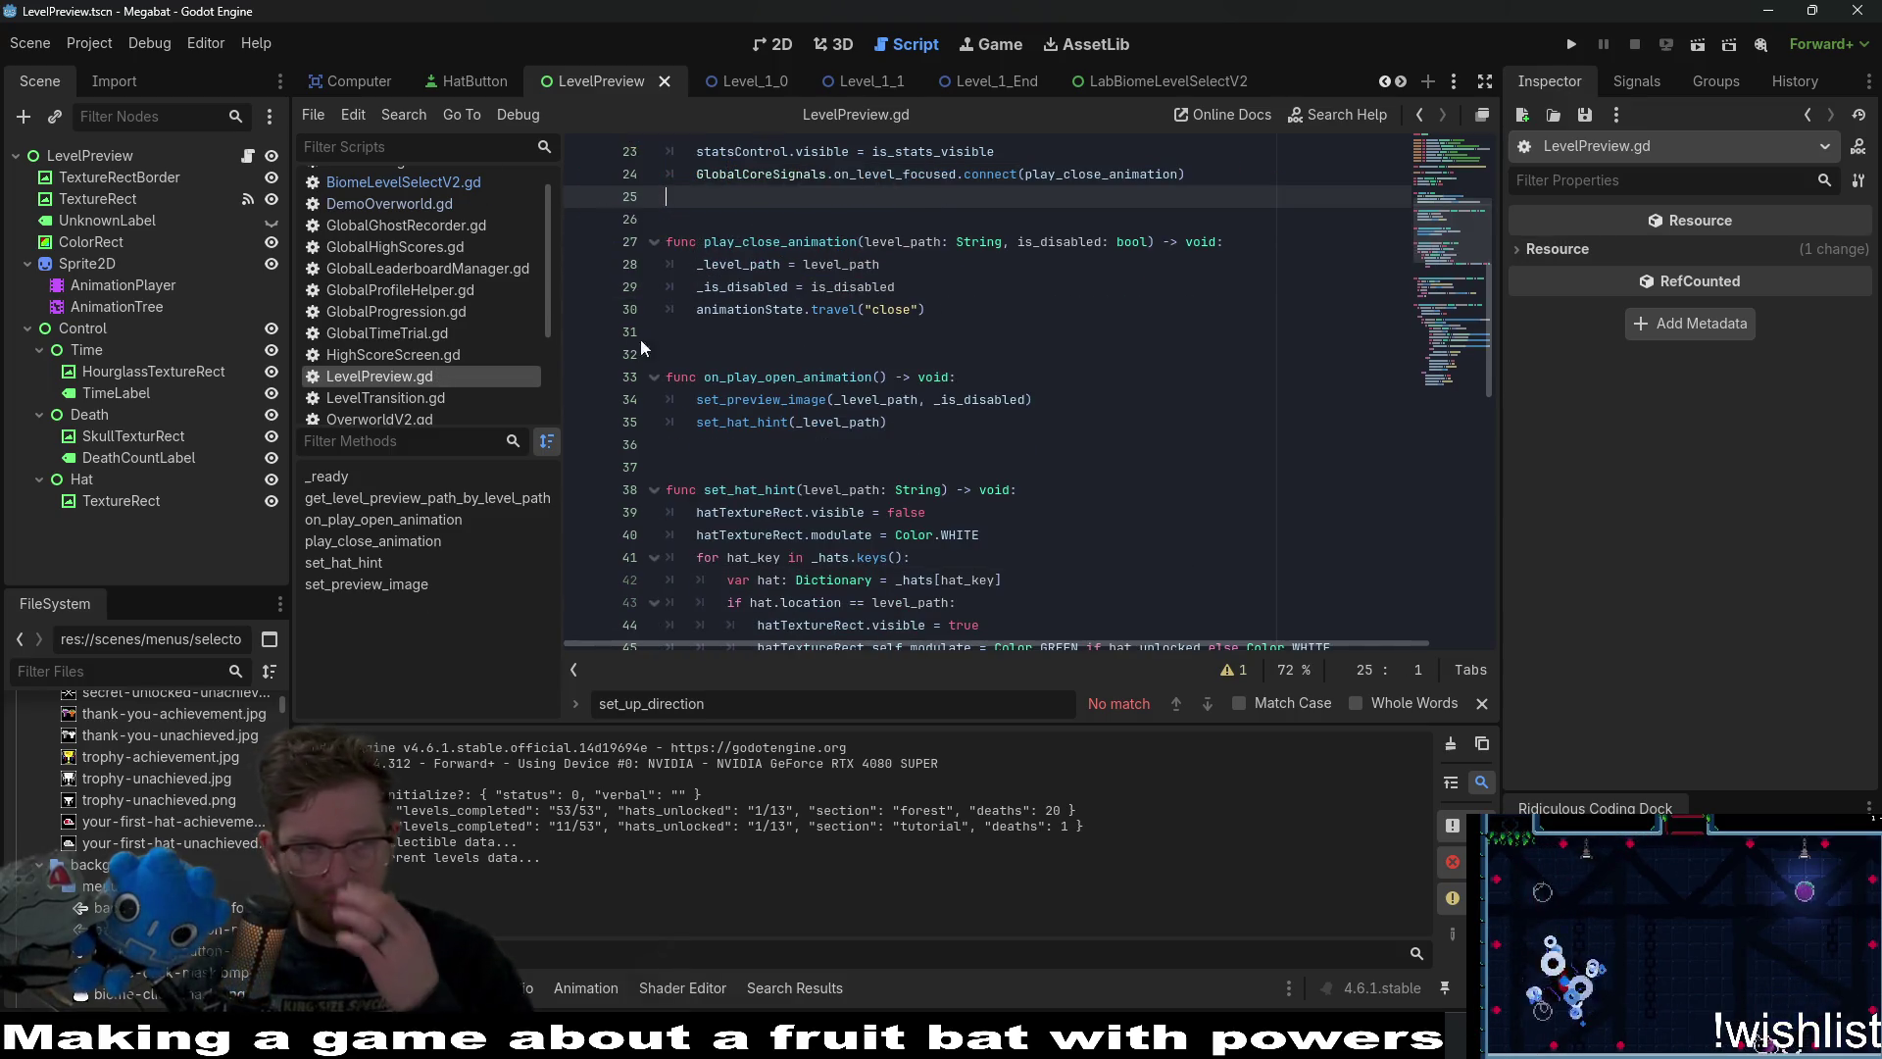
pyautogui.click(774, 44)
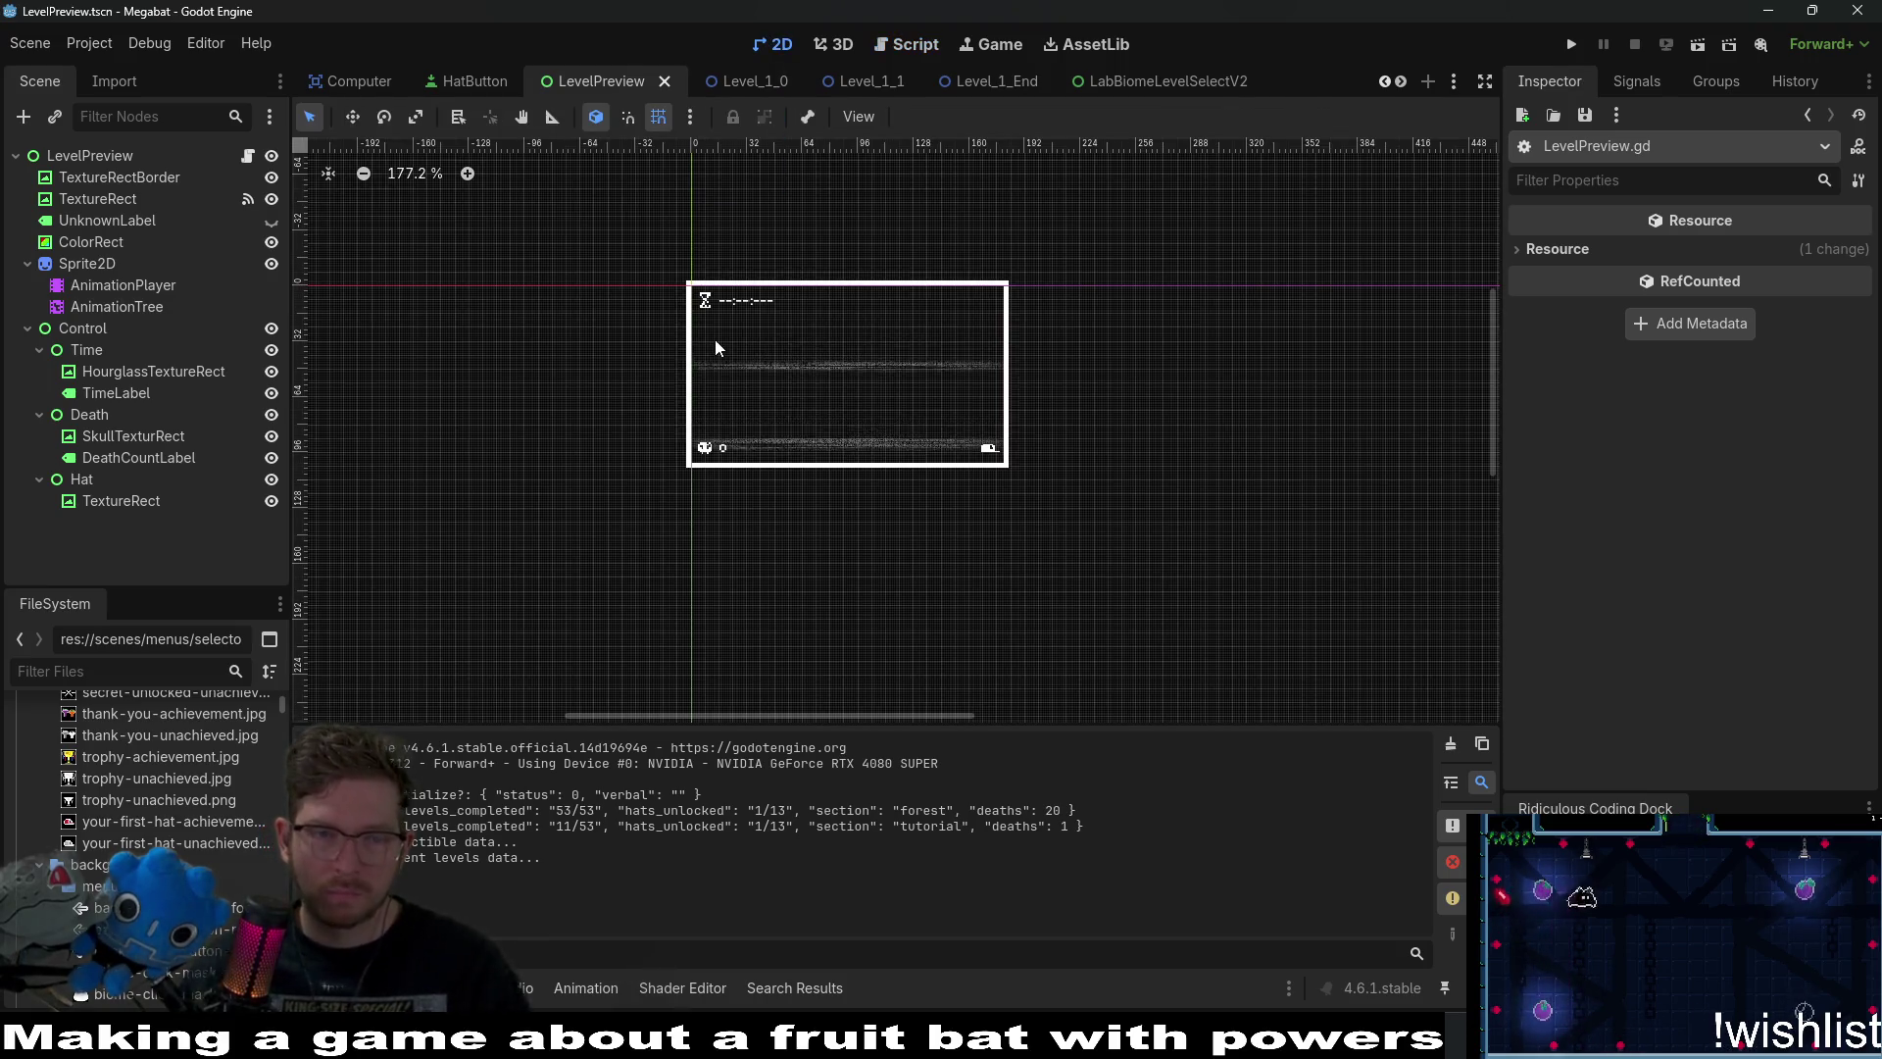
# Inspect the AnimationPlayer and AnimationTree, then uncheck the AnimationTree's Active property.
pyautogui.scroll(2, 714, 339)
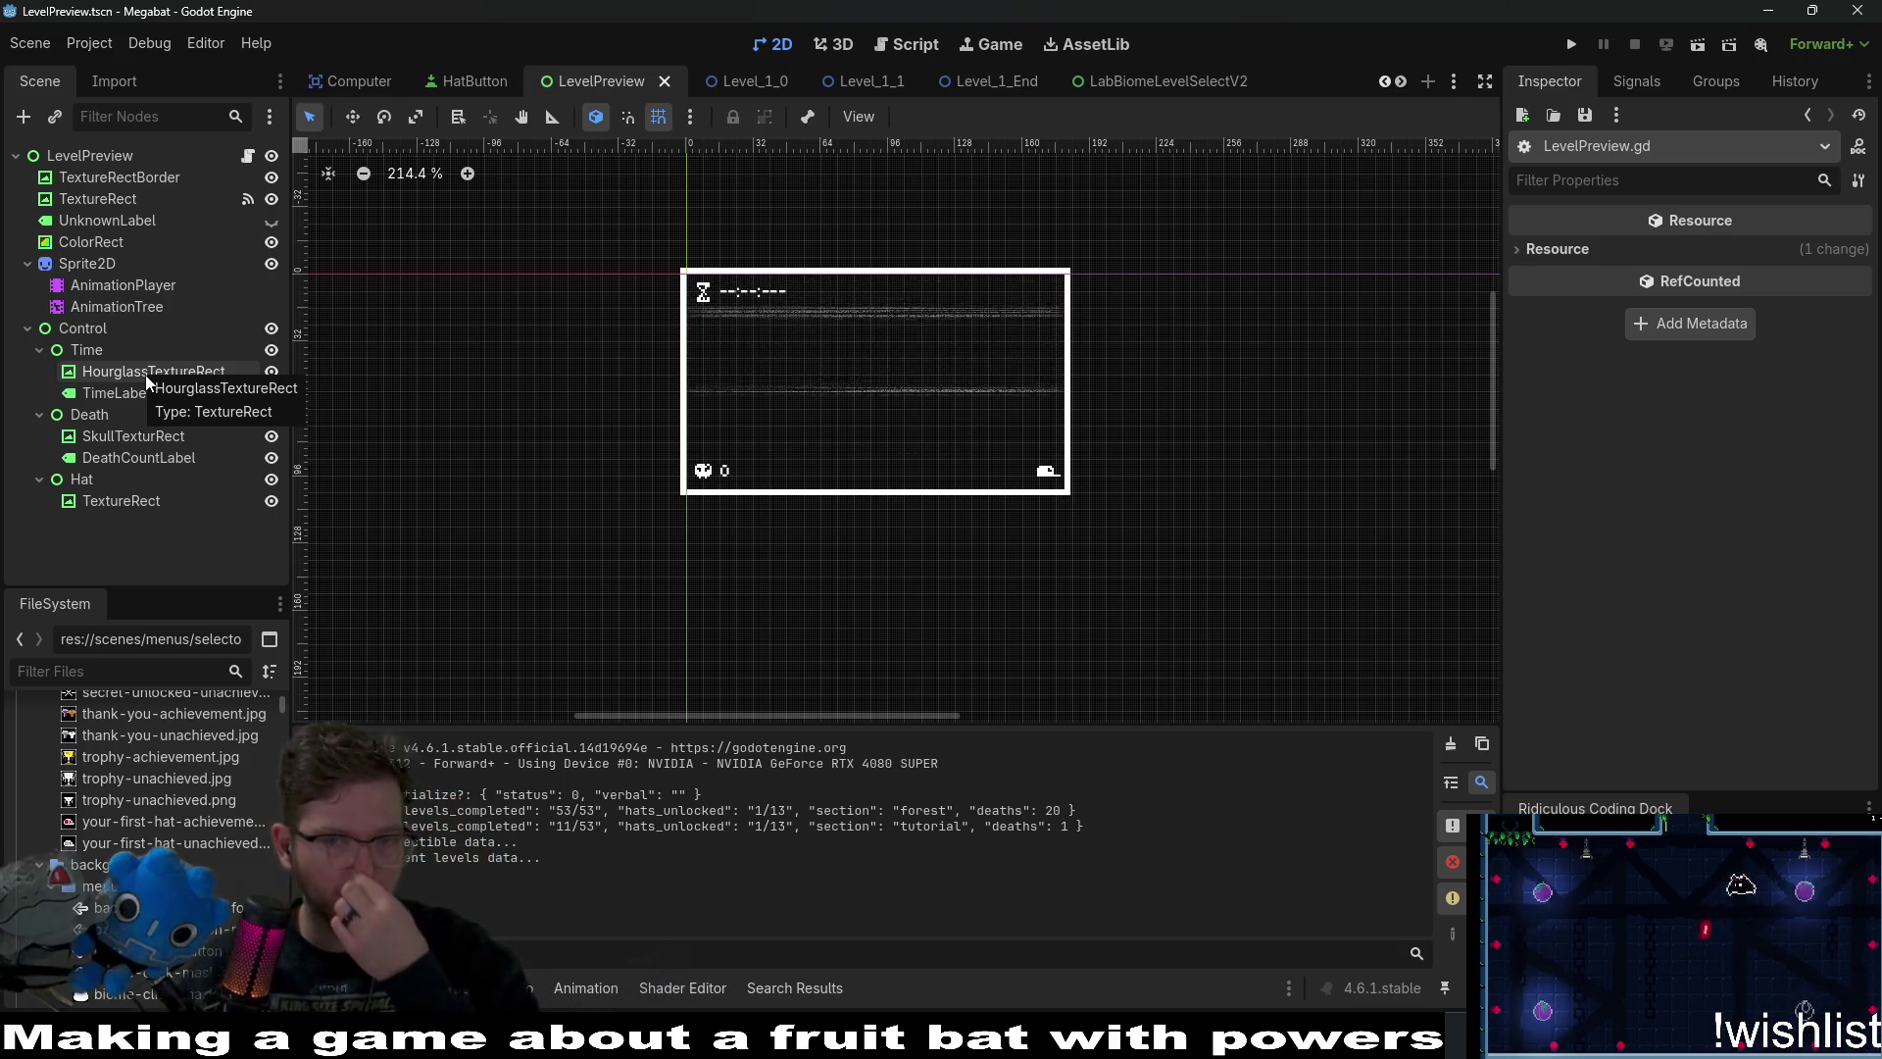
pyautogui.click(161, 288)
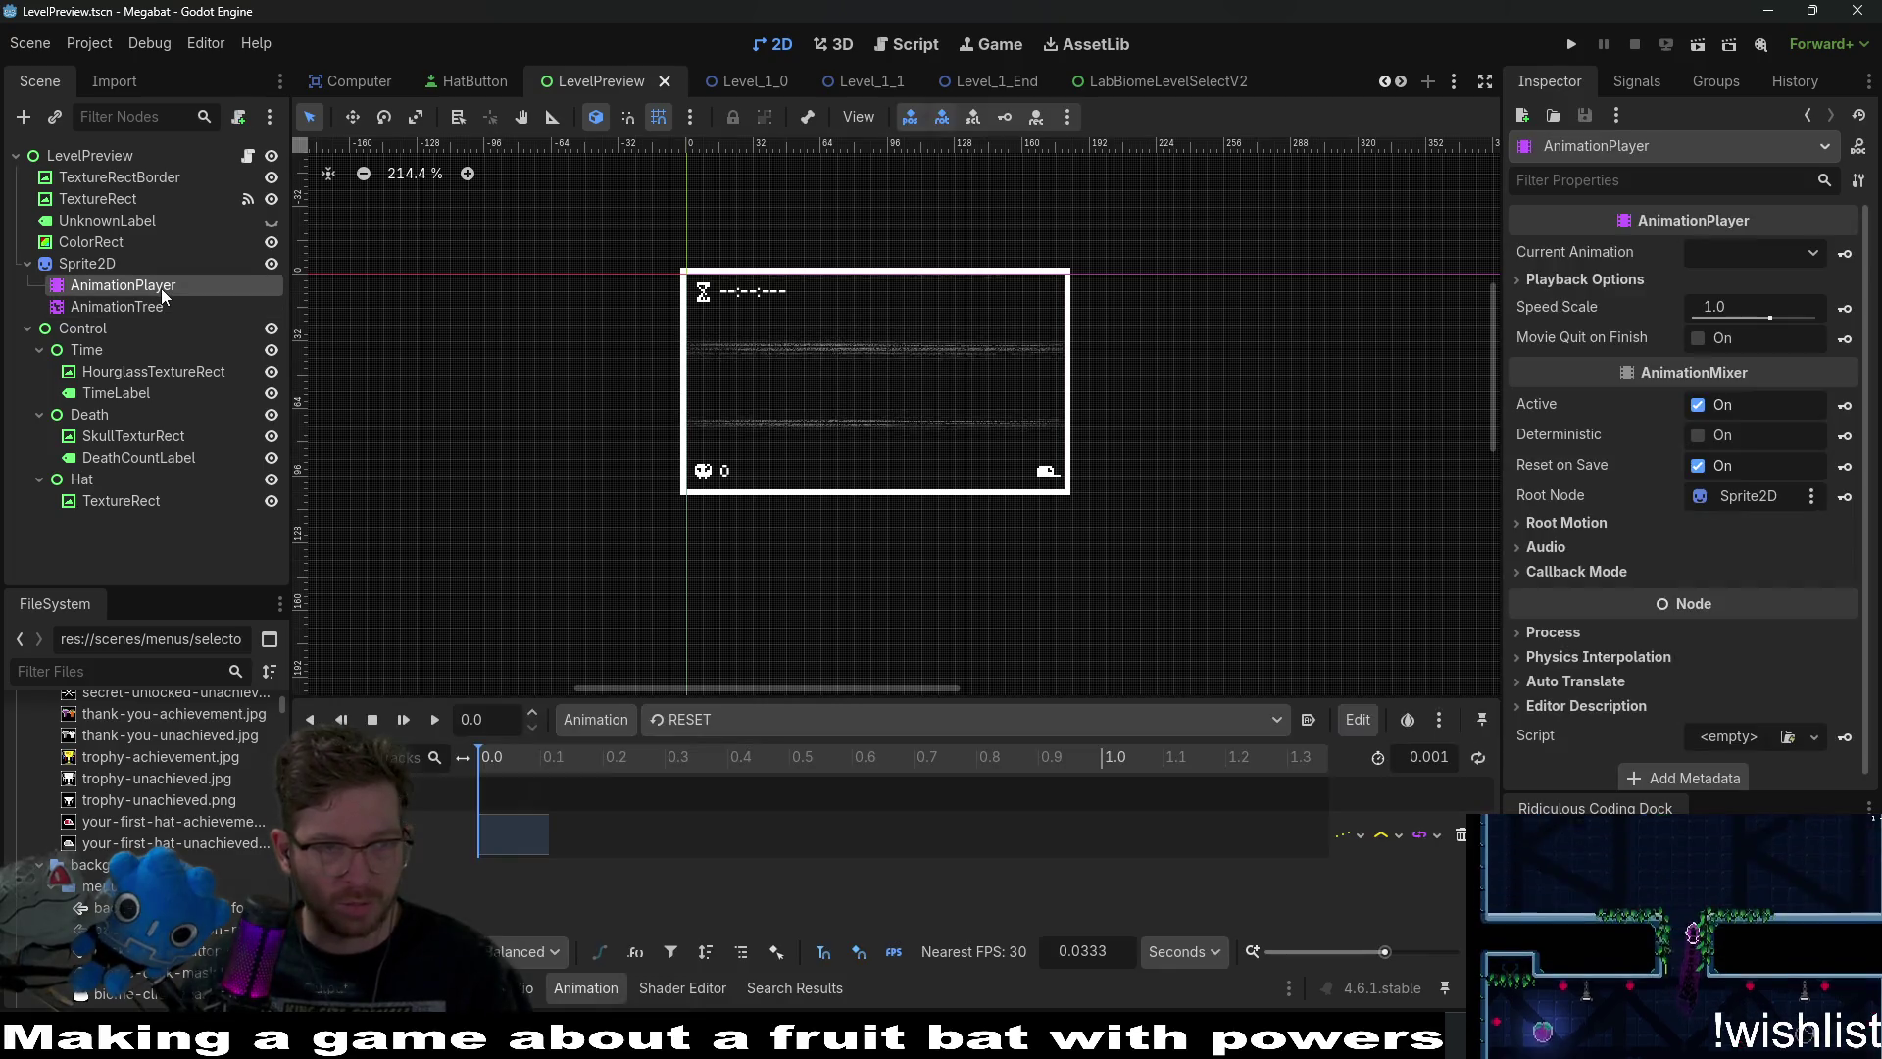
pyautogui.click(137, 307)
pyautogui.click(140, 286)
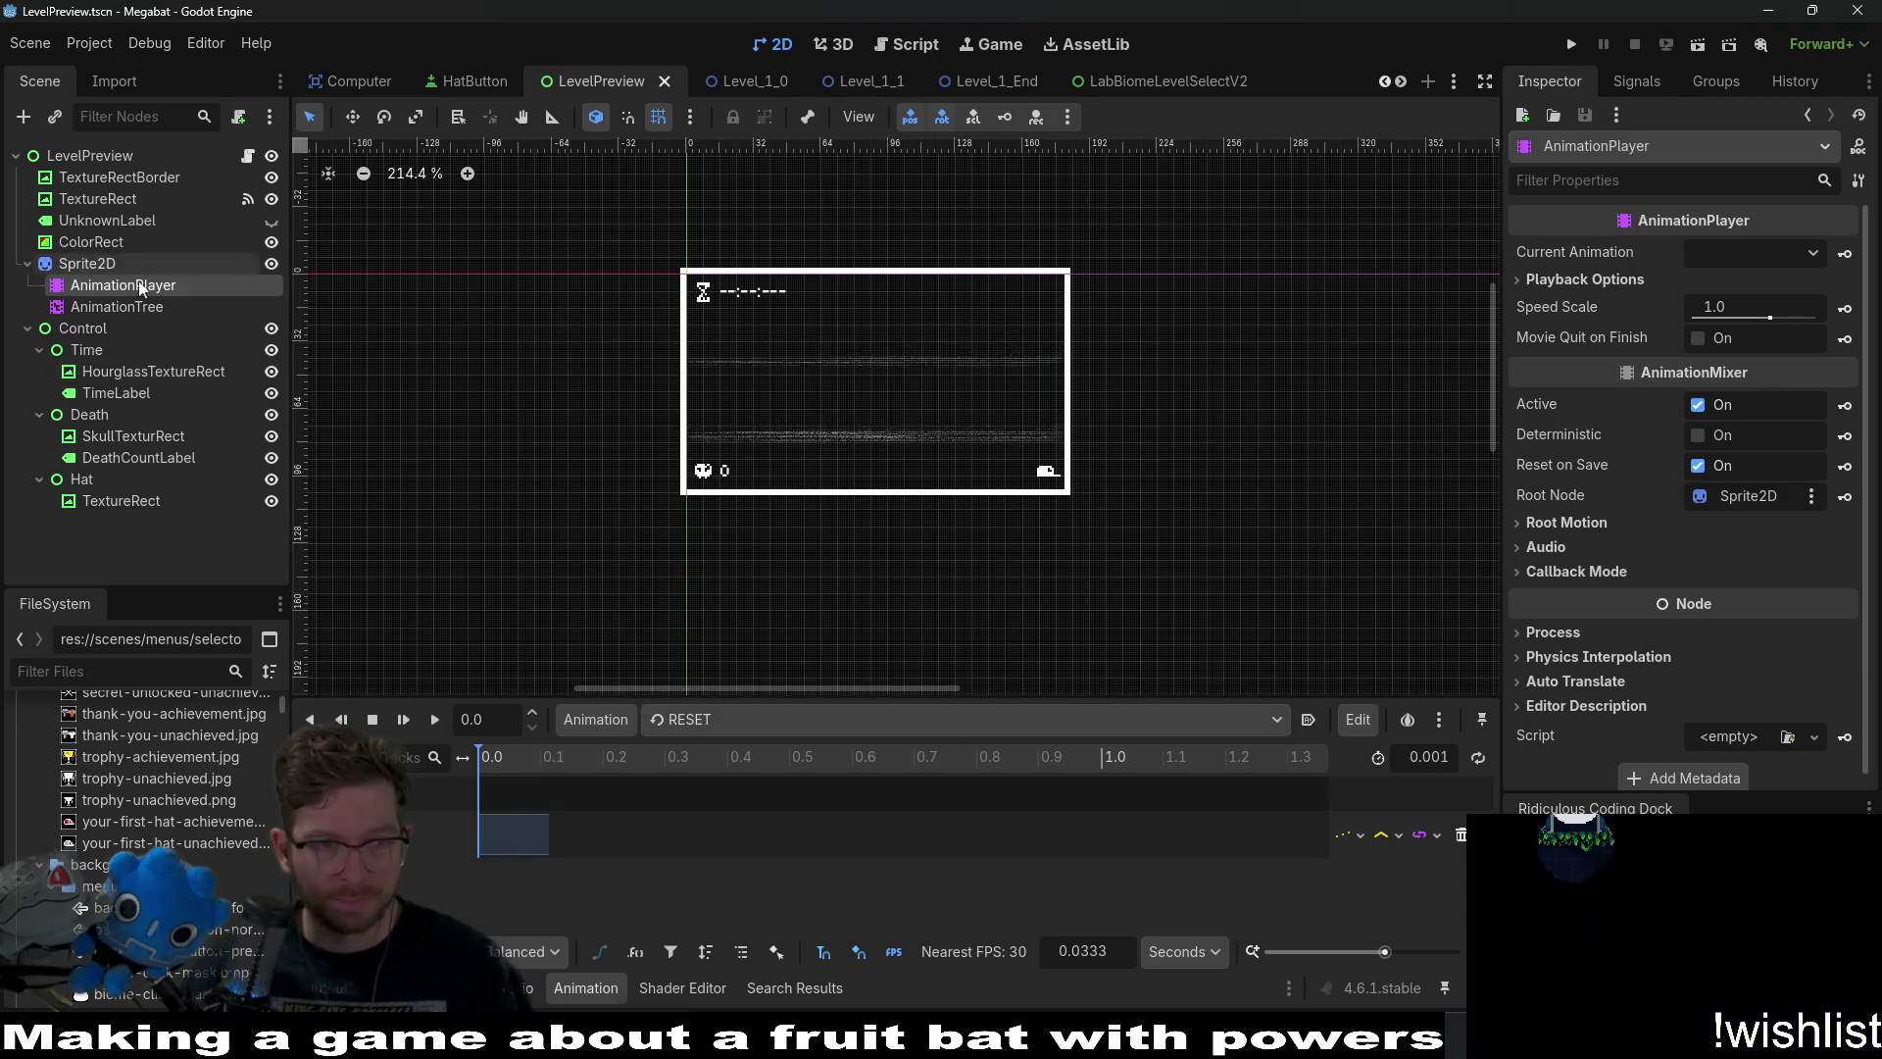
pyautogui.click(127, 308)
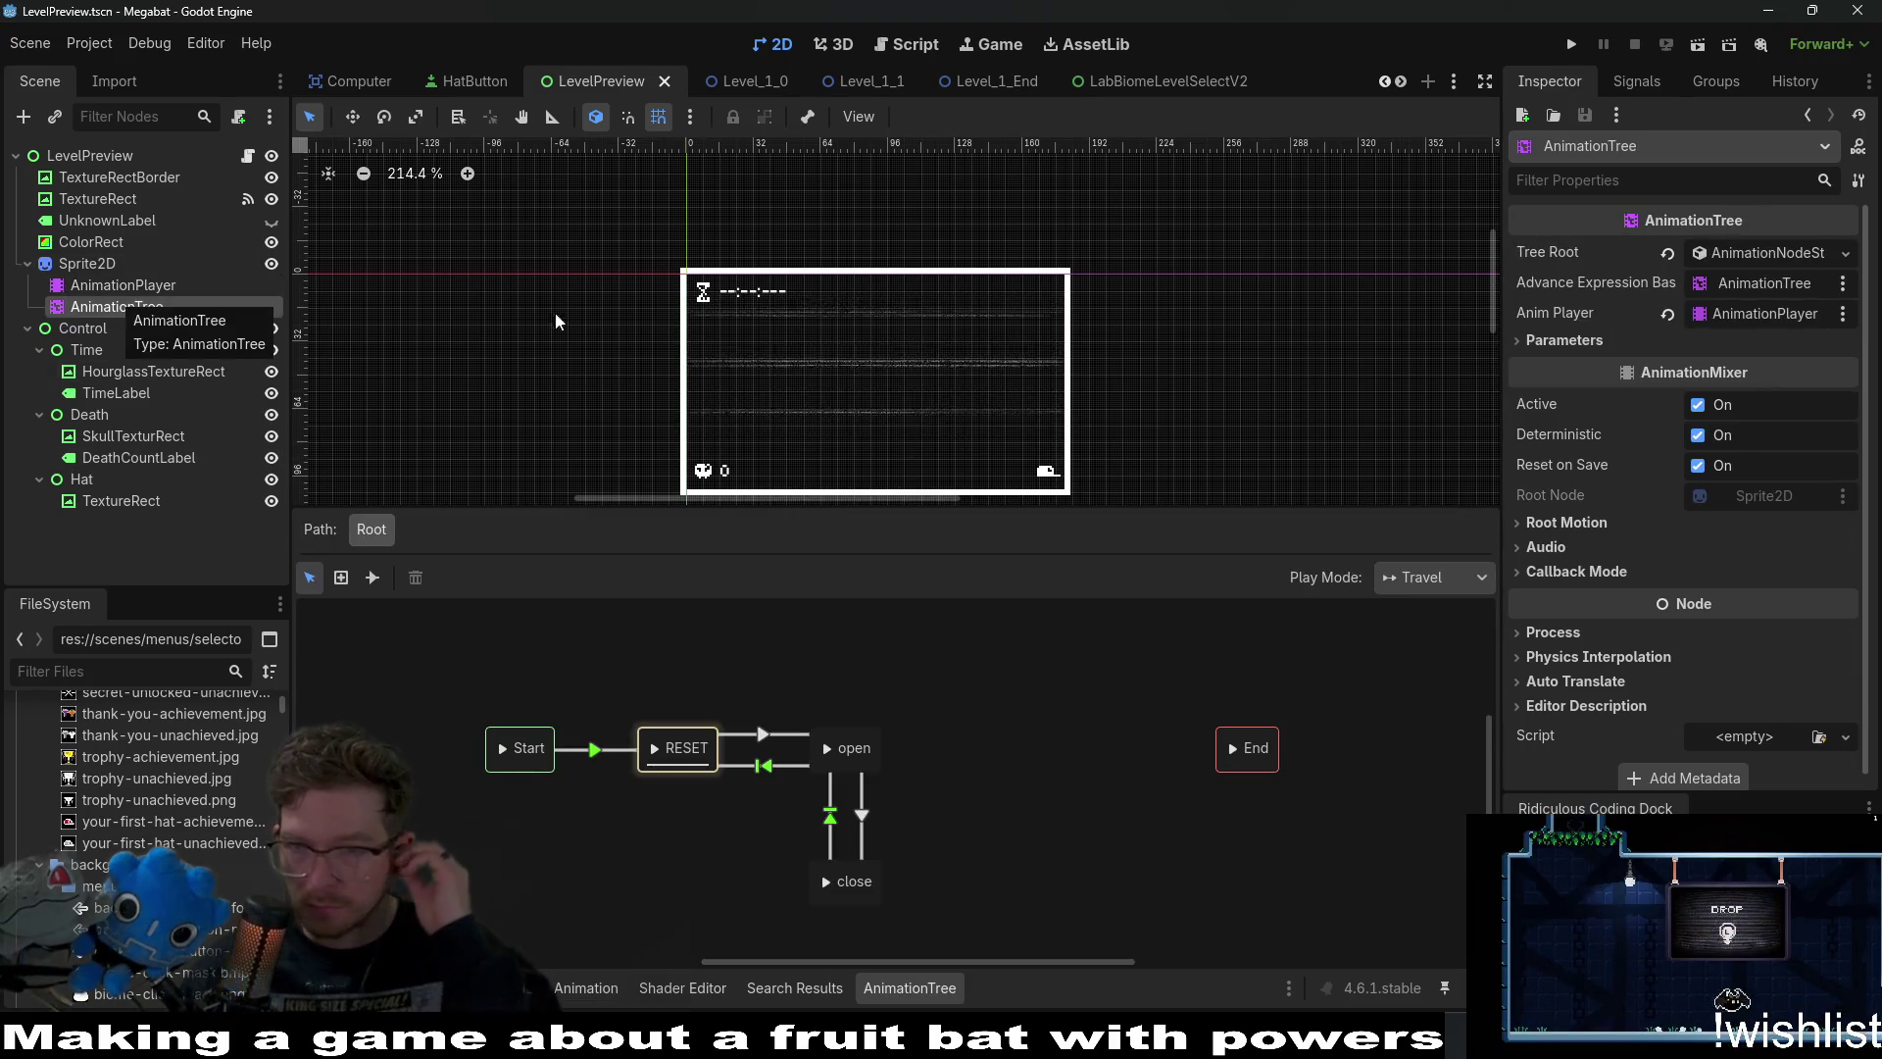
pyautogui.click(1699, 404)
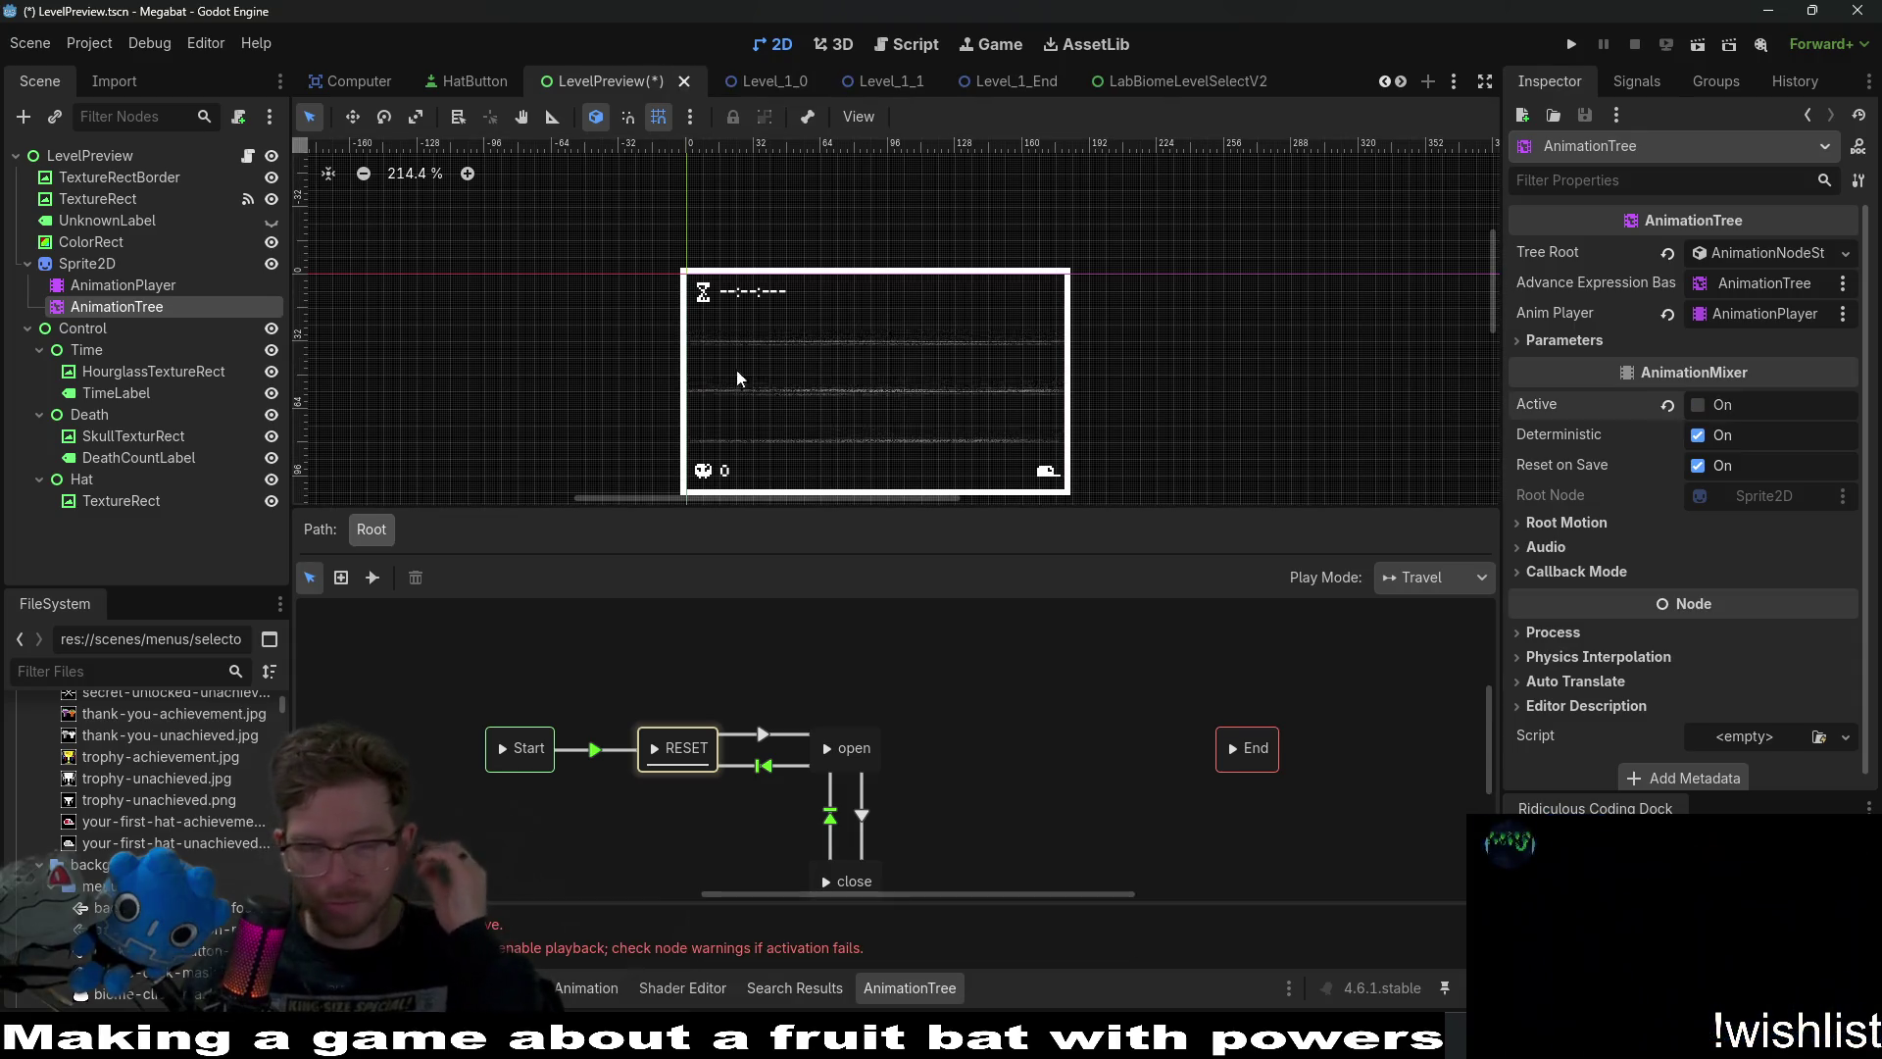
# Select the AnimationPlayer and switch its Animation dropdown to 'close'.
pyautogui.click(142, 285)
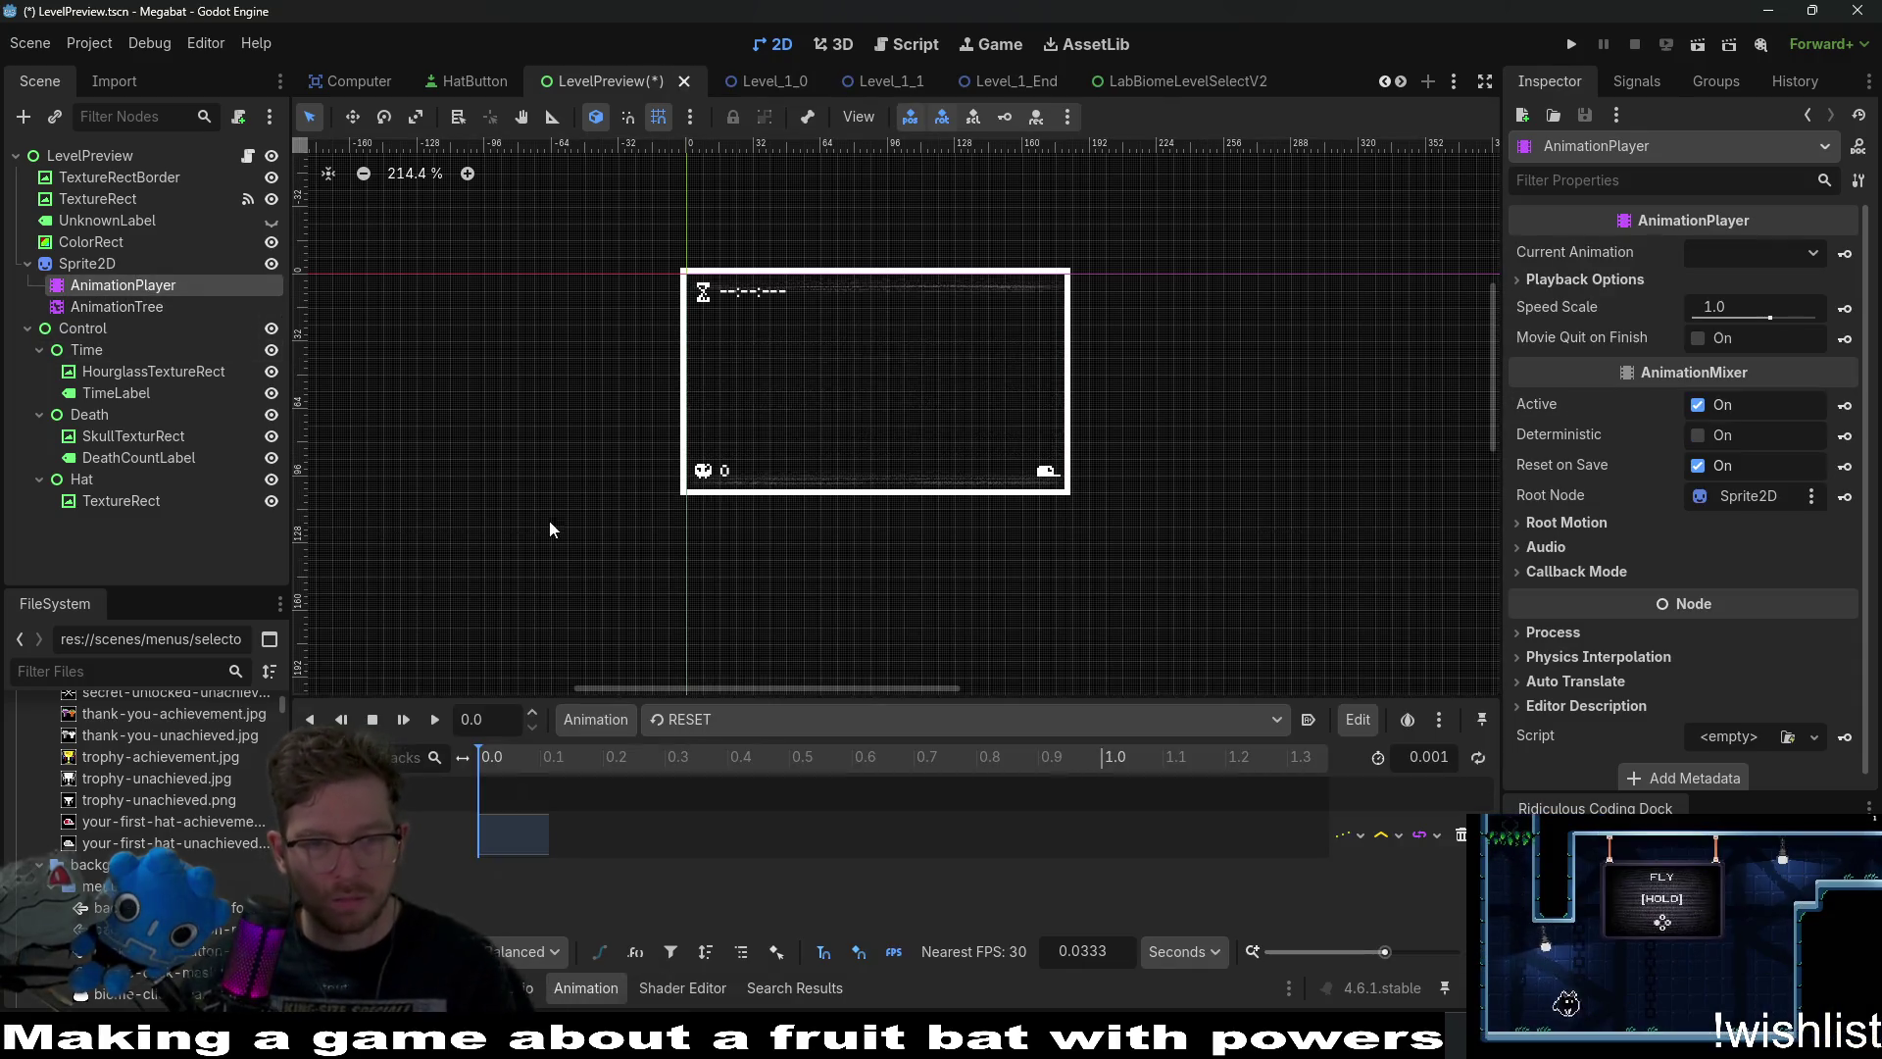
pyautogui.click(688, 719)
pyautogui.click(722, 777)
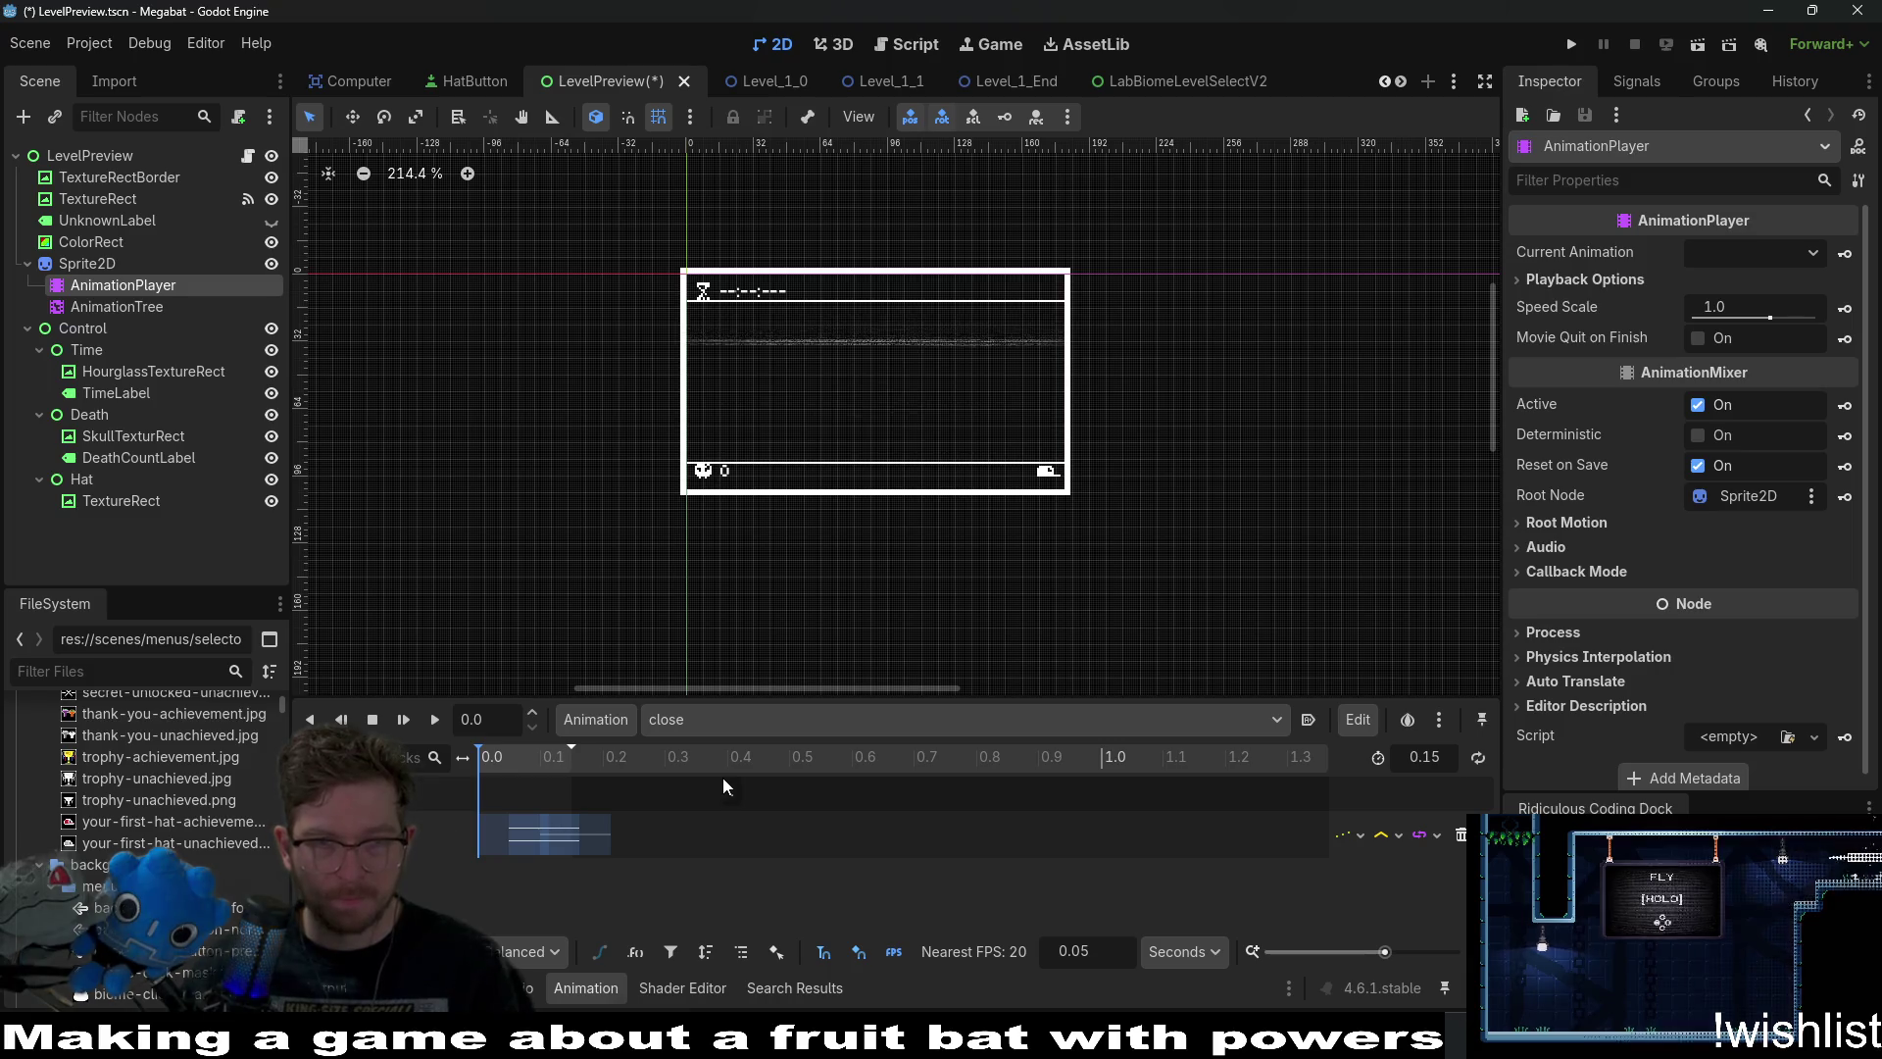
pyautogui.scroll(3, 913, 418)
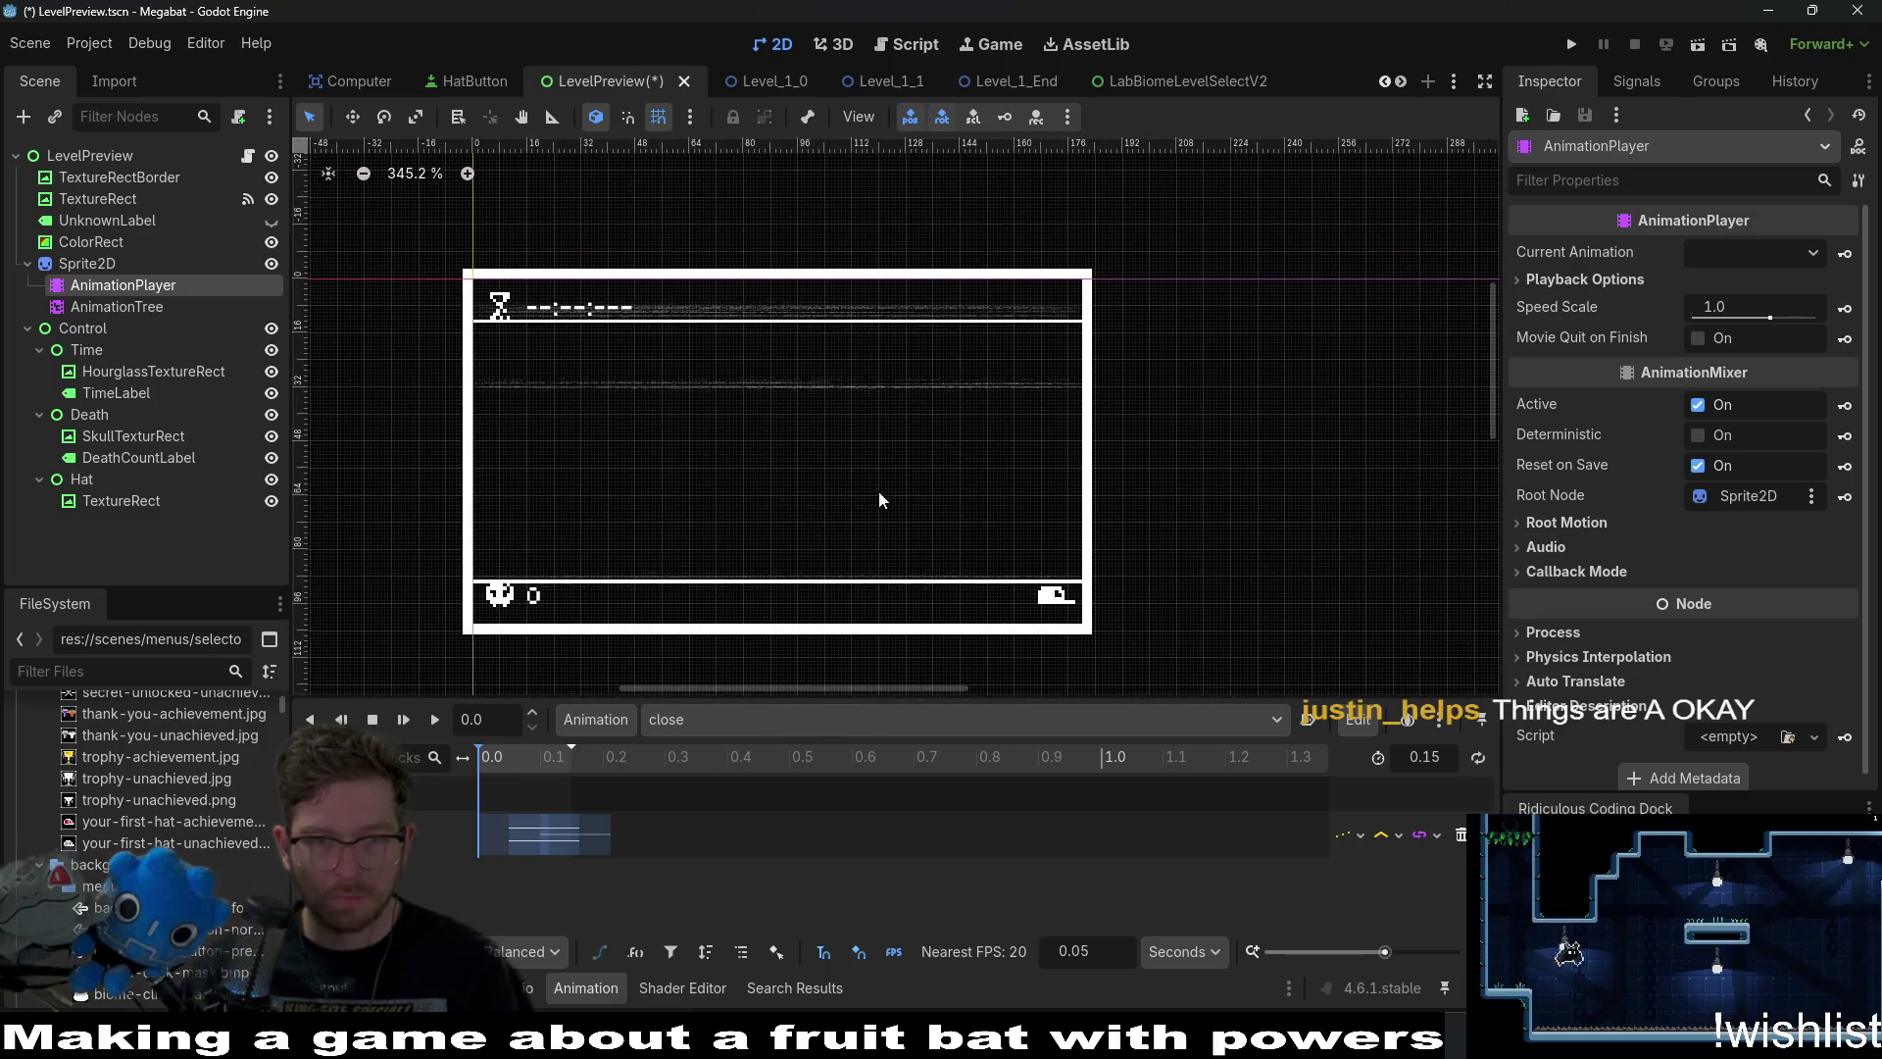
pyautogui.scroll(1, 765, 440)
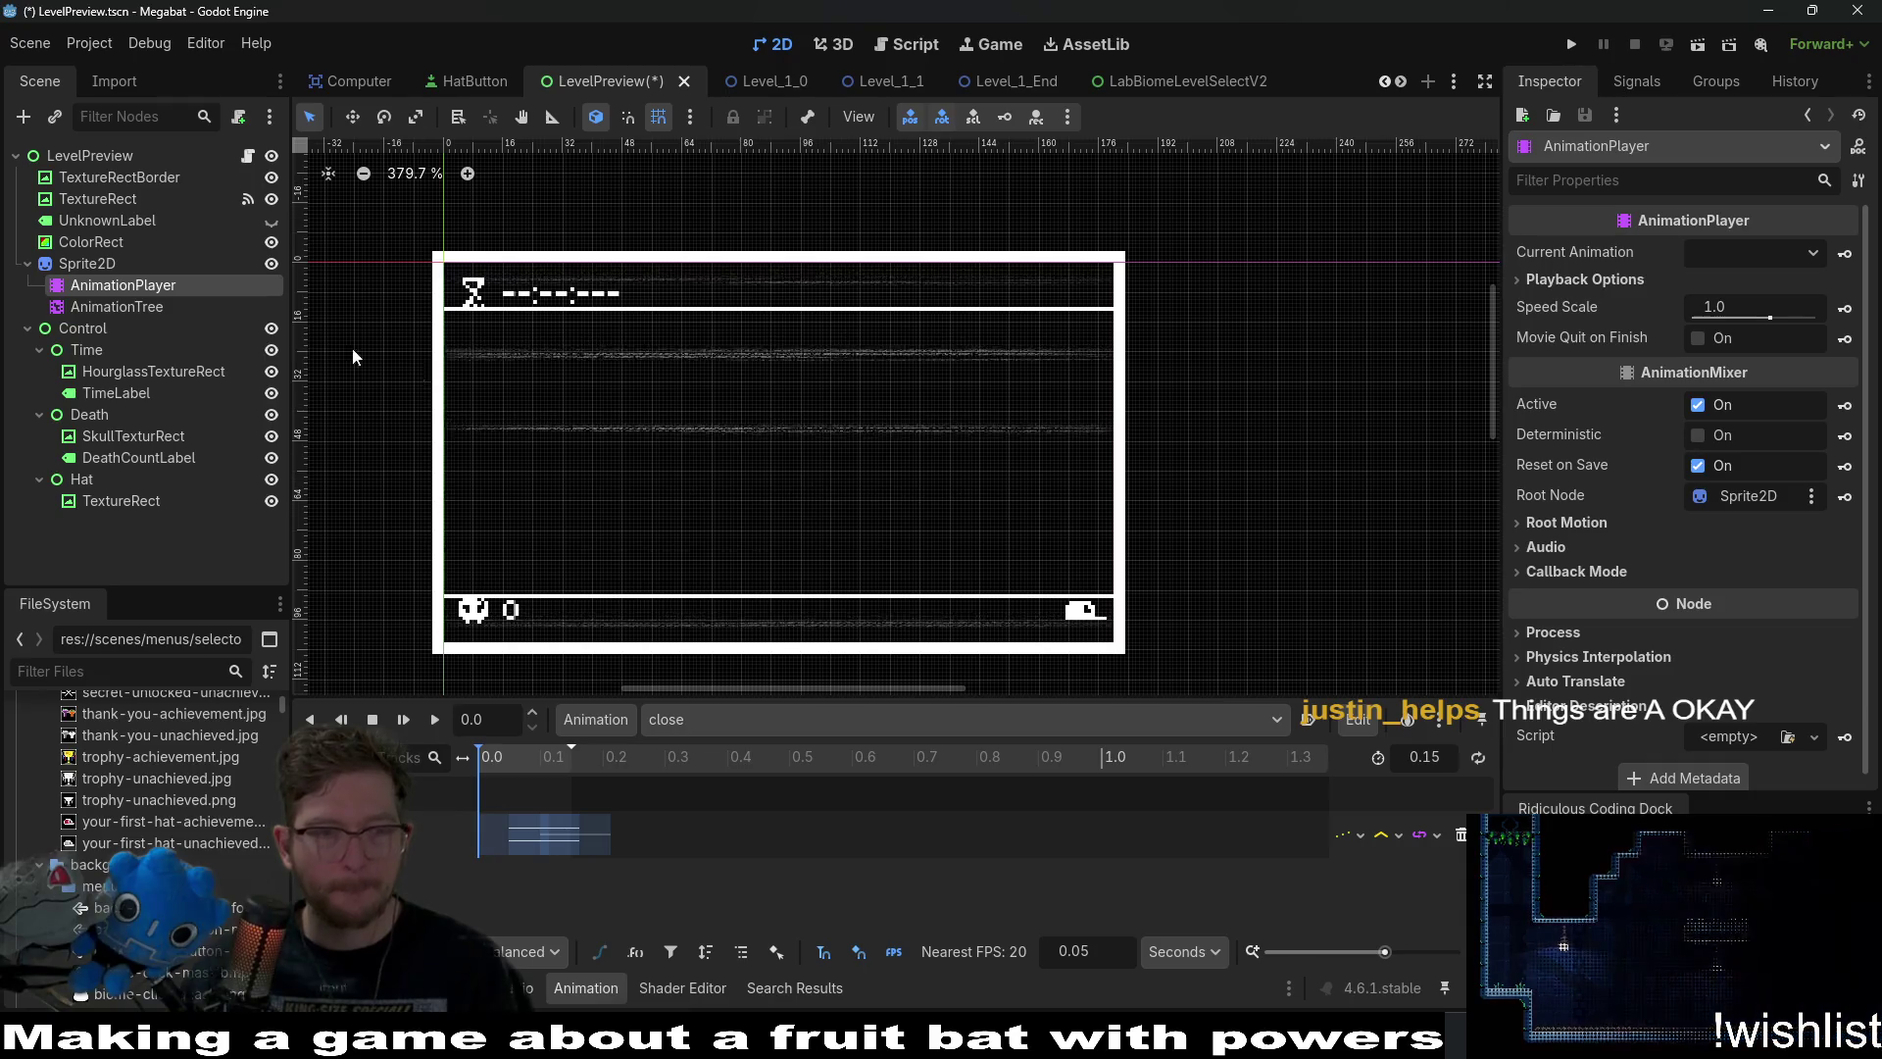
# Select the TextureRect and pan the view to the preview's top-left corner.
pyautogui.click(136, 200)
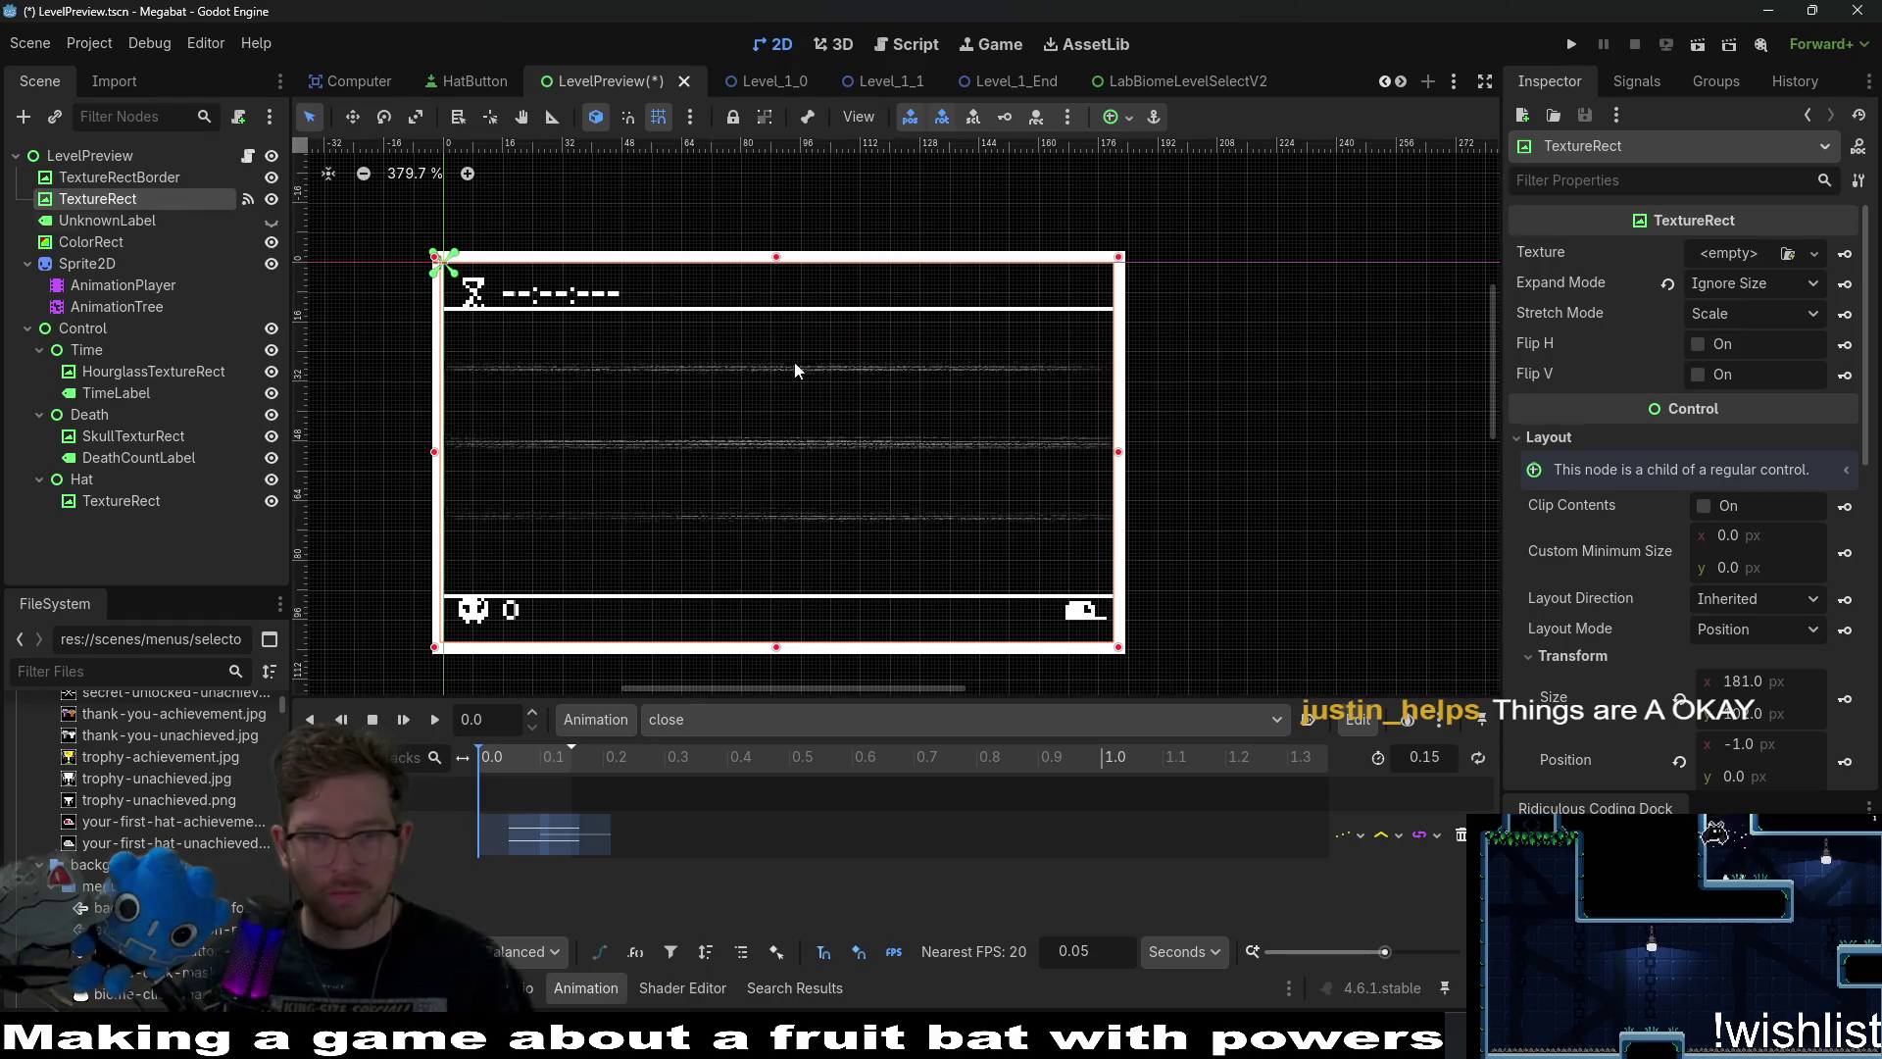
pyautogui.scroll(5, 522, 339)
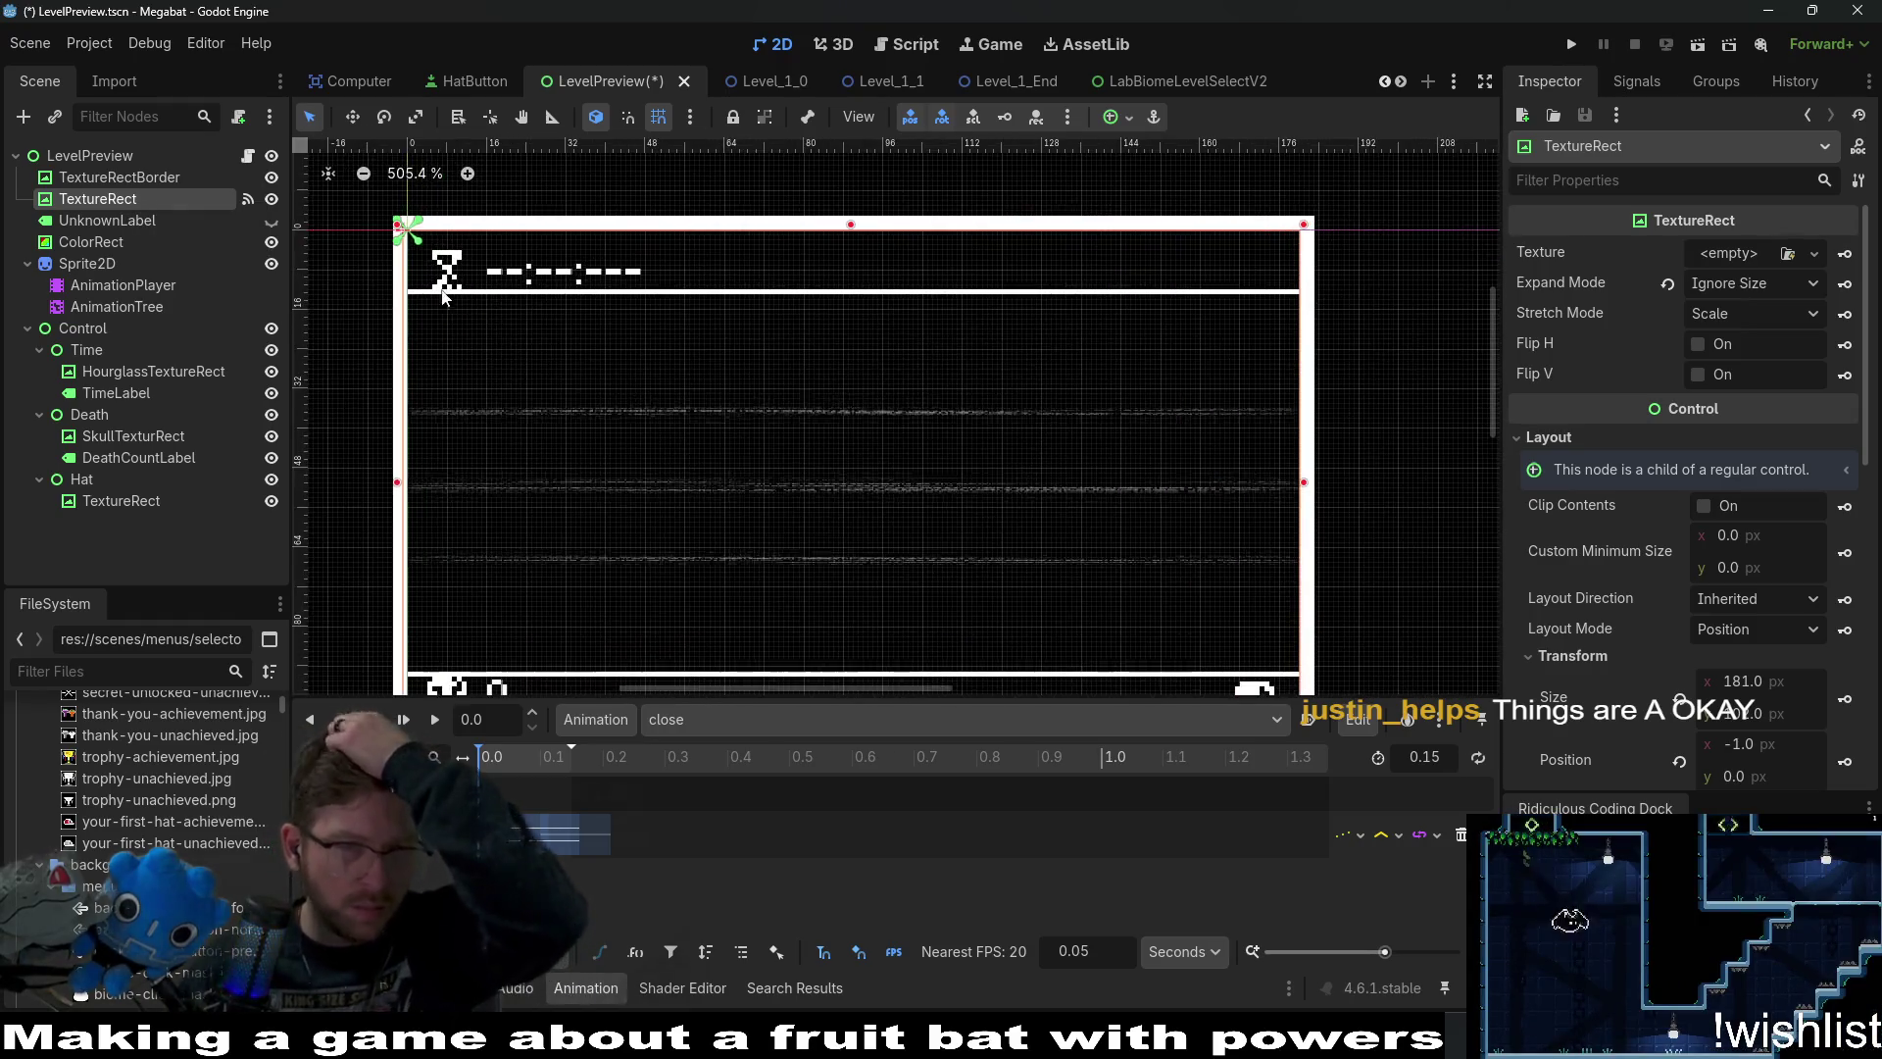
pyautogui.moveTo(436, 284); pyautogui.dragTo(614, 350)
pyautogui.press('w')
pyautogui.scroll(3, 708, 364)
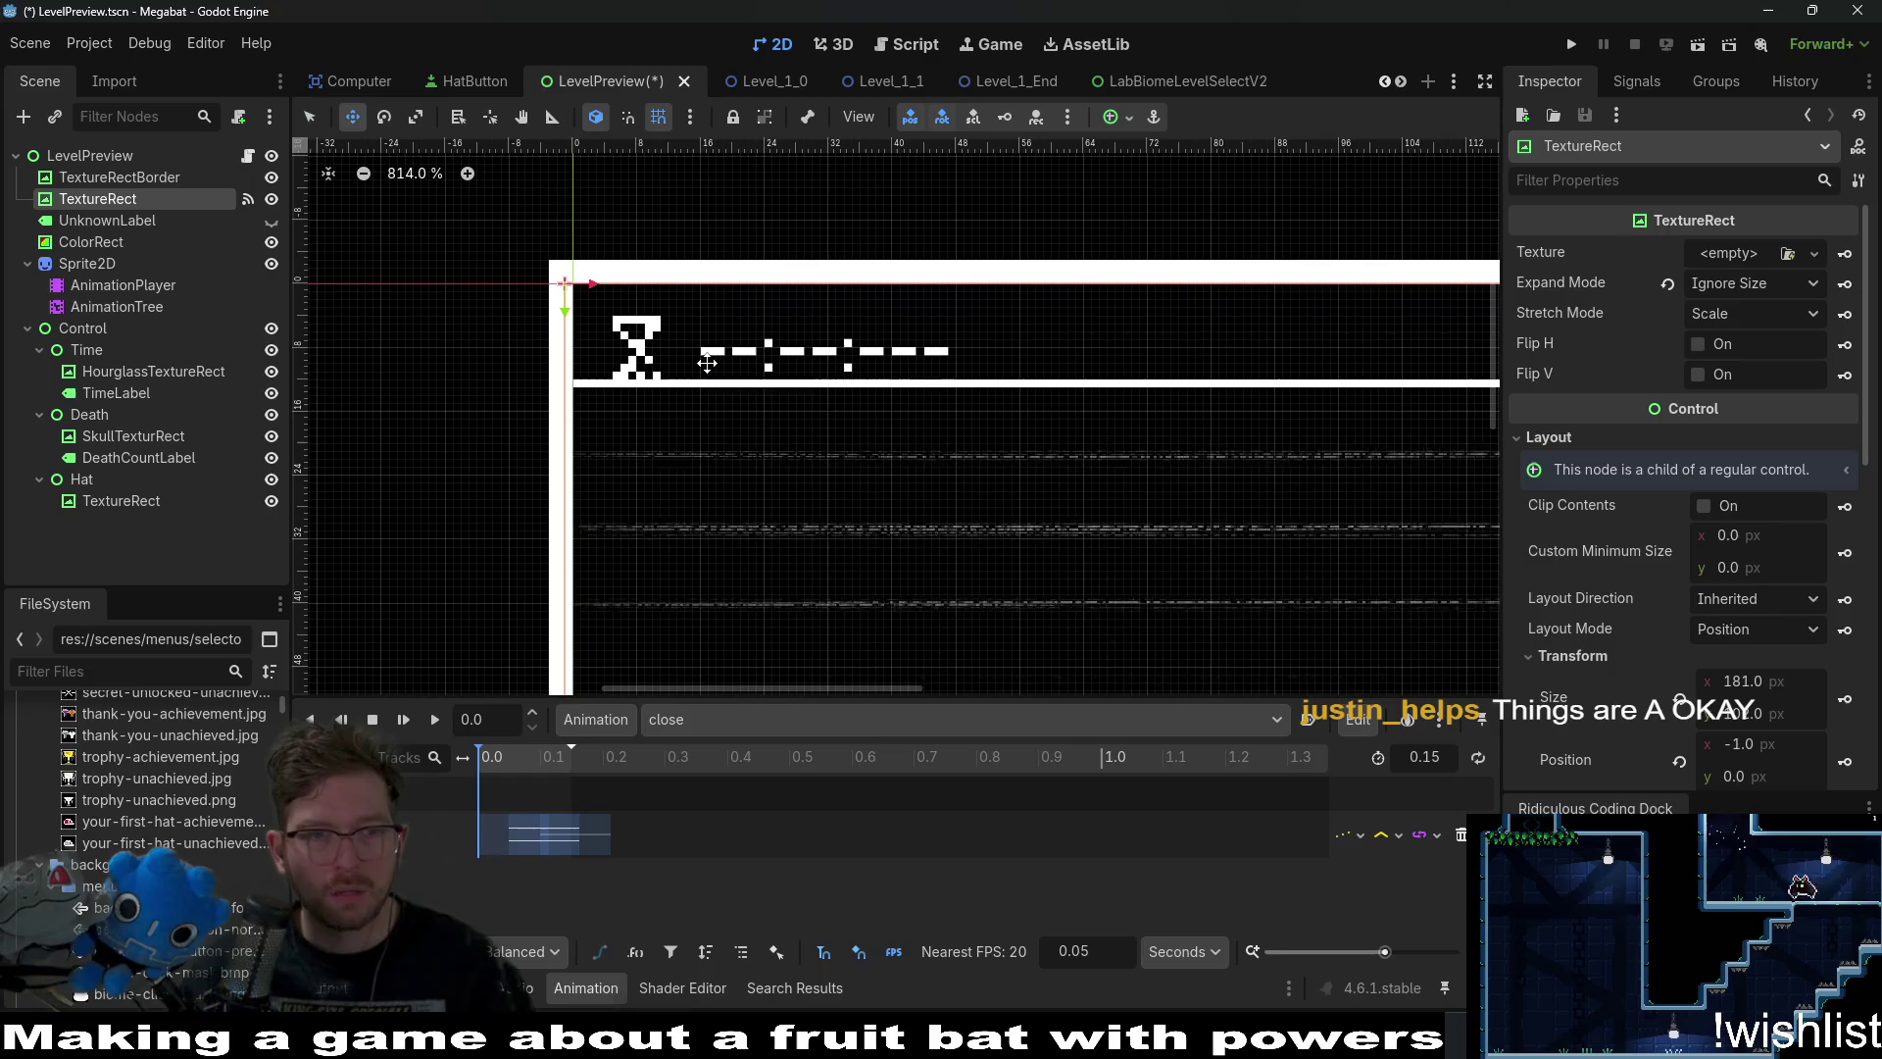
pyautogui.scroll(-3, 798, 432)
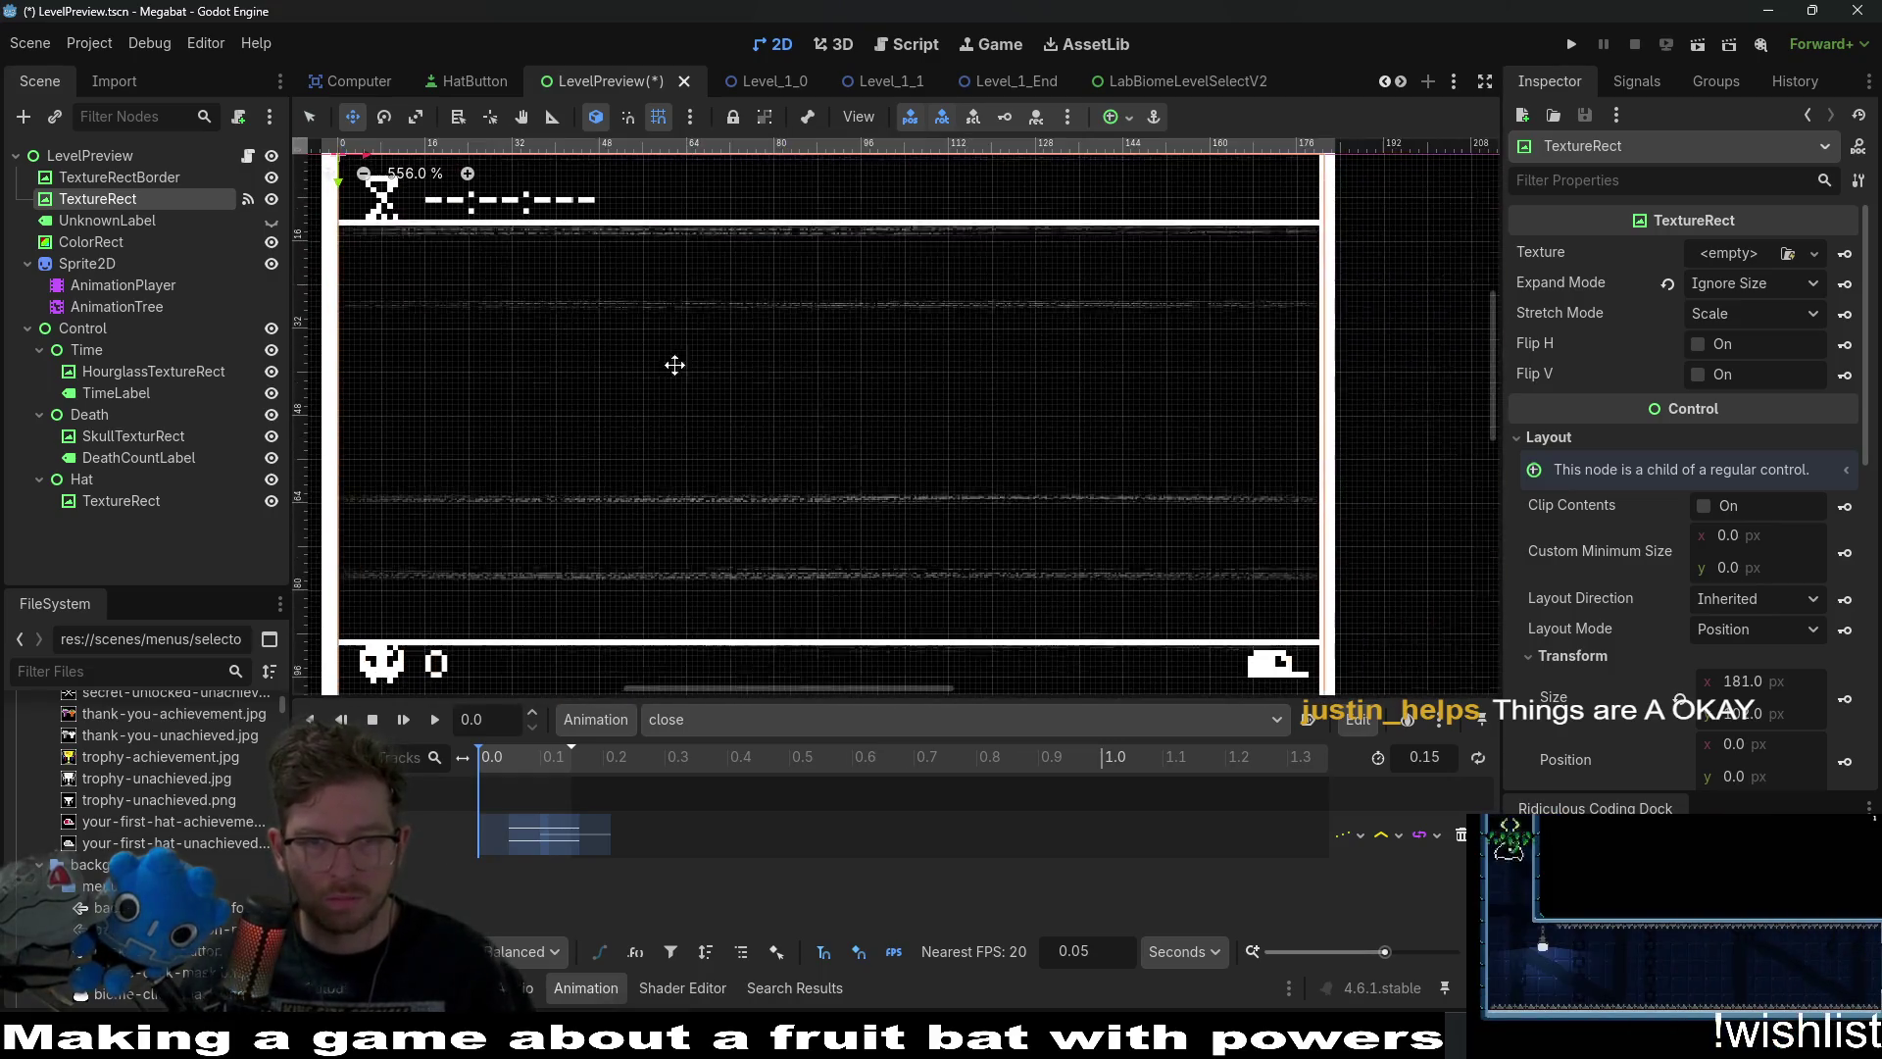
pyautogui.scroll(-2, 1181, 563)
pyautogui.scroll(3, 1174, 555)
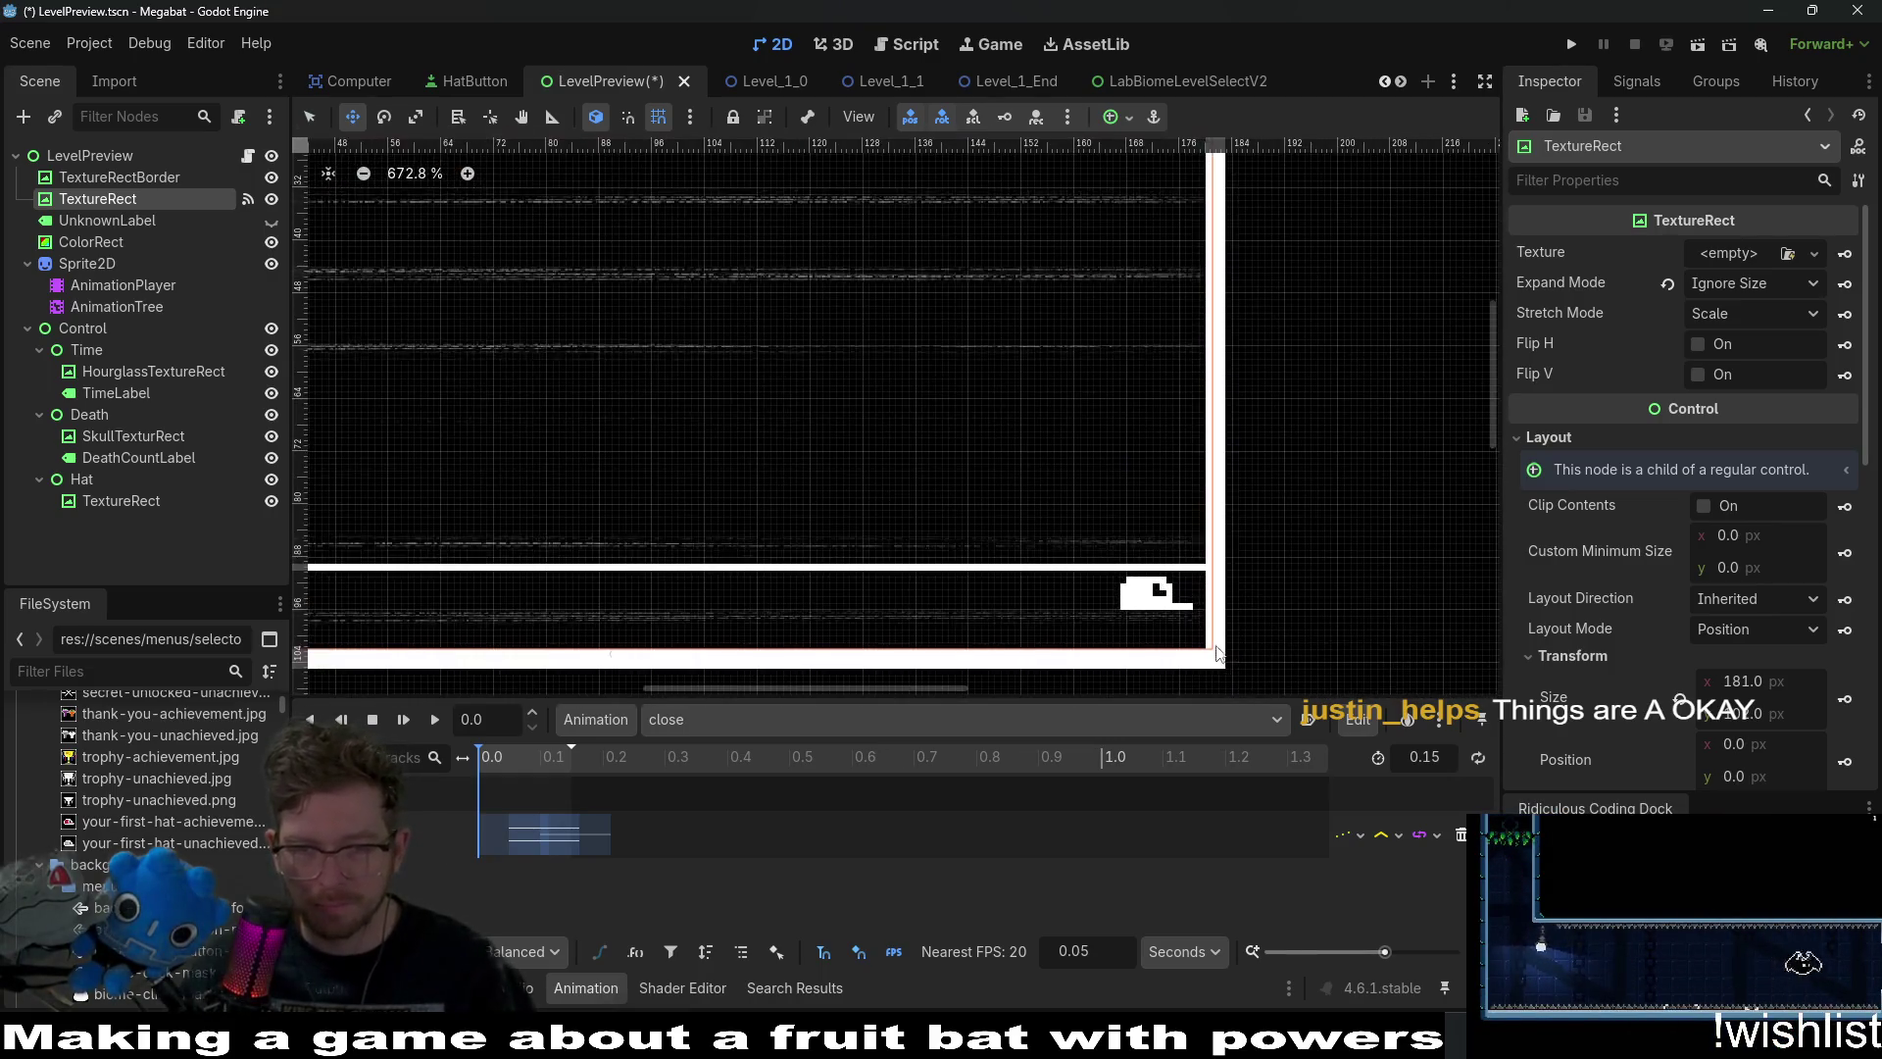
# Resize the TextureRect to 180×102 at position 0,0 and save the LevelPreview scene.
pyautogui.press('q')
pyautogui.moveTo(1216, 655)
pyautogui.mouseDown()
pyautogui.moveTo(1125, 588)
pyautogui.moveTo(1125, 608)
pyautogui.moveTo(1159, 588)
pyautogui.moveTo(1117, 550)
pyautogui.moveTo(1212, 654)
pyautogui.mouseUp()
pyautogui.scroll(-4, 1009, 516)
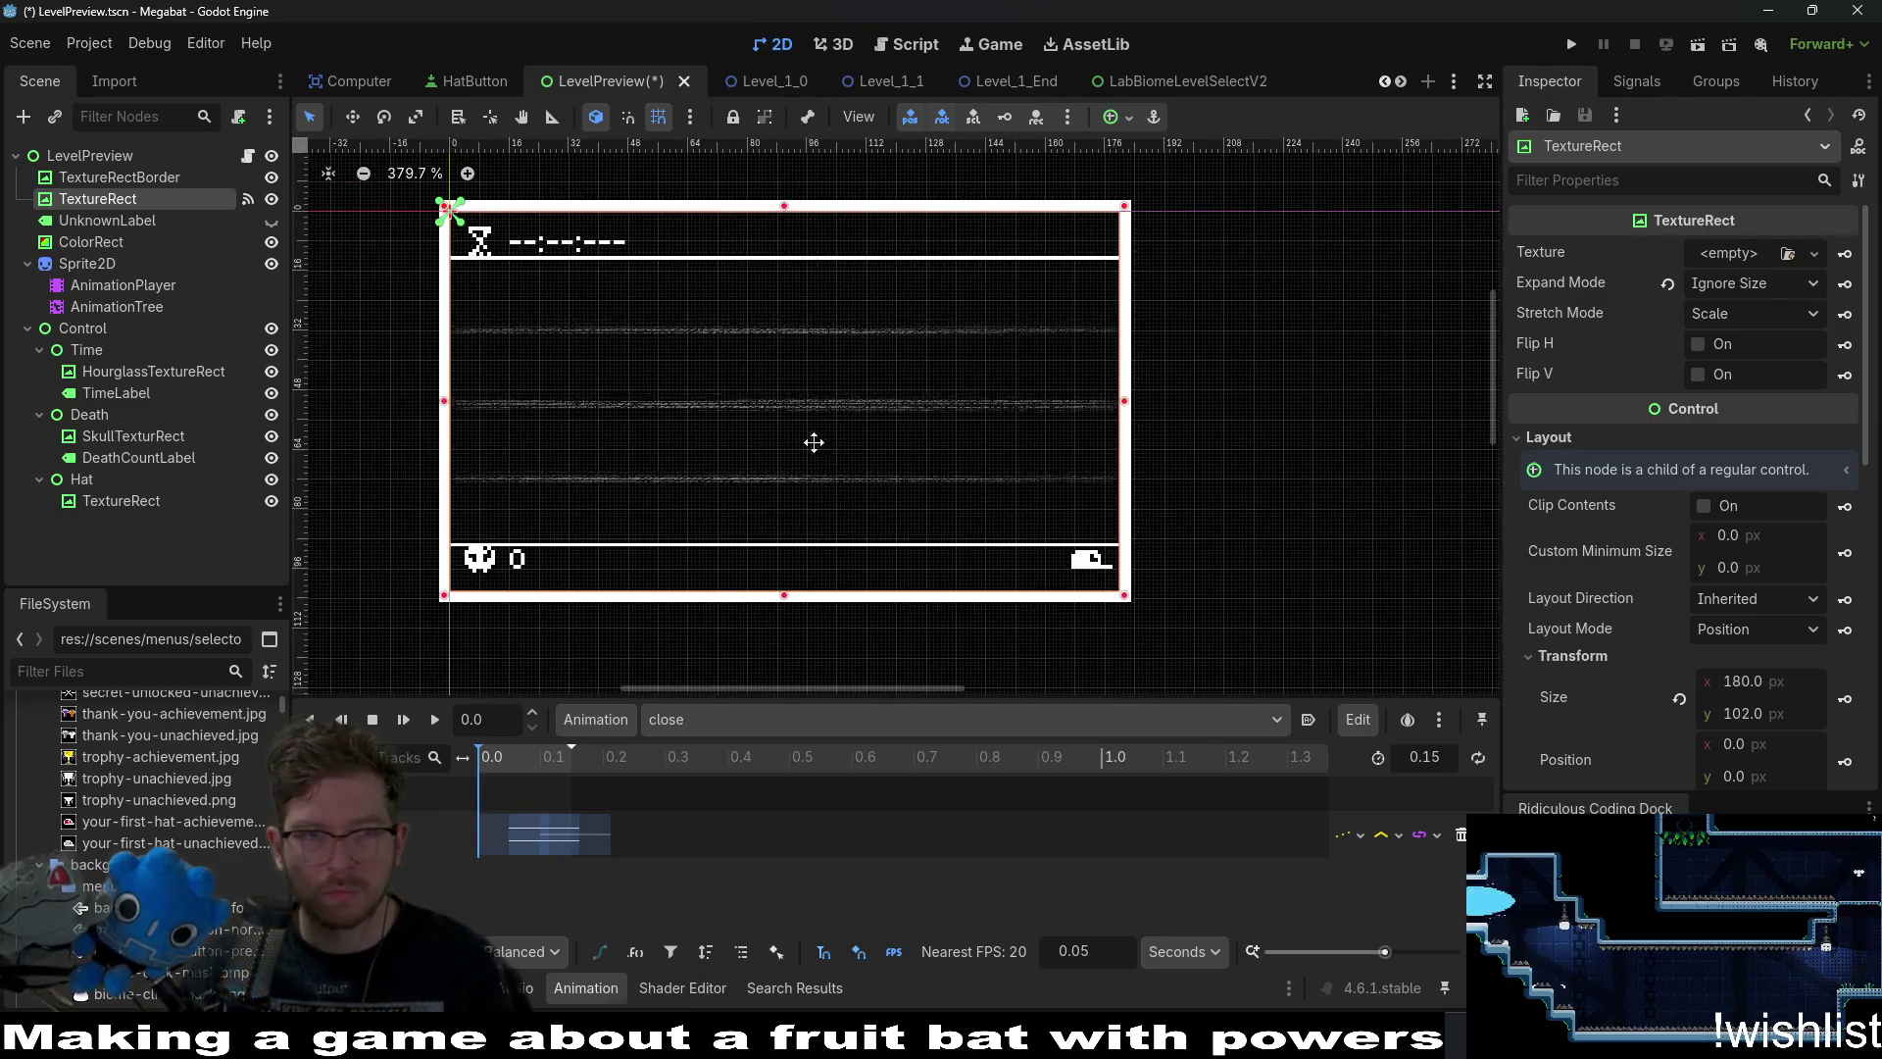
pyautogui.scroll(3, 686, 324)
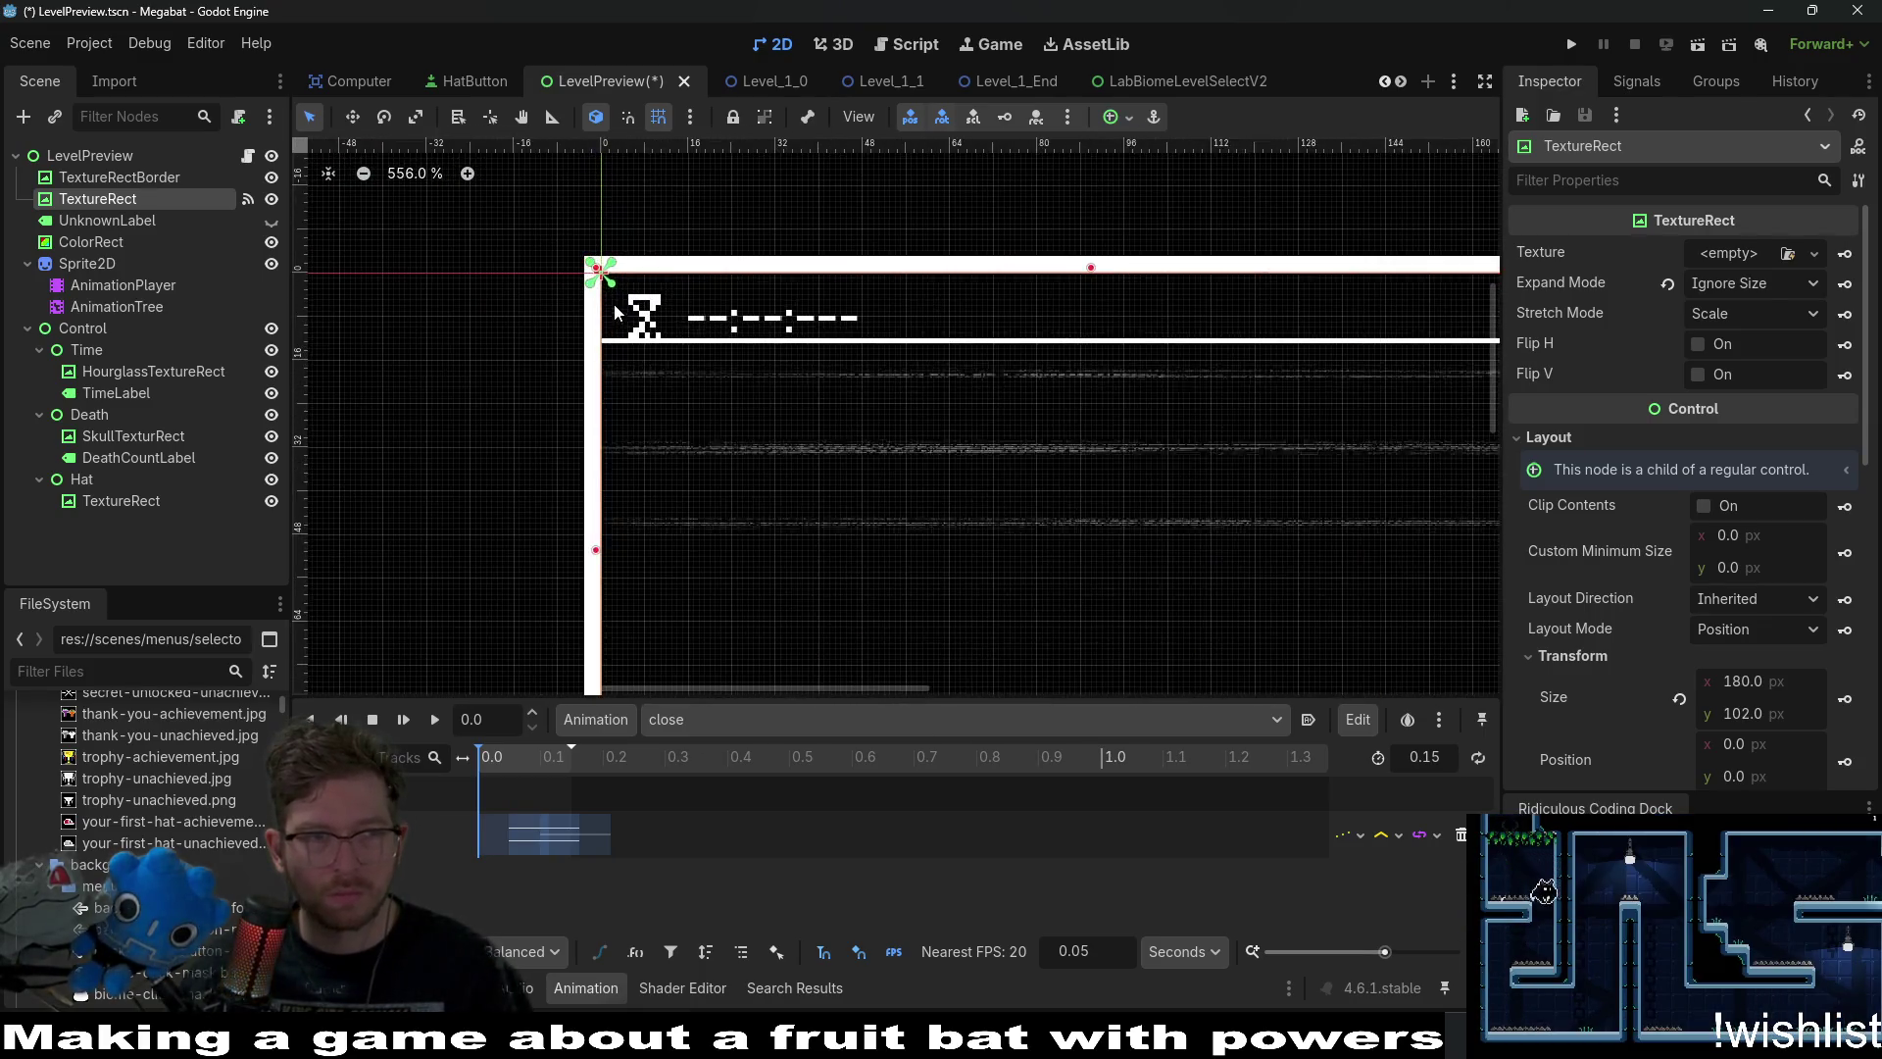
pyautogui.scroll(-3, 698, 325)
pyautogui.hotkey('ctrl', 's')
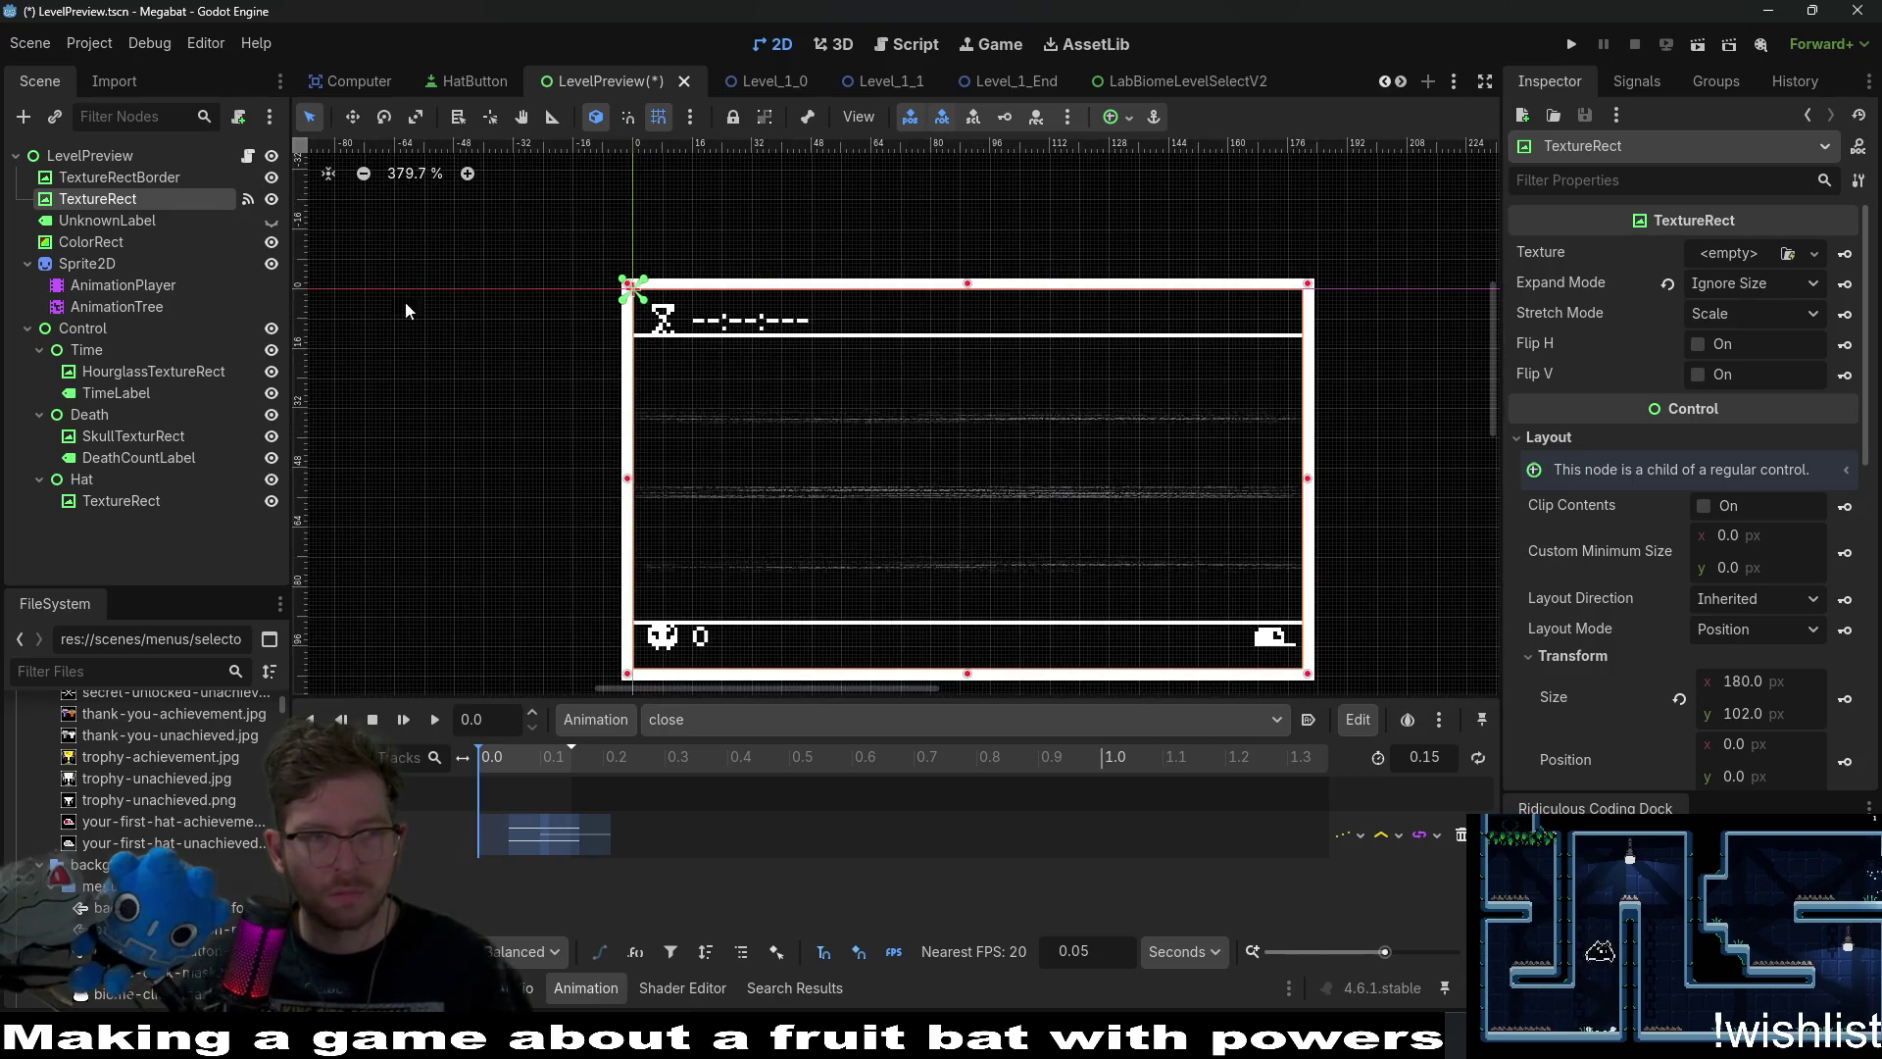
# Select the ColorRect to check its size.
pyautogui.click(125, 240)
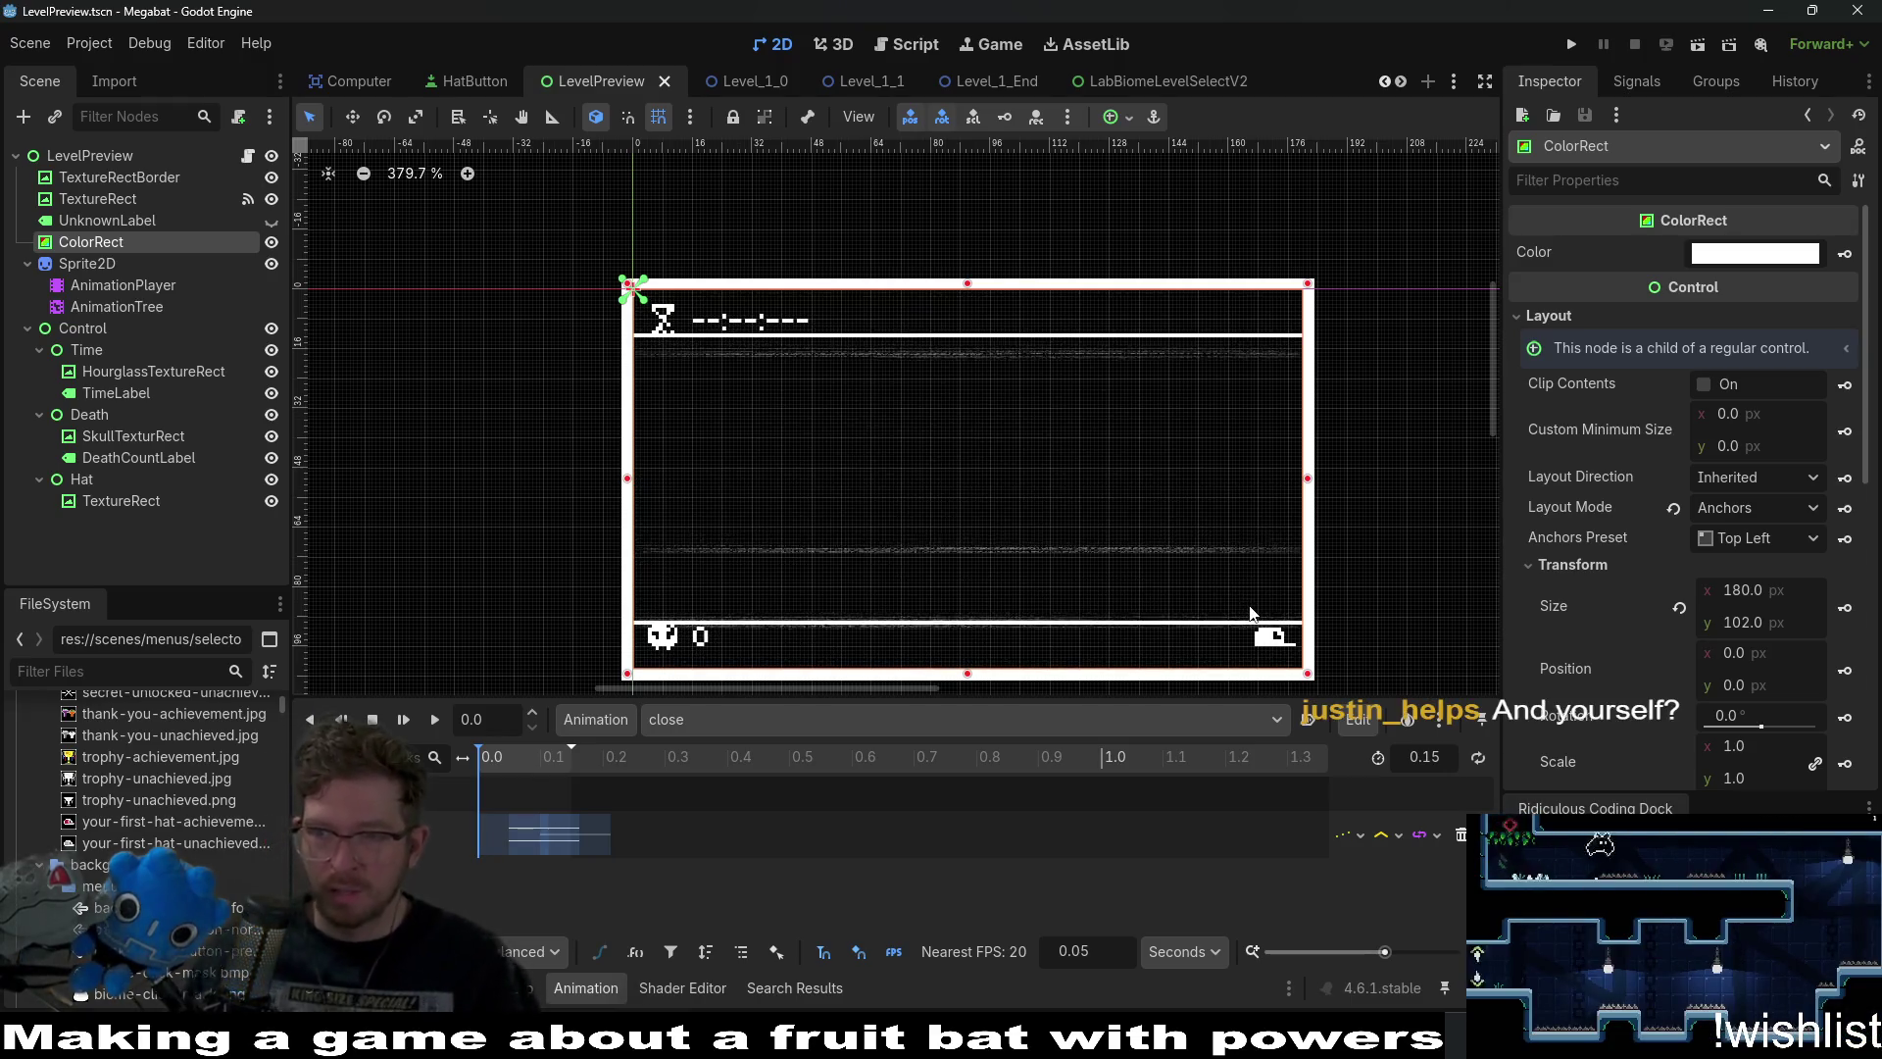
pyautogui.scroll(3, 1303, 608)
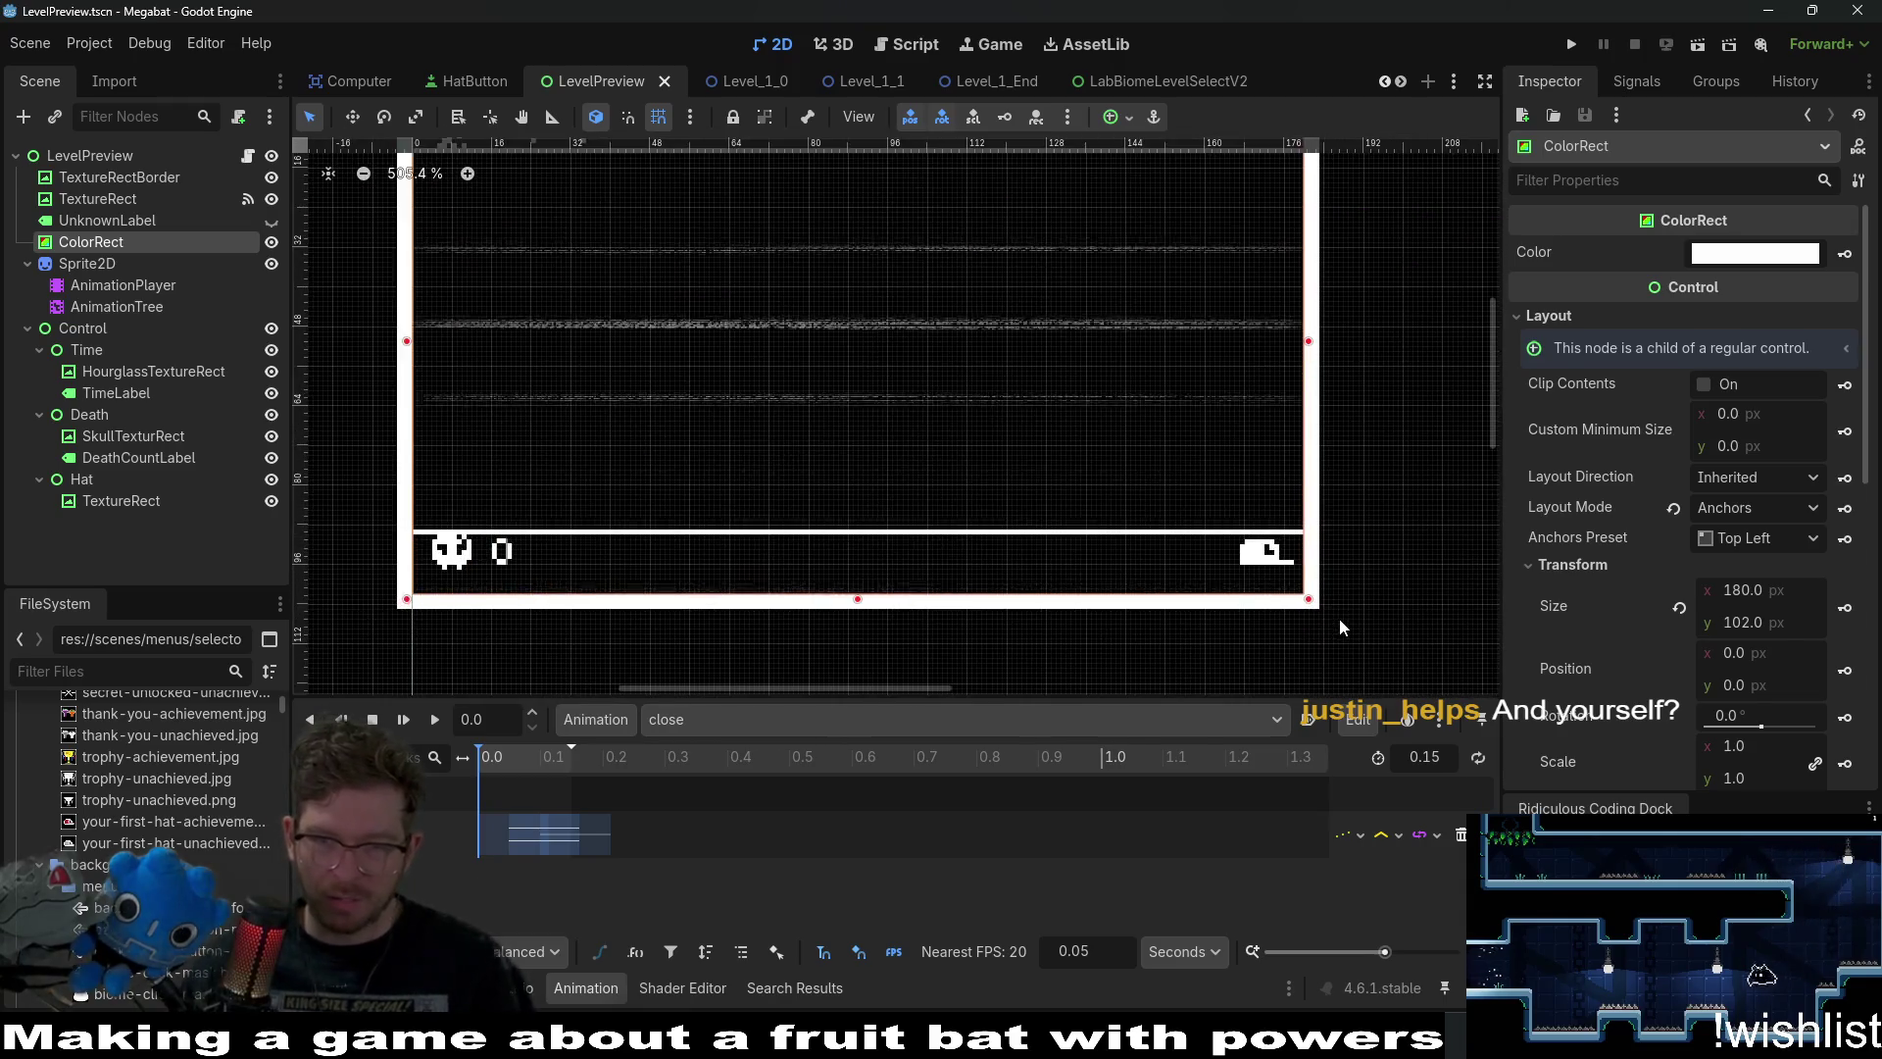
pyautogui.scroll(2, 1242, 547)
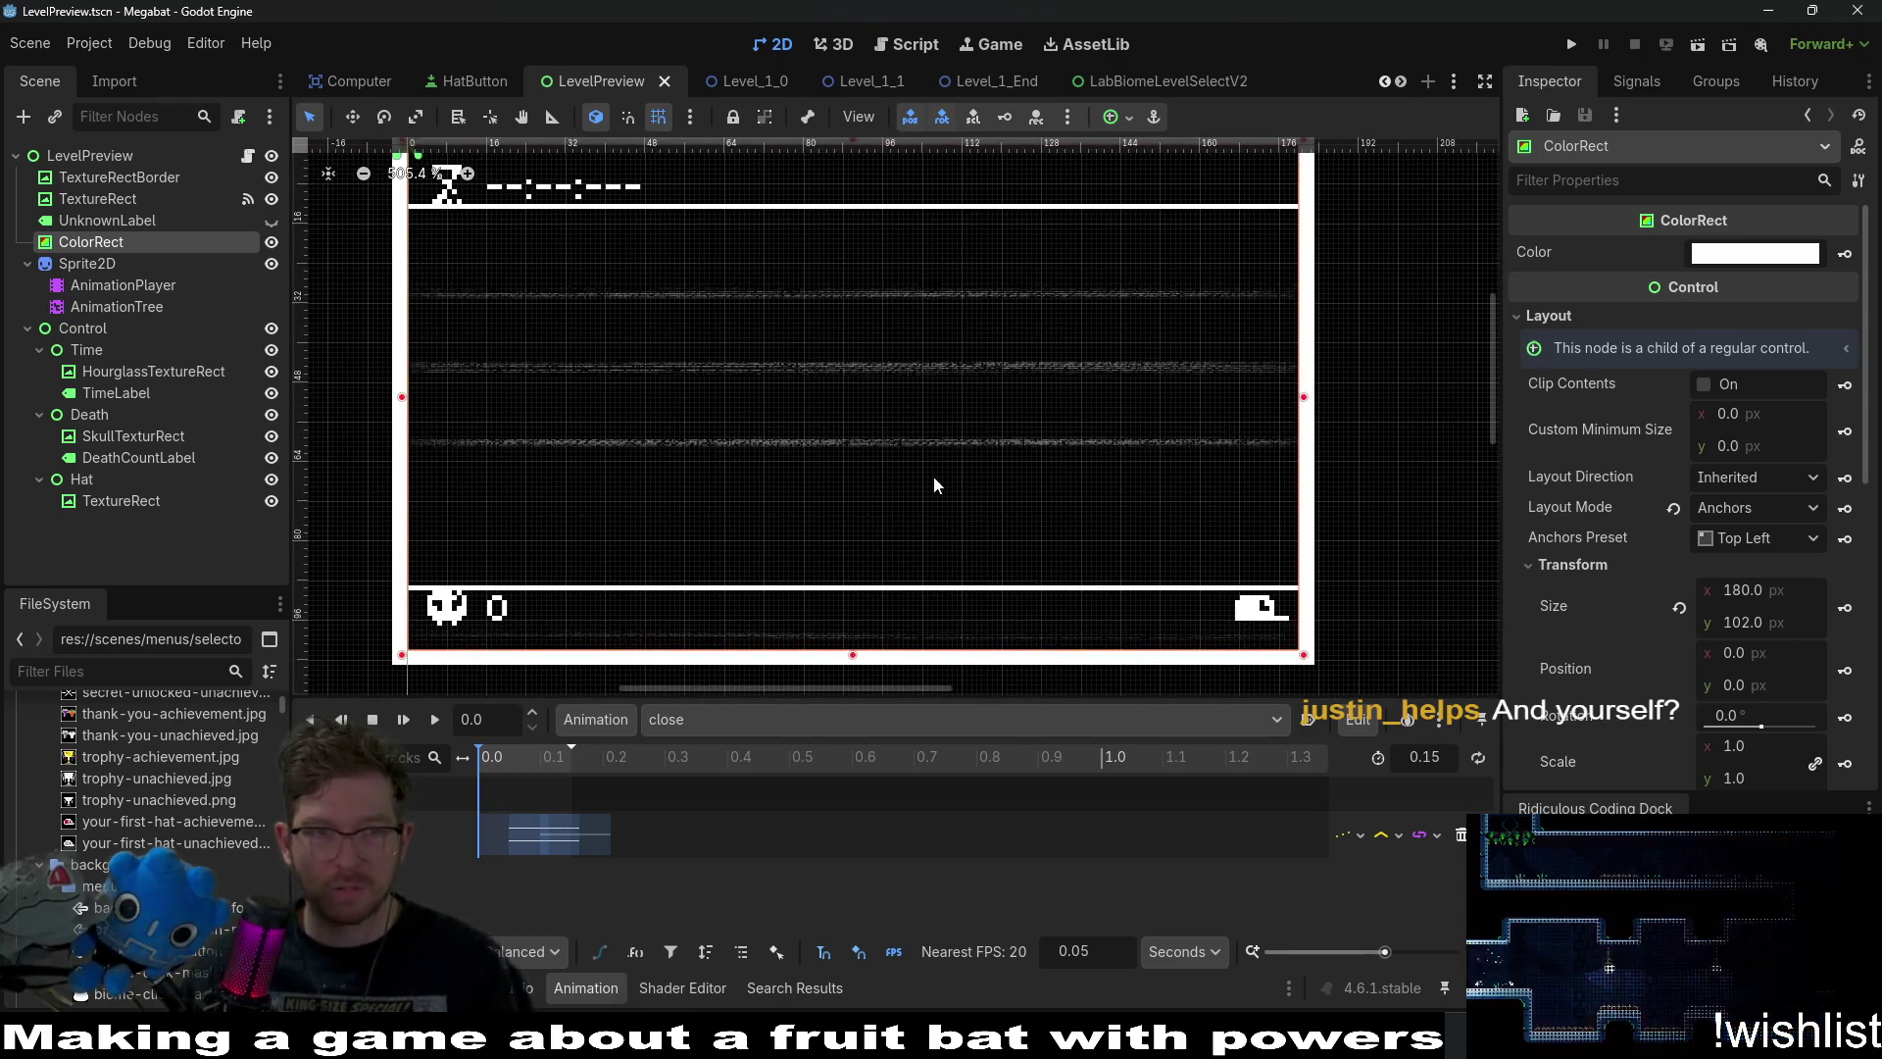
pyautogui.scroll(2, 980, 485)
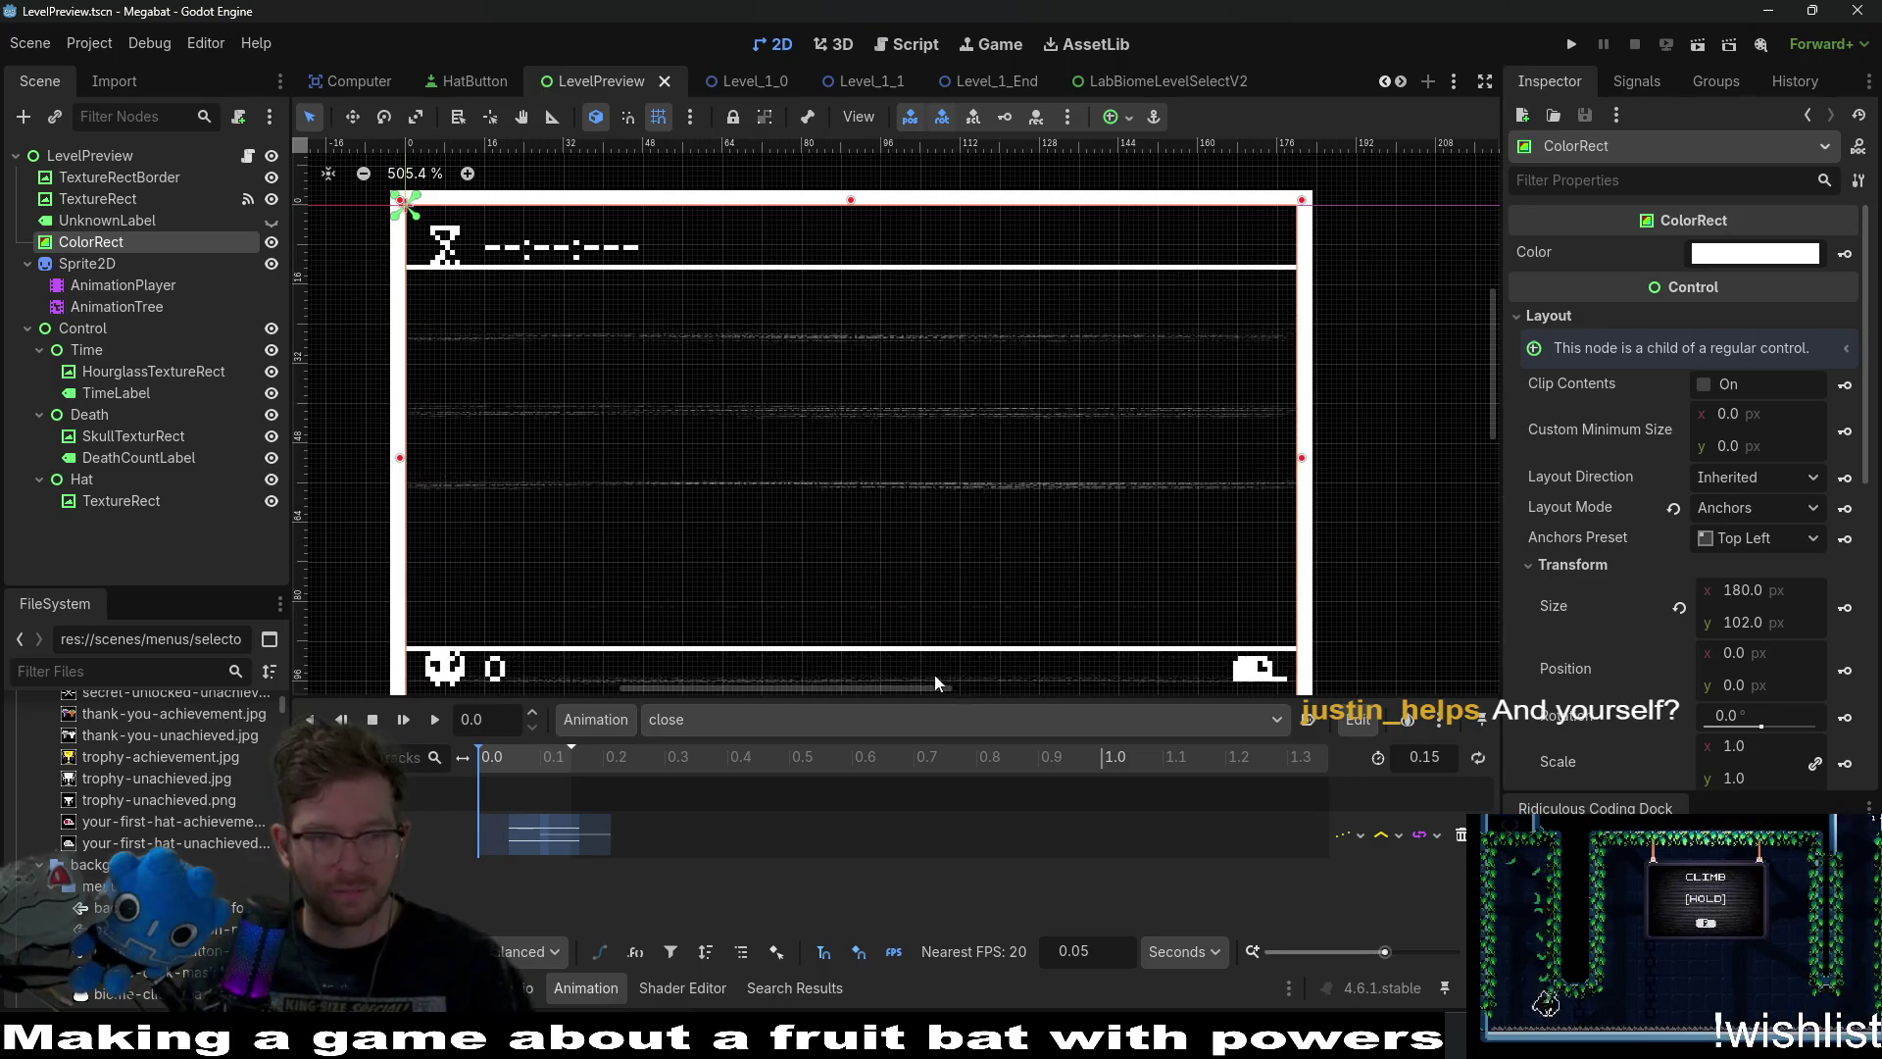
pyautogui.click(678, 726)
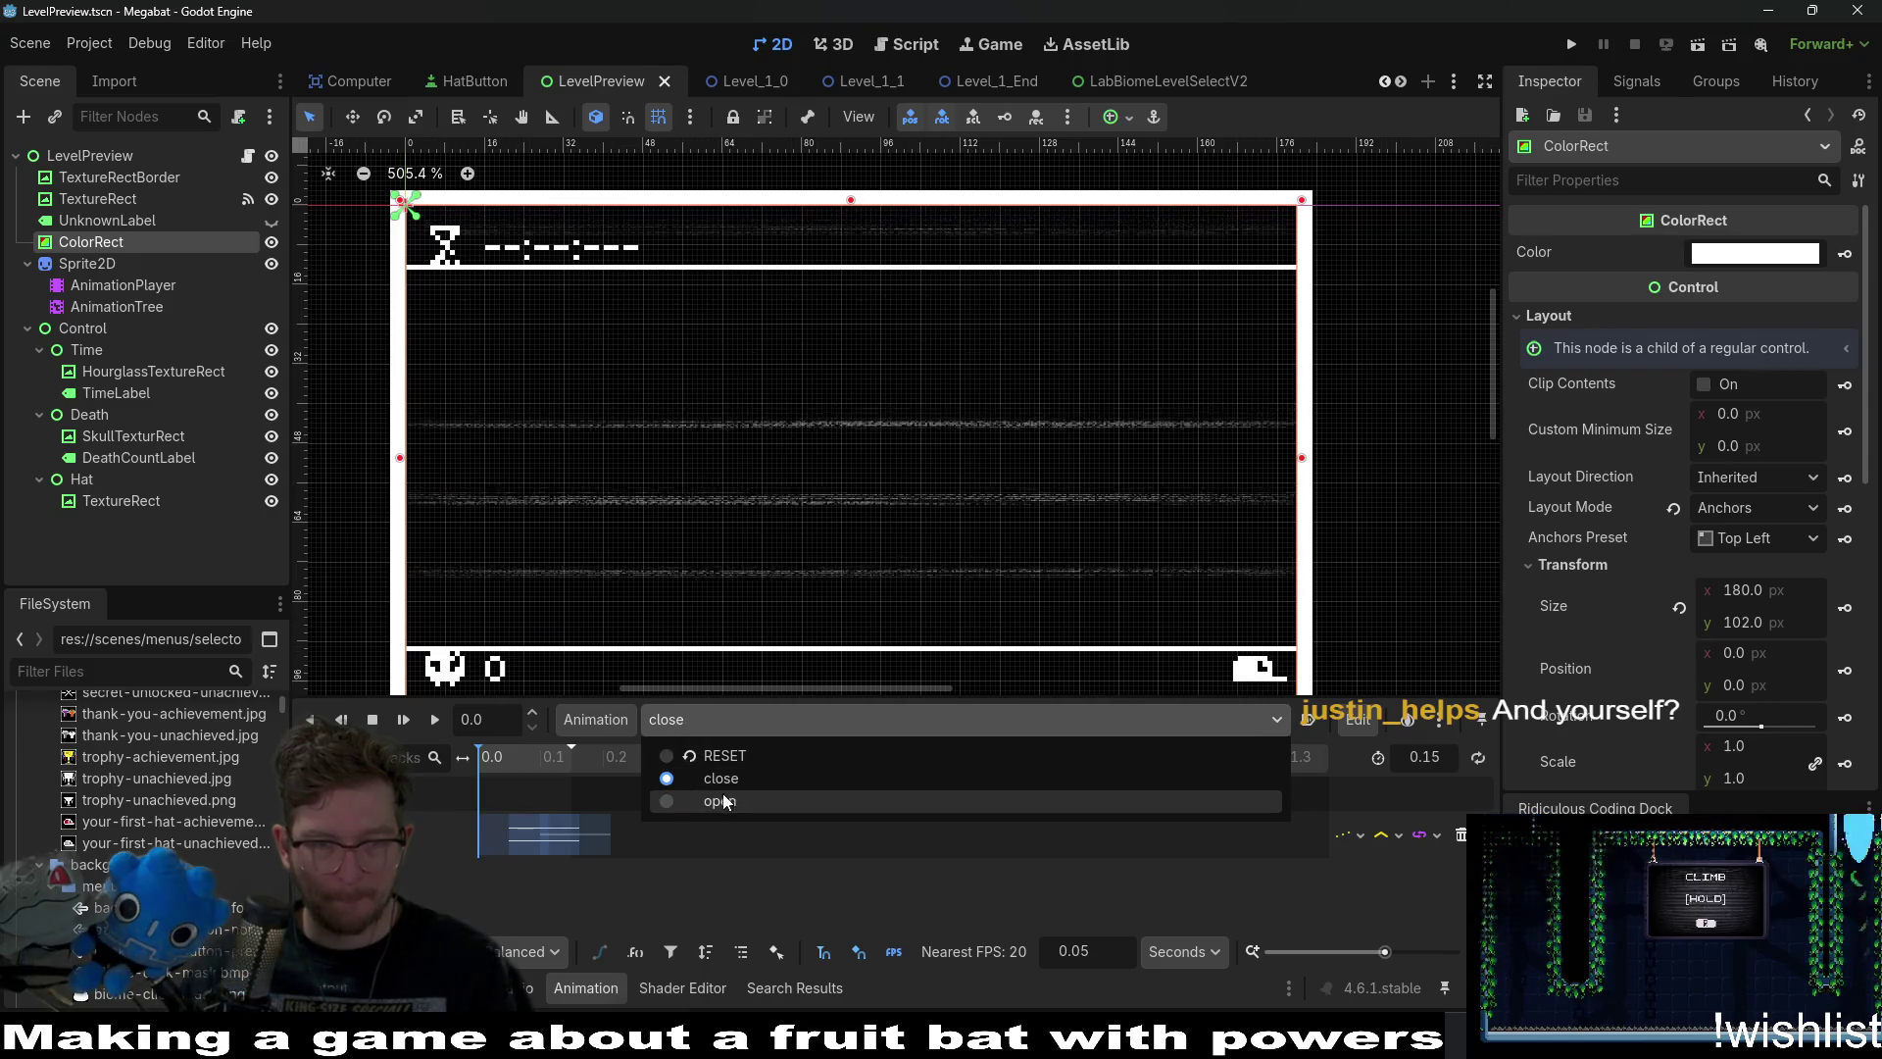
pyautogui.click(723, 797)
pyautogui.click(725, 718)
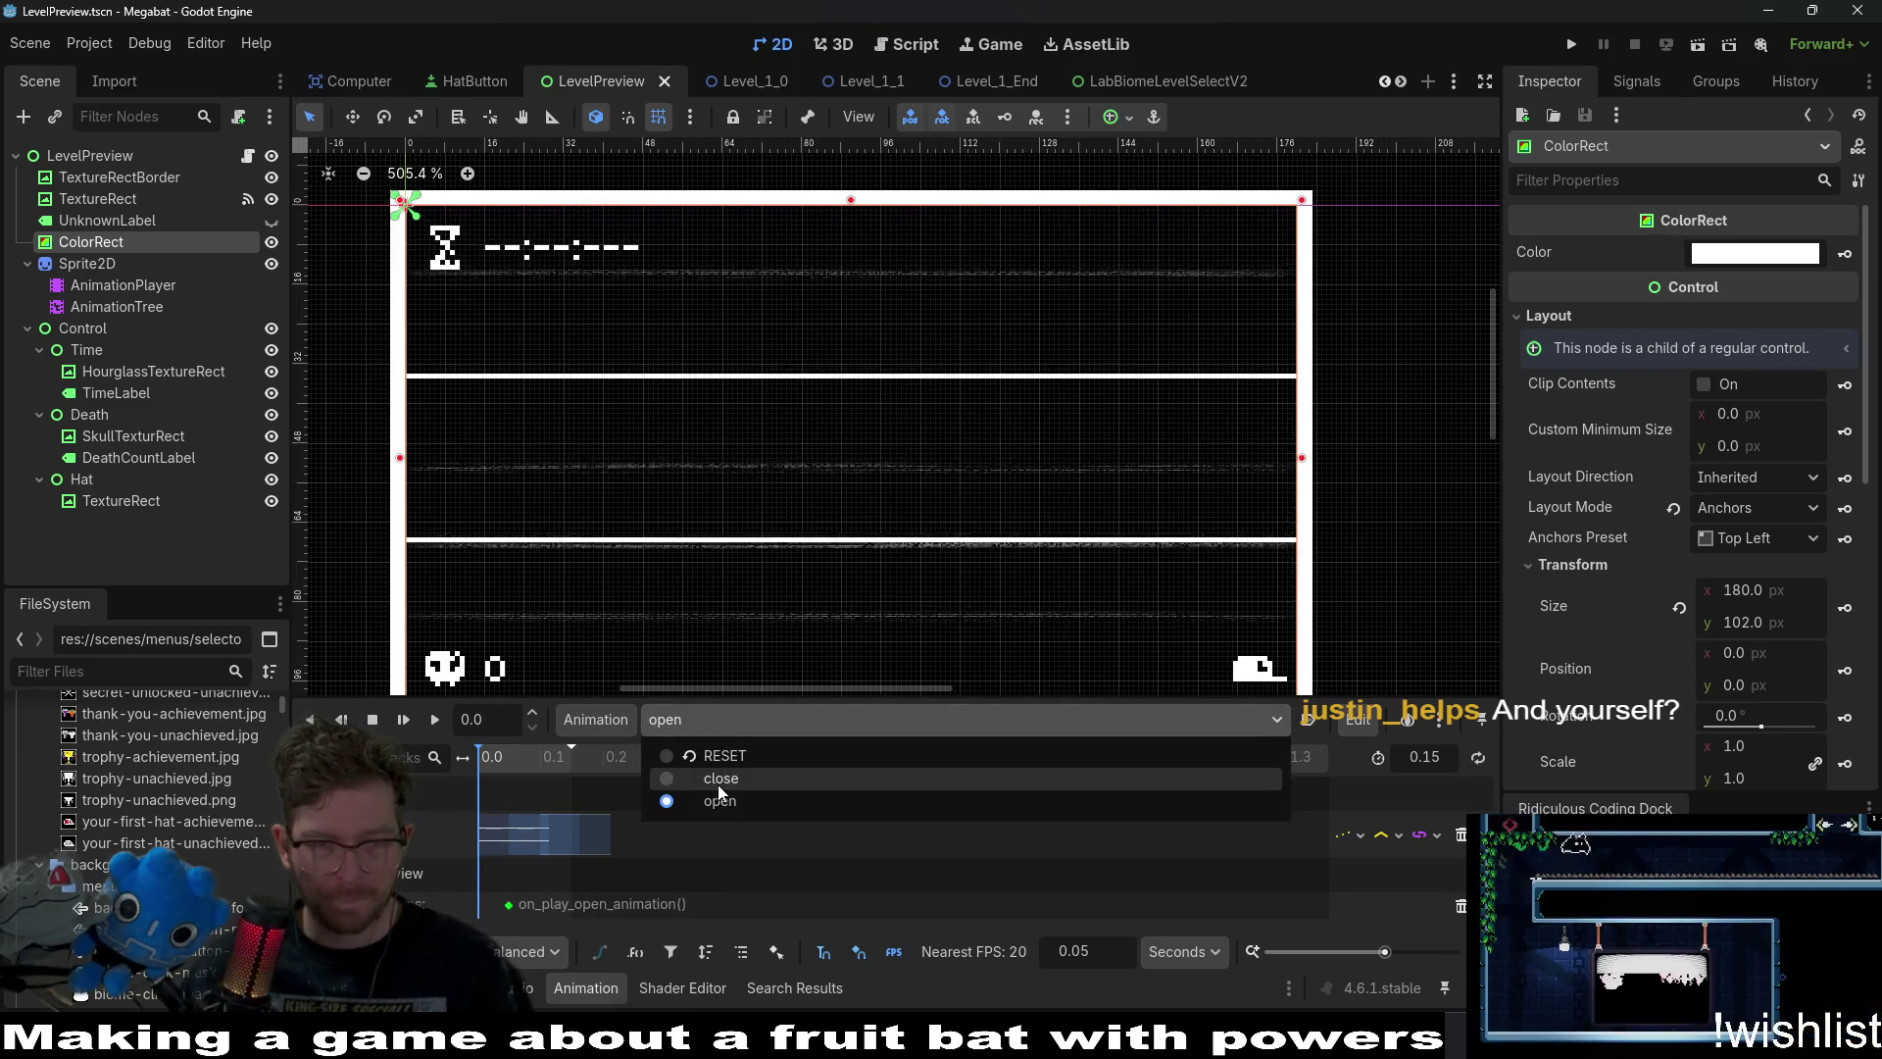
pyautogui.click(717, 784)
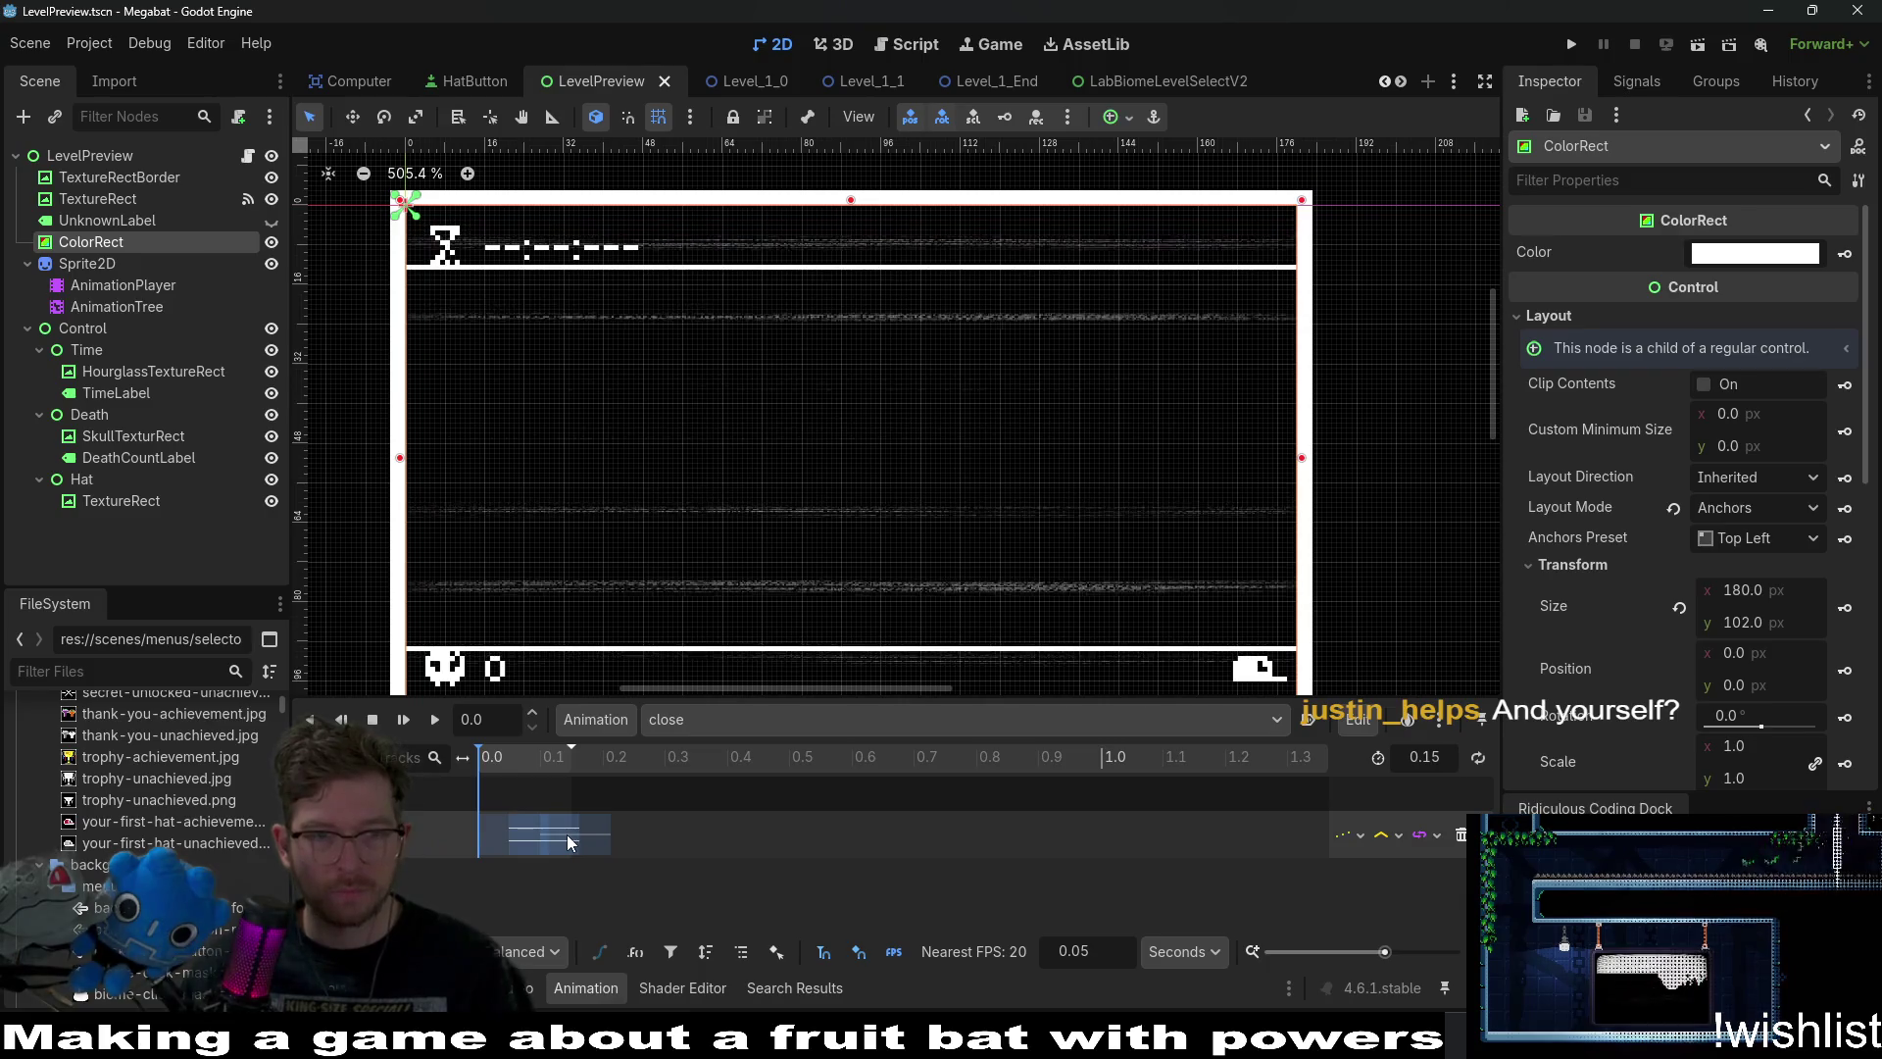
pyautogui.click(676, 710)
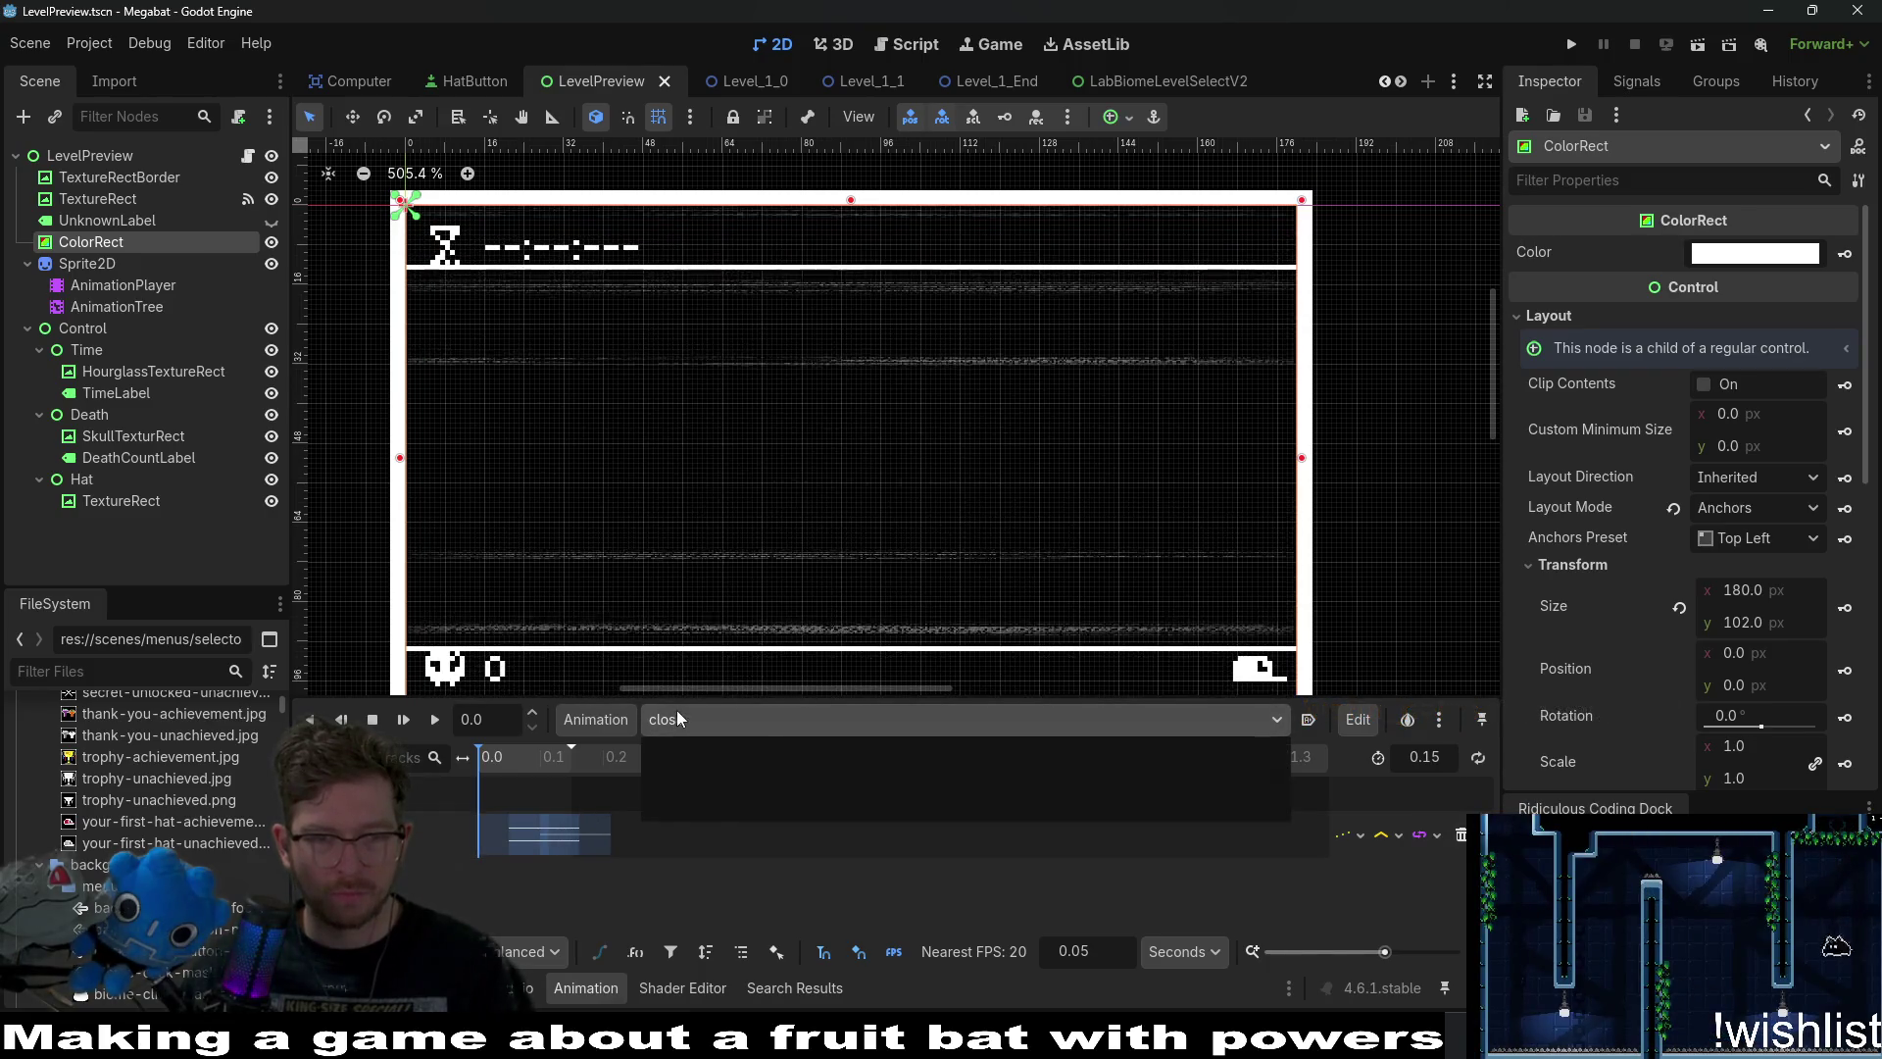
pyautogui.click(731, 801)
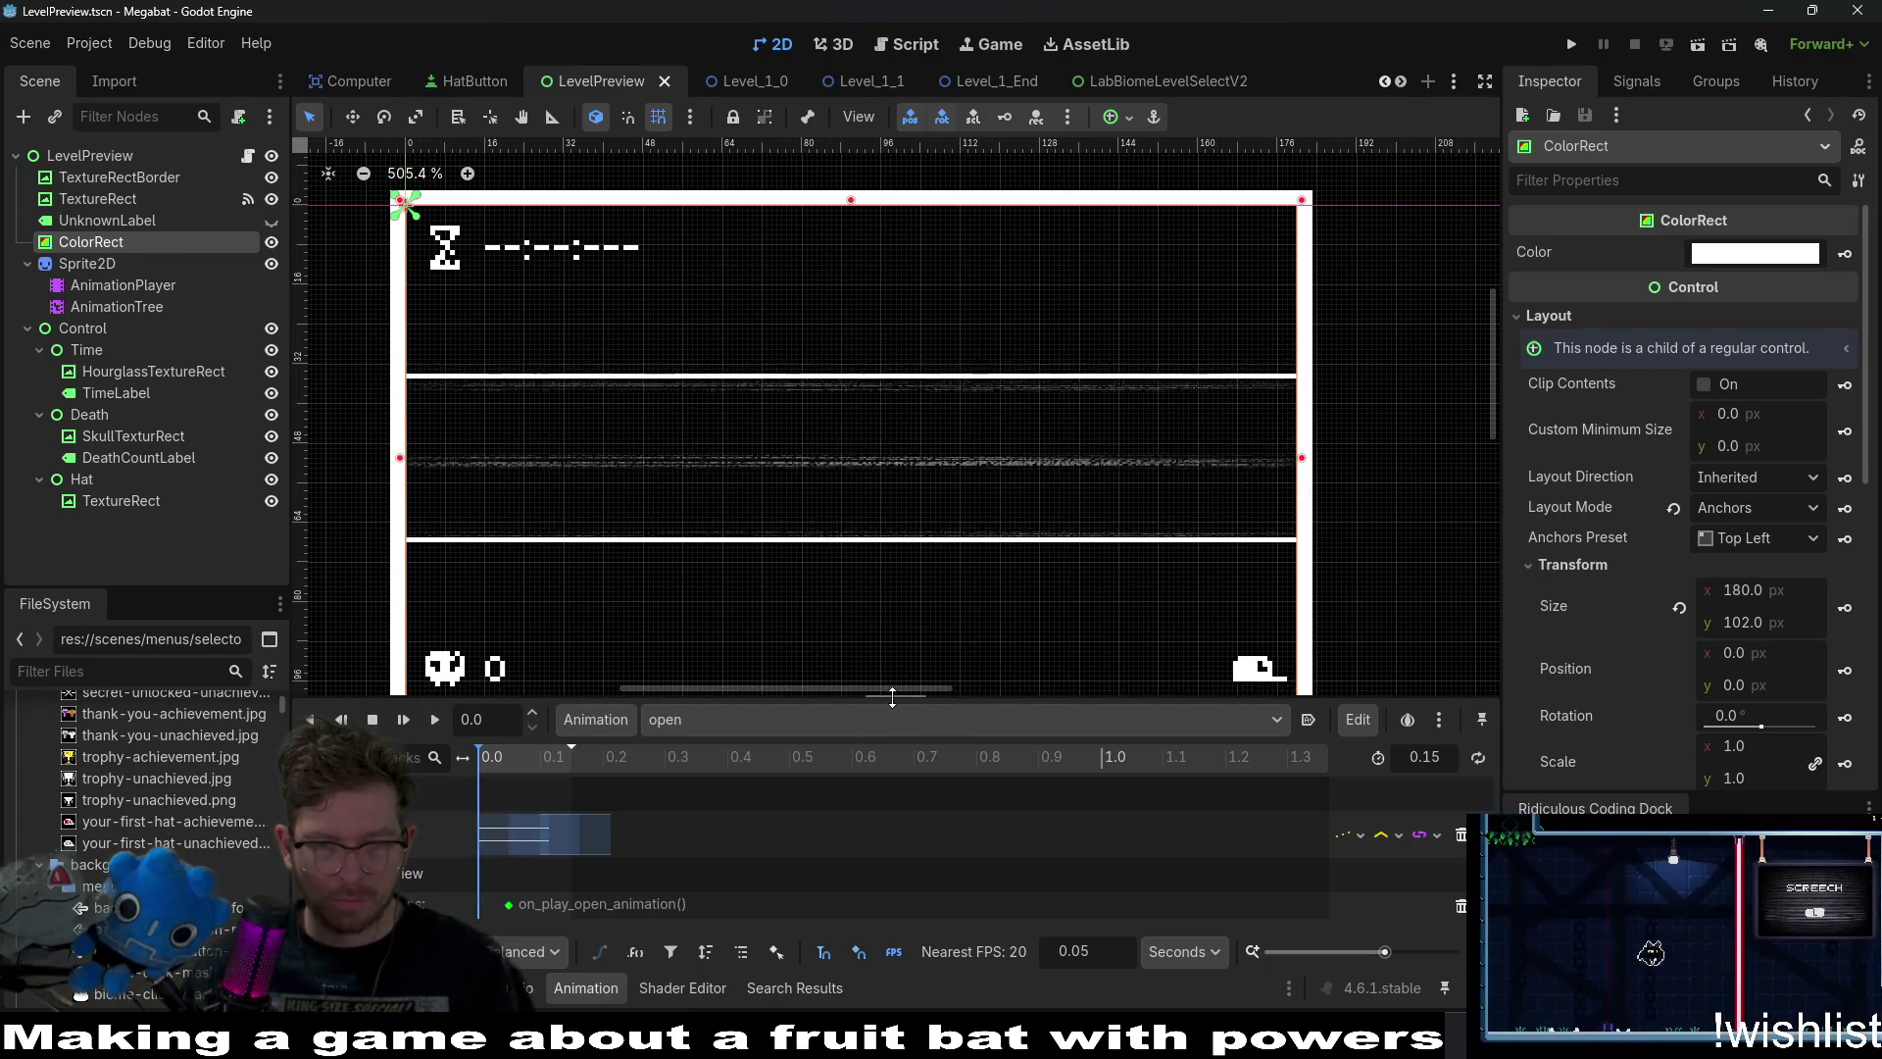
pyautogui.moveTo(888, 694); pyautogui.dragTo(888, 524)
pyautogui.keyDown('ctrl'); pyautogui.scroll(5, 561, 660); pyautogui.keyUp('ctrl')
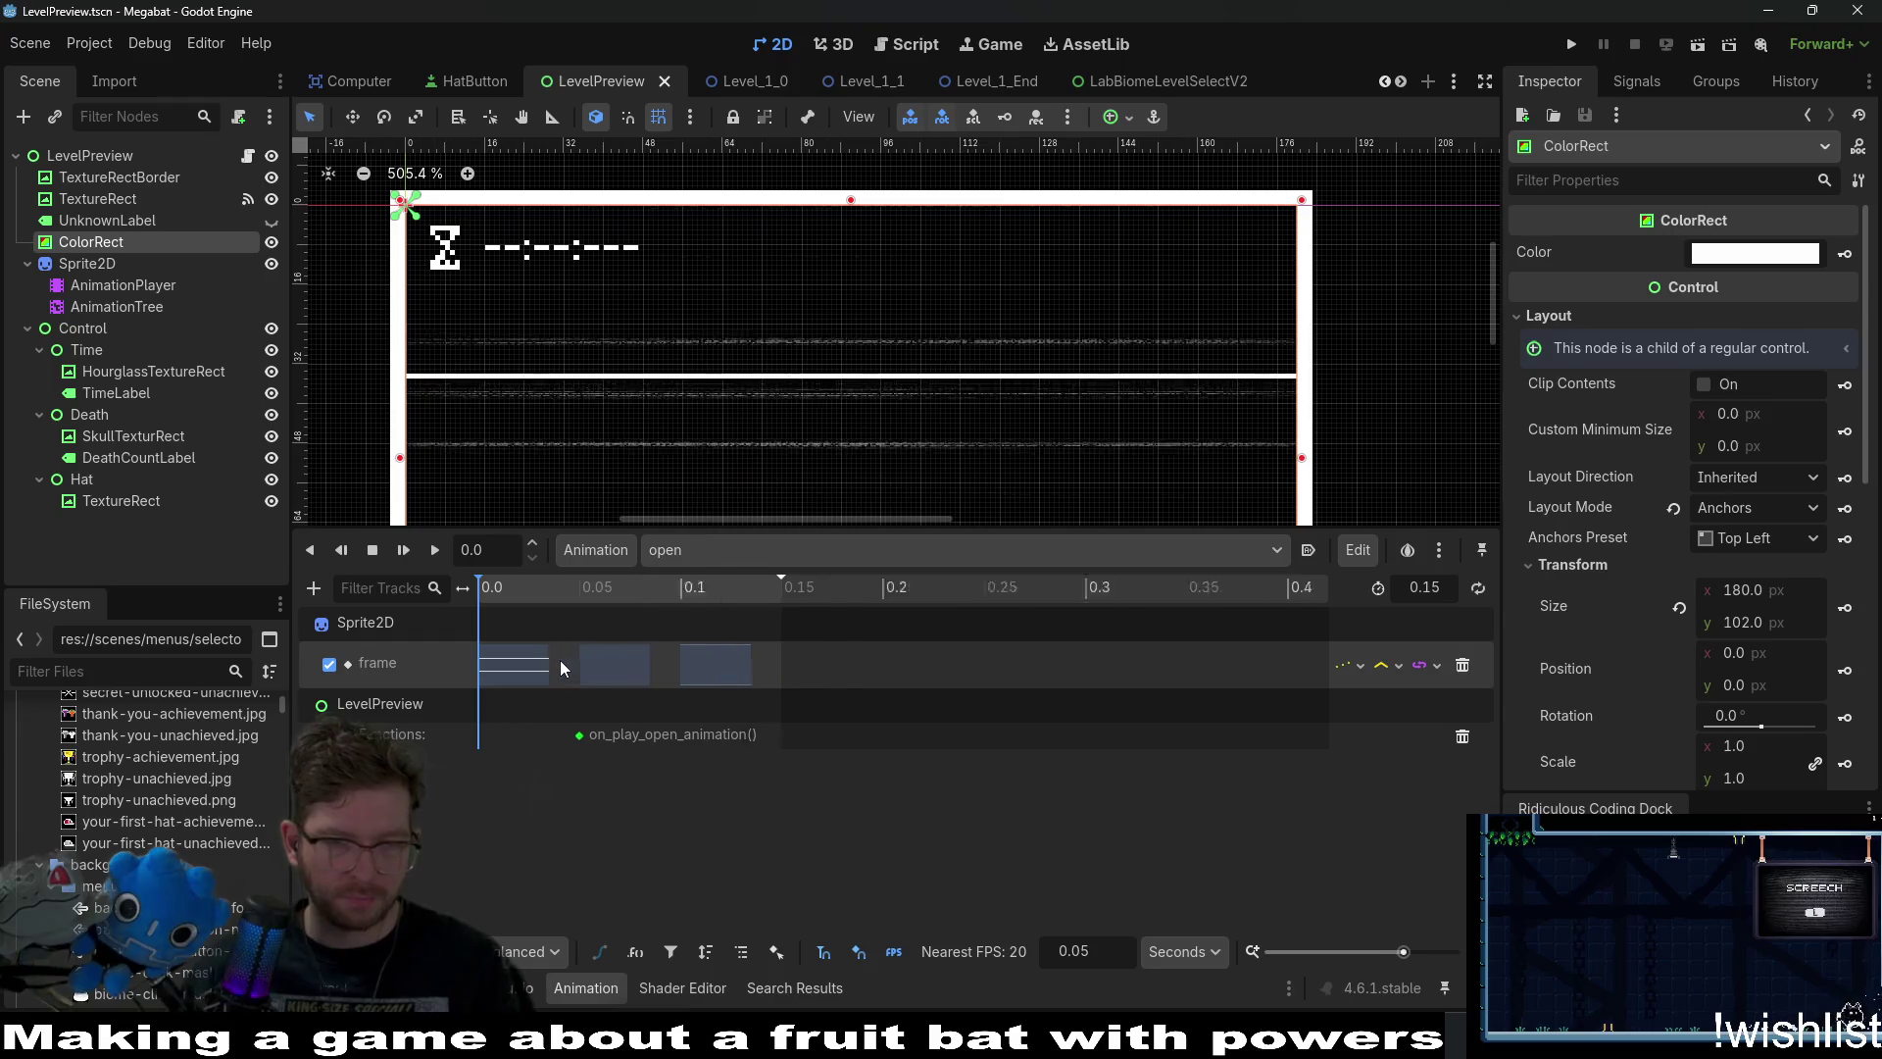
pyautogui.moveTo(825, 596); pyautogui.dragTo(744, 594)
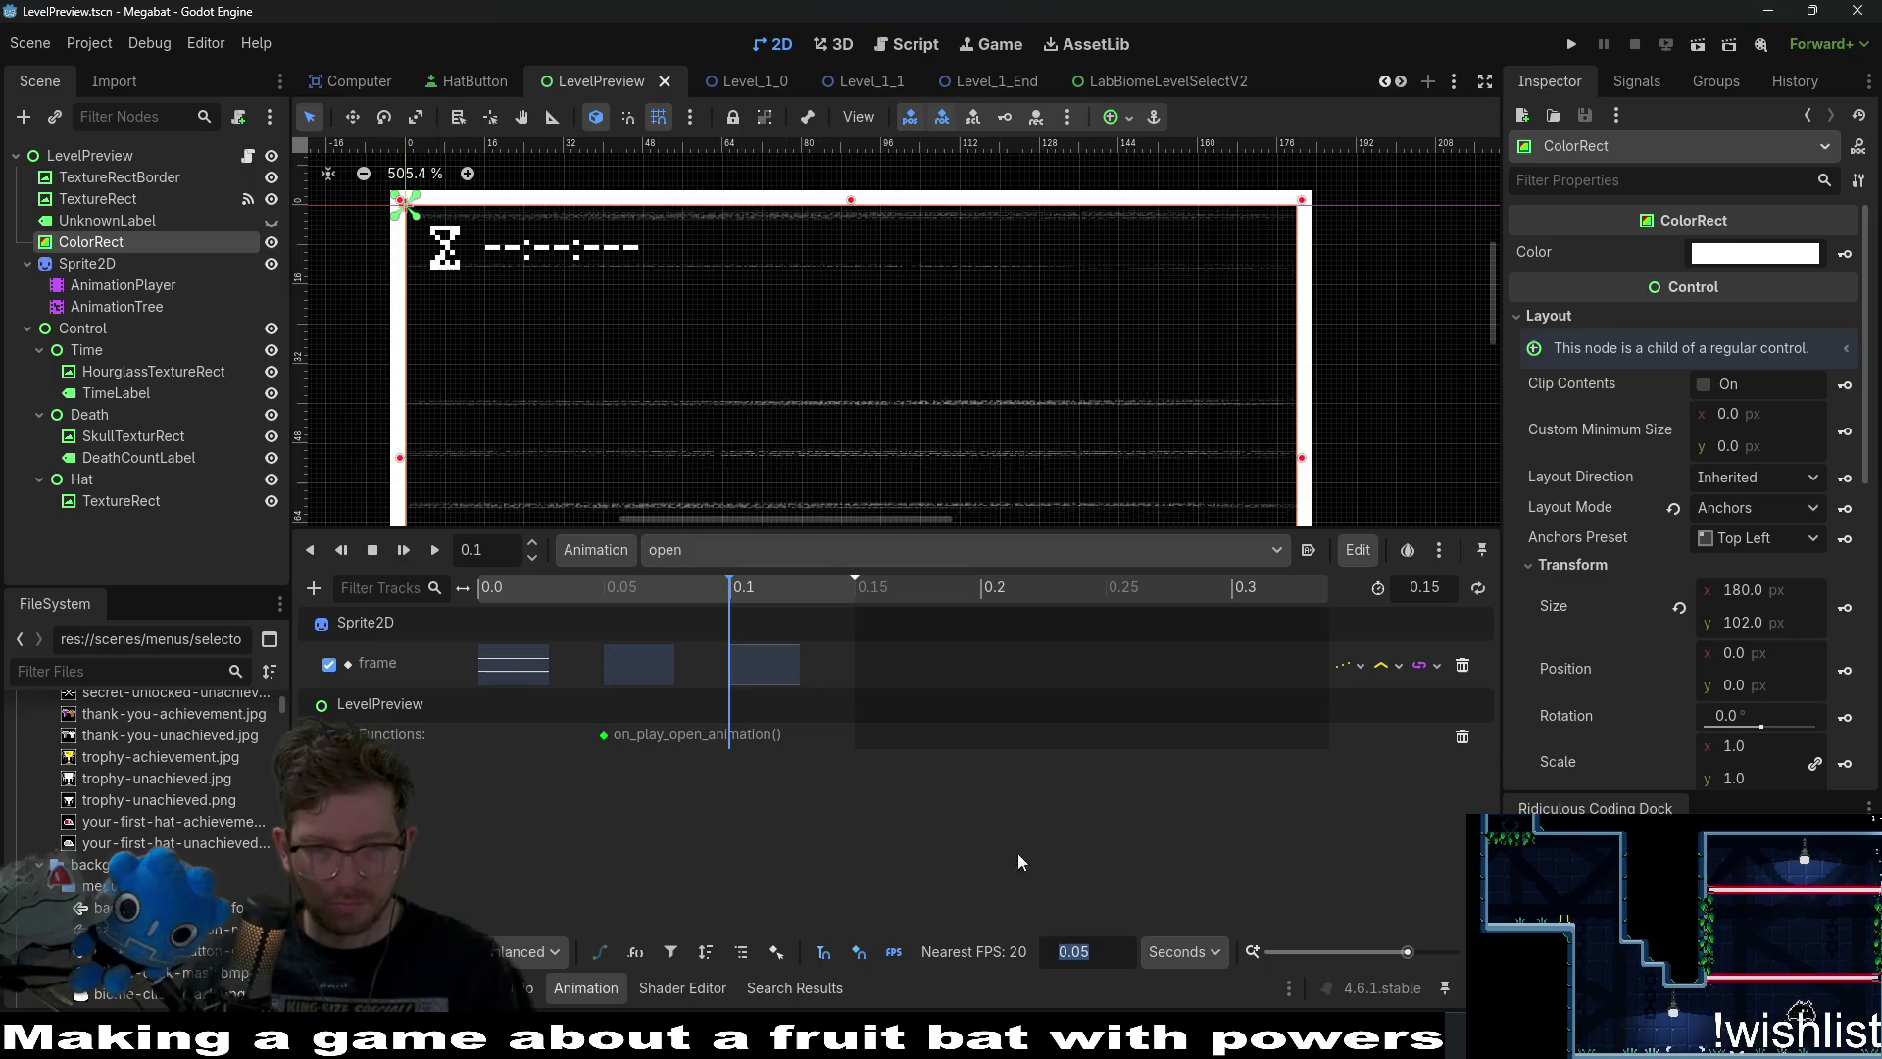
pyautogui.keyDown('ctrl'); pyautogui.scroll(2, 813, 647); pyautogui.keyUp('ctrl')
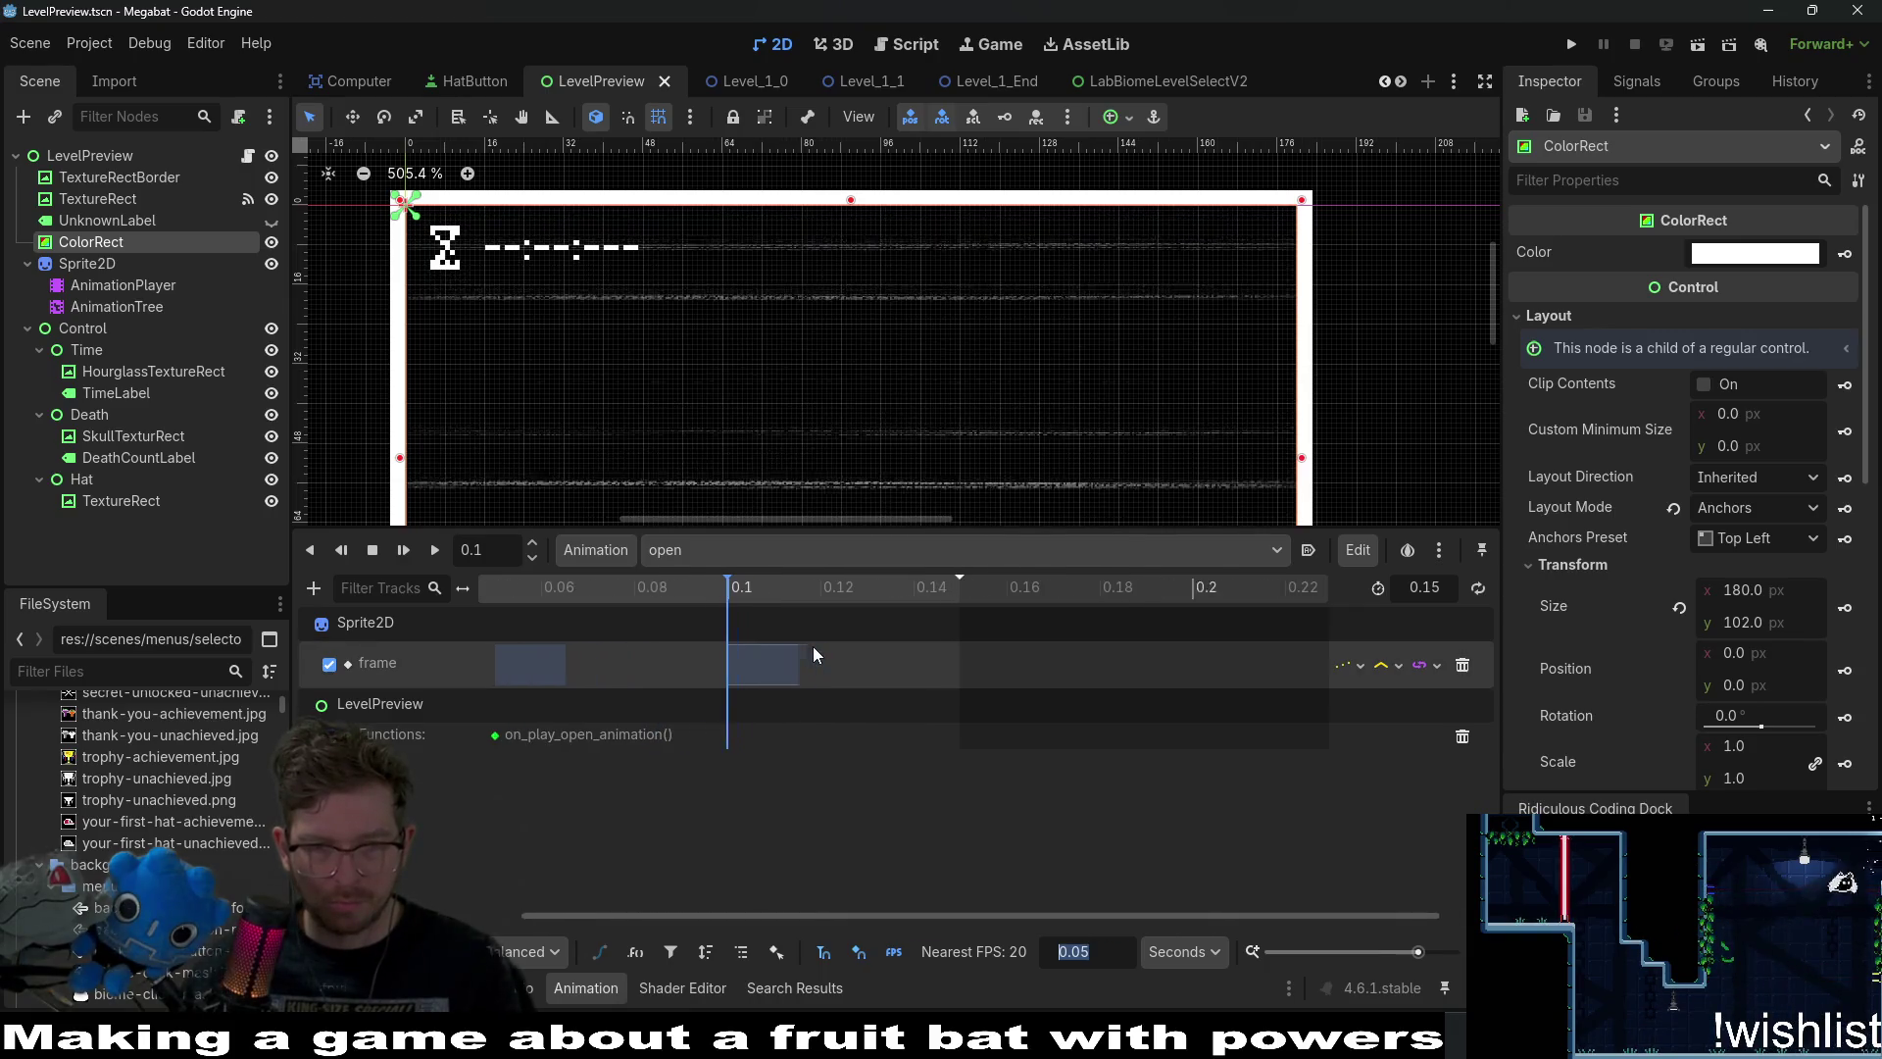
pyautogui.keyDown('ctrl'); pyautogui.scroll(2, 739, 661); pyautogui.keyUp('ctrl')
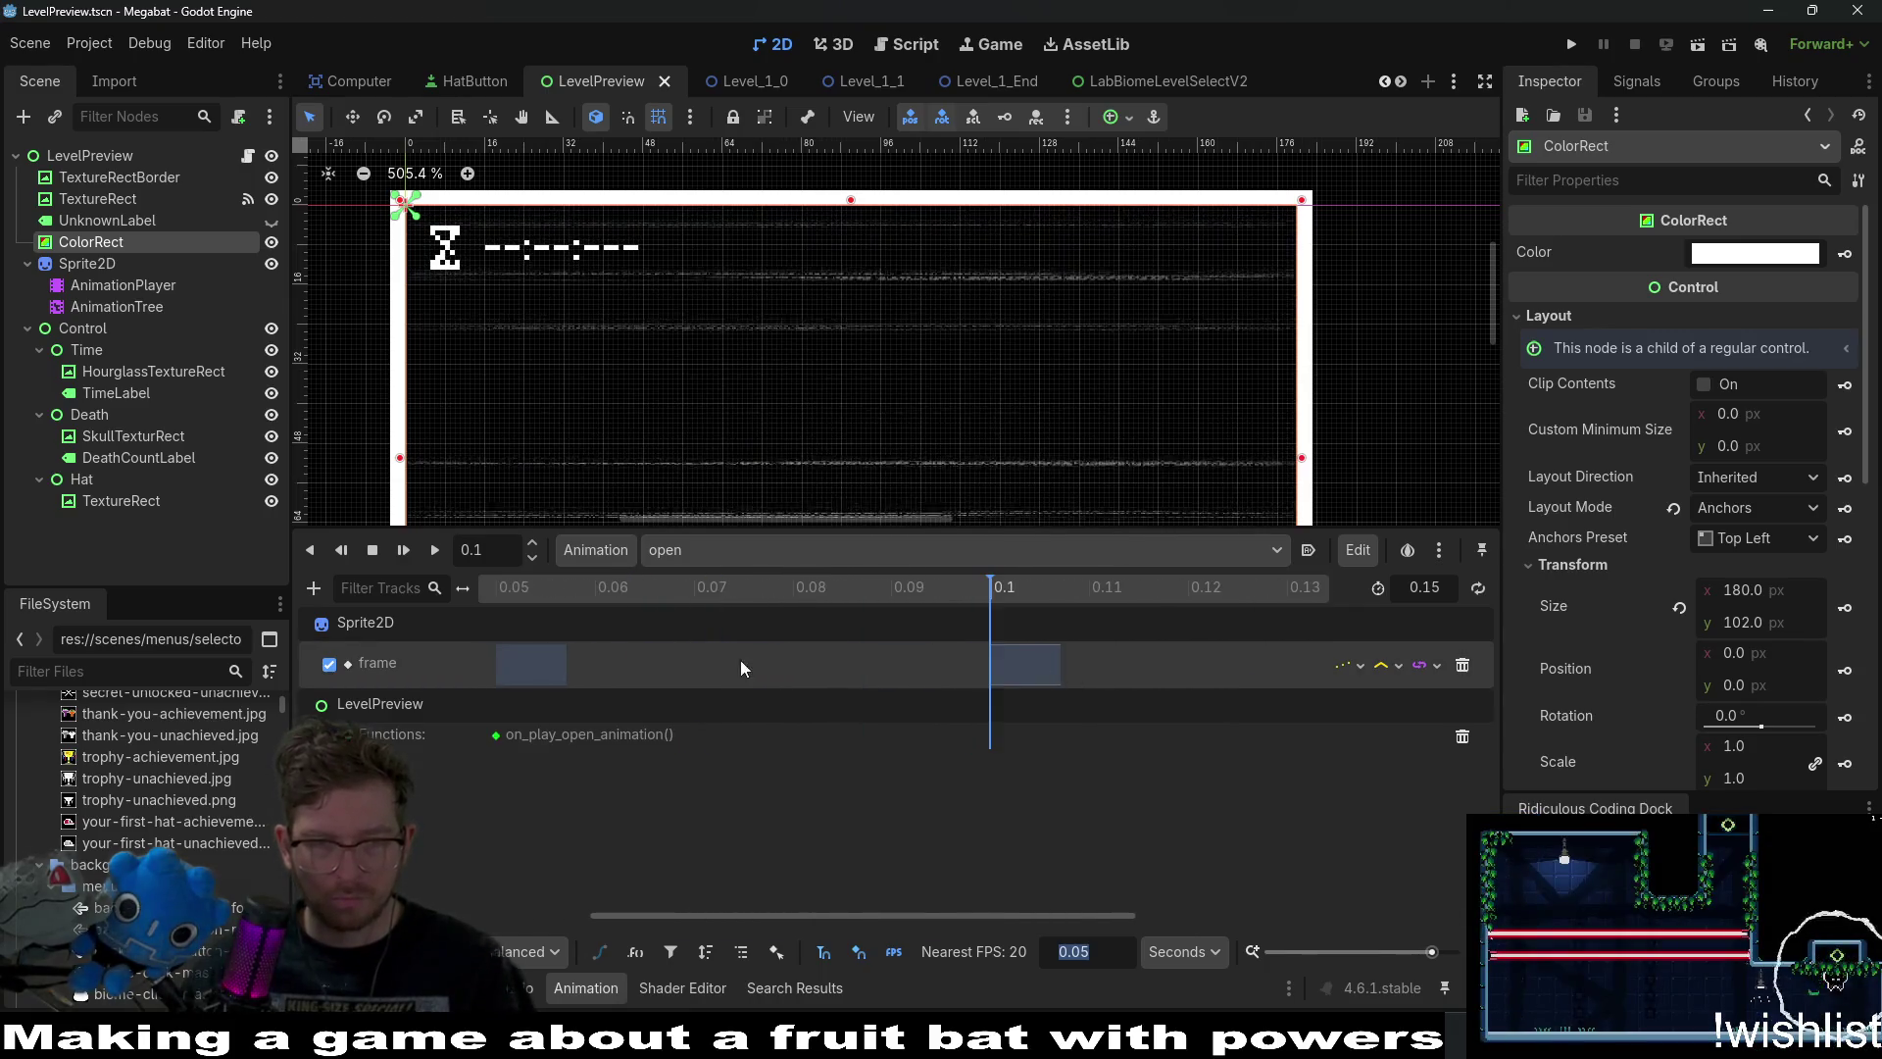
pyautogui.hscroll(-2, 786, 661)
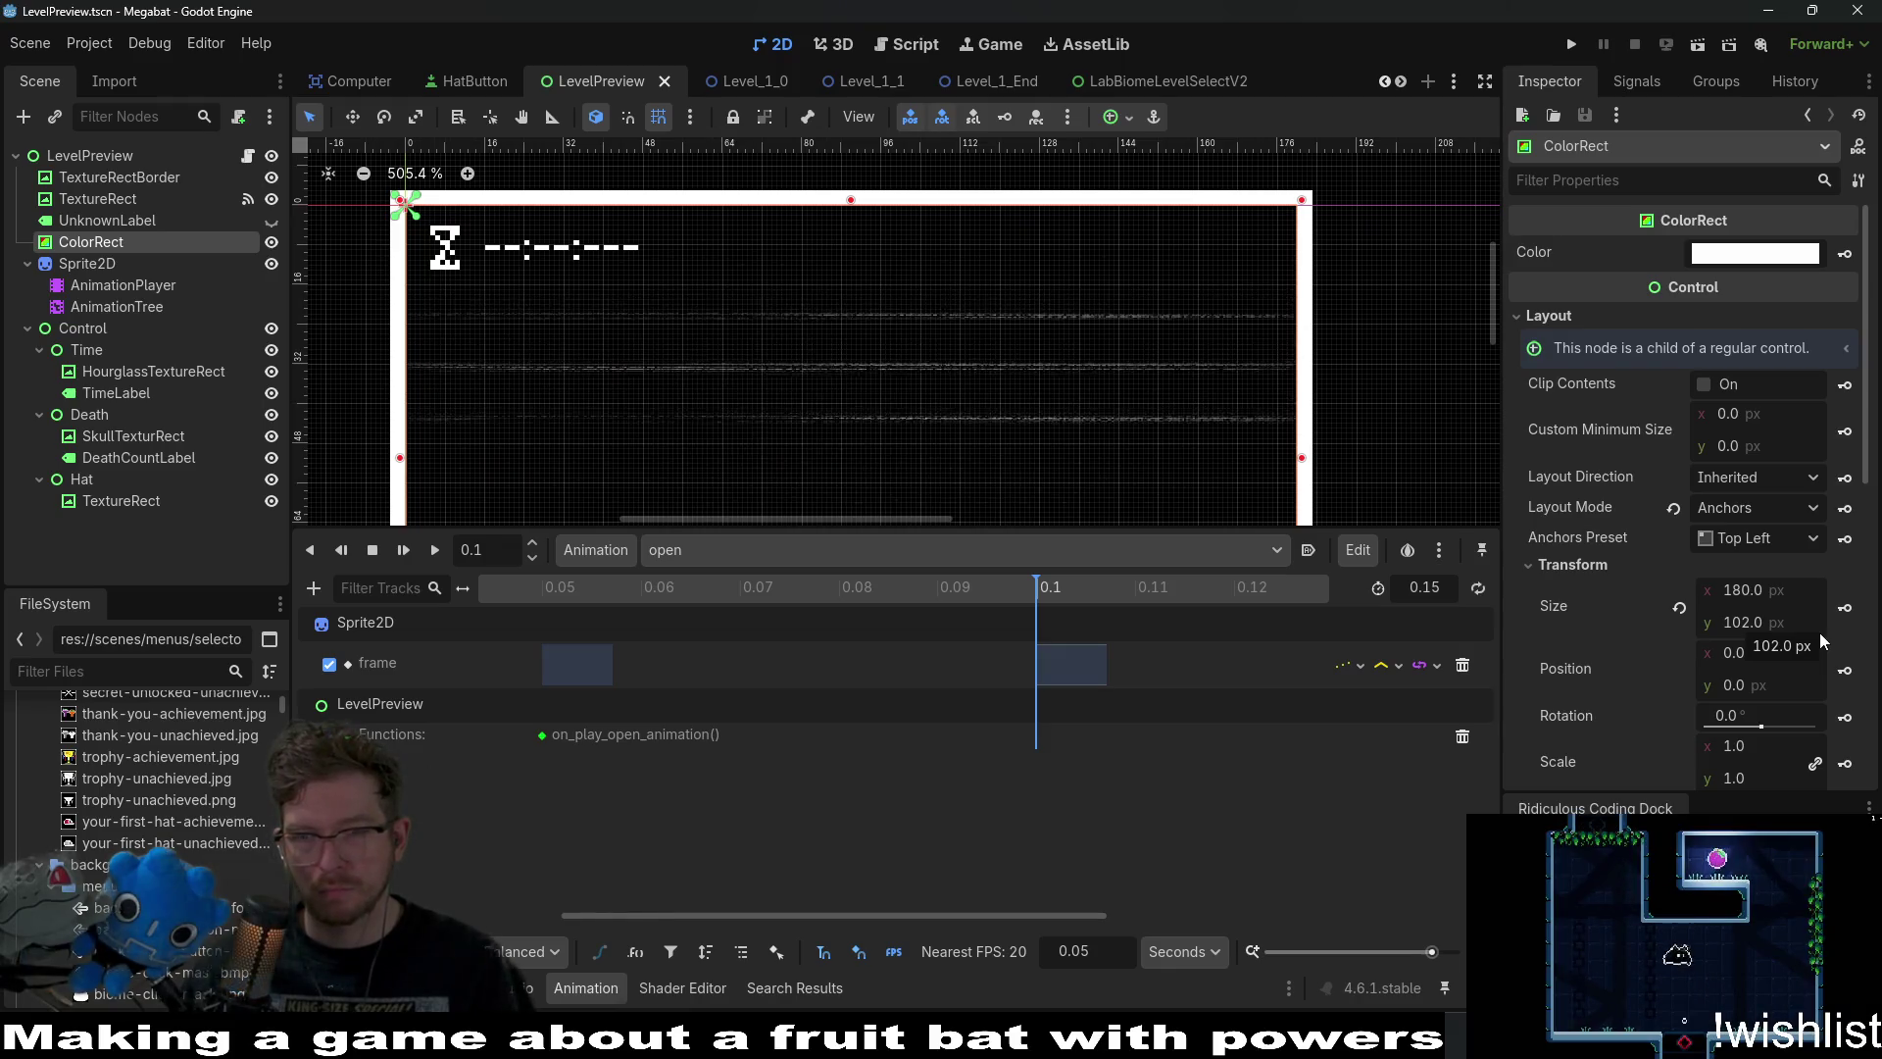
pyautogui.click(1847, 609)
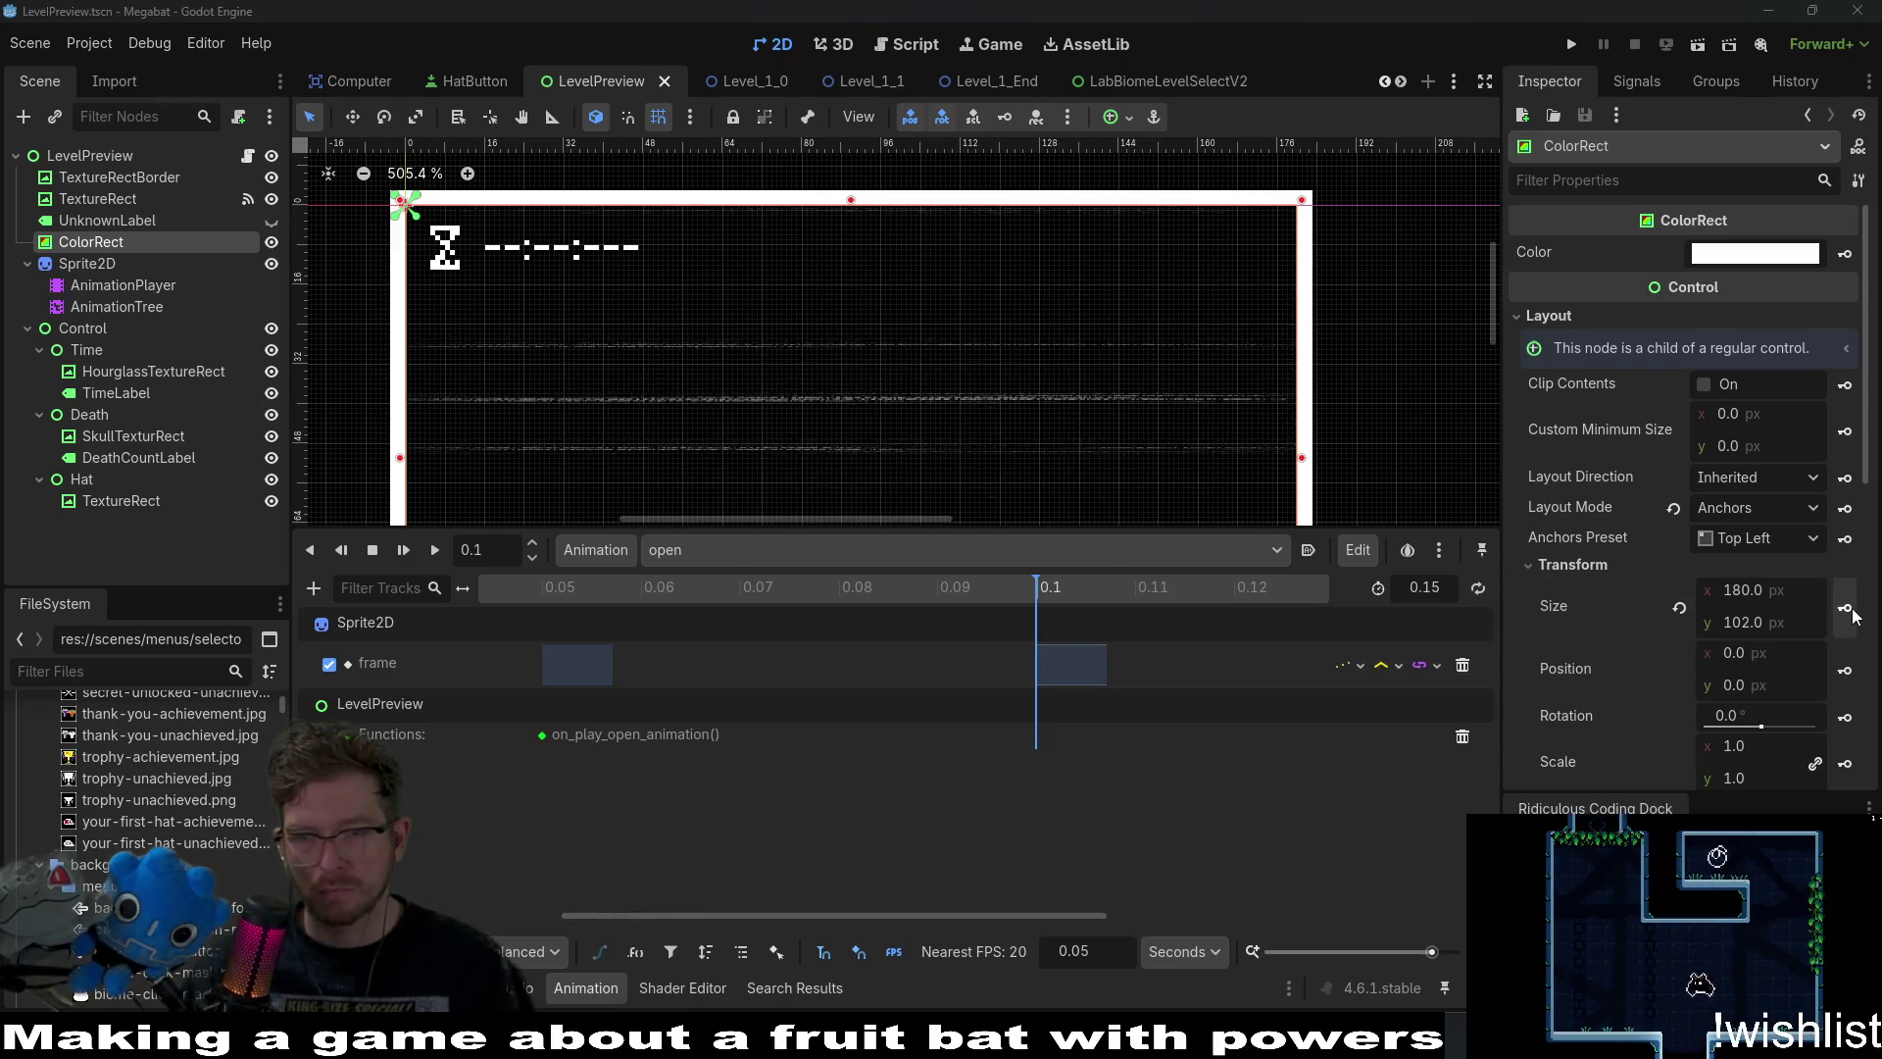
pyautogui.click(844, 585)
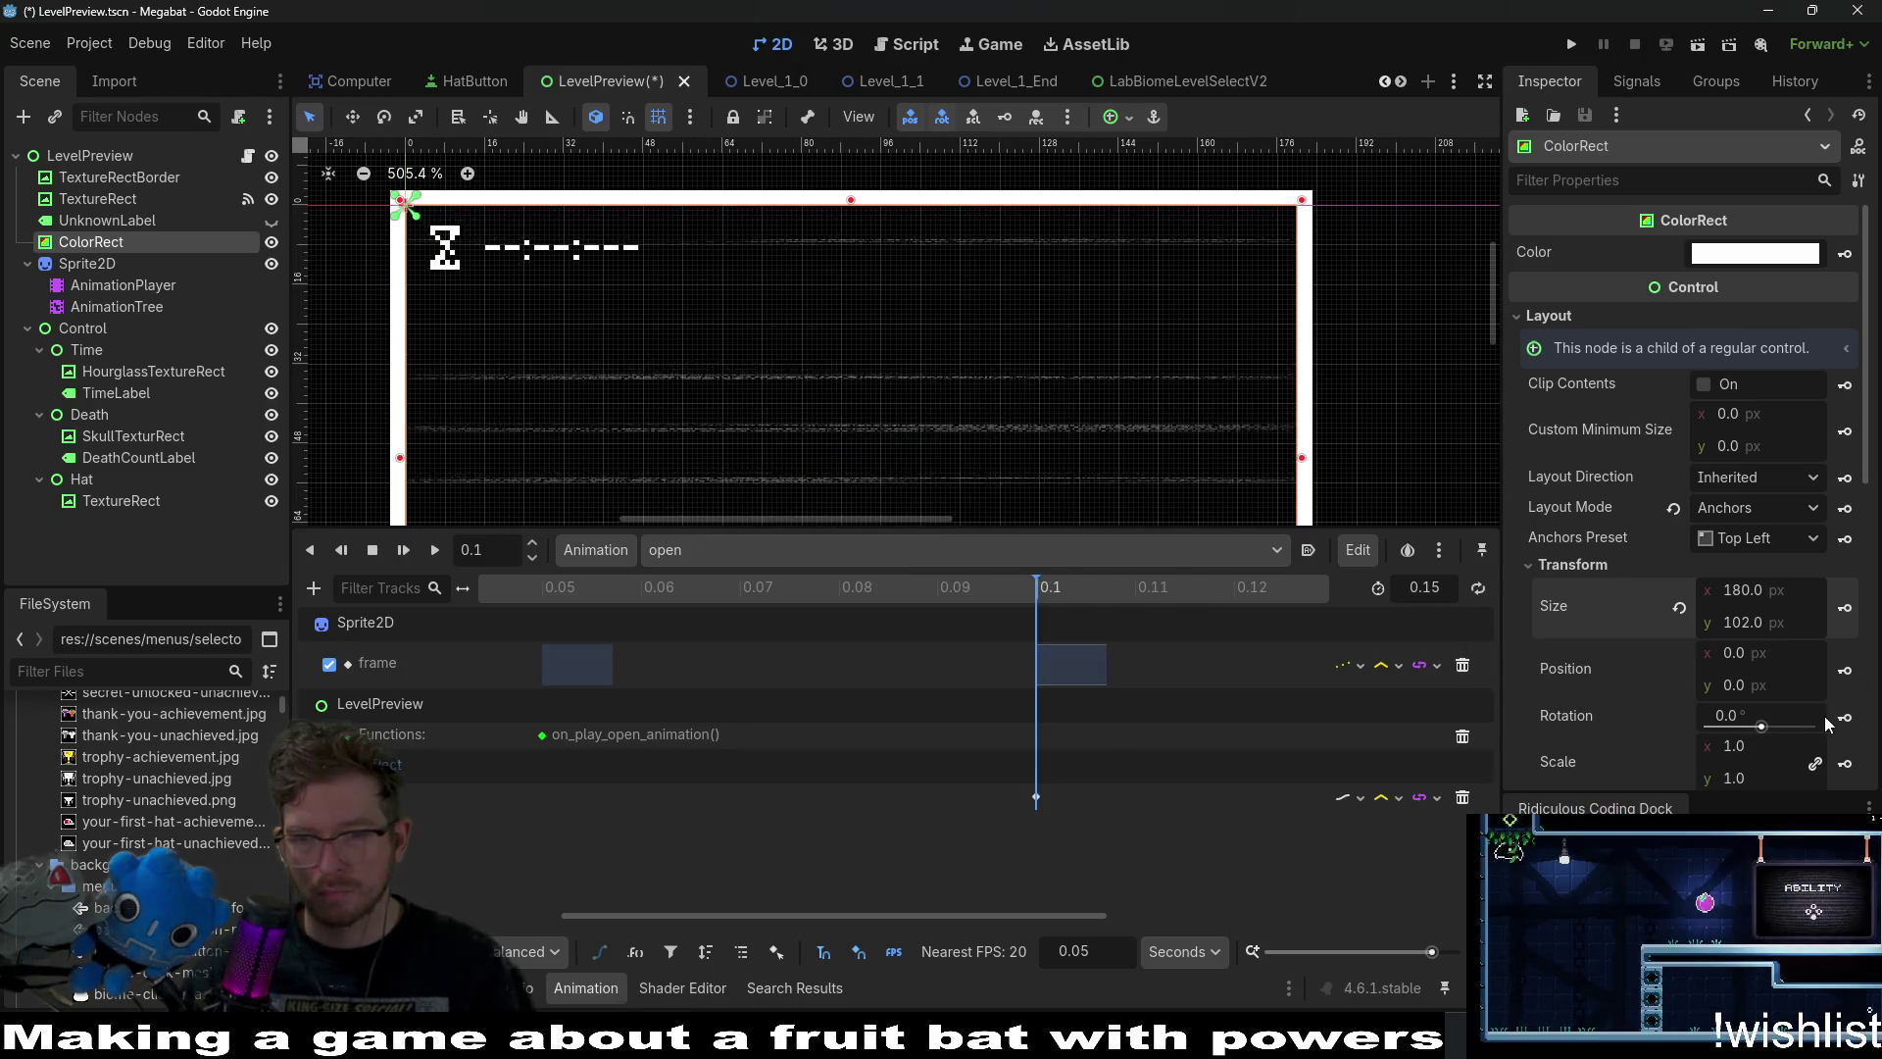
pyautogui.click(1844, 670)
pyautogui.click(868, 586)
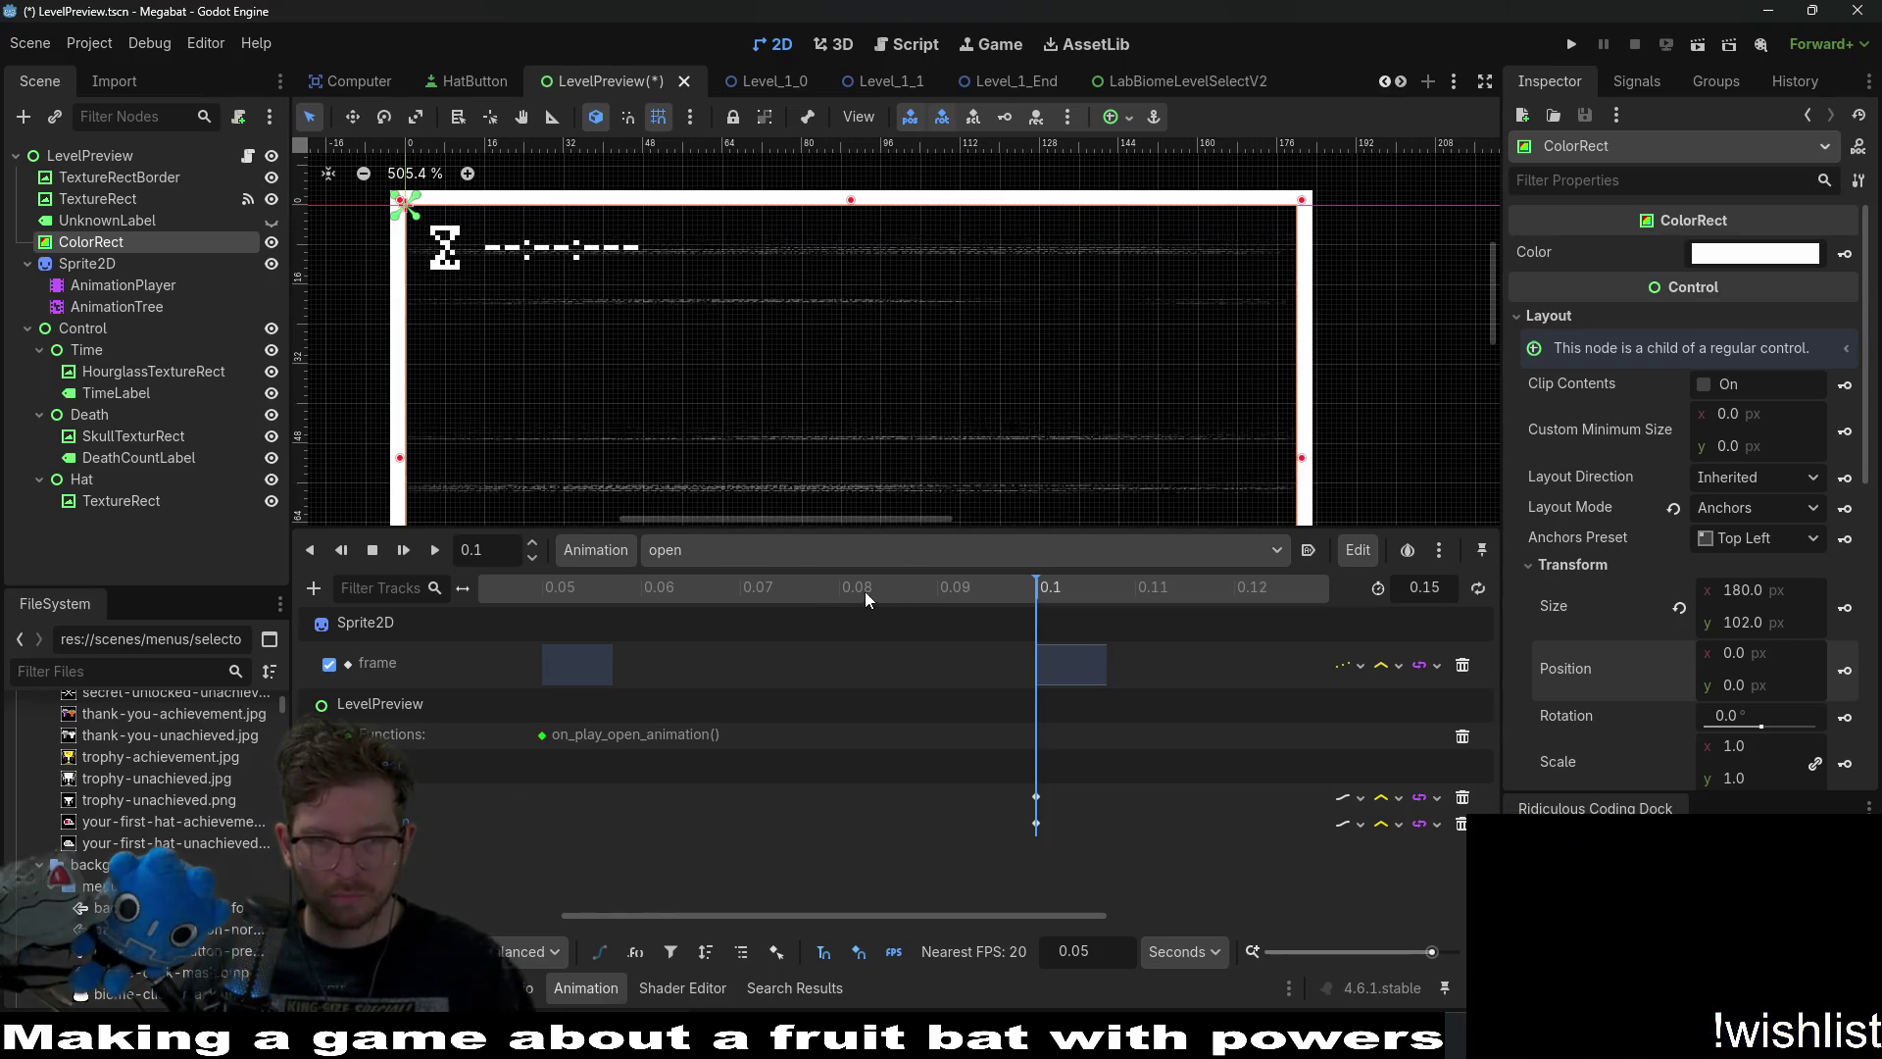
pyautogui.hscroll(-5, 875, 592)
pyautogui.hscroll(1, 923, 584)
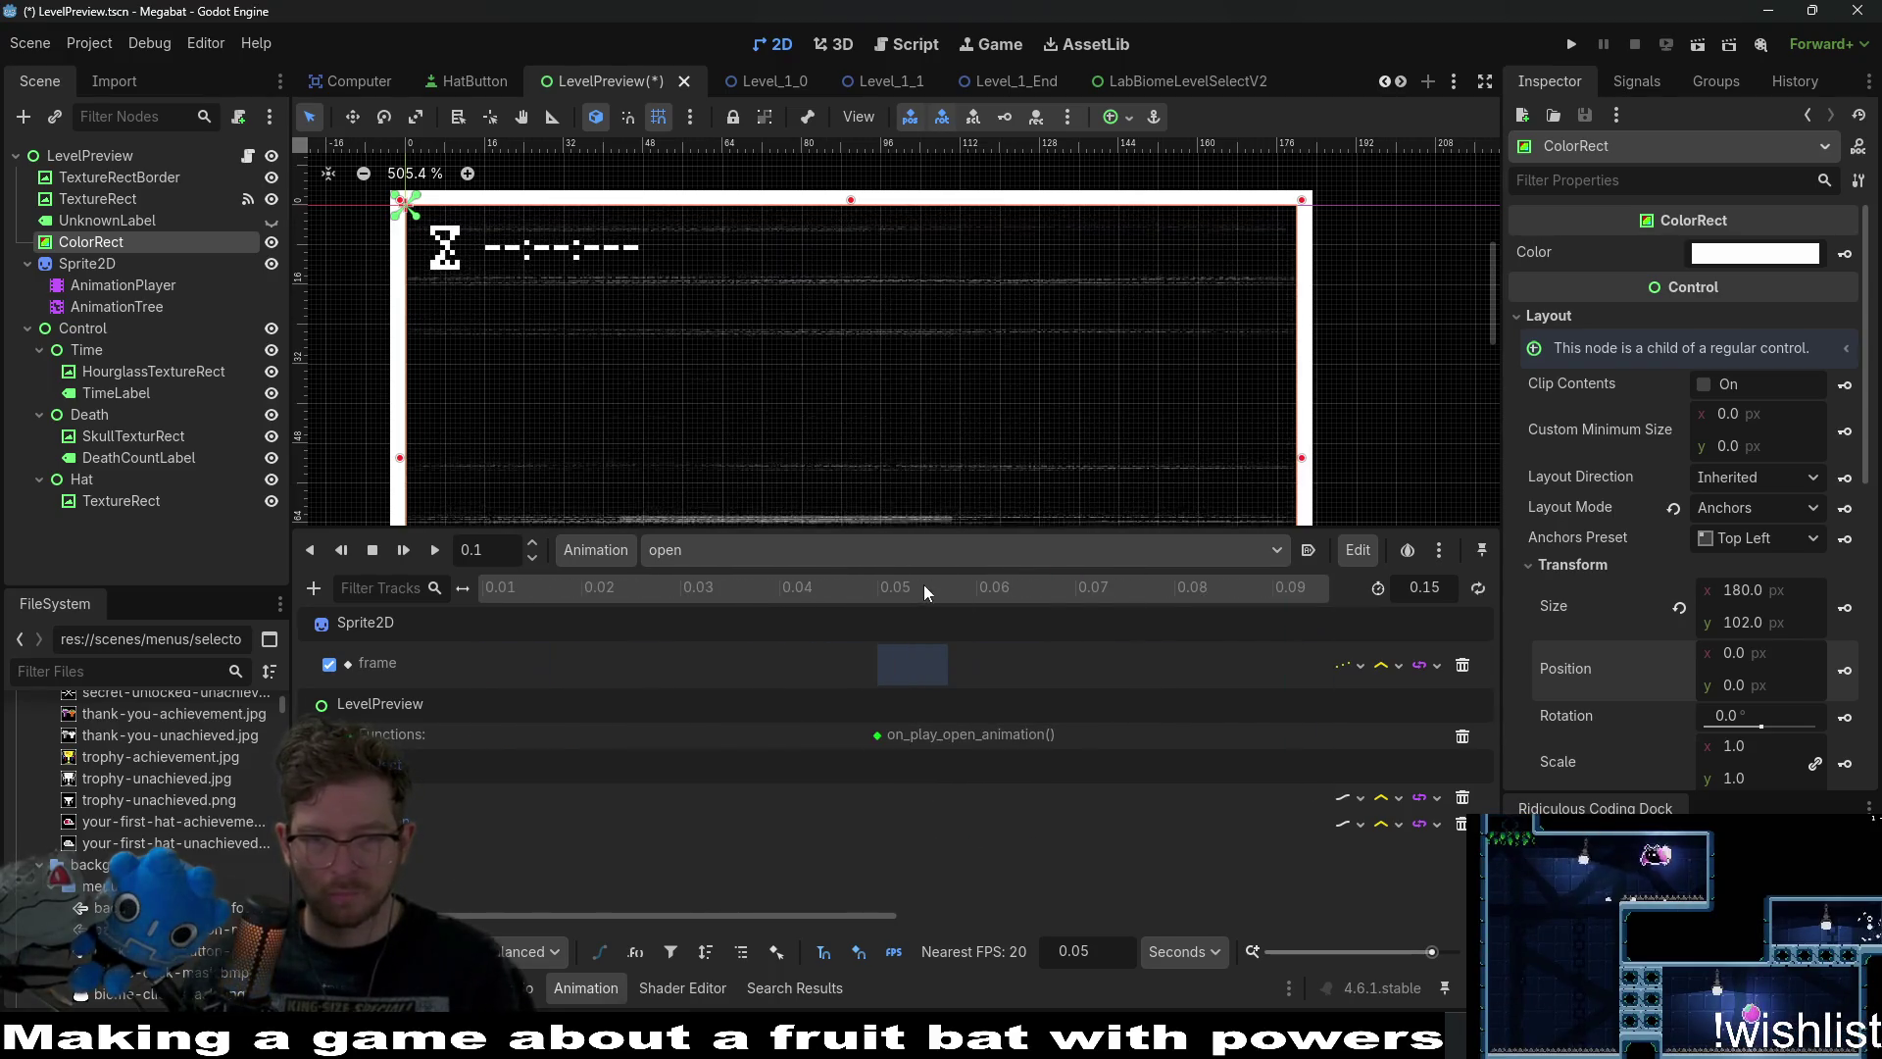
pyautogui.click(908, 586)
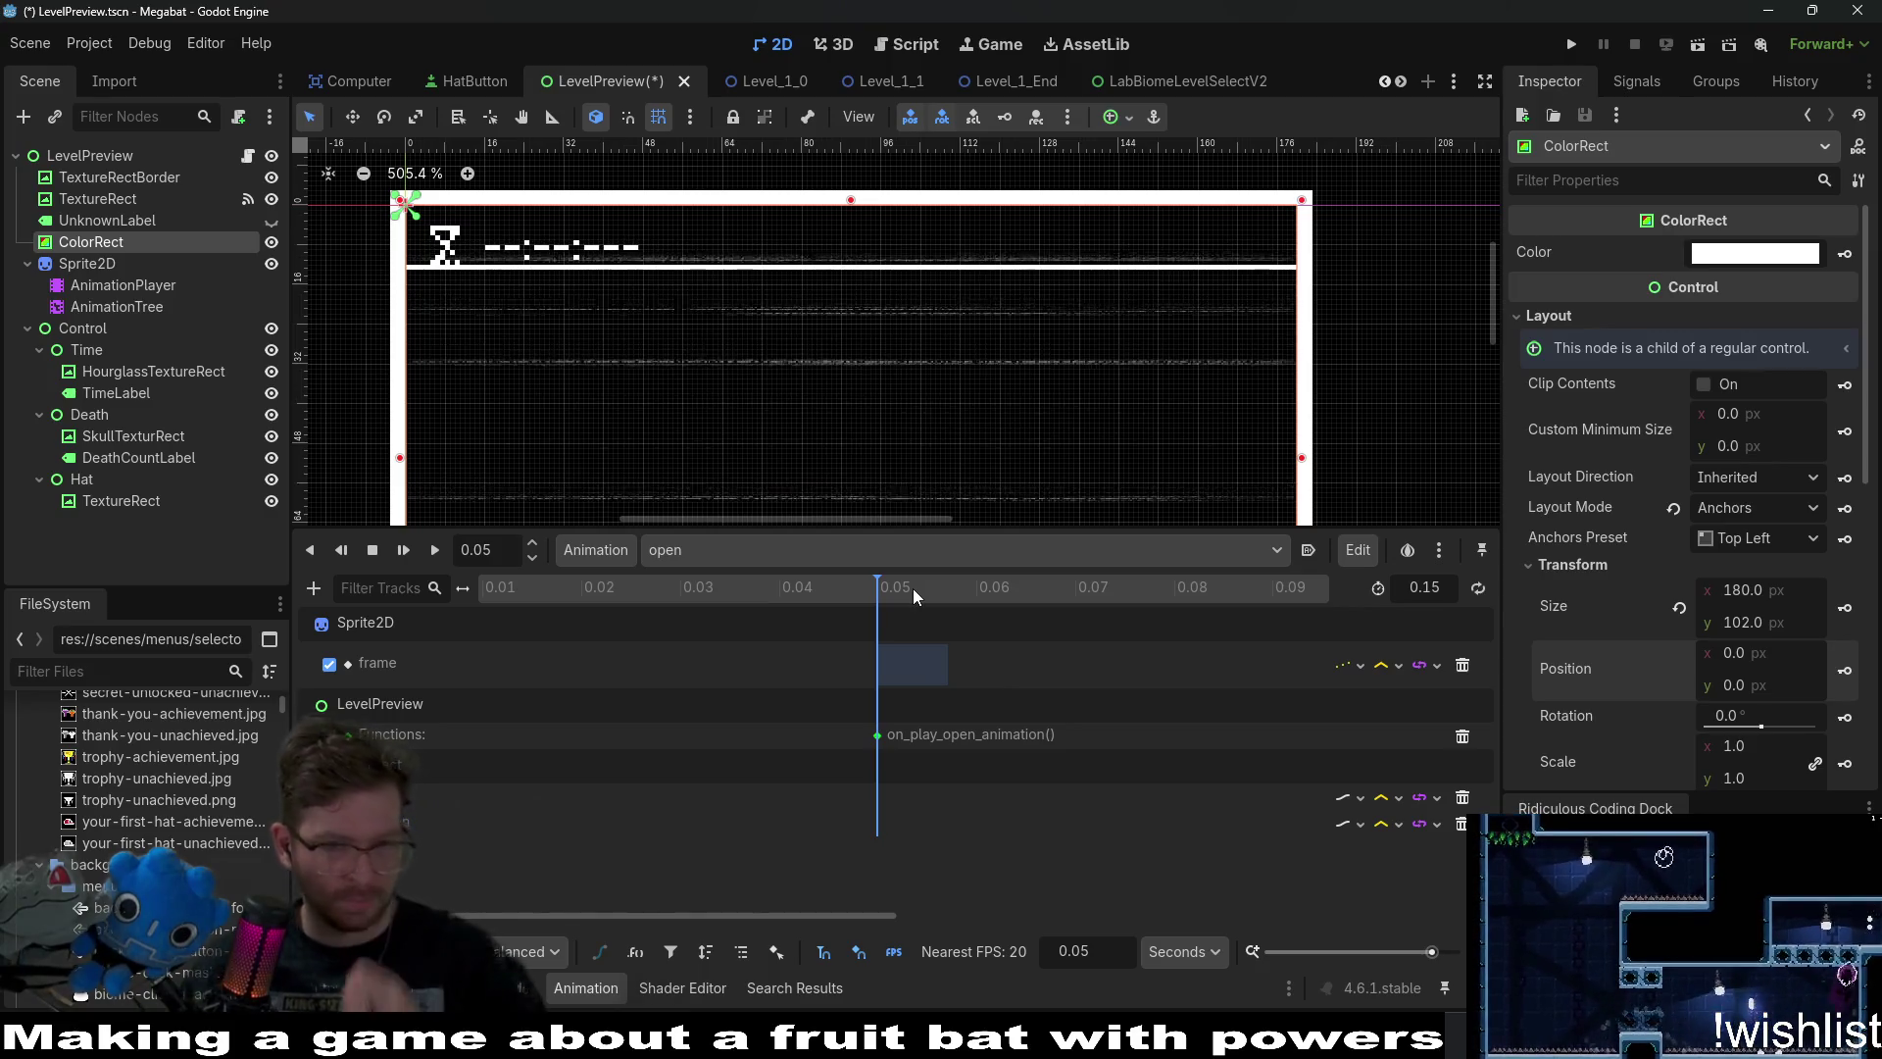
pyautogui.keyDown('ctrl'); pyautogui.scroll(-4, 913, 589); pyautogui.keyUp('ctrl')
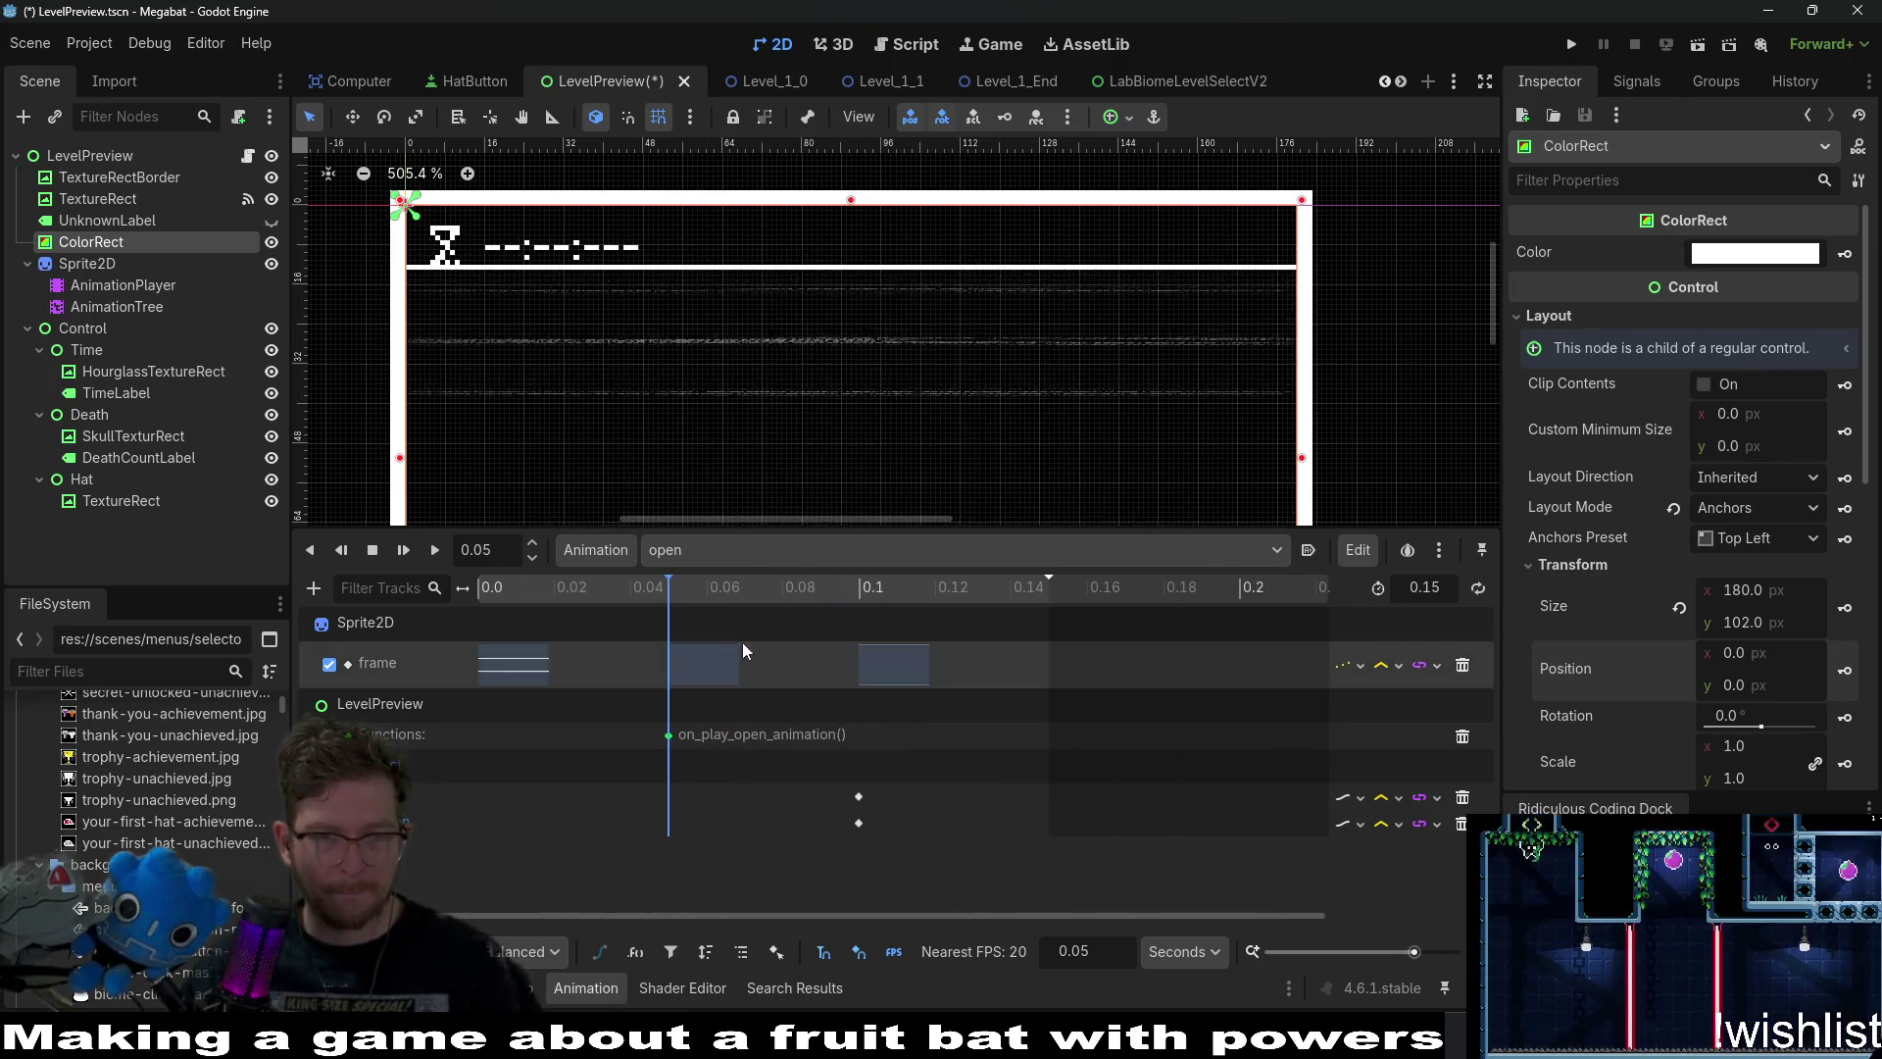
pyautogui.keyDown('ctrl'); pyautogui.scroll(-3, 766, 592); pyautogui.keyUp('ctrl')
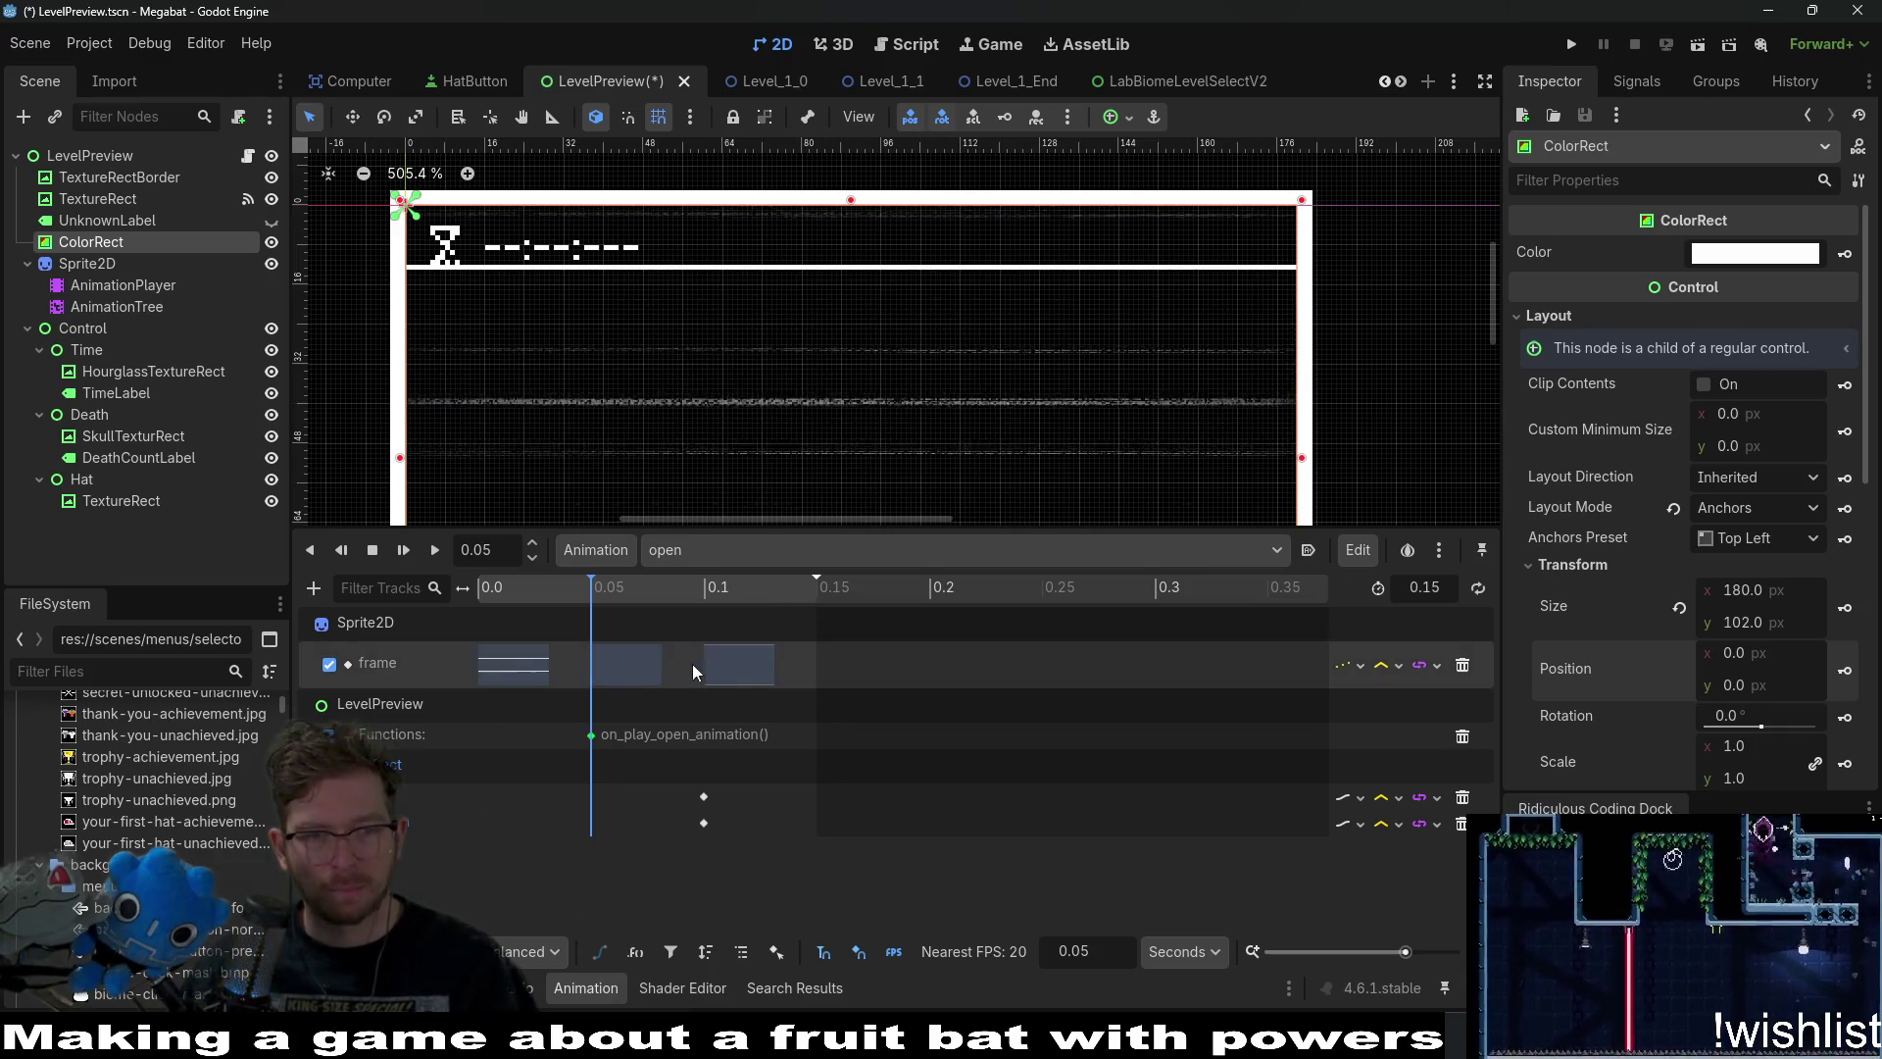
pyautogui.click(633, 666)
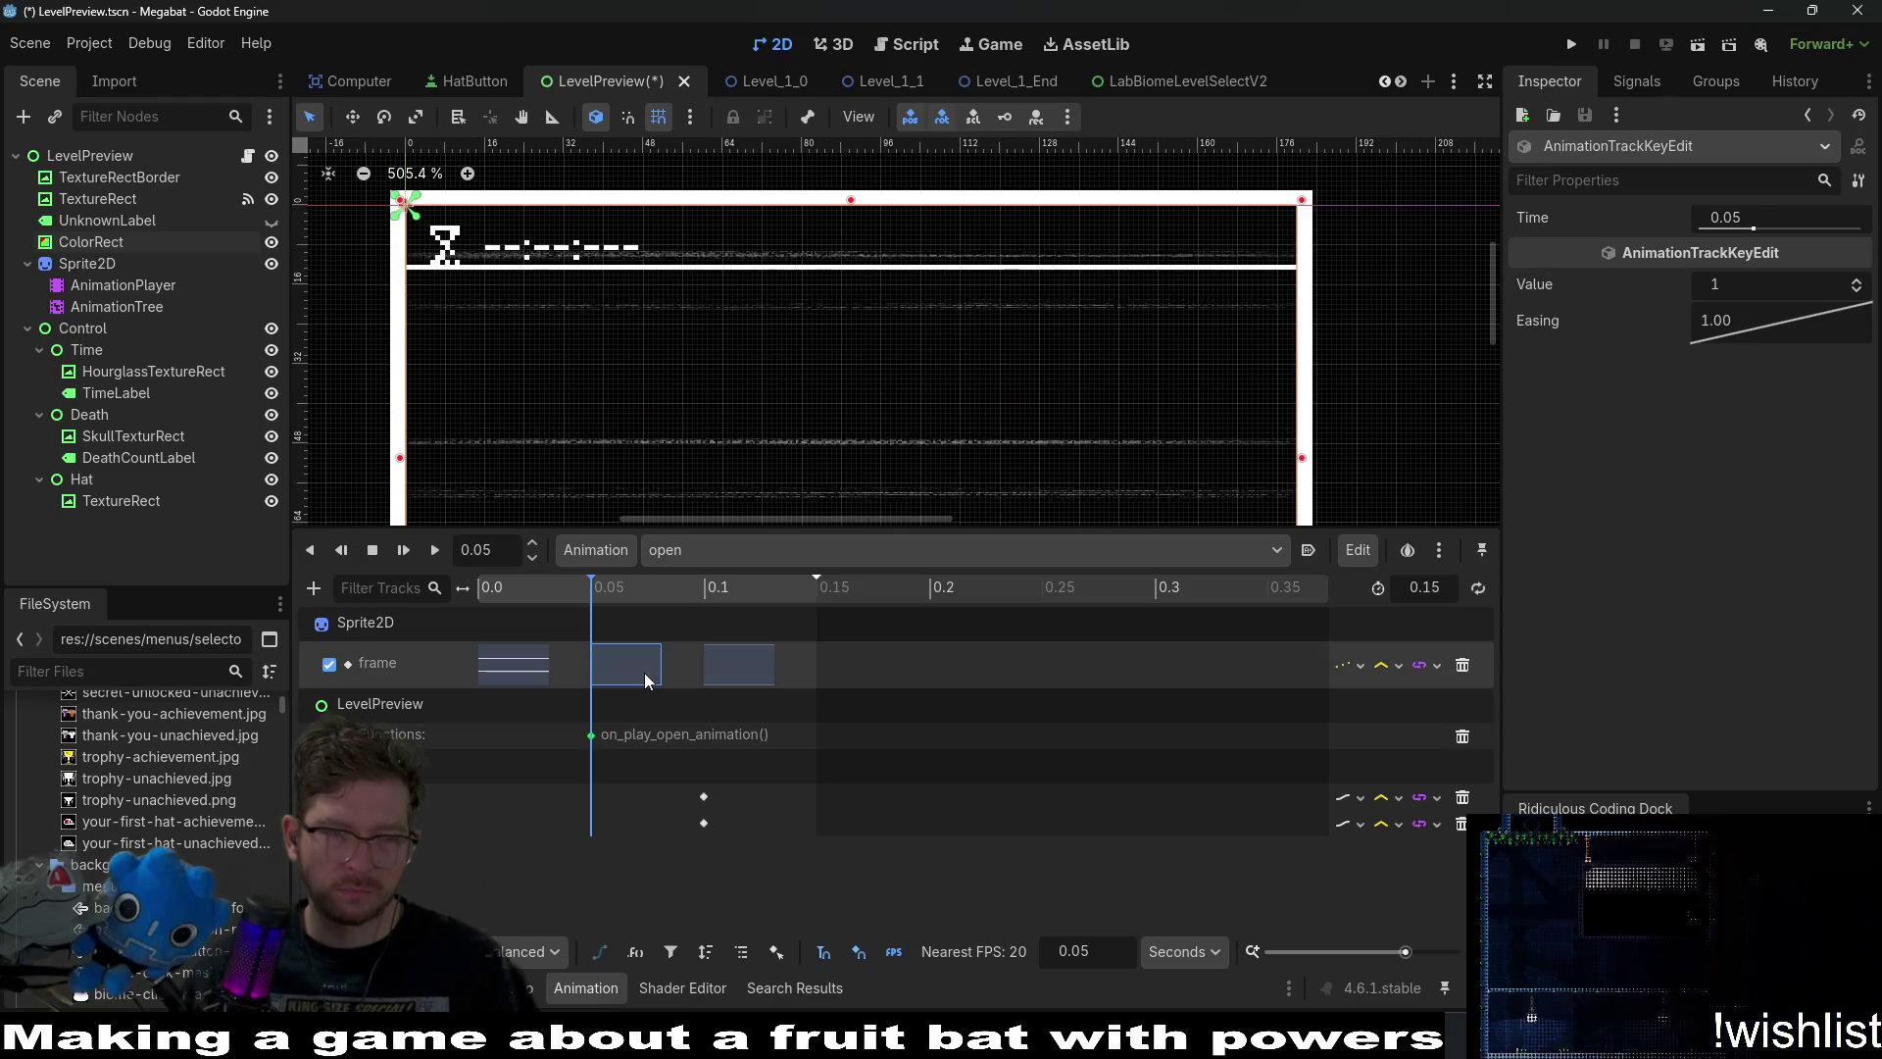
pyautogui.click(90, 241)
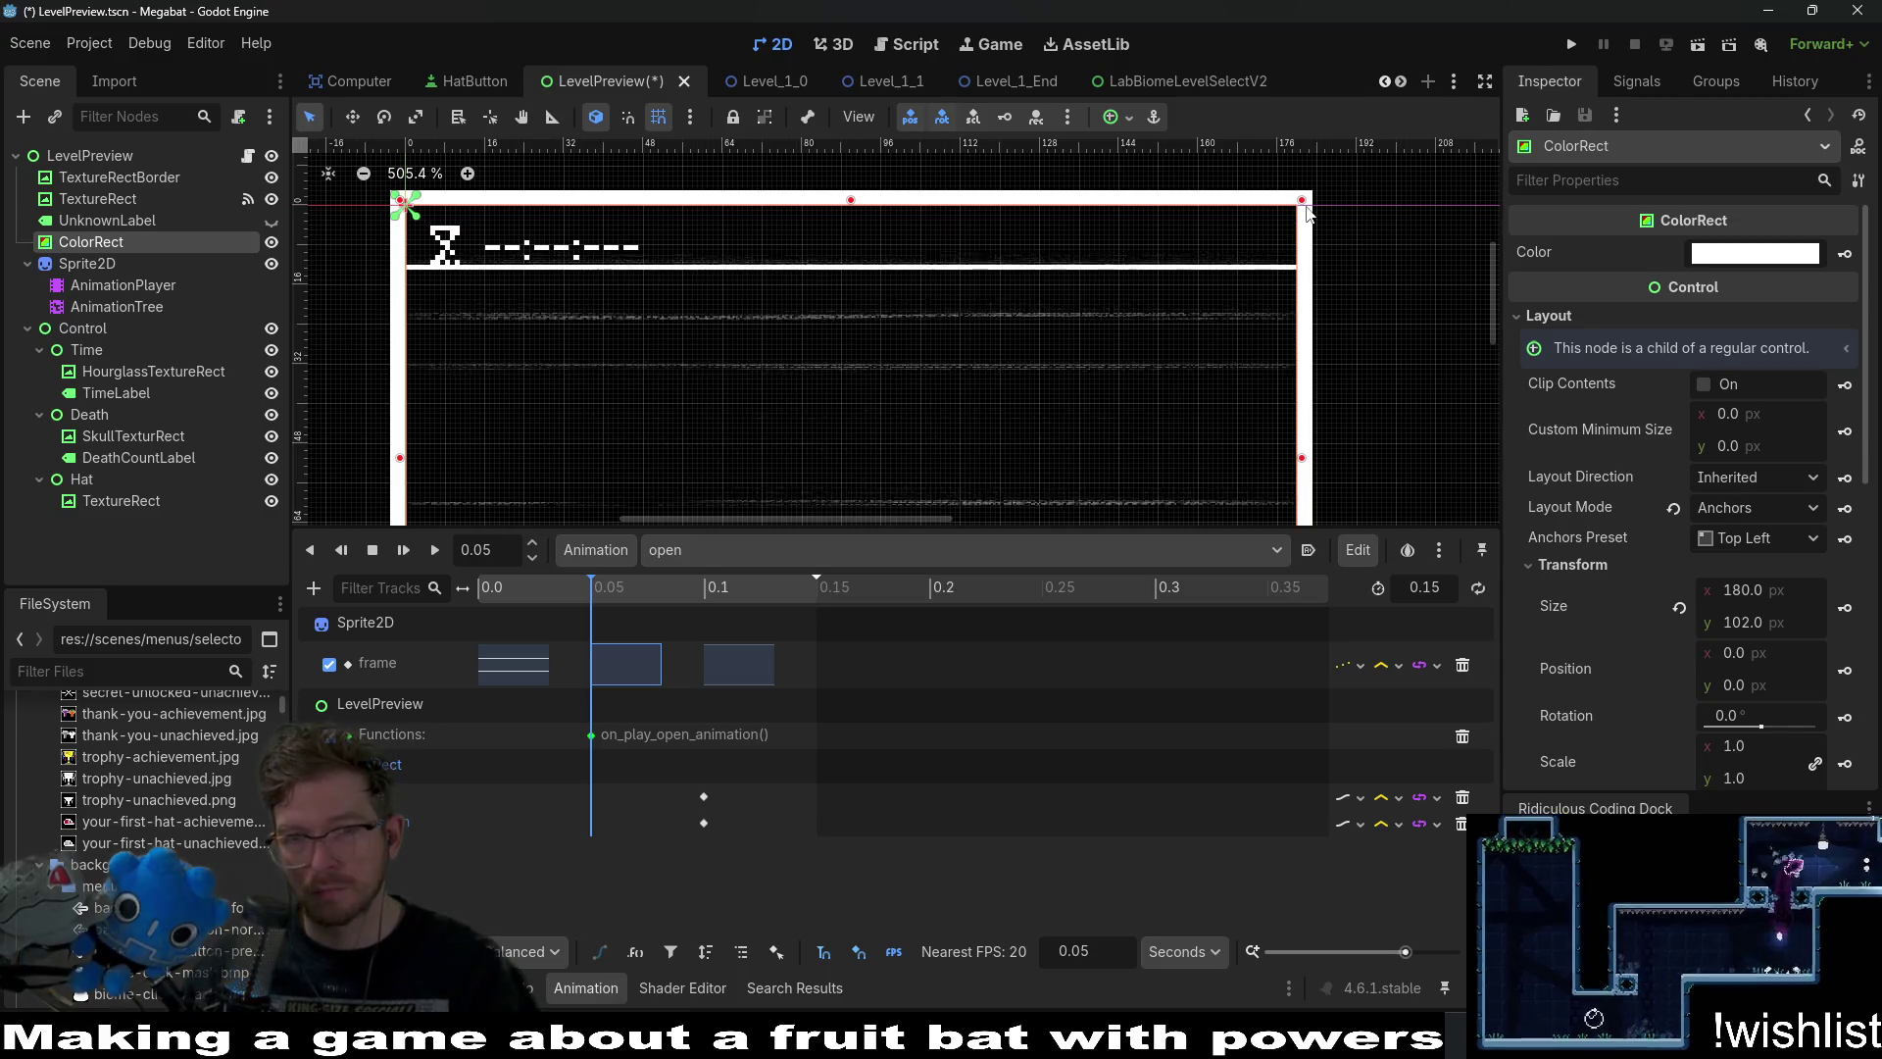
# Shrink the ColorRect into a shorter, lower bar and key its size and position at 0.05.
pyautogui.moveTo(1302, 199); pyautogui.dragTo(1302, 261)
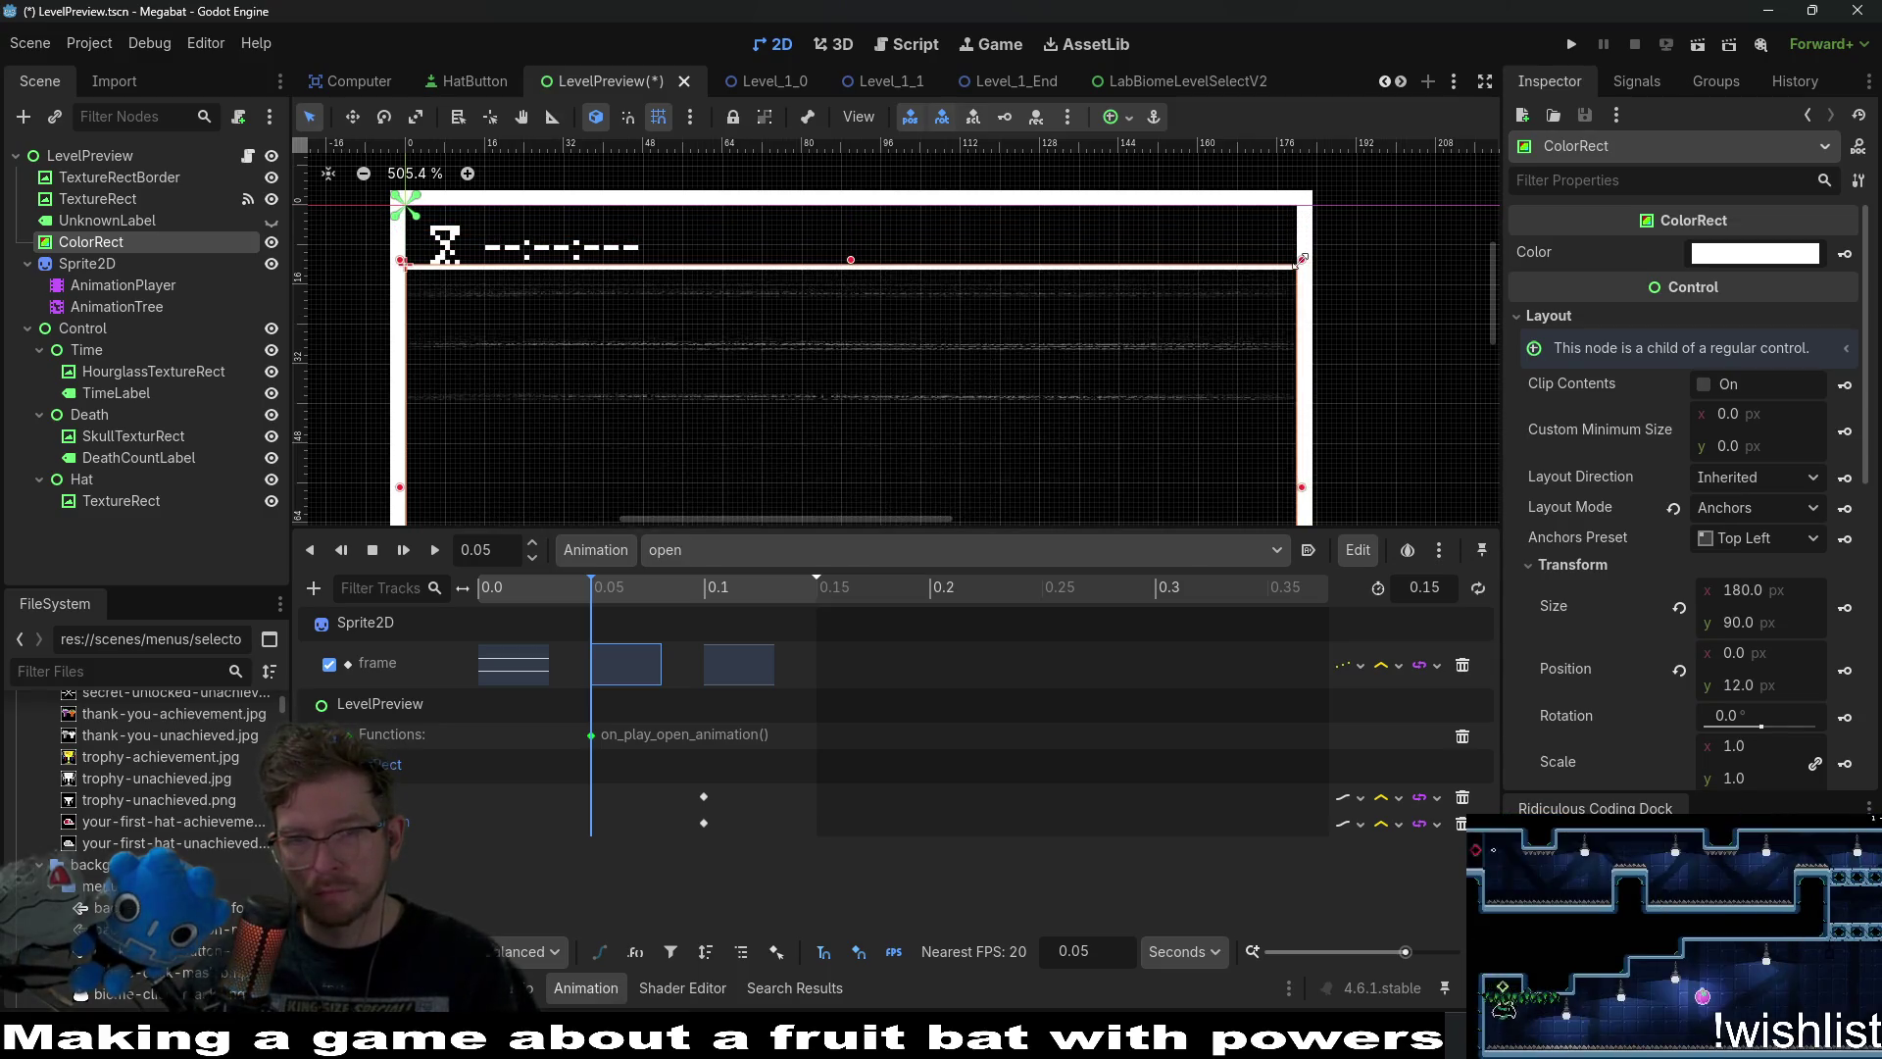
pyautogui.scroll(-5, 1340, 322)
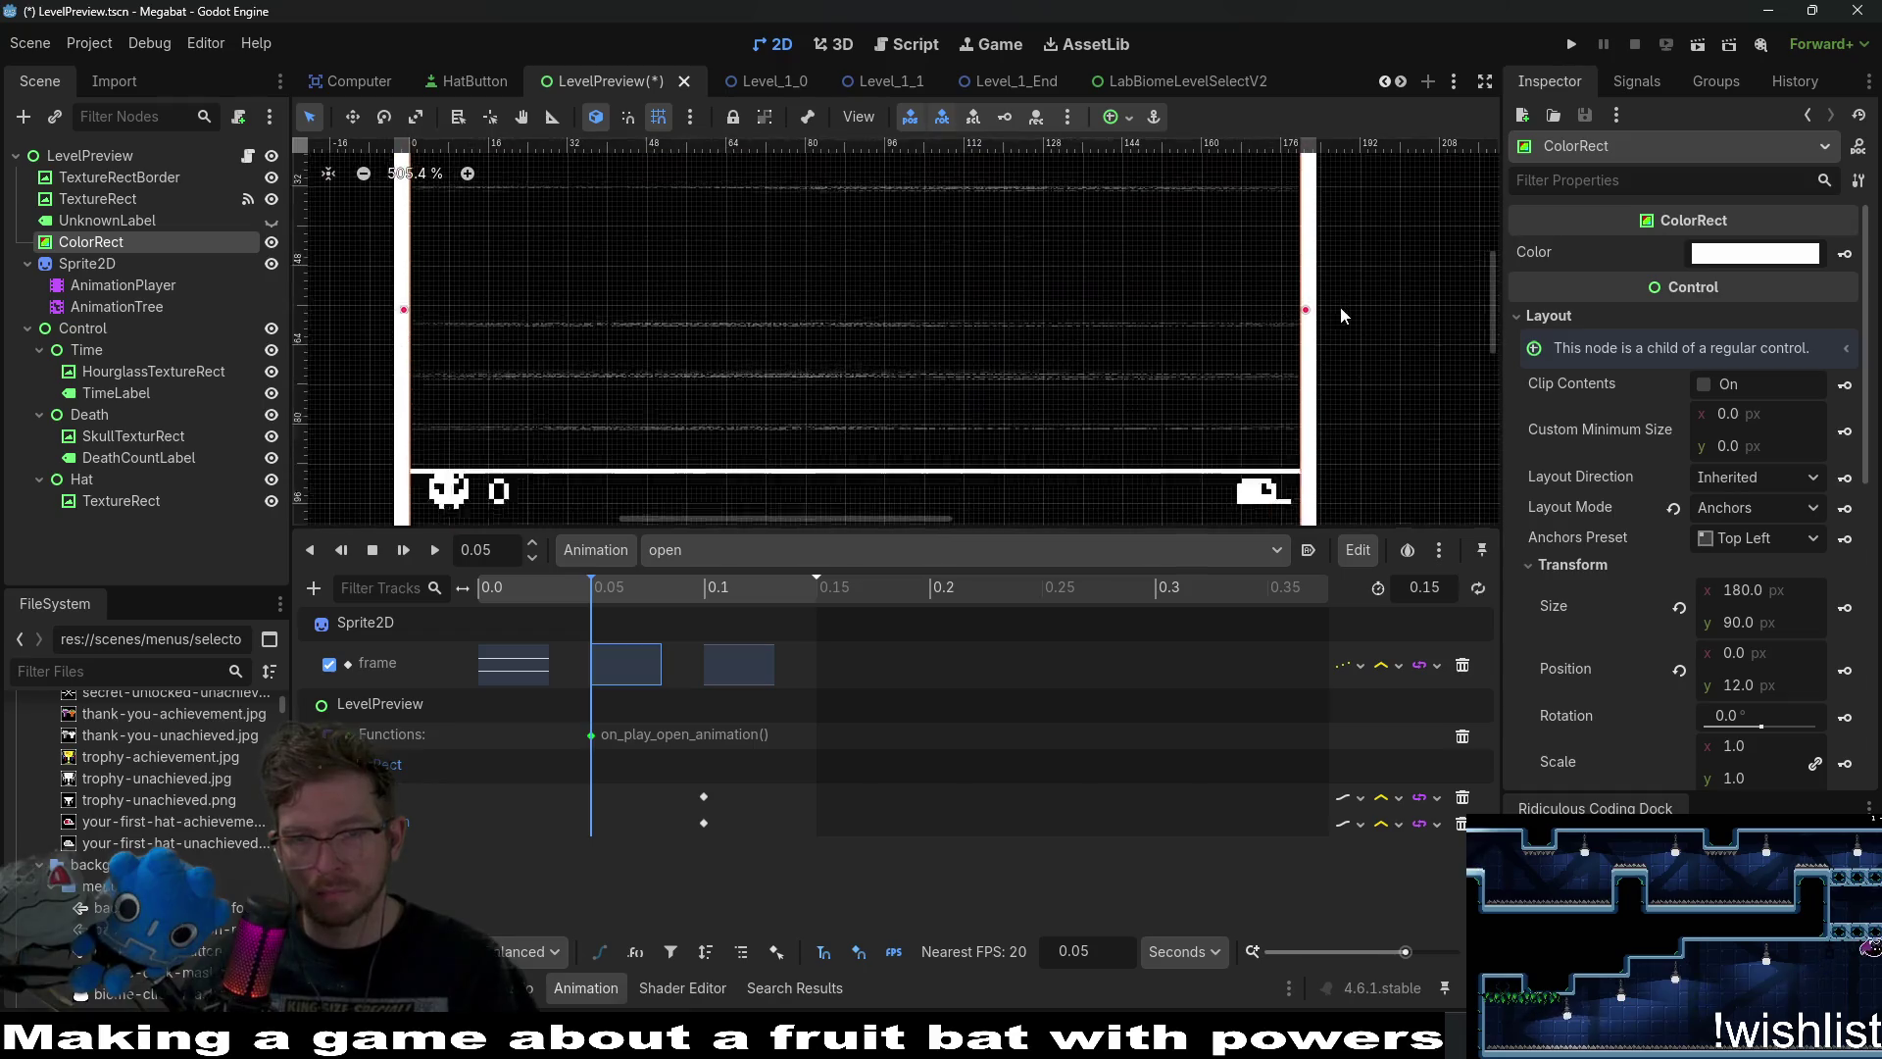
pyautogui.moveTo(1299, 500); pyautogui.dragTo(1295, 432)
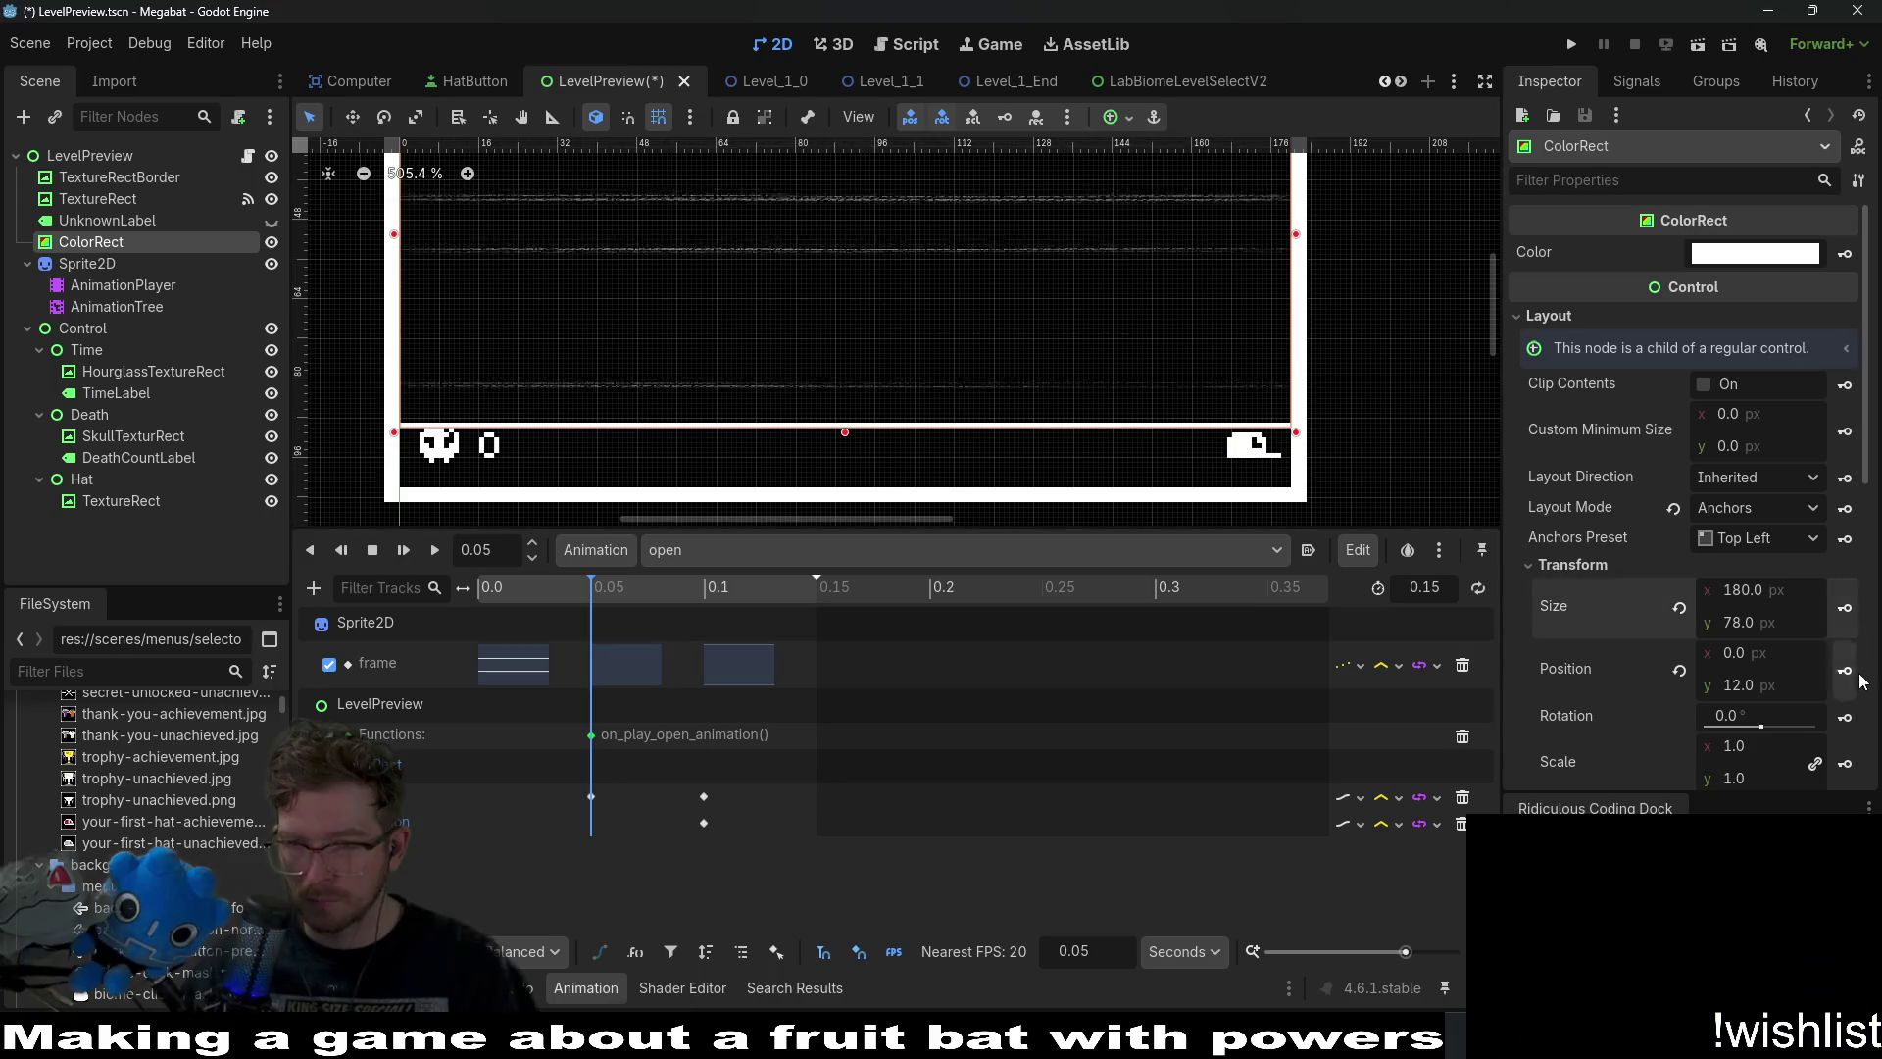
pyautogui.click(1844, 607)
pyautogui.click(1845, 670)
# At time 0, shrink the ColorRect further and key its position, then undo those edits.
pyautogui.click(482, 586)
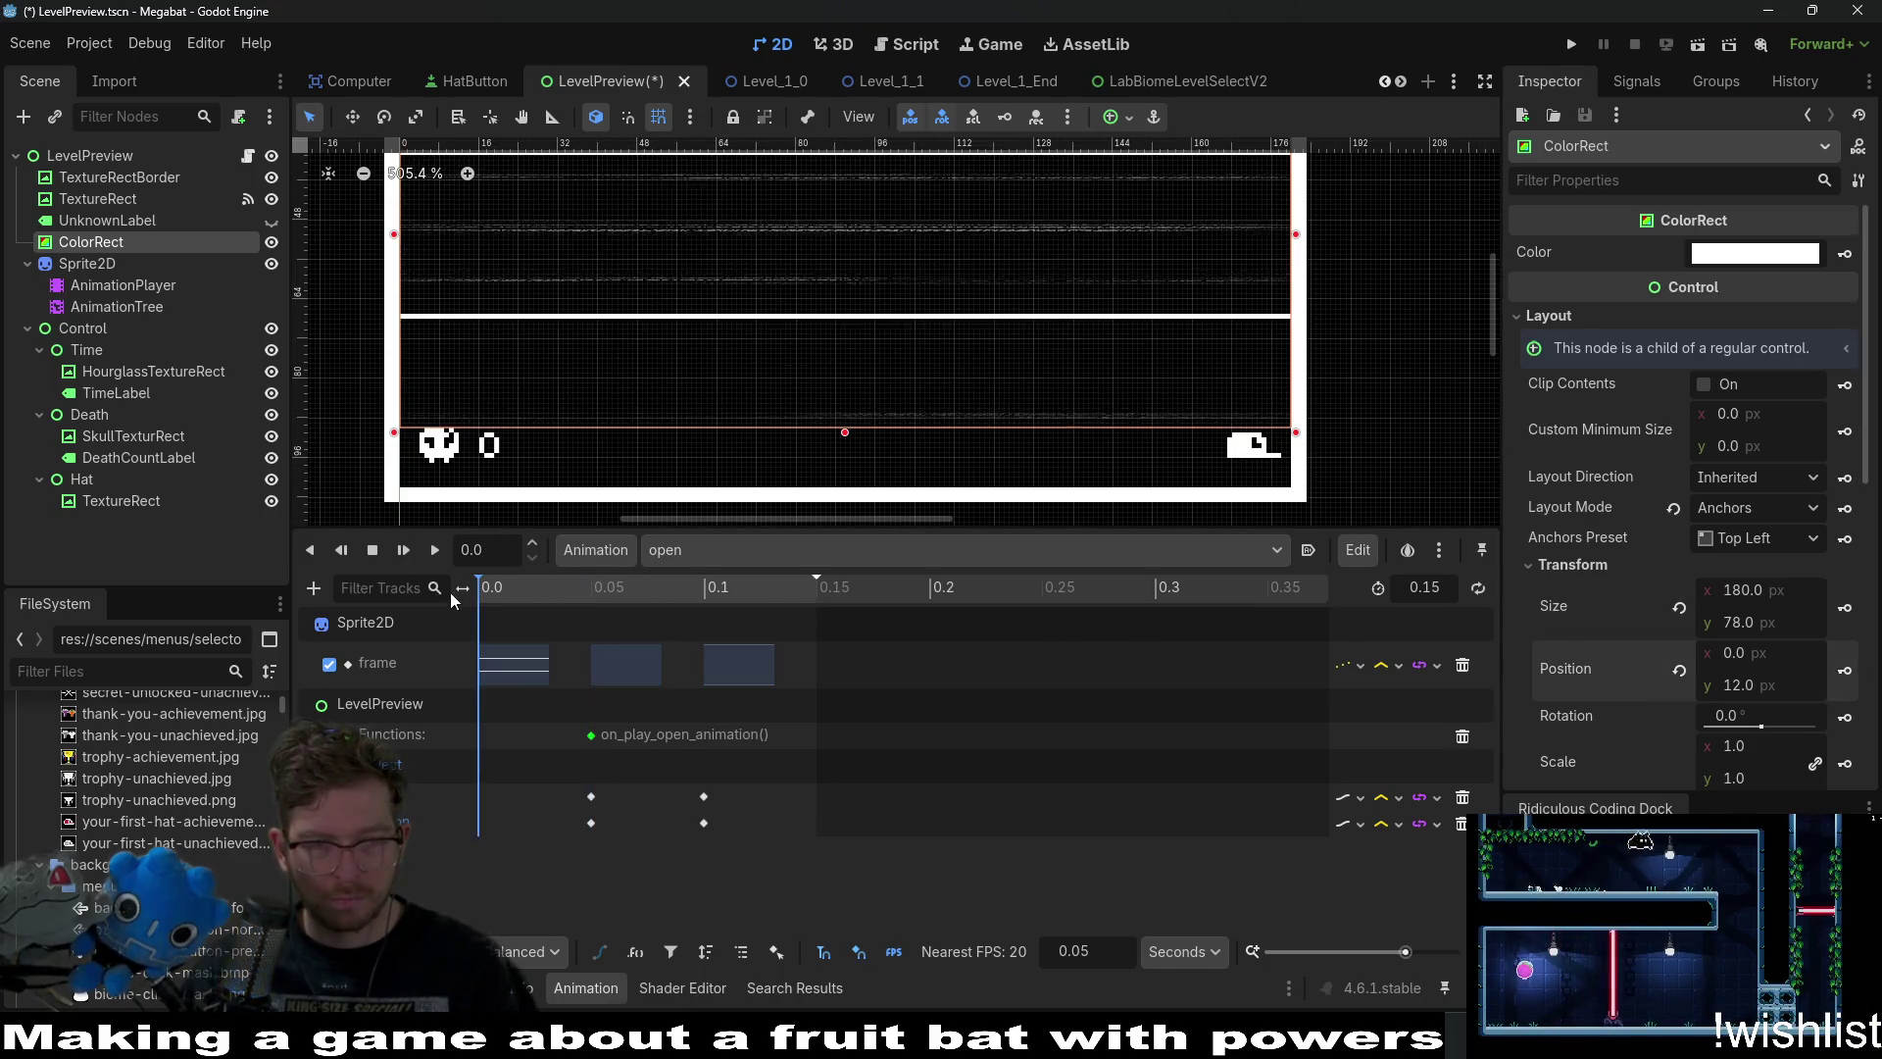
pyautogui.scroll(3, 978, 406)
pyautogui.scroll(-2, 978, 406)
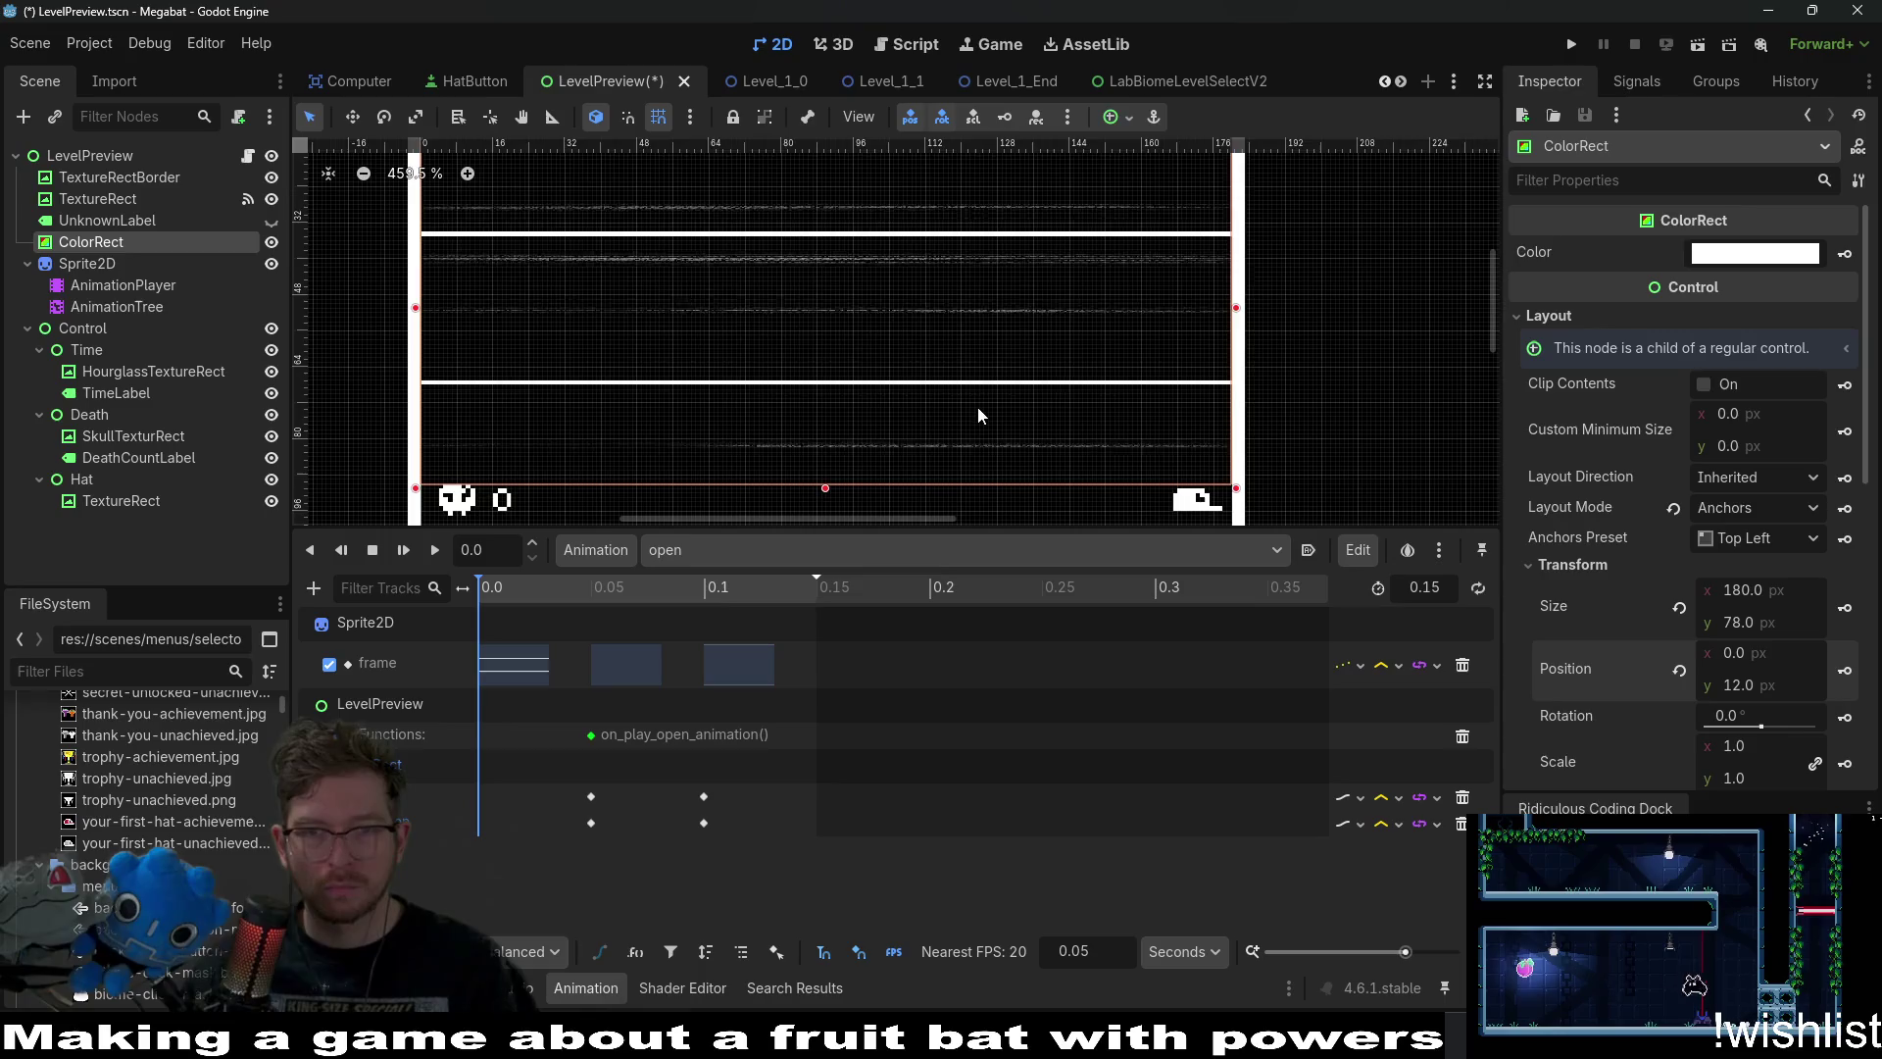
pyautogui.scroll(-1, 965, 391)
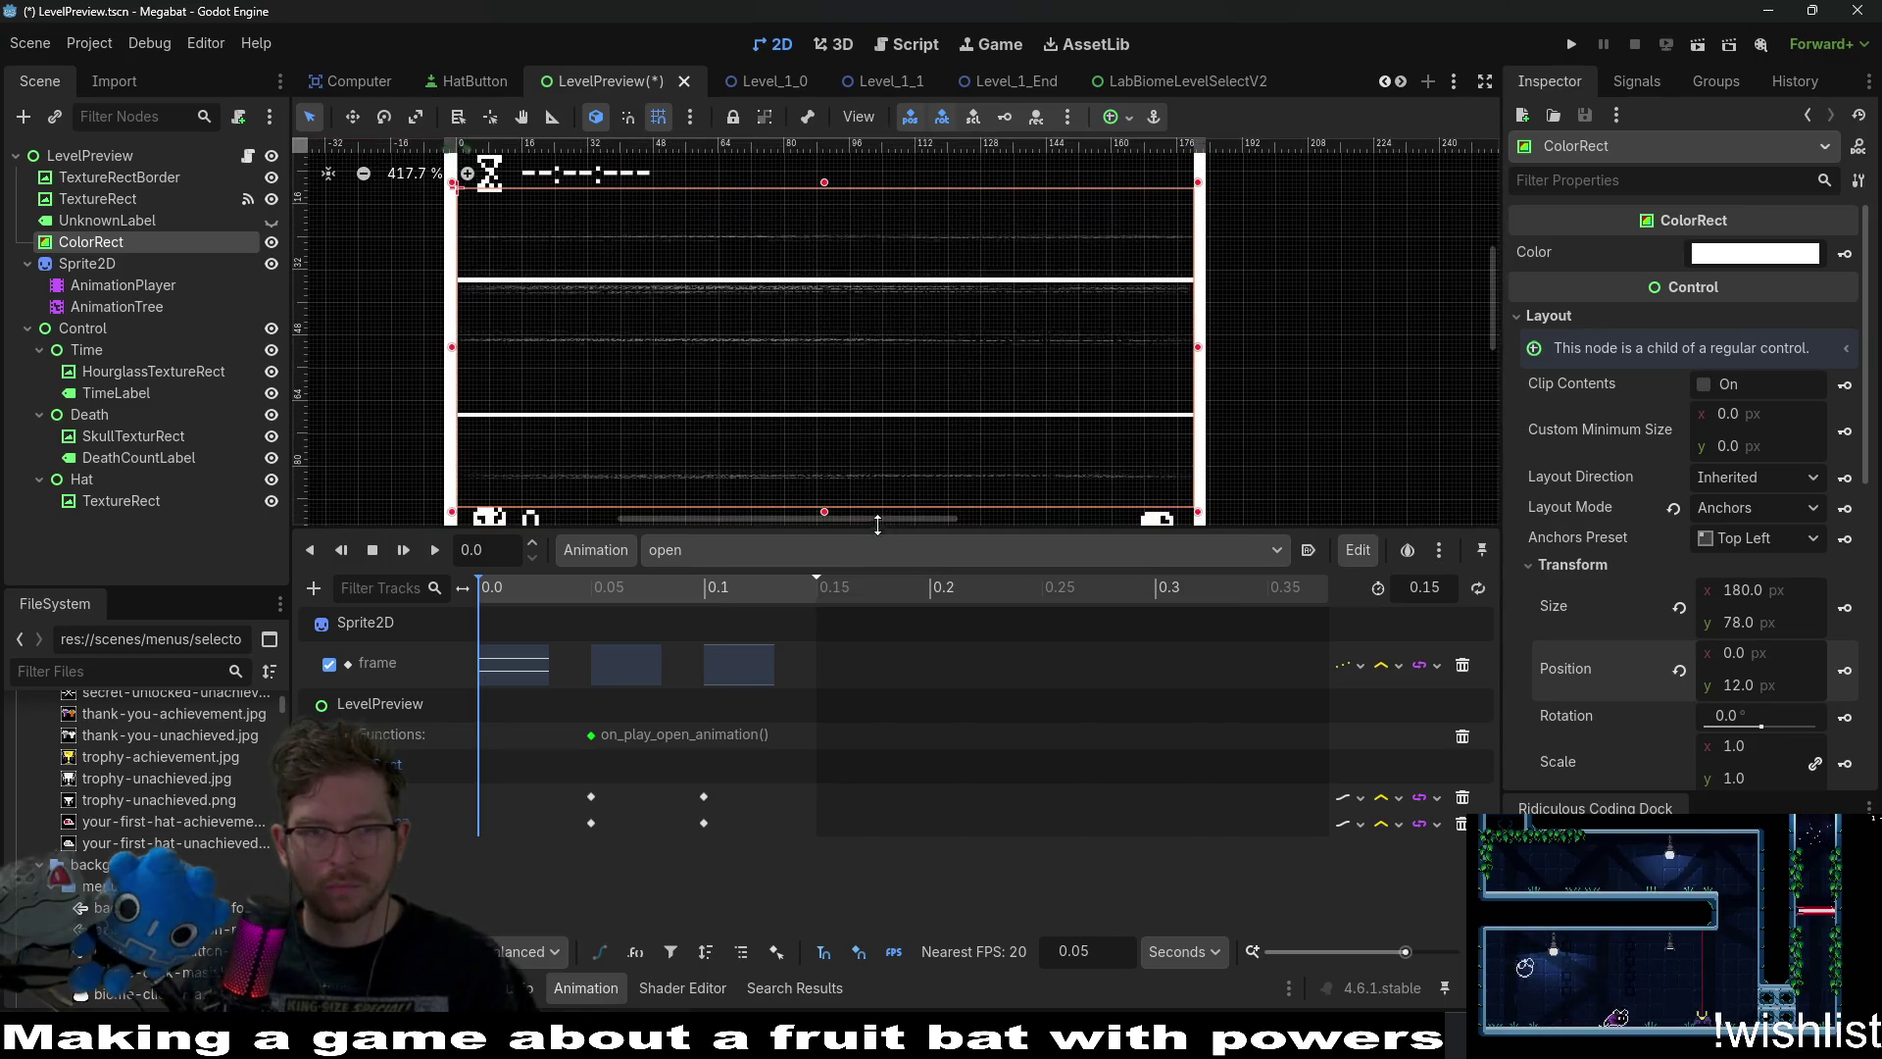
pyautogui.moveTo(826, 517); pyautogui.dragTo(826, 425)
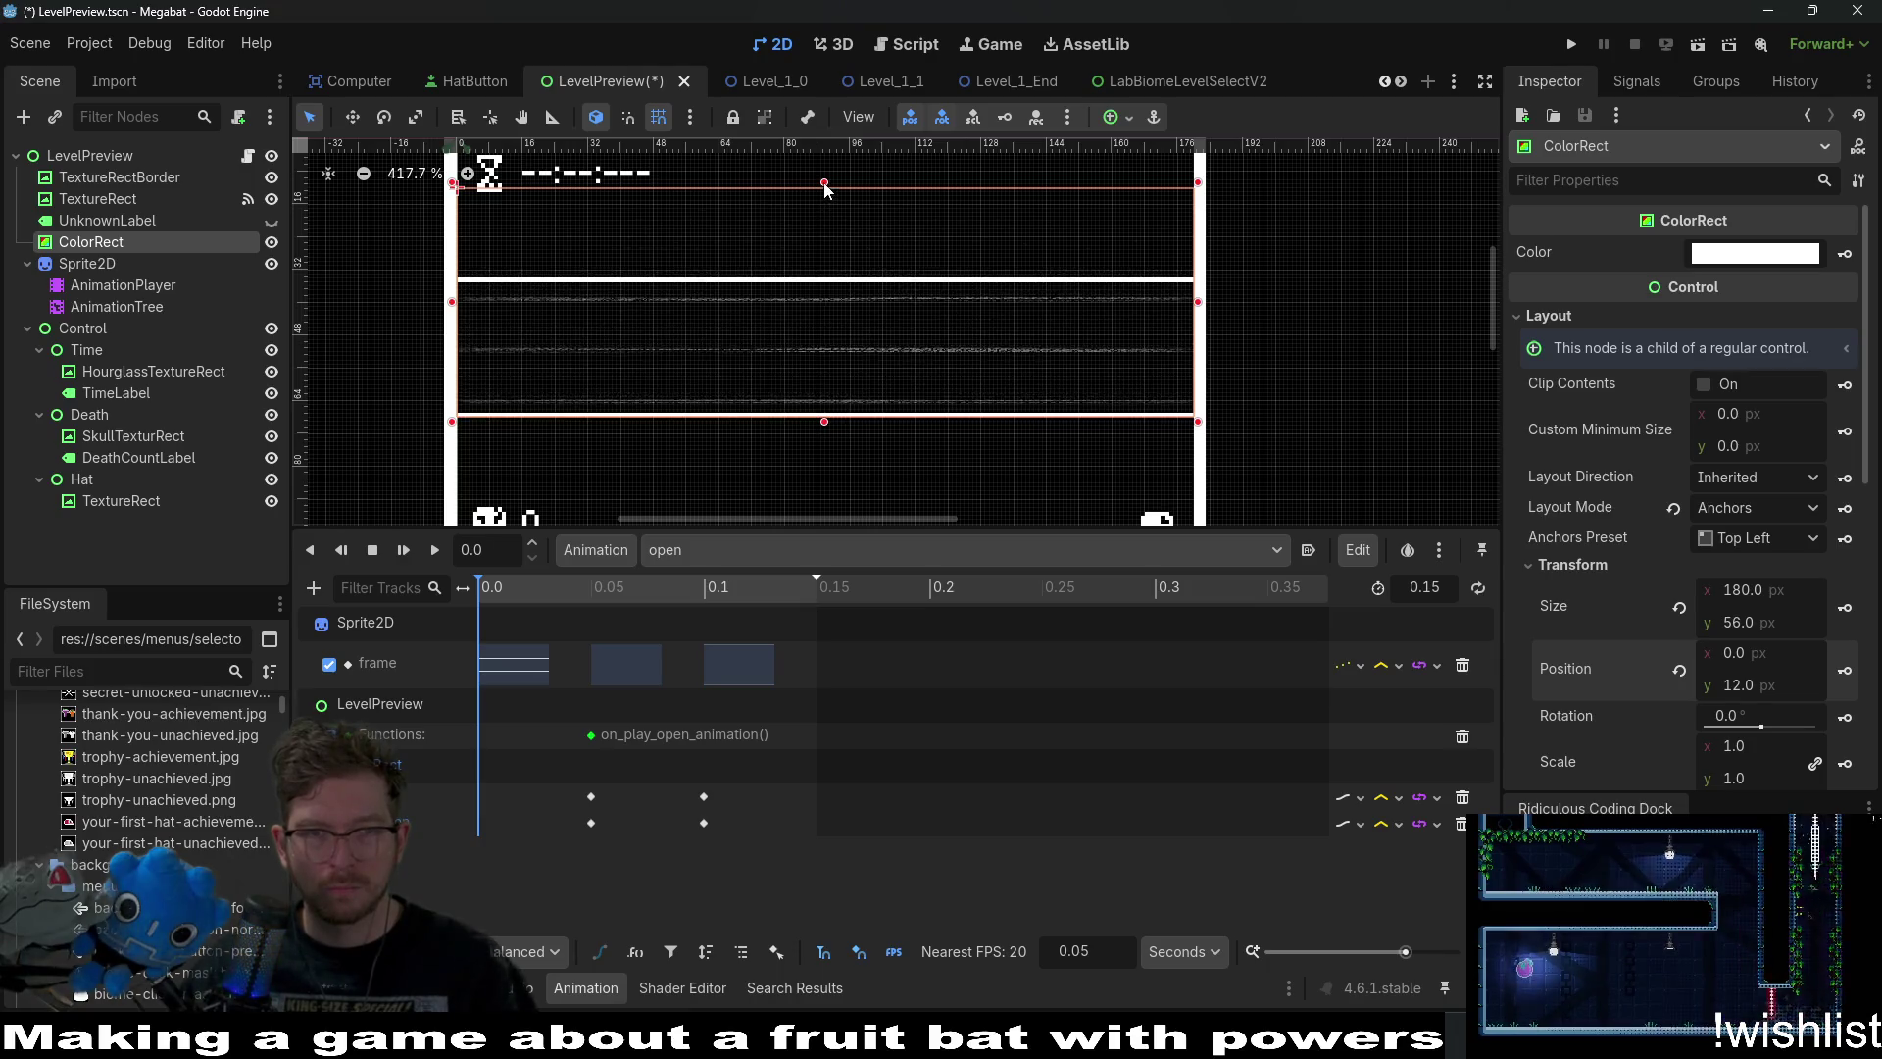
pyautogui.moveTo(823, 183); pyautogui.dragTo(825, 272)
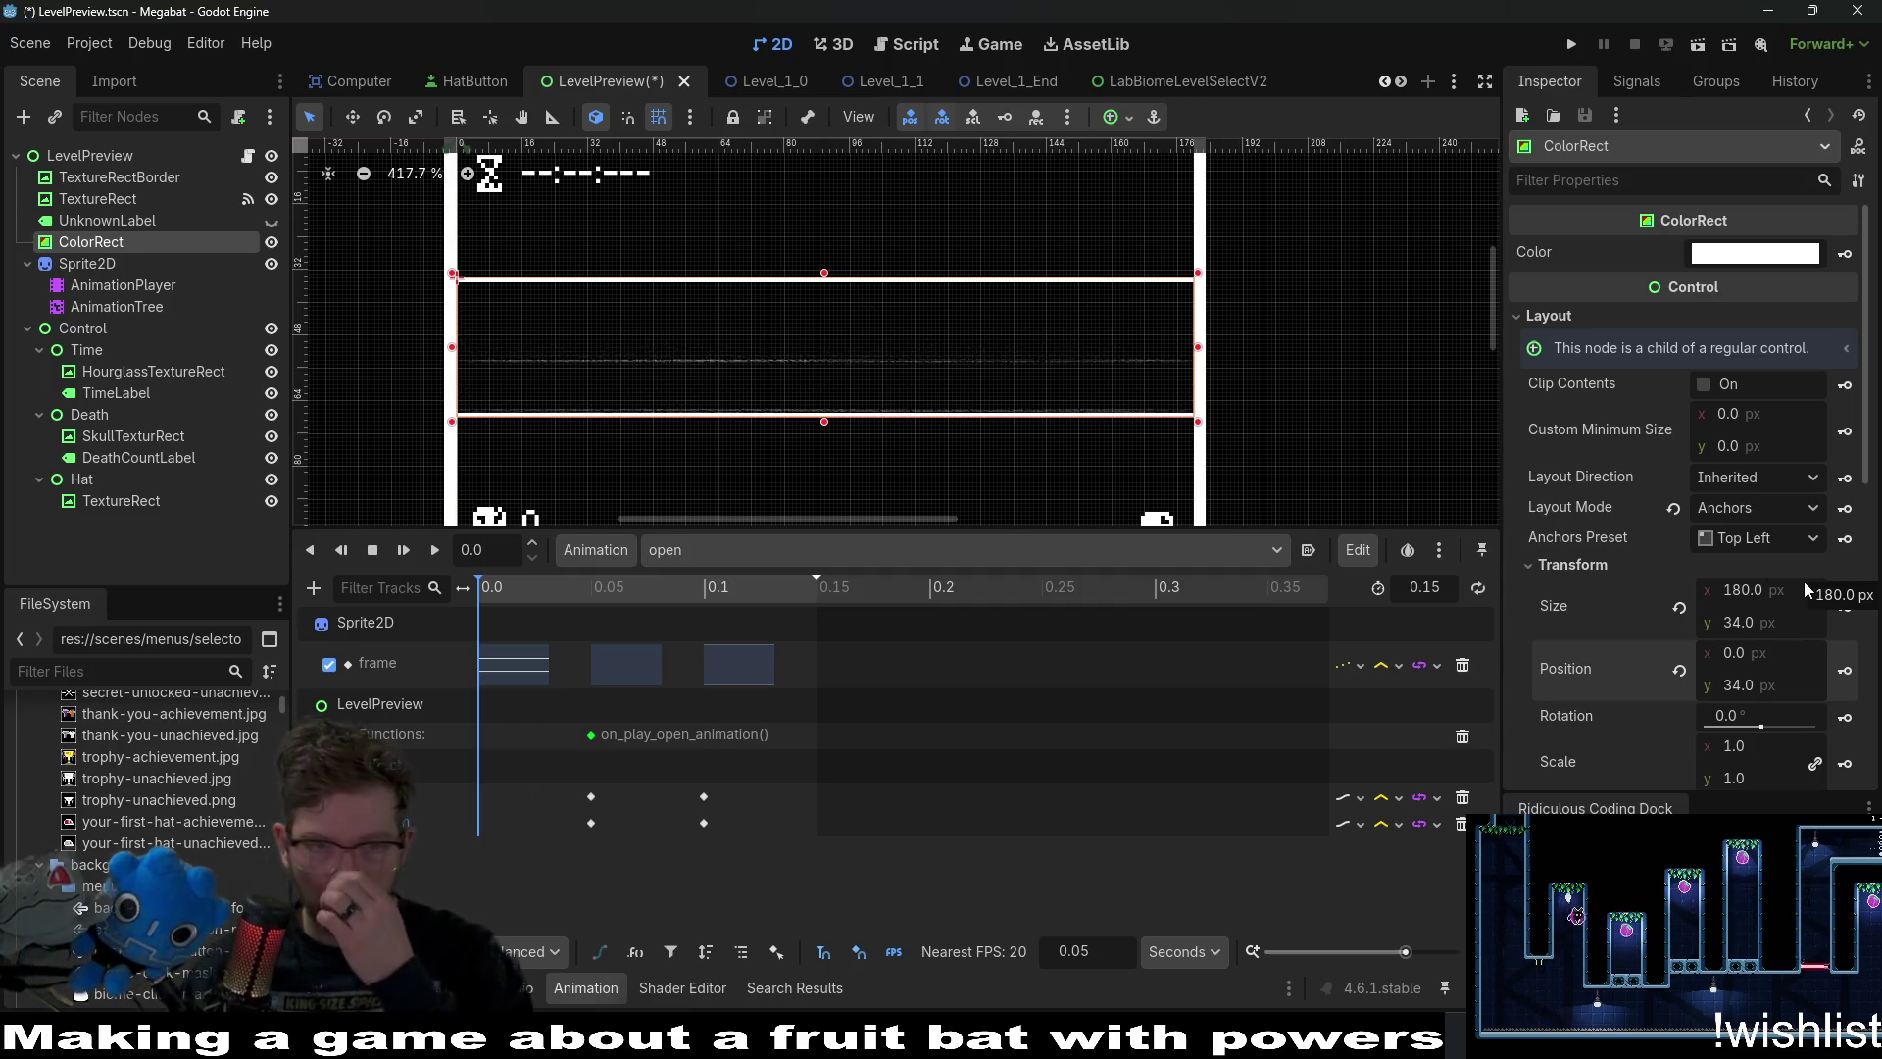
pyautogui.click(1847, 672)
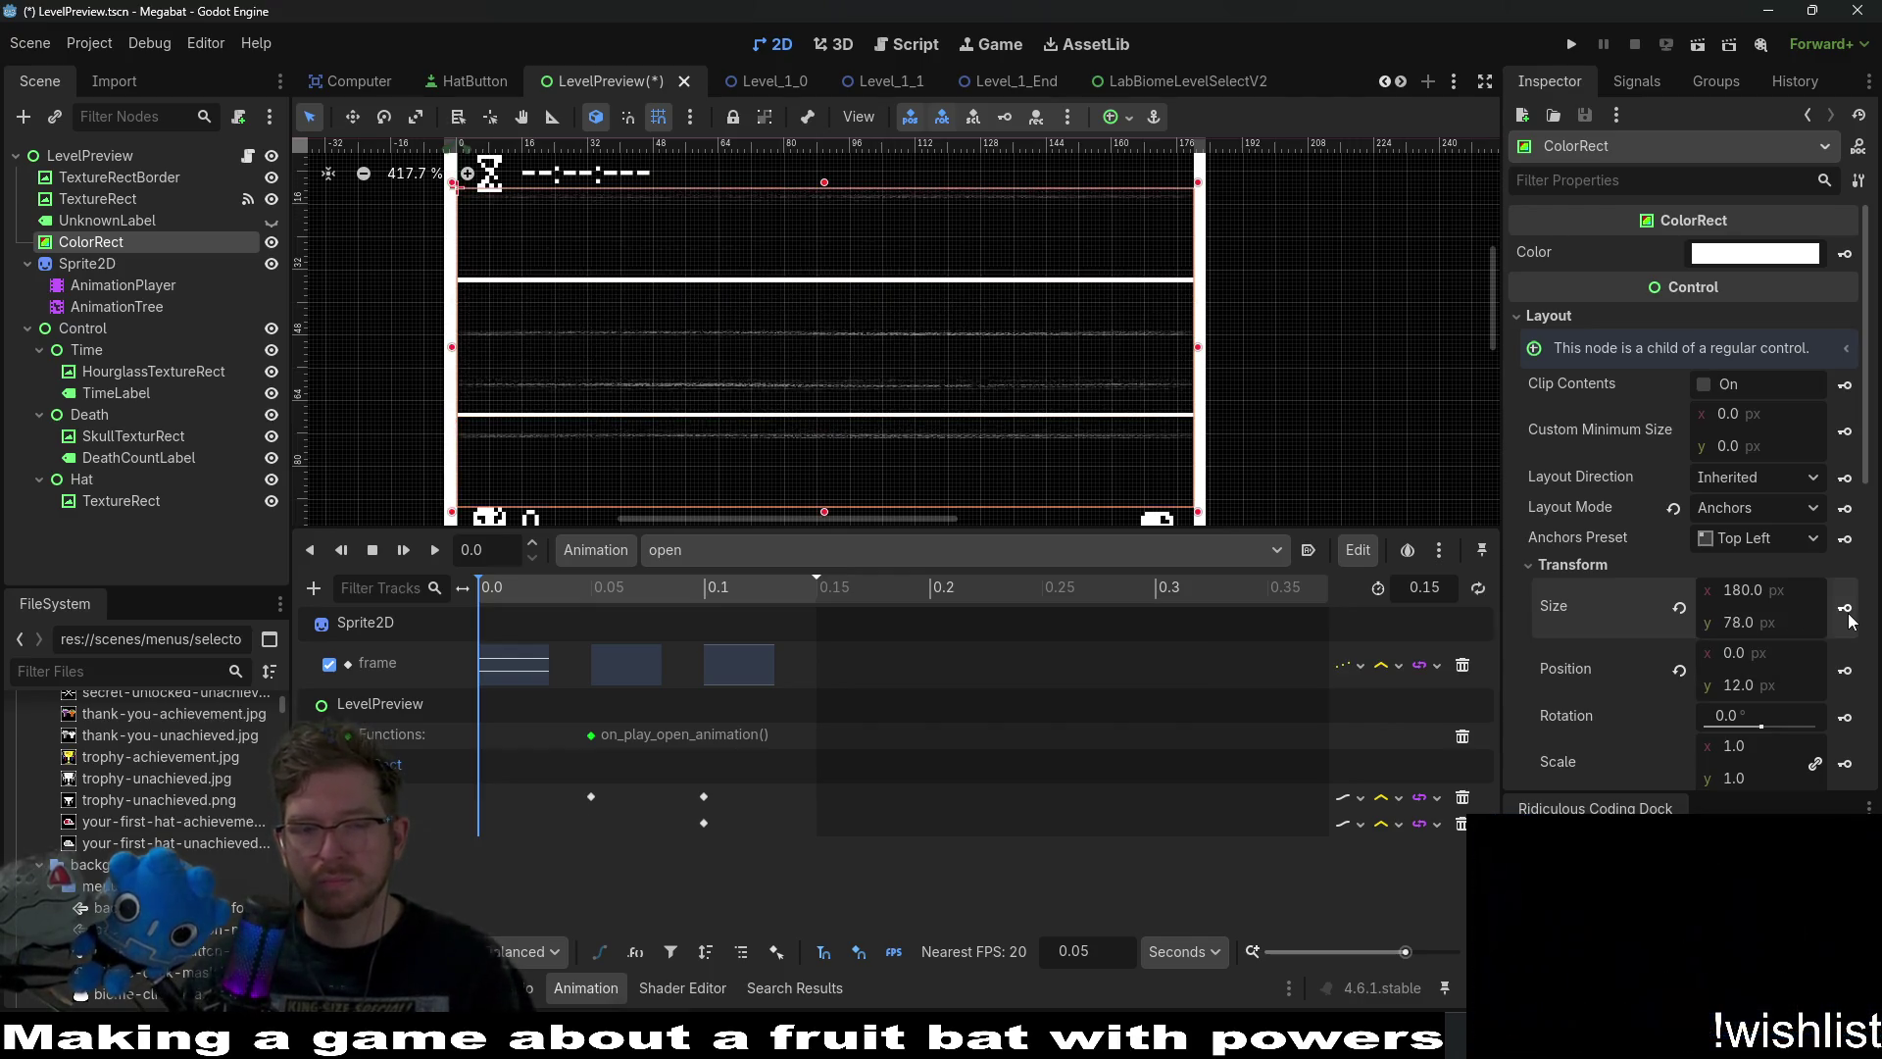
pyautogui.hotkey('ctrl', 'z')
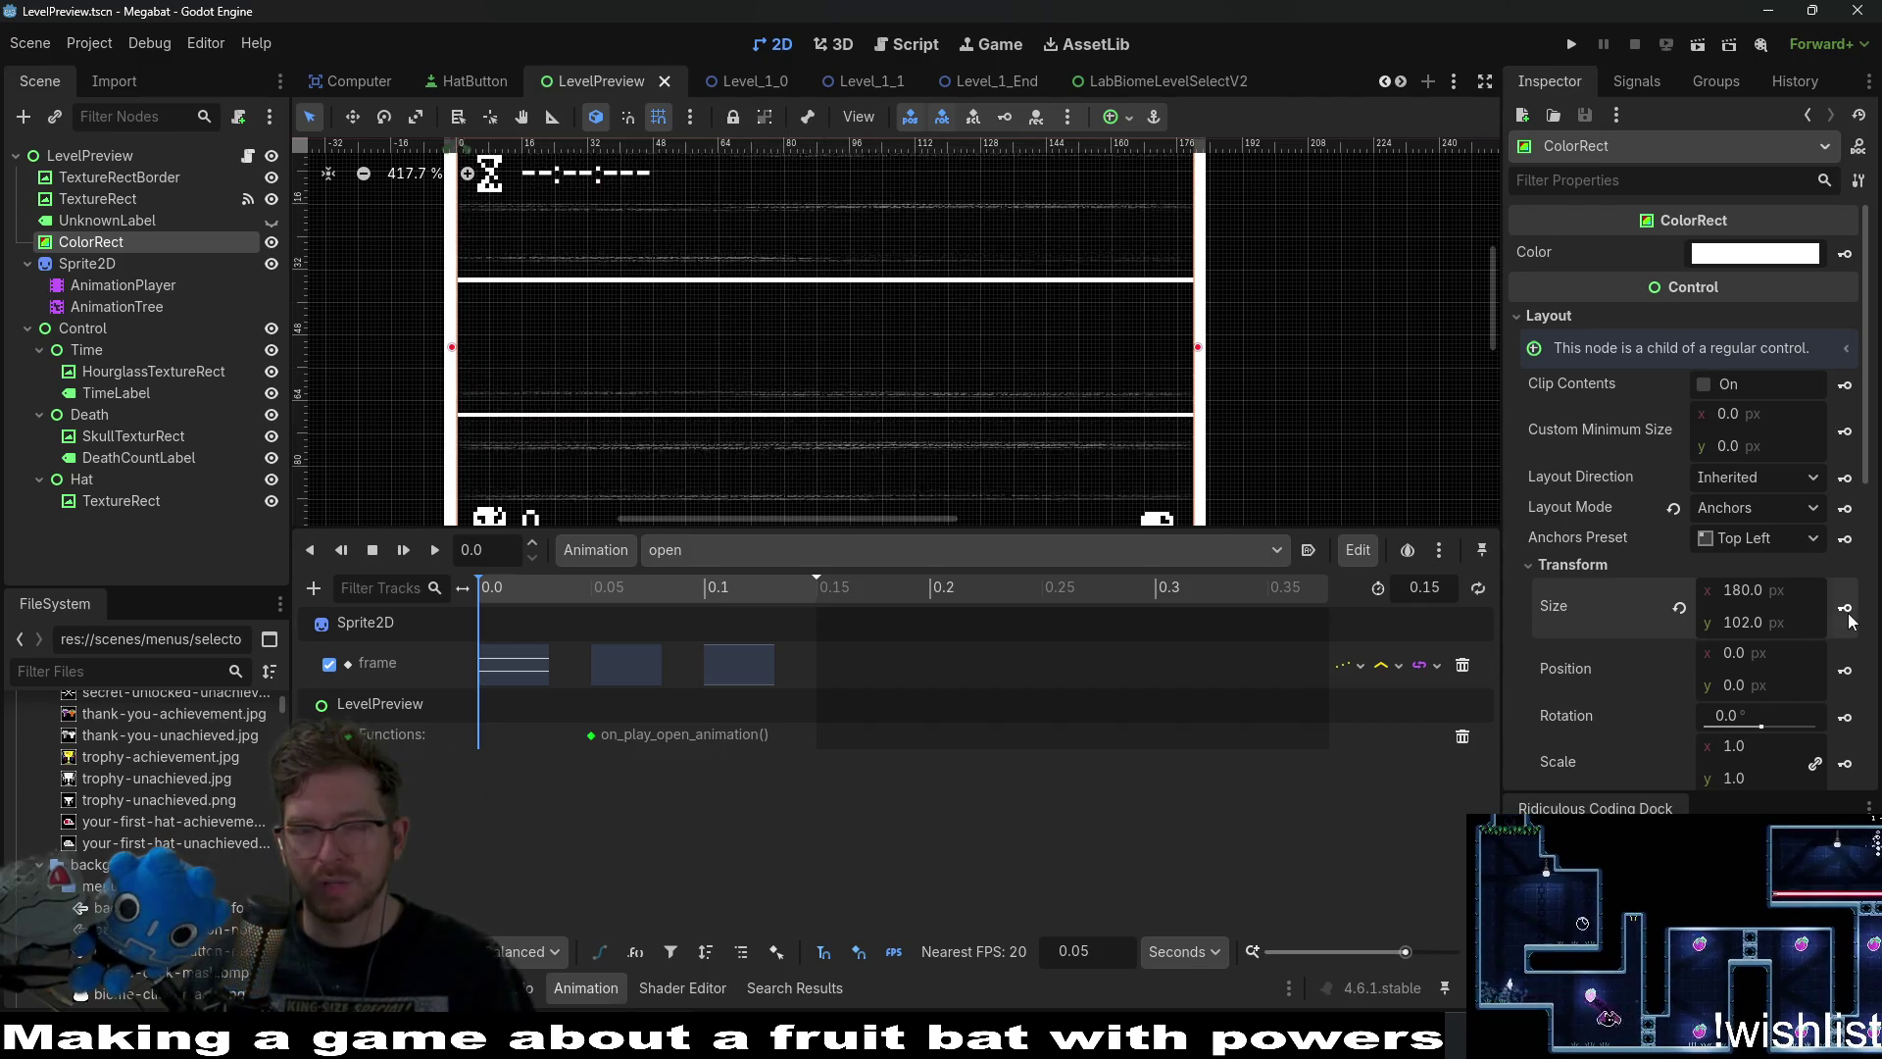
# Discard the ColorRect keyframes, check RESET, return to the open animation, and select TextureRect.
pyautogui.click(733, 548)
pyautogui.click(743, 588)
pyautogui.click(744, 550)
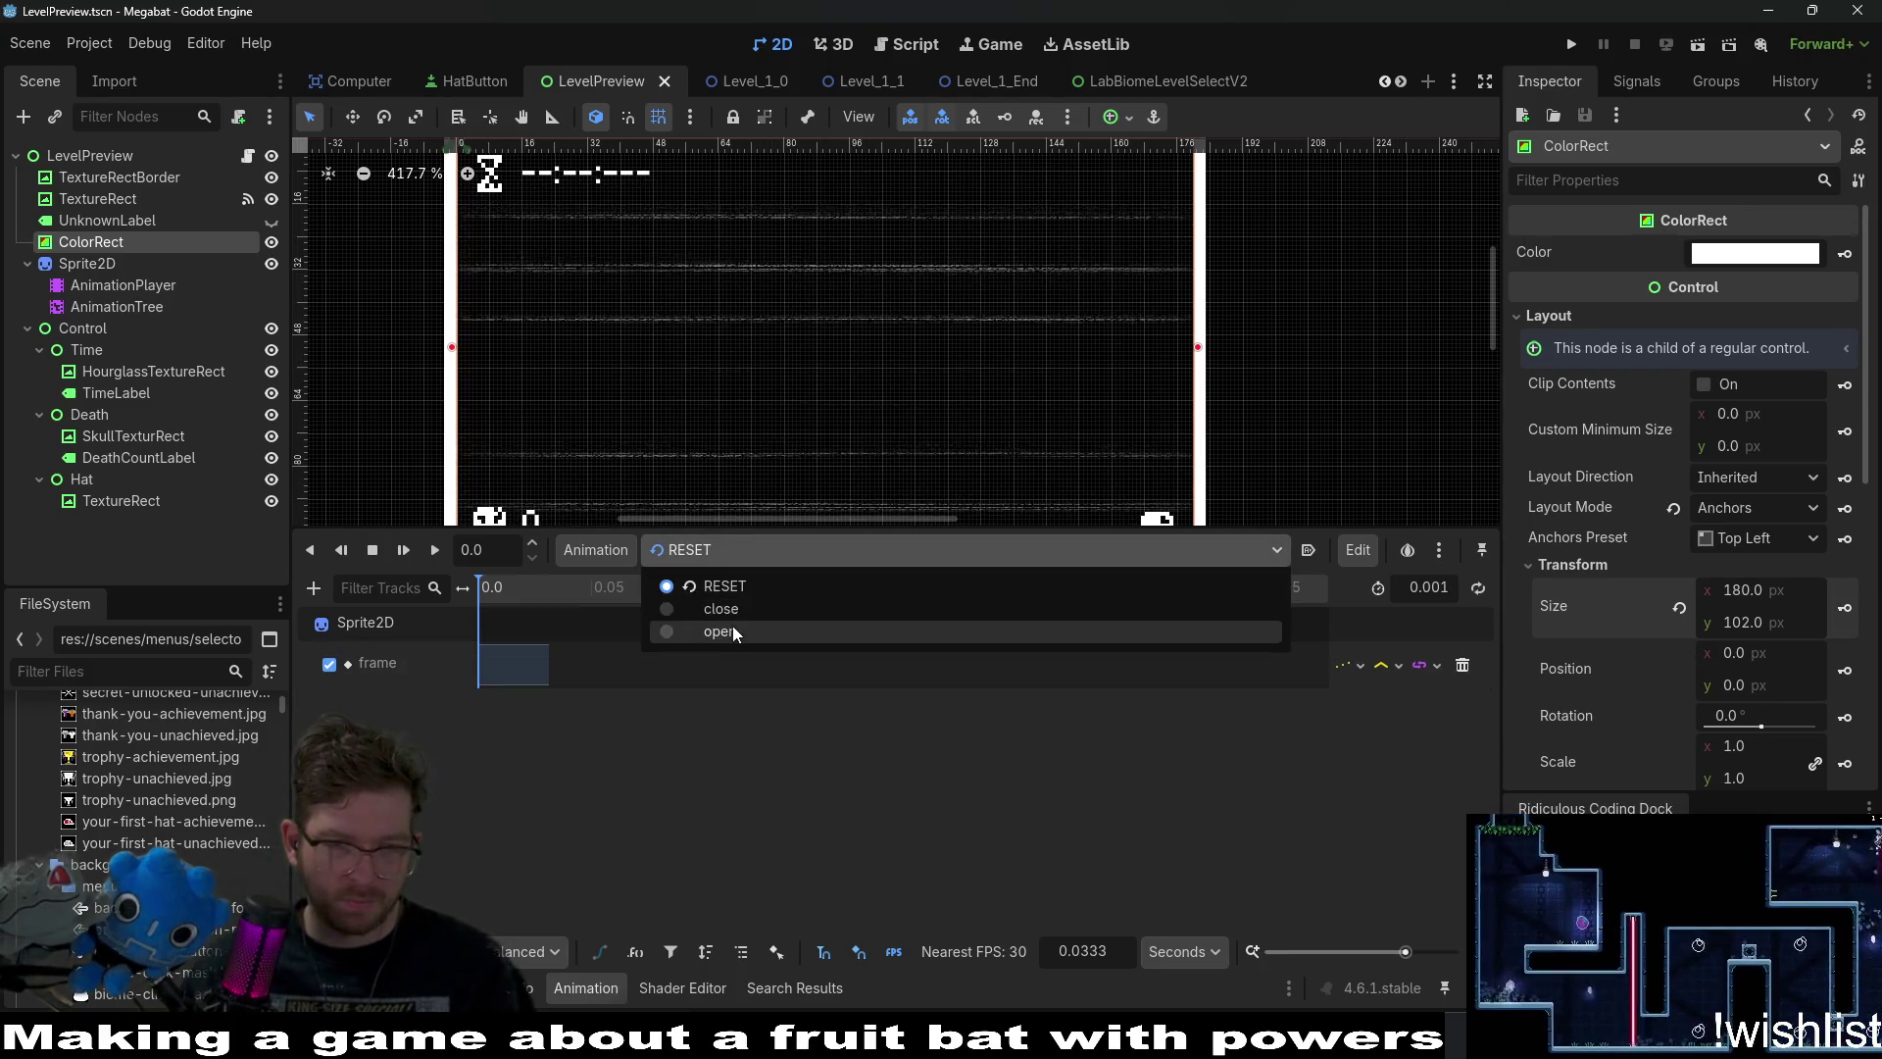
pyautogui.click(732, 625)
pyautogui.click(1088, 478)
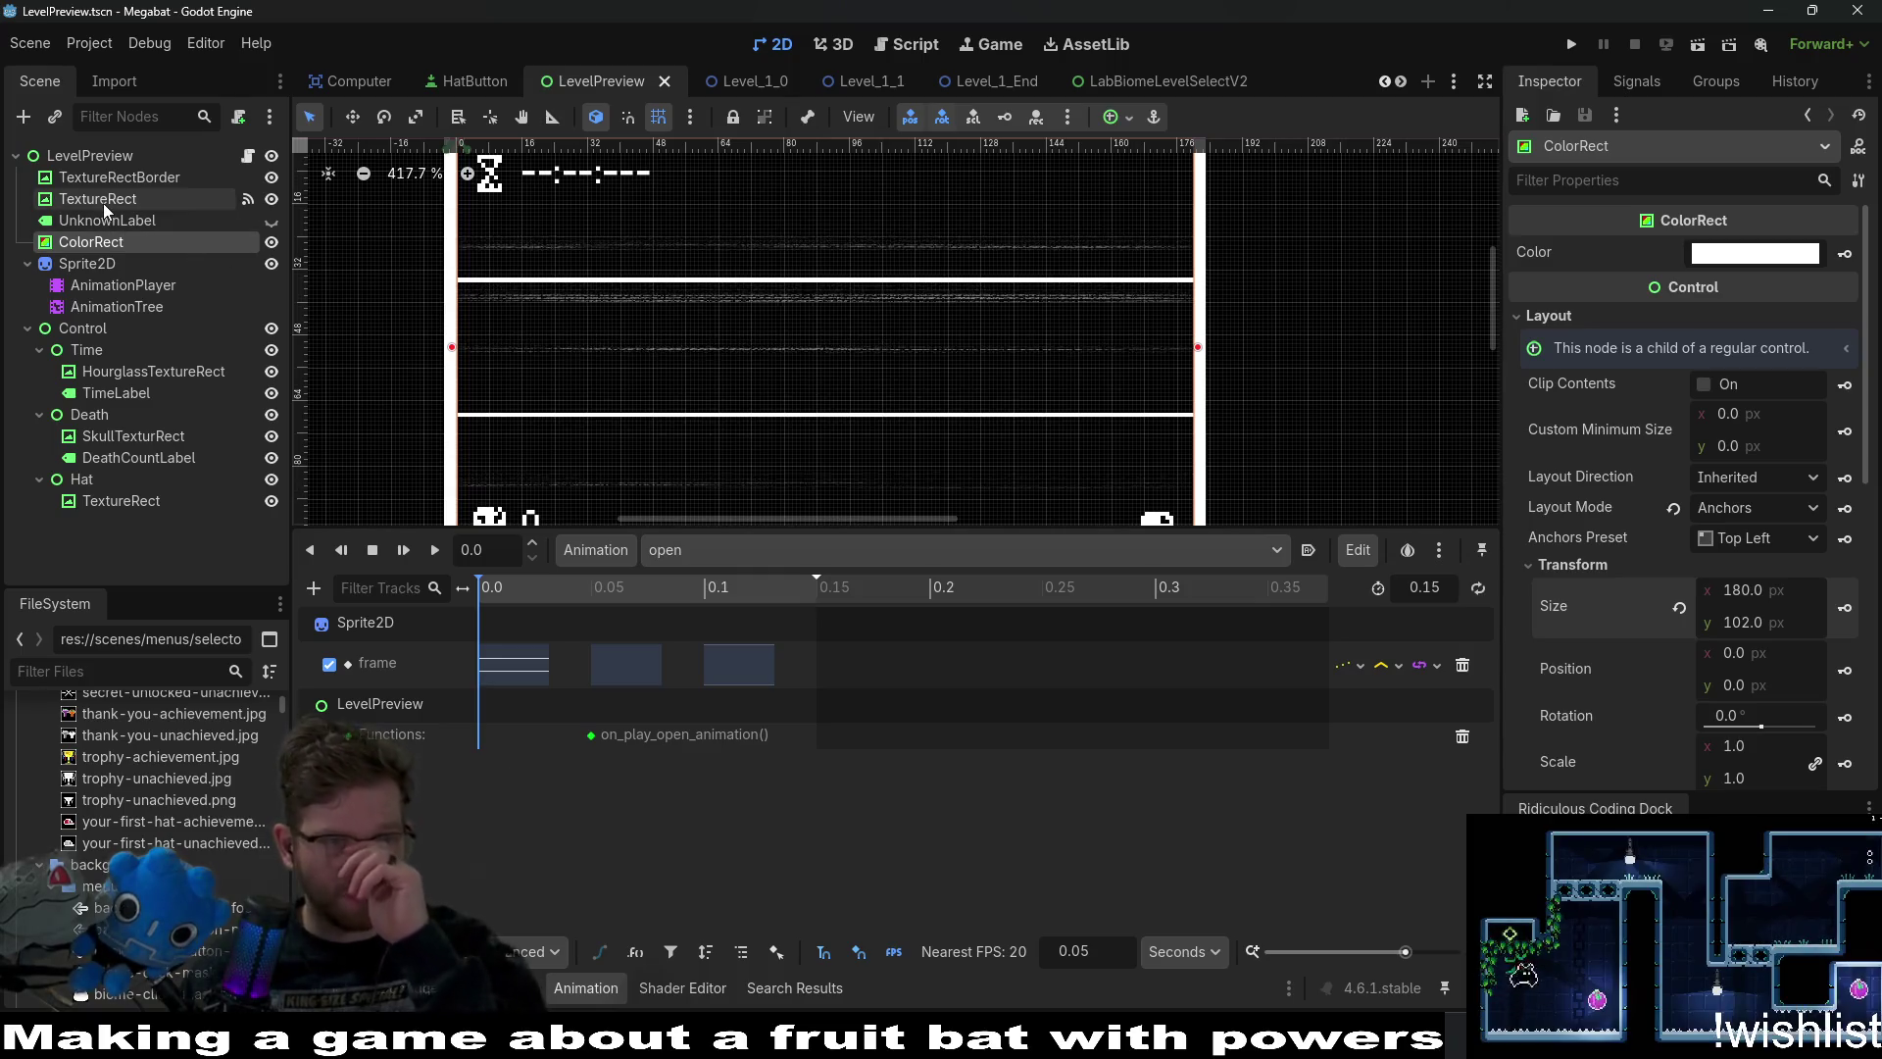
pyautogui.scroll(-3, 1019, 397)
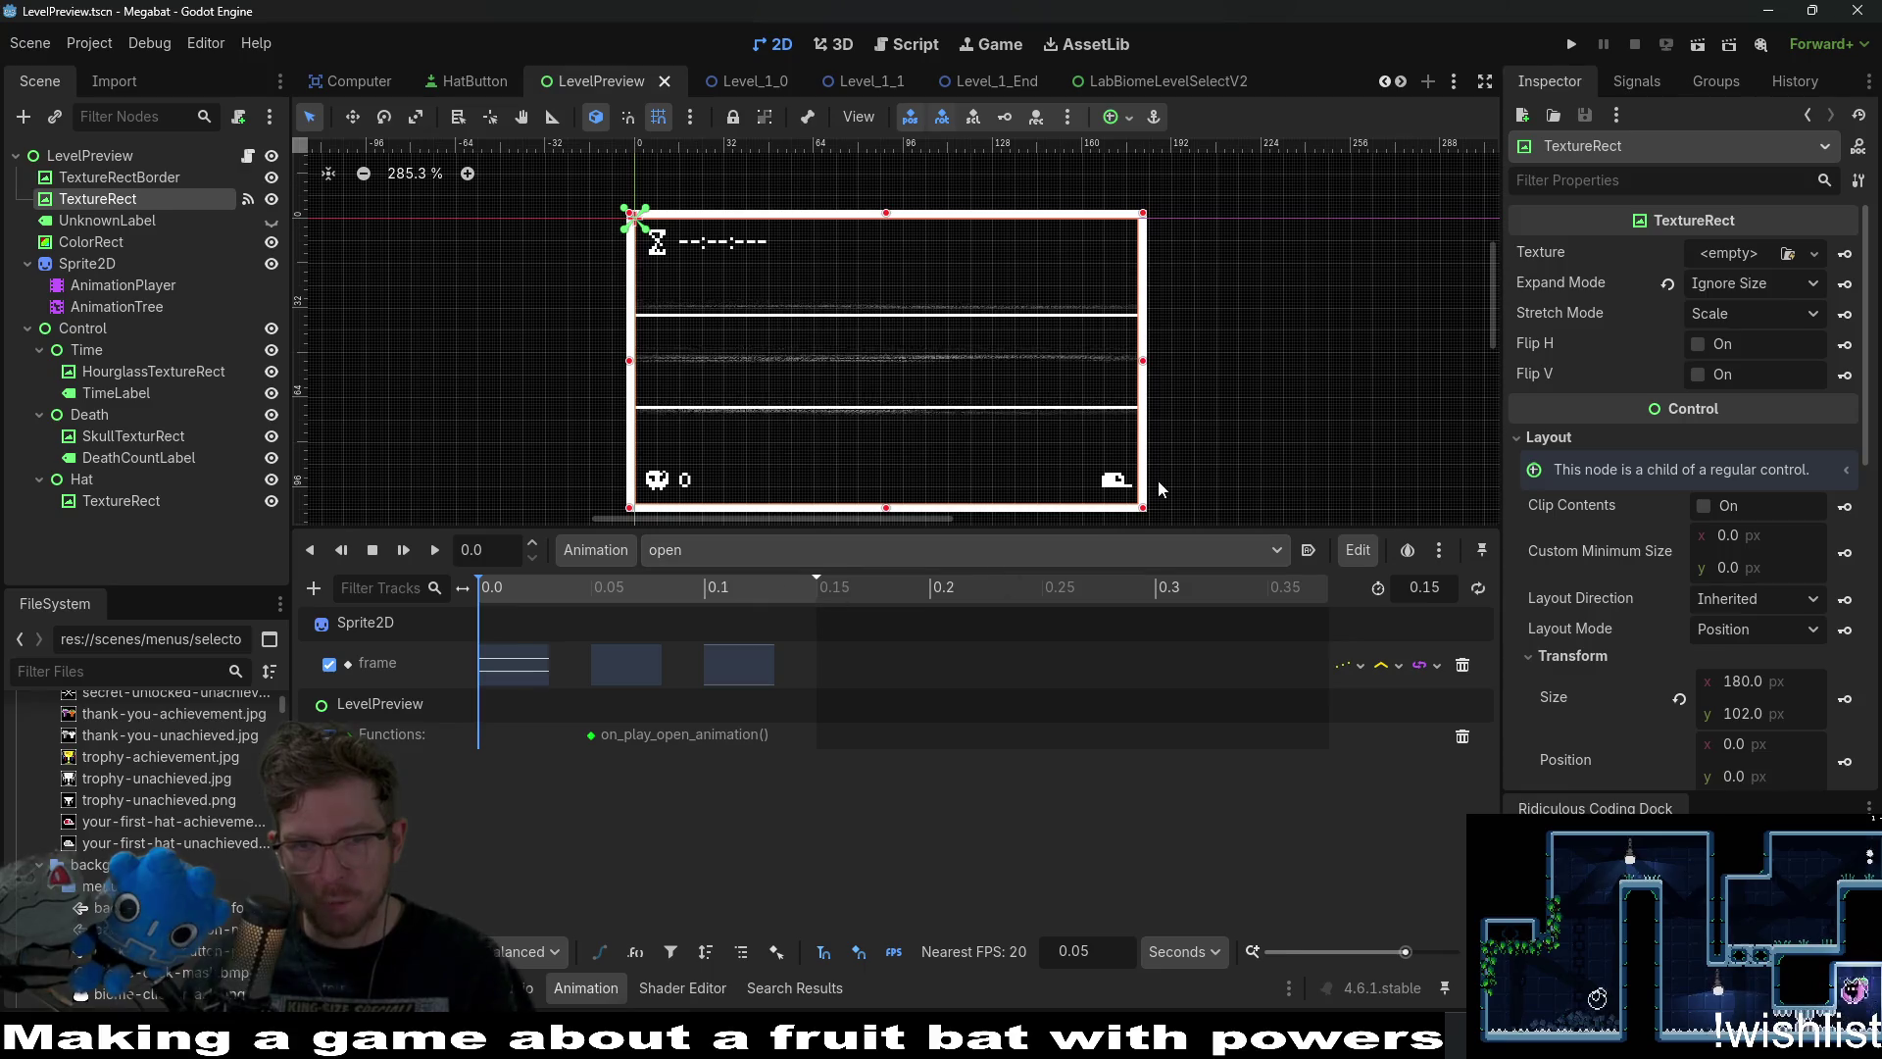
# Create TextureRect size and position tracks with keys at 0.1 s in the open animation.
pyautogui.click(714, 593)
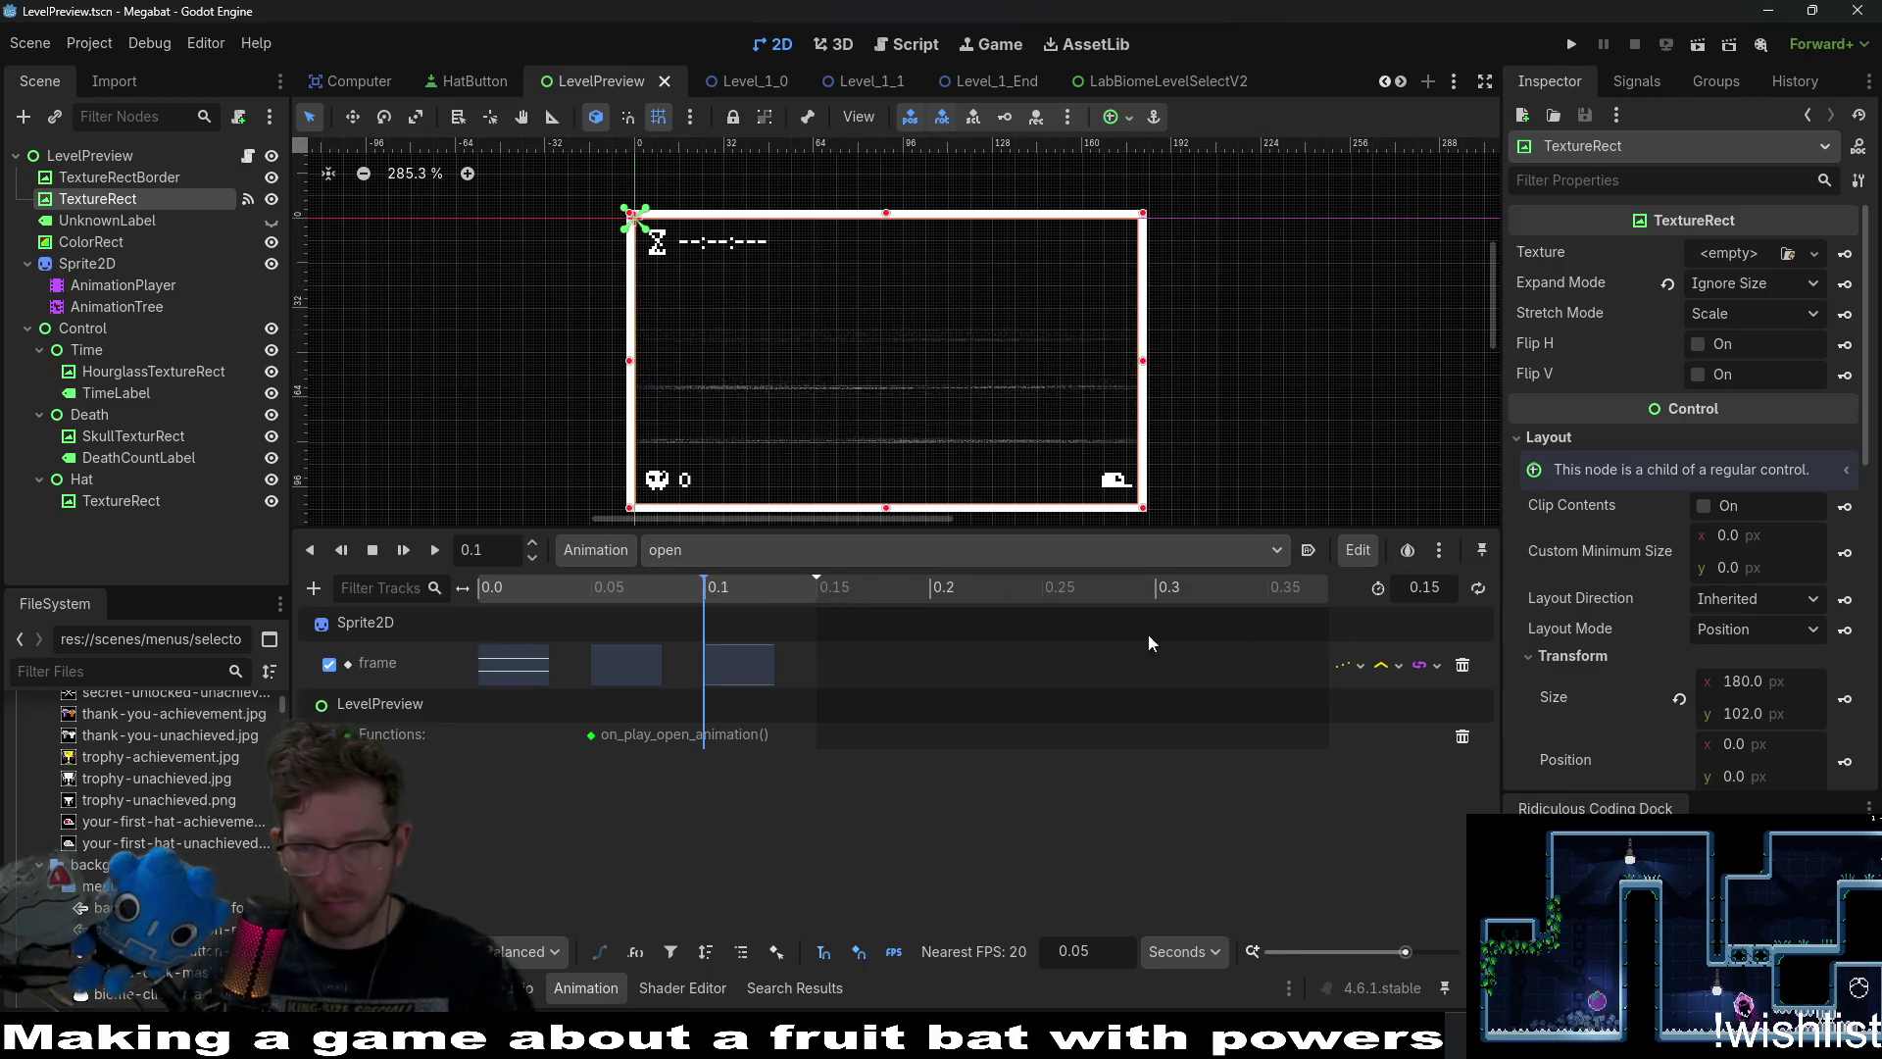
pyautogui.click(1845, 697)
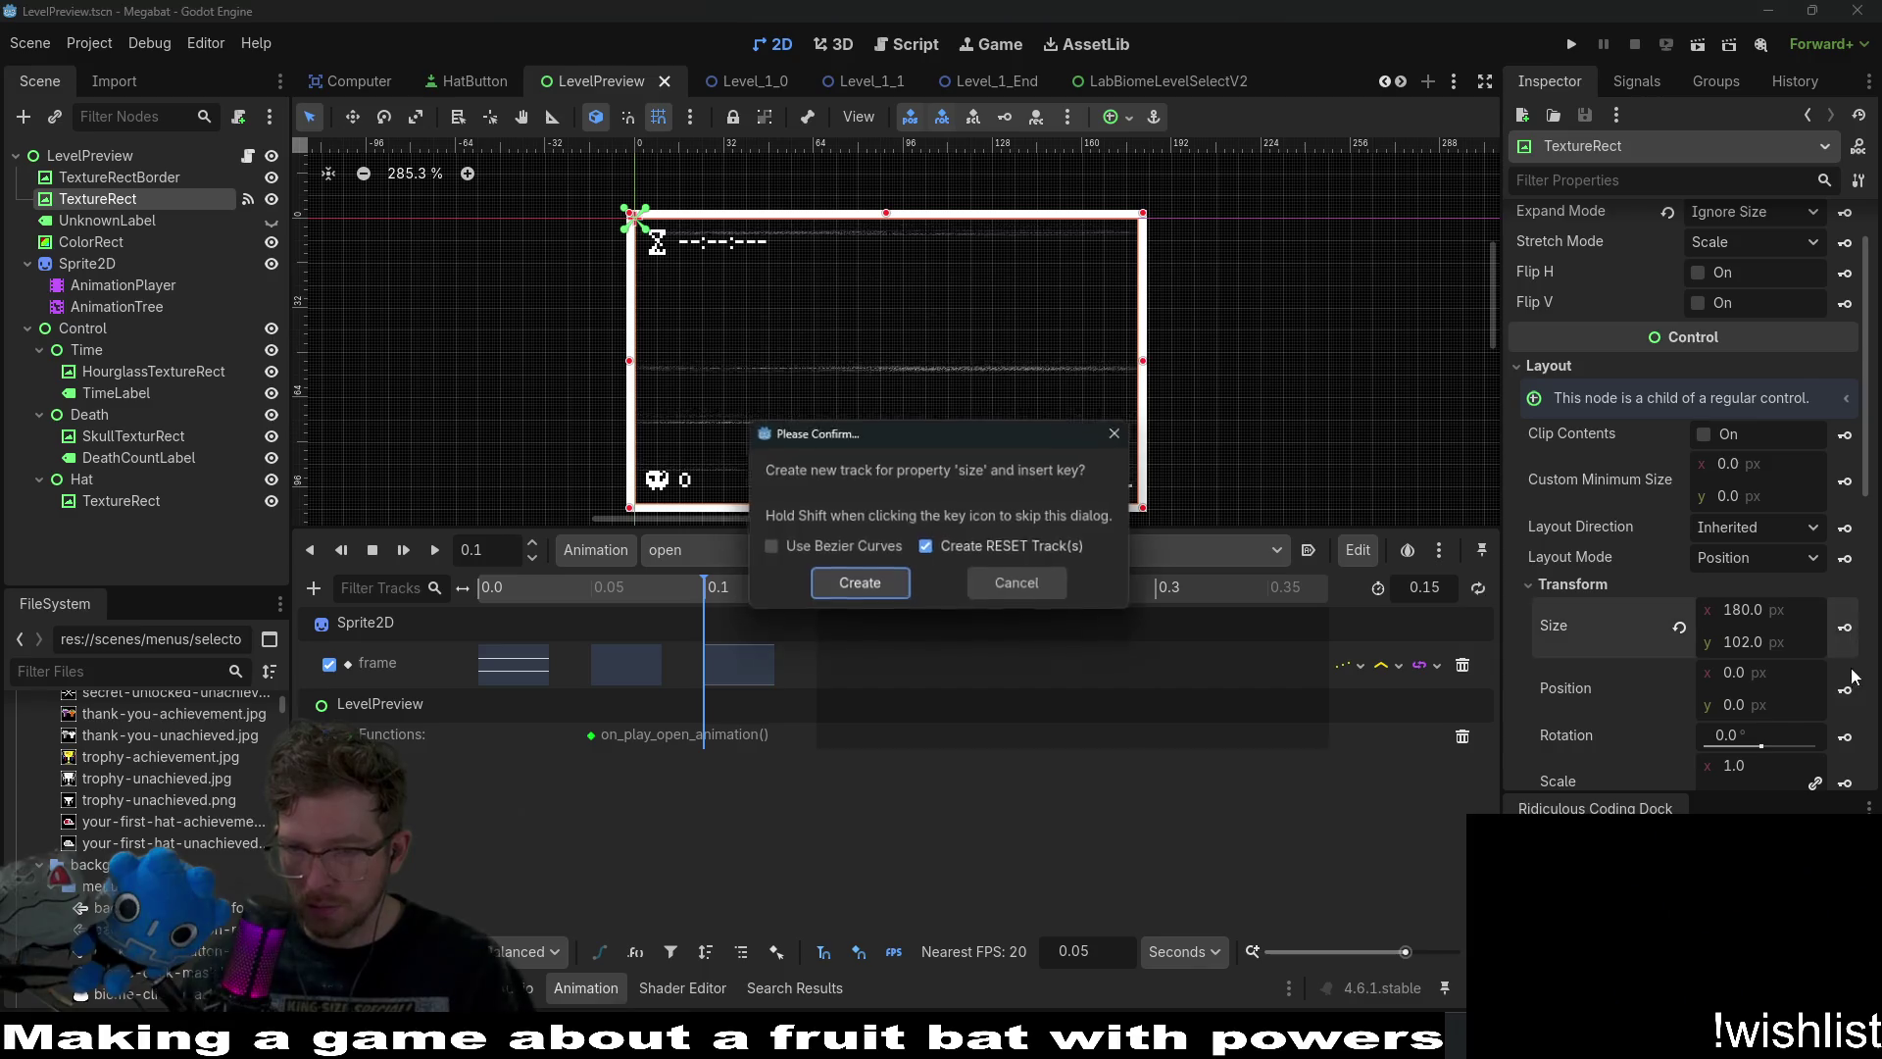
pyautogui.press('Return')
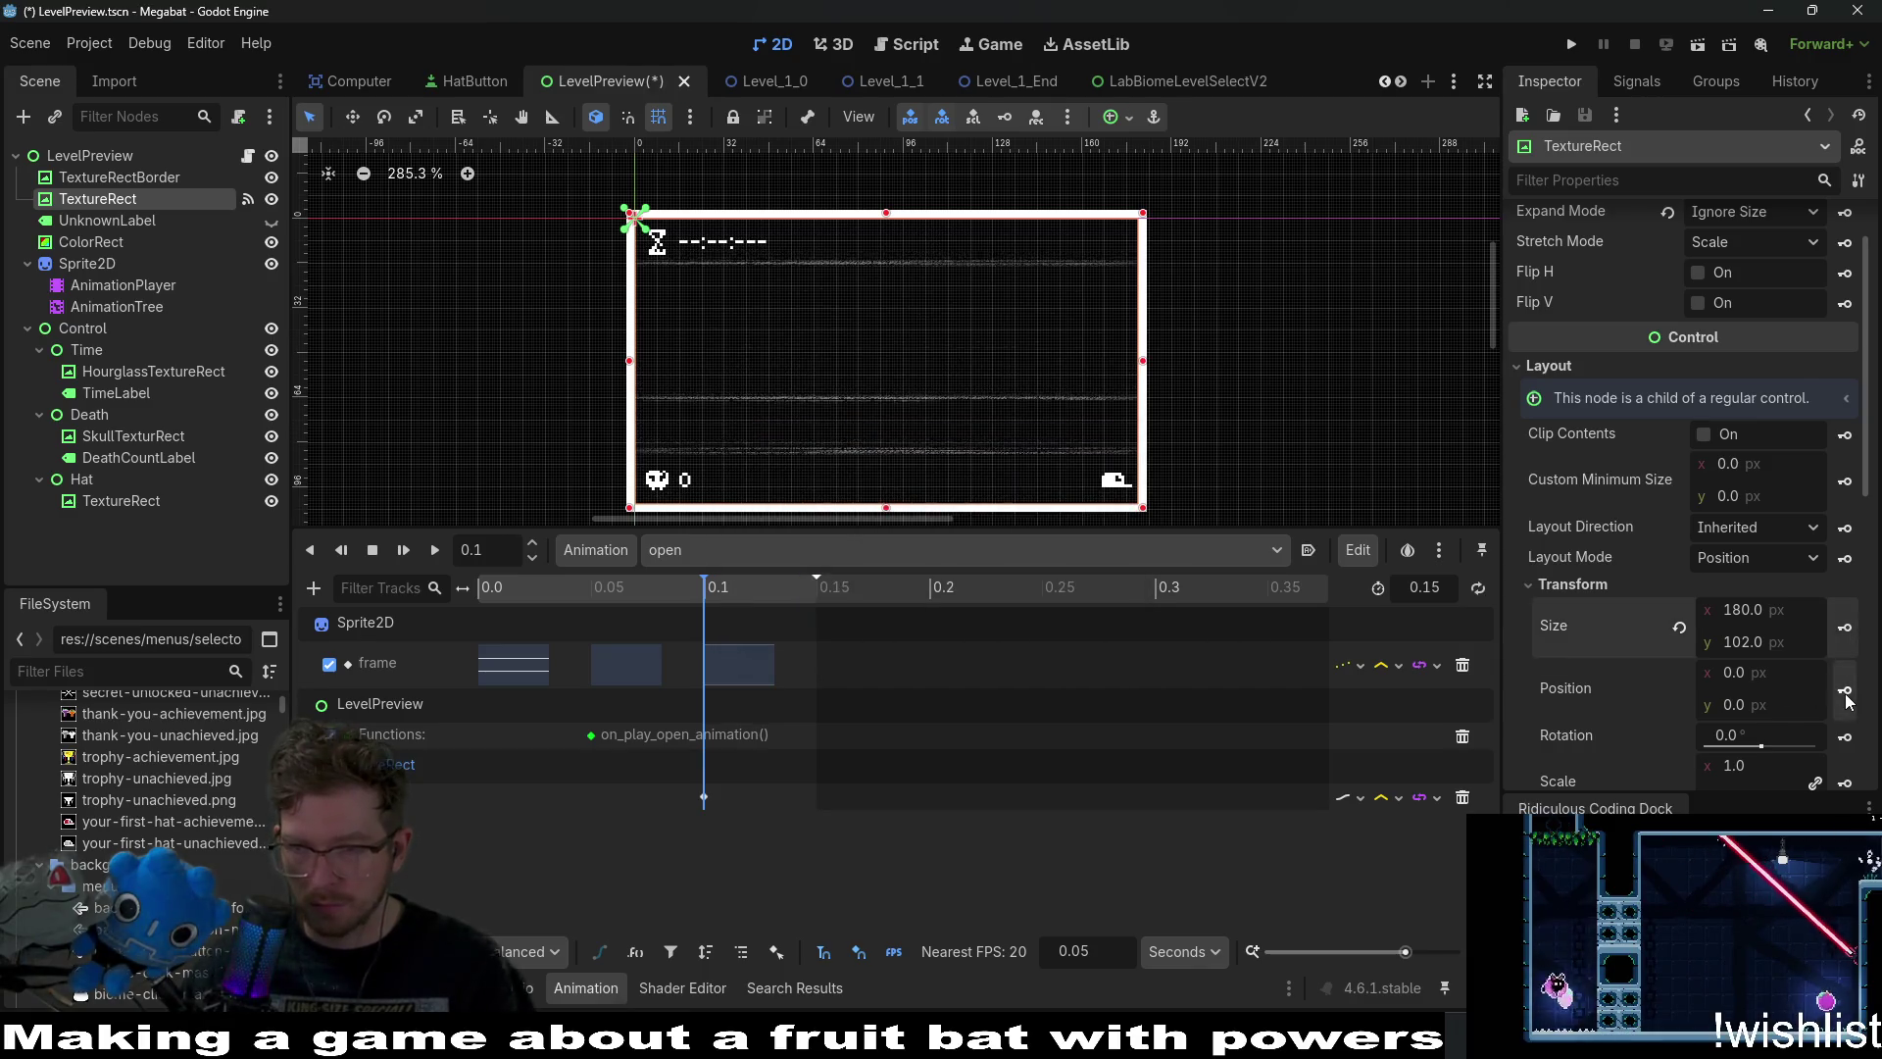
pyautogui.click(1844, 690)
pyautogui.click(858, 586)
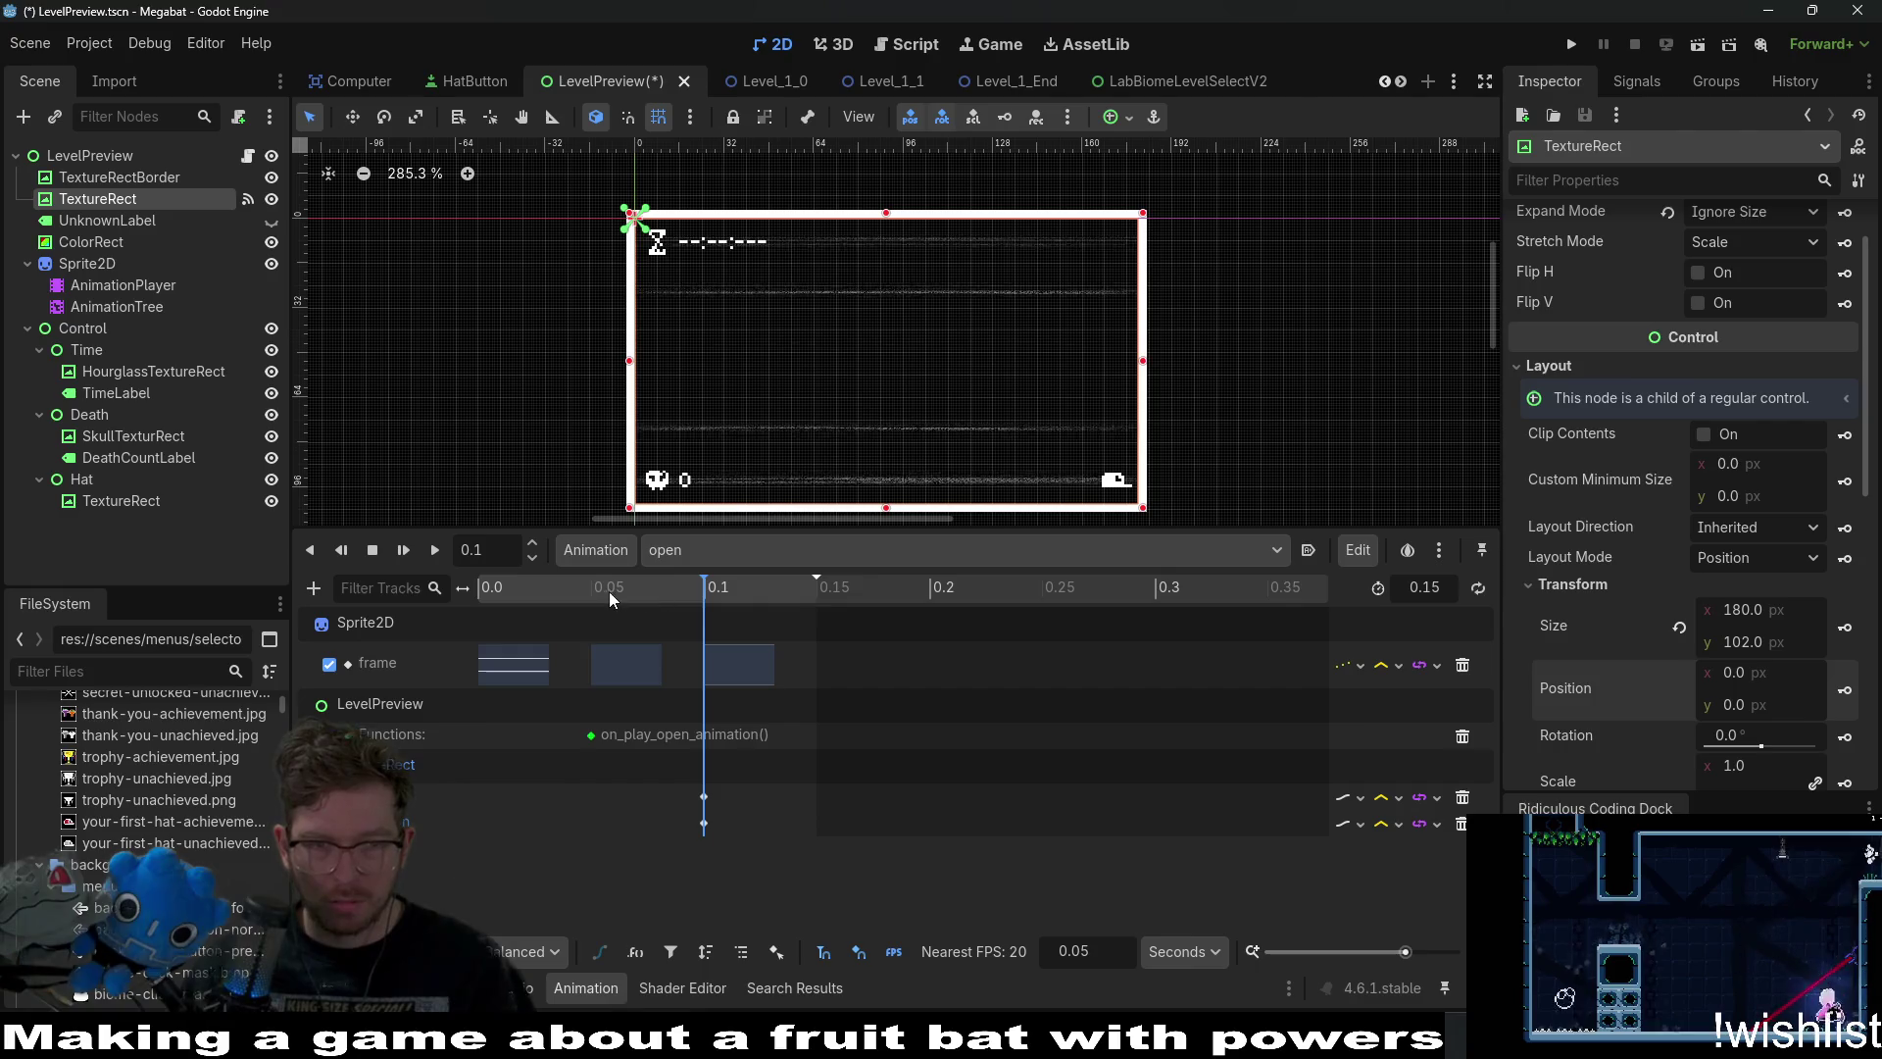
# At 0.05 s, raise the TextureRect's bottom edge and key its size and position.
pyautogui.click(609, 591)
pyautogui.scroll(2, 884, 398)
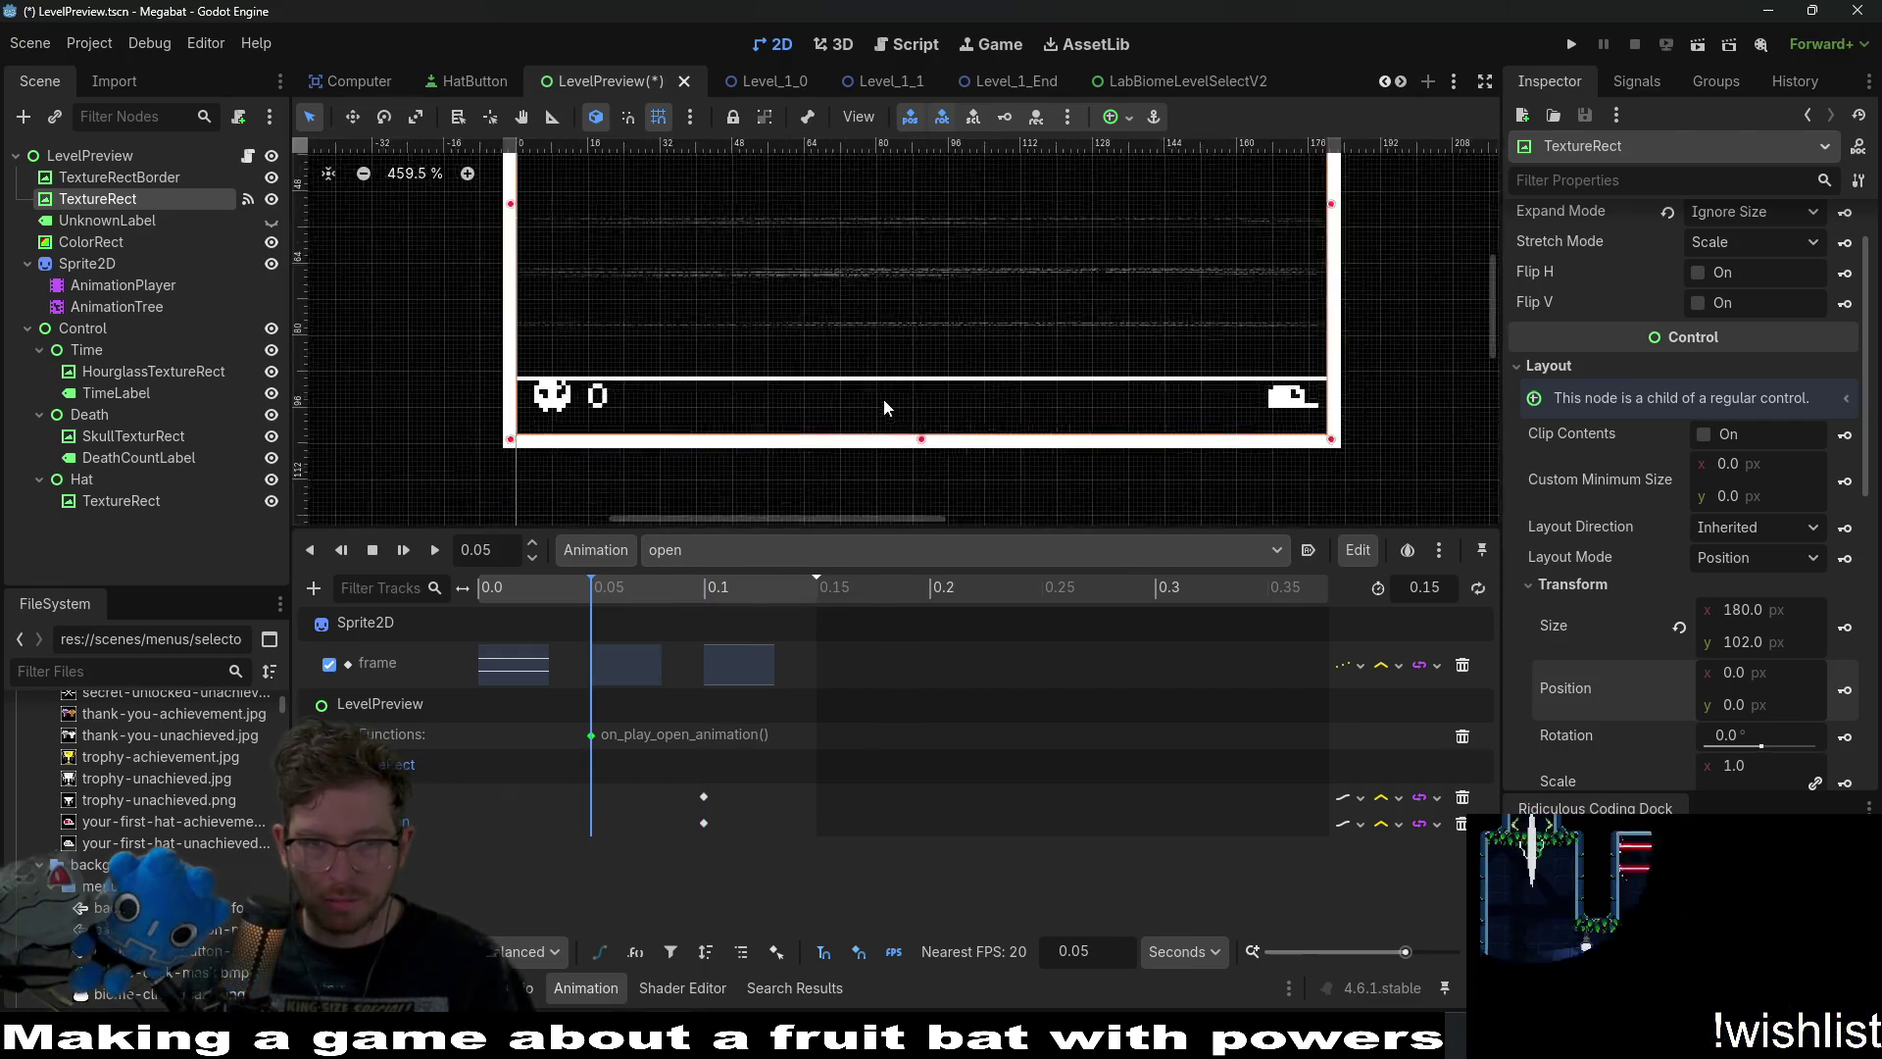
pyautogui.scroll(1, 884, 402)
pyautogui.moveTo(926, 410); pyautogui.dragTo(933, 379)
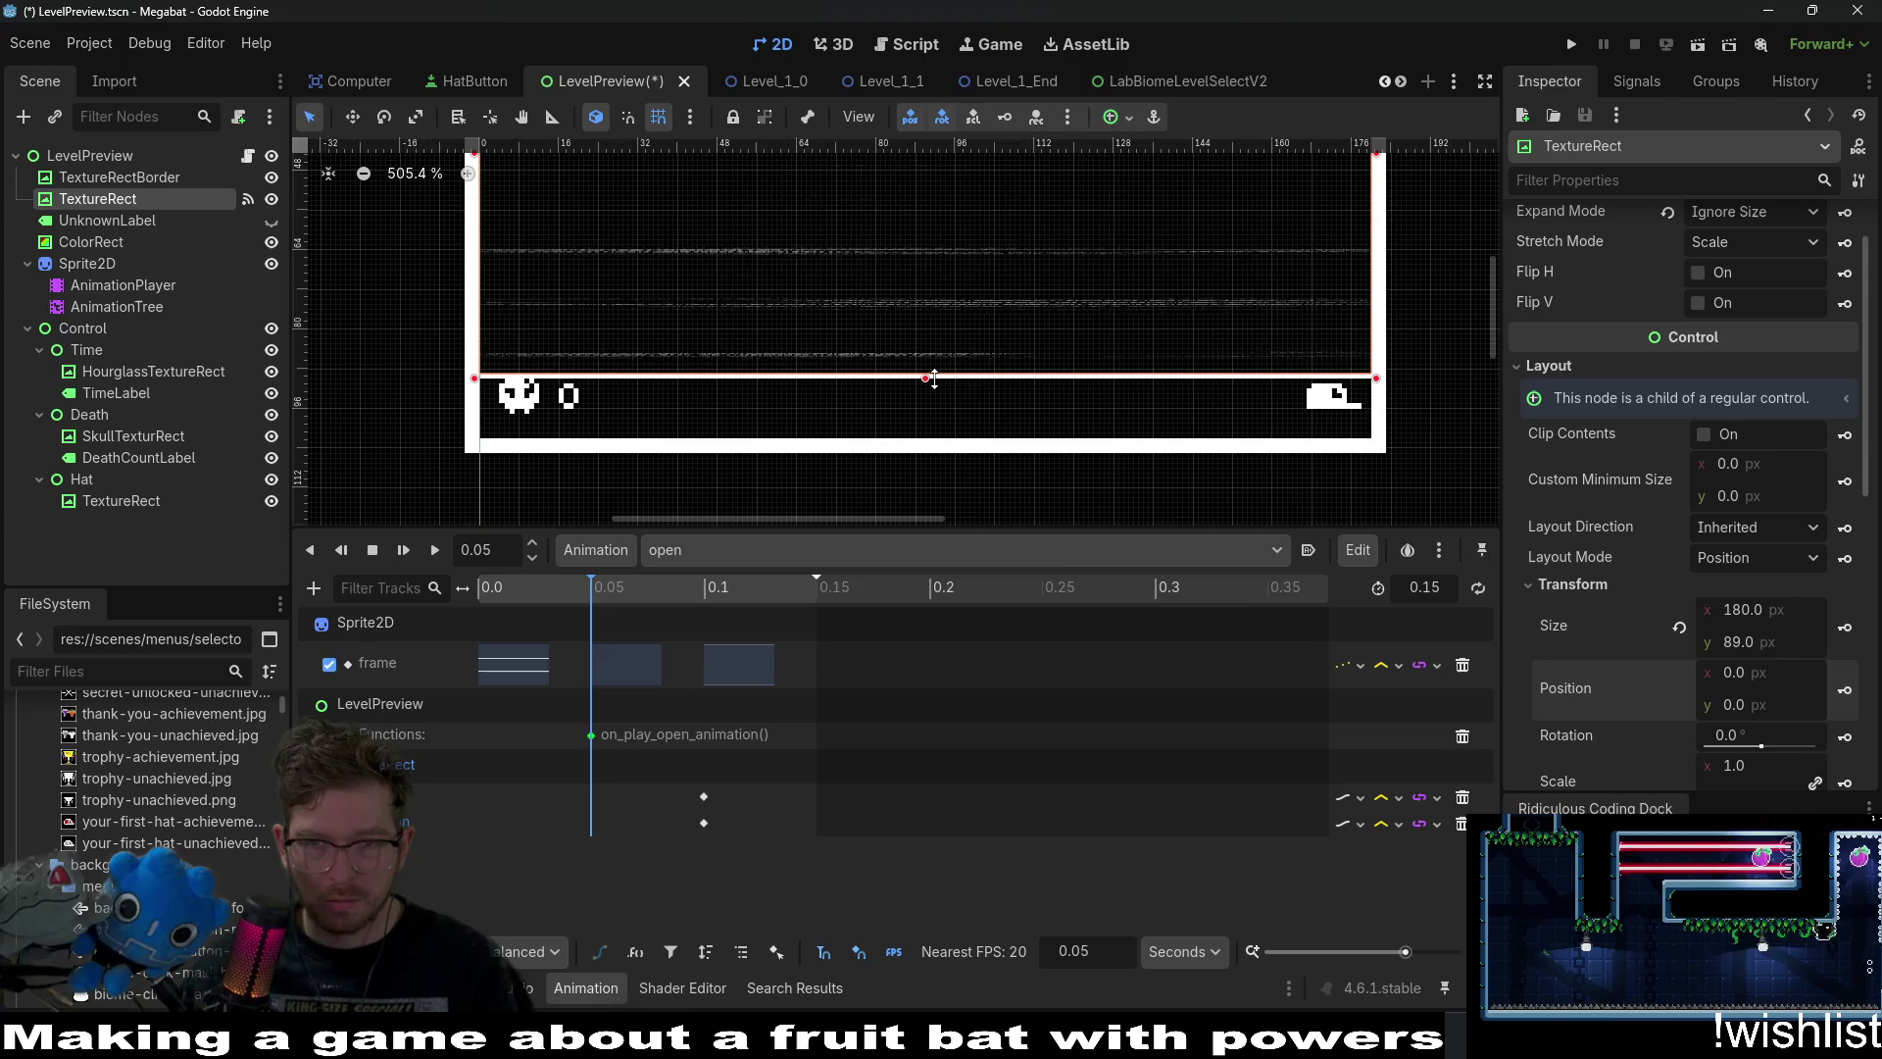
pyautogui.scroll(3, 1031, 371)
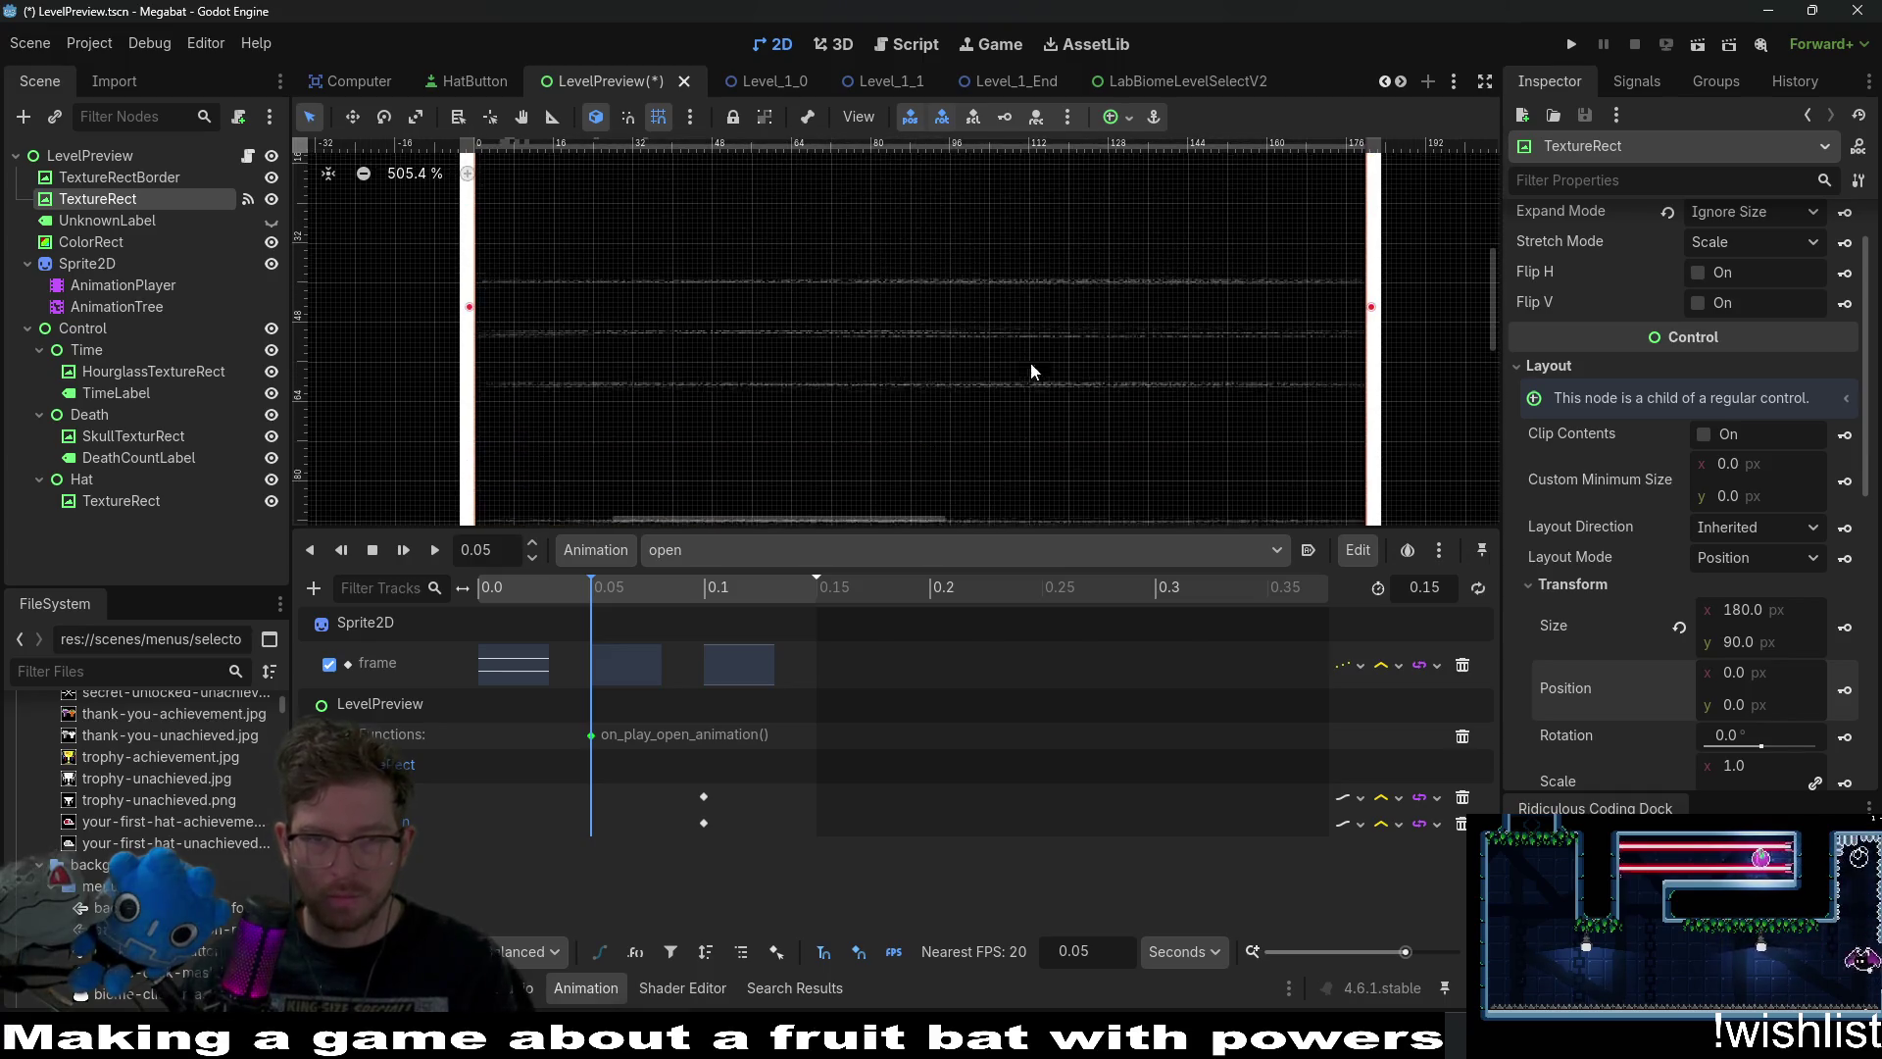
pyautogui.scroll(2, 994, 324)
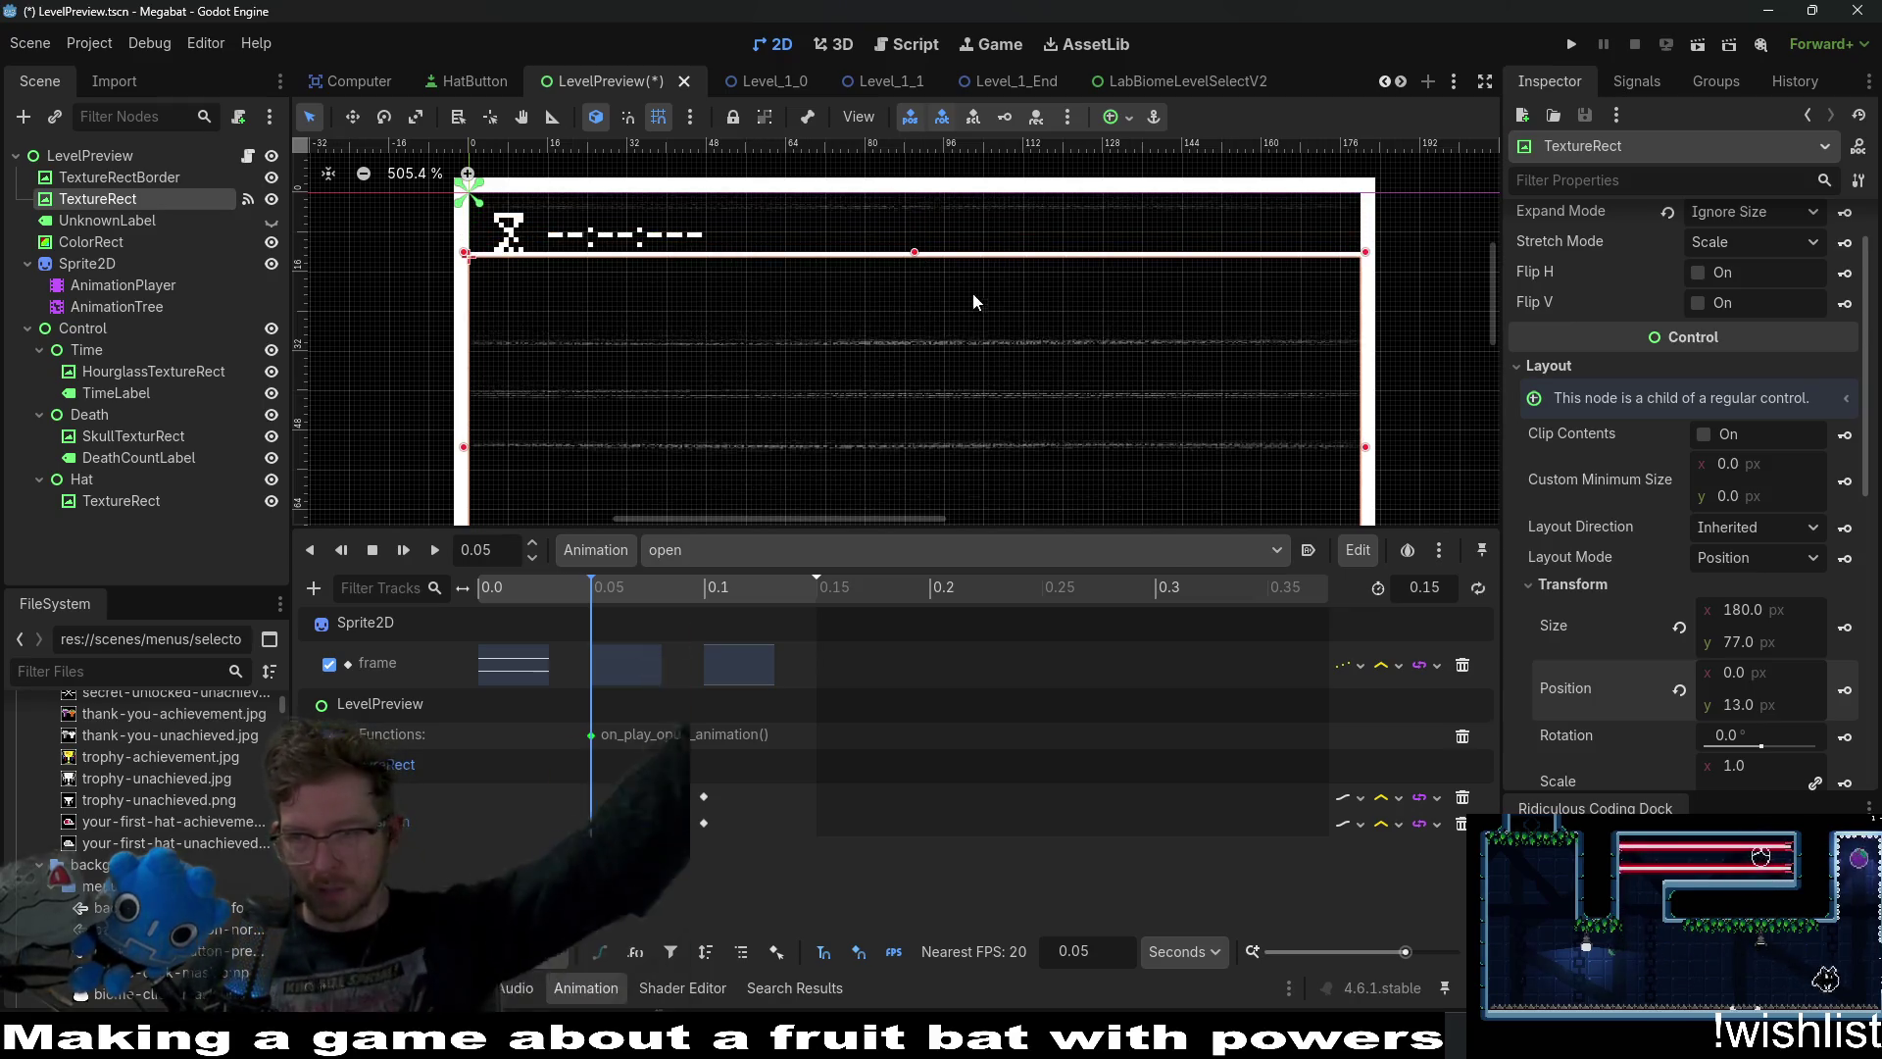
pyautogui.scroll(-5, 1079, 333)
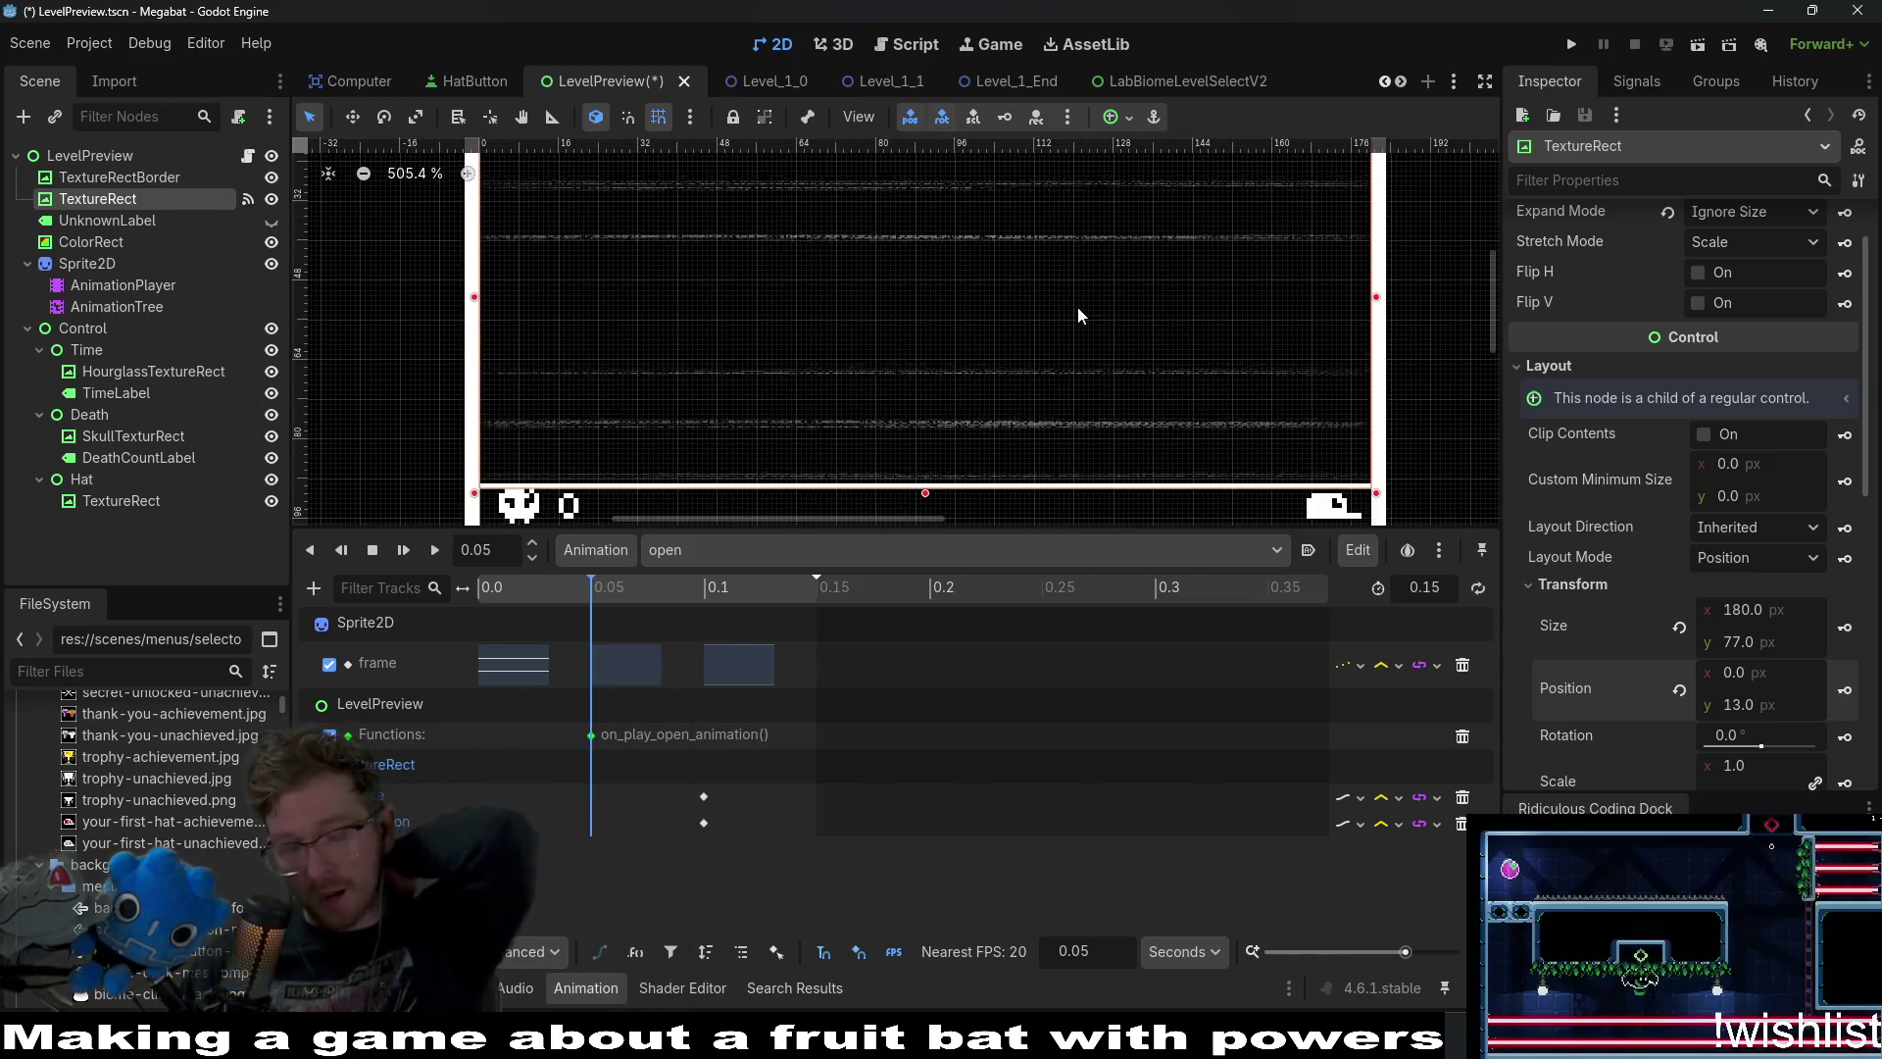
pyautogui.scroll(-1, 1056, 307)
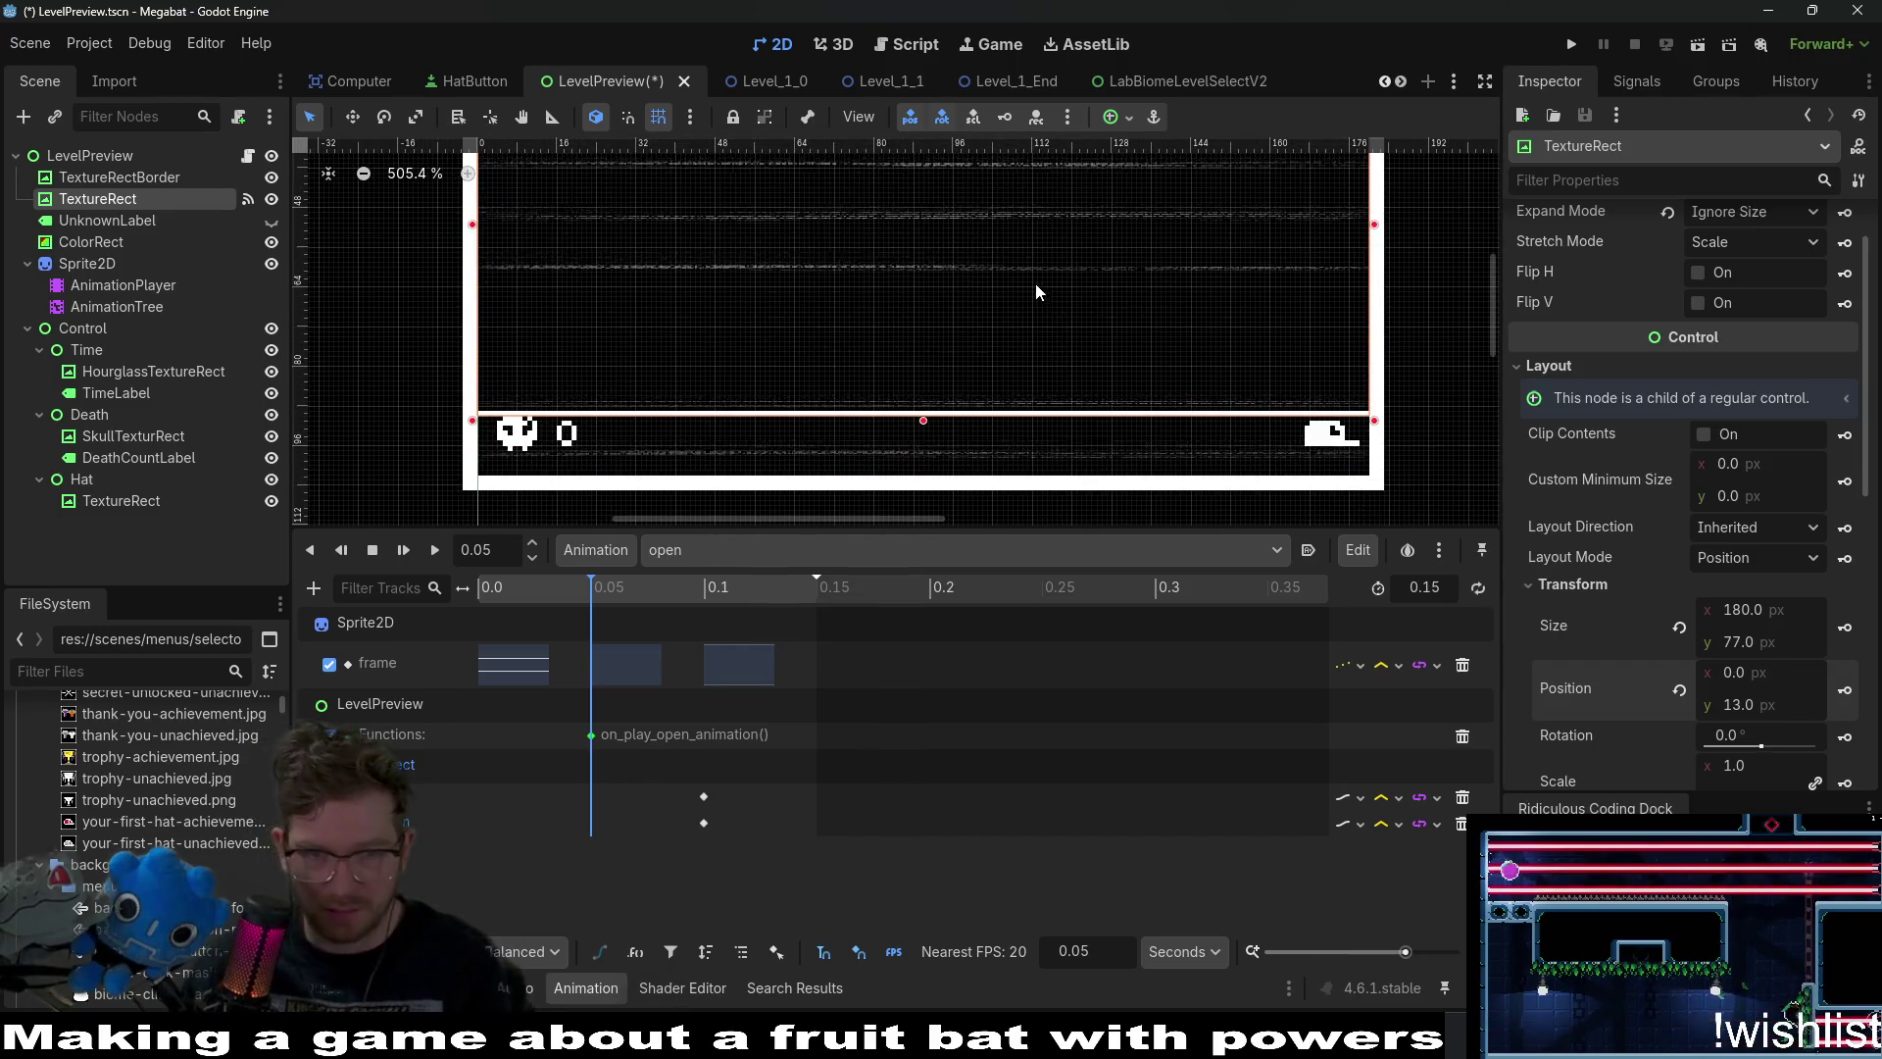
pyautogui.scroll(1, 1029, 285)
pyautogui.hscroll(1, 1029, 285)
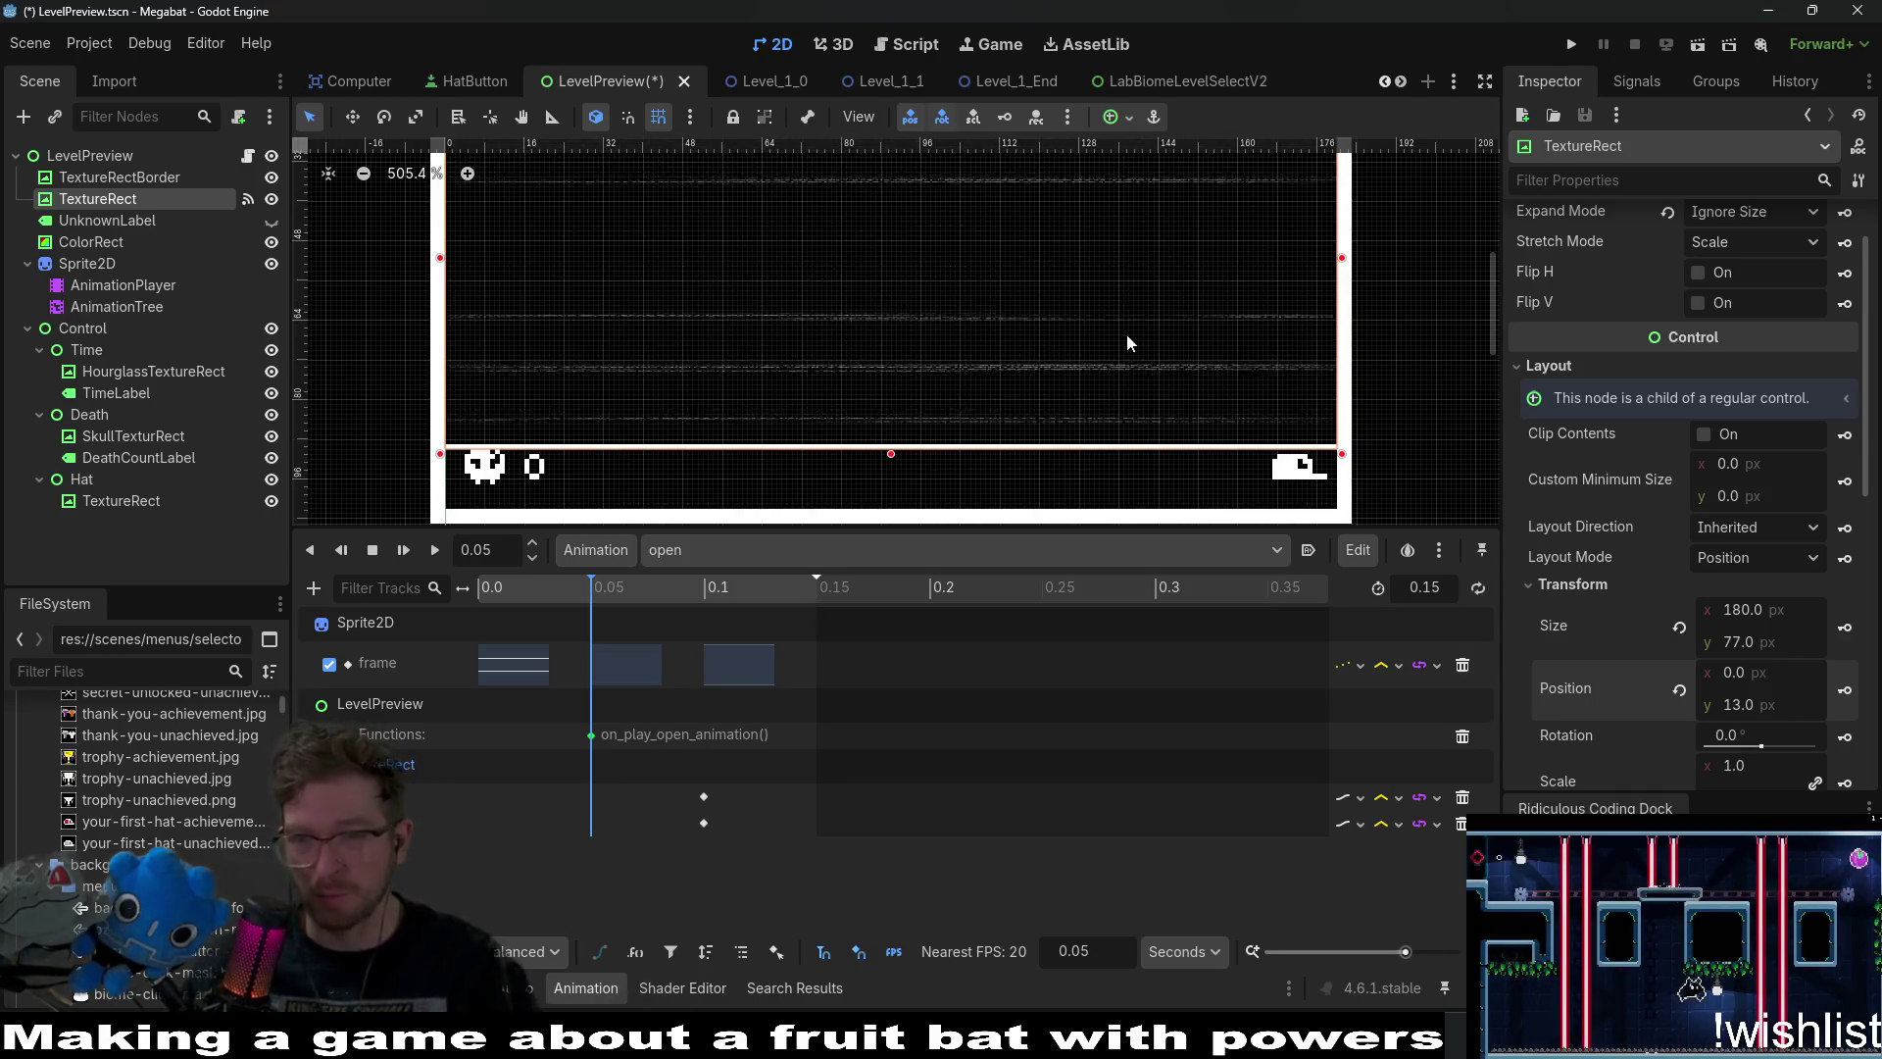
pyautogui.scroll(-2, 1088, 332)
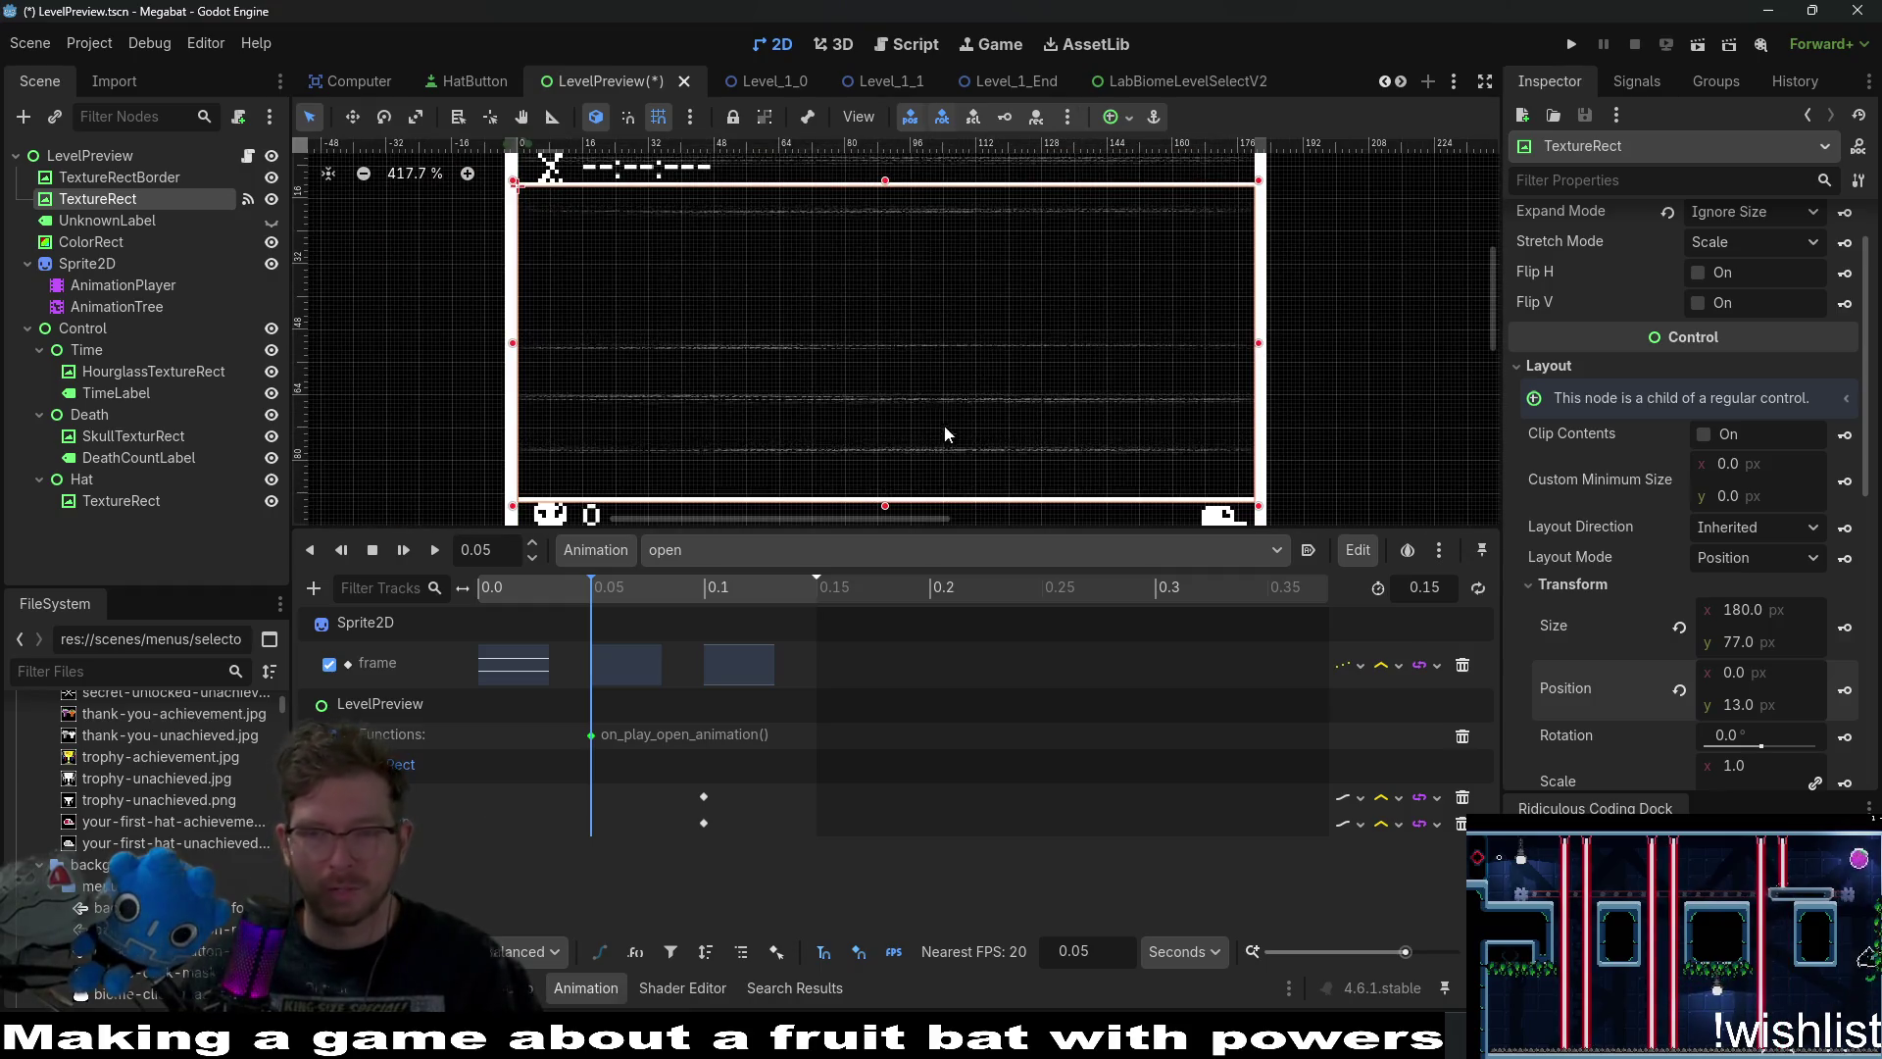
pyautogui.click(1844, 690)
pyautogui.click(1844, 690)
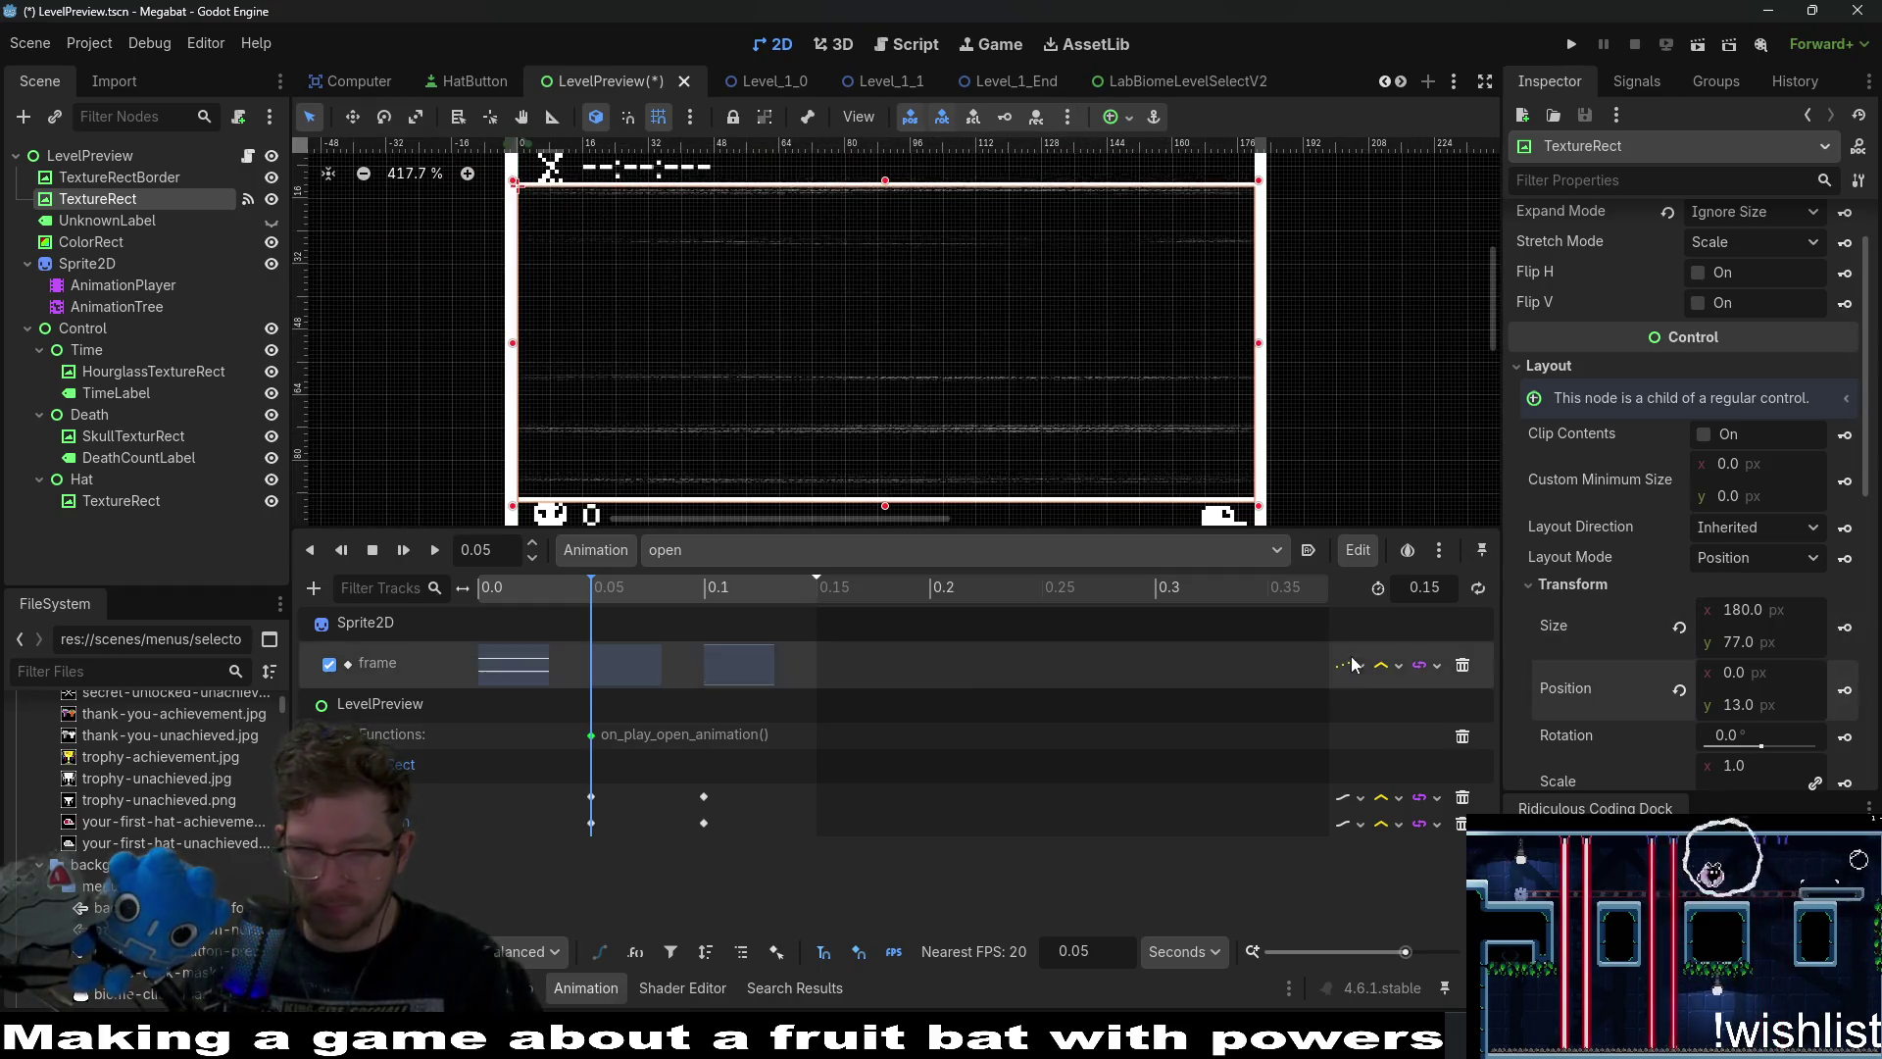
# At 0 s, shrink the TextureRect to a 34 px band with Position y 34.
pyautogui.moveTo(591, 586); pyautogui.dragTo(431, 587)
pyautogui.moveTo(885, 506); pyautogui.dragTo(885, 393)
pyautogui.scroll(1, 870, 274)
pyautogui.scroll(3, 870, 275)
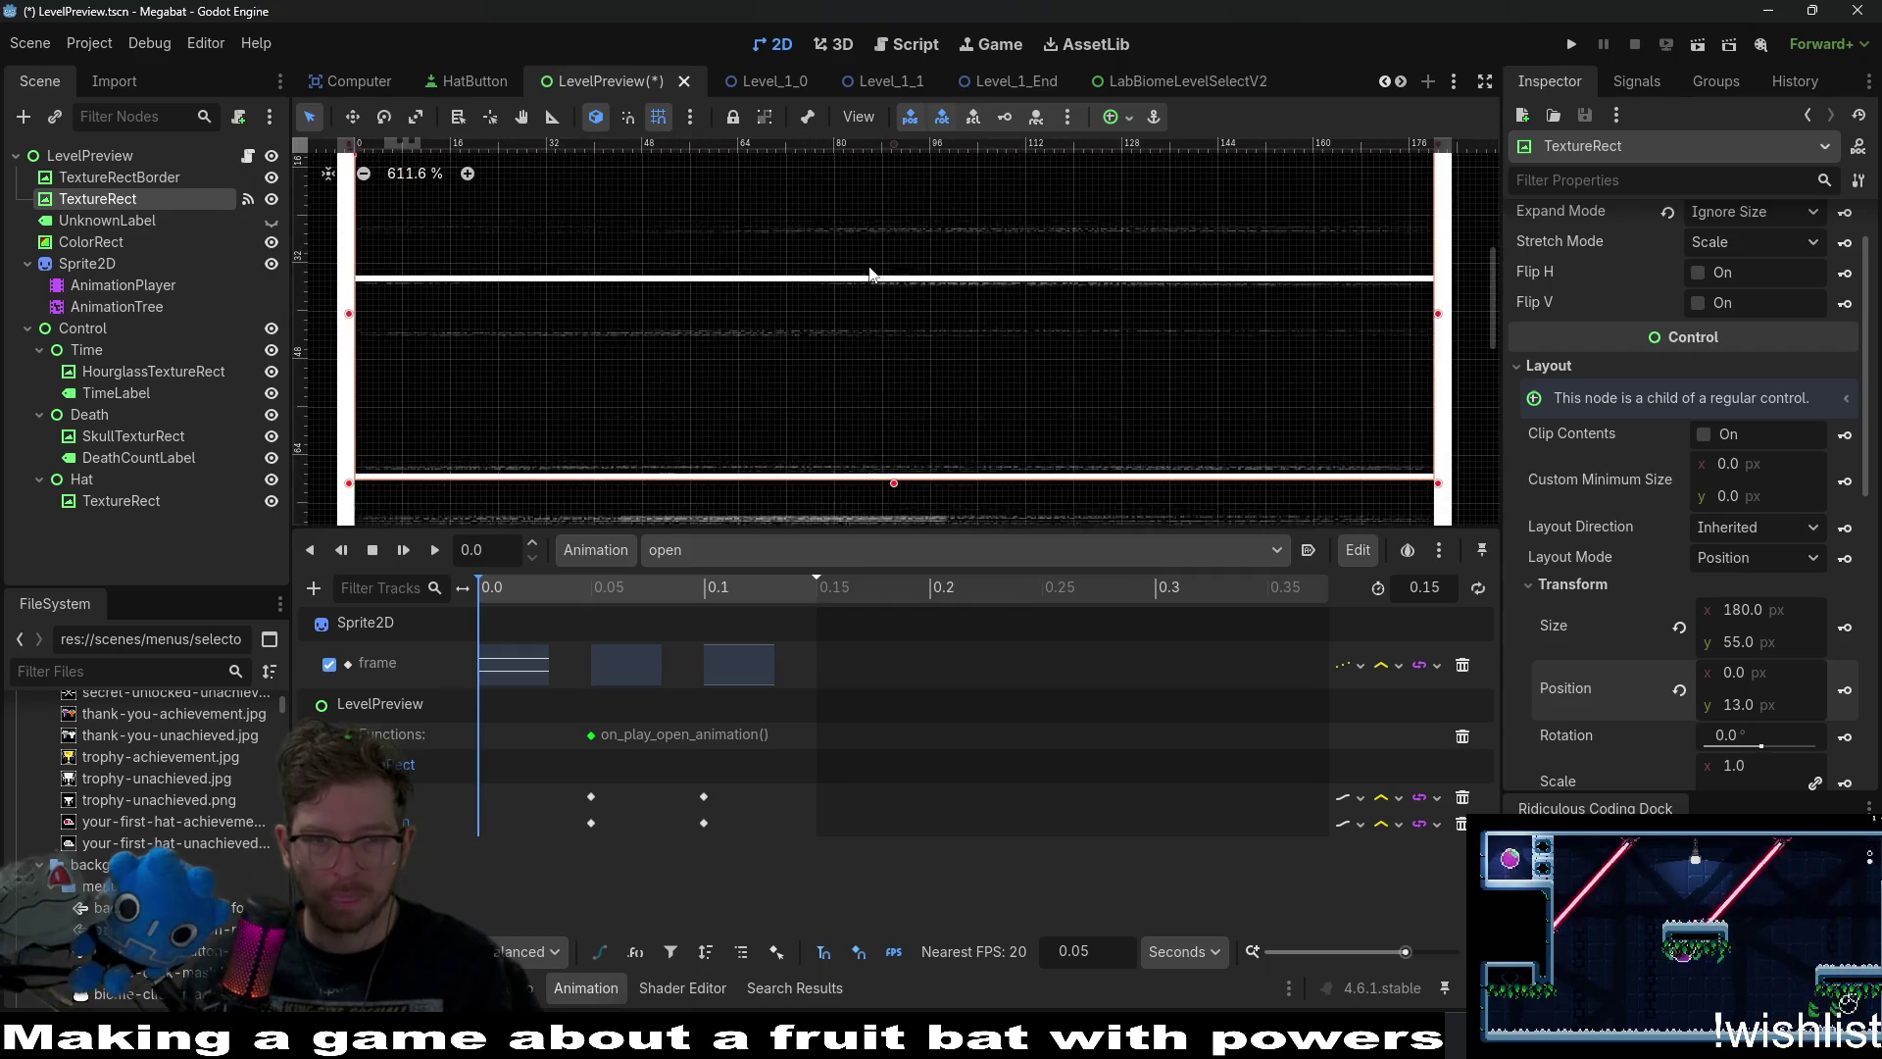
pyautogui.moveTo(873, 251); pyautogui.dragTo(873, 372)
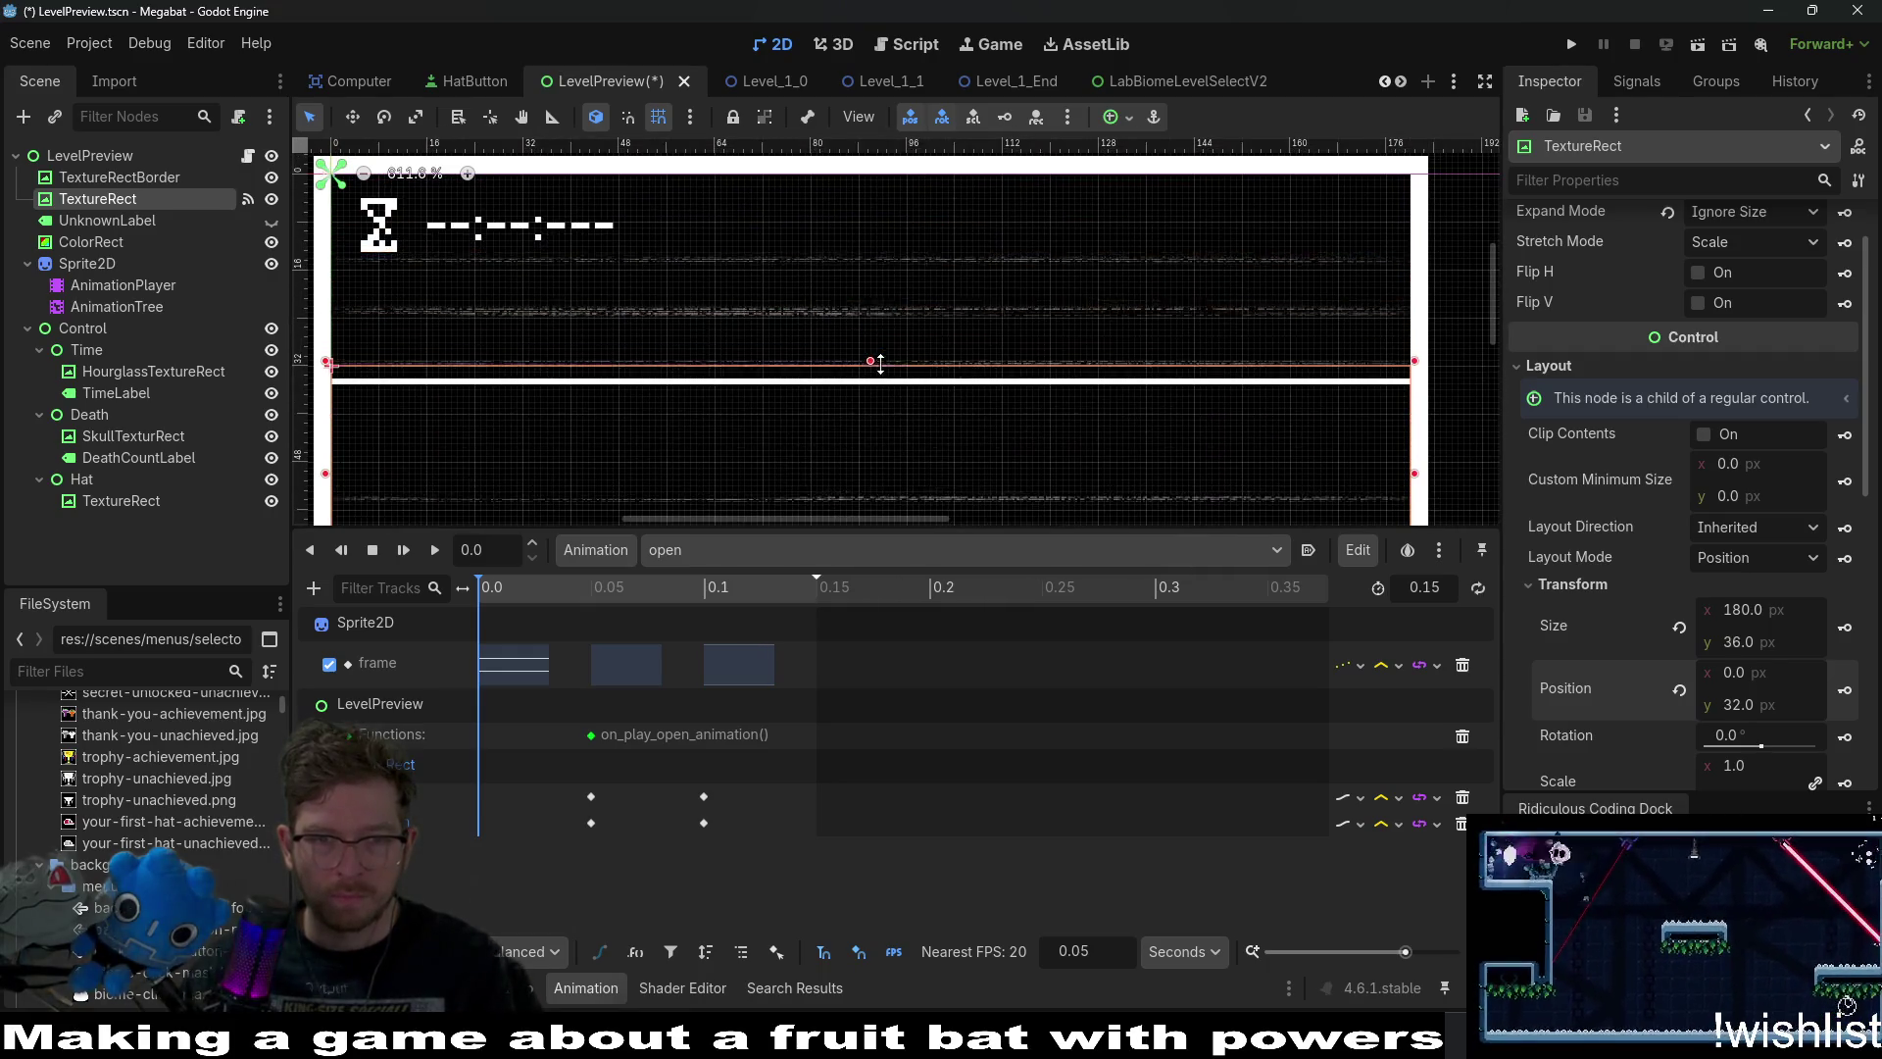
pyautogui.scroll(-2, 961, 402)
pyautogui.scroll(-3, 983, 443)
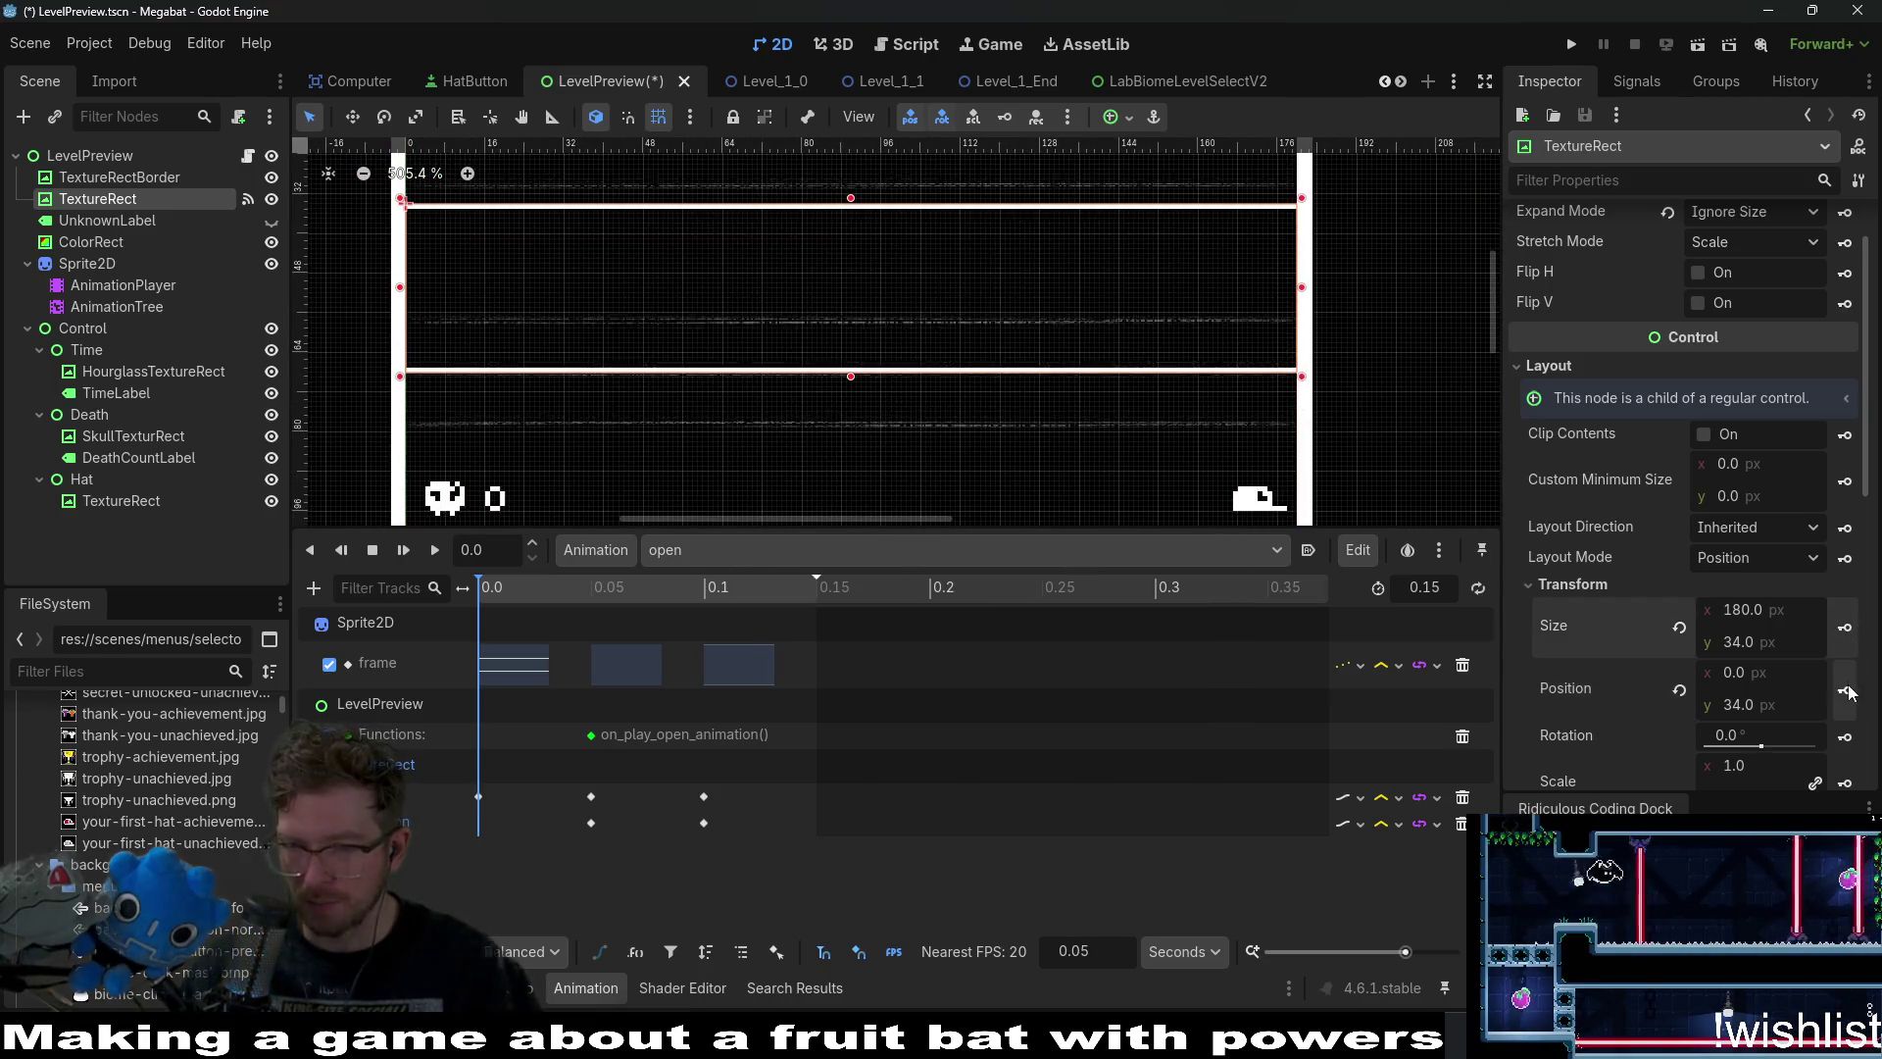
pyautogui.scroll(-2, 1131, 402)
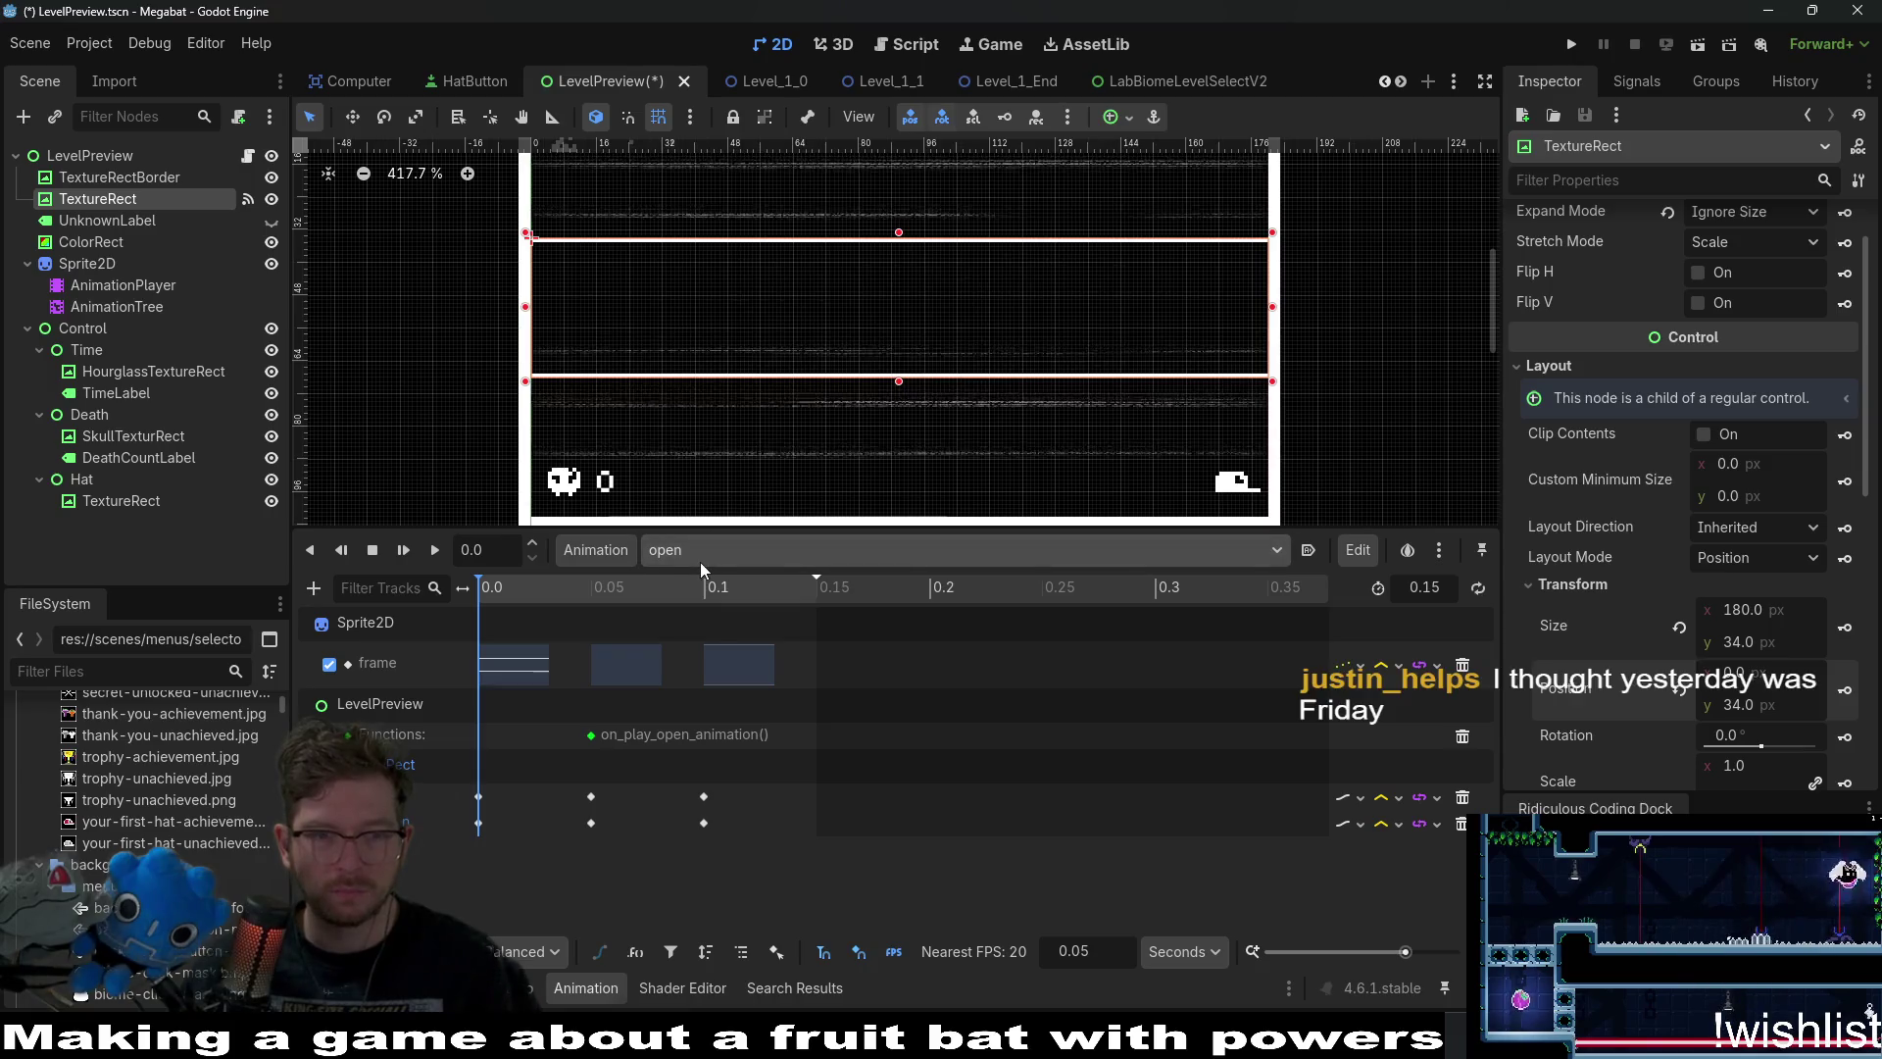
pyautogui.click(699, 559)
pyautogui.click(710, 614)
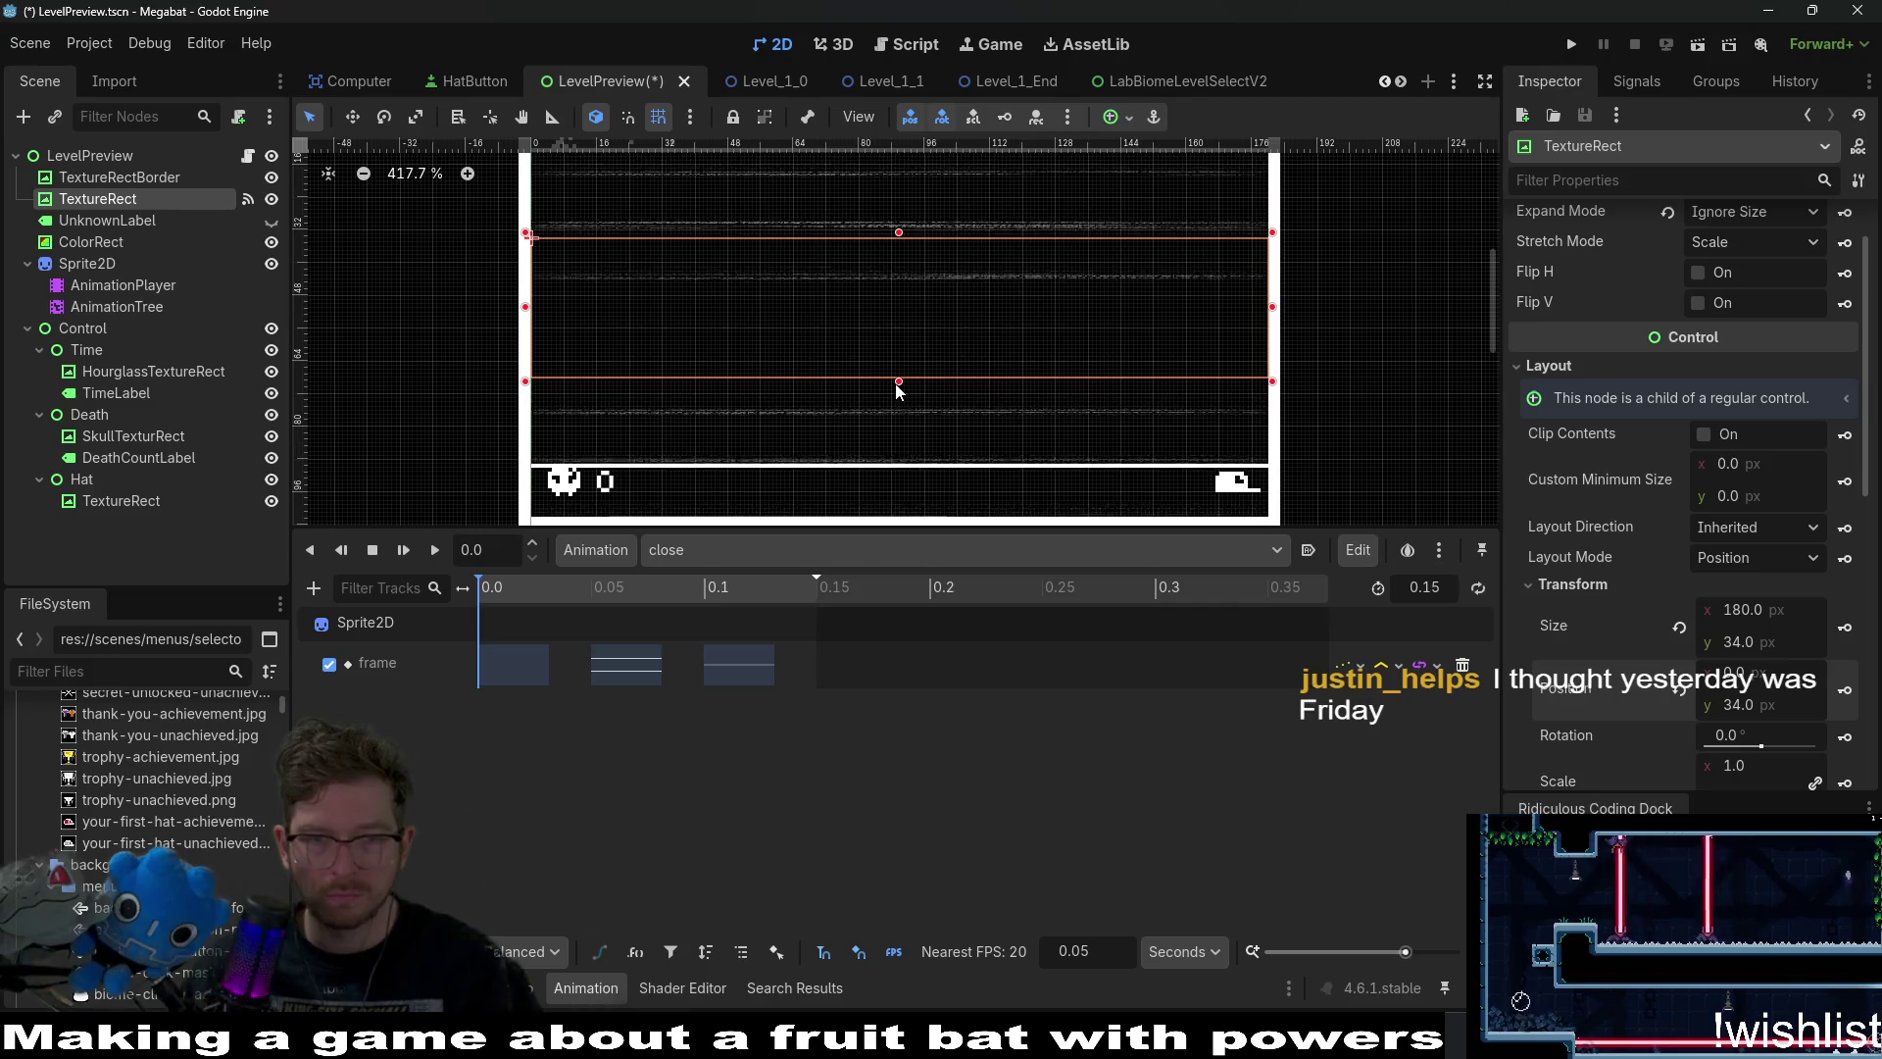
# At 0.0 s in close, stretch the image taller and key size 78, position 12.
pyautogui.moveTo(894, 384); pyautogui.dragTo(893, 474)
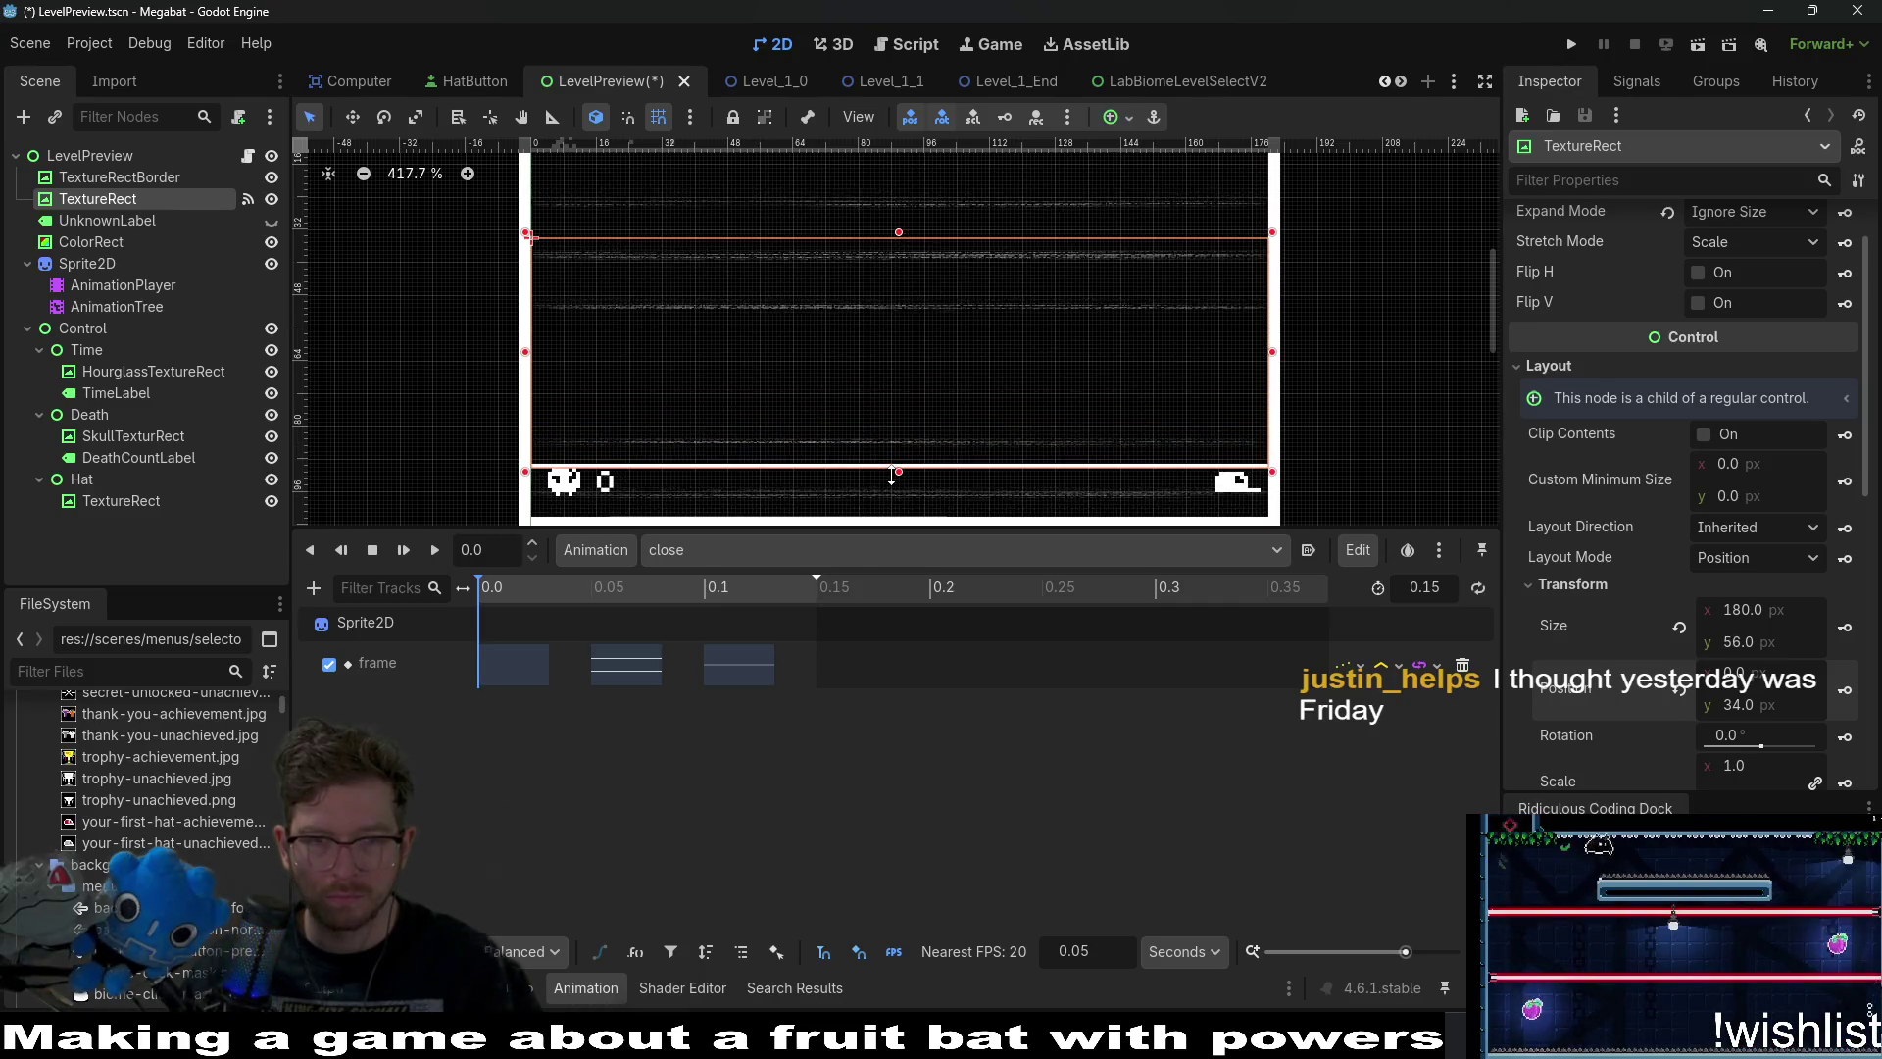
pyautogui.scroll(2, 932, 305)
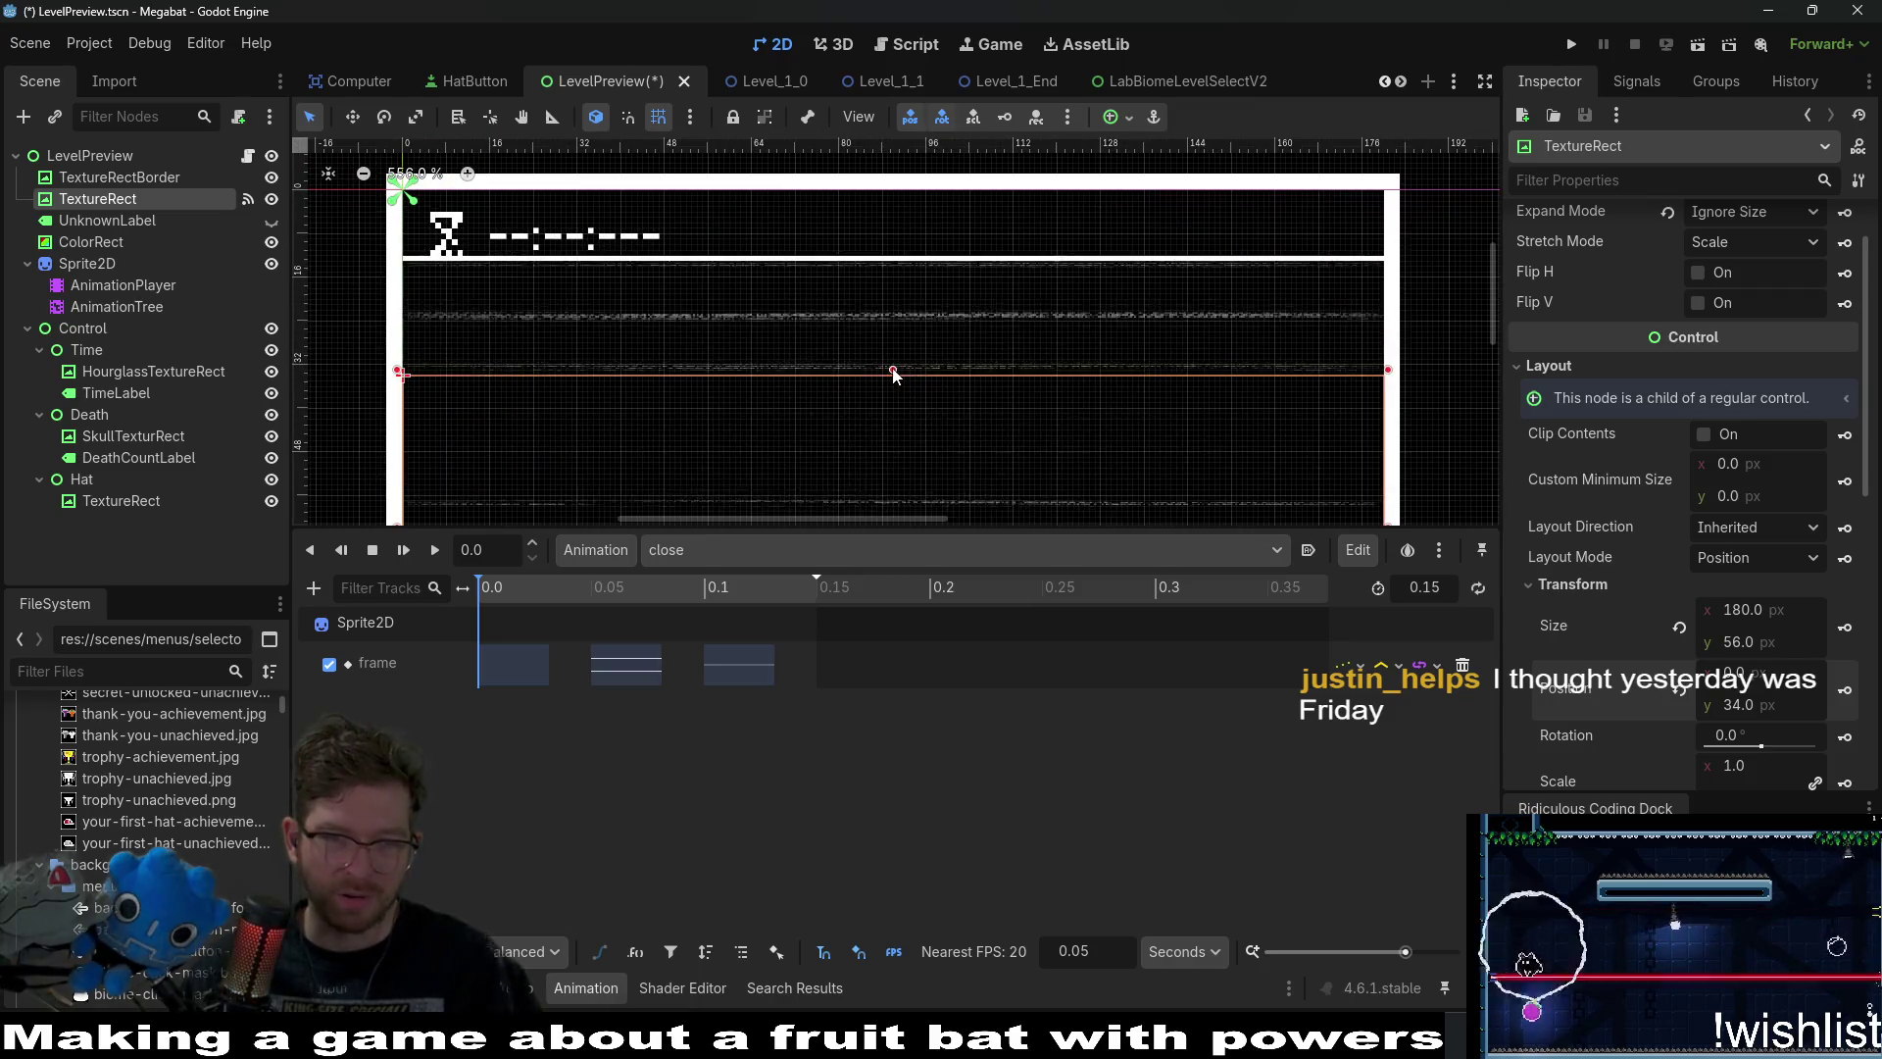
pyautogui.moveTo(893, 369); pyautogui.dragTo(894, 249)
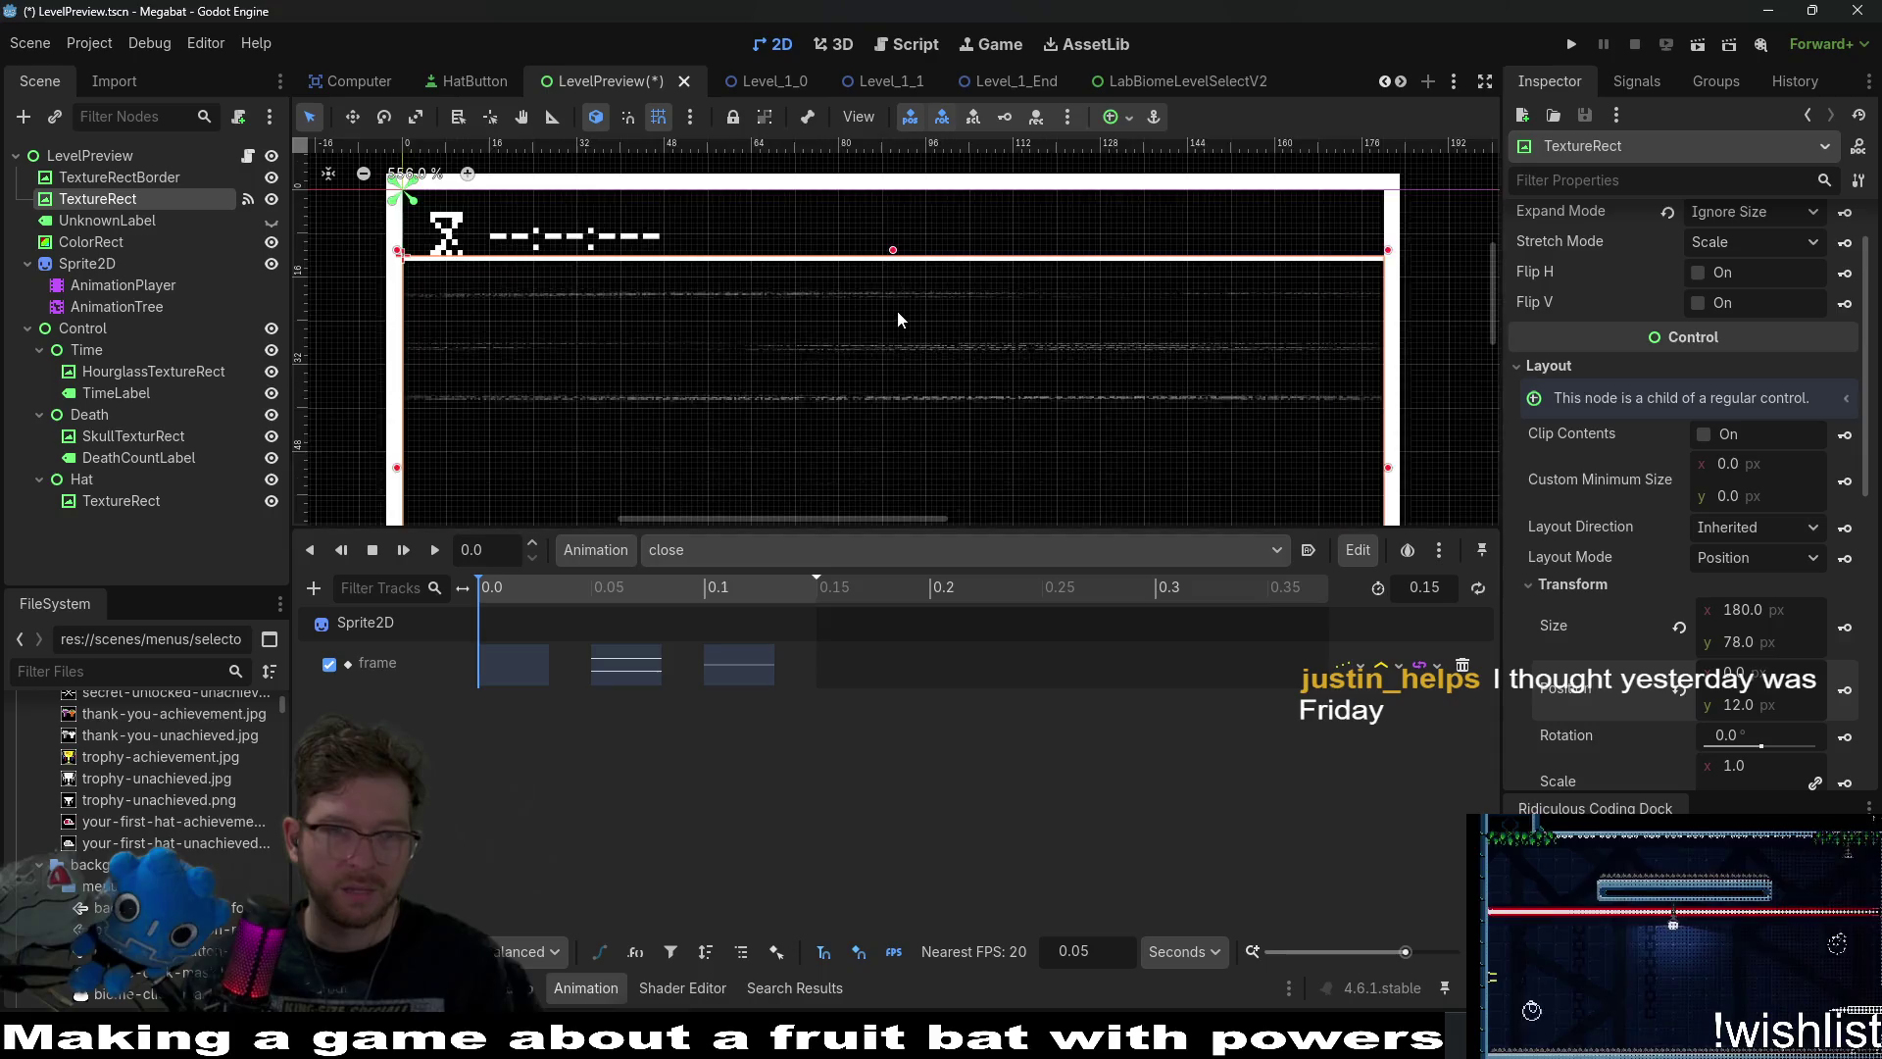
pyautogui.scroll(-2, 892, 251)
pyautogui.scroll(-4, 989, 372)
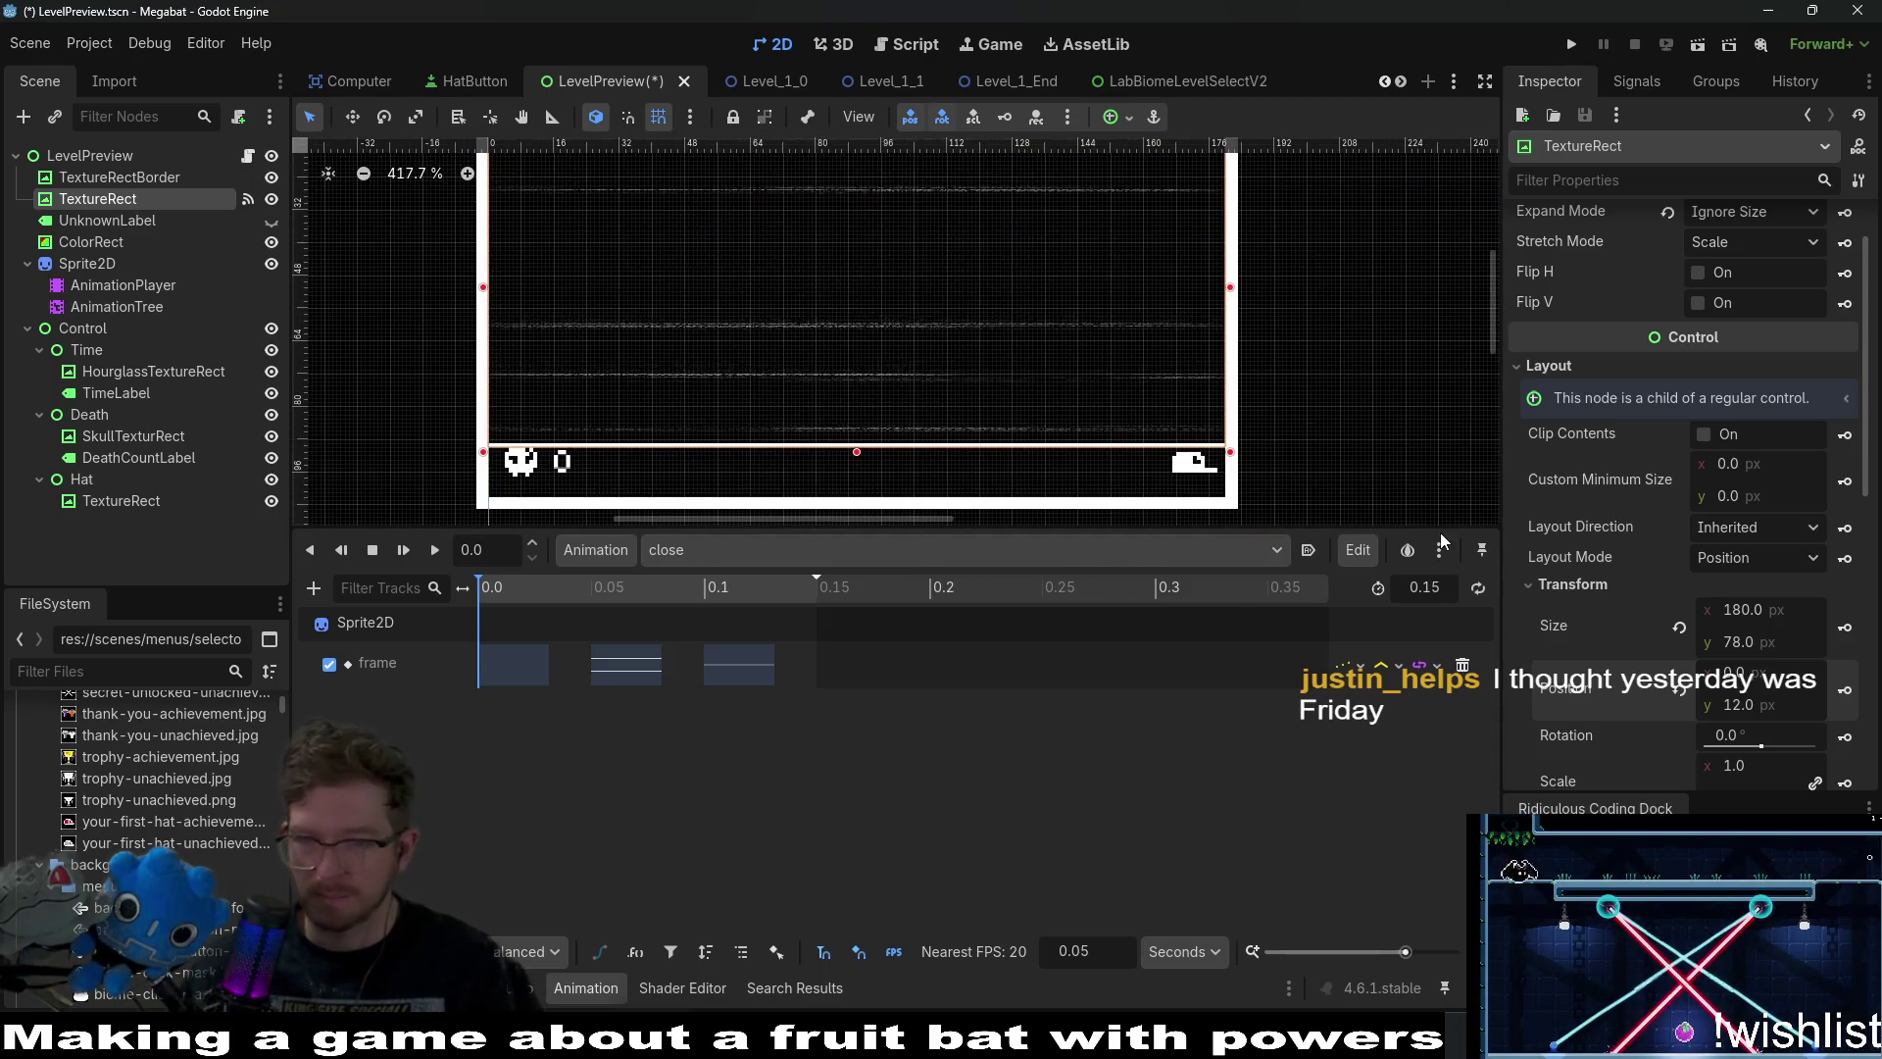
pyautogui.click(1847, 628)
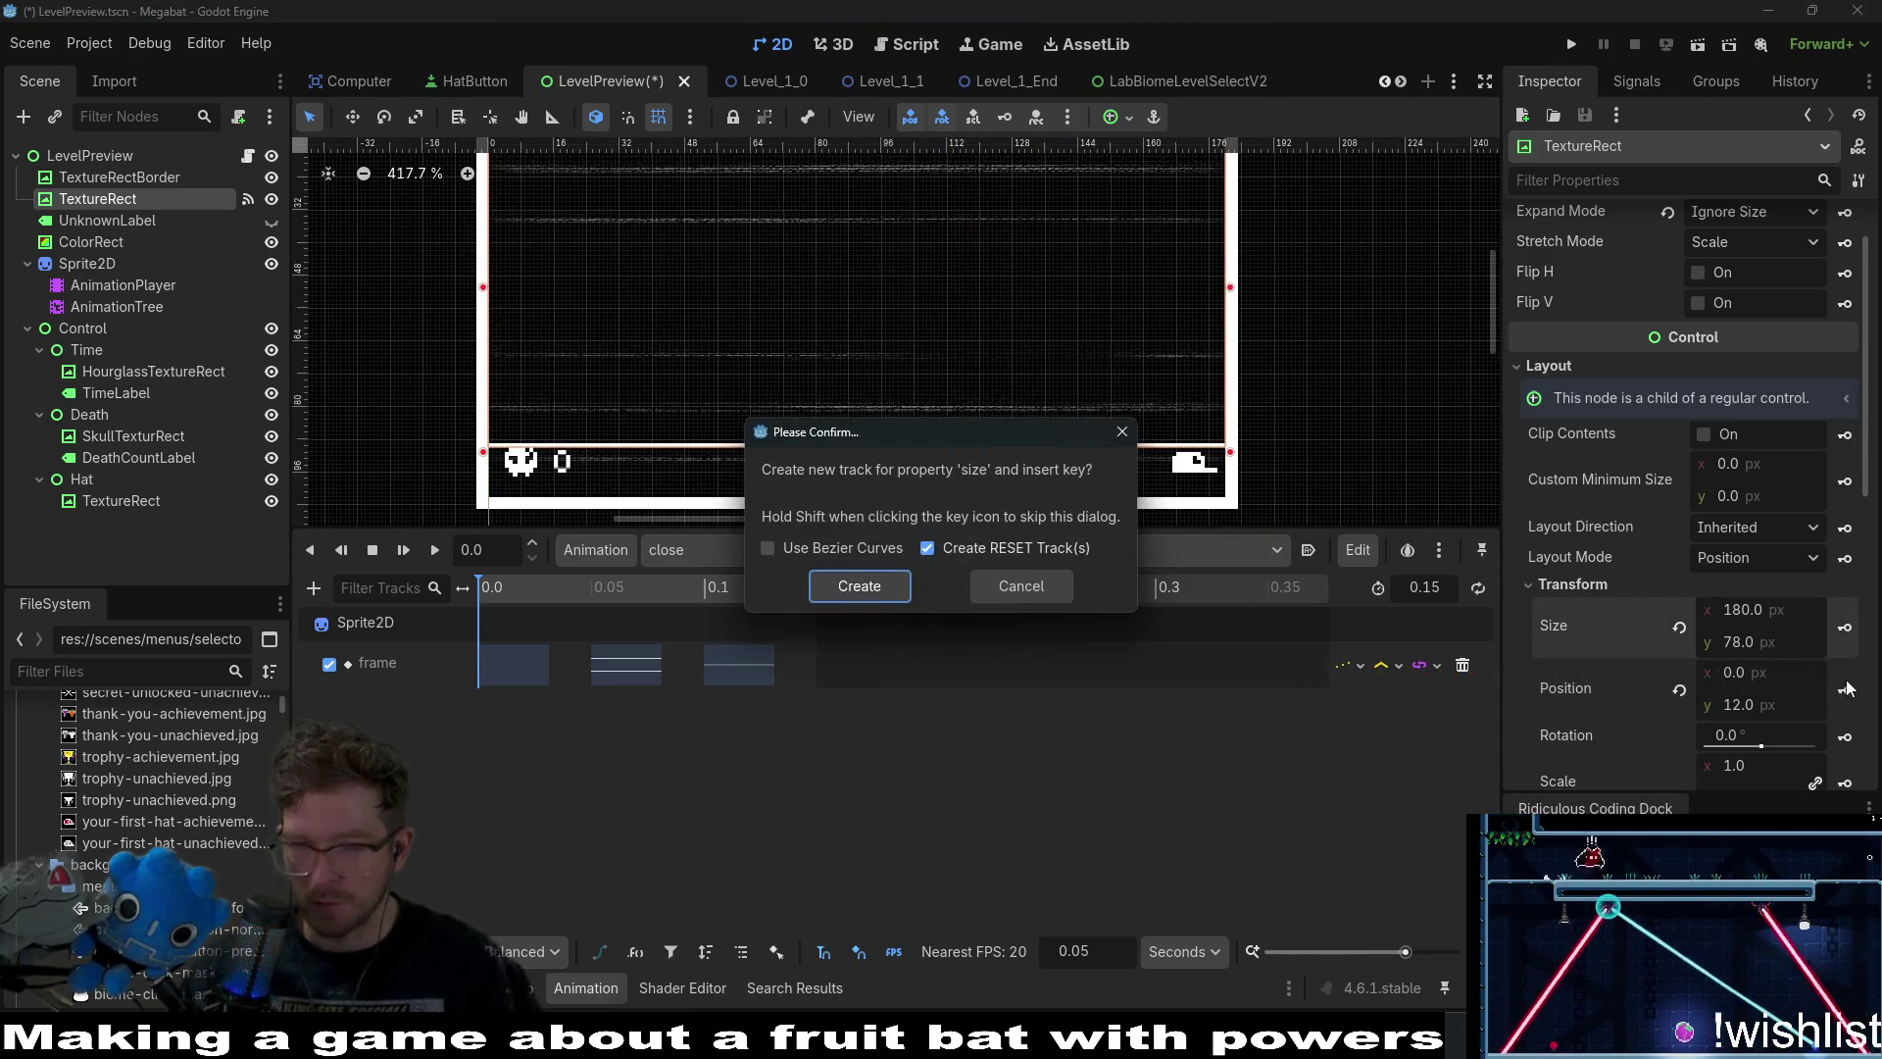
pyautogui.click(894, 594)
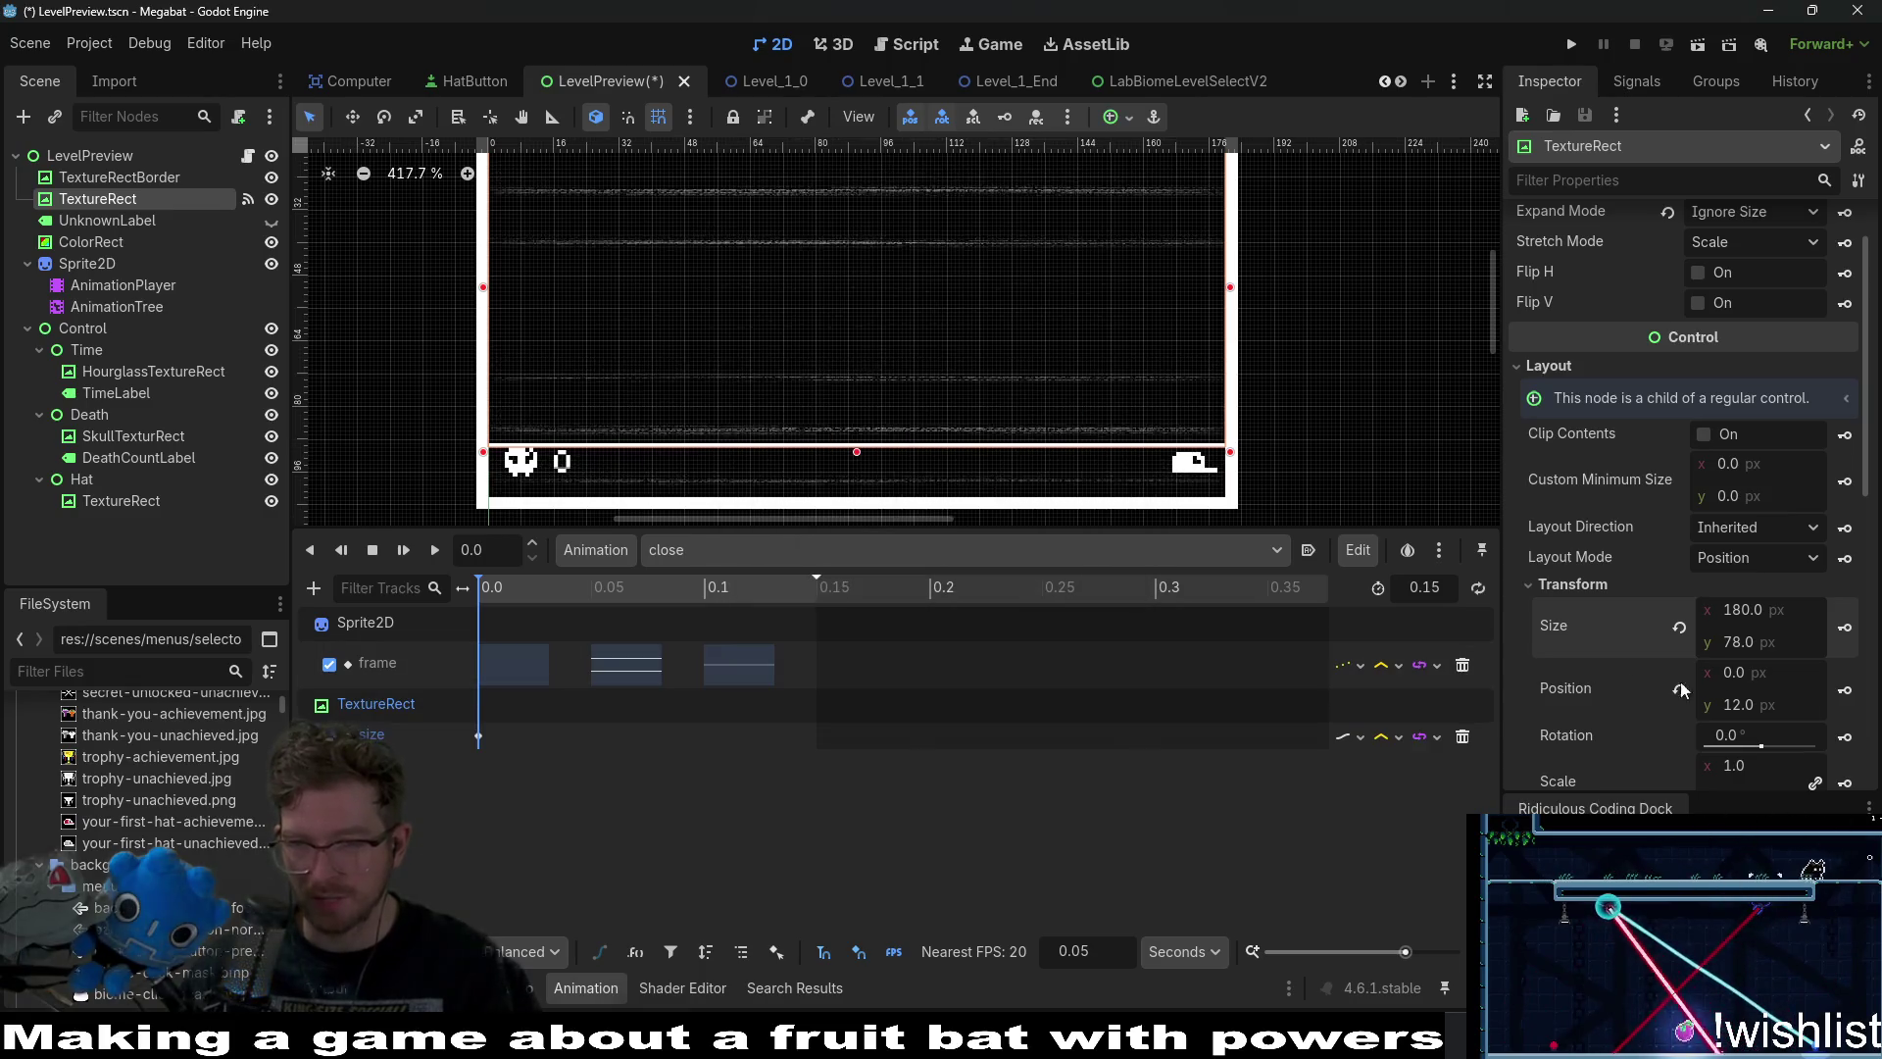
pyautogui.click(1846, 692)
pyautogui.click(891, 593)
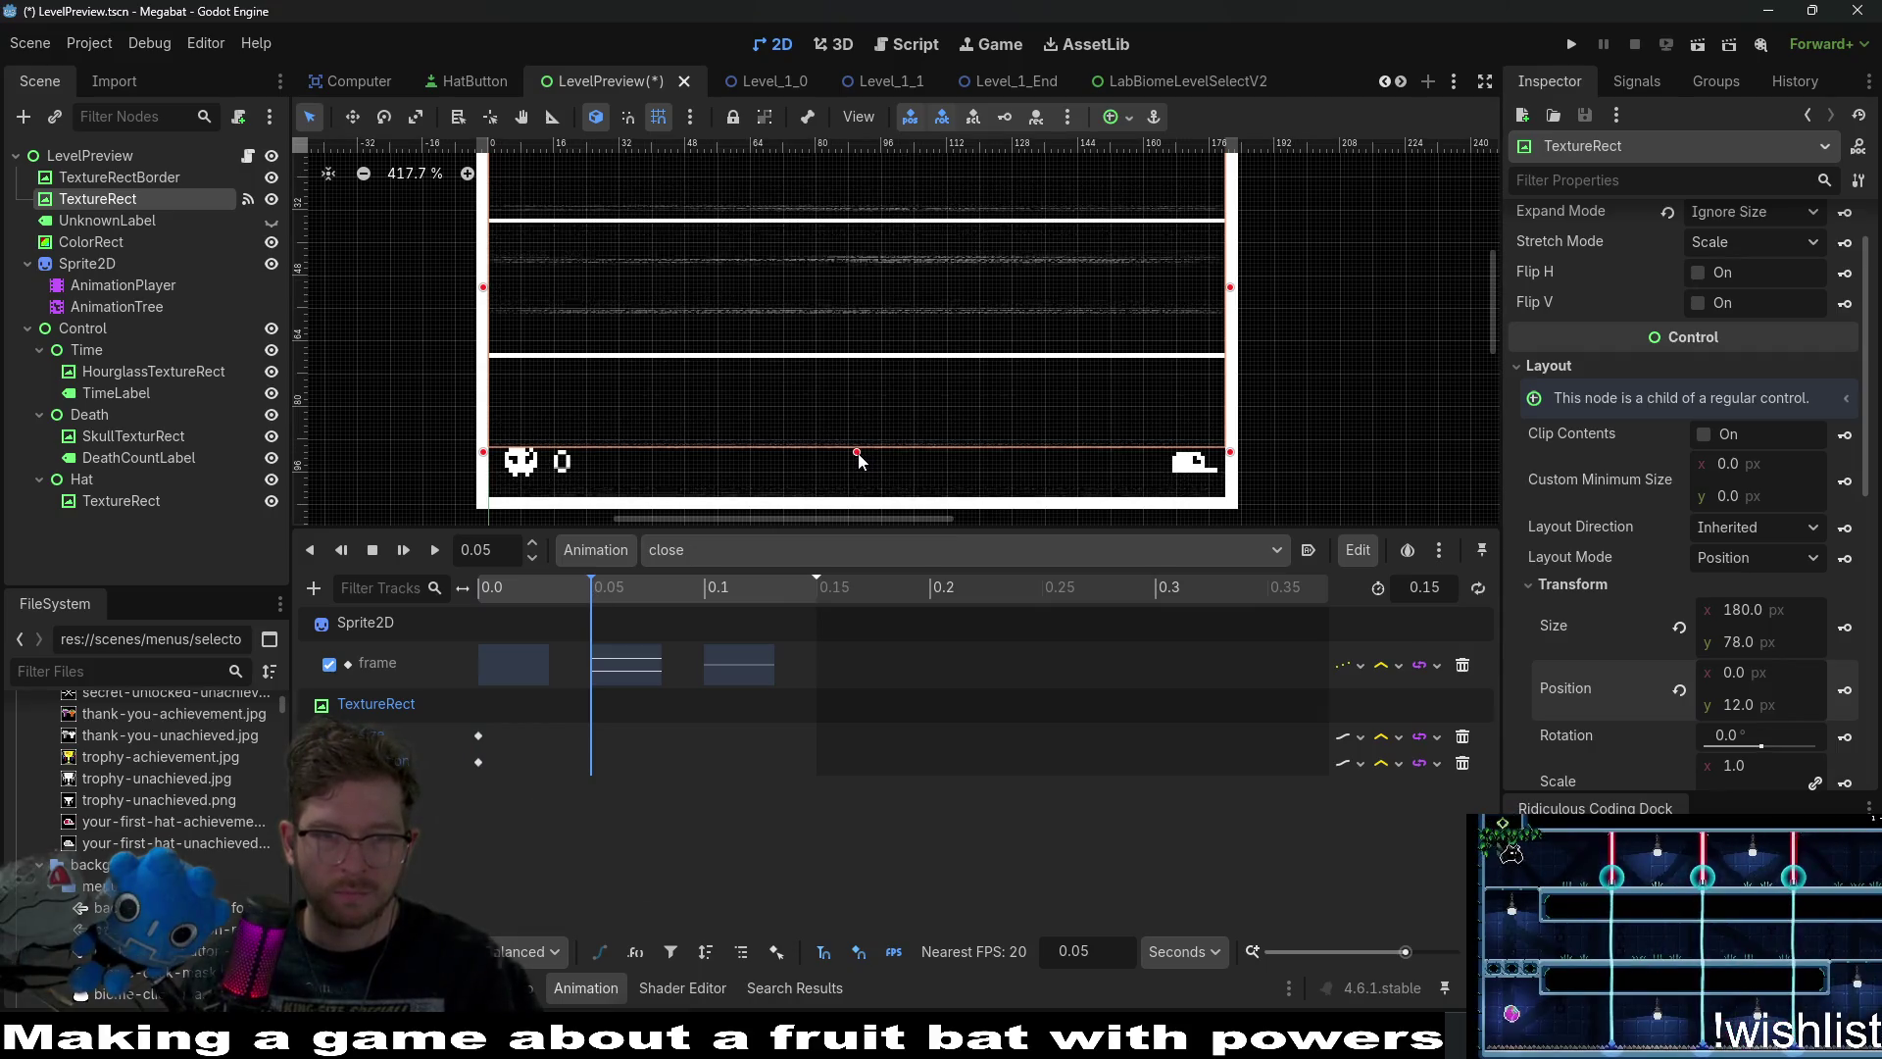
# Key TextureRect size/position 34/34 at 0.05 s and 2/50 at 0.1 s.
pyautogui.scroll(3, 864, 352)
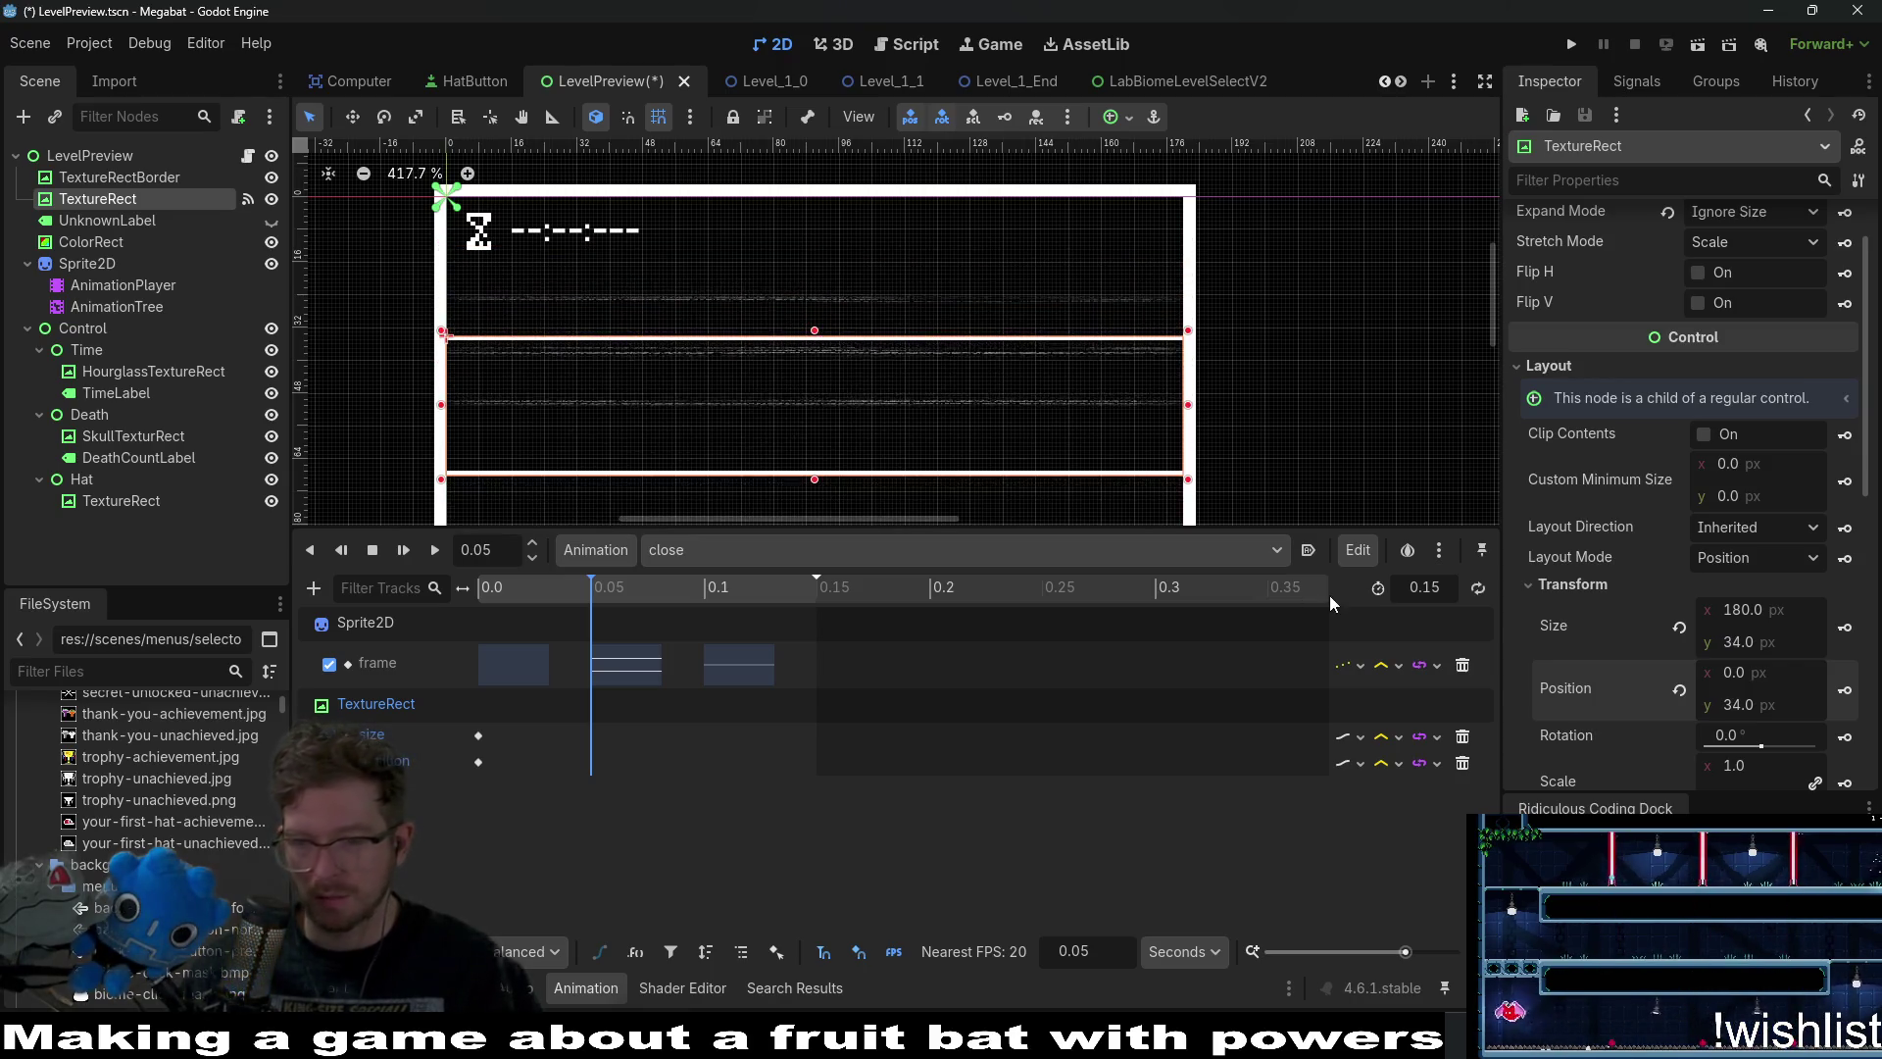
pyautogui.press('super+n')
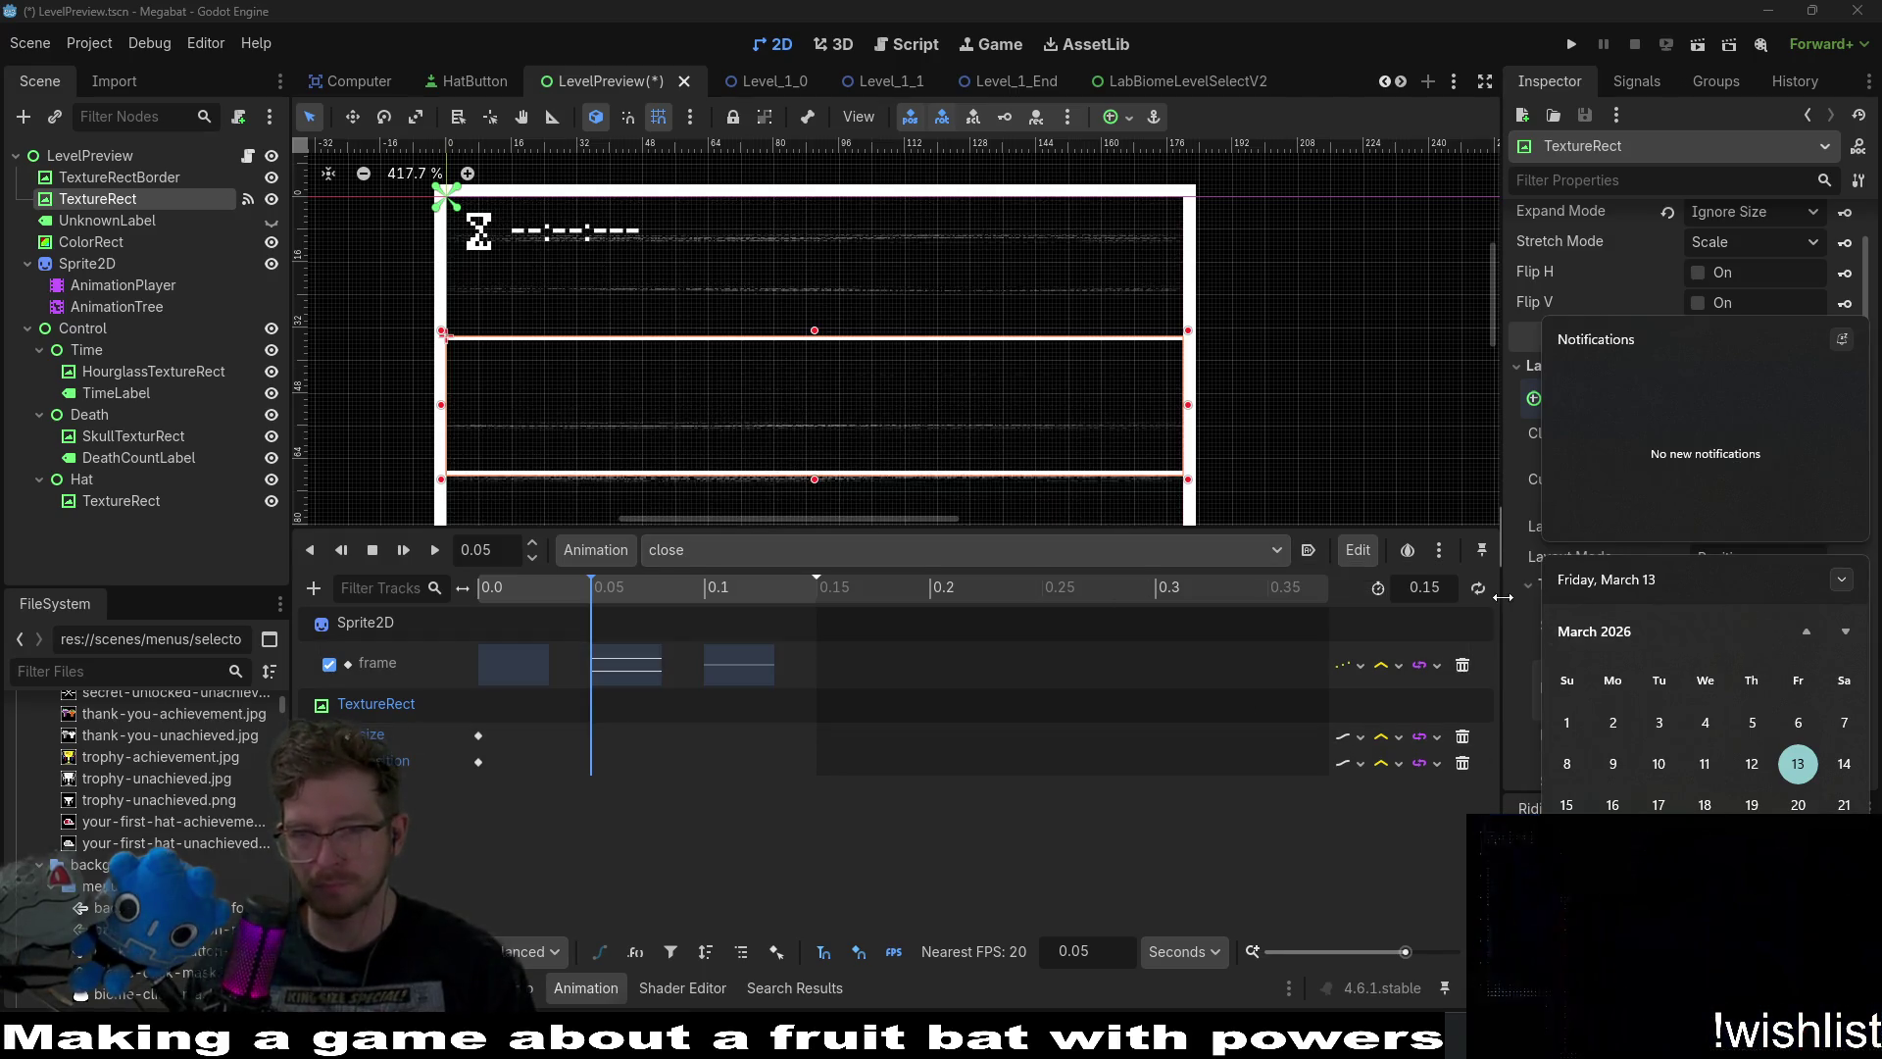
pyautogui.click(1502, 597)
pyautogui.click(1843, 642)
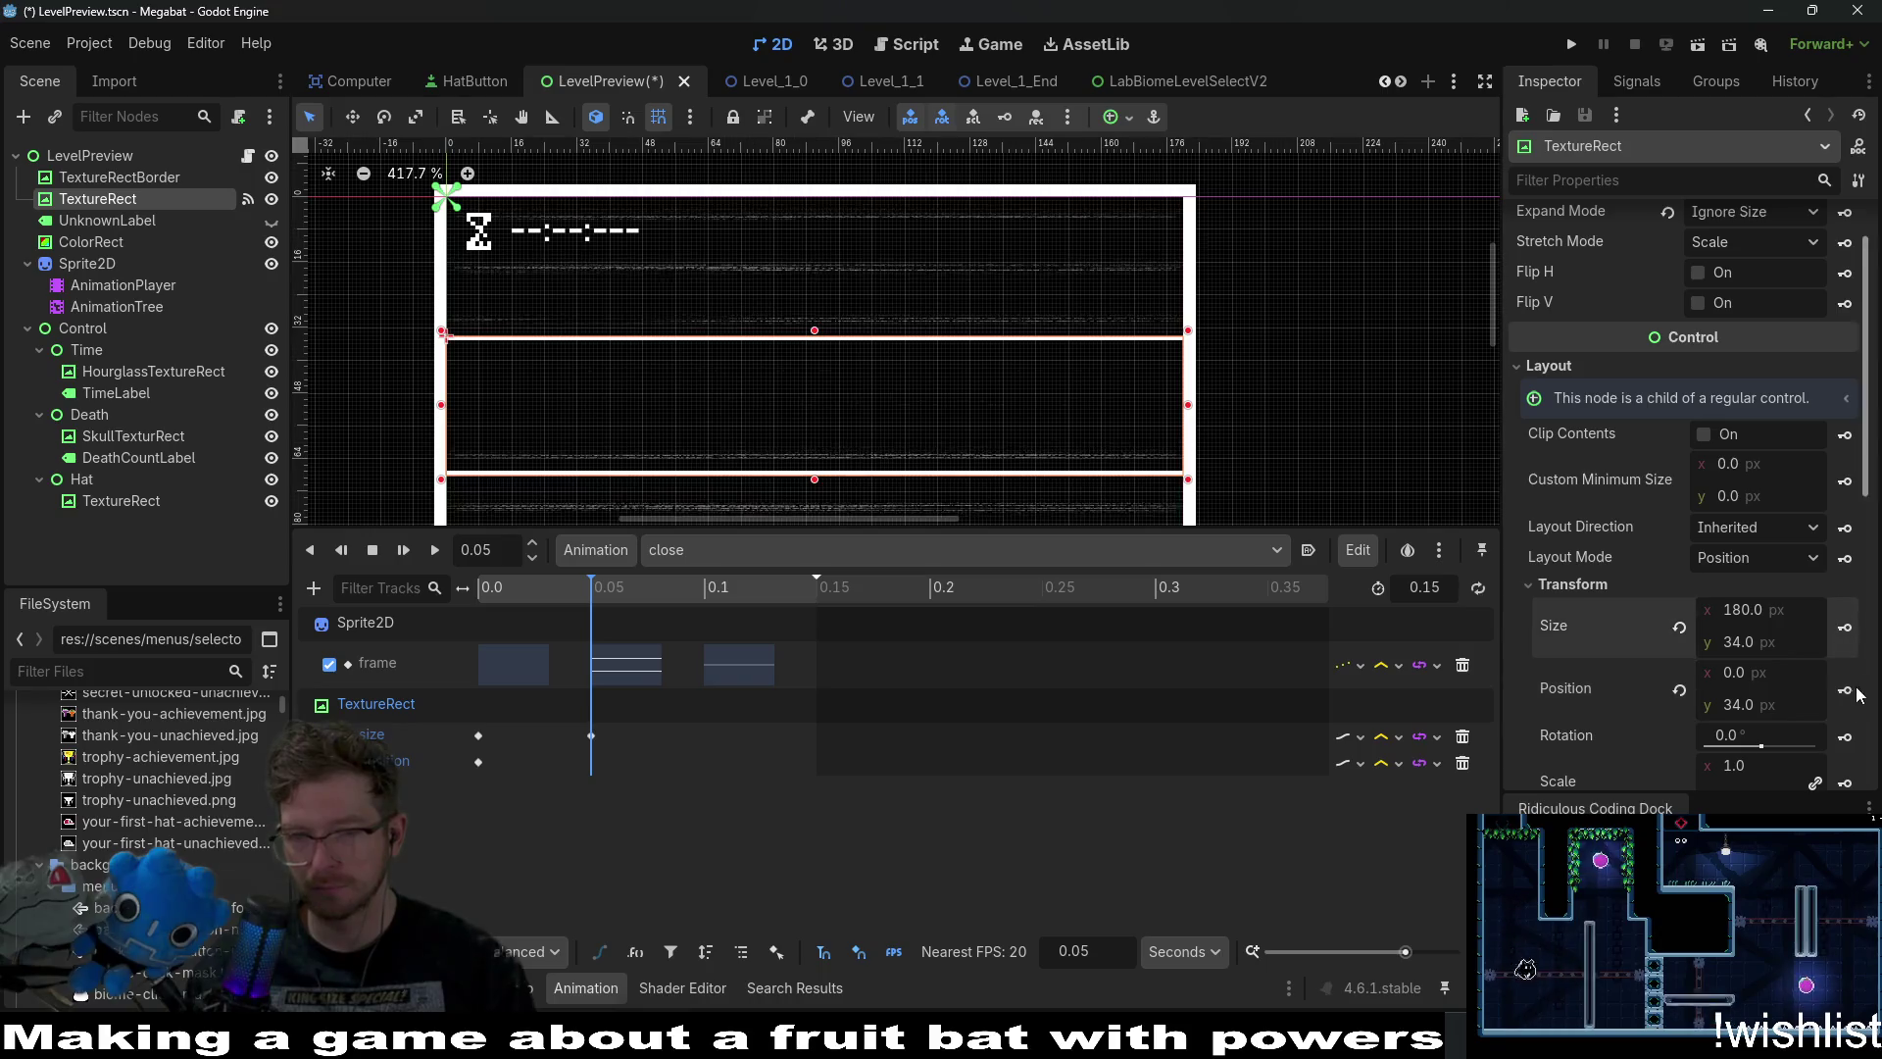
pyautogui.click(1845, 694)
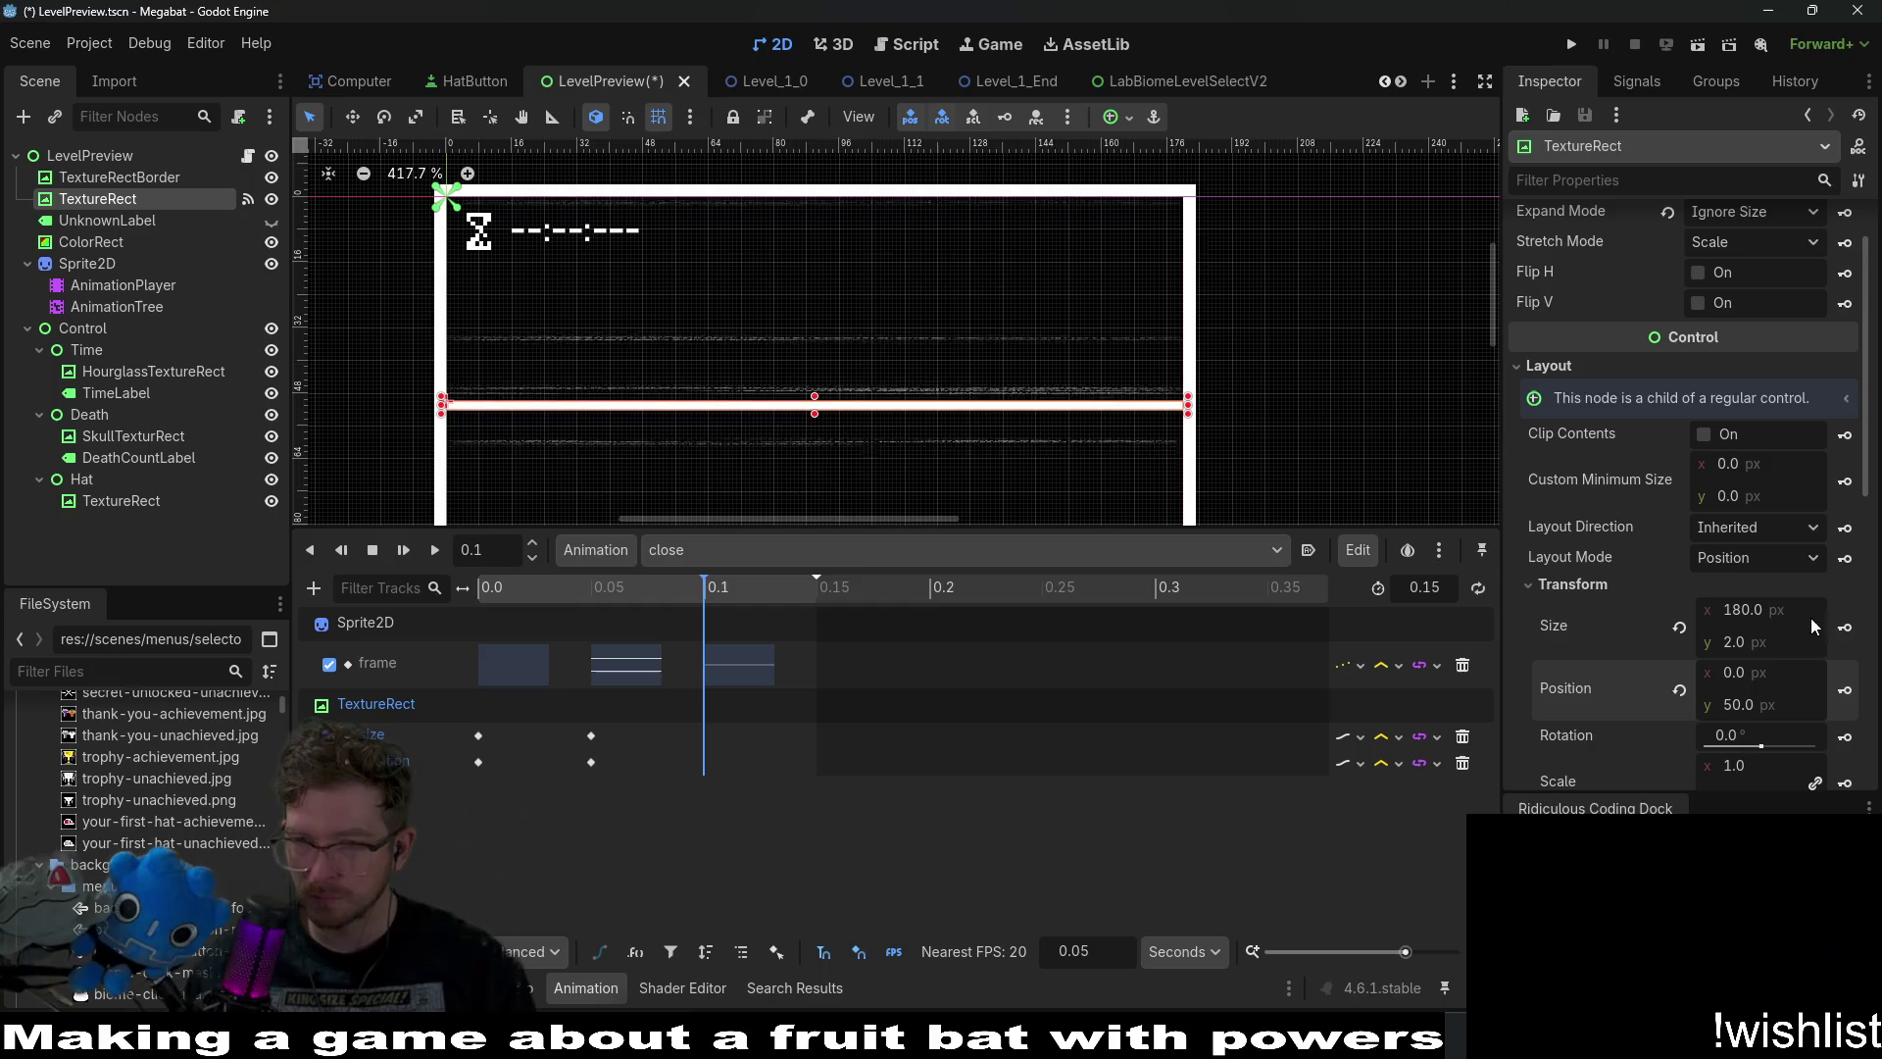
pyautogui.click(1844, 626)
pyautogui.click(1846, 691)
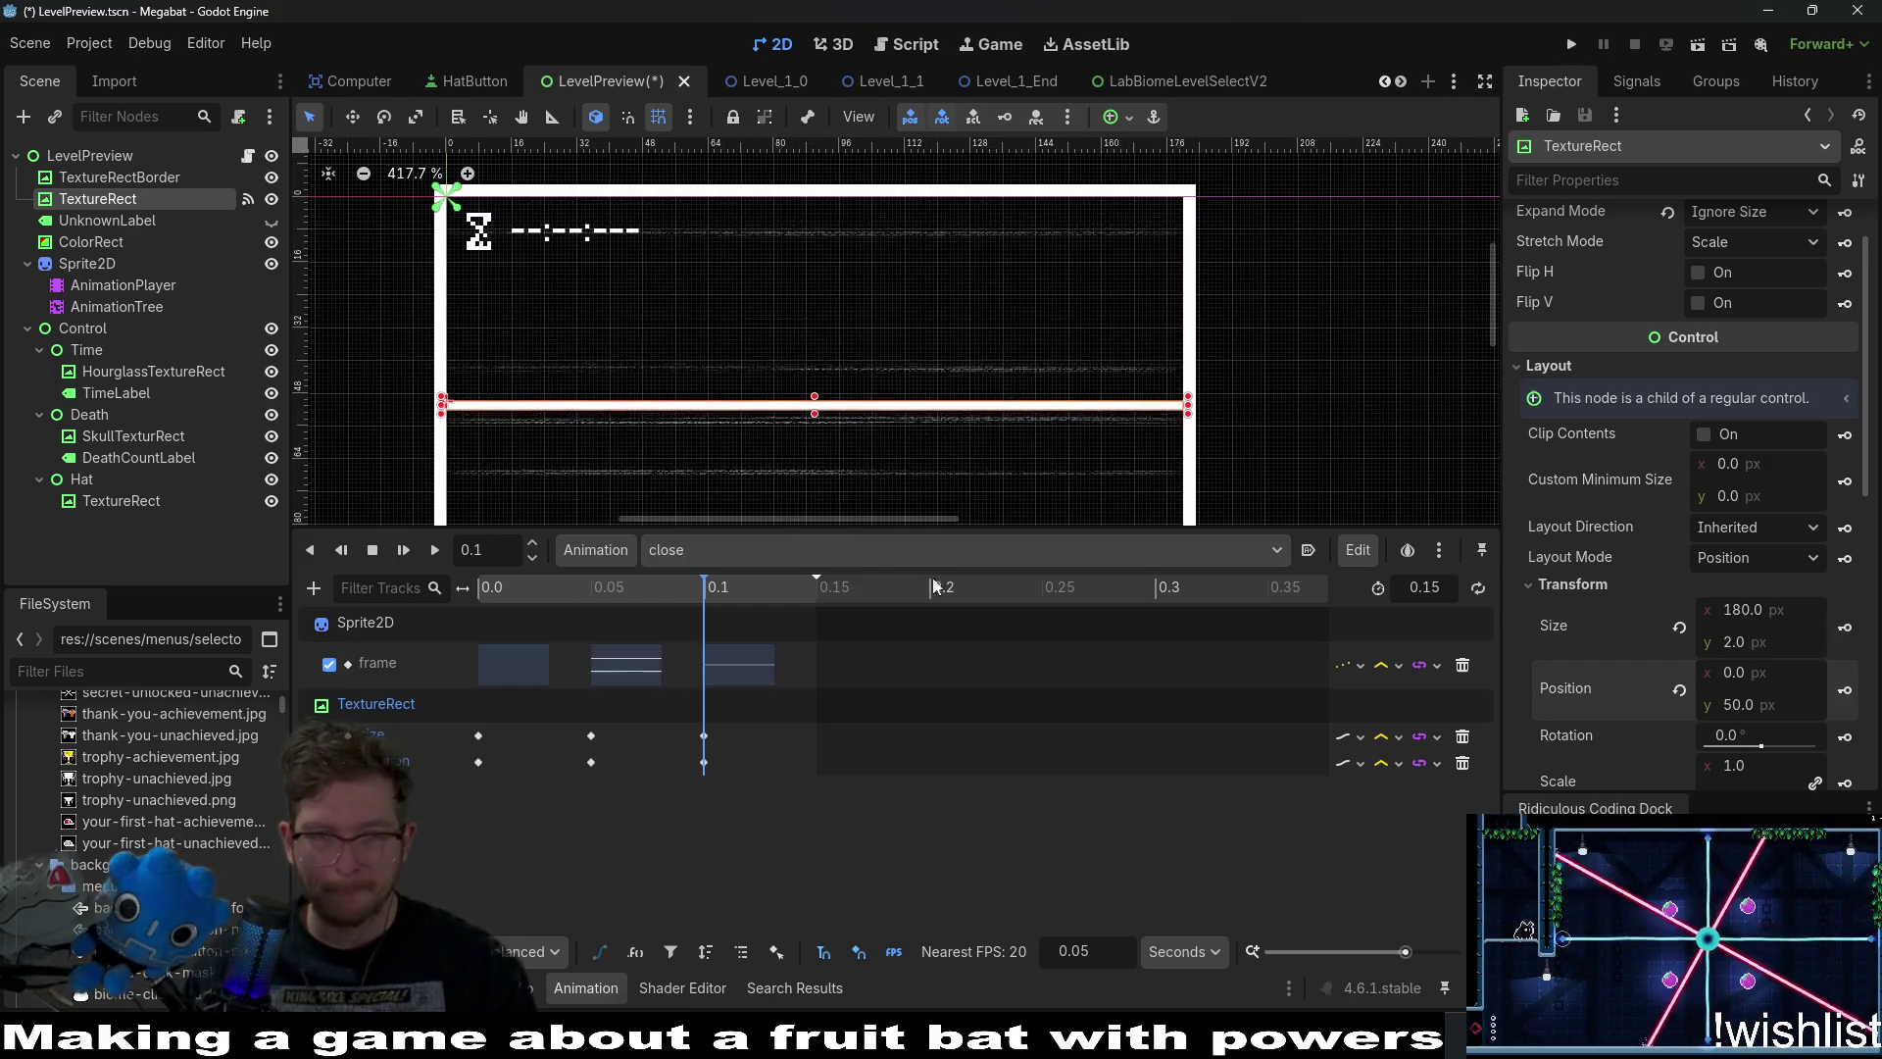
# Switch the animation player to RESET and save the LevelPreview scene.
pyautogui.click(735, 551)
pyautogui.click(753, 590)
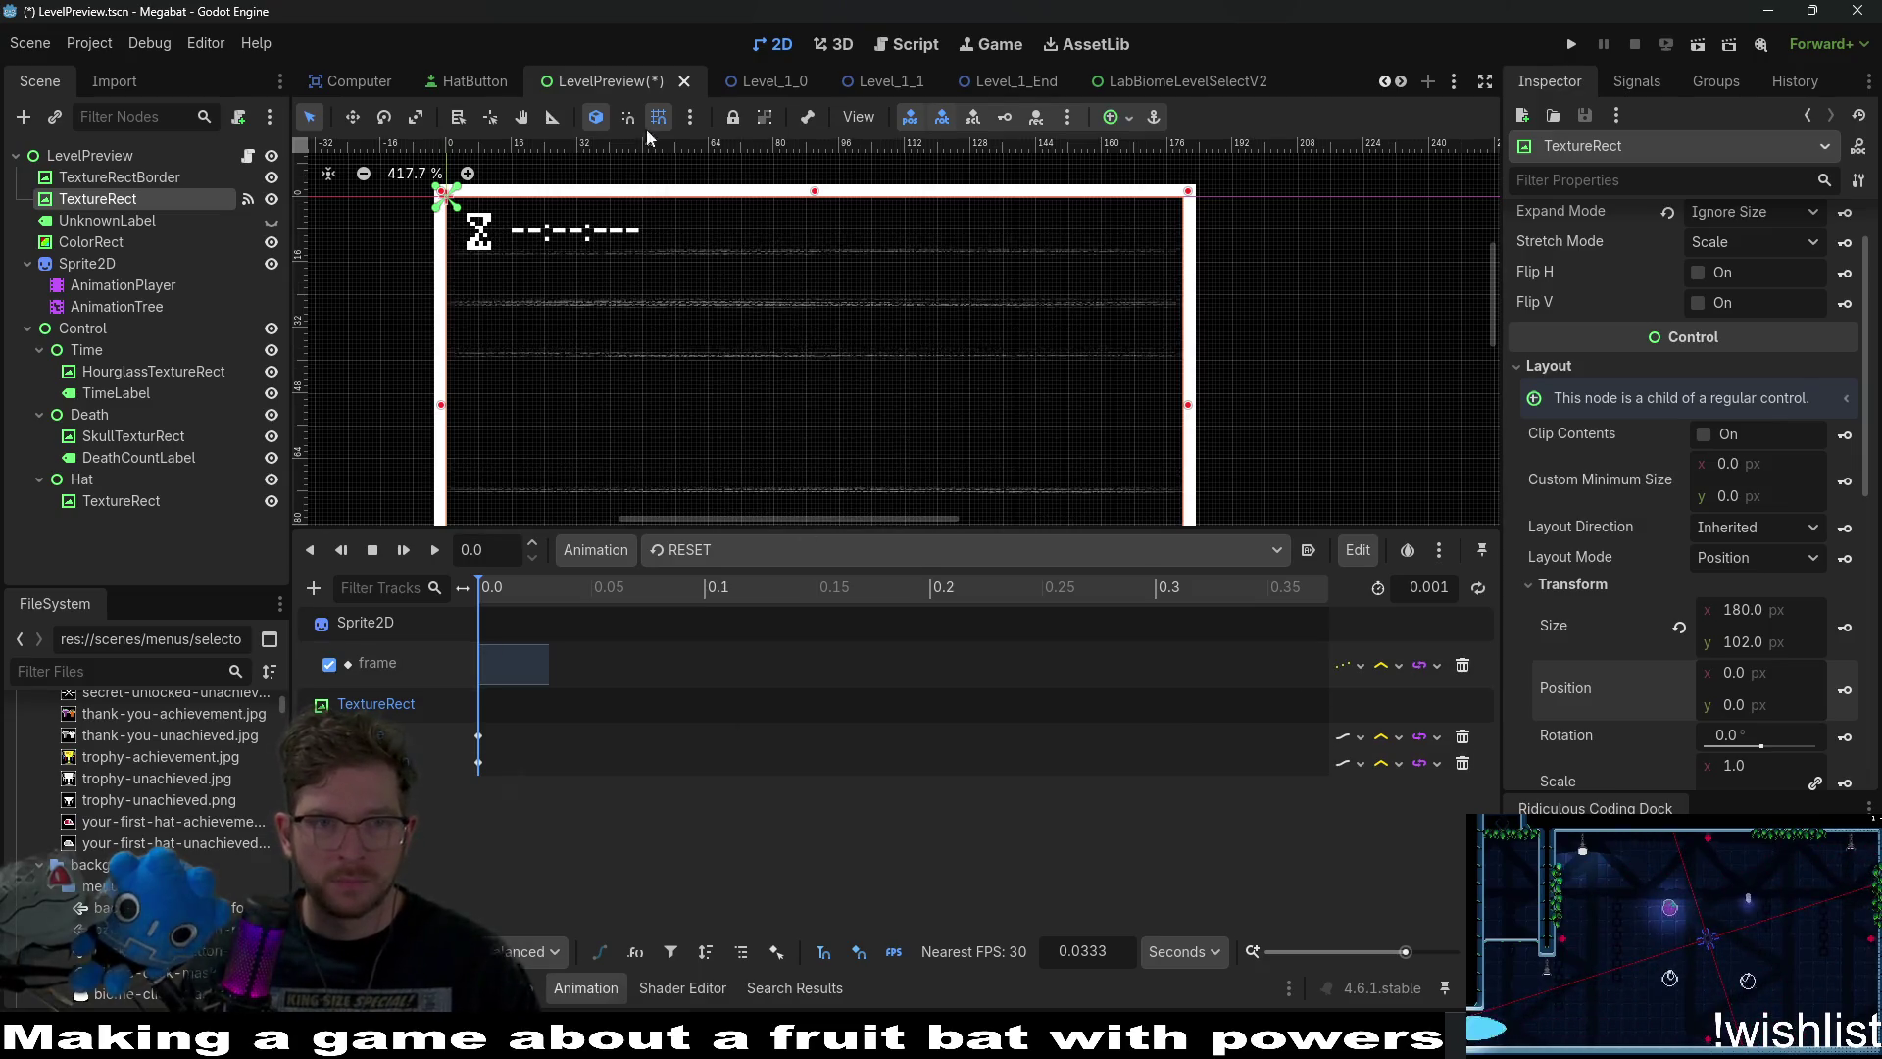
pyautogui.hotkey('ctrl', 's')
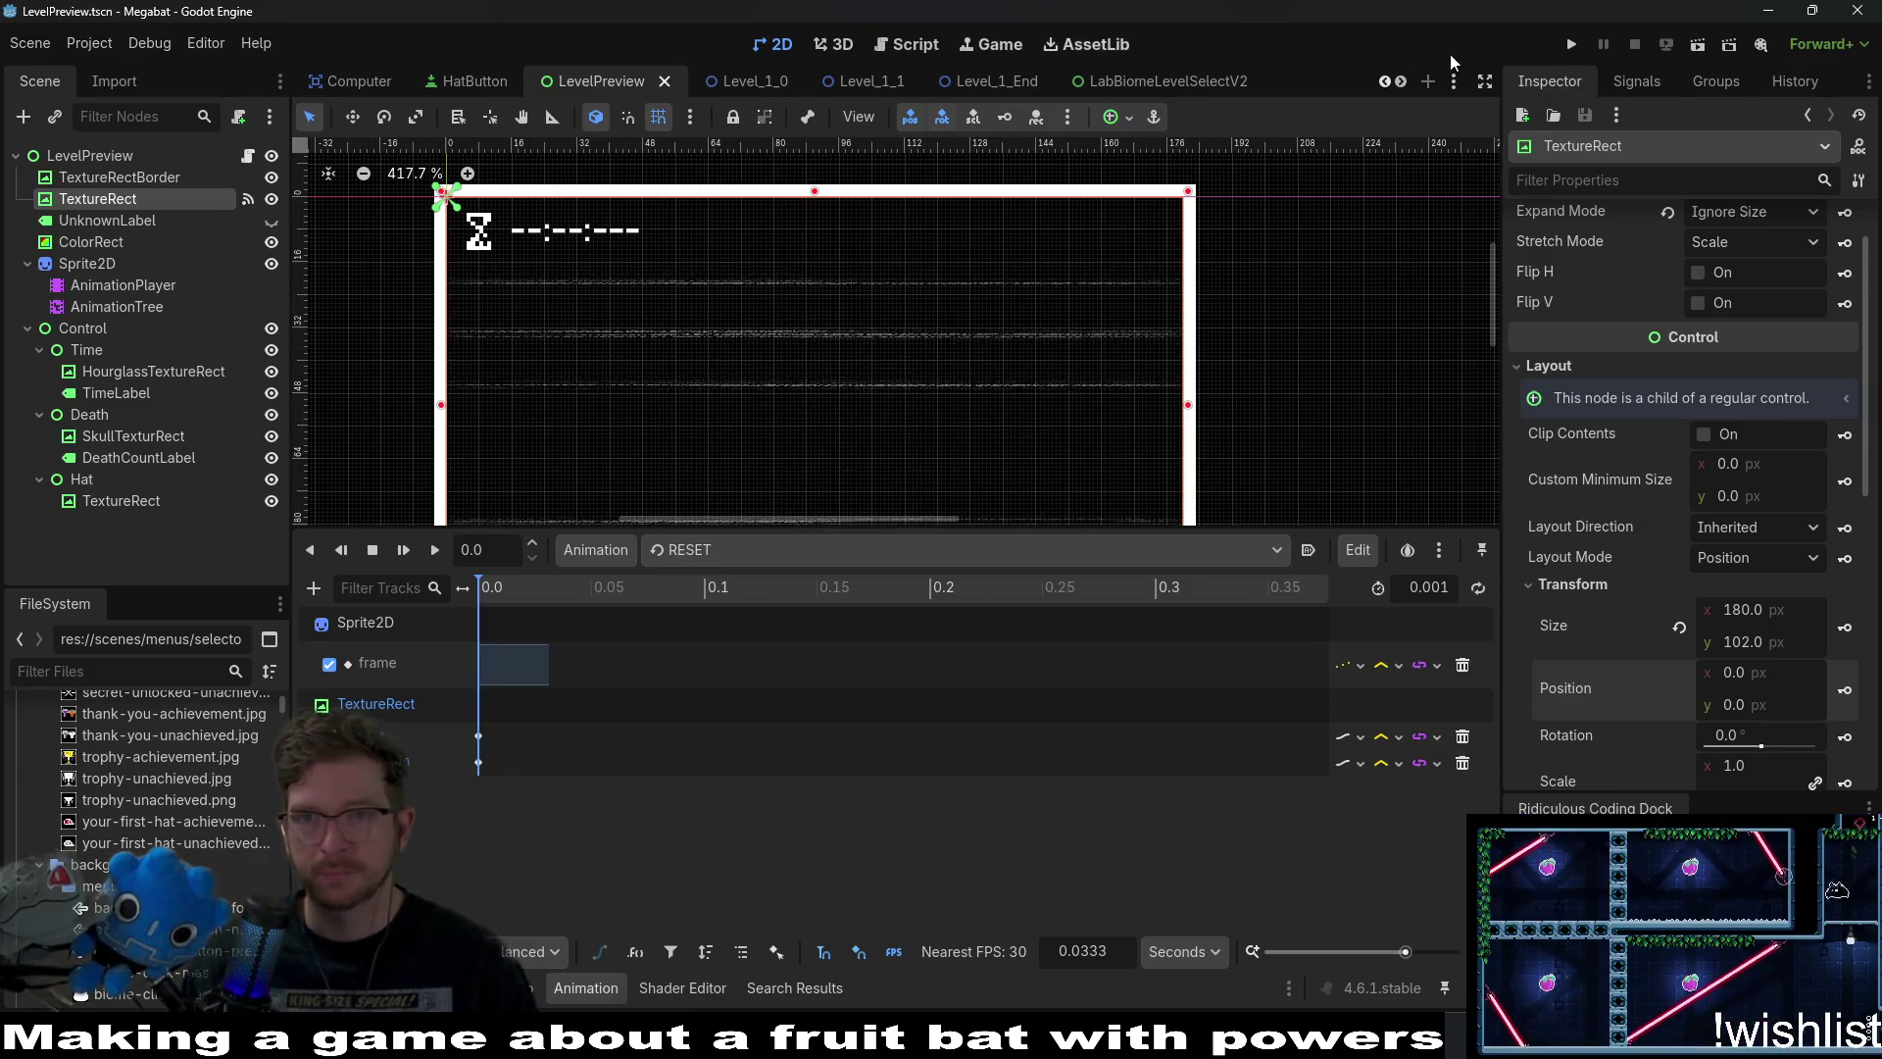
# Run Megabat, reach level select via the first profile, then close the game.
pyautogui.click(1571, 44)
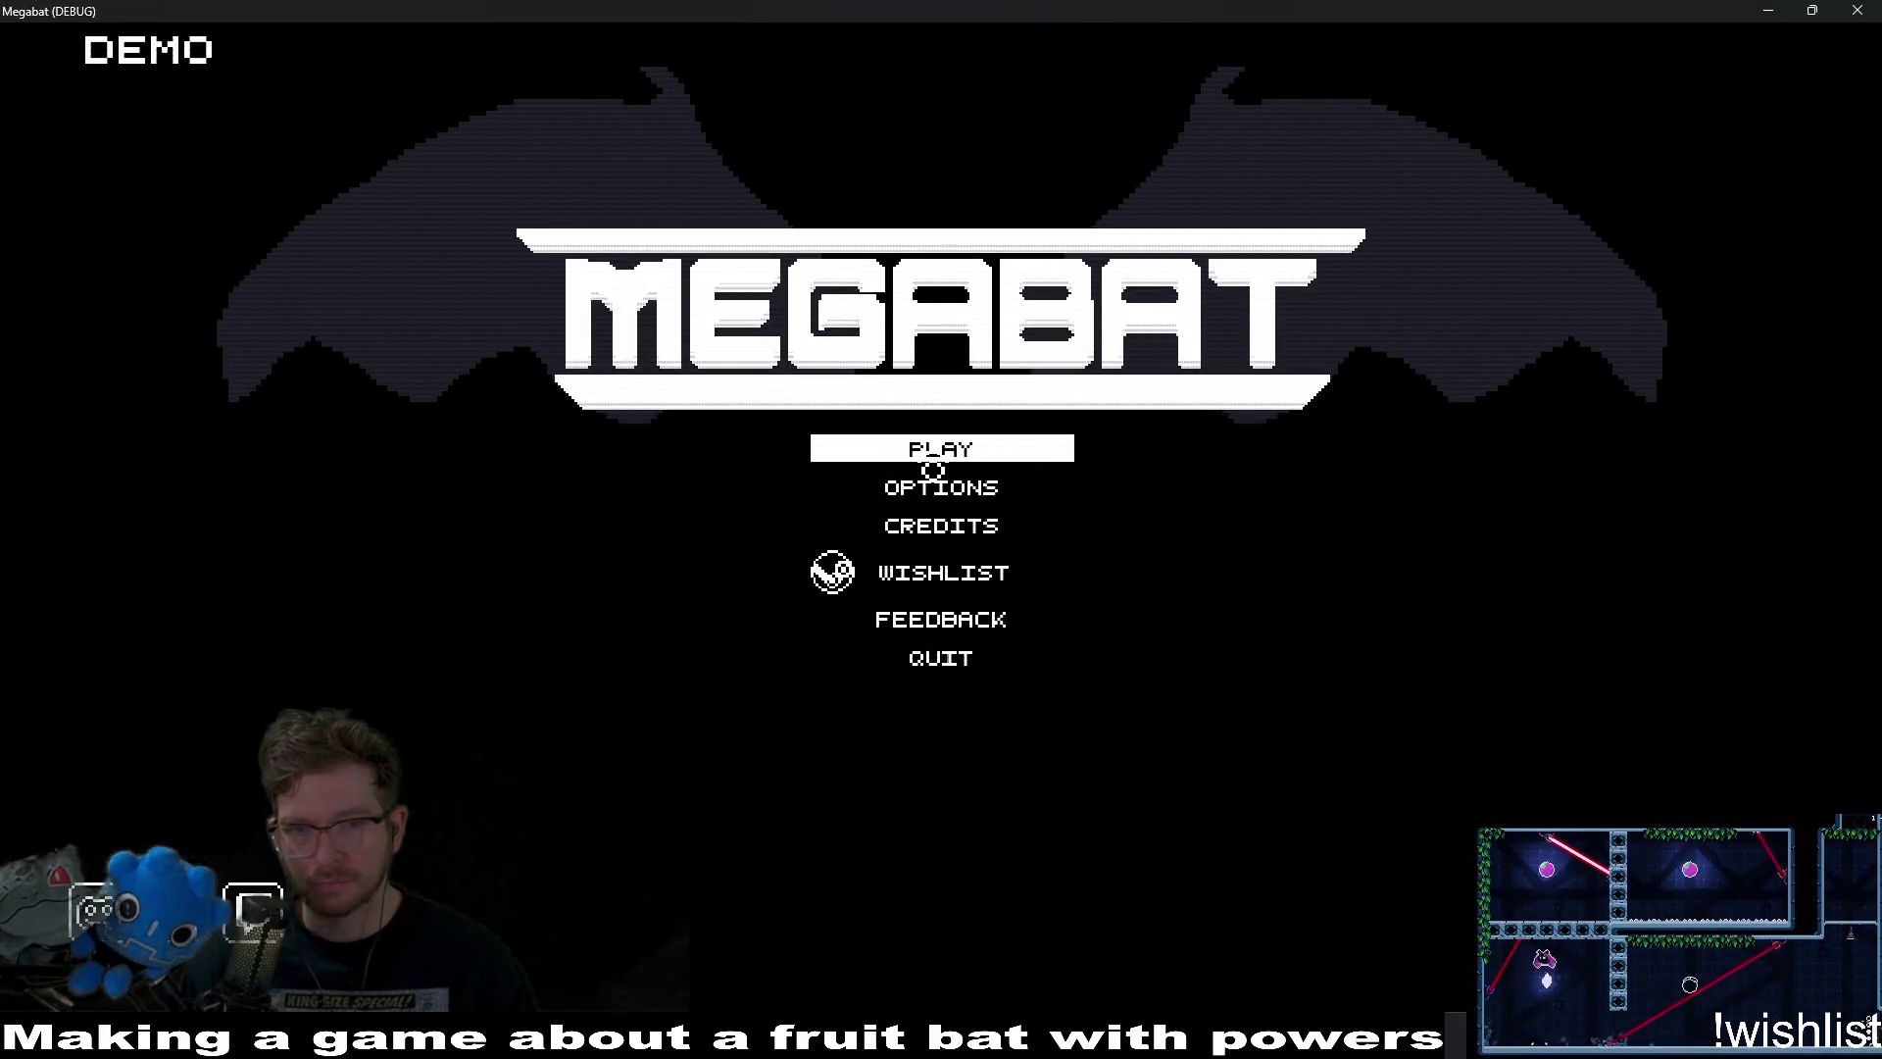
pyautogui.click(933, 457)
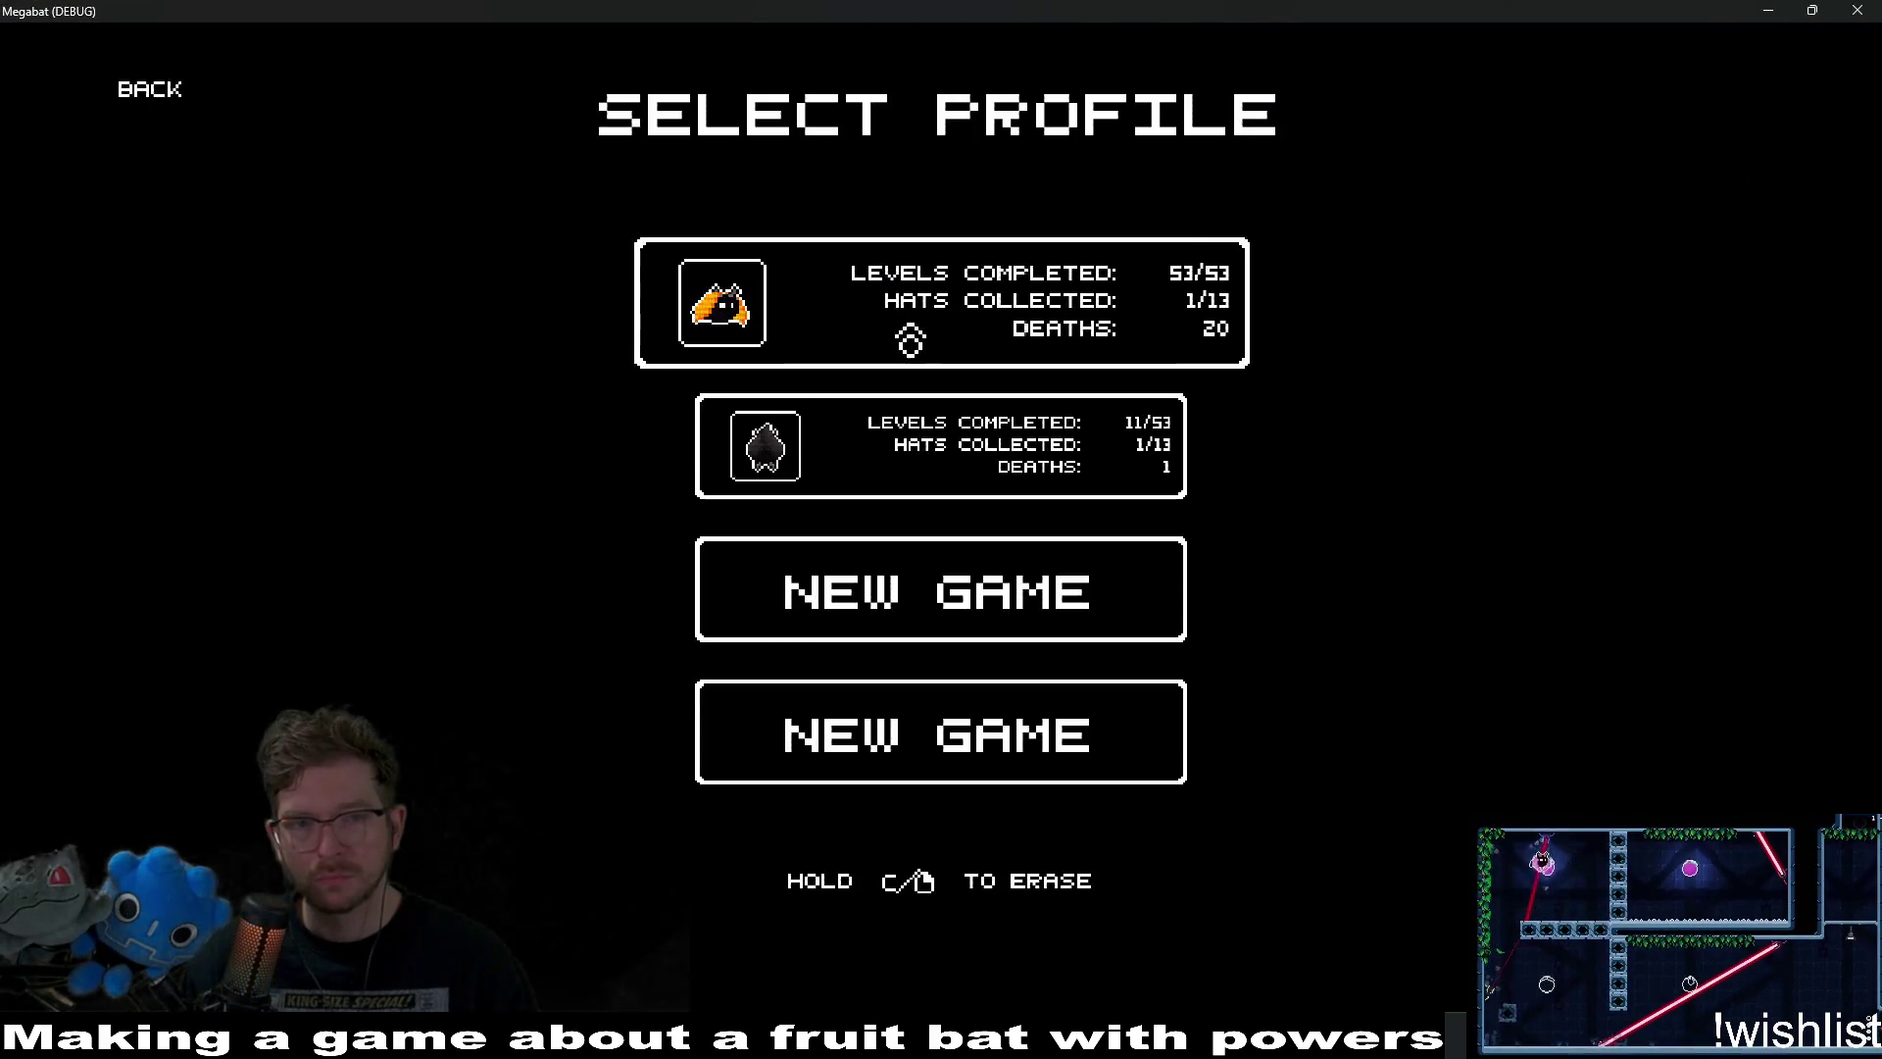
pyautogui.click(910, 340)
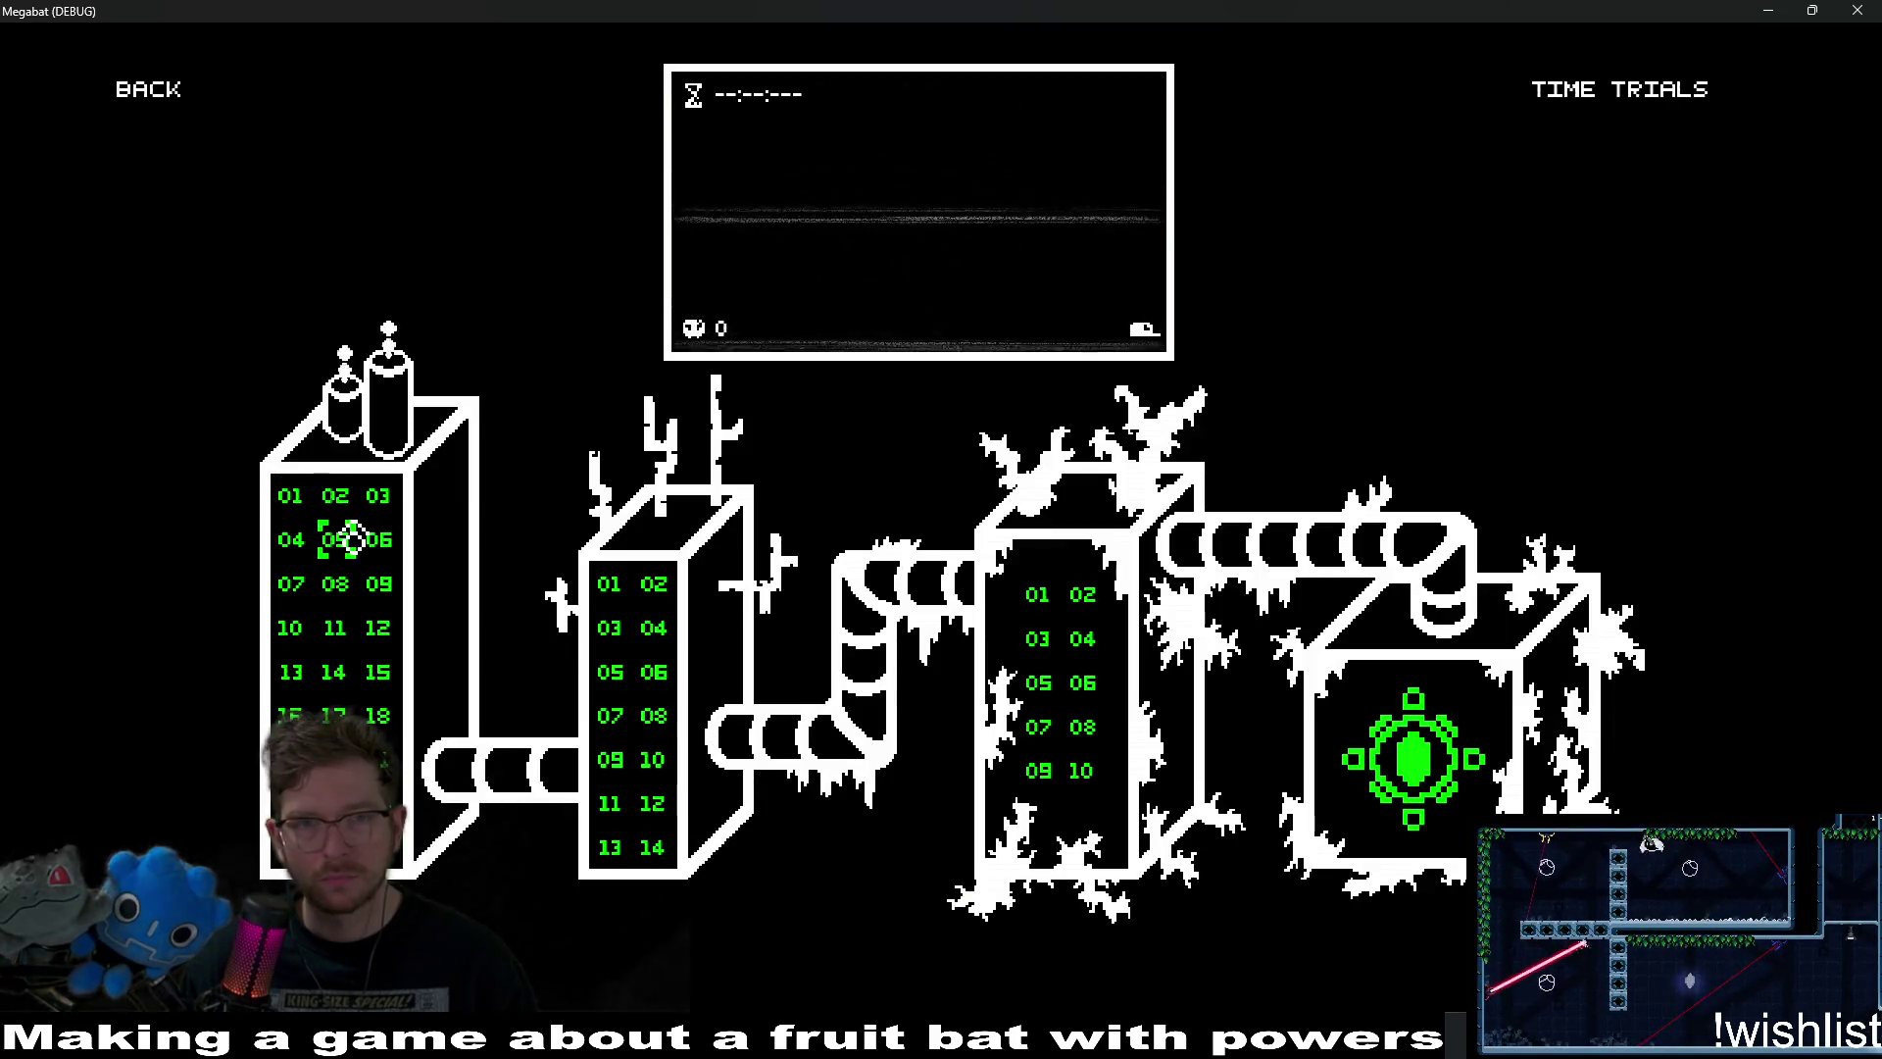
pyautogui.click(1859, 10)
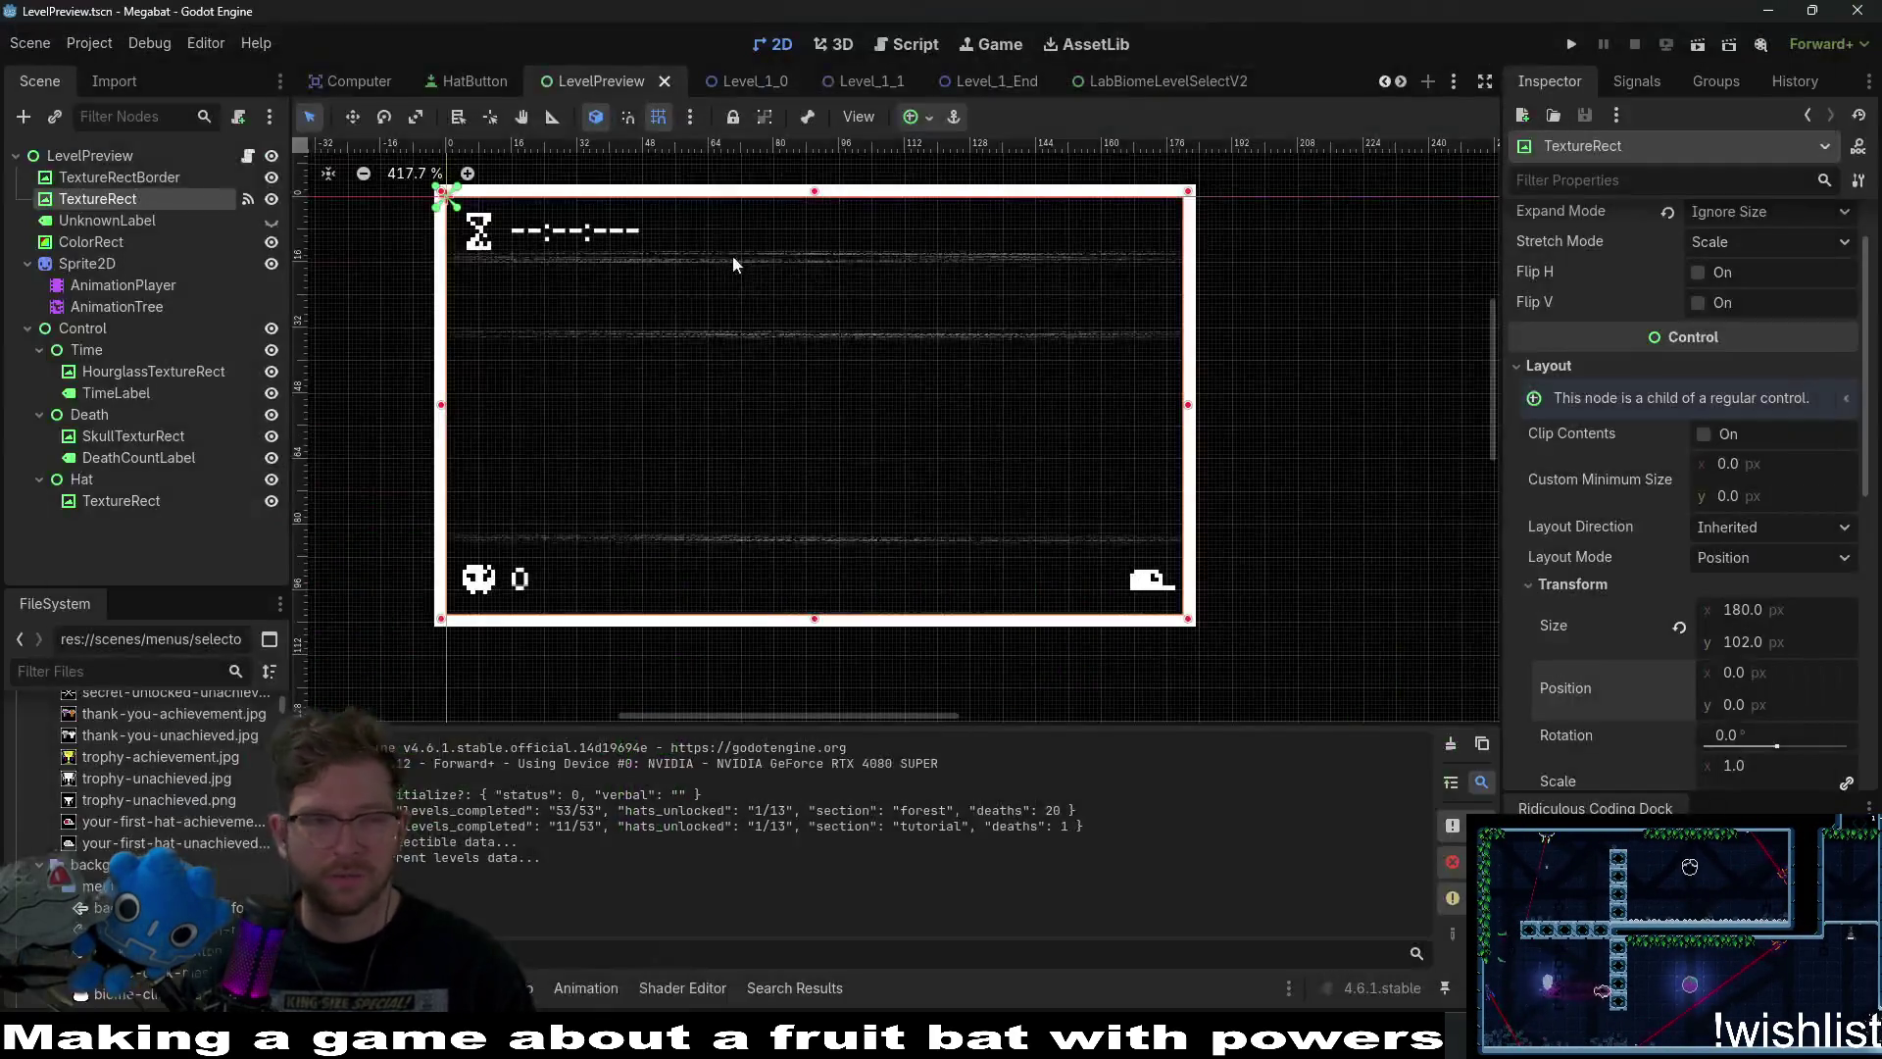
pyautogui.press('BackSpace')
pyautogui.press('BackSpace')
pyautogui.write('animationT')
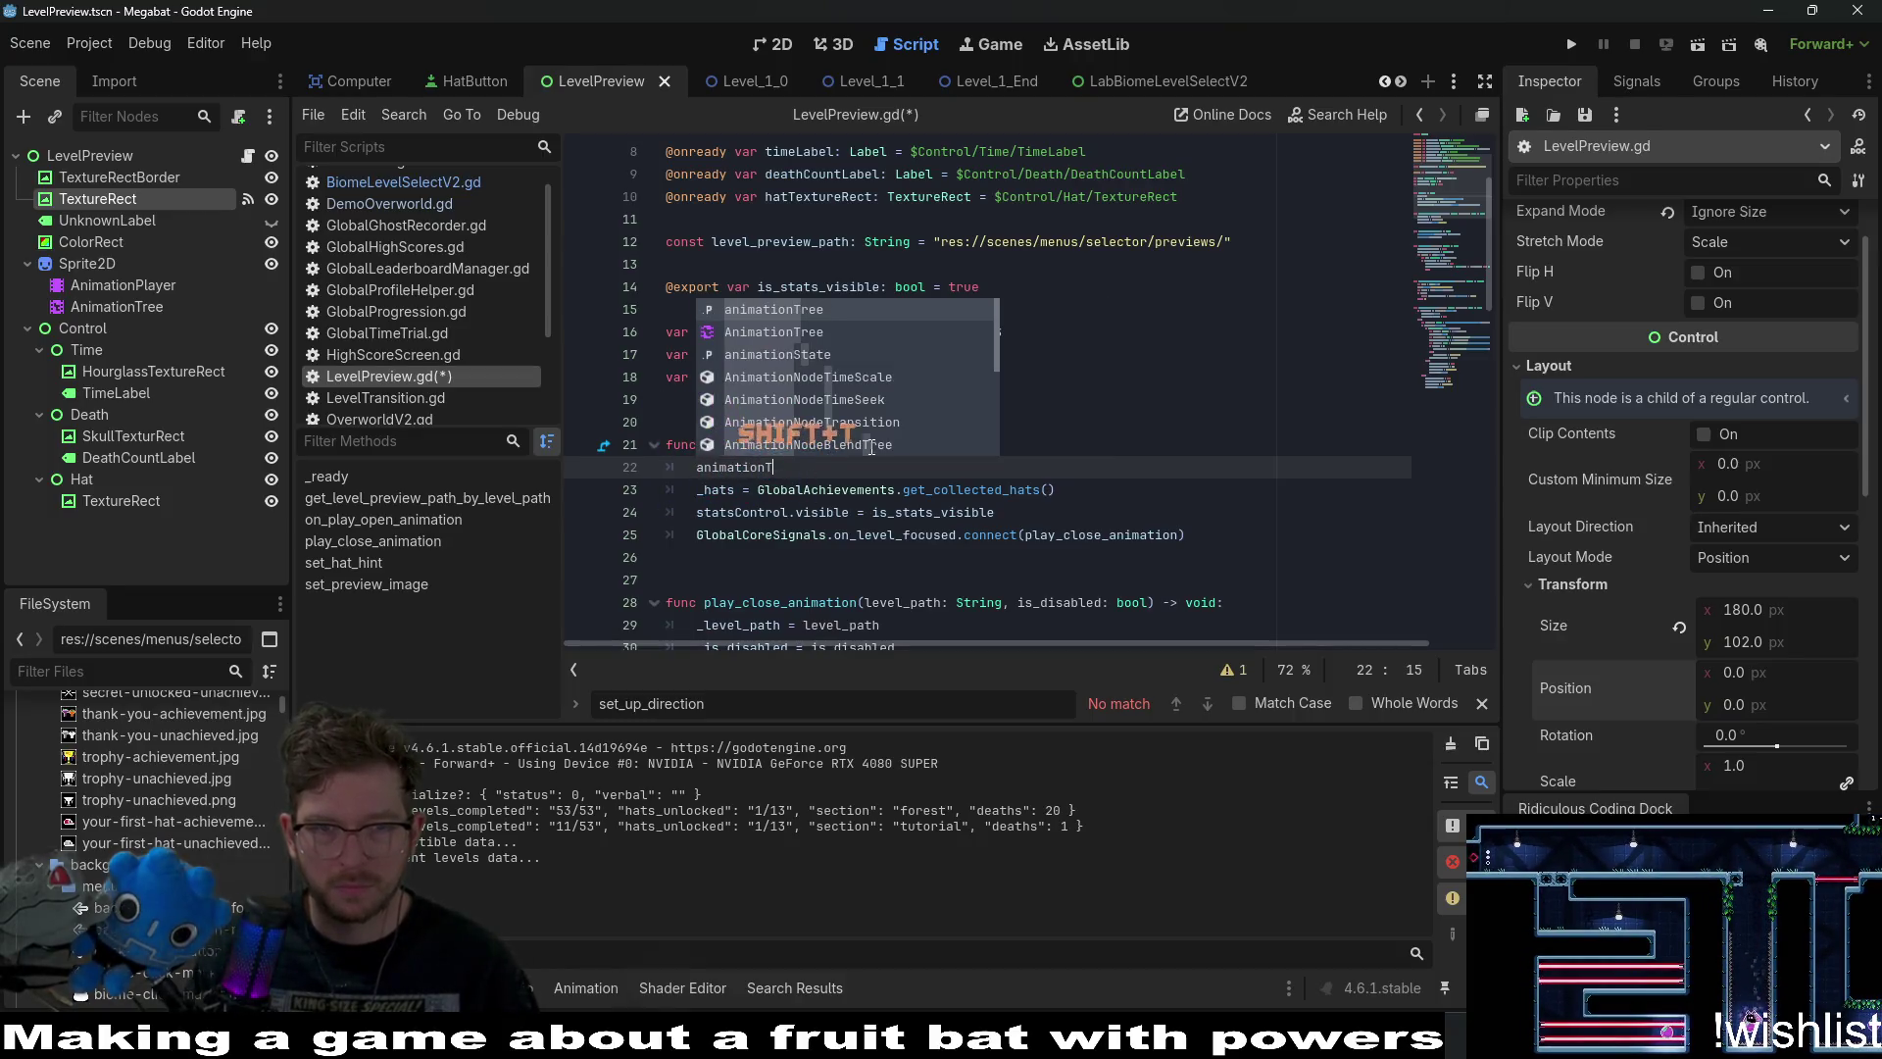
# Add animationTree.active = true to the script's _ready and save LevelPreview.gd.
pyautogui.press('Return')
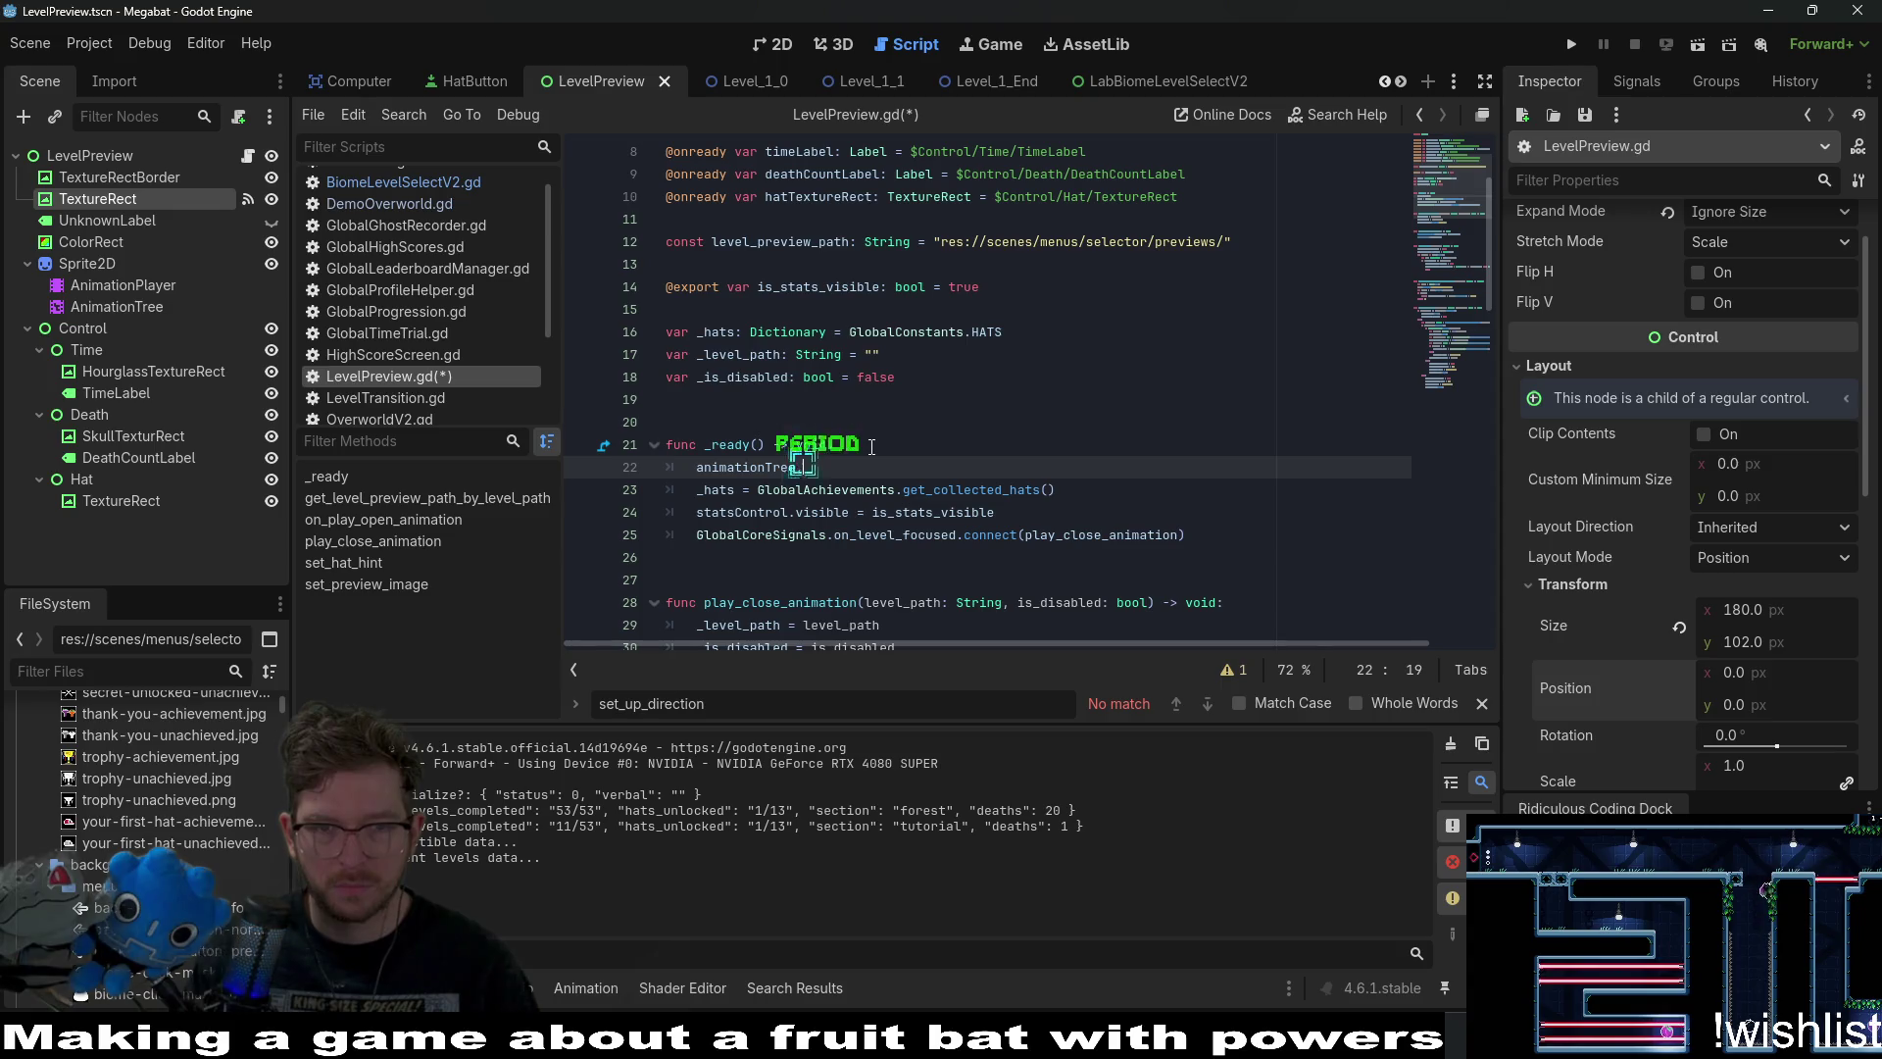
pyautogui.press('Return')
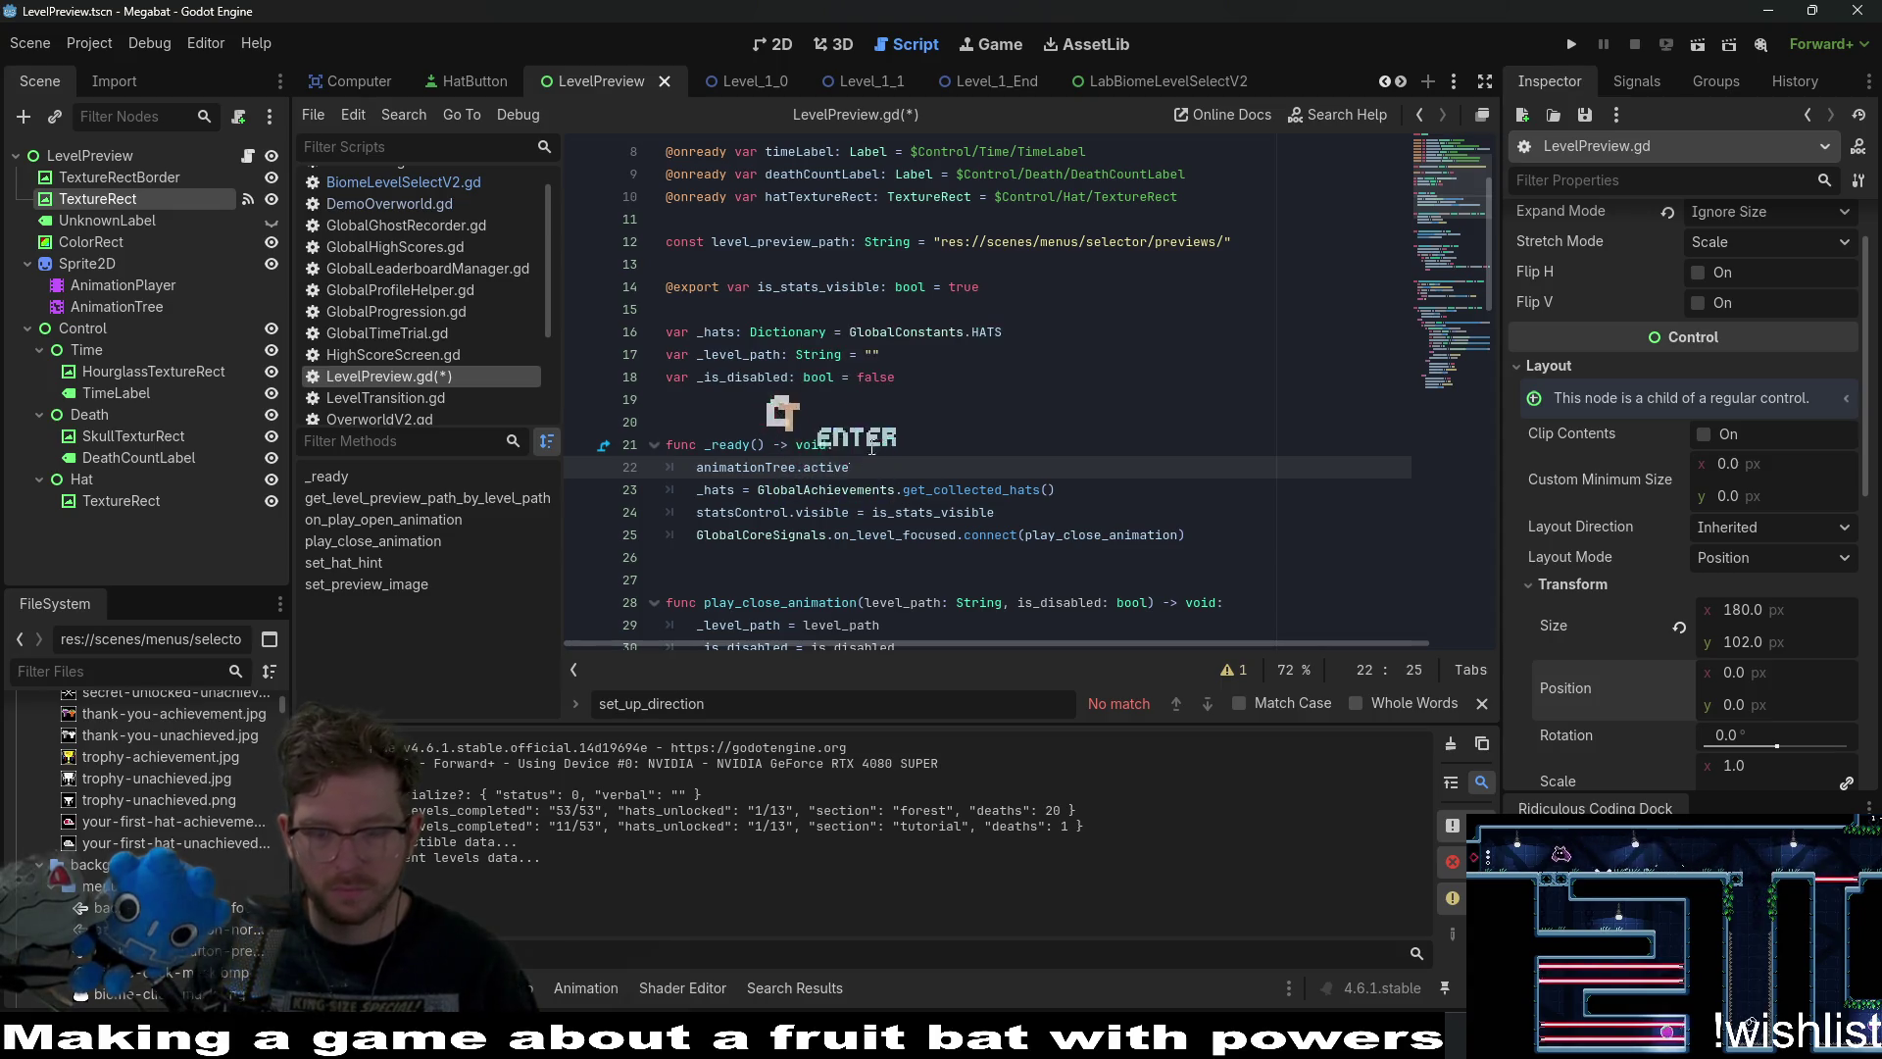
pyautogui.hotkey('ctrl', 's')
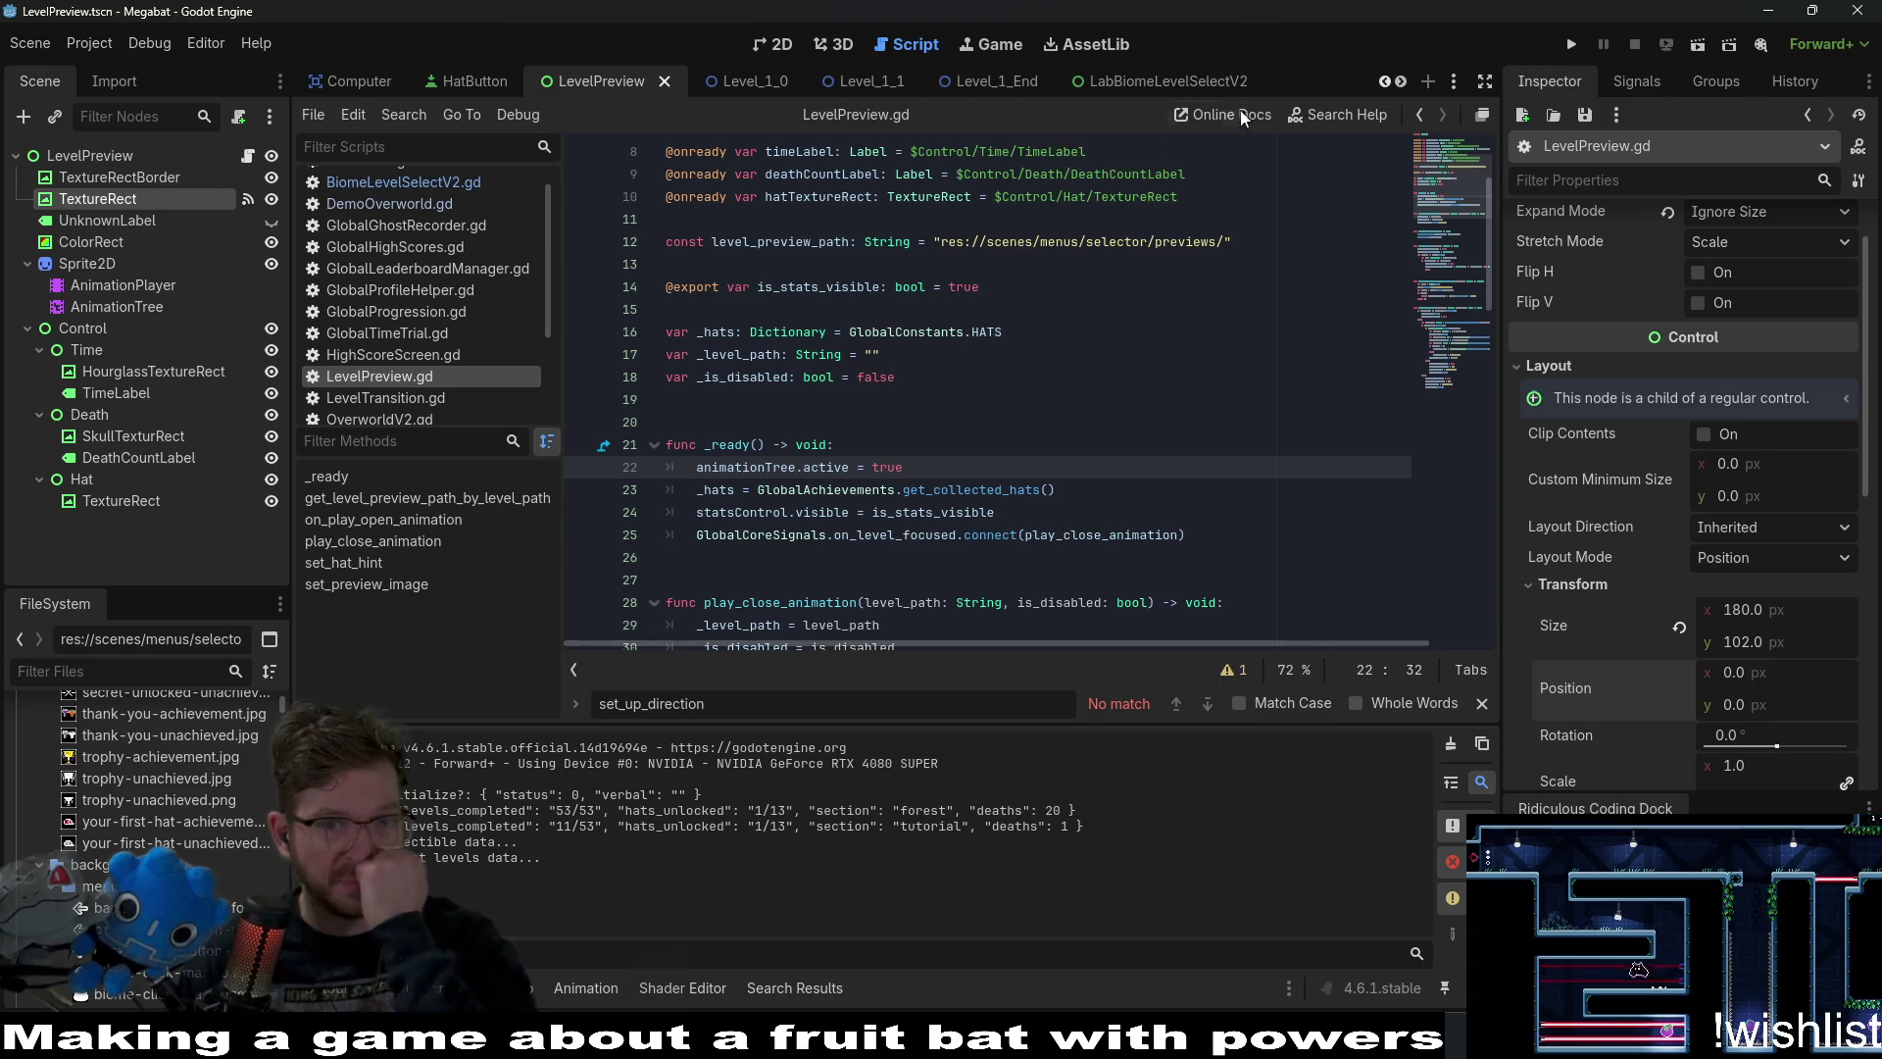
# Rerun the game and step level select through levels 02, 06, 09 and 11, then close it.
pyautogui.click(1583, 43)
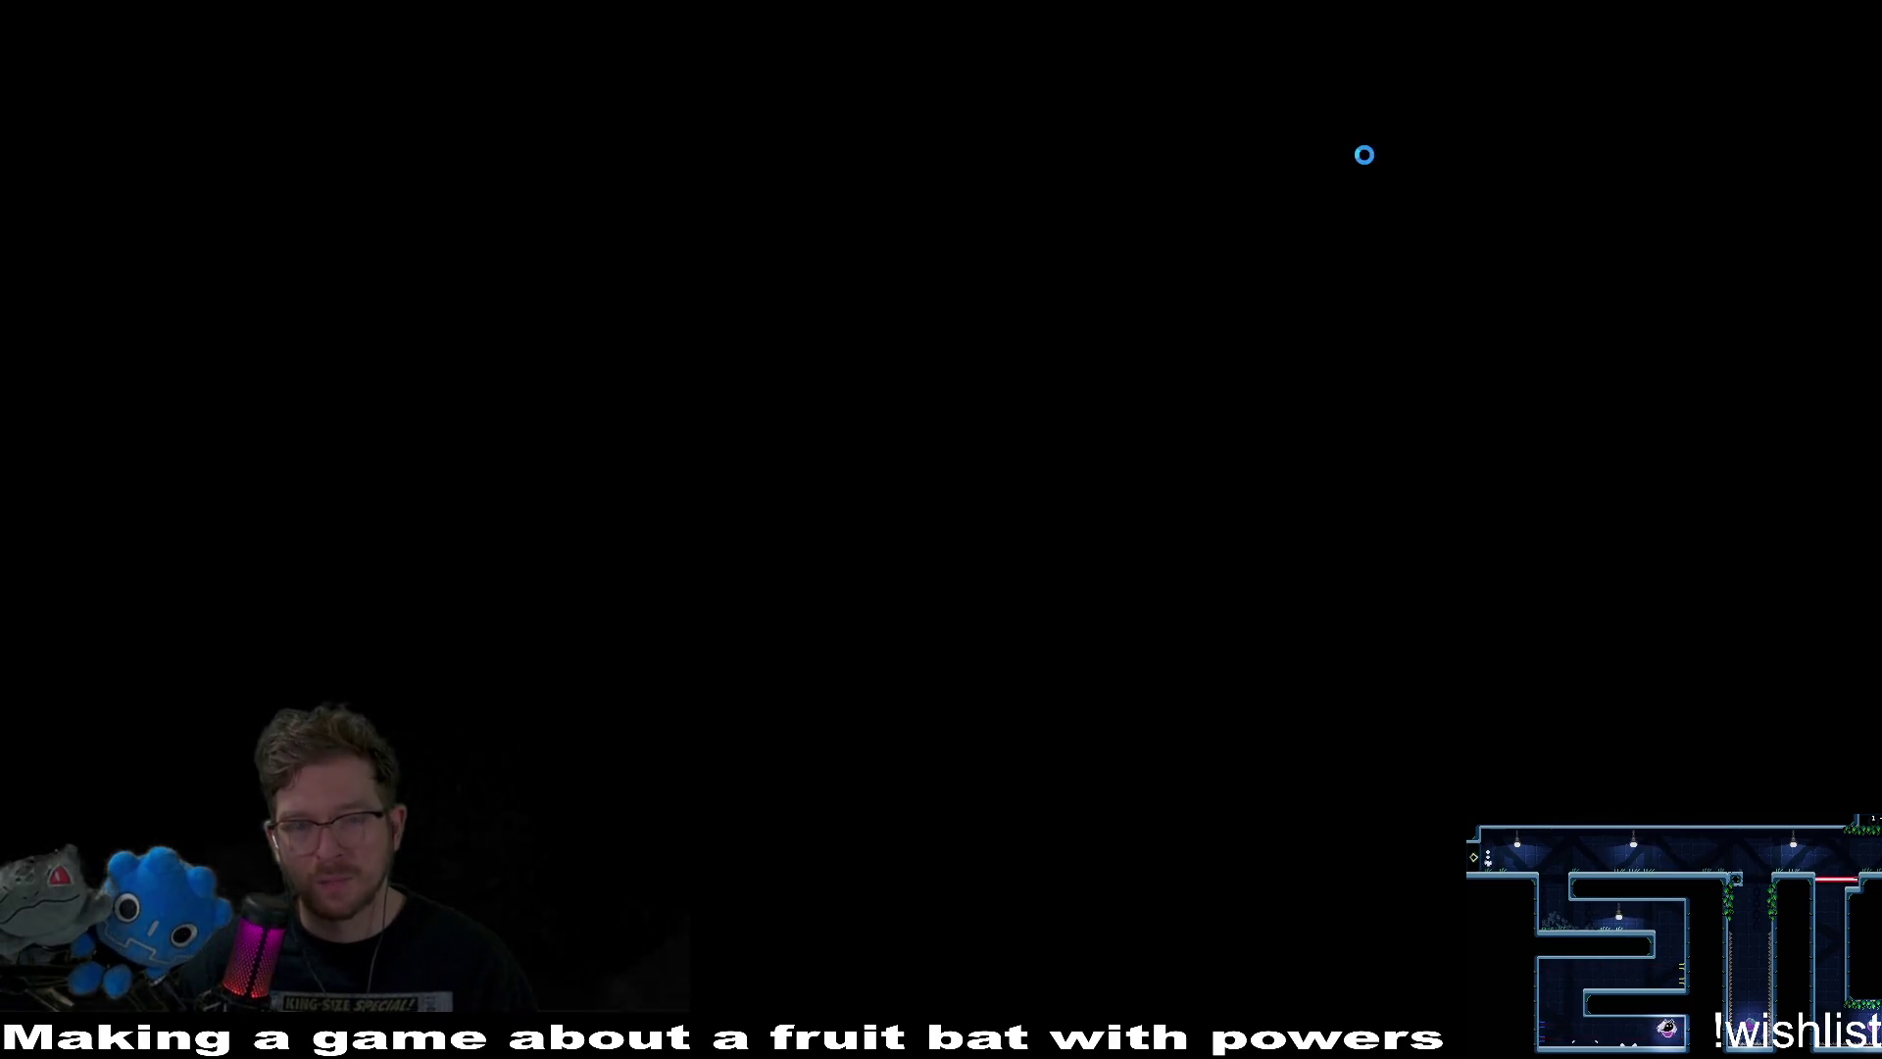
pyautogui.click(873, 446)
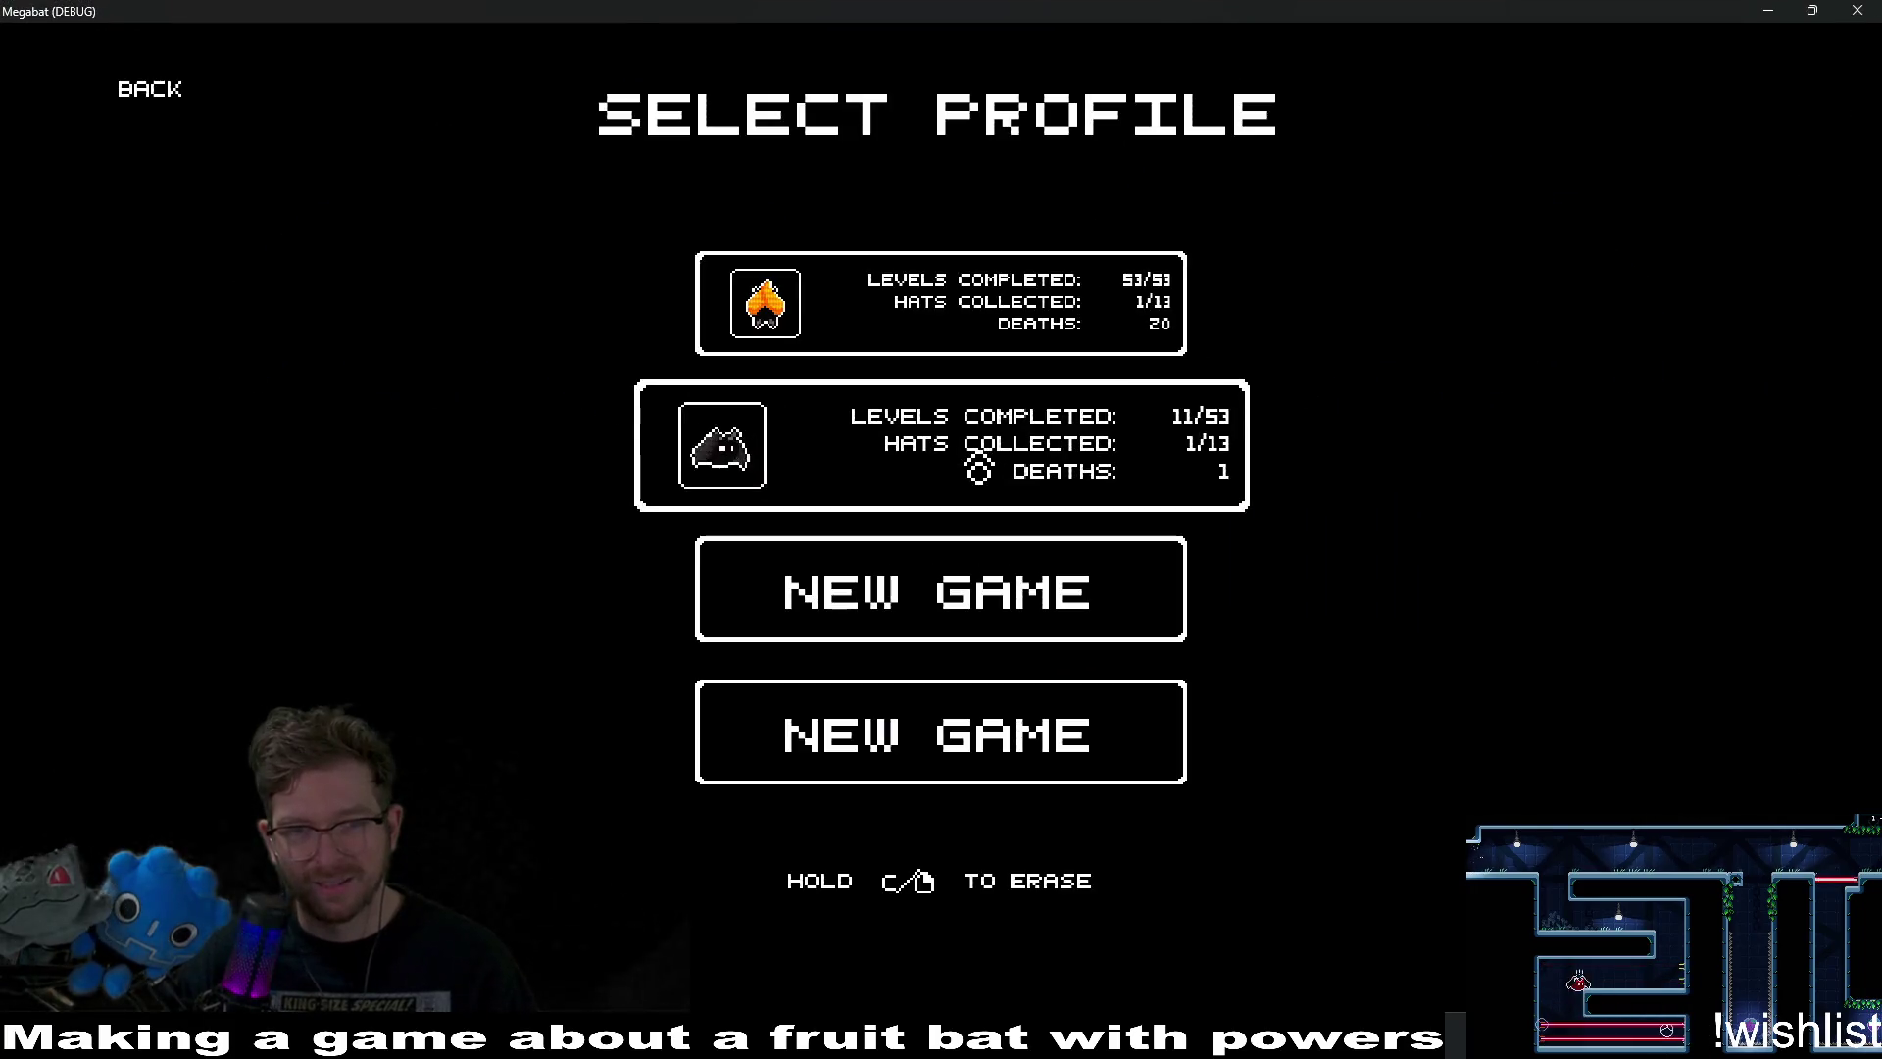
pyautogui.click(967, 323)
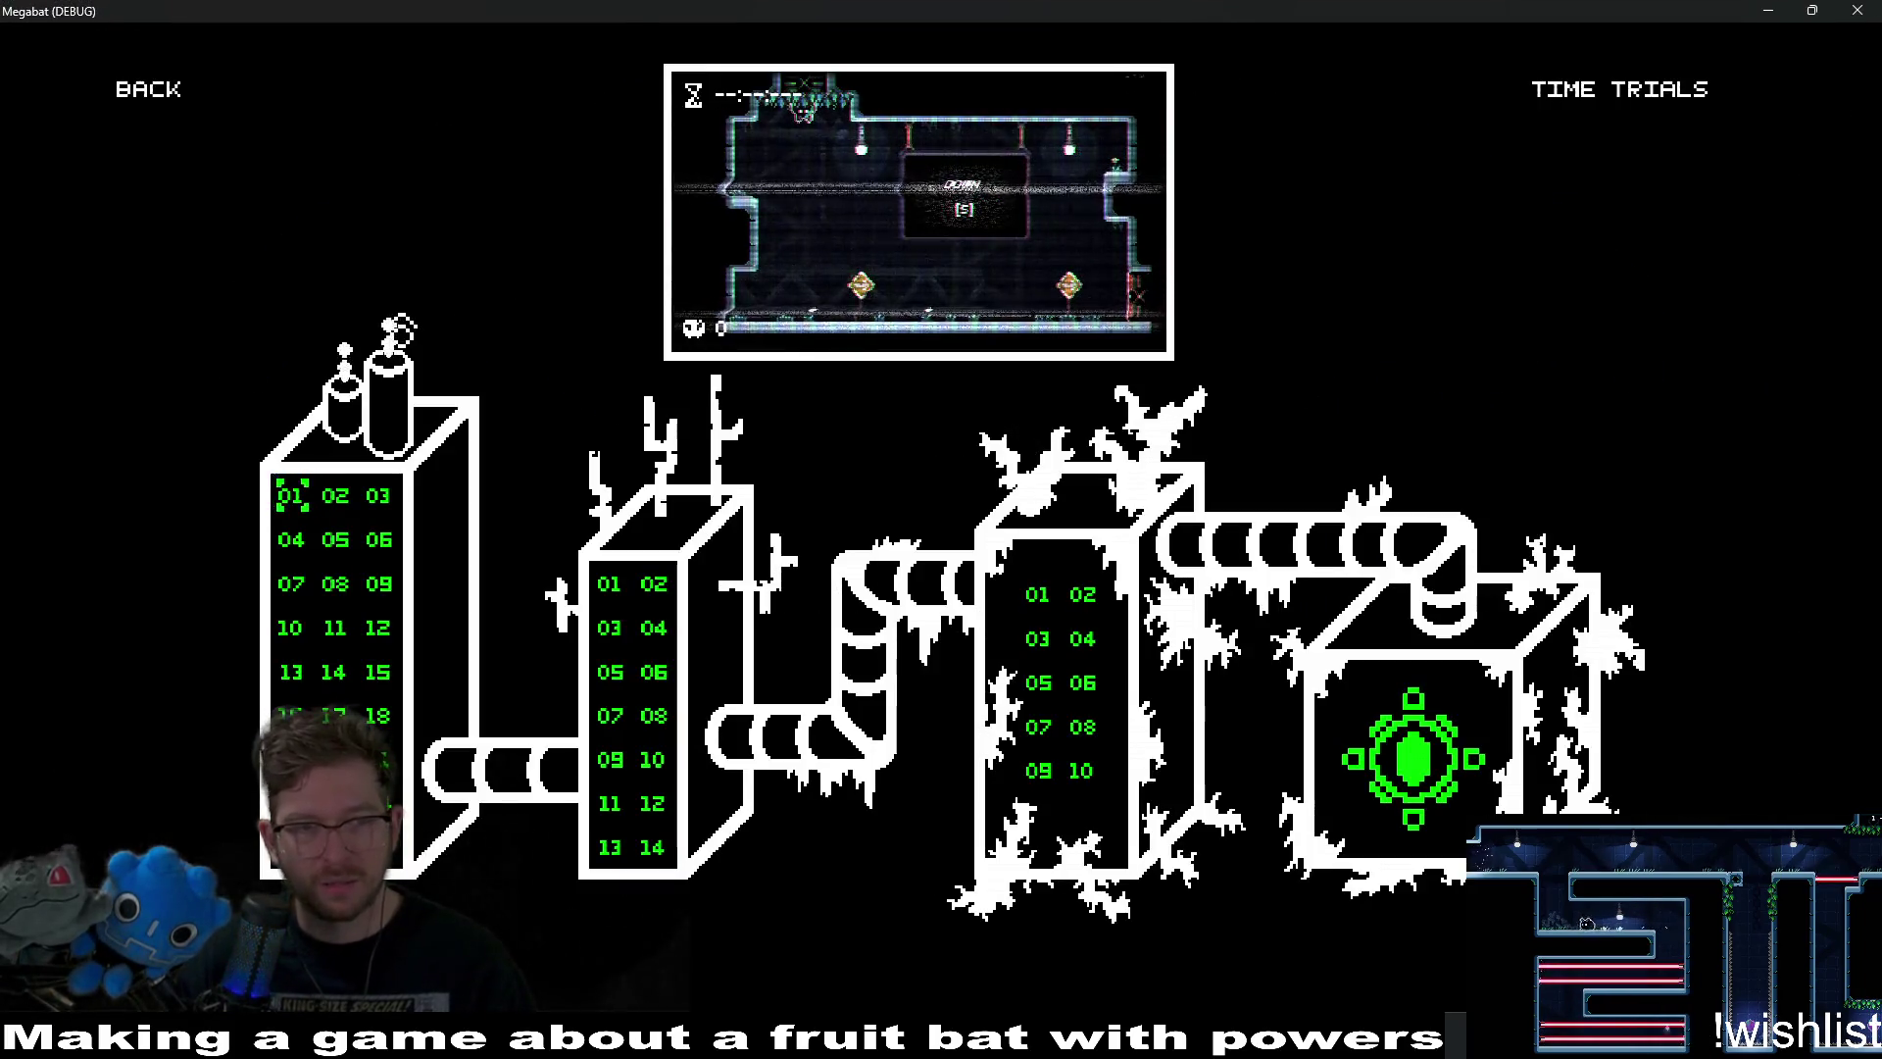
pyautogui.click(335, 495)
pyautogui.press('Down')
pyautogui.press('Right')
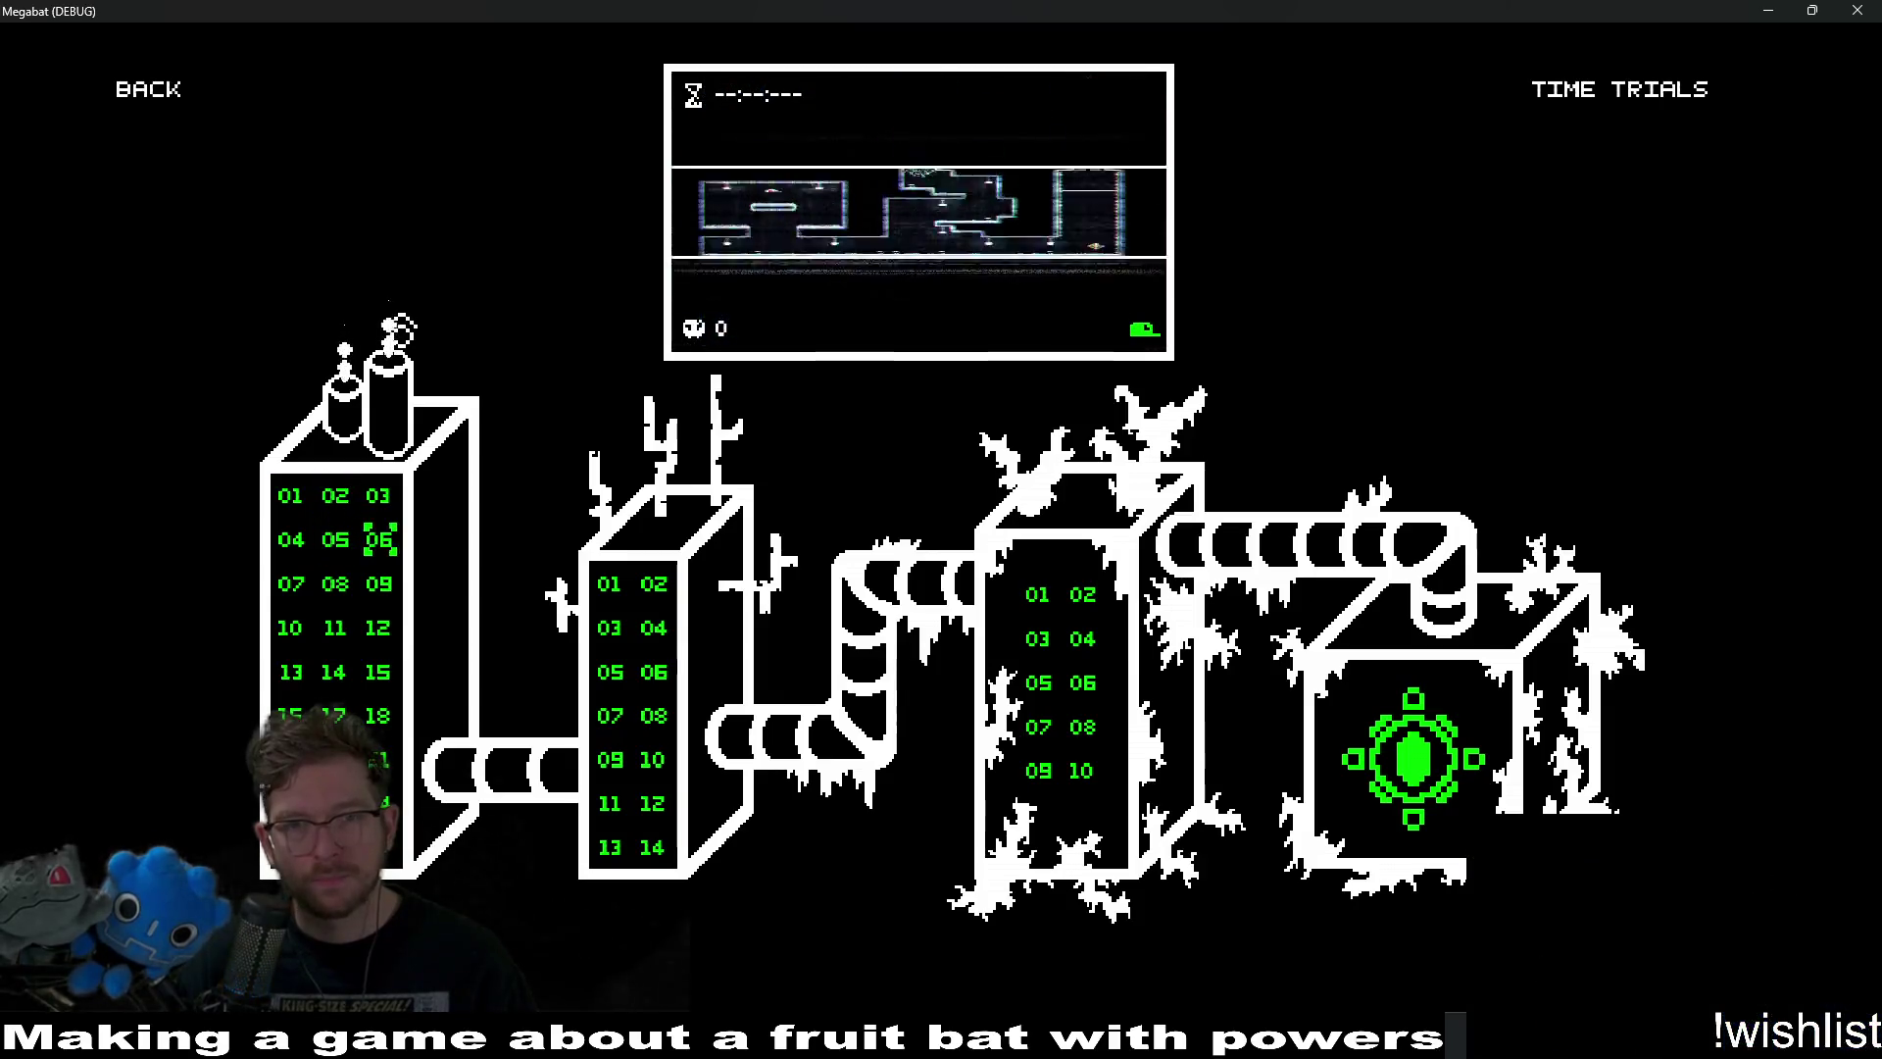
pyautogui.press('Down')
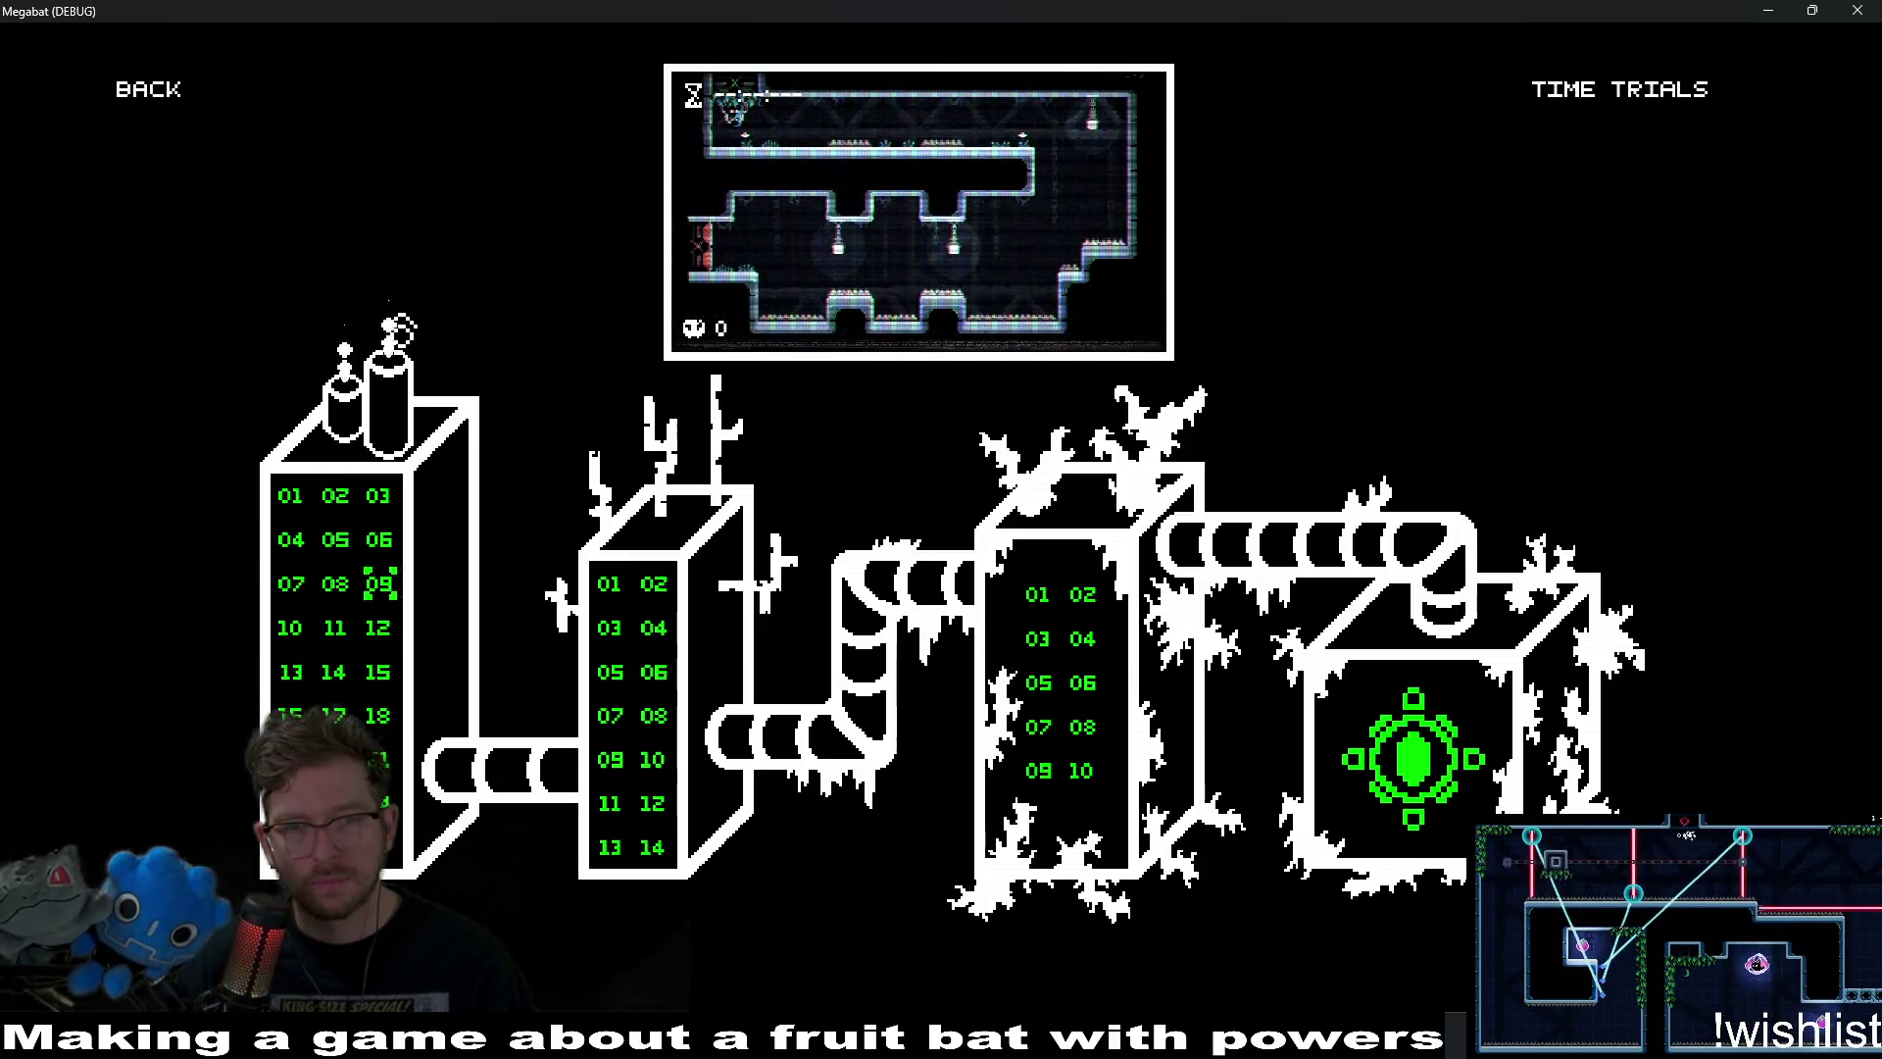
pyautogui.press('Down')
pyautogui.press('Left')
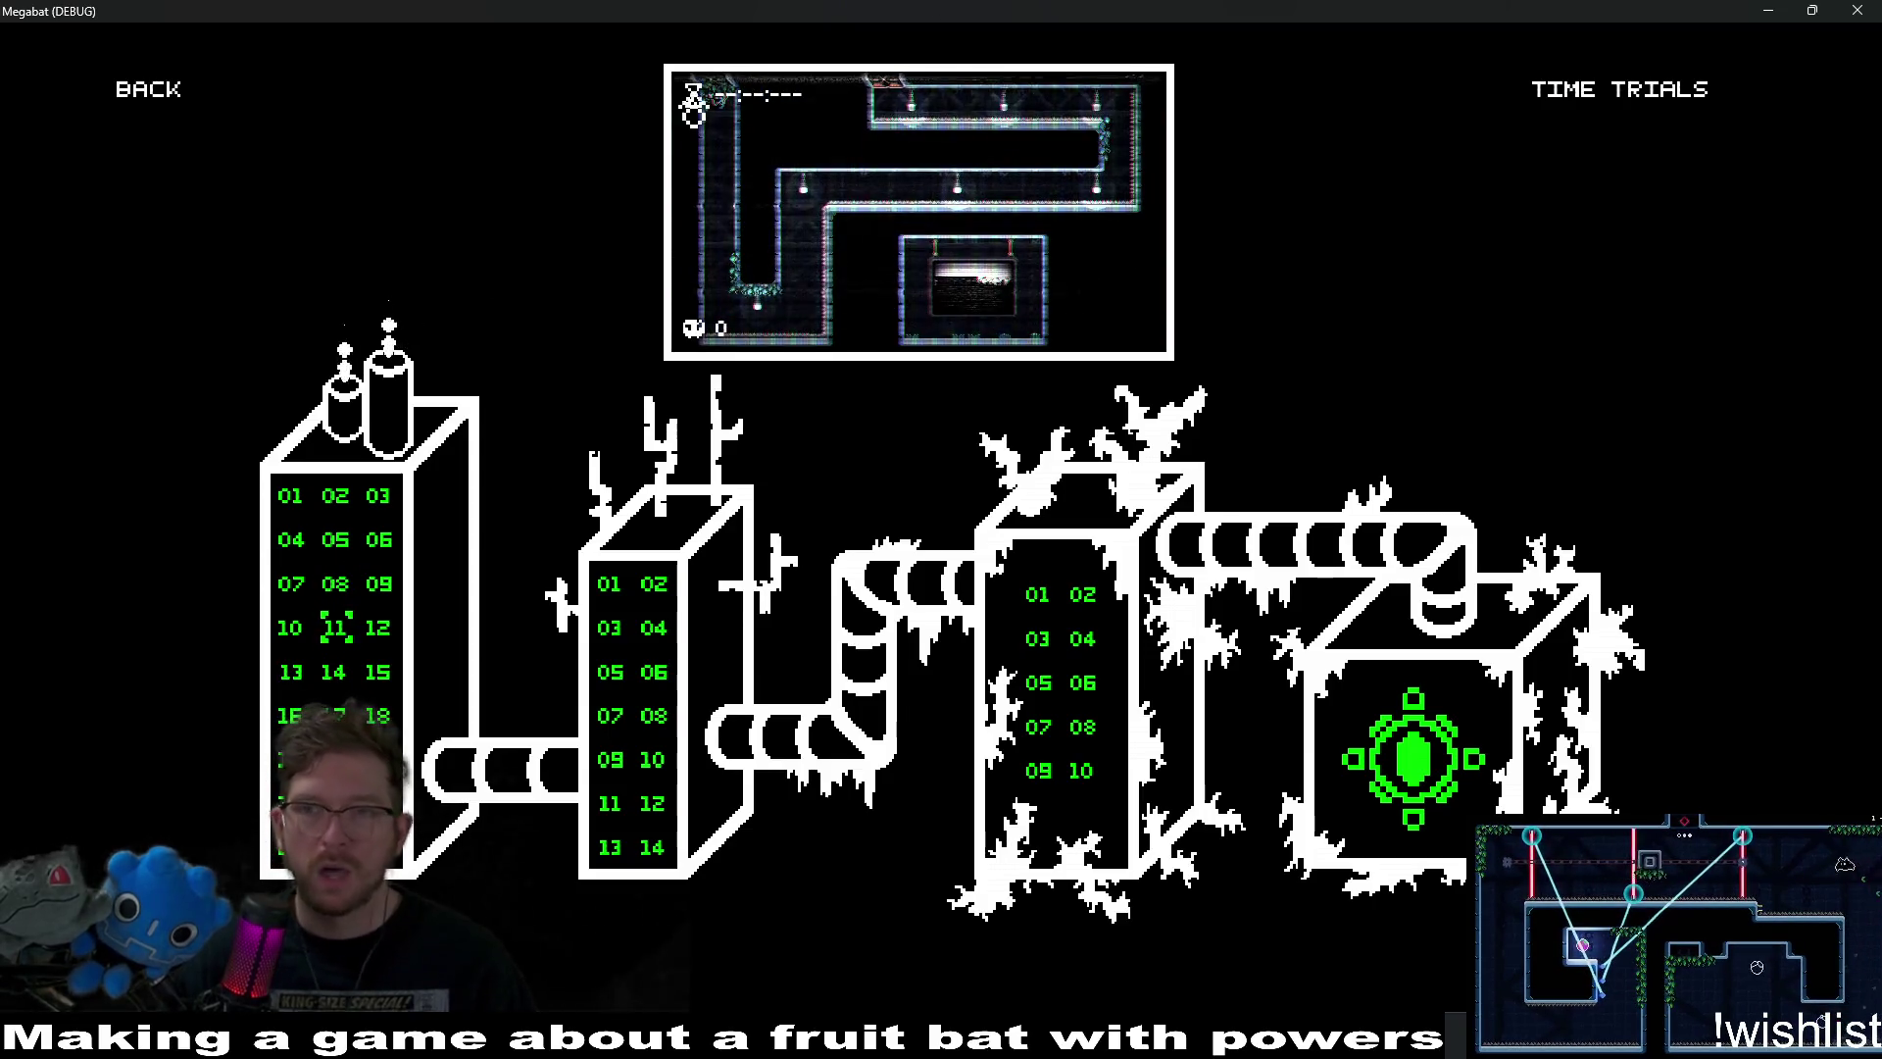
pyautogui.click(1872, 10)
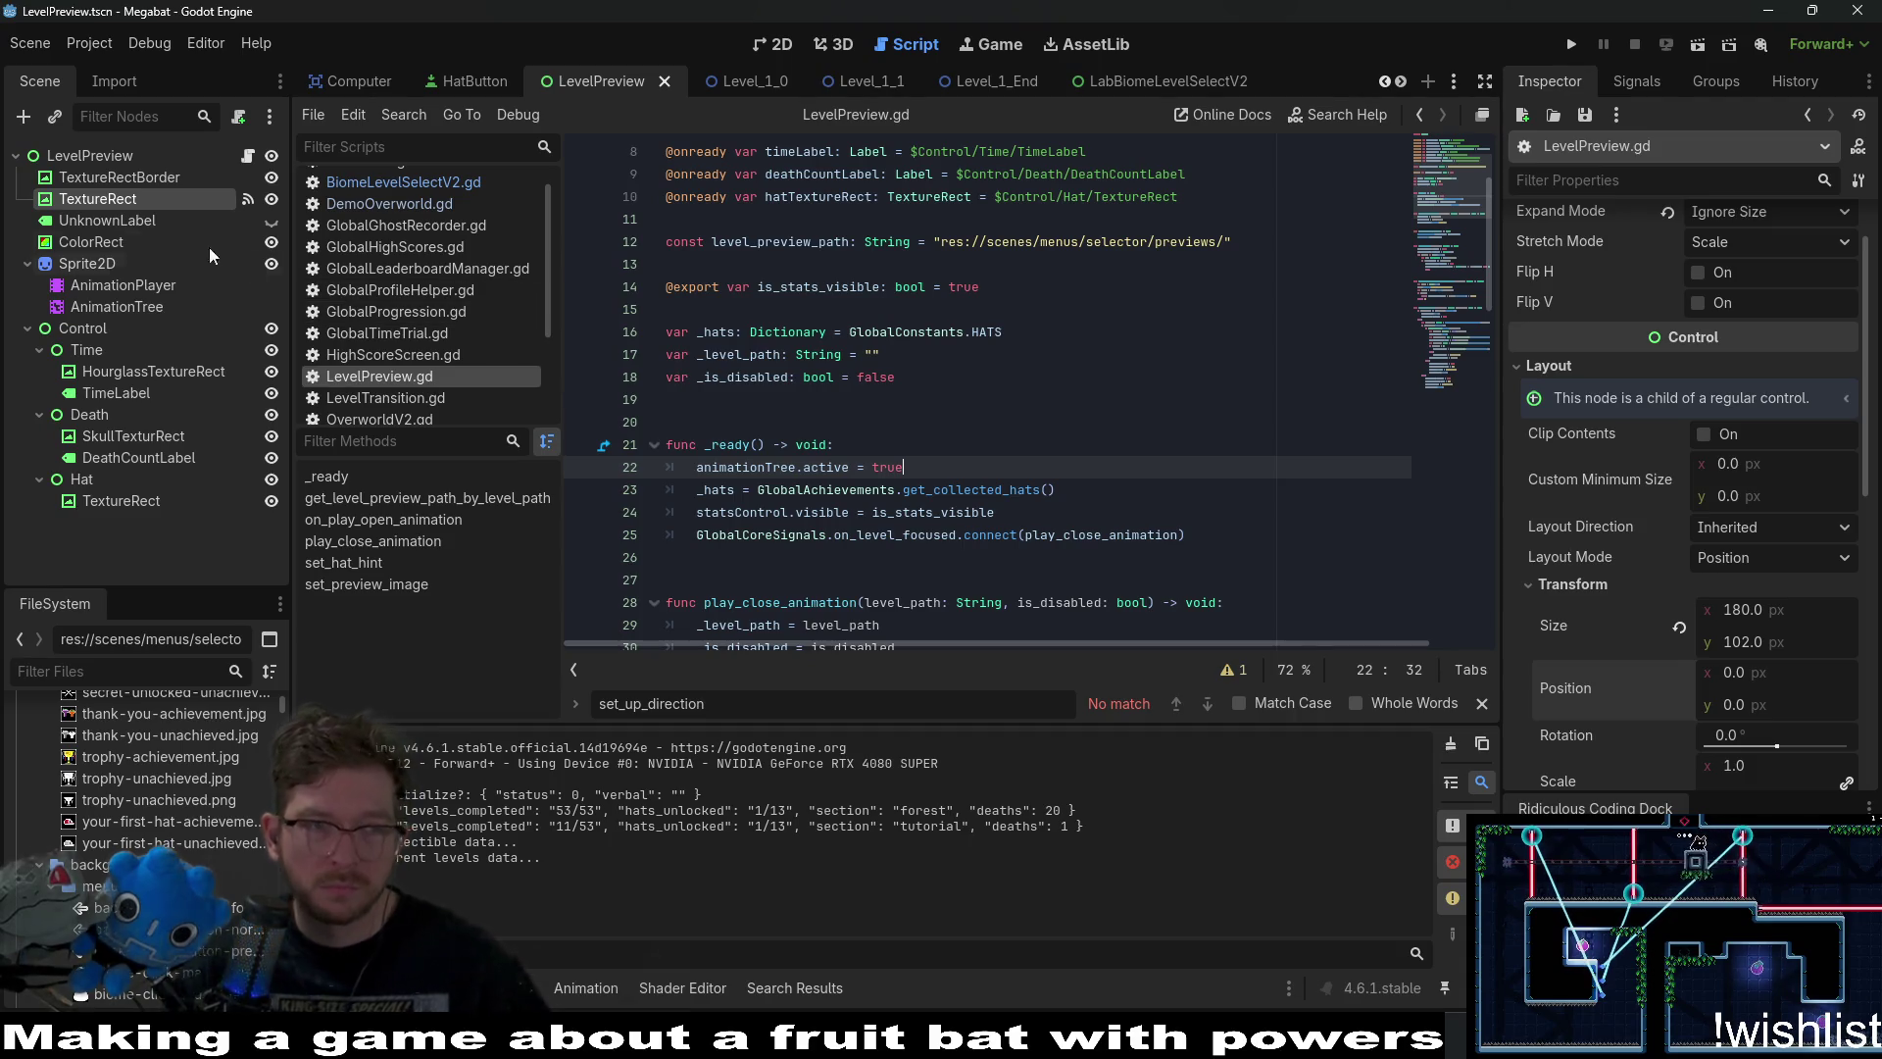
pyautogui.click(123, 285)
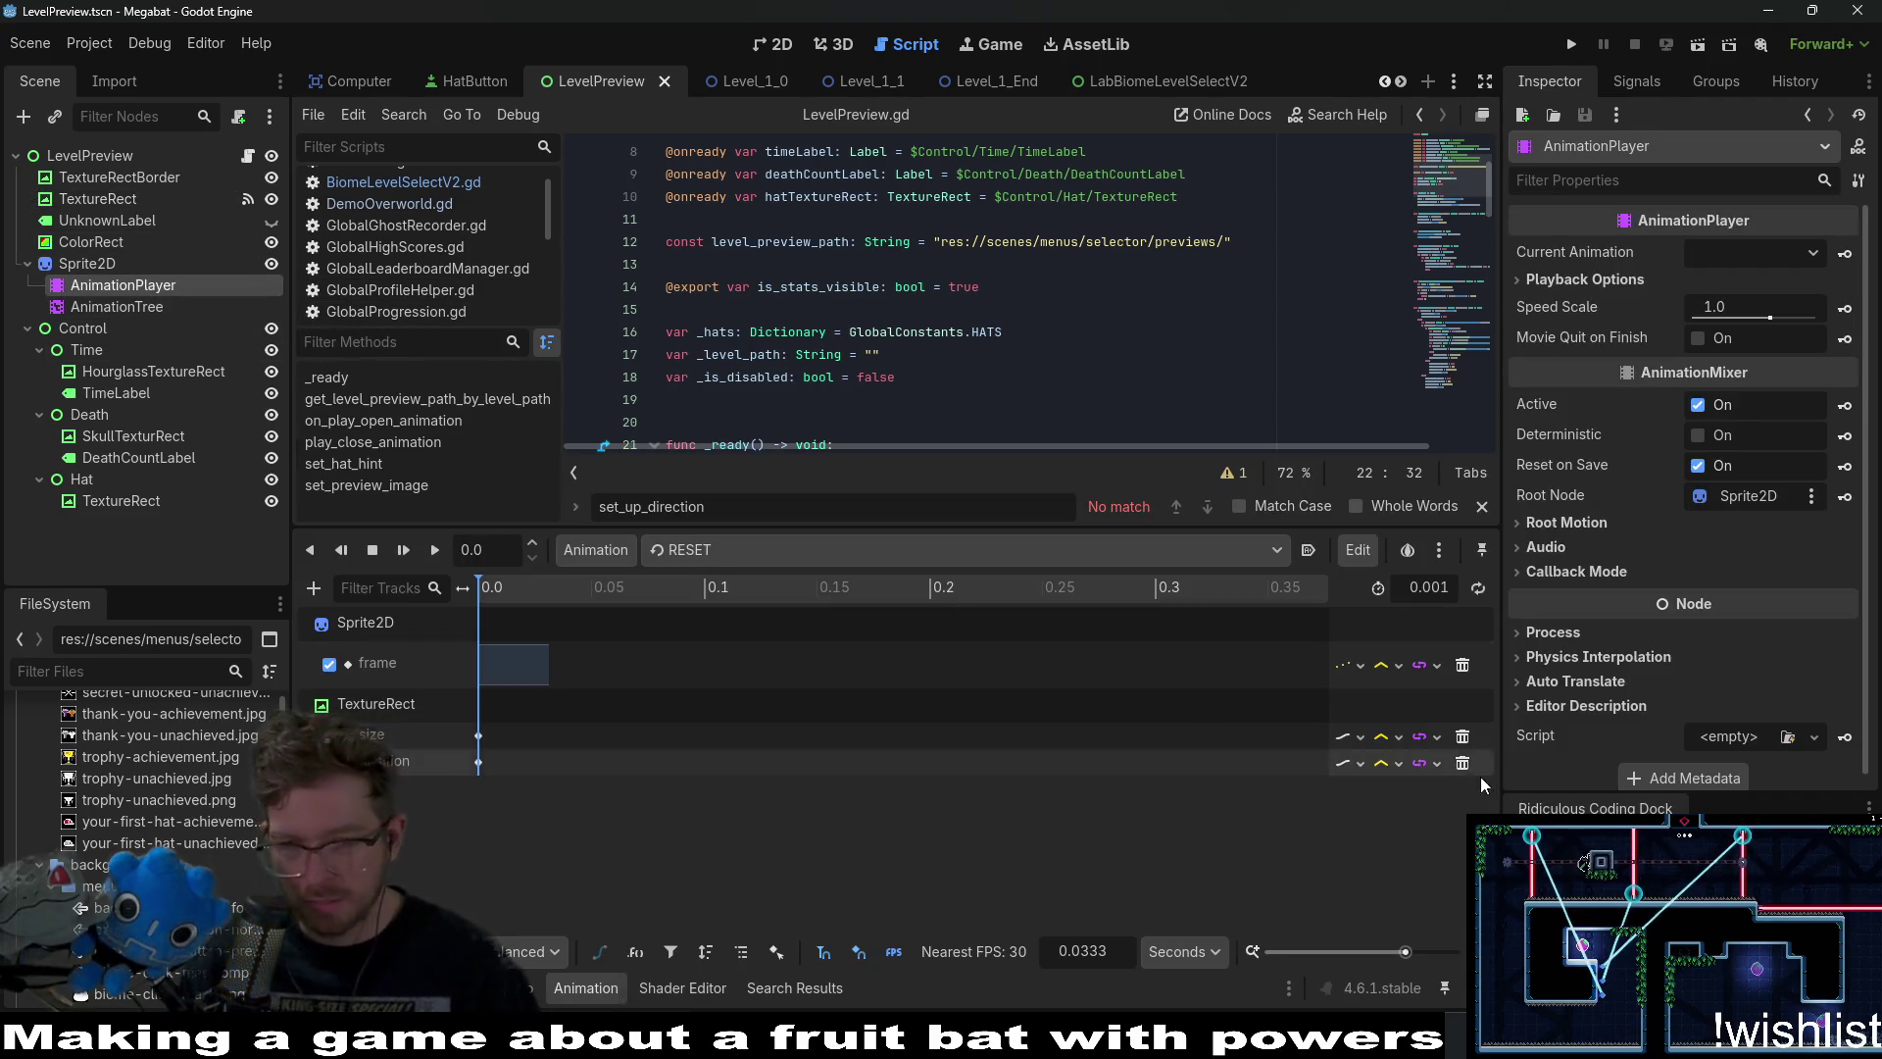
# Set both TextureRect tracks to Discrete update in the RESET and close animations.
pyautogui.click(1352, 763)
pyautogui.click(1389, 817)
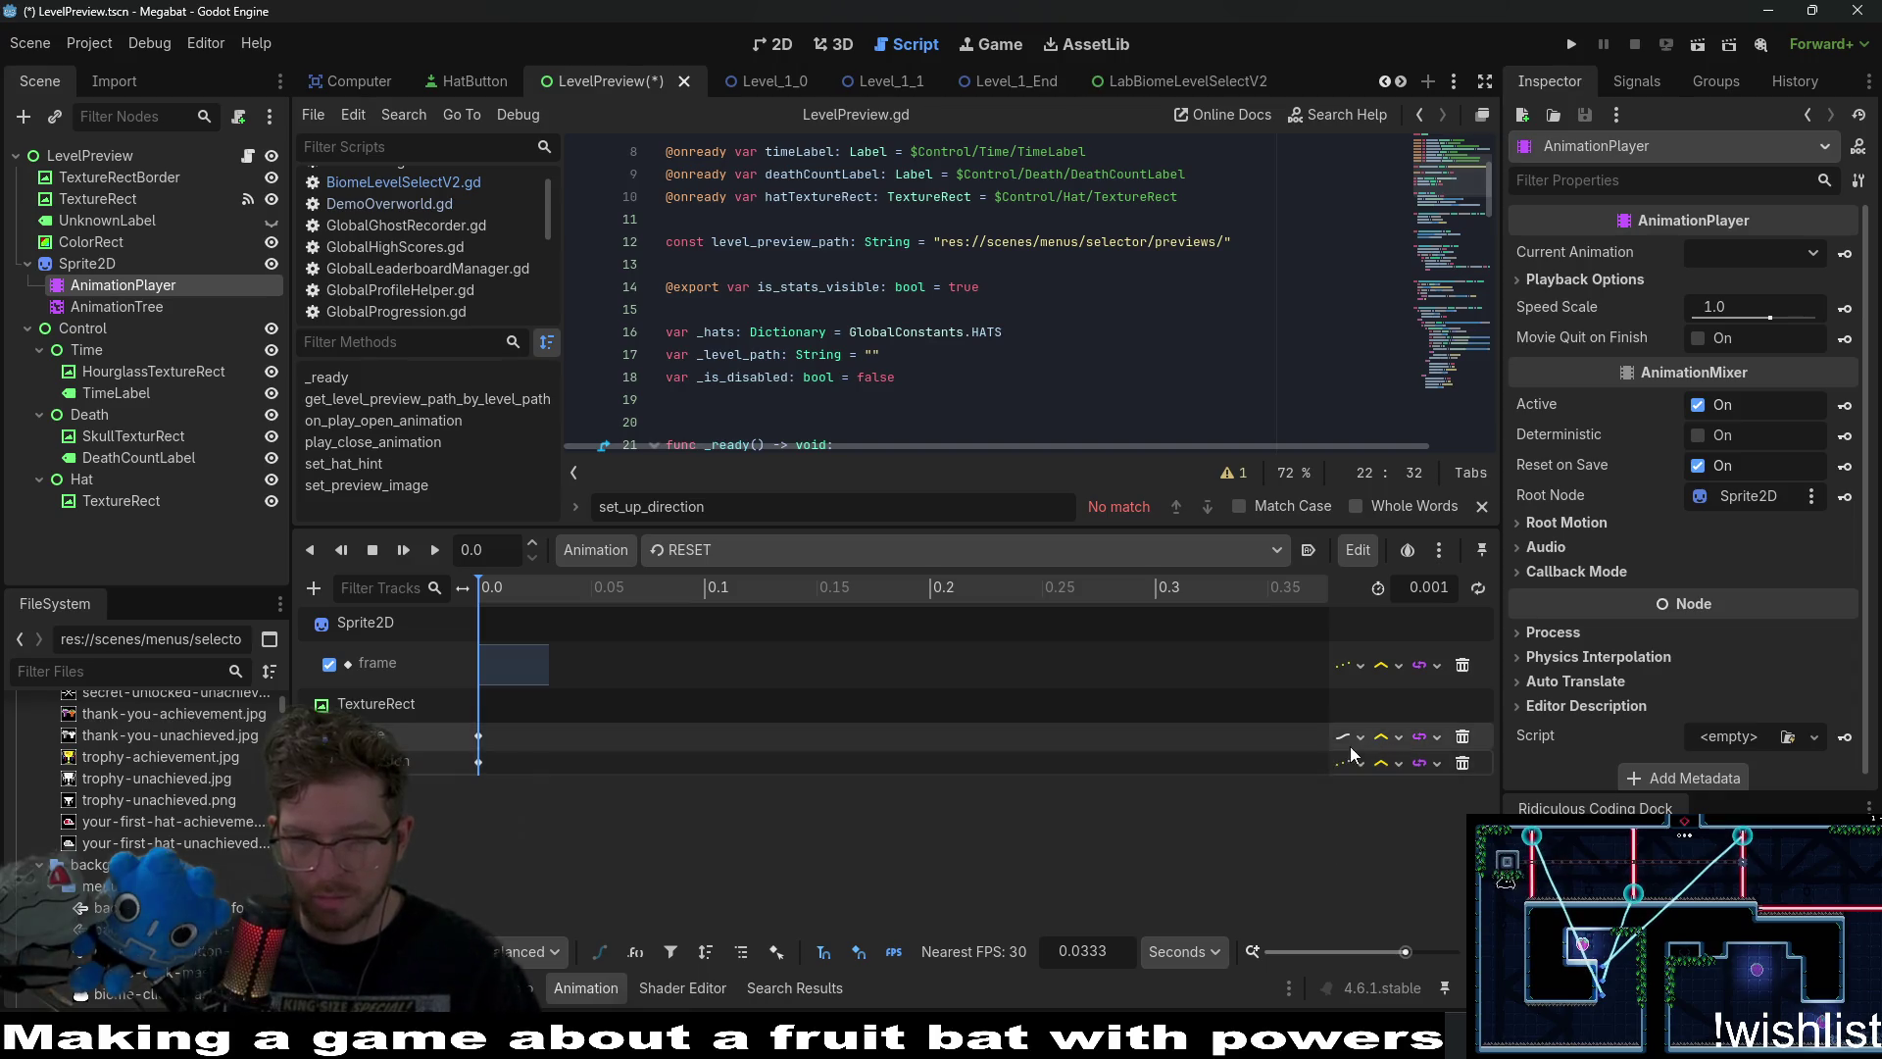
pyautogui.click(1353, 737)
pyautogui.click(1387, 792)
pyautogui.click(855, 549)
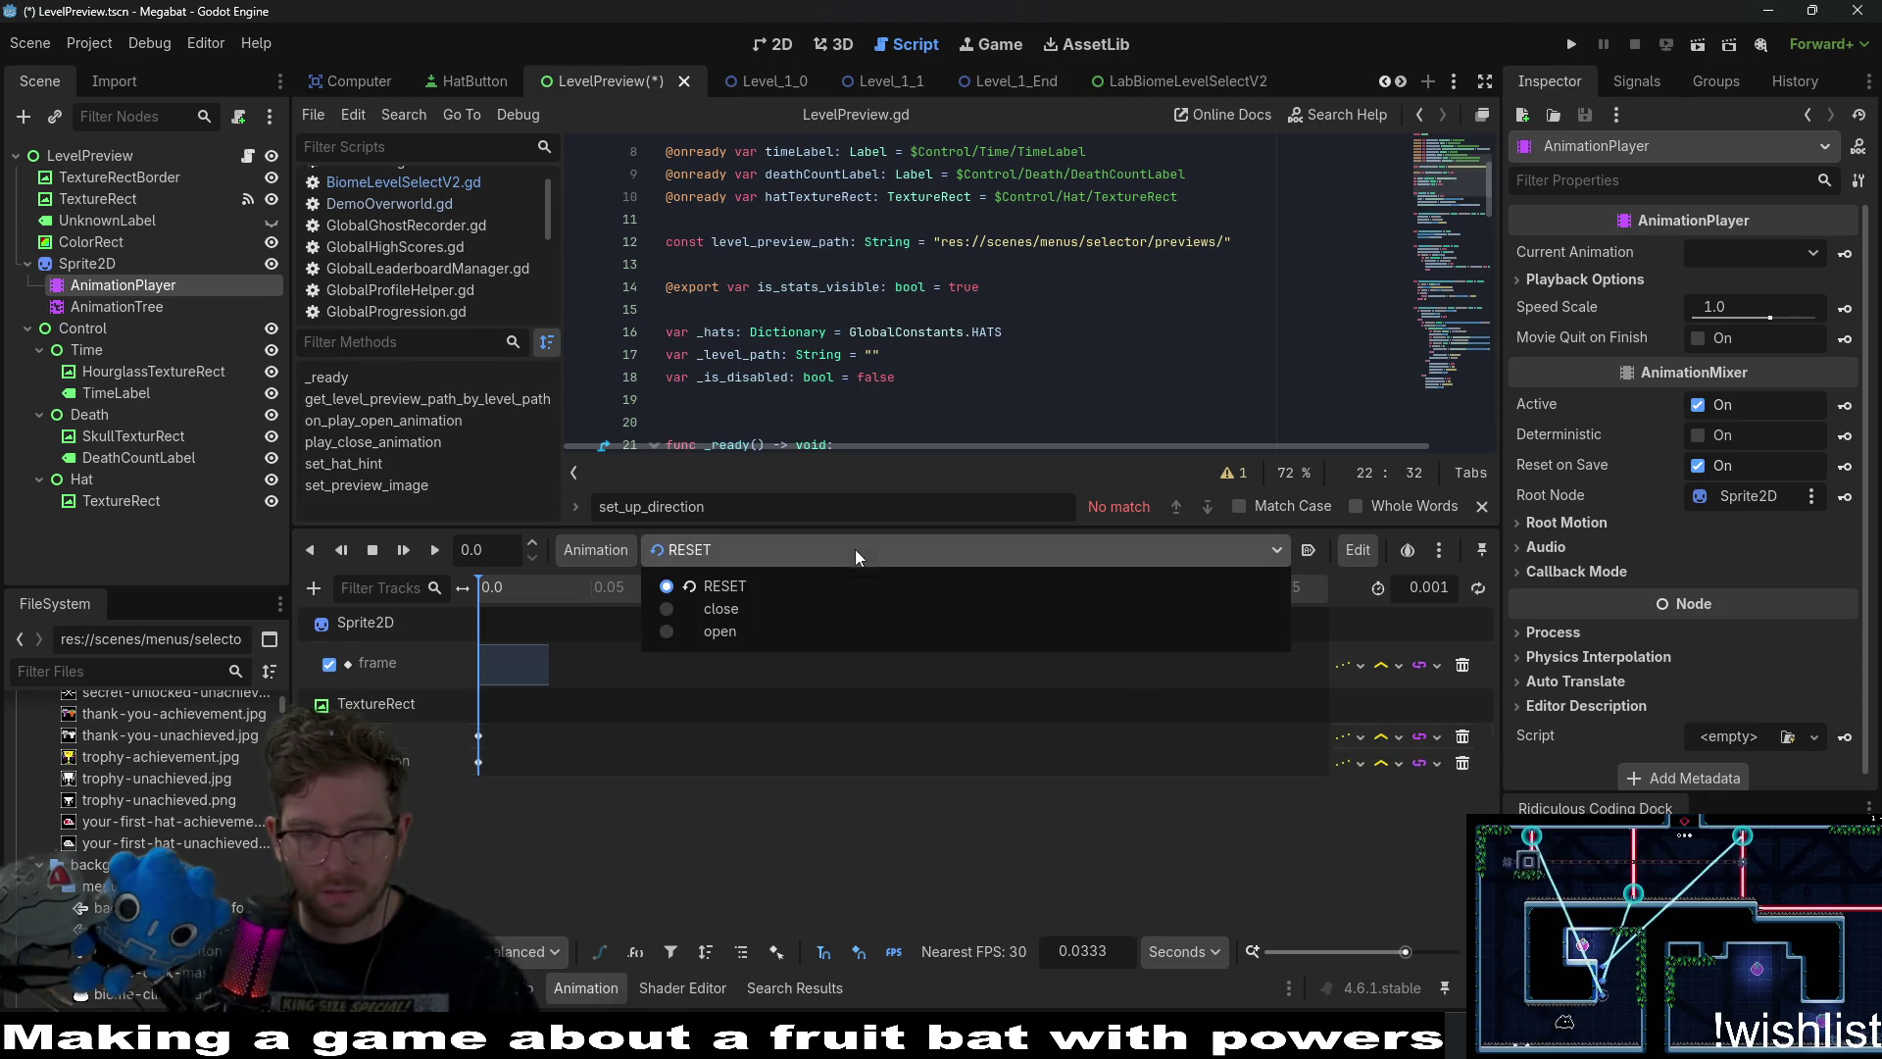
pyautogui.click(888, 609)
pyautogui.click(1343, 764)
pyautogui.click(1388, 818)
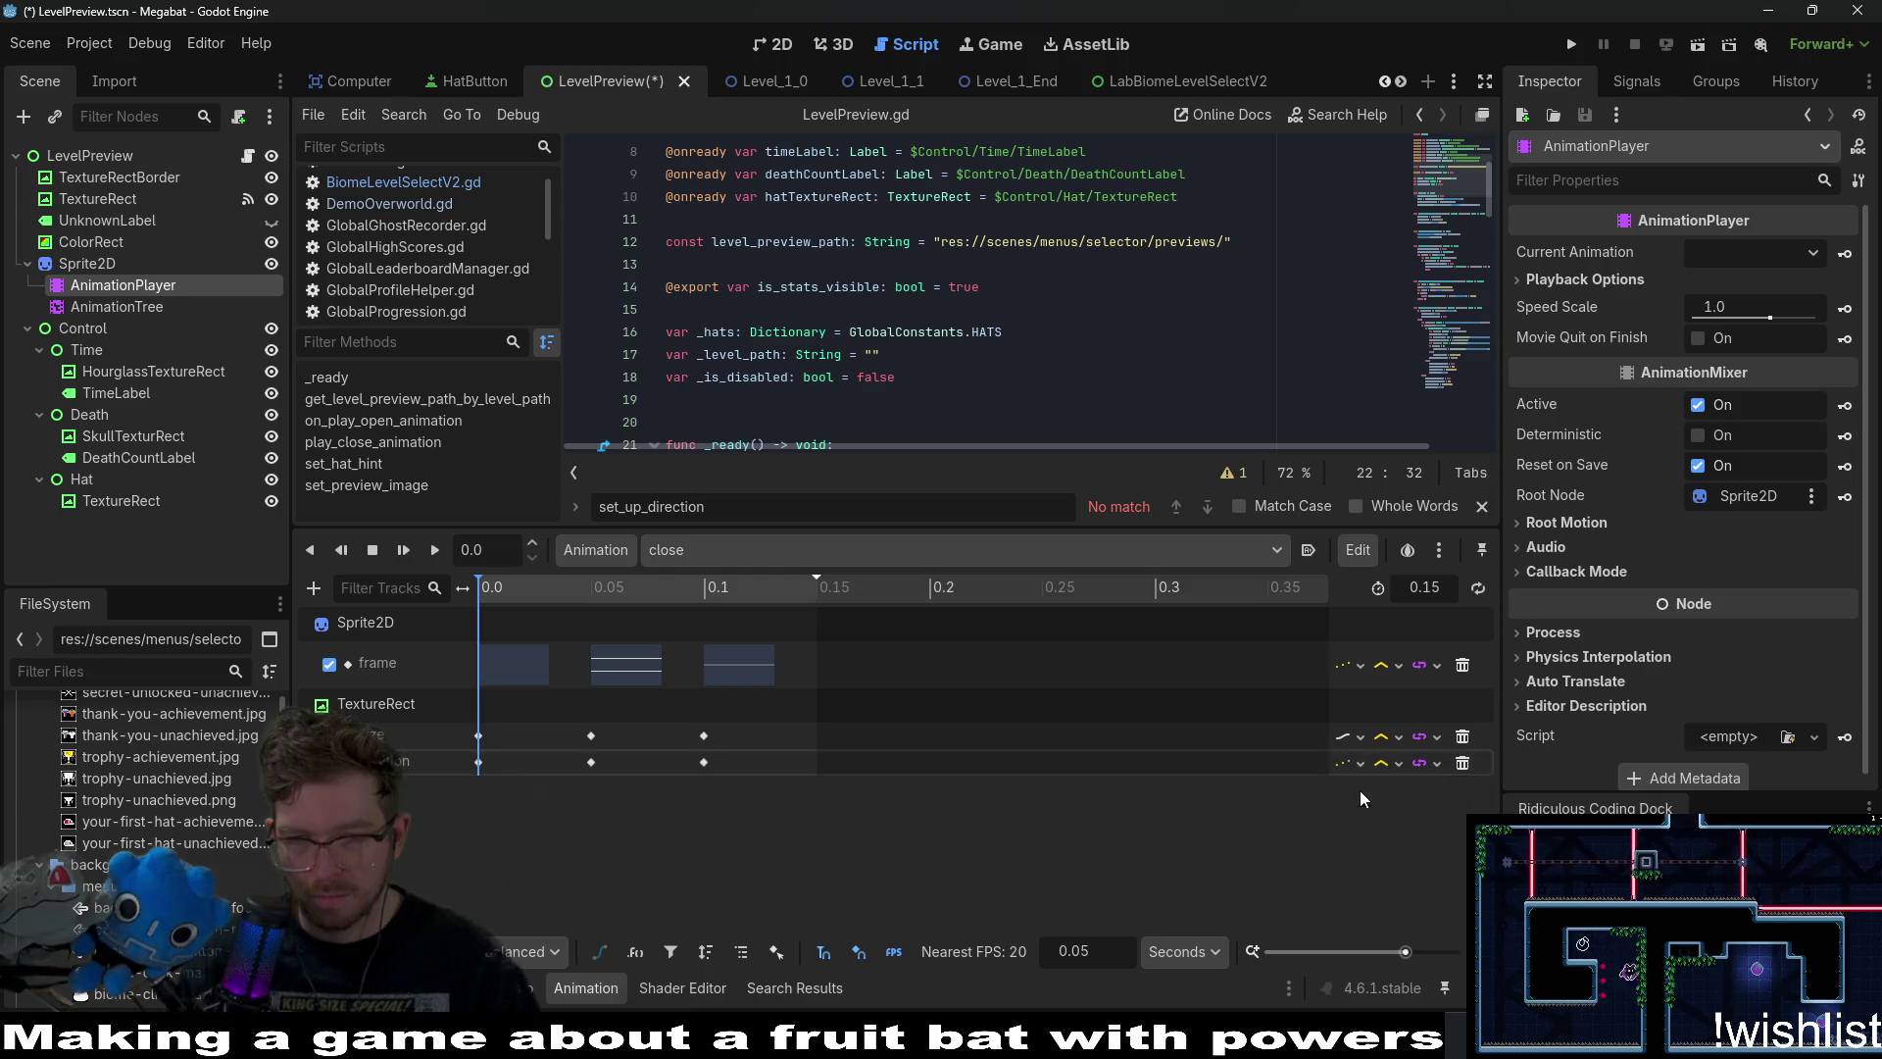
pyautogui.click(1342, 737)
pyautogui.click(1387, 790)
# Set the open animation's two TextureRect tracks to Discrete and save the LevelPreview scene.
pyautogui.click(1049, 549)
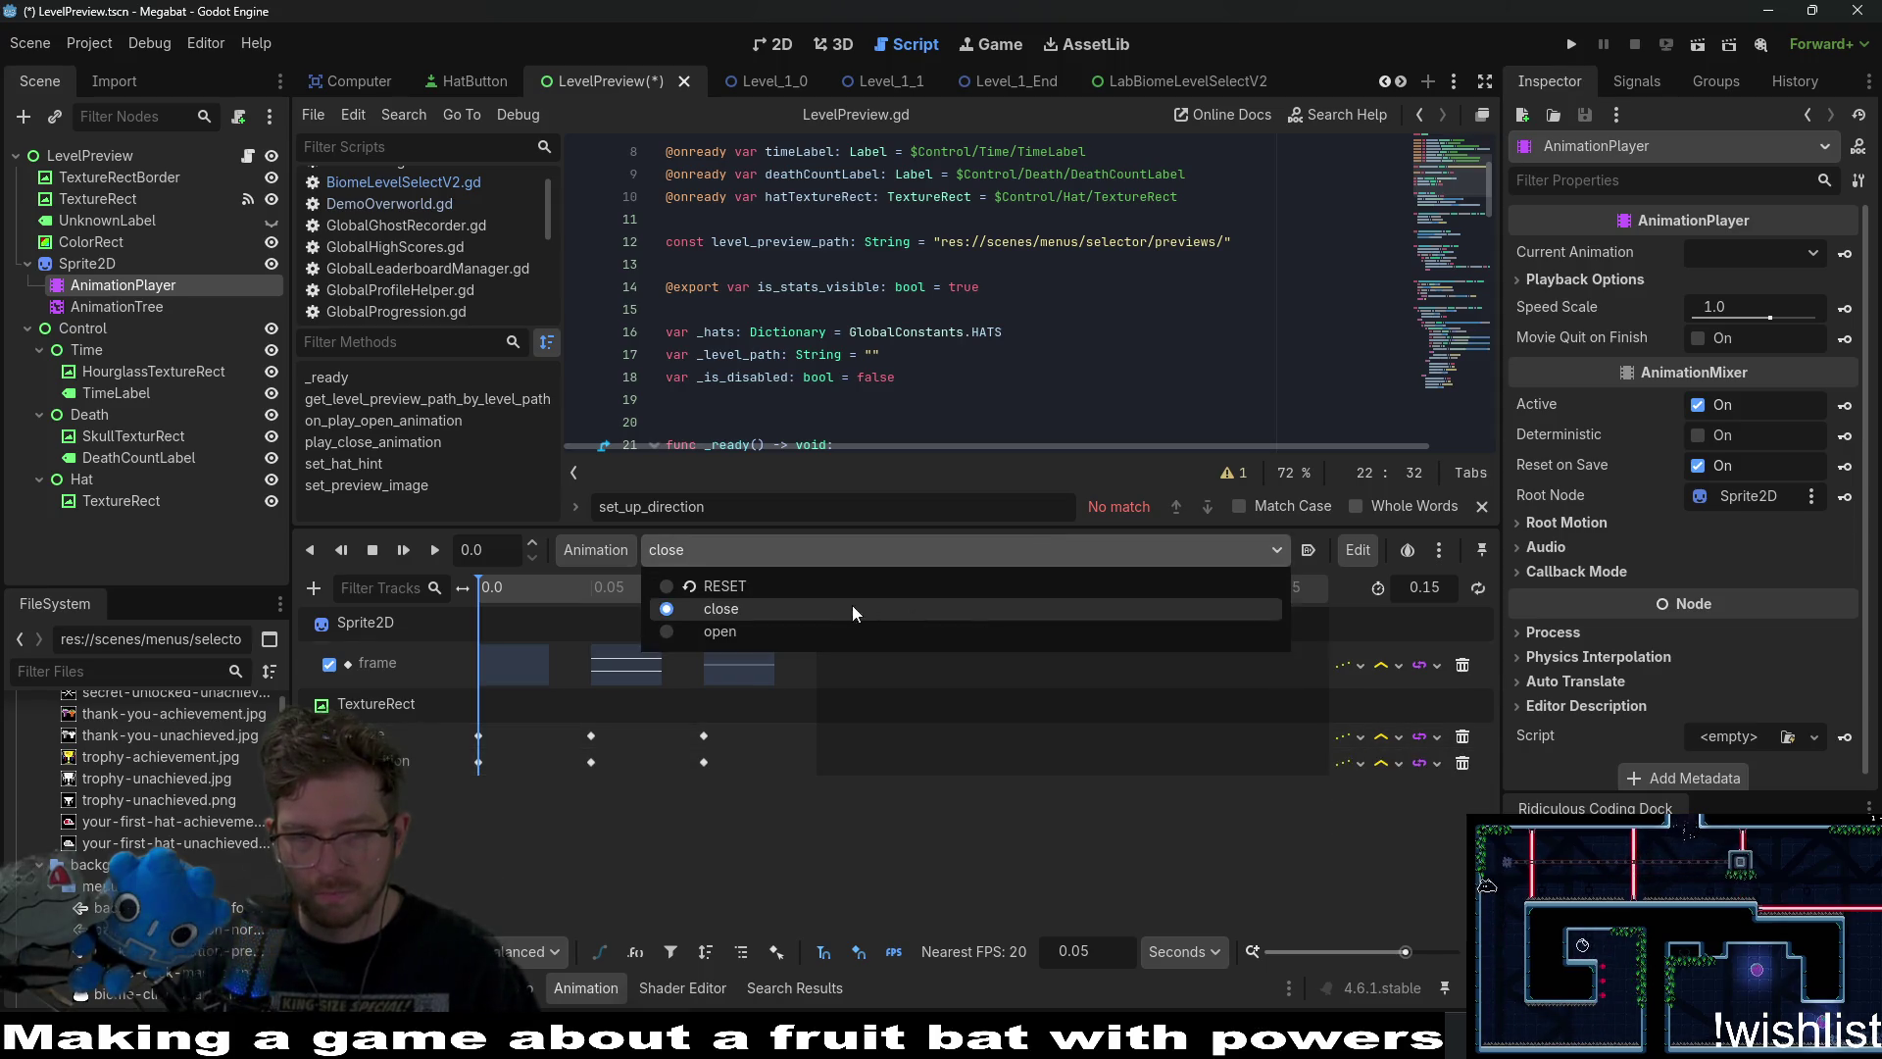
pyautogui.click(813, 629)
pyautogui.click(1392, 851)
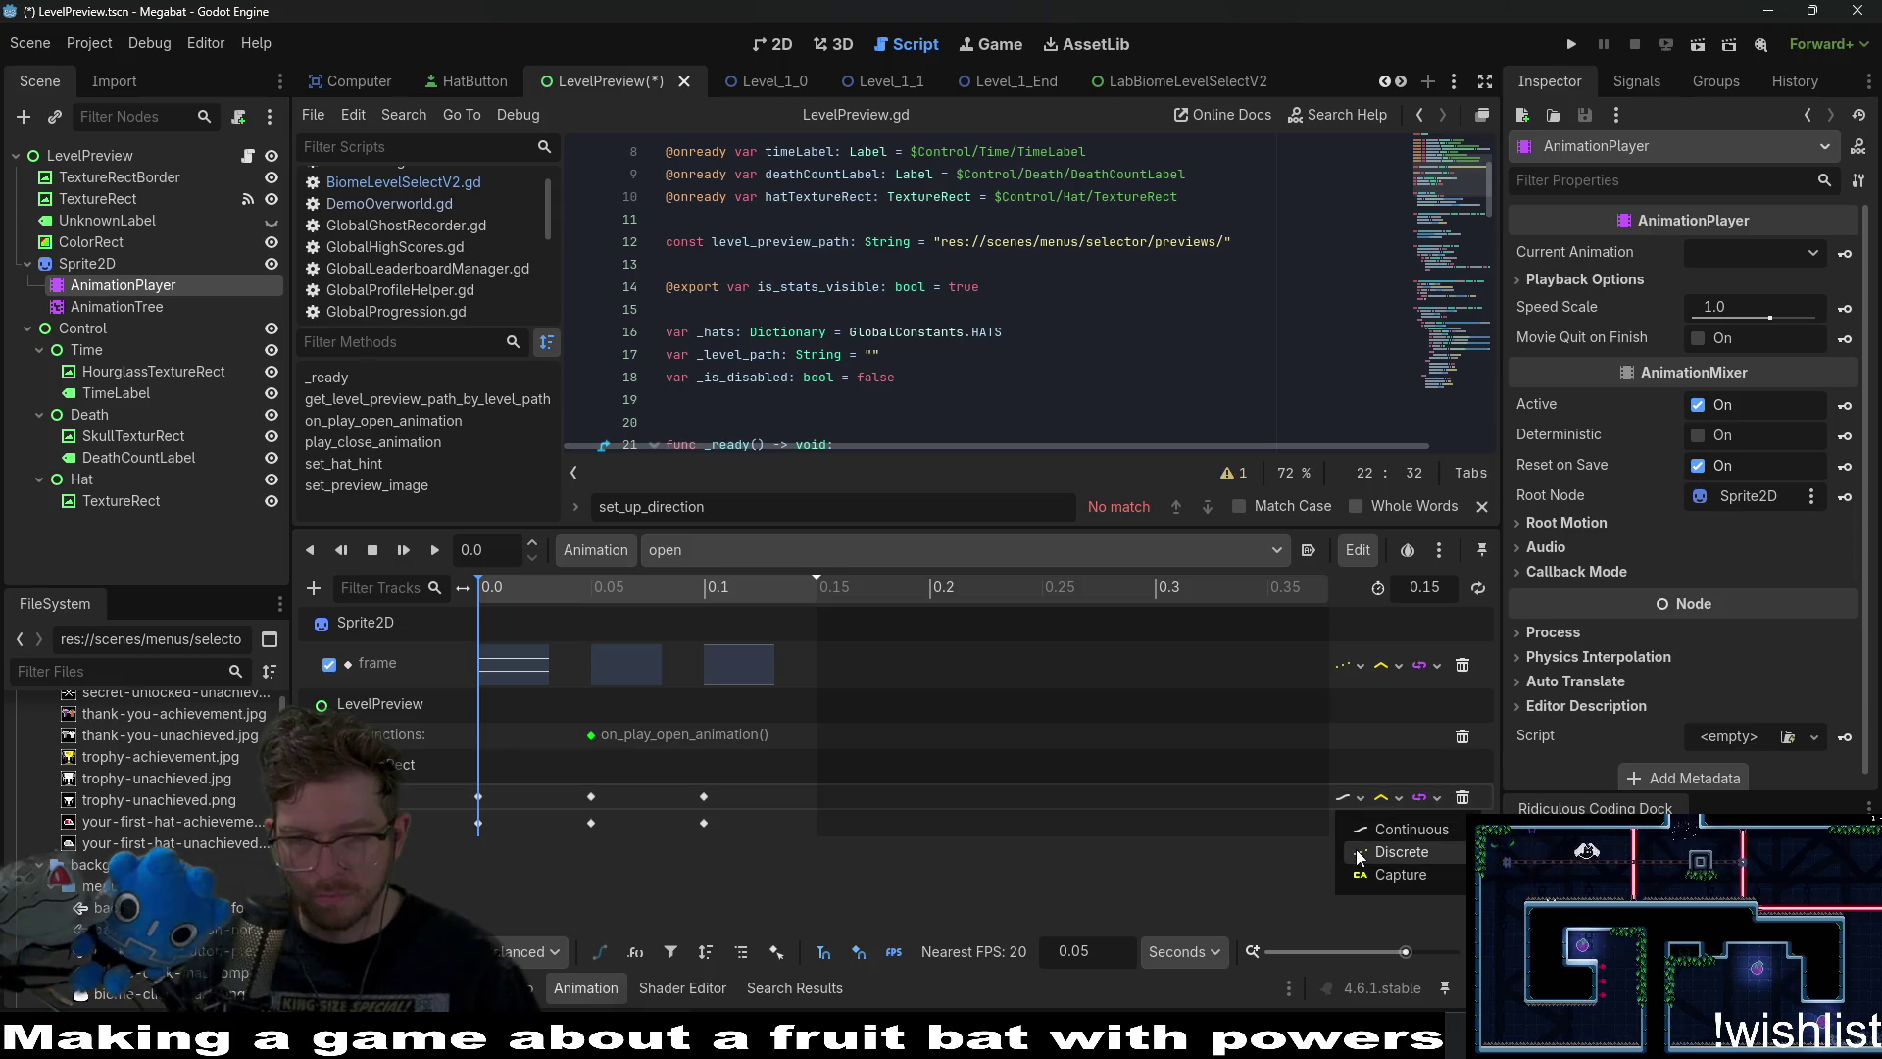
pyautogui.click(1351, 821)
pyautogui.click(1372, 878)
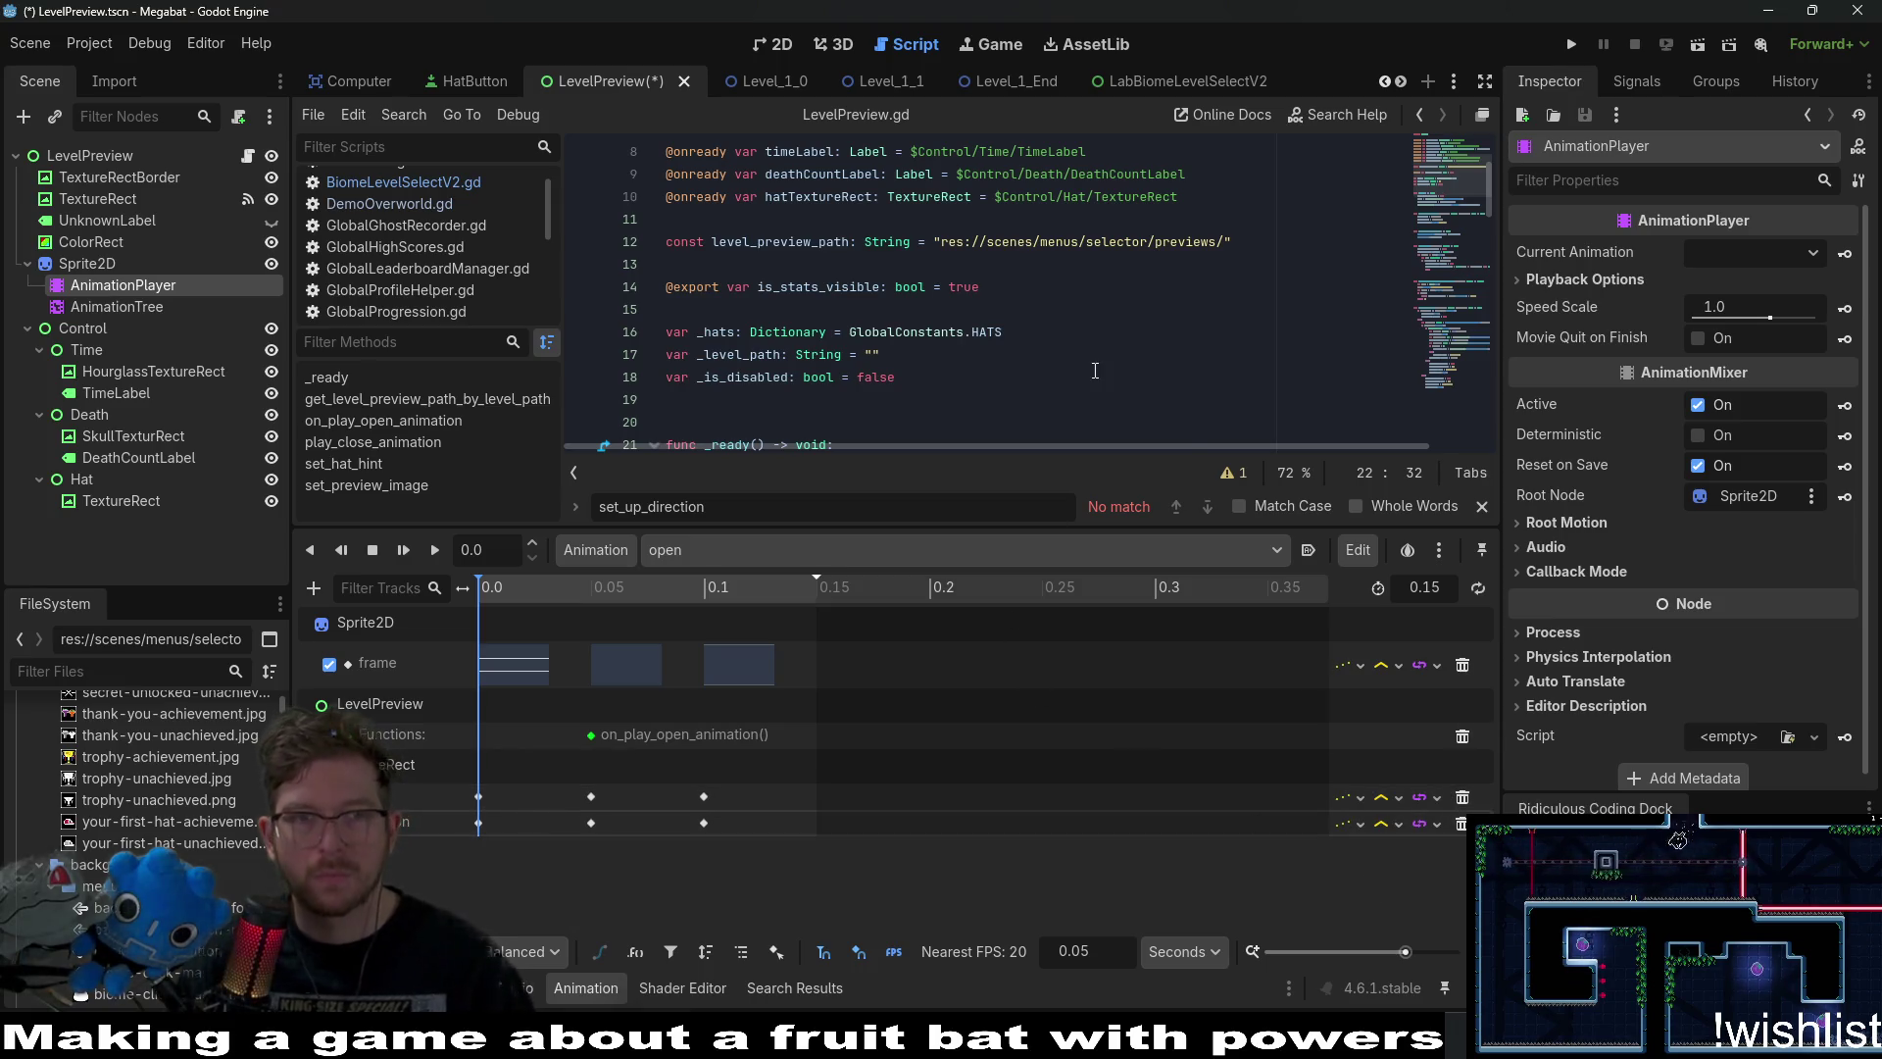
pyautogui.hotkey('ctrl', 's')
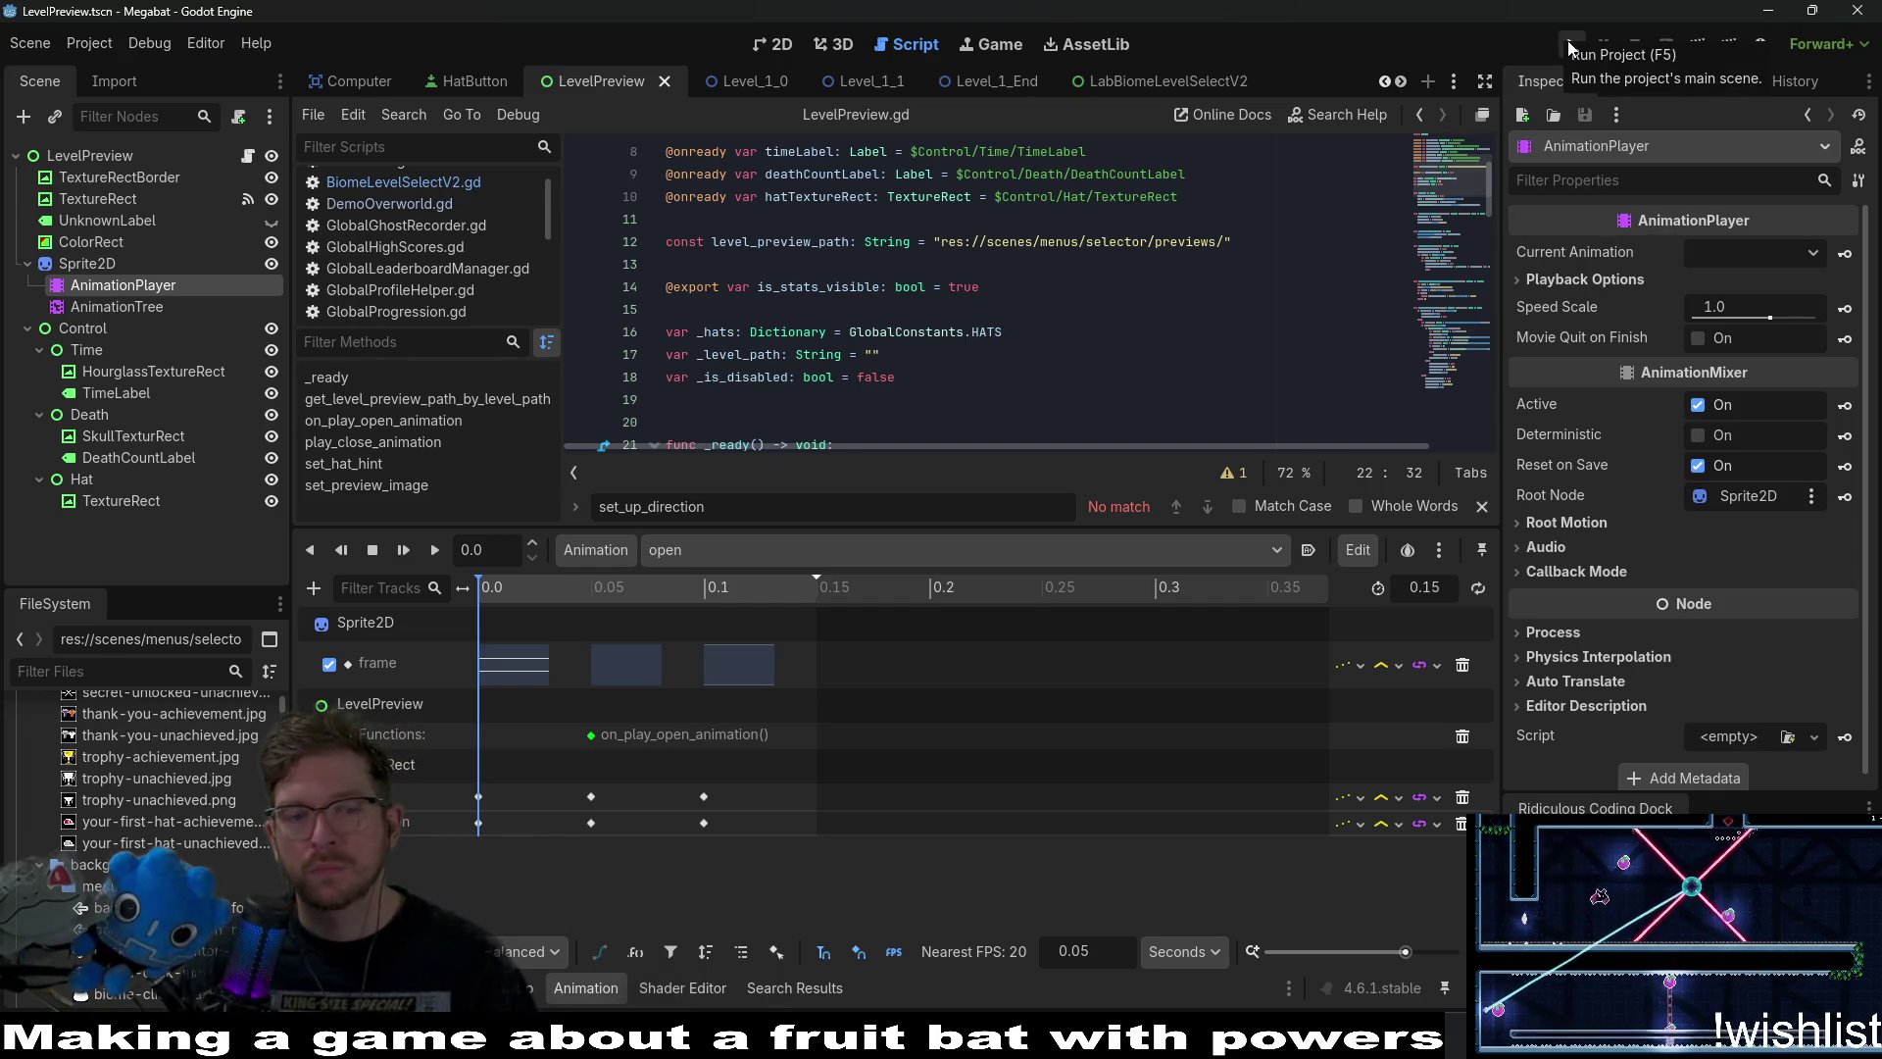
pyautogui.click(1572, 49)
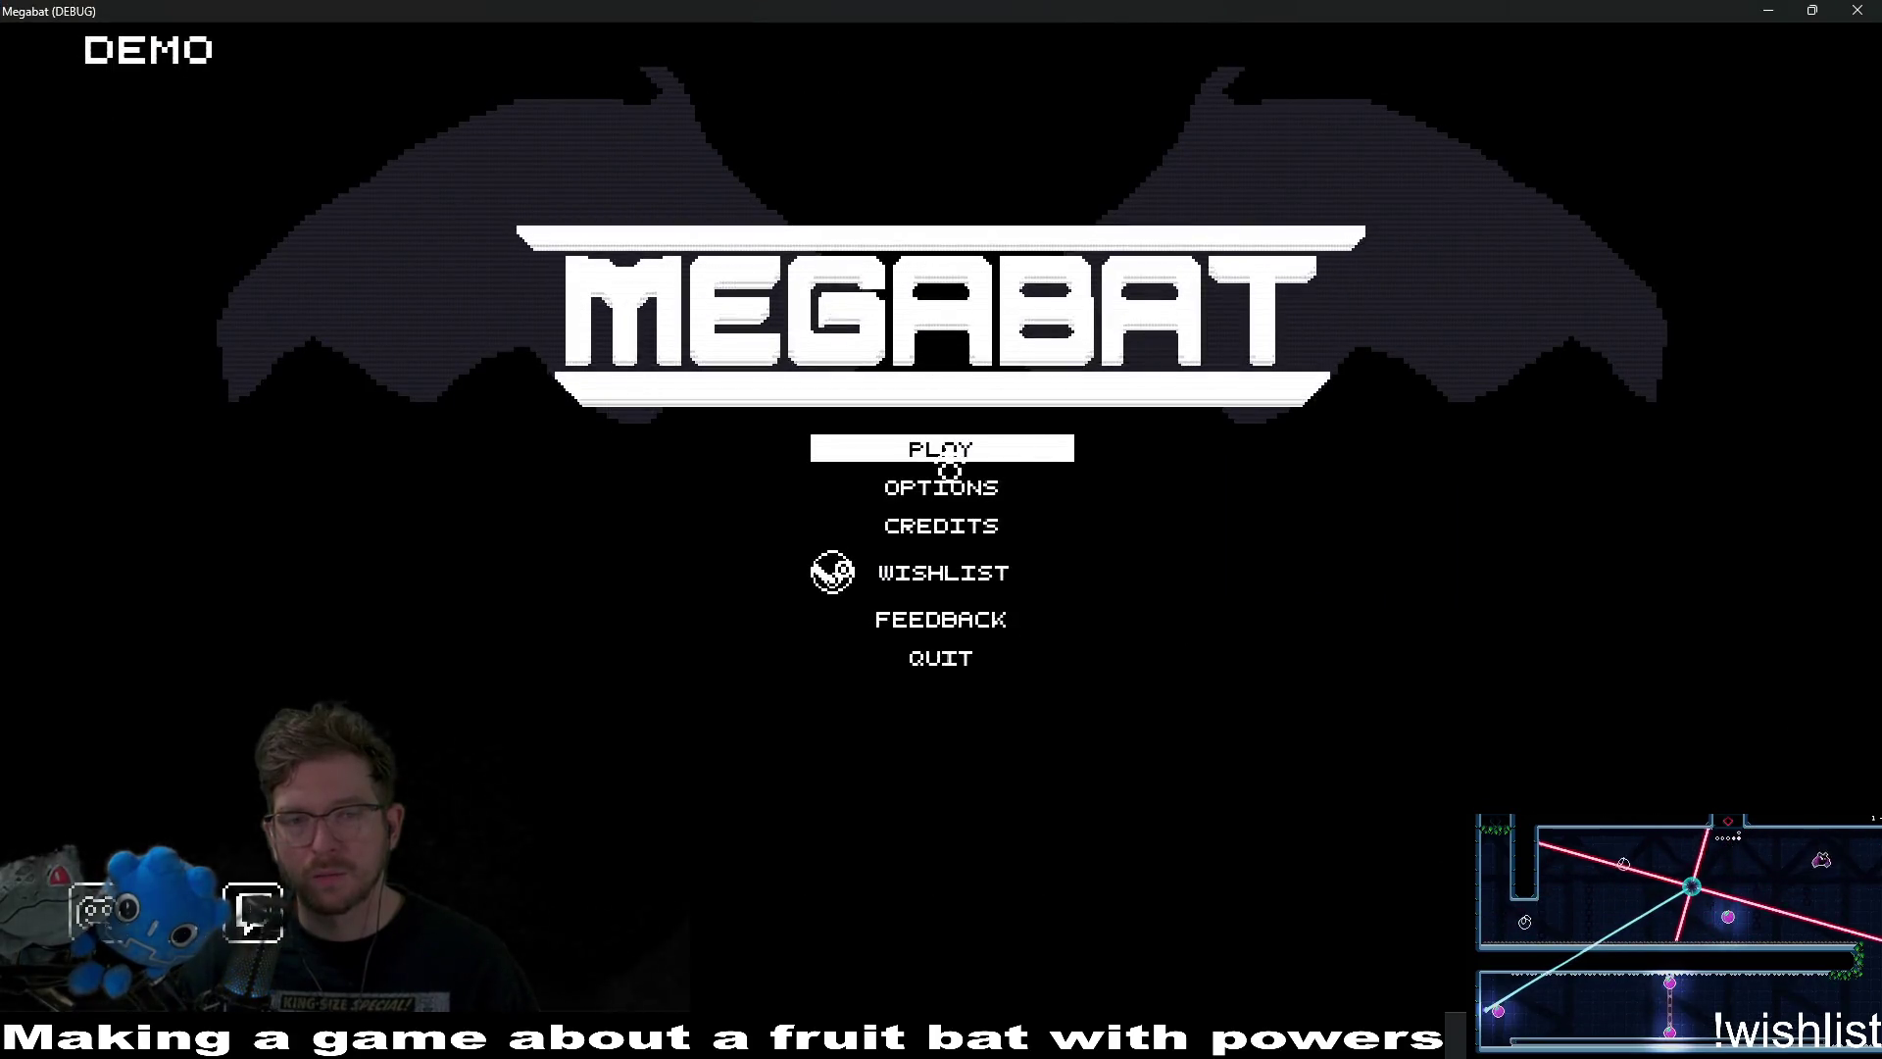
# In the running game, choose Play and the first profile to trigger the break.
pyautogui.click(960, 449)
pyautogui.click(891, 311)
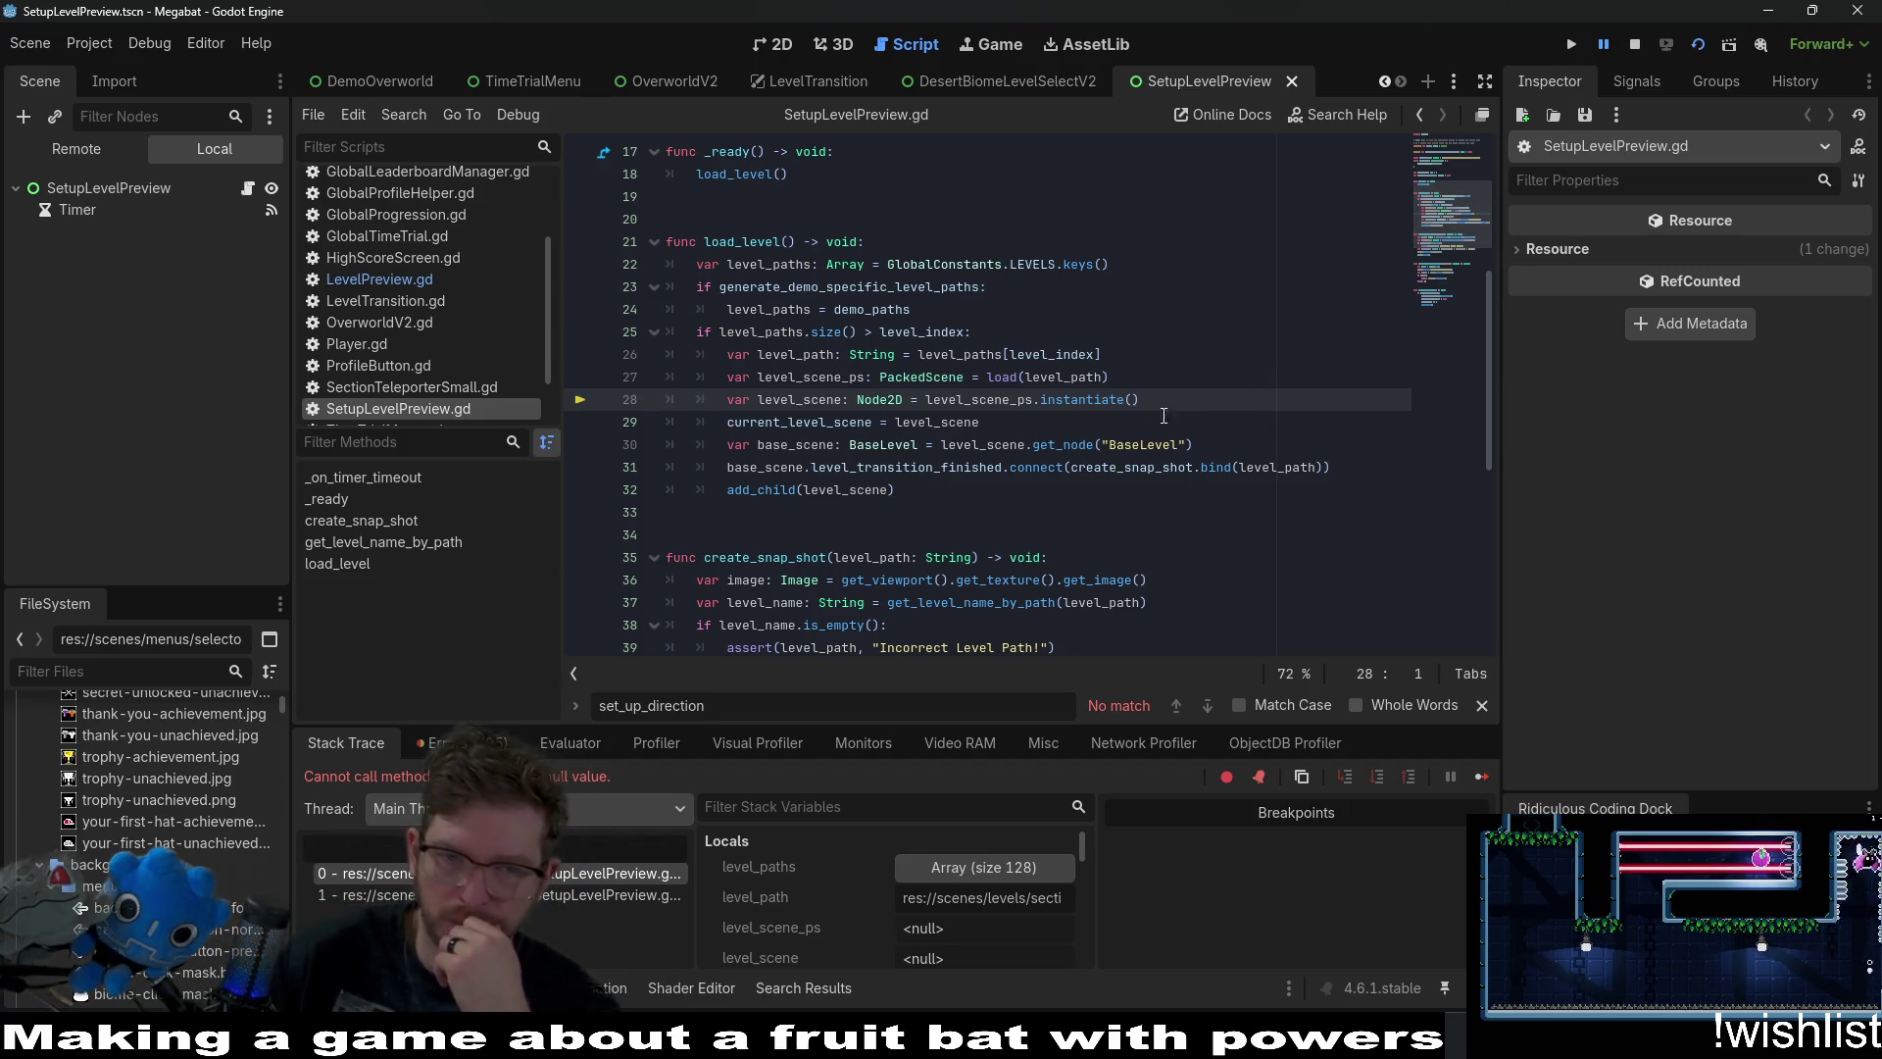
# Check level_path's value on line 27, stop the debug session, and relaunch Megabat.
pyautogui.moveTo(1025, 377); pyautogui.dragTo(1096, 378)
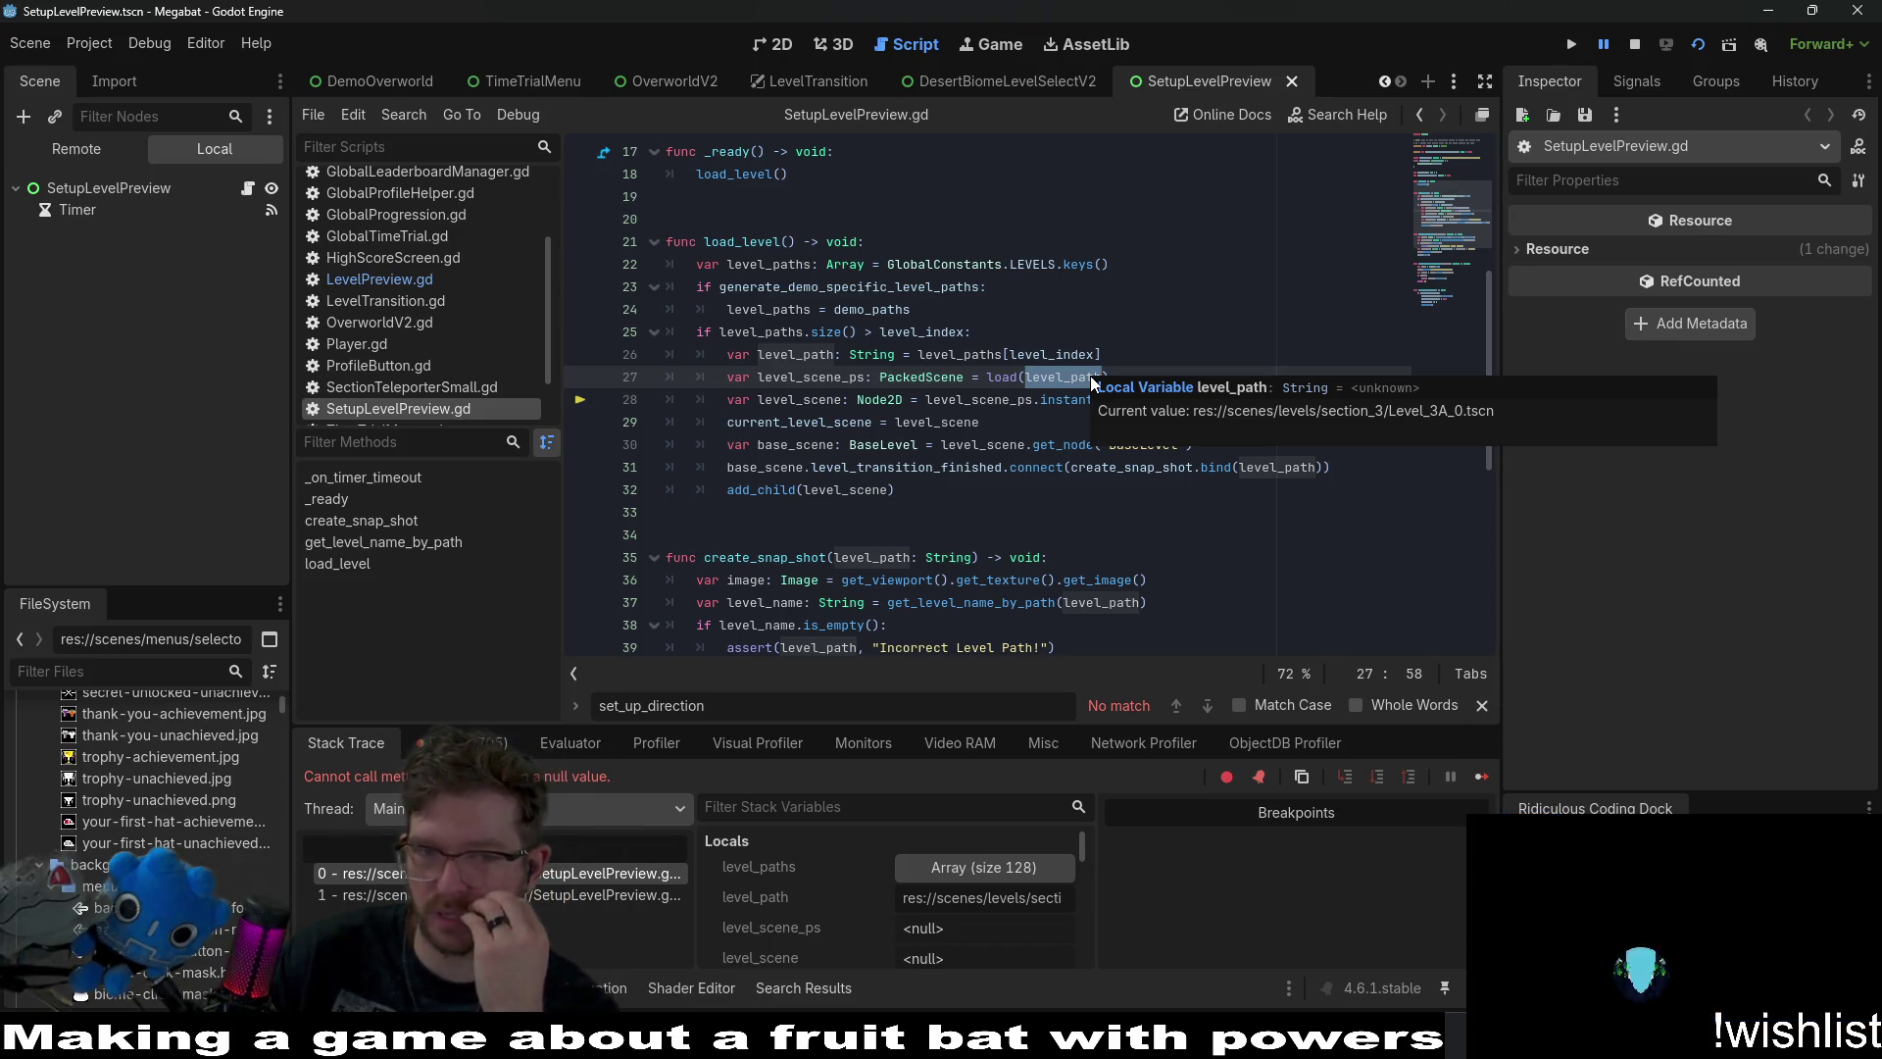
pyautogui.click(1632, 45)
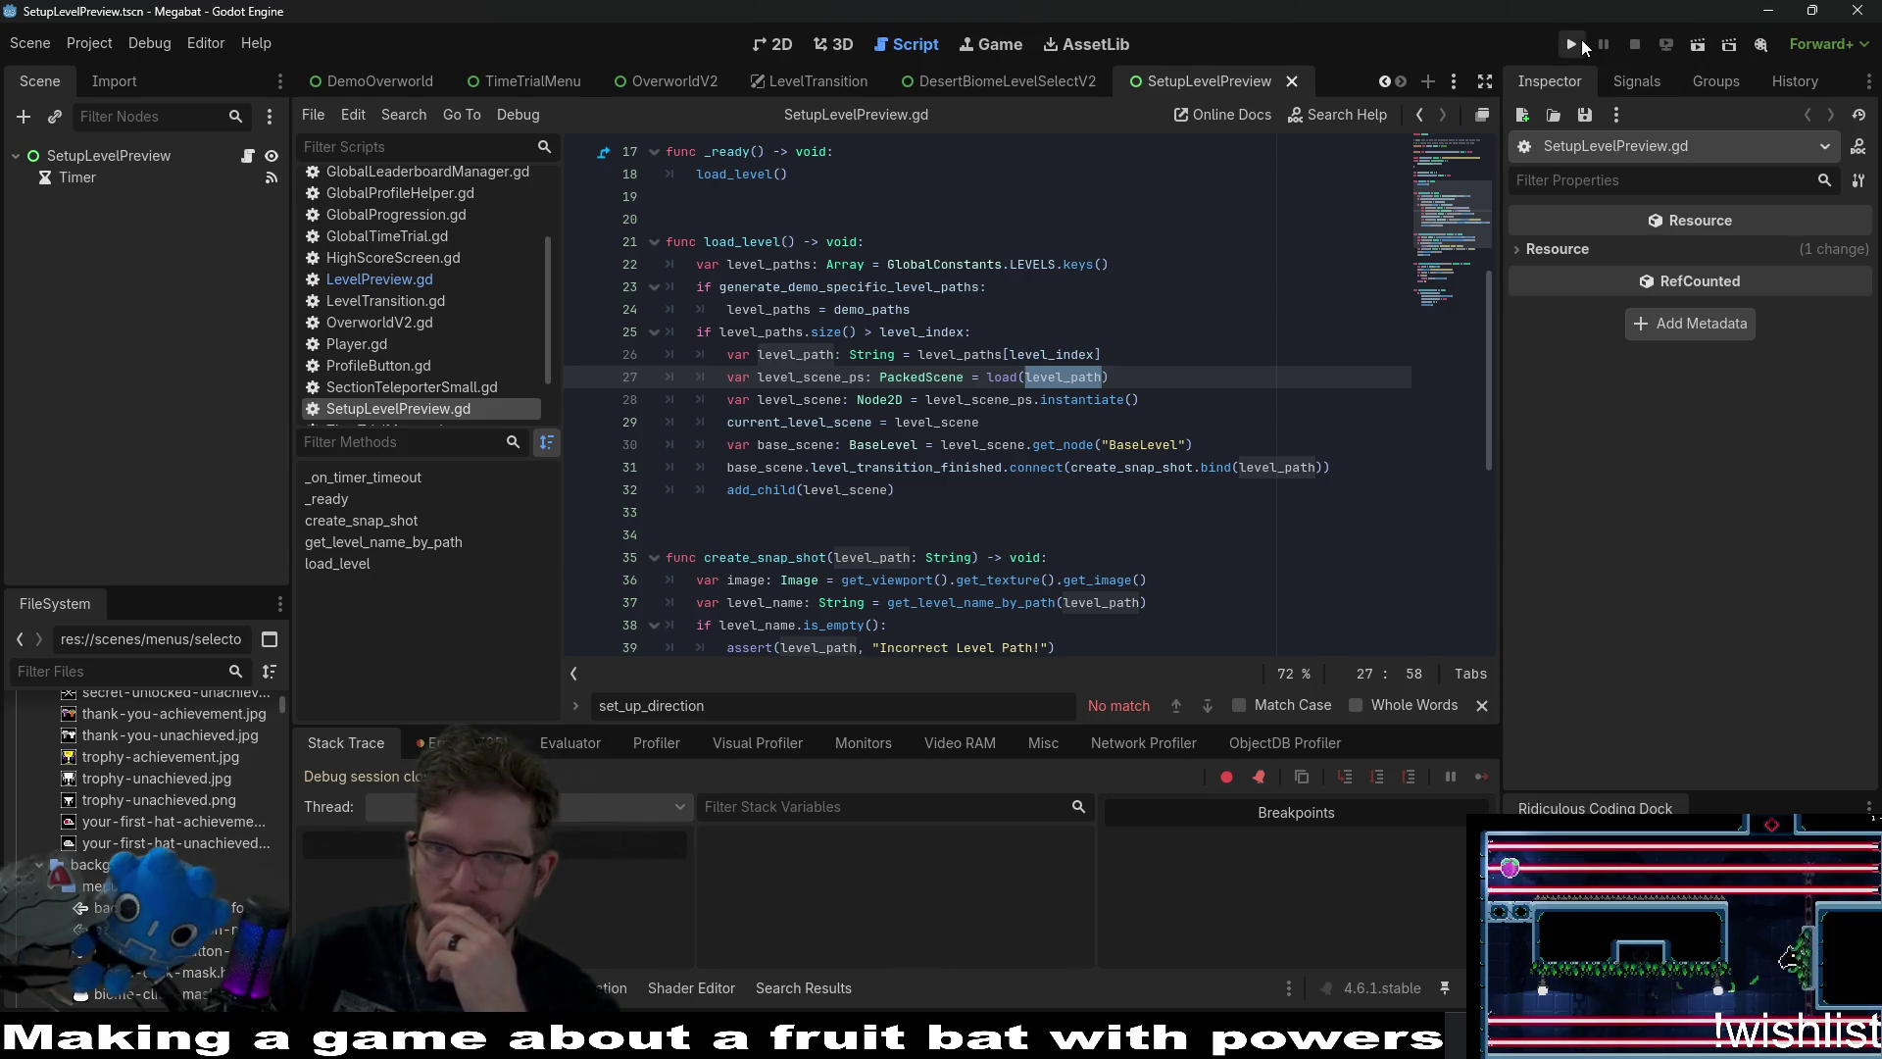
pyautogui.click(1573, 45)
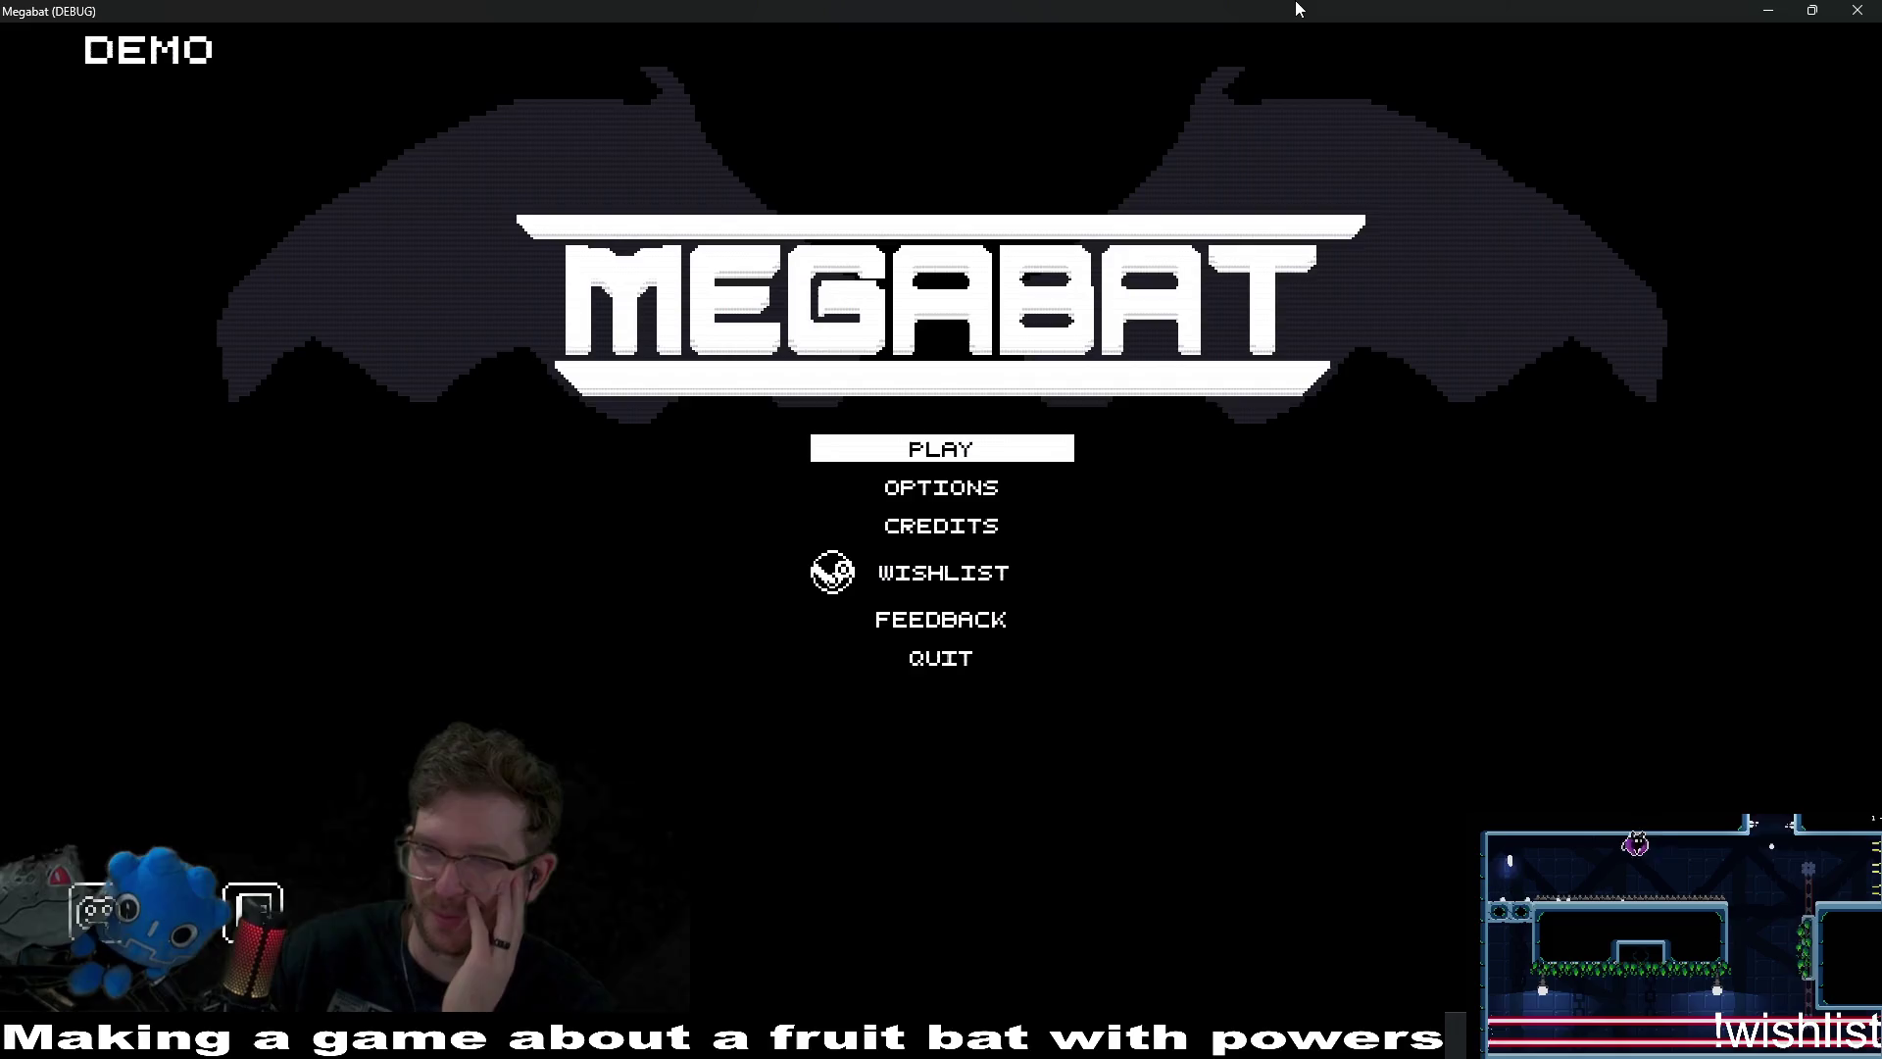
# Enter level select via the first profile, back out twice to the main menu, and close the game.
pyautogui.click(956, 453)
pyautogui.click(918, 325)
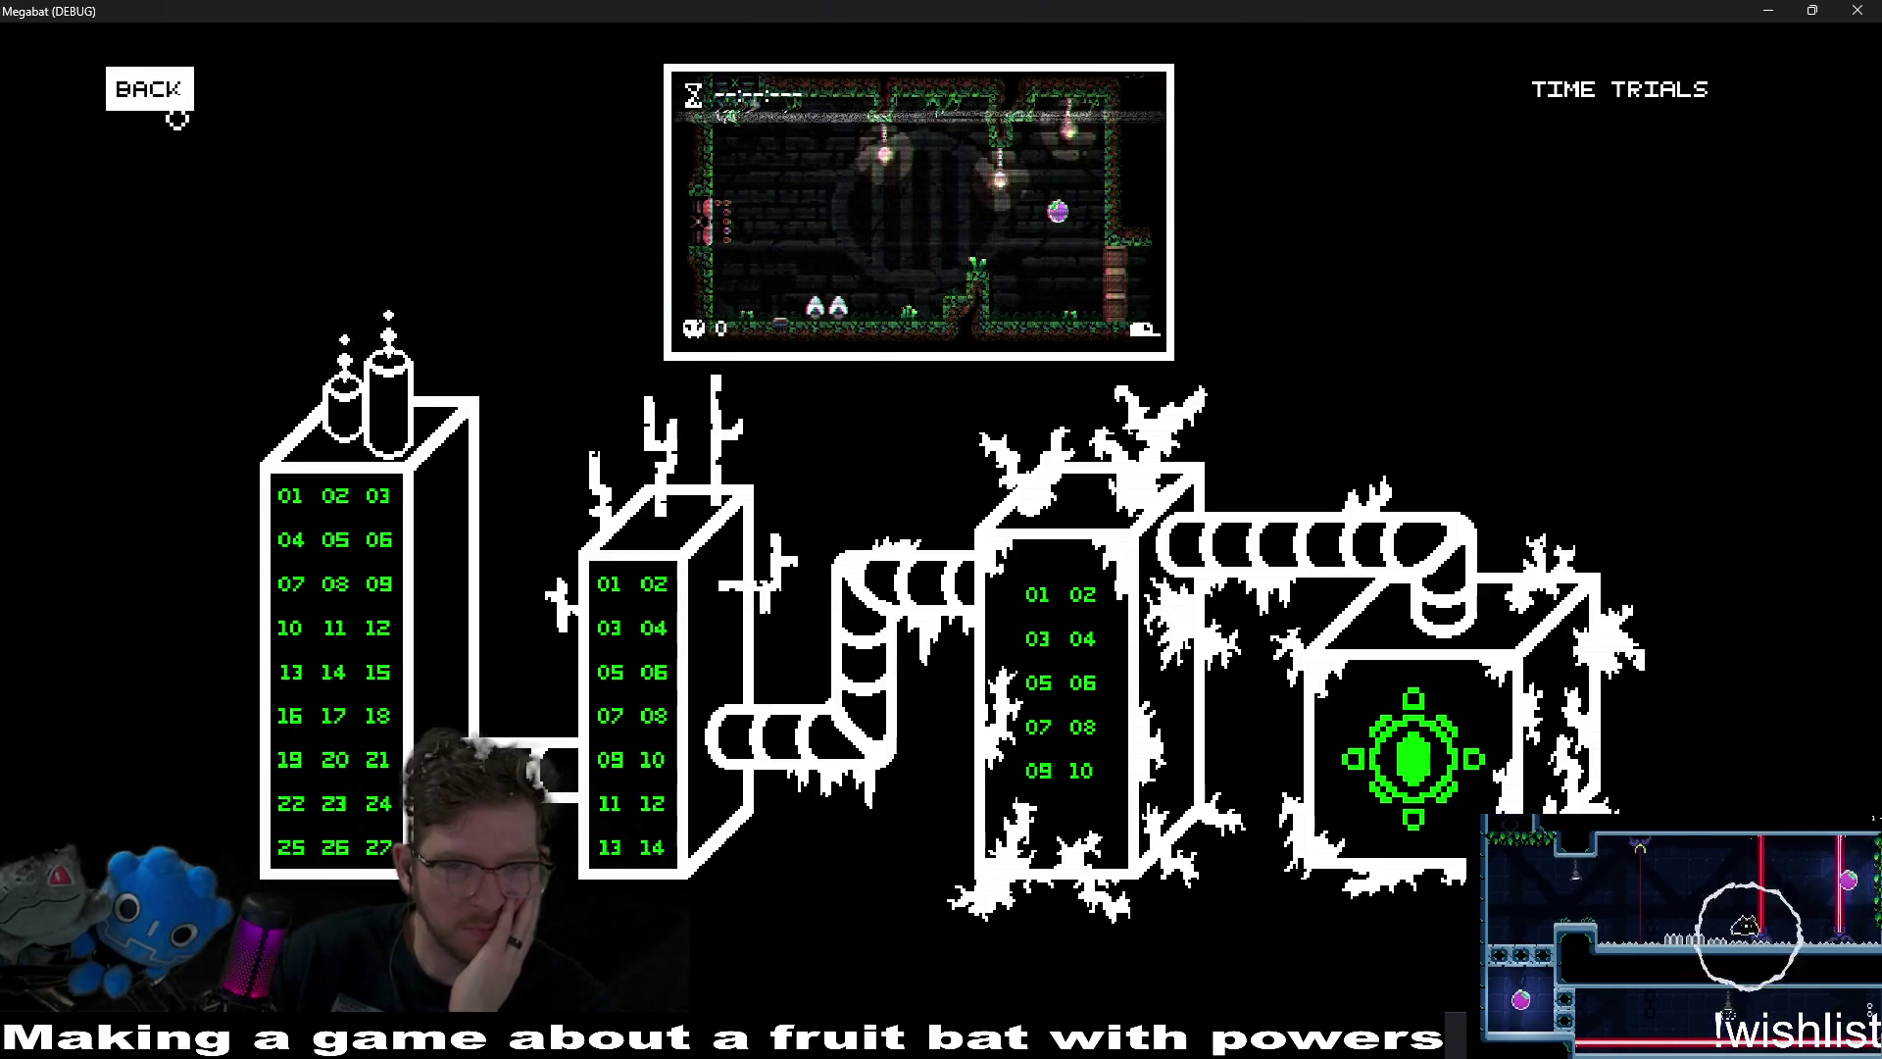
pyautogui.click(177, 120)
pyautogui.click(176, 119)
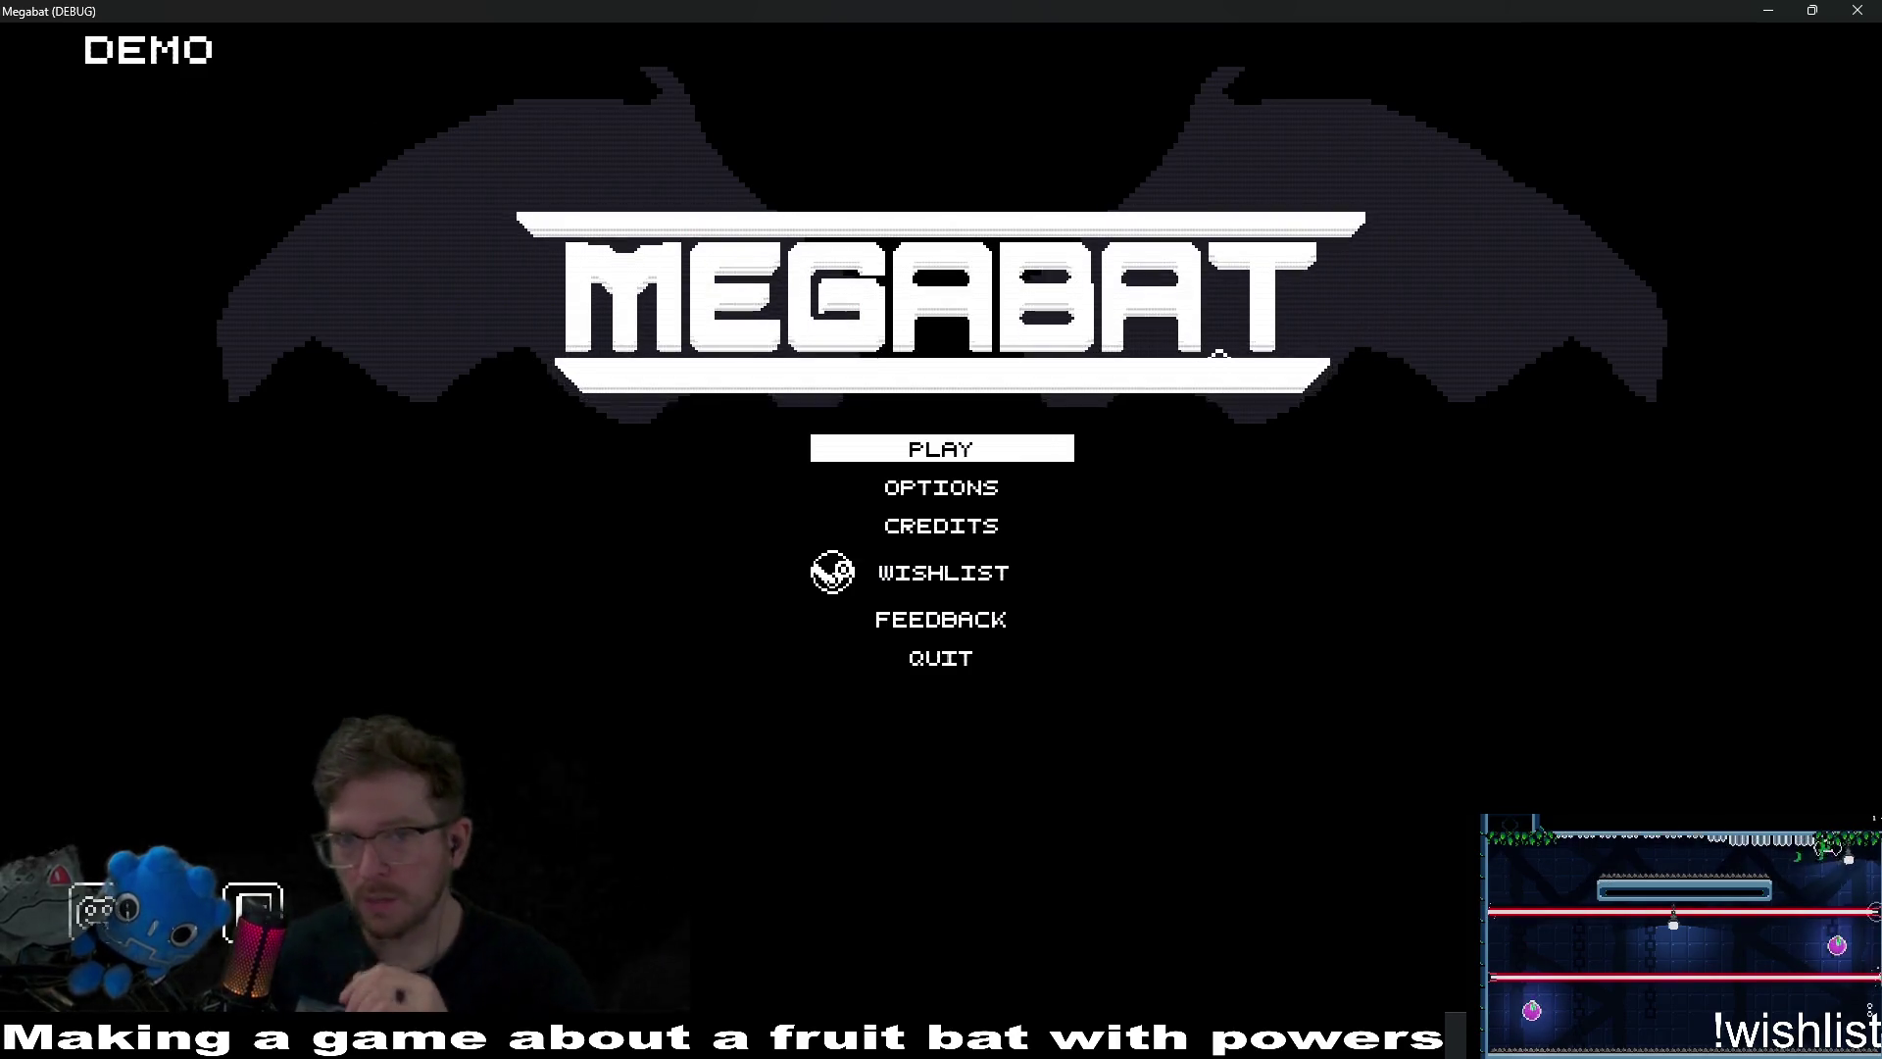
pyautogui.click(1858, 10)
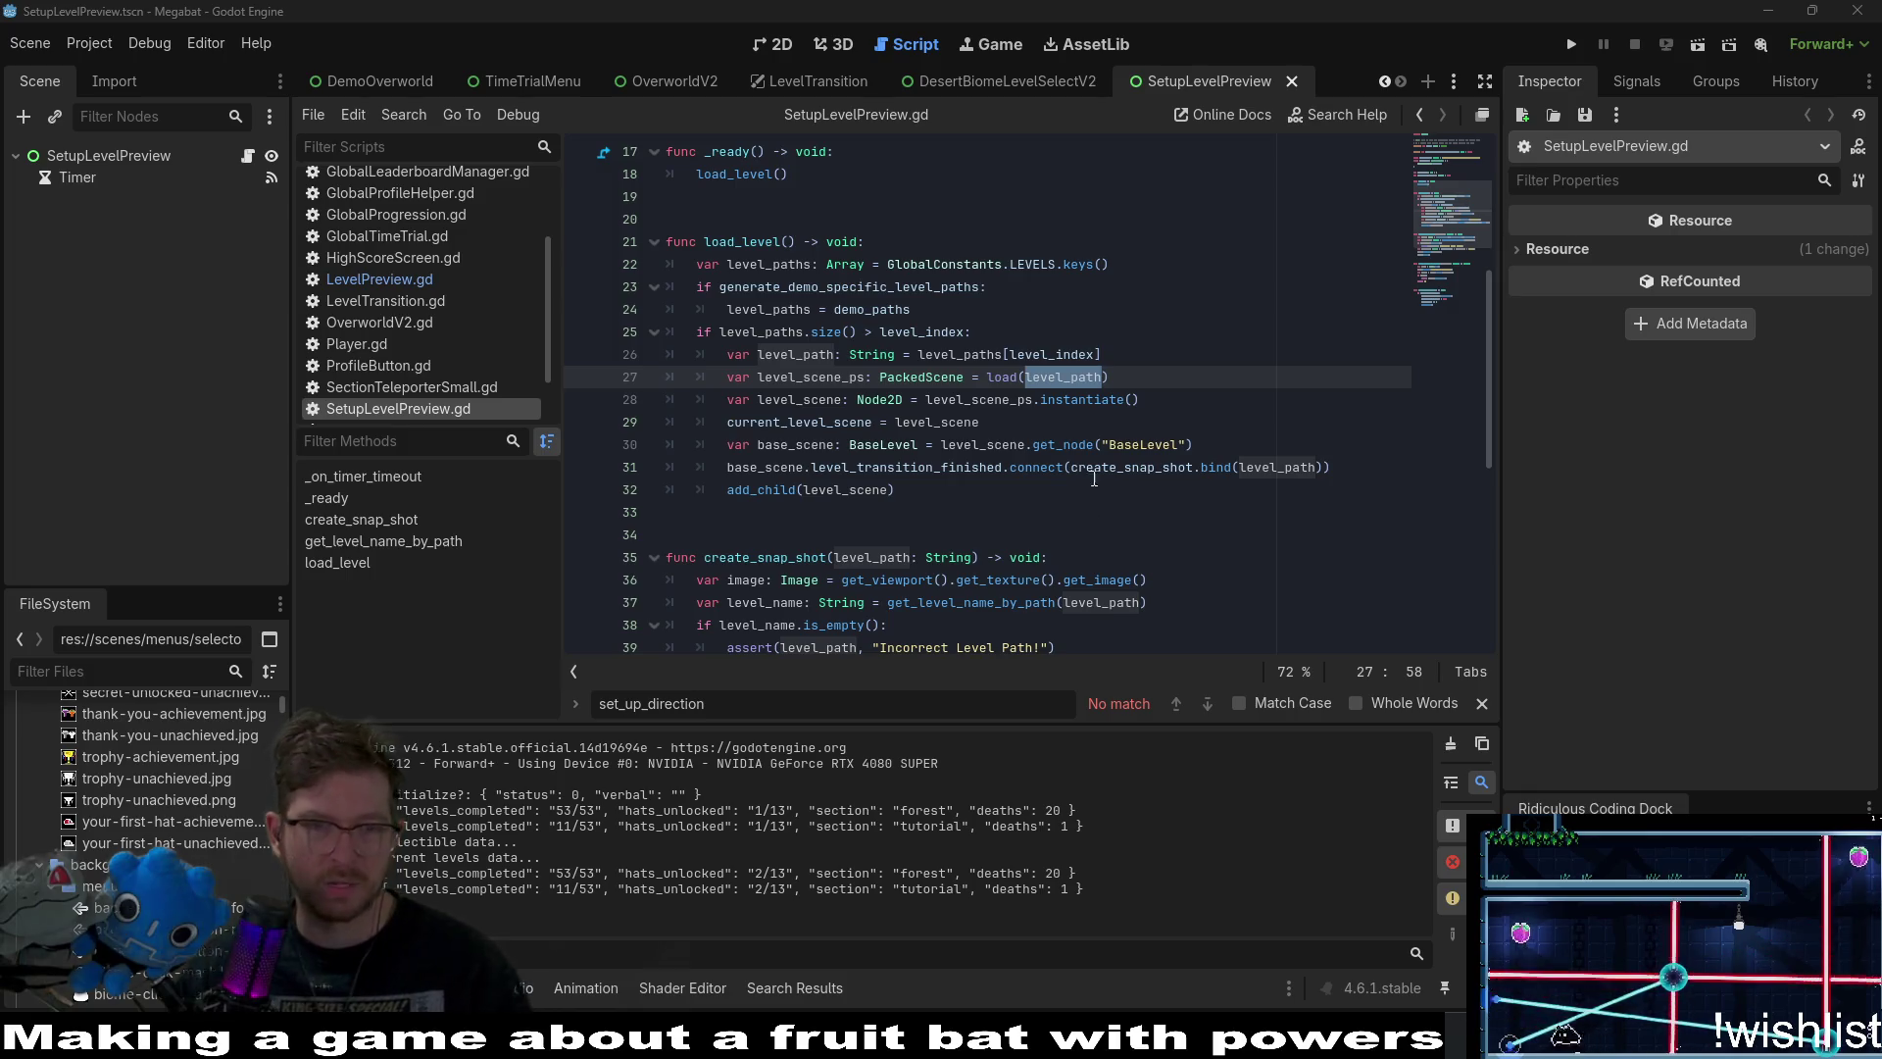
# Switch to Obsidian's The Board and tick off the desert environment-art task.
pyautogui.moveTo(1093, 467)
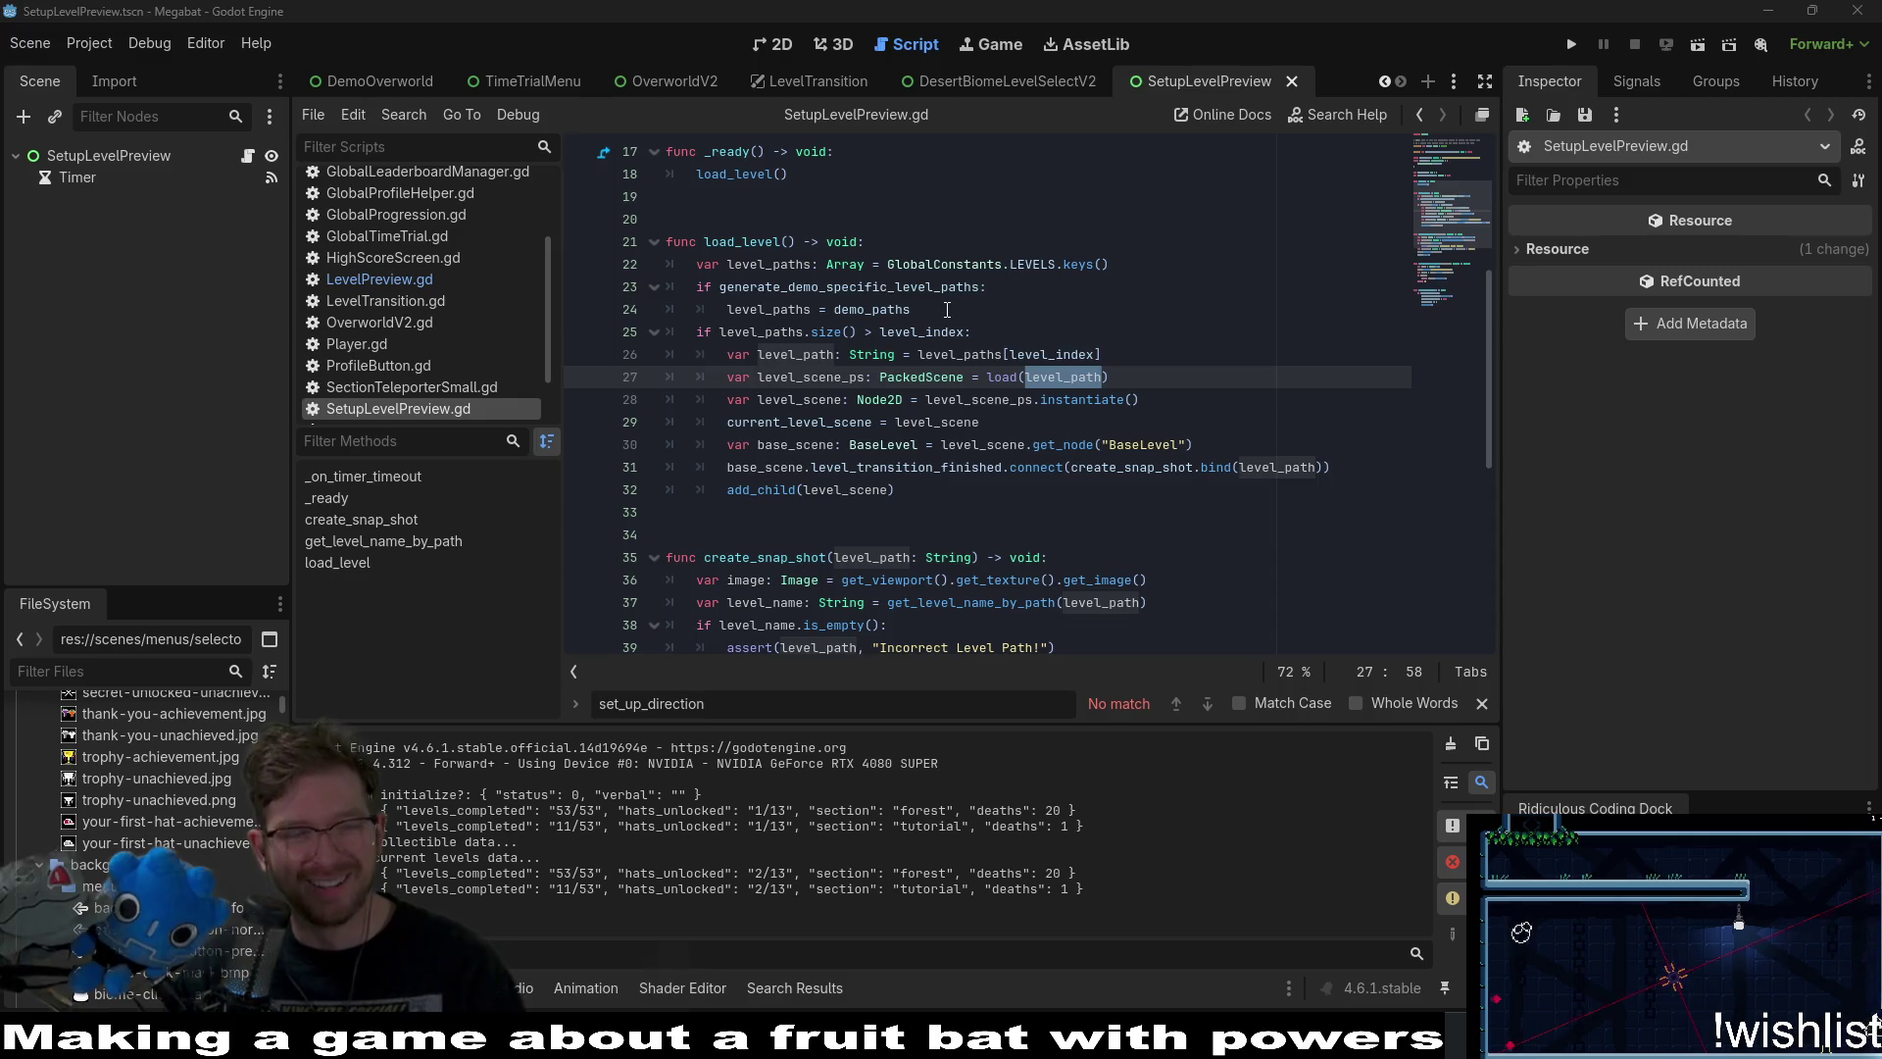
pyautogui.click(774, 45)
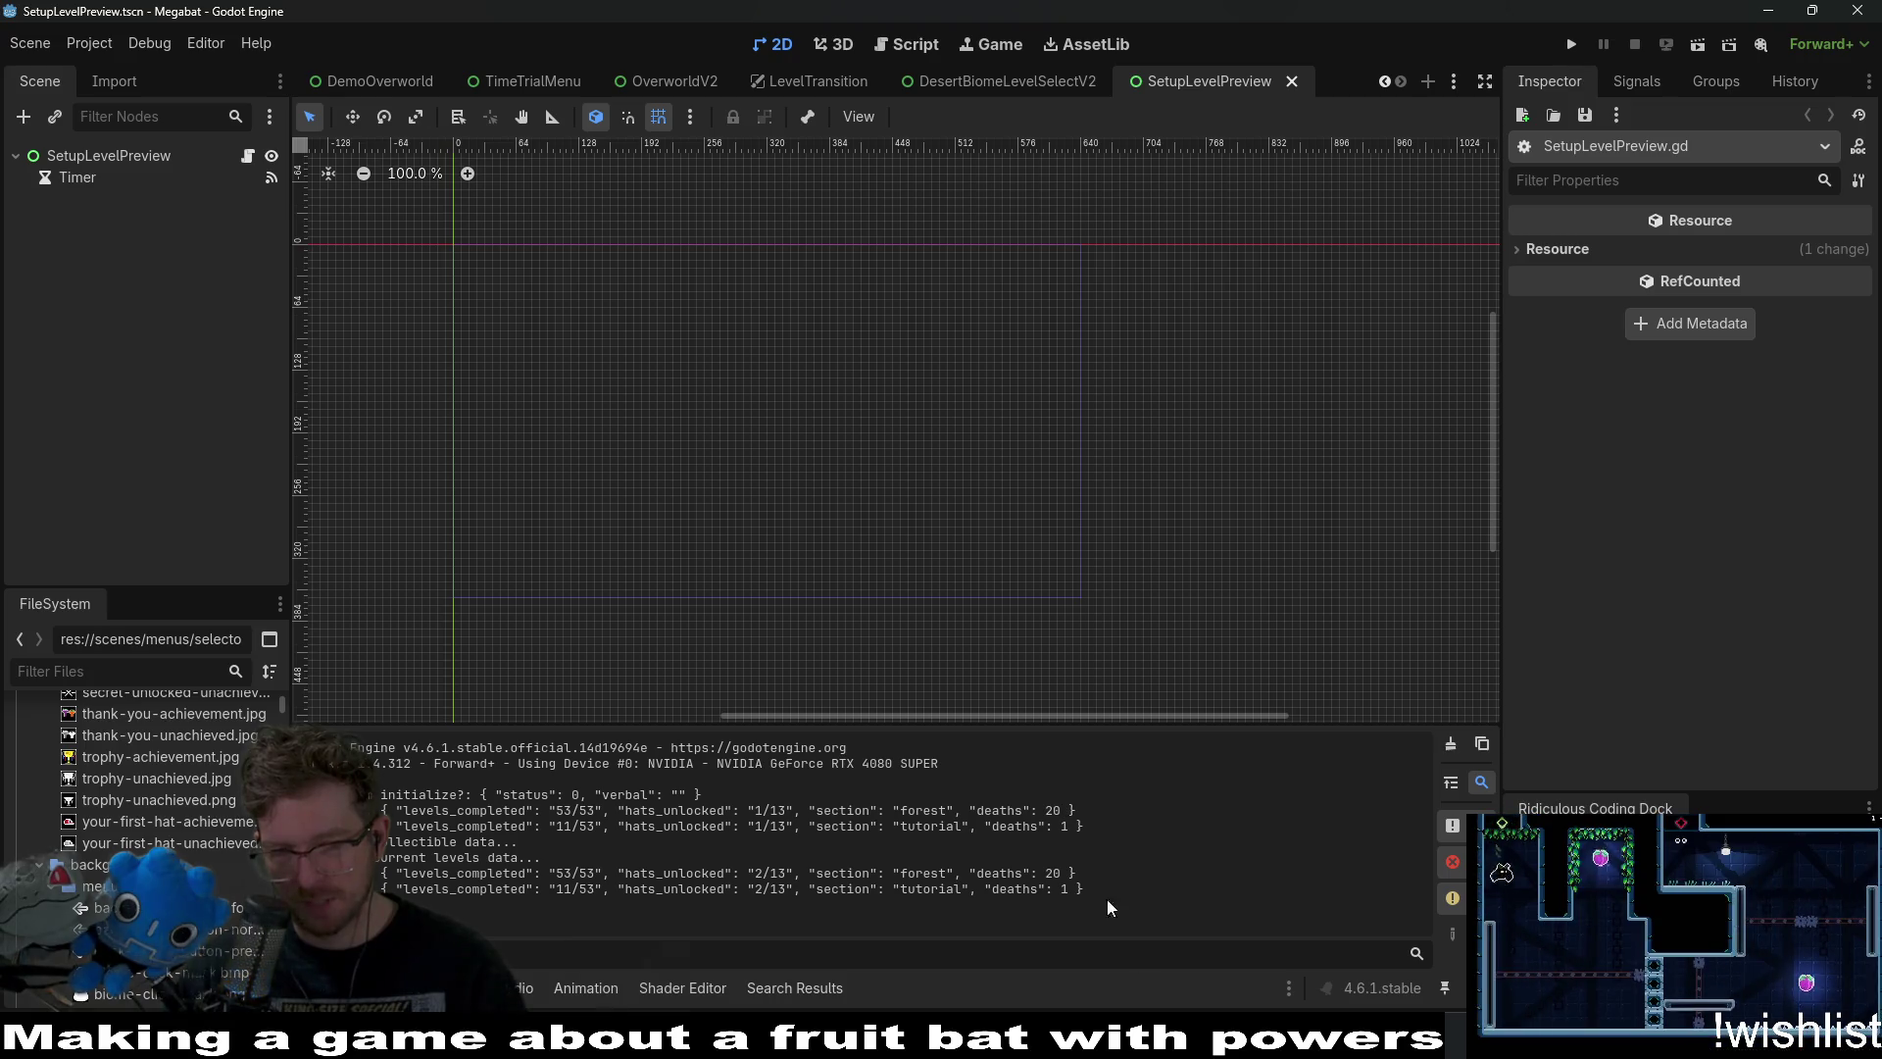
pyautogui.hotkey('alt', 'Tab')
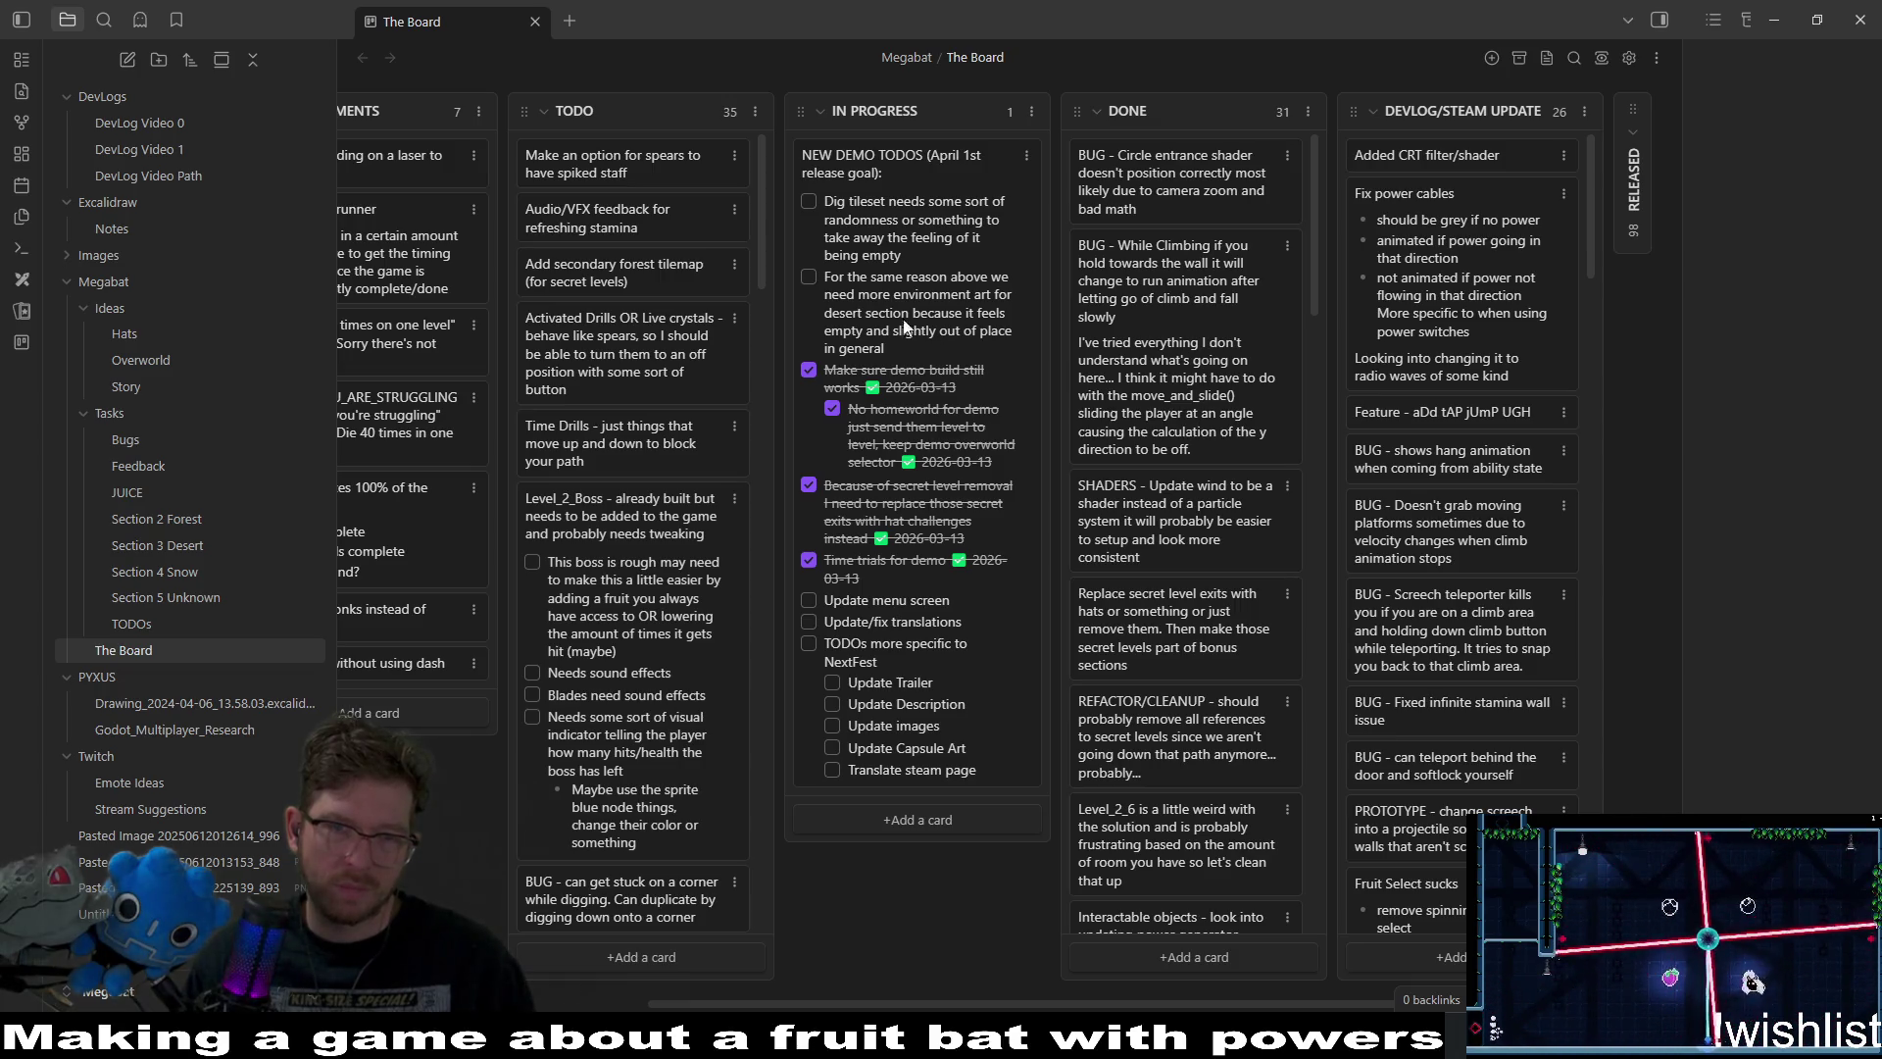
pyautogui.click(809, 277)
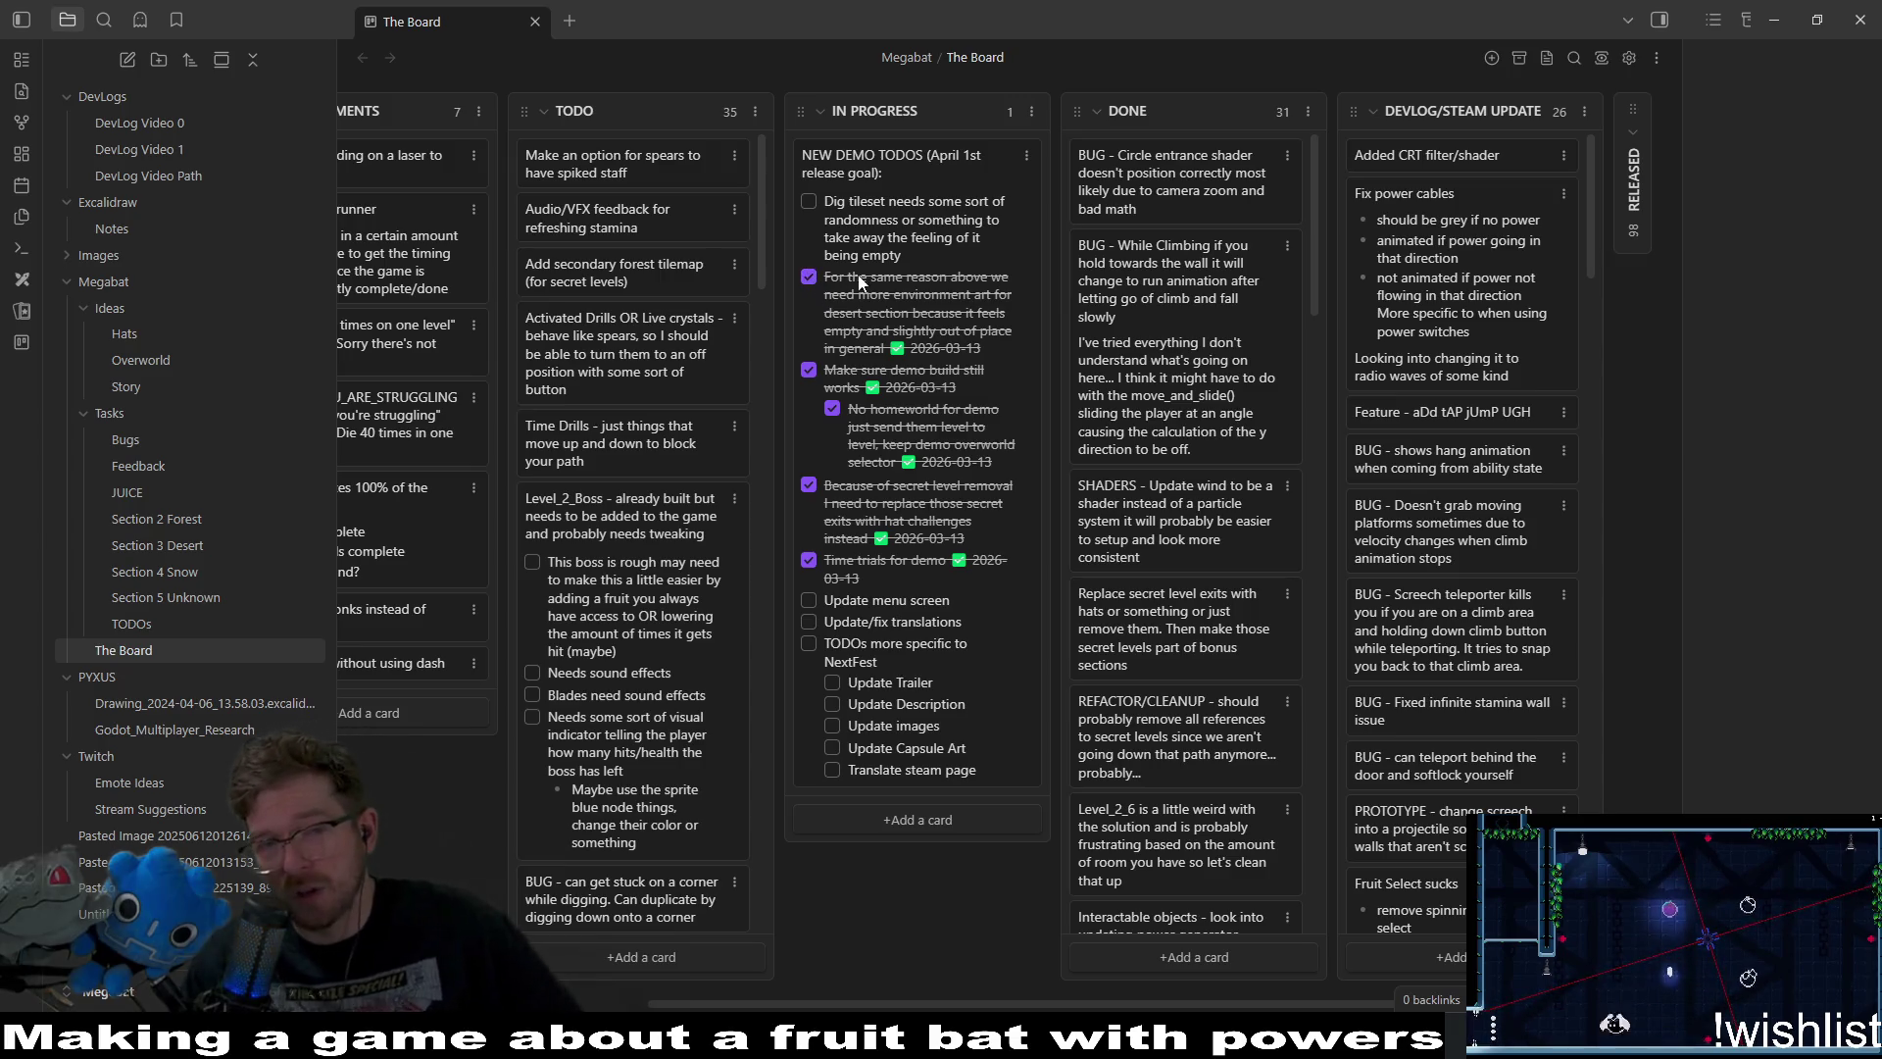